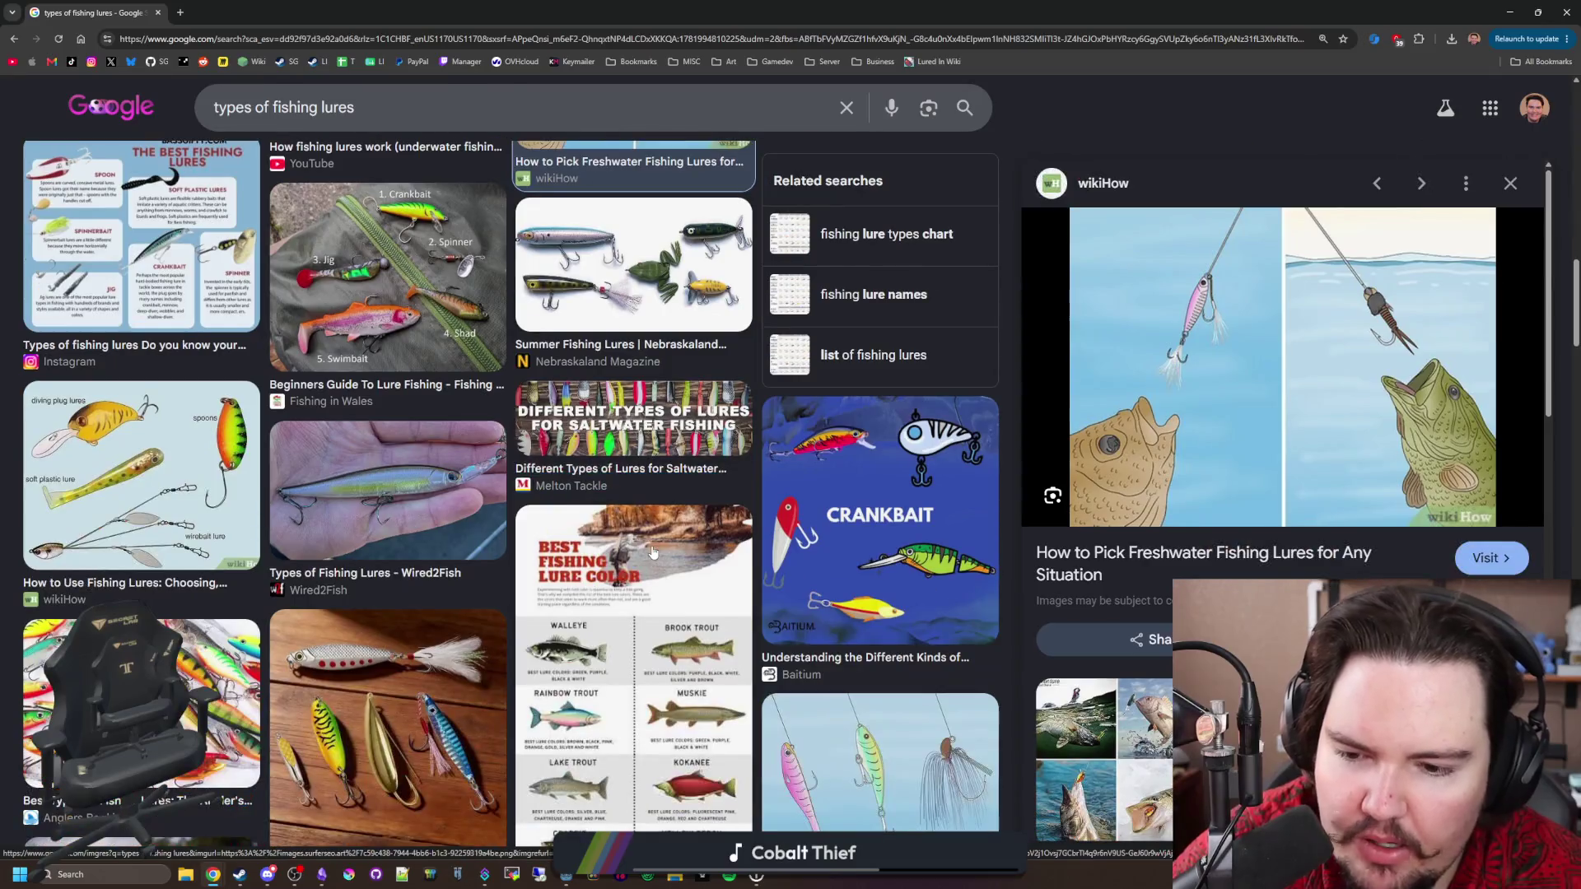
scroll(653, 551, "down", 2)
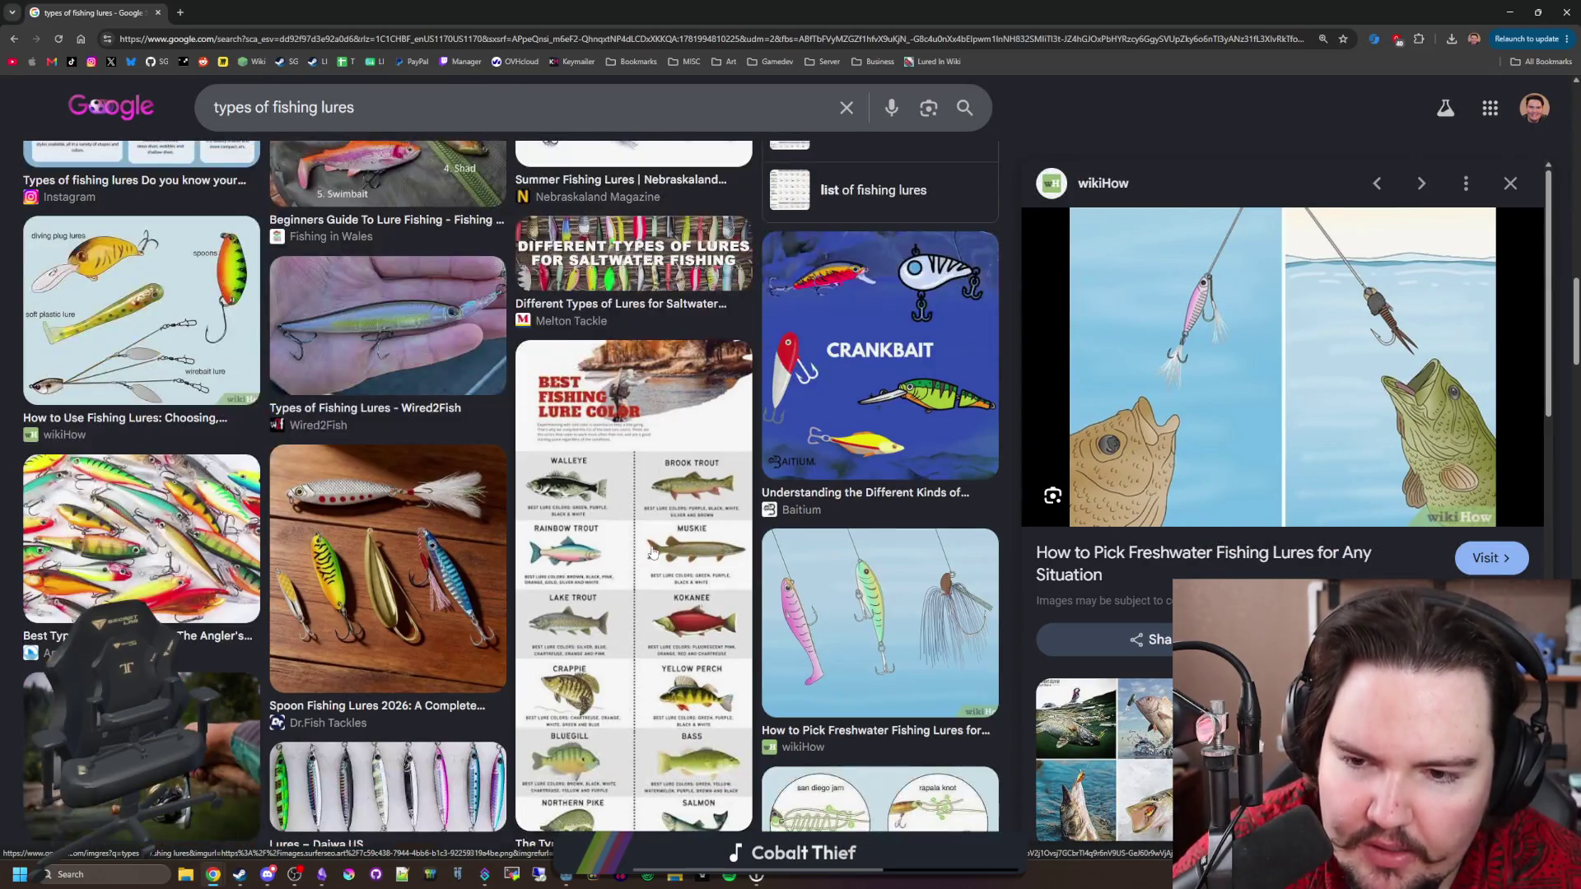
Preview the lure colour chart, spoon lures, wikiHow freshwater lures, crankbait and colourful lure pile images.
left_click(653, 552)
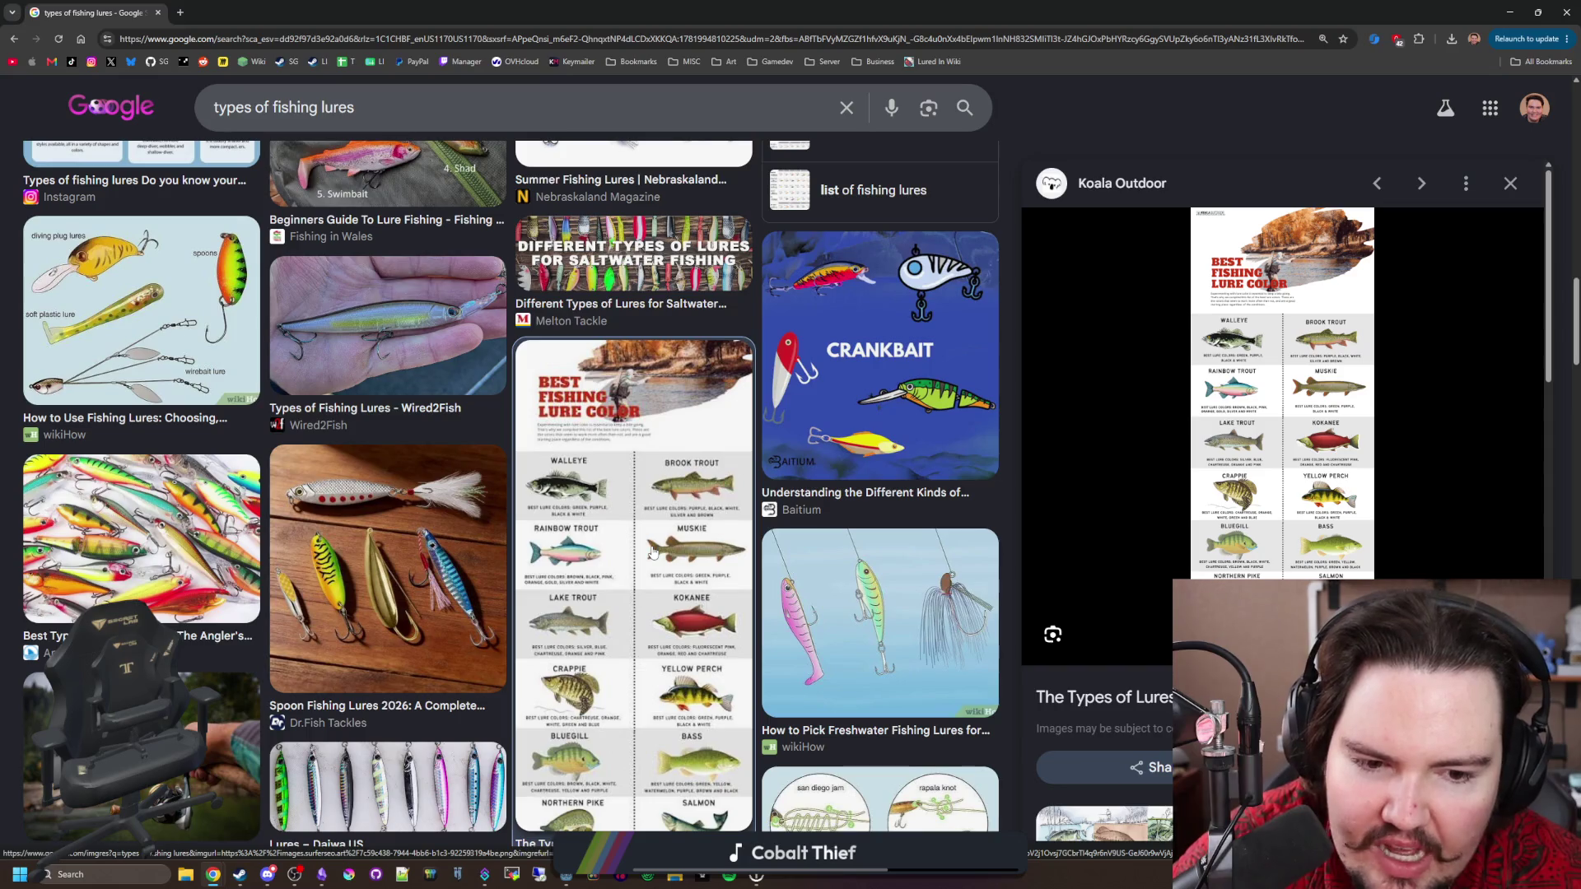
left_click(294, 547)
left_click(546, 611)
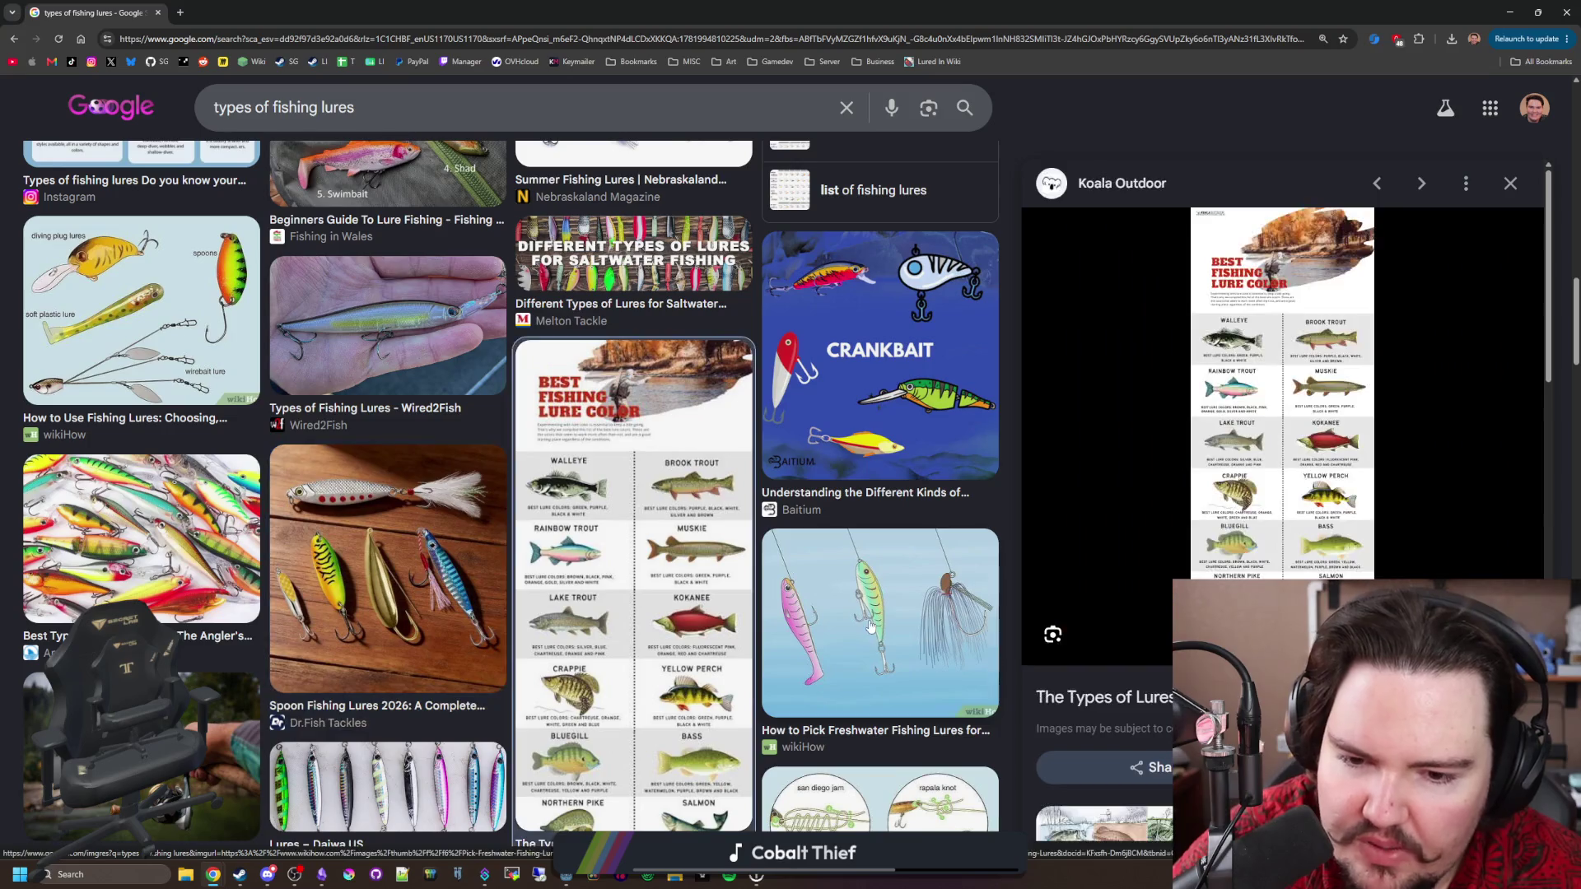
left_click(846, 638)
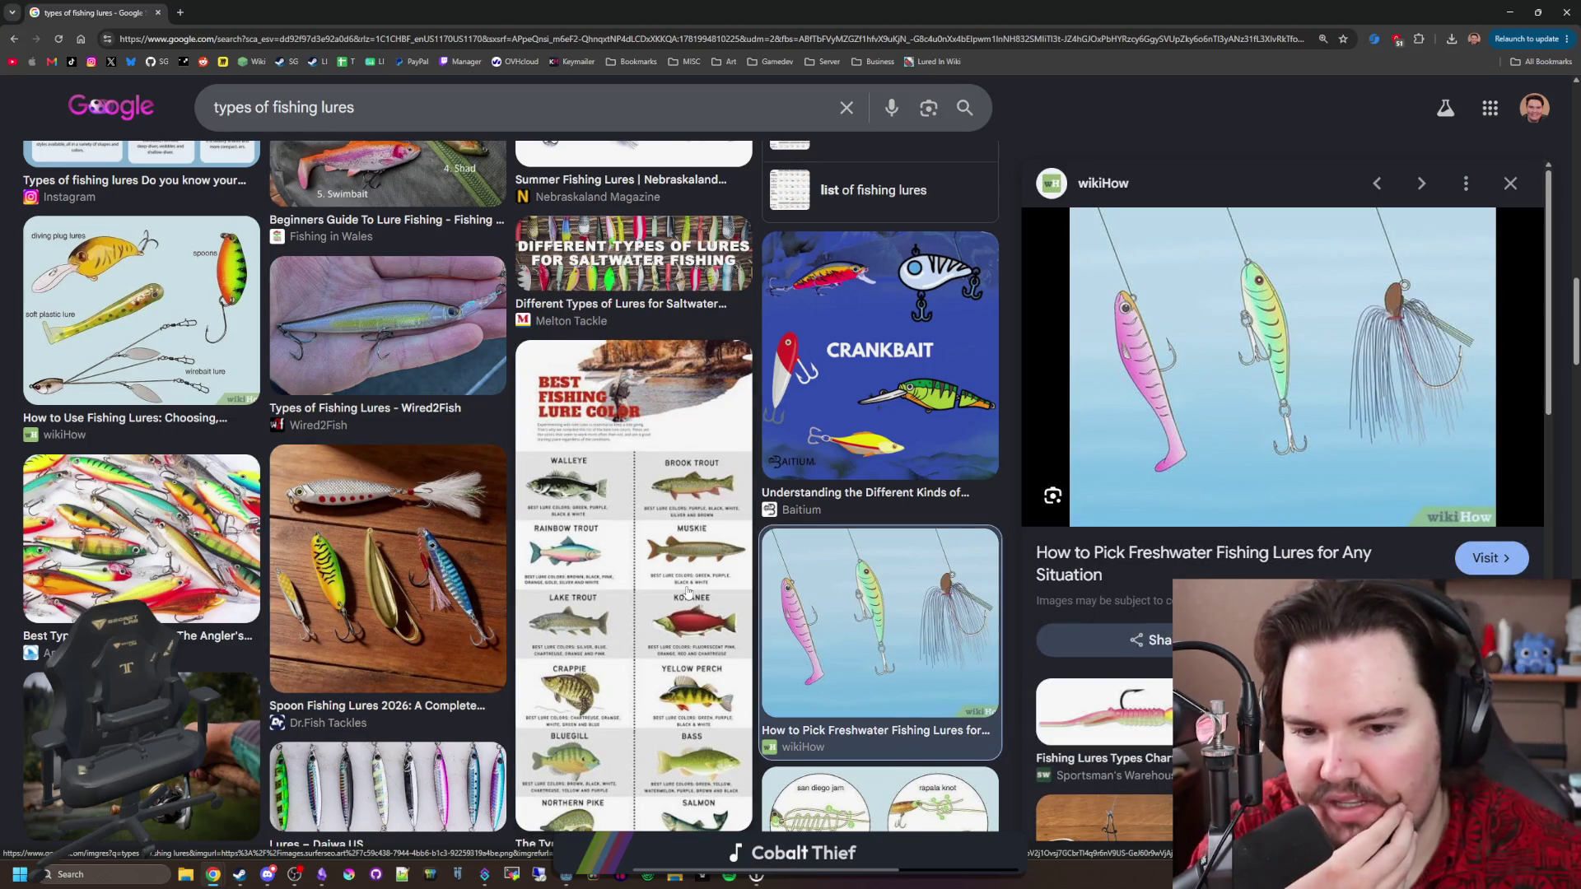
left_click(895, 318)
left_click(157, 536)
Preview the Daiwa, crankbait and How to Use Fishing Lures images, then restore Chrome to a smaller window.
scroll(157, 535, "down", 2)
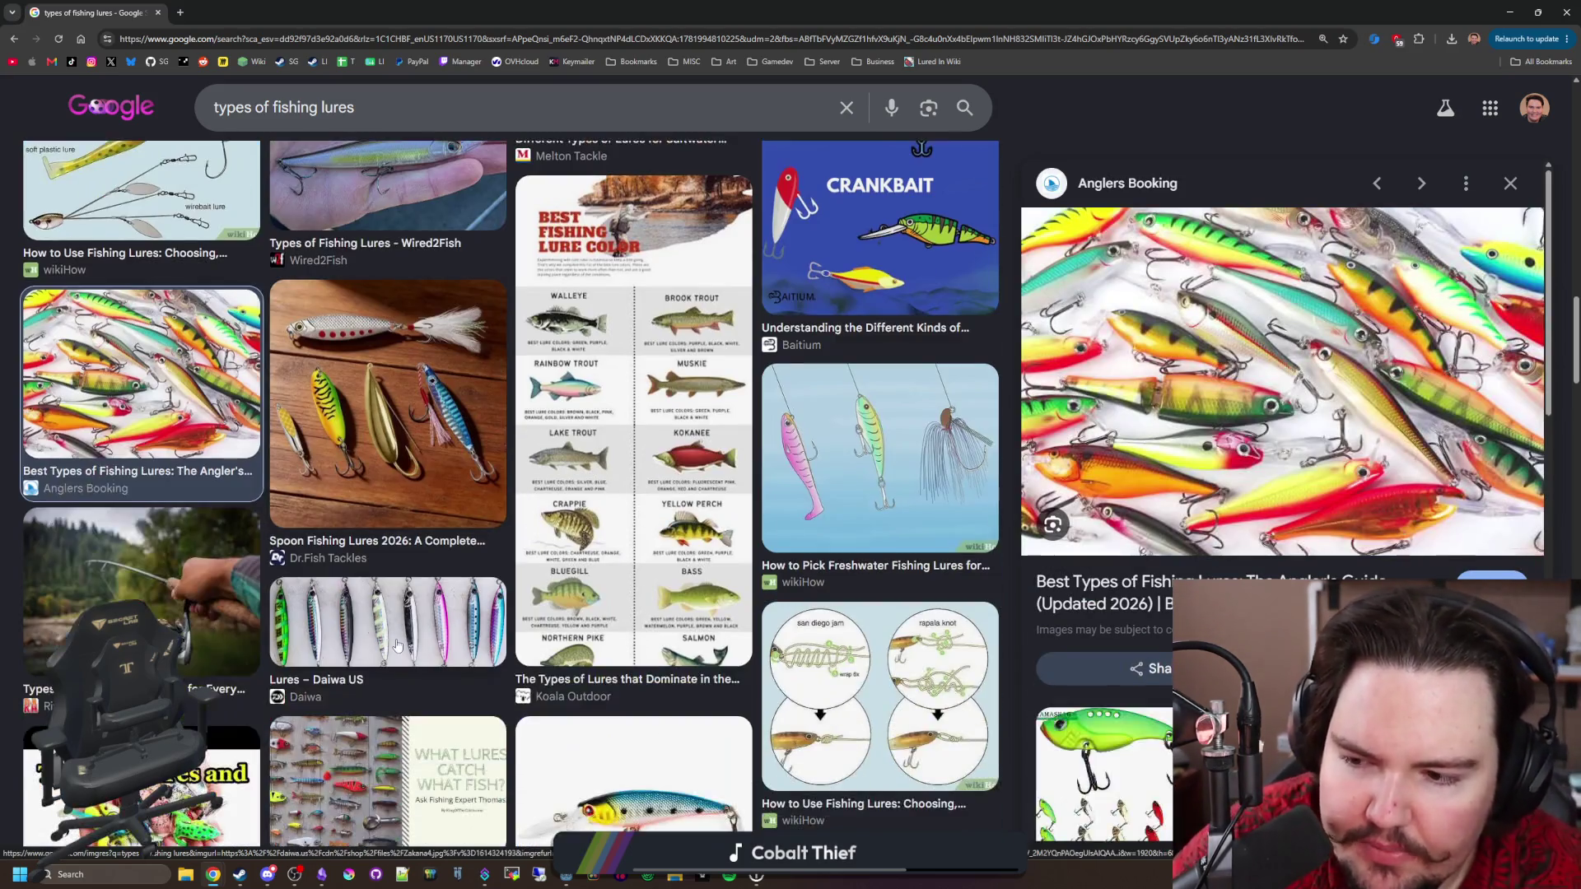
left_click(387, 626)
left_click(797, 536)
scroll(797, 536, "up", 3)
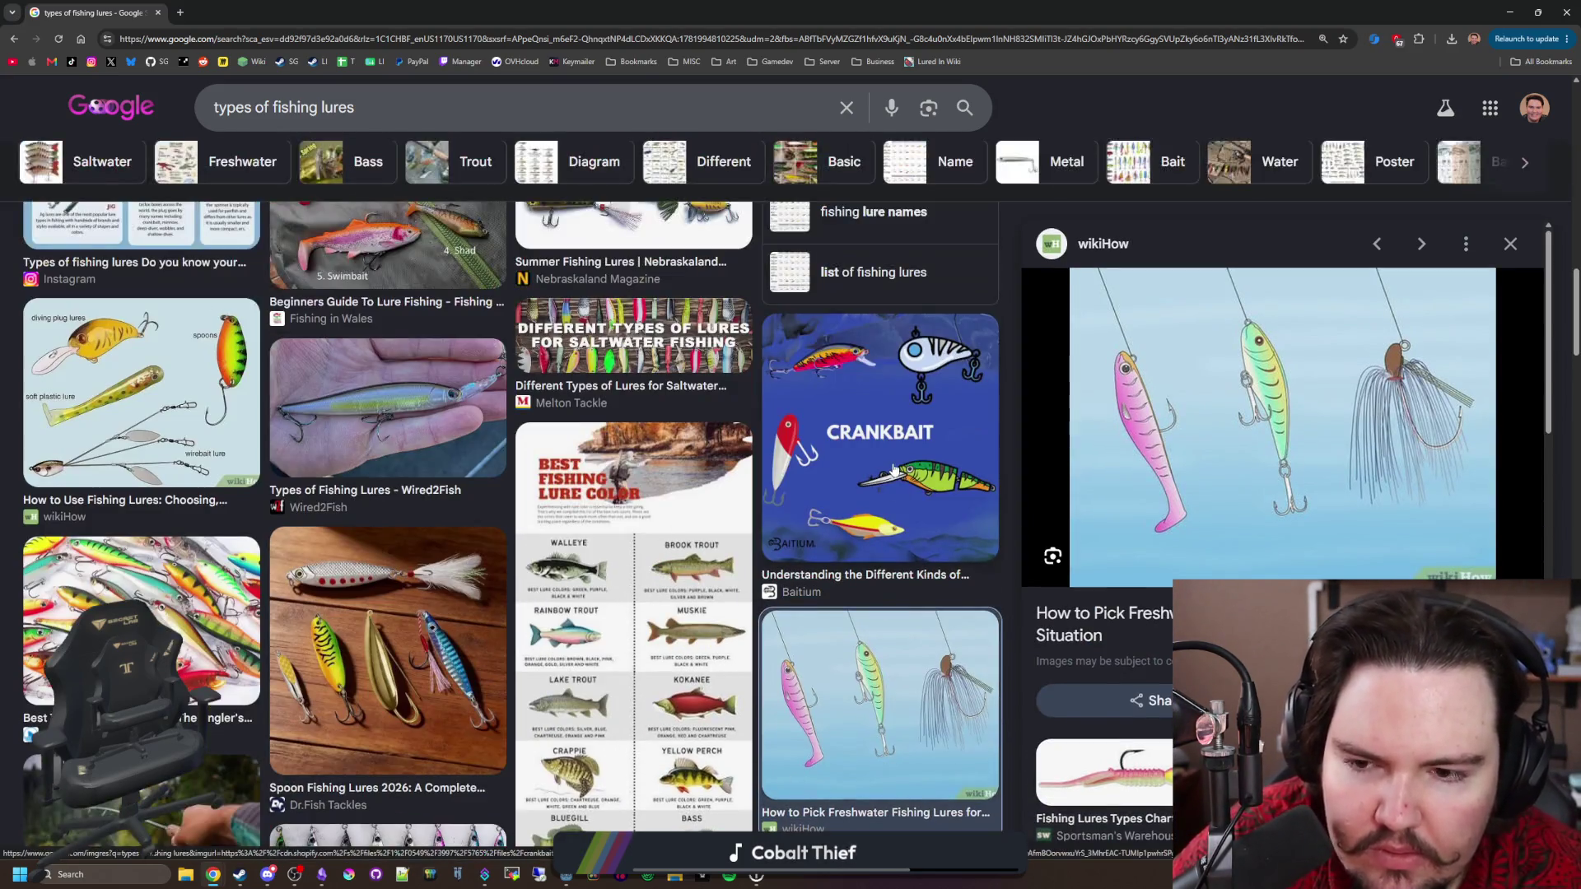
left_click(880, 461)
left_click(190, 434)
scroll(189, 435, "up", 10)
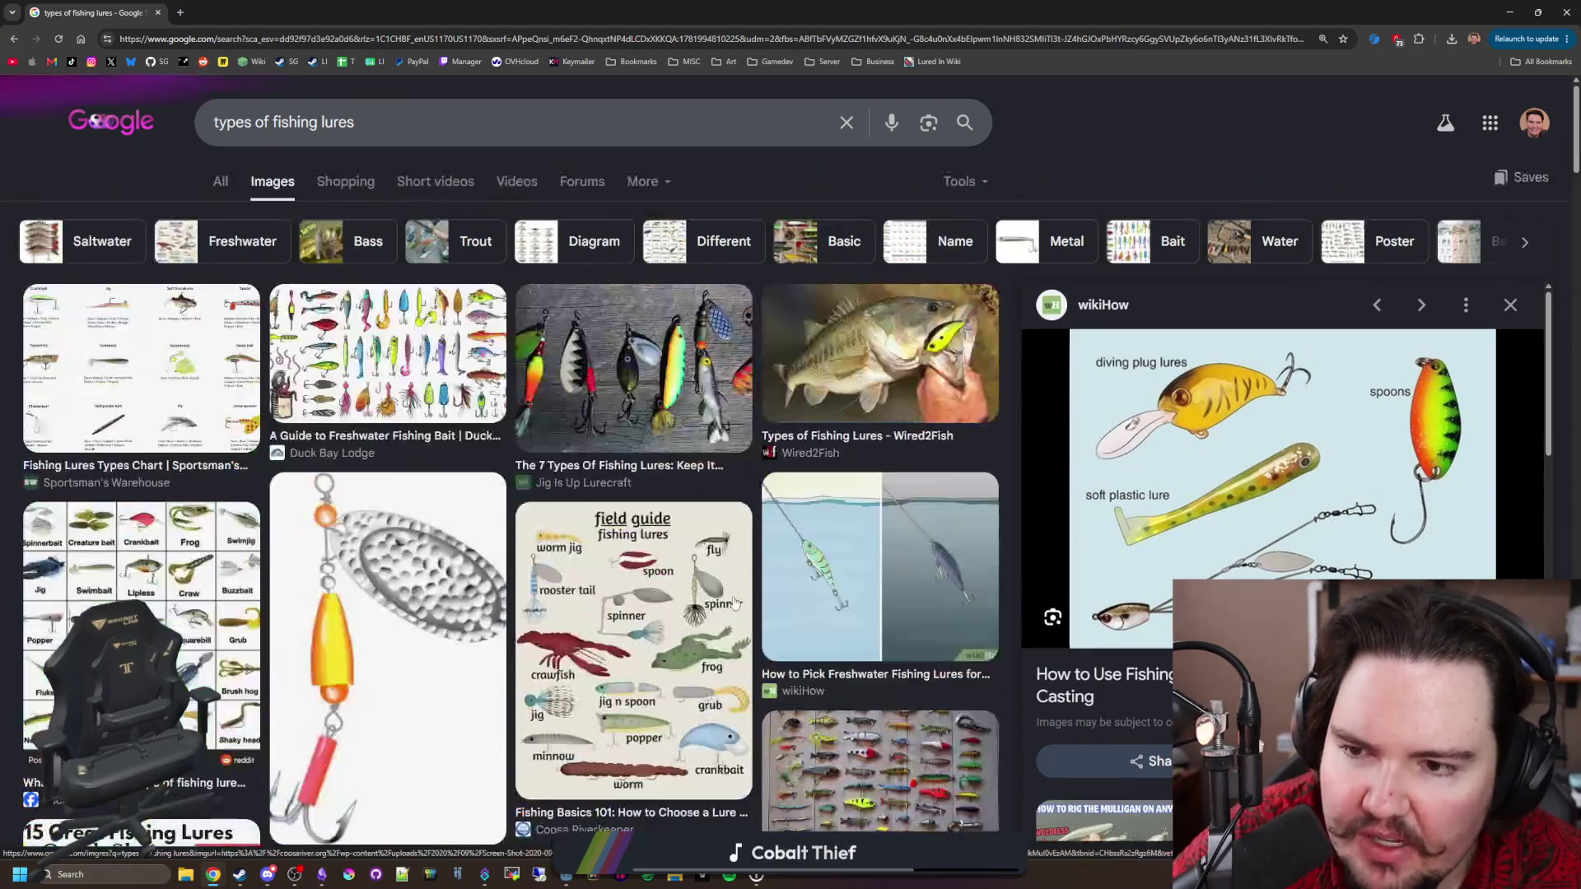
mouse_move(458, 12)
left_mouse_down()
mouse_move(458, 92)
mouse_move(857, 537)
left_mouse_up()
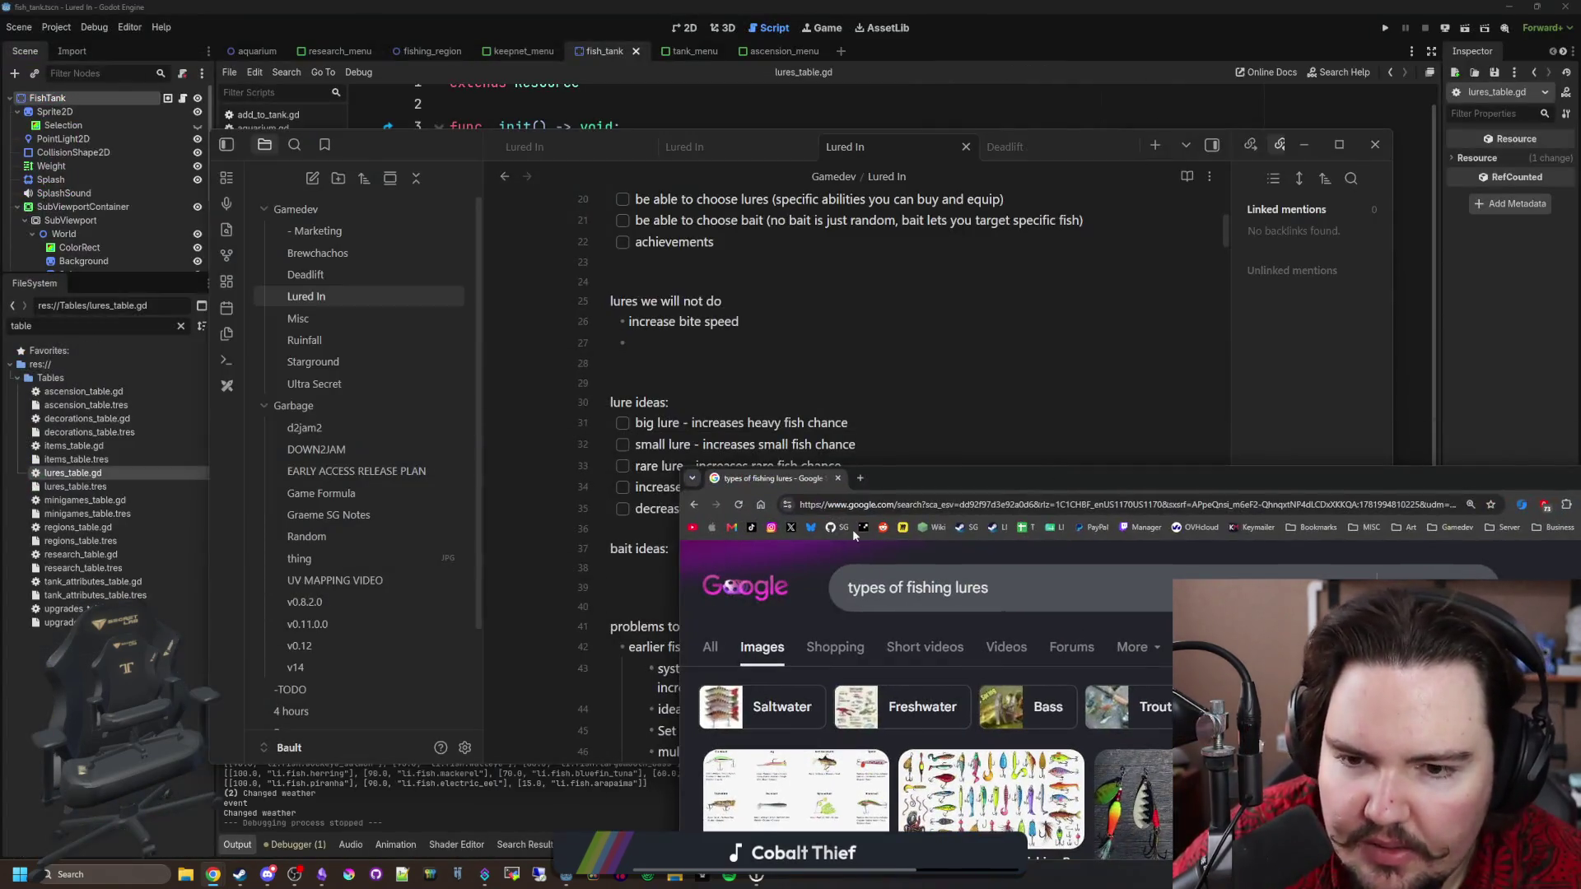
Append ' - light lure' to the 'increases cast speed' idea on line 34.
left_click(857, 486)
left_click(857, 487)
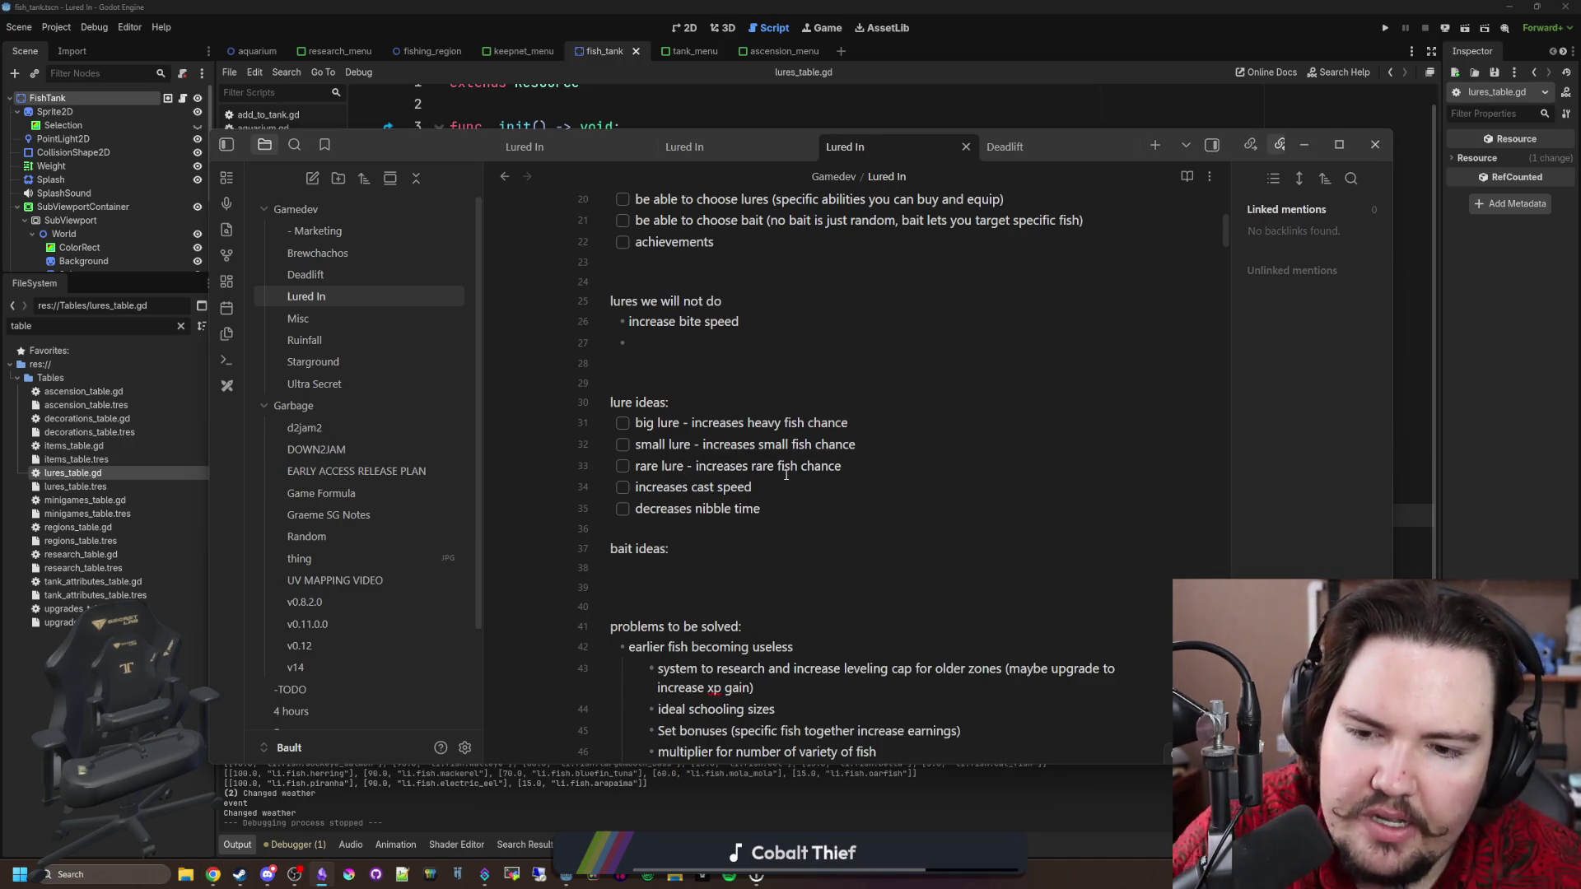
type(" -")
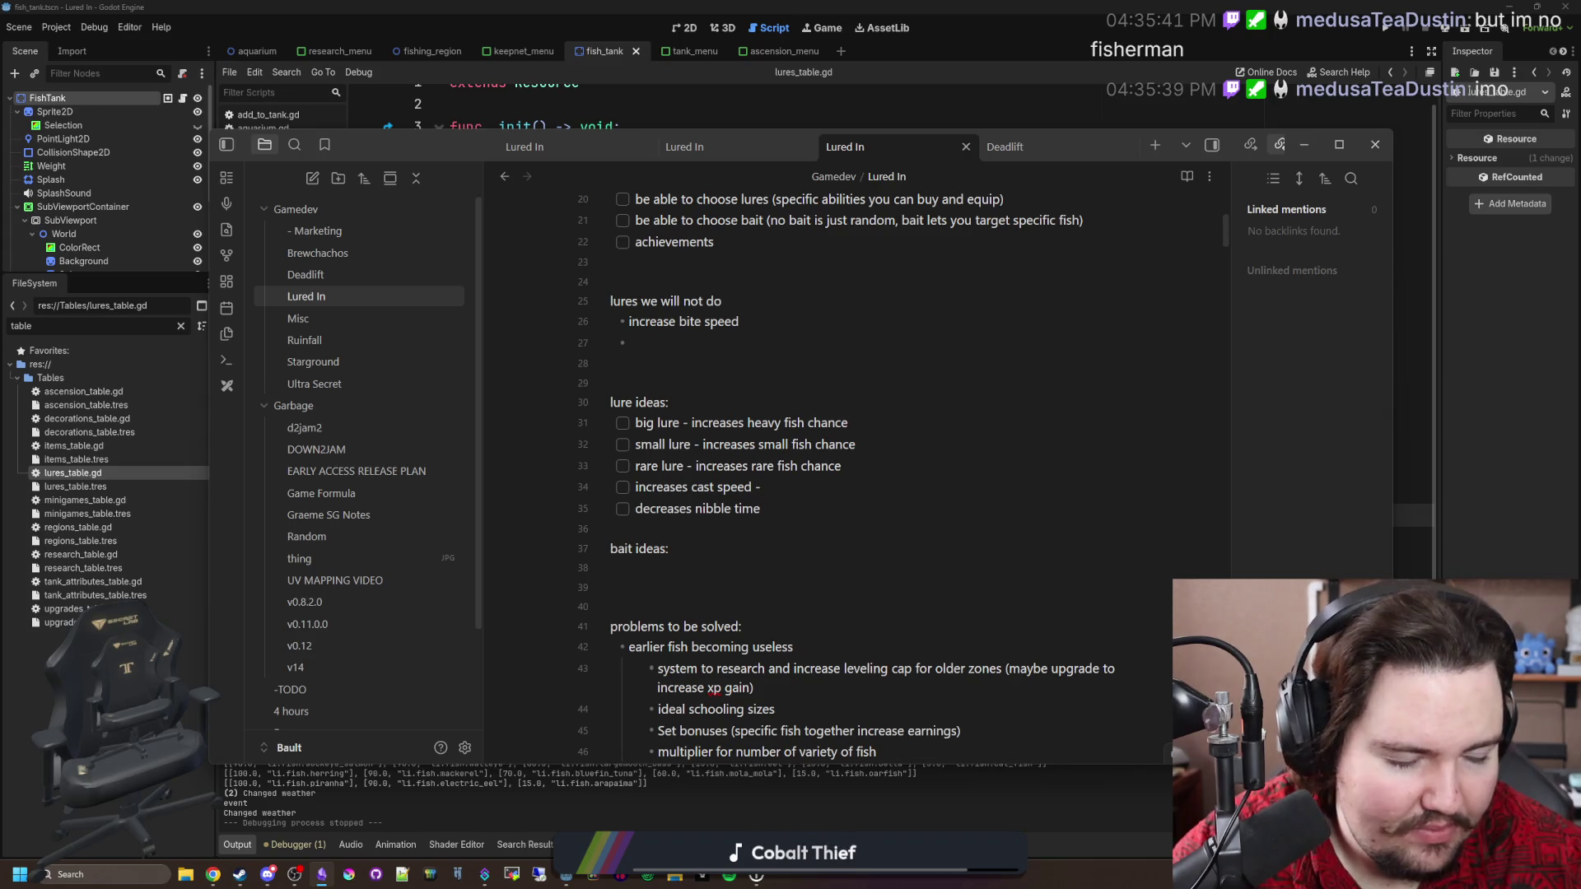
type("light lure")
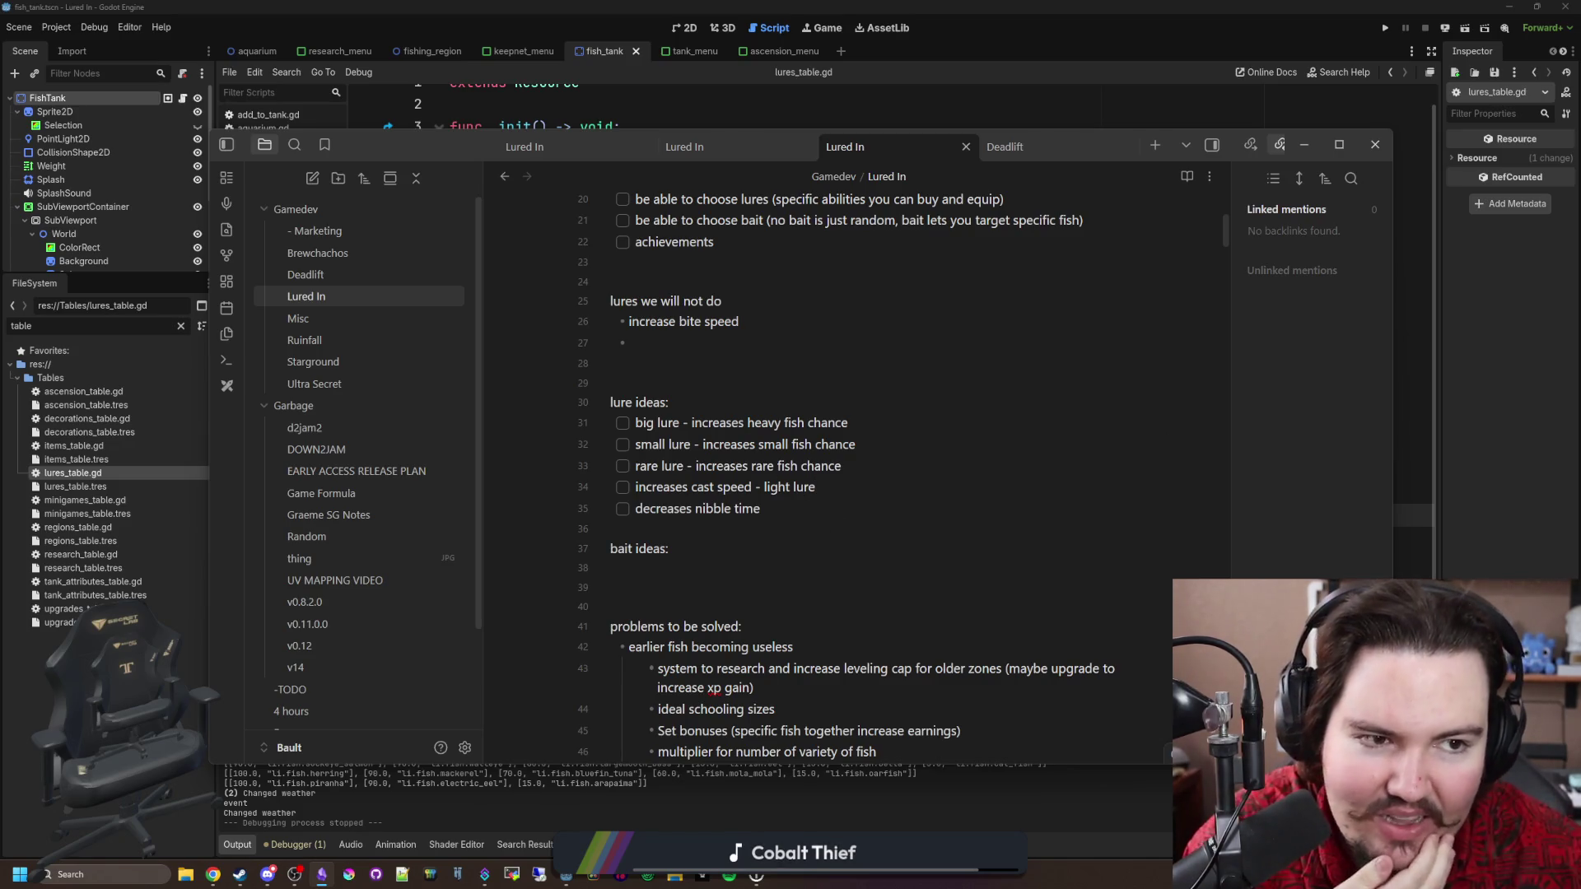
Open a new browser window and load thesaurus.com.
key("super+2")
type("the")
key("Return")
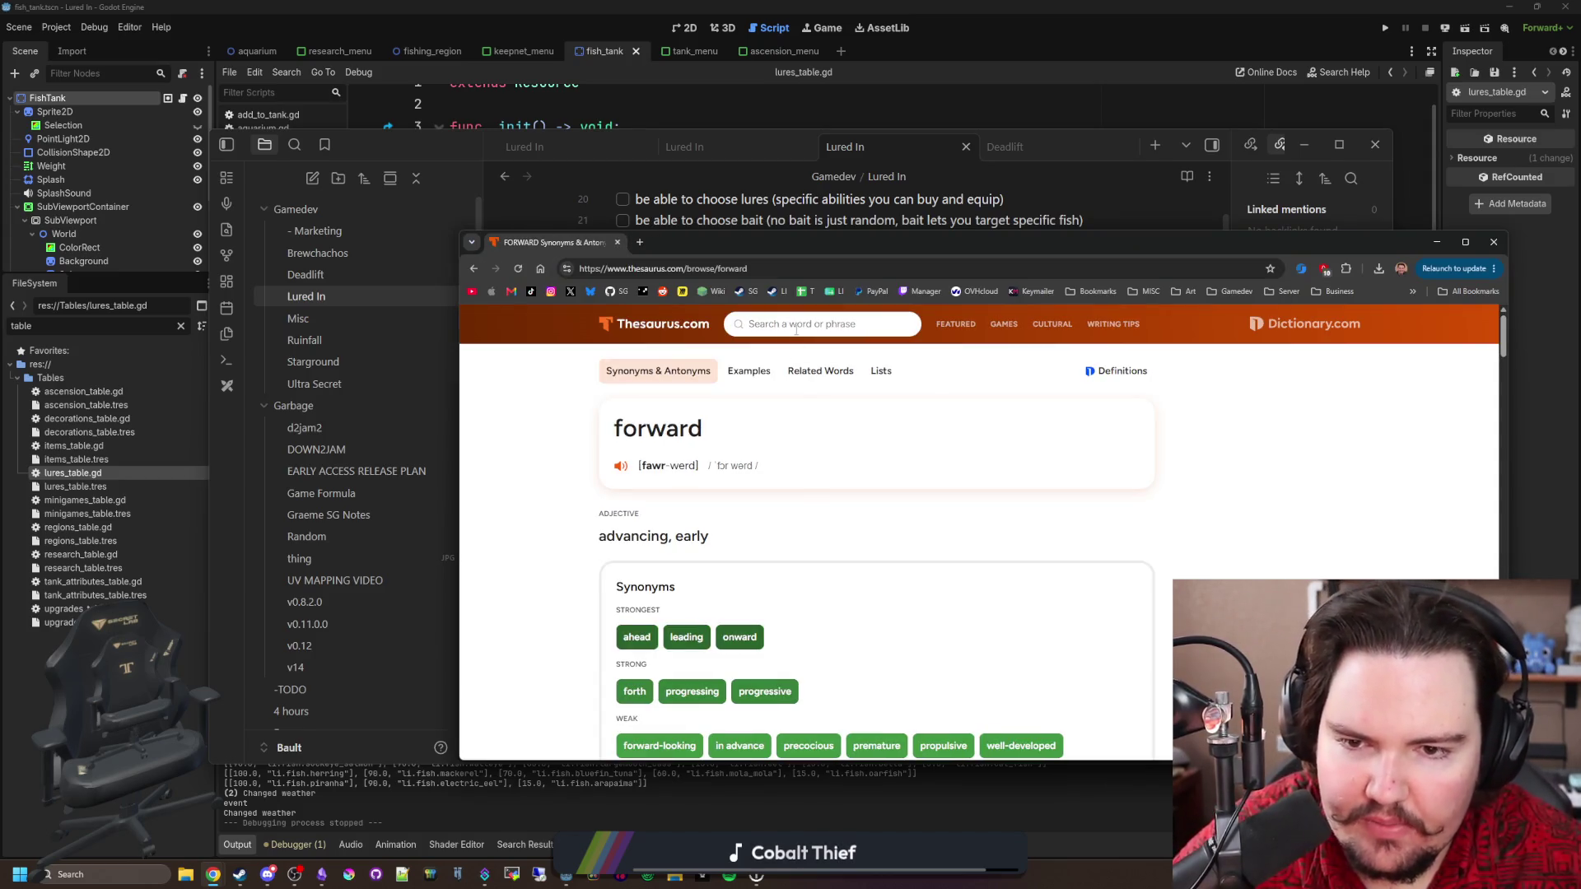
Search the thesaurus for 'light' and open the synonyms page for 'agile'.
type("light")
key("Return")
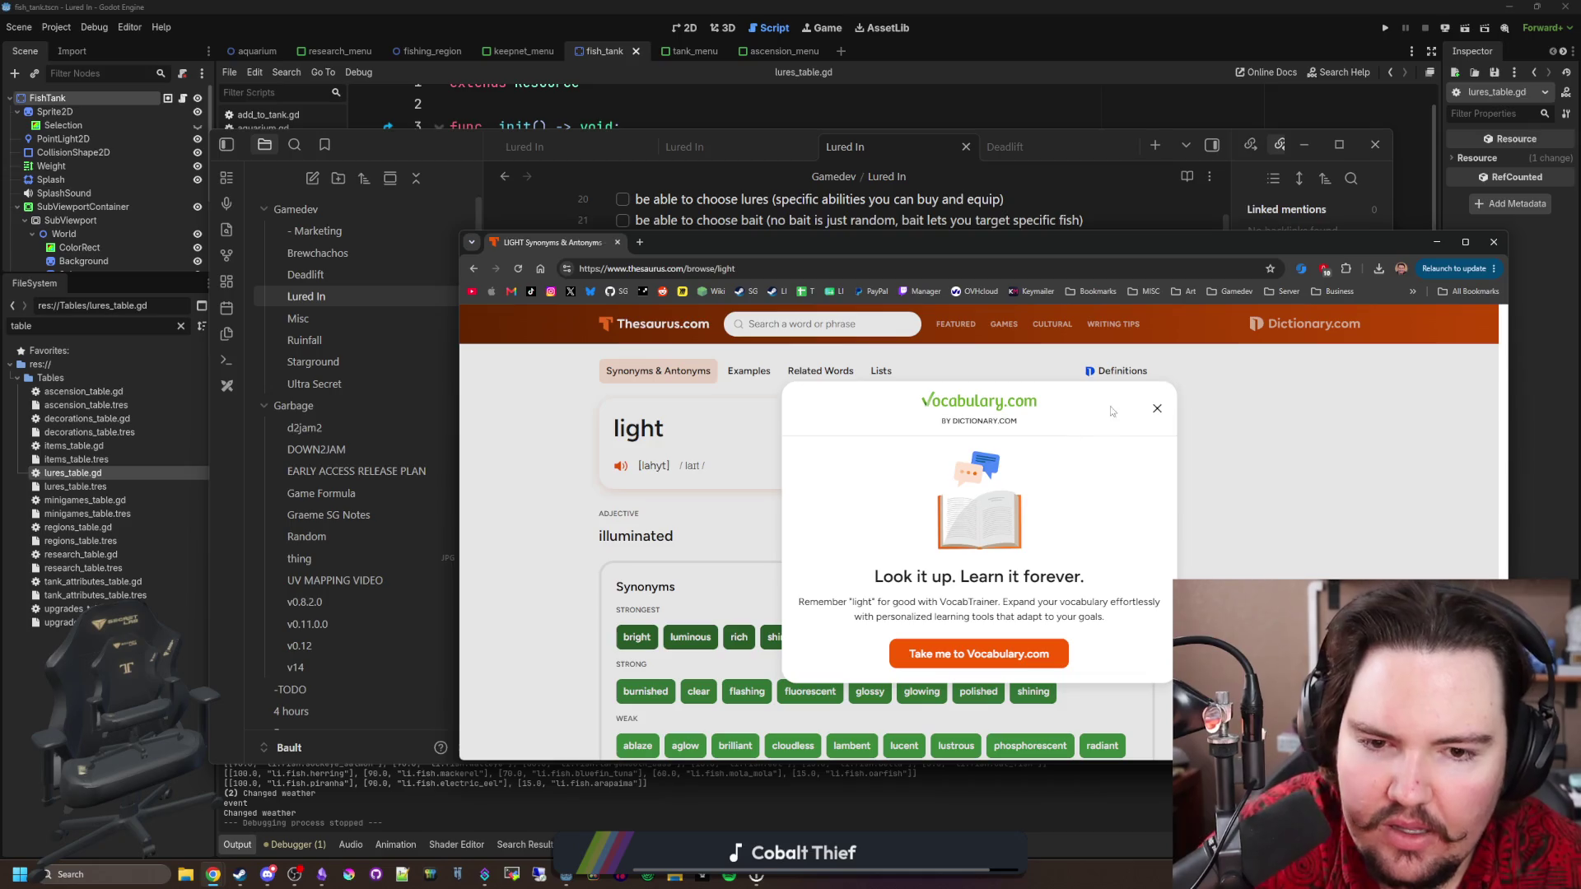
left_click(1140, 404)
scroll(743, 471, "down", 1)
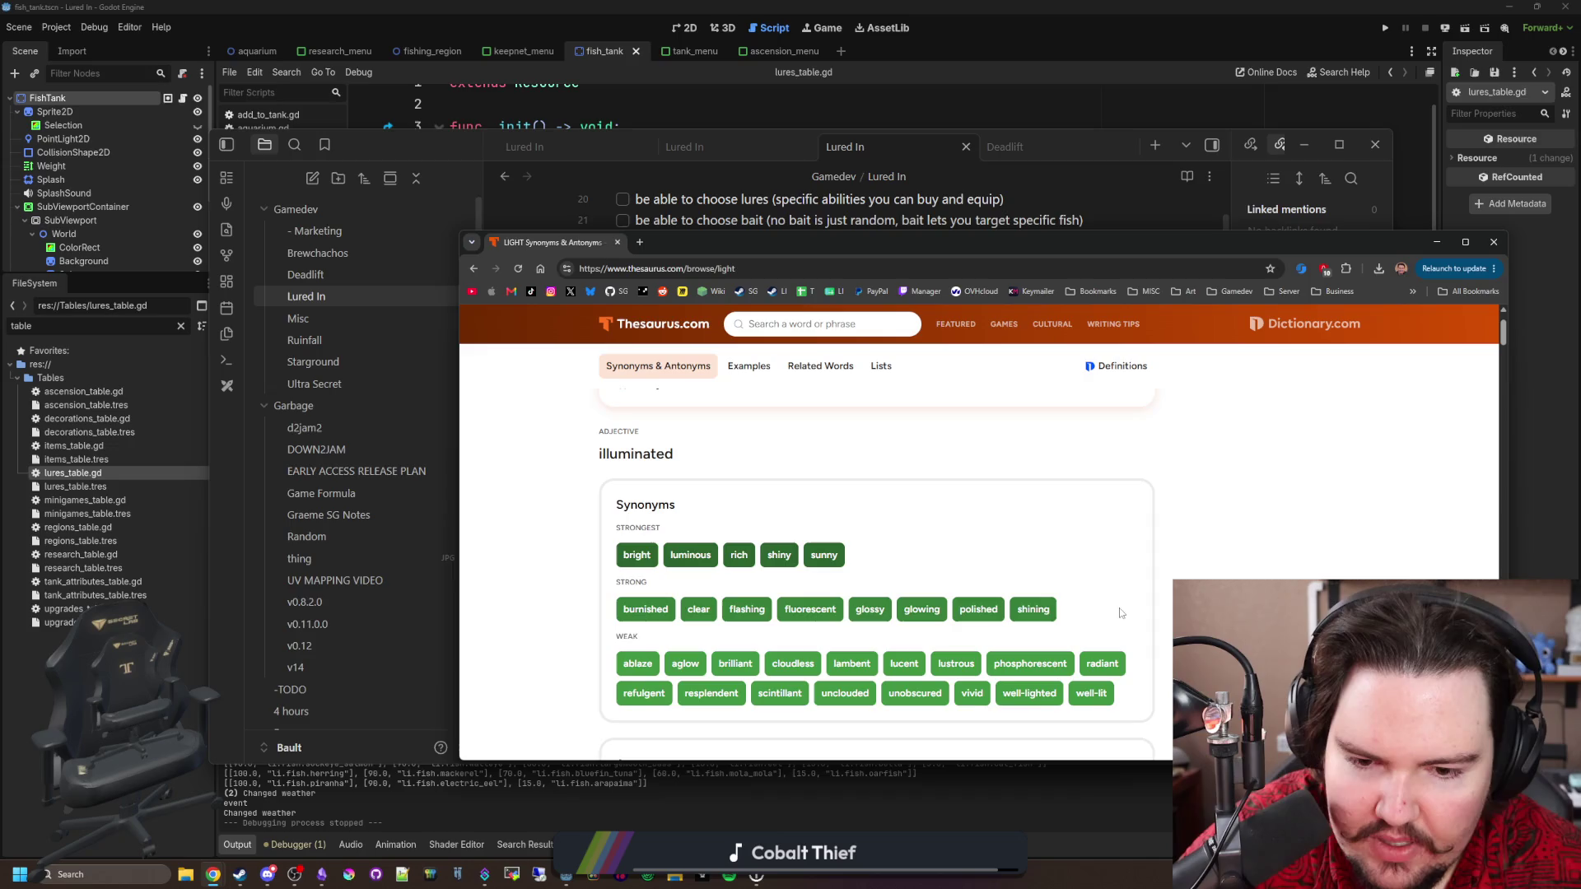
scroll(906, 592, "down", 2)
scroll(836, 581, "down", 3)
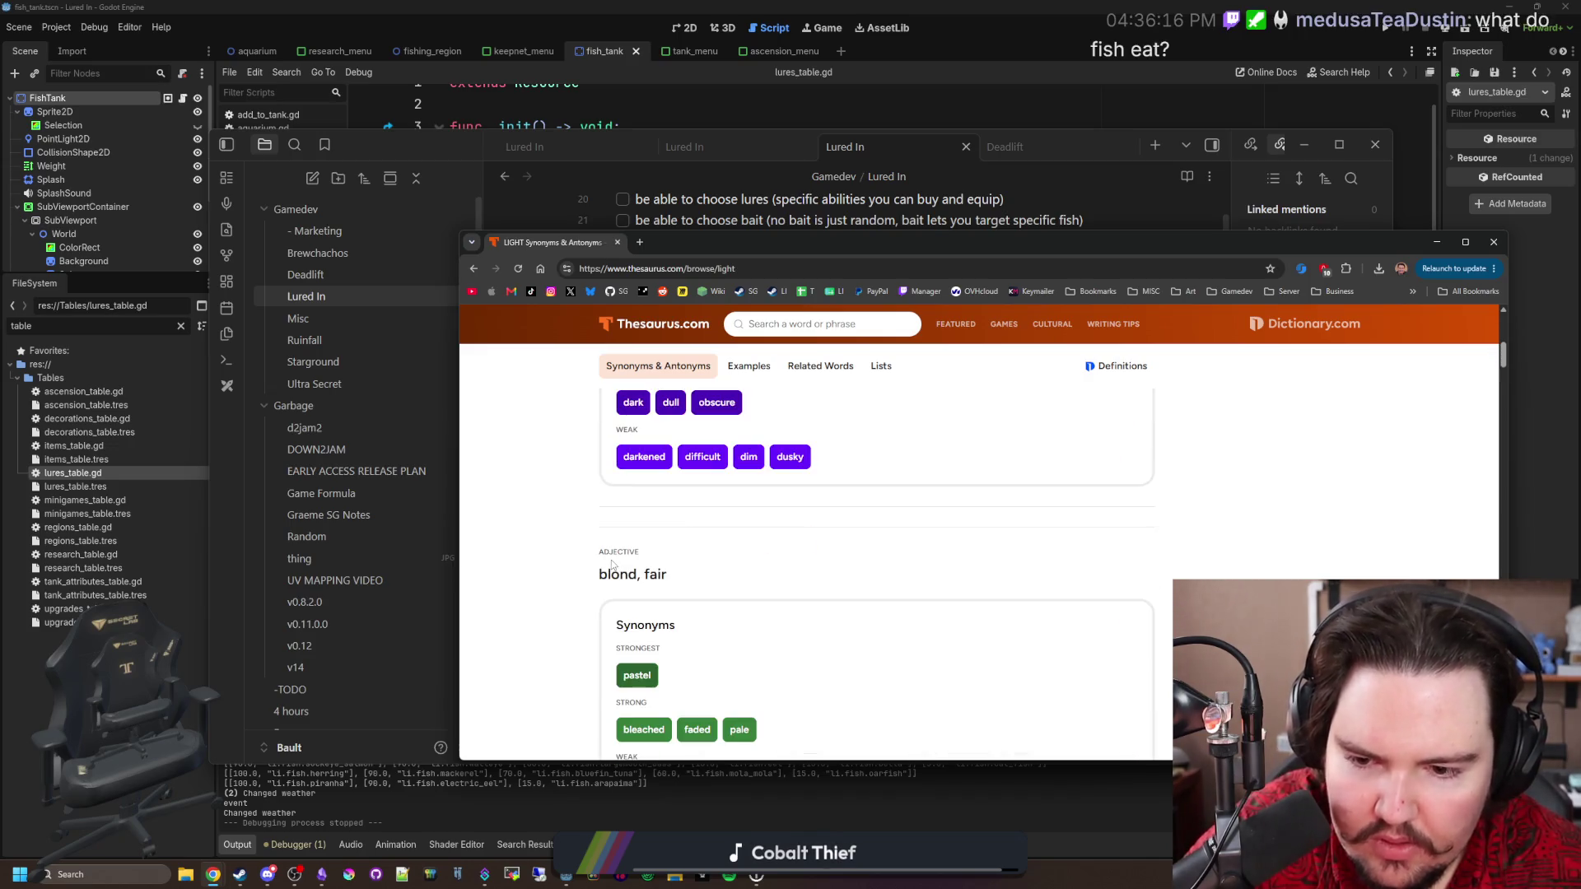
scroll(610, 543, "down", 5)
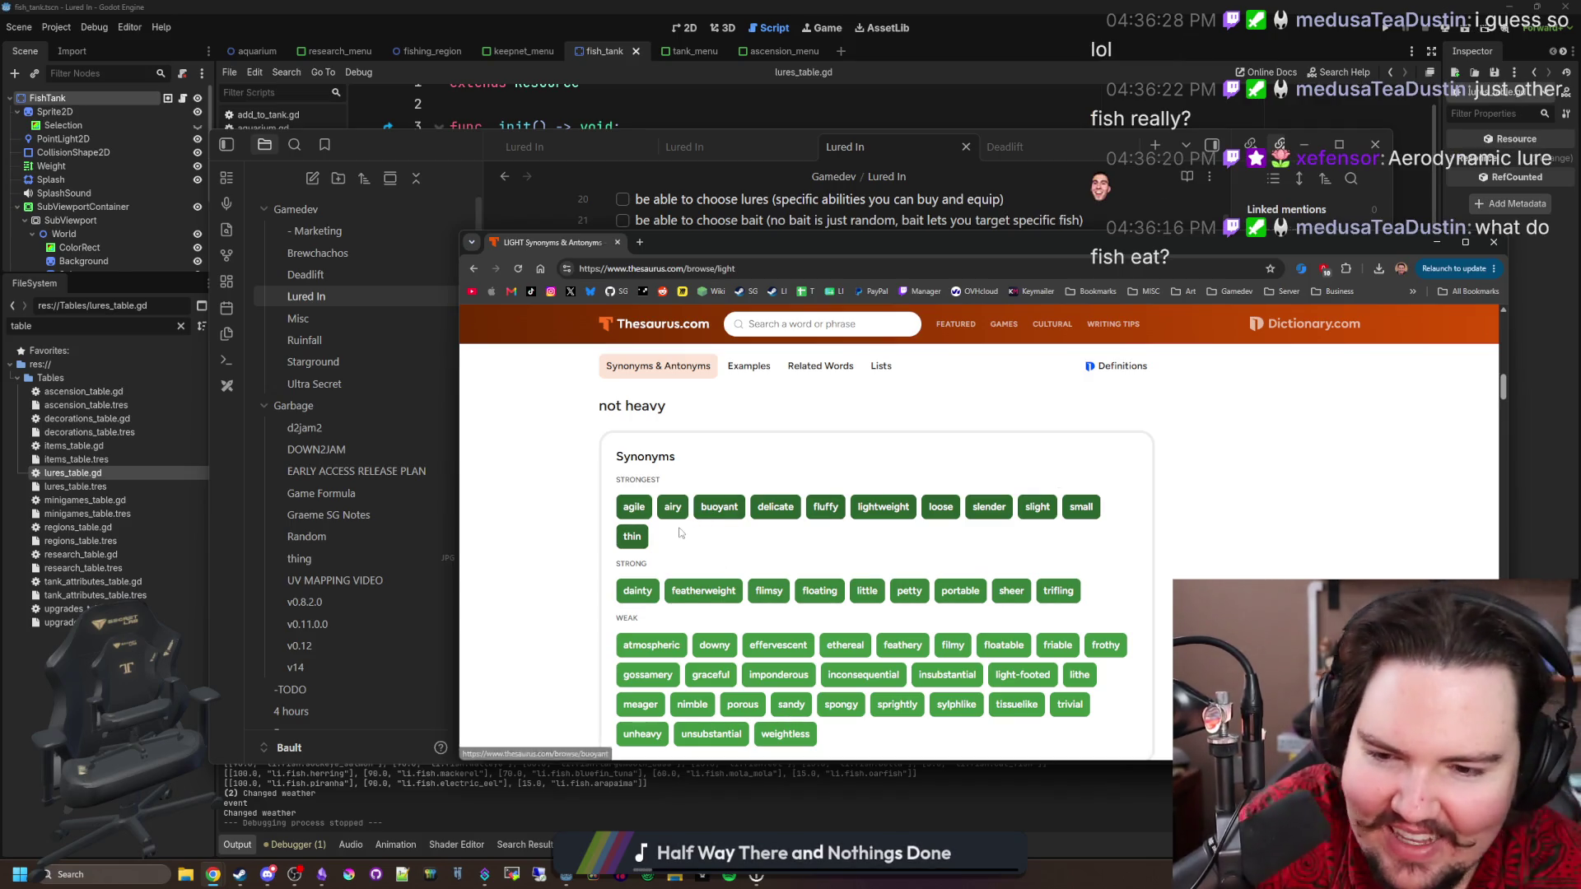
left_click(638, 510)
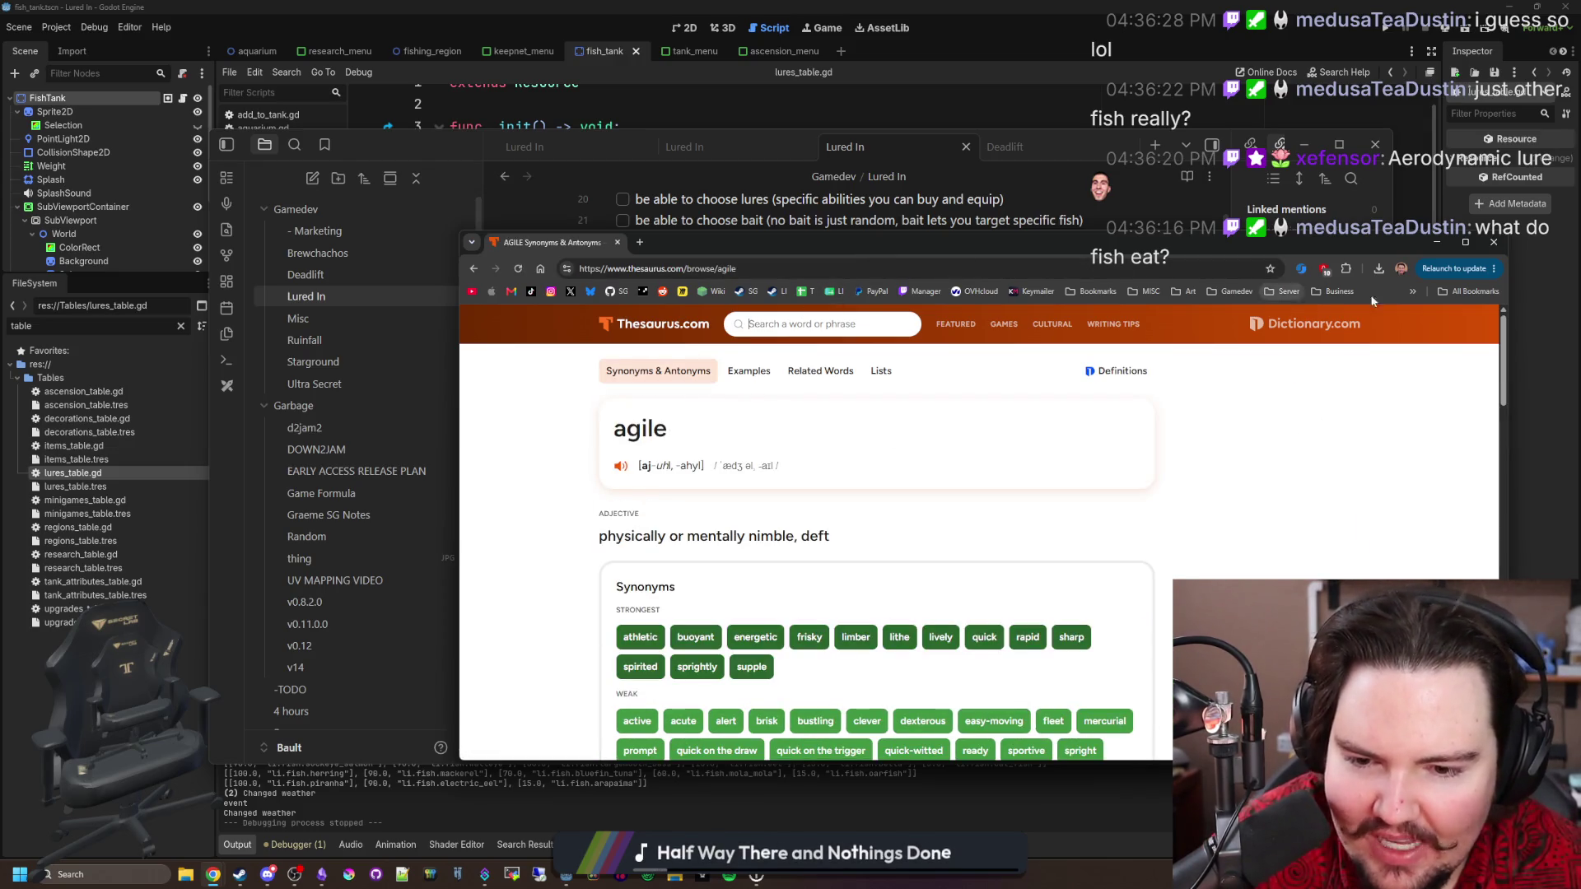
Rewrite line 34 of the notes as 'agile lure - increases cast speed'.
left_click(1437, 242)
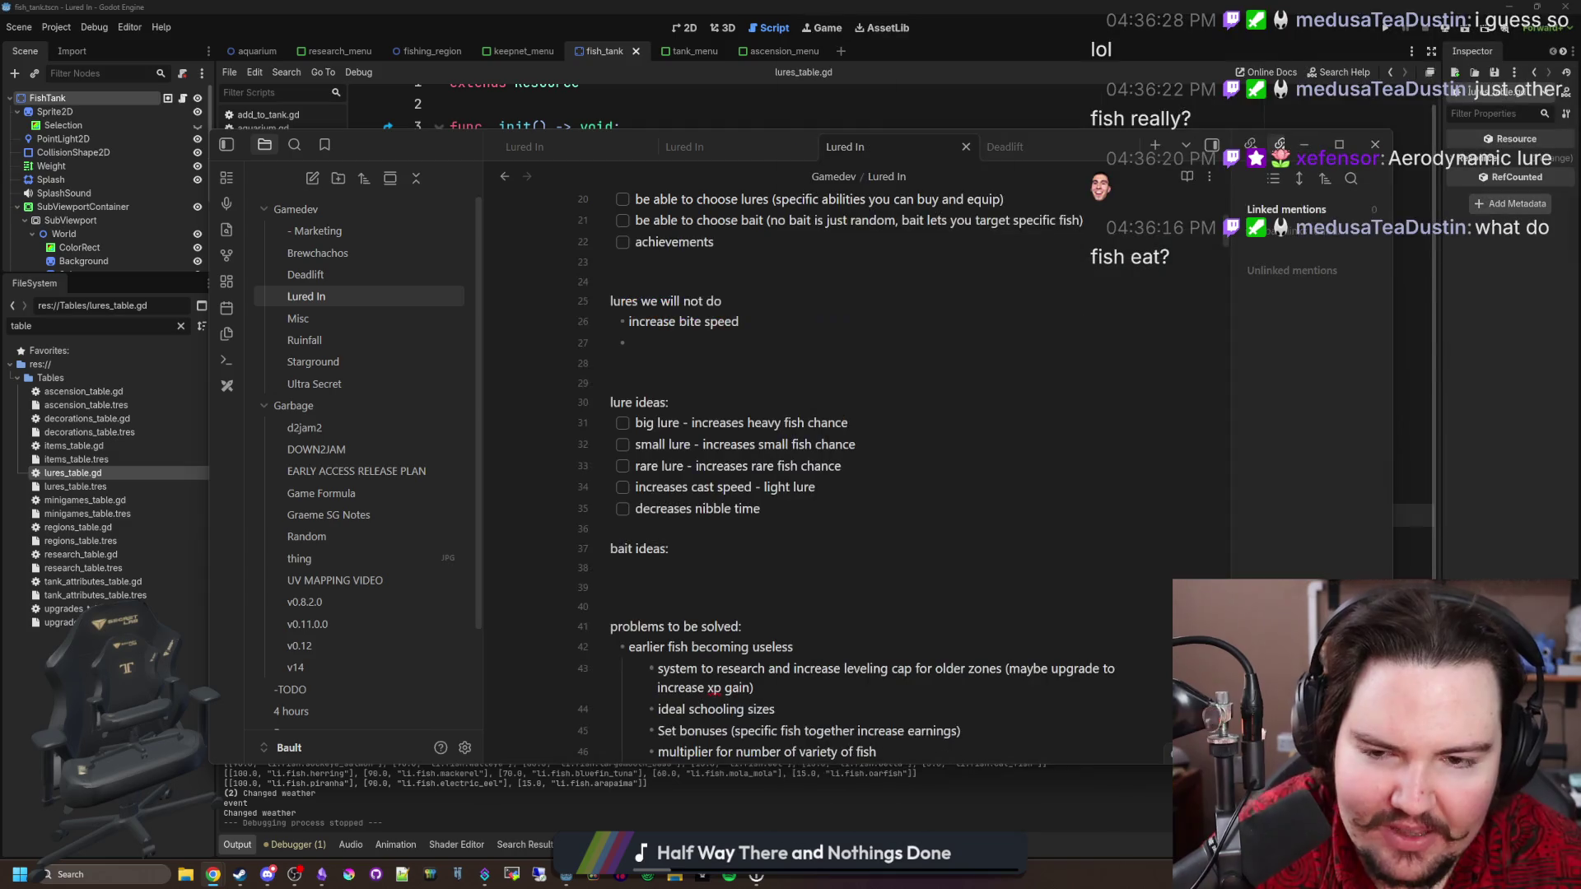
left_click(640, 495)
type("agile")
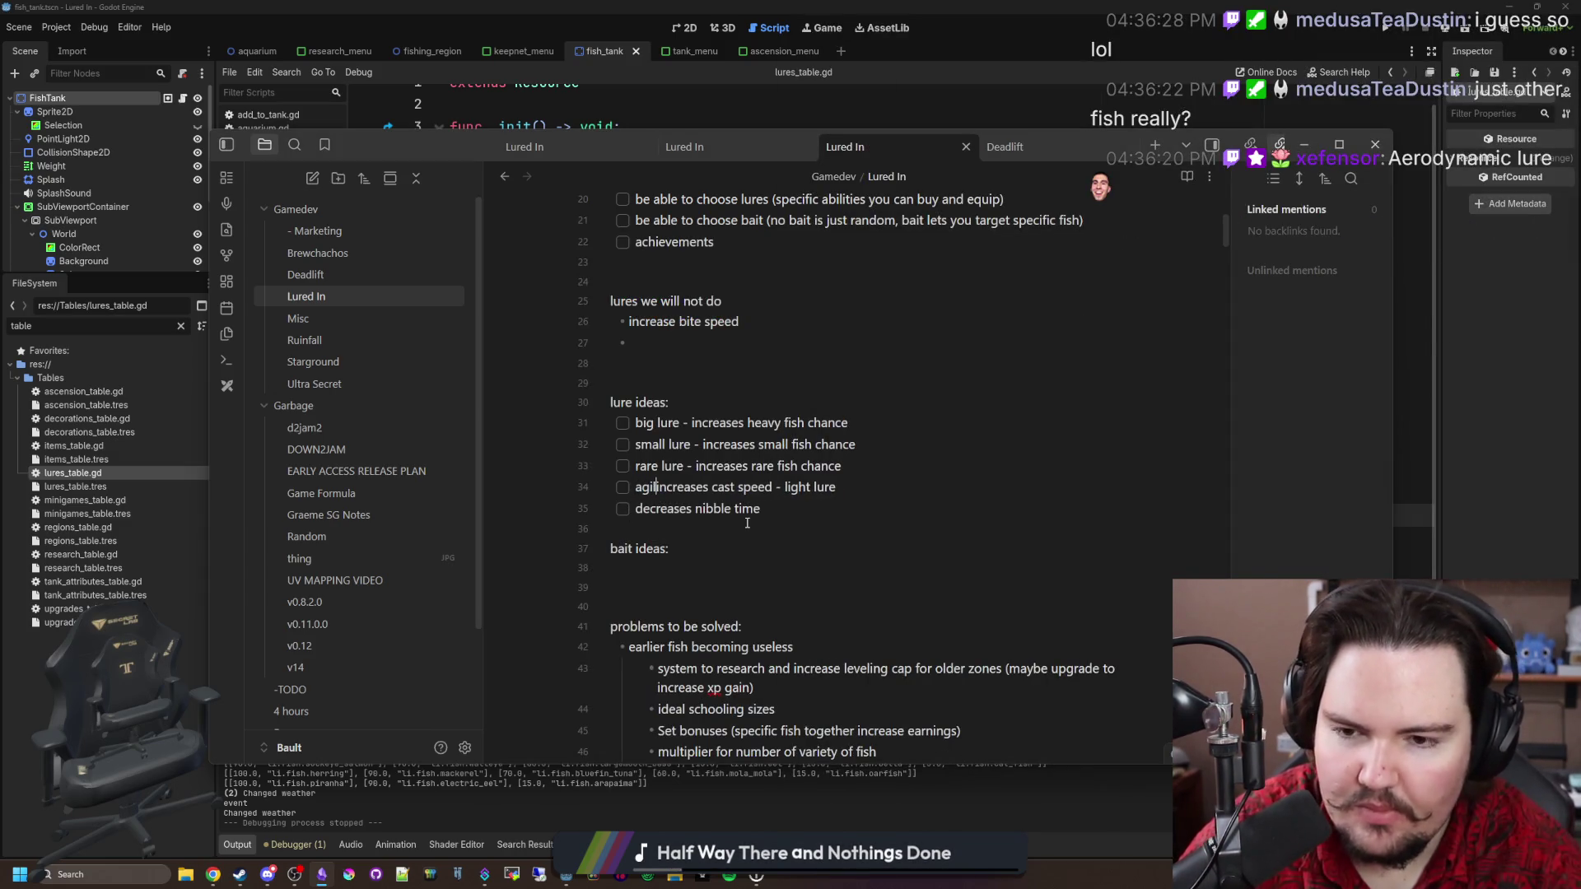
double_click(830, 487)
left_click_drag(830, 488, 667, 487)
key("BackSpace")
key("BackSpace")
key("BackSpace")
left_click(689, 487)
type("-")
Look over the 'agile' synonyms page full screen, then reposition the browser window over the notes.
key("alt+Tab")
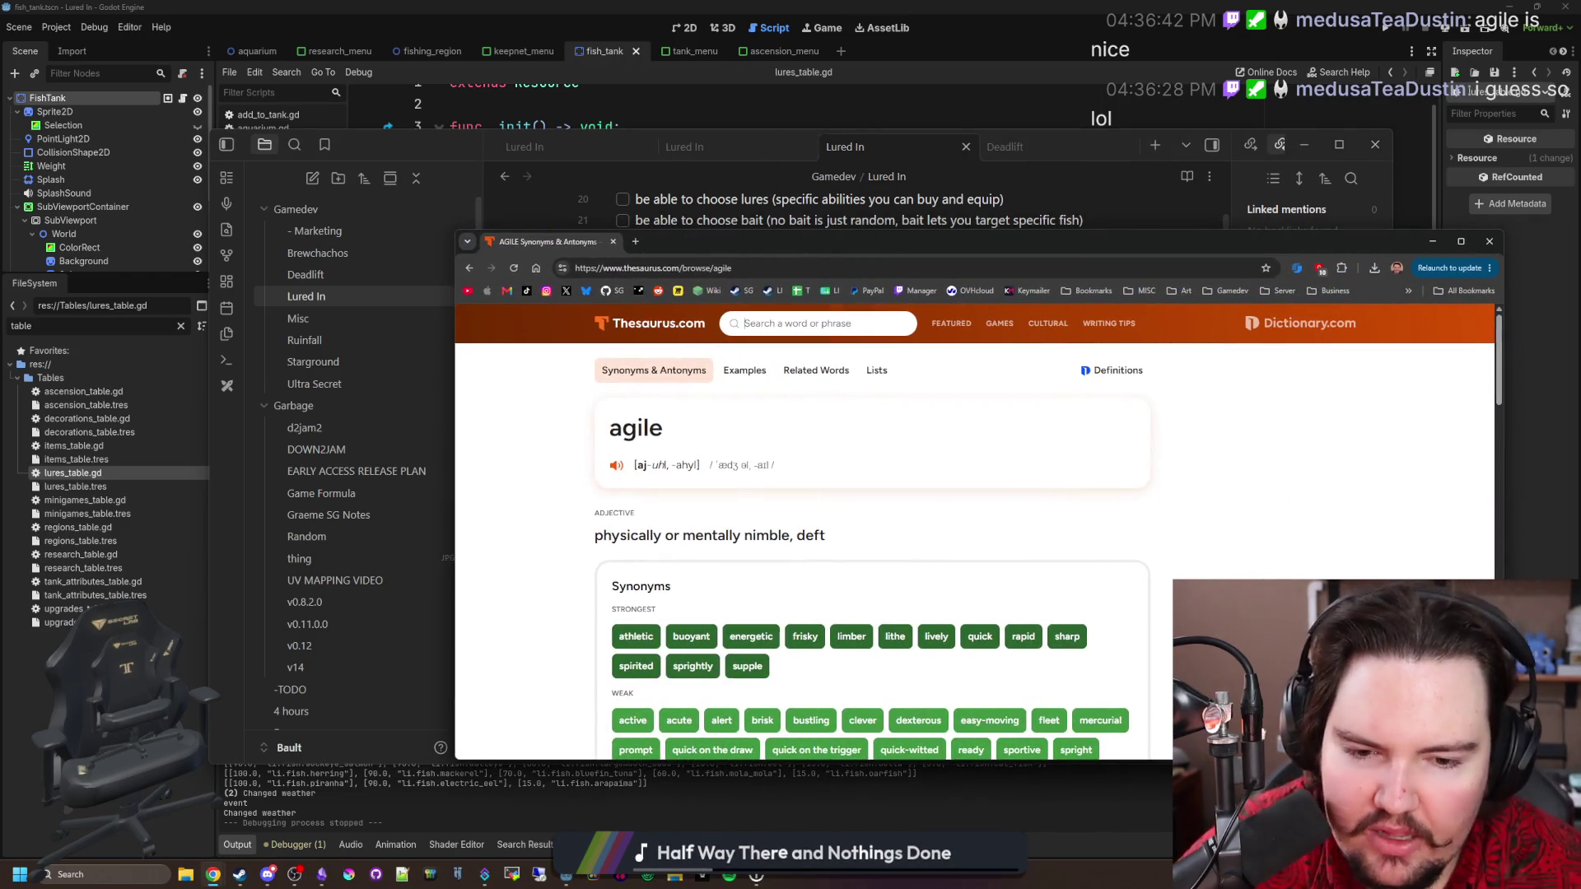
left_click_drag(899, 241, 899, 12)
scroll(609, 490, "down", 5)
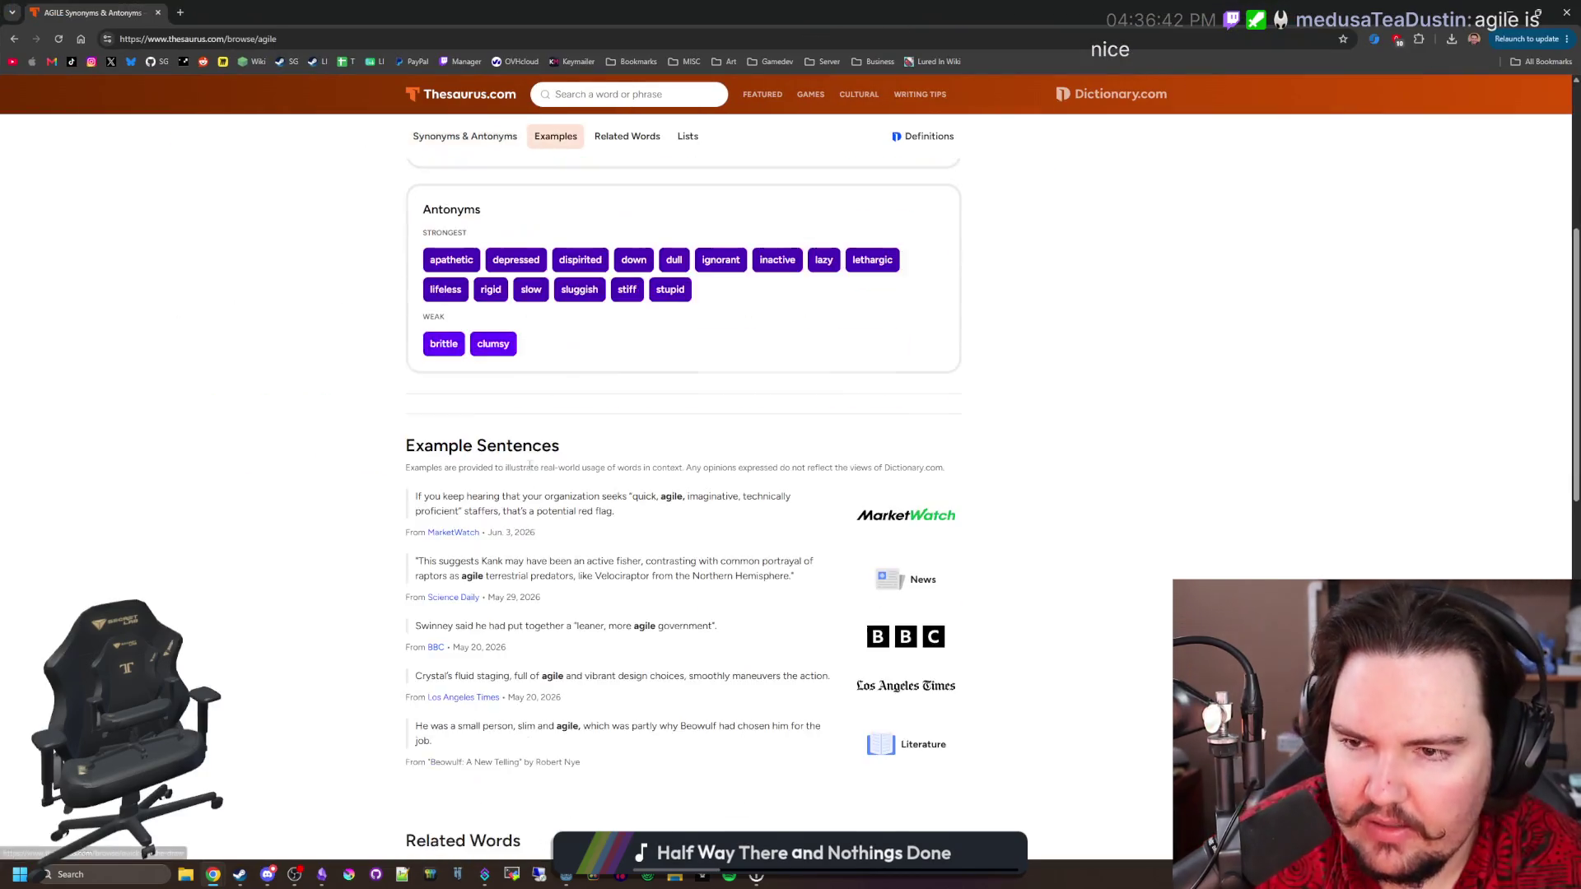
scroll(573, 267, "up", 5)
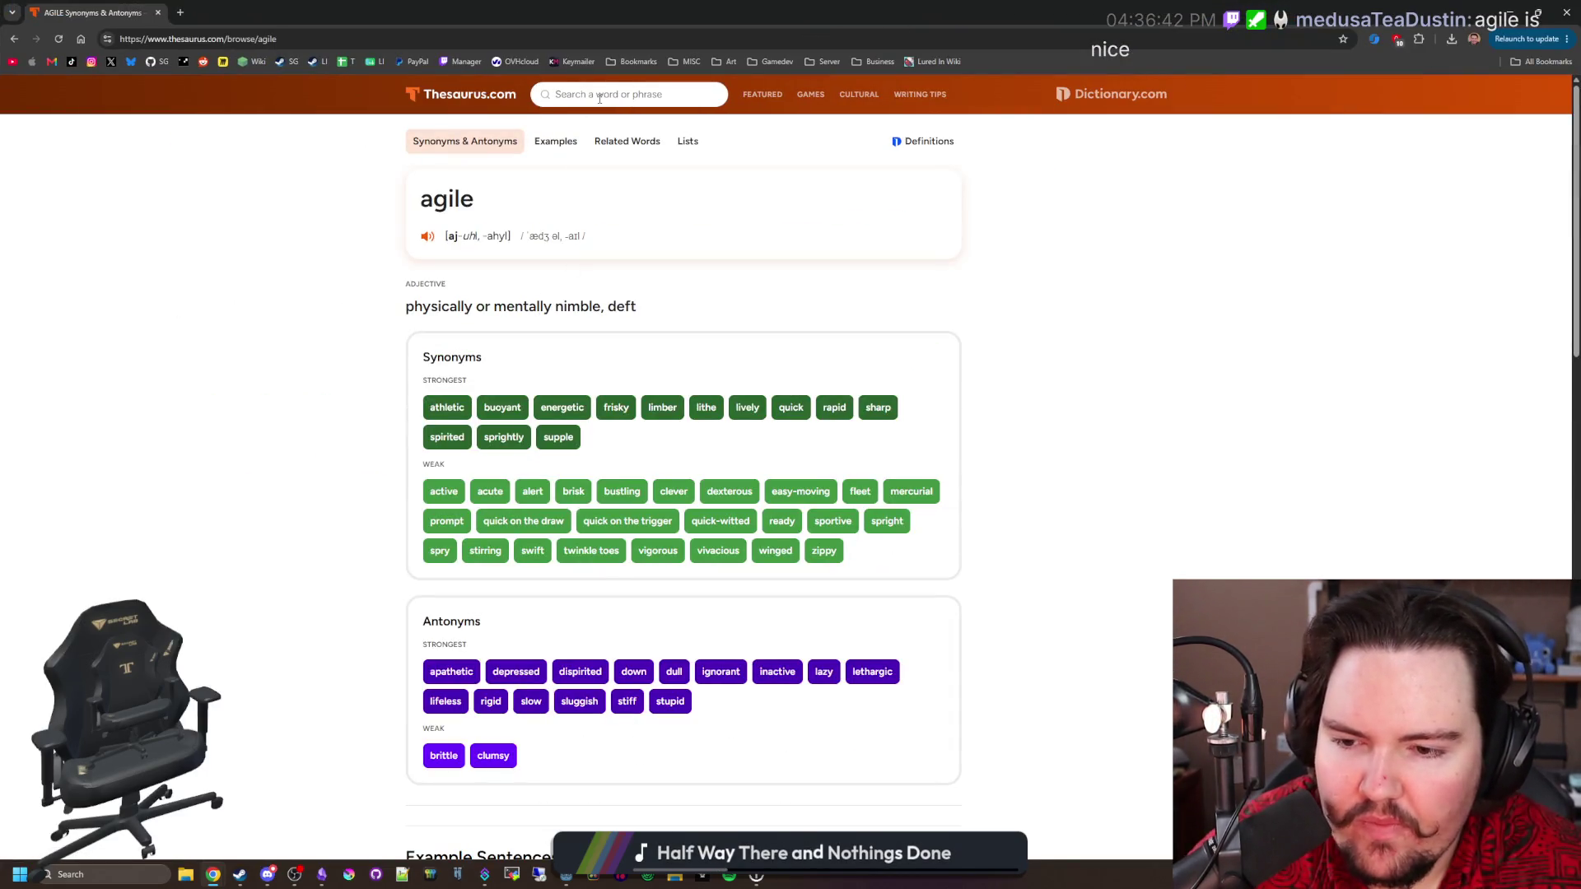
key("super+Down")
key("super+Down")
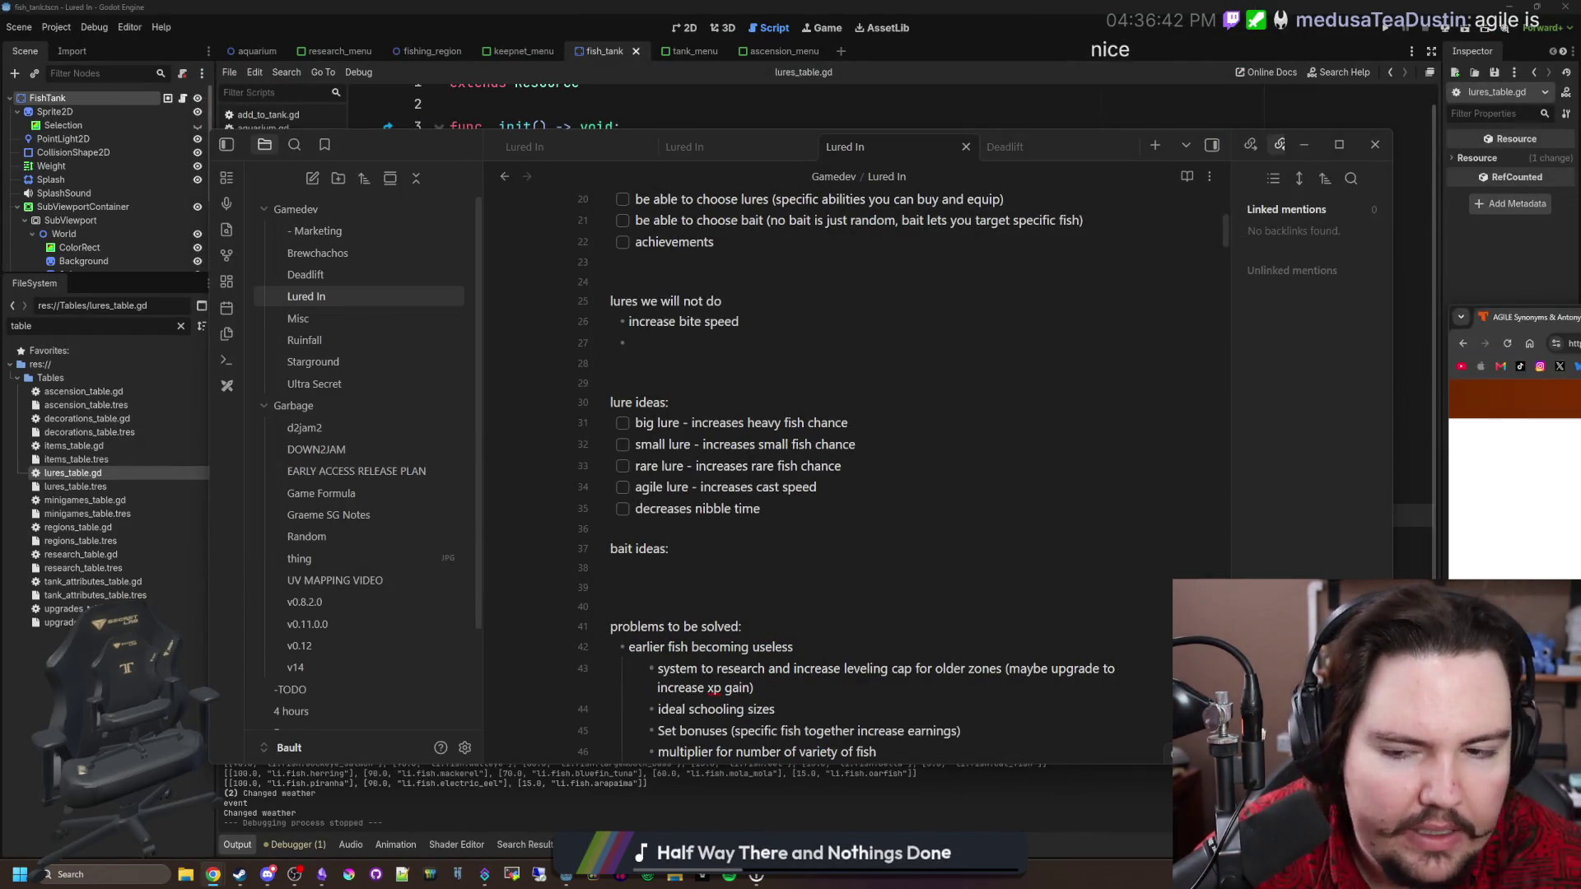
key("alt+Tab")
left_click_drag(1059, 270, 996, 248)
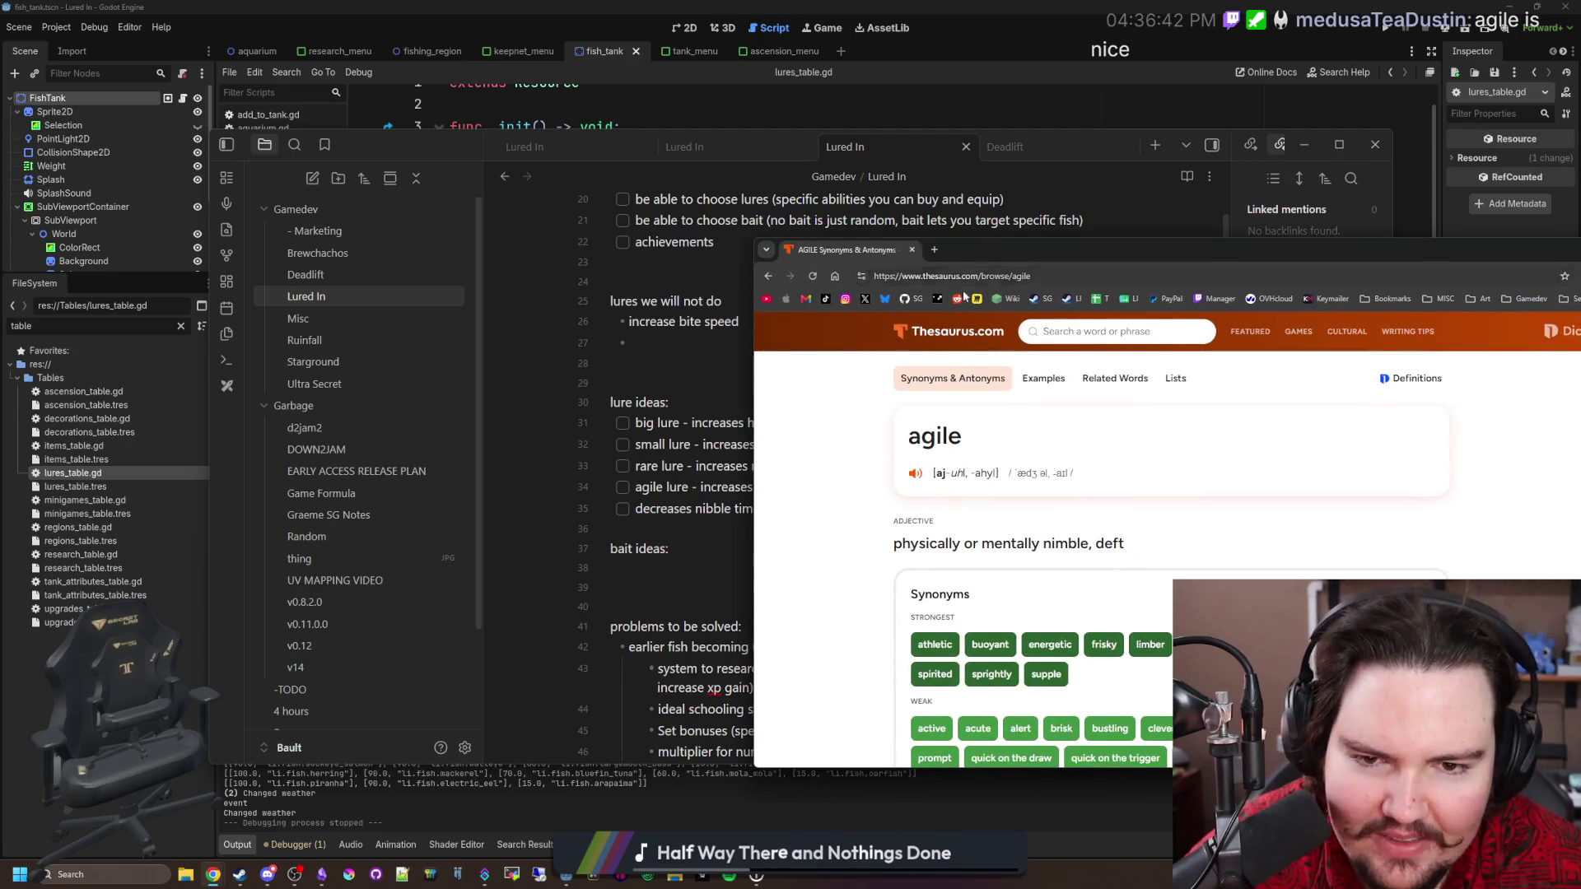
Return to a blank tab, run a Google search for 'spiky lure', then hide the browser.
left_click(768, 275)
scroll(833, 490, "down", 10)
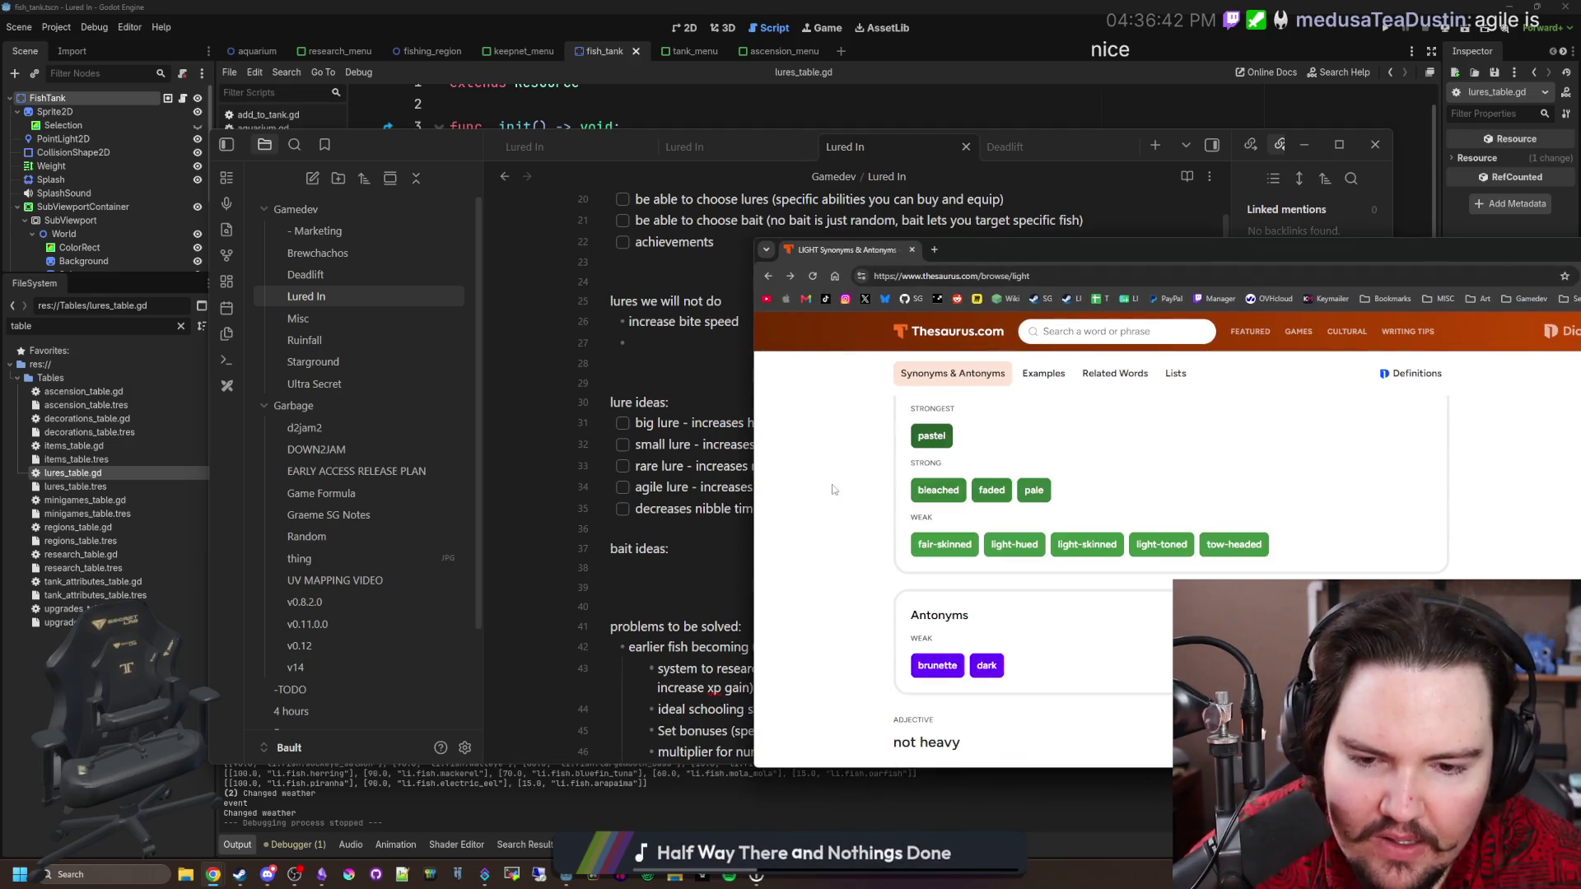
key("alt+Left")
key("alt+Left")
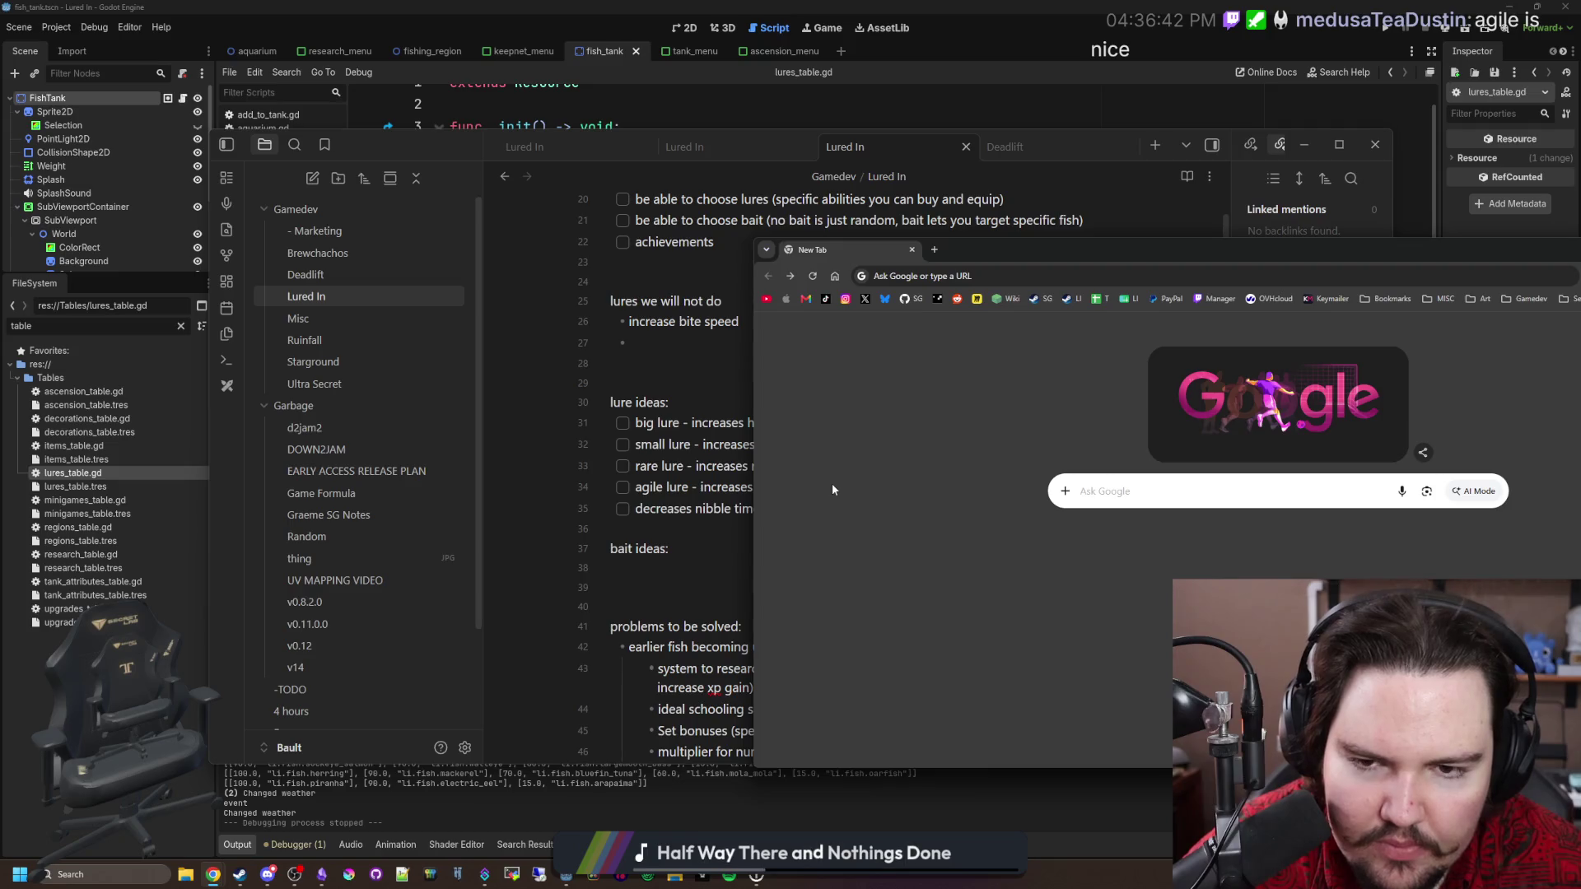
left_click(954, 267)
type("spiky lure")
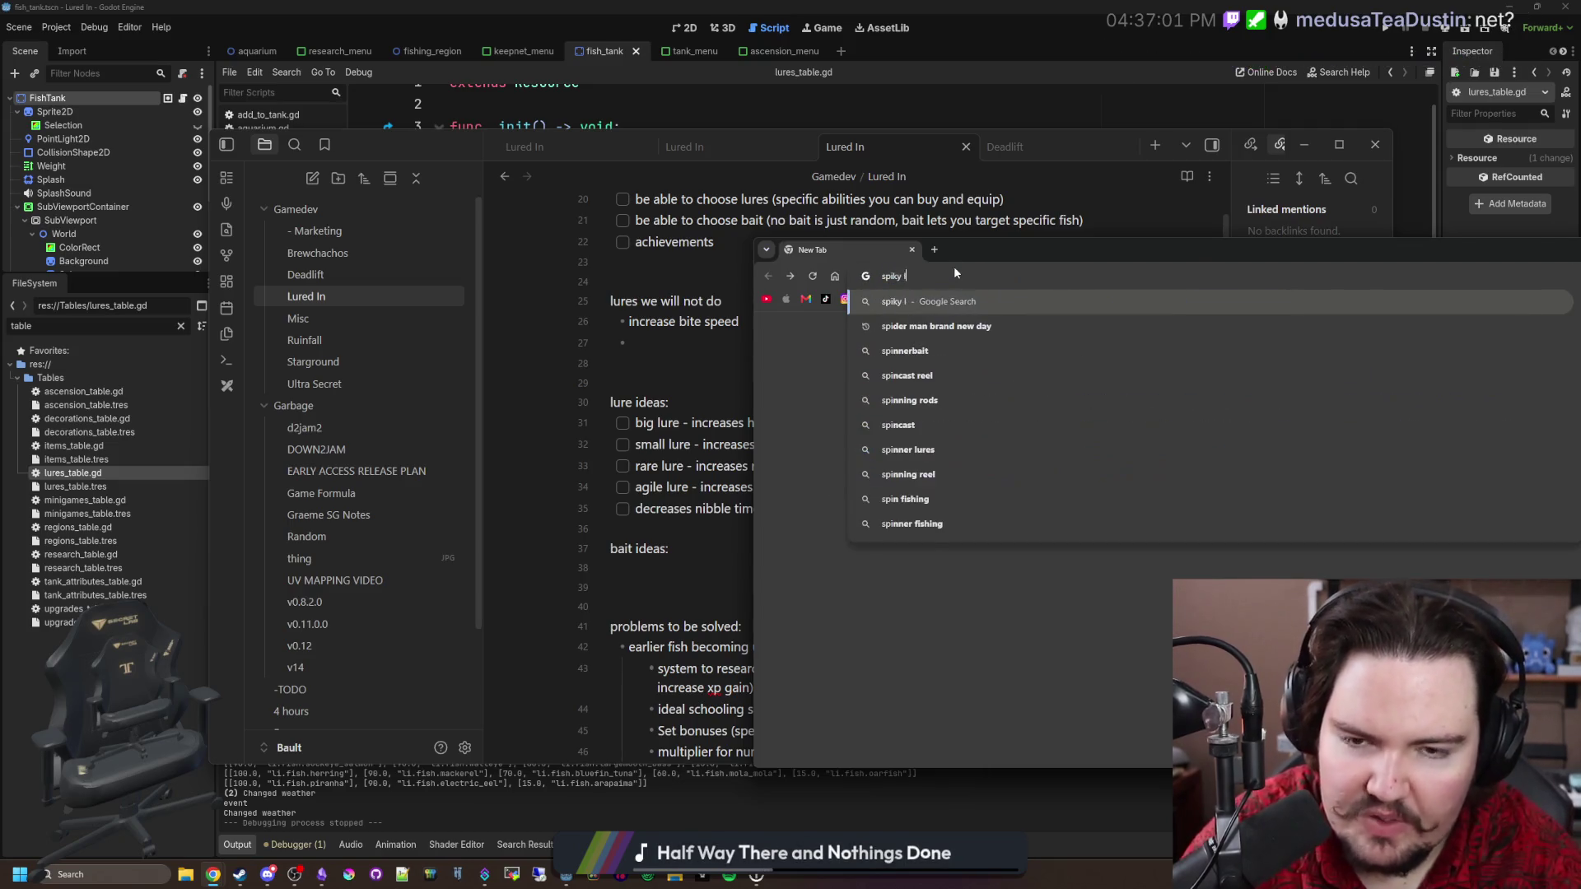
key("Return")
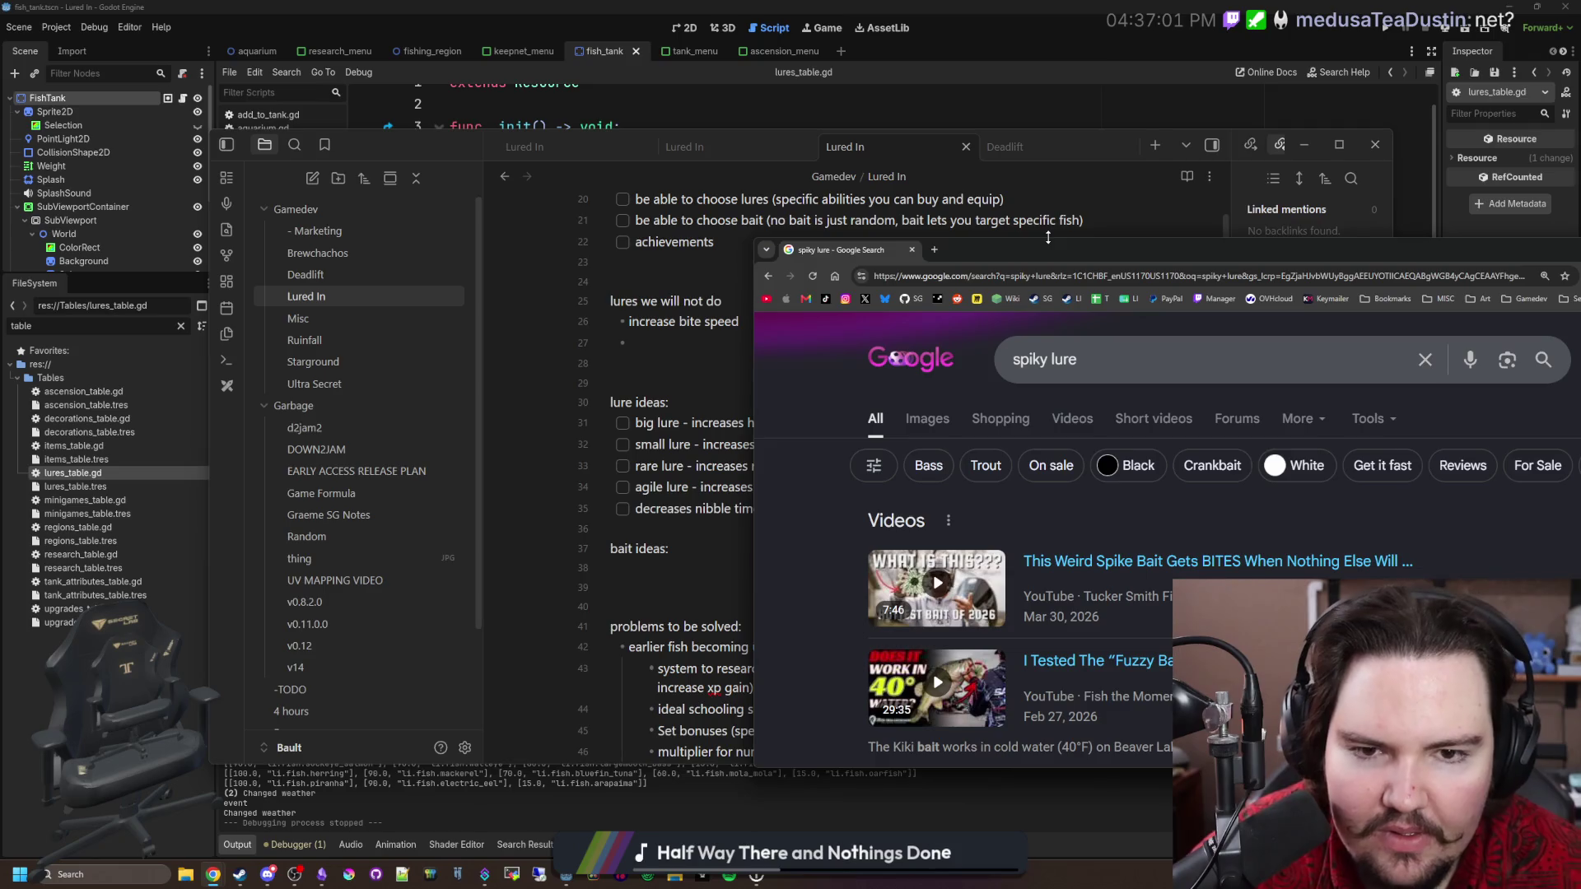
key("ctrl+w")
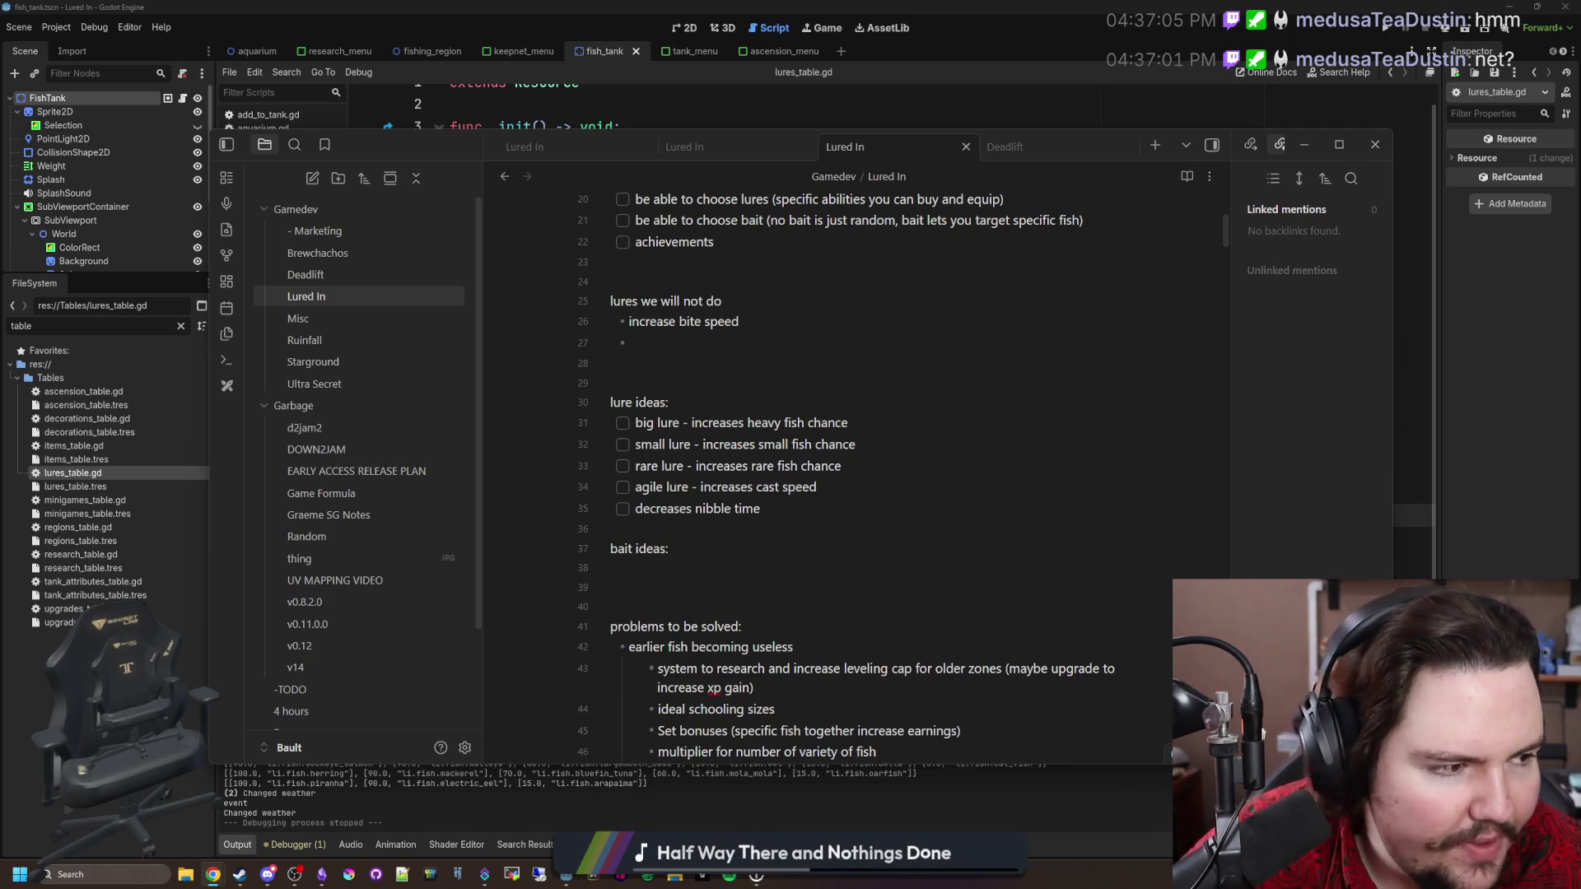
Add the checkbox idea 'heavy lure - increases cast range' below 'decreases nibble time'.
left_click(785, 512)
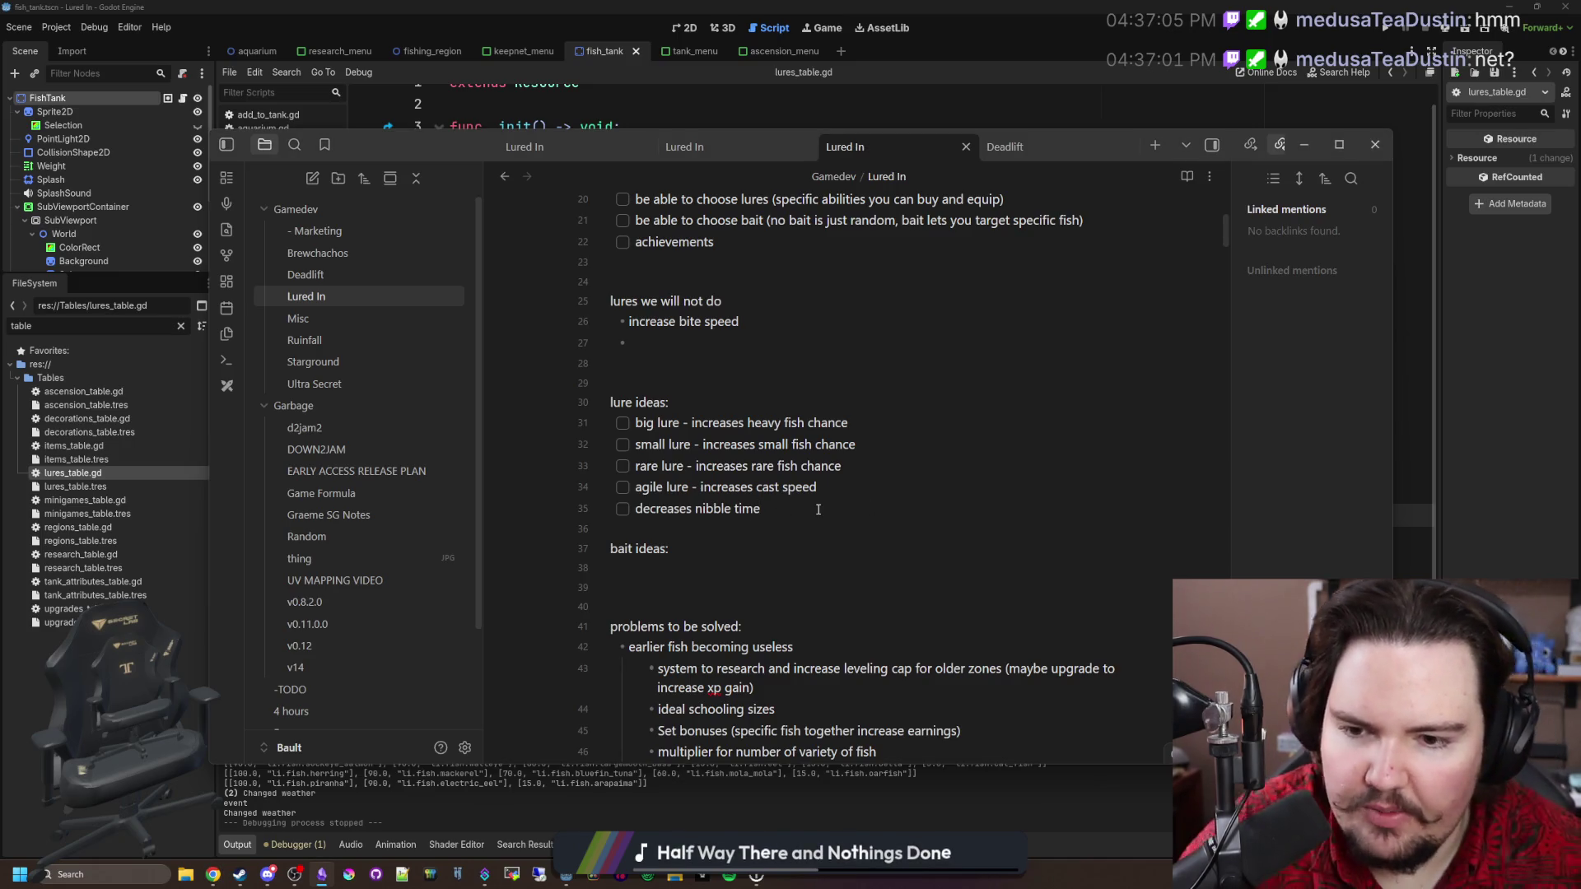
key("ctrl+Left")
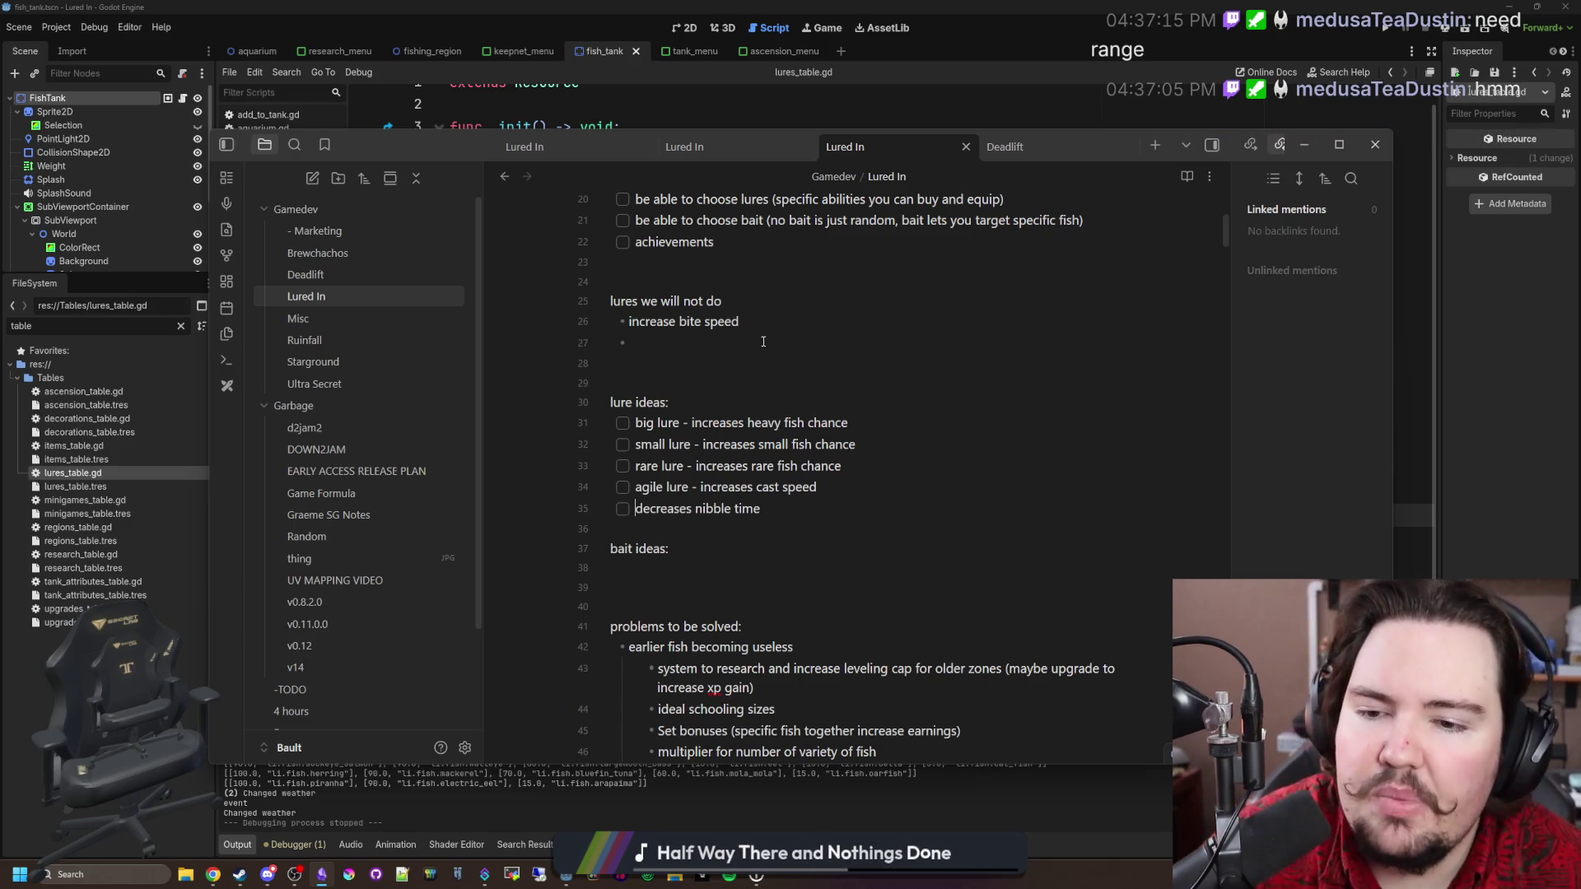
left_click(775, 510)
key("Return")
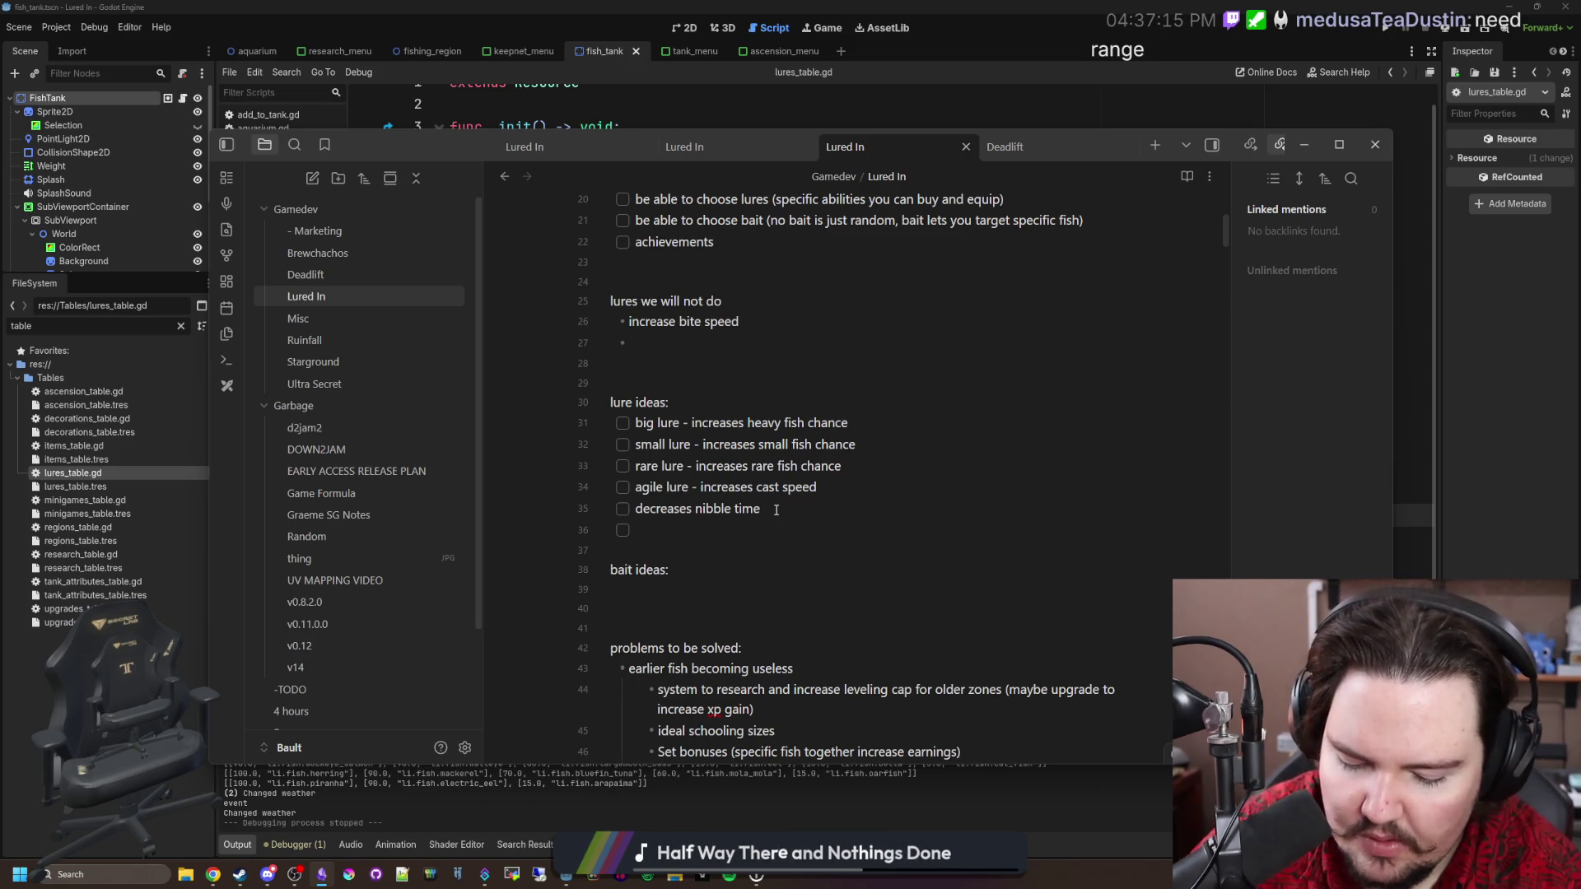
type("heavy lure")
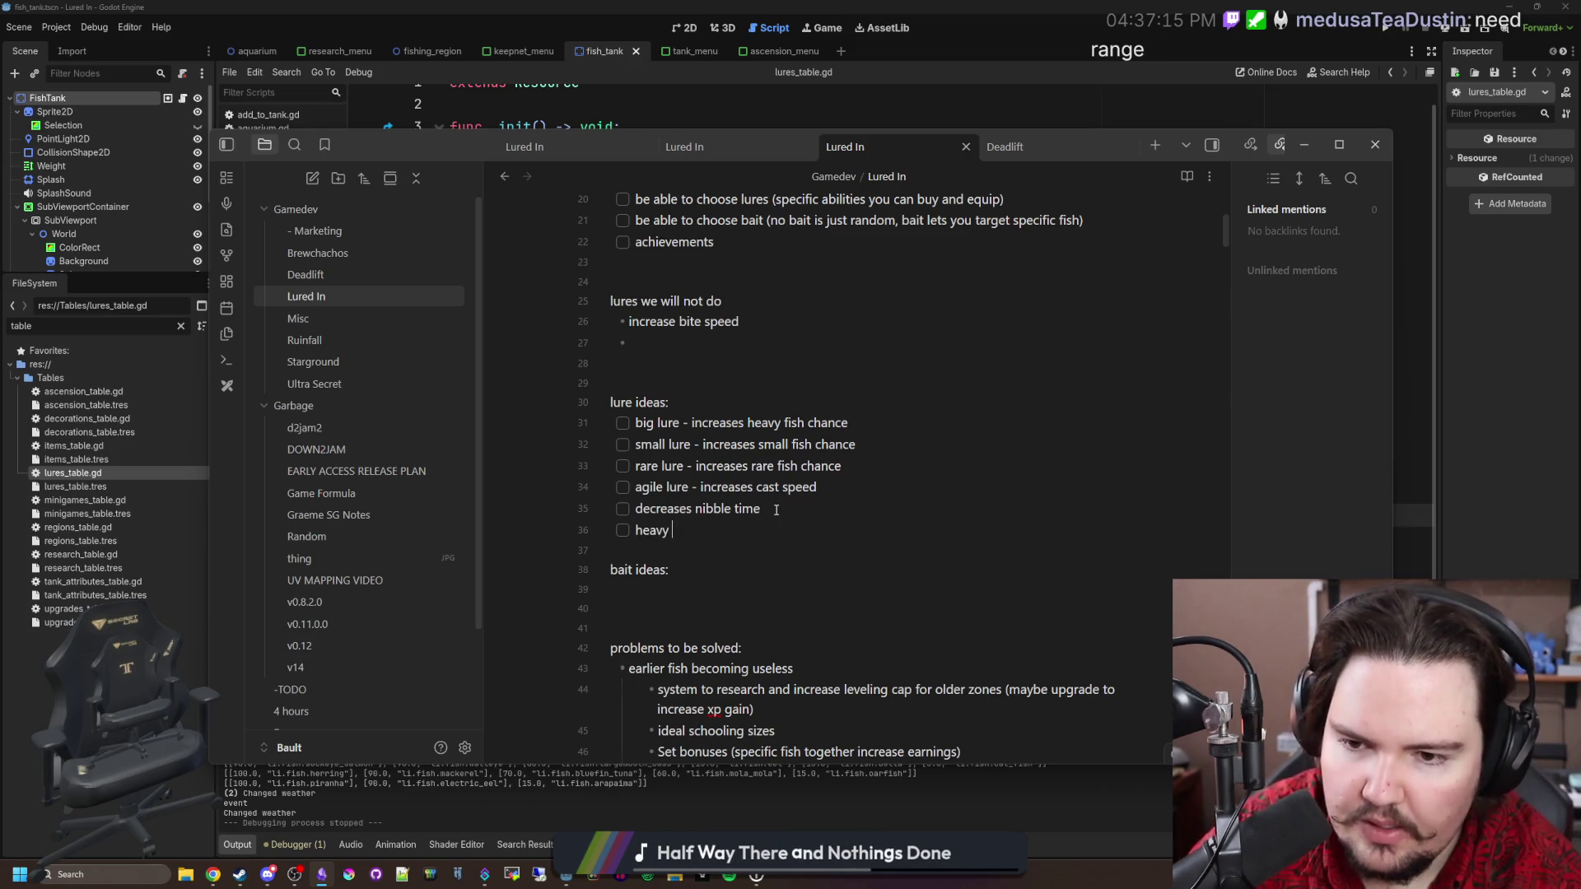
key("BackSpace")
type("e - increases range")
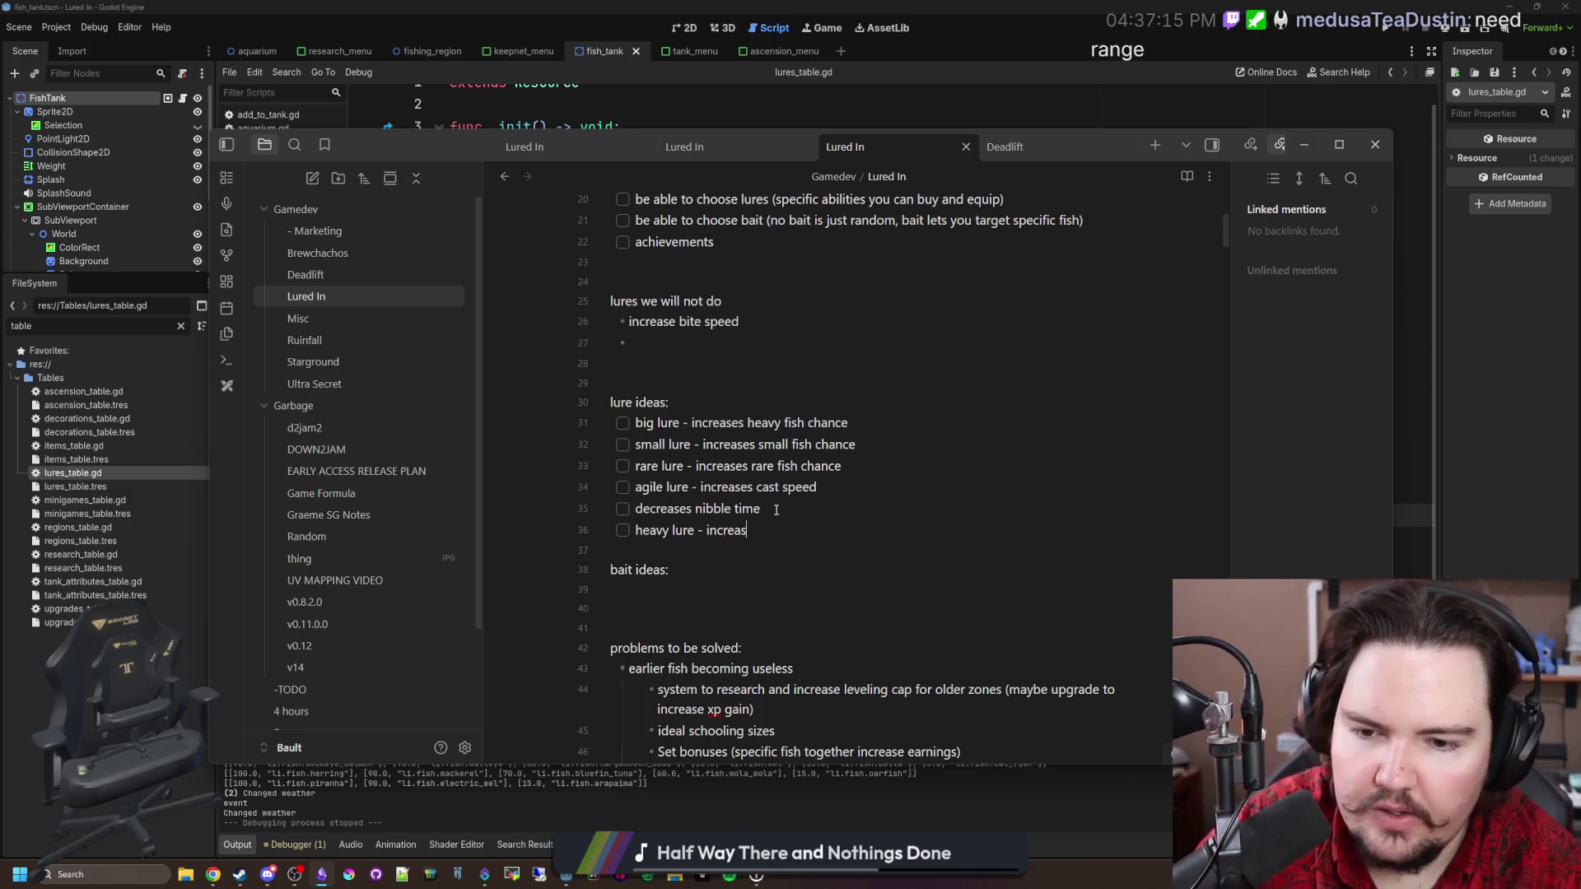
key("ctrl+Left")
type("cast")
key("Up")
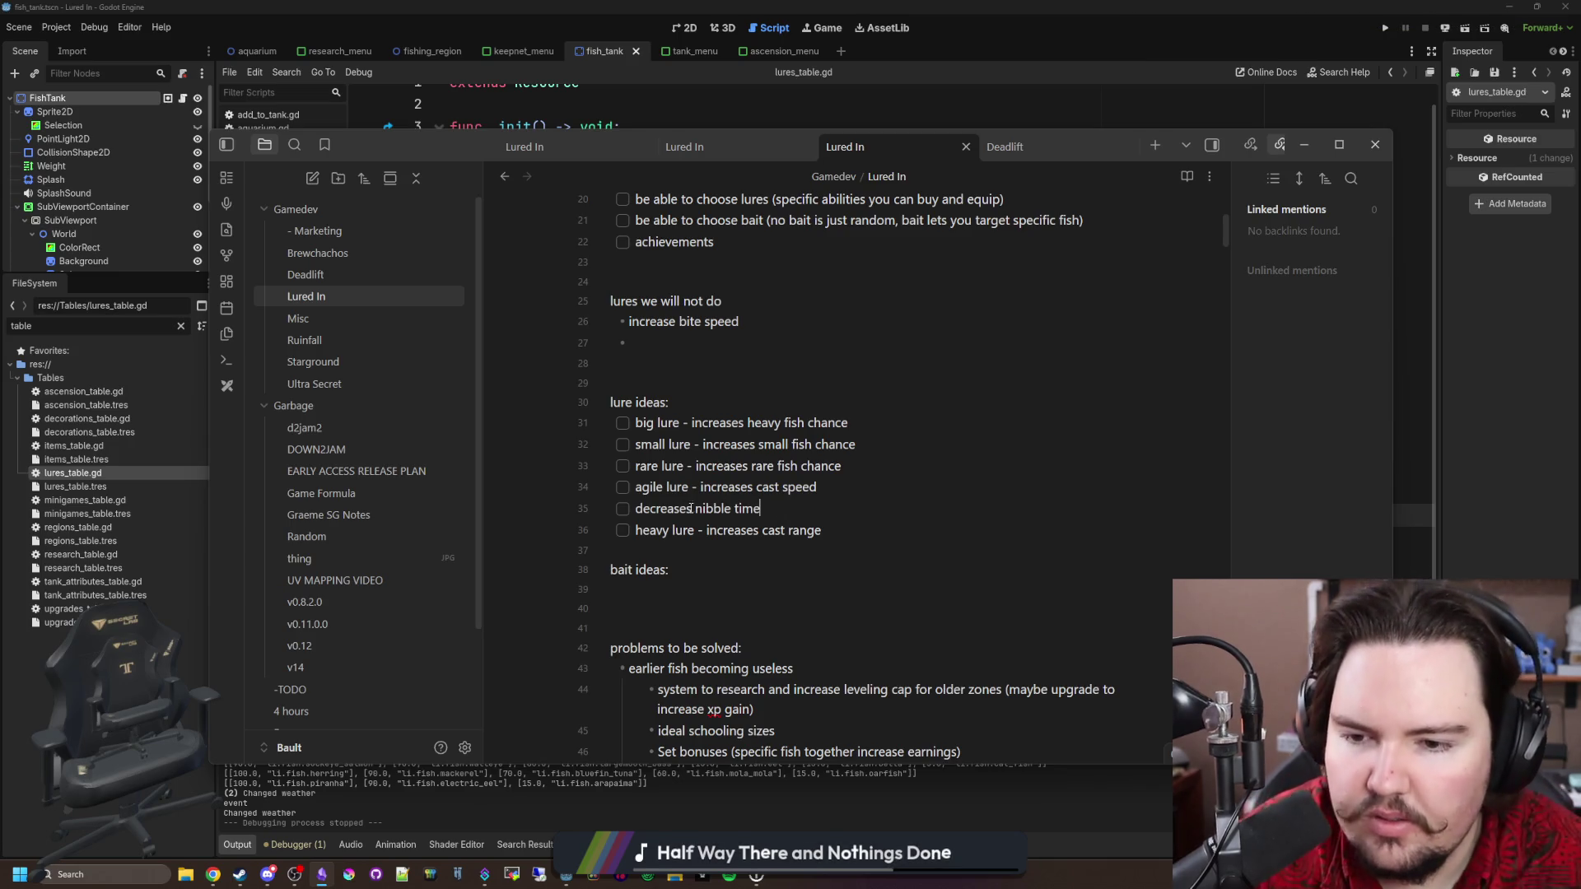
key("Home")
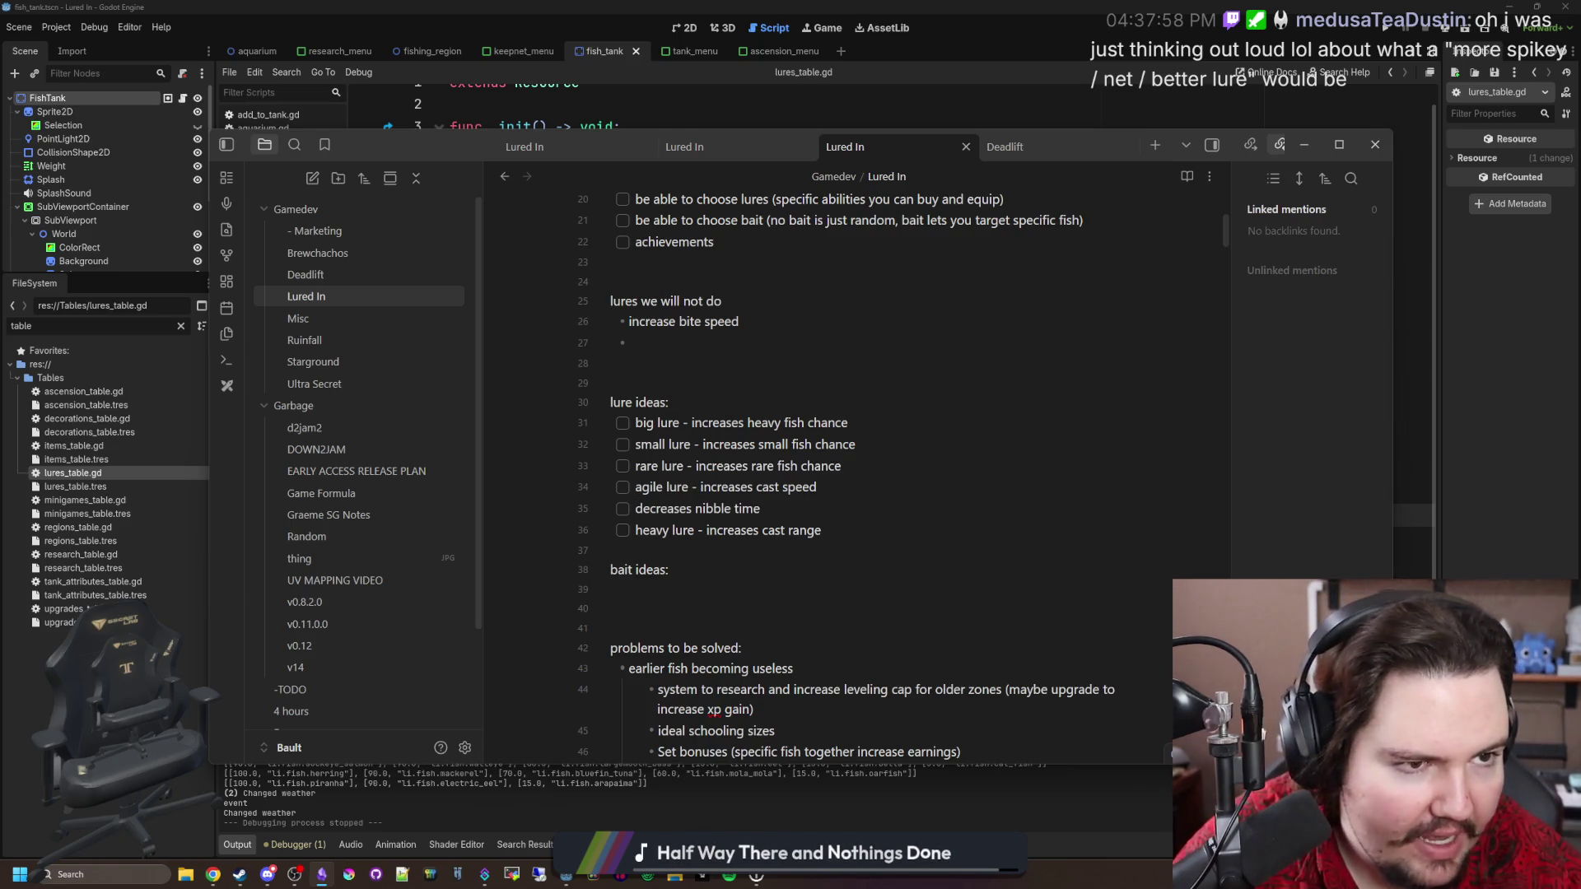
Open a new browser tab and search the web for 'pike'.
key("super+2")
type("pike")
key("Return")
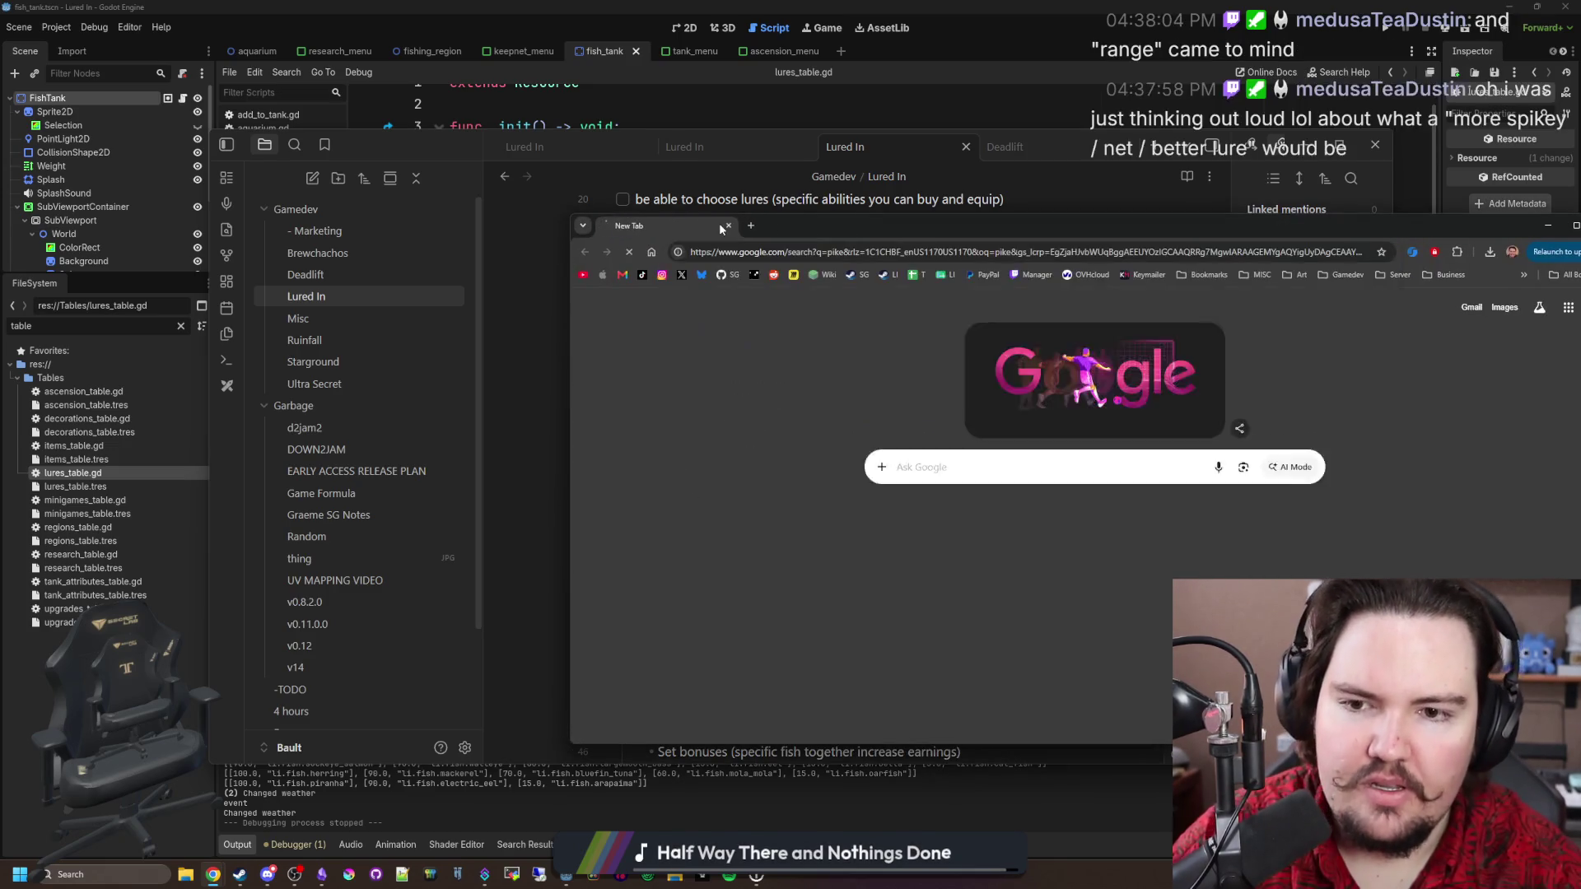
Switch to Google image results for 'pike' and scroll down through them.
left_click_drag(823, 224, 520, 240)
scroll(945, 630, "down", 2)
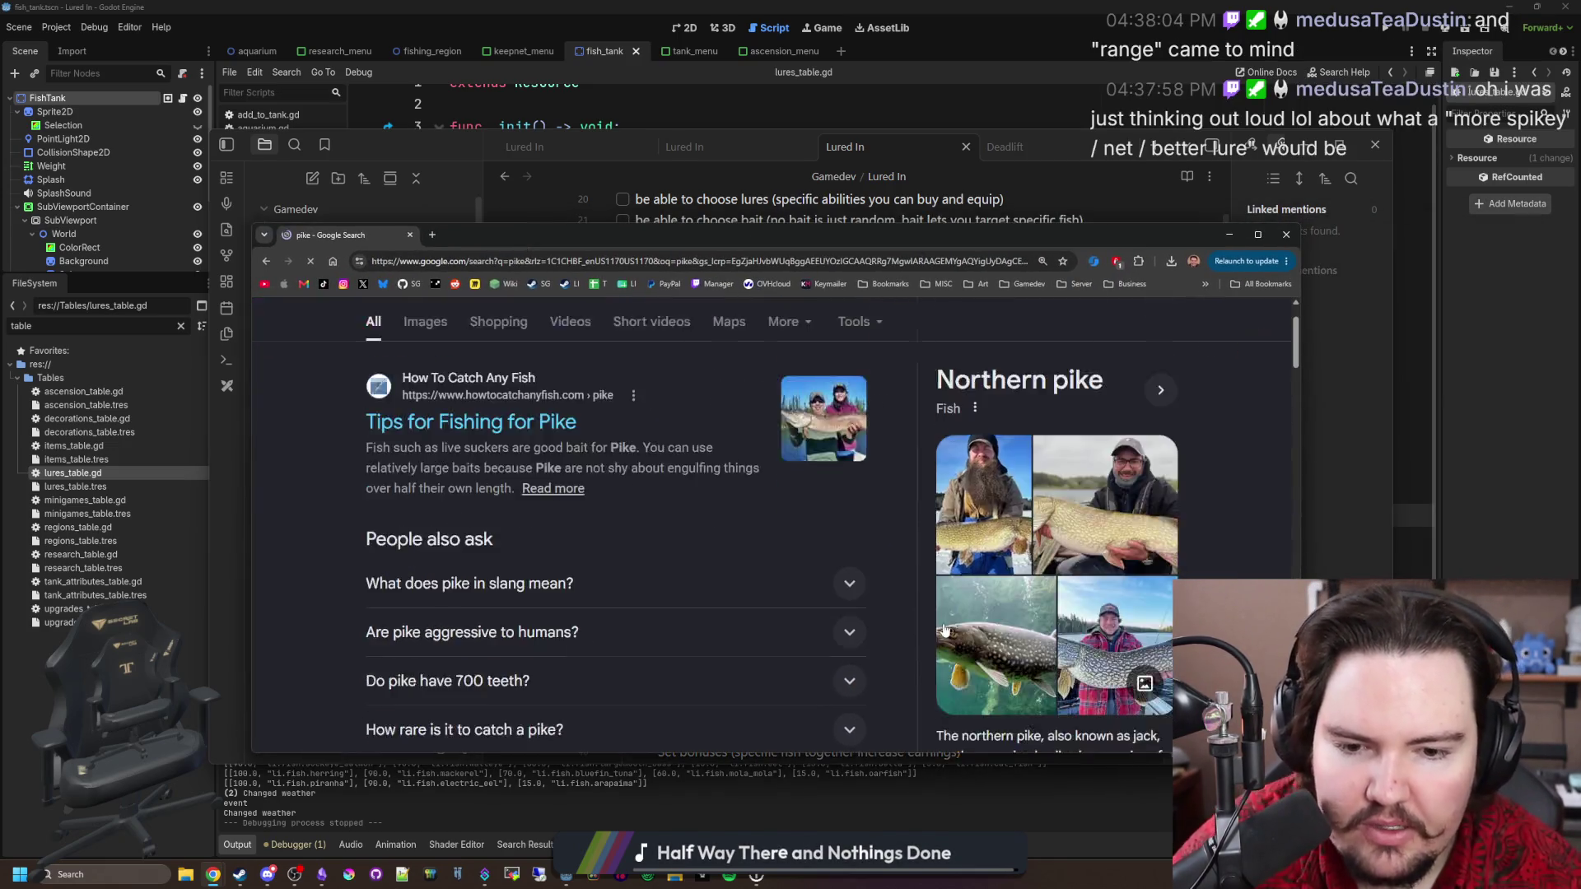
scroll(945, 630, "down", 2)
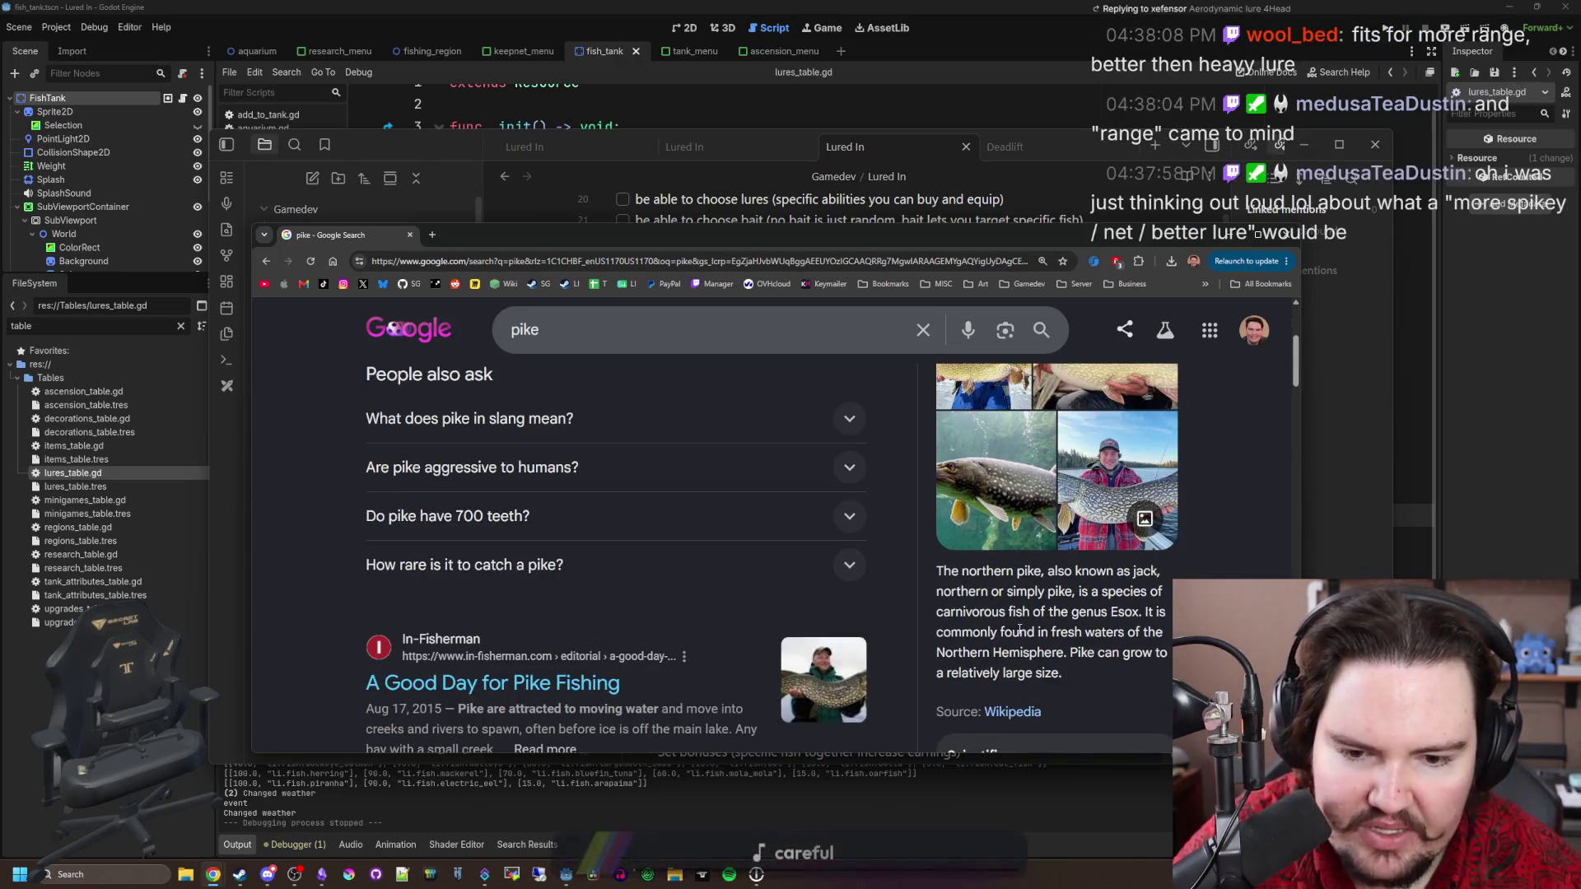
scroll(1020, 629, "down", 3)
scroll(688, 587, "up", 6)
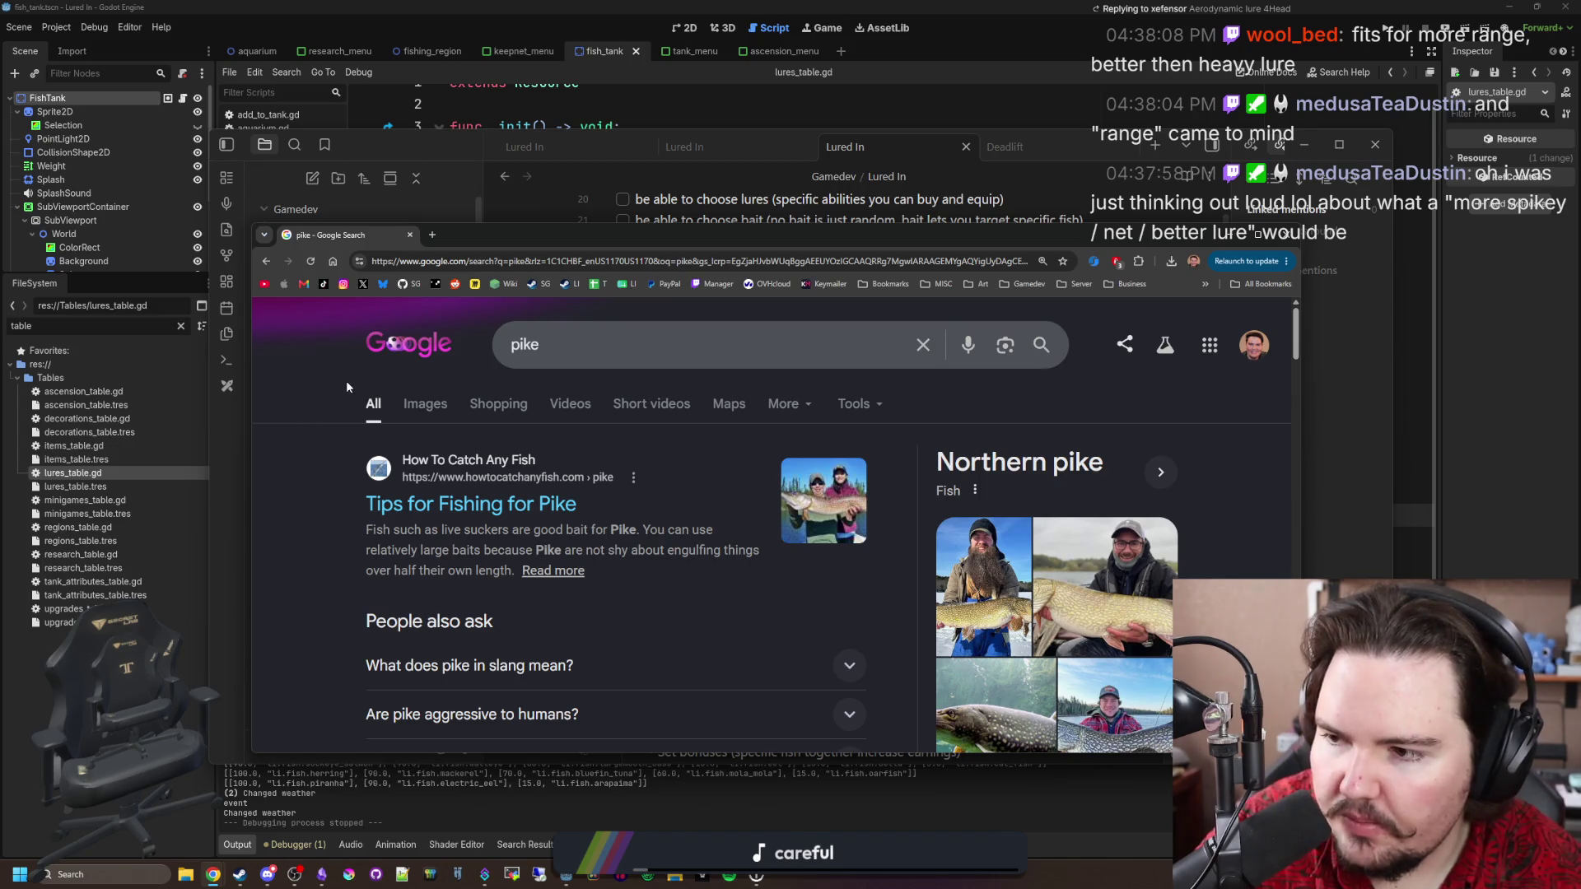
left_click(428, 406)
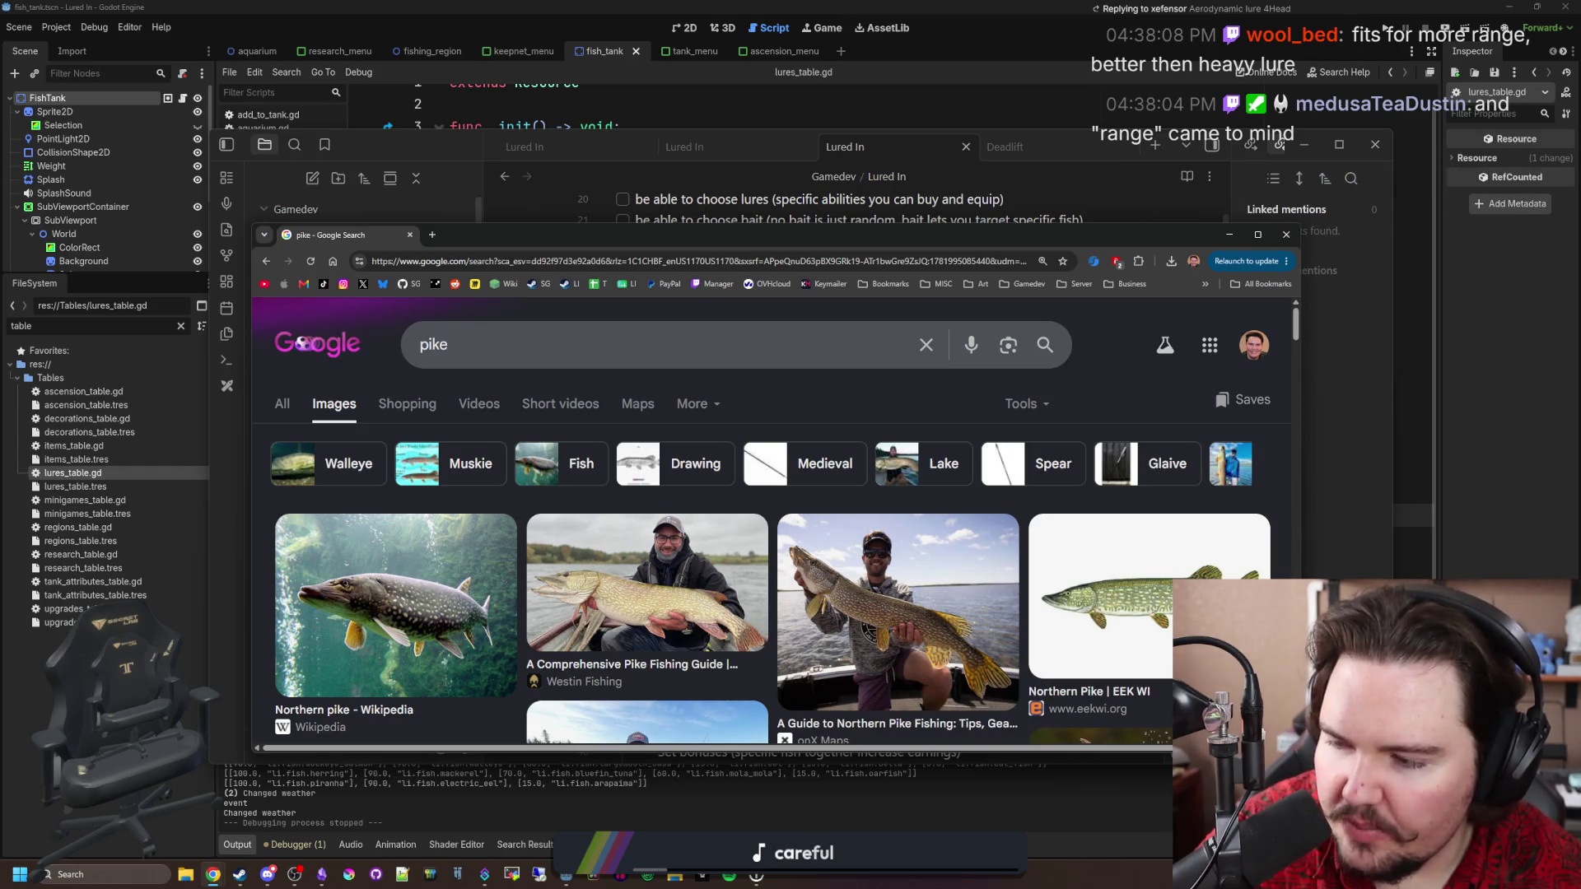
scroll(699, 532, "down", 3)
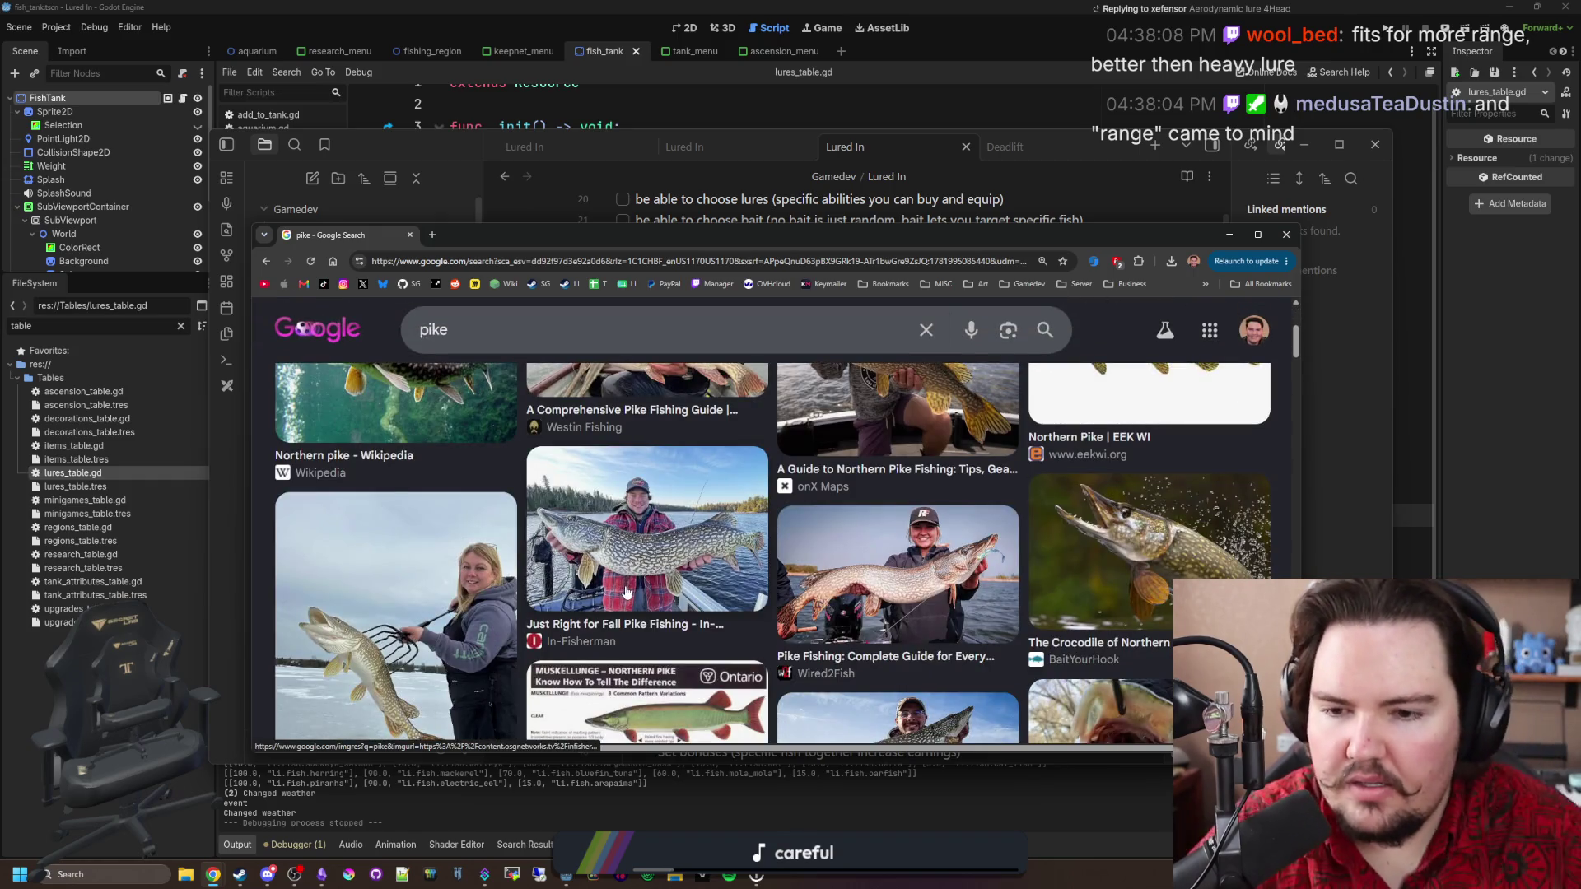
scroll(626, 592, "down", 2)
scroll(626, 511, "down", 5)
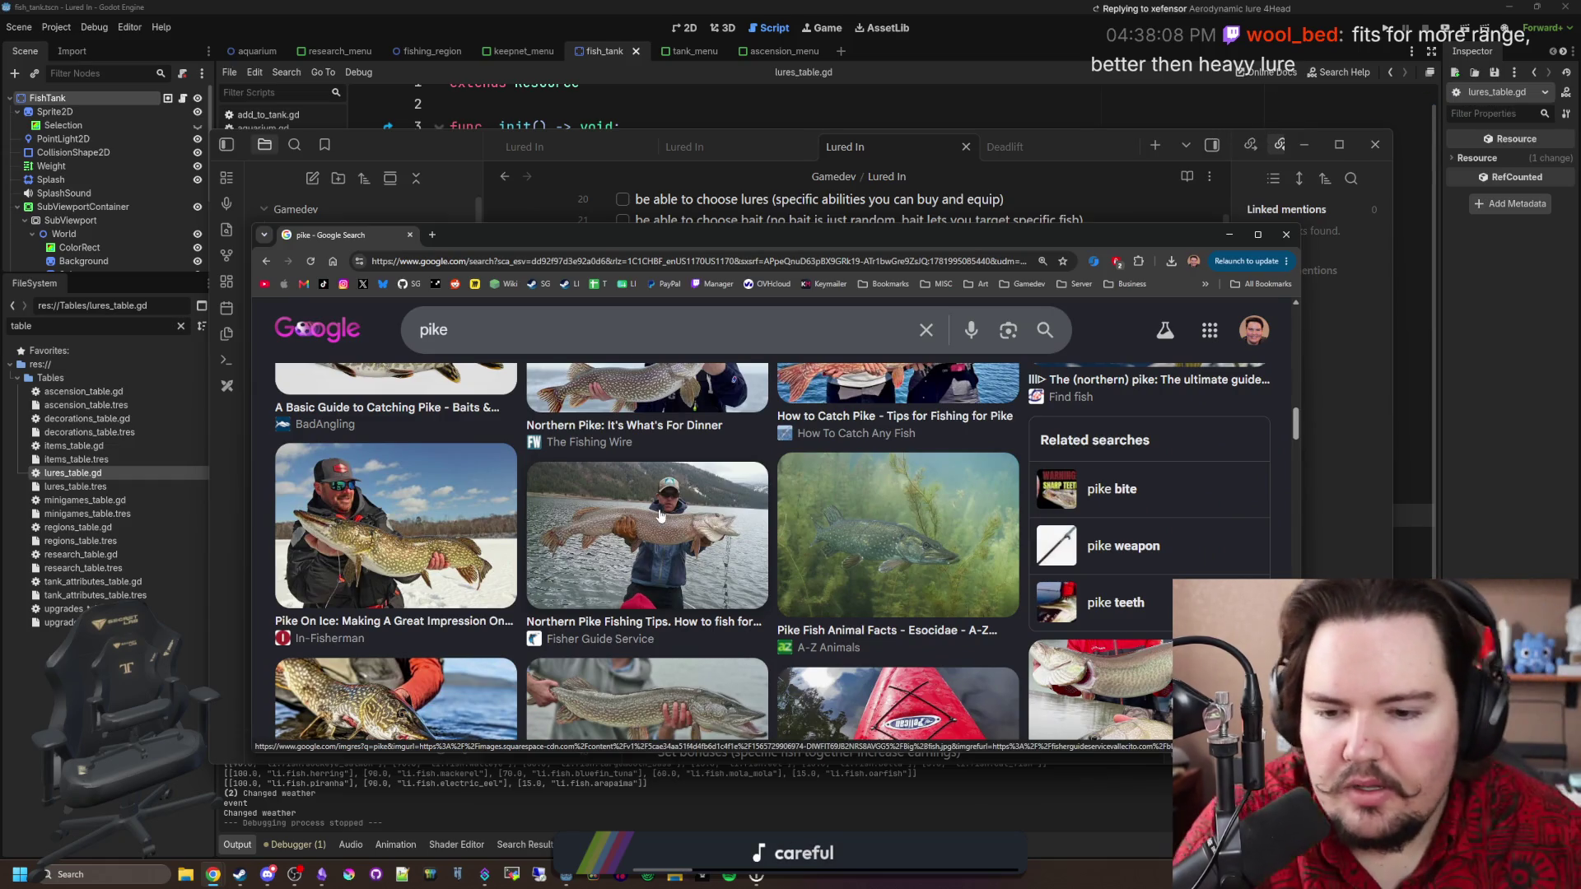
scroll(642, 512, "down", 3)
scroll(660, 515, "down", 3)
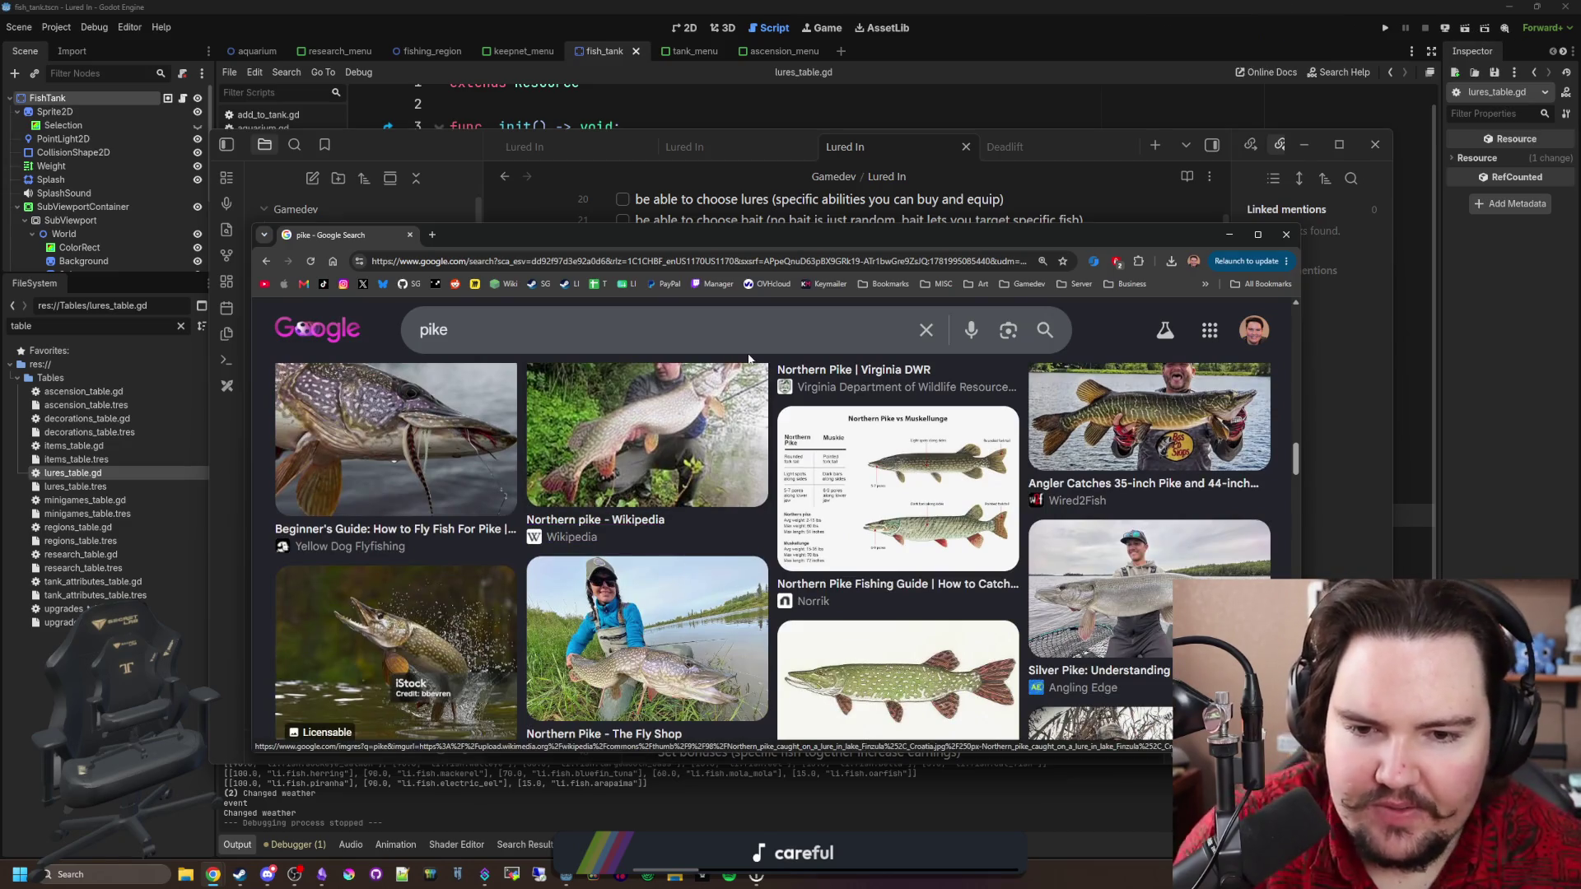
scroll(677, 550, "down", 5)
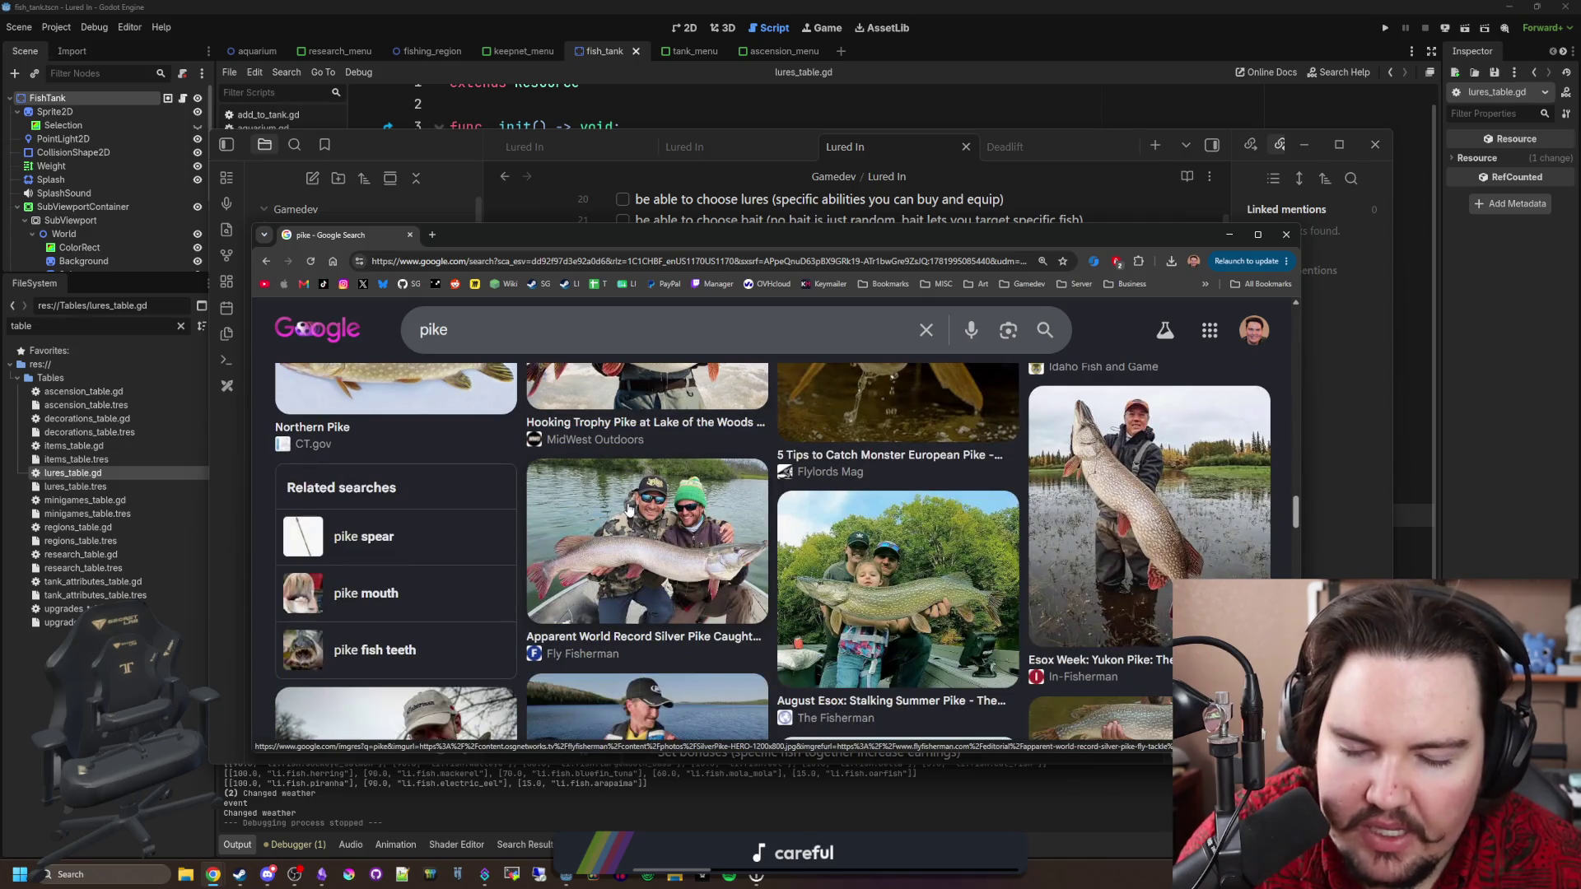
scroll(630, 508, "down", 10)
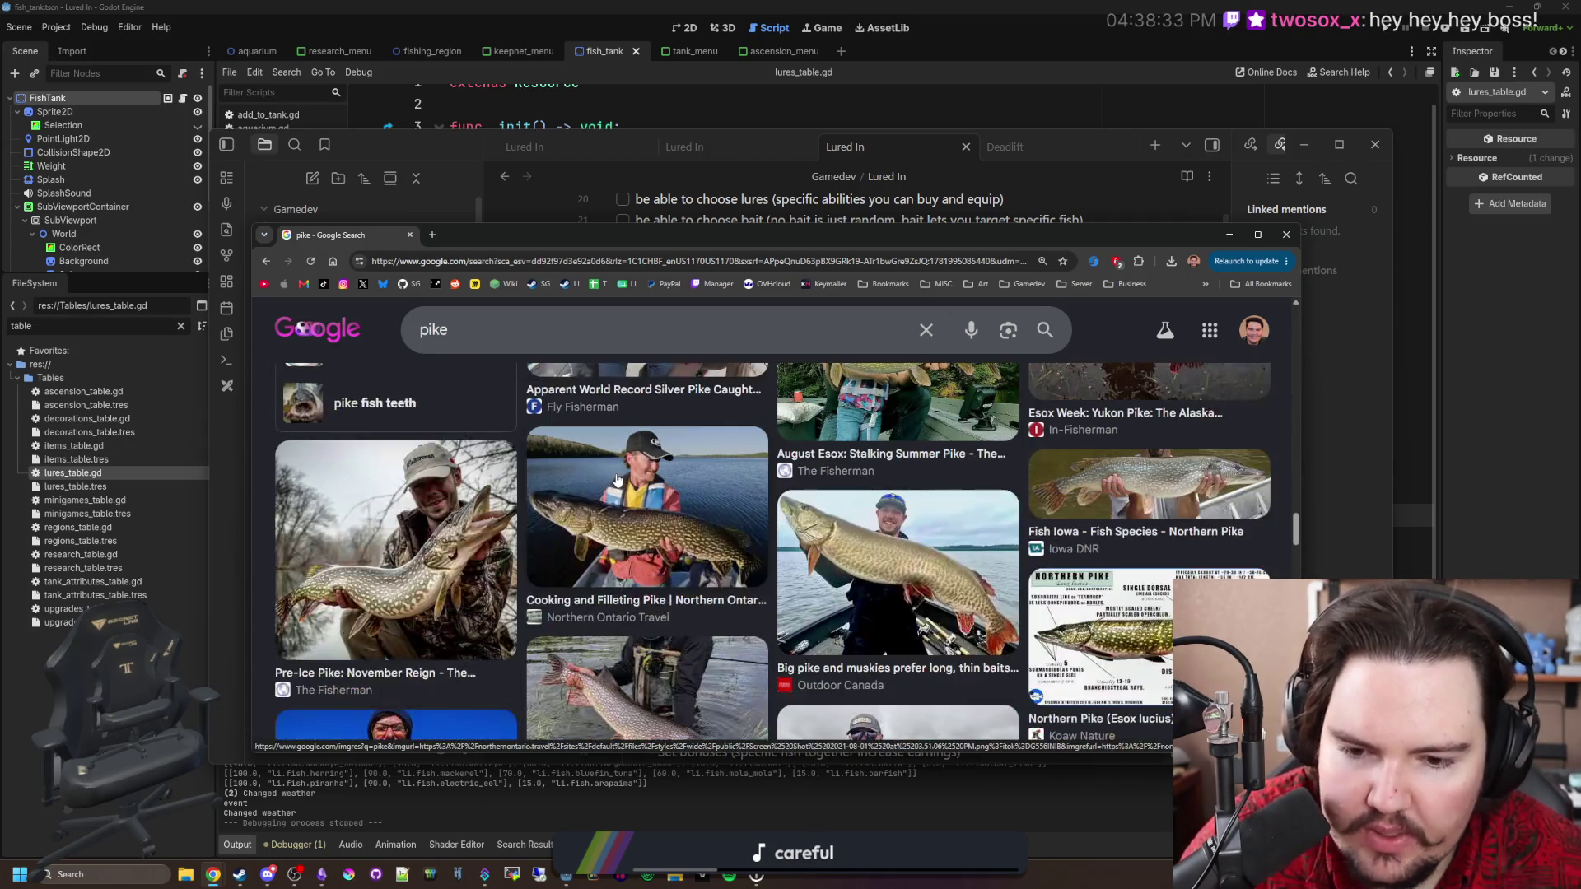
scroll(618, 480, "down", 4)
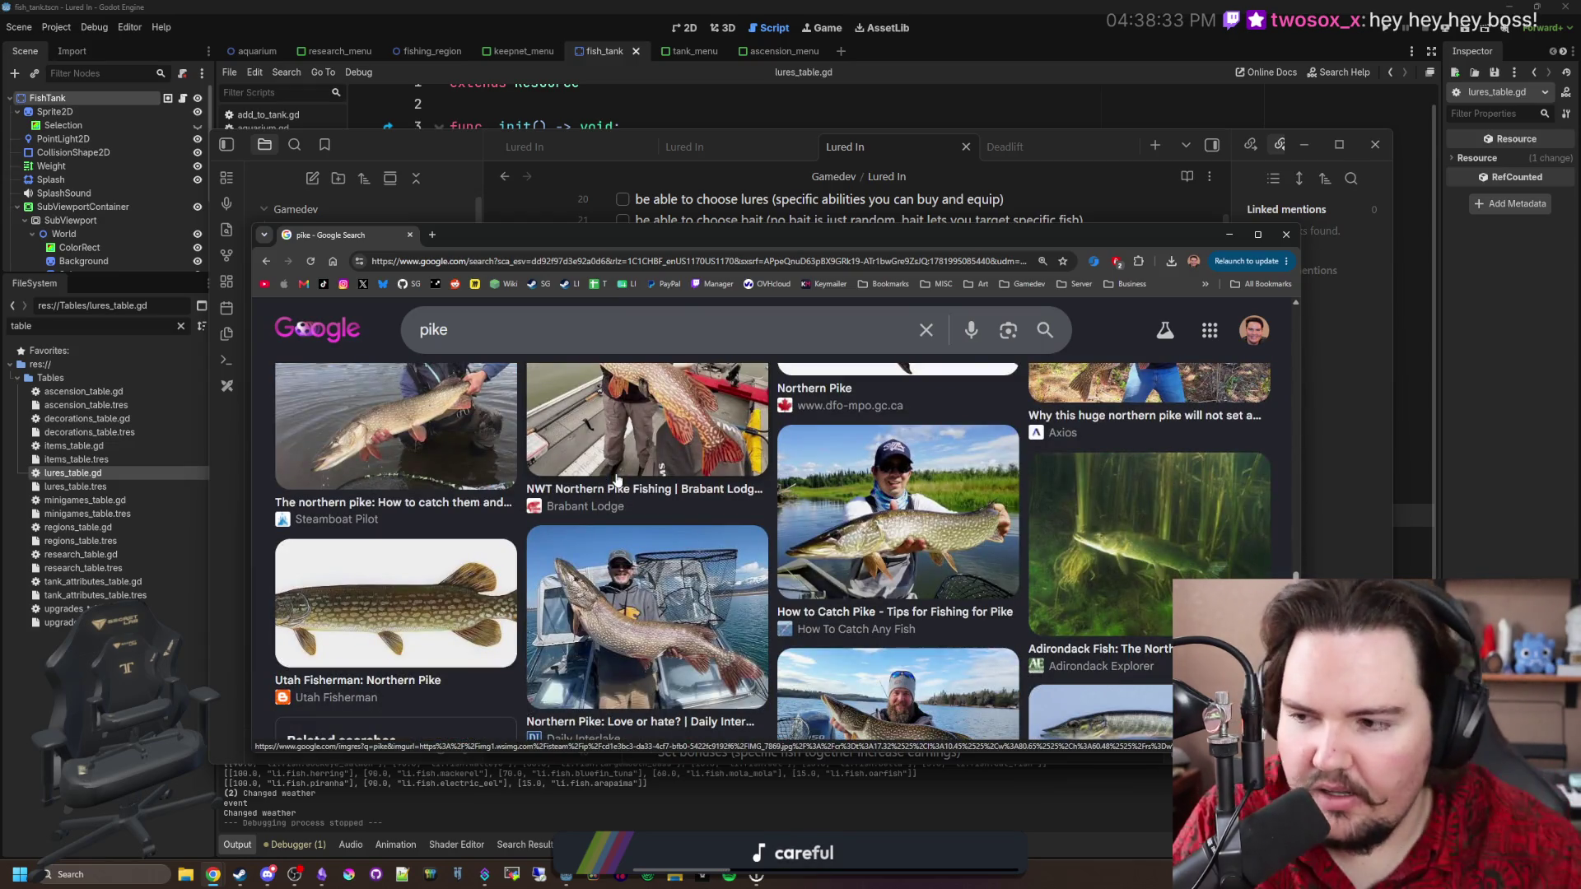
scroll(618, 480, "down", 4)
scroll(690, 465, "down", 3)
scroll(690, 465, "down", 1)
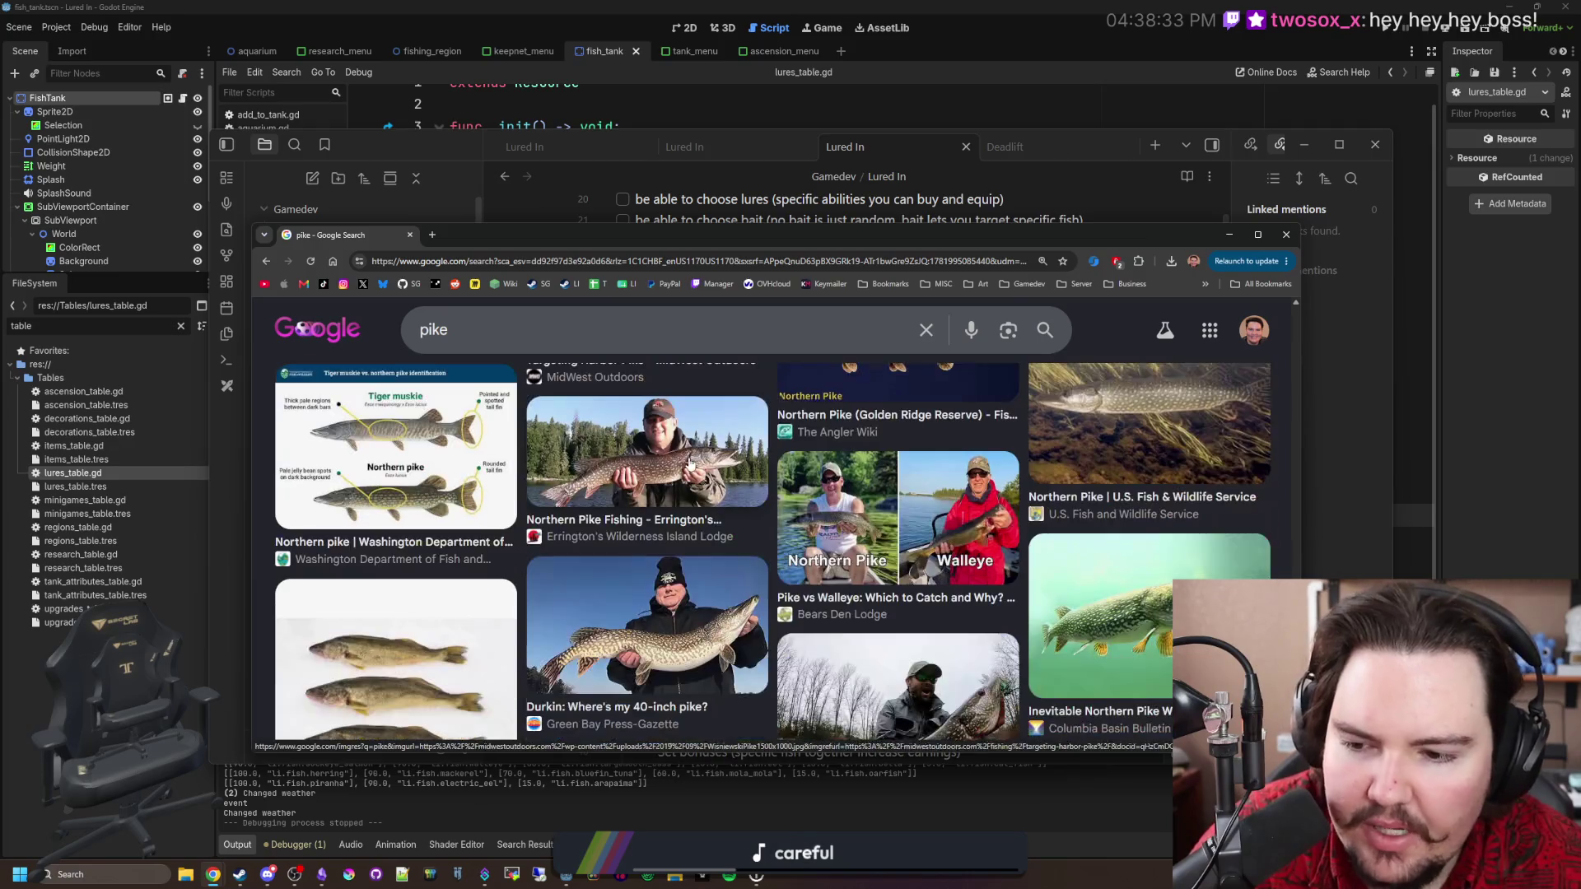
scroll(526, 474, "down", 10)
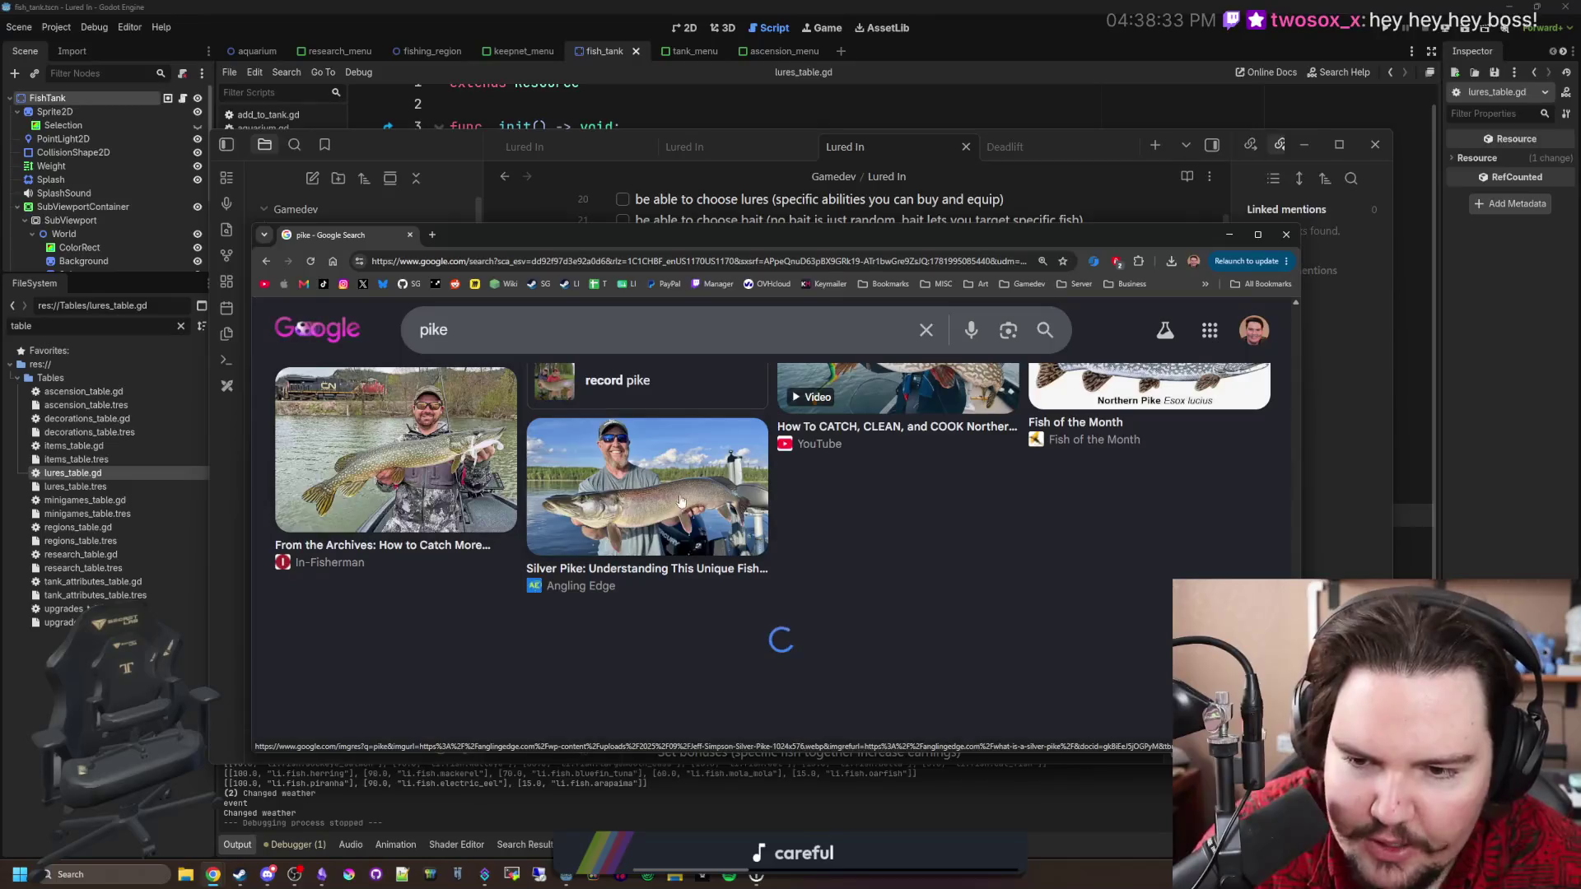
scroll(609, 579, "down", 2)
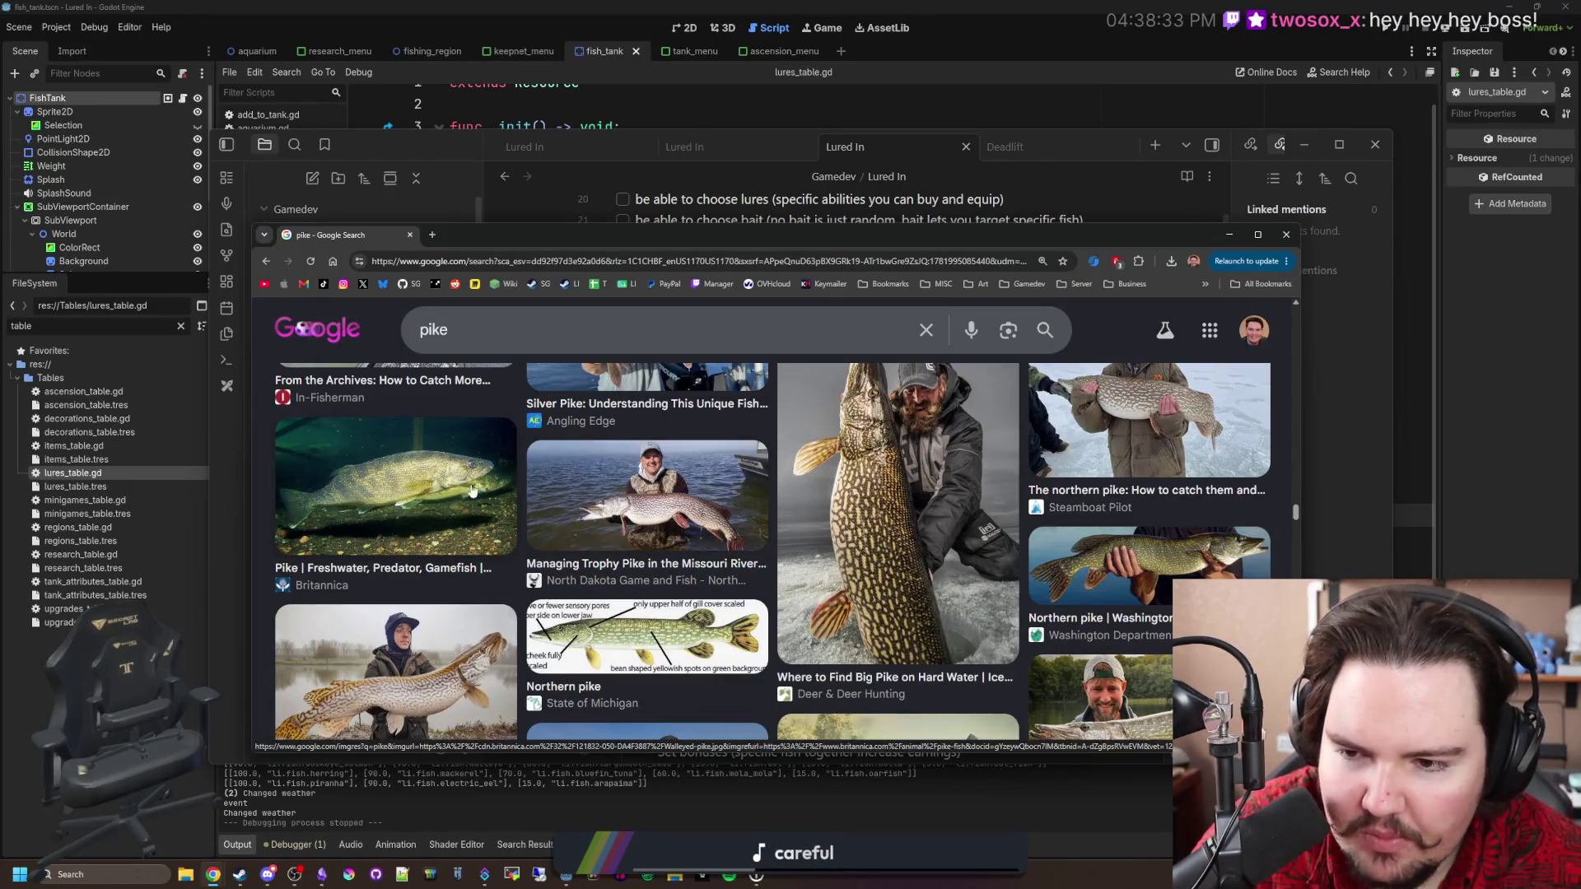
Preview the Britannica, In-Fisherman, New York Almanack and Field & Stream pike photos.
left_click(395, 485)
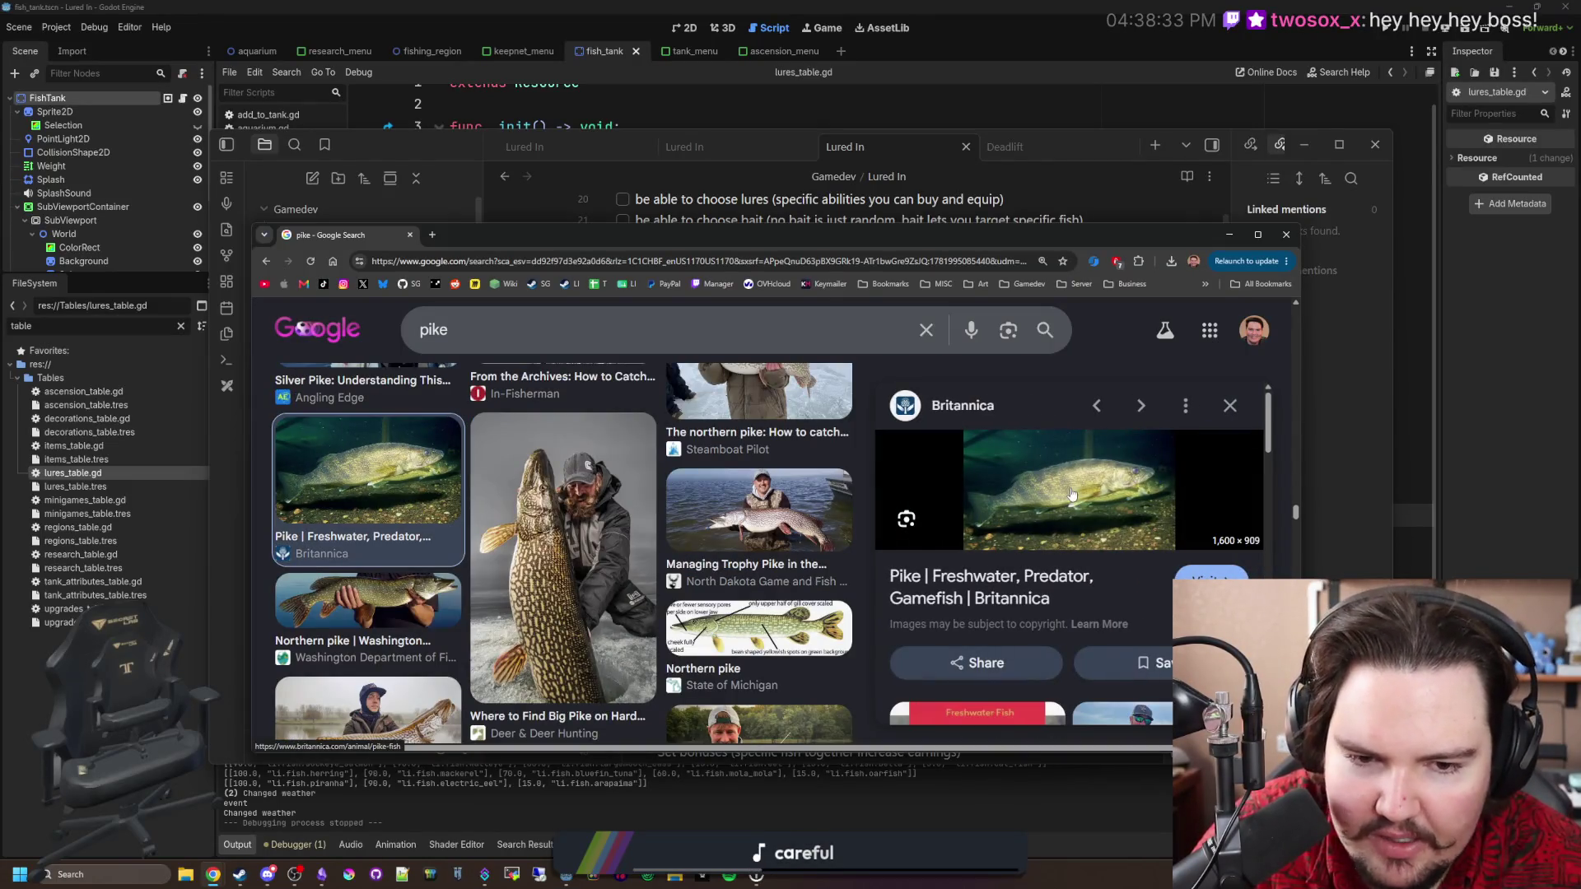
scroll(936, 607, "down", 2)
left_click(1095, 581)
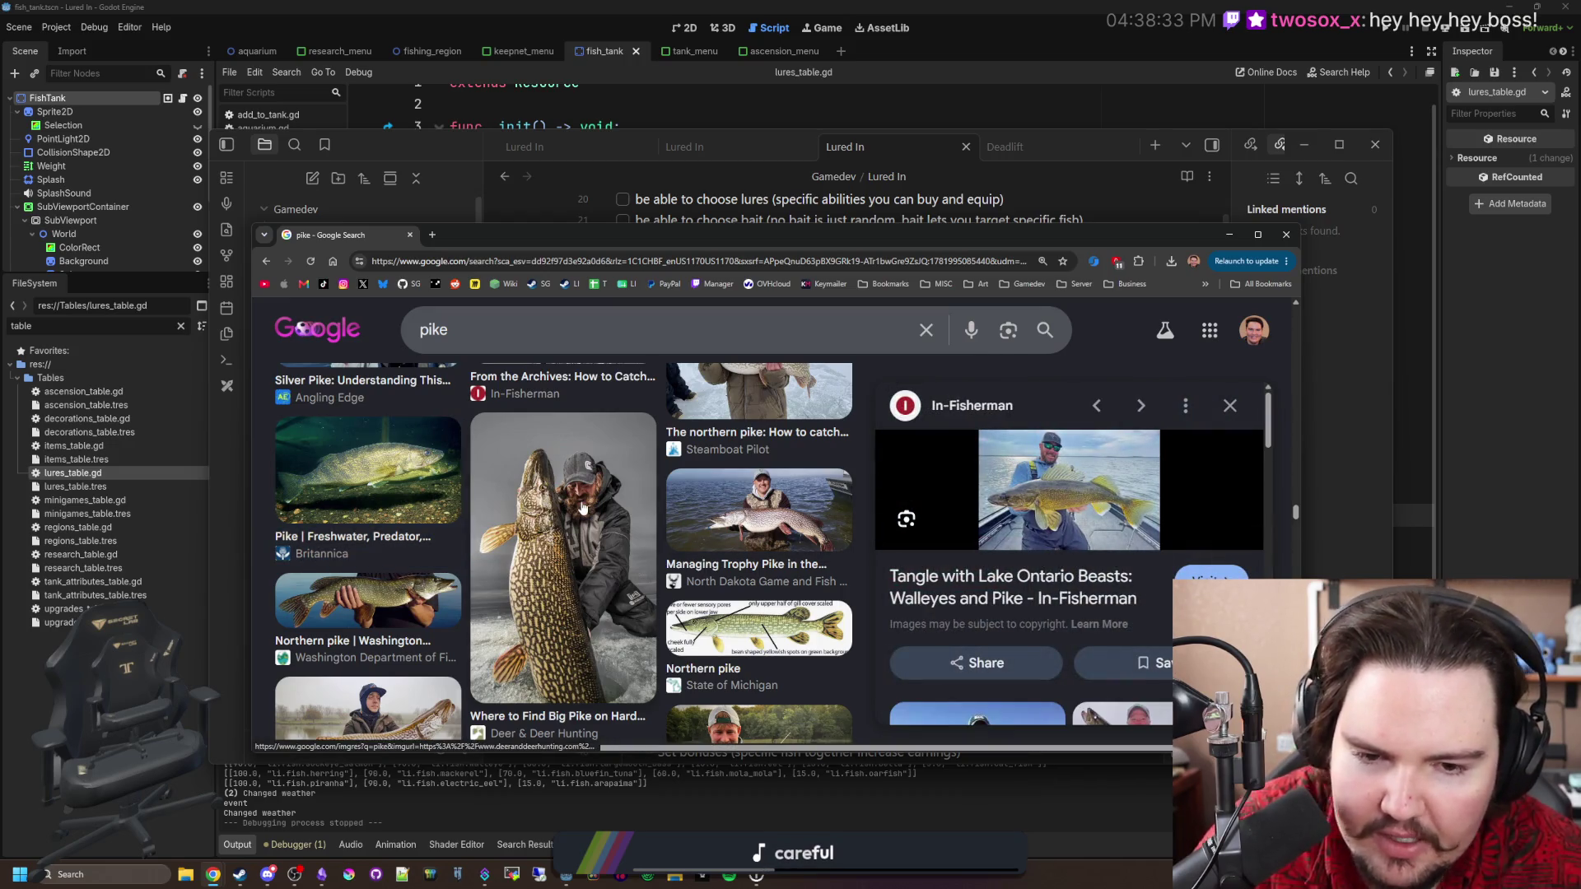
scroll(889, 624, "down", 2)
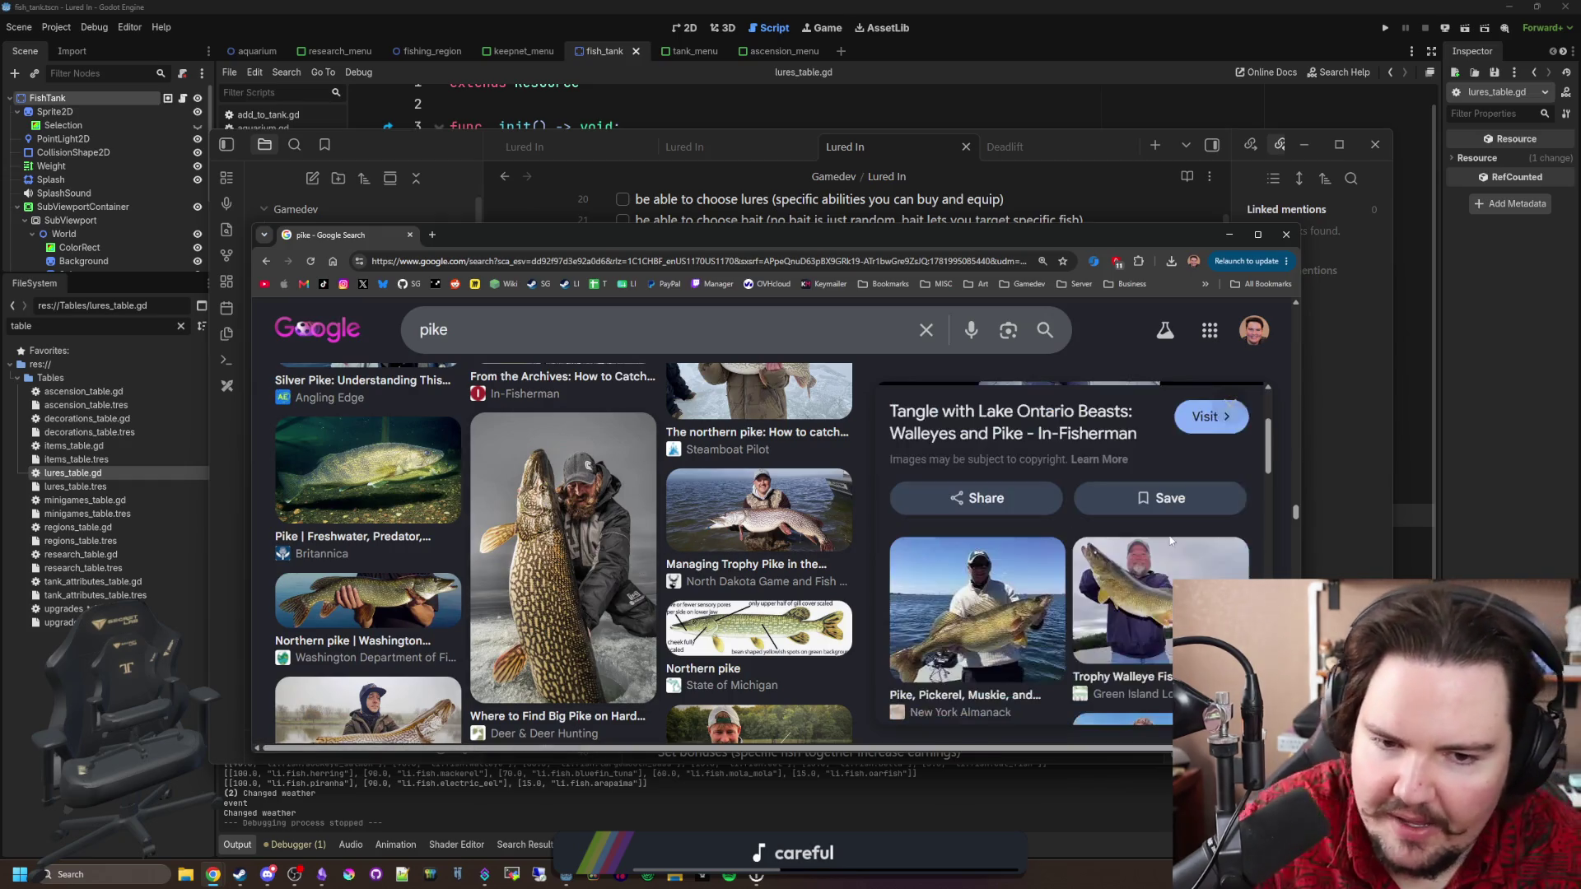
left_click(1027, 592)
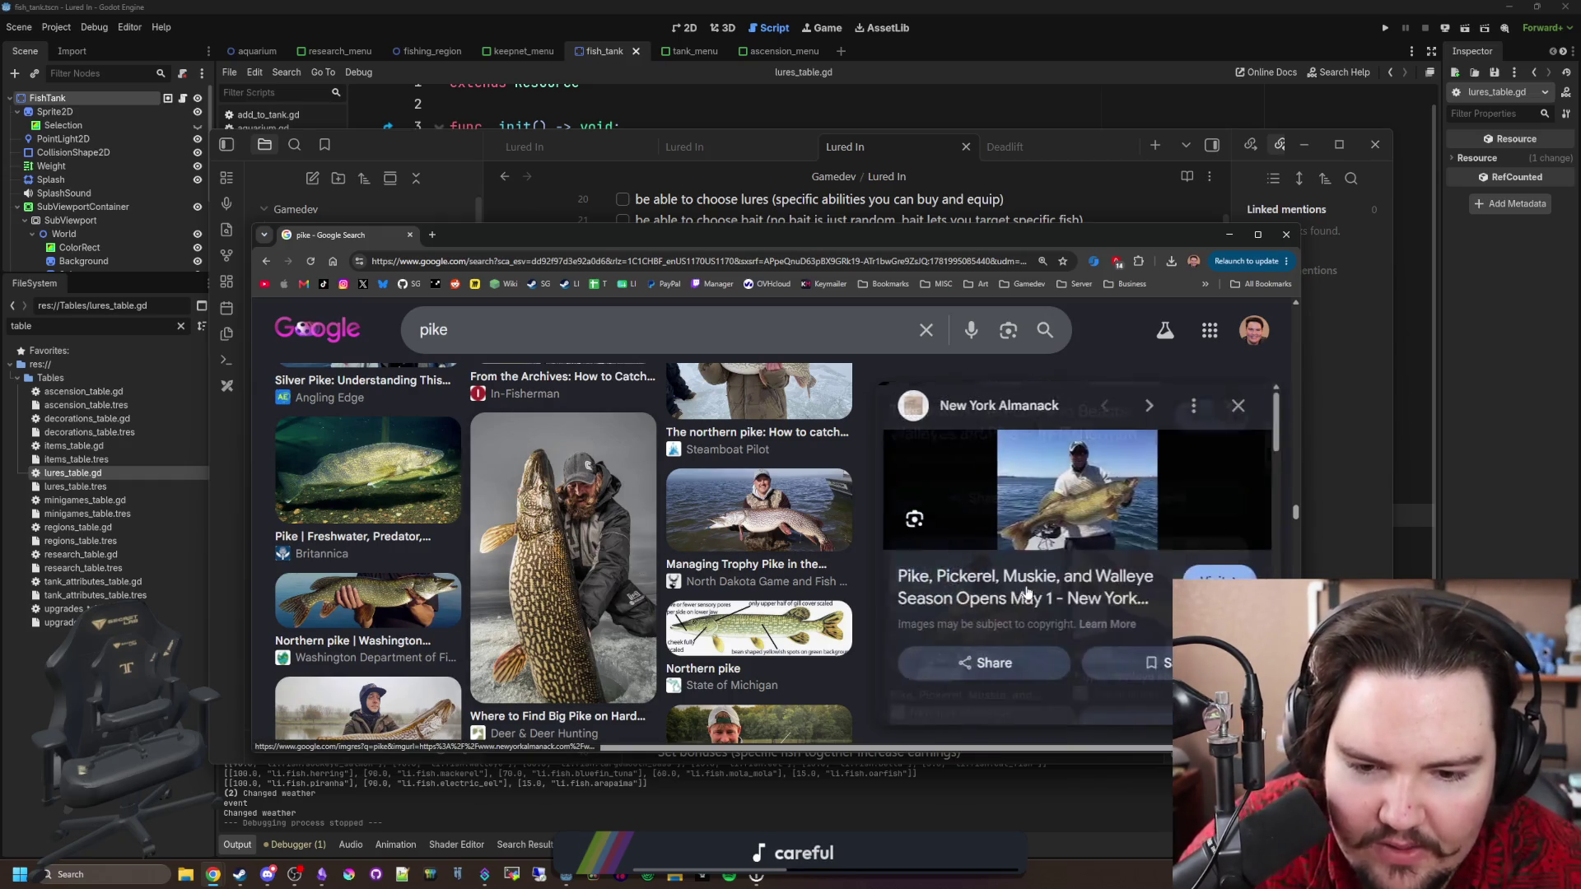
scroll(702, 630, "down", 5)
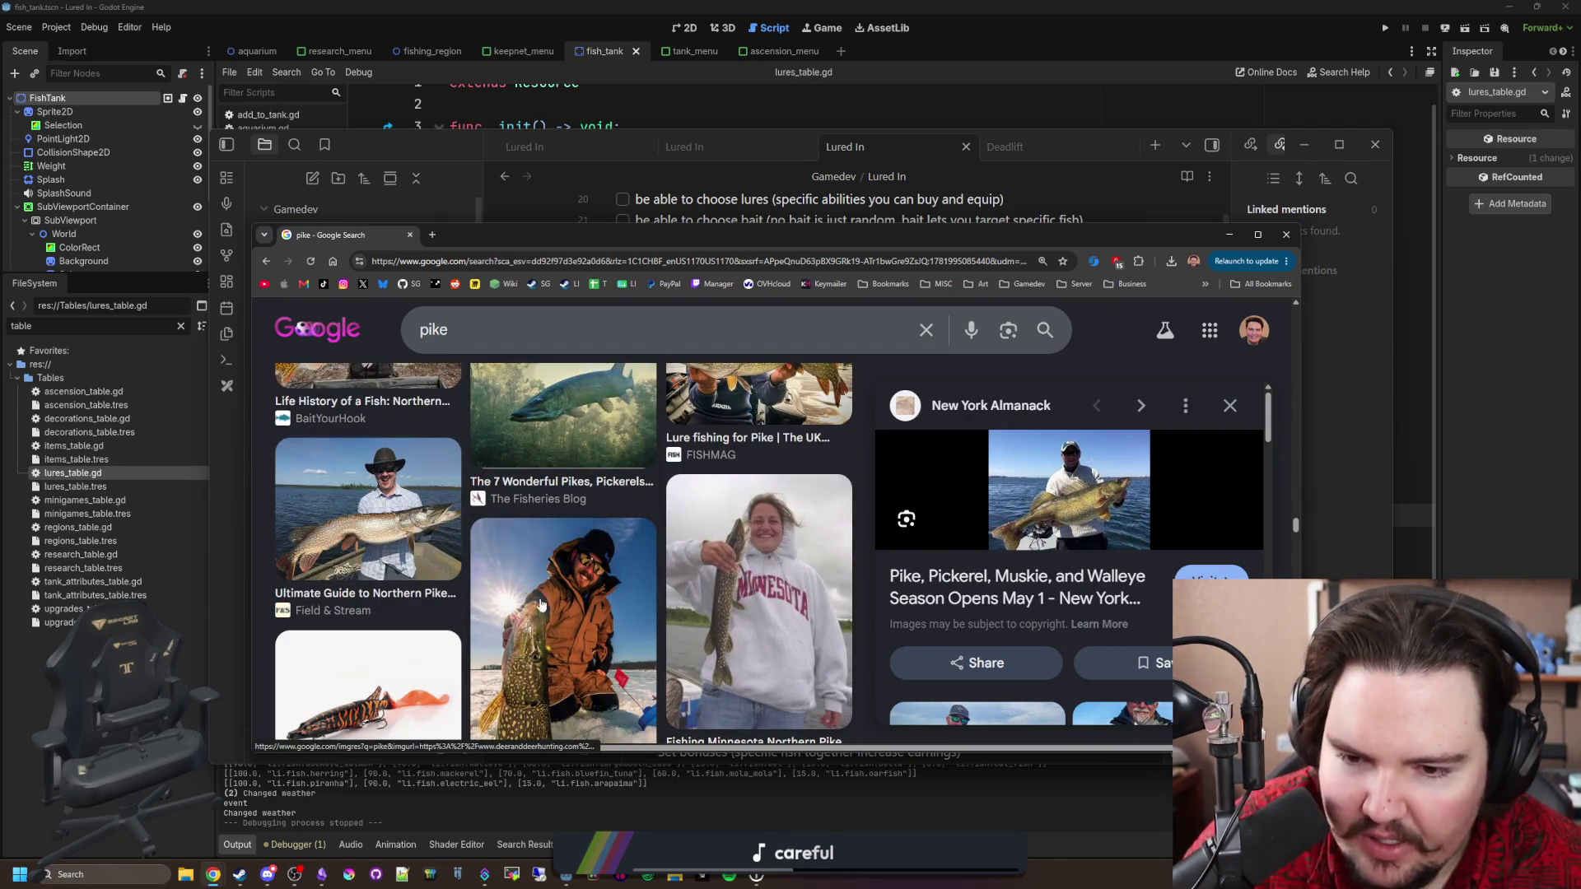
scroll(516, 566, "down", 1)
left_click(401, 461)
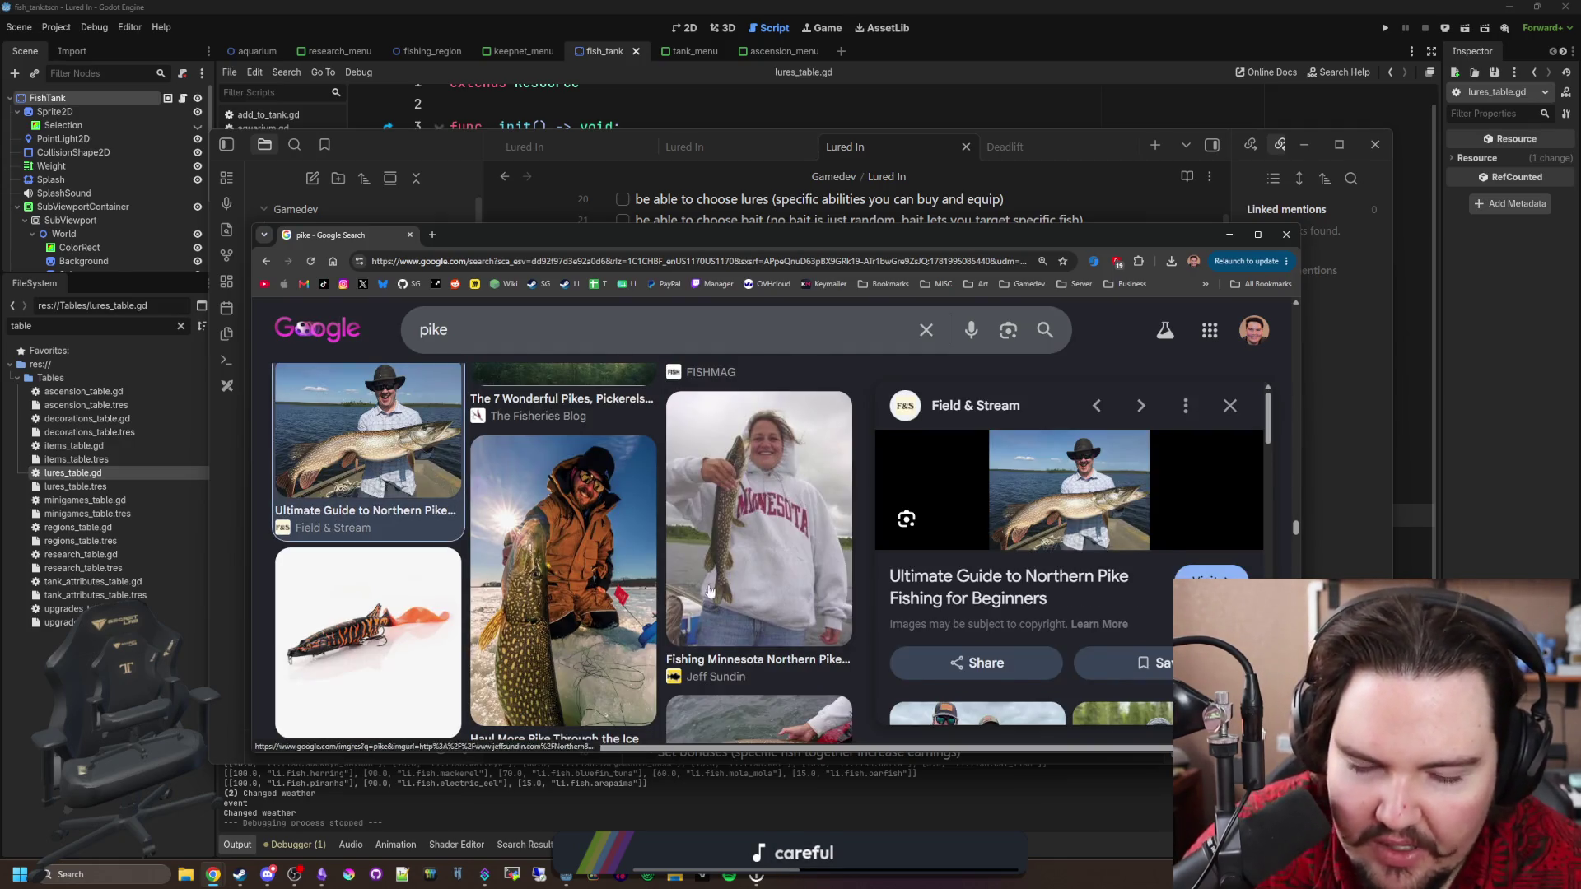
scroll(577, 510, "up", 10)
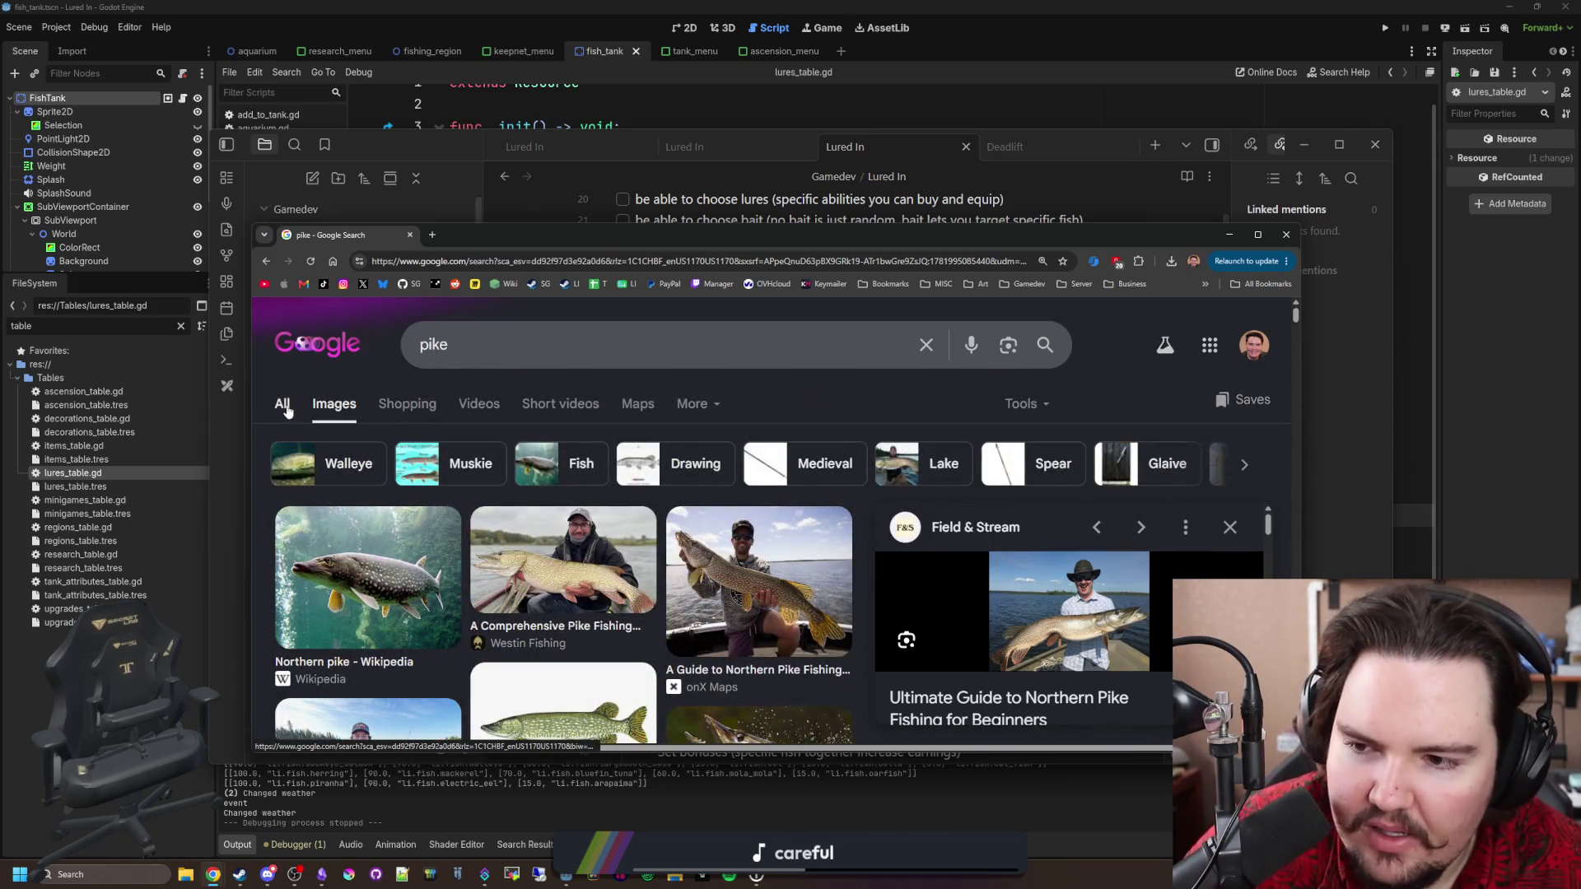
Glance over the general 'pike' web results, move the window aside and close it.
left_click(282, 403)
scroll(551, 508, "down", 5)
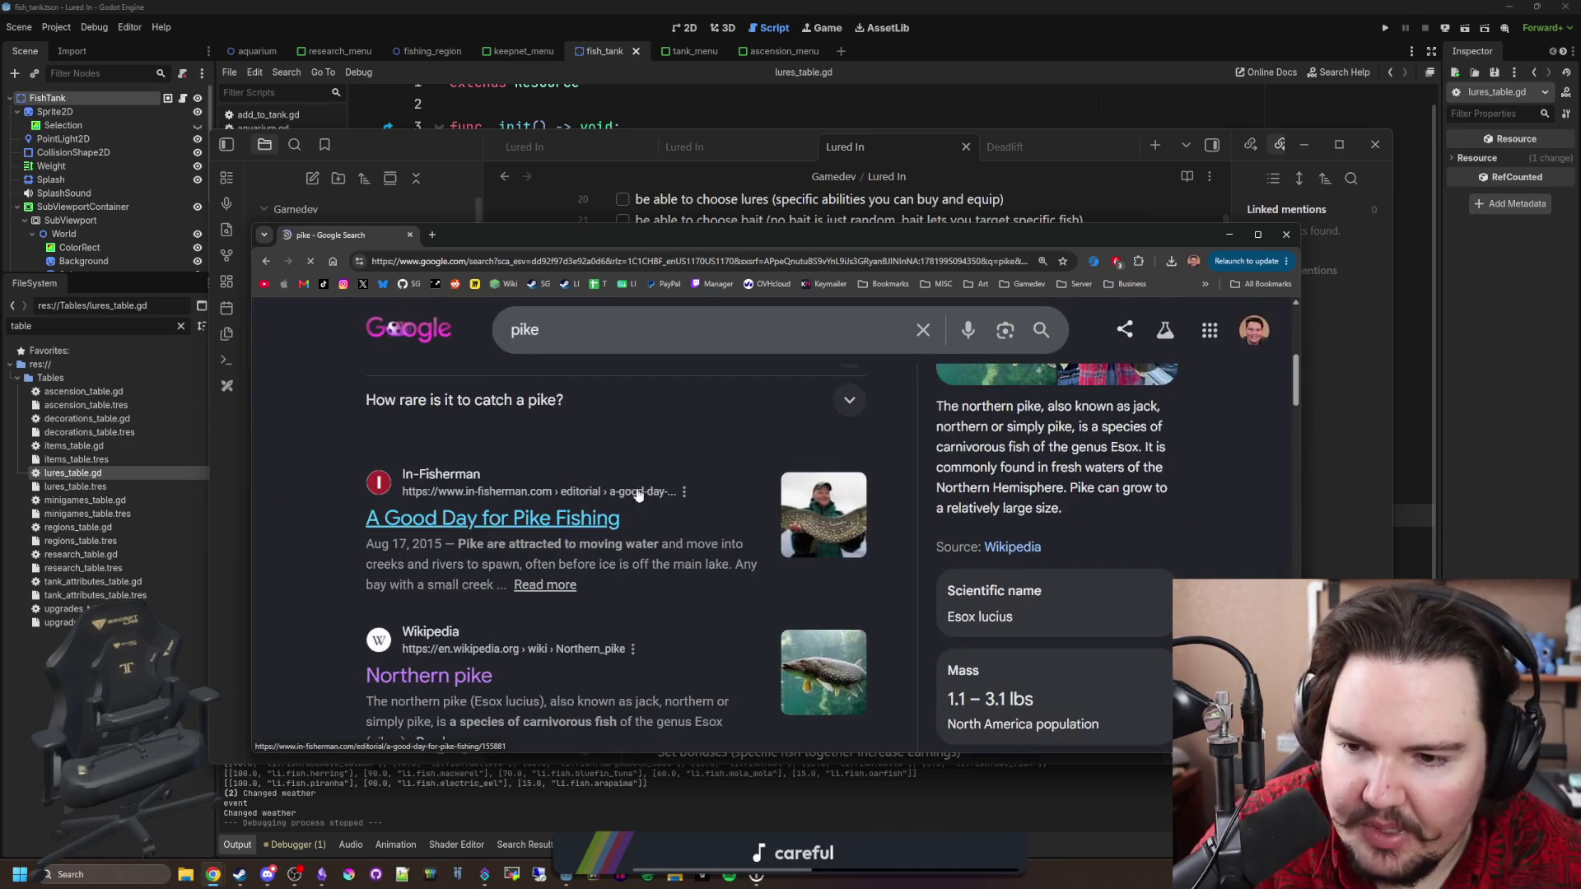
scroll(803, 422, "up", 5)
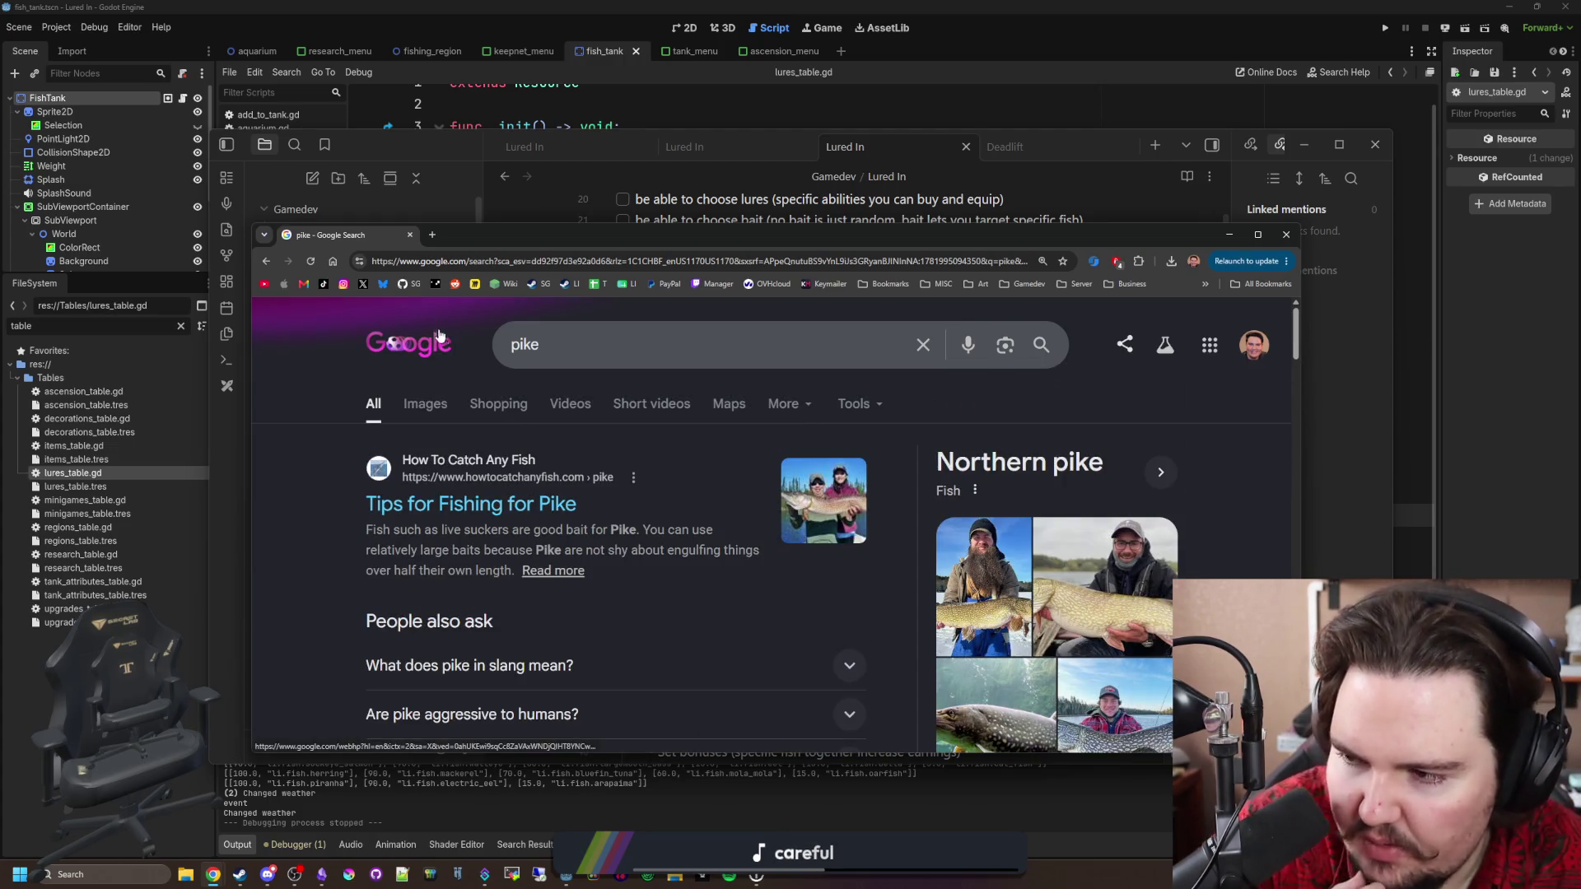
mouse_move(478, 246)
left_mouse_down()
mouse_move(862, 308)
mouse_move(907, 299)
mouse_move(690, 228)
left_mouse_up()
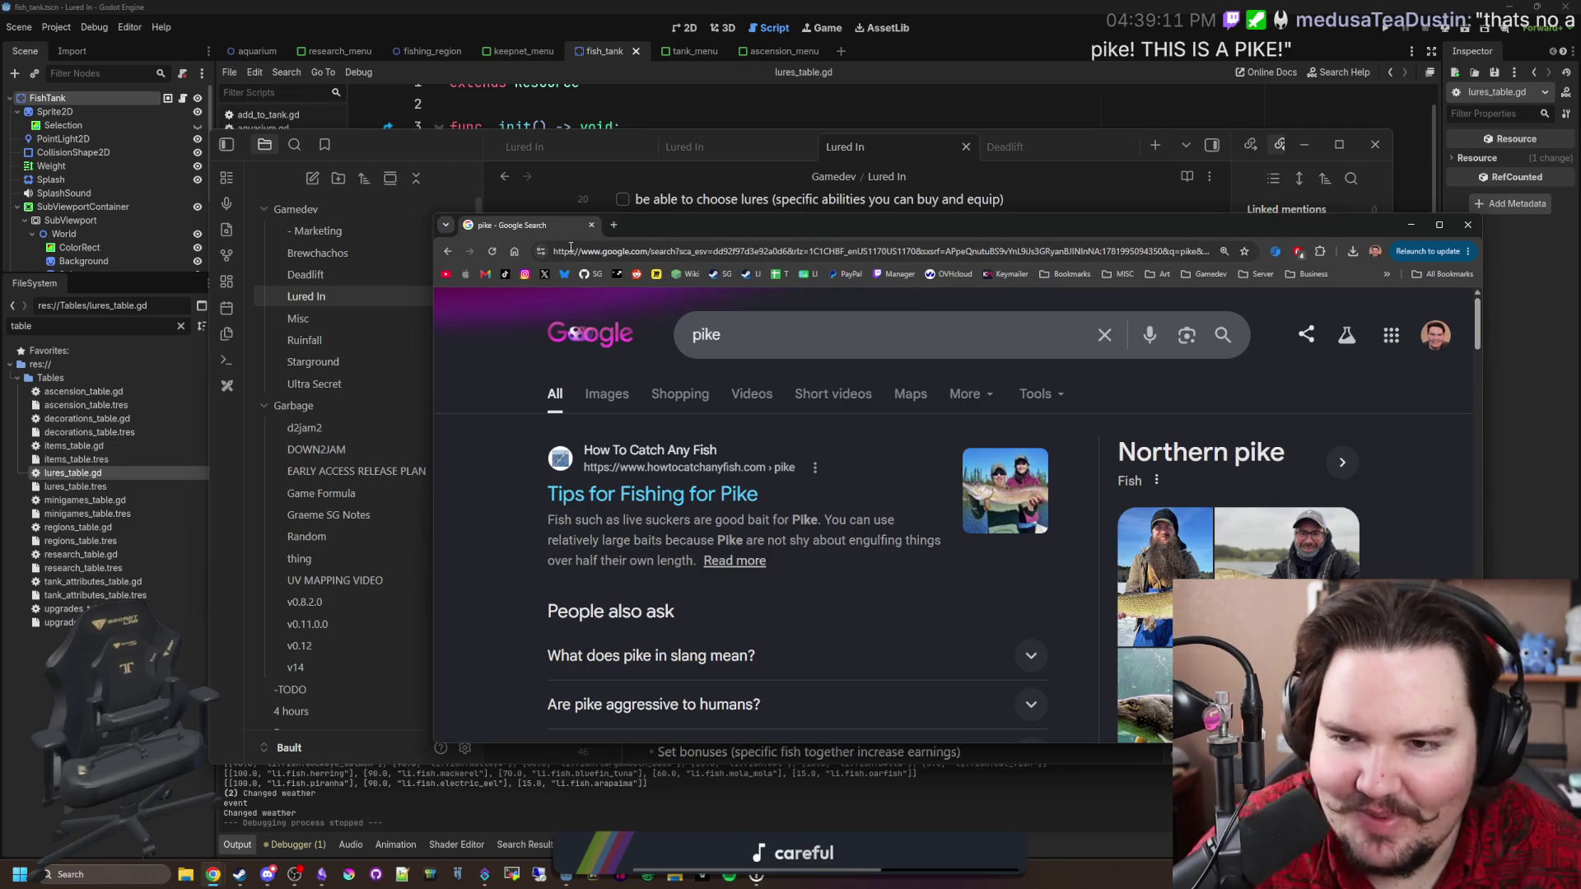
left_click(591, 225)
left_click(708, 357)
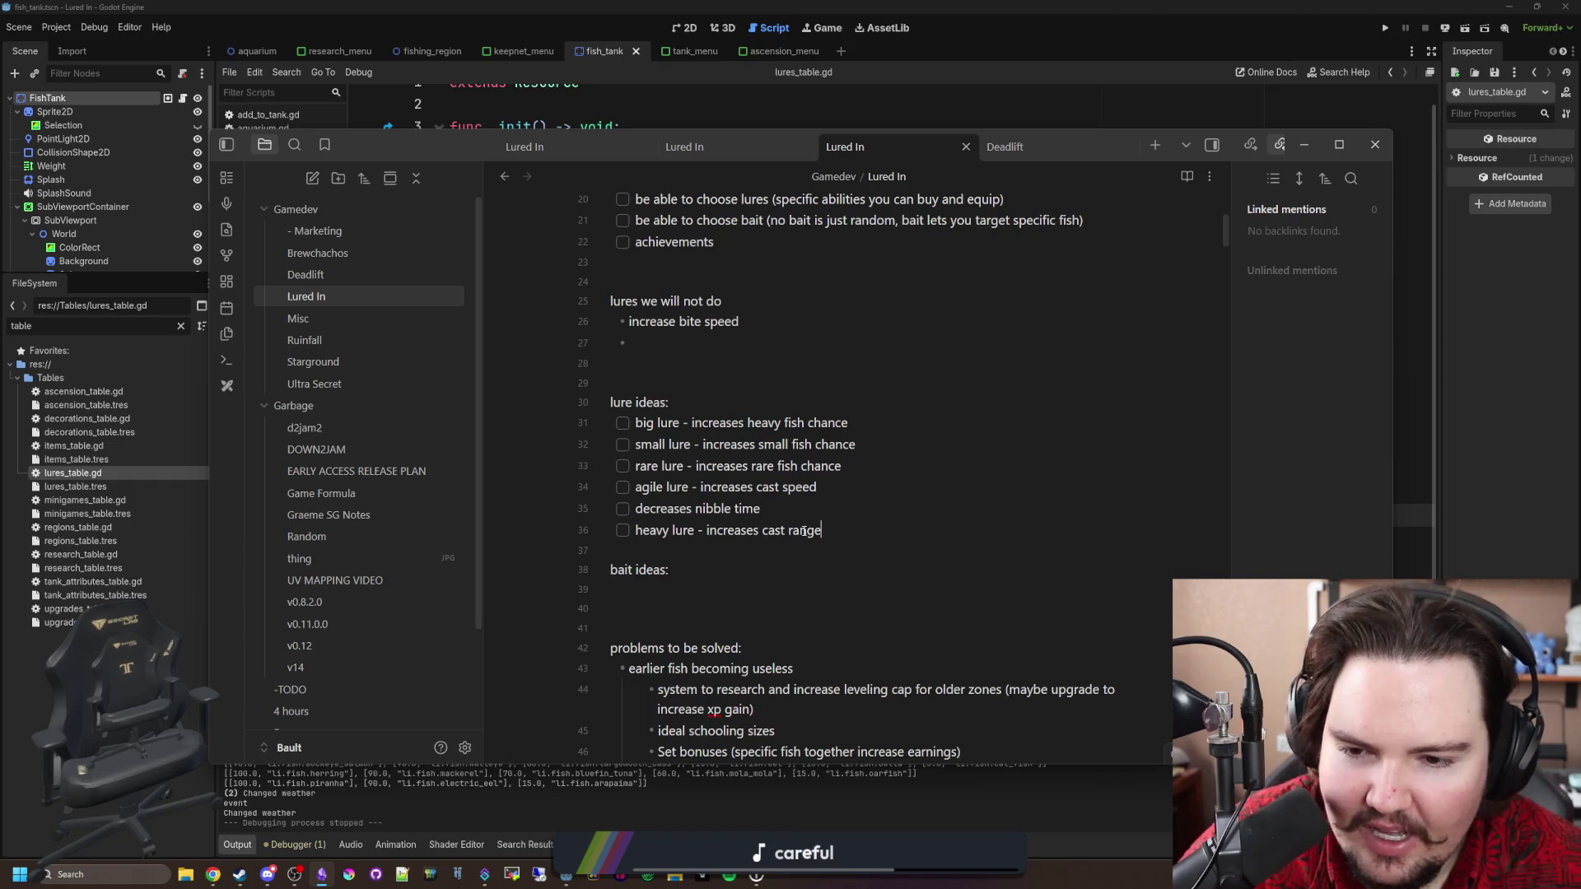
Select and deselect the heavy lure line, then drag the spiky lure image search over the notes.
left_click_drag(823, 531, 636, 530)
left_click(636, 508)
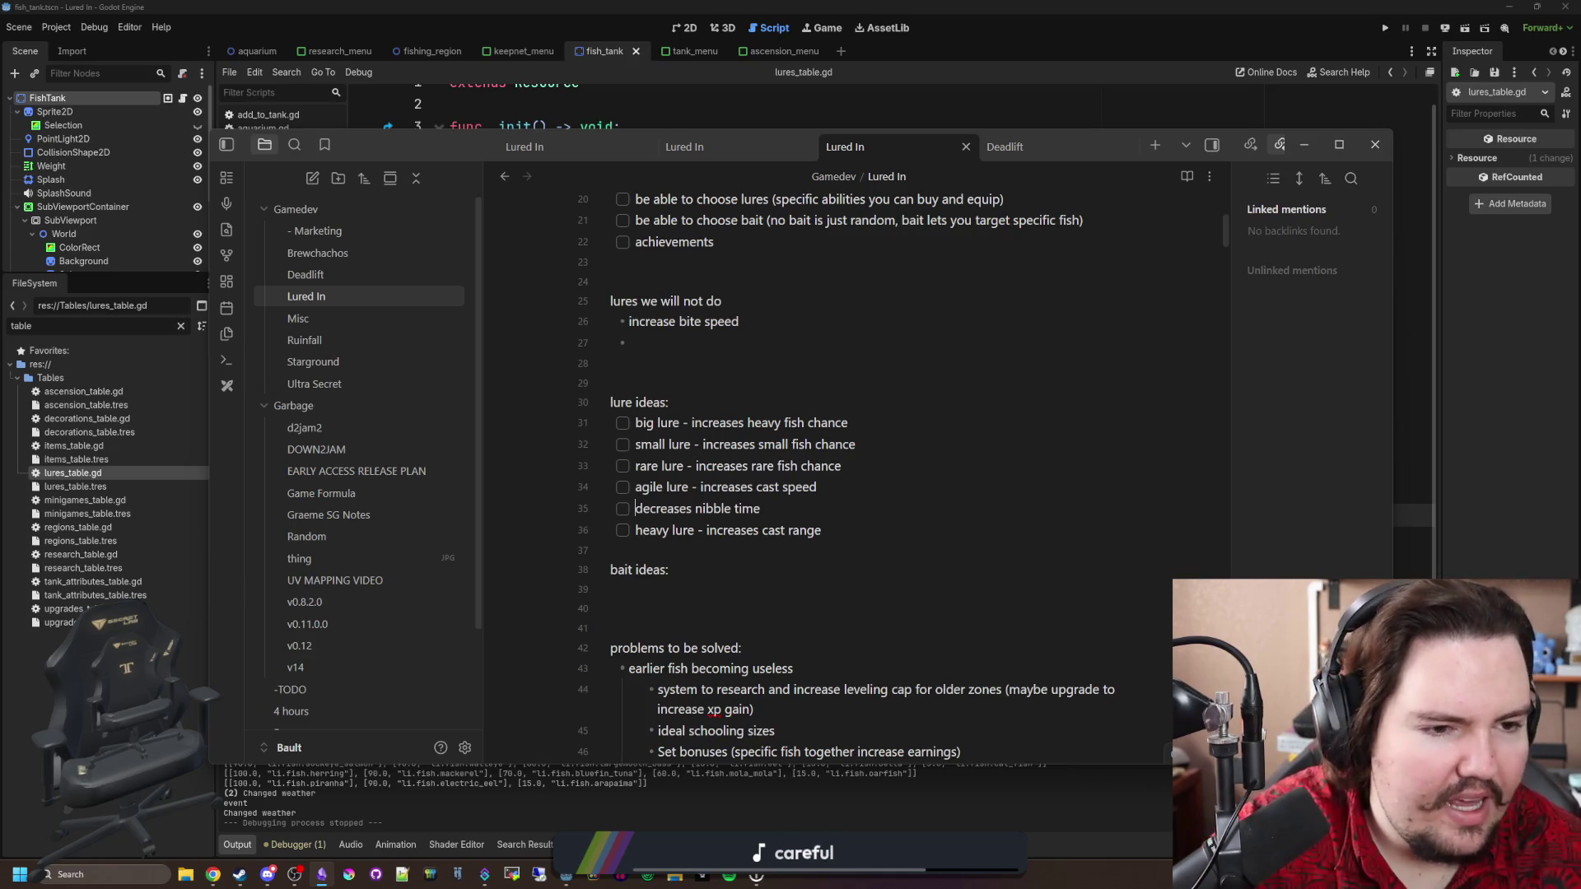
left_click_drag(1580, 234, 724, 240)
Scroll down through the 'spiky lure' image results and open a new tab.
scroll(832, 472, "up", 3)
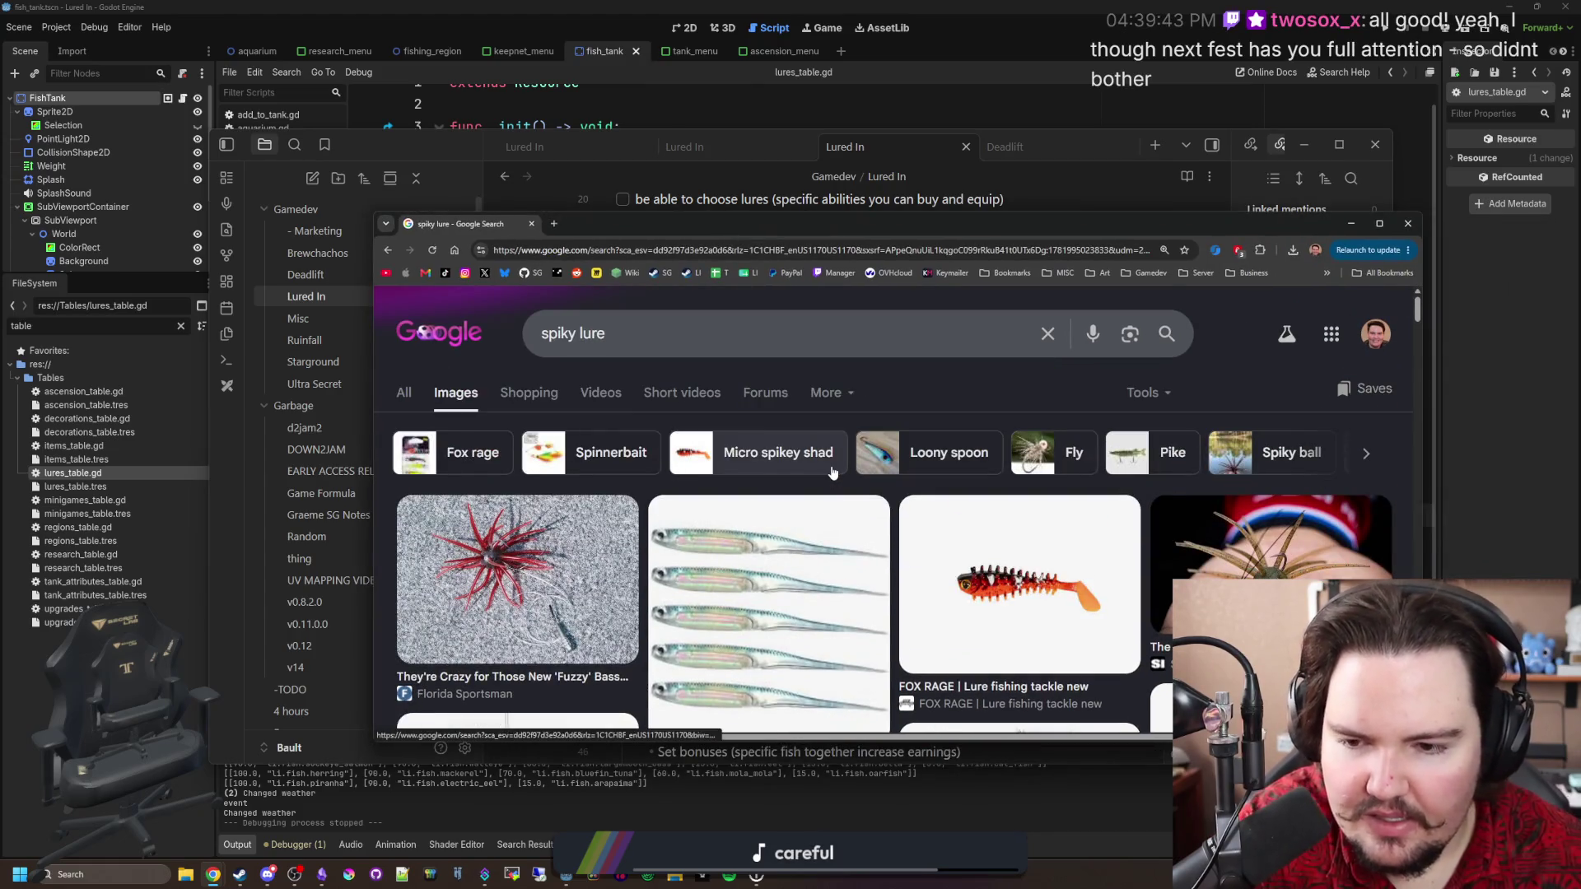
scroll(833, 473, "down", 8)
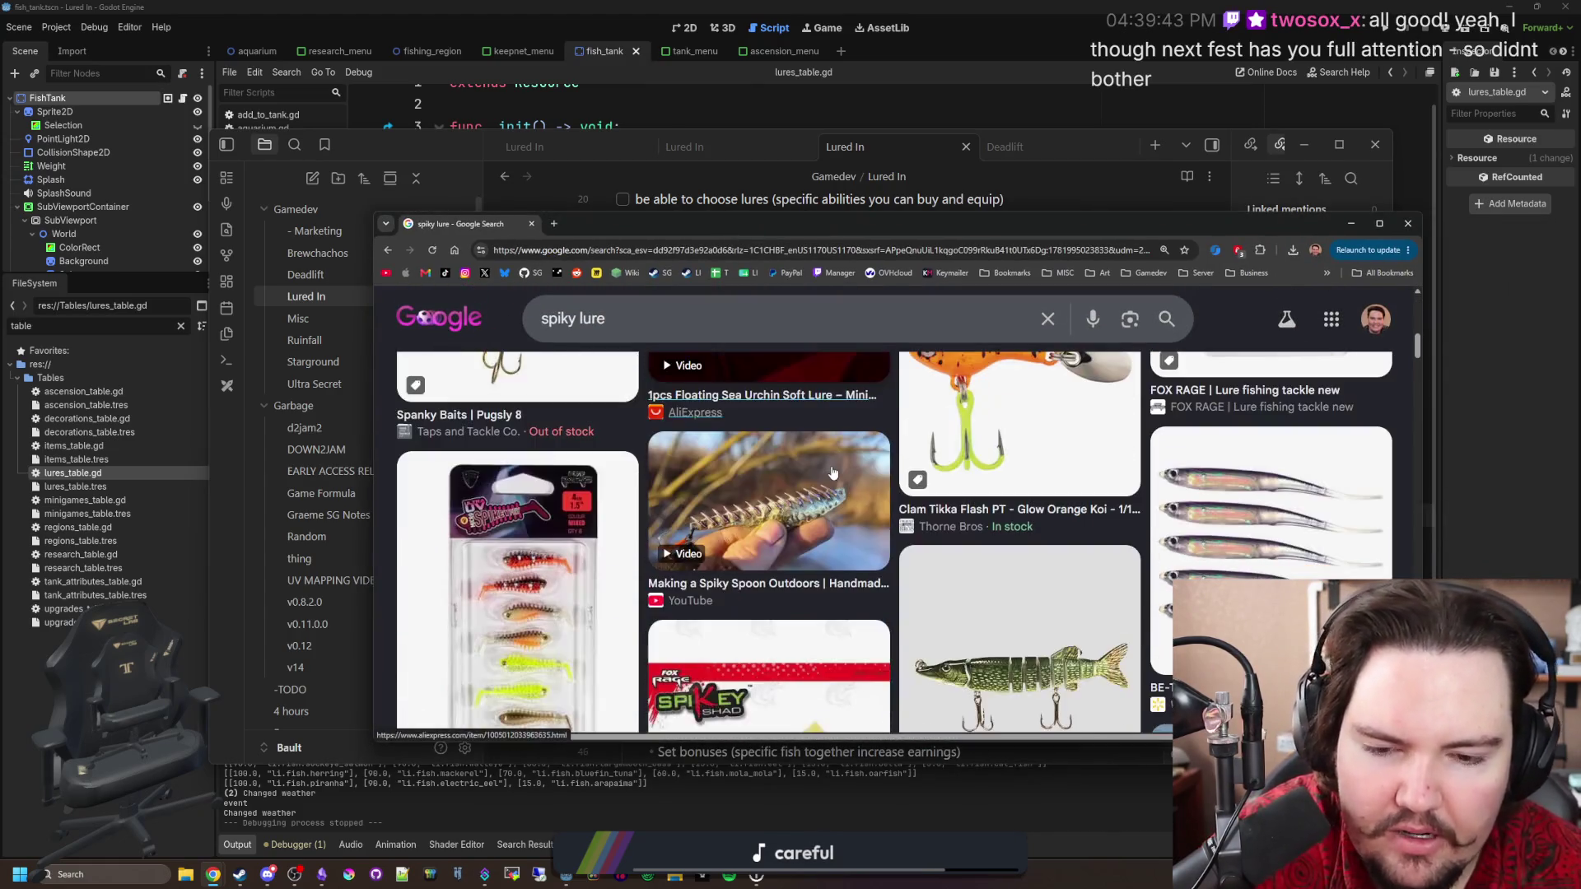
scroll(833, 473, "down", 2)
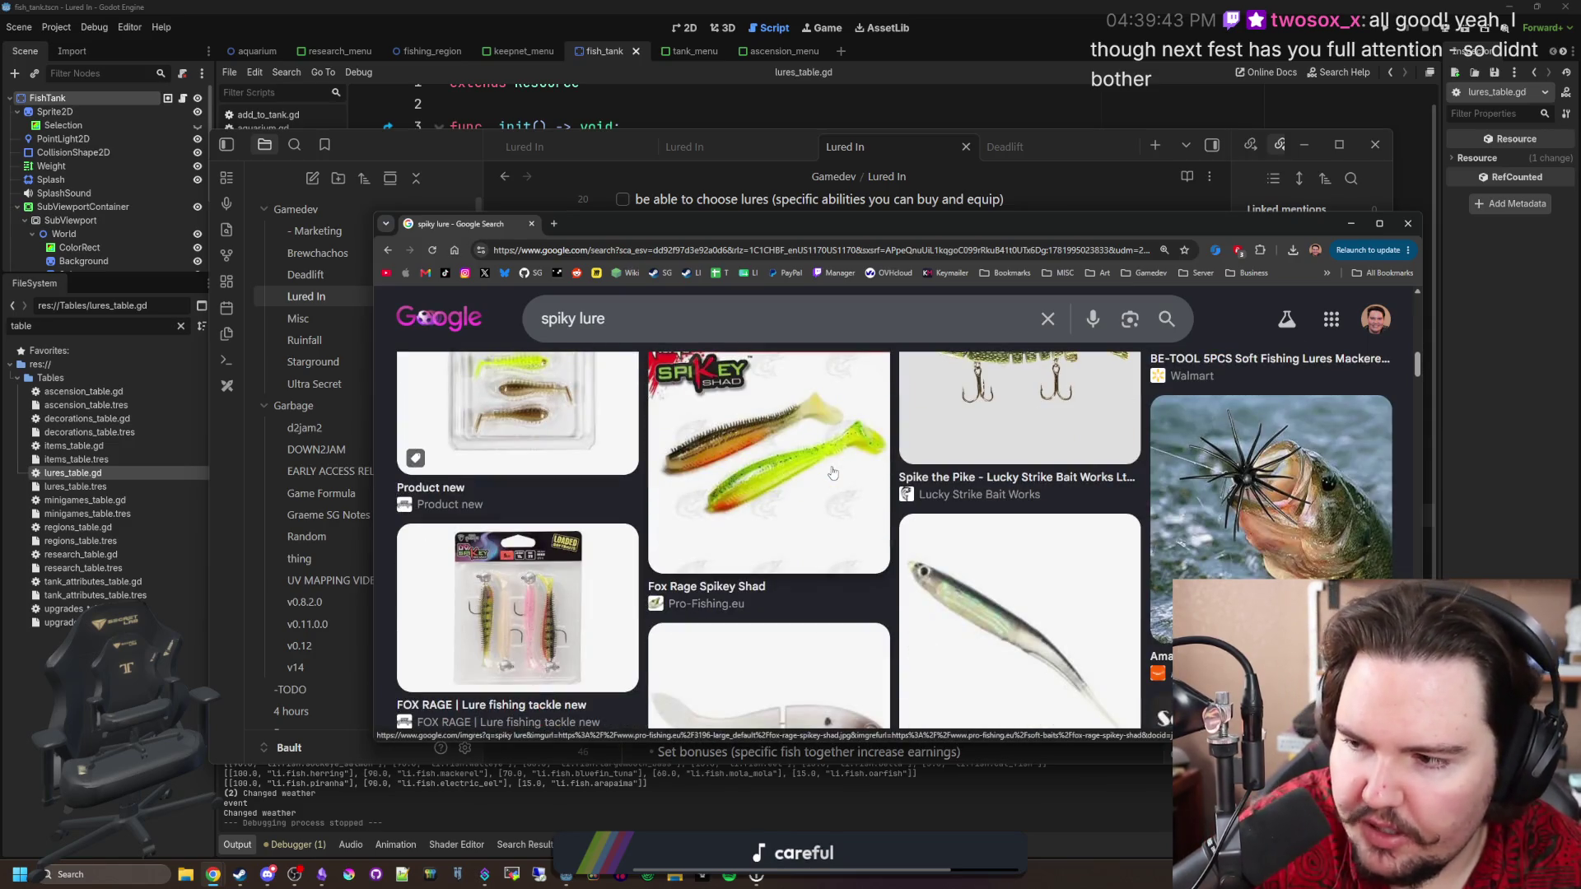
scroll(832, 473, "down", 4)
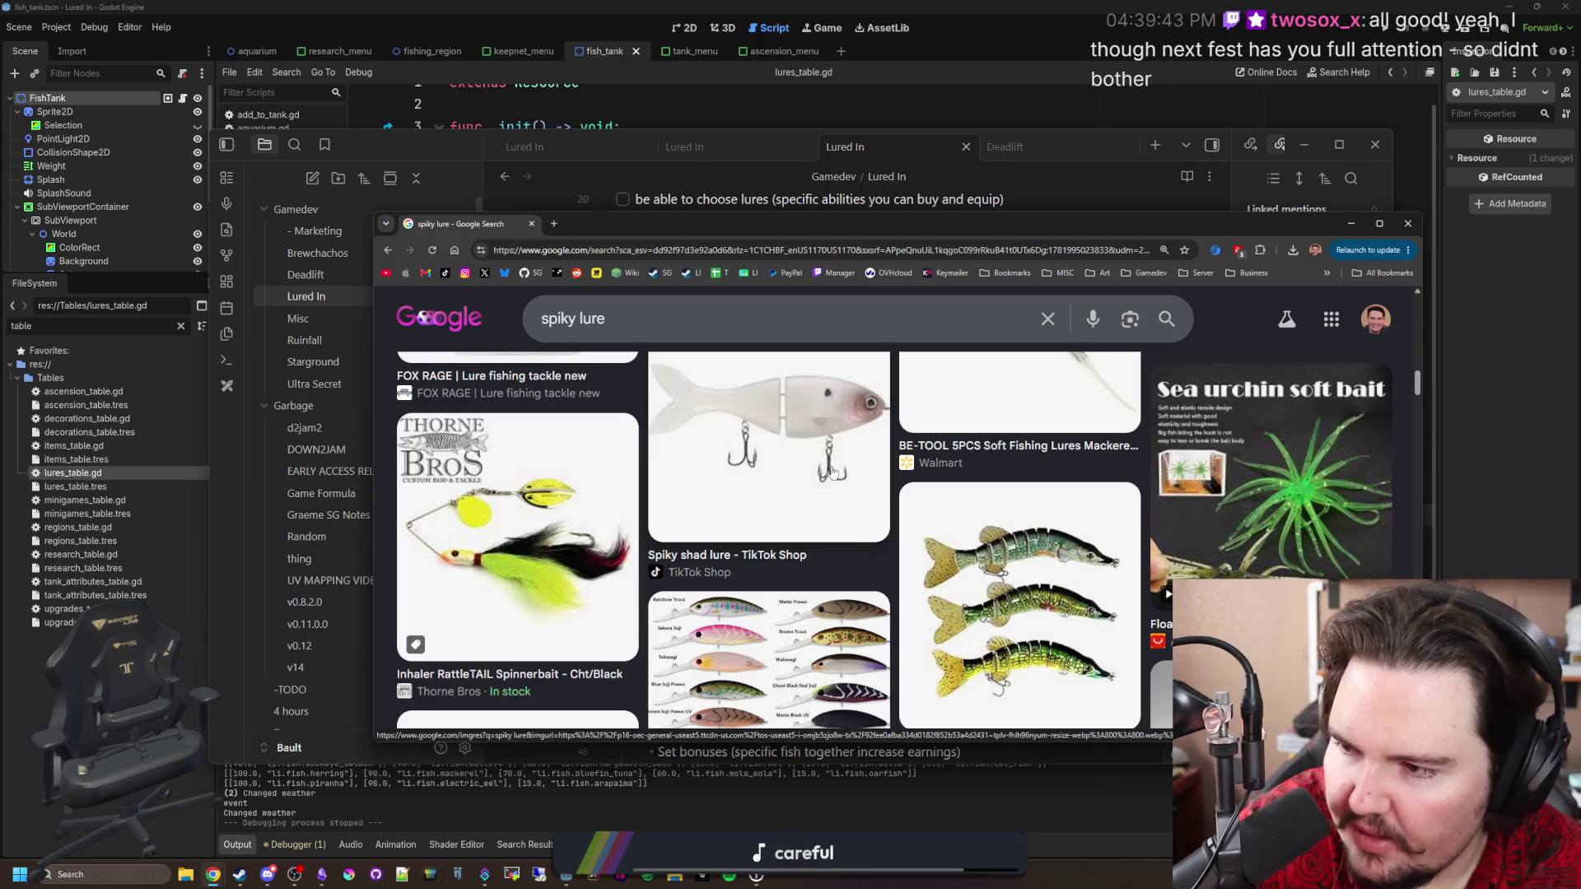
scroll(832, 473, "down", 3)
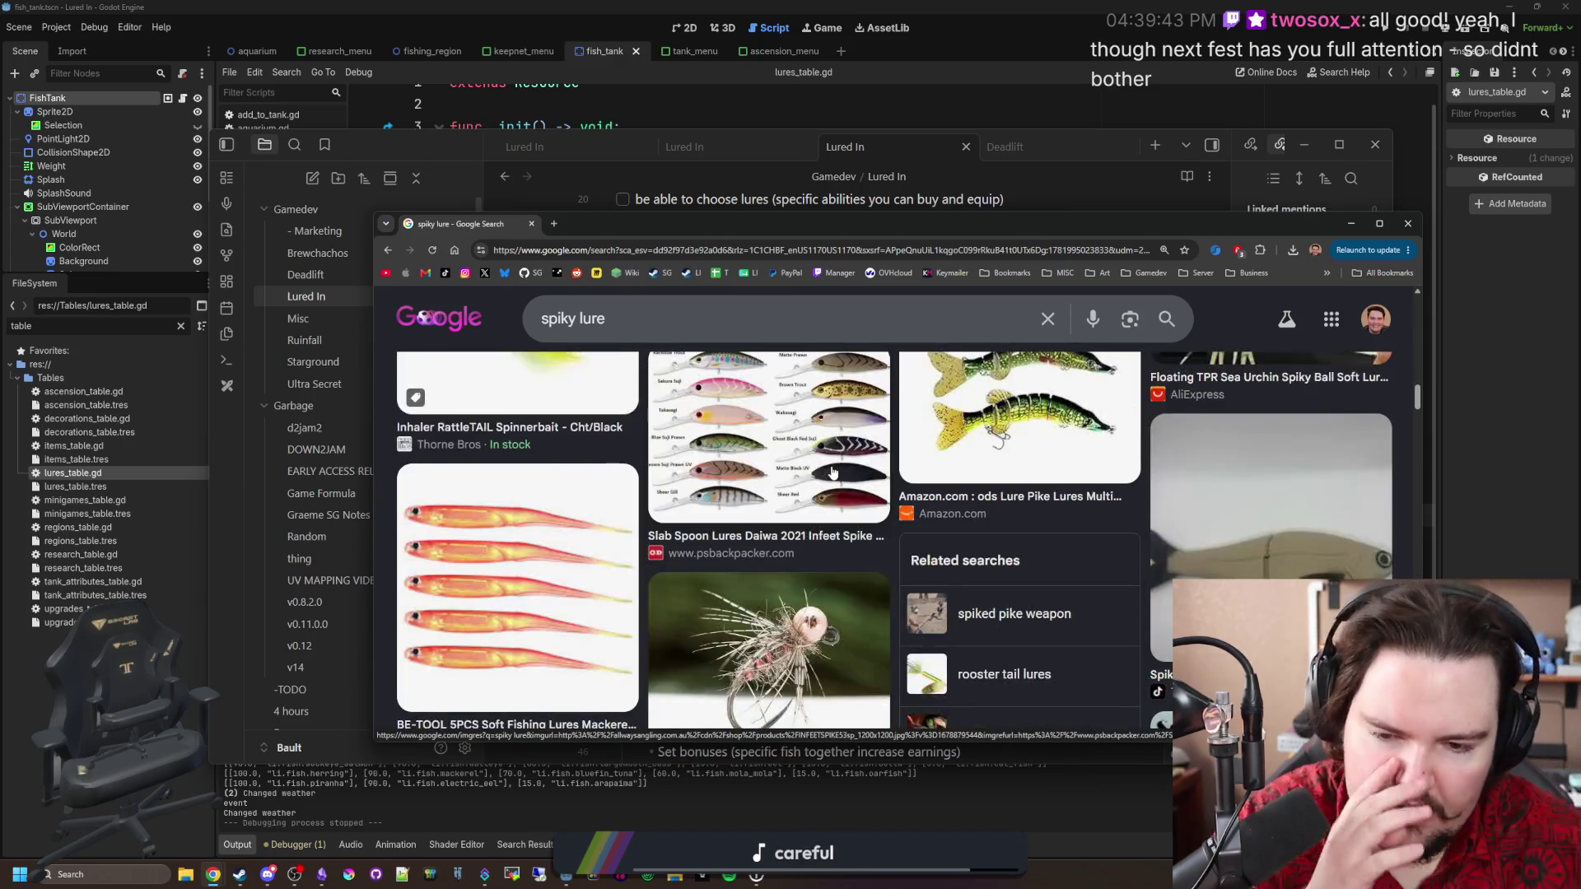
scroll(833, 472, "down", 5)
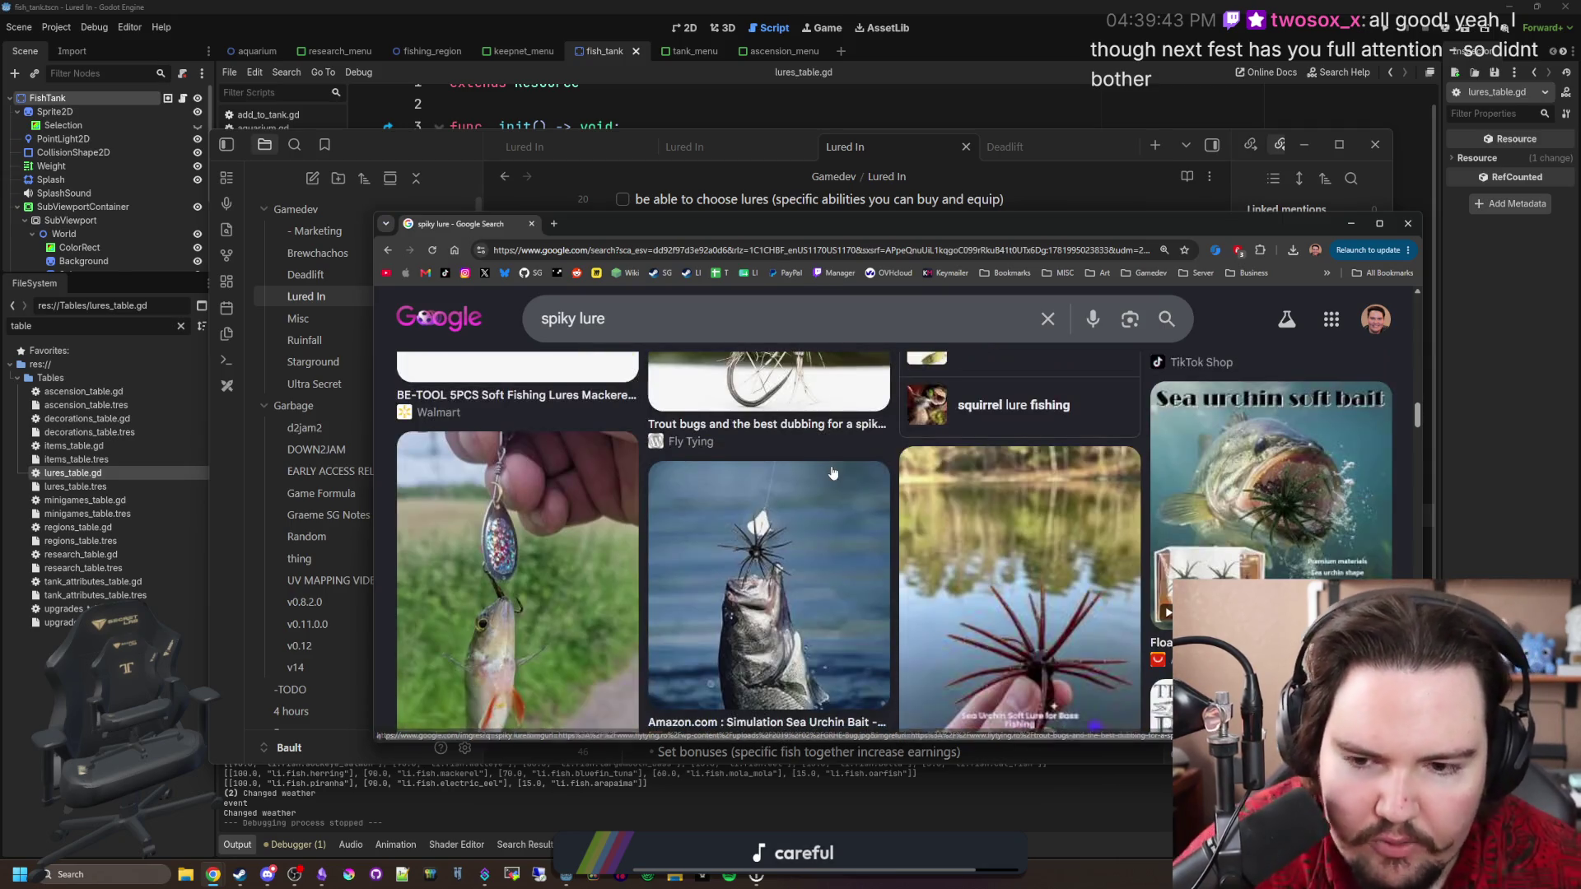
scroll(832, 473, "down", 5)
key("ctrl+t")
Load store.steampowered.com/app/4178020/Lured_In/, review its Next Fest banner, demo and release date, then close it.
type("store.steampowered.com/app/4178020/Lured_In/")
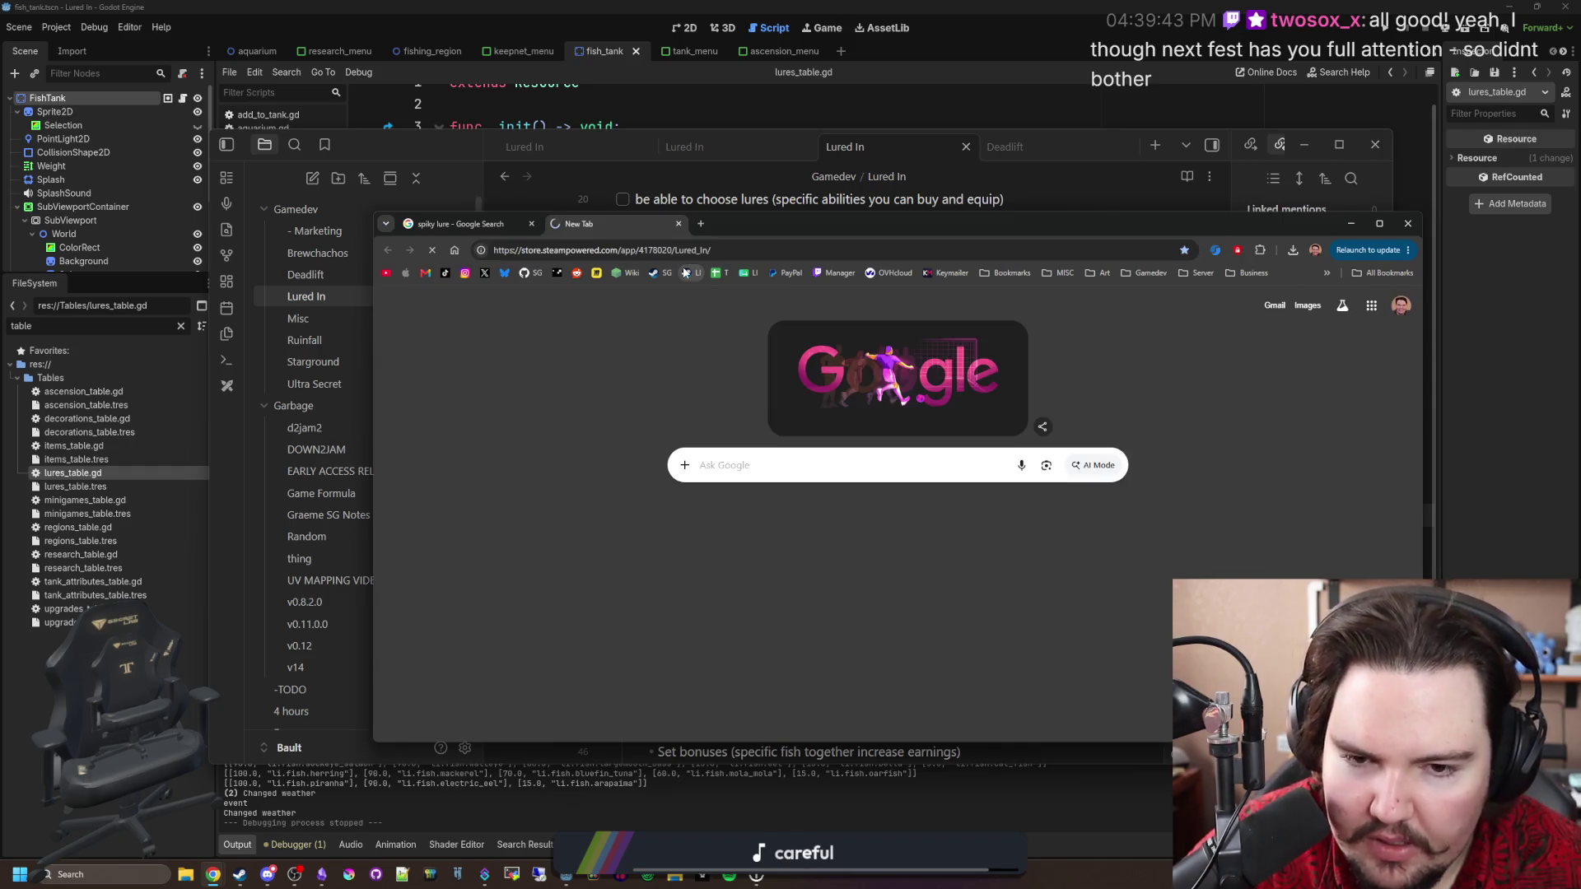
key("Return")
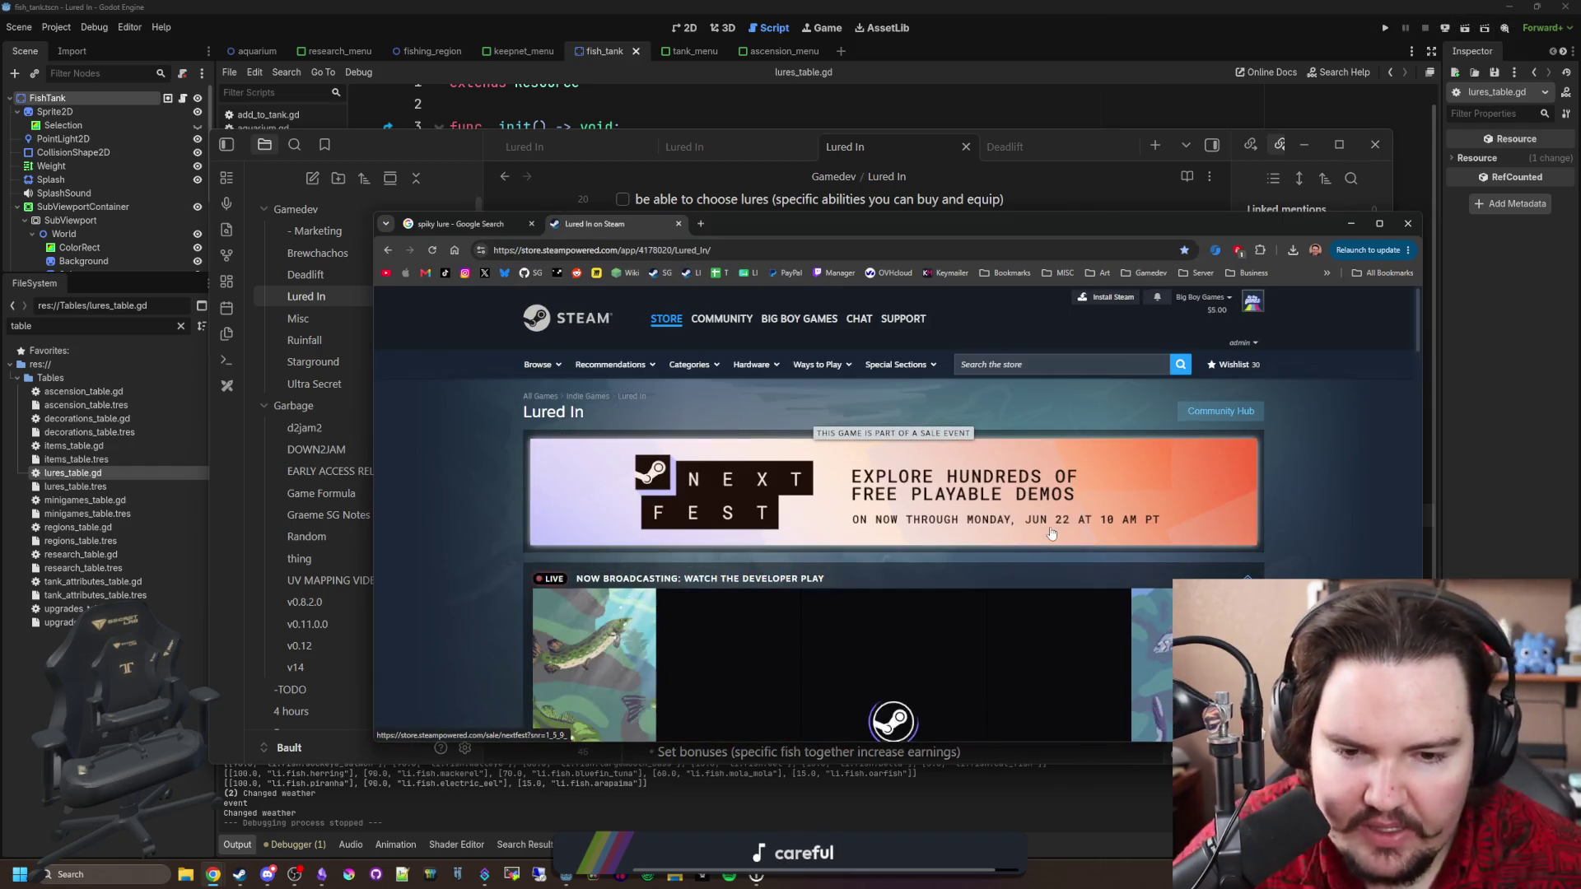
scroll(957, 461, "down", 3)
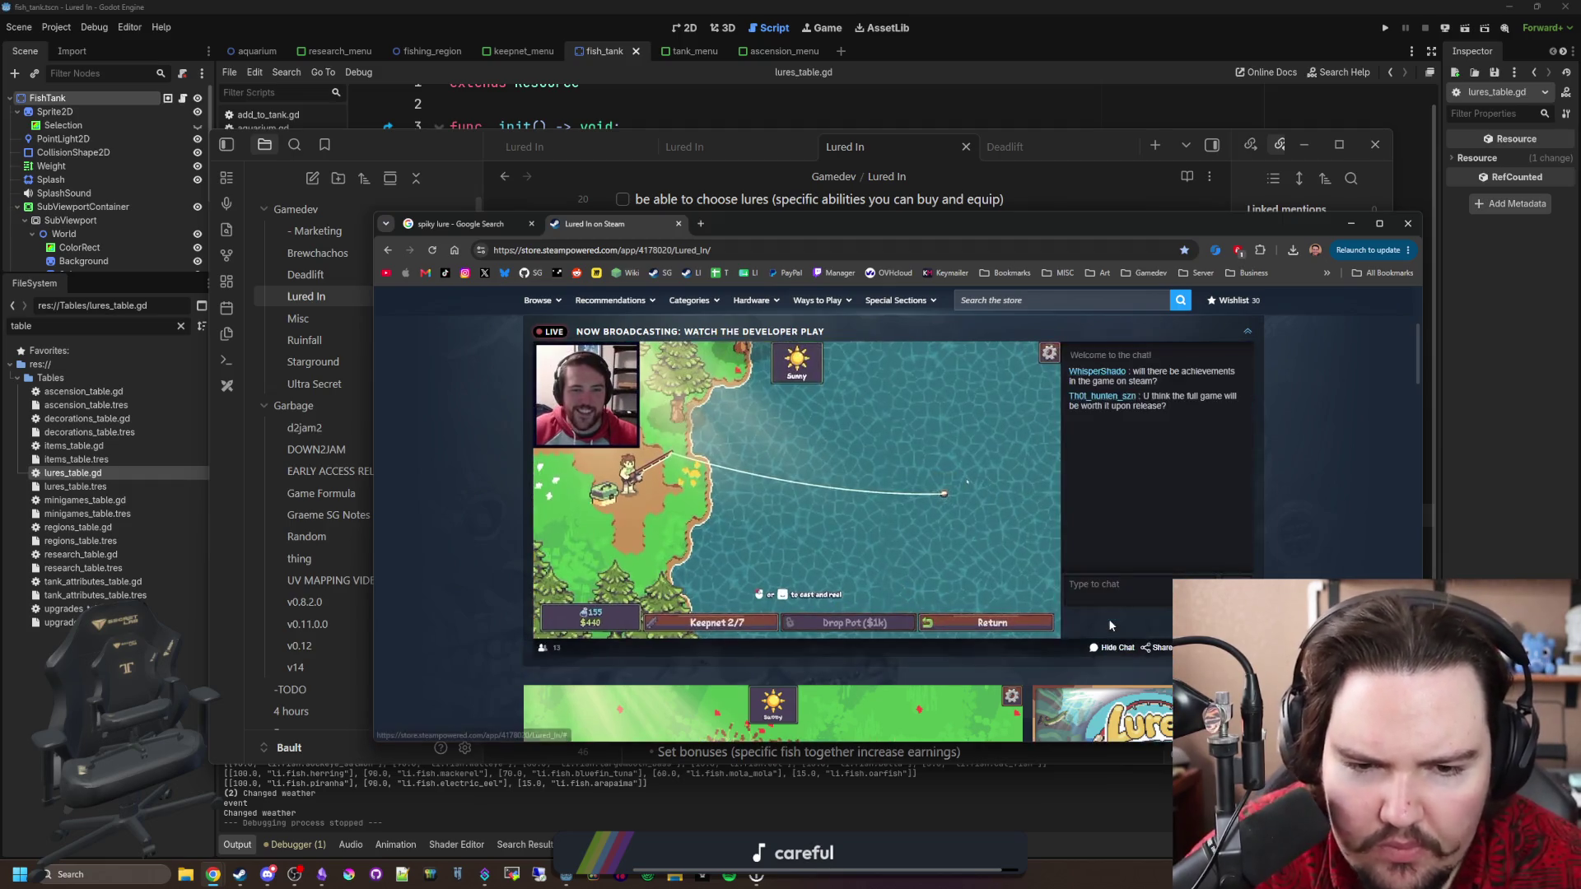
scroll(1006, 519, "down", 5)
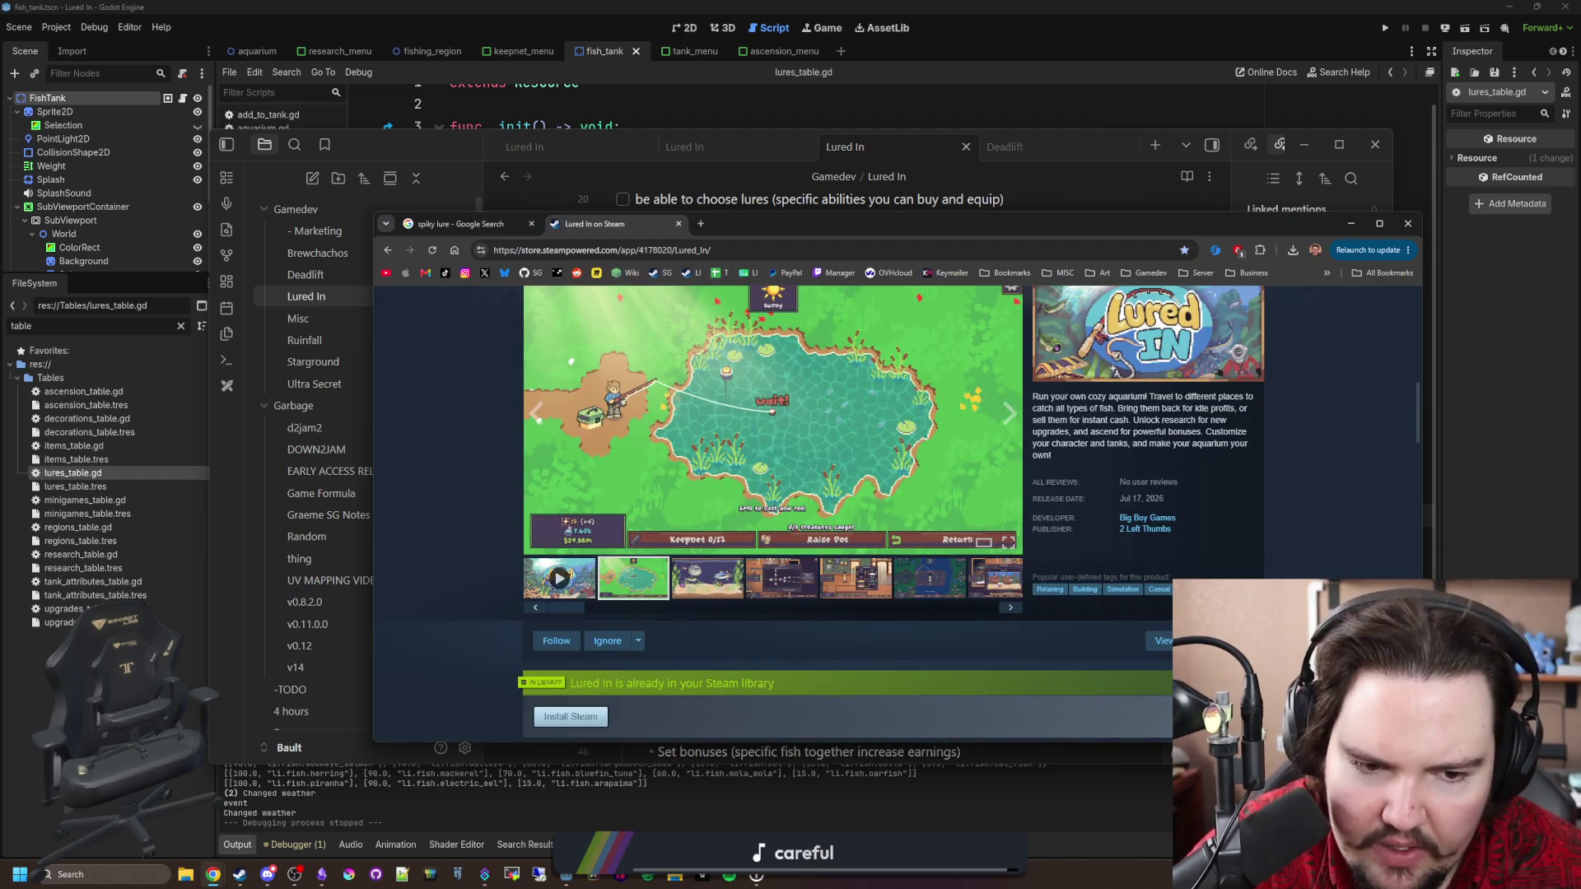
scroll(773, 560, "down", 4)
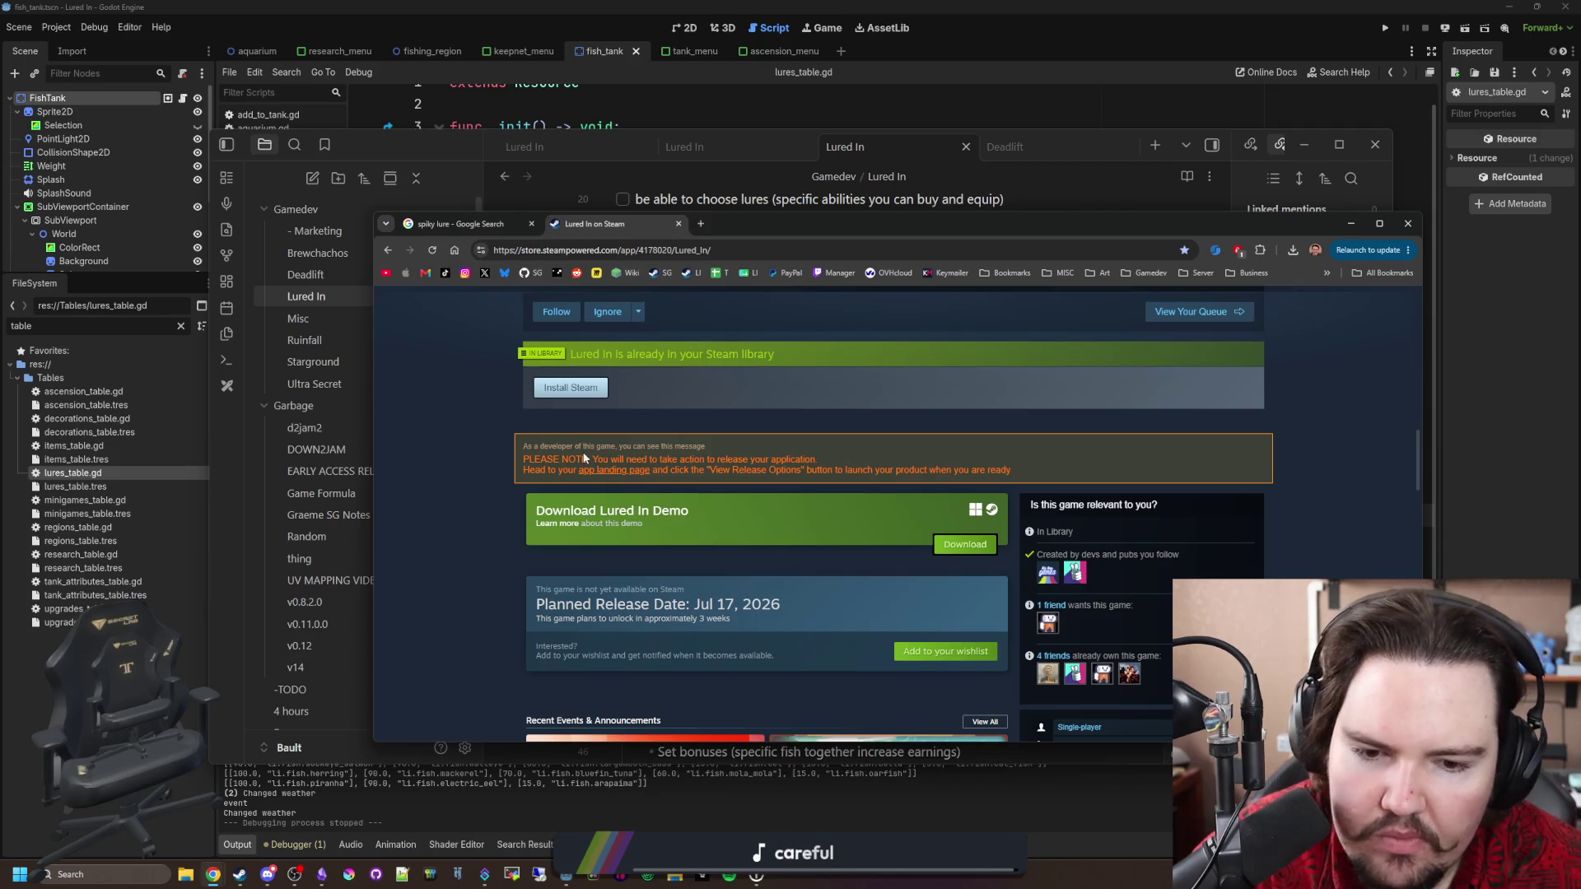
scroll(577, 476, "down", 10)
scroll(524, 291, "up", 20)
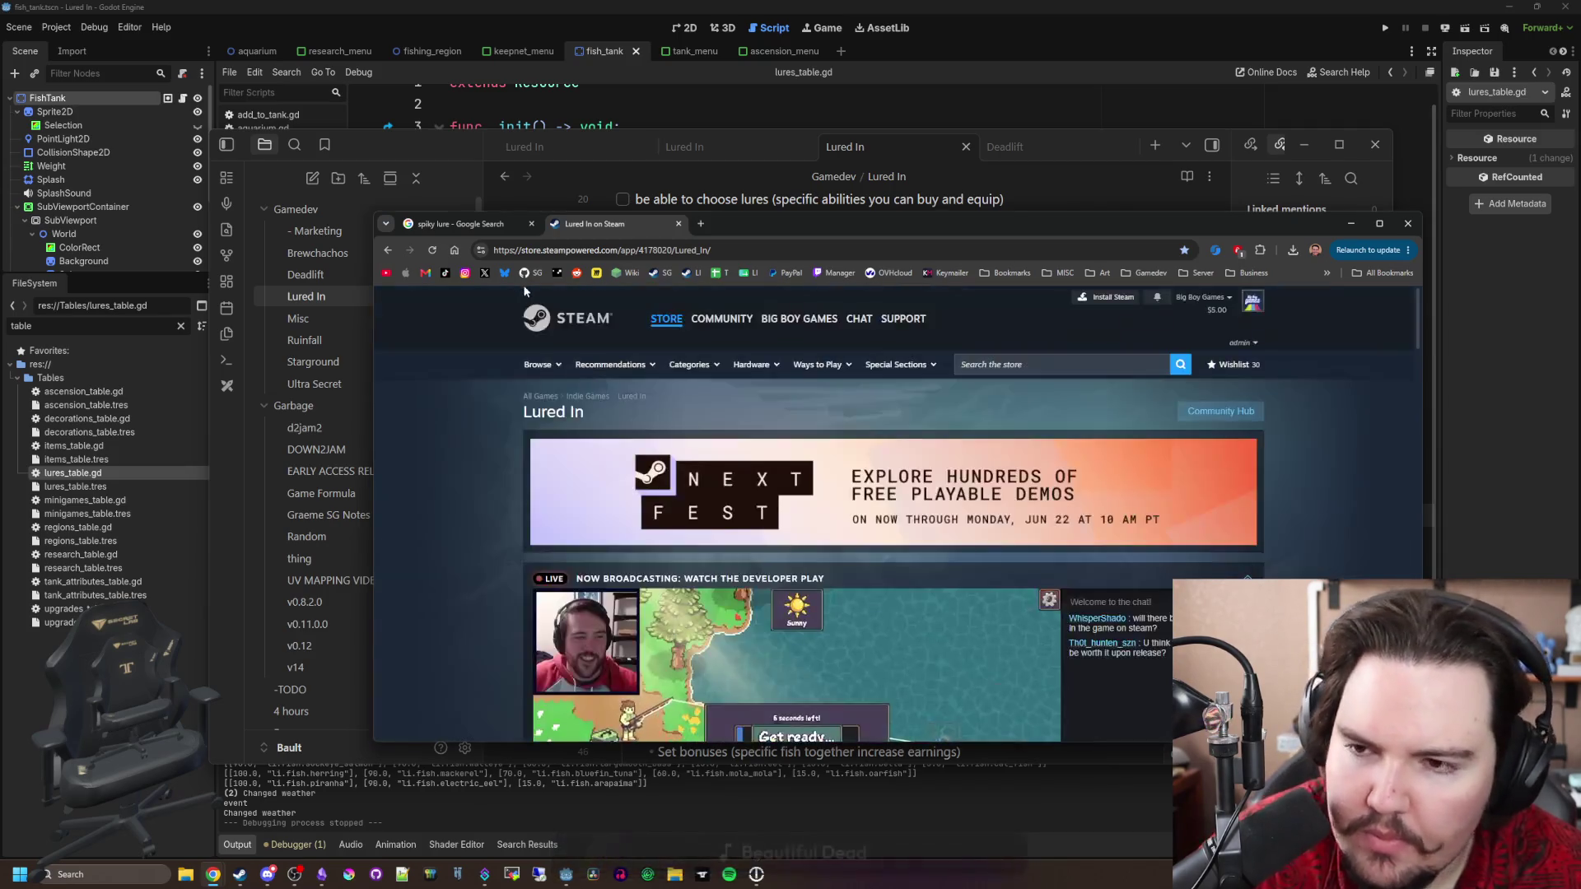
key("ctrl+w")
Scroll the spiky lure image results and preview the blue spiky ball lure.
scroll(546, 508, "down", 3)
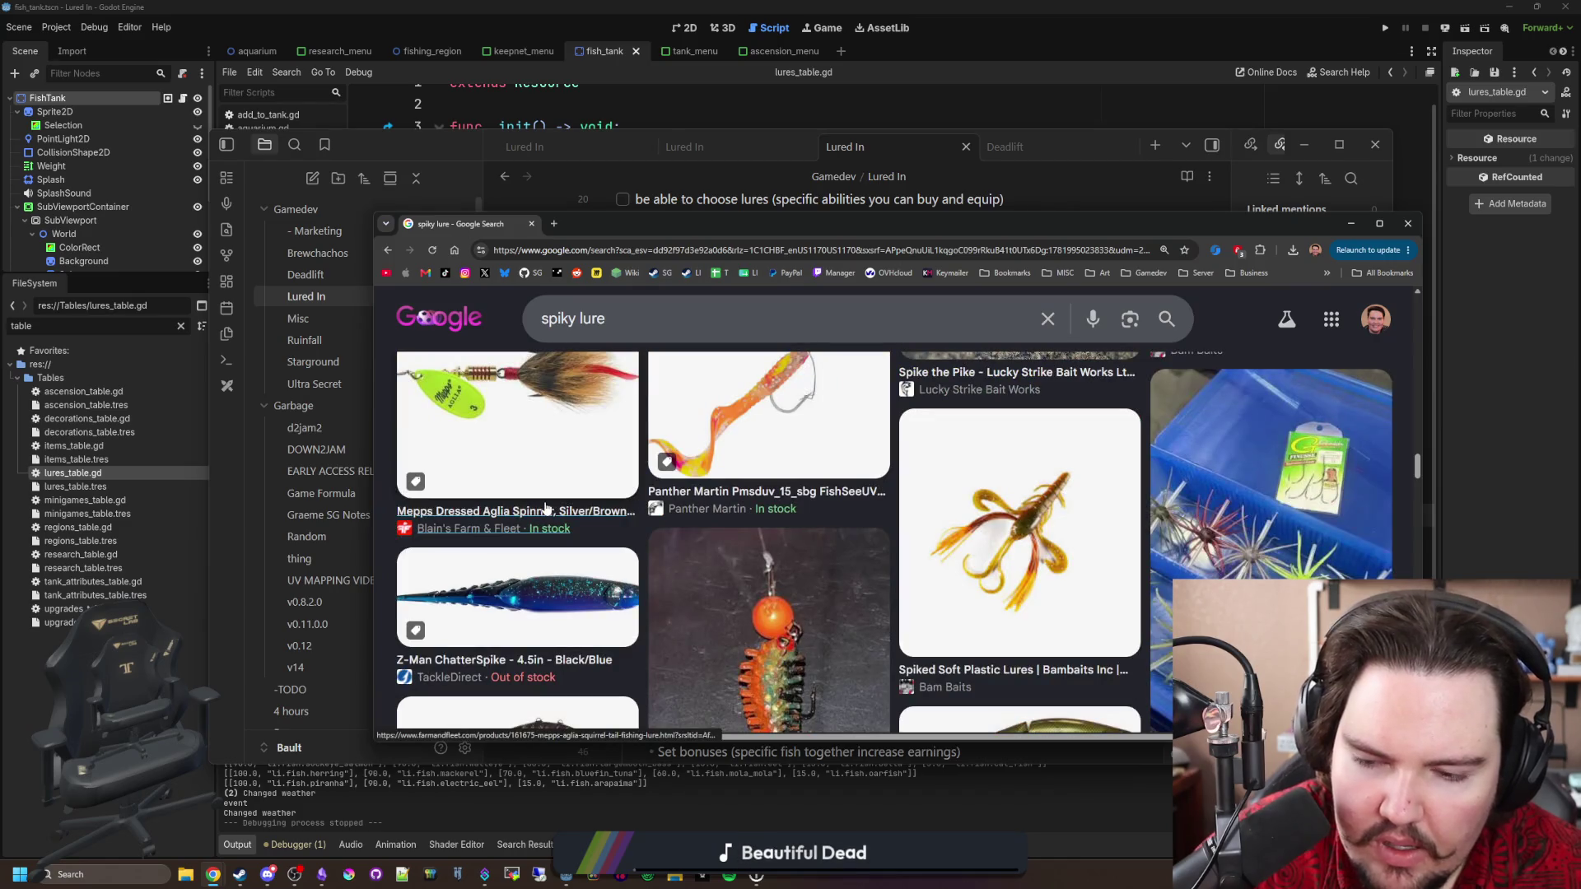
scroll(546, 508, "down", 1)
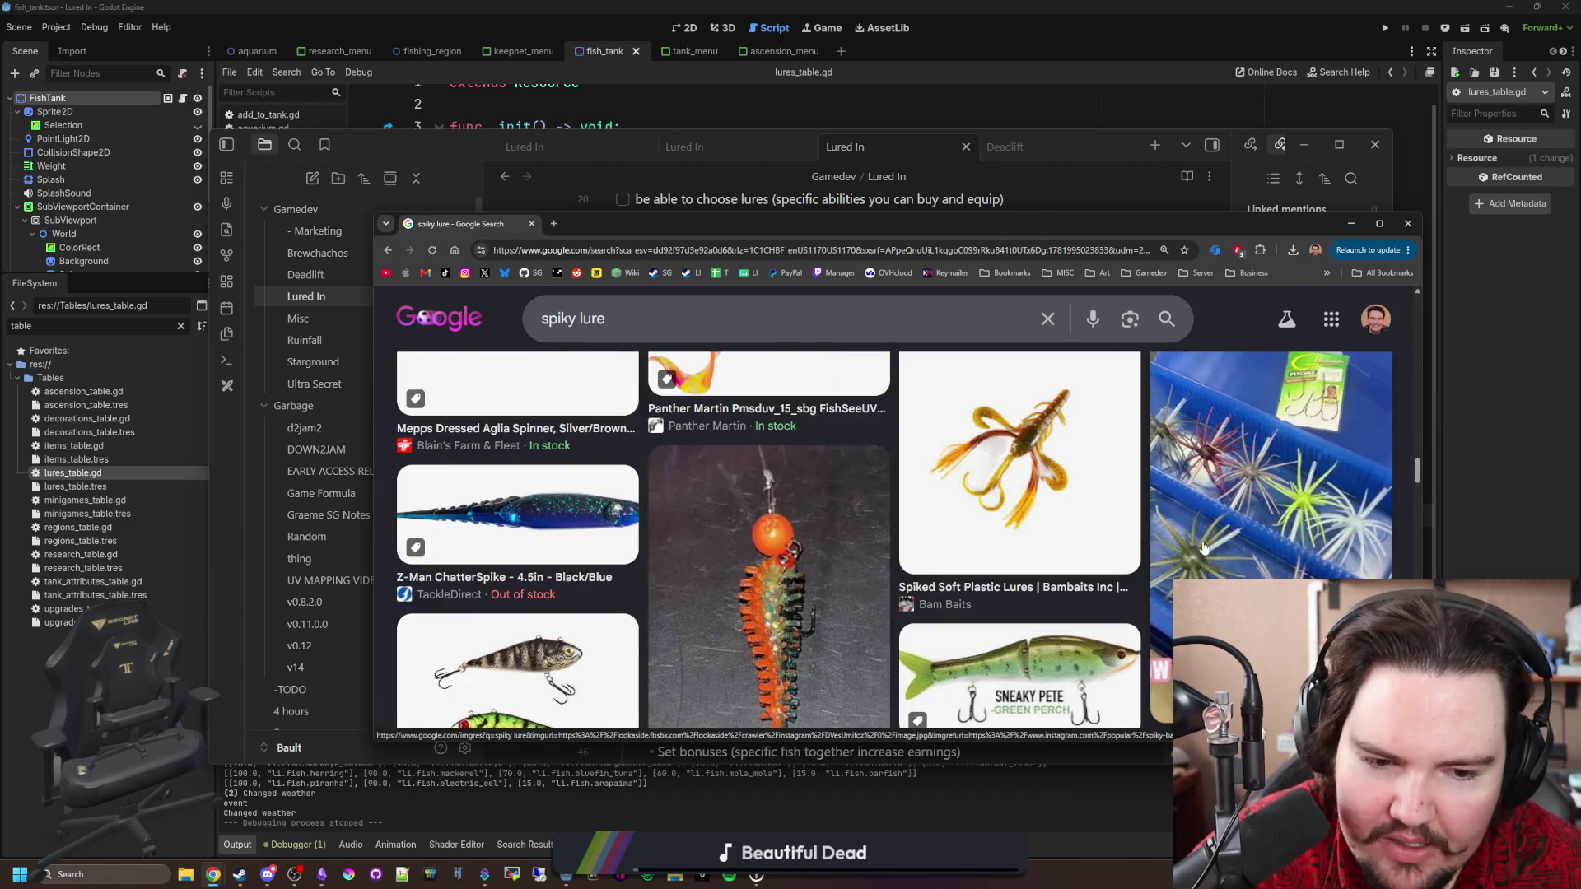
left_click(1198, 486)
scroll(751, 511, "down", 3)
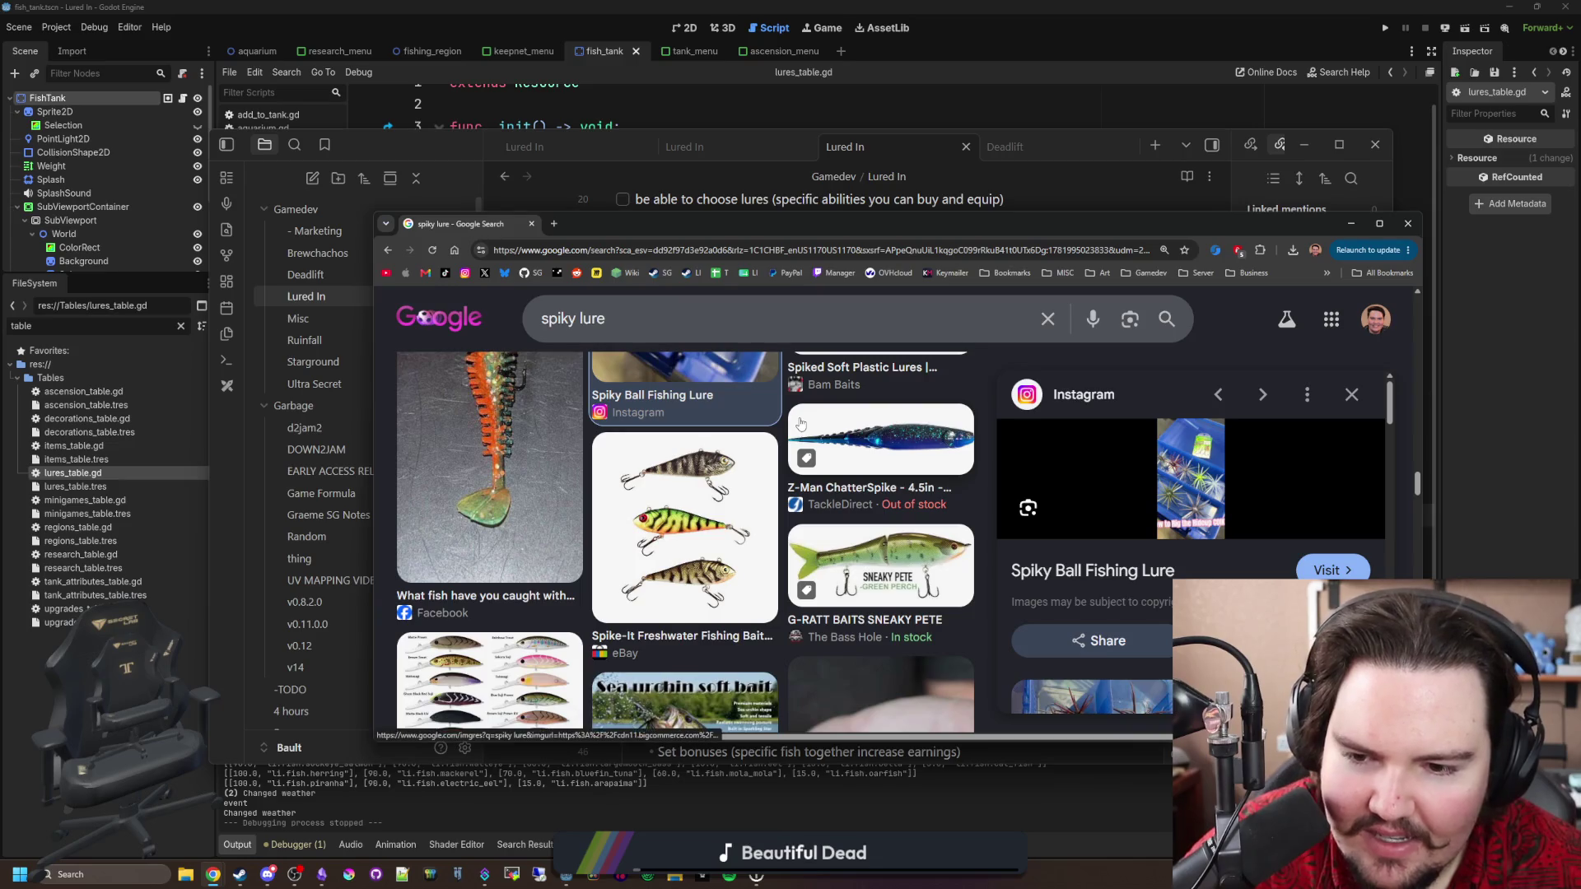
scroll(751, 511, "down", 3)
scroll(750, 511, "down", 3)
scroll(751, 511, "down", 3)
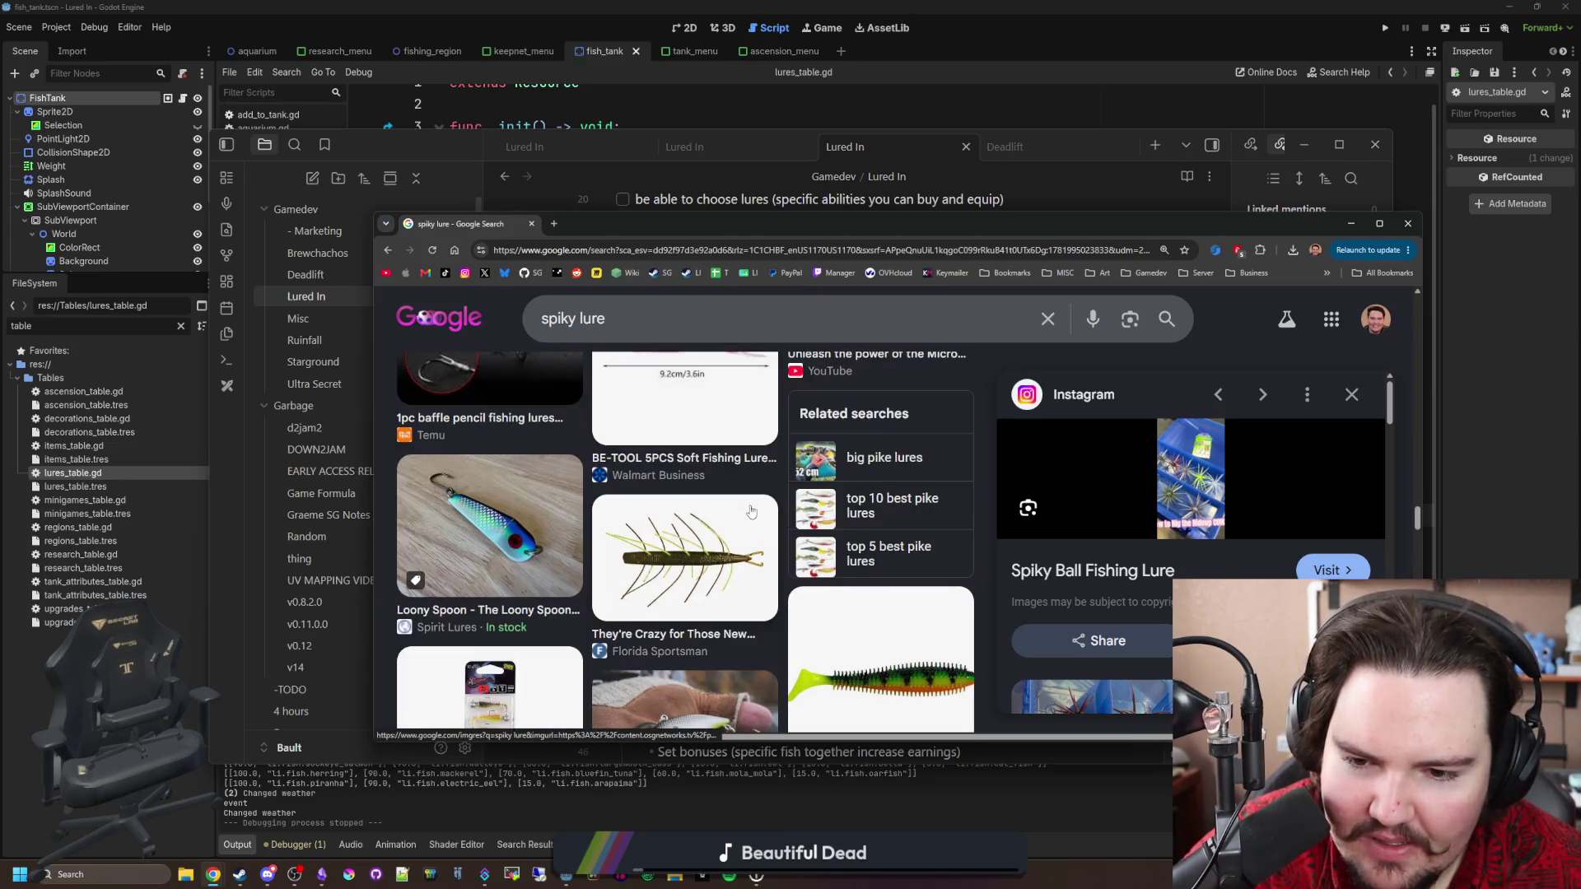
scroll(751, 511, "down", 3)
scroll(751, 511, "down", 3)
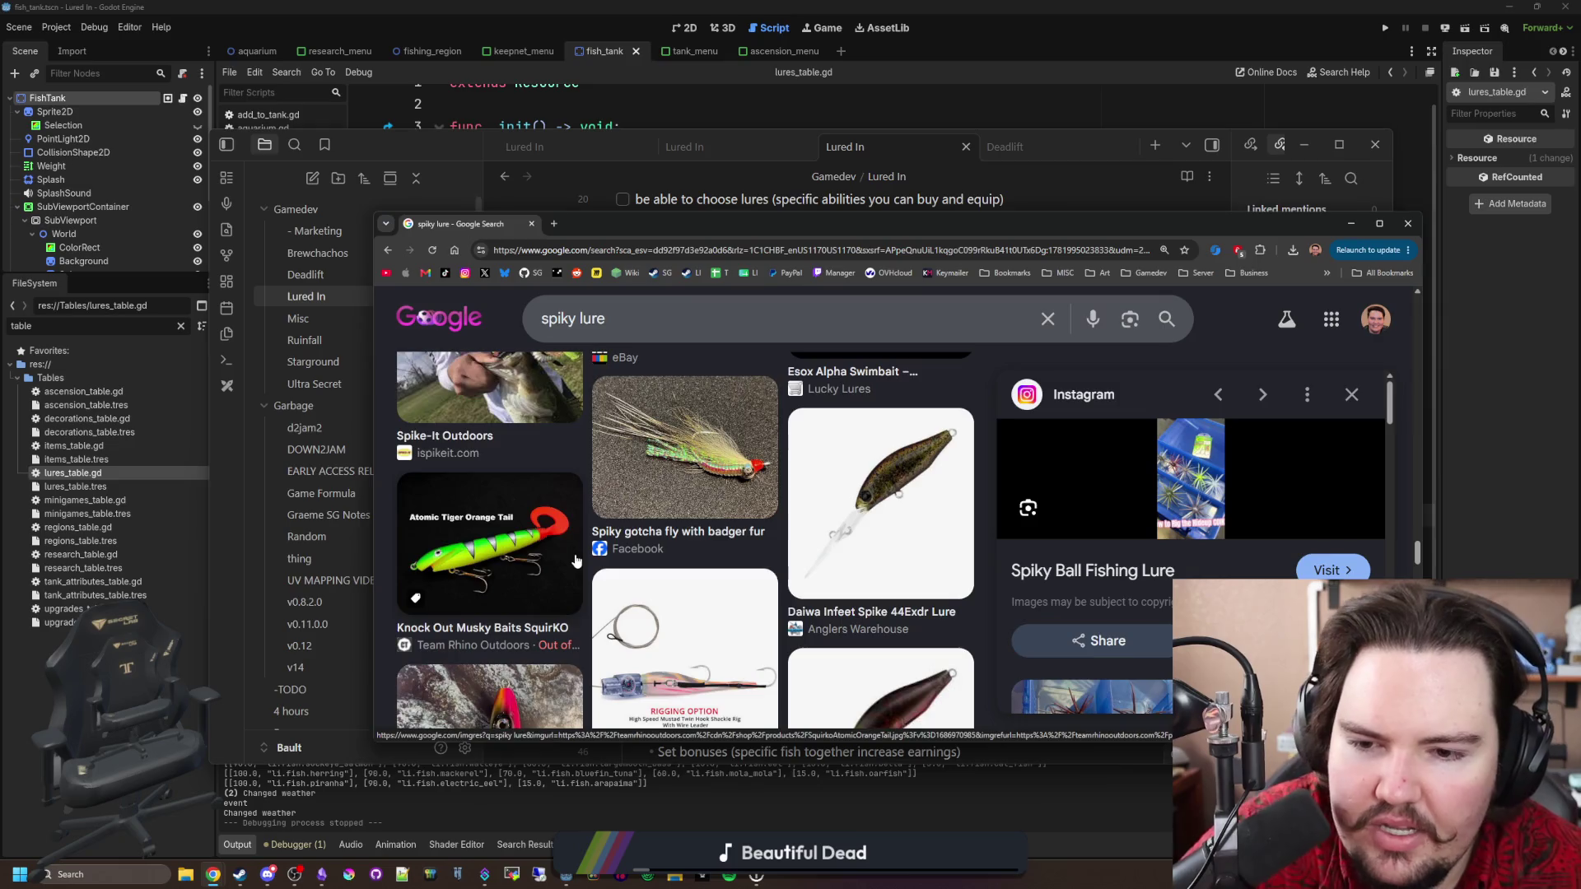
Preview the Spike the Pike, Mother Nature Lure and Sea Urchin Bait results, then open a blank tab.
scroll(568, 519, "up", 5)
scroll(699, 536, "down", 3)
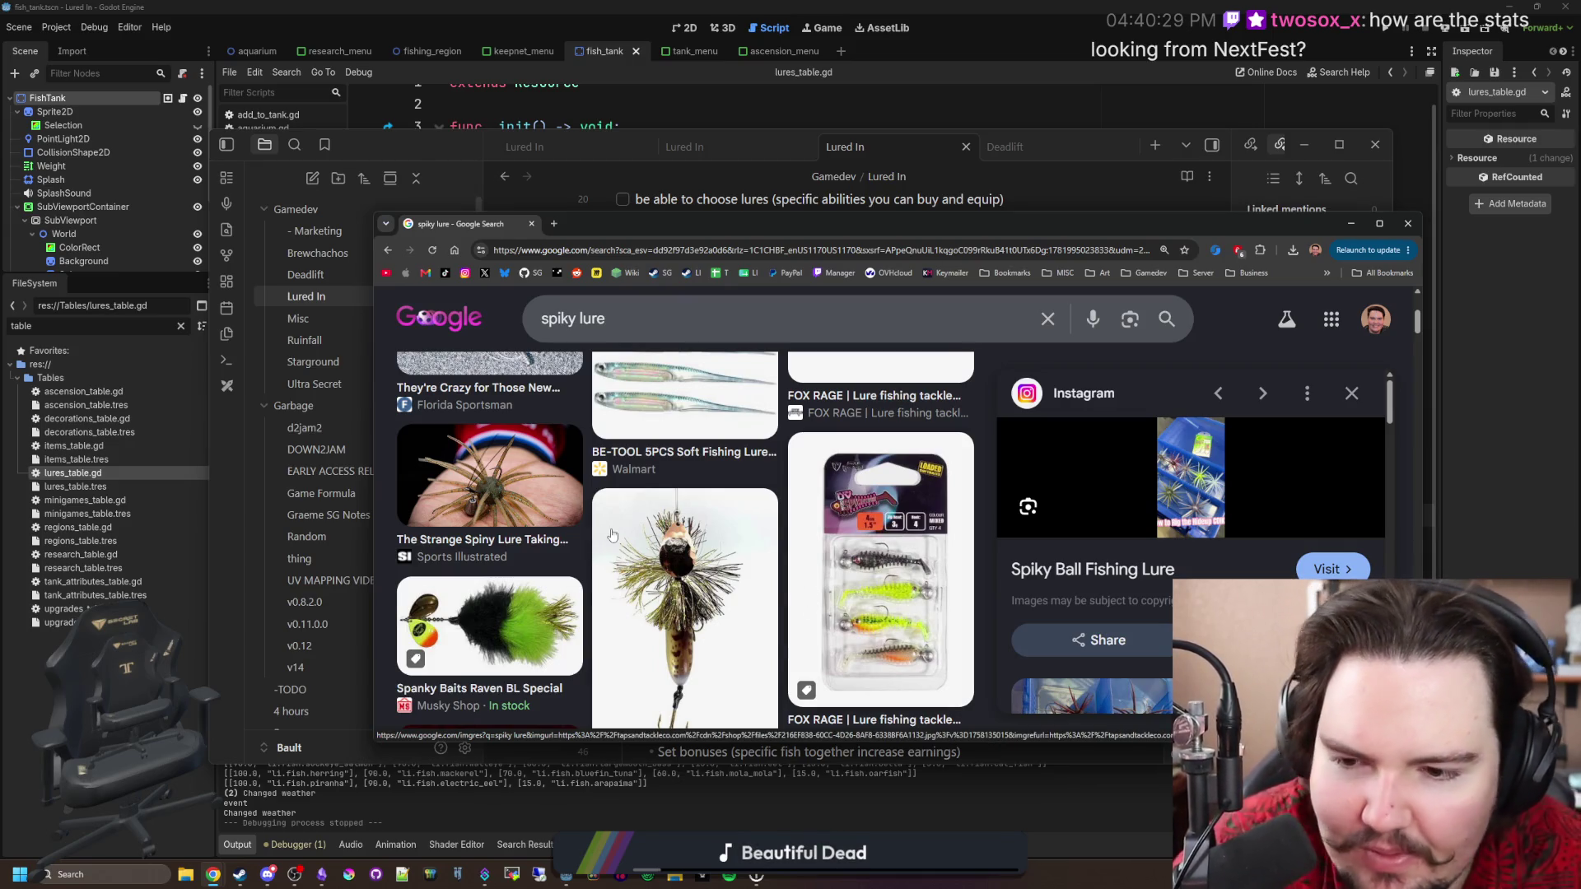
scroll(663, 456, "down", 8)
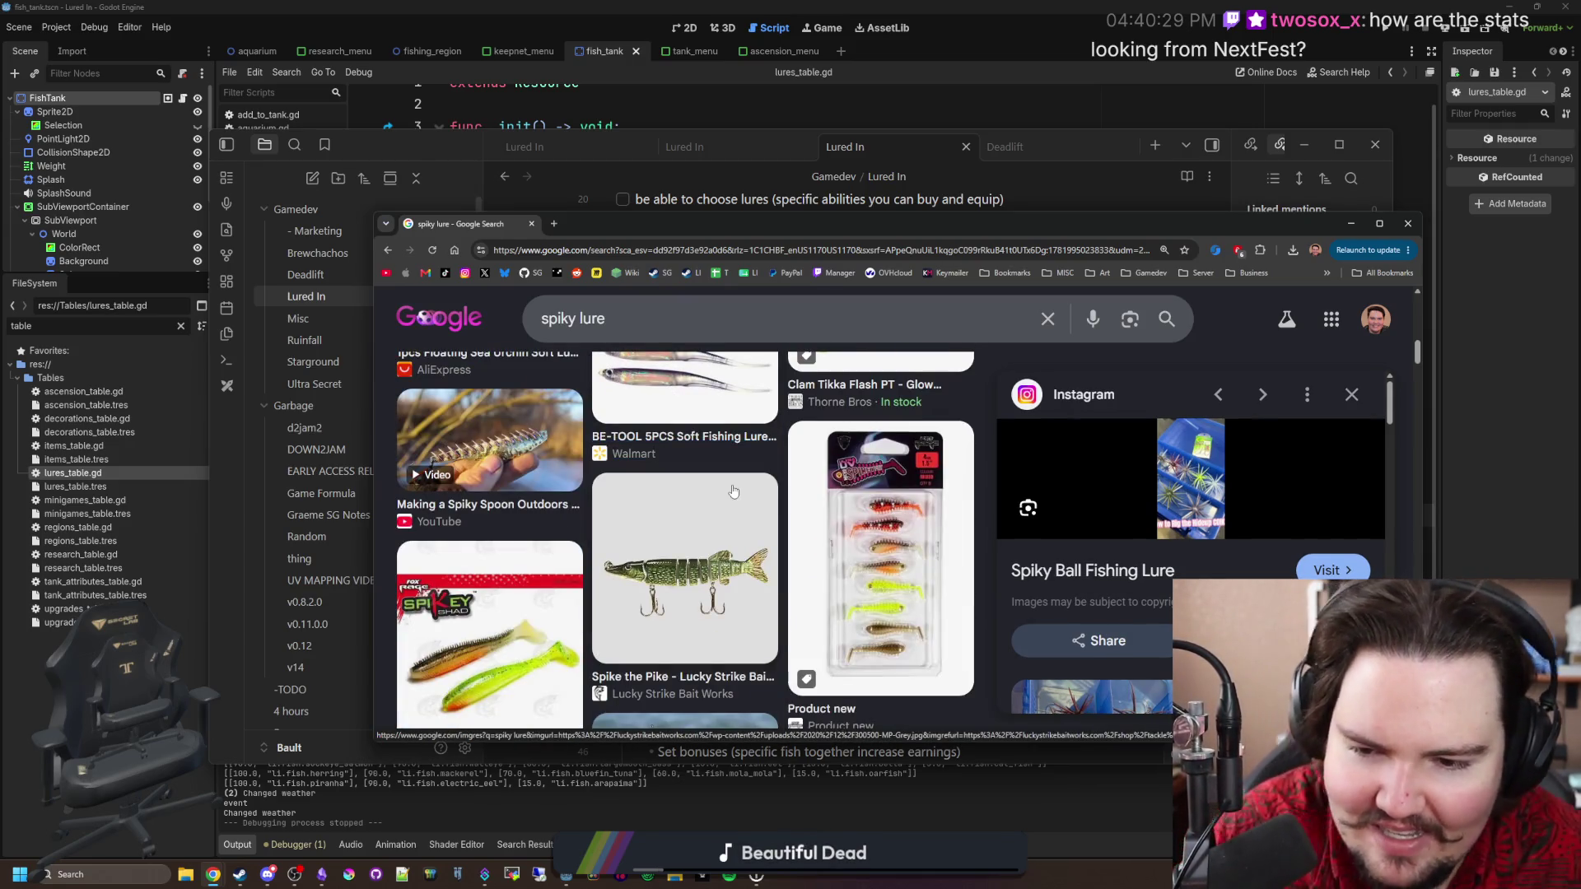
left_click(723, 528)
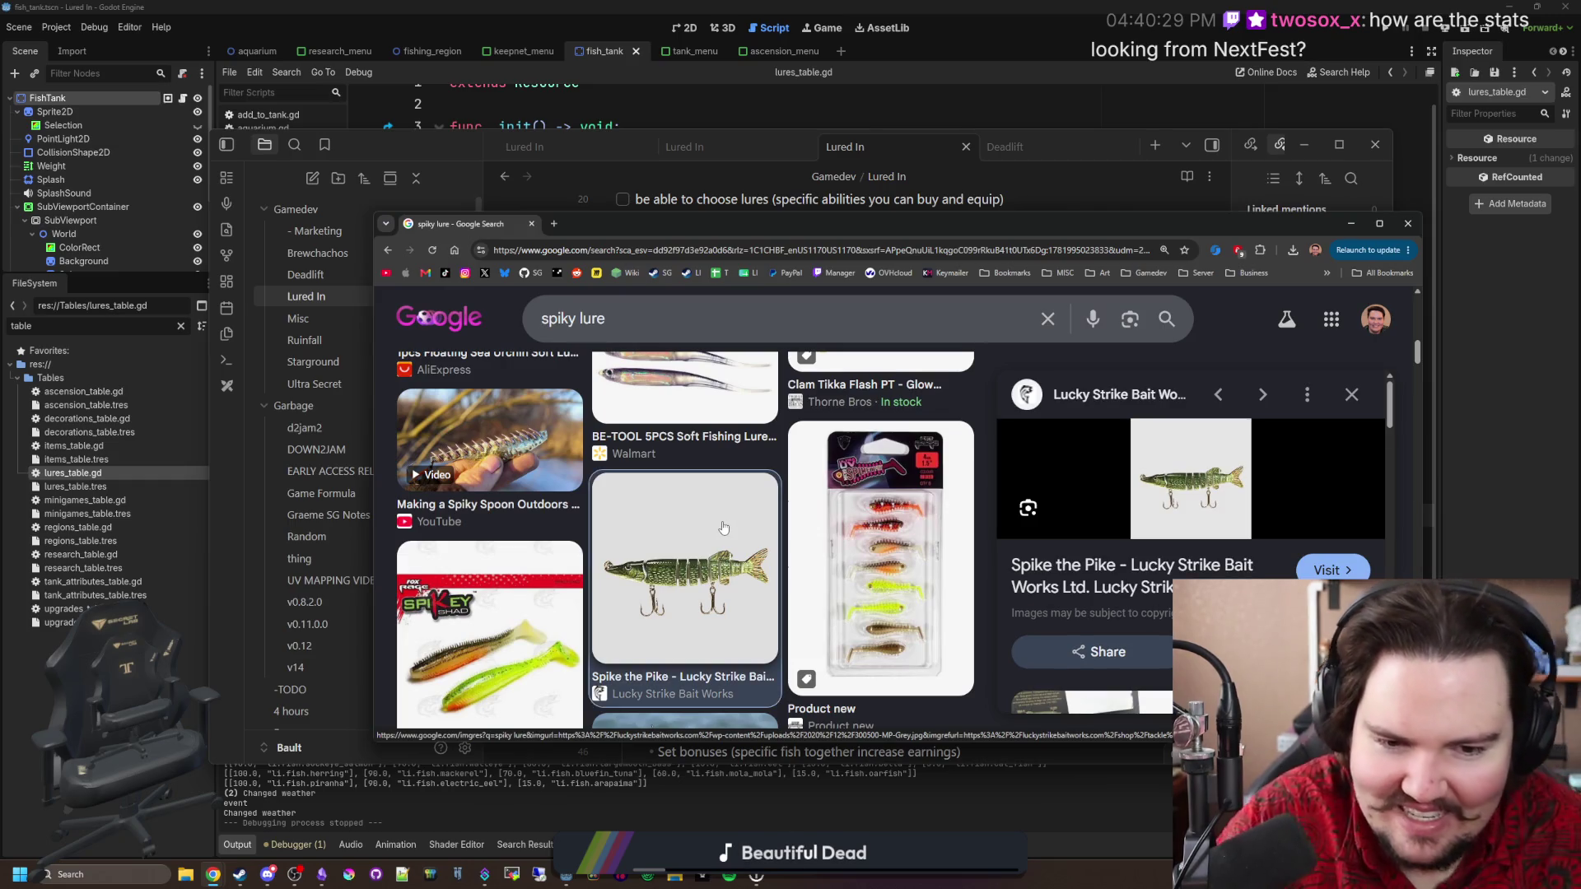
scroll(1071, 535, "down", 3)
left_click(1064, 546)
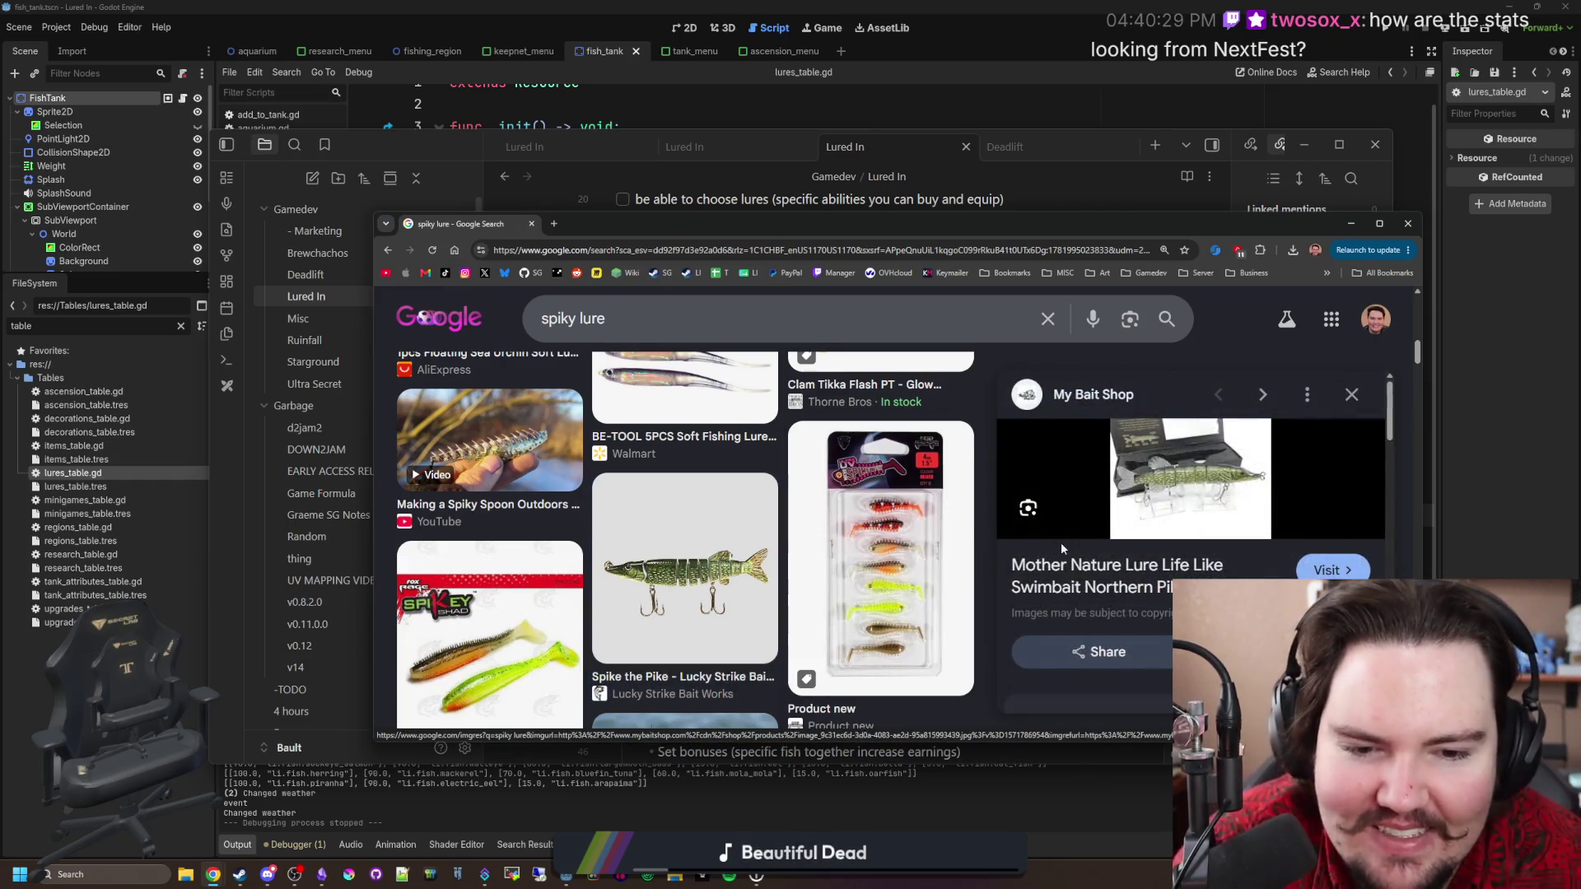
scroll(630, 516, "down", 3)
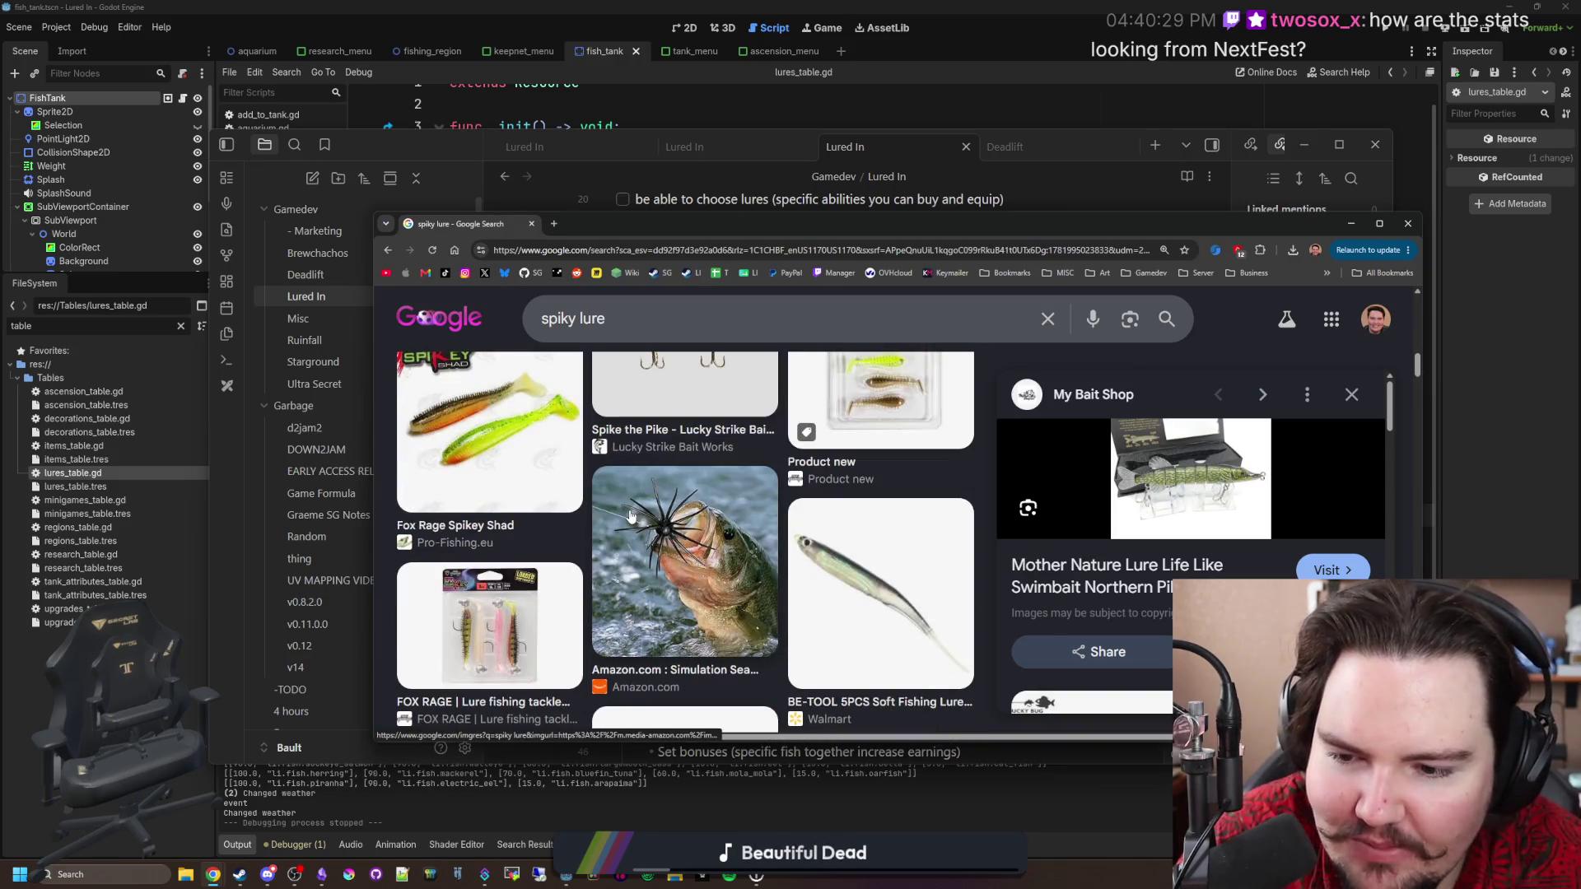
left_click(684, 546)
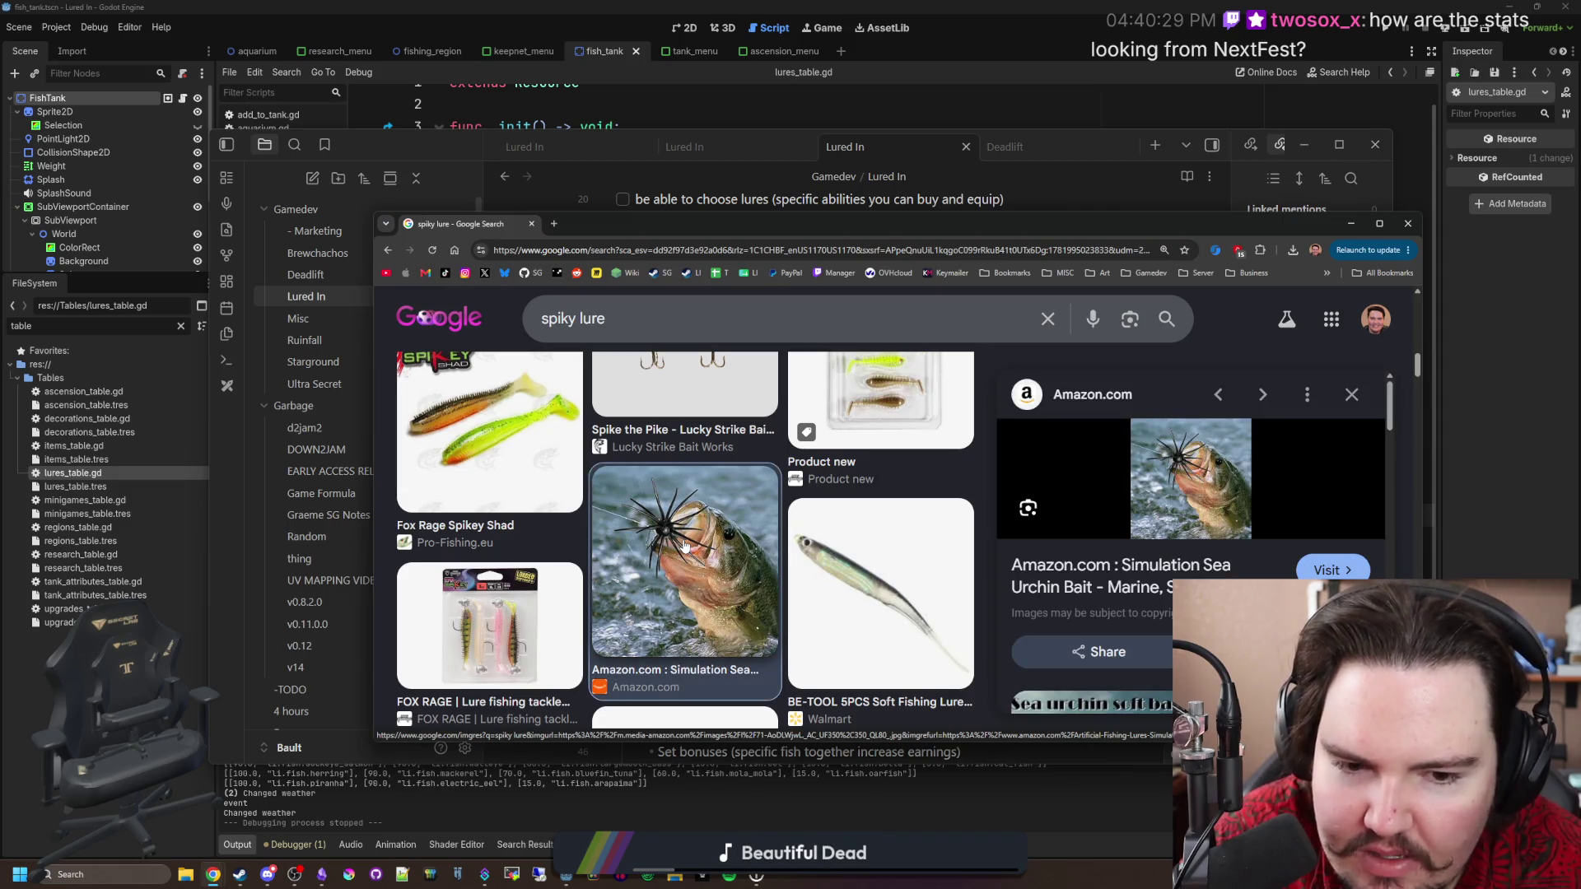
scroll(684, 546, "down", 4)
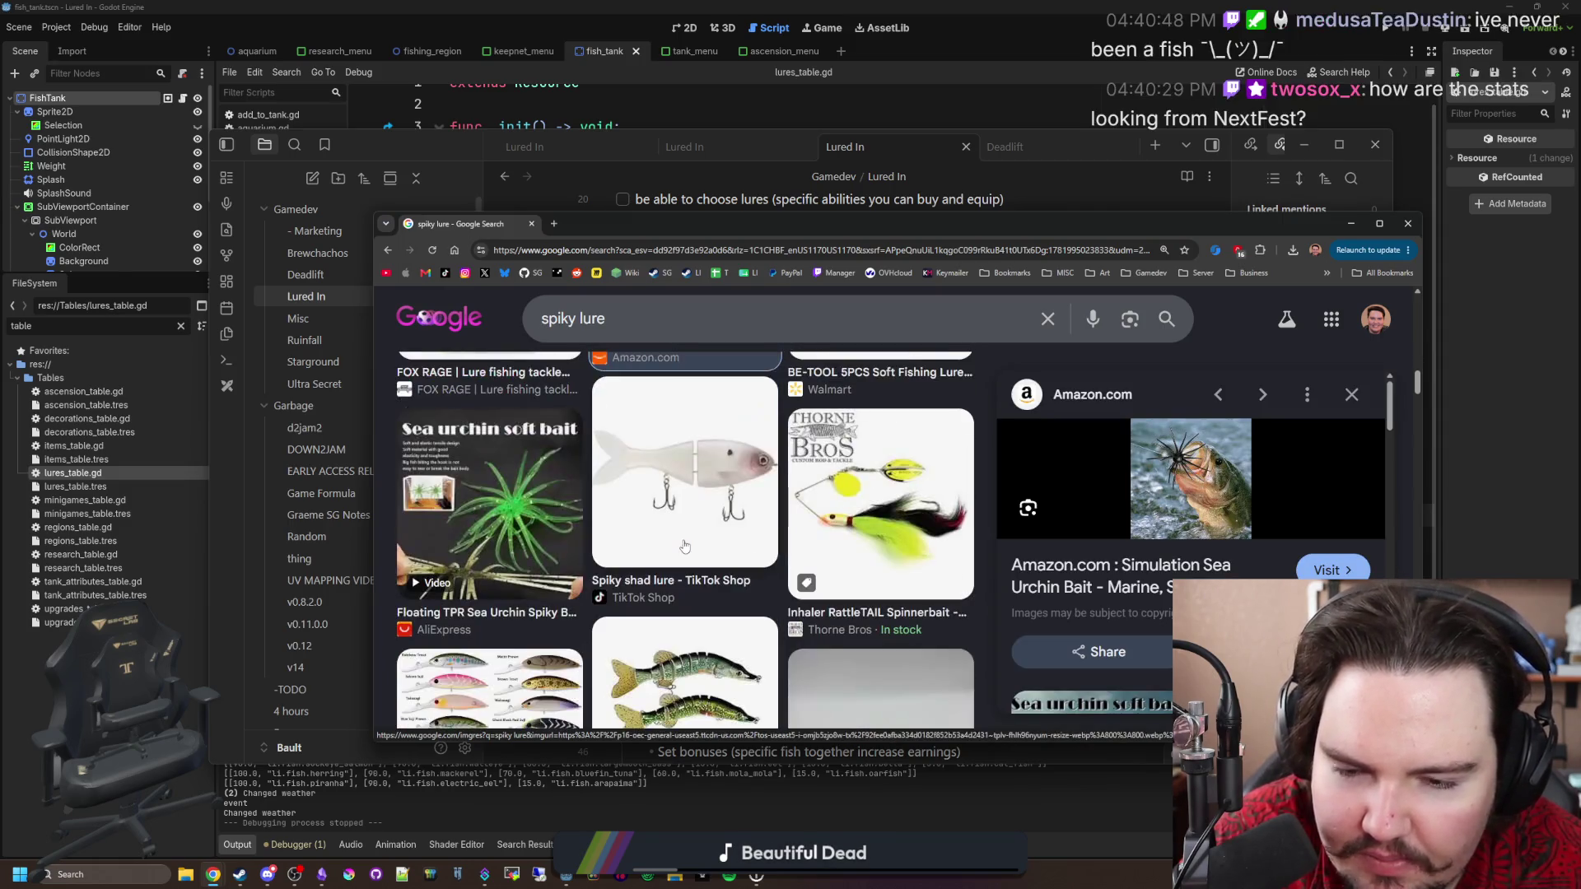
scroll(684, 546, "down", 2)
scroll(684, 546, "down", 4)
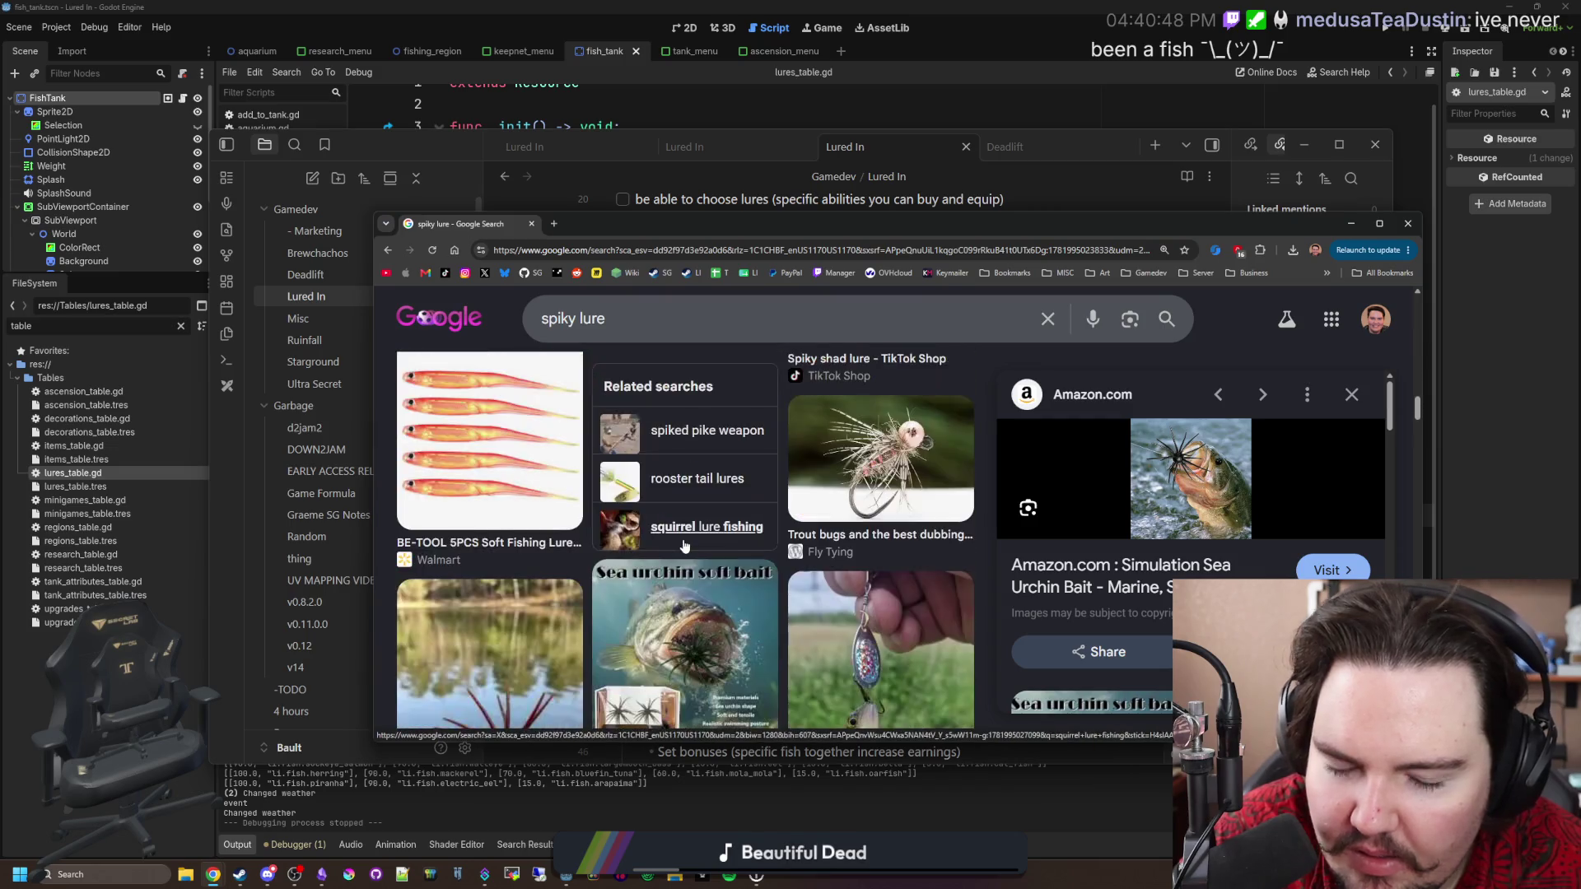
scroll(684, 546, "down", 4)
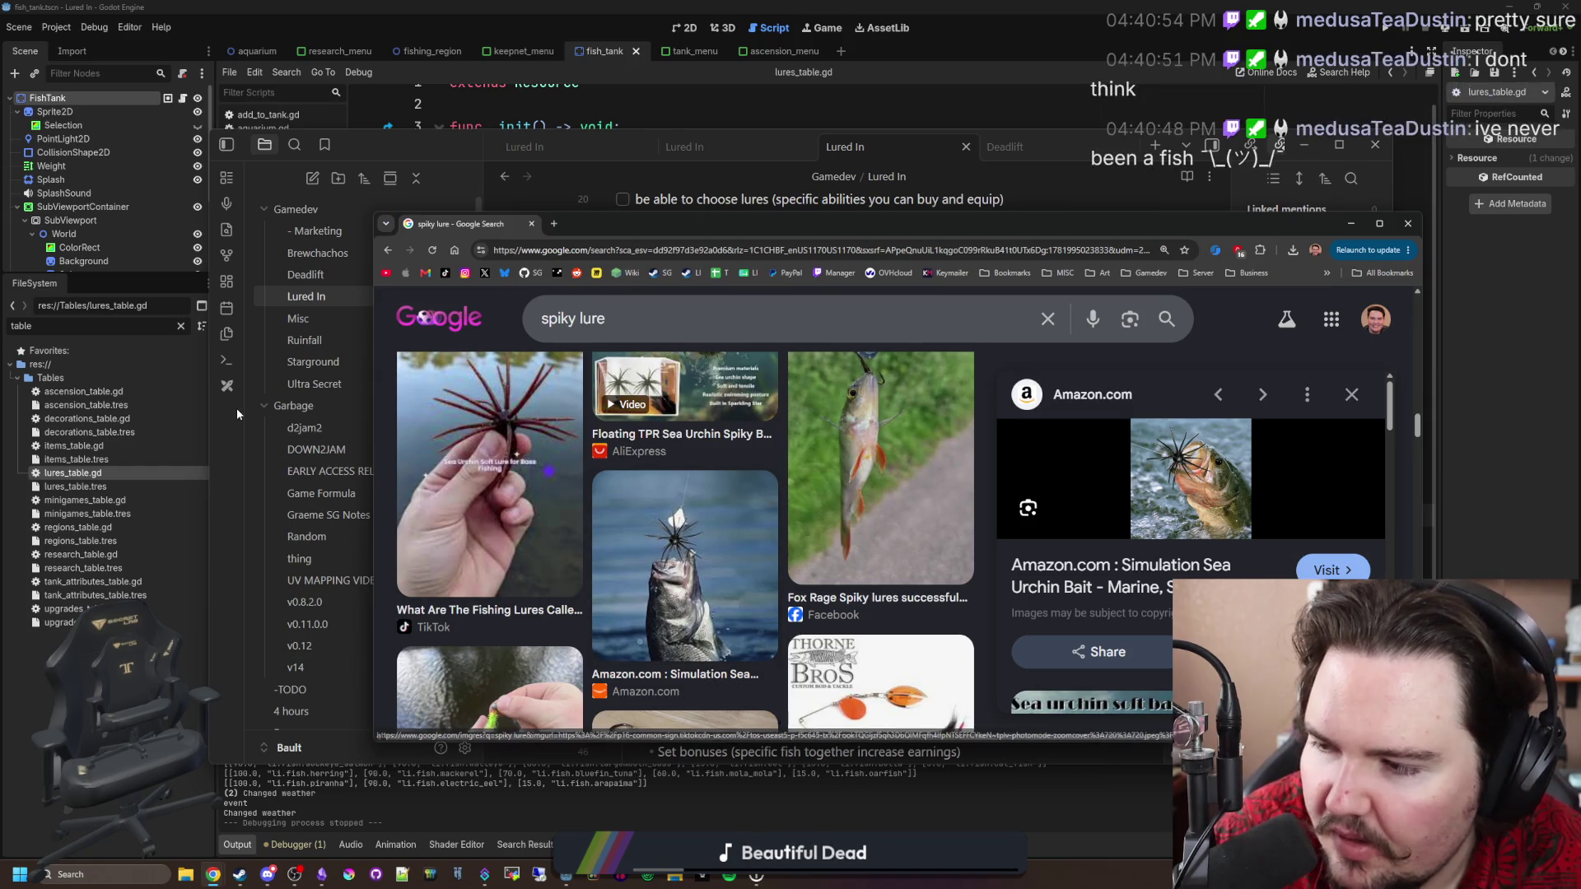
left_click(550, 224)
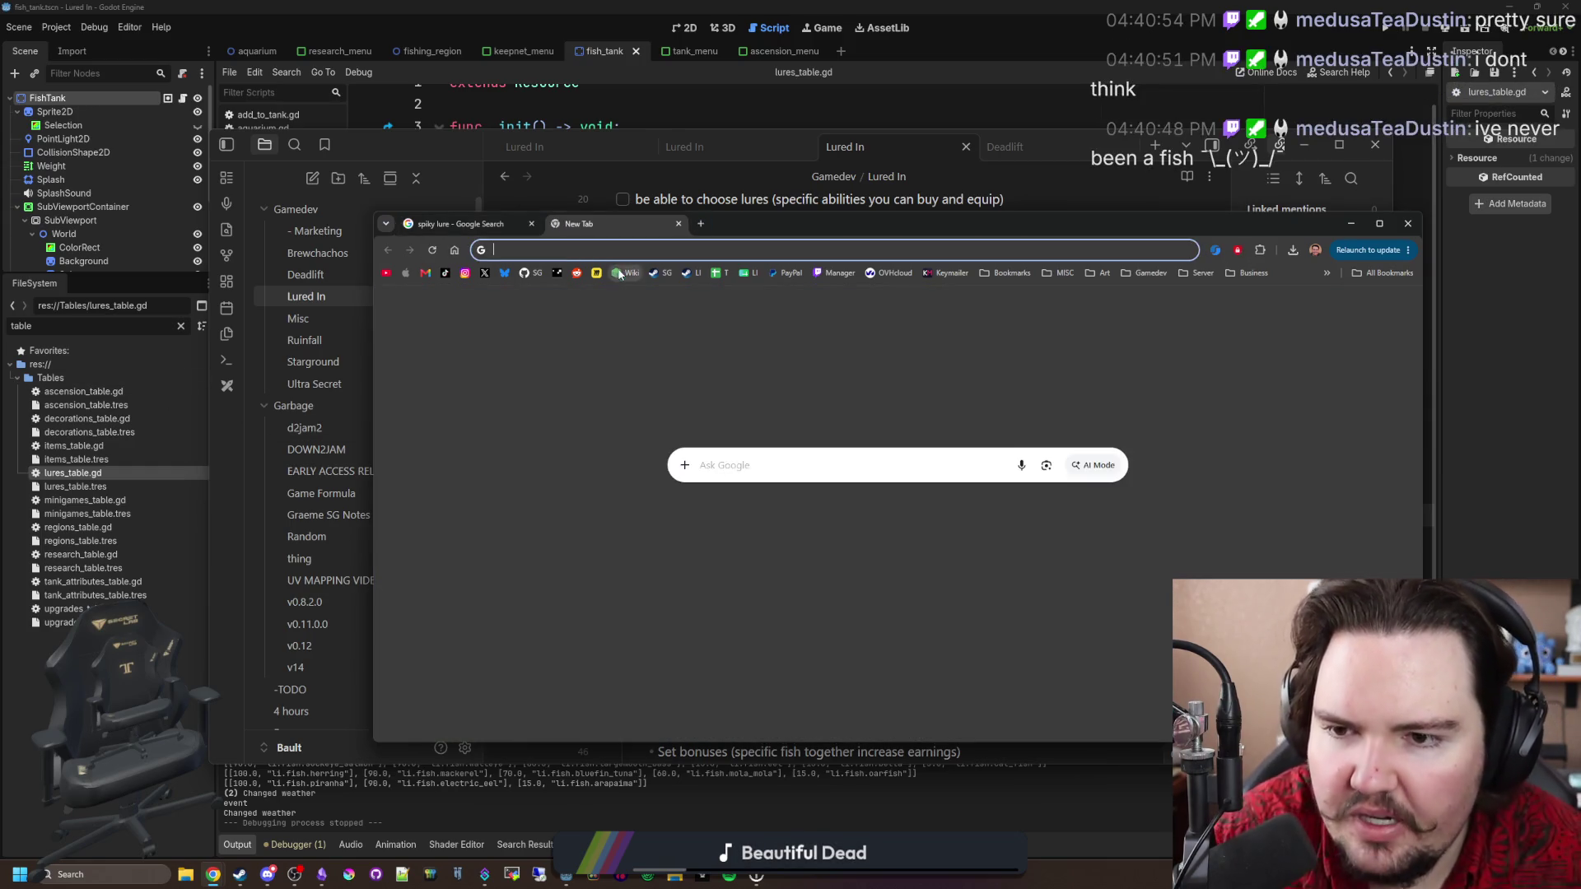
Load the Steamworks partner dashboard by typing 'partner', briefly glancing back at the lure images.
type("partner")
key("Return")
left_click(451, 224)
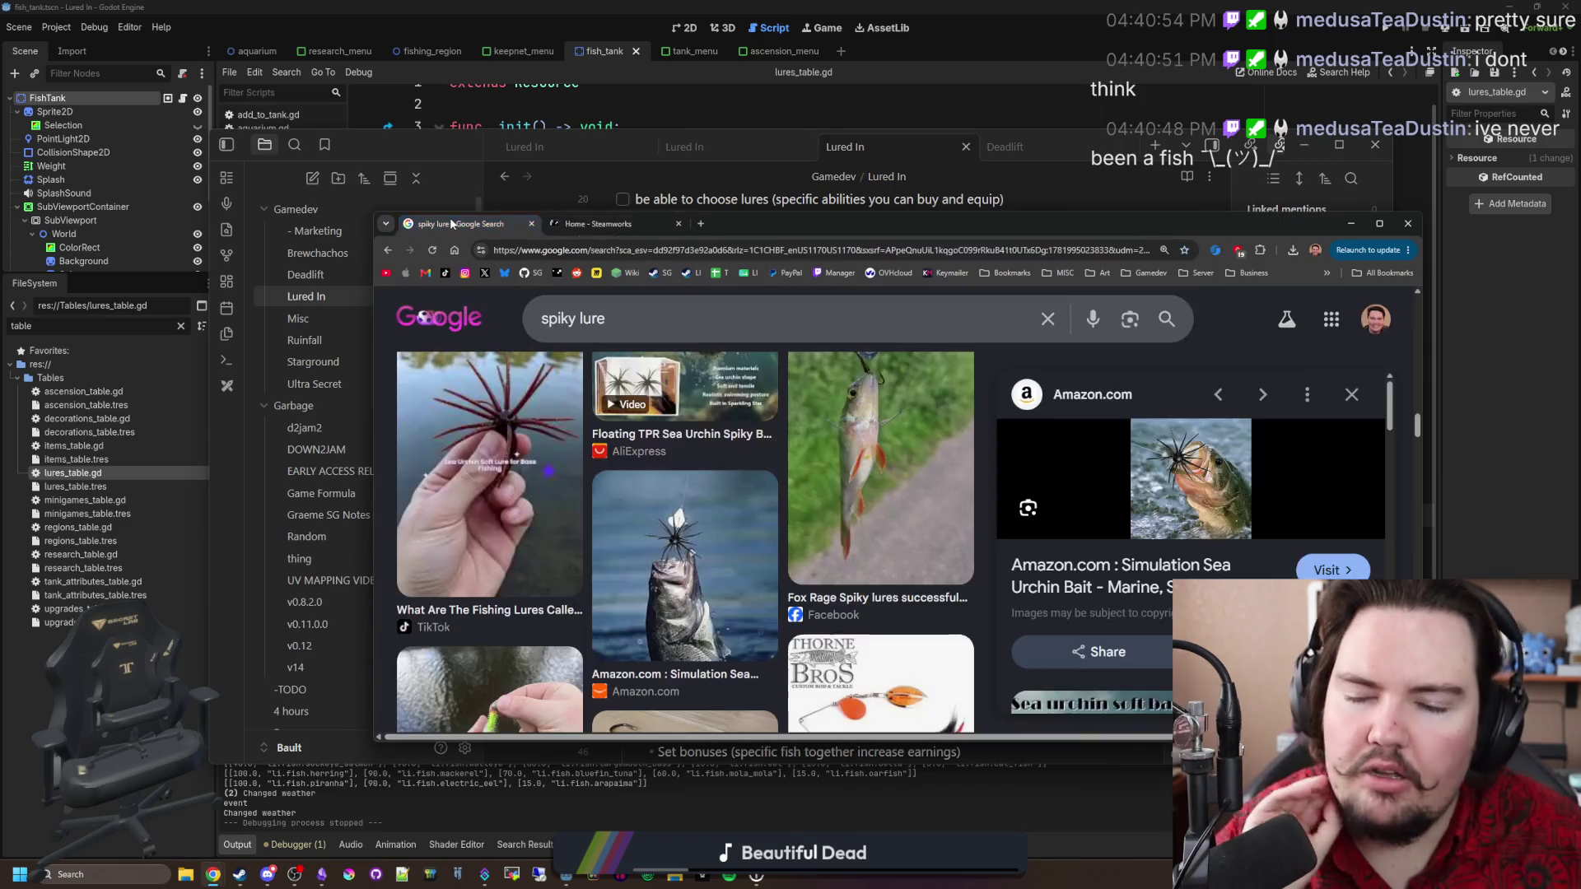
scroll(755, 483, "down", 3)
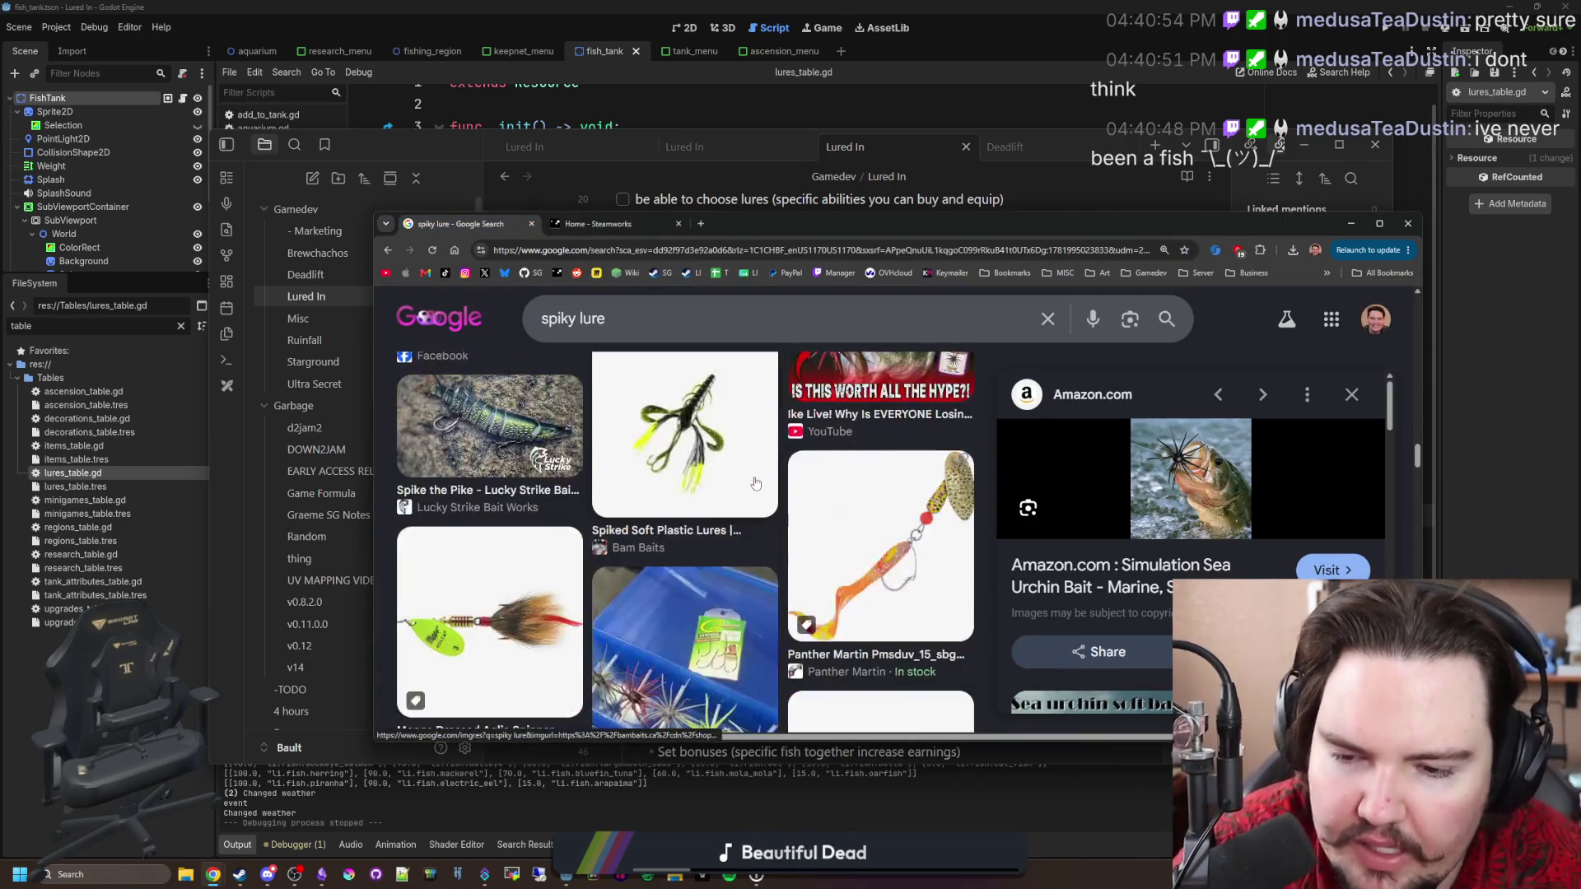
scroll(756, 483, "down", 5)
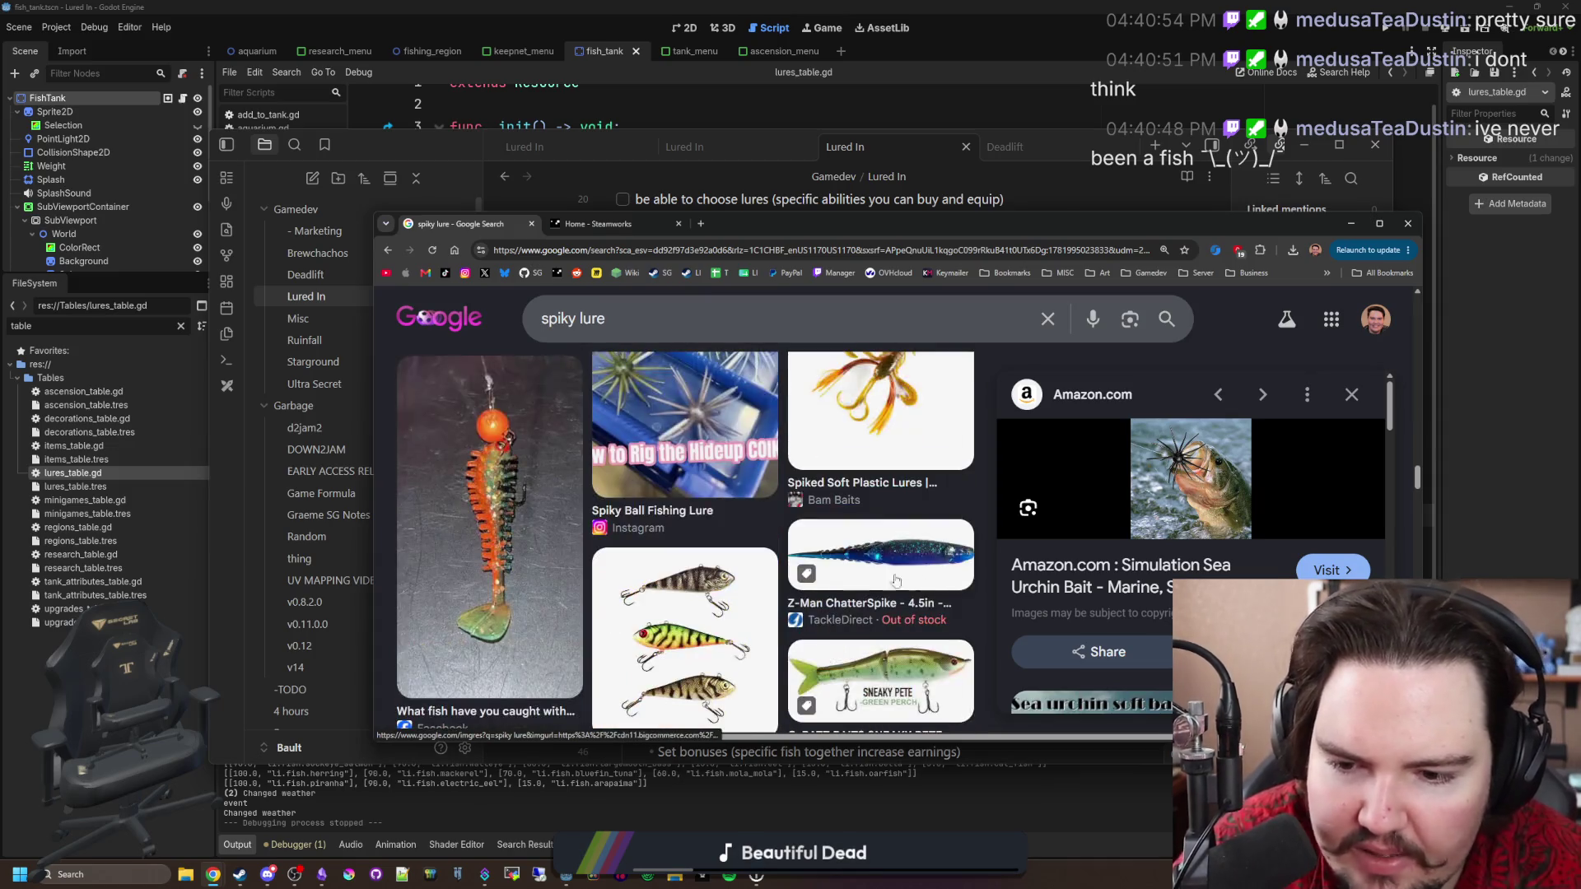
left_click(601, 224)
scroll(690, 410, "down", 3)
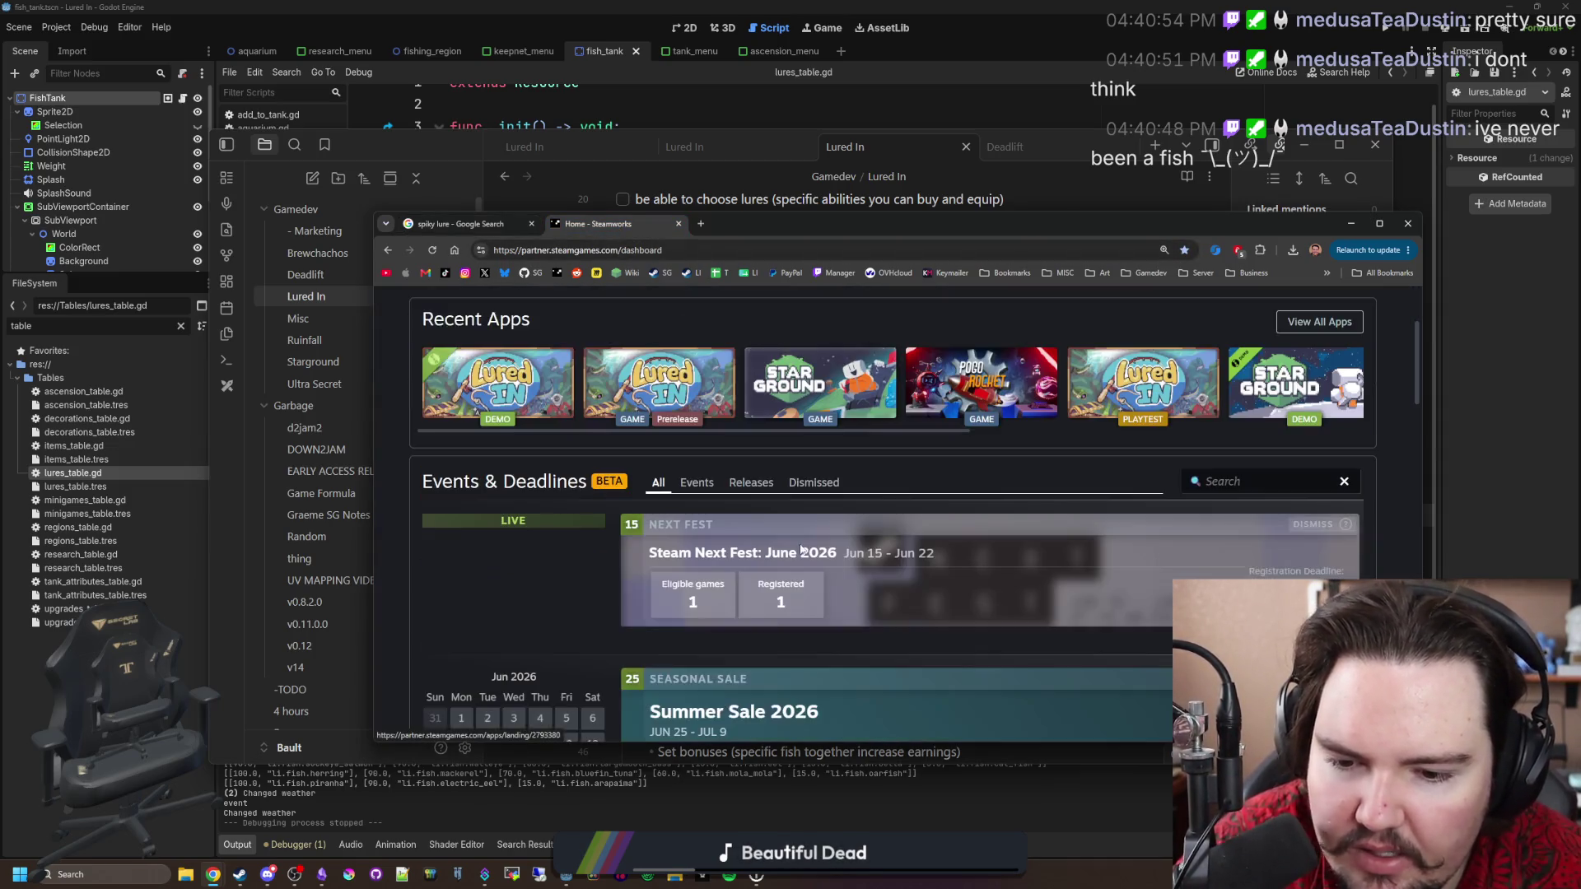
scroll(688, 494, "up", 1)
Open the Lured In and Lured In Demo admin pages in separate tabs.
middle_click(659, 465)
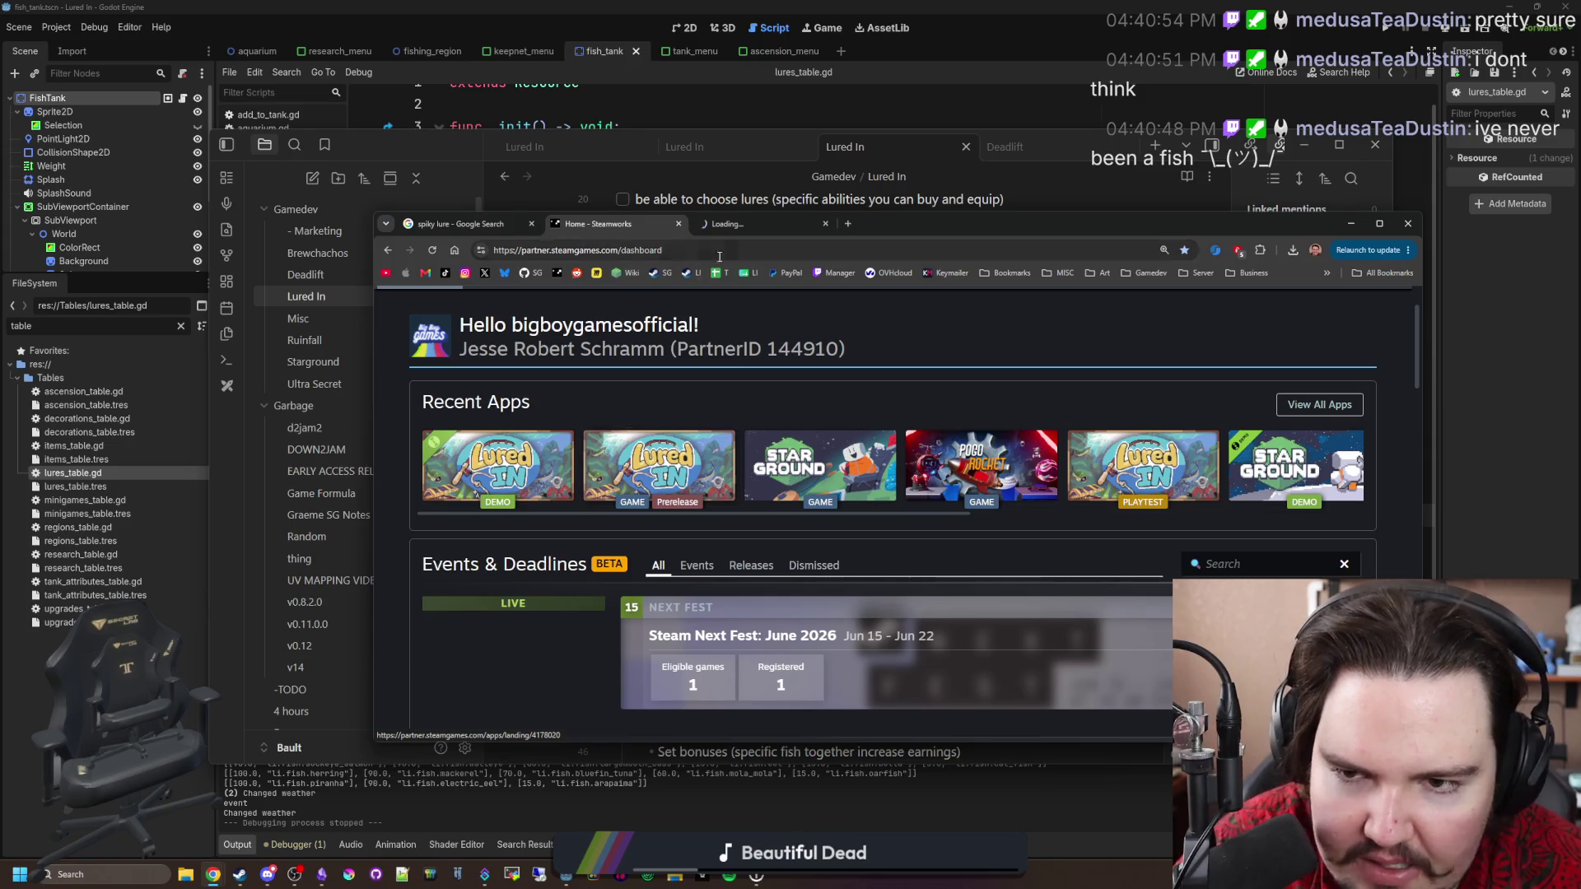
left_click(766, 218)
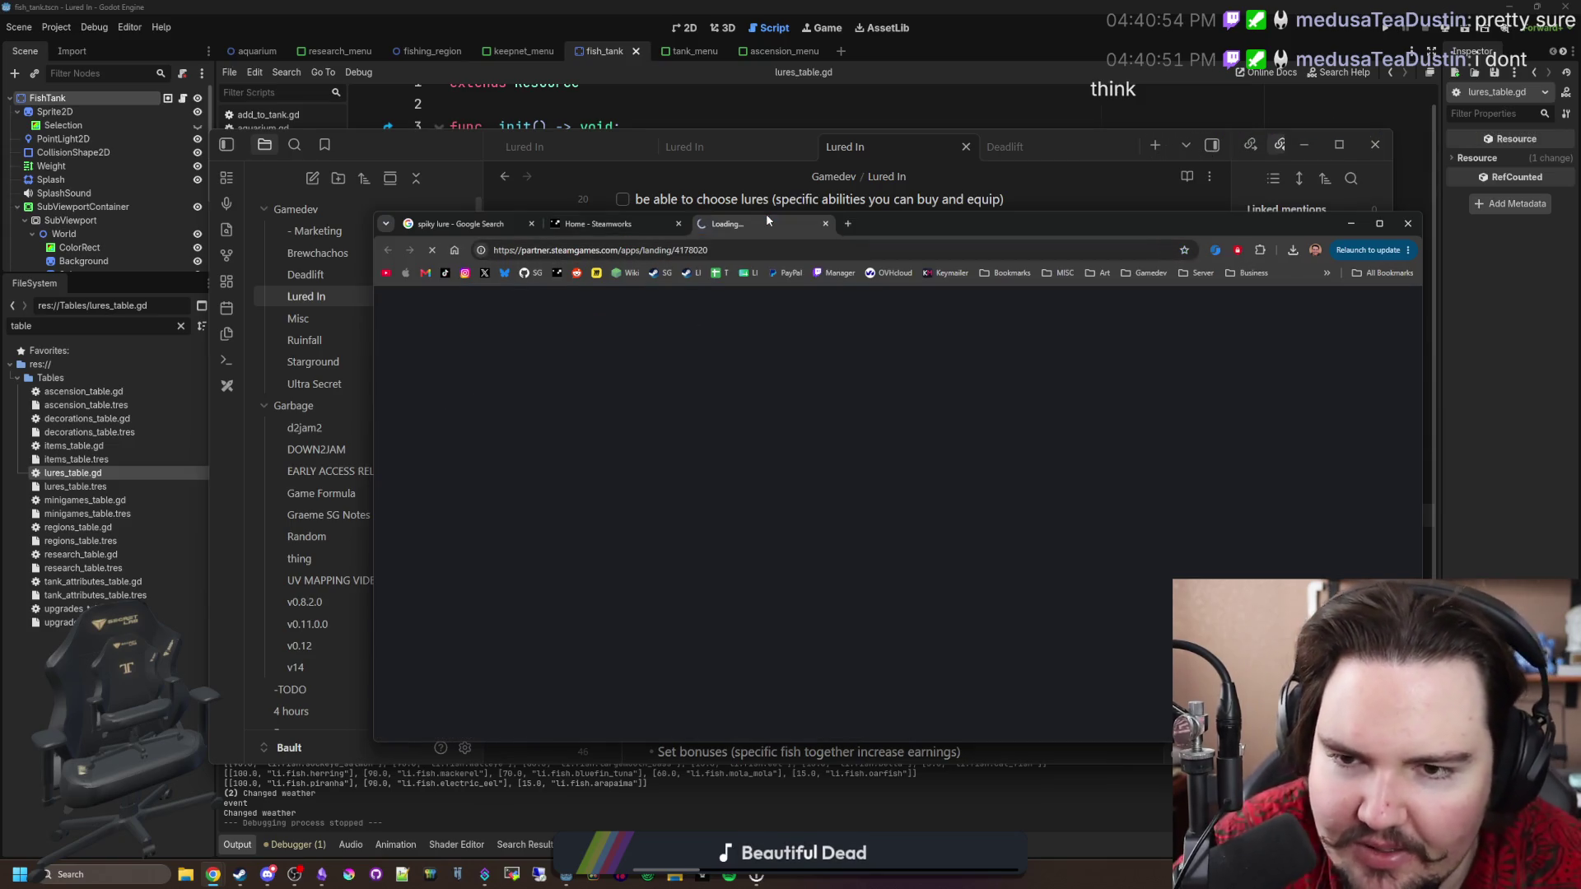
left_click(609, 224)
middle_click(497, 476)
left_click(728, 224)
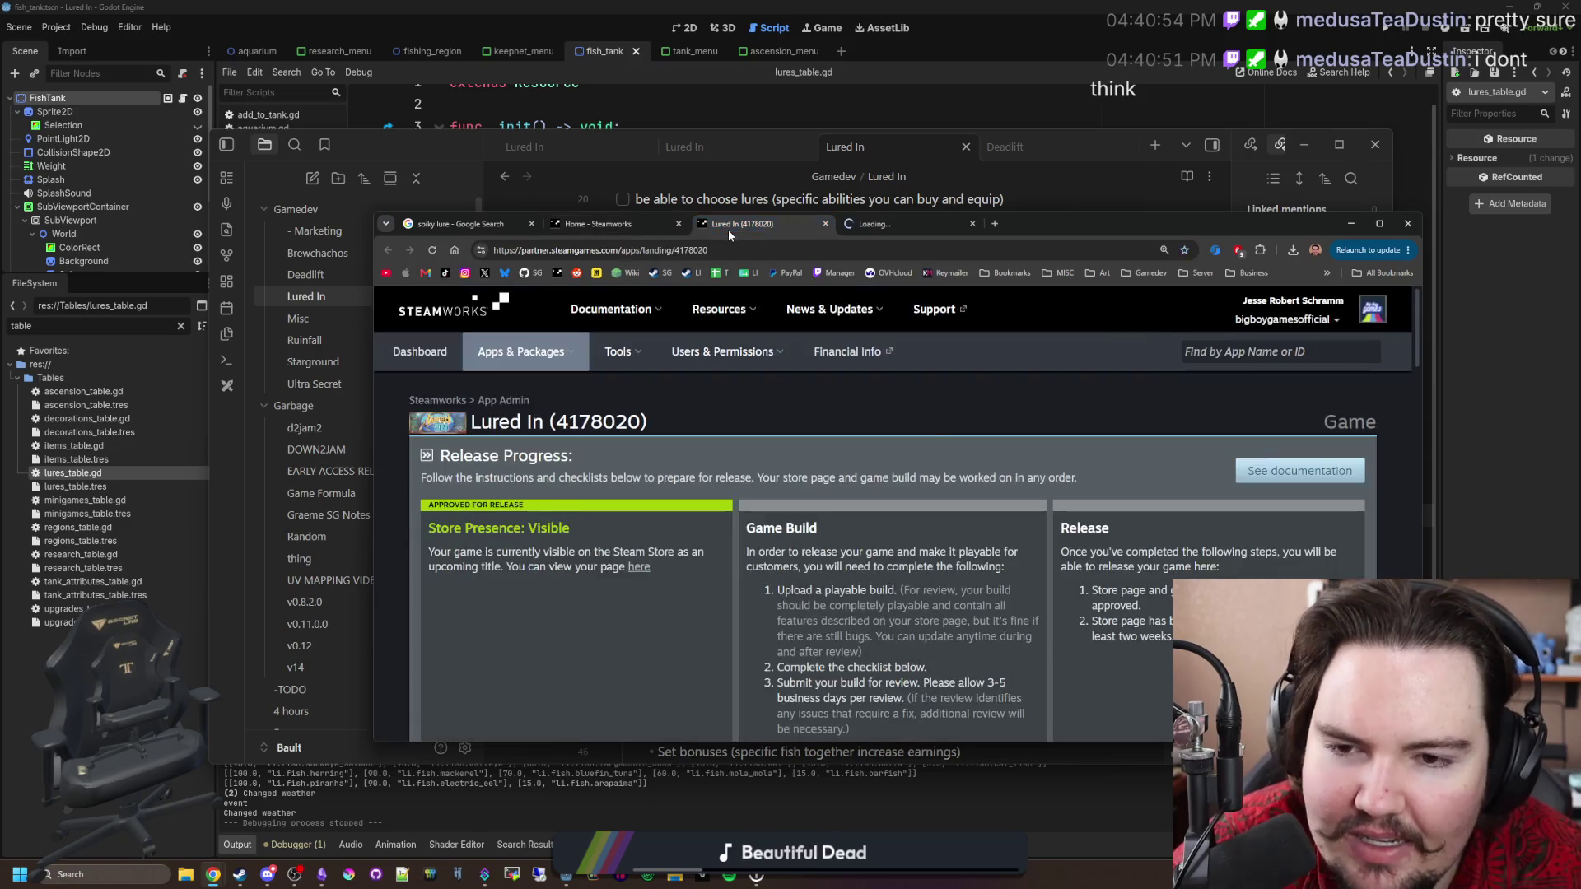
left_click(916, 249)
left_click(902, 224)
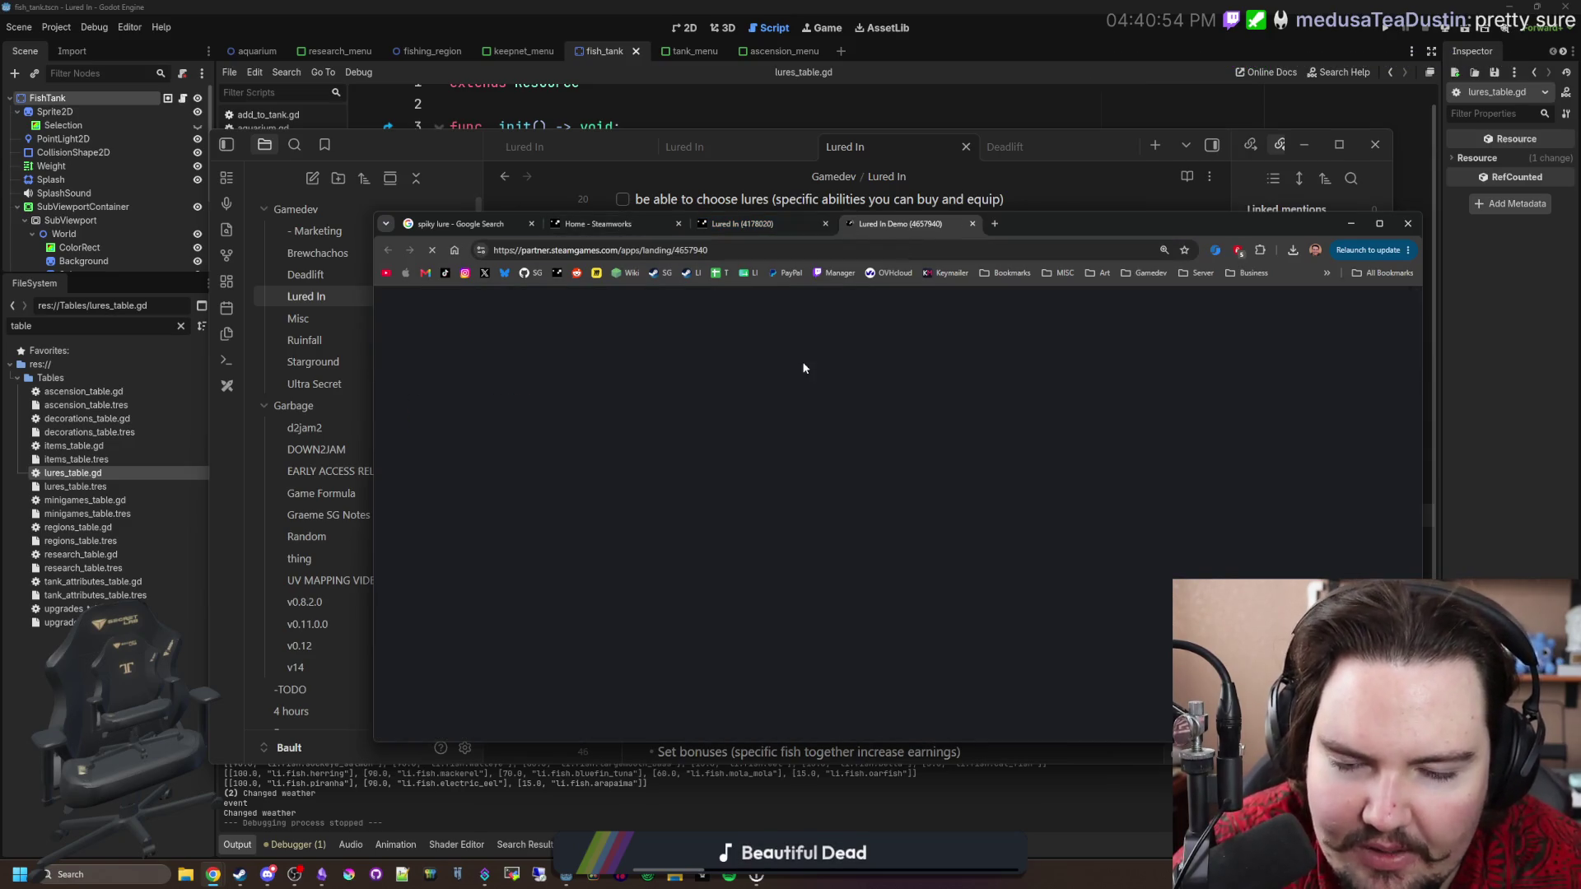
Bring up the Lured In Demo Sales & Activations report showing 6,868 lifetime units.
scroll(786, 420, "down", 10)
scroll(782, 417, "down", 2)
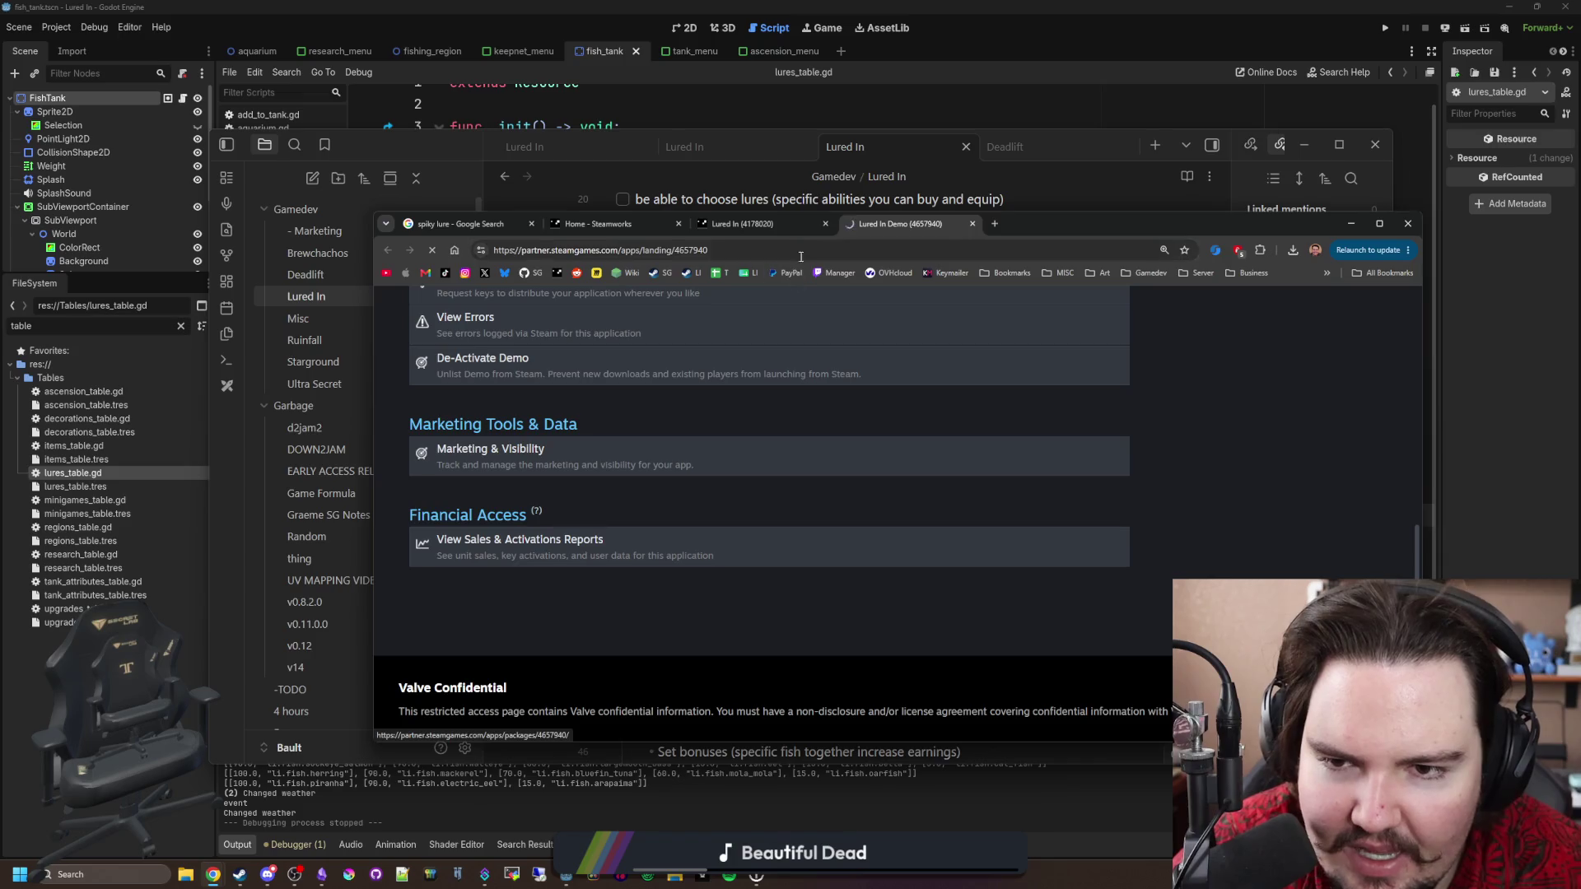
left_click(741, 224)
scroll(725, 494, "down", 5)
scroll(718, 557, "down", 10)
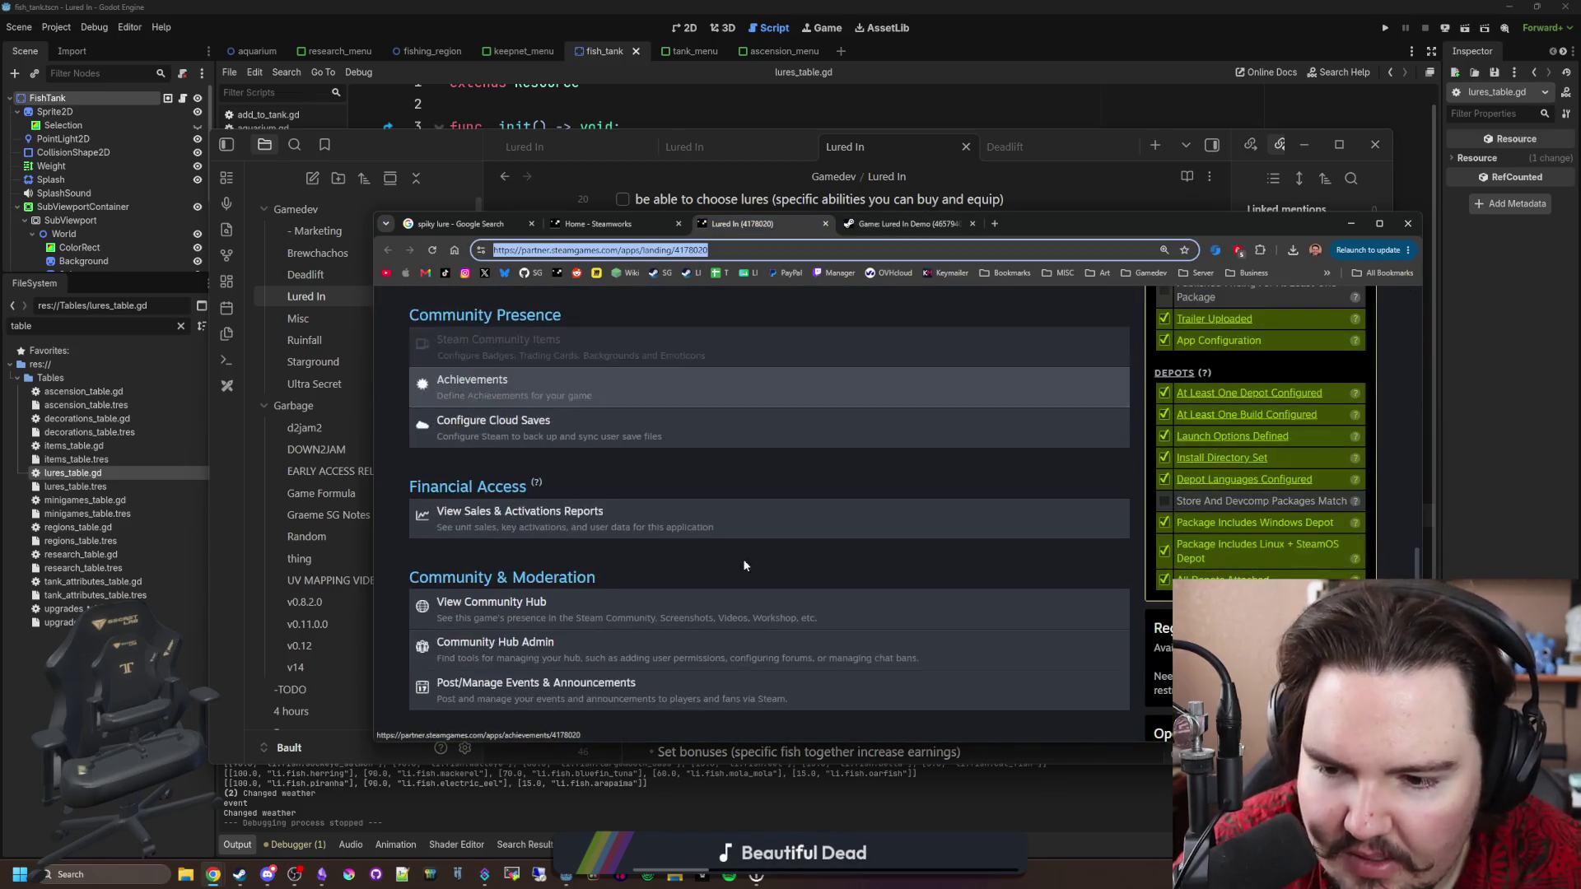
left_click(700, 424)
left_click(921, 224)
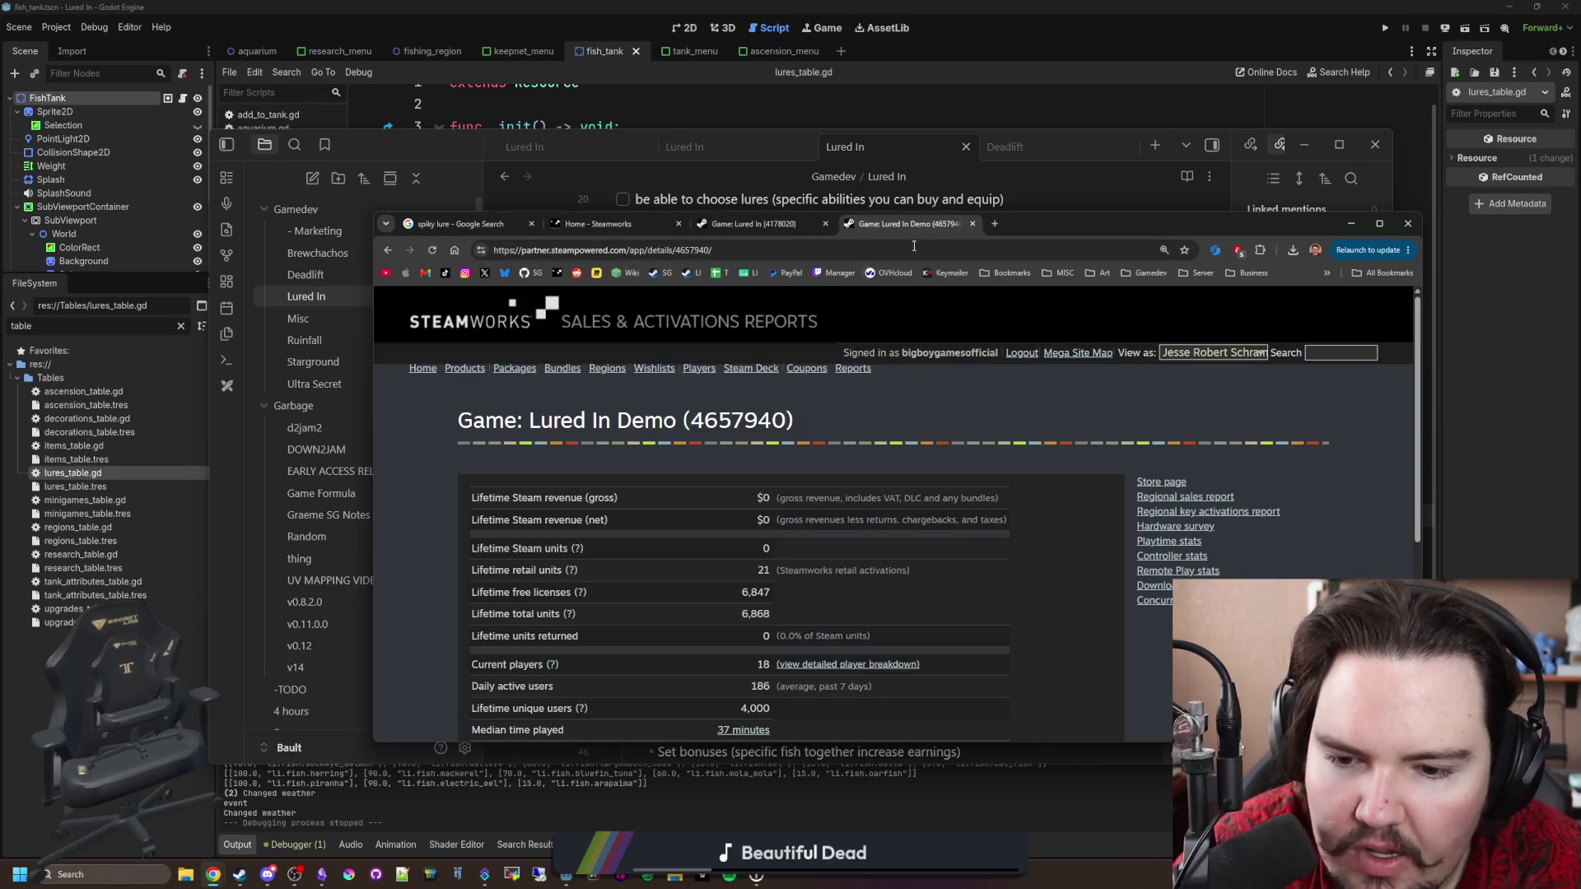
Highlight the demo's 4,000 lifetime unique users and open its lifetime play time stats.
scroll(816, 423, "down", 3)
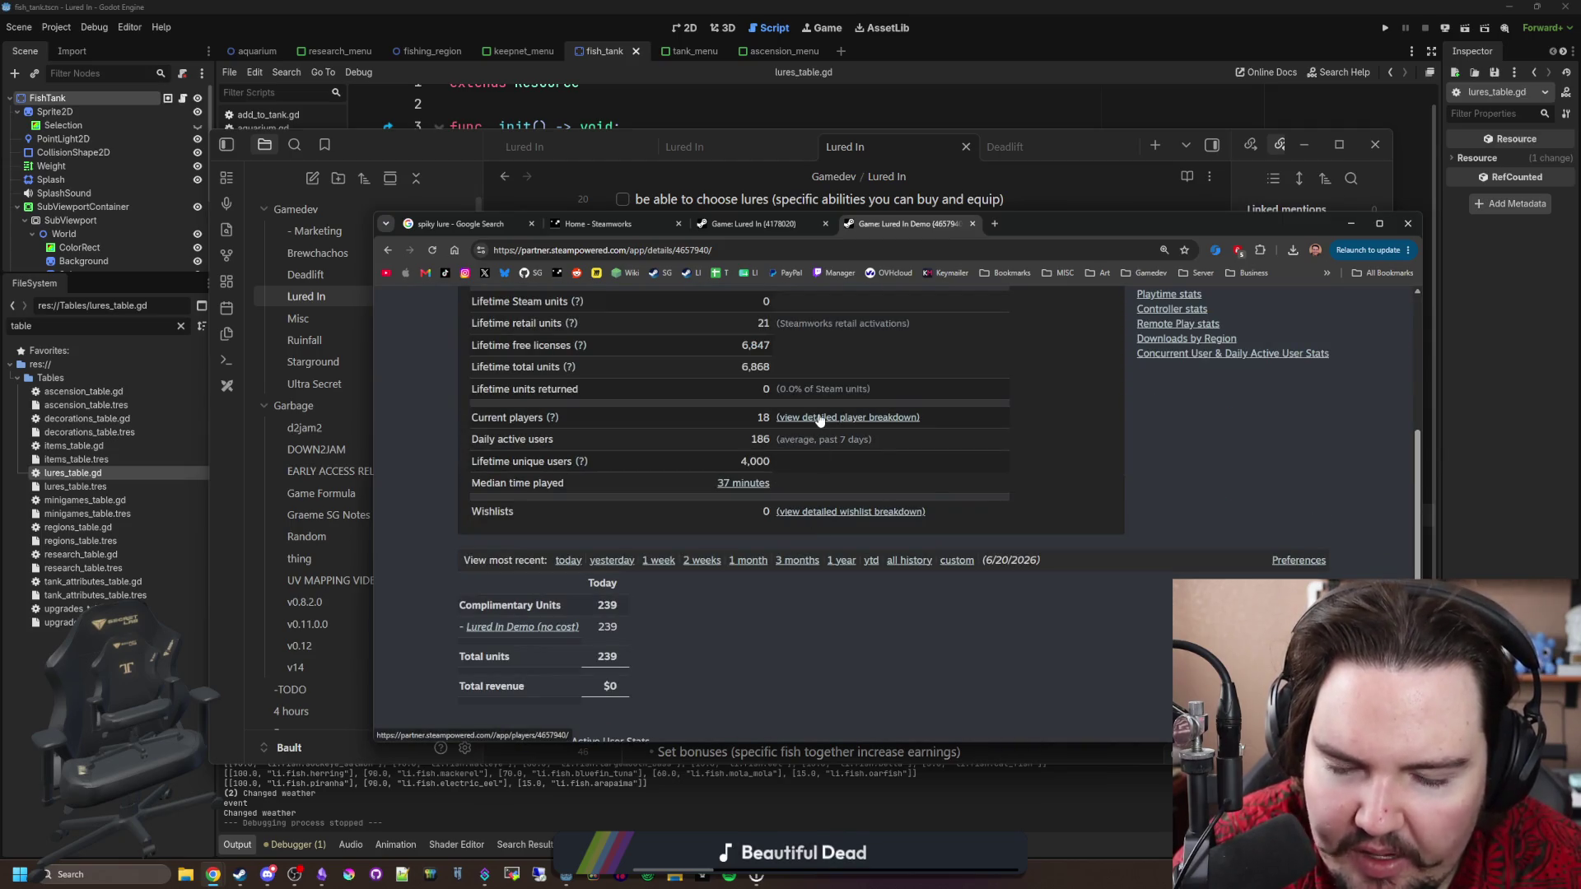
scroll(541, 499, "up", 1)
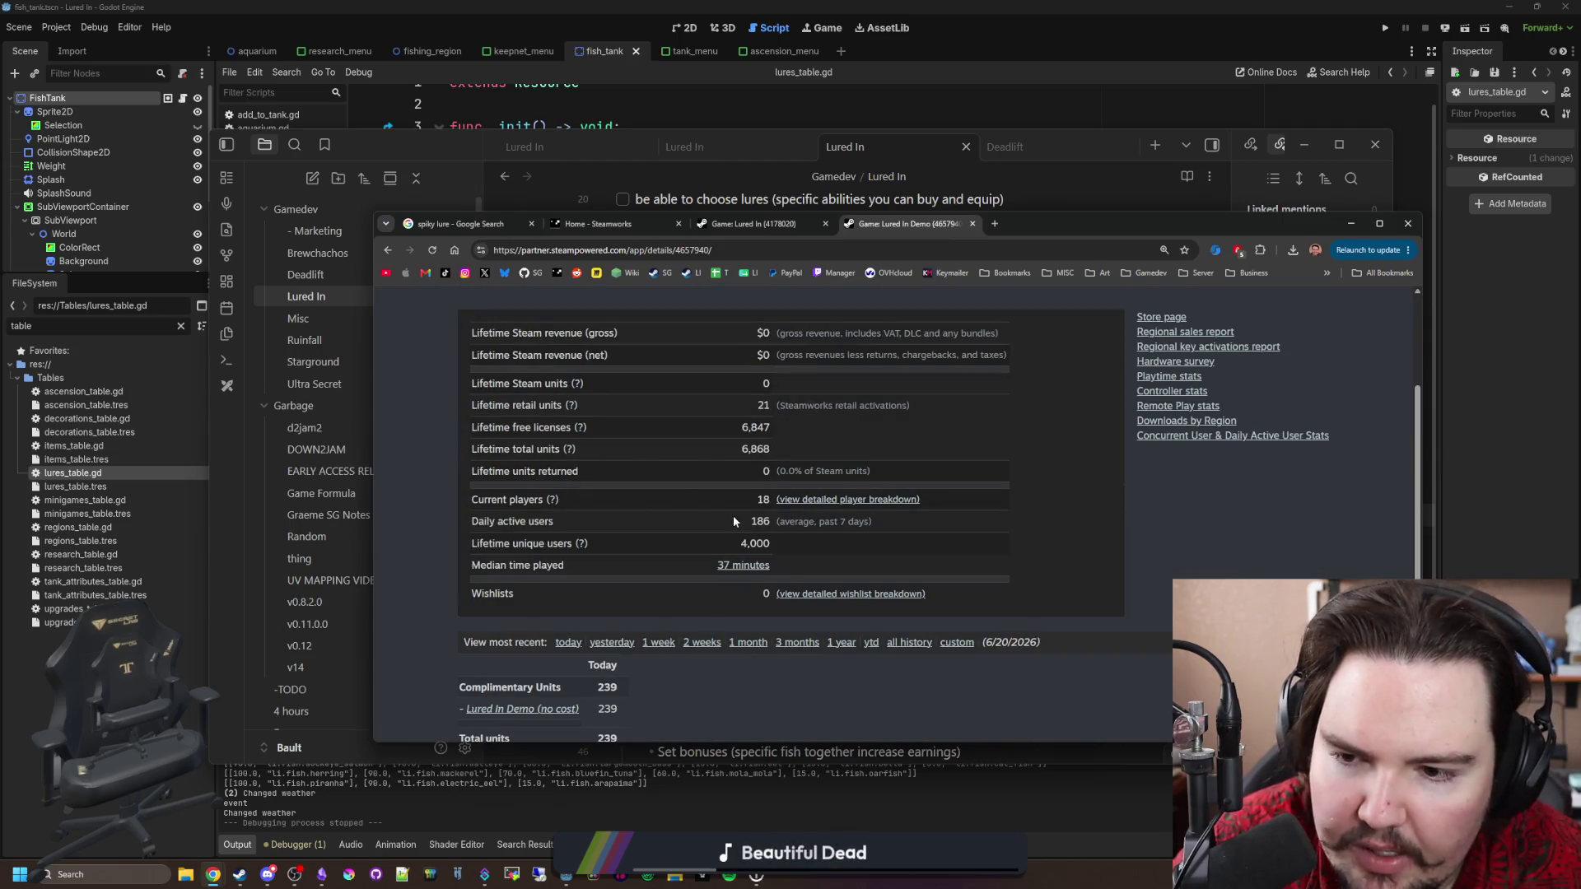
left_click_drag(725, 546, 771, 544)
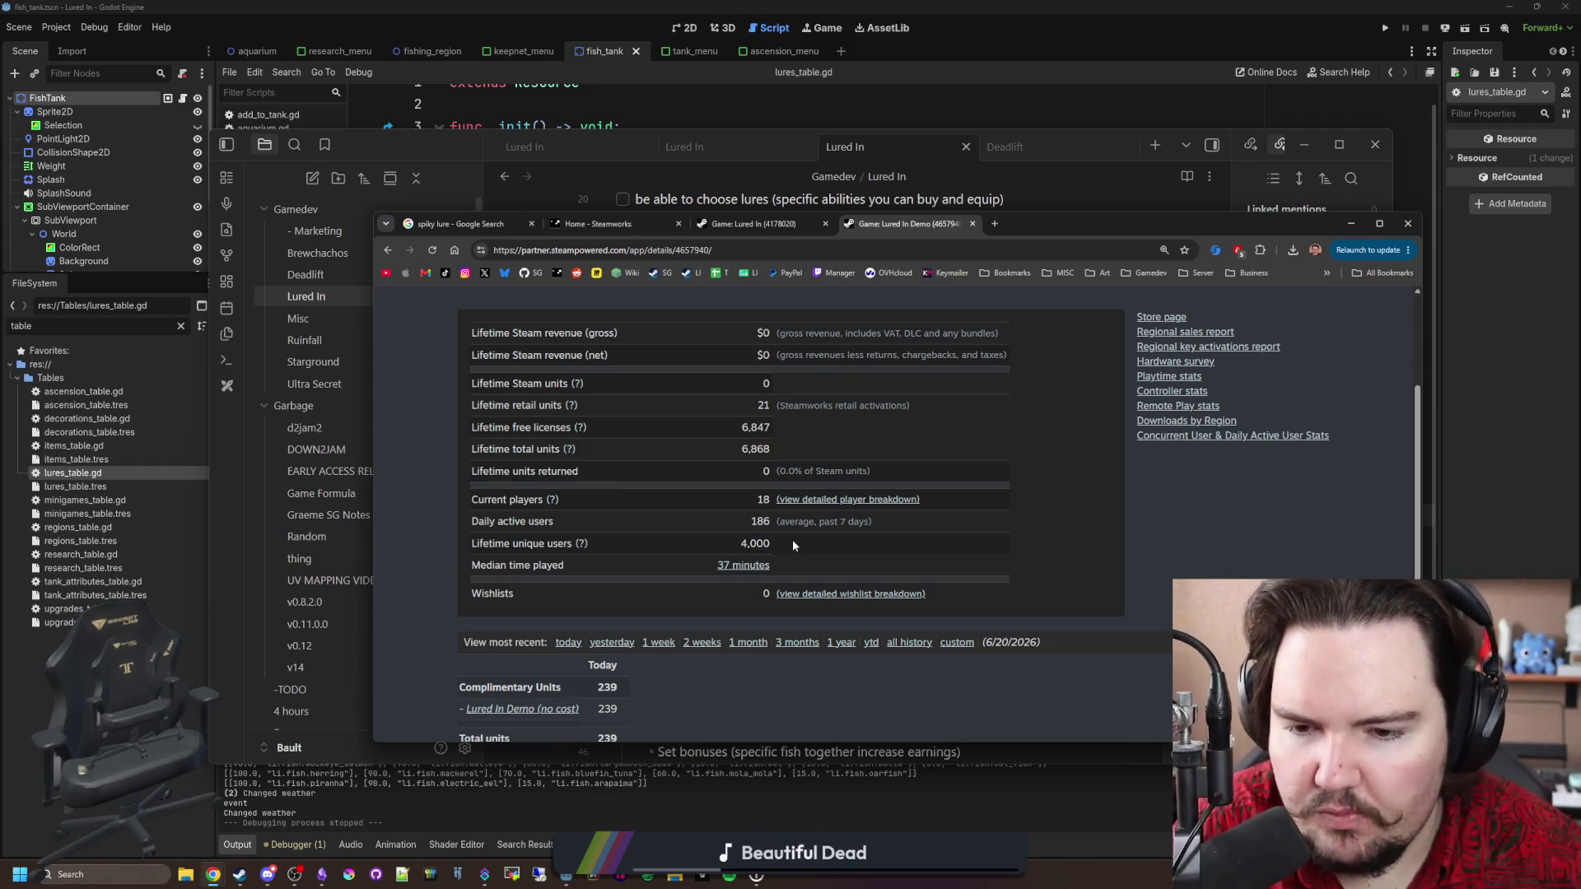
scroll(756, 564, "down", 2)
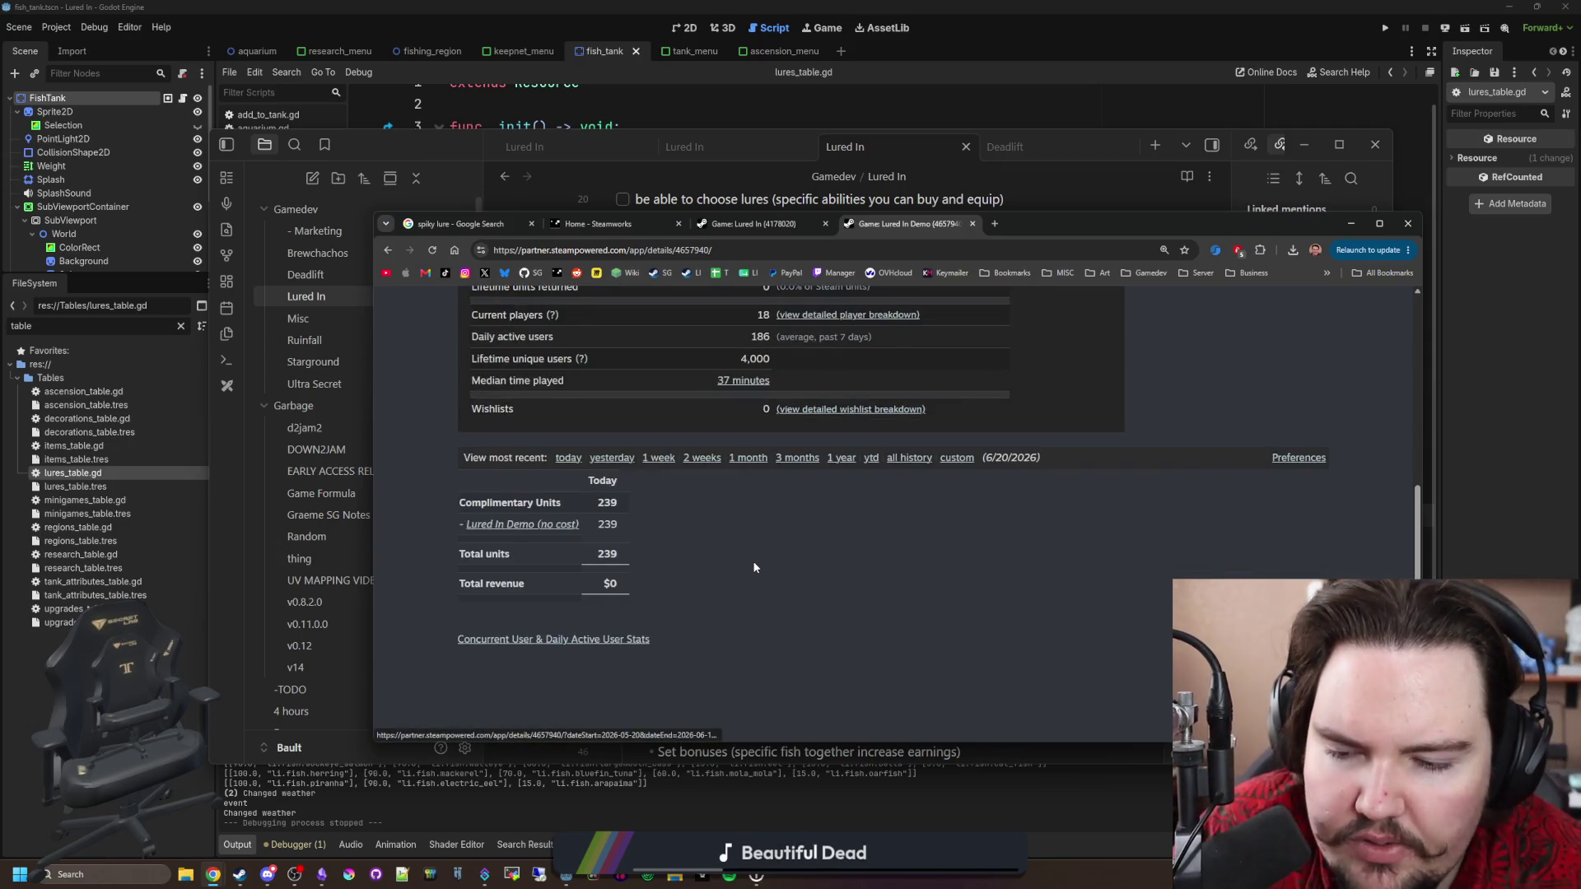
scroll(757, 564, "up", 2)
left_click(759, 544)
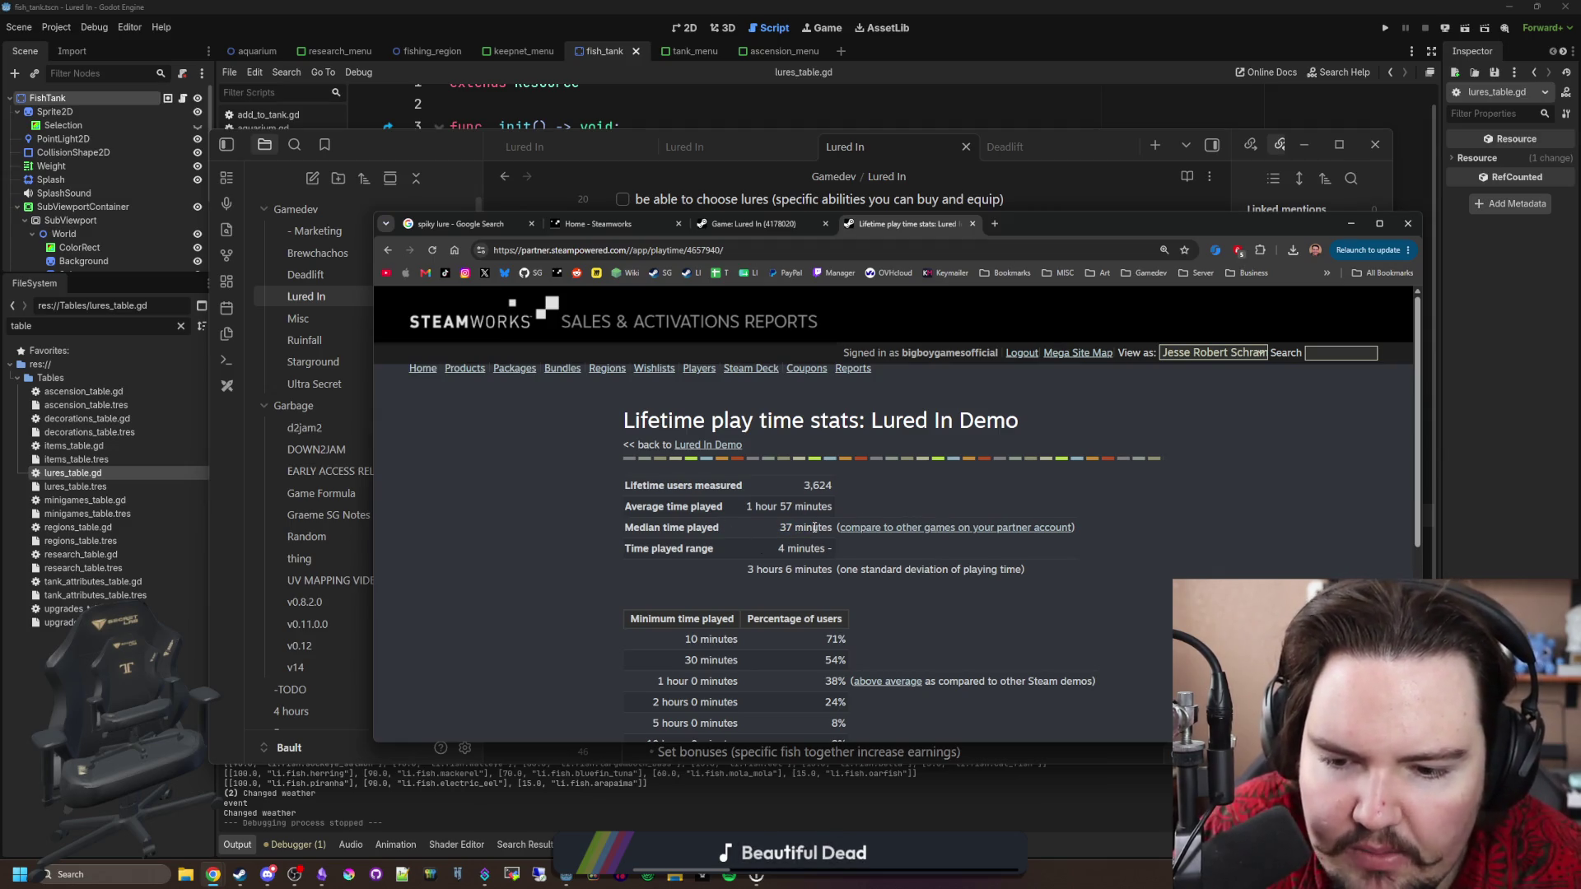
Study the playtime distribution table, highlighting the 2-to-100-hour rows and the header row.
scroll(815, 528, "down", 1)
scroll(815, 531, "down", 3)
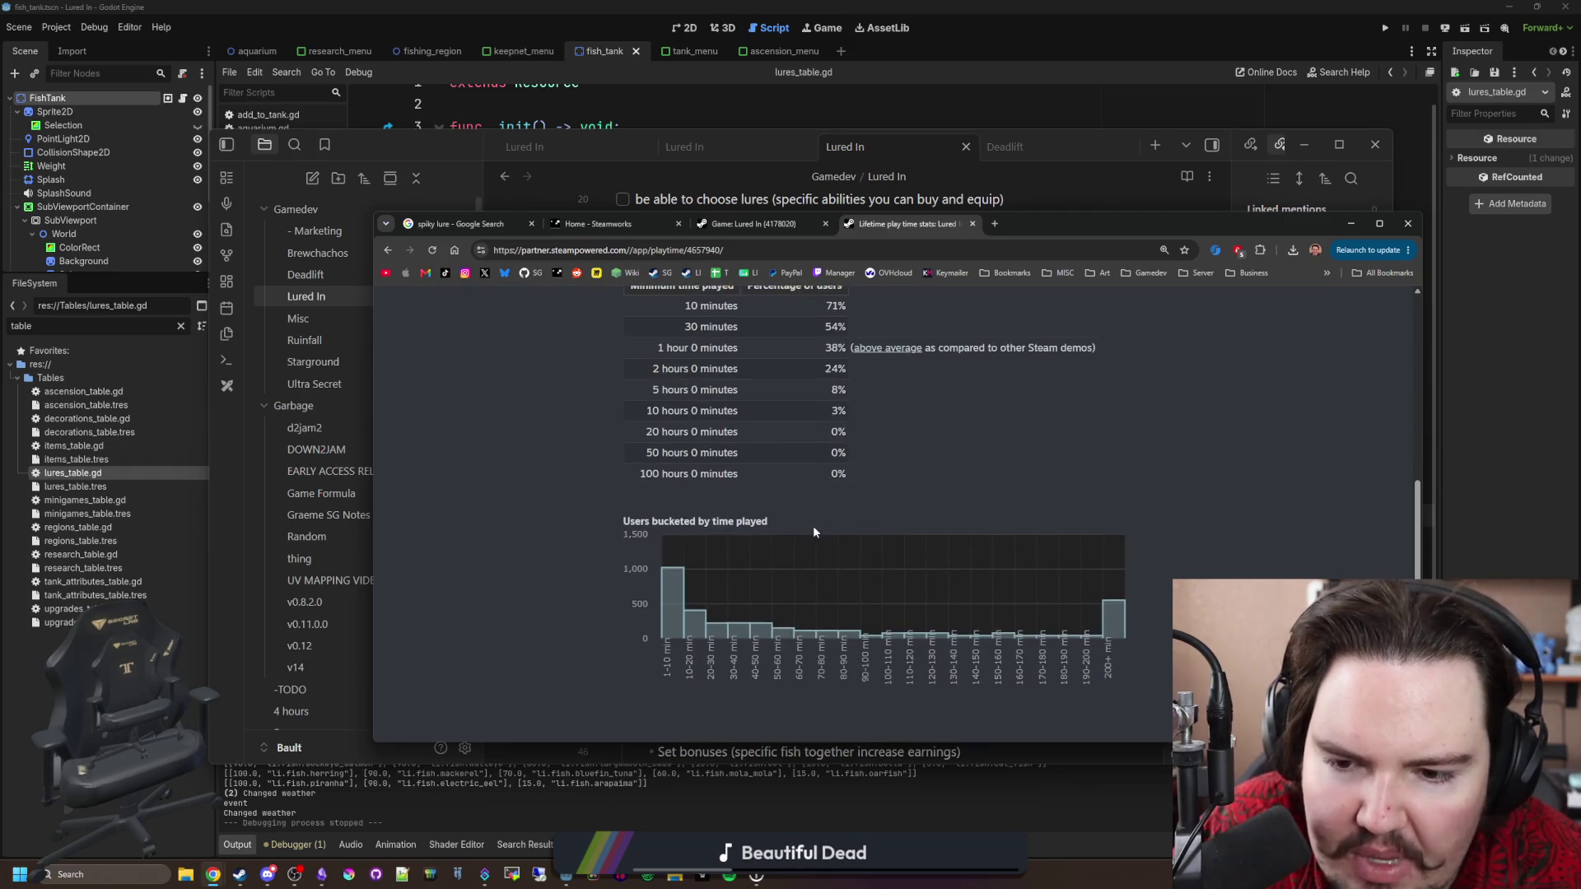
scroll(783, 531, "up", 4)
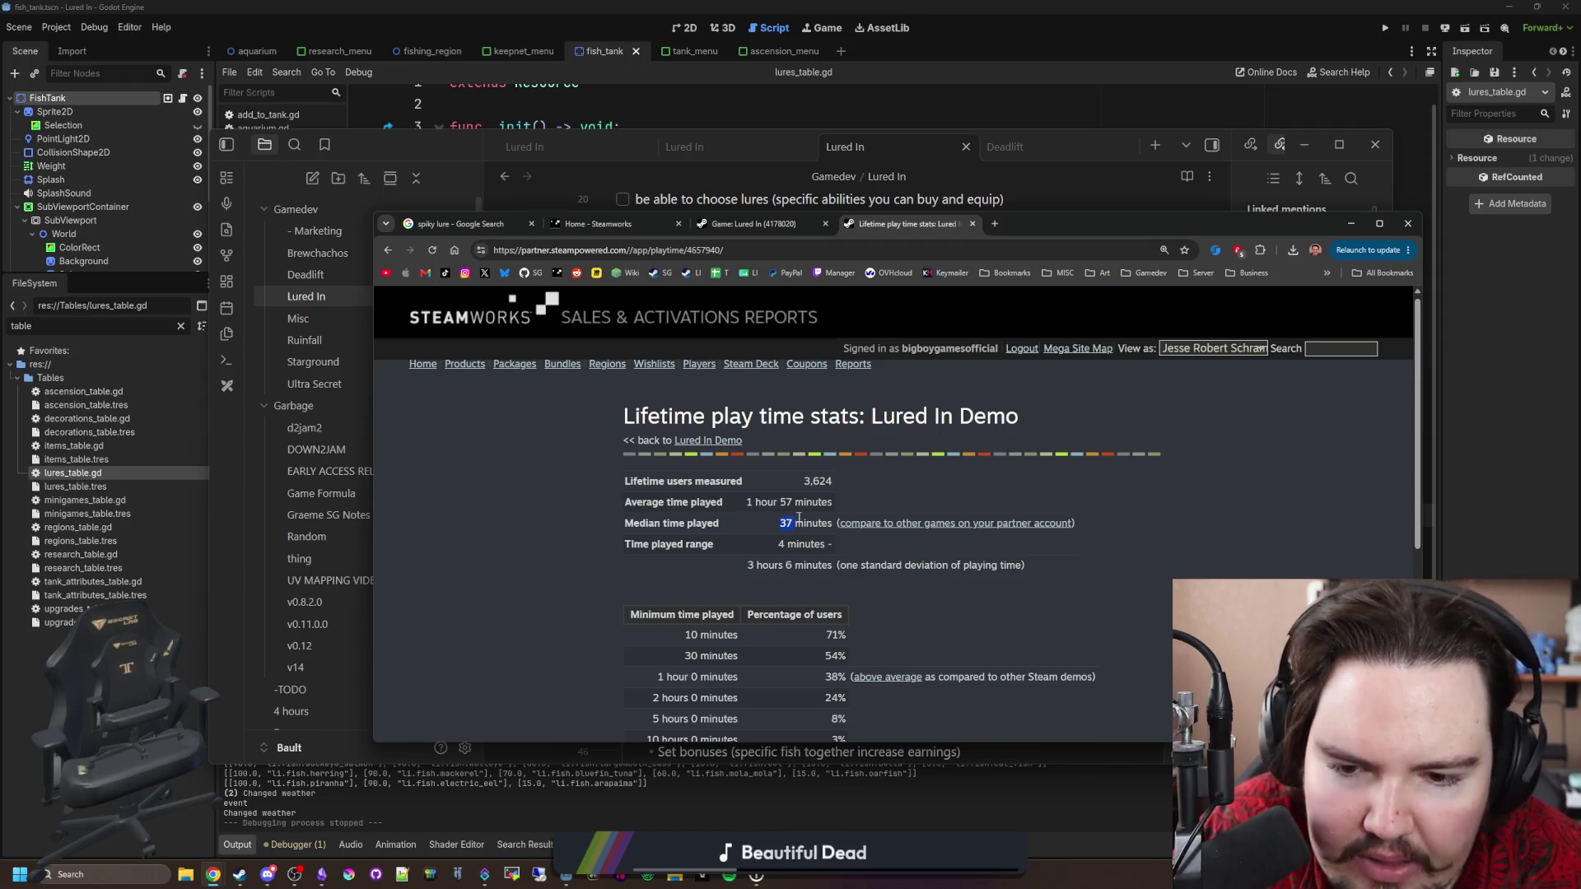
left_click(803, 522)
scroll(827, 494, "down", 2)
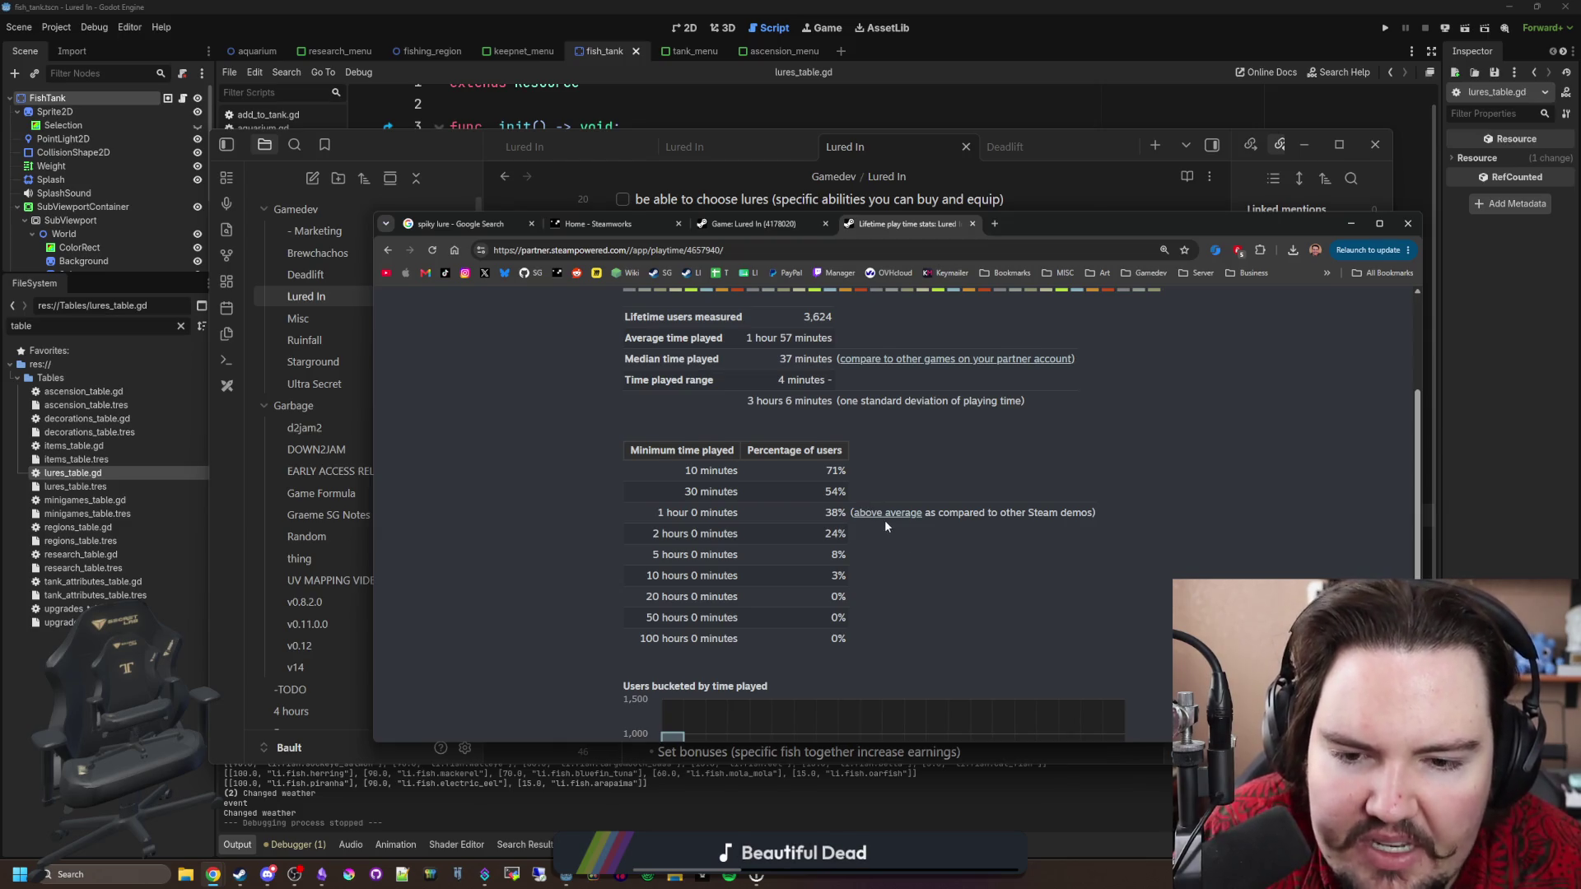
left_click_drag(963, 514, 1106, 531)
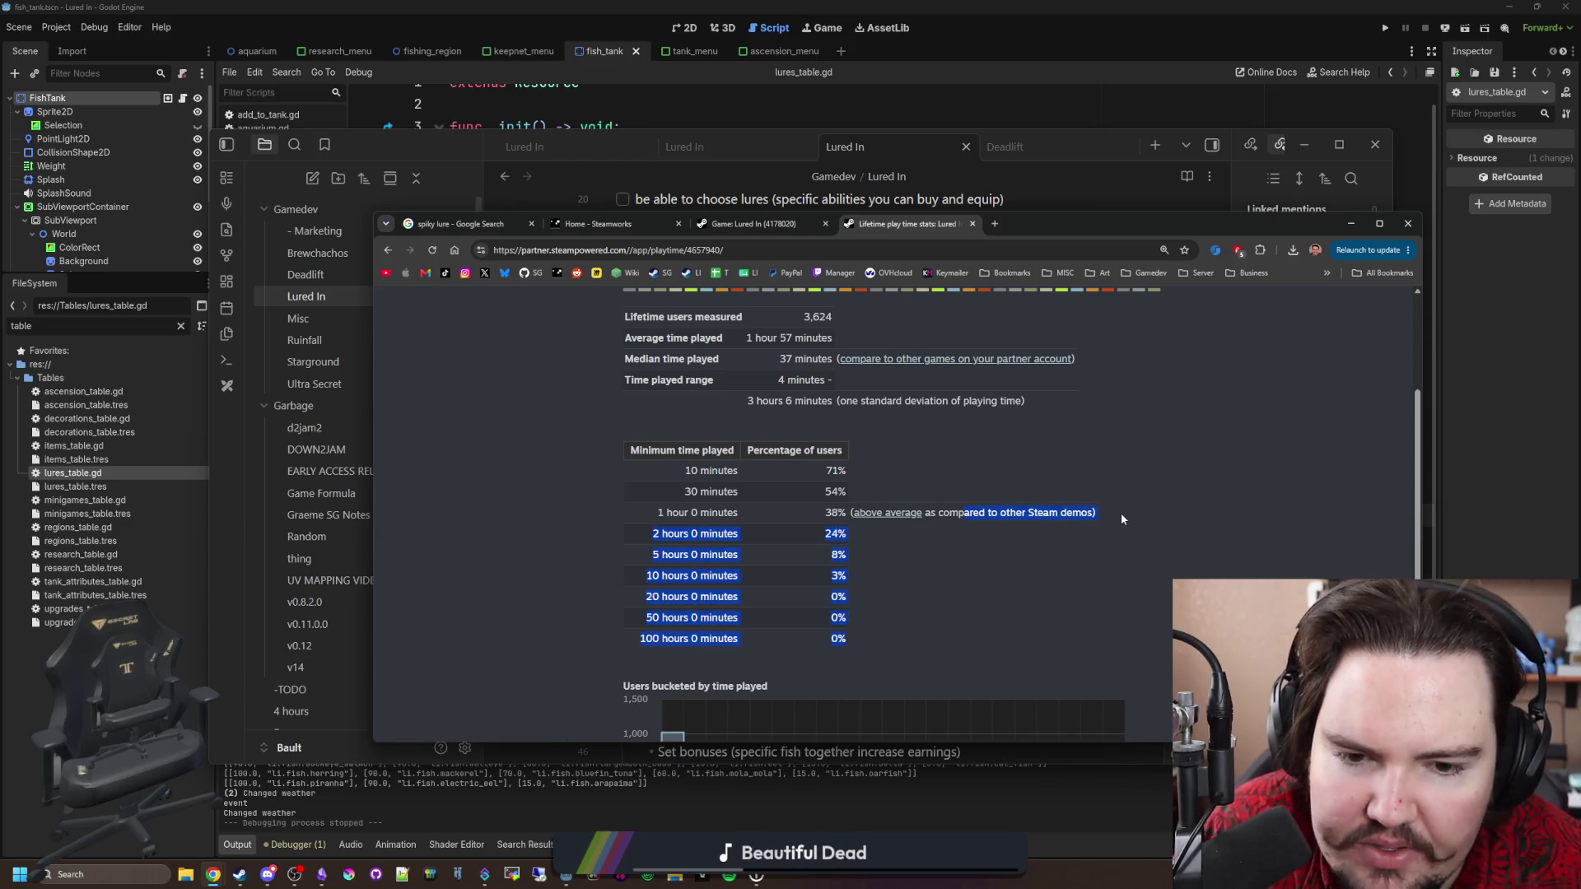
left_click(996, 475)
scroll(866, 487, "down", 2)
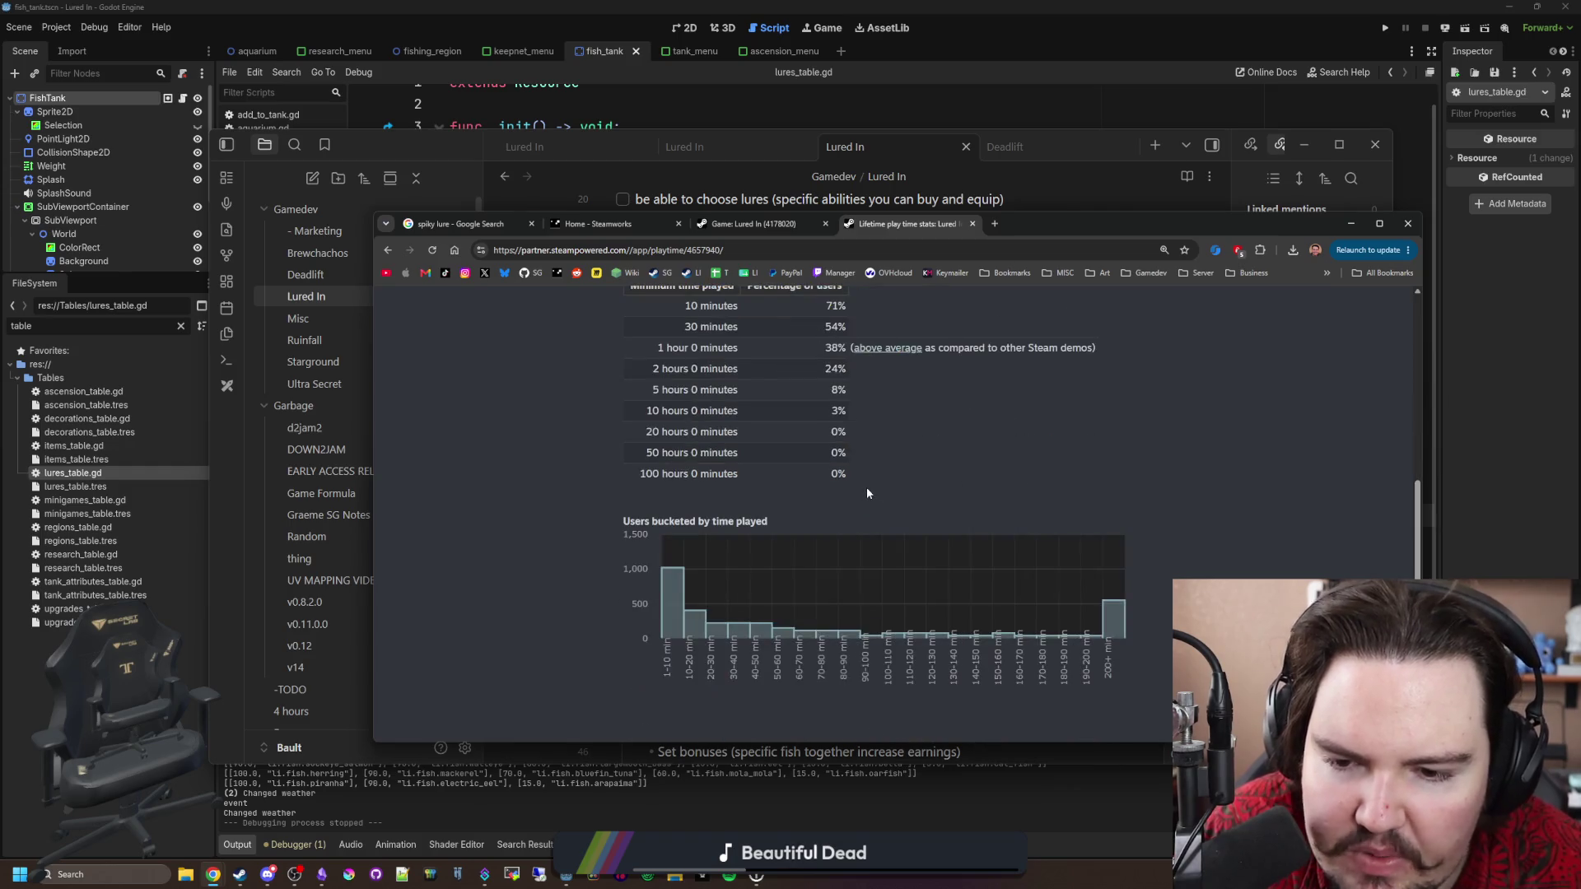
mouse_move(671, 581)
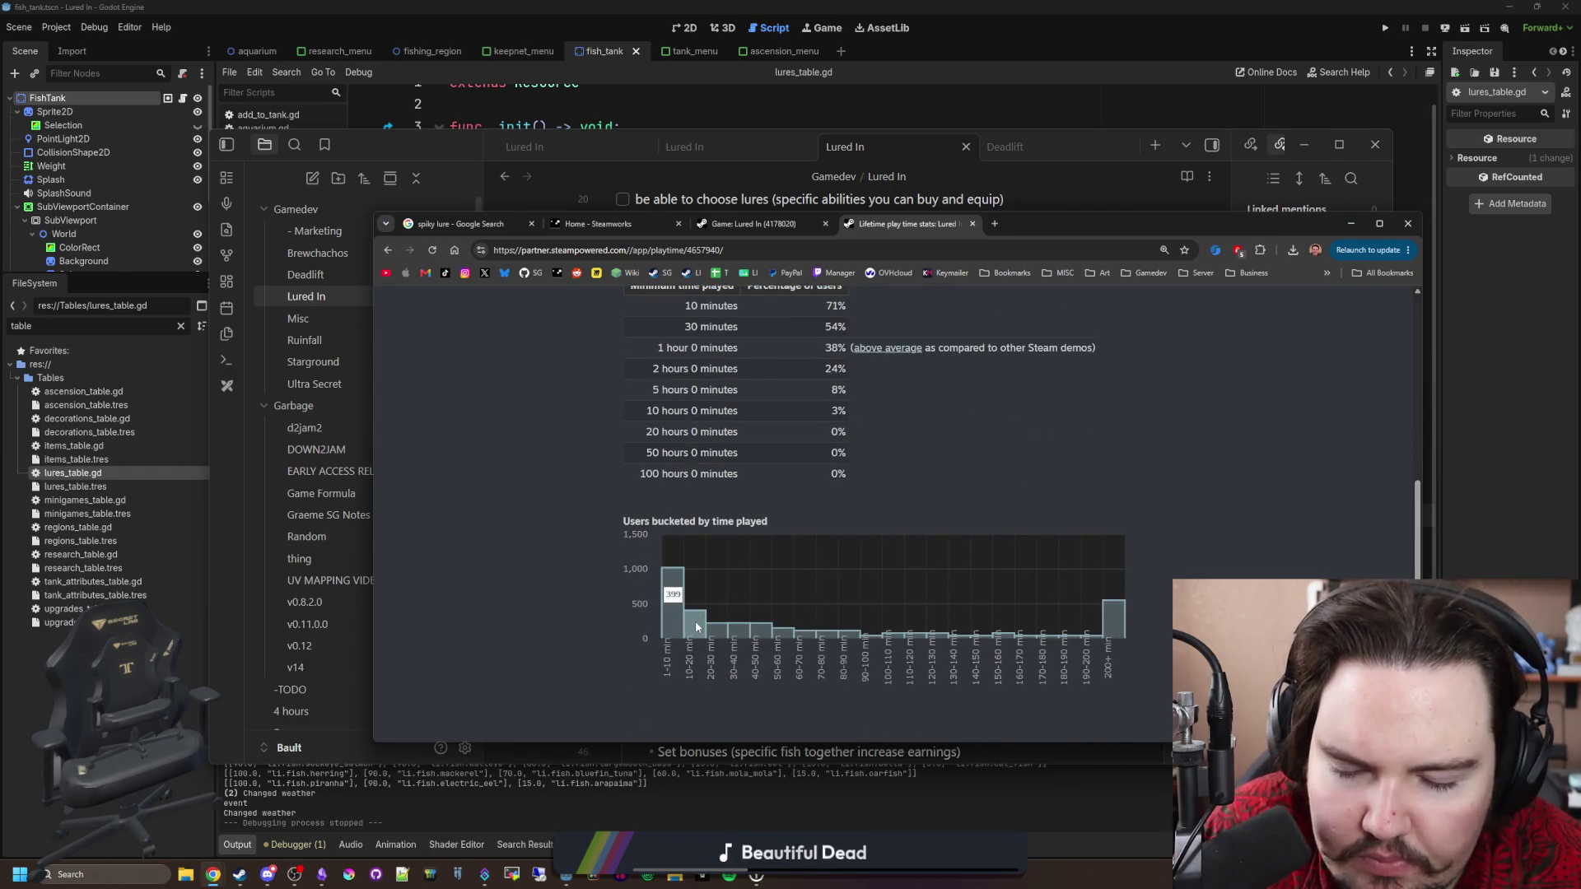
scroll(699, 432, "up", 3)
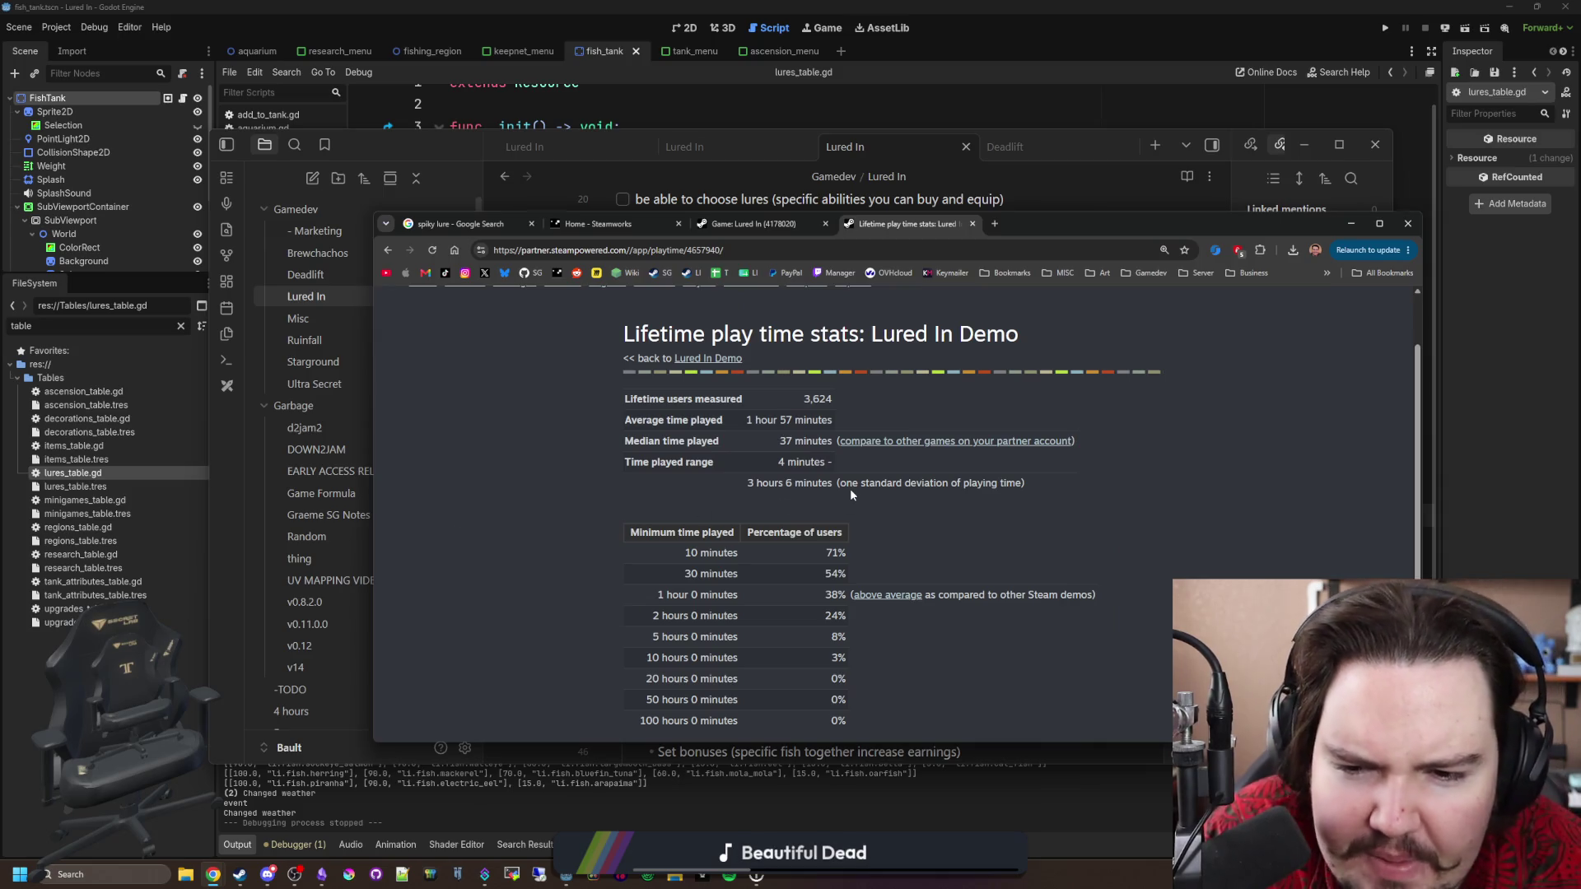
left_click_drag(849, 496, 855, 534)
left_click(855, 533)
Review the stats (71% playing 10+ minutes, 38% an hour), then open a blank tab.
scroll(854, 534, "down", 3)
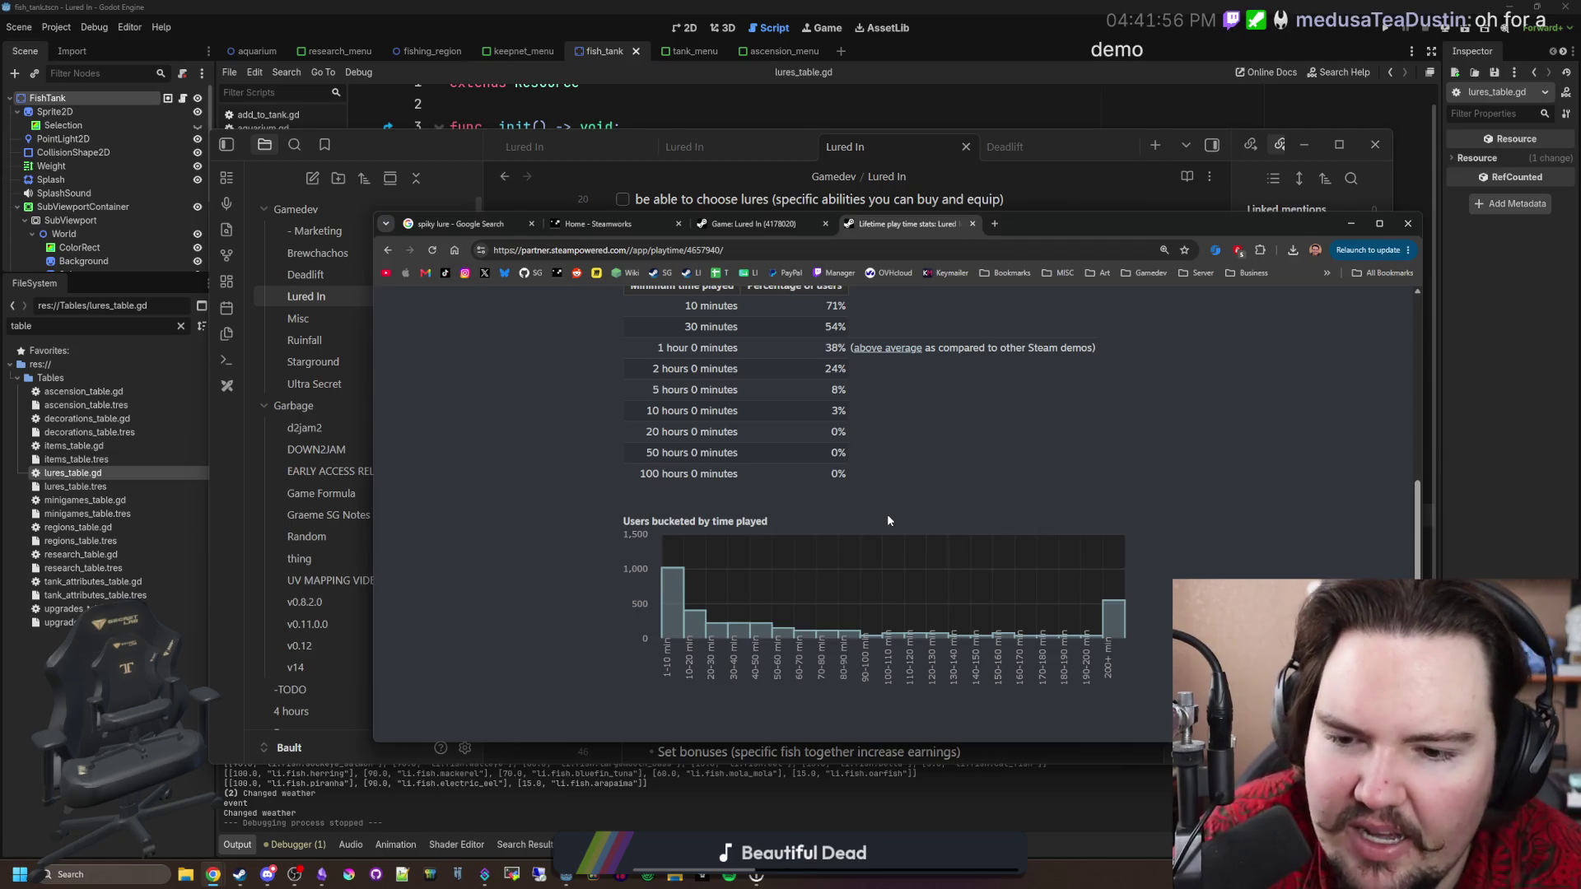
scroll(819, 453, "up", 2)
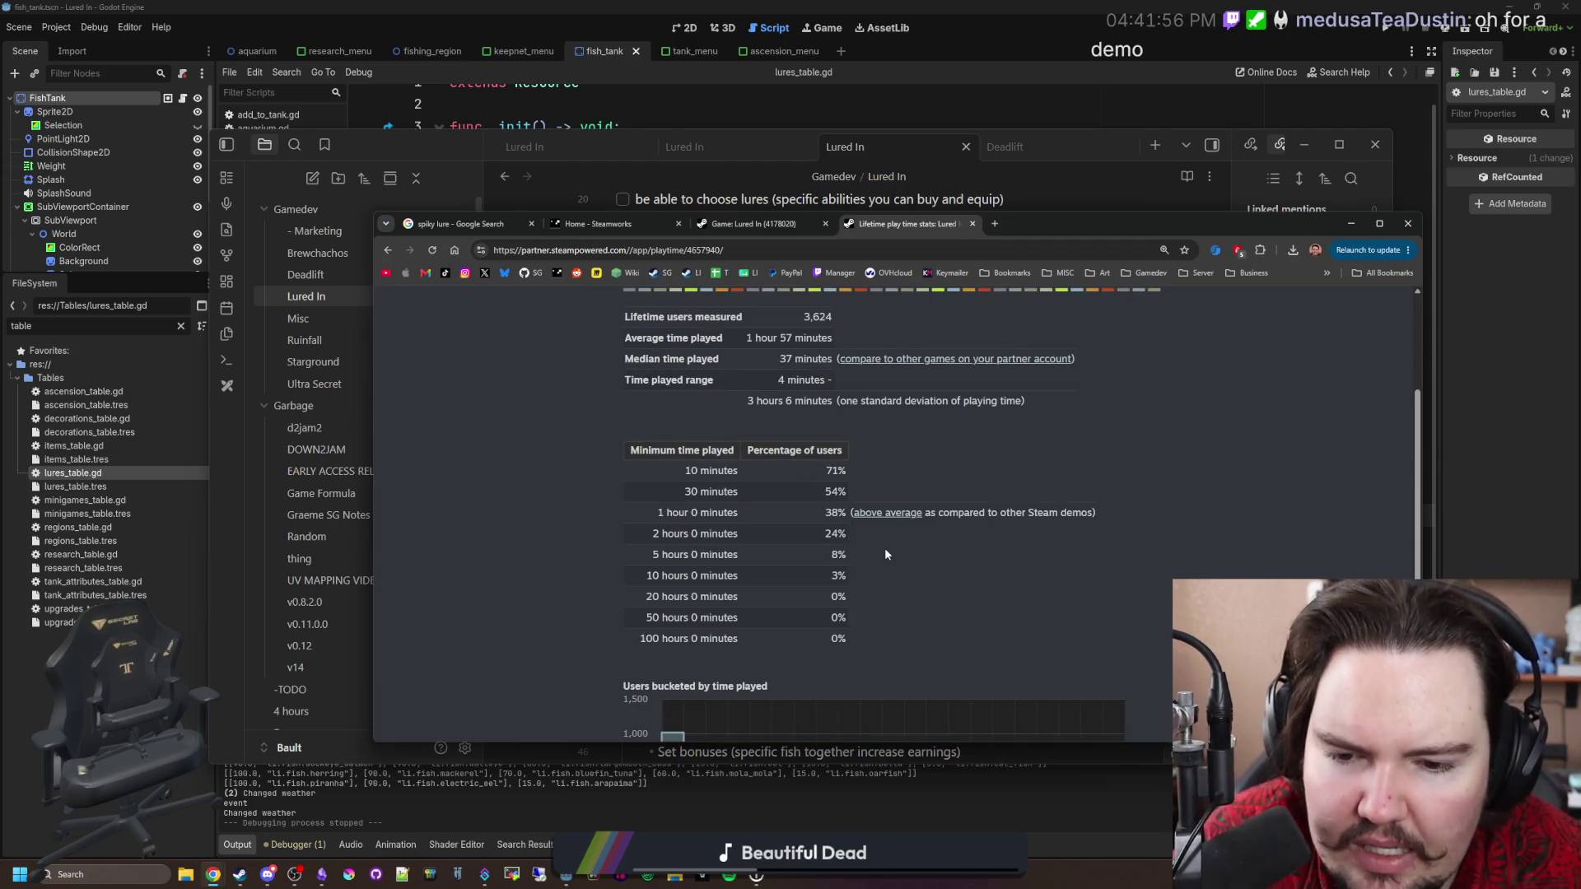
scroll(886, 555, "down", 2)
mouse_move(1115, 608)
mouse_move(682, 591)
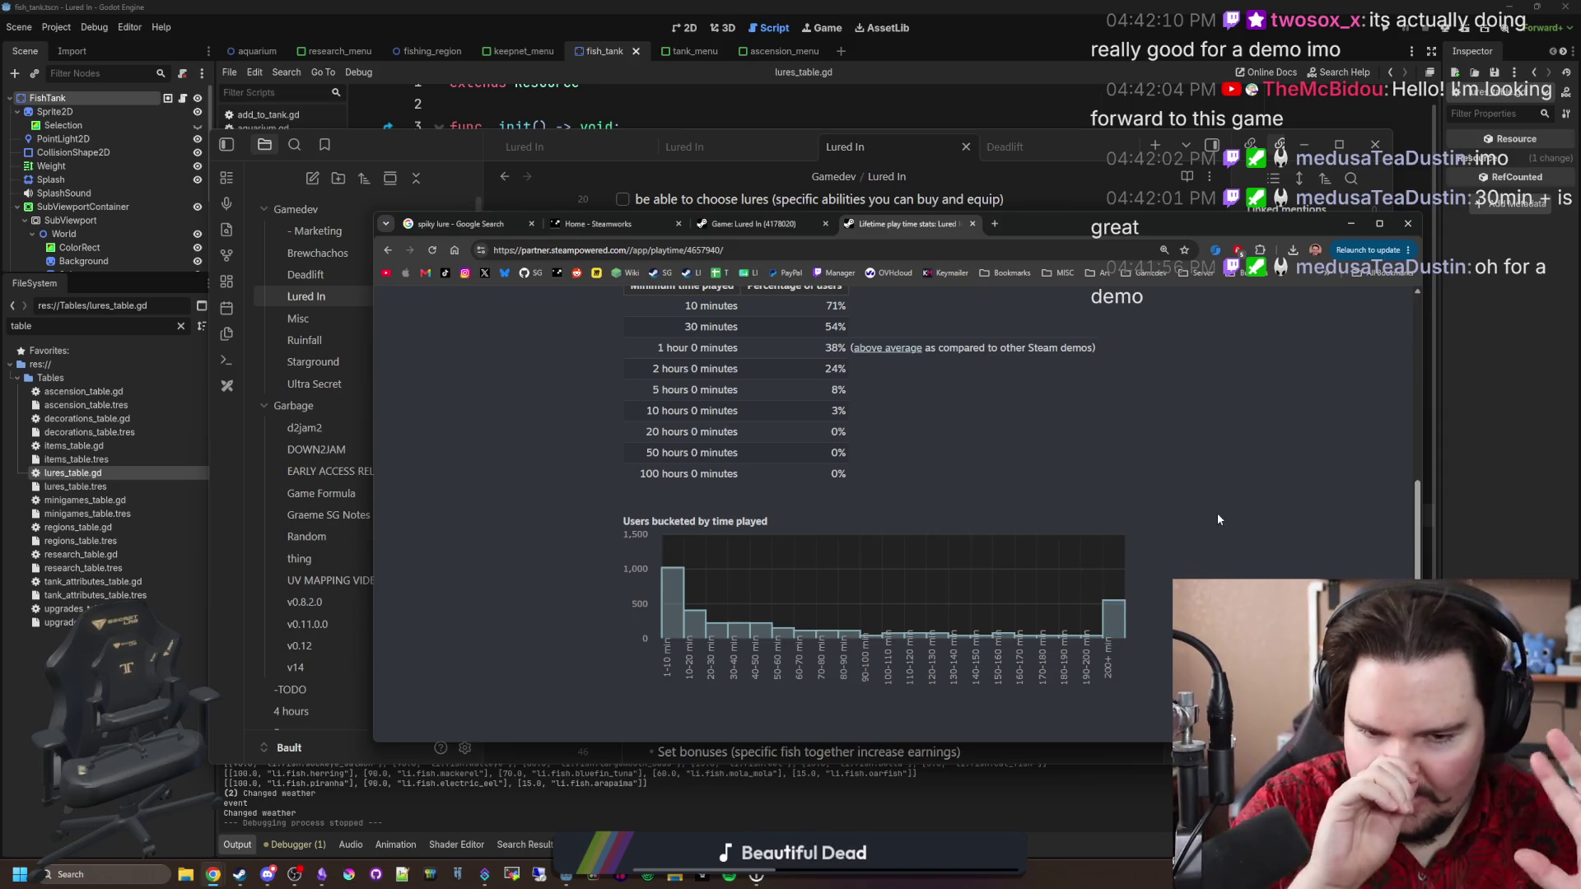
scroll(741, 489, "up", 1)
scroll(723, 490, "down", 1)
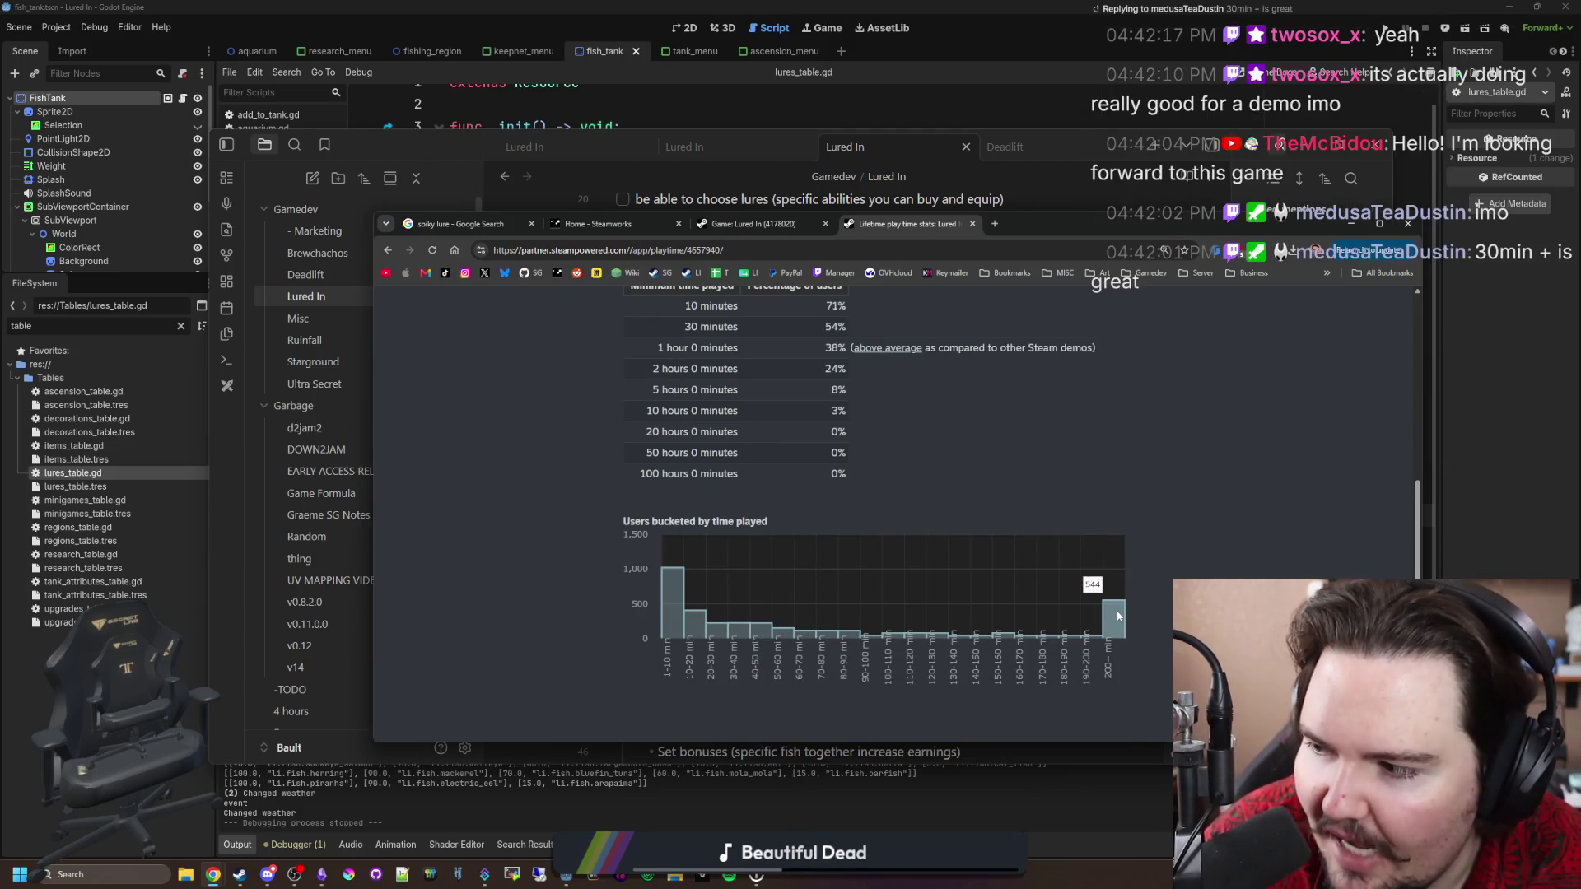
key("ctrl+t")
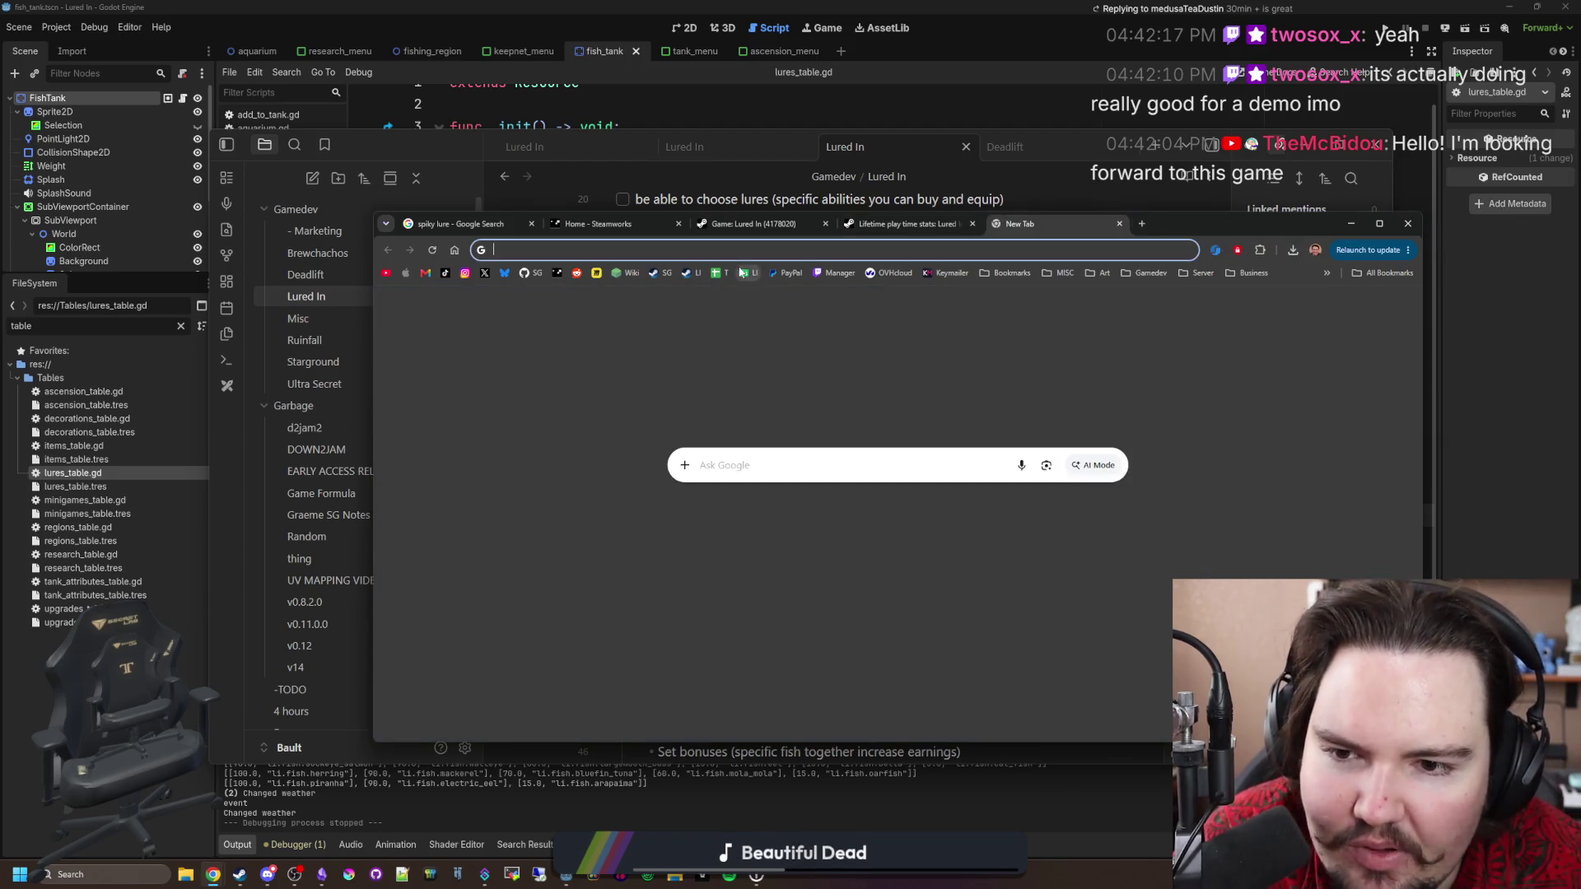
Open the Lured In store page from the LI bookmark and go to its demo page.
left_click(690, 272)
scroll(991, 549, "down", 4)
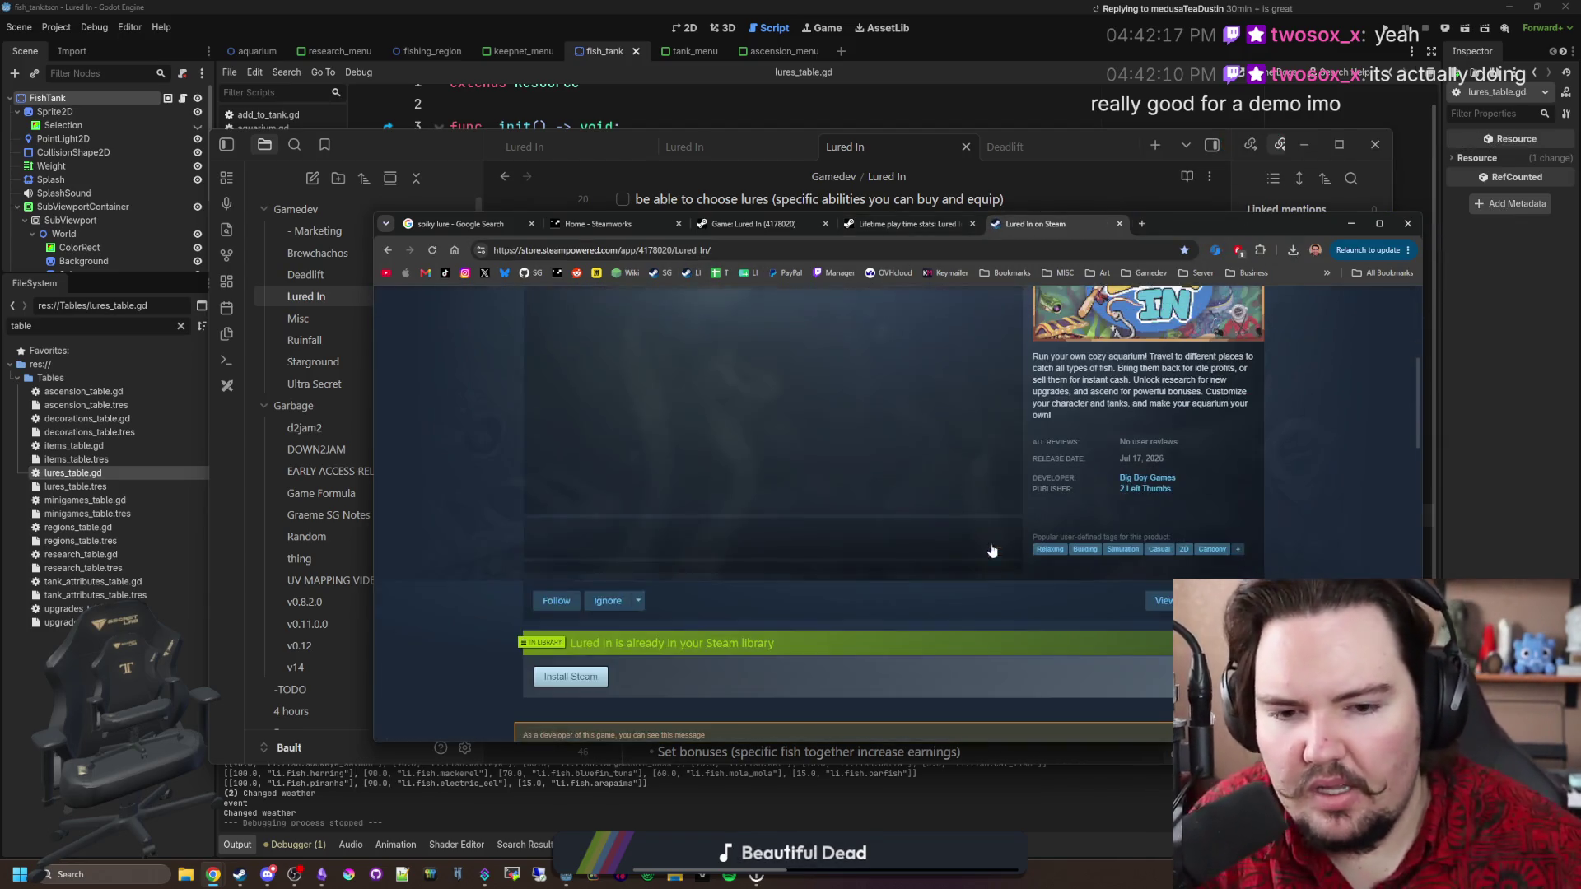
scroll(555, 574, "down", 3)
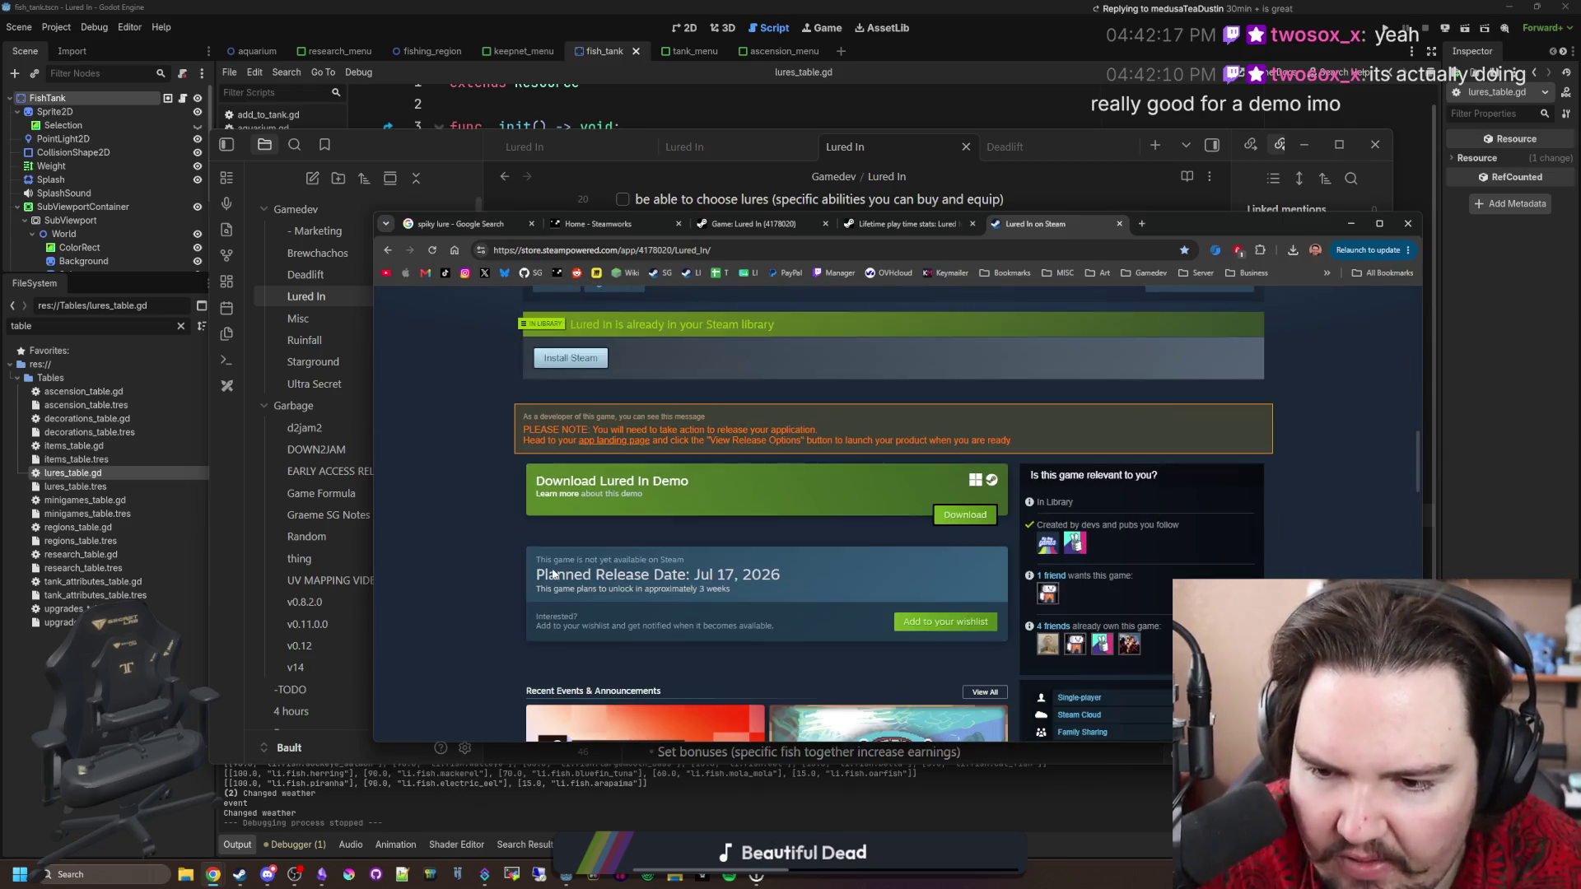
left_click(545, 491)
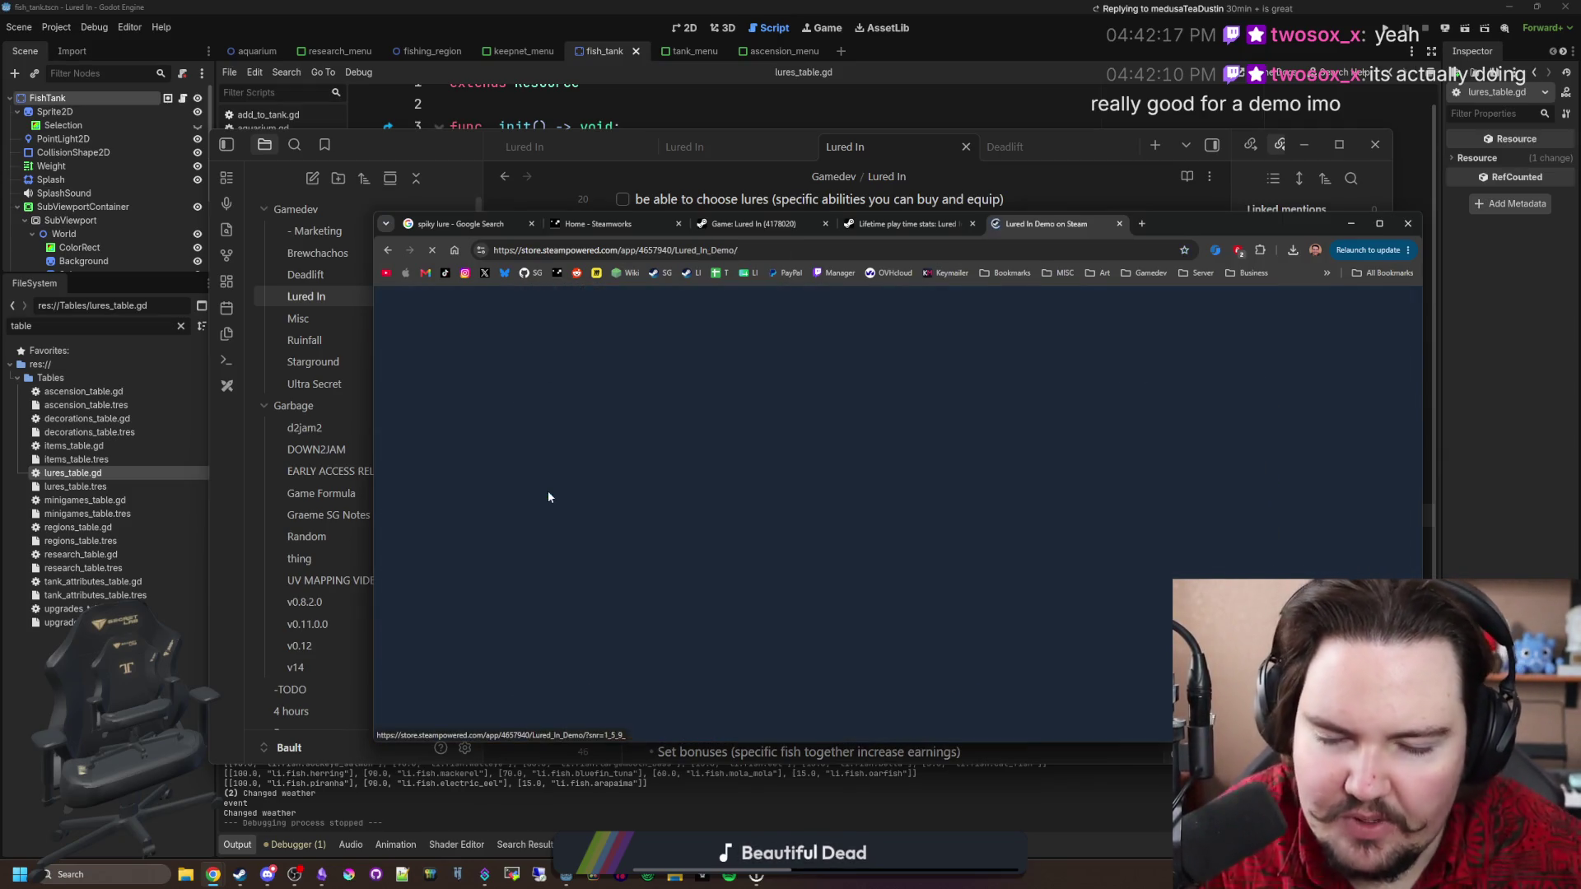
Scroll down the Lured In Demo store page to its customer reviews.
scroll(637, 424, "down", 20)
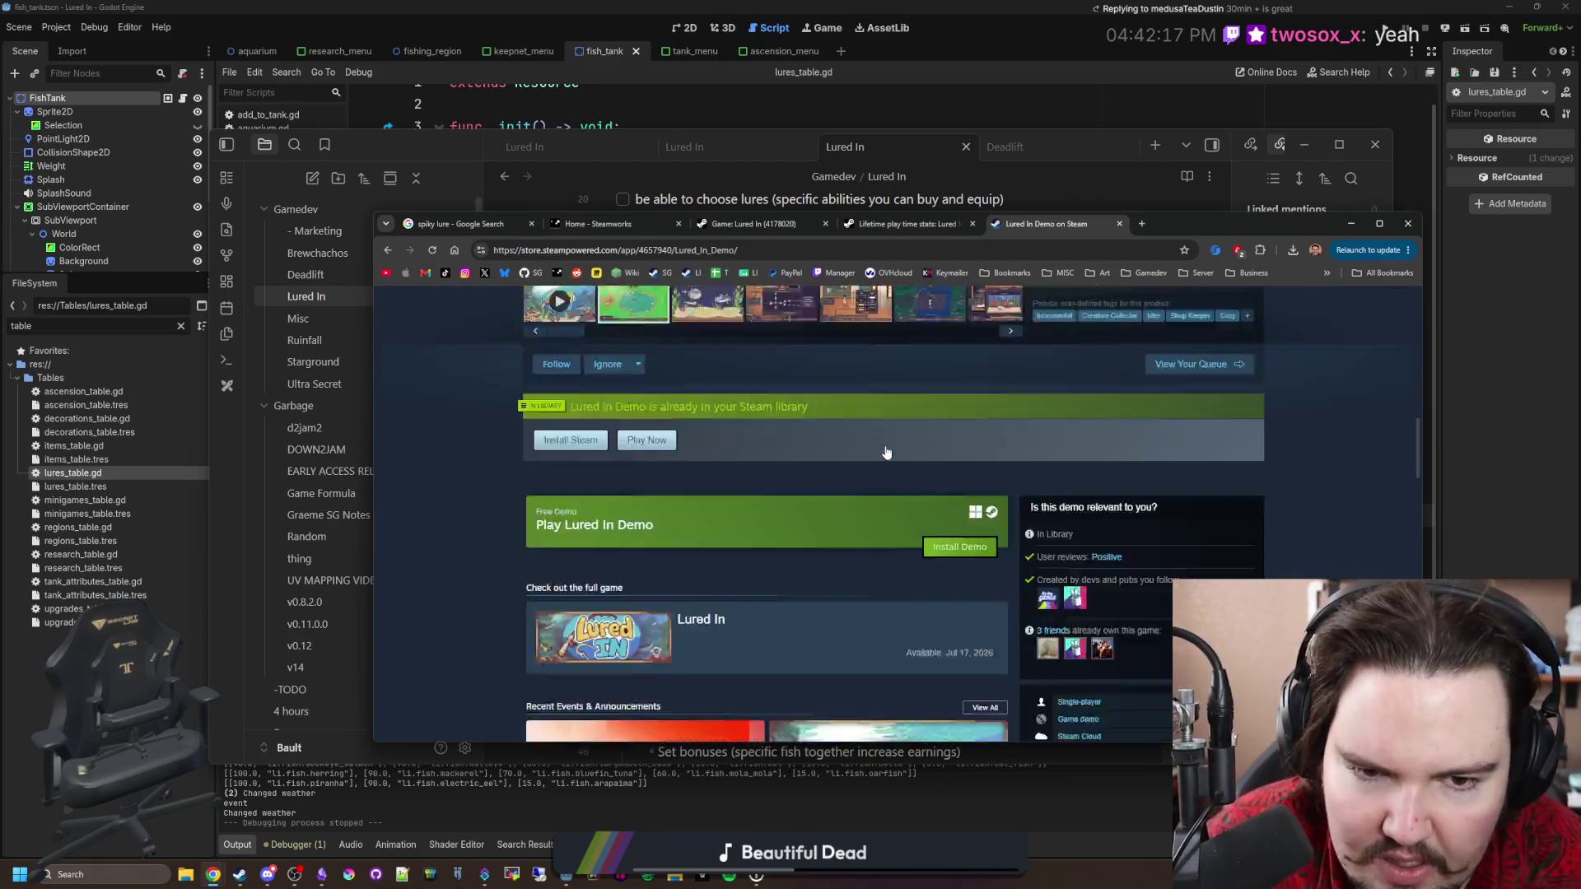
scroll(884, 445, "down", 5)
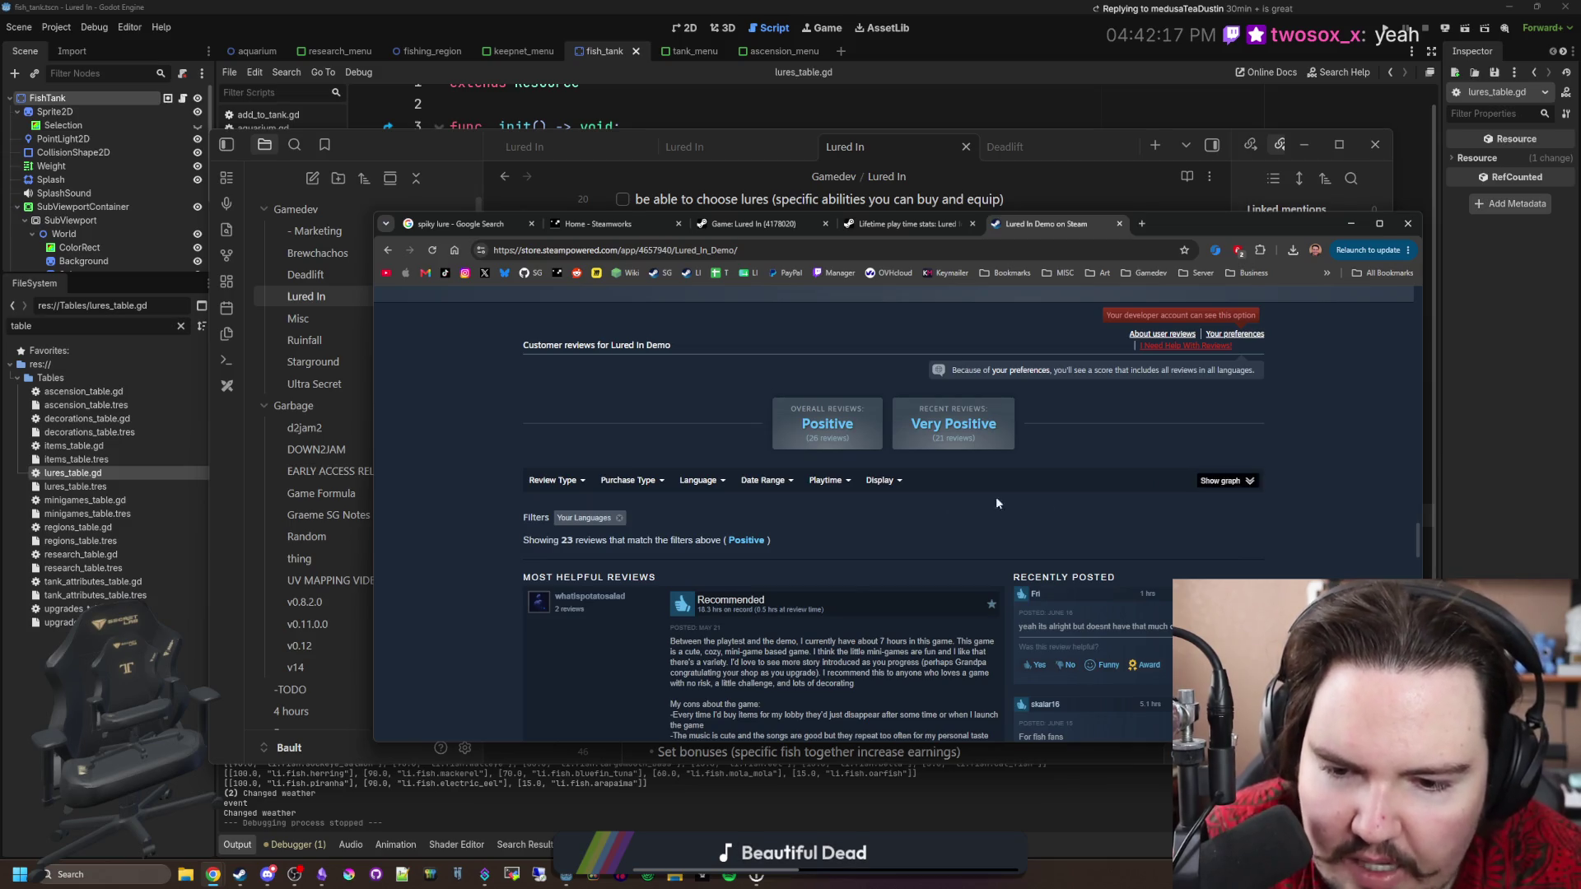
scroll(1044, 495, "down", 1)
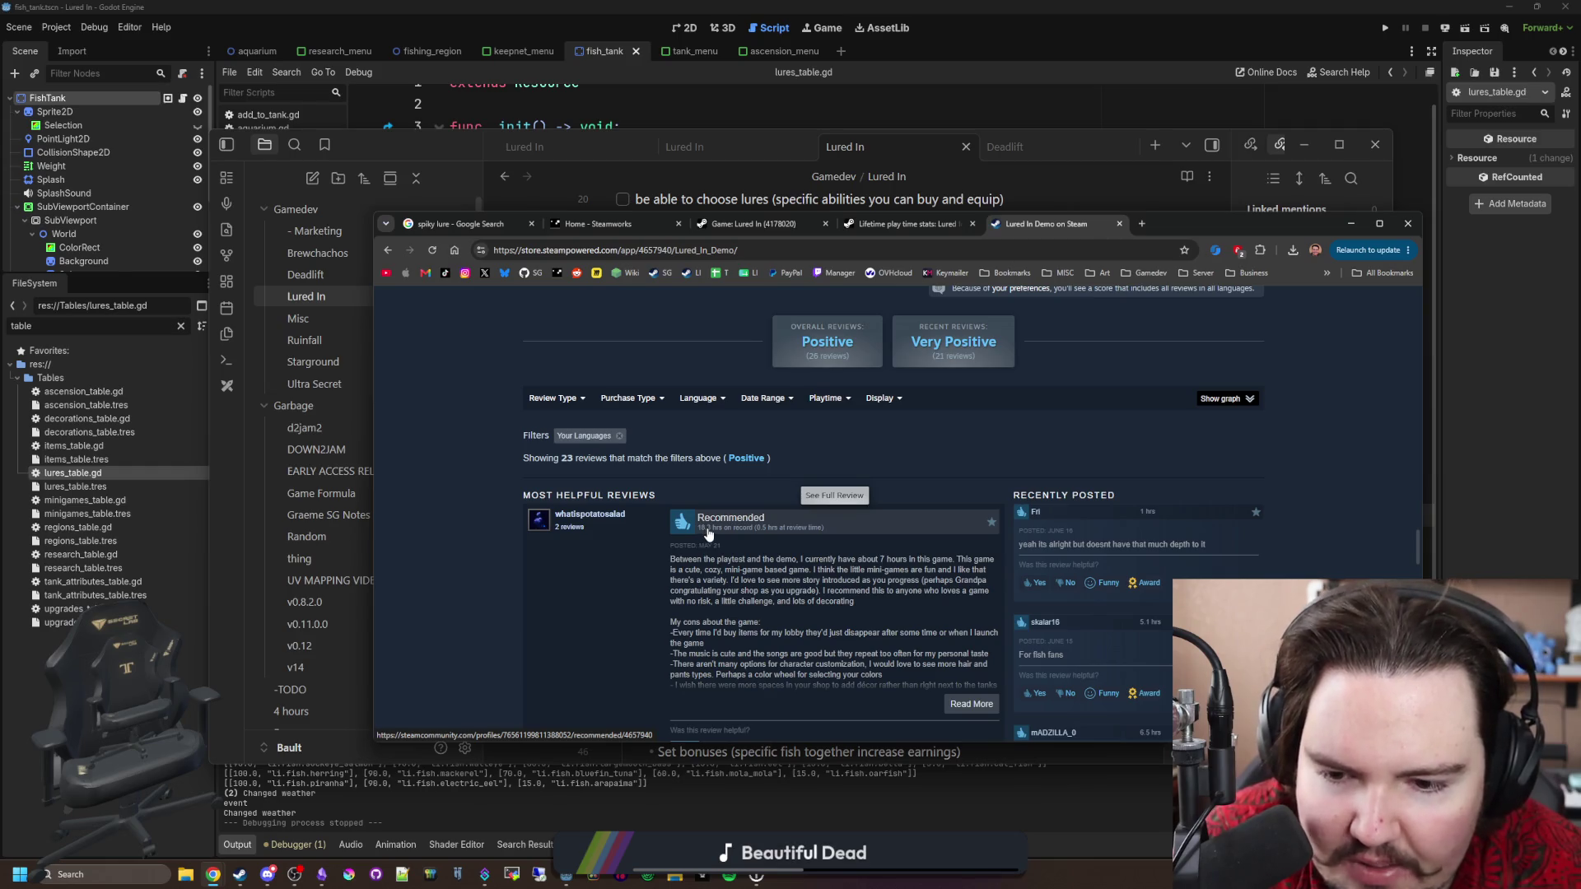
scroll(707, 534, "down", 5)
scroll(725, 472, "down", 2)
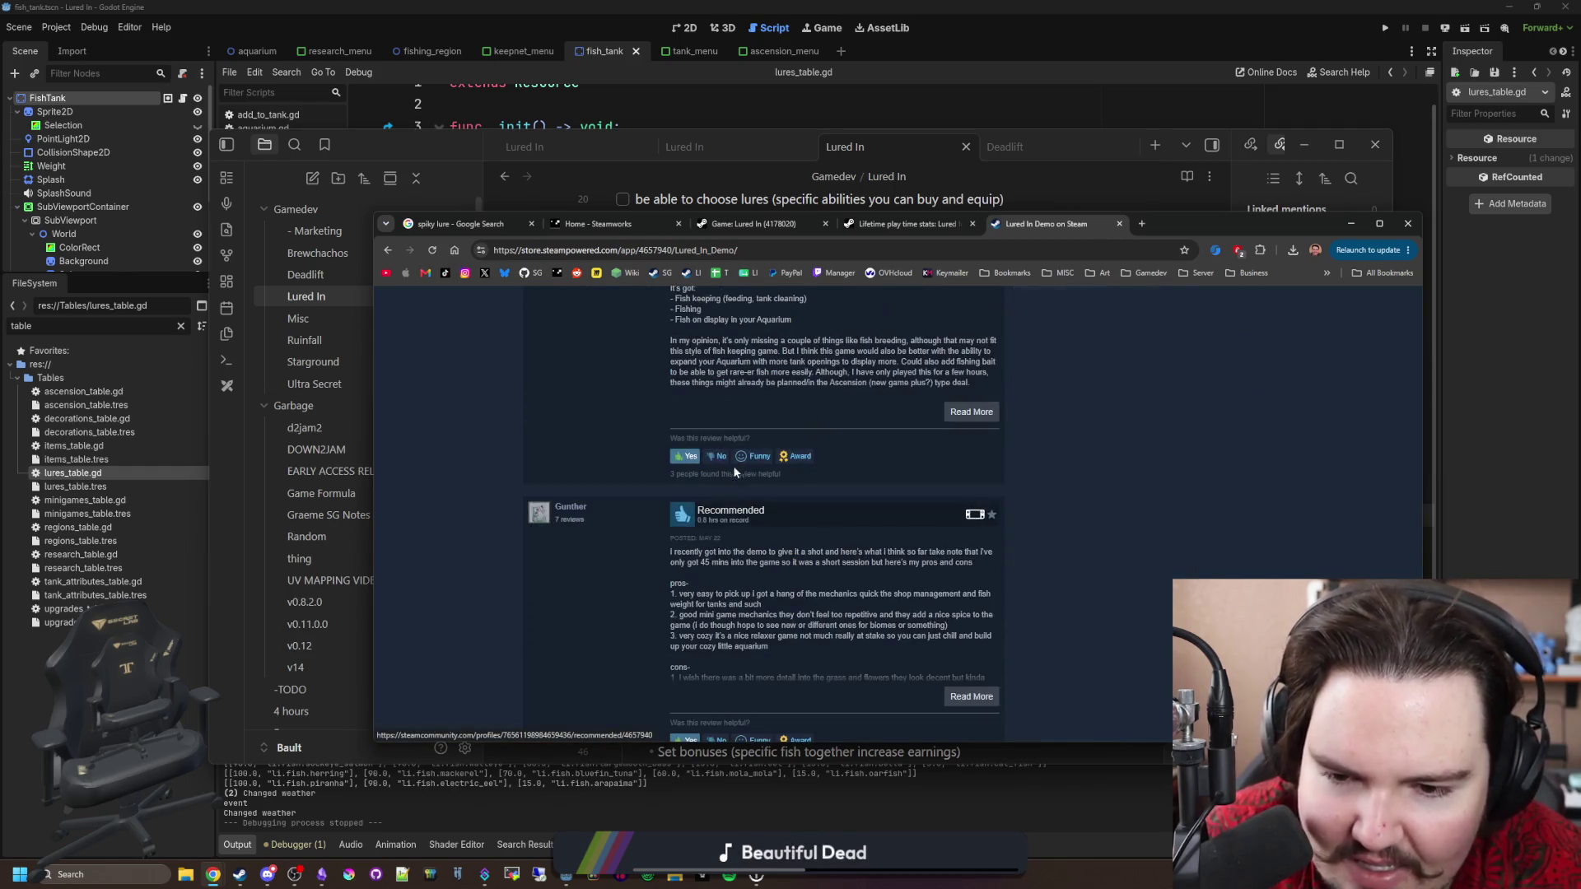
scroll(716, 472, "down", 4)
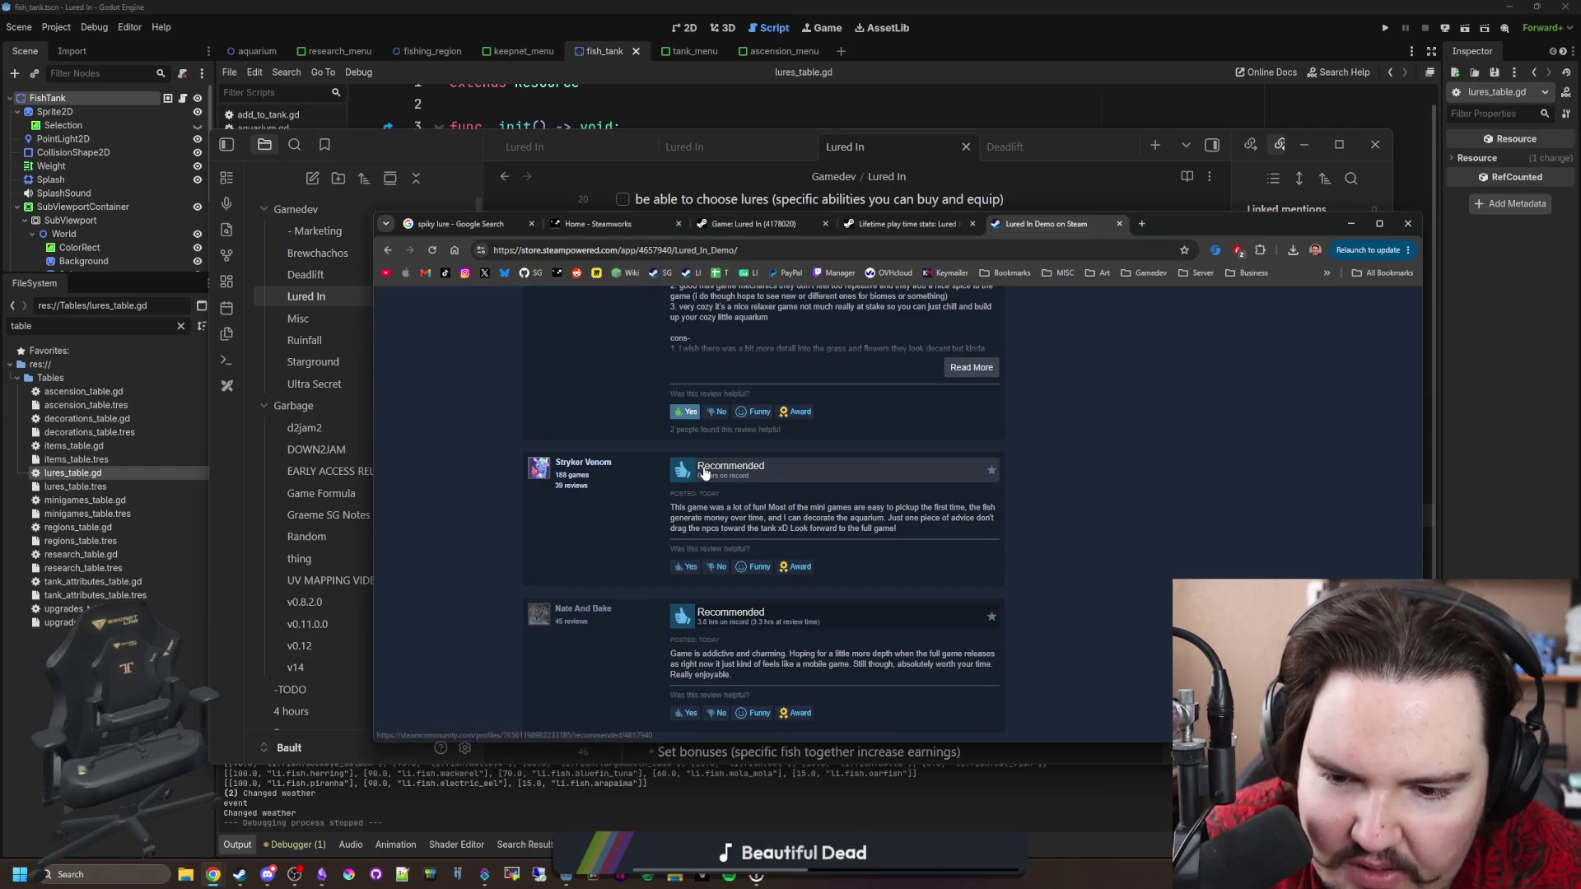
scroll(708, 473, "down", 8)
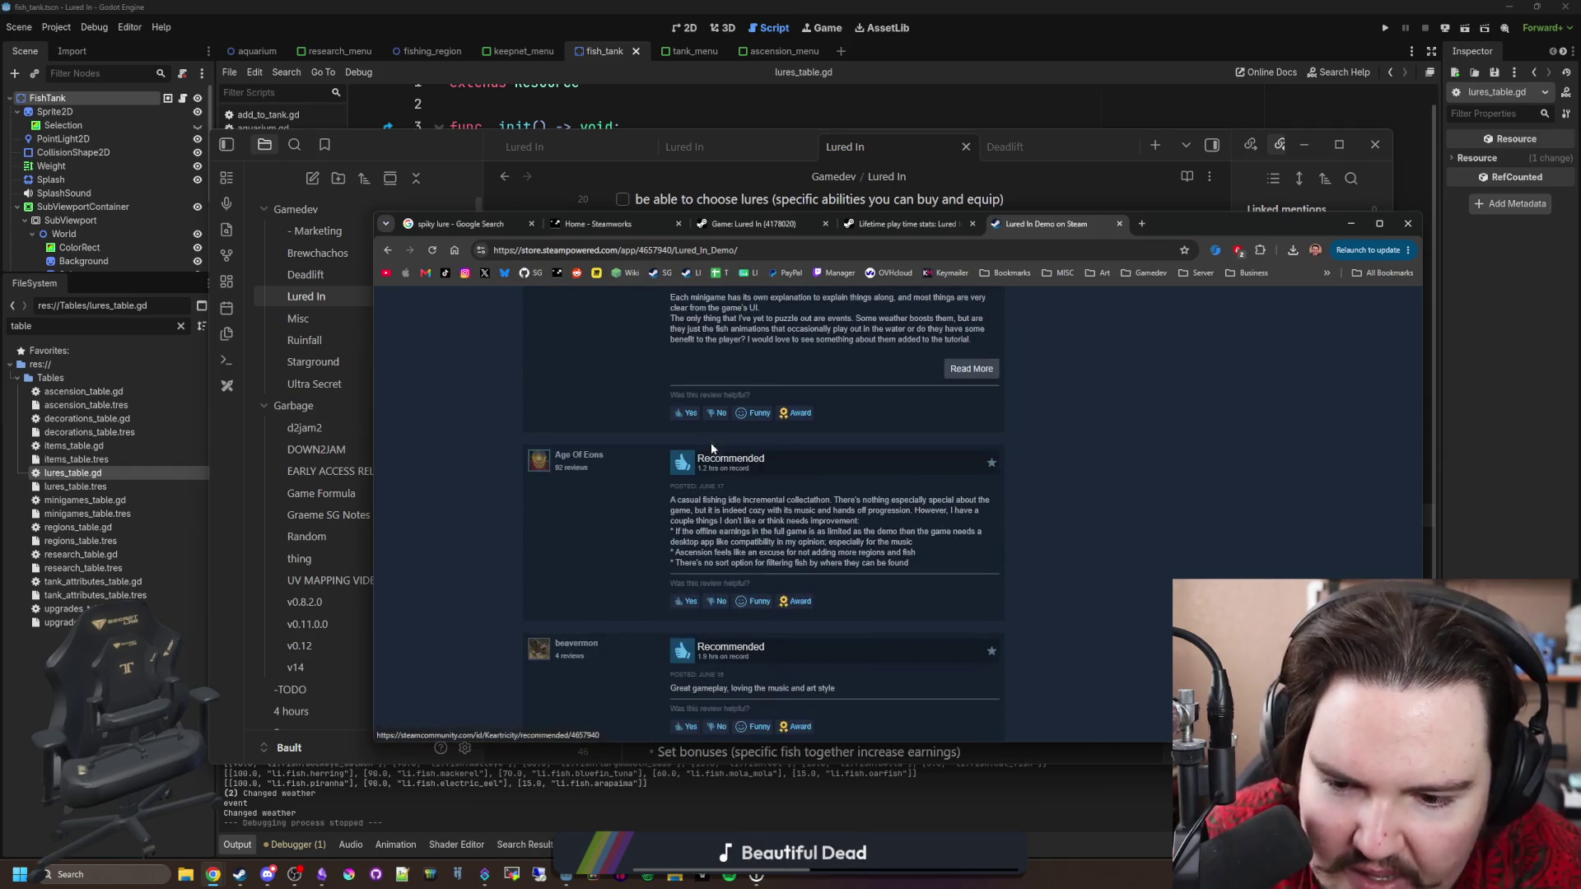
scroll(744, 452, "down", 4)
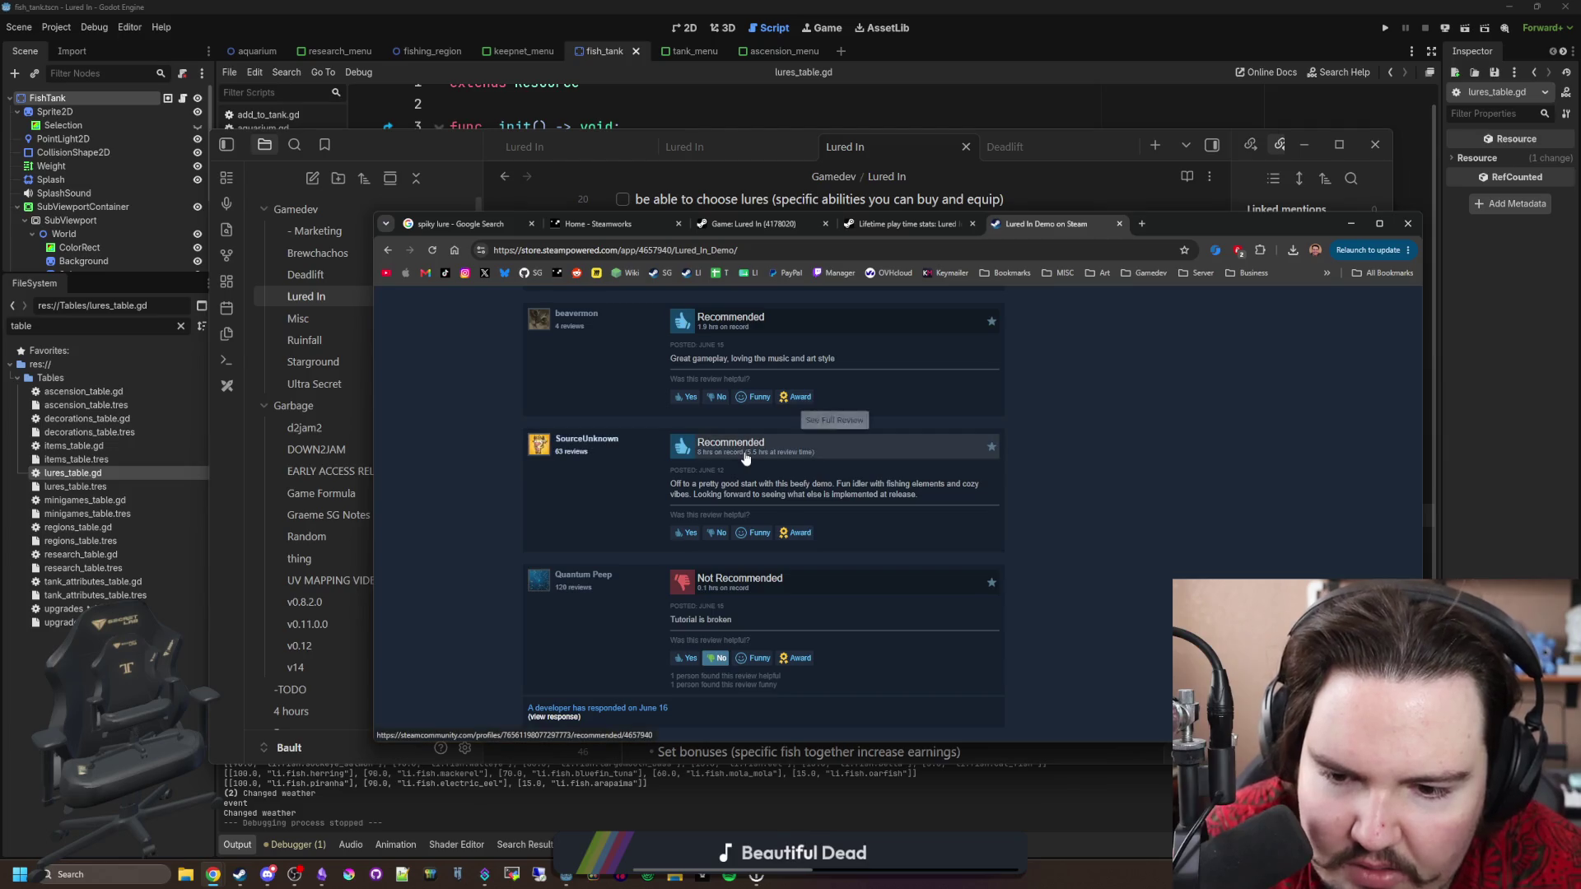
scroll(745, 459, "down", 3)
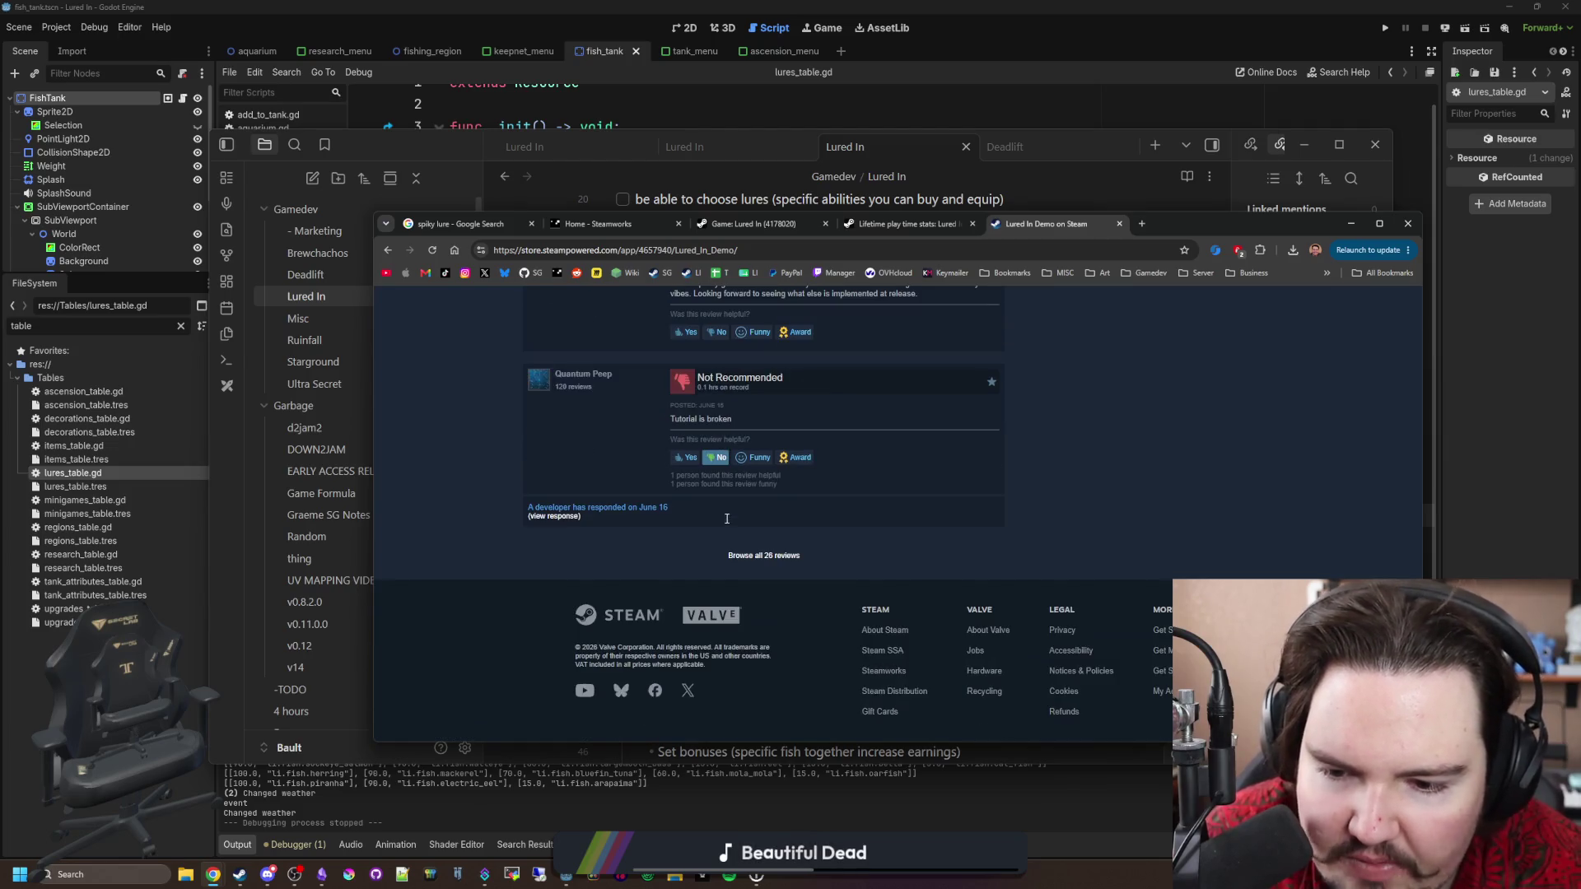
Browse all demo reviews, rated Positive overall from 26 reviews, then return to the top.
left_click(761, 558)
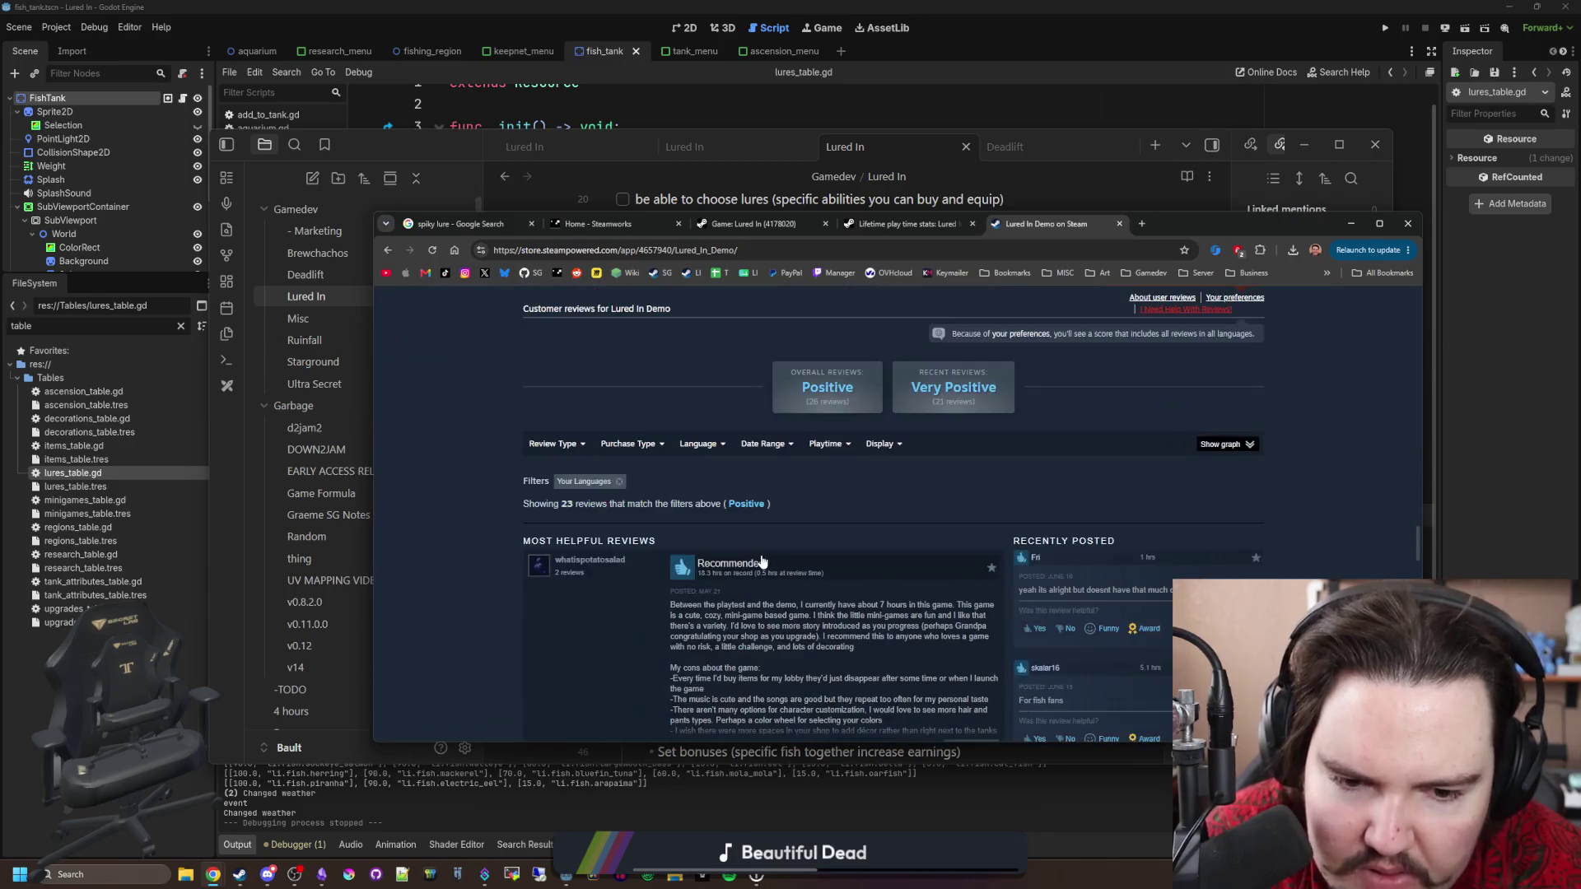
scroll(1085, 532, "down", 2)
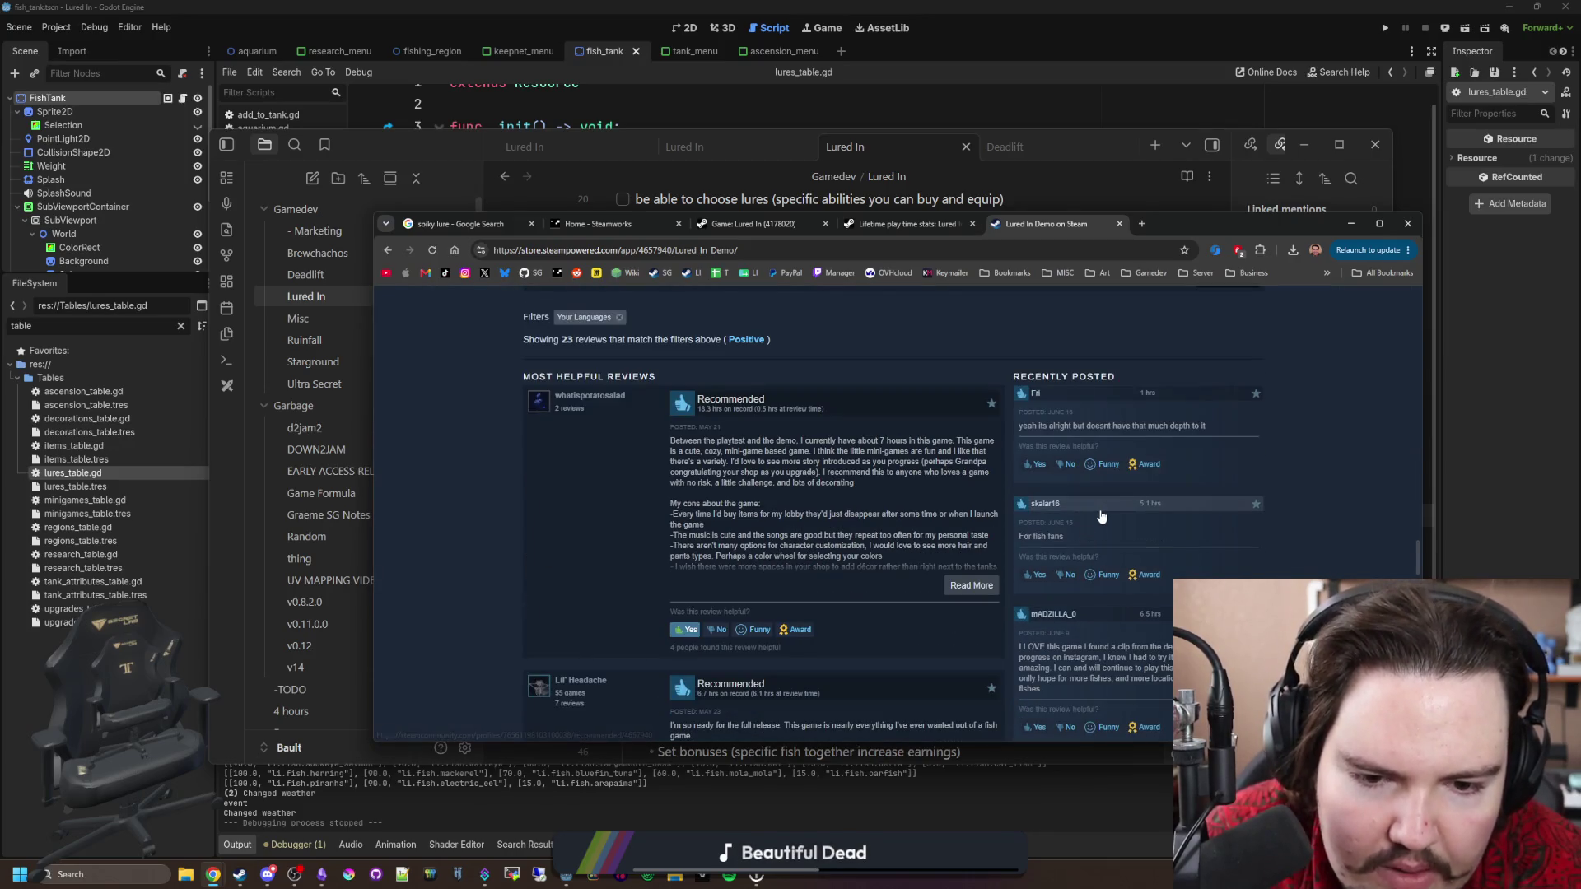
scroll(1101, 516, "down", 5)
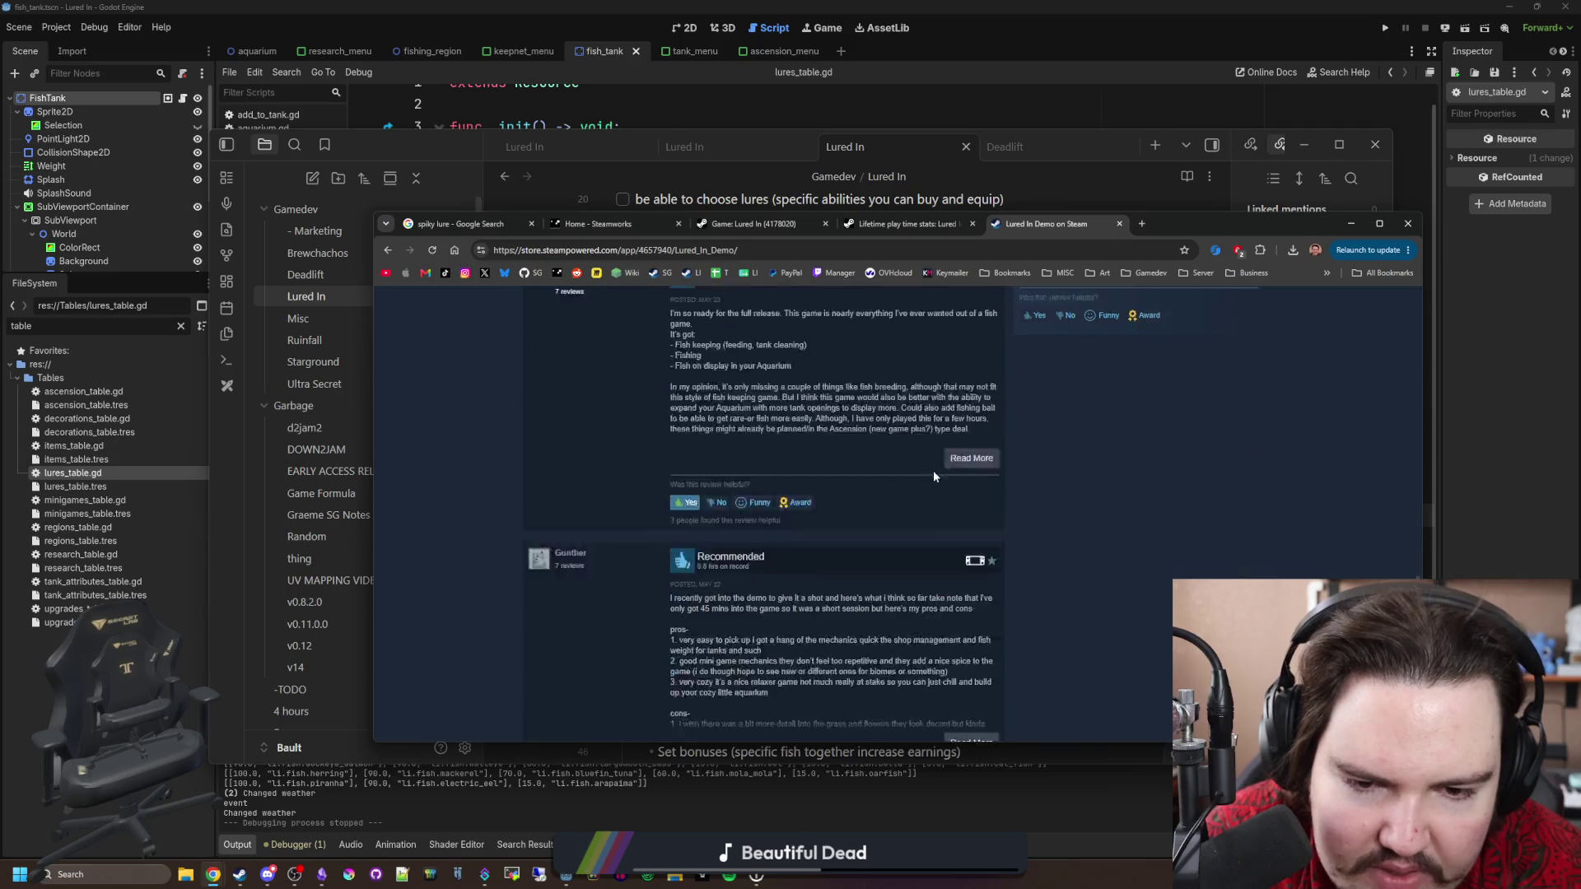
scroll(910, 504, "up", 15)
scroll(1324, 511, "up", 10)
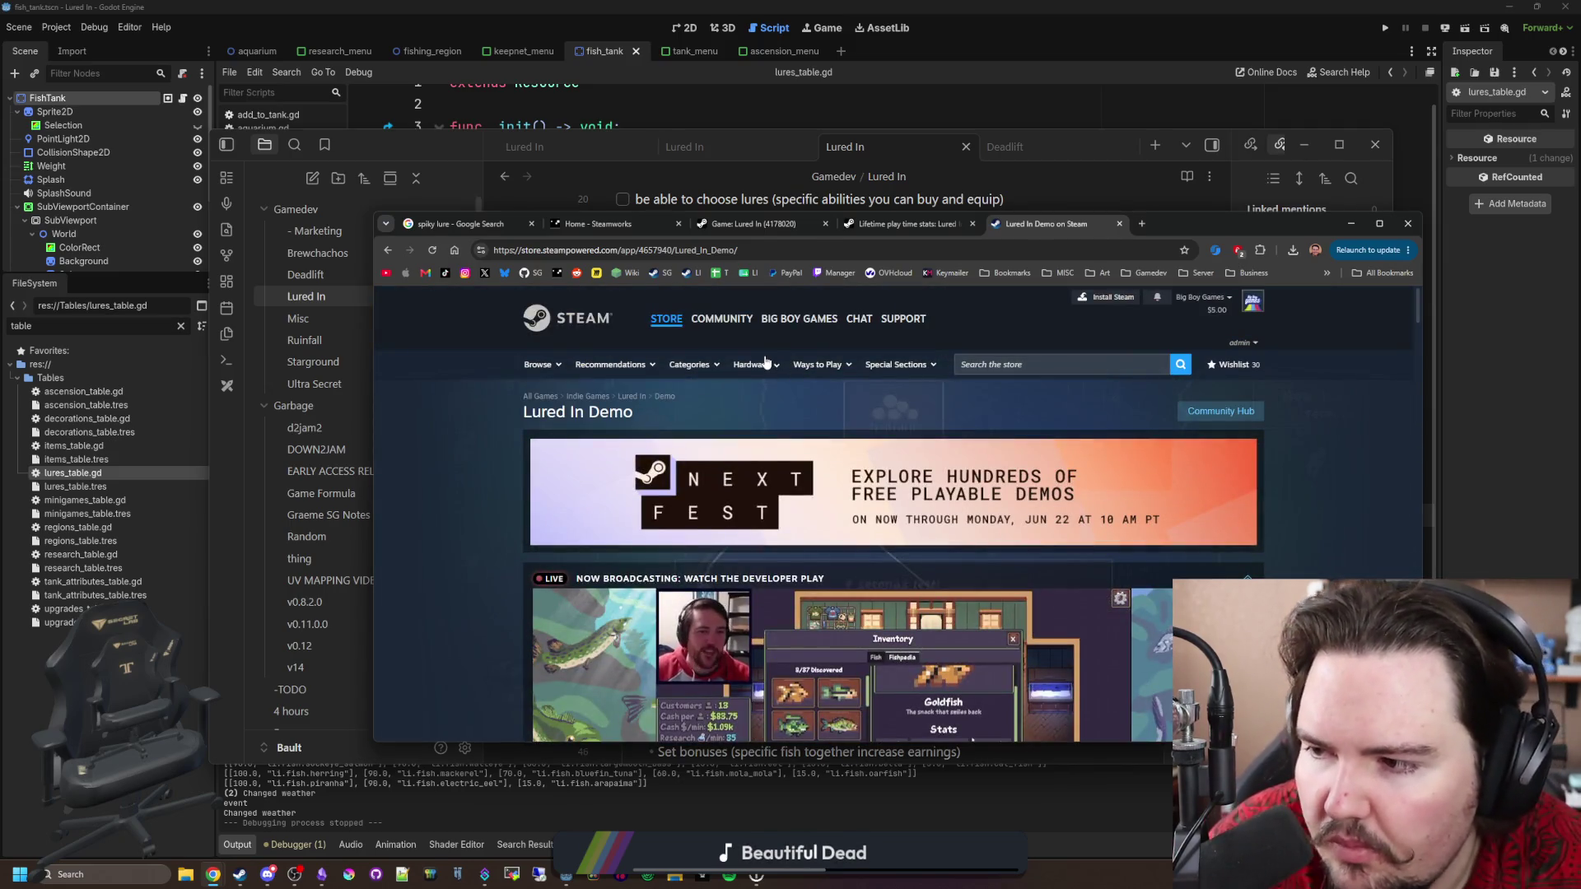
Open Lured In's detailed wishlist breakdown showing 11,789 outstanding wishes and scroll through it.
left_click(927, 230)
left_click(754, 224)
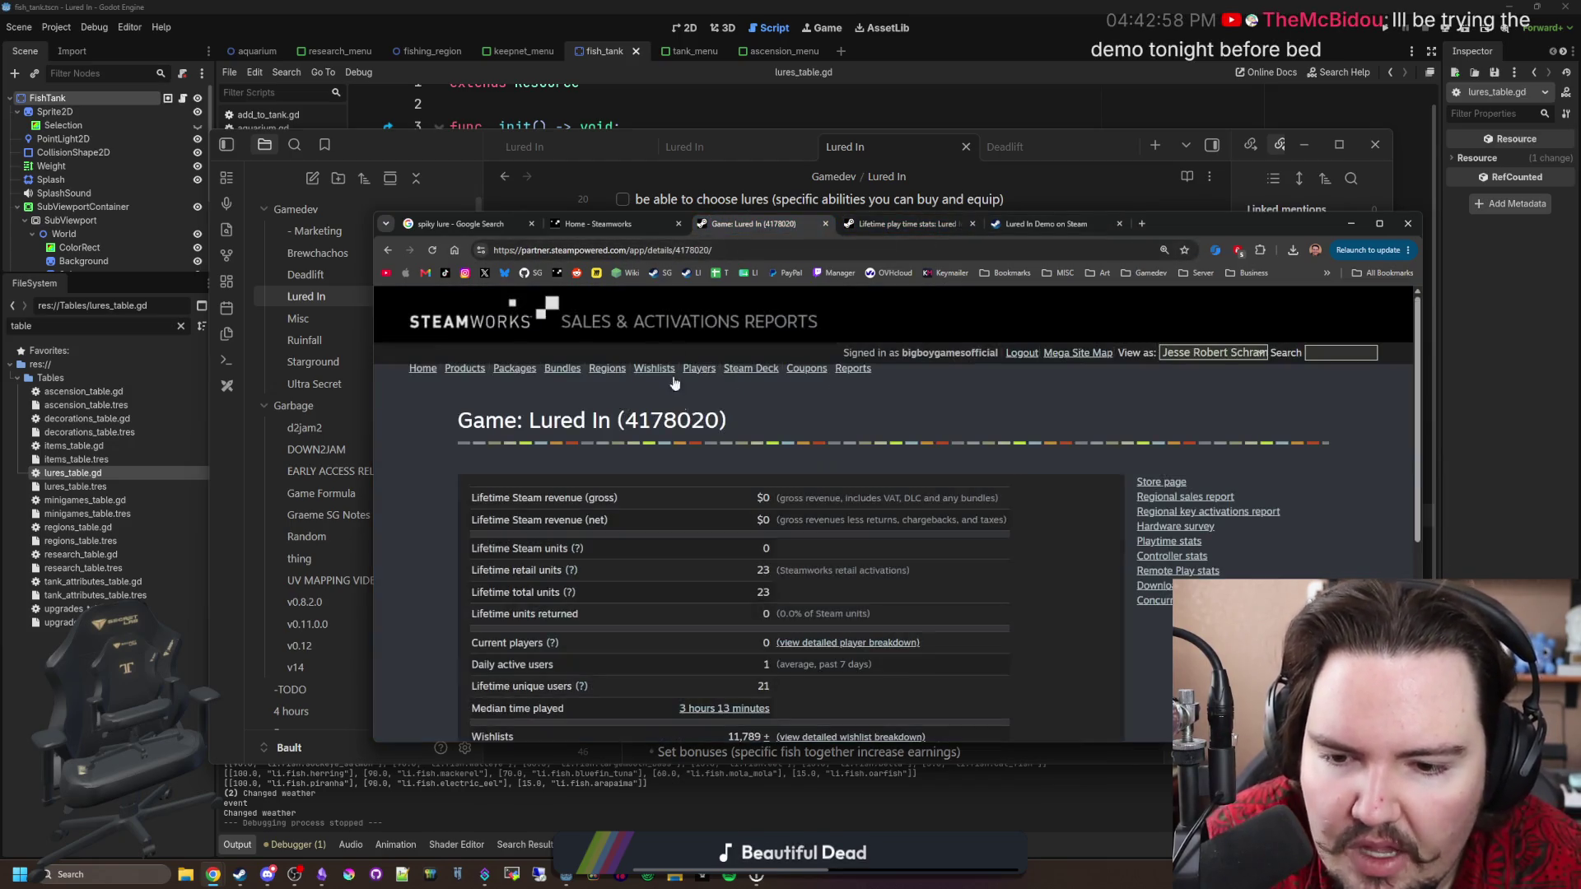
scroll(674, 353, "down", 2)
left_click(857, 574)
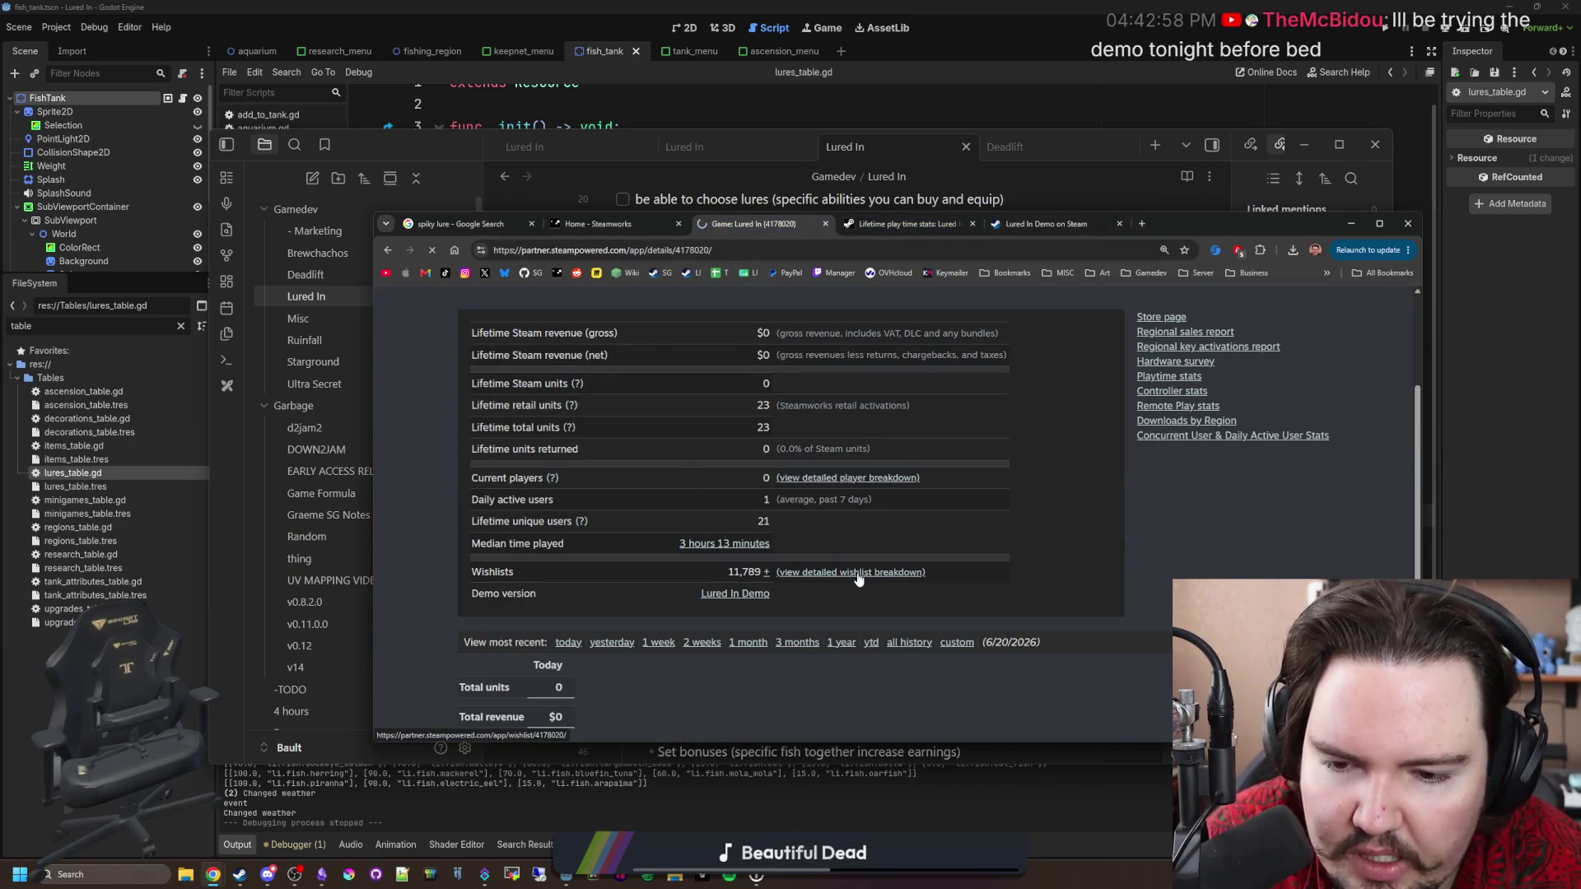
scroll(856, 578, "down", 5)
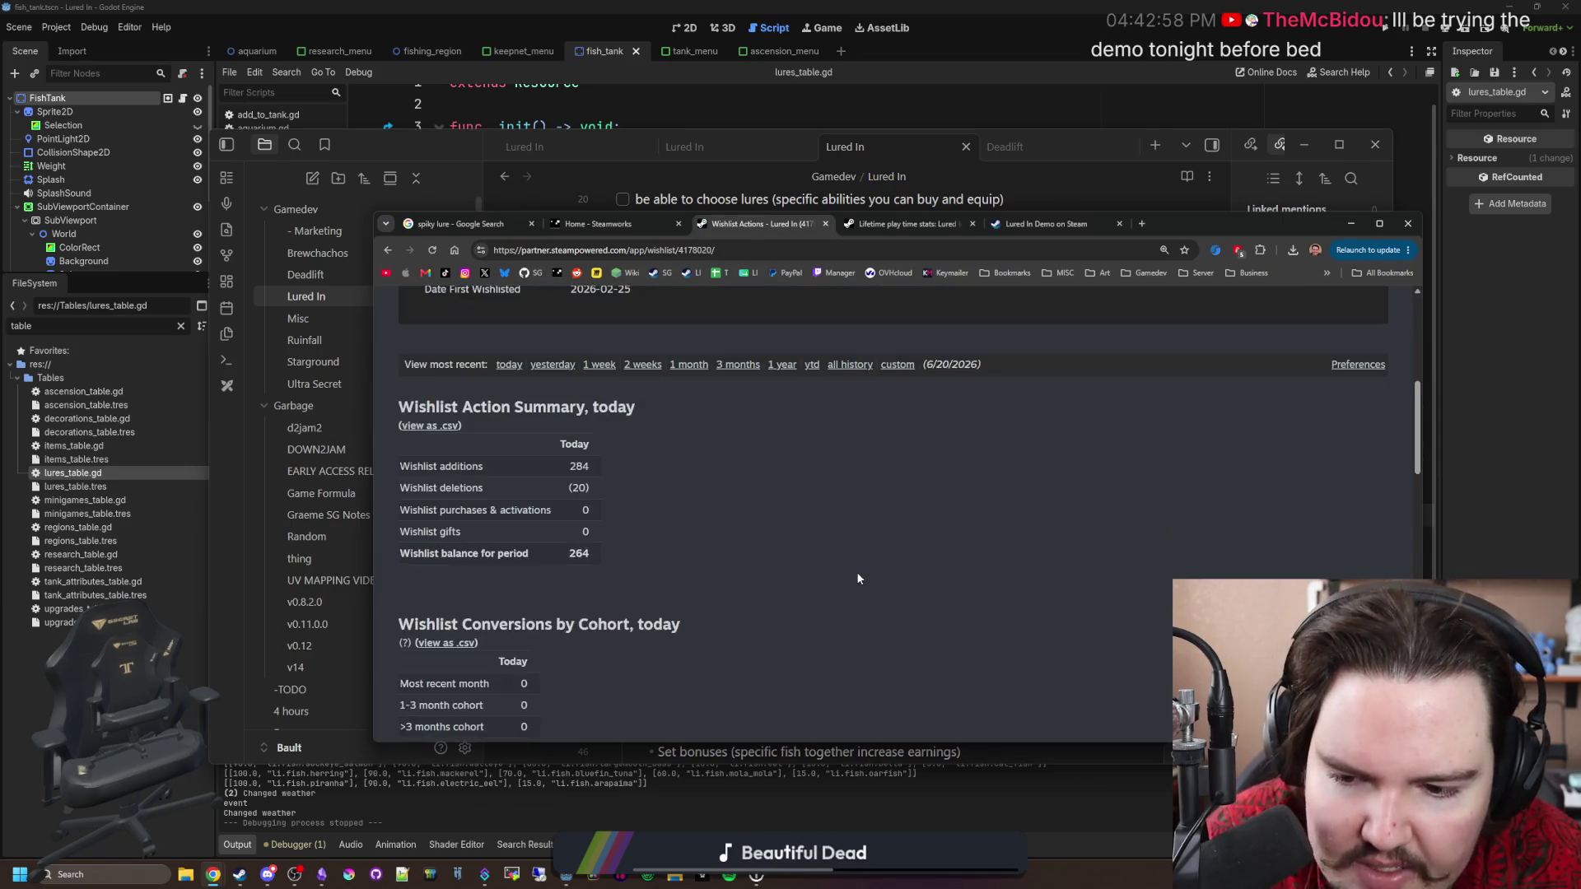
scroll(807, 555, "down", 8)
scroll(797, 538, "down", 10)
scroll(790, 503, "up", 14)
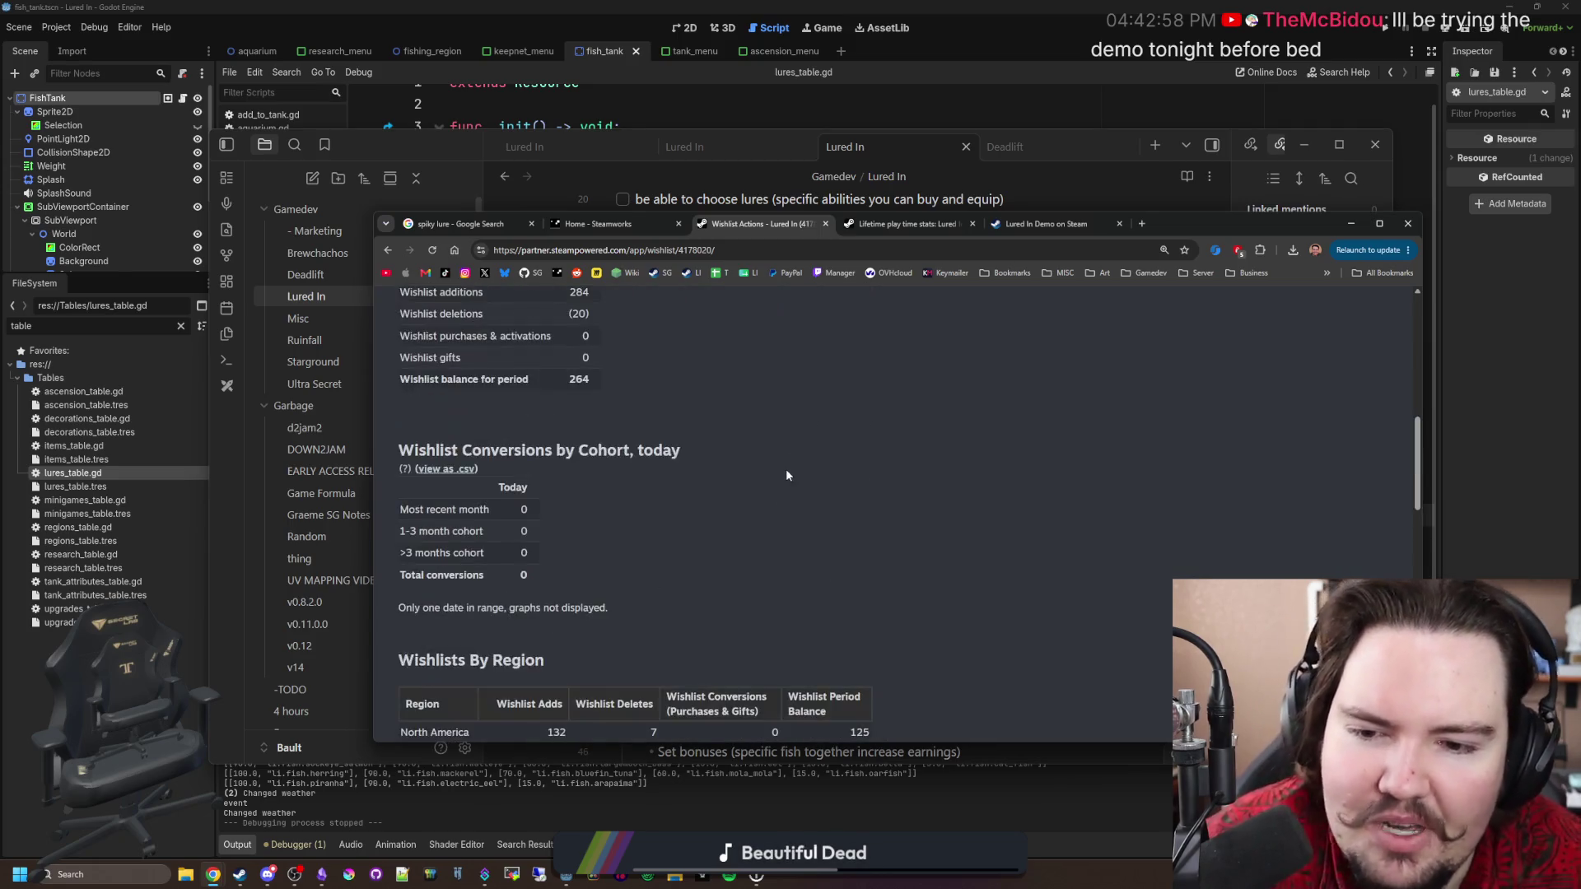
scroll(733, 541, "up", 8)
scroll(792, 527, "down", 3)
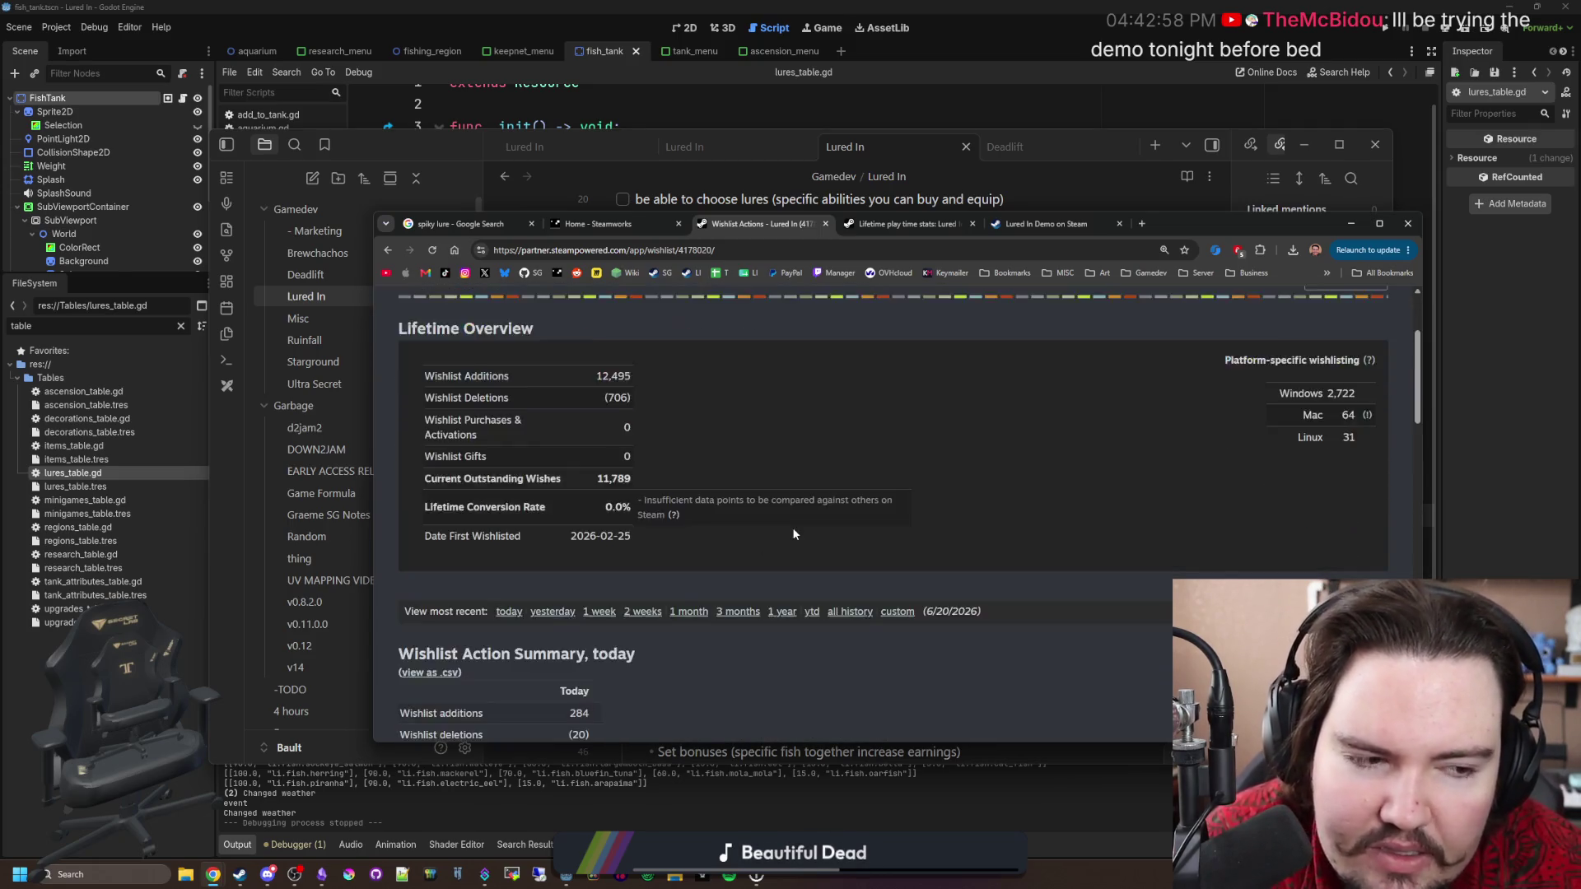
scroll(789, 432, "up", 3)
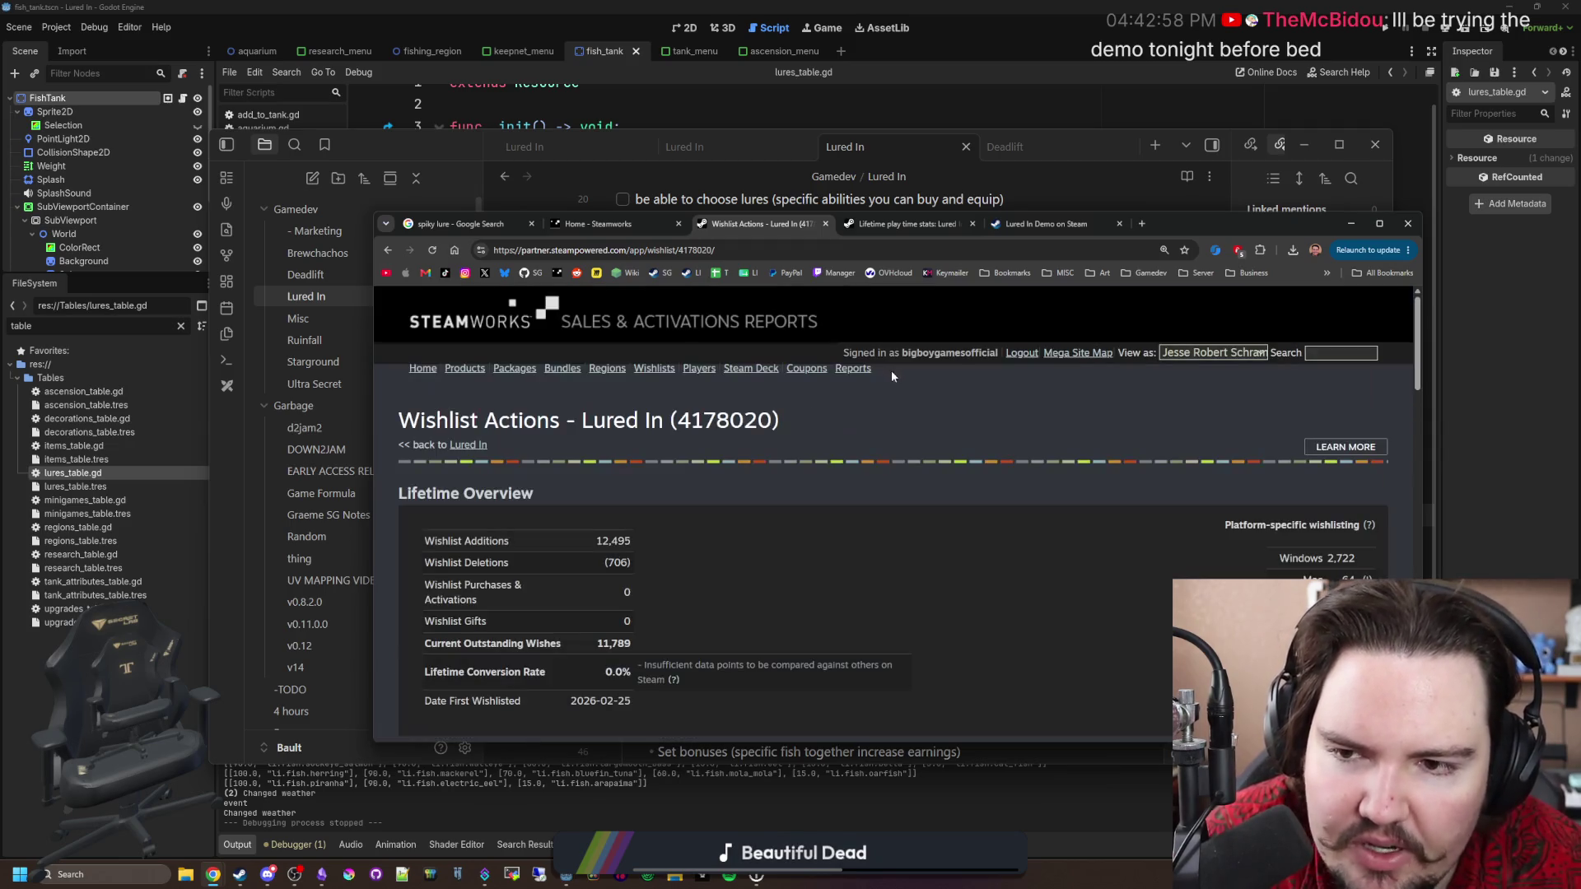
Close the Steamworks home page and detach the Starground Steamworks page into its own window.
left_click(610, 223)
left_click(678, 223)
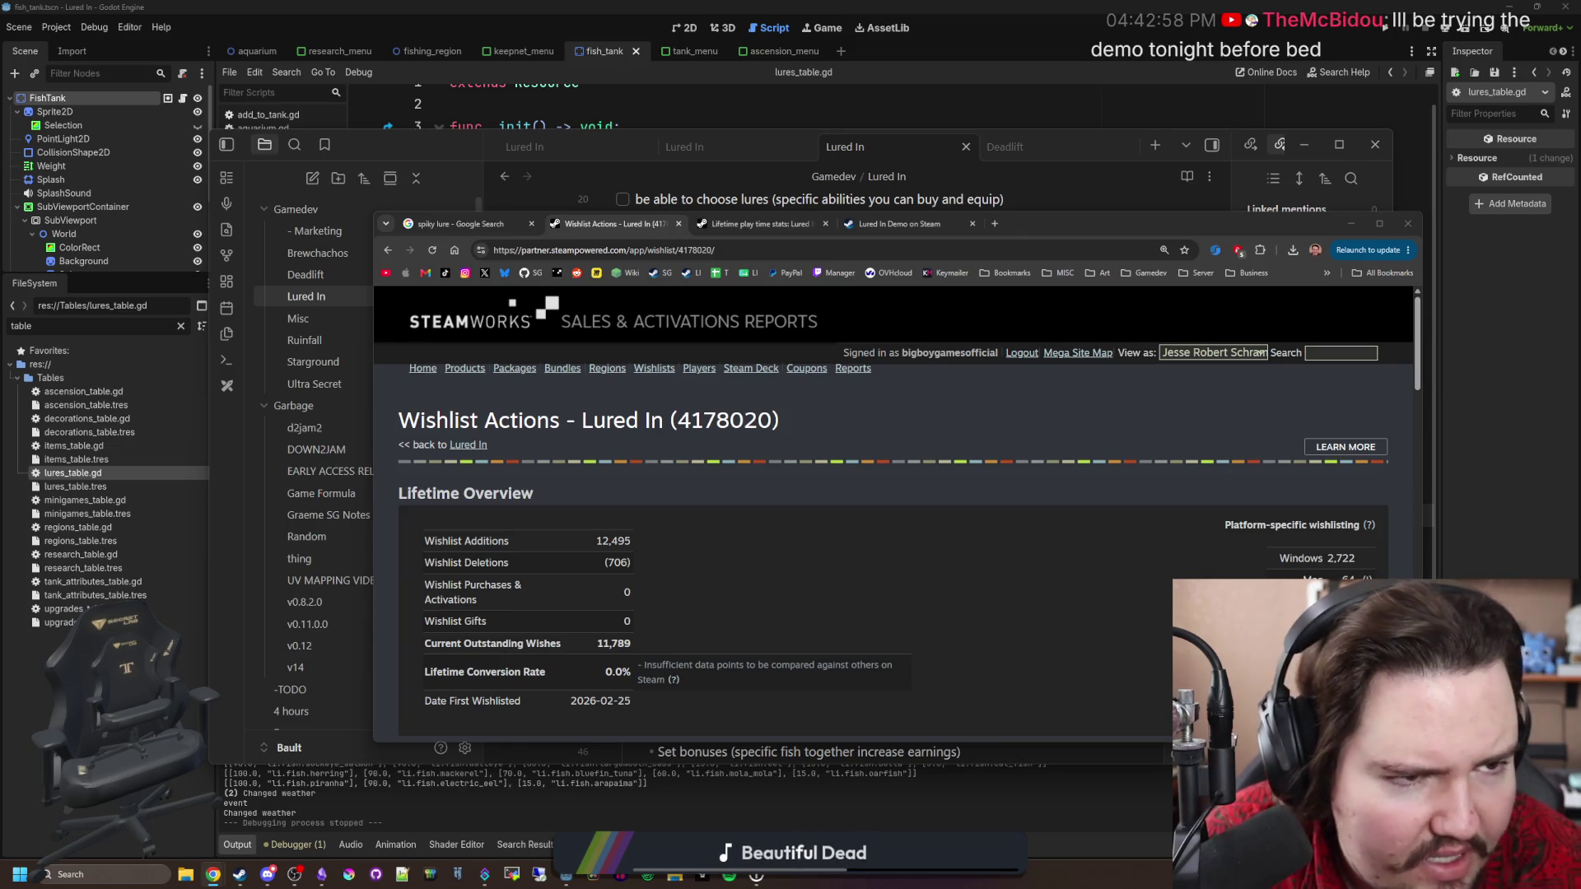
left_click(467, 445)
mouse_move(861, 227)
left_mouse_down()
mouse_move(758, 227)
mouse_move(1580, 251)
left_mouse_up()
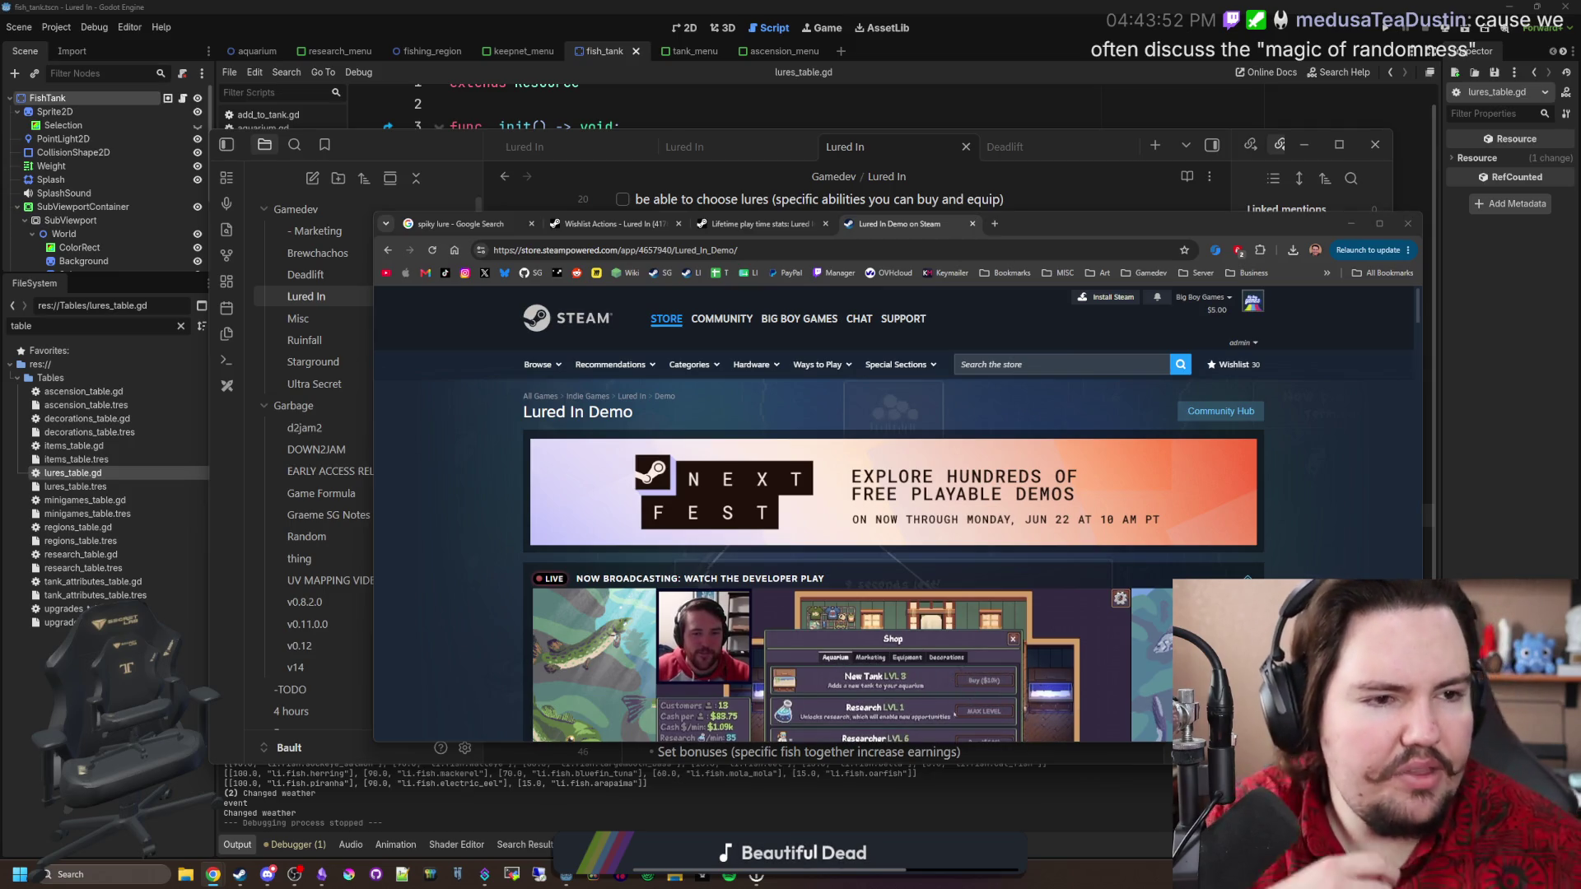
Reopen the closed Steamworks partner dashboard tab with Ctrl+Shift+T.
key("ctrl+shift+t")
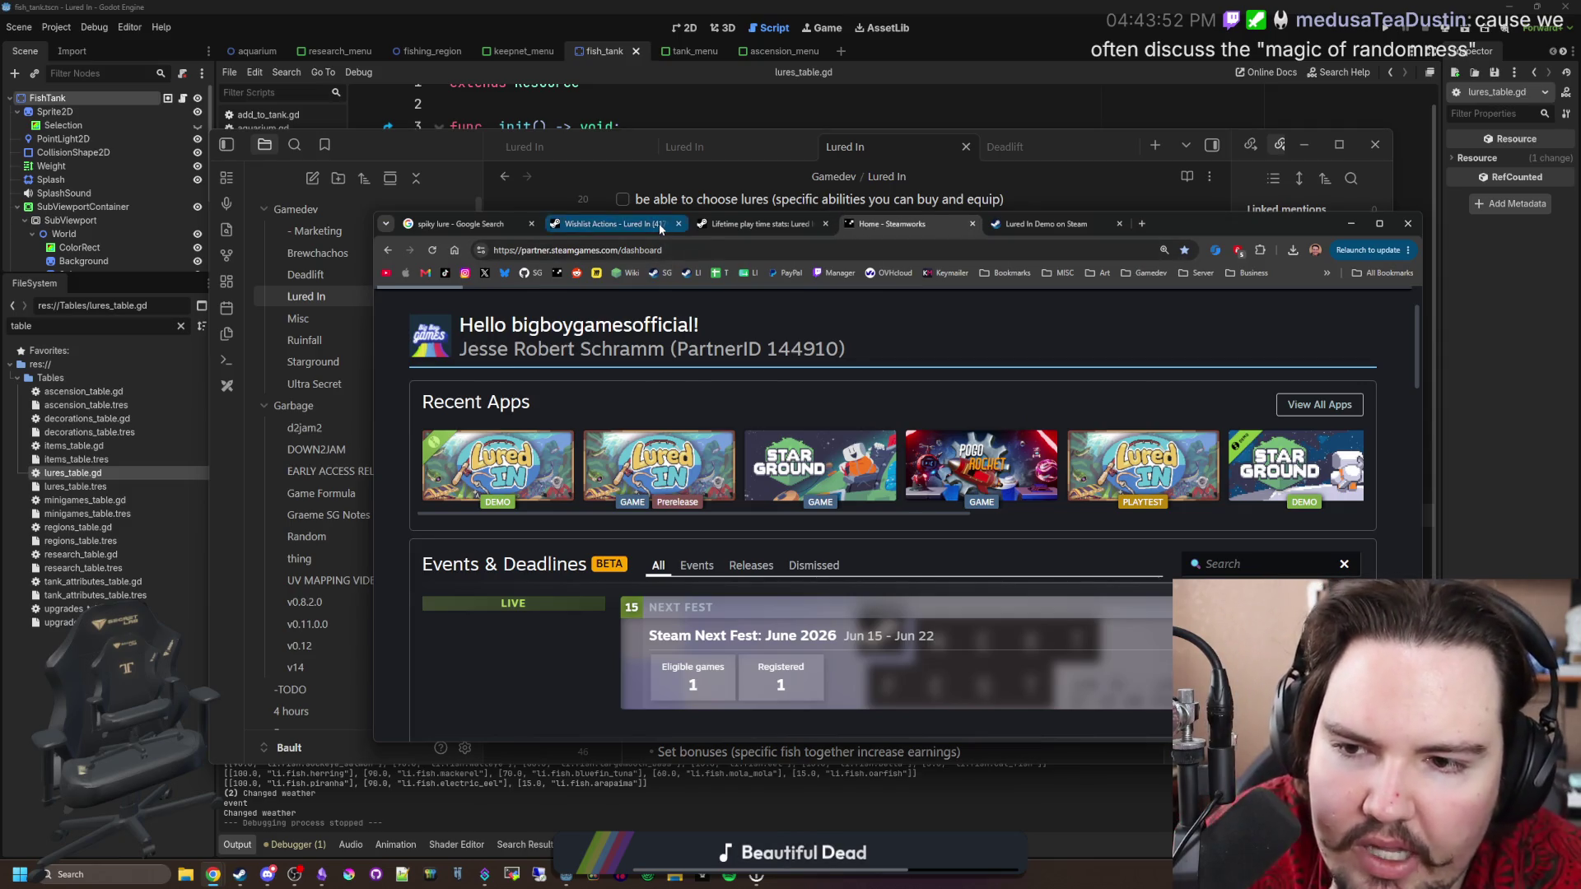
View Lured In's Wishlists By Region, then bring Starground's daily wishlist actions chart (5,933 conversions) forward.
left_click(659, 224)
scroll(873, 458, "down", 10)
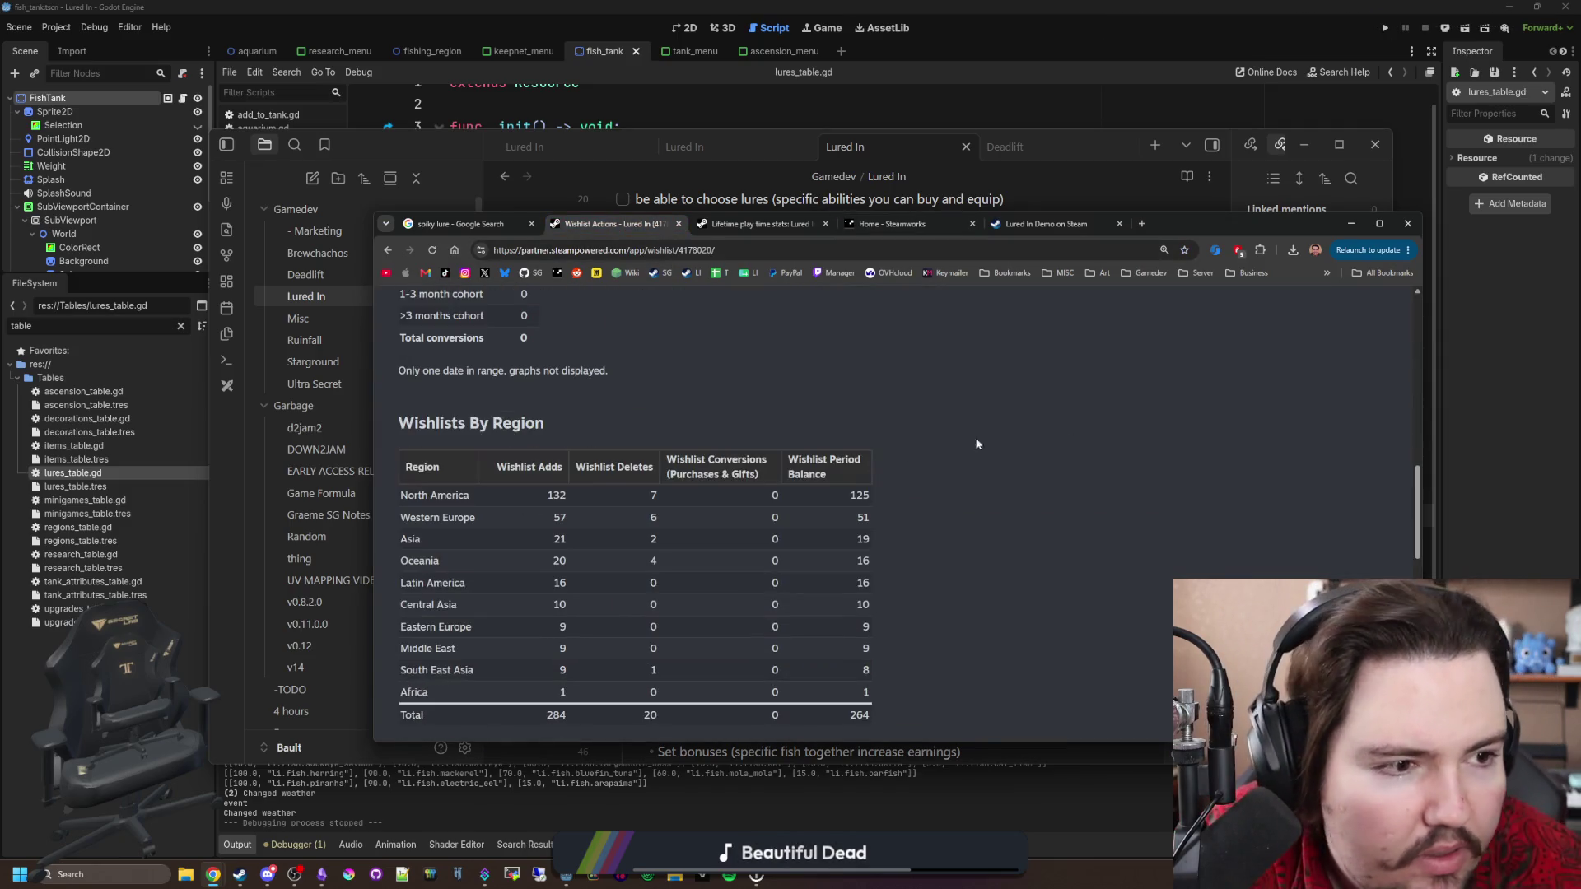
left_click_drag(1580, 153, 767, 191)
scroll(664, 465, "down", 1)
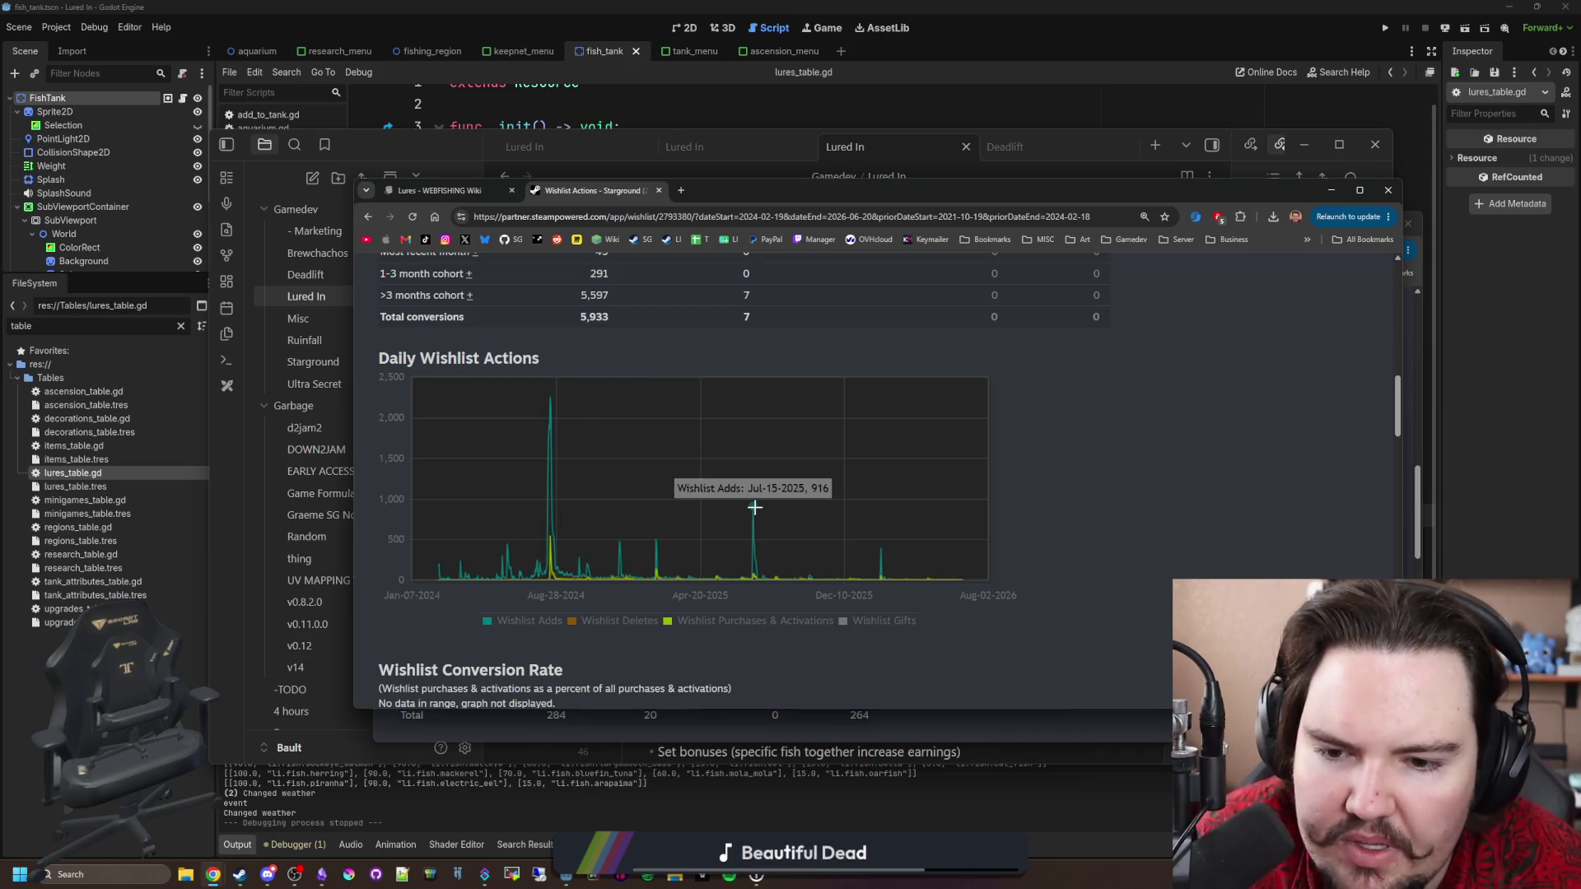
Switch back to Lured In's regional wishlist table totalling 284 adds, 20 deletes and 264 balance.
mouse_move(882, 551)
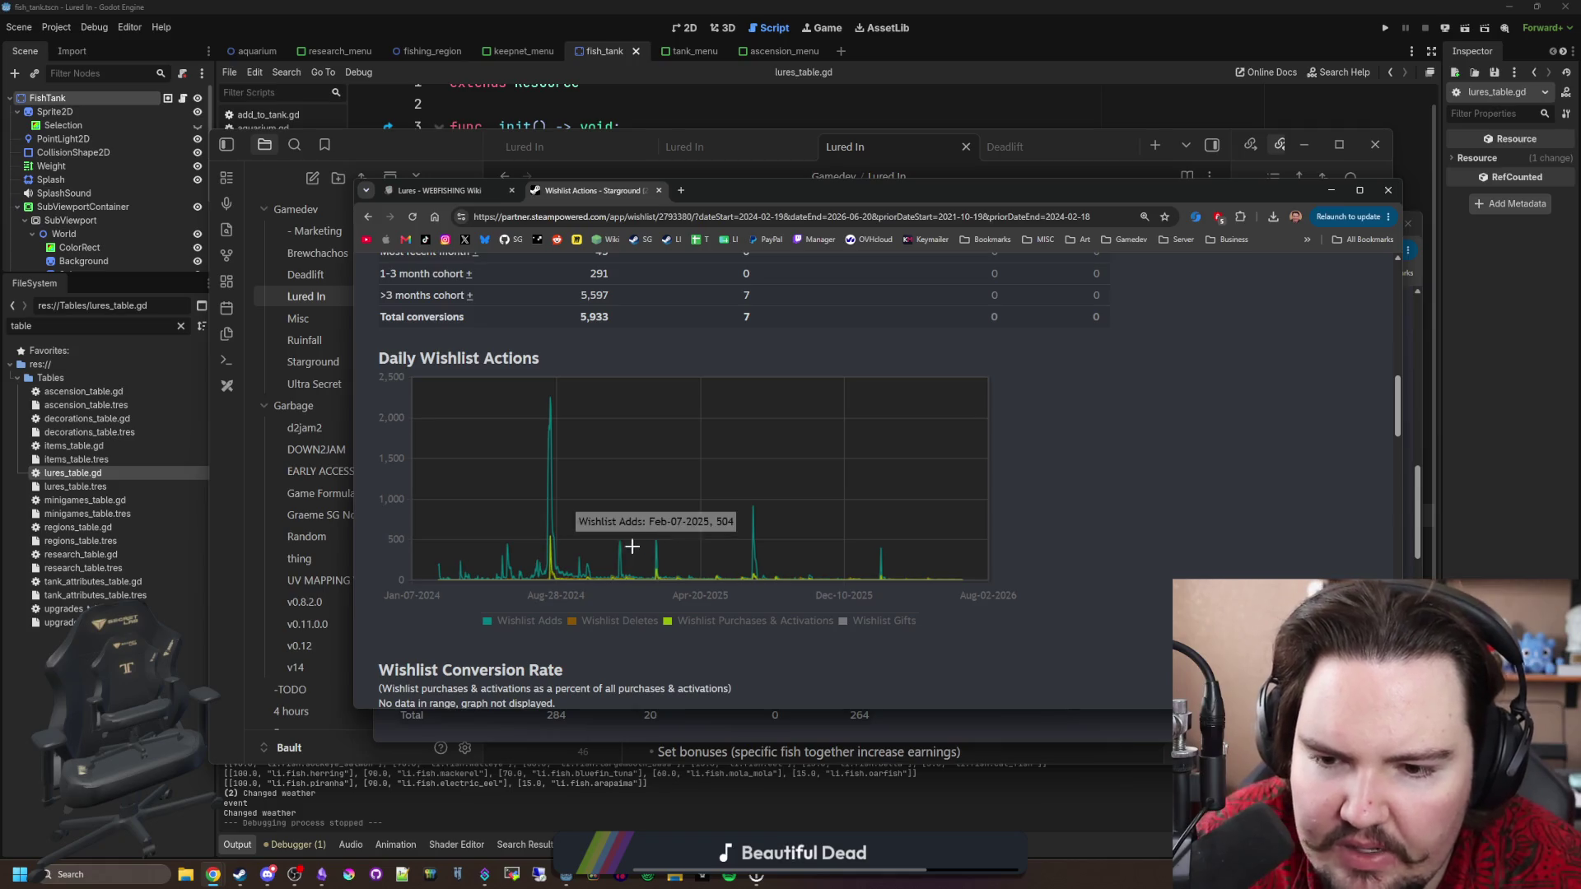
mouse_move(620, 541)
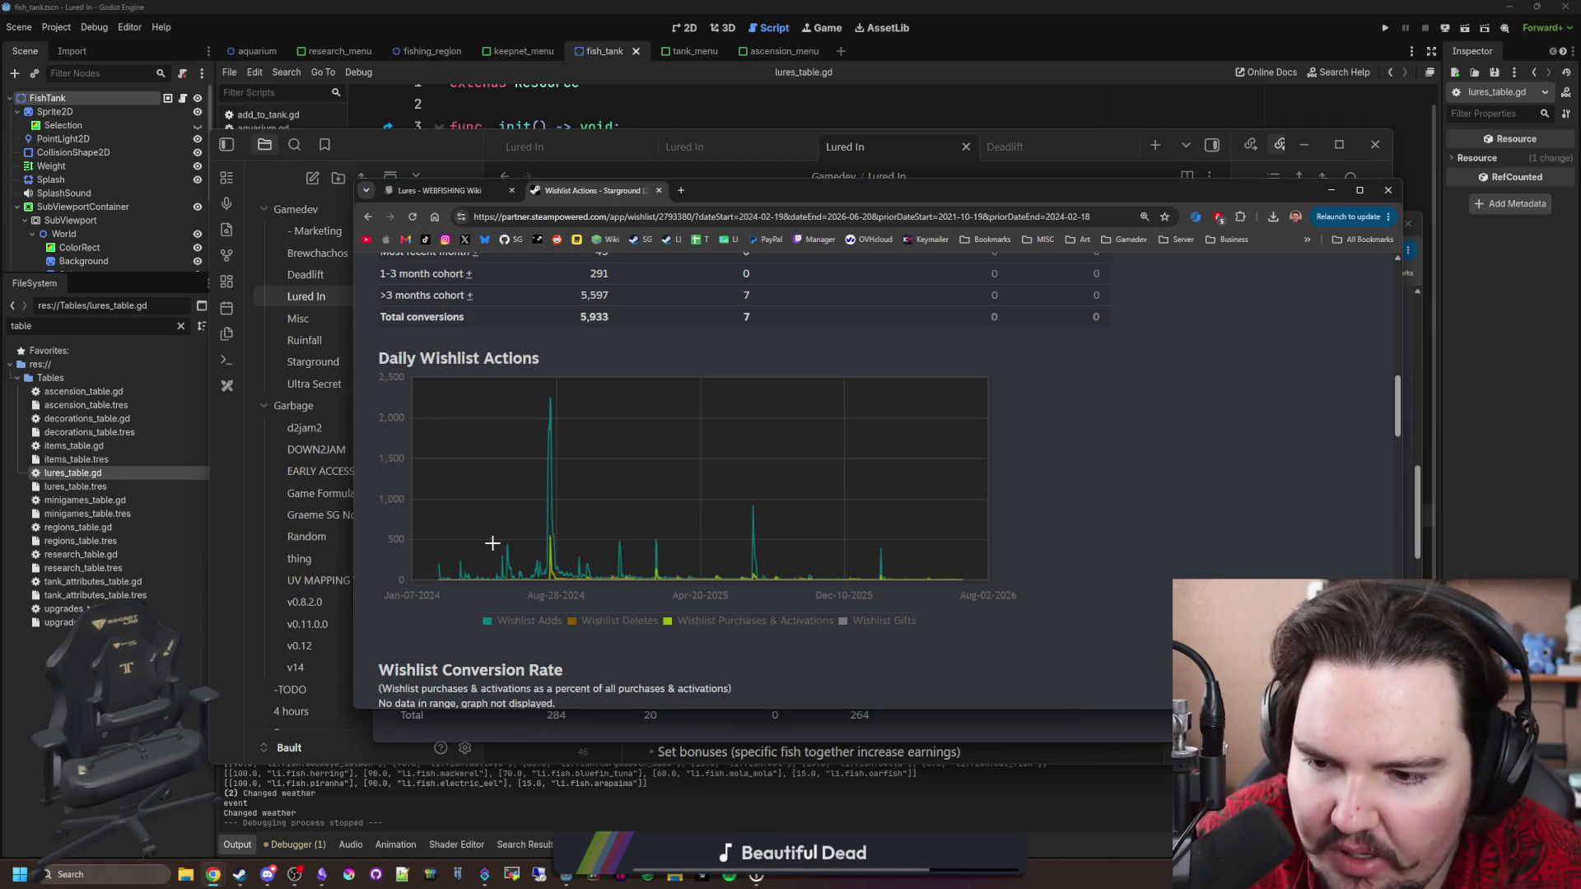
mouse_move(498, 555)
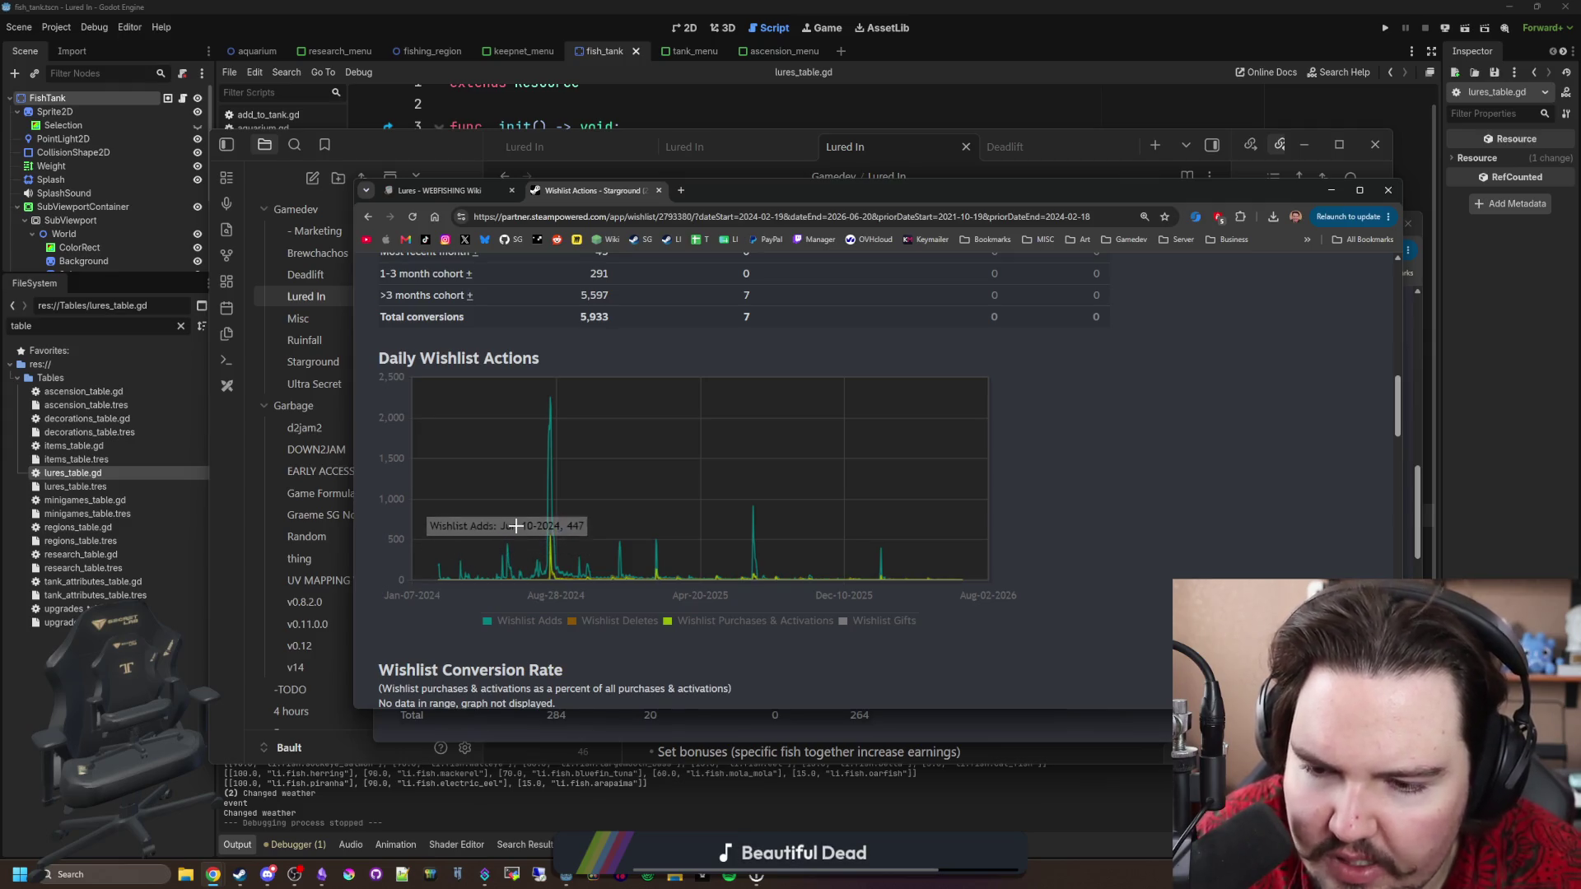
key("alt+Tab")
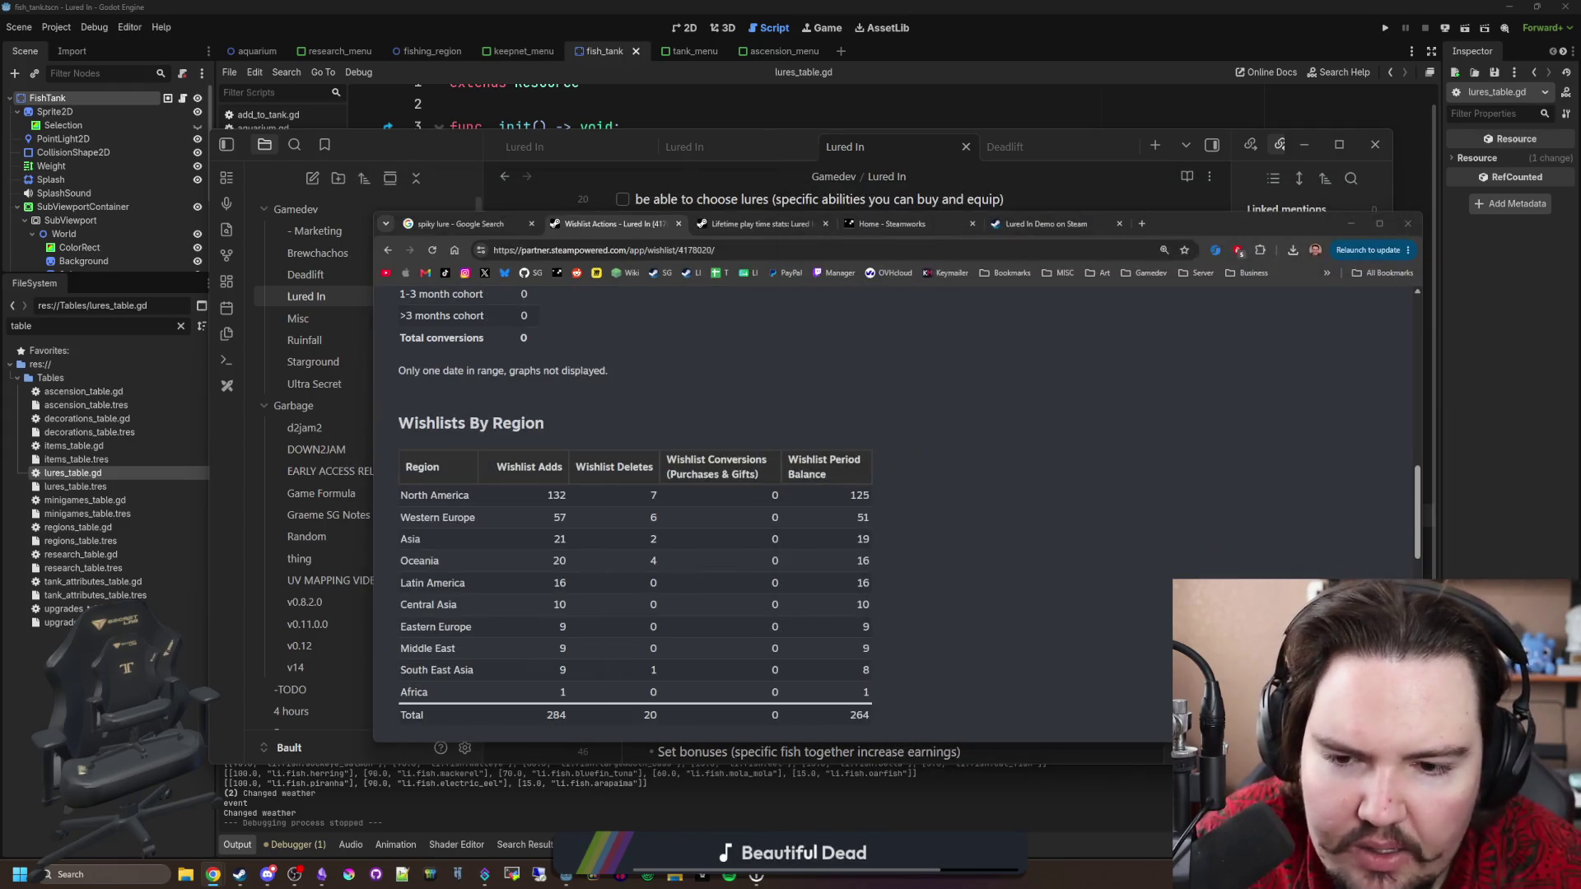
Show Lured In's wishlists for all history (2/25–6/20) and inspect the April and June peaks above 400.
scroll(650, 476, "up", 4)
scroll(627, 496, "up", 3)
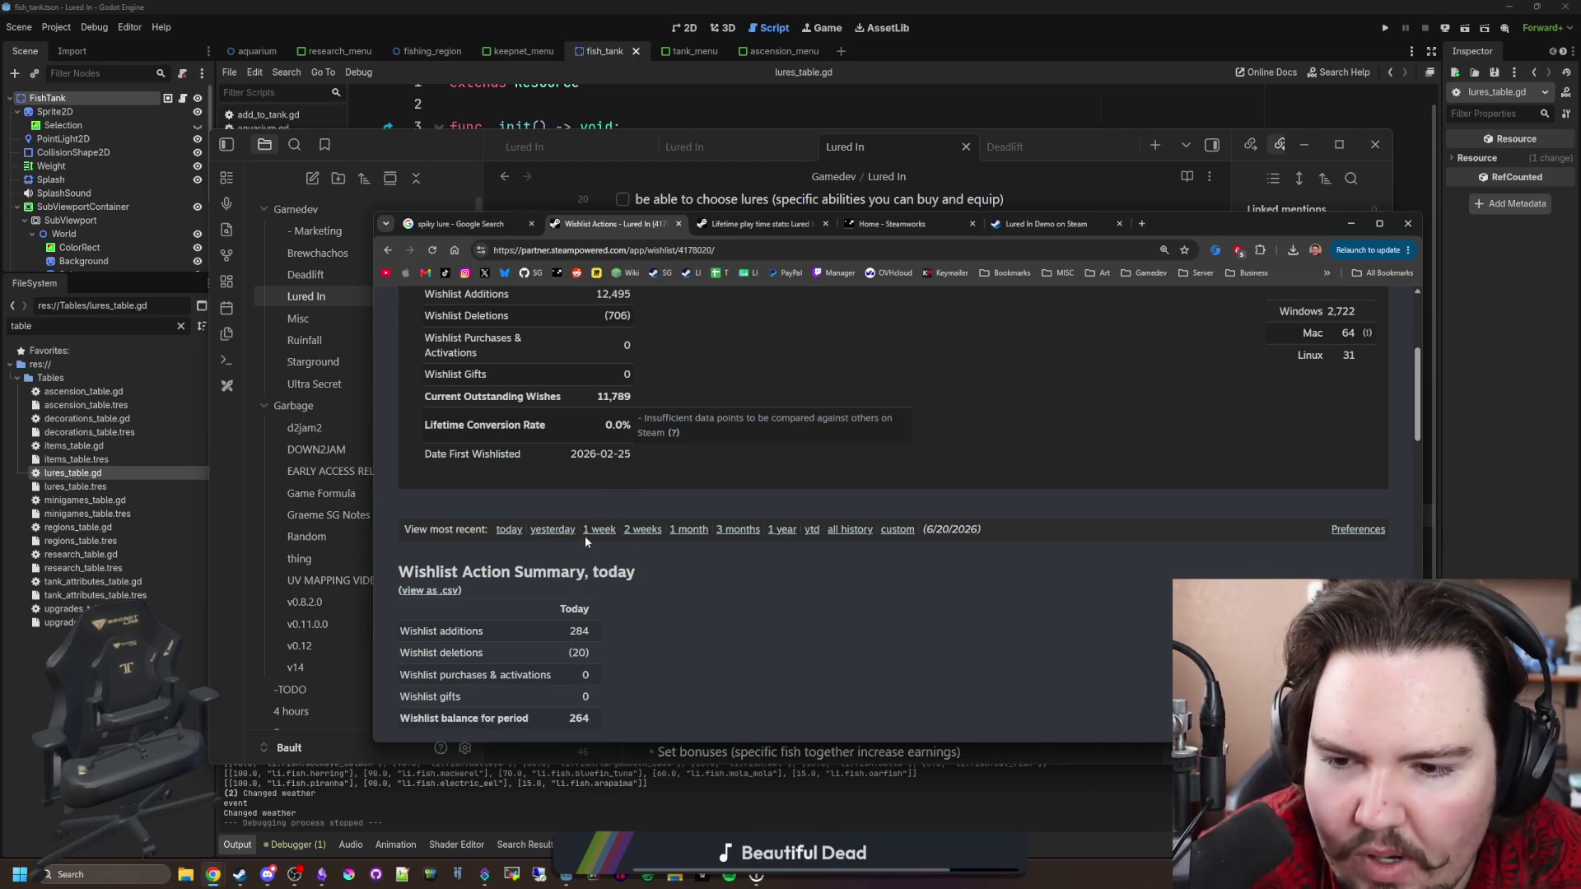
left_click(847, 529)
scroll(856, 523, "down", 2)
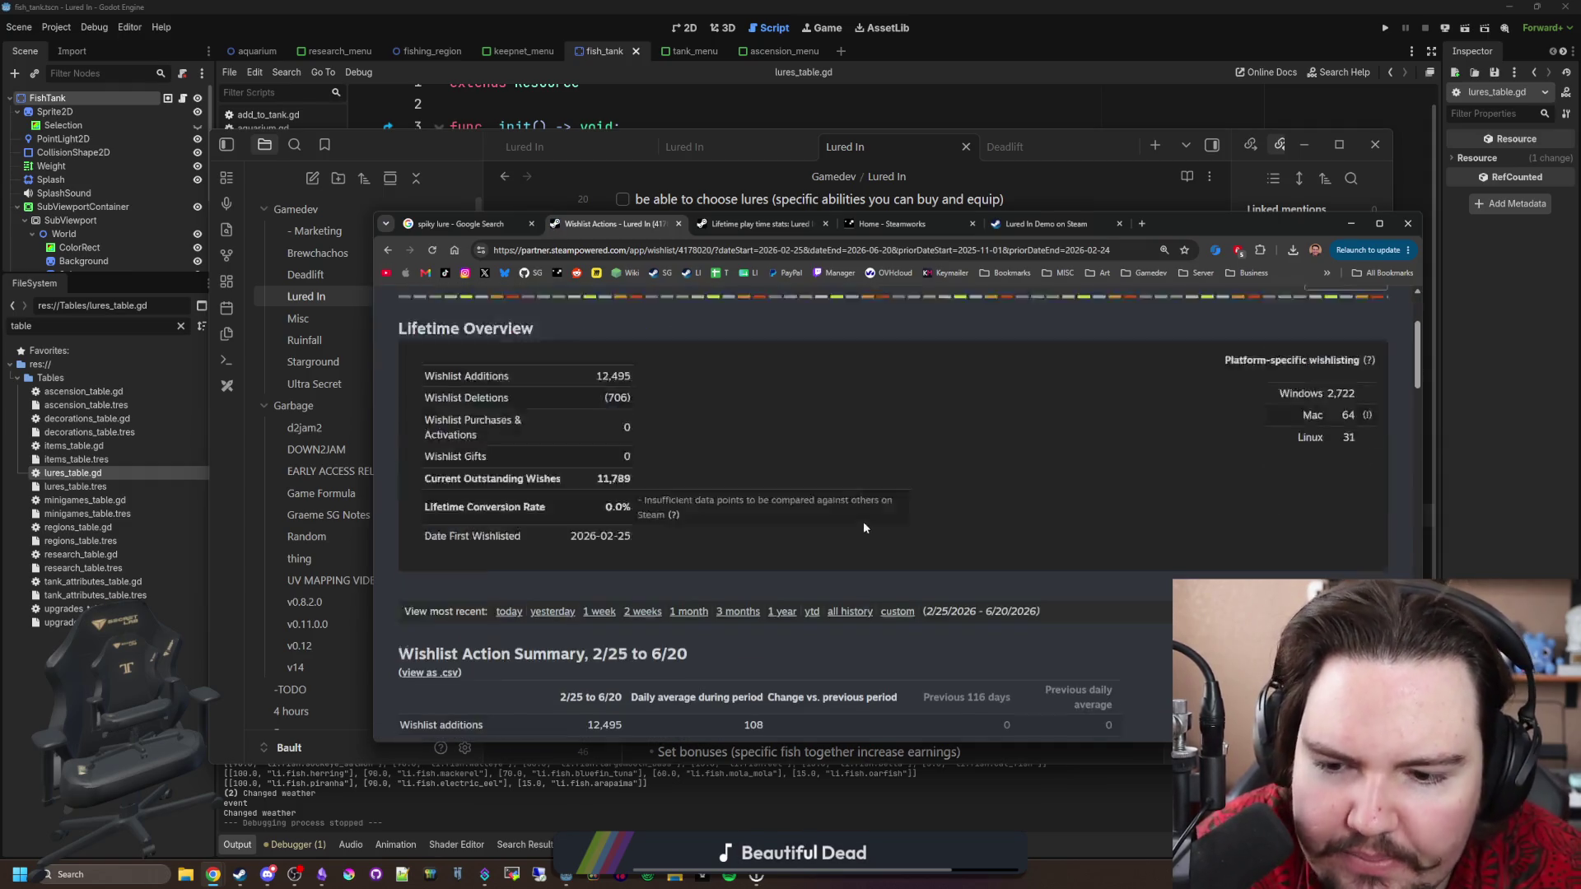
scroll(863, 524, "down", 9)
scroll(858, 519, "up", 1)
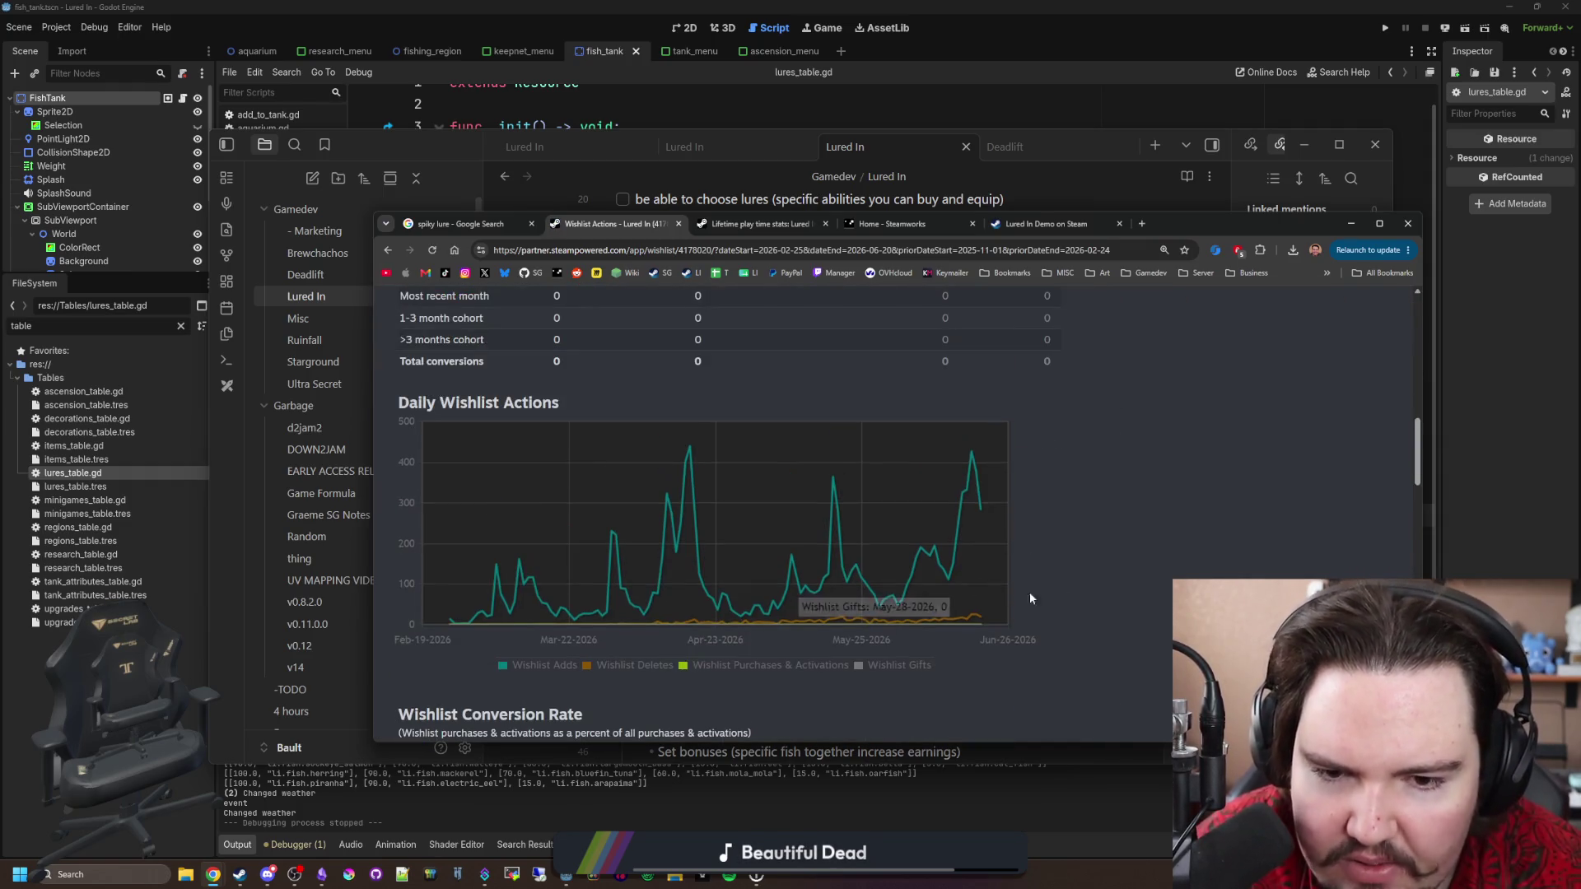
mouse_move(979, 623)
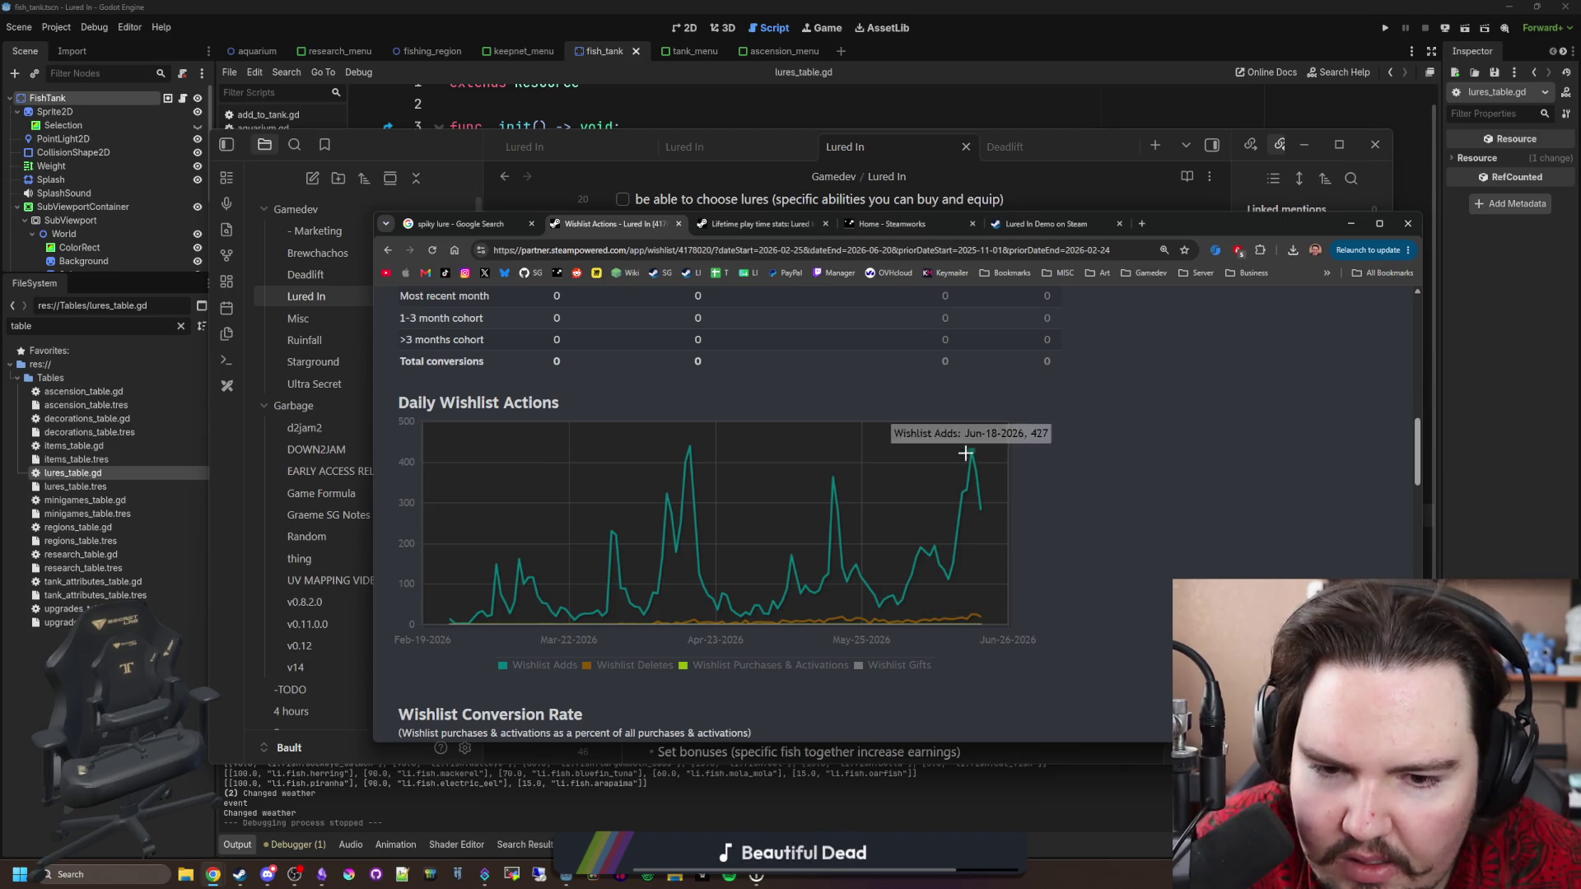
mouse_move(967, 452)
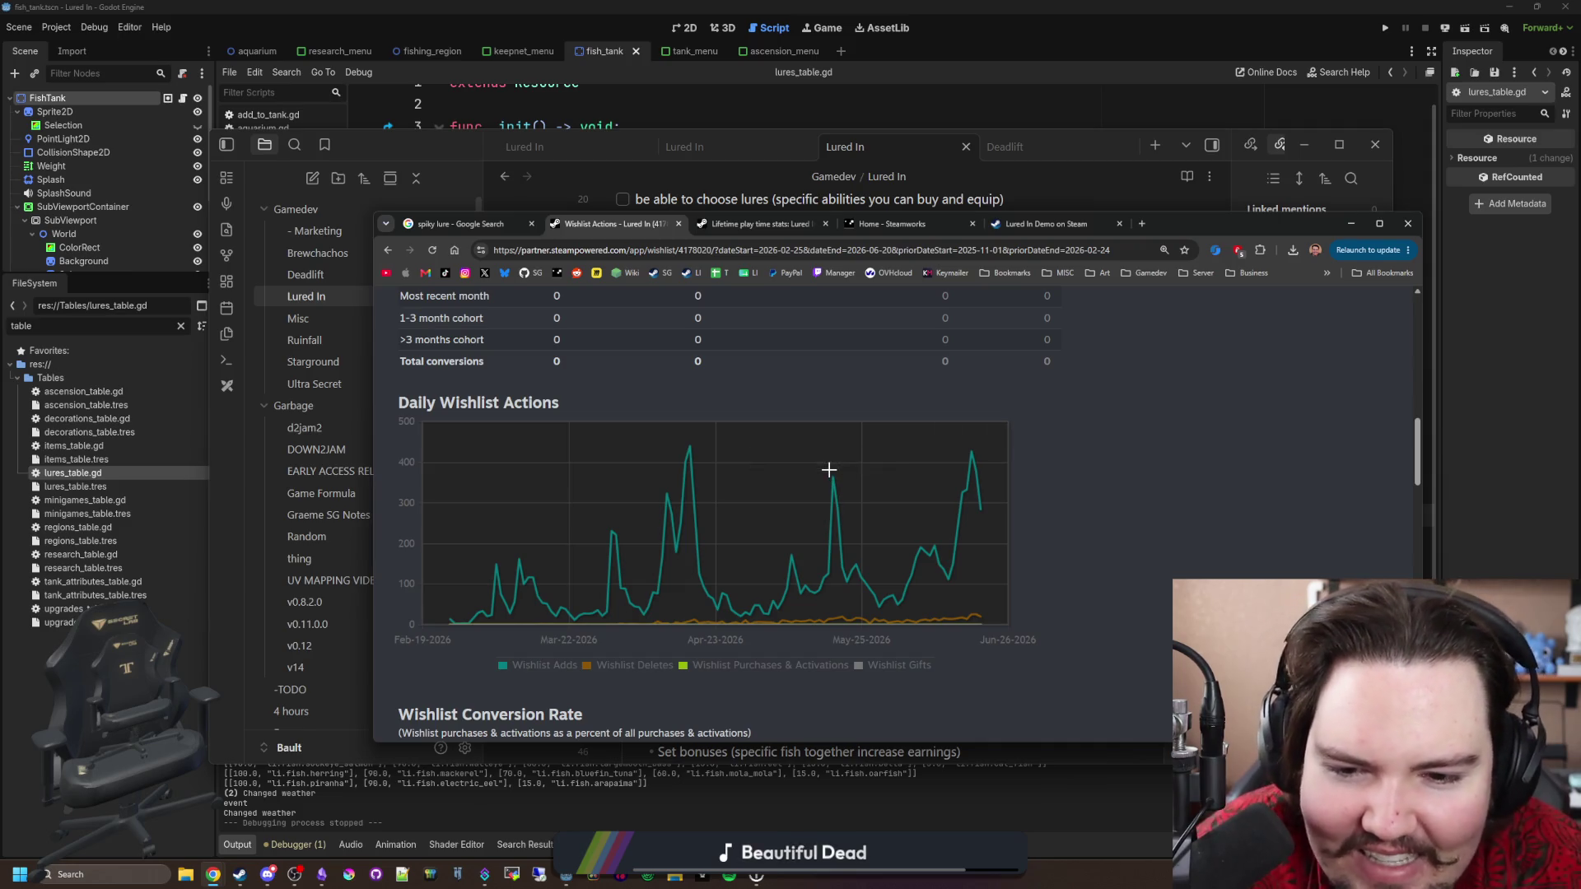
mouse_move(675, 473)
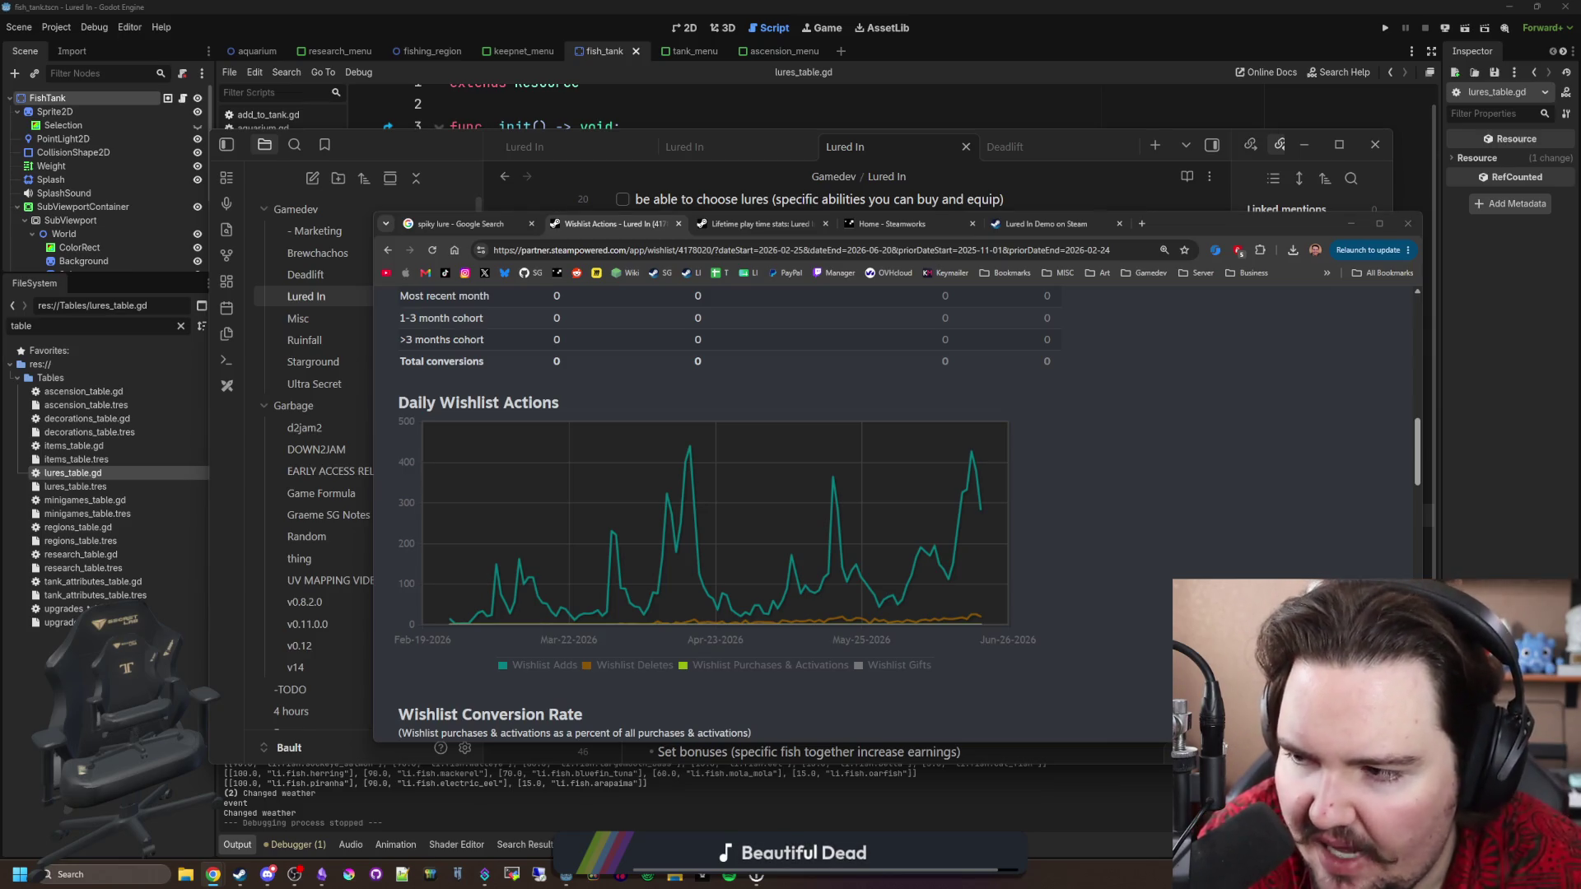
left_click(1084, 466)
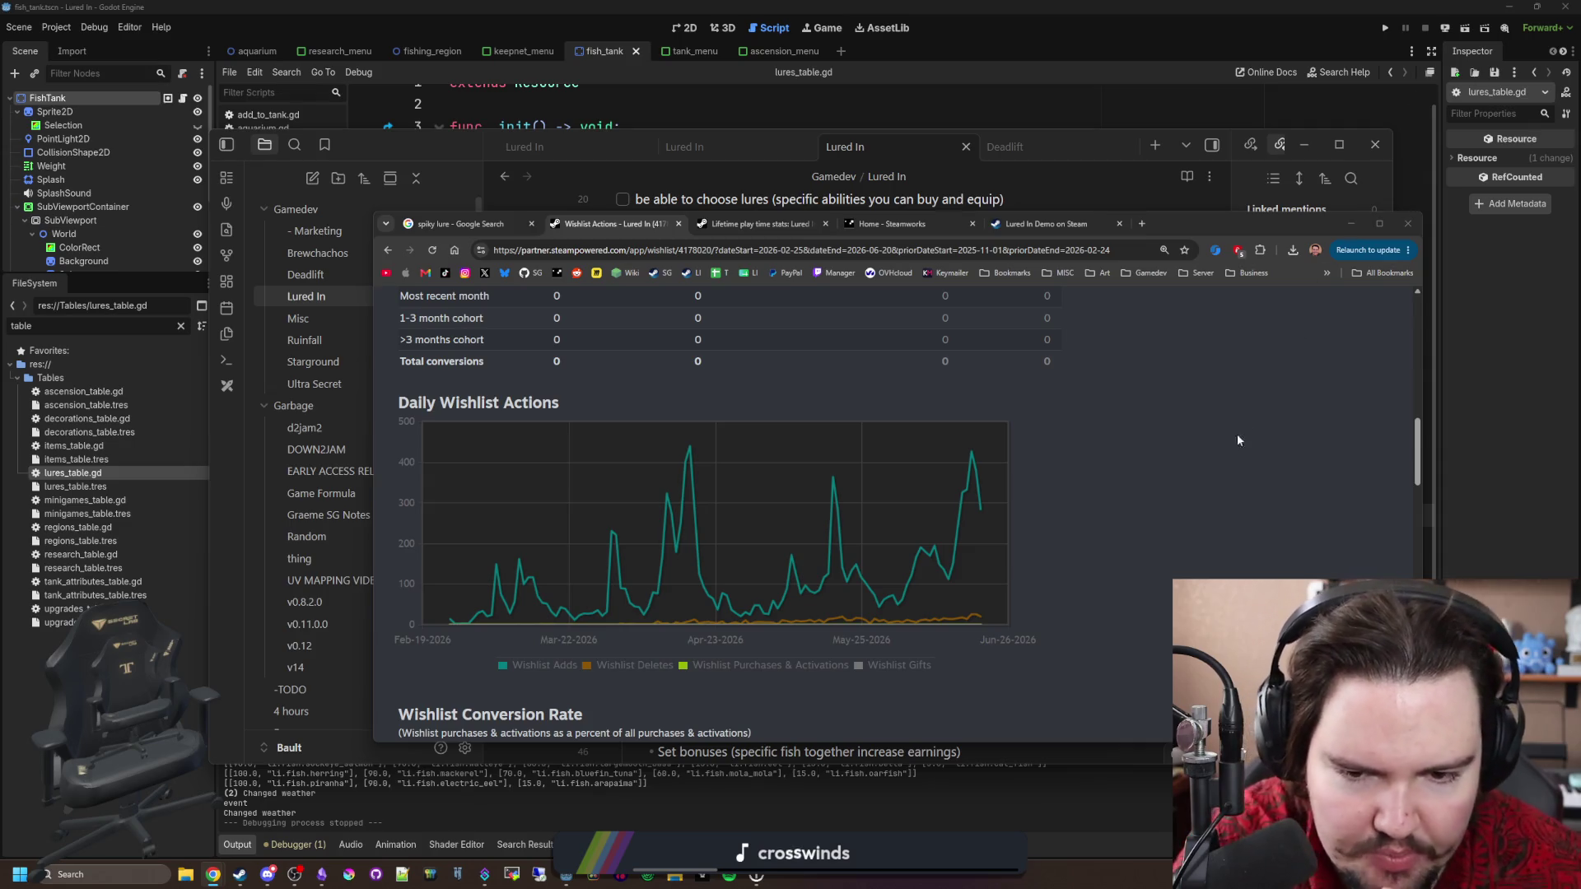
left_click(1215, 425)
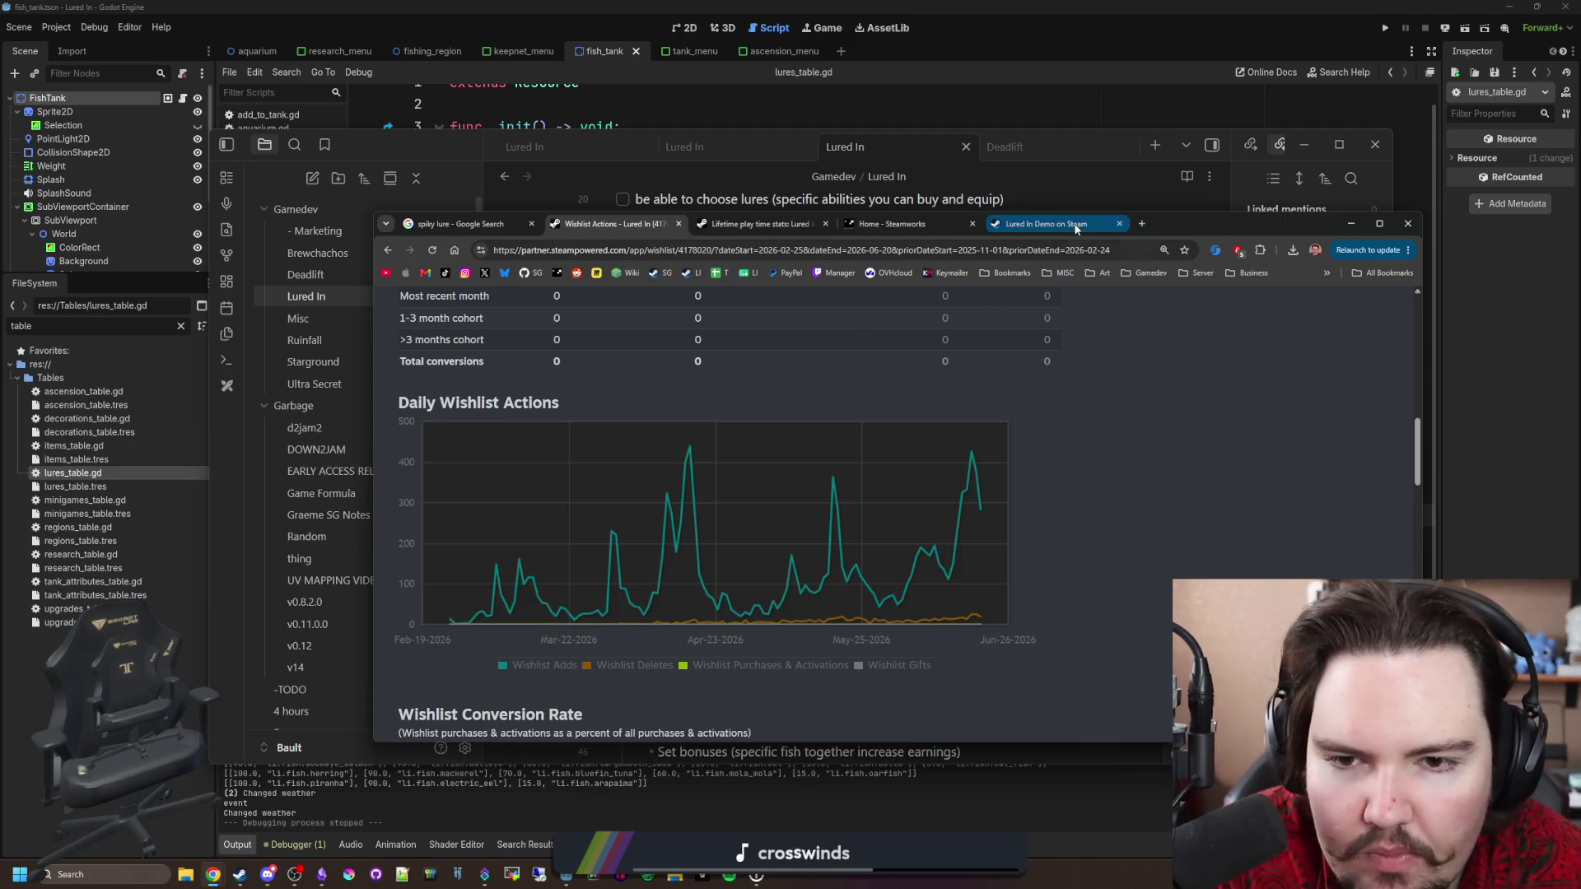
key("ctrl+shift+Tab")
Scroll back up through the 'spiky lure' image results and open a new blank tab.
scroll(906, 535, "down", 5)
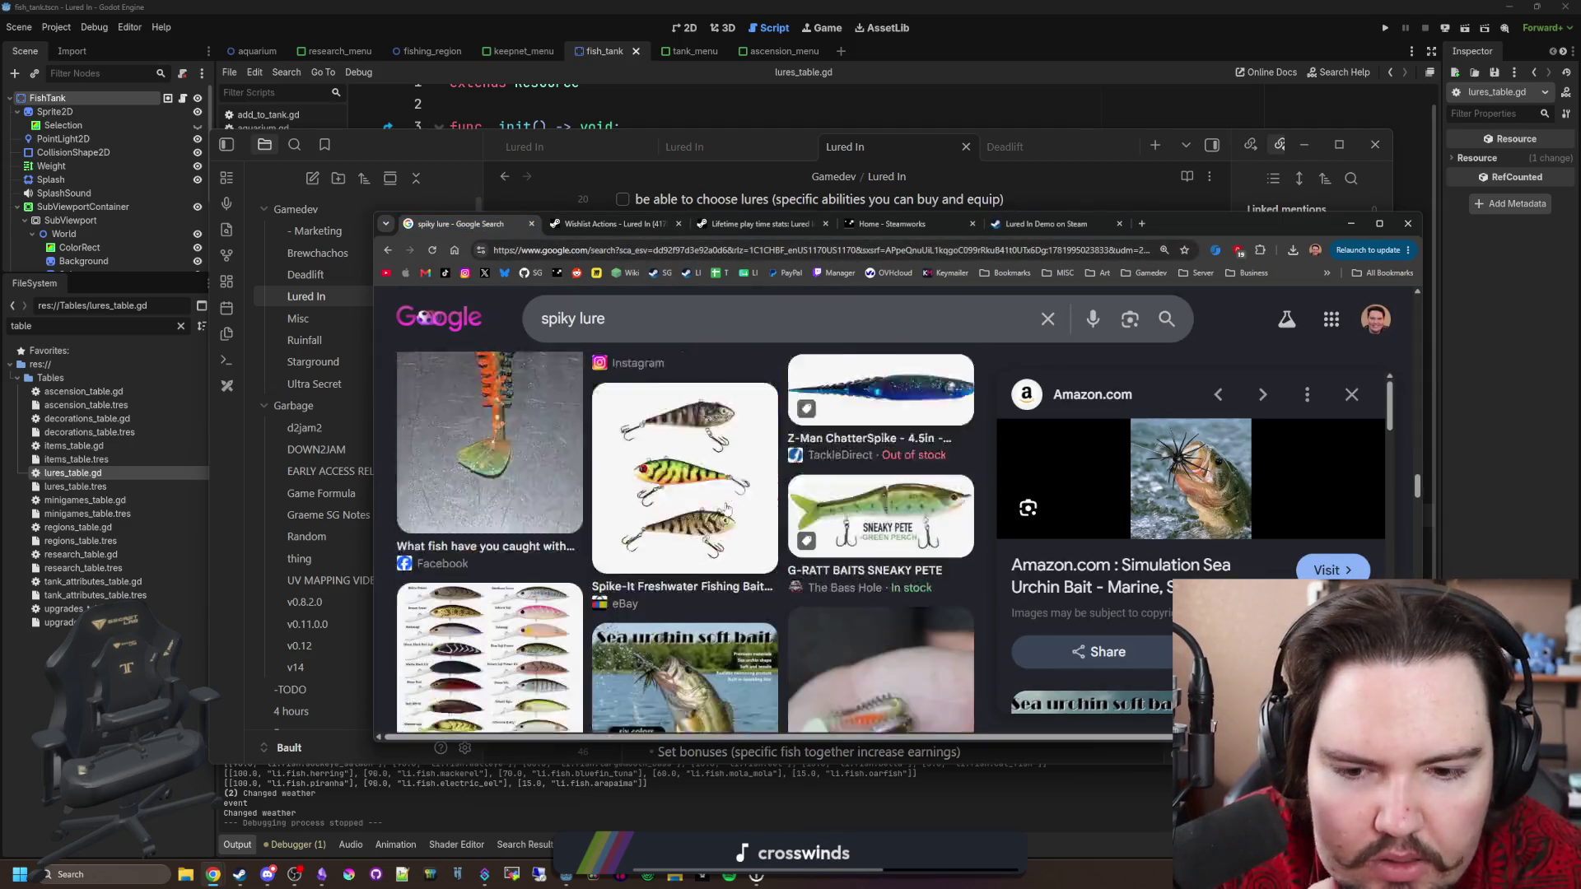
scroll(922, 568, "up", 4)
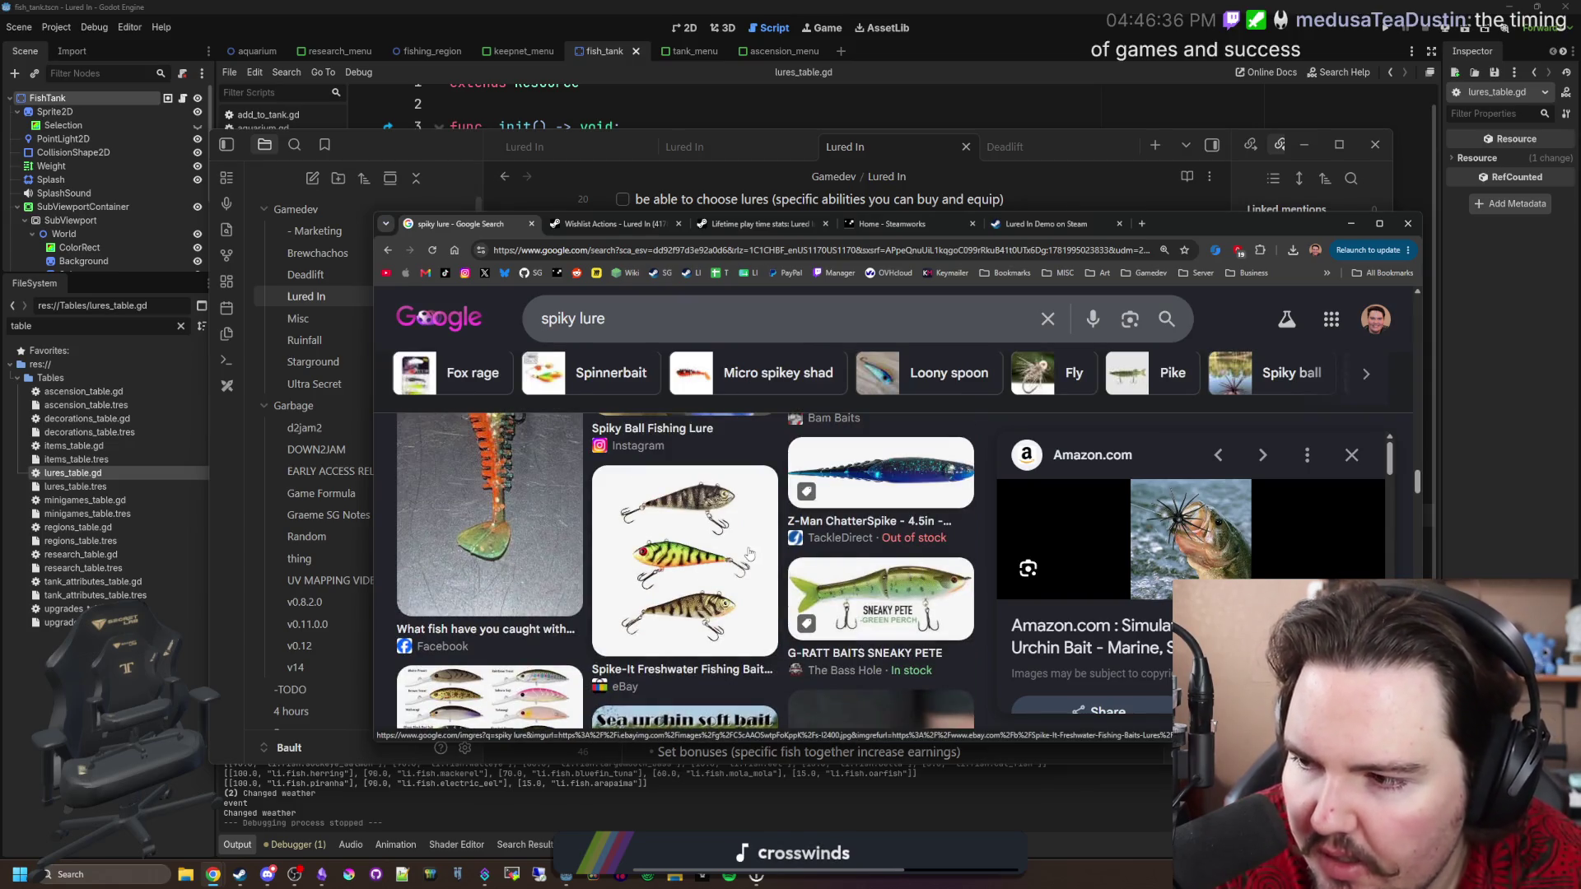
scroll(751, 554, "up", 5)
scroll(757, 544, "up", 5)
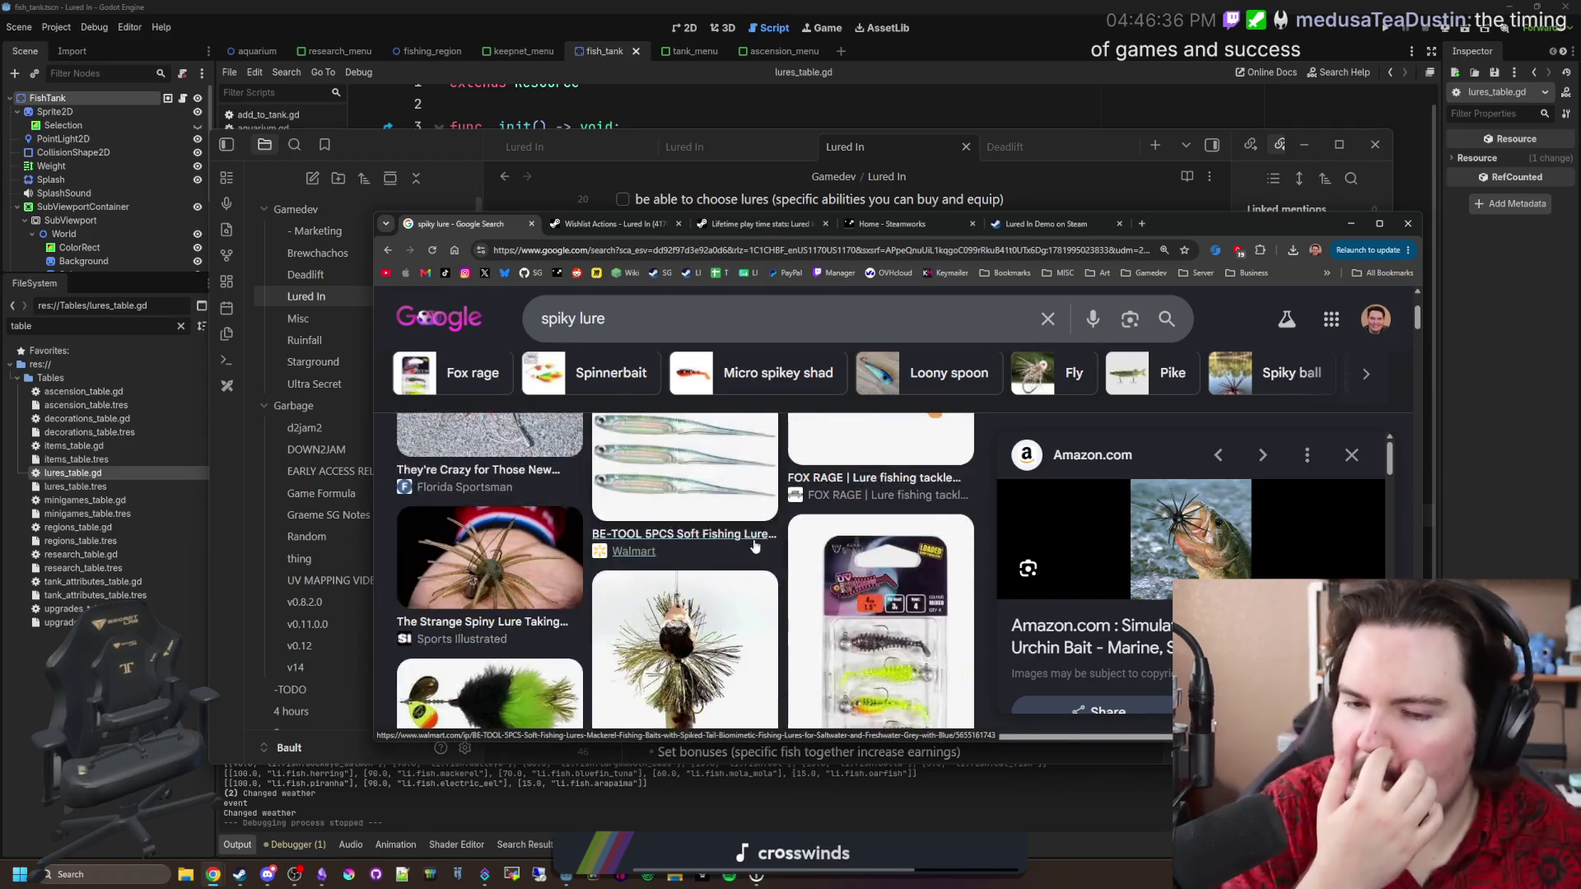
key("ctrl+t")
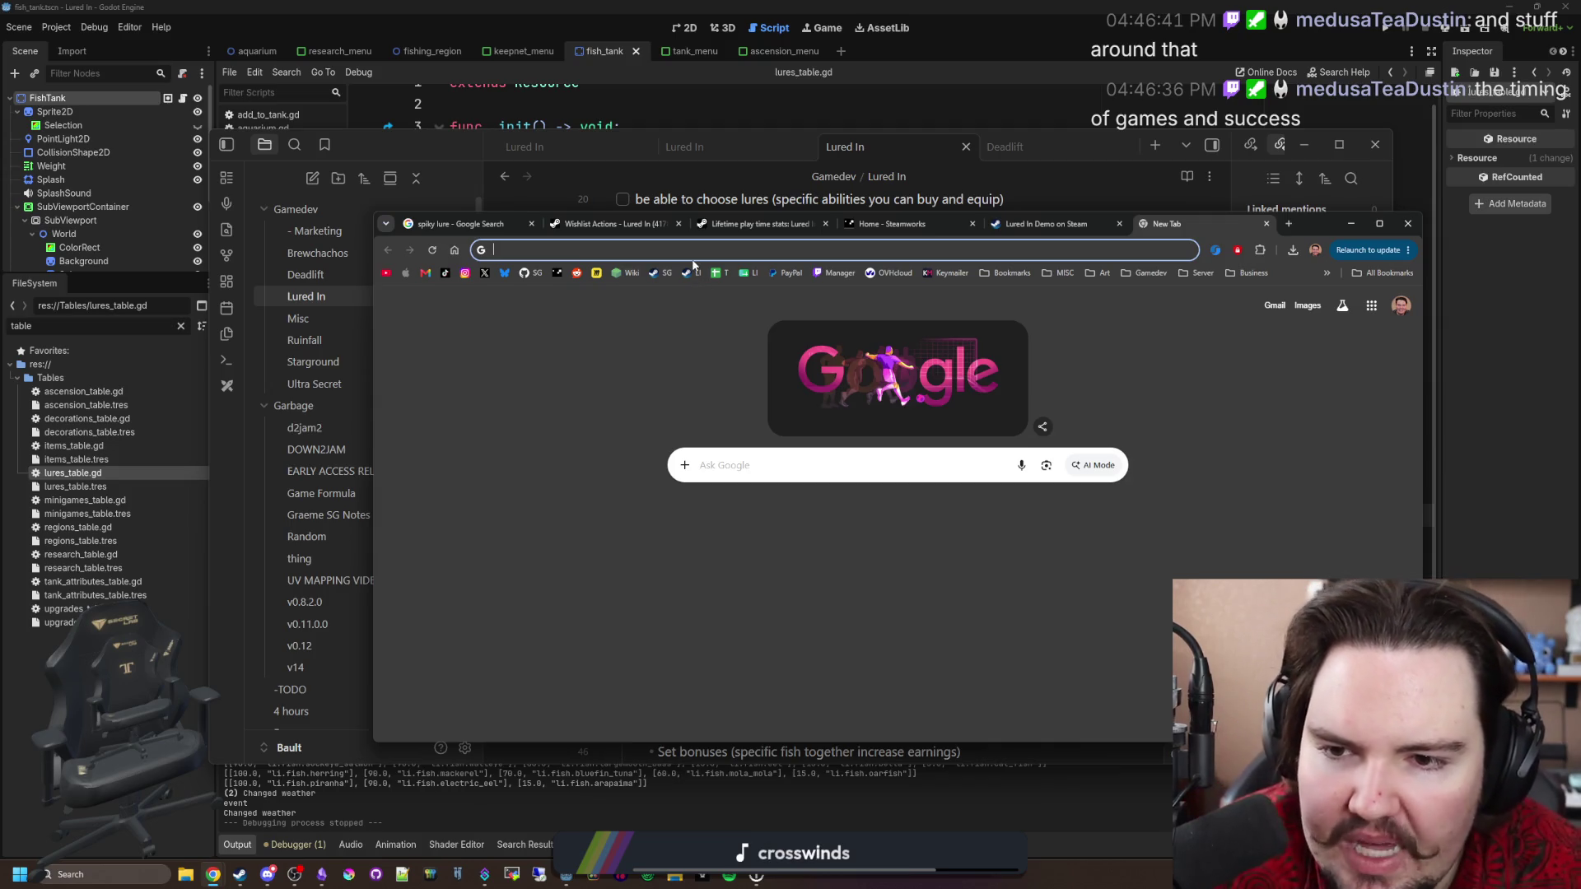
Load the Steam Next Fest June 2026 page from a bookmark, maximize the browser, and glance at Obsidian.
left_click(653, 350)
left_click(688, 274)
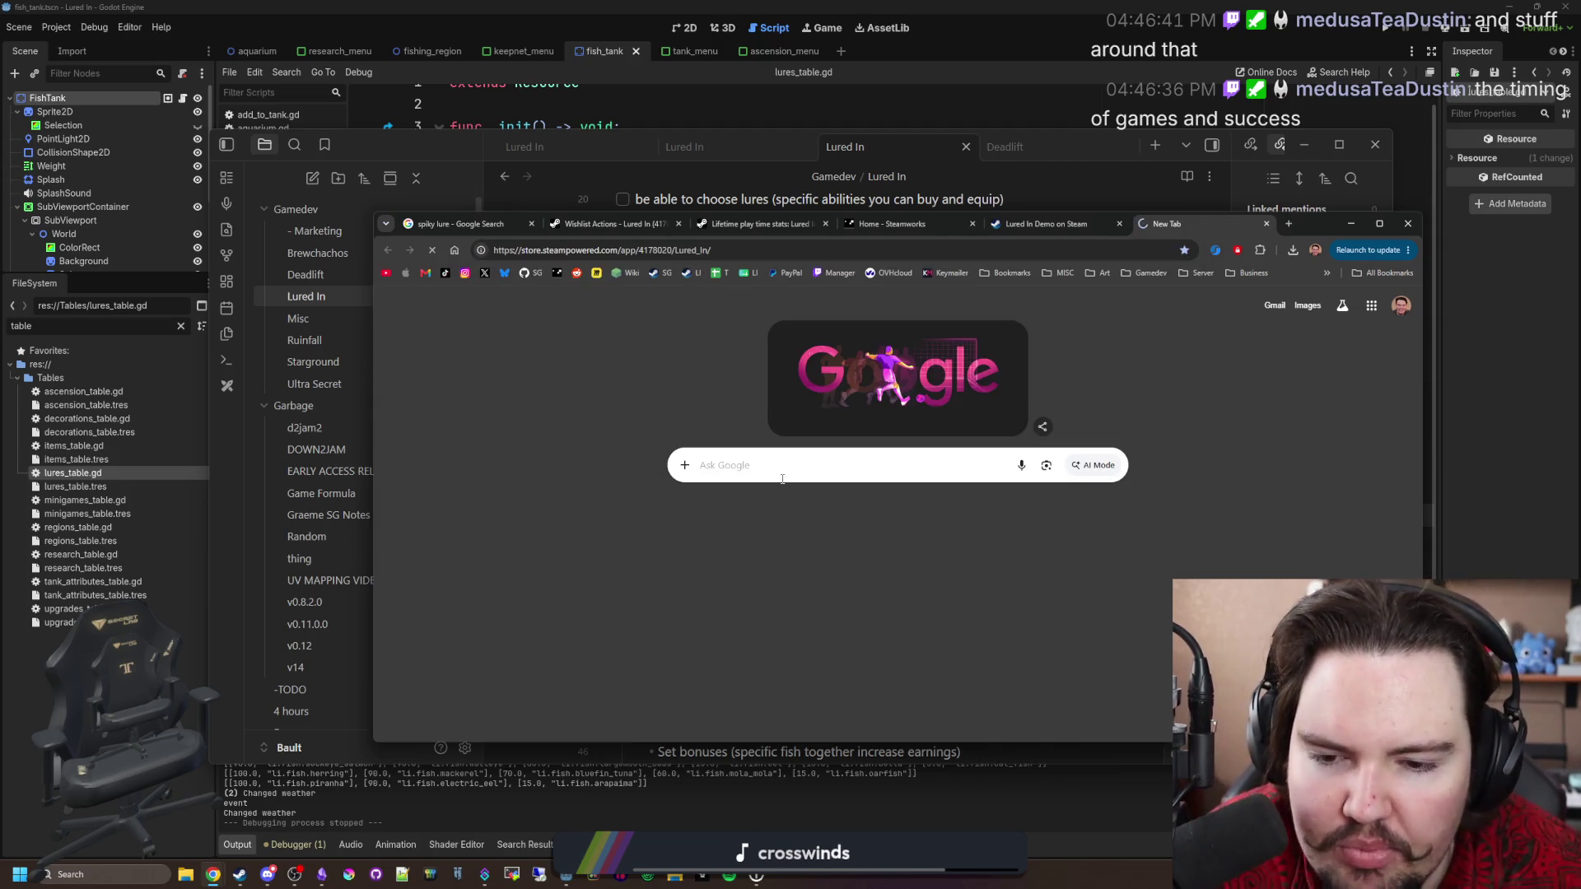
double_click(1316, 237)
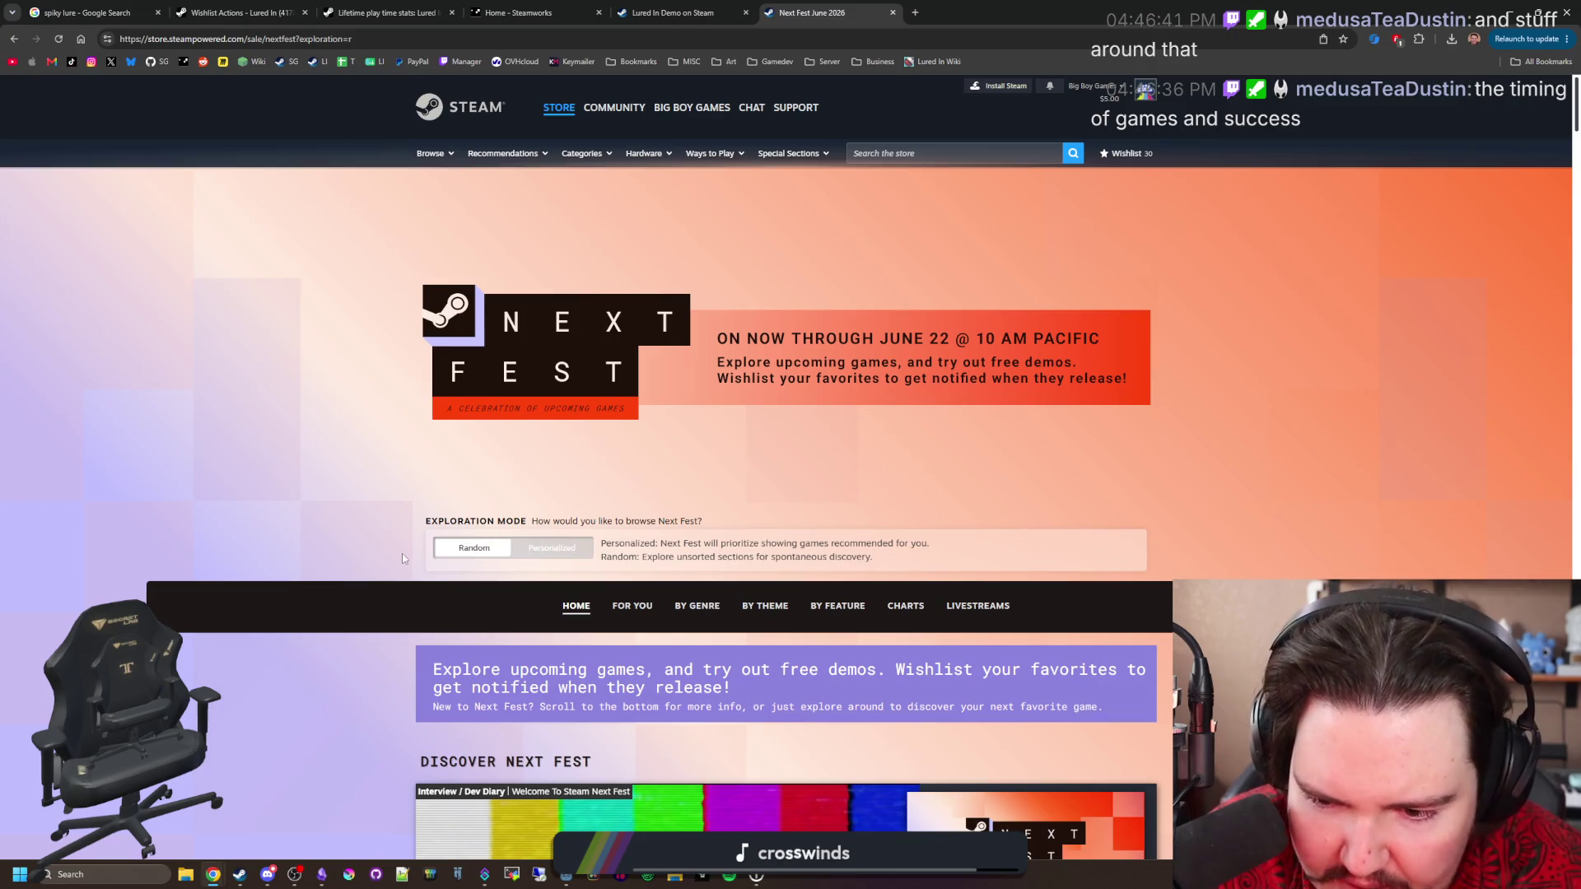
key("alt+Tab")
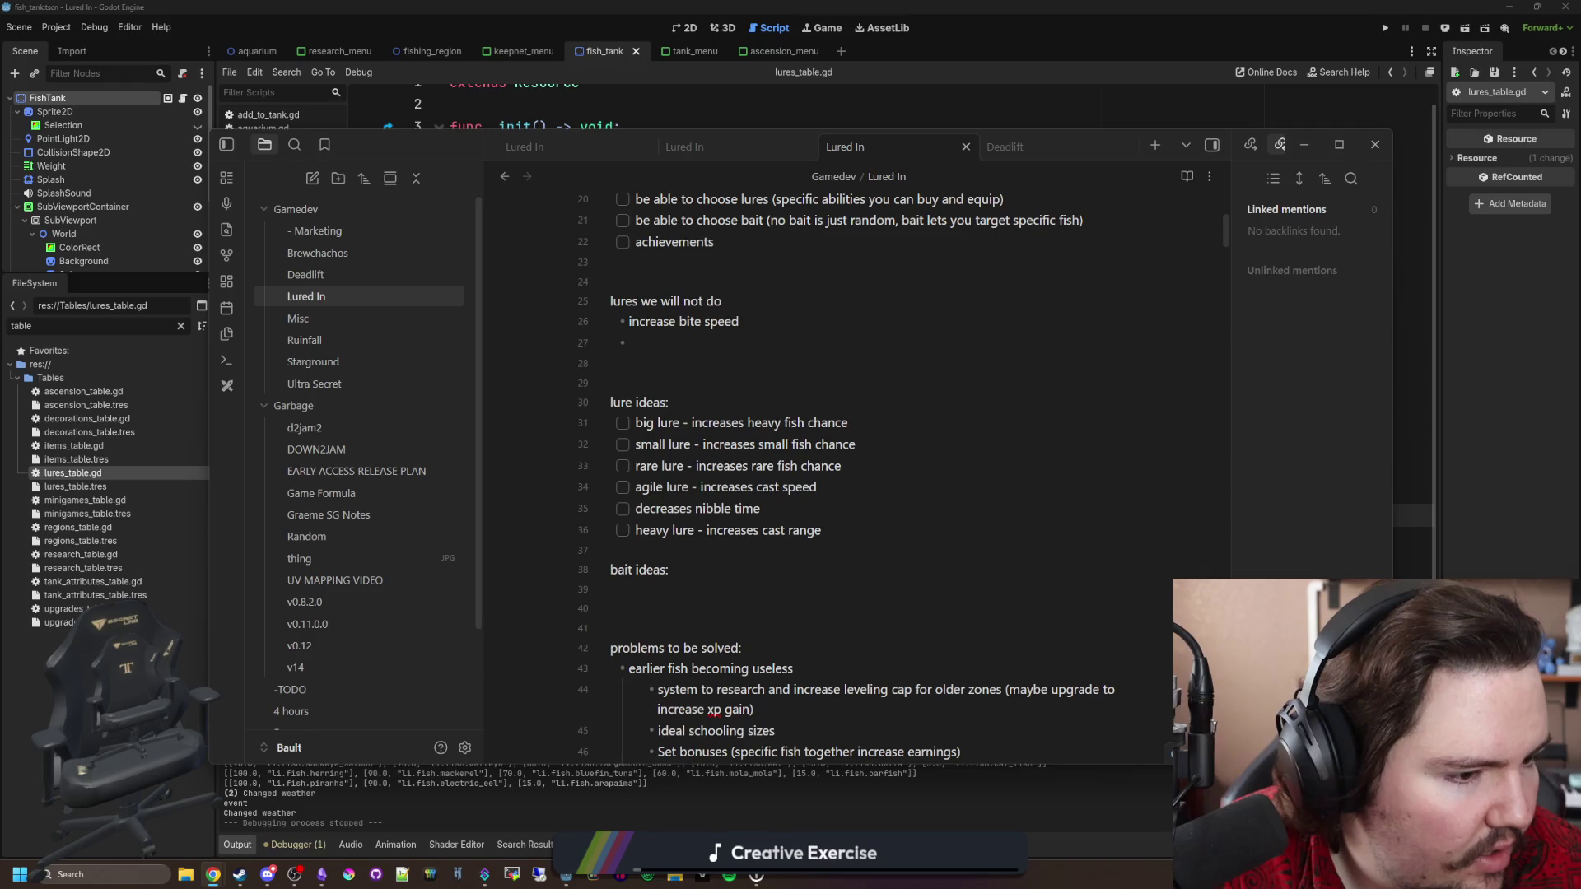
key("alt+Tab")
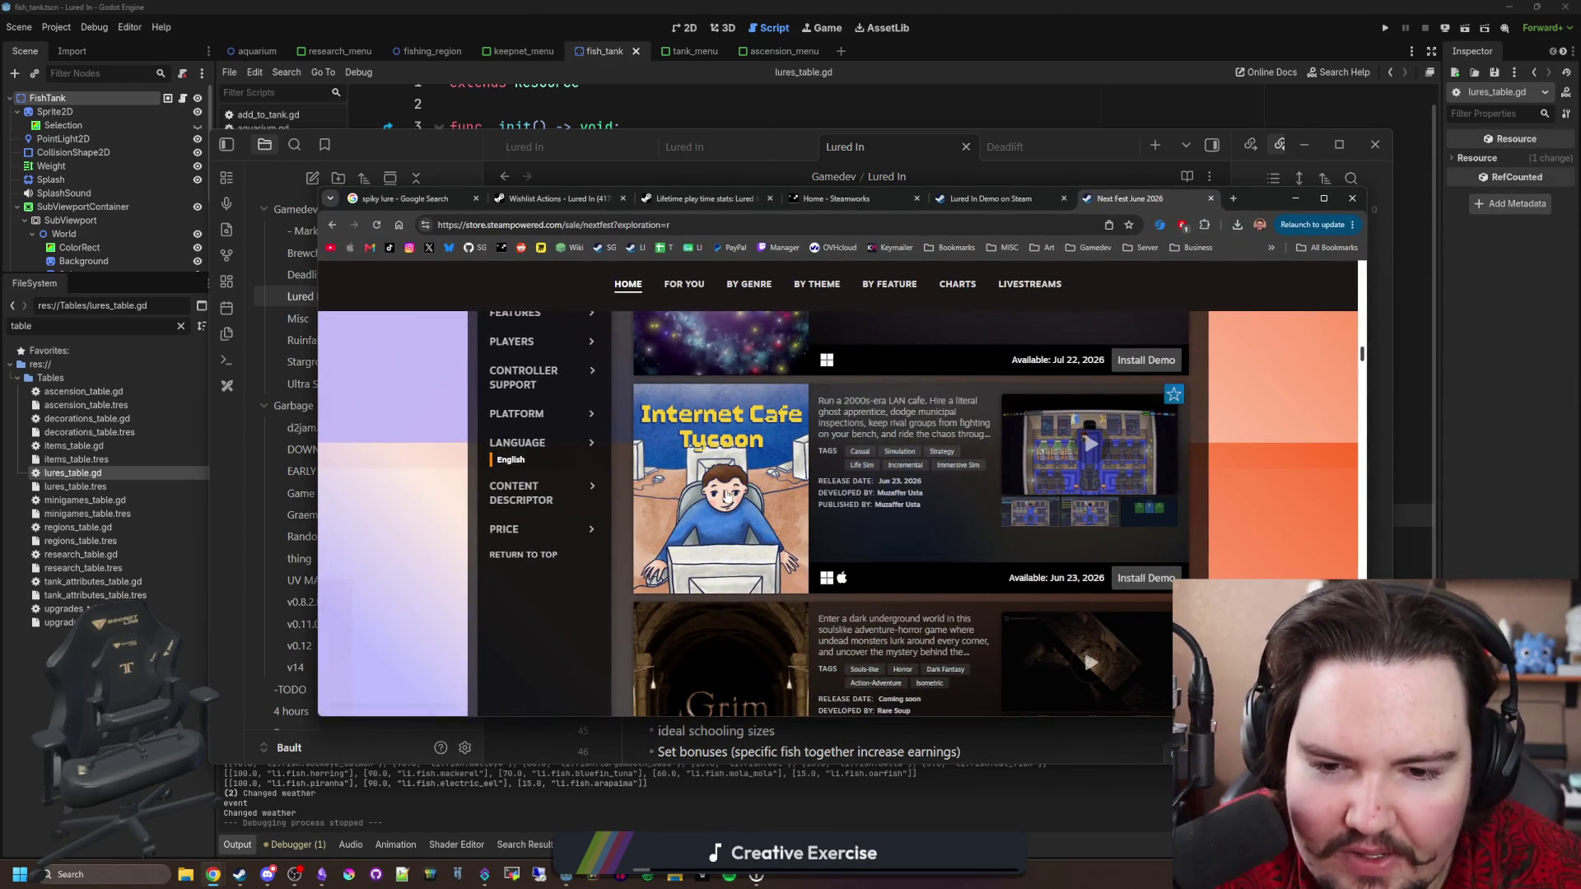
Scroll through the Next Fest demo listings, such as Internet Cafe Tycoon, down to the page footer.
scroll(953, 536, "up", 3)
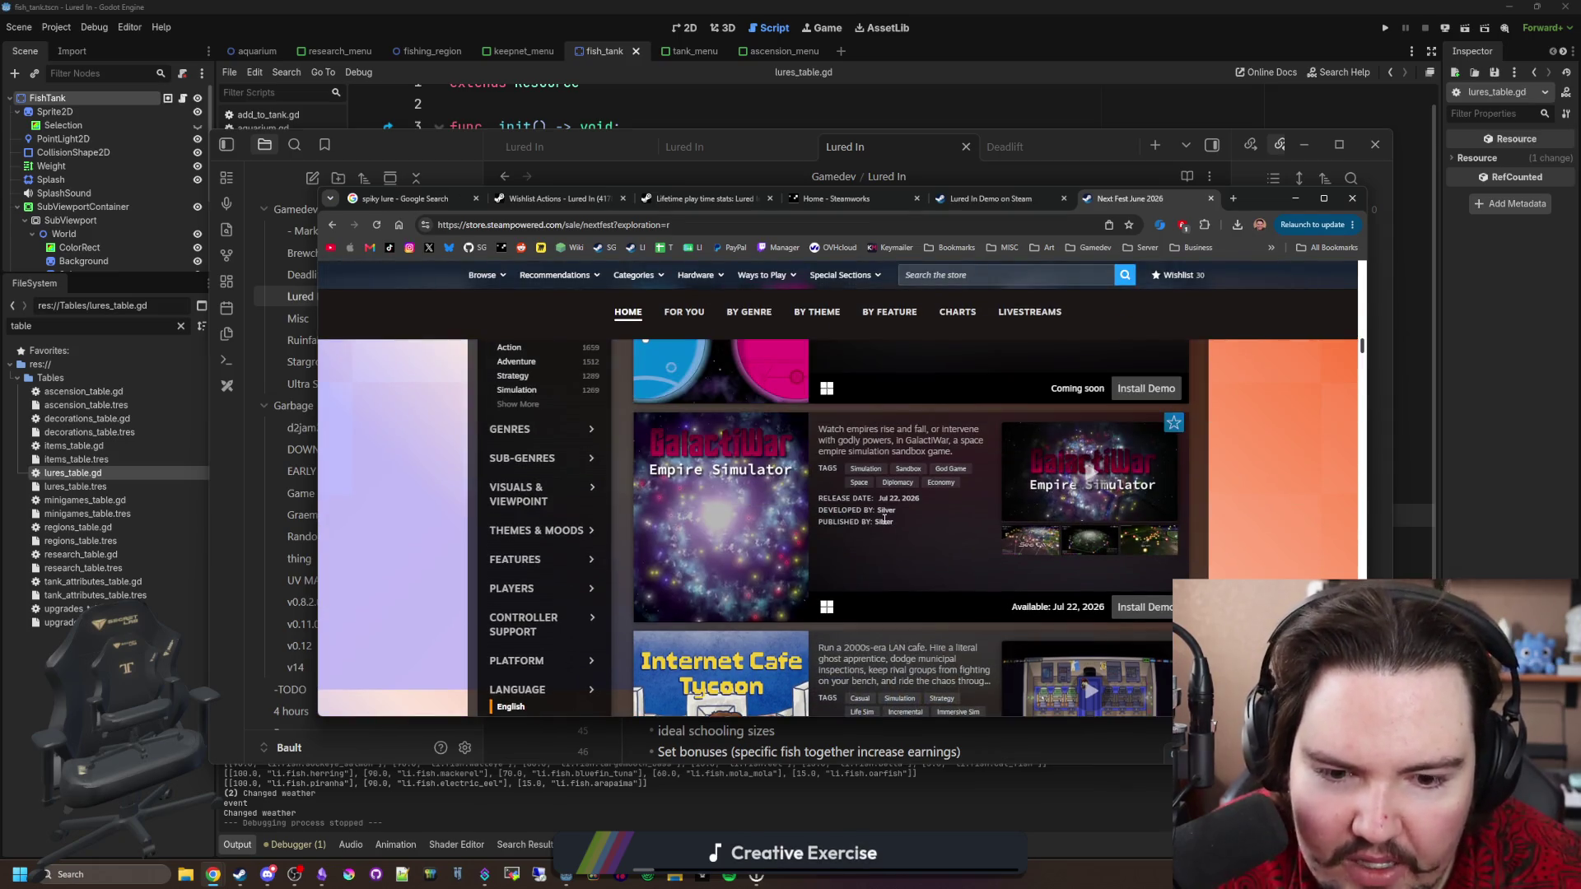
scroll(885, 518, "down", 3)
scroll(885, 519, "up", 3)
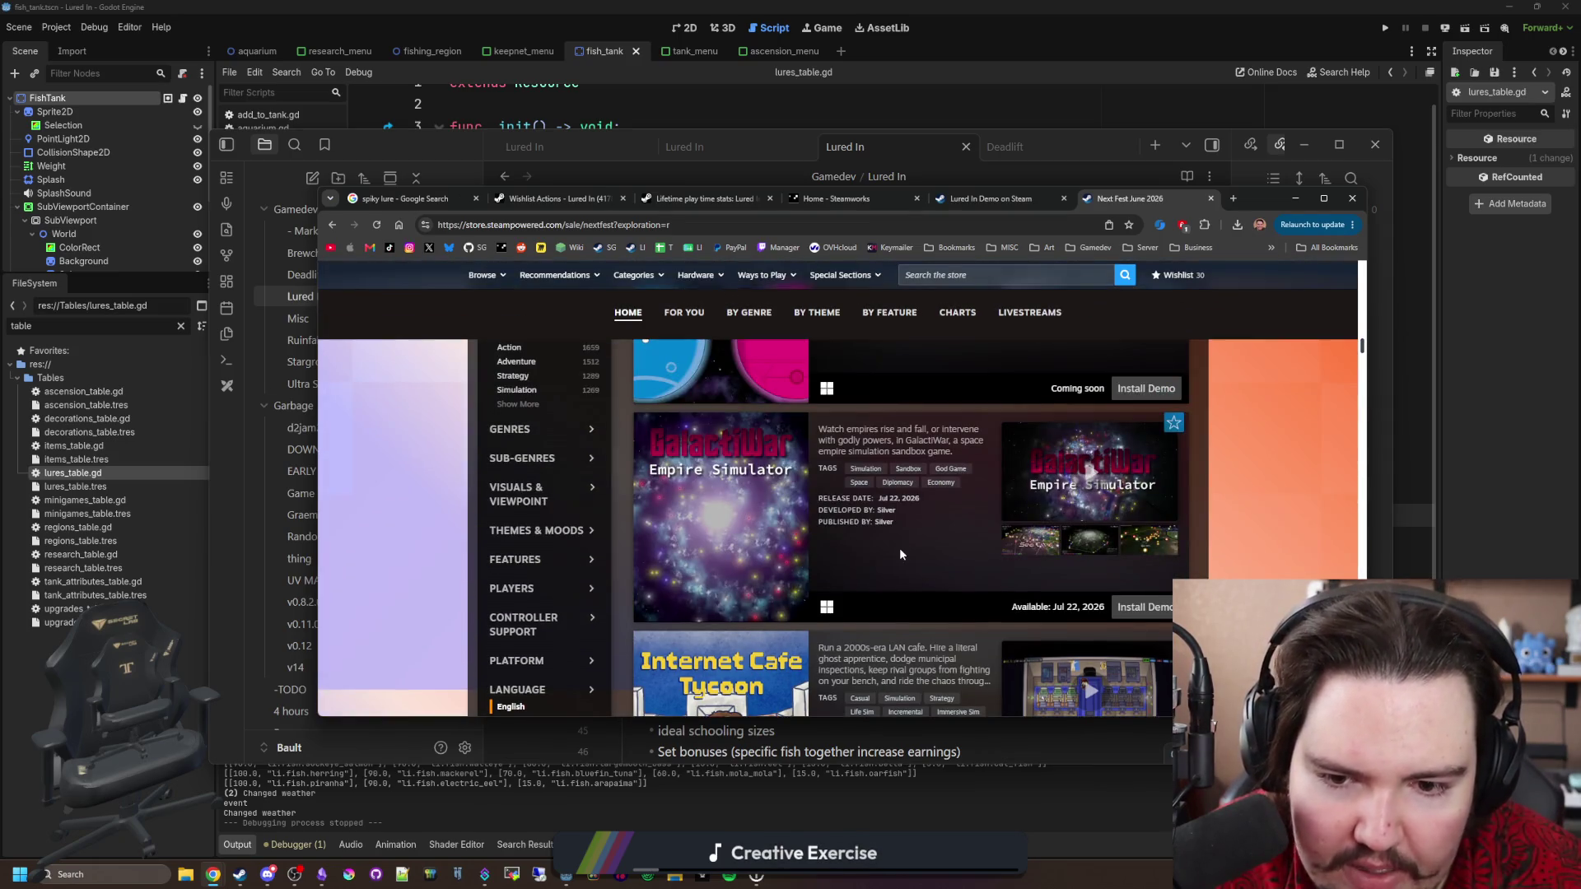
scroll(899, 547, "down", 5)
scroll(900, 550, "down", 5)
mouse_move(841, 487)
scroll(700, 461, "down", 2)
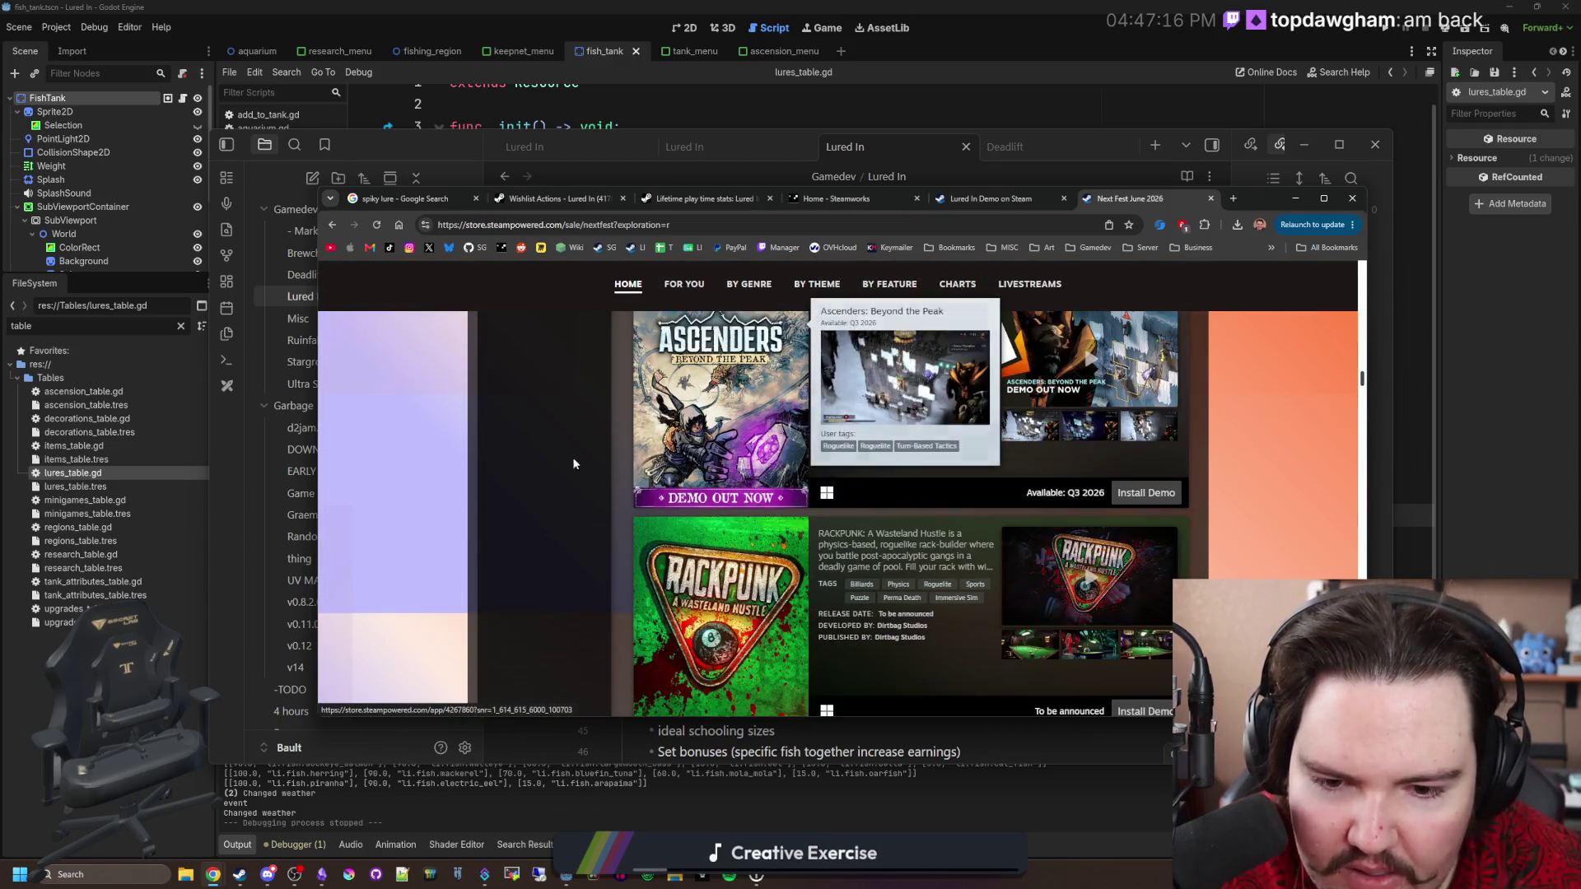
scroll(556, 461, "down", 3)
scroll(557, 466, "down", 1)
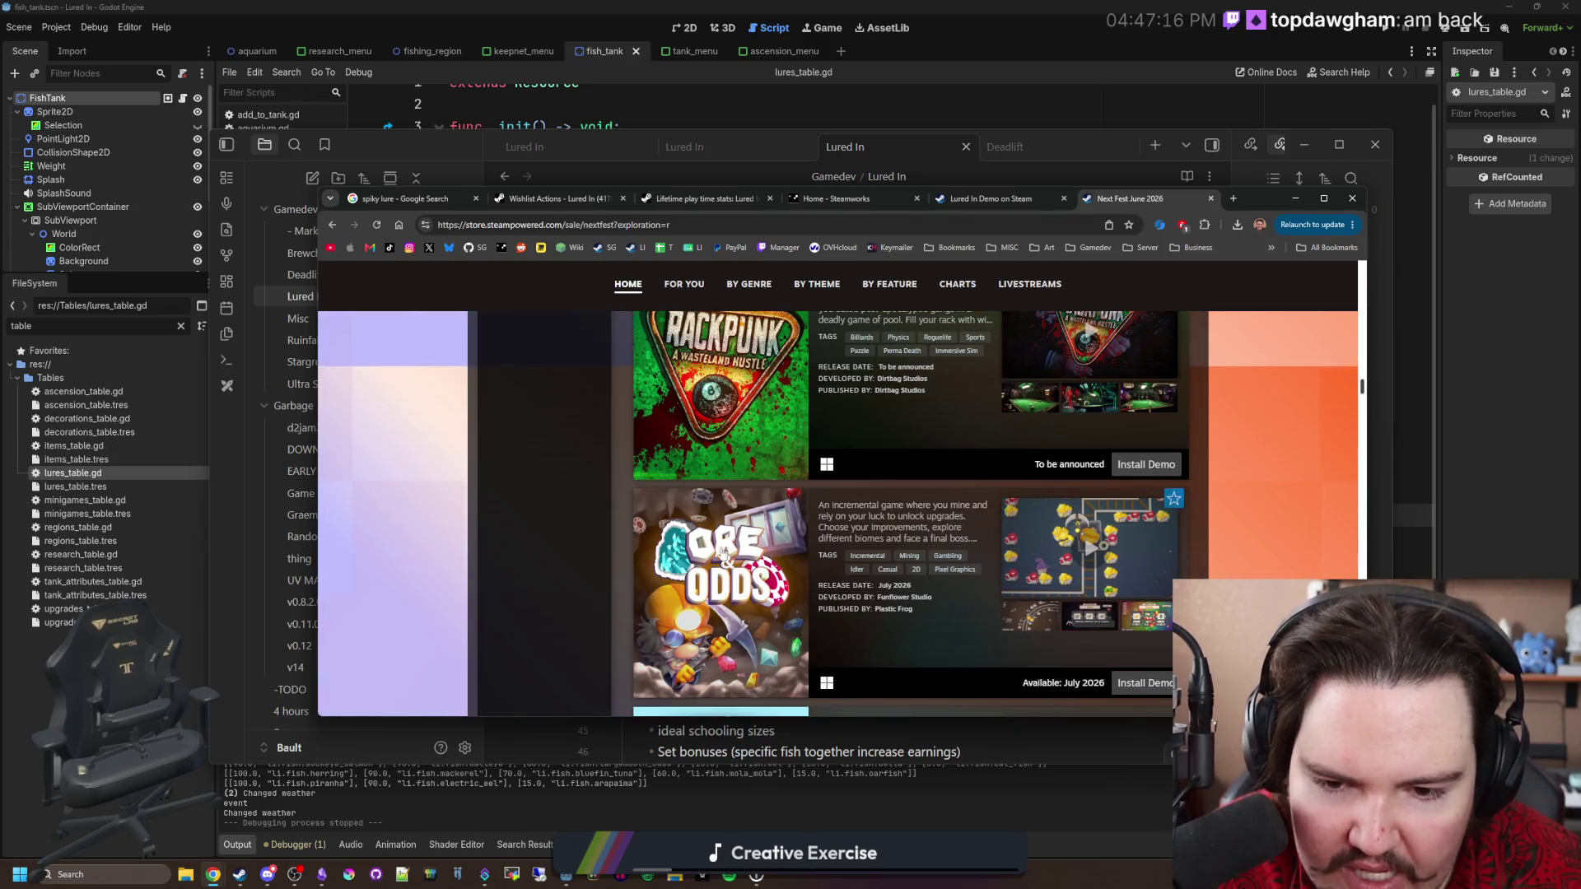
scroll(568, 482, "down", 2)
scroll(581, 488, "down", 1)
mouse_move(696, 569)
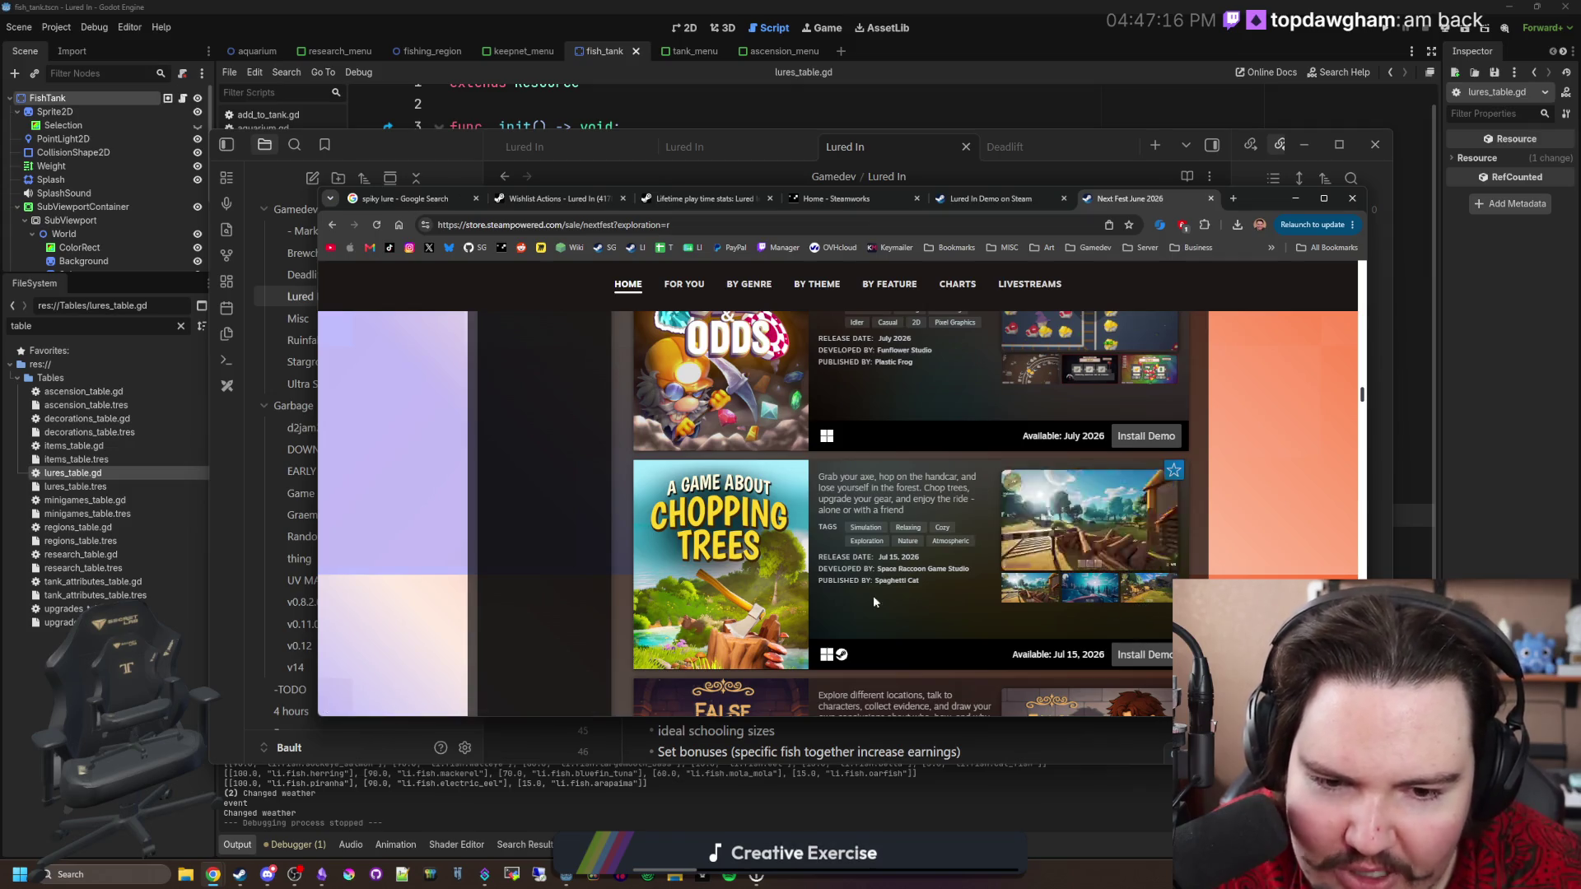
scroll(526, 524, "down", 2)
scroll(525, 527, "down", 3)
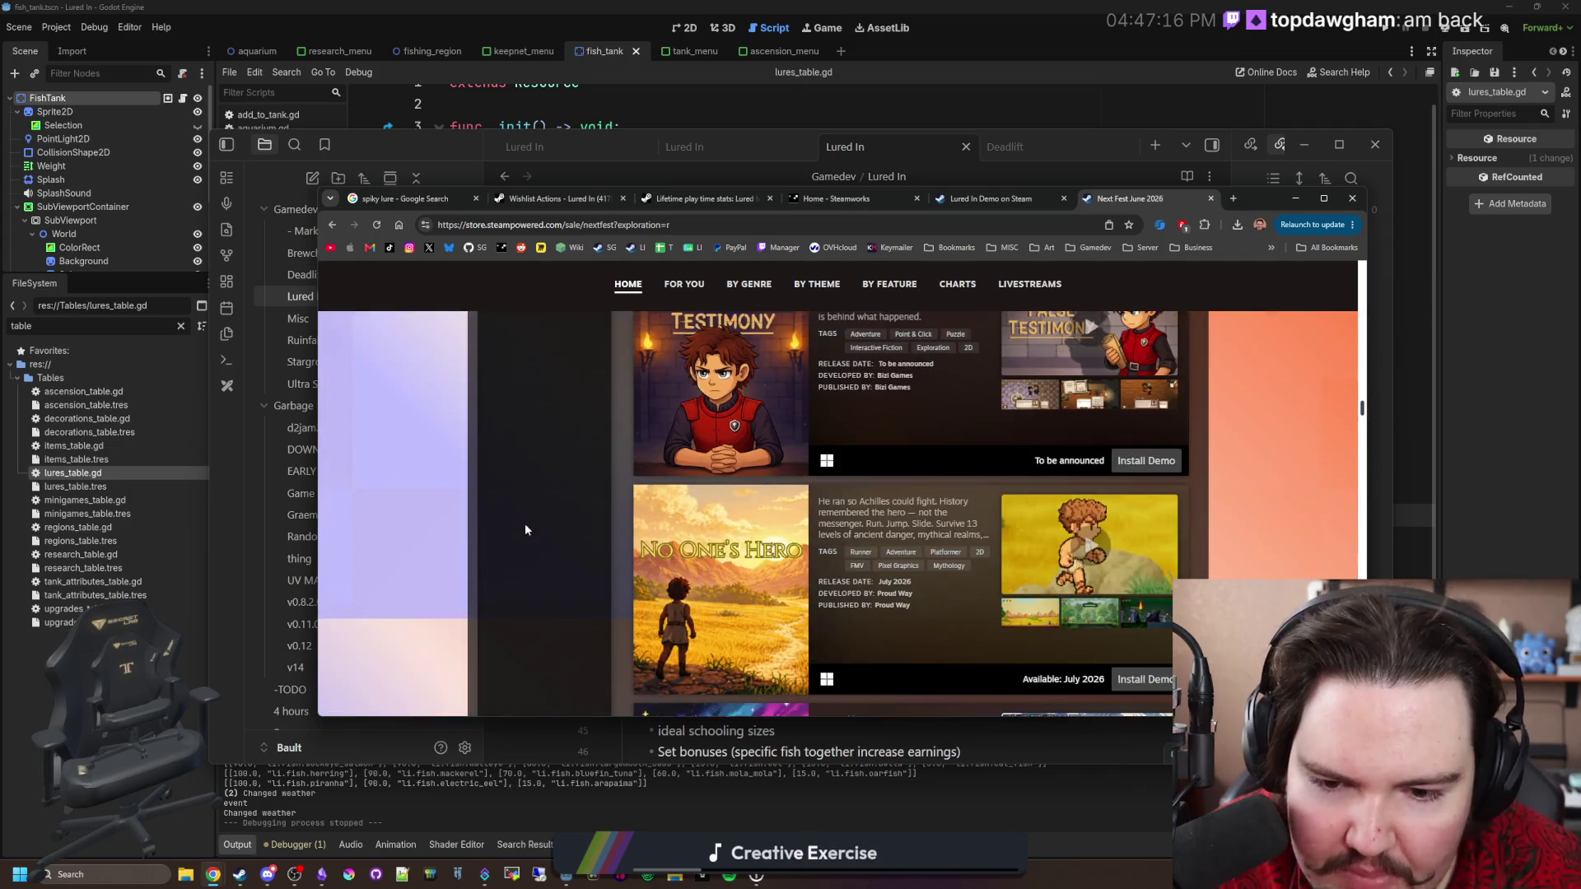
scroll(525, 525, "down", 2)
scroll(525, 531, "down", 4)
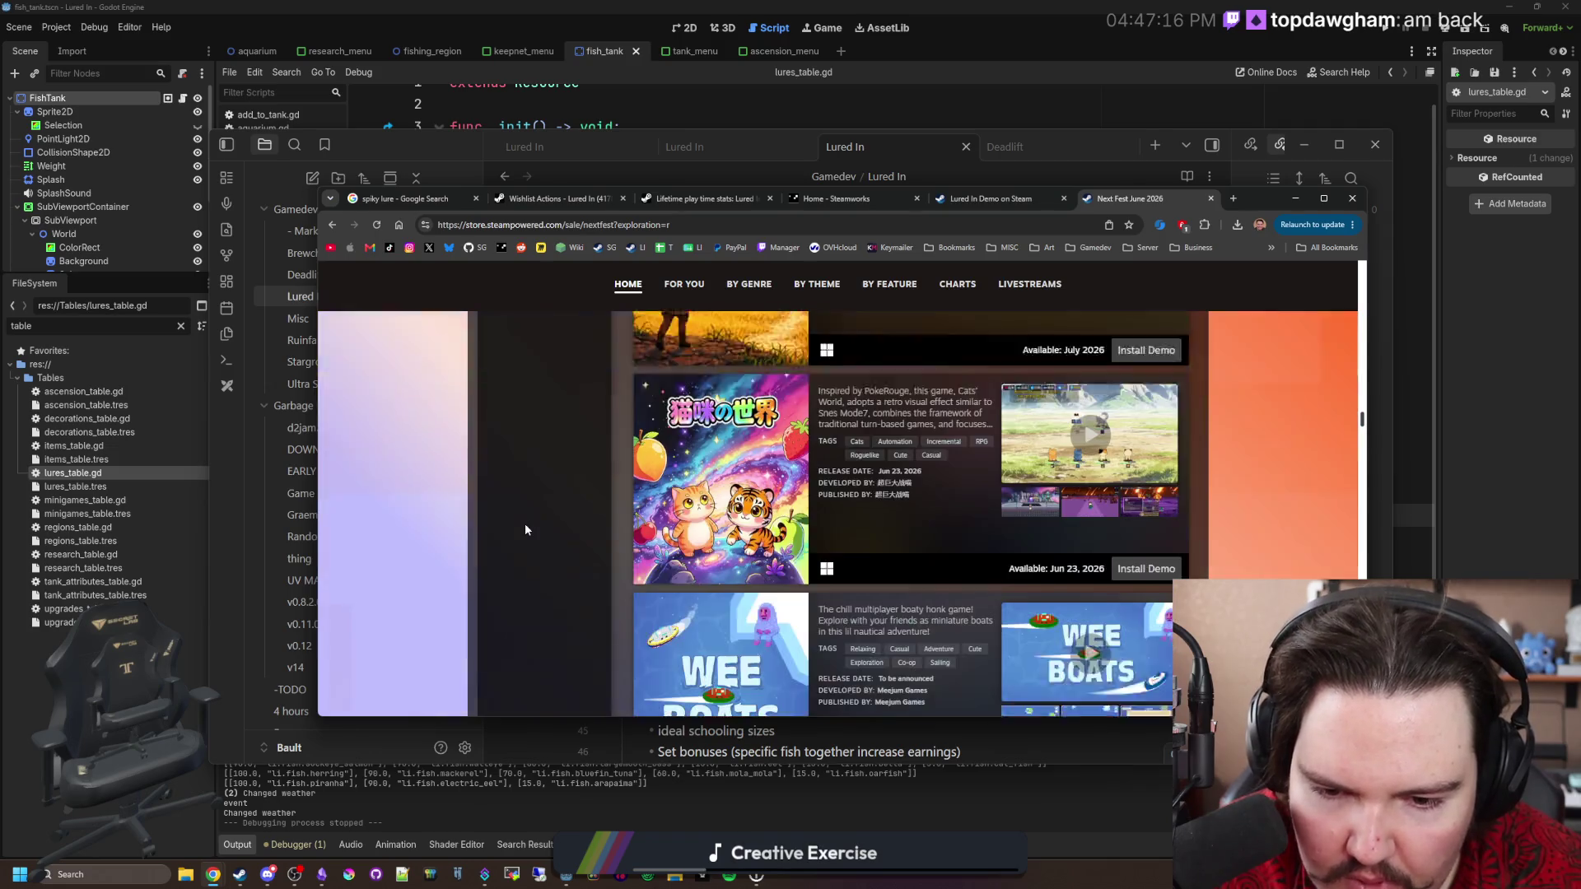
scroll(583, 491, "down", 1)
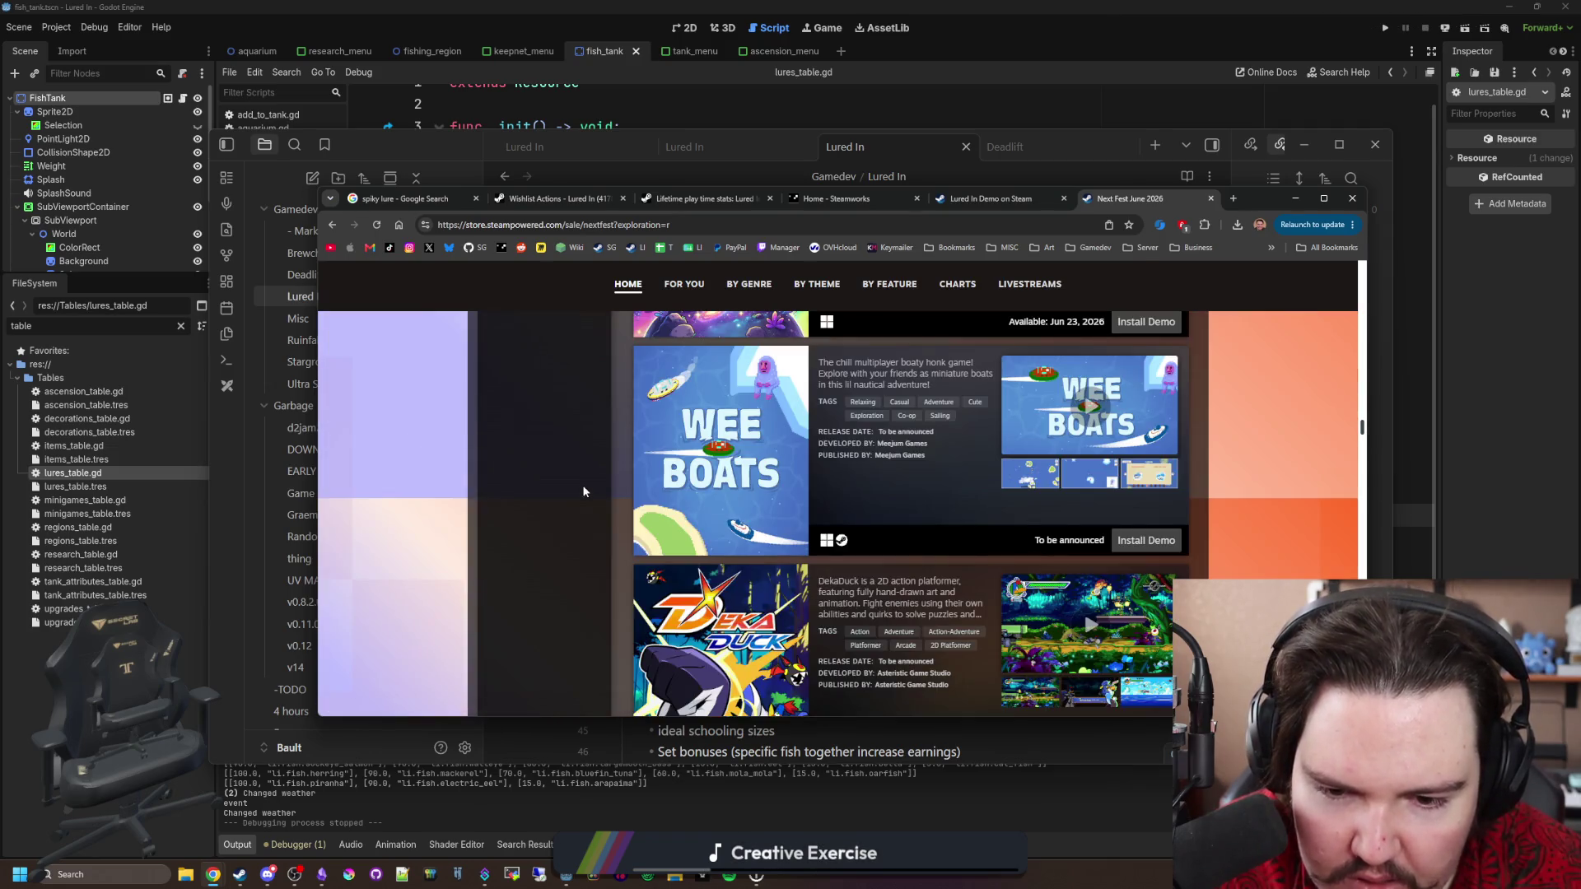
scroll(583, 492, "down", 2)
scroll(583, 492, "down", 2)
scroll(651, 480, "down", 2)
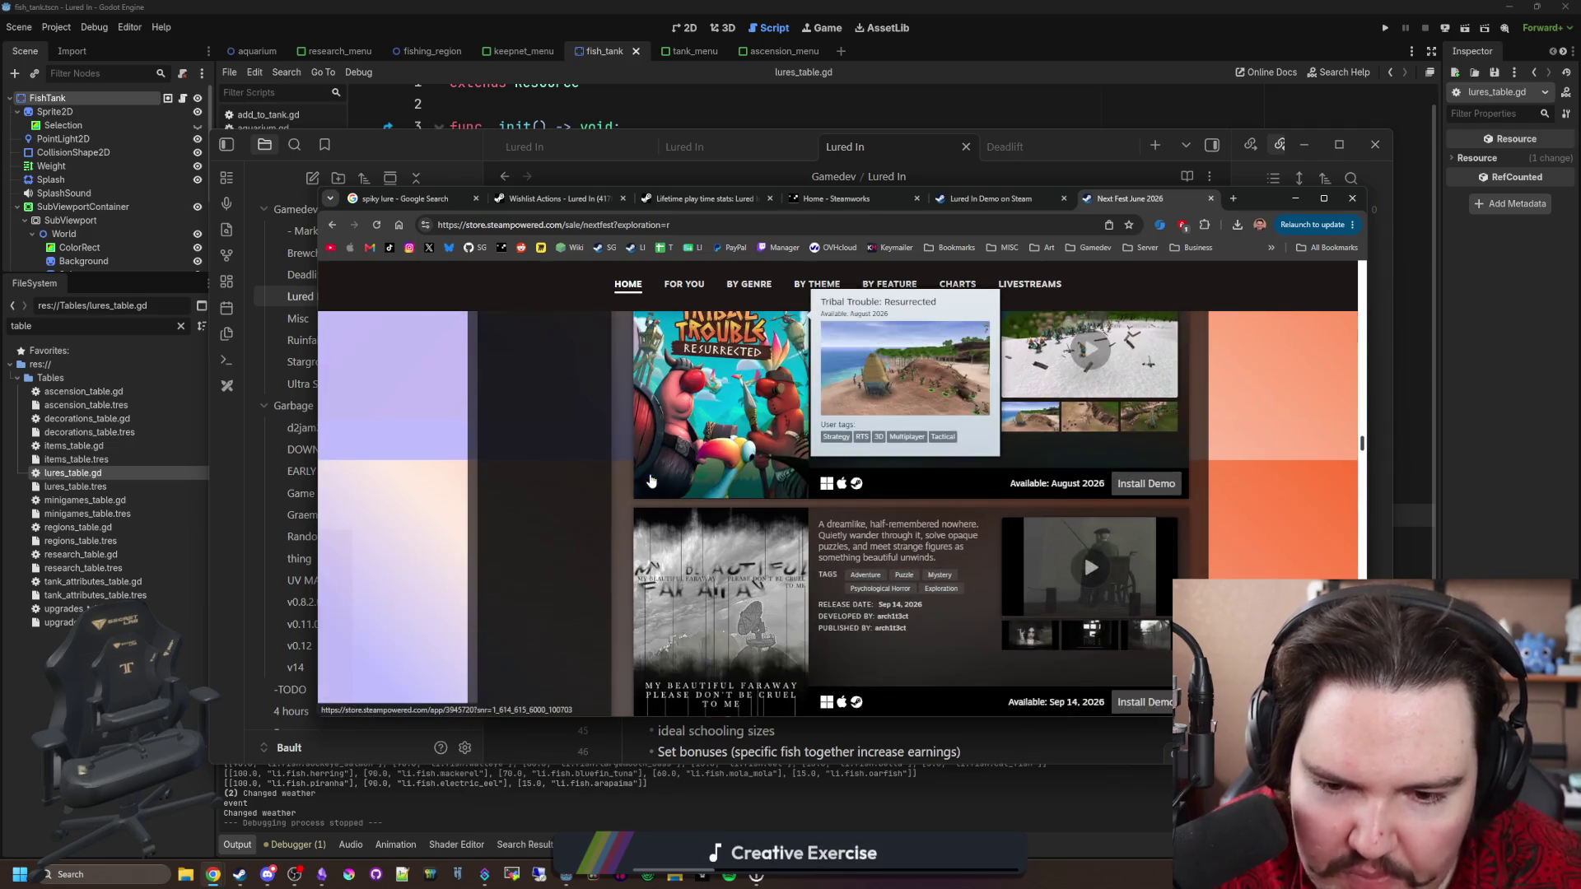
scroll(650, 480, "down", 2)
scroll(651, 480, "down", 1)
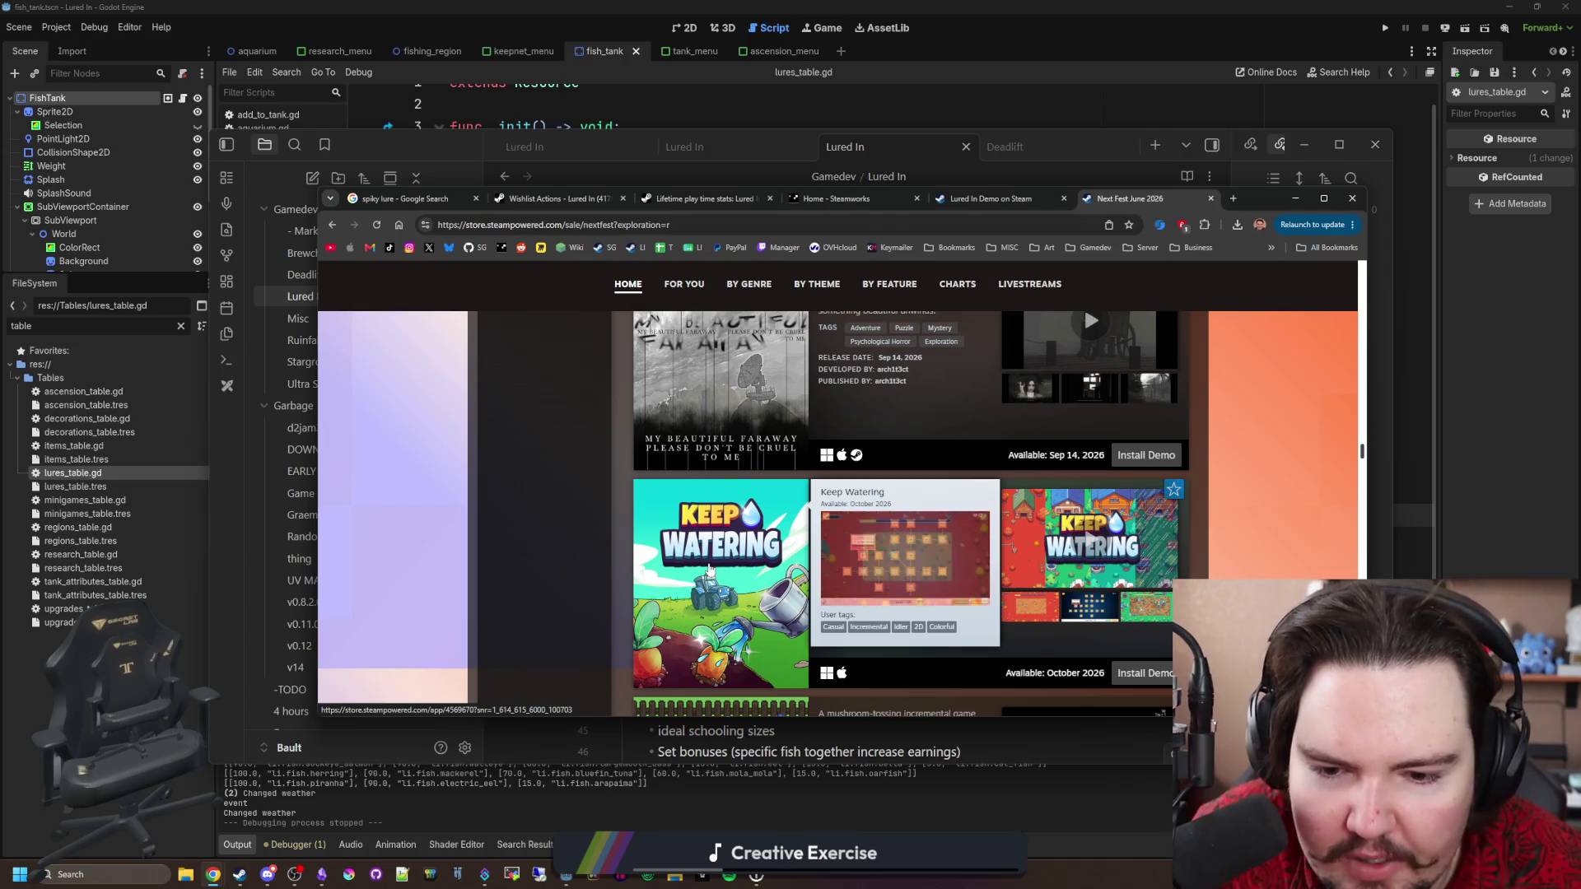
scroll(616, 587, "down", 2)
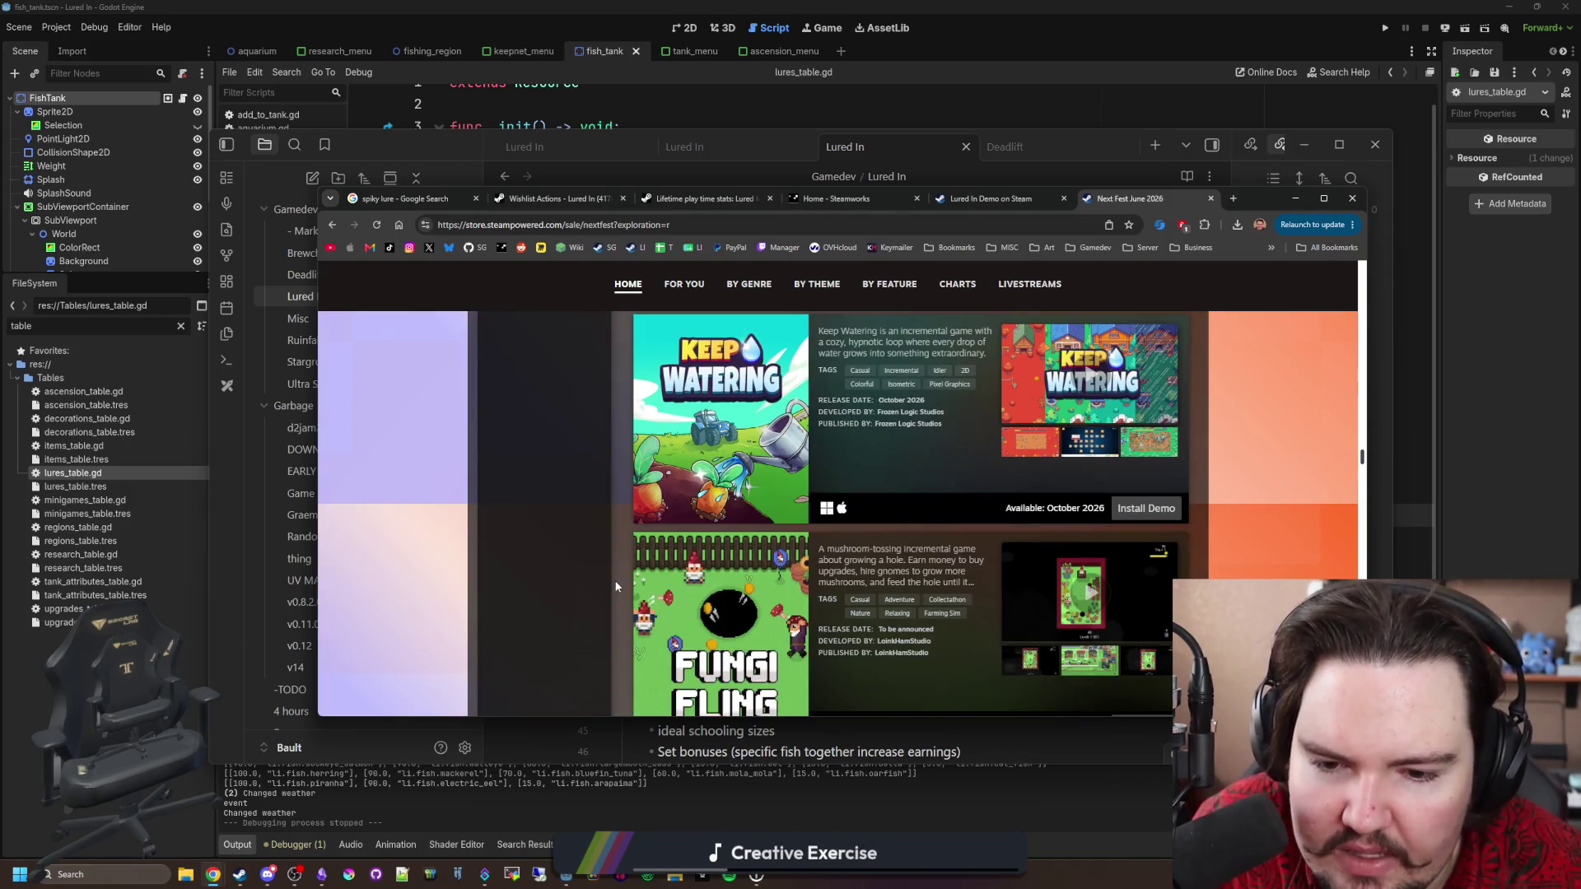
scroll(616, 586, "down", 3)
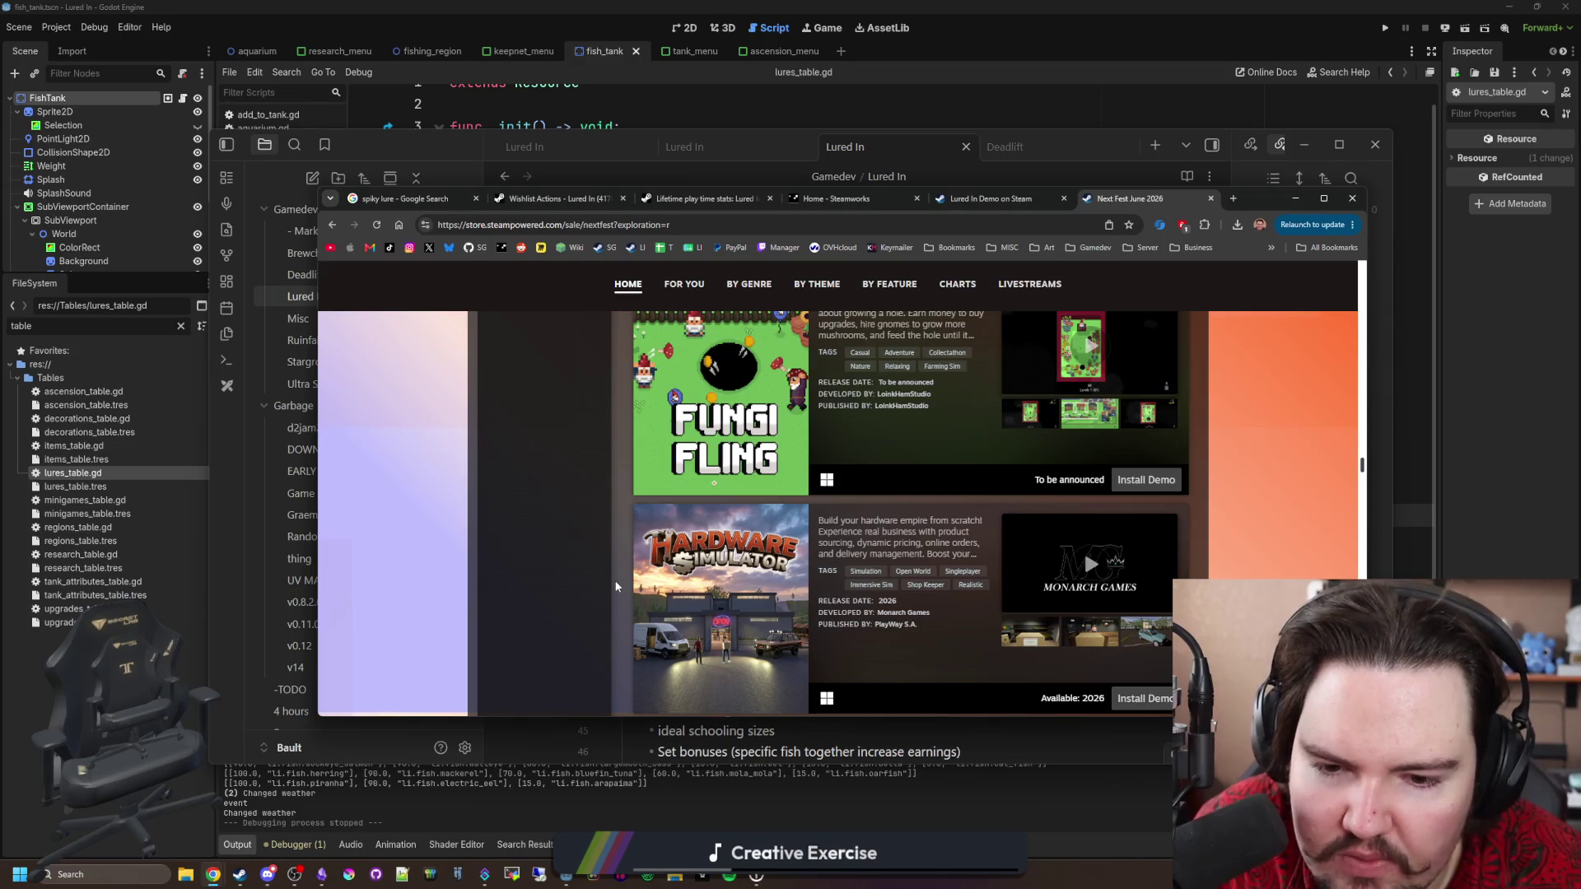
scroll(615, 583, "down", 2)
scroll(615, 579, "down", 4)
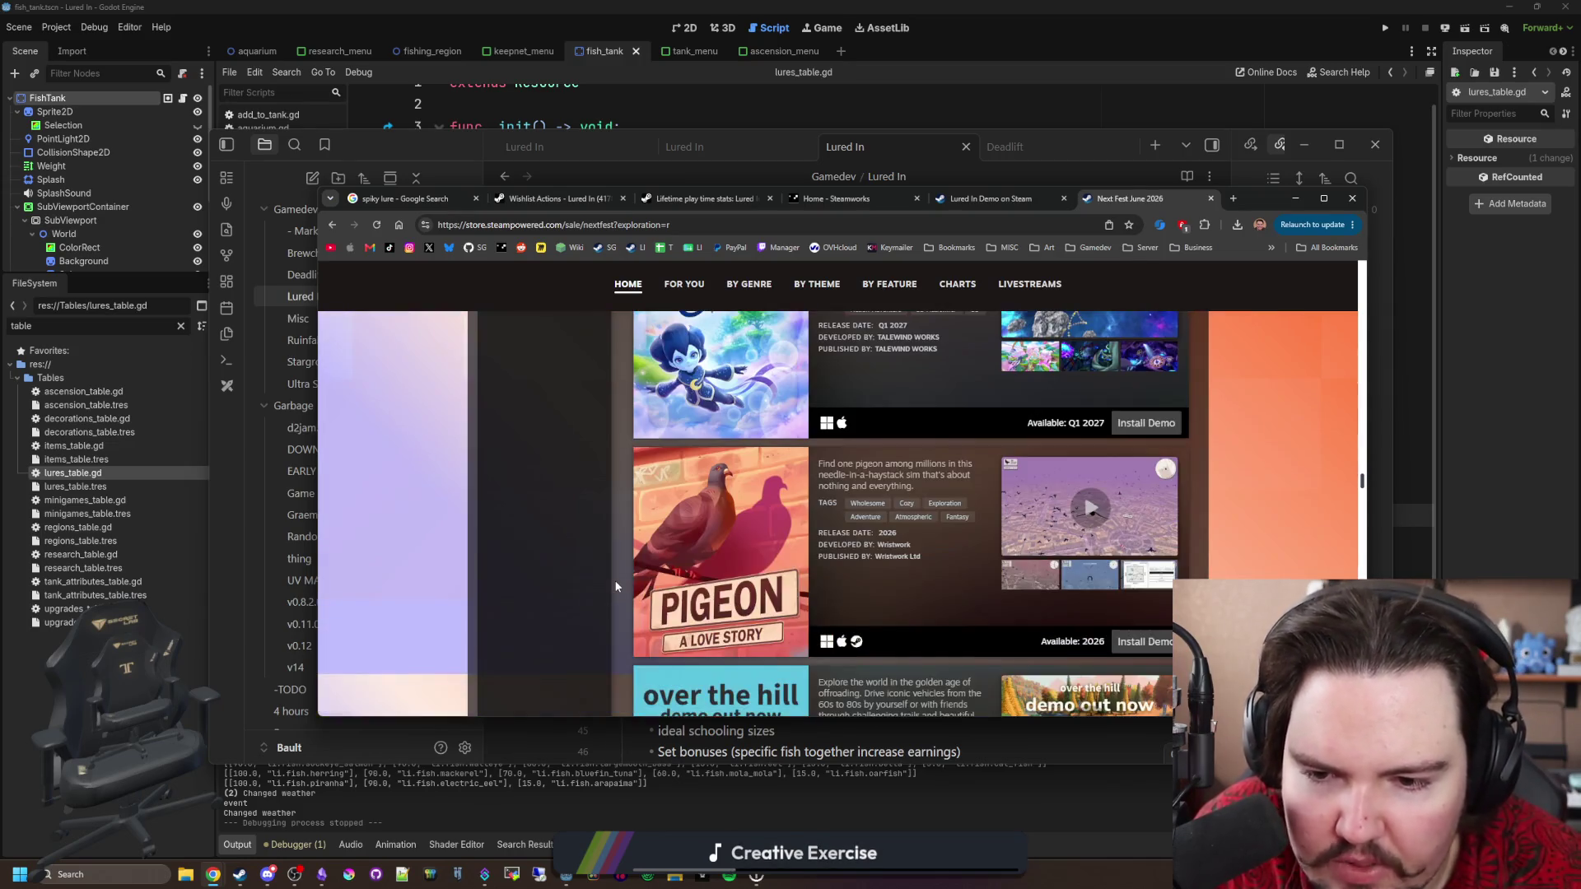
scroll(615, 586, "down", 3)
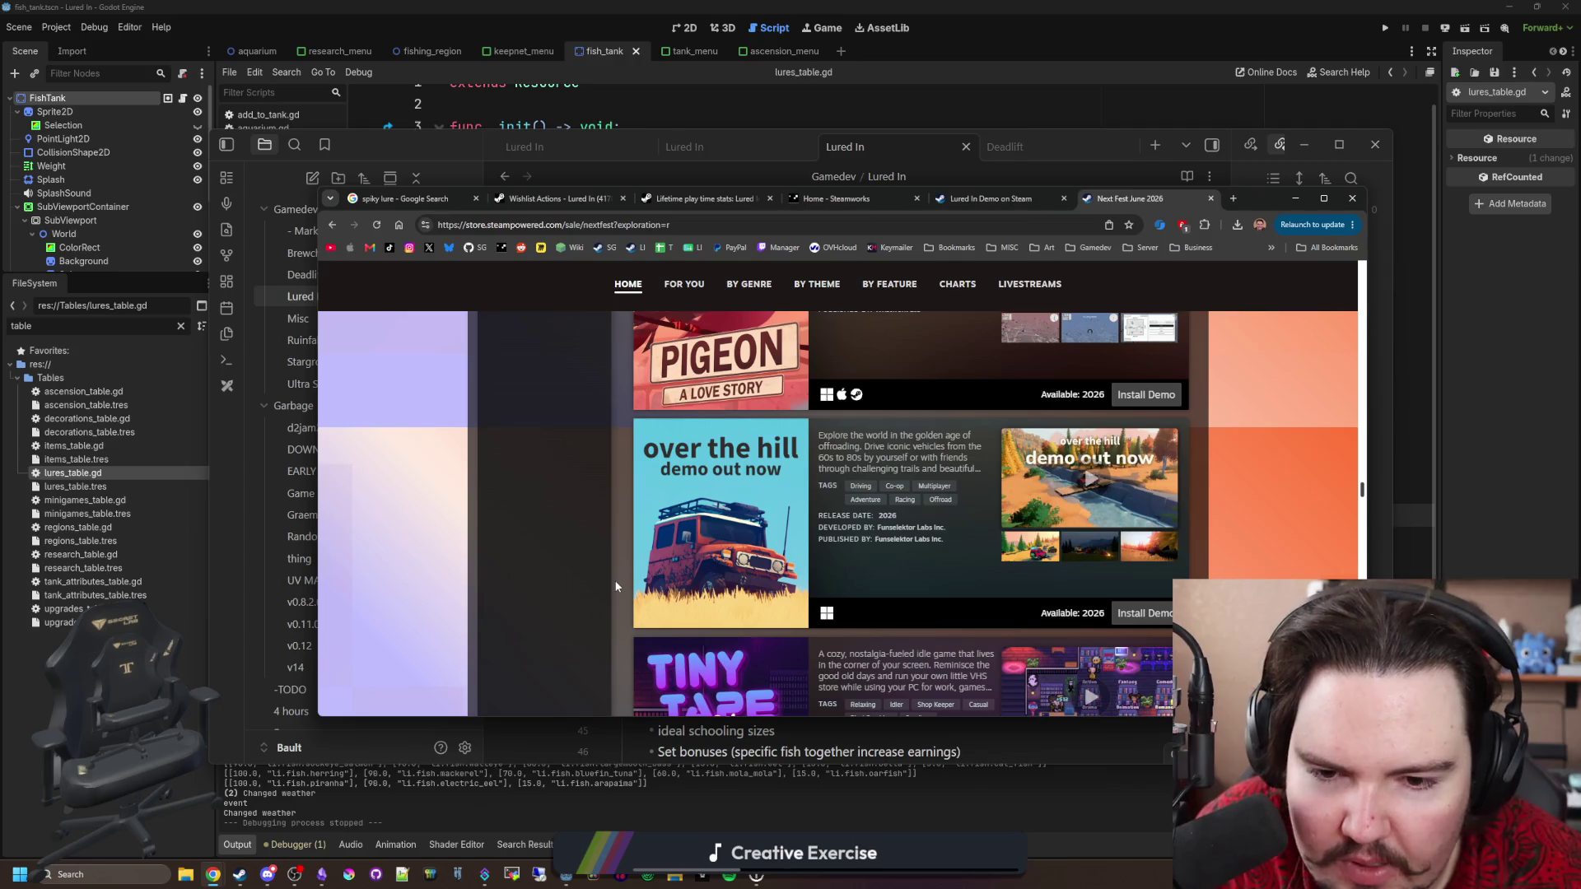
scroll(616, 586, "down", 6)
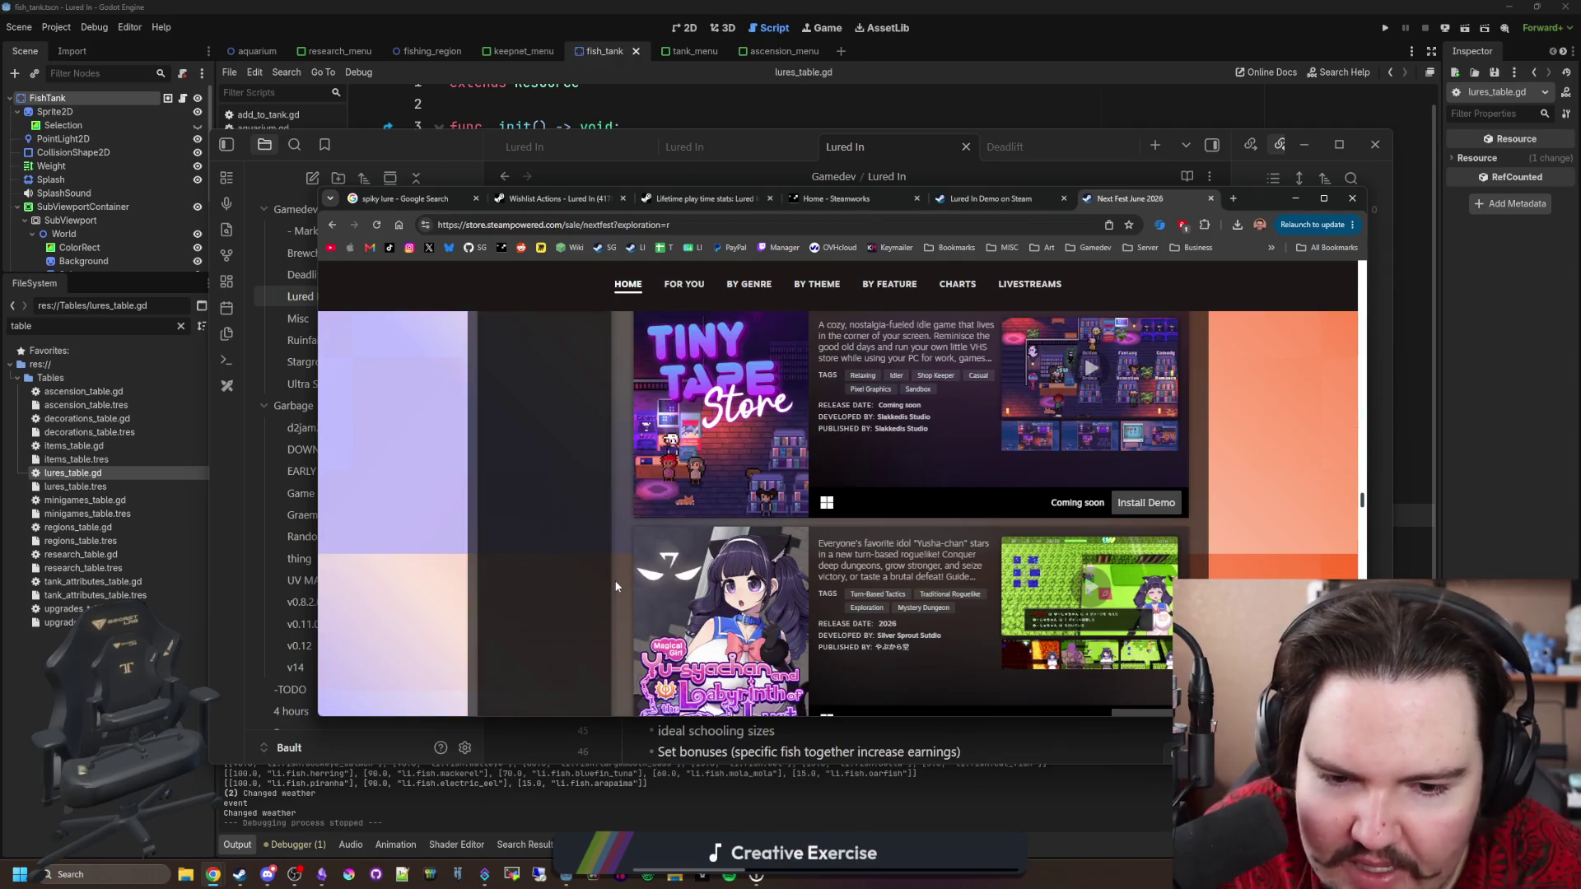
scroll(616, 587, "down", 5)
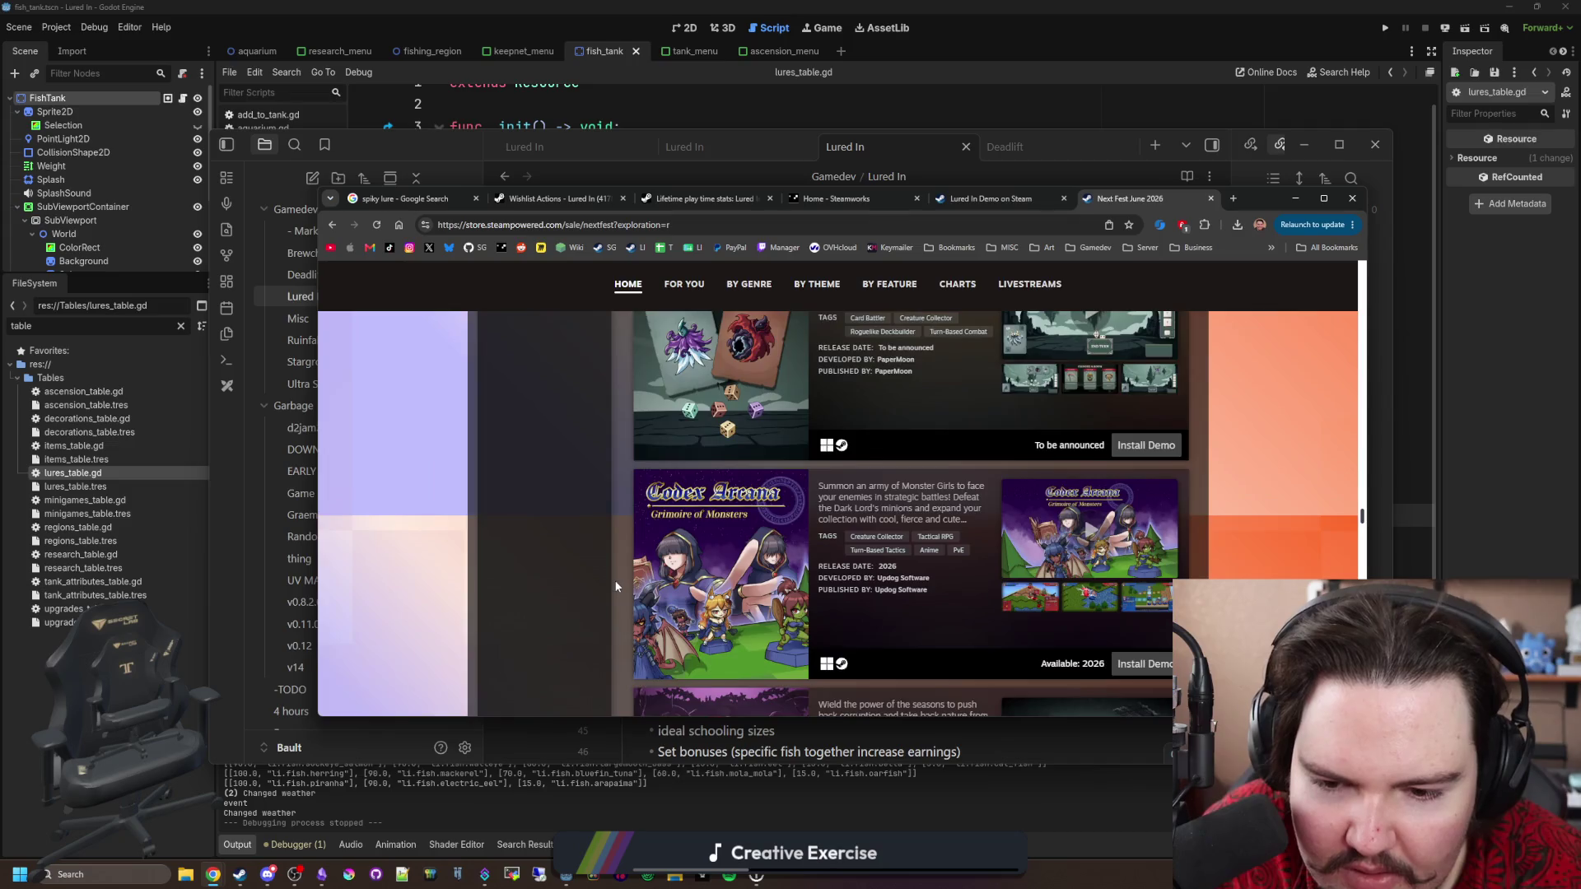
scroll(615, 586, "down", 6)
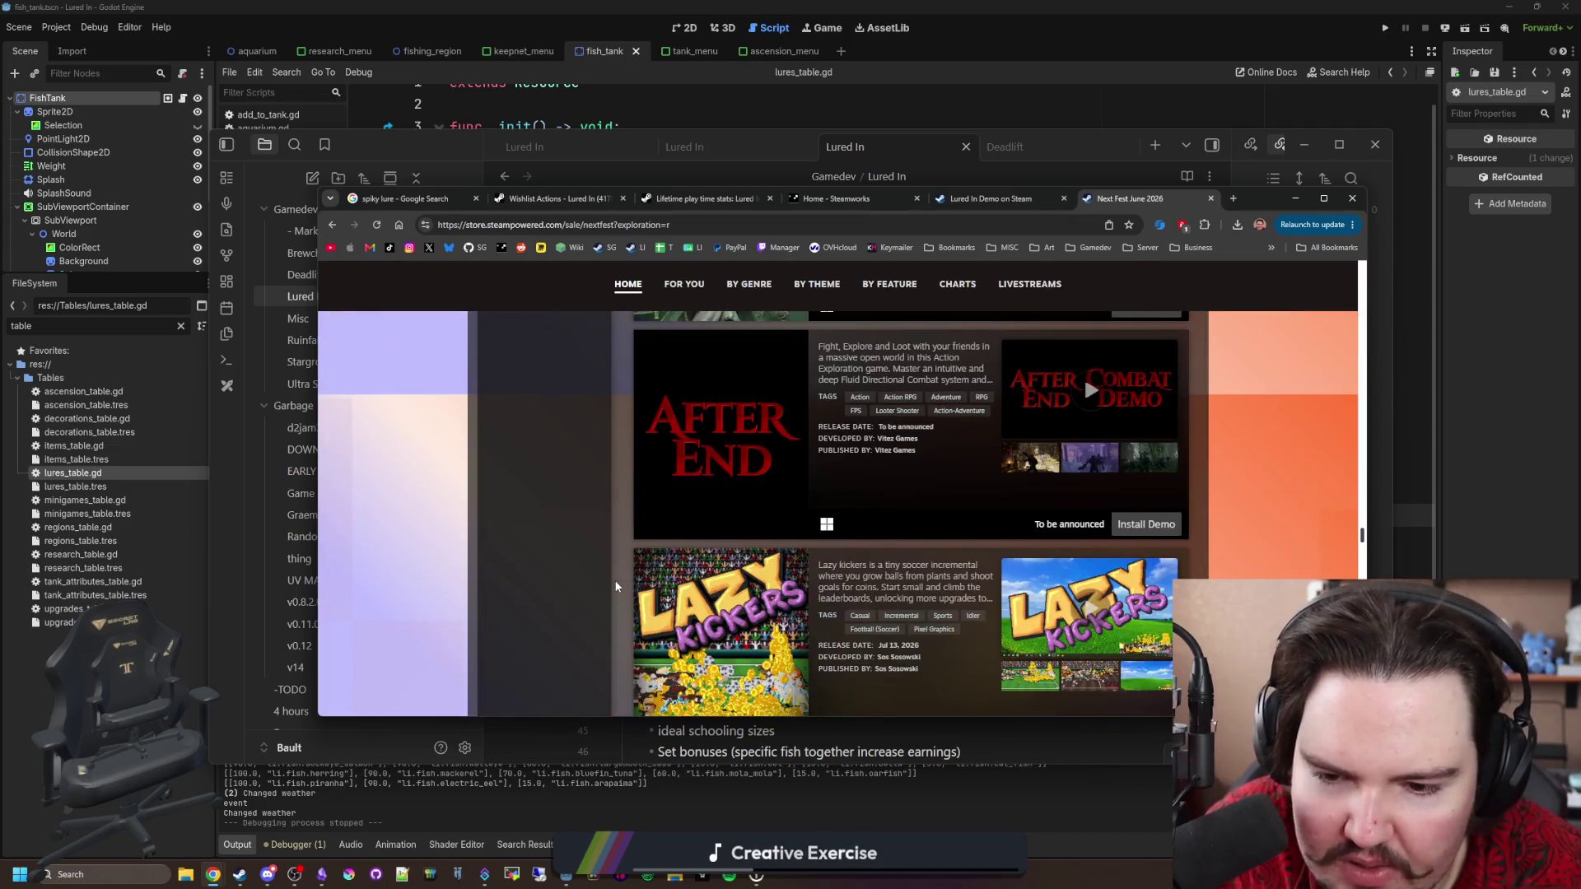
scroll(615, 586, "down", 2)
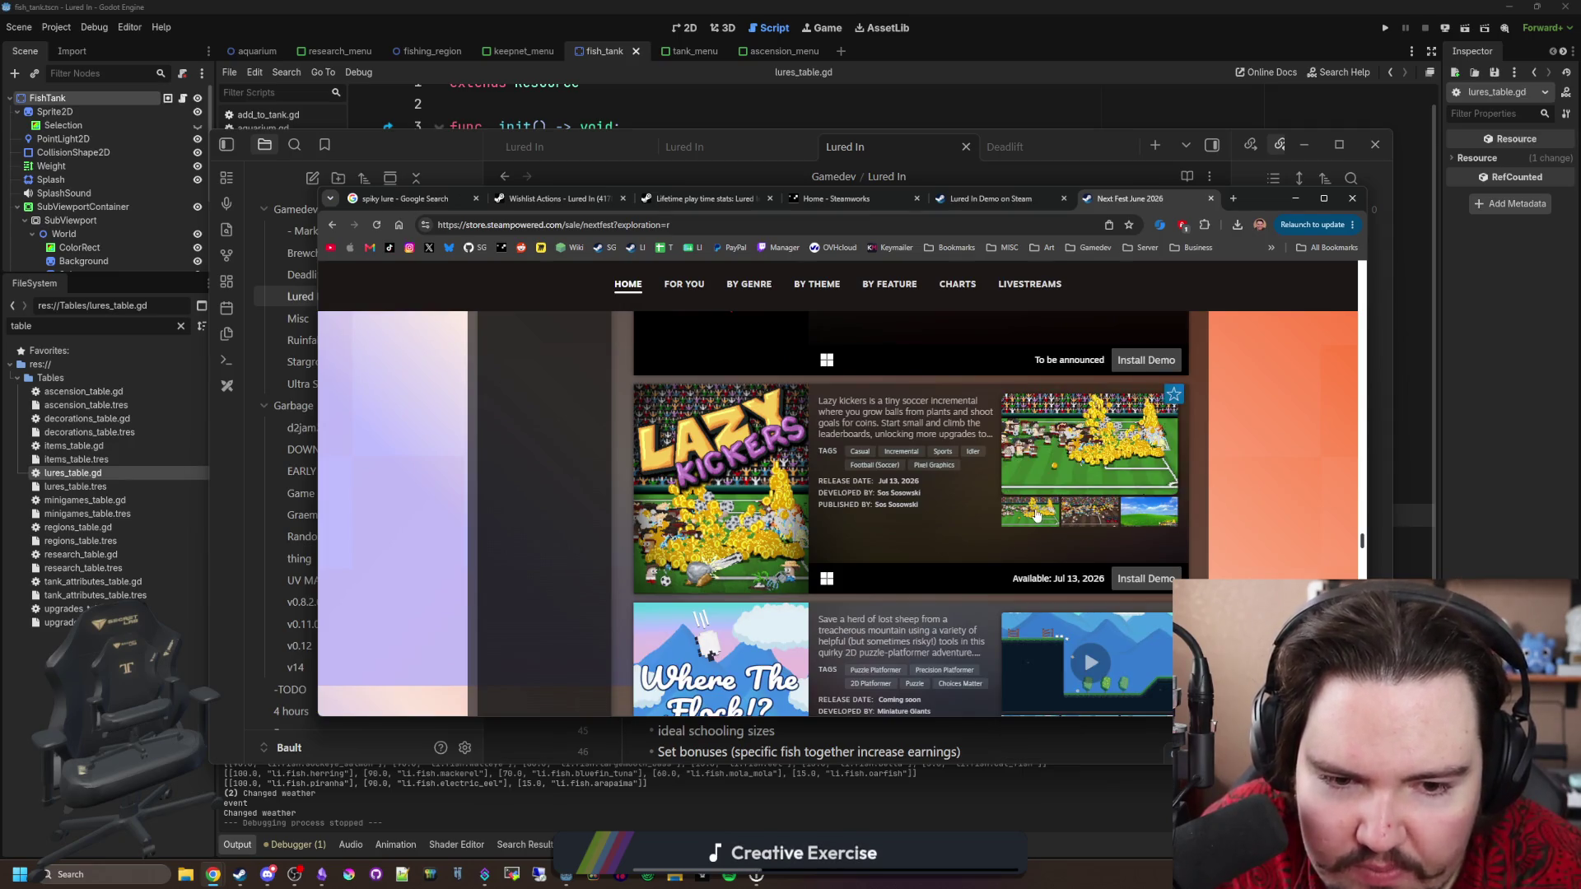
scroll(535, 535, "down", 4)
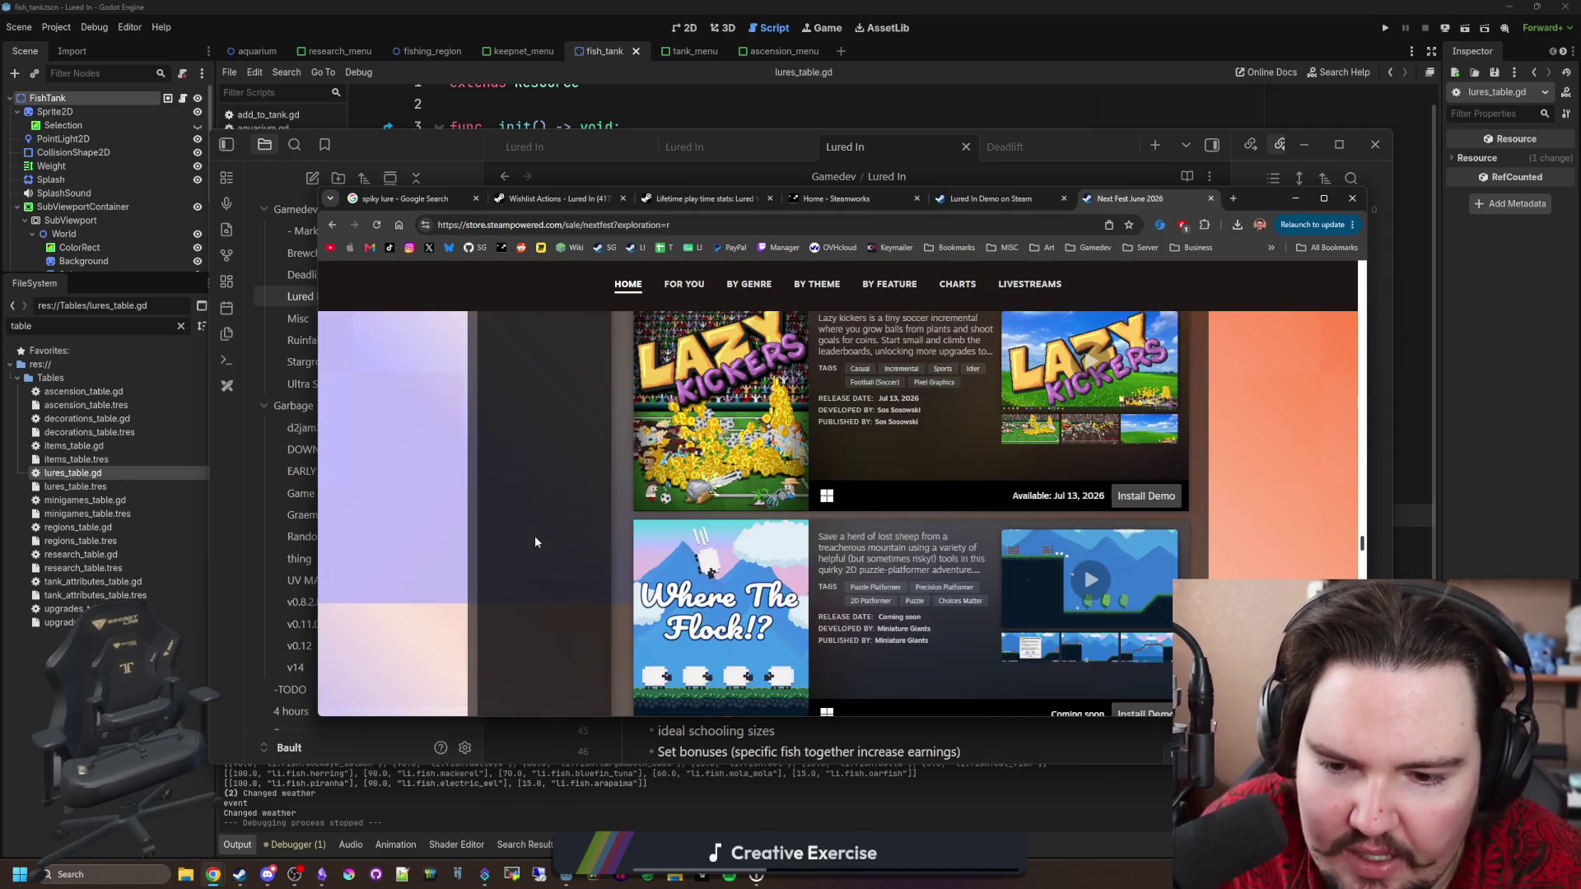
scroll(550, 526, "down", 9)
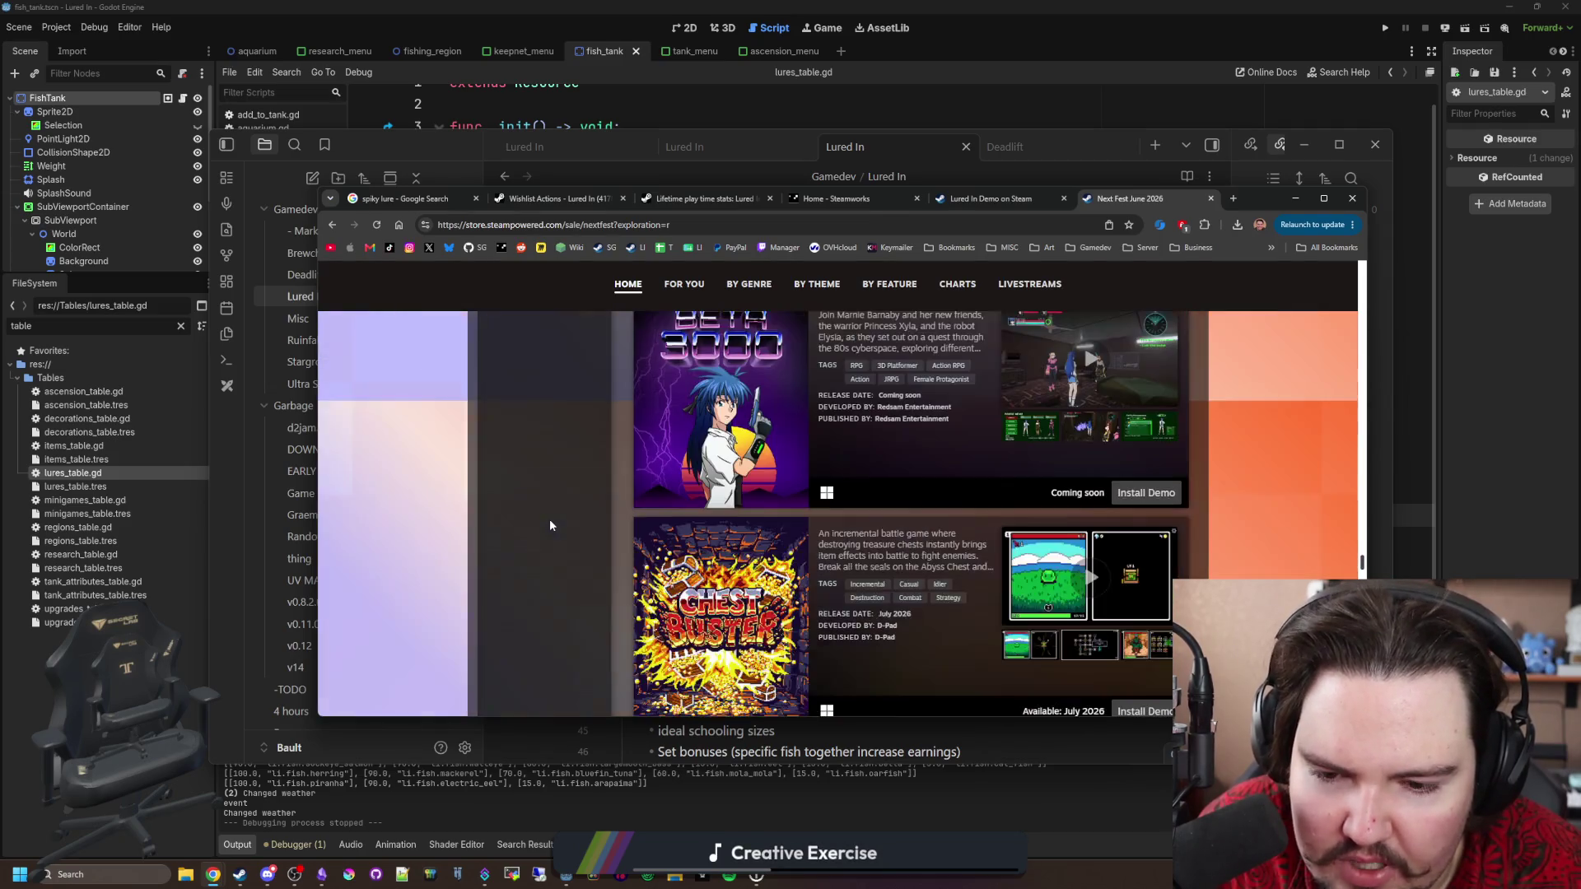
scroll(550, 525, "down", 9)
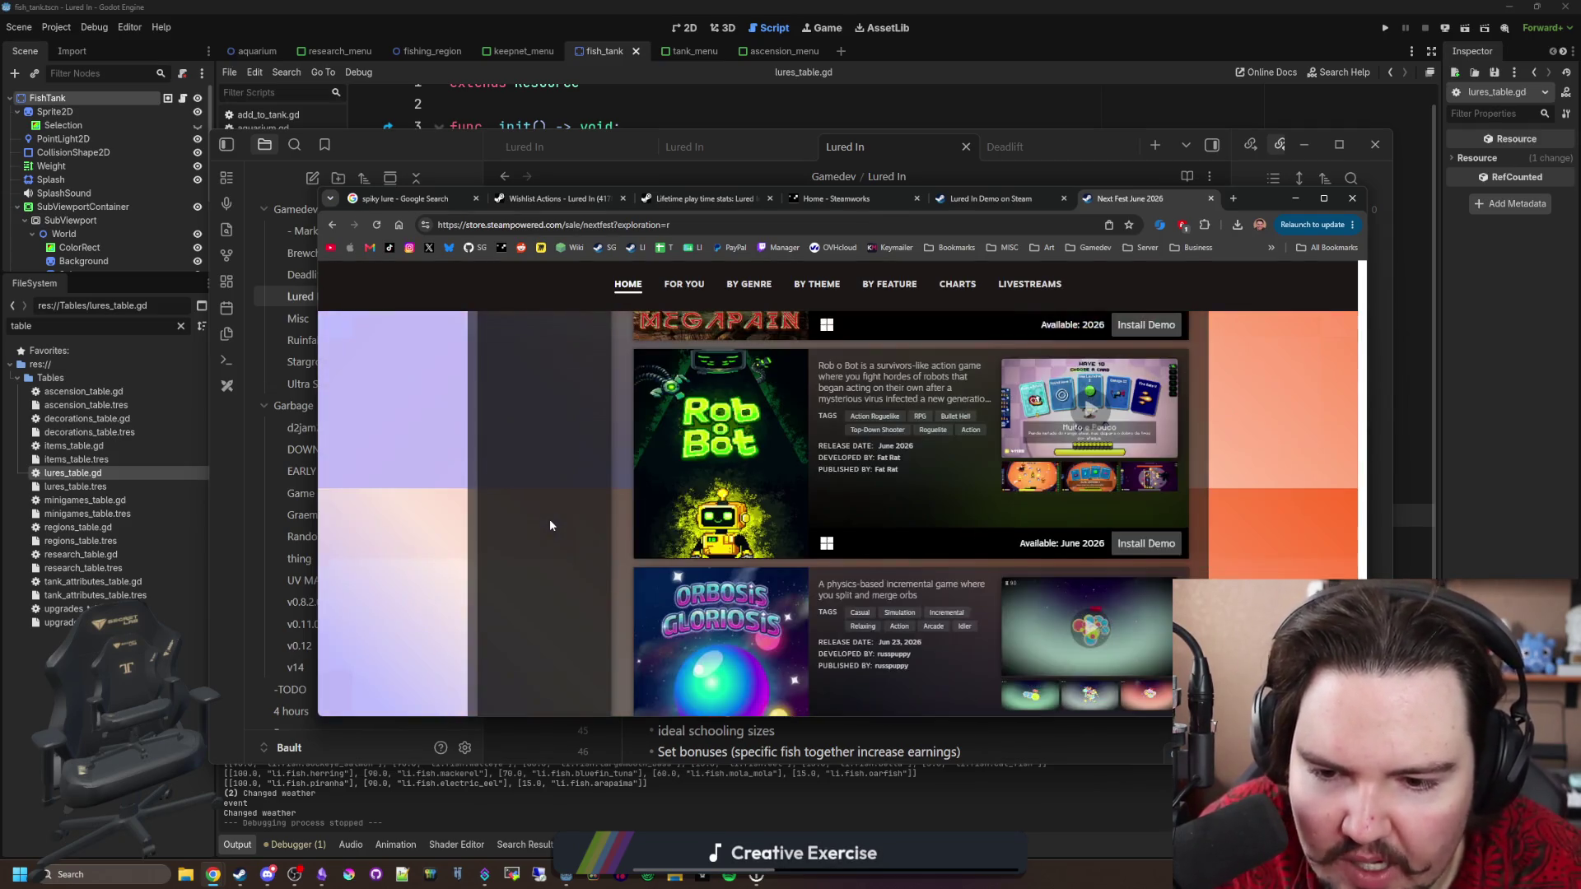
scroll(550, 524, "down", 1)
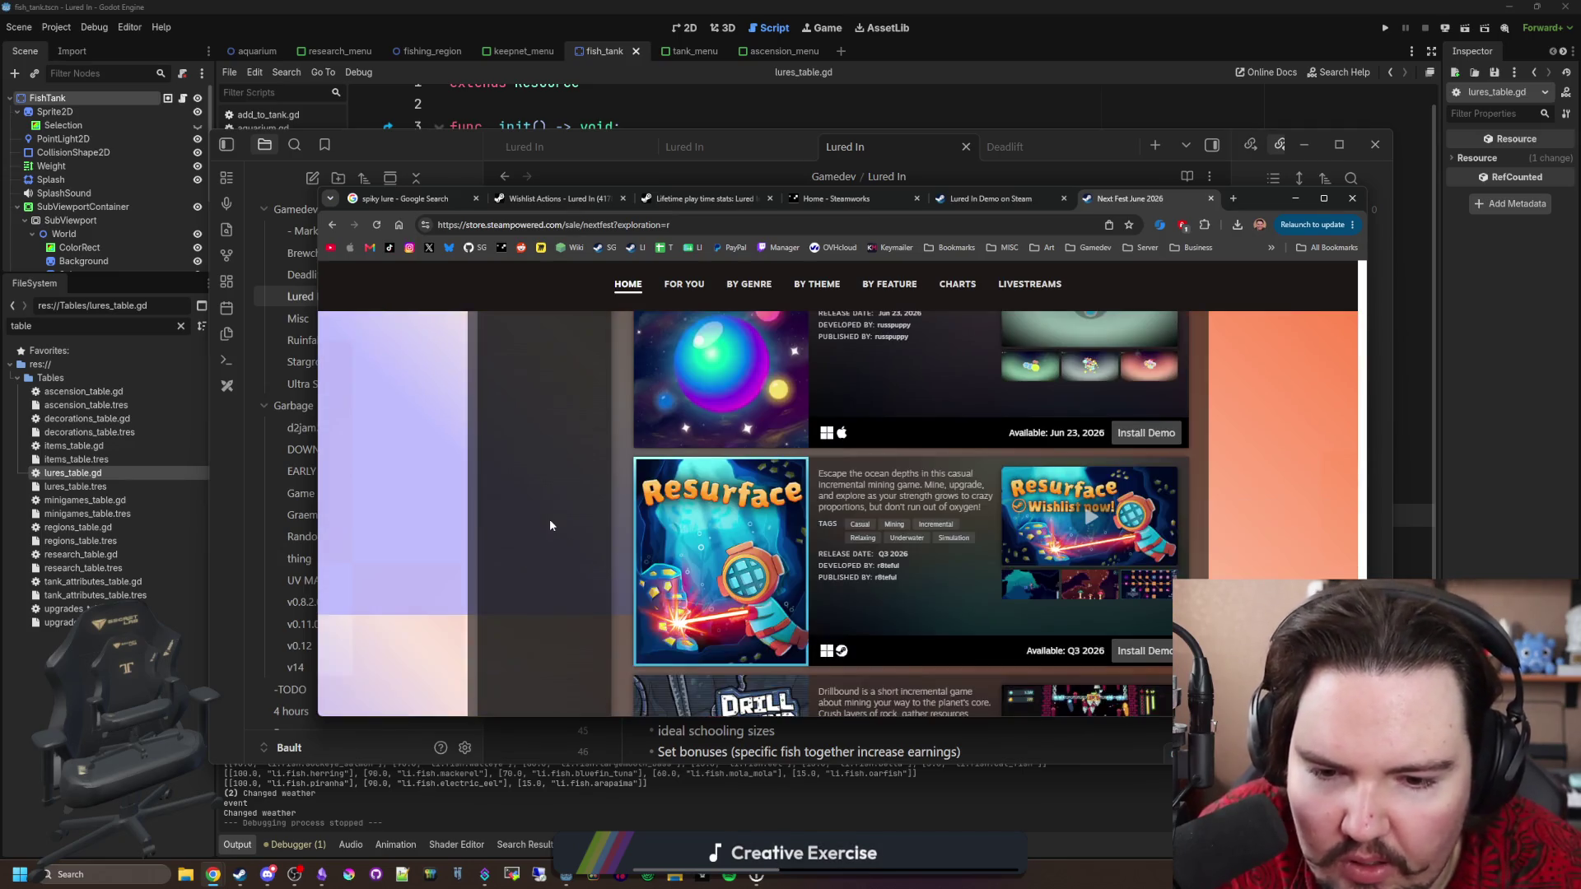
scroll(531, 582, "down", 2)
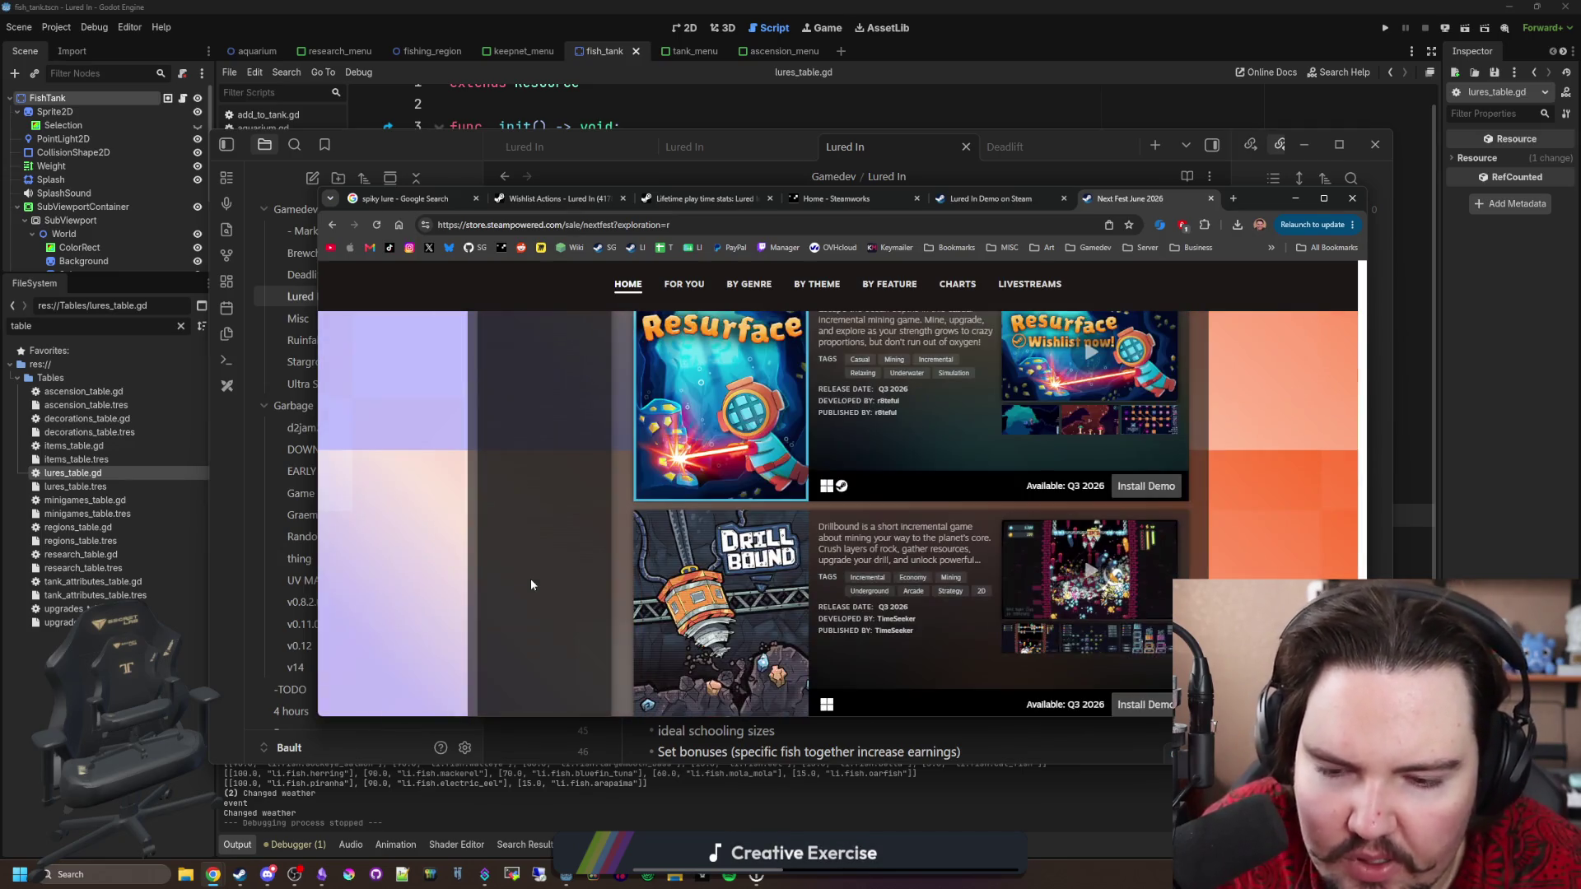
scroll(531, 583, "down", 3)
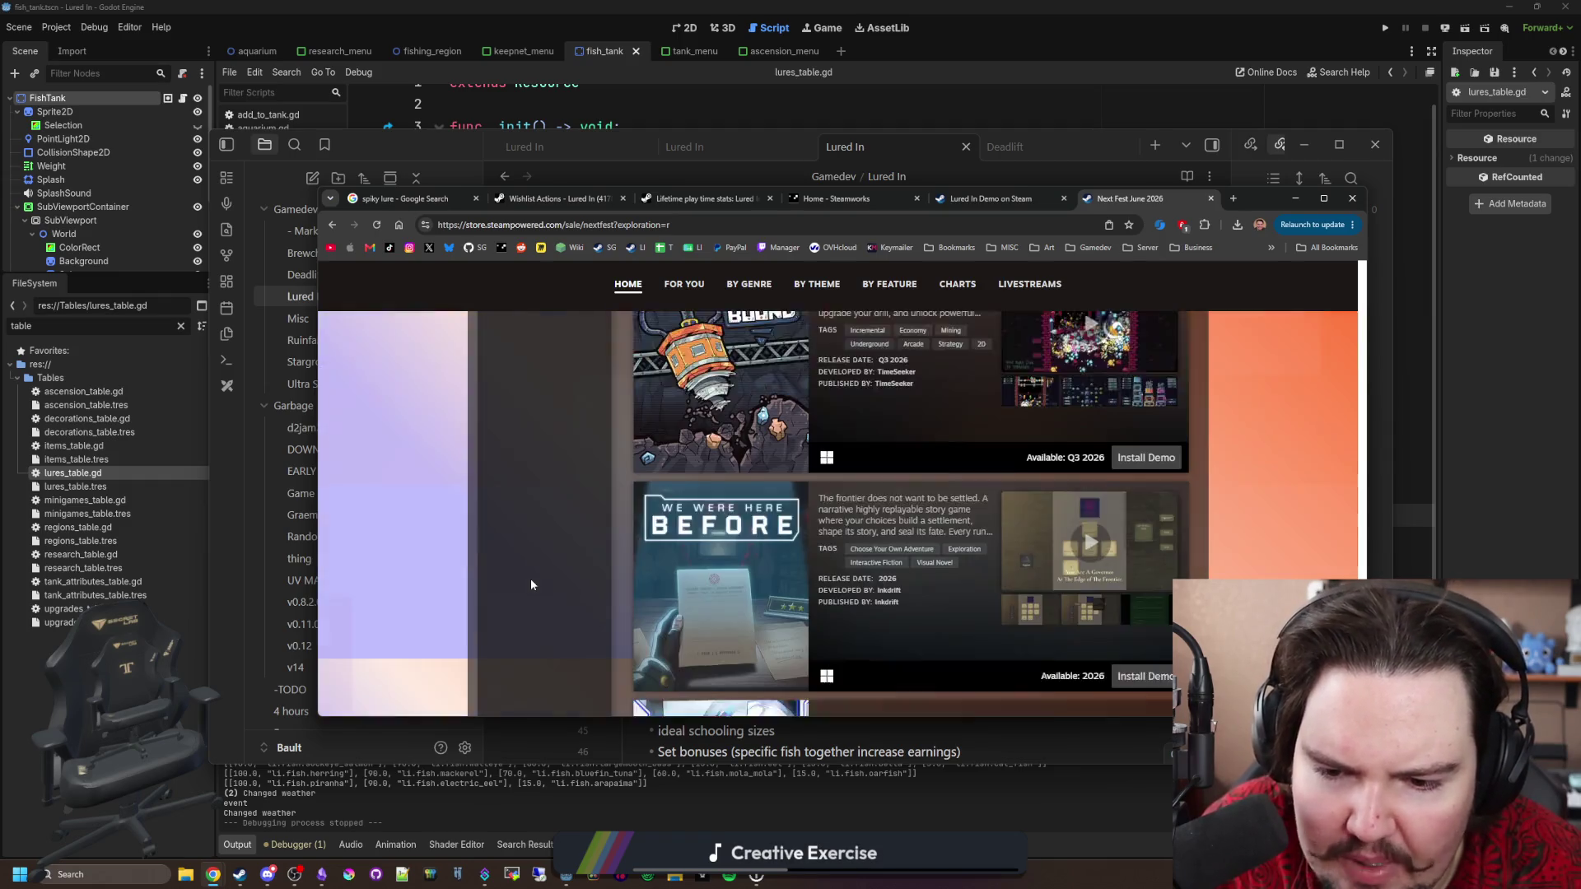
scroll(531, 585, "down", 2)
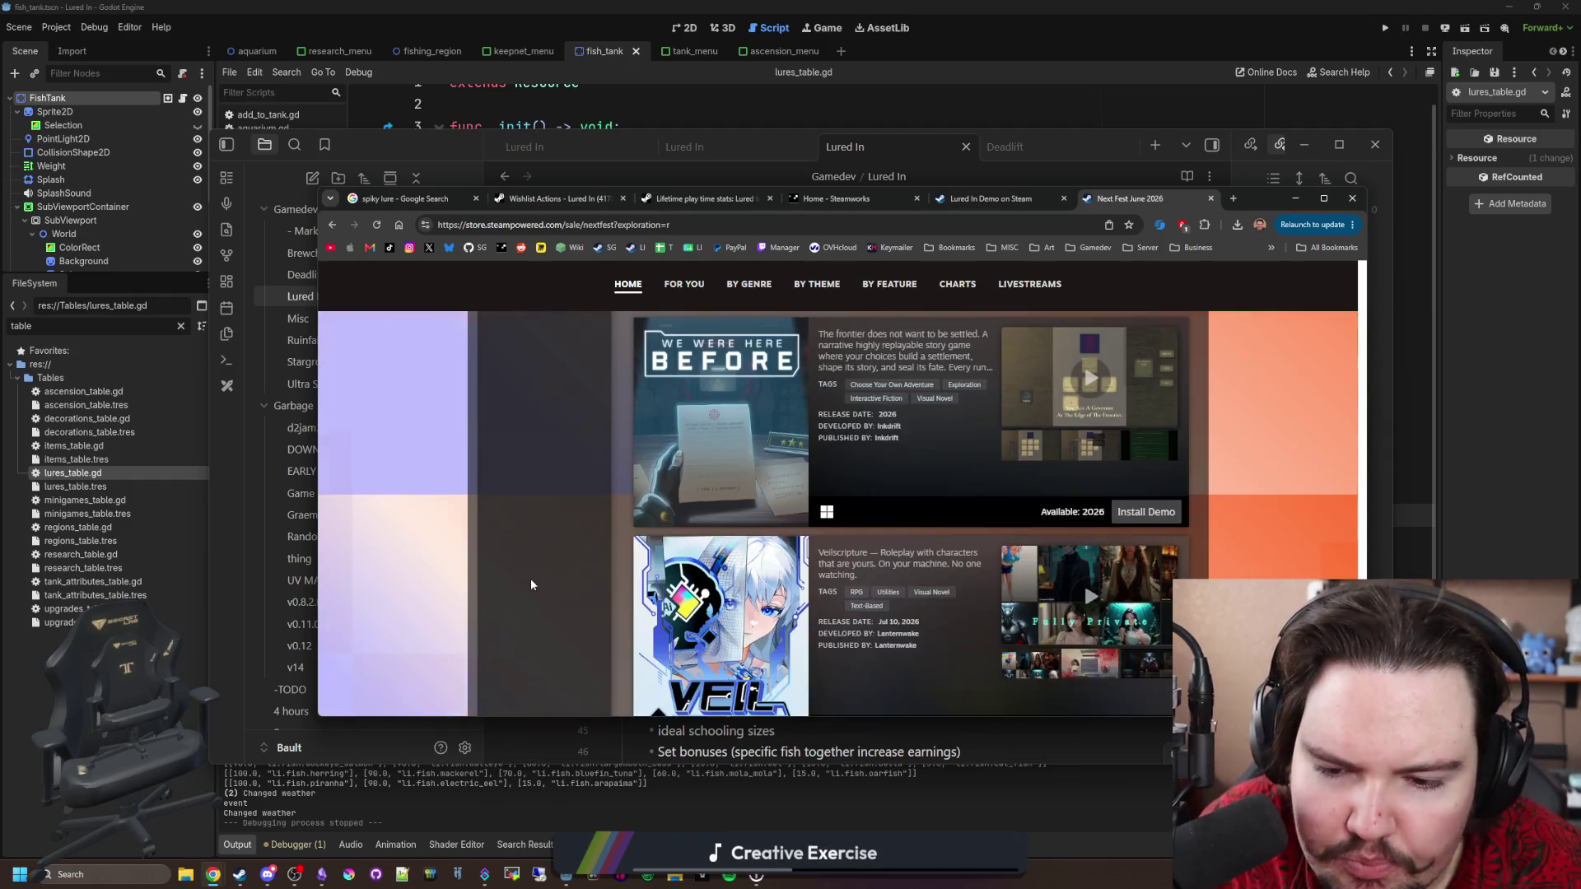
scroll(532, 581, "down", 2)
scroll(531, 568, "down", 3)
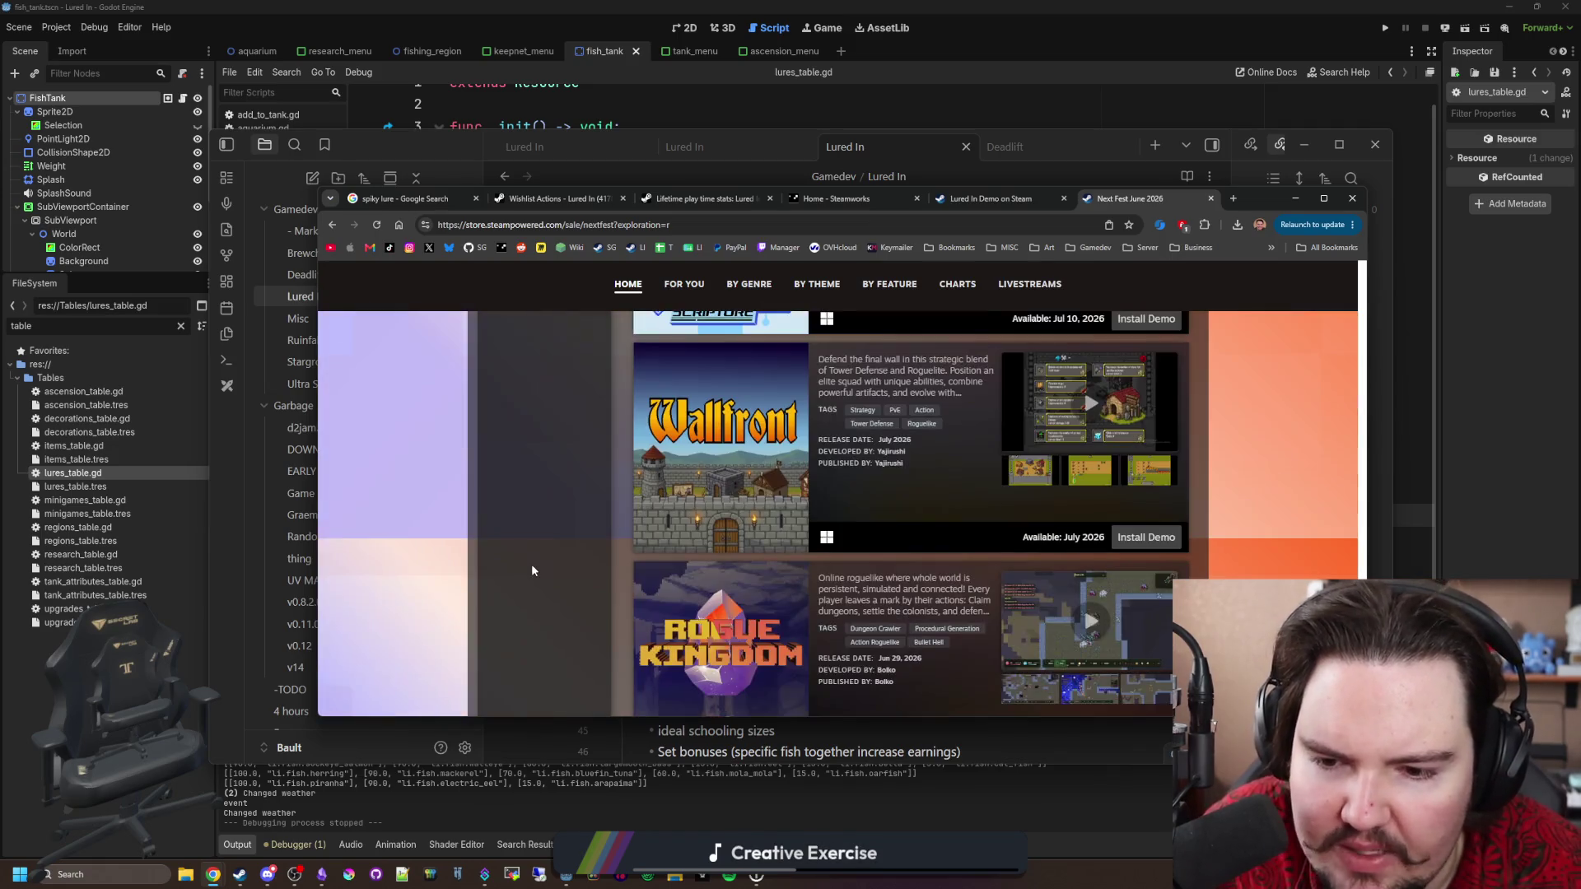
scroll(532, 569, "down", 3)
scroll(531, 568, "down", 6)
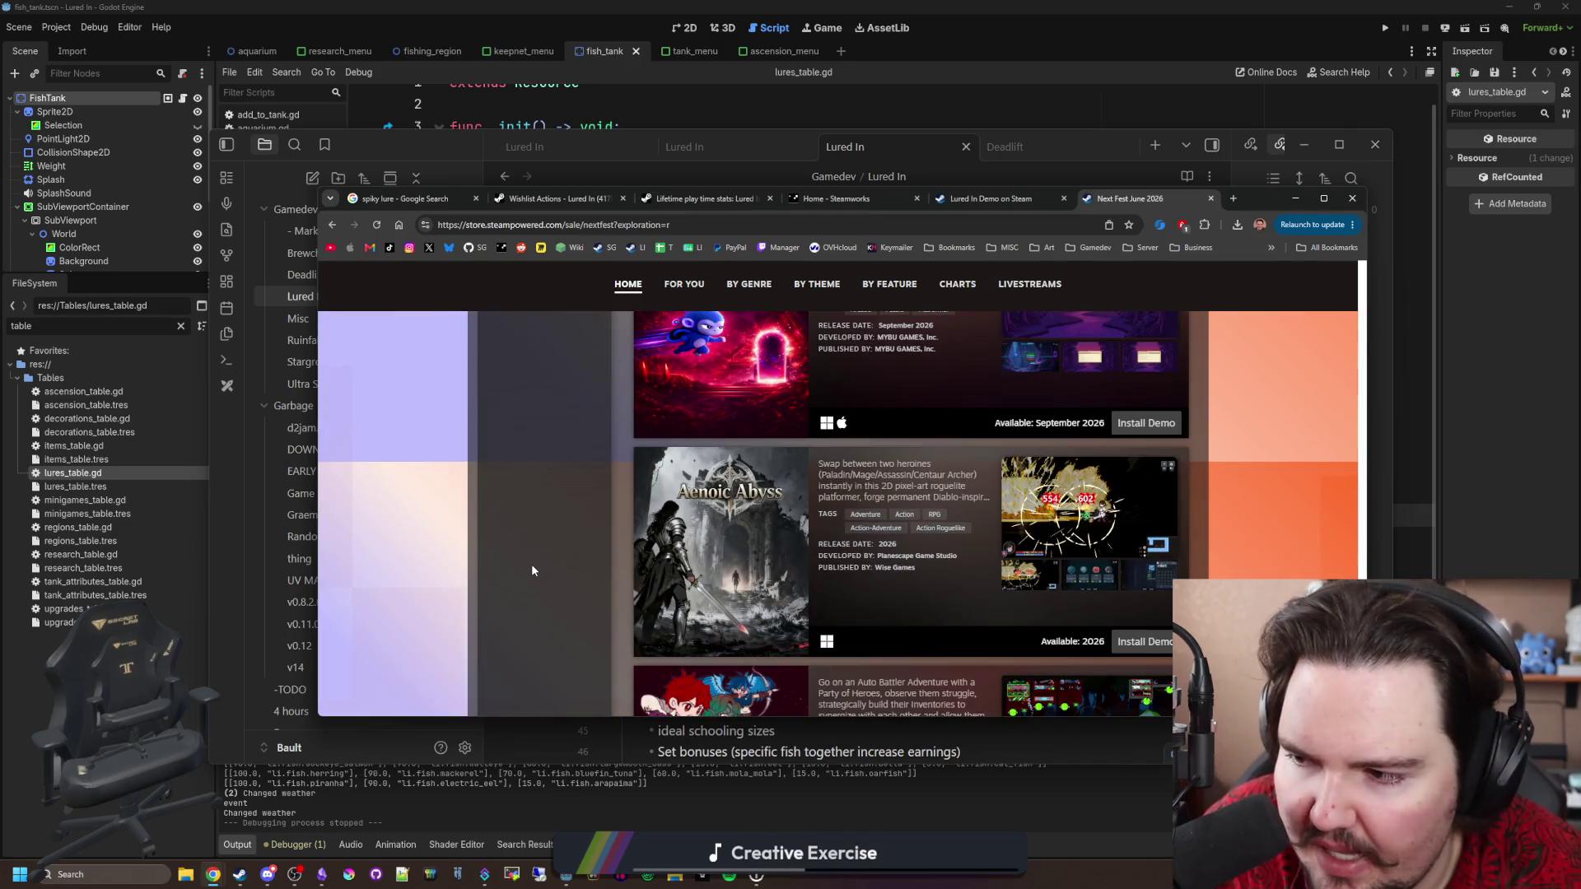
scroll(532, 570, "down", 5)
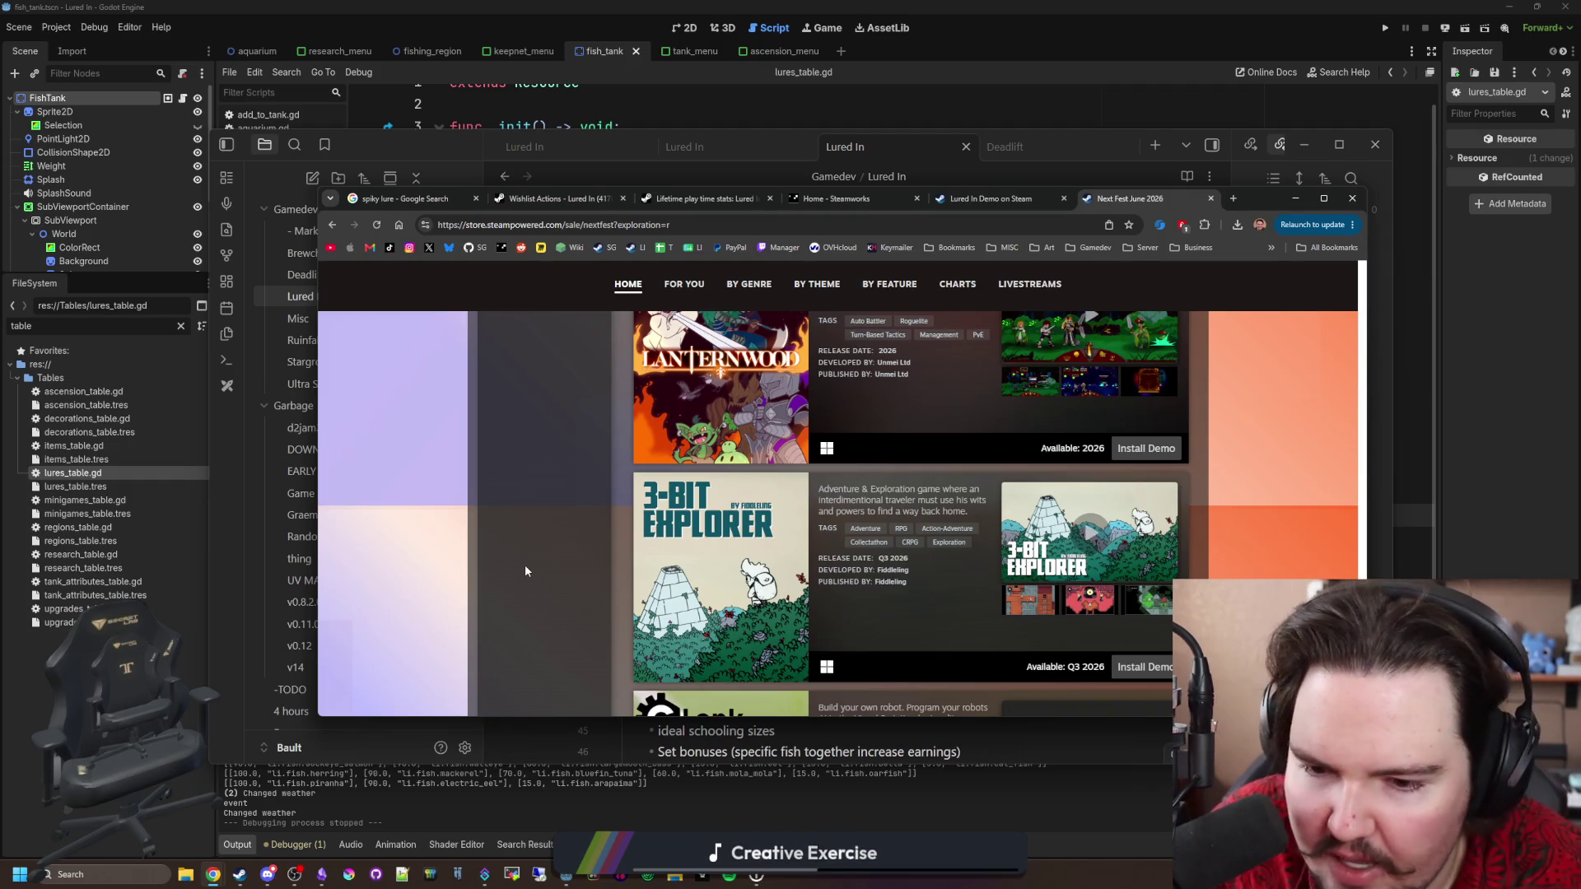
scroll(525, 565, "down", 2)
scroll(525, 567, "down", 2)
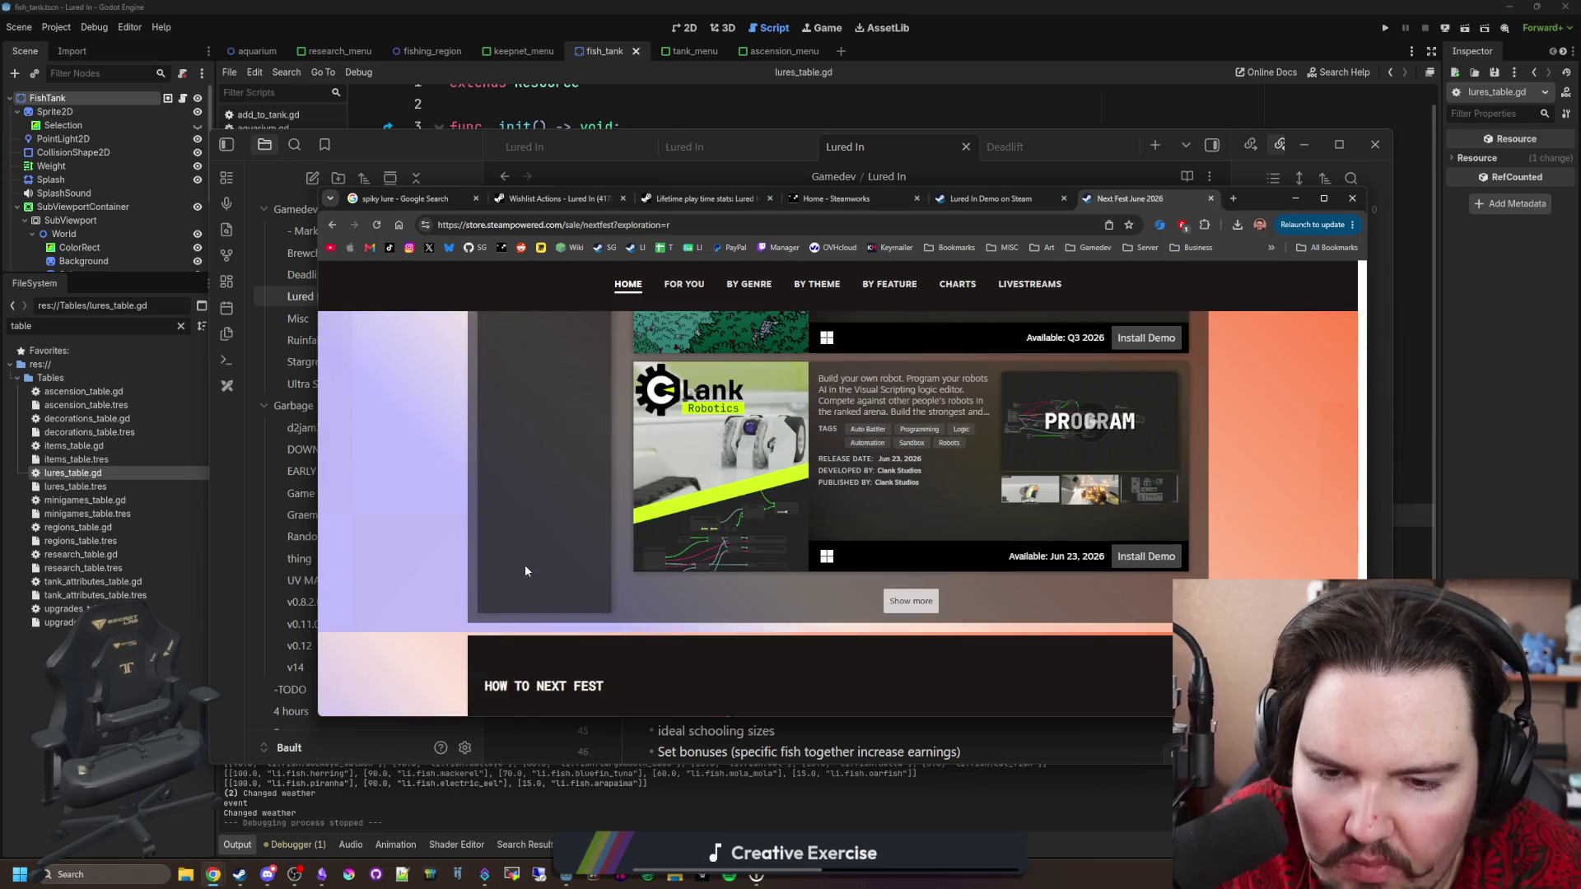
scroll(526, 565, "down", 5)
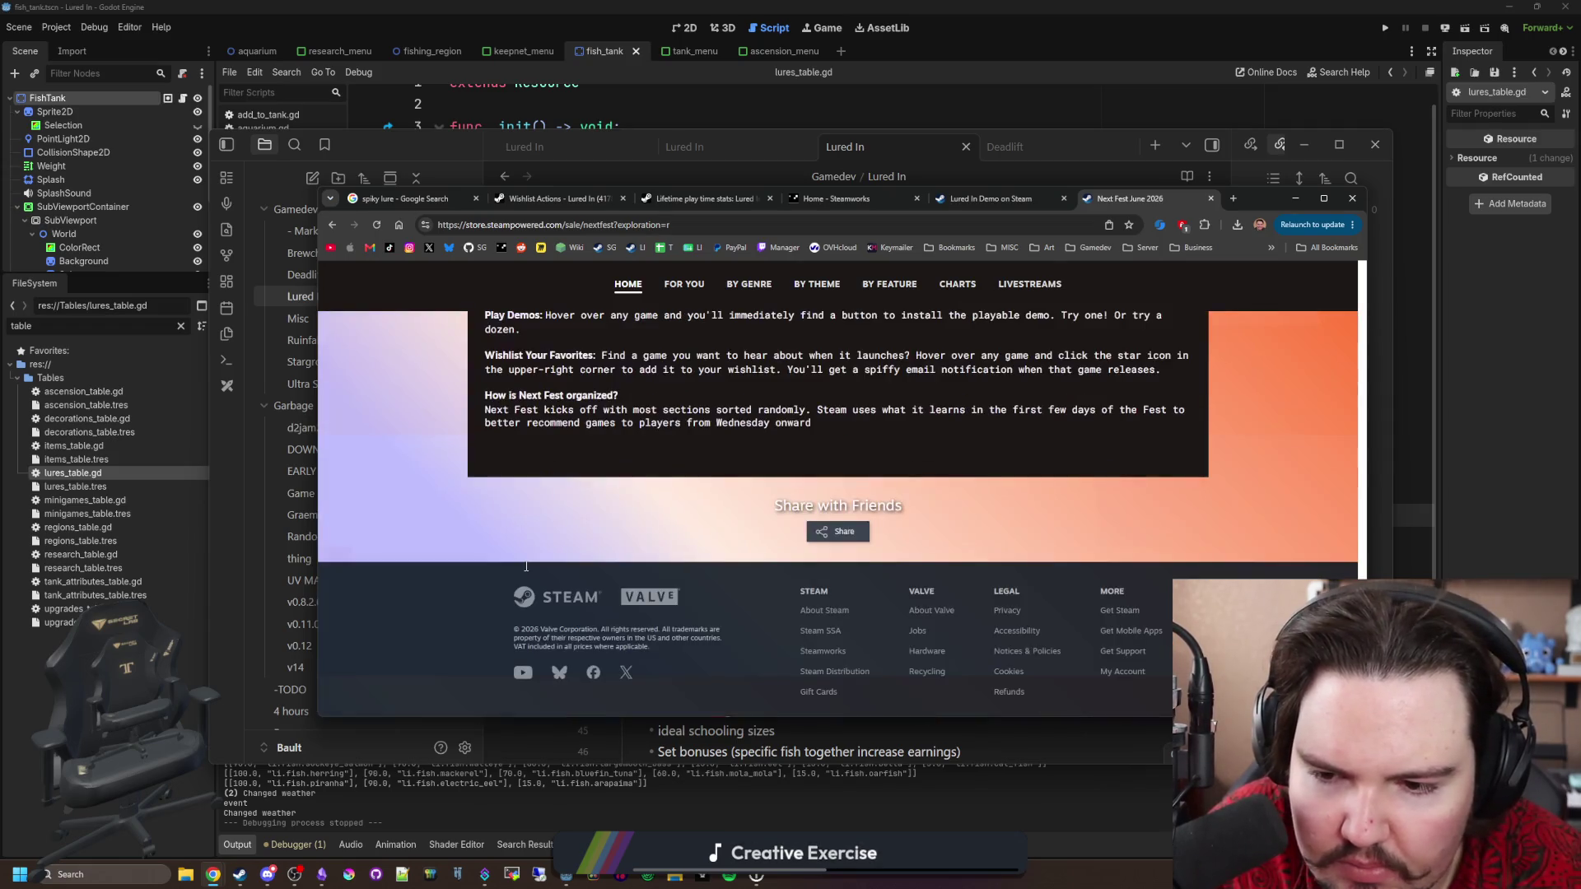
Scroll back up, close the Next Fest tab, and return to the Lured In Demo store page.
scroll(519, 567, "up", 5)
scroll(535, 563, "up", 4)
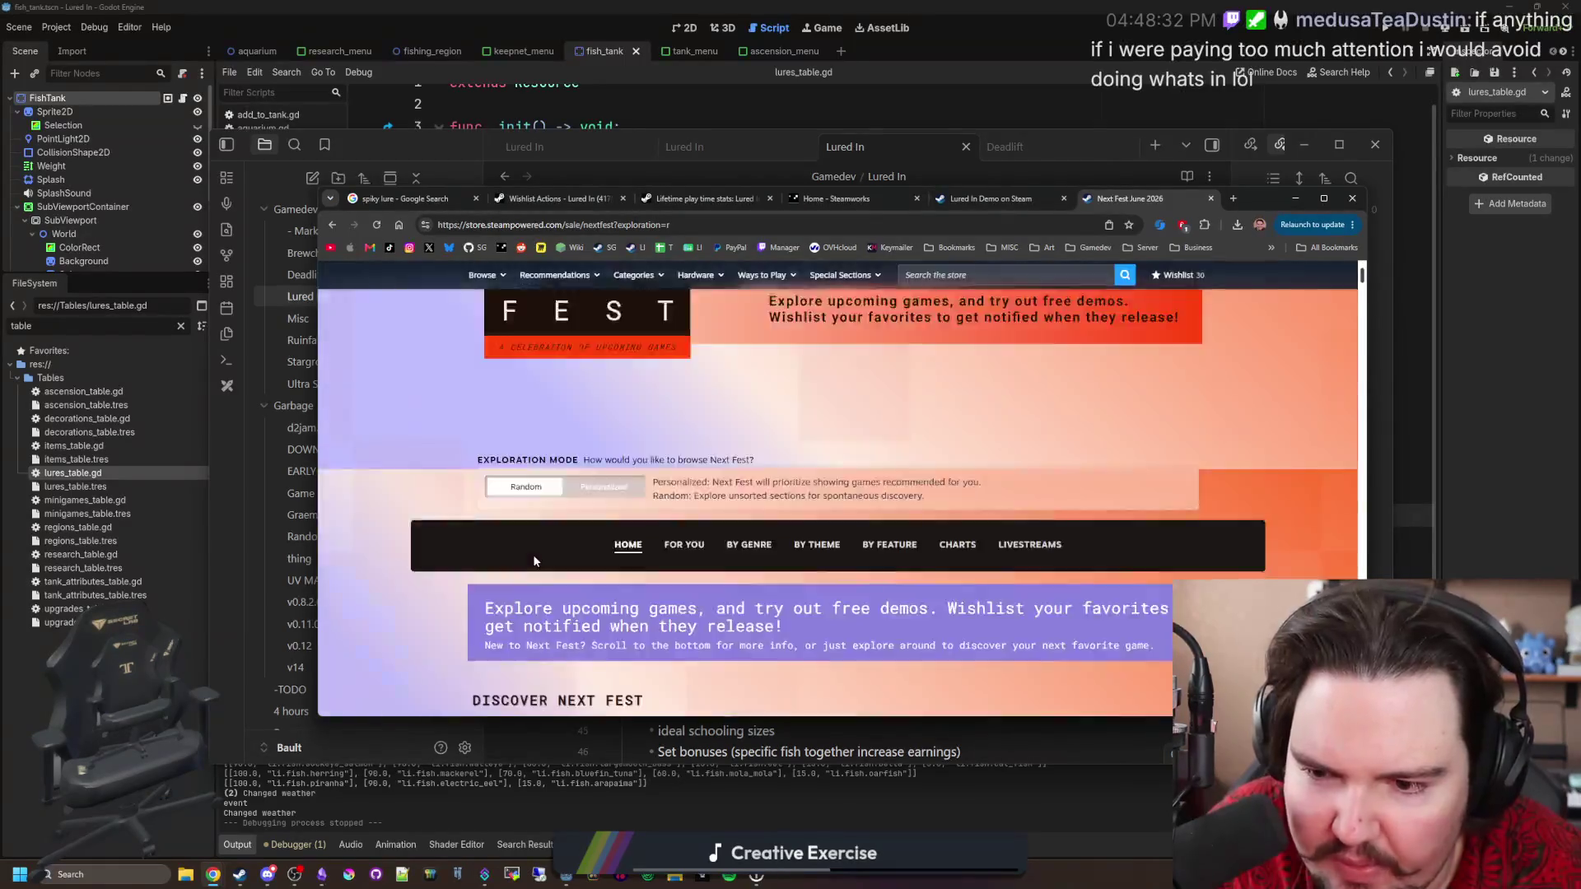
scroll(535, 562, "down", 12)
scroll(536, 562, "down", 6)
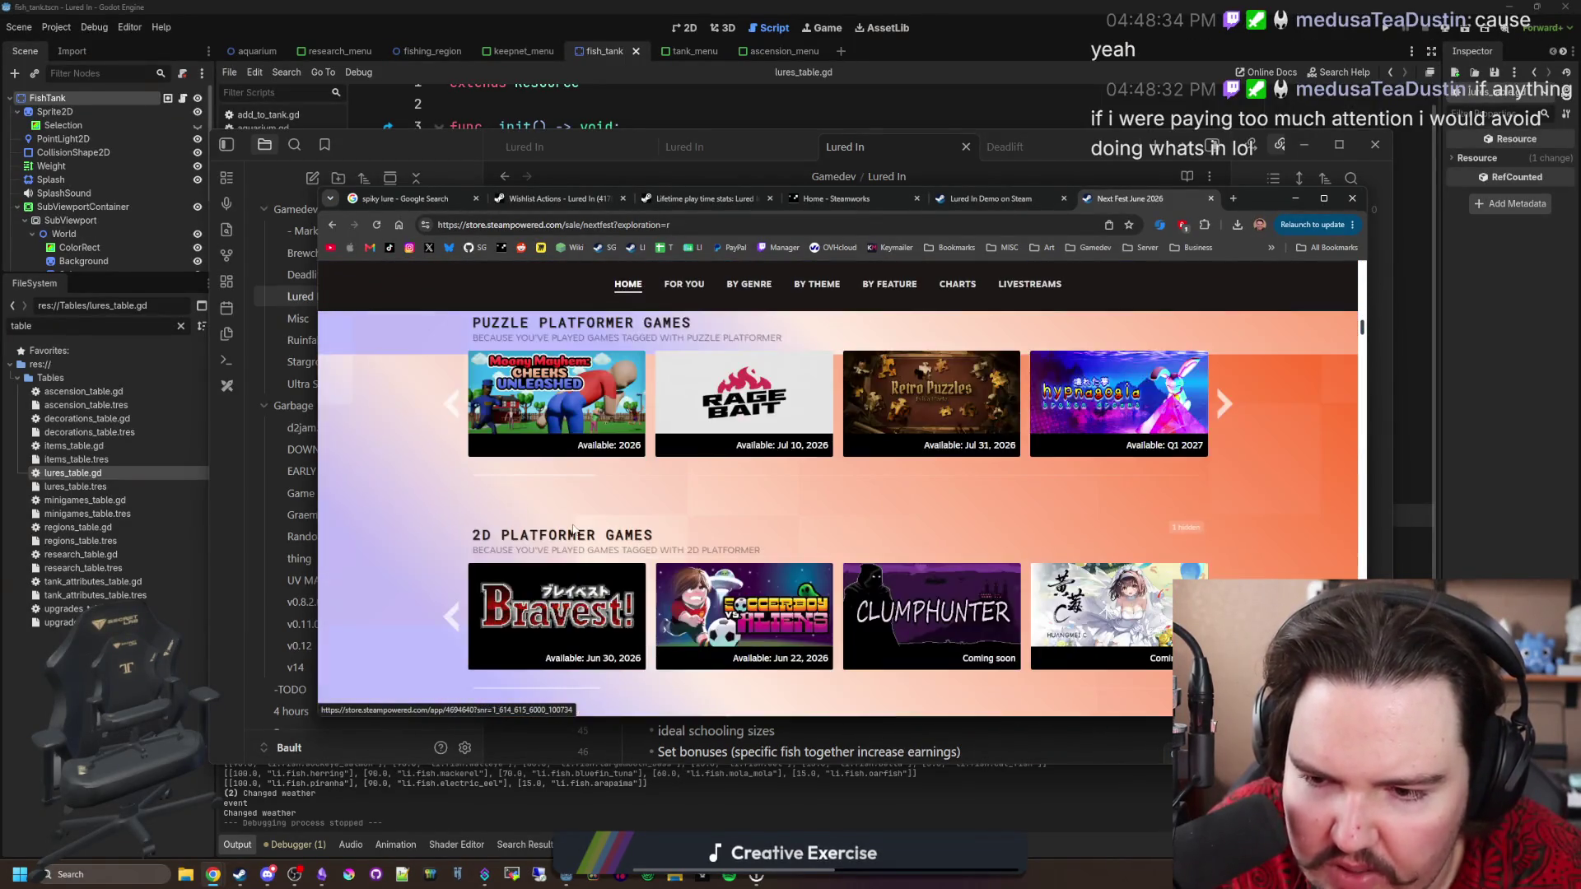
scroll(521, 455, "down", 4)
scroll(547, 511, "up", 10)
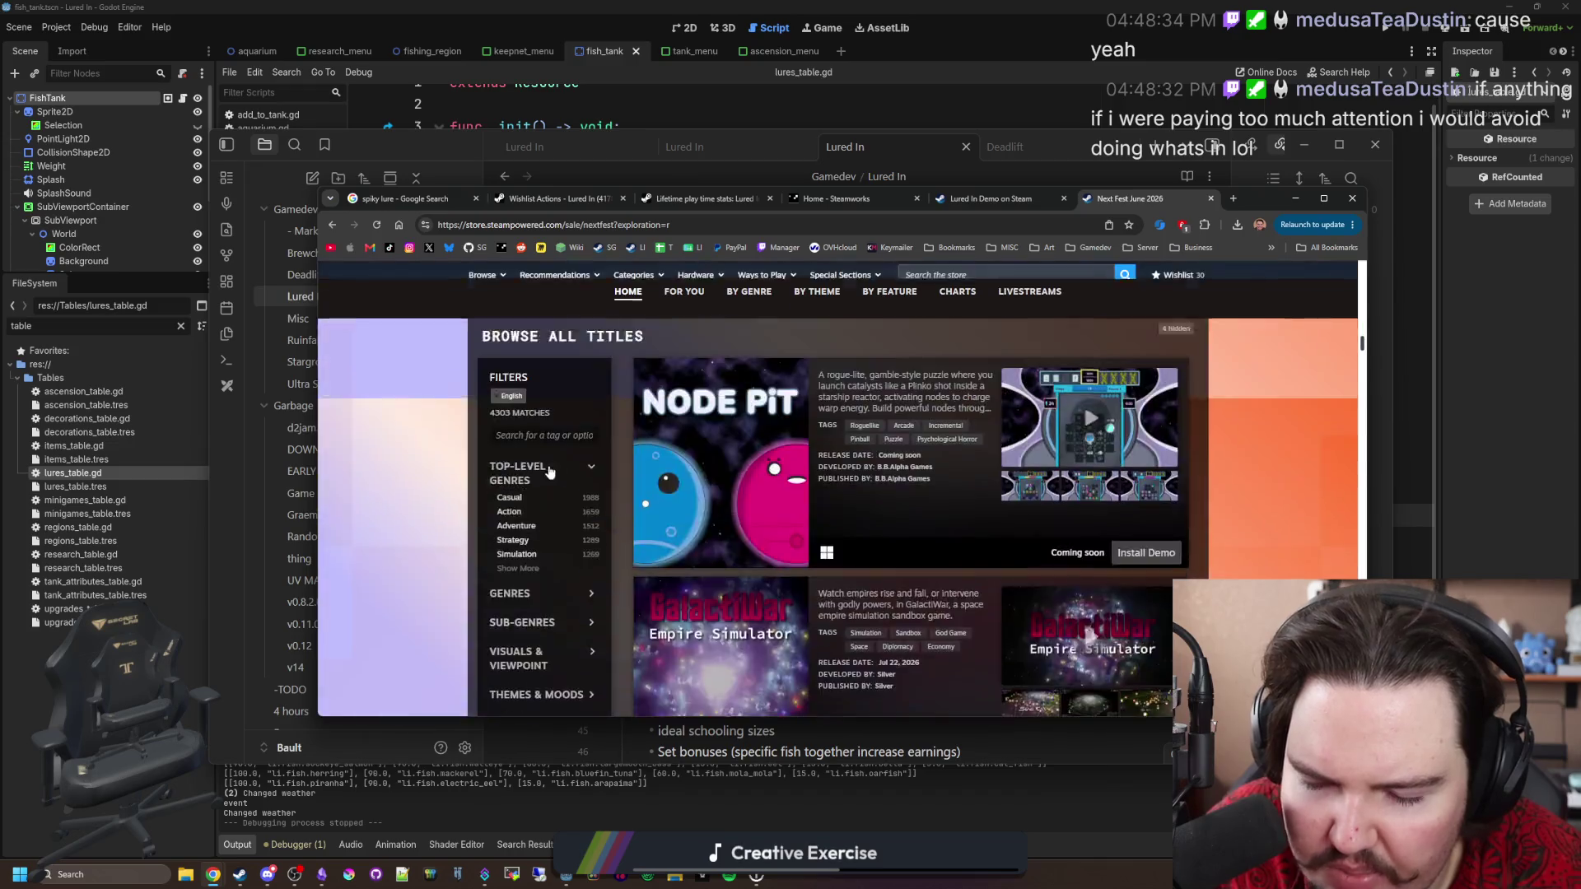
scroll(606, 528, "up", 10)
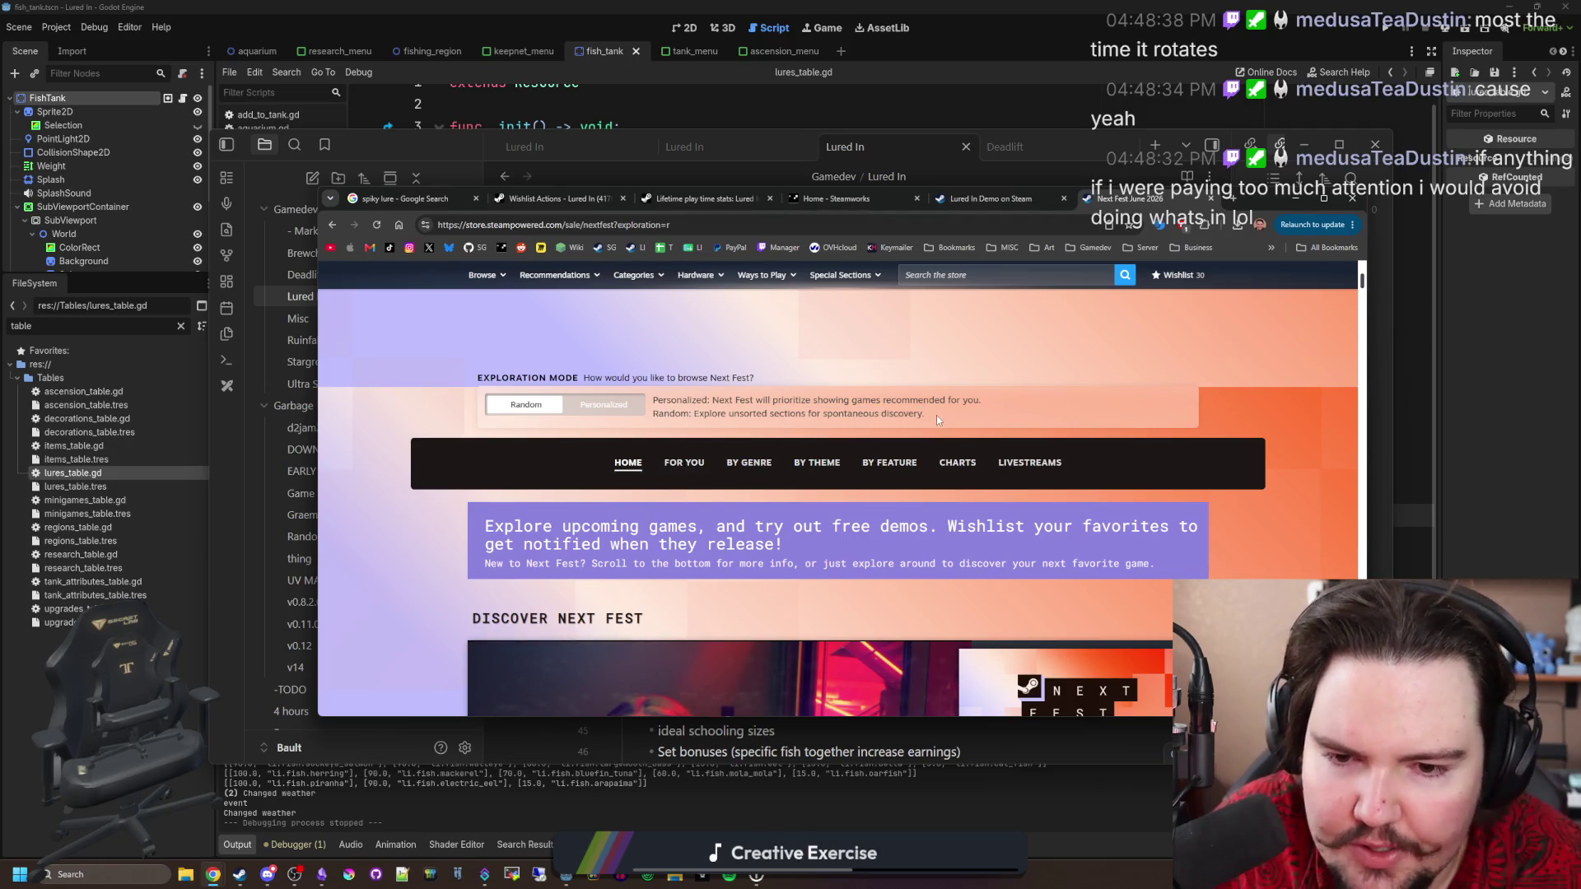
scroll(794, 474, "up", 4)
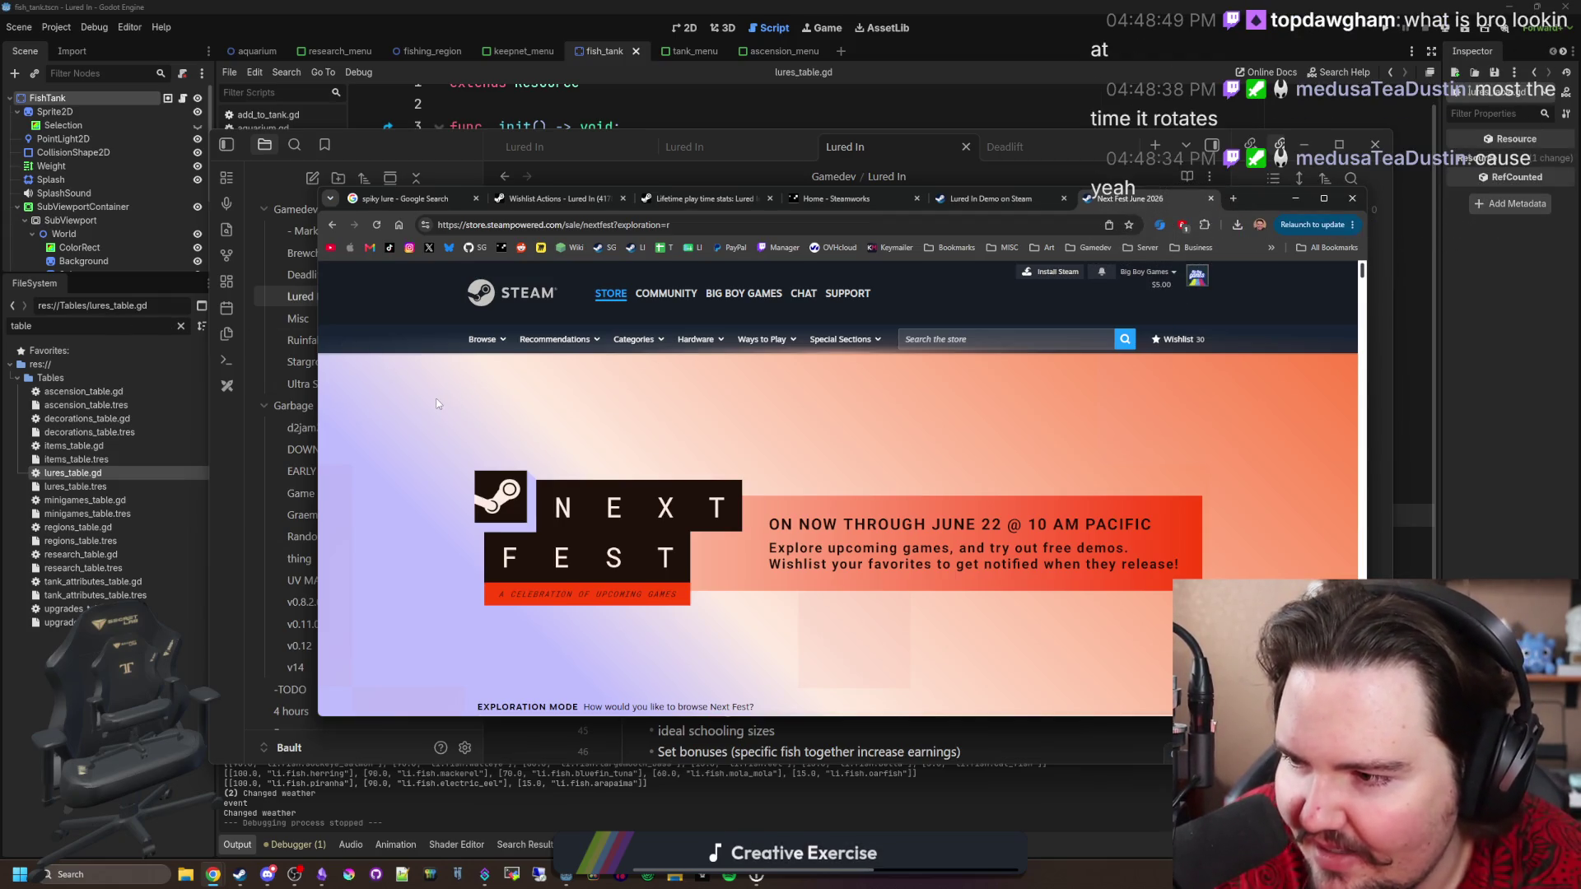
key("ctrl+w")
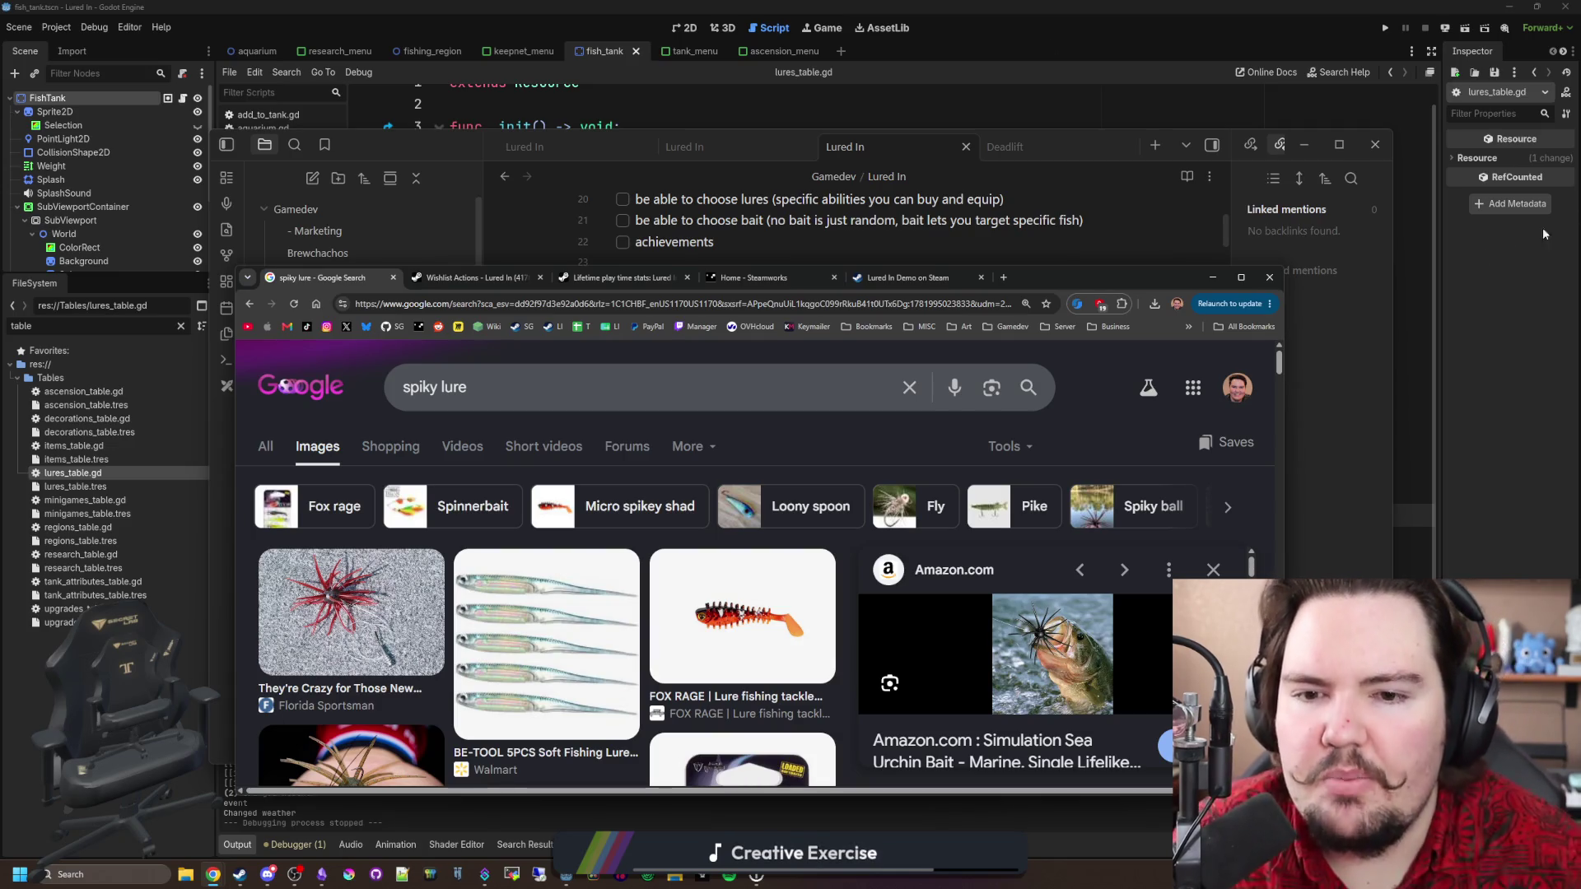
left_click(914, 278)
Bring up the Steam desktop client and go to the store front page.
left_click_drag(1049, 278, 1049, 2)
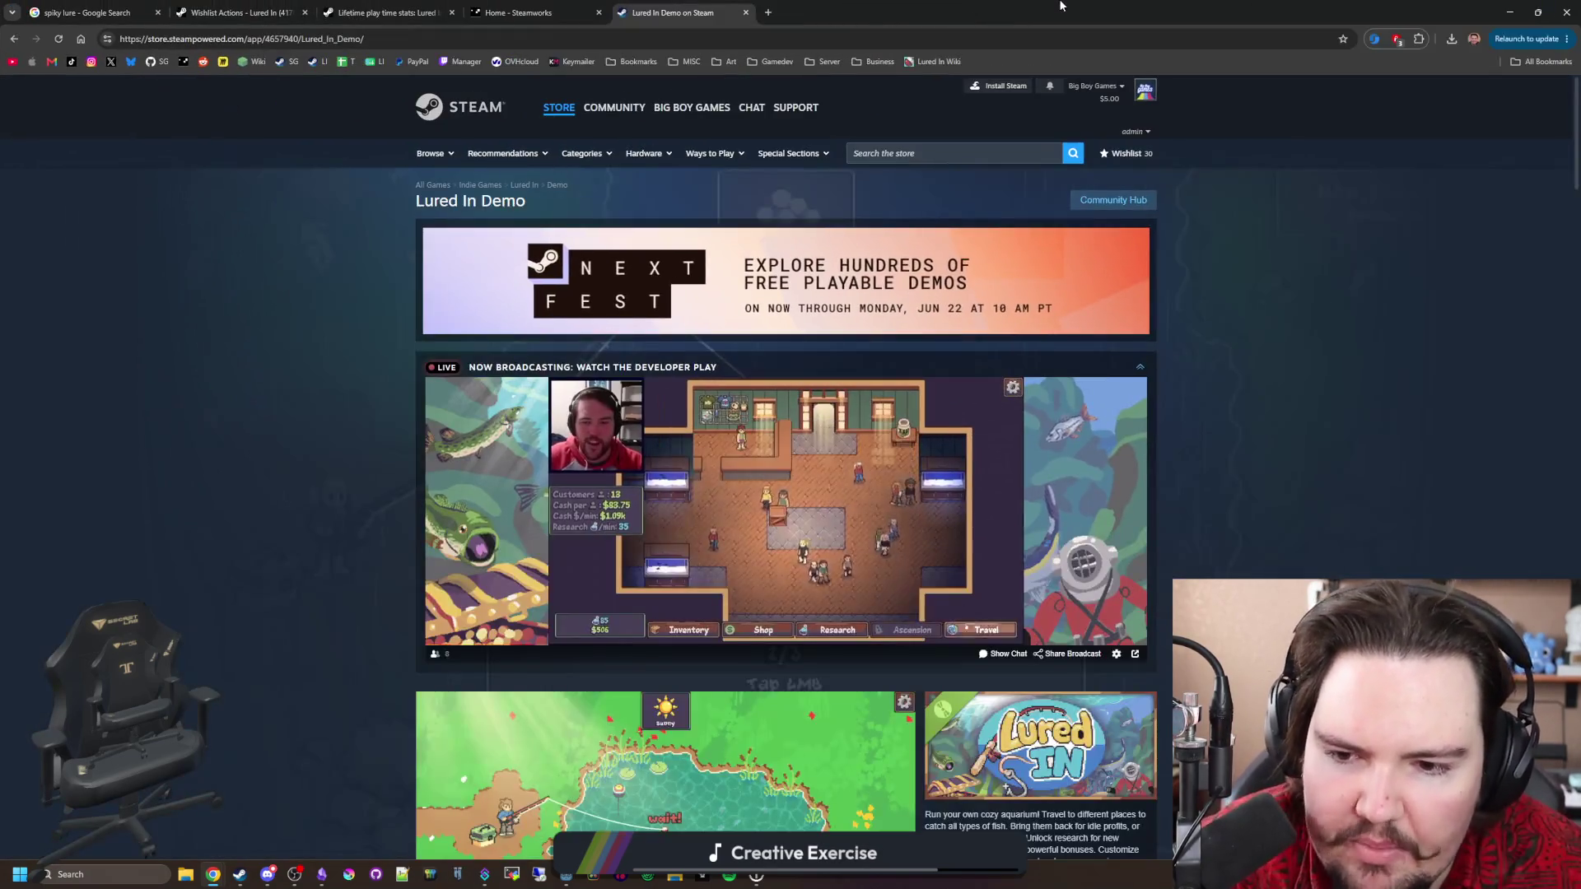
scroll(858, 407, "down", 3)
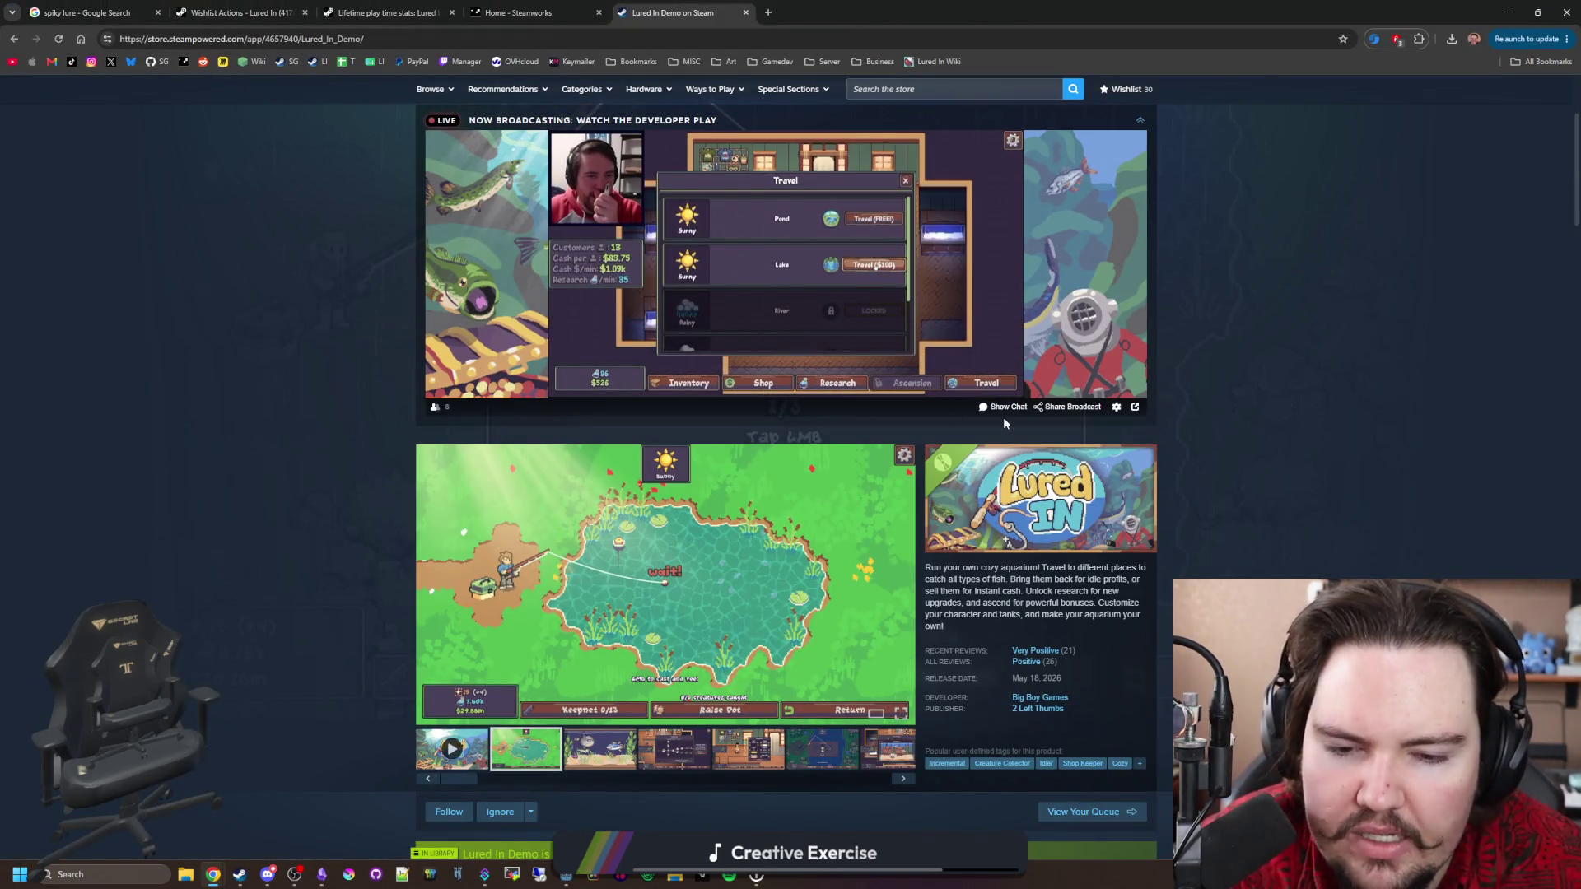
scroll(989, 422, "up", 3)
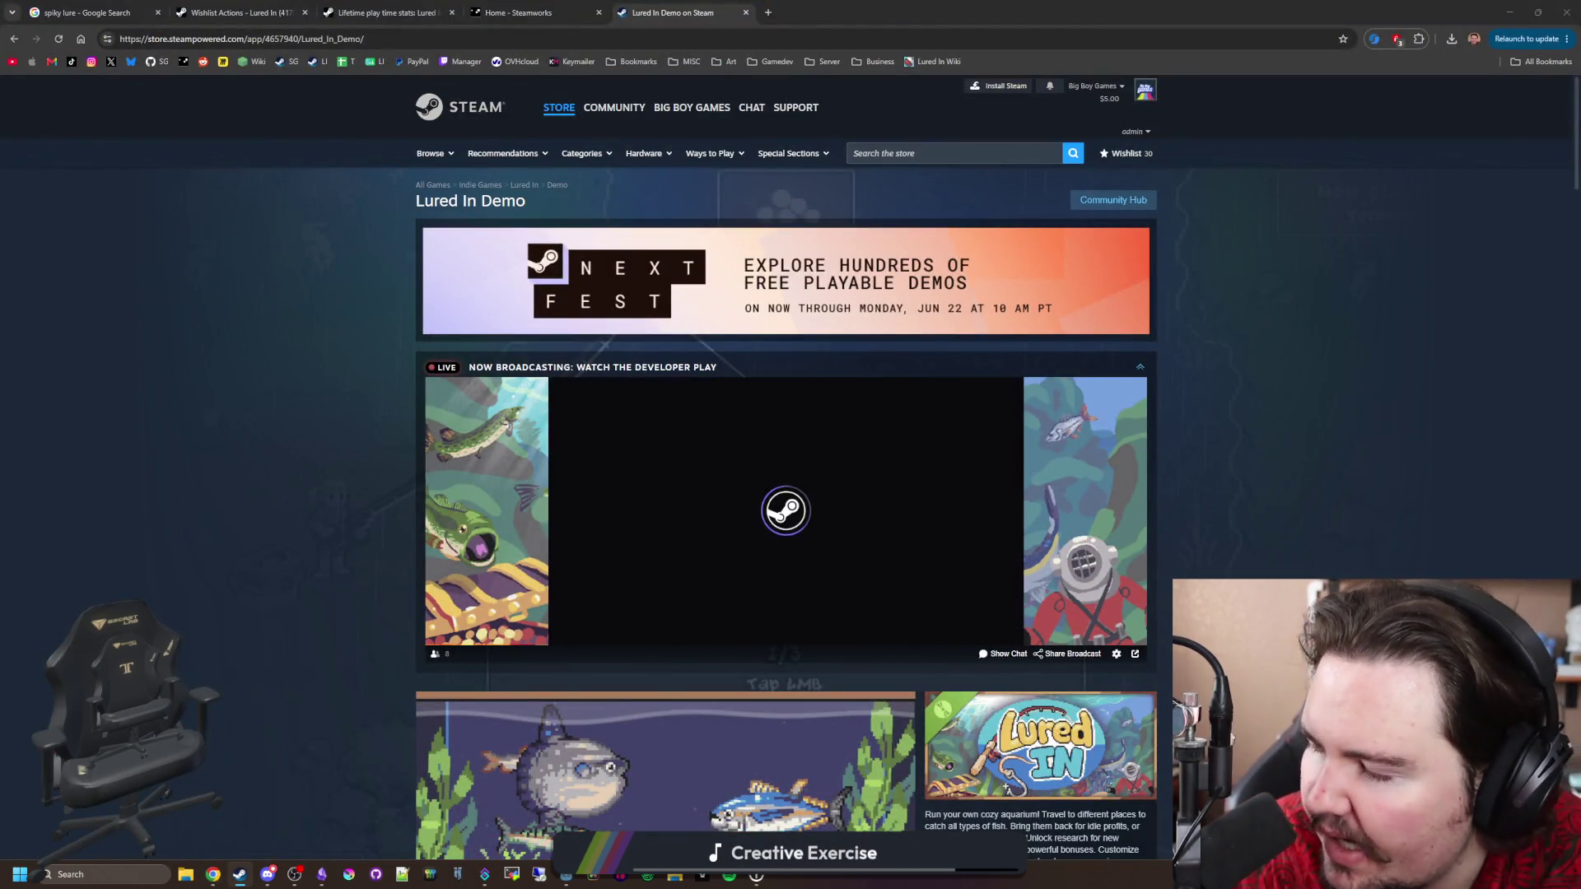
left_click(239, 874)
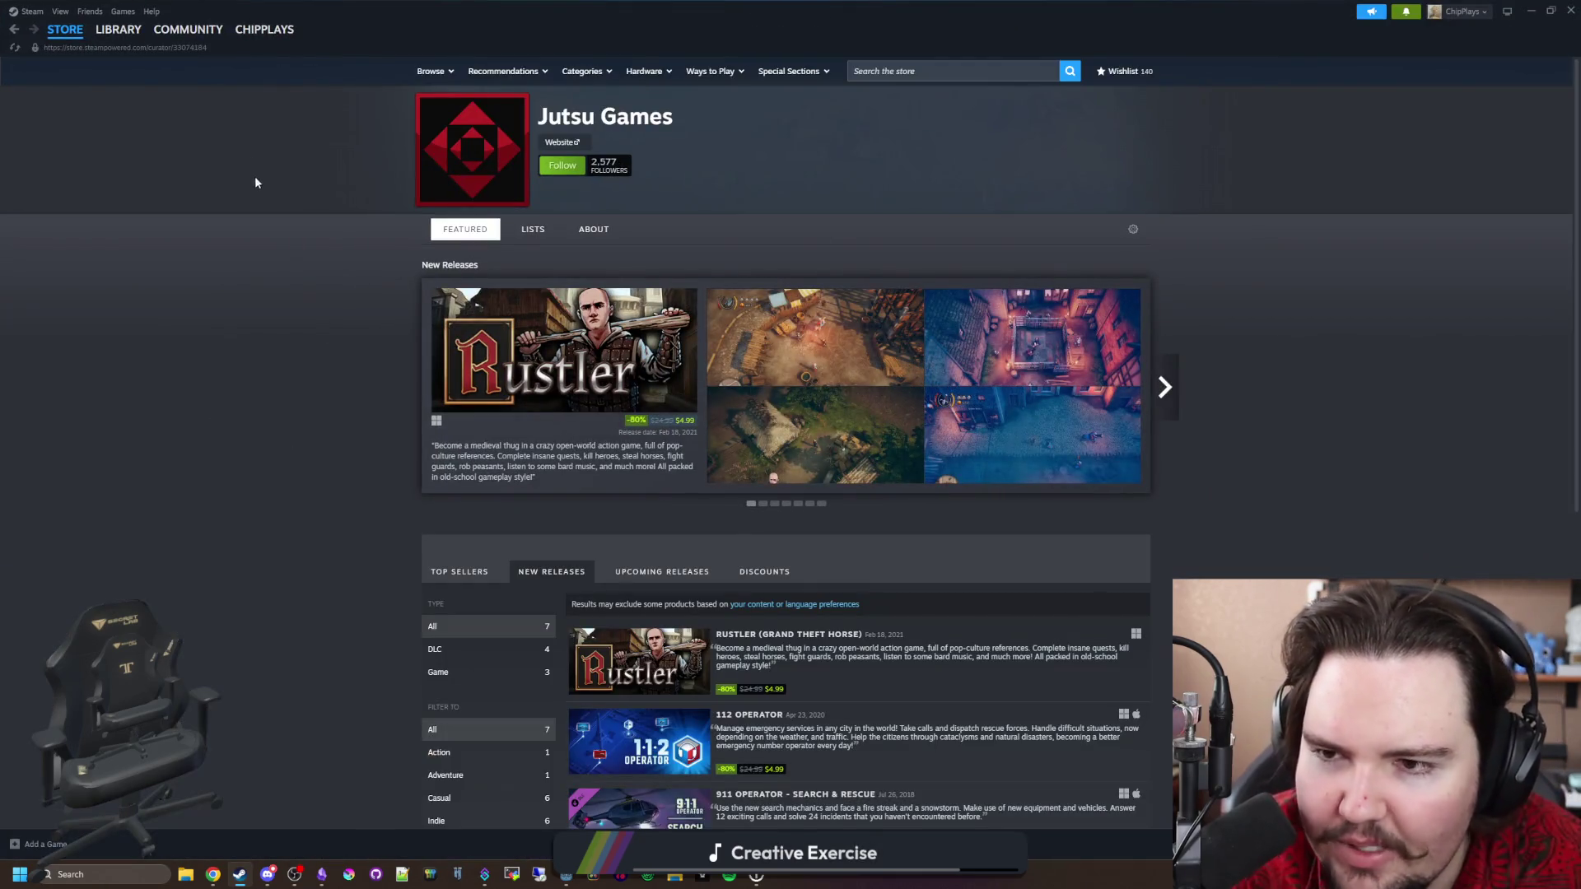
left_click(52, 49)
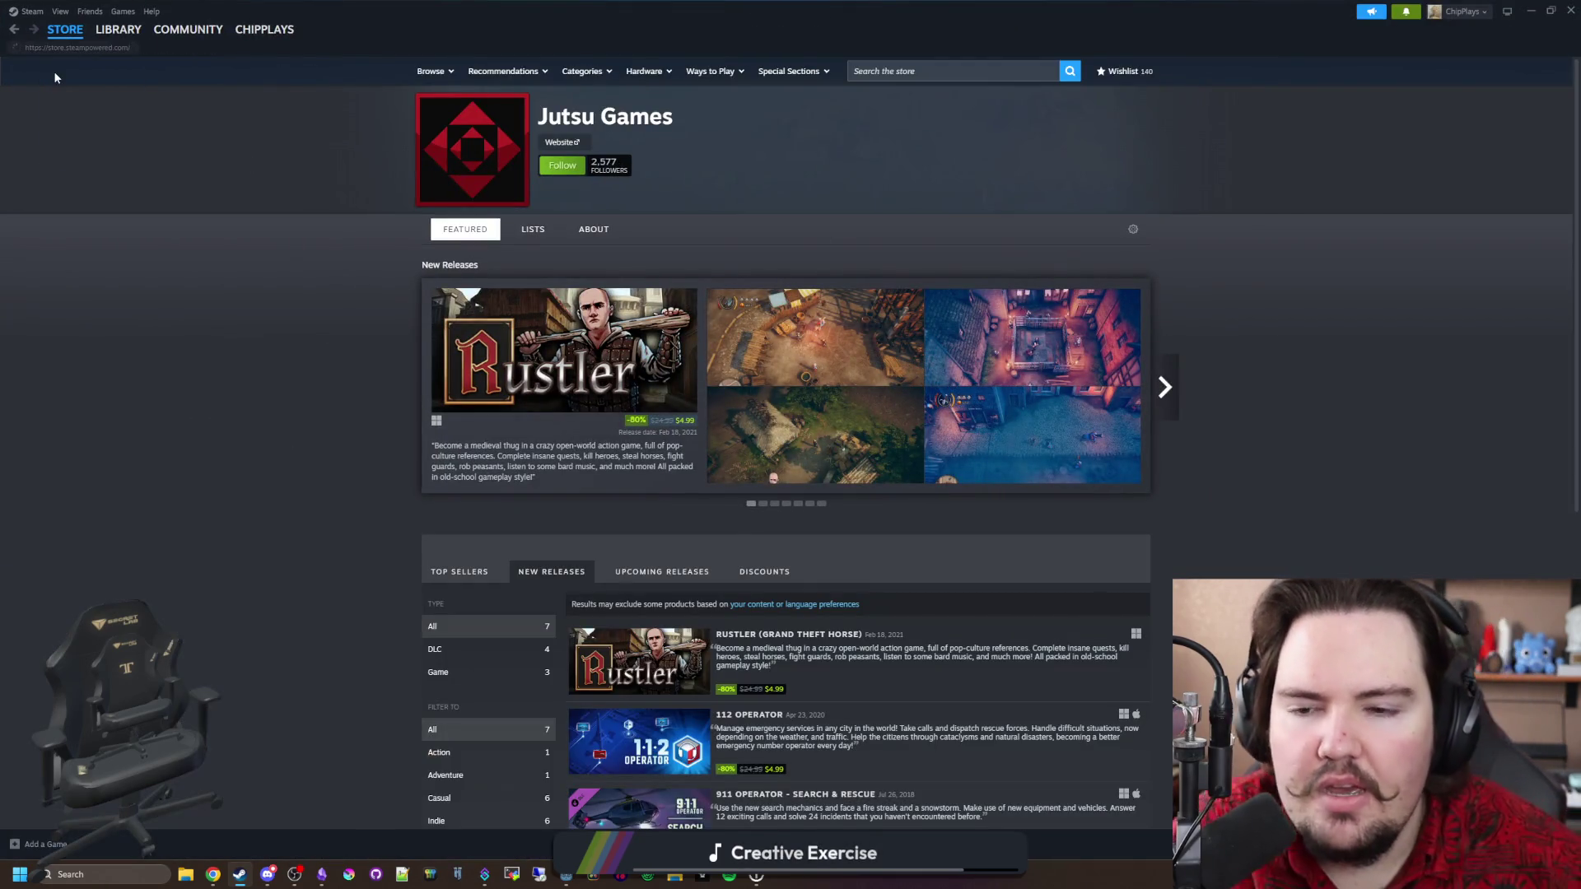
Advance Your Personal Calendar two weeks to 6/29–7/3 and open the full calendar.
scroll(1264, 464, "down", 1)
scroll(1264, 464, "down", 3)
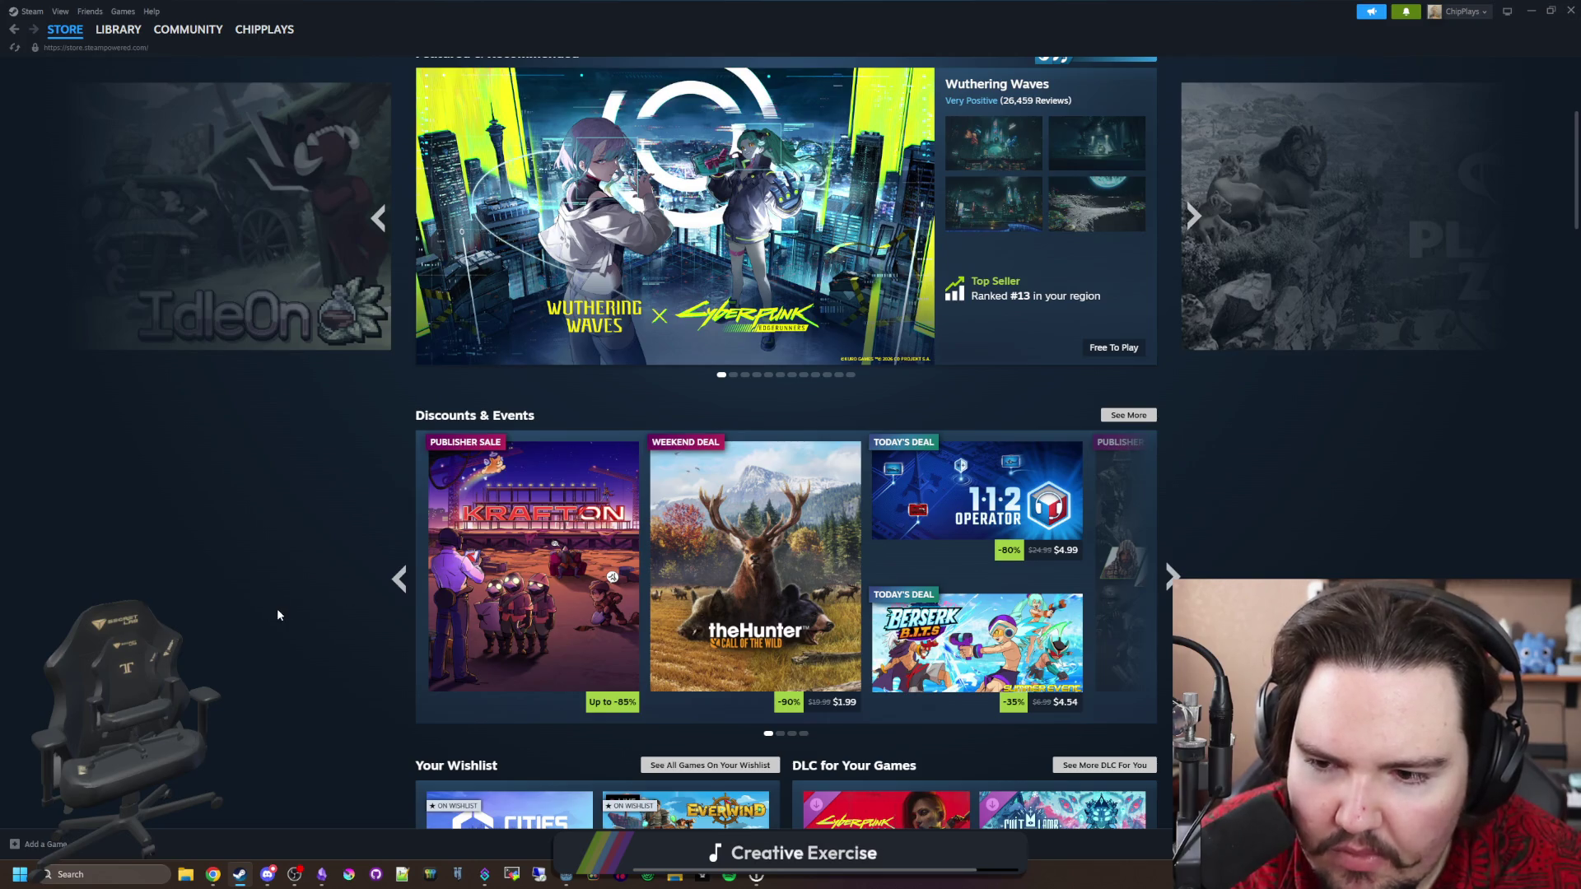
scroll(1350, 560, "down", 4)
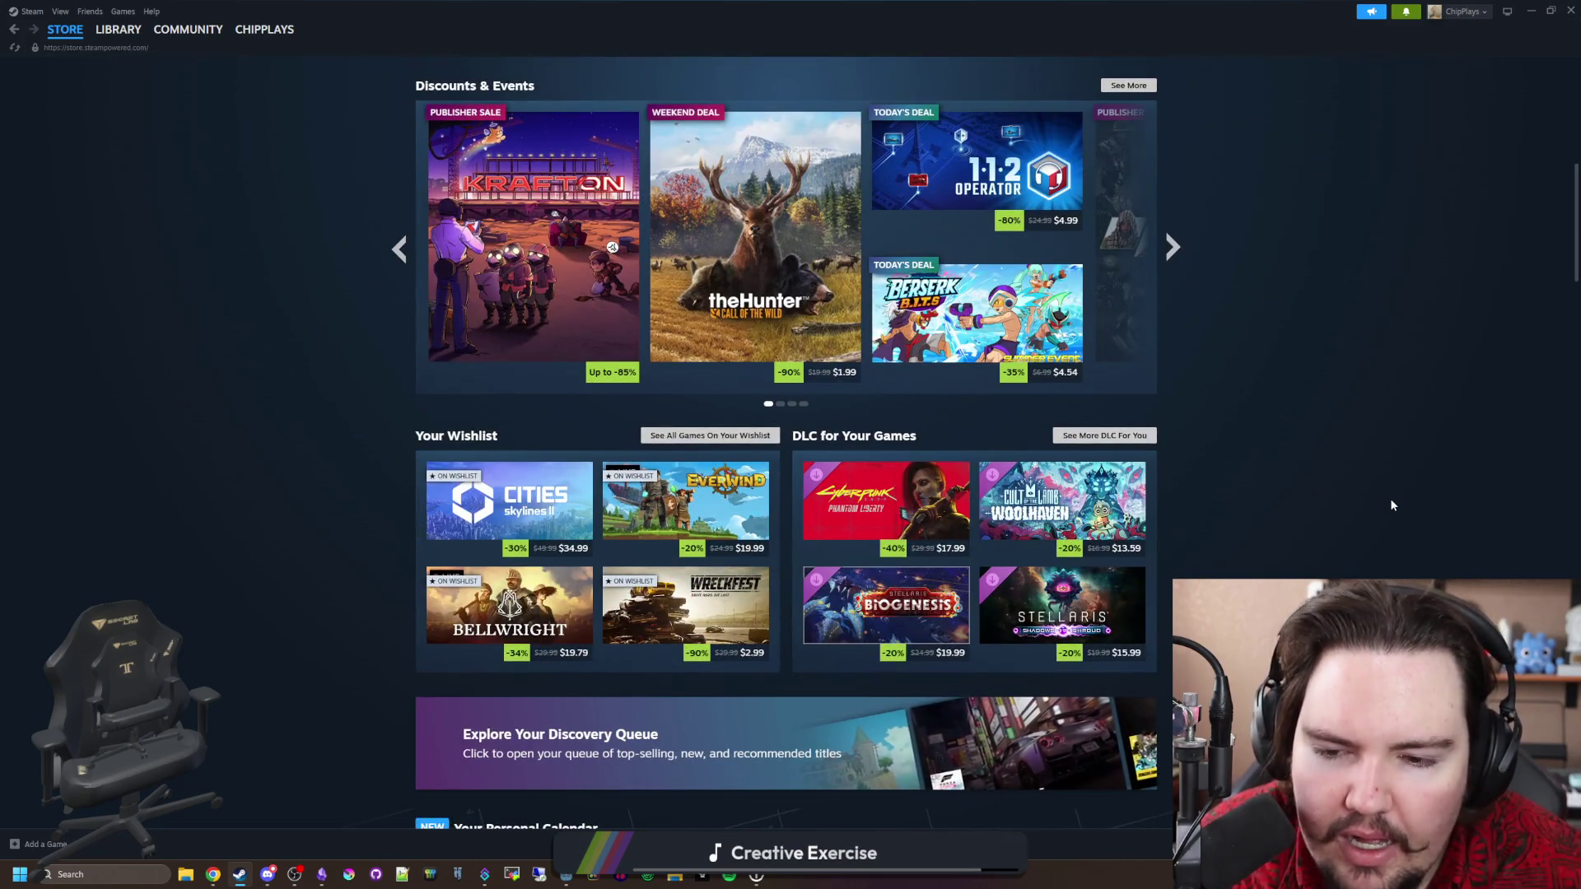
scroll(1392, 505, "down", 3)
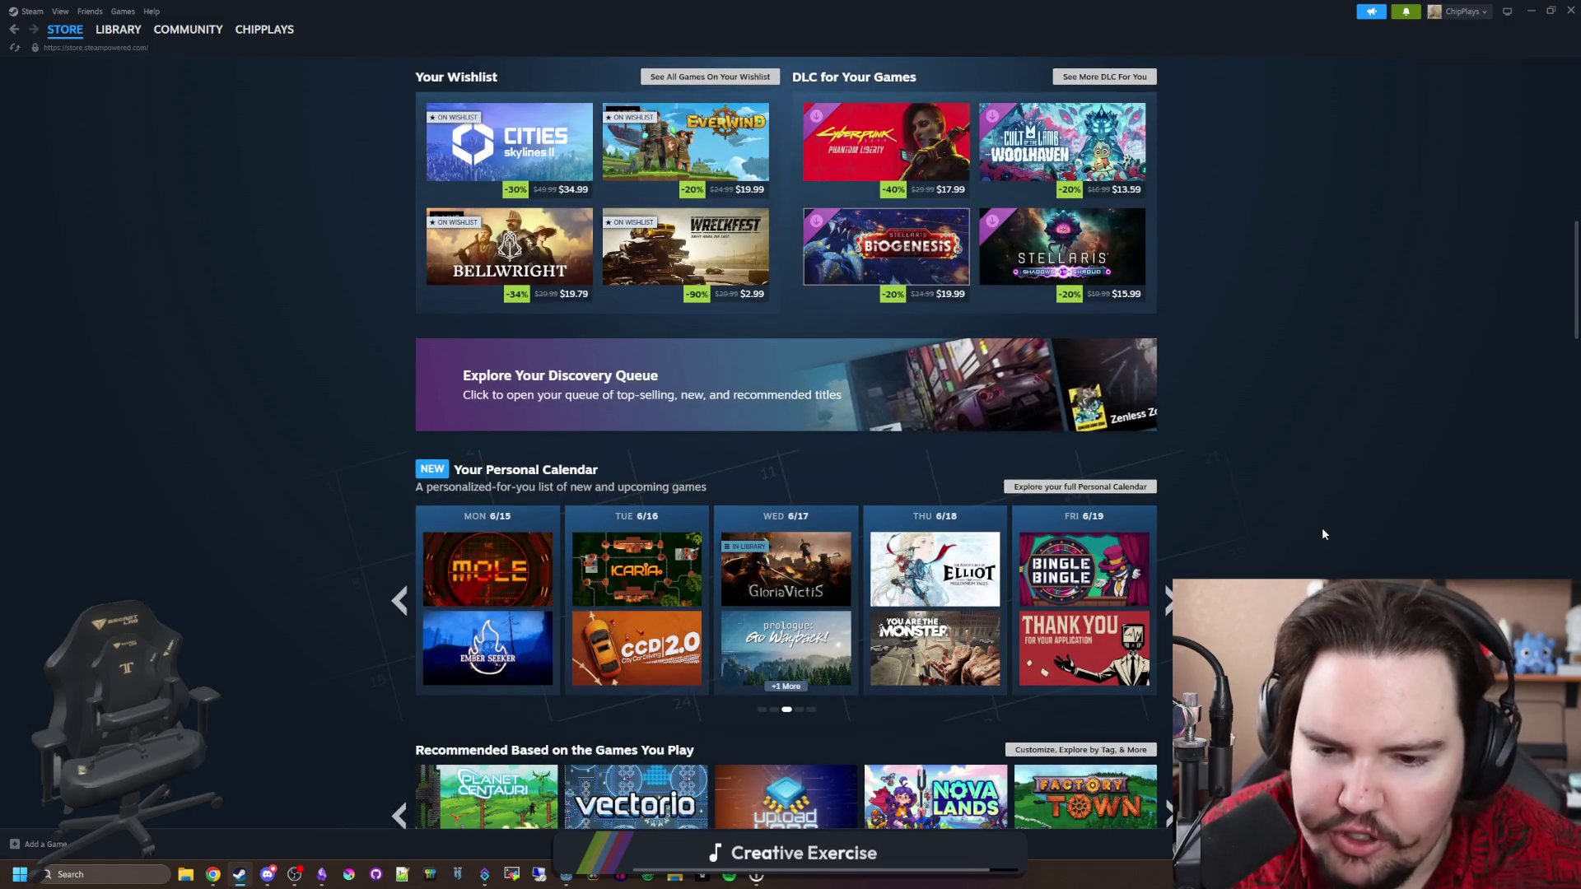
scroll(1323, 534, "down", 1)
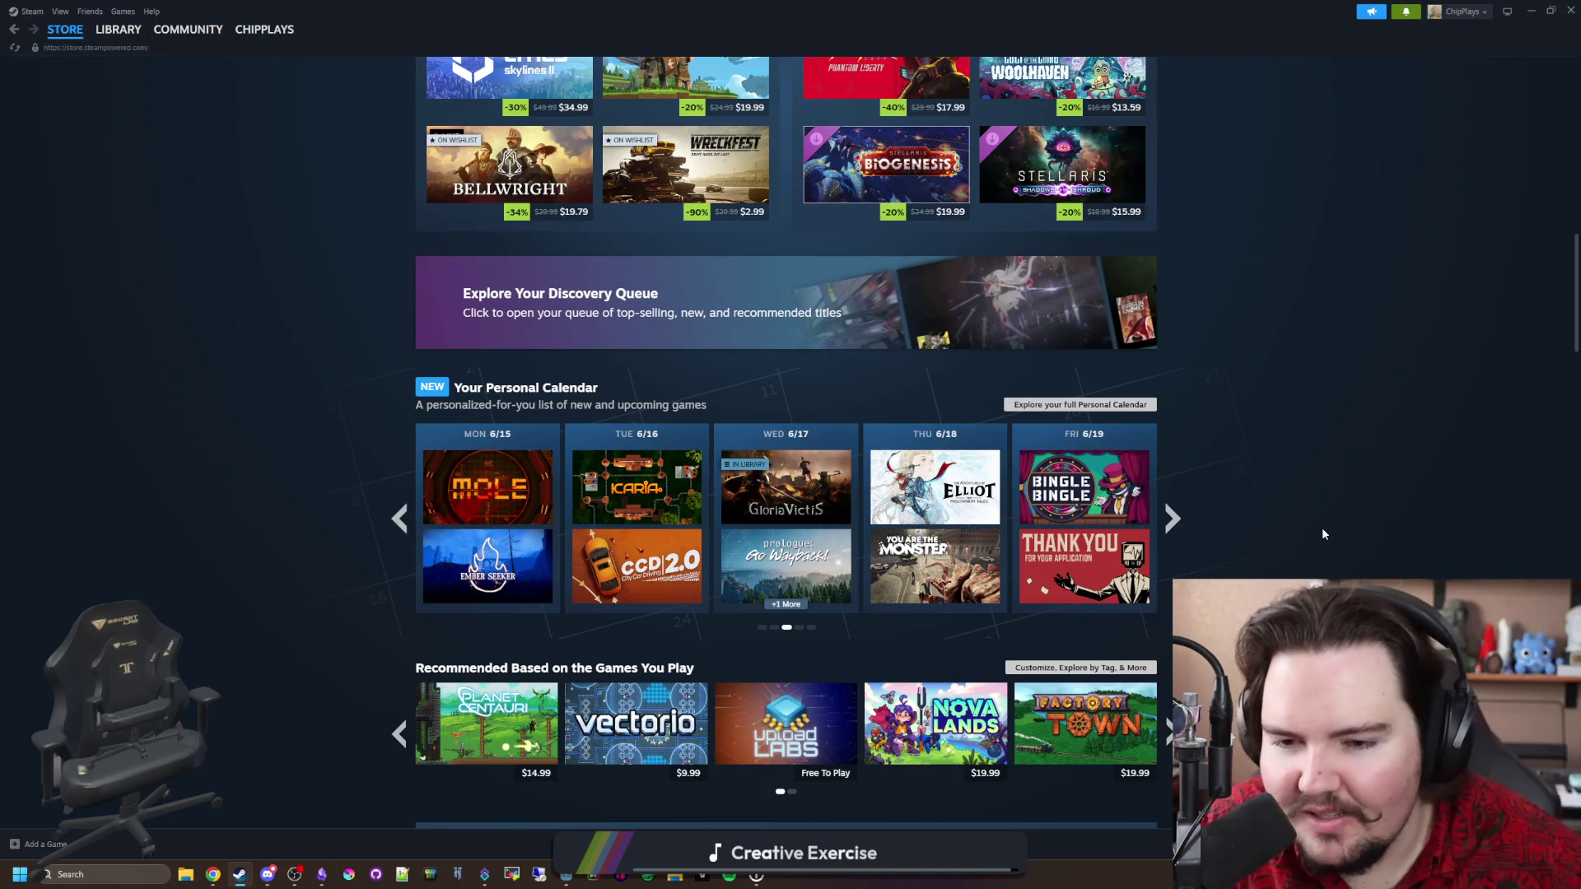
mouse_move(619, 486)
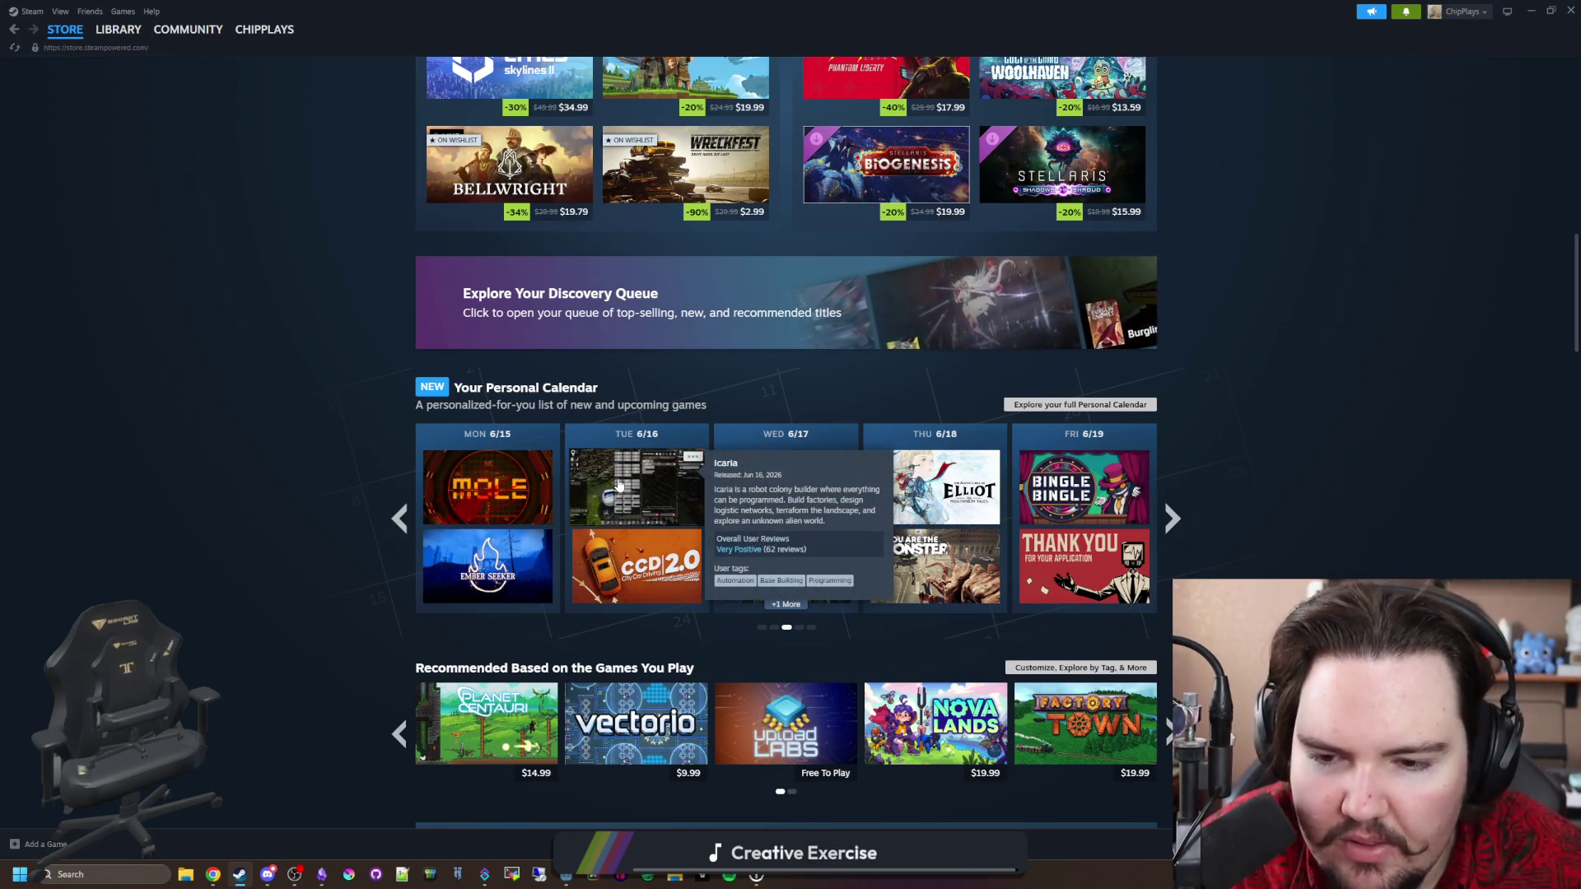
left_click(1173, 523)
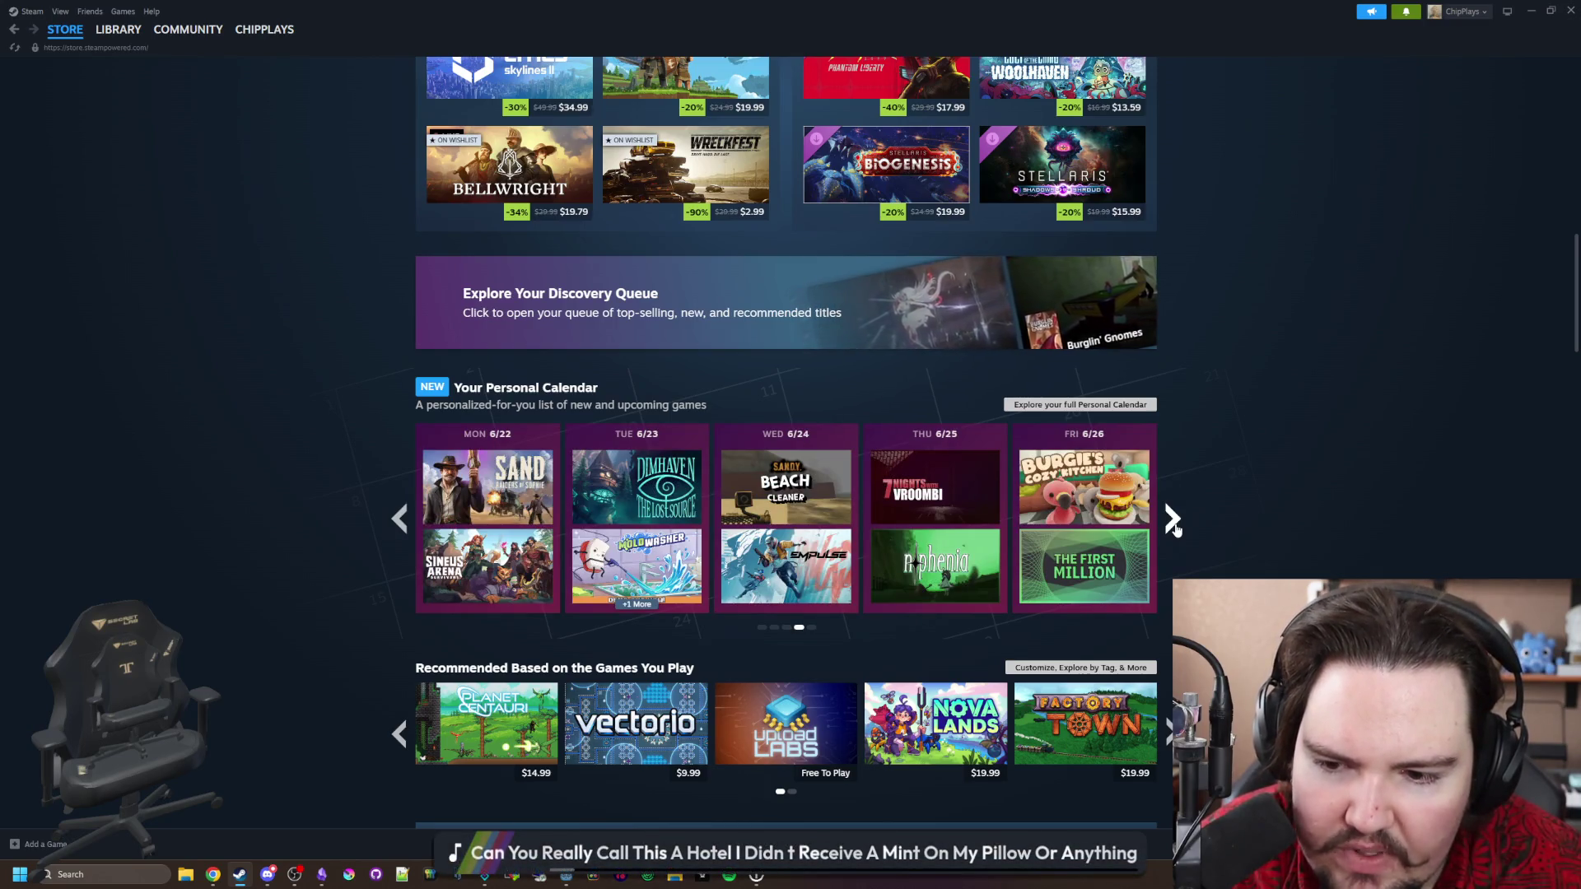
mouse_move(585, 566)
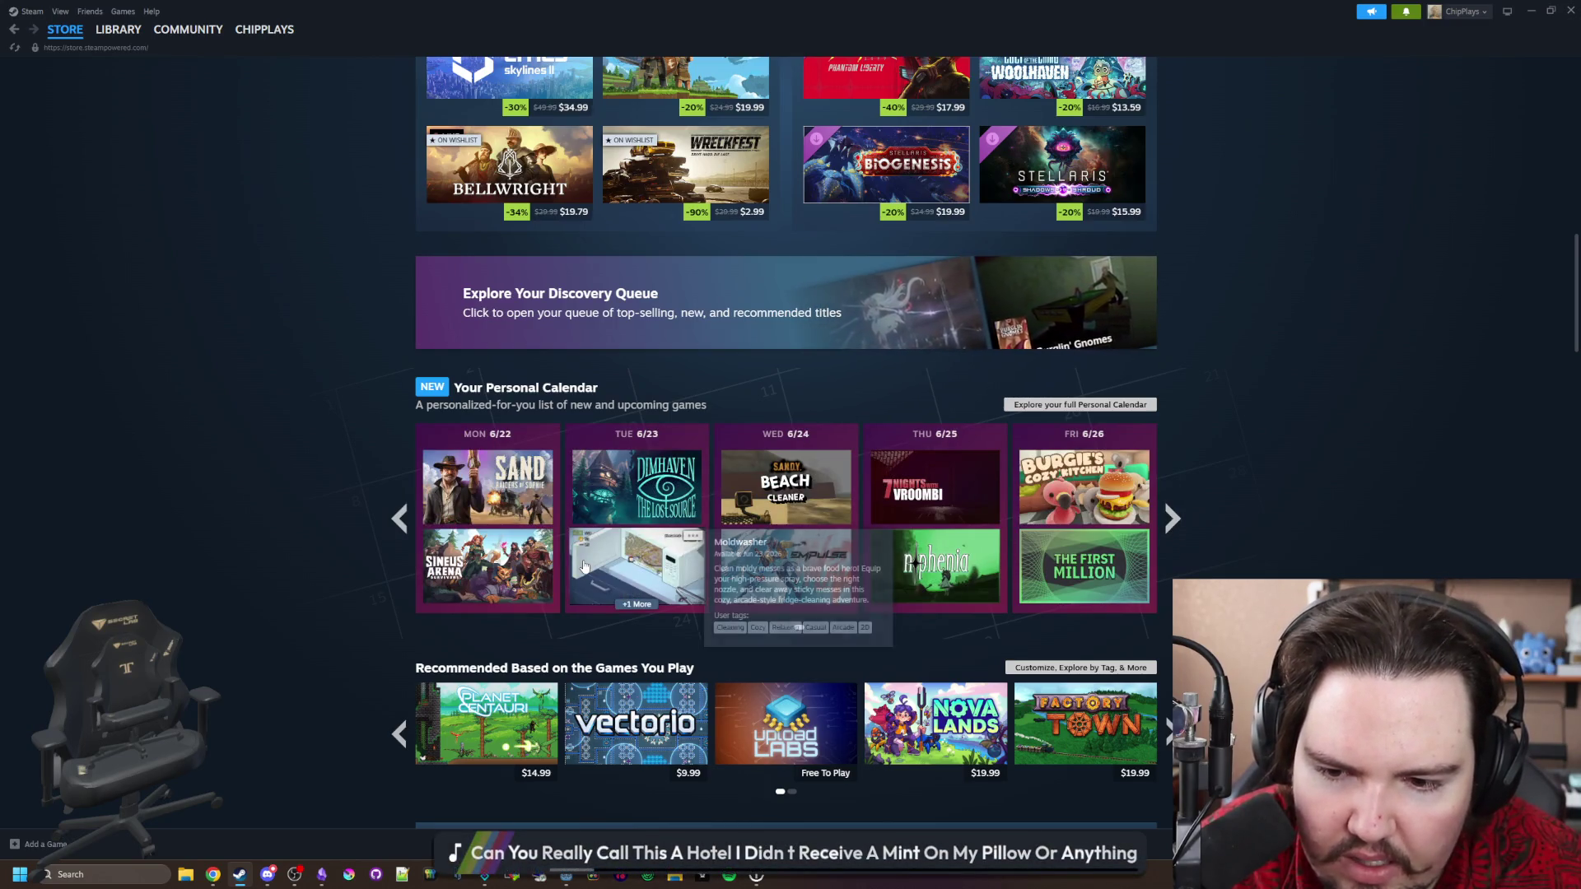
left_click(1173, 531)
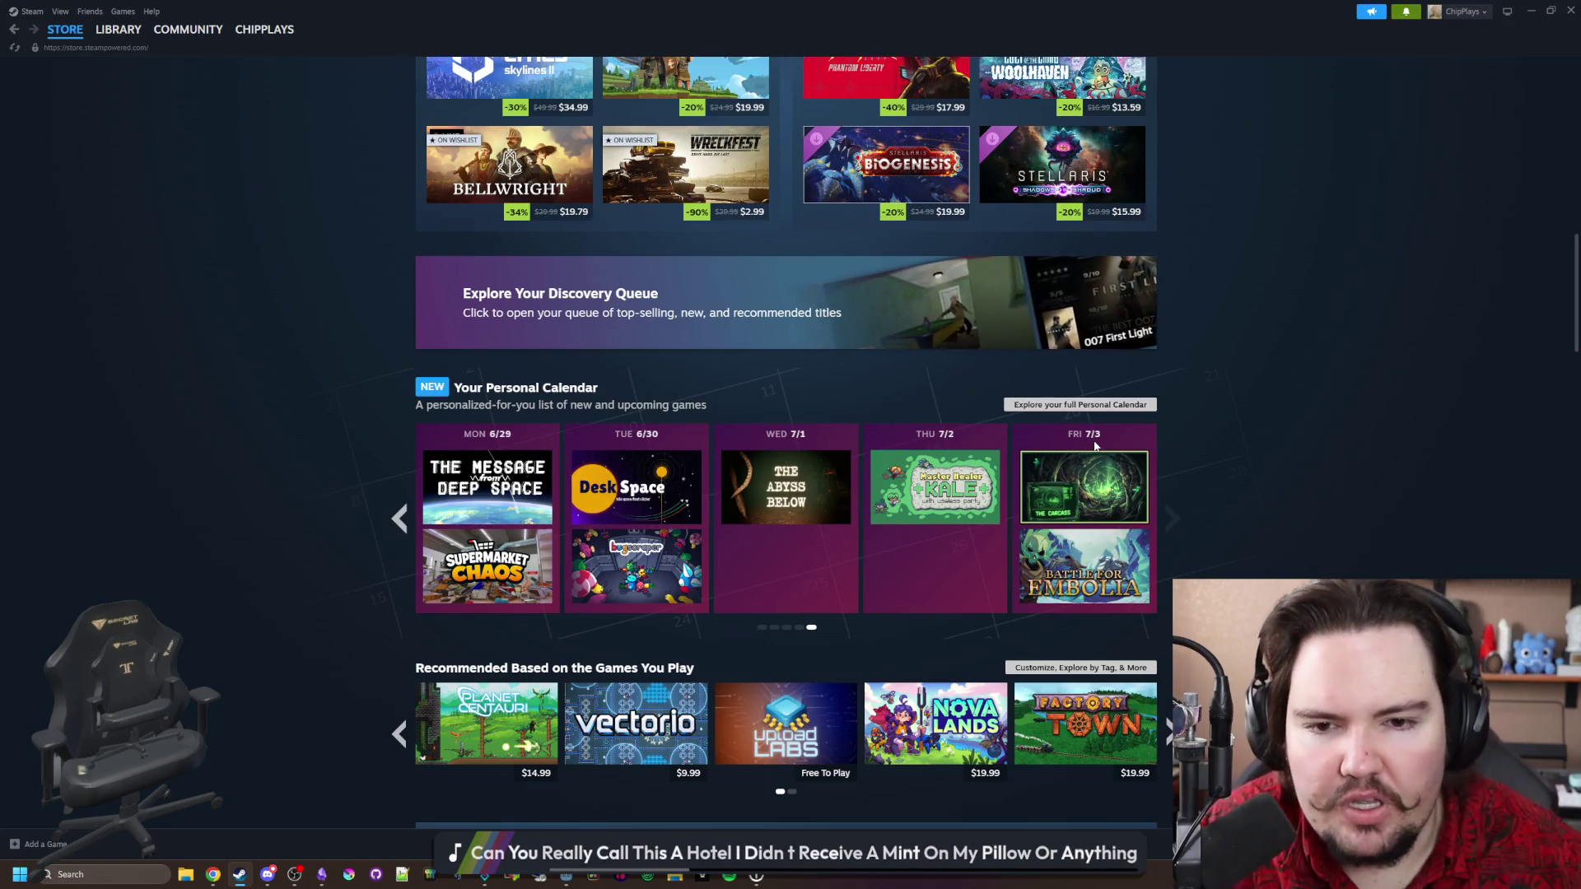
left_click(1125, 404)
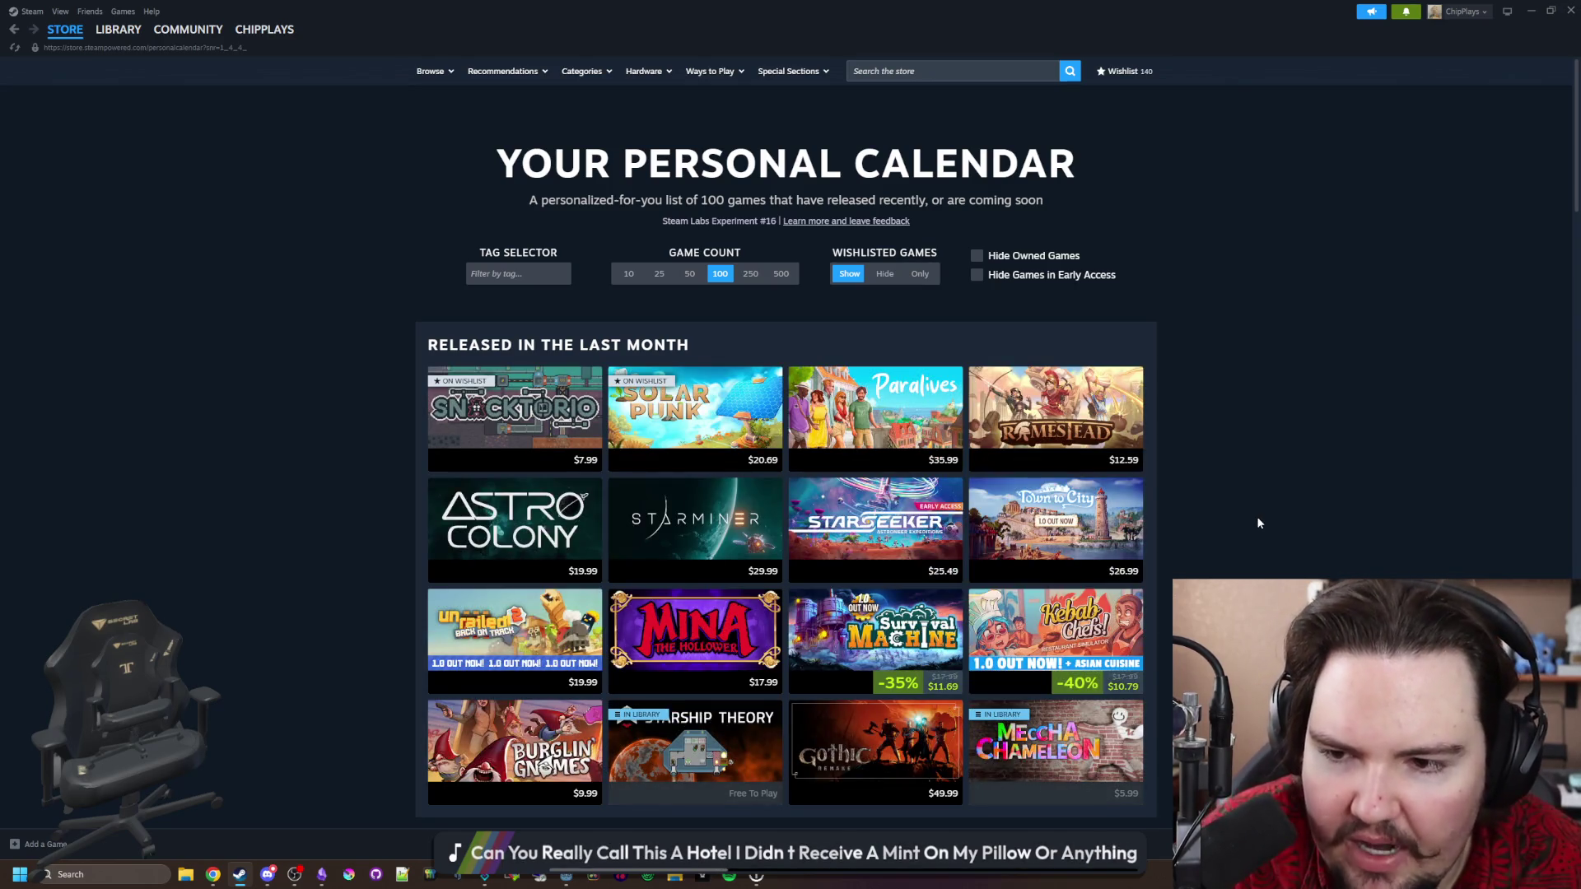
Scroll through the personal calendar's release weeks toward August and back, then return to the browser.
scroll(610, 291, "down", 4)
scroll(891, 383, "down", 12)
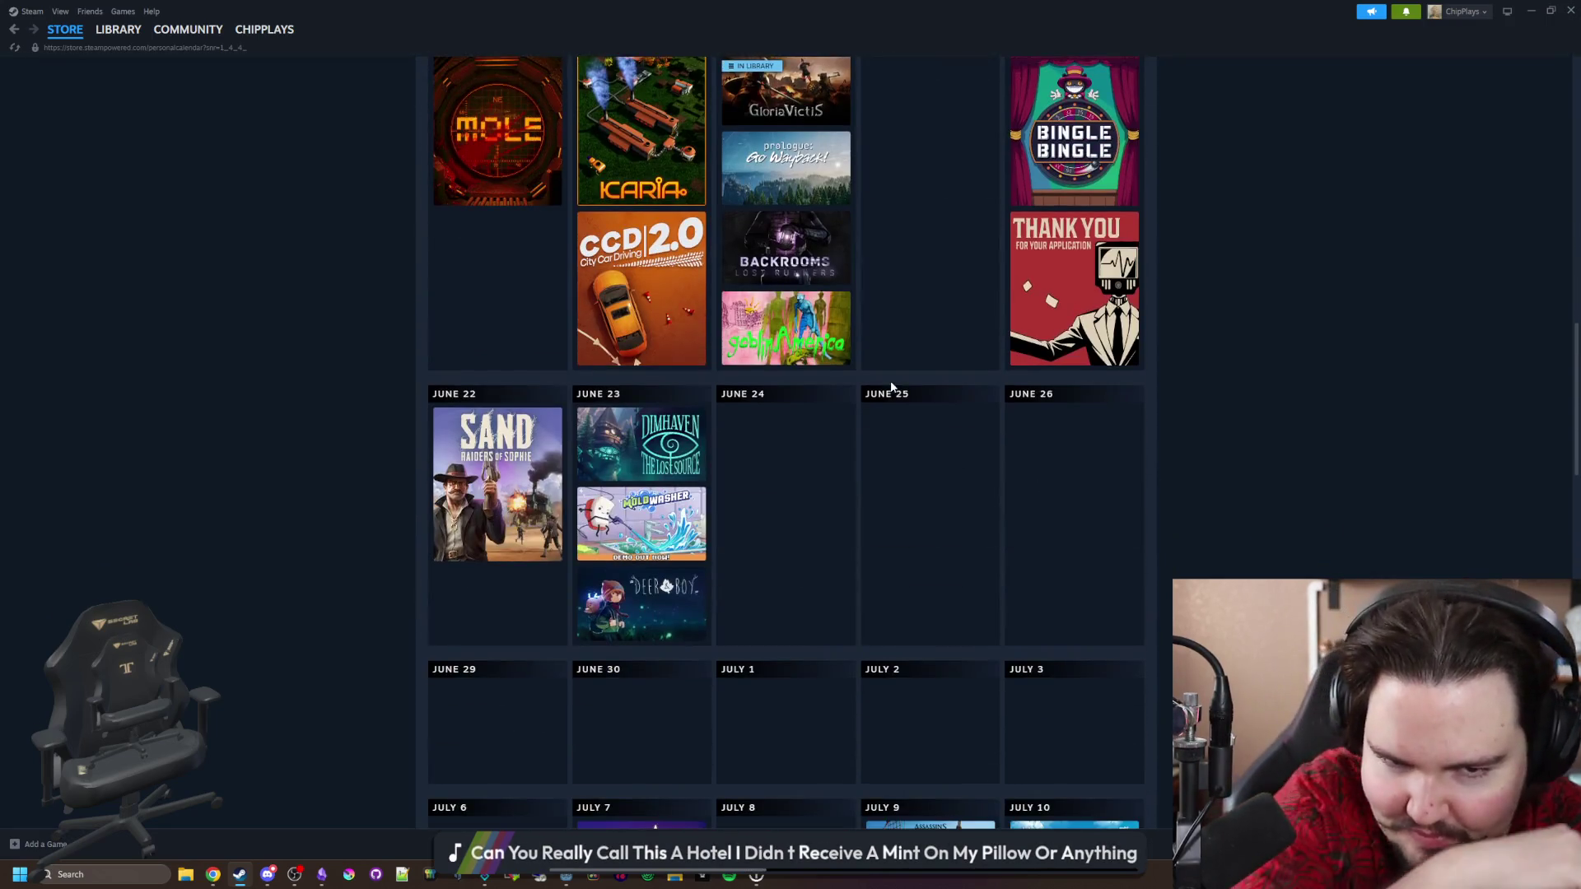
scroll(891, 387, "down", 6)
scroll(1390, 531, "down", 3)
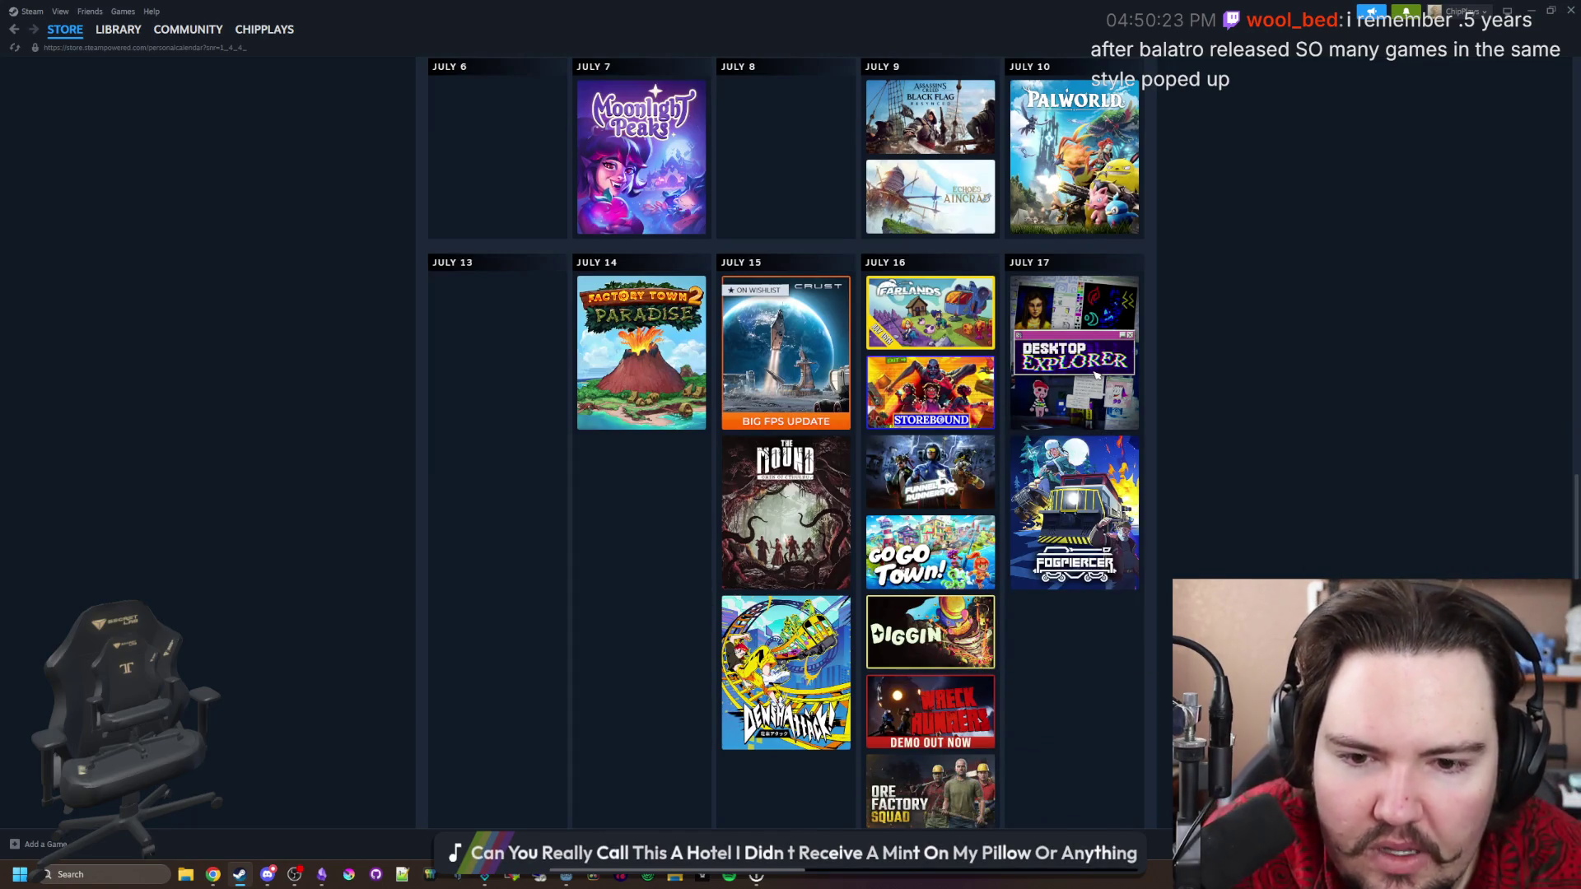
scroll(1071, 428, "down", 3)
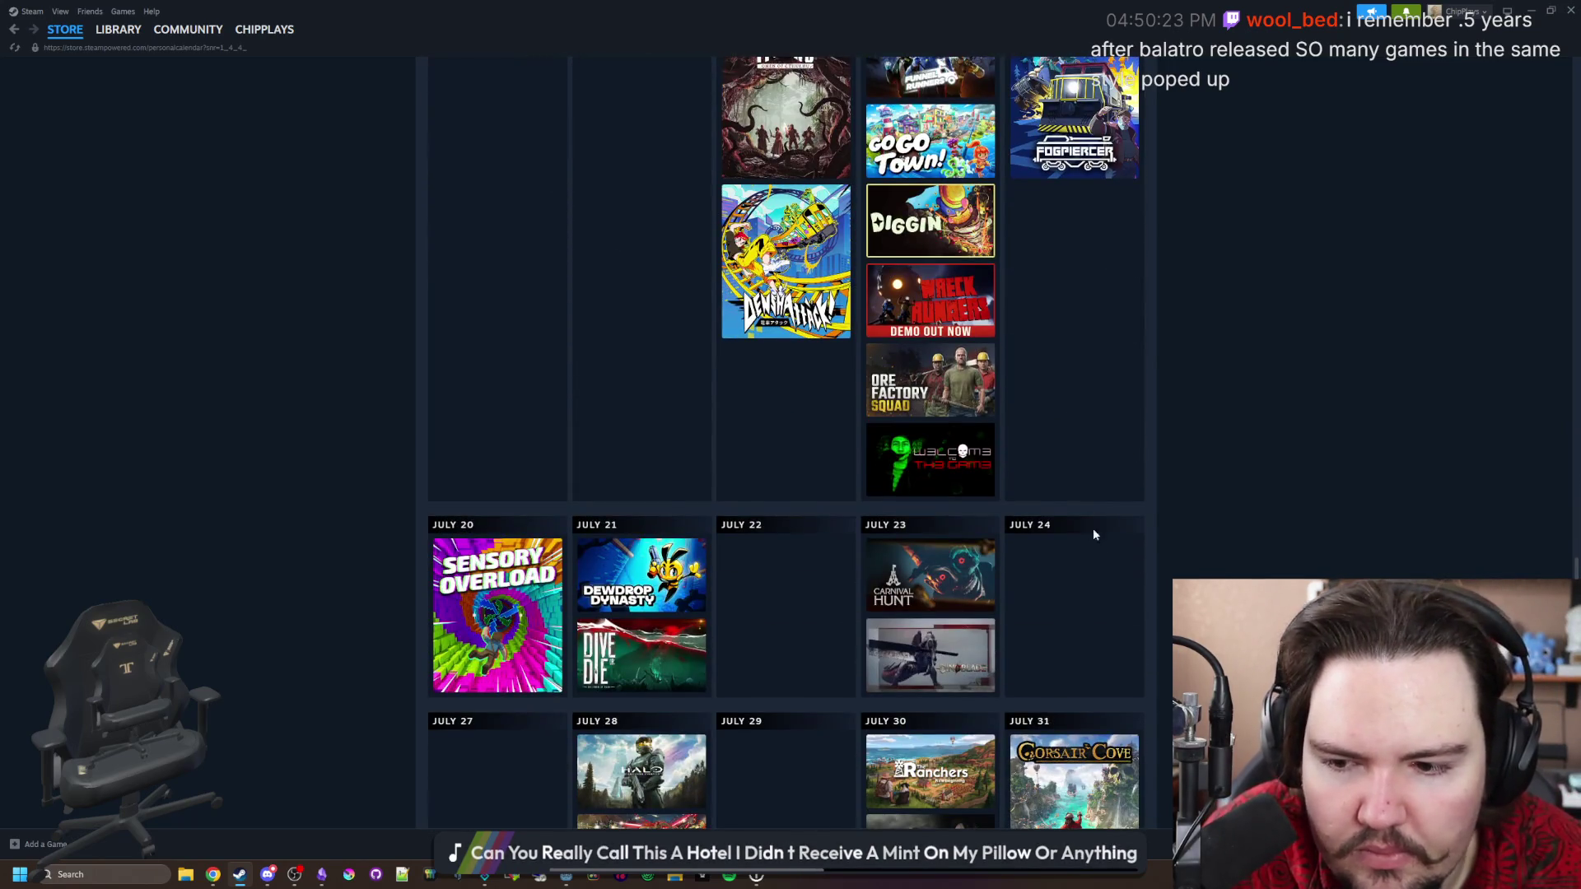
scroll(1068, 424, "up", 1)
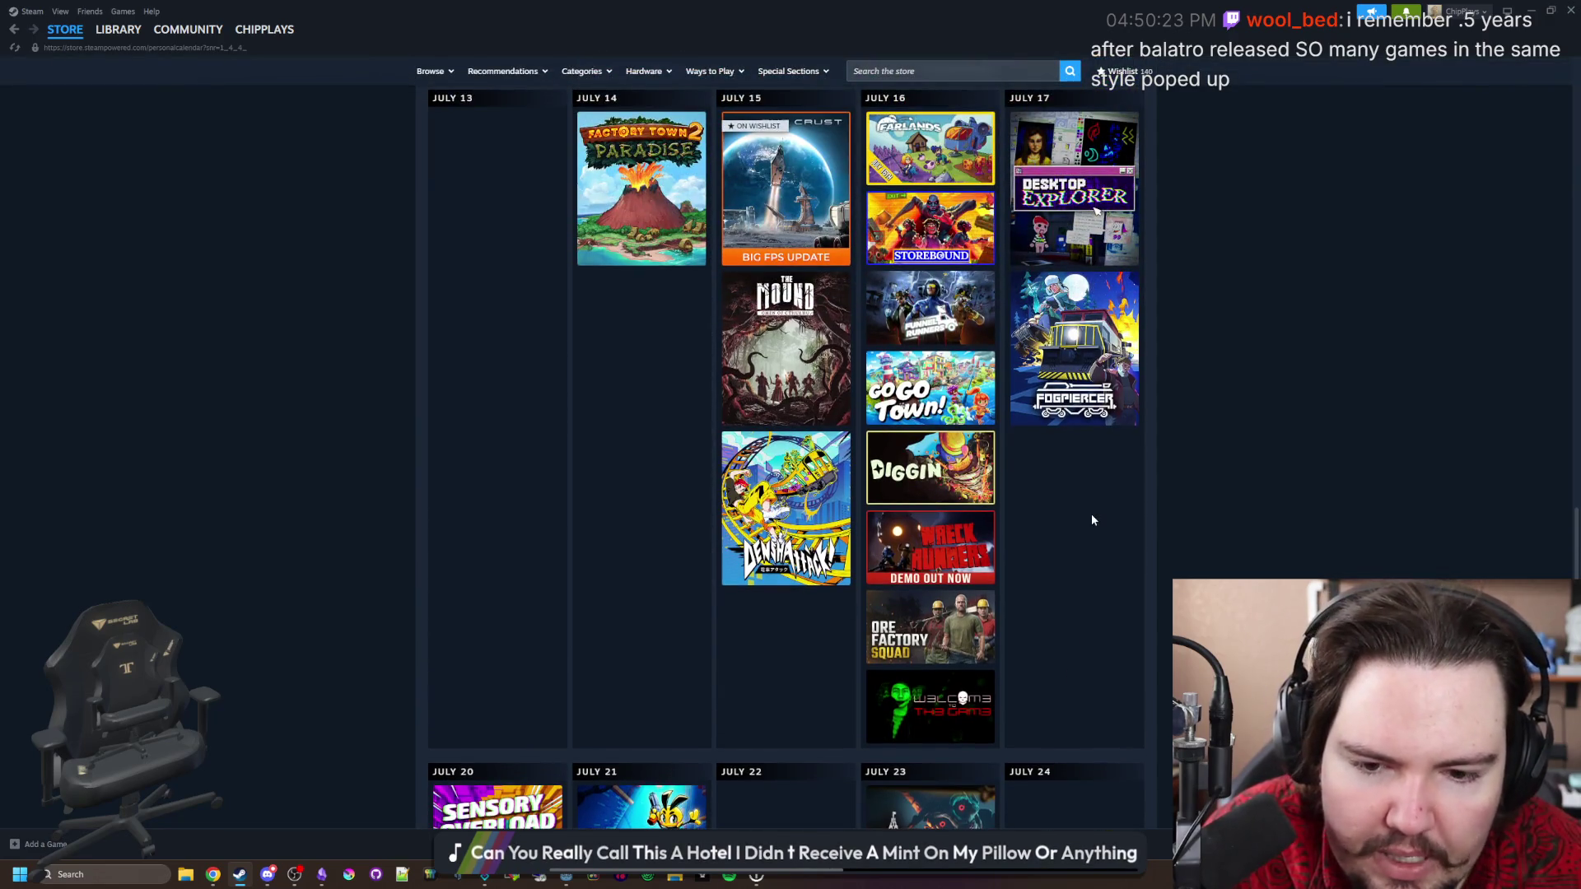
mouse_move(931, 698)
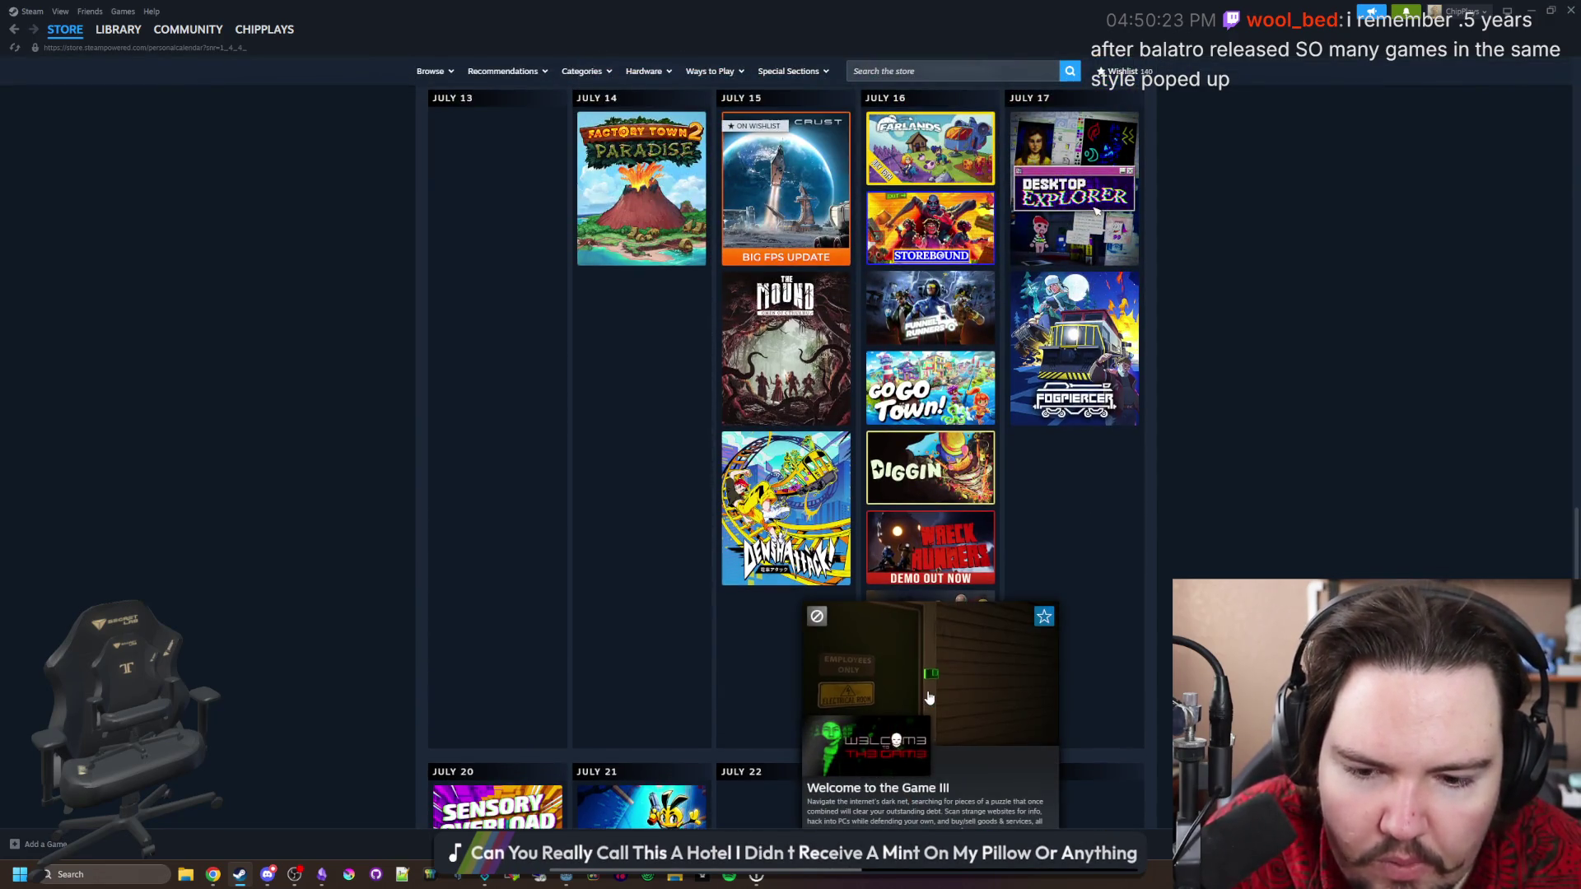
scroll(928, 699, "up", 2)
mouse_move(945, 379)
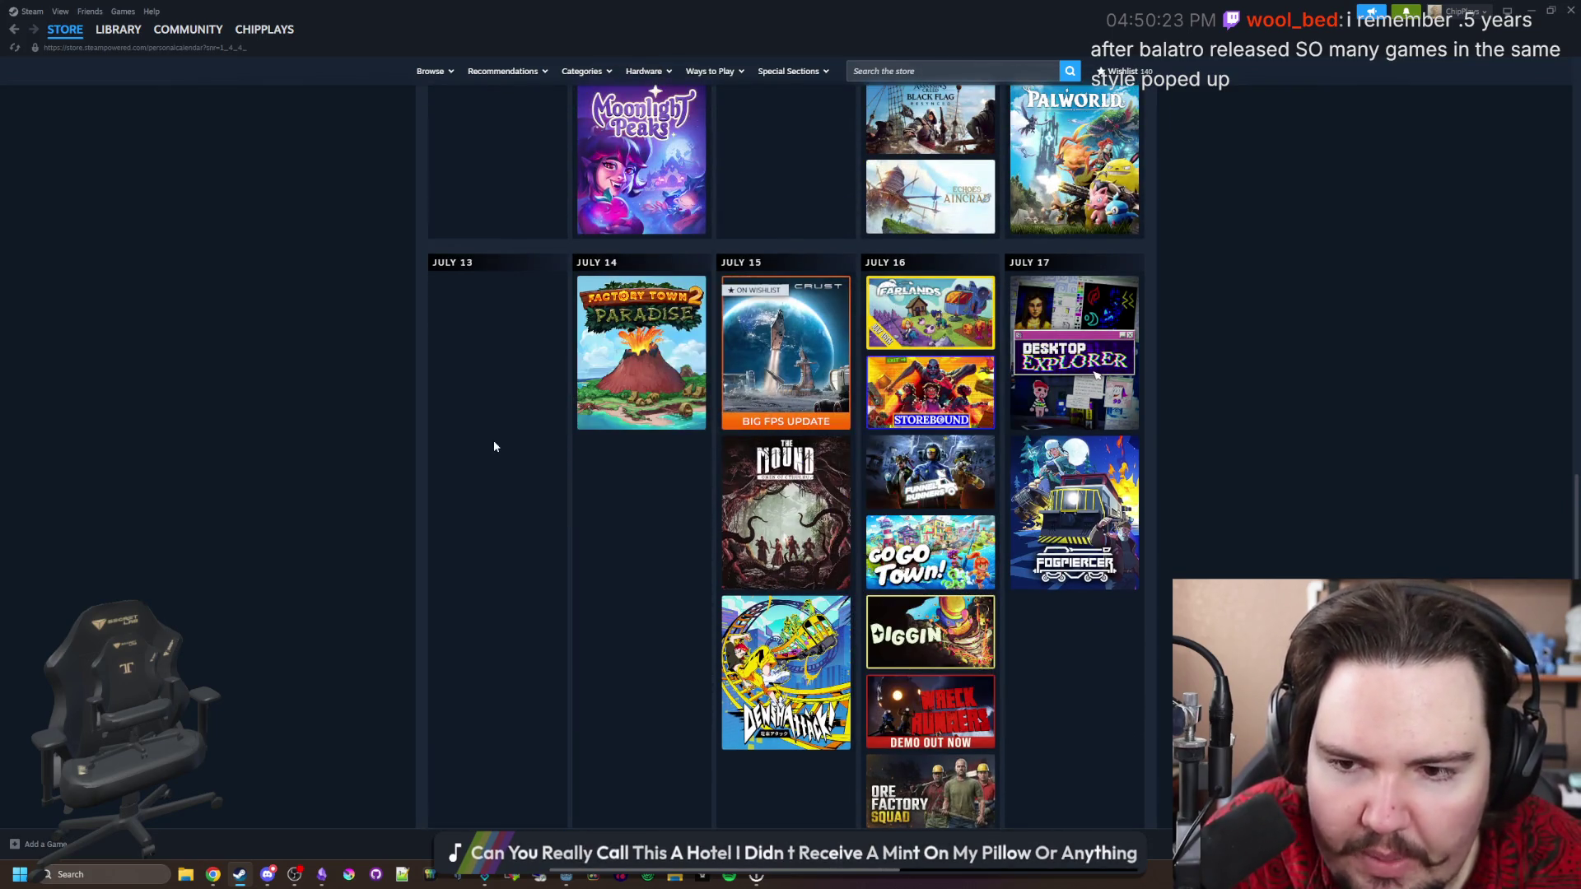
scroll(494, 447, "down", 10)
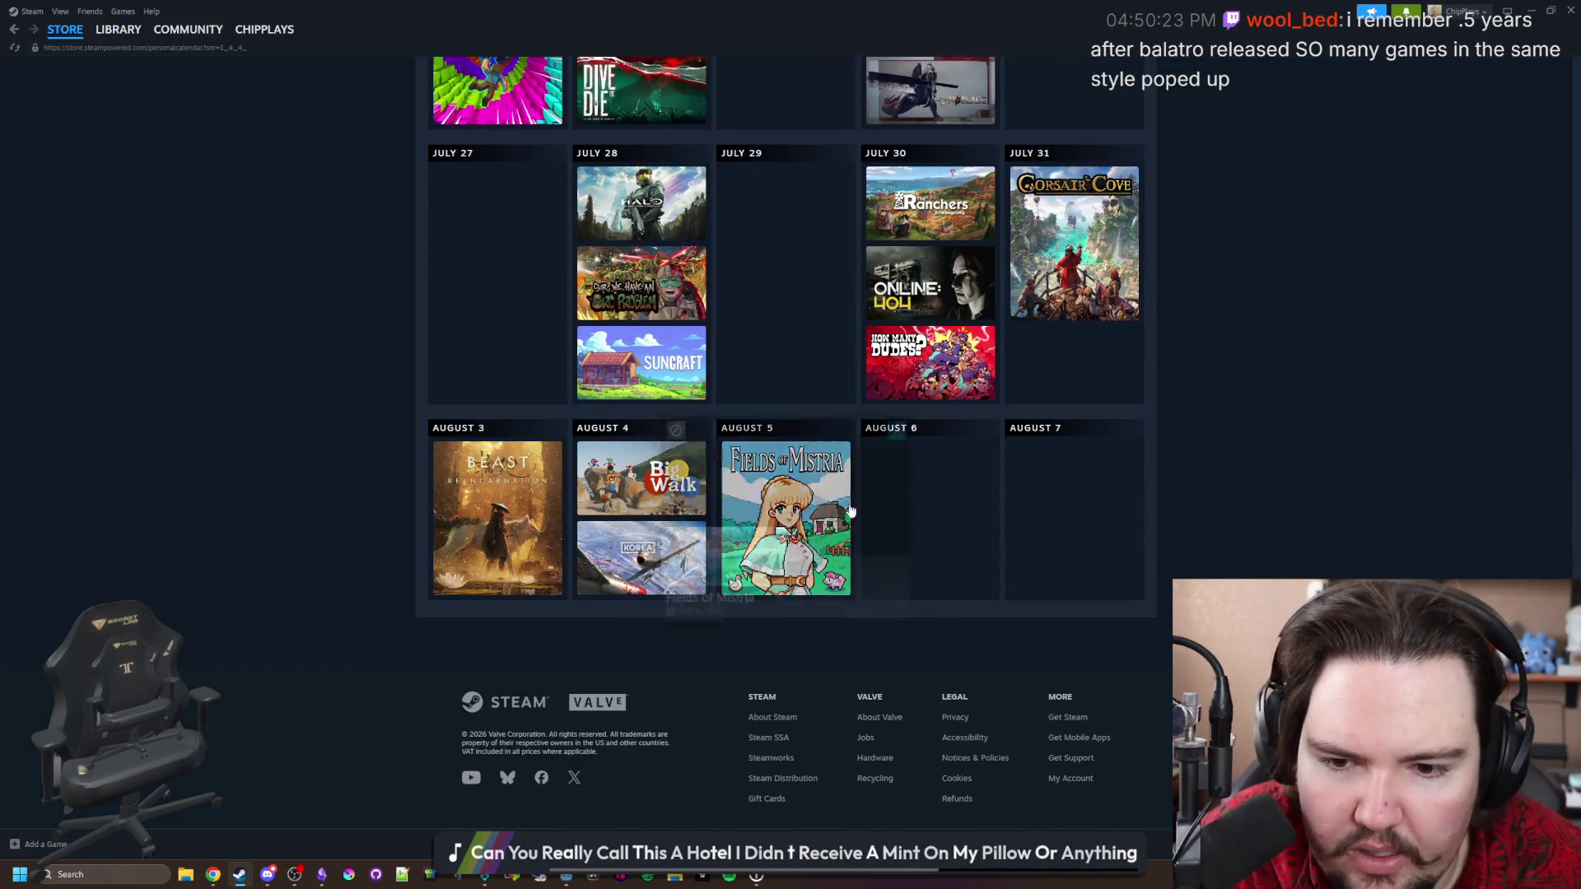
mouse_move(828, 515)
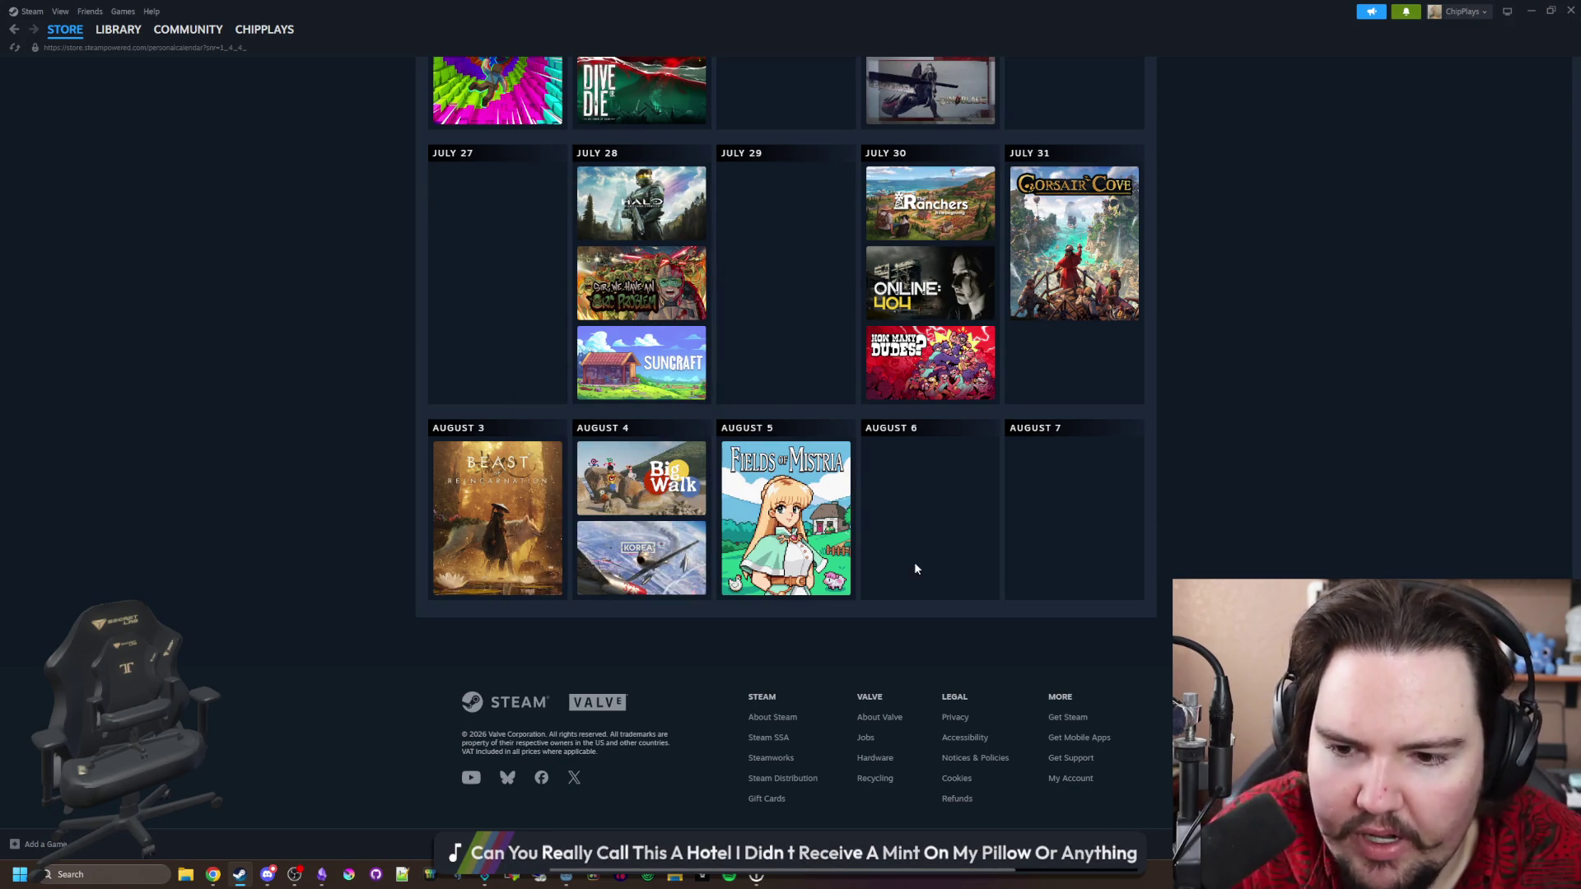
scroll(920, 566, "up", 7)
scroll(914, 569, "up", 20)
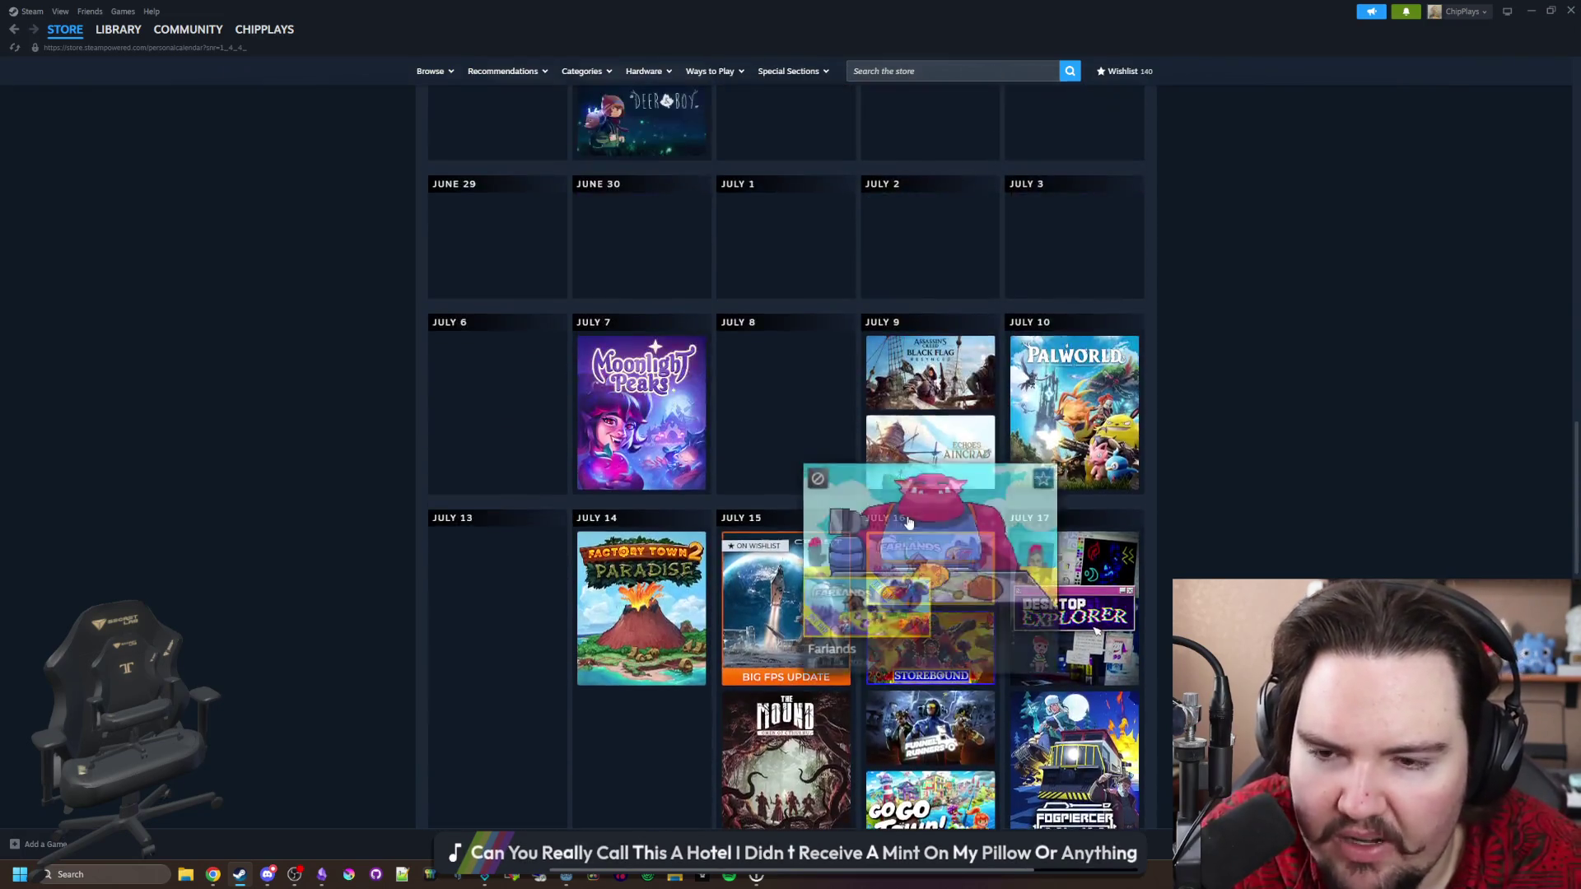
scroll(900, 502, "up", 2)
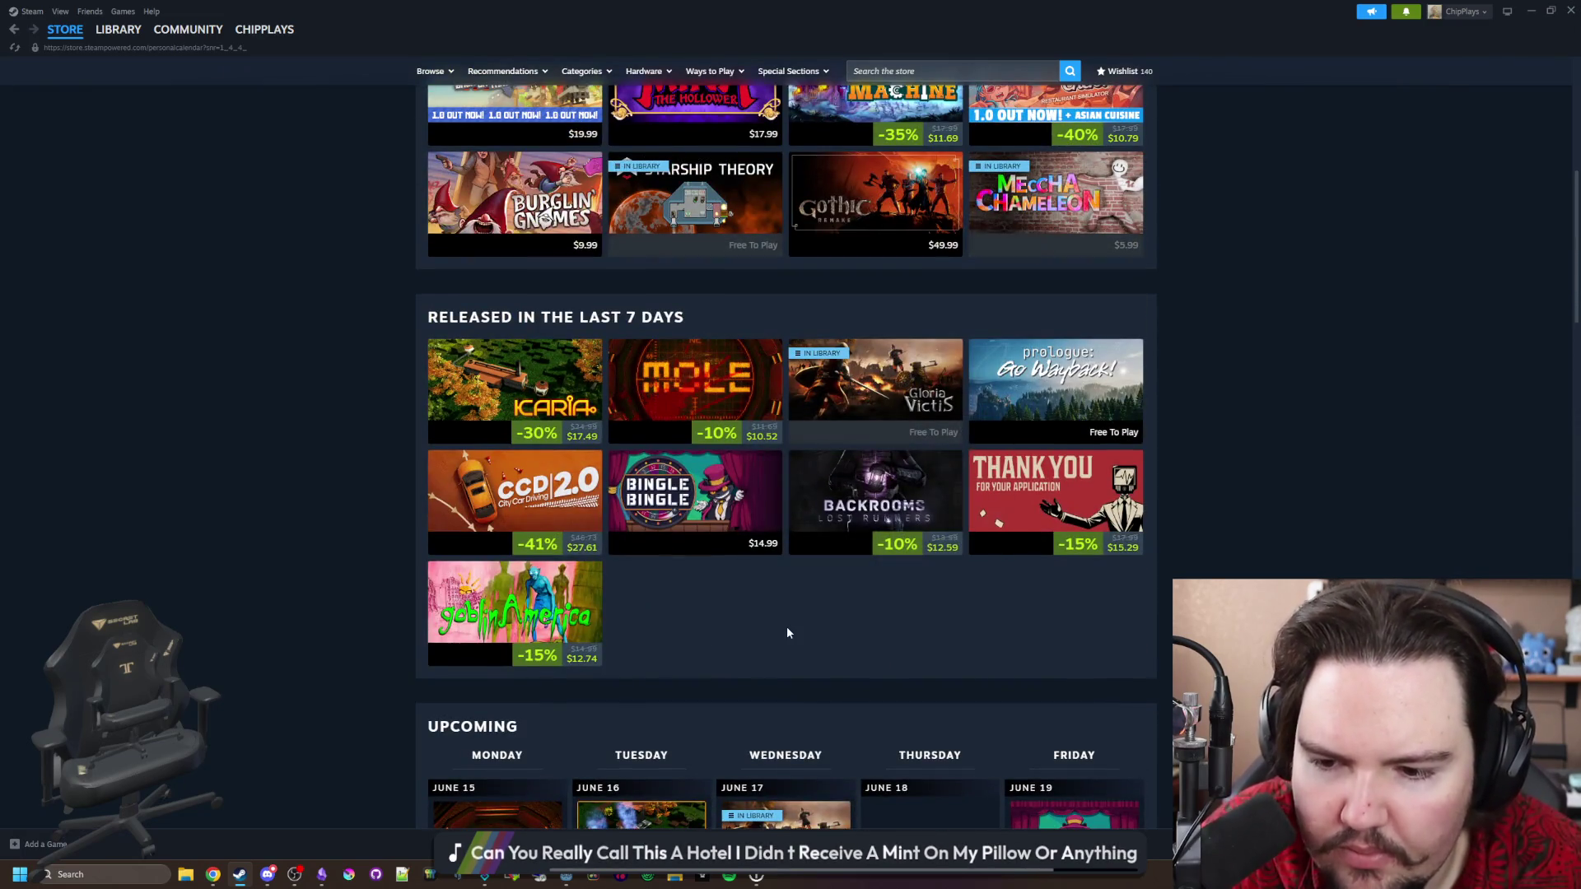
scroll(767, 601, "down", 2)
scroll(768, 601, "up", 8)
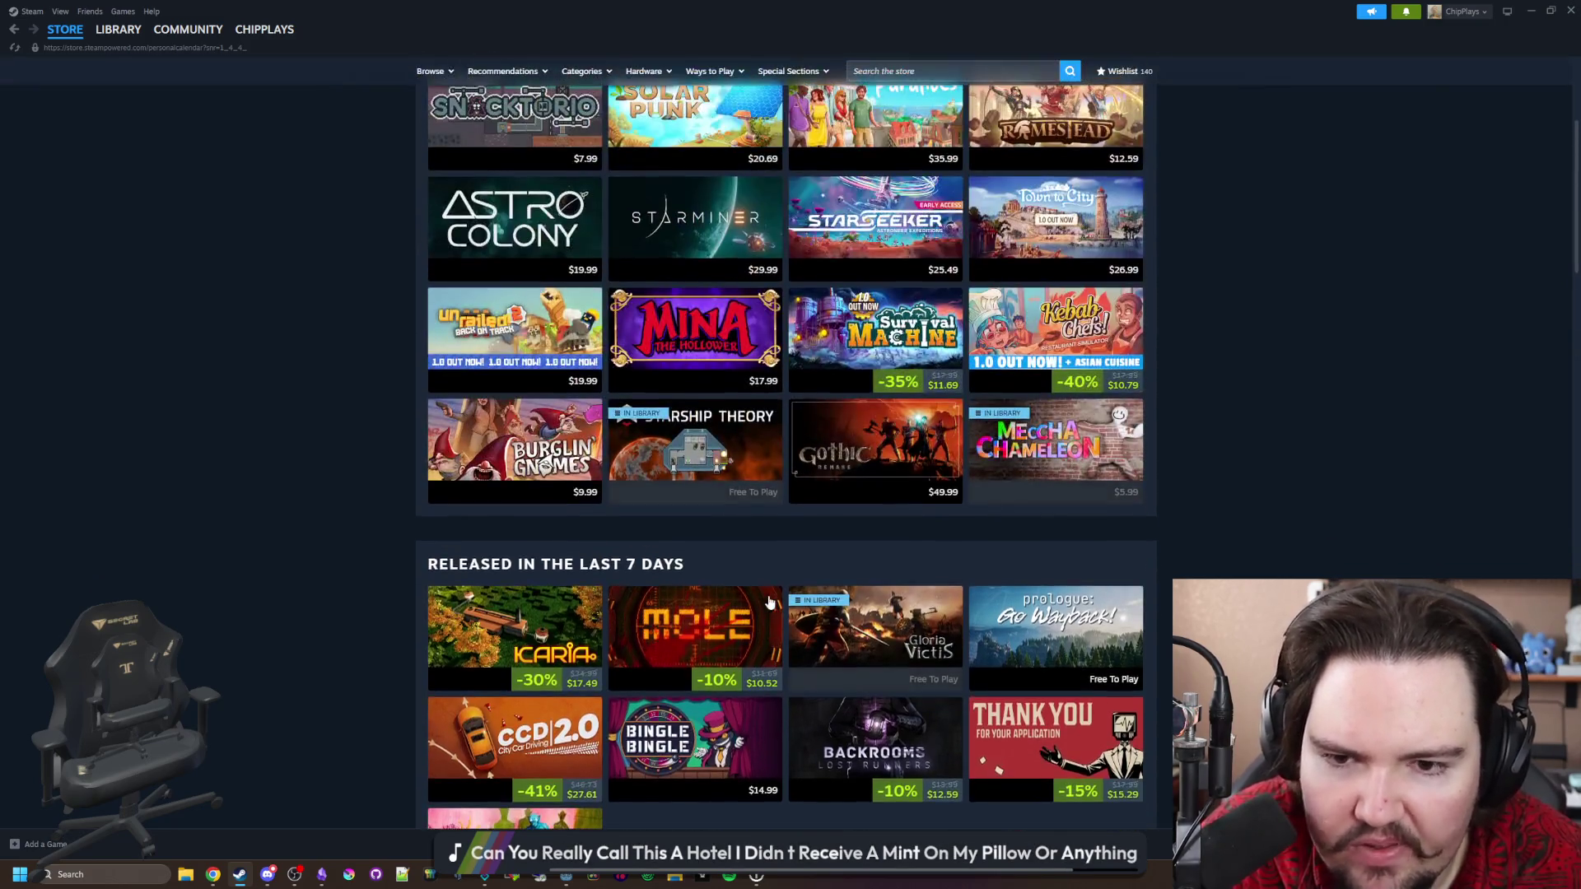
mouse_move(770, 603)
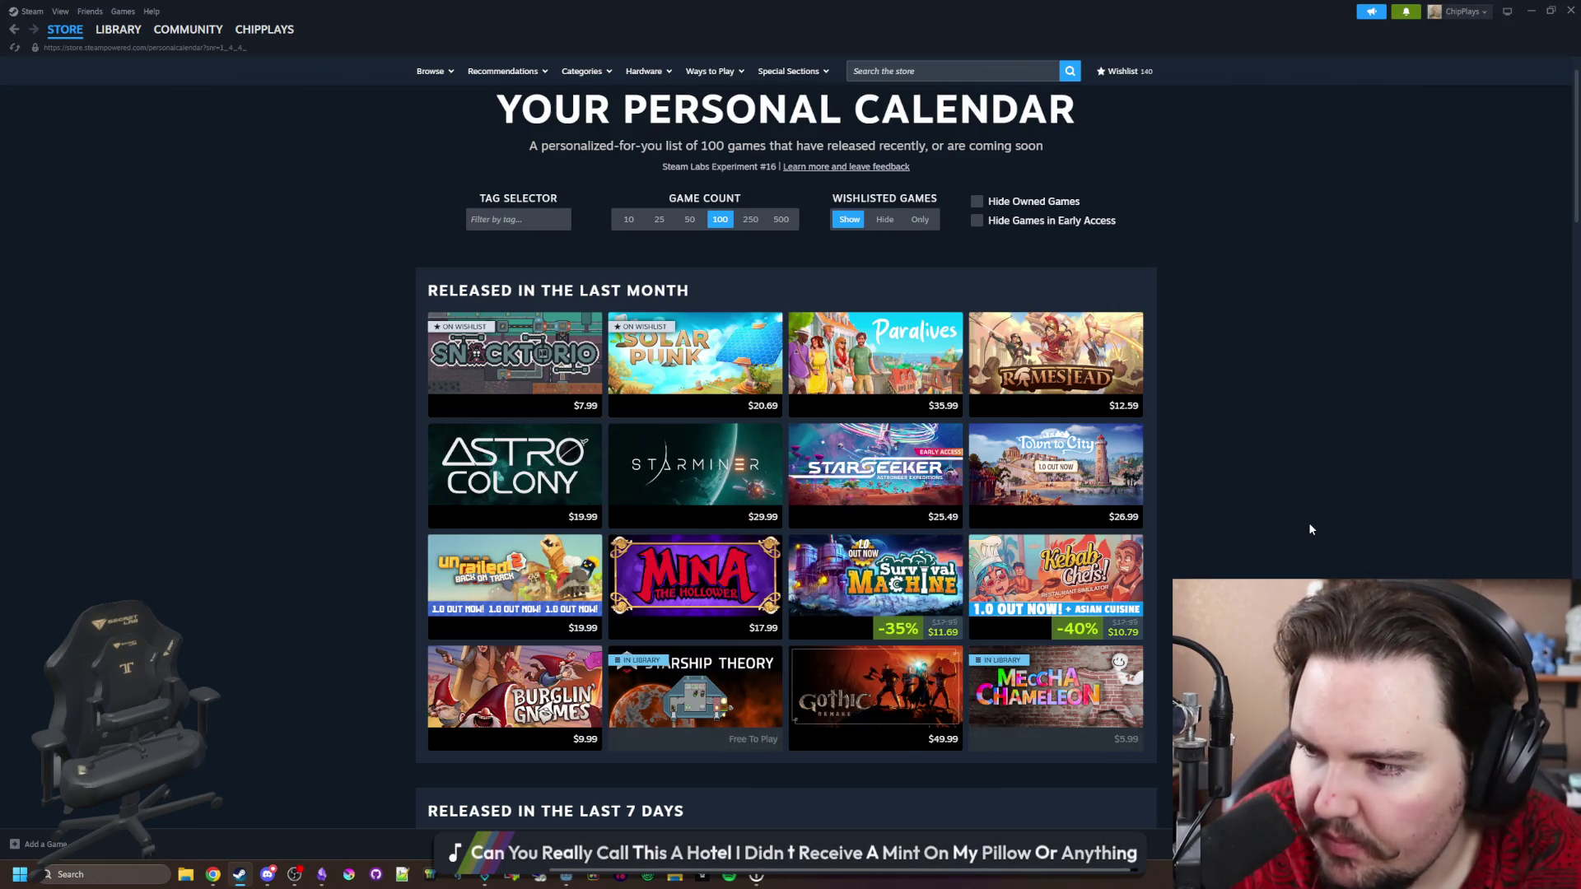
key("alt+Tab")
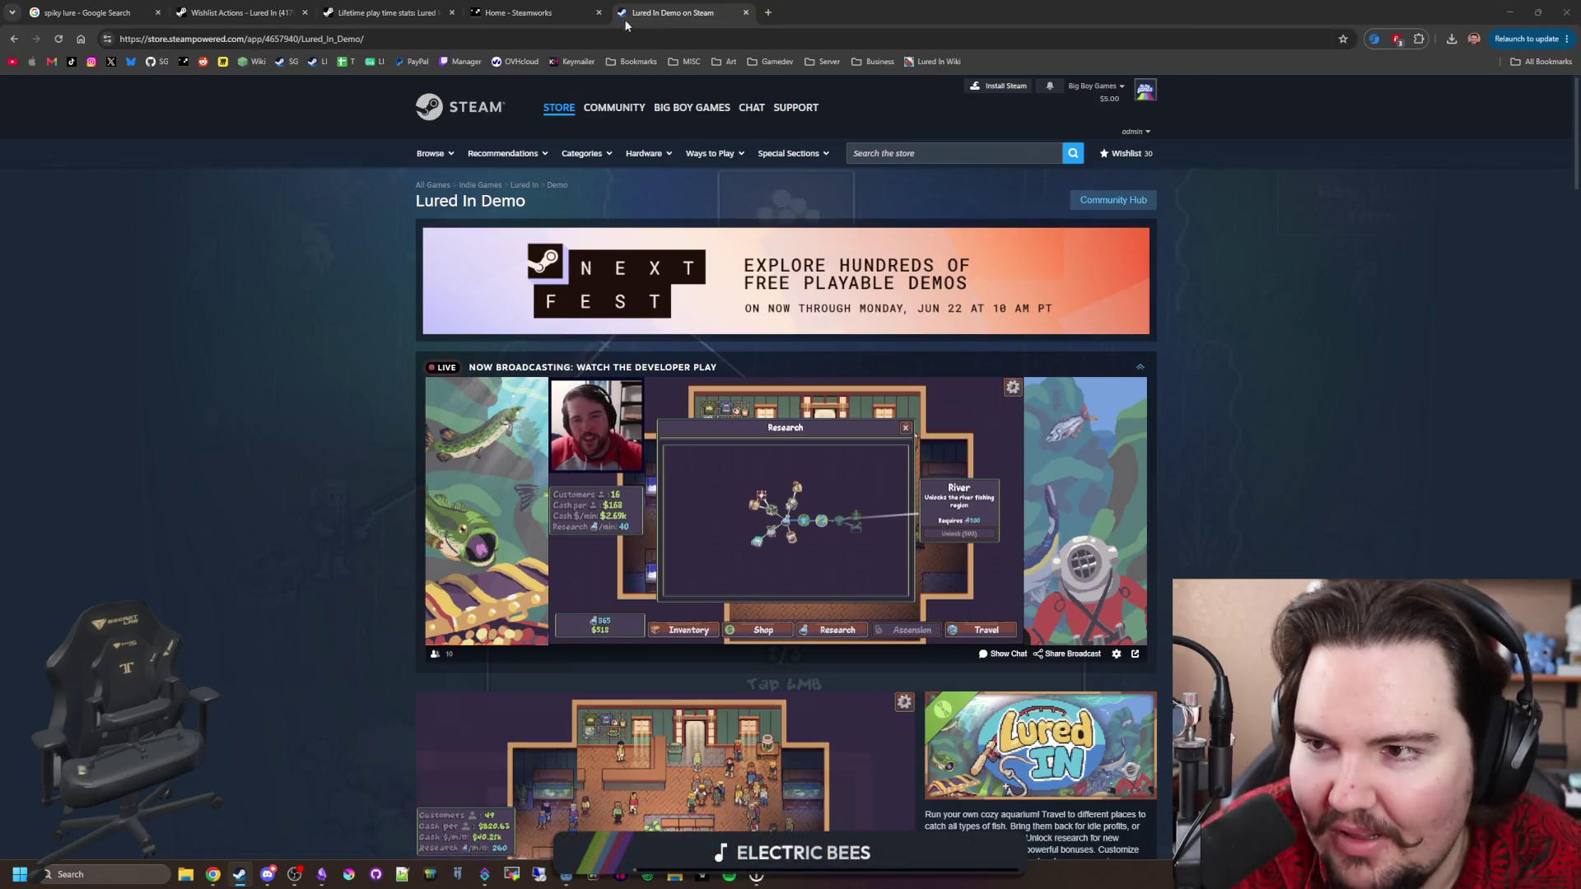
View the 'spiky lure' Google image results, then minimise Chrome and focus the Obsidian lure notes.
left_click(151, 7)
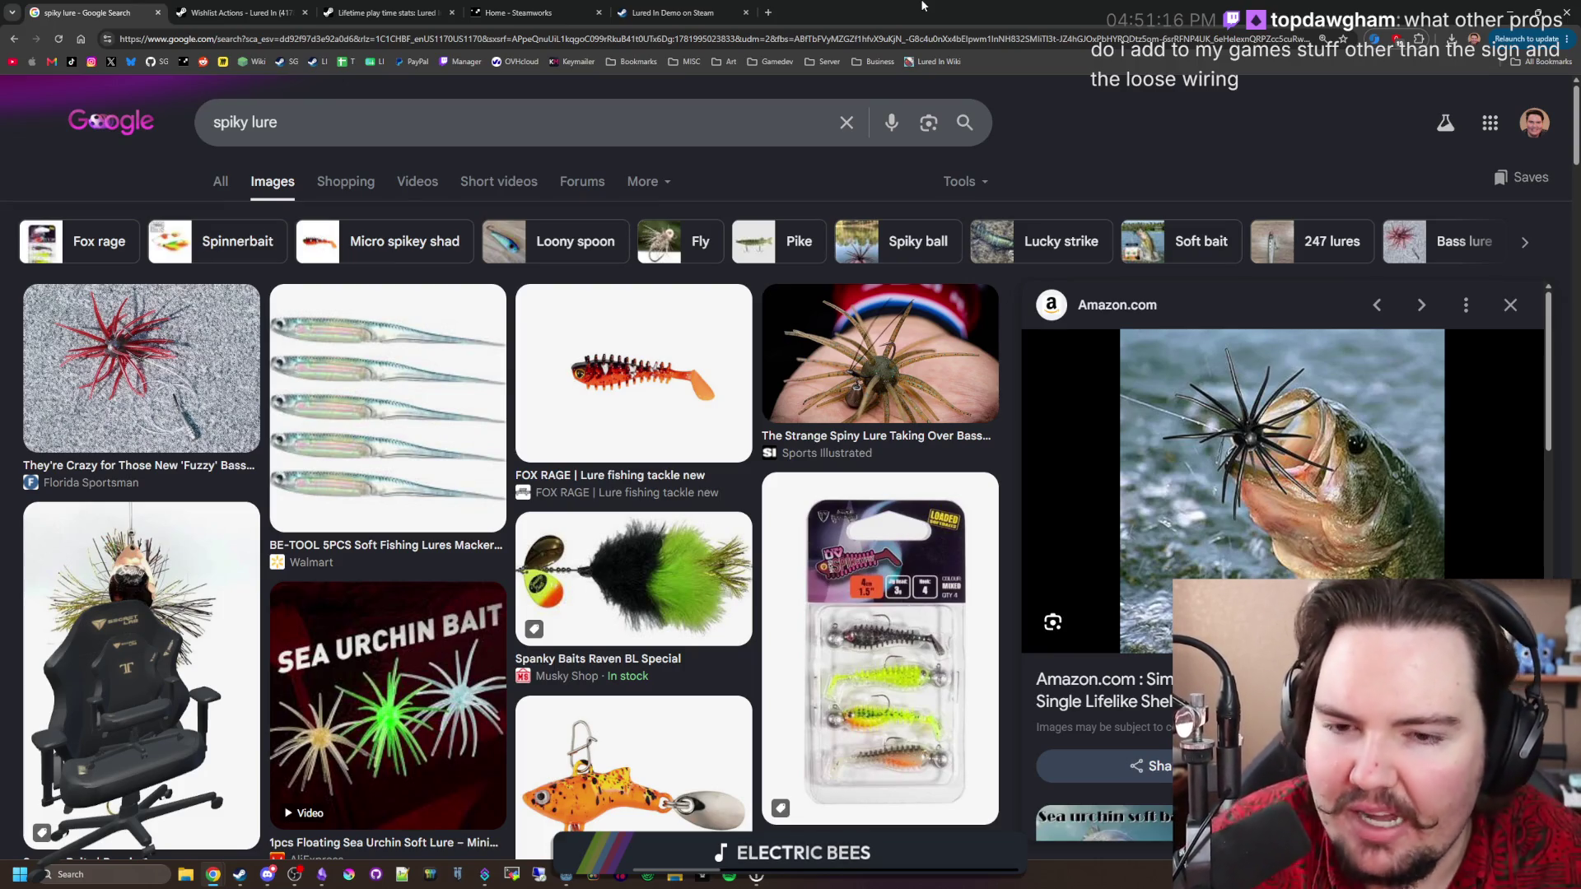
key("super+Down")
left_click(686, 378)
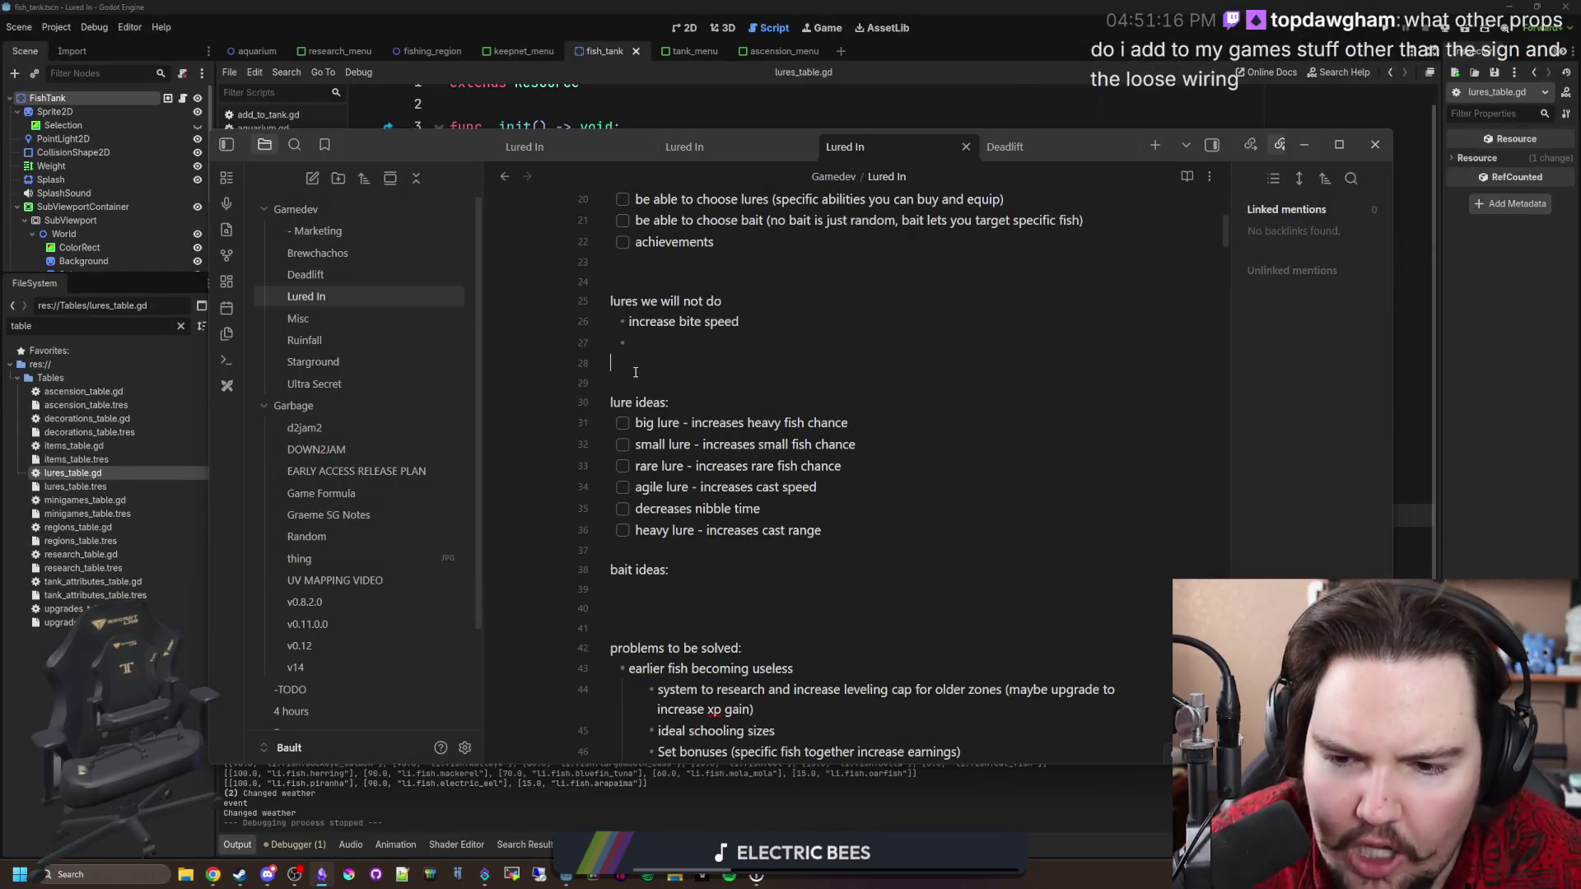
Place the cursor on blank line 29 of the lure notes, then maximise the browser's pixel-art screenshot.
left_click(655, 386)
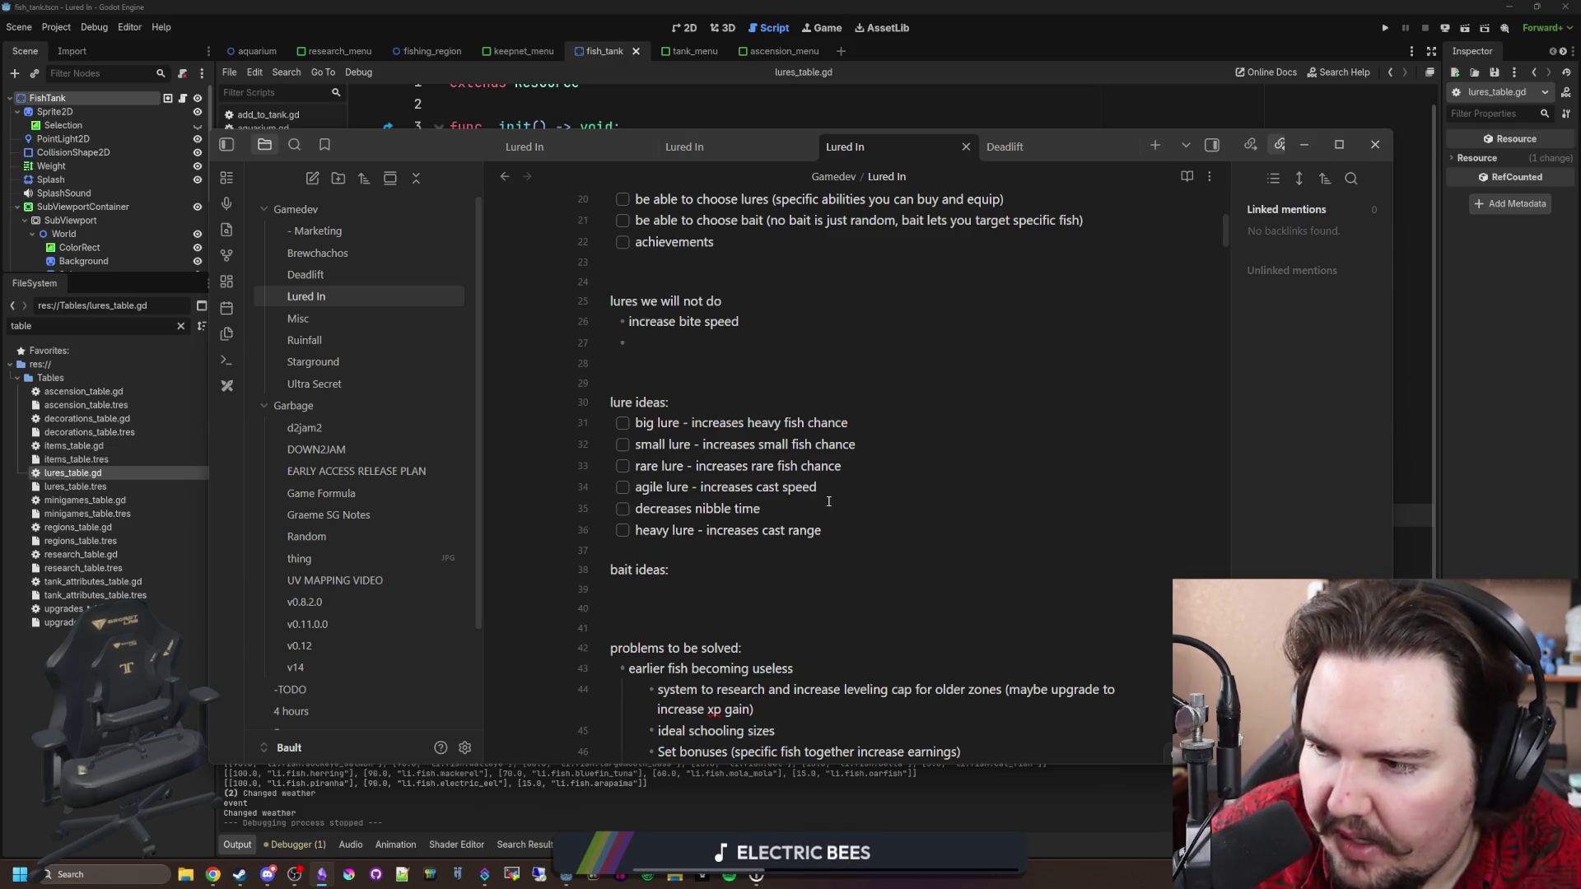
left_click(266, 871)
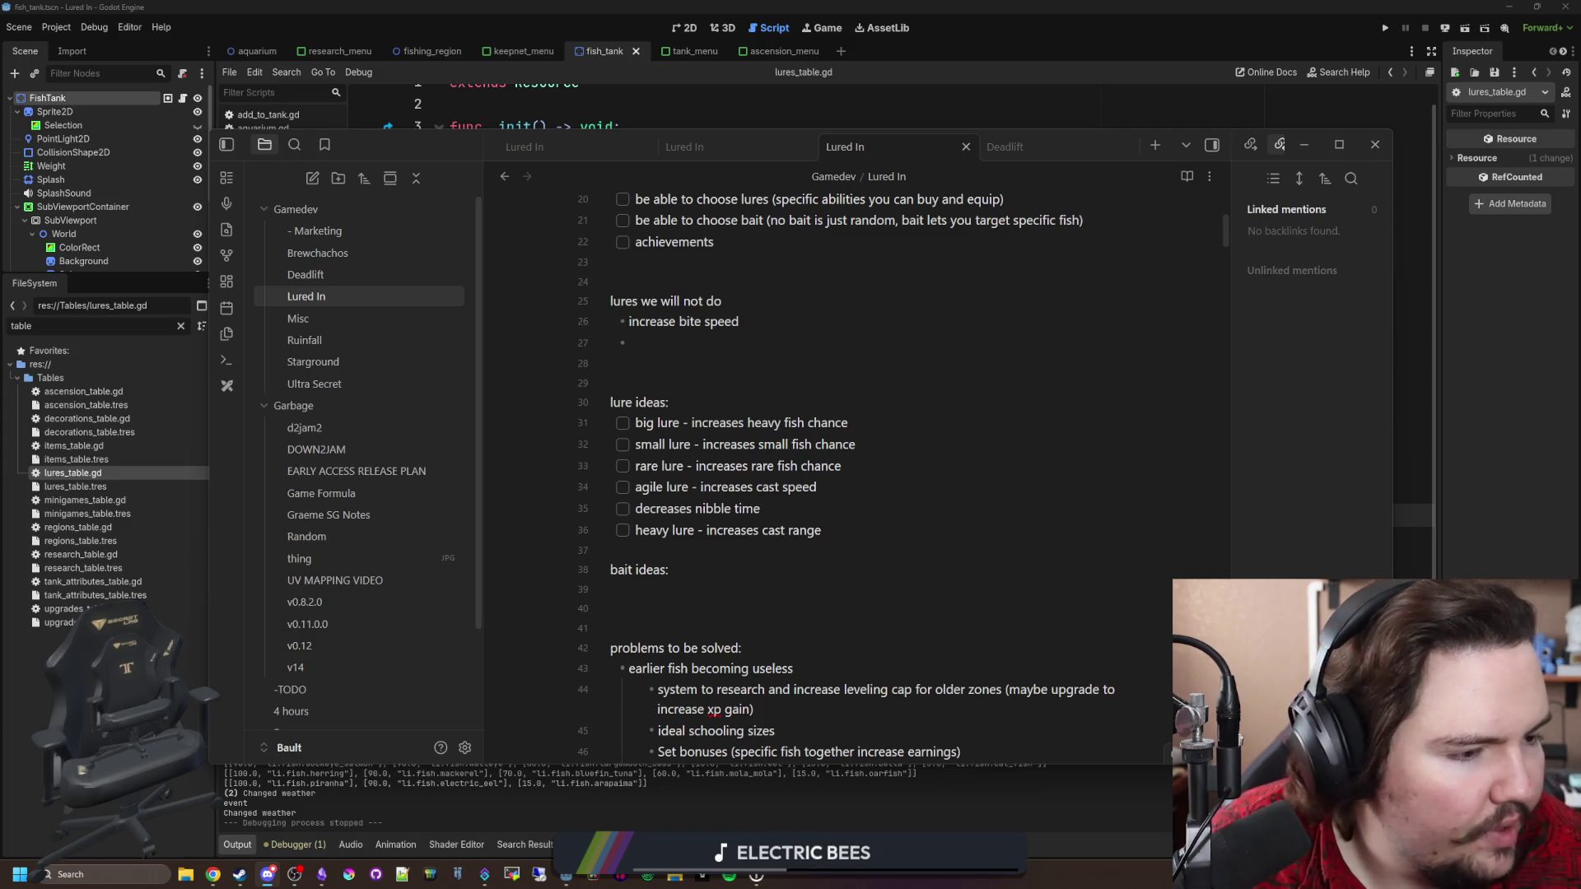
mouse_move(853, 356)
left_mouse_down()
mouse_move(914, 309)
mouse_move(922, 2)
left_mouse_up()
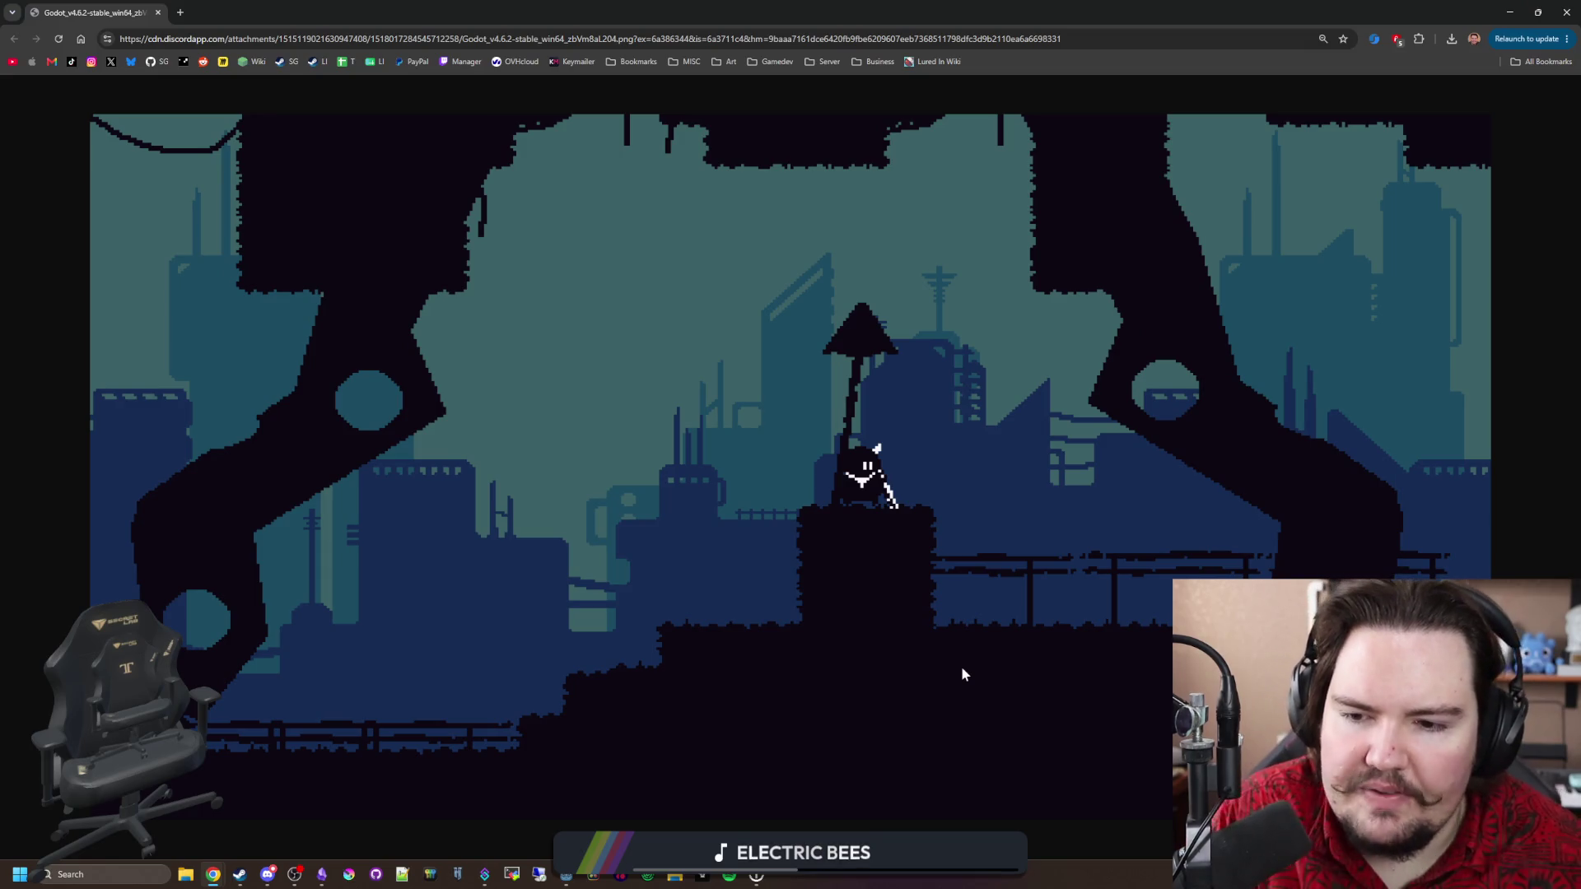
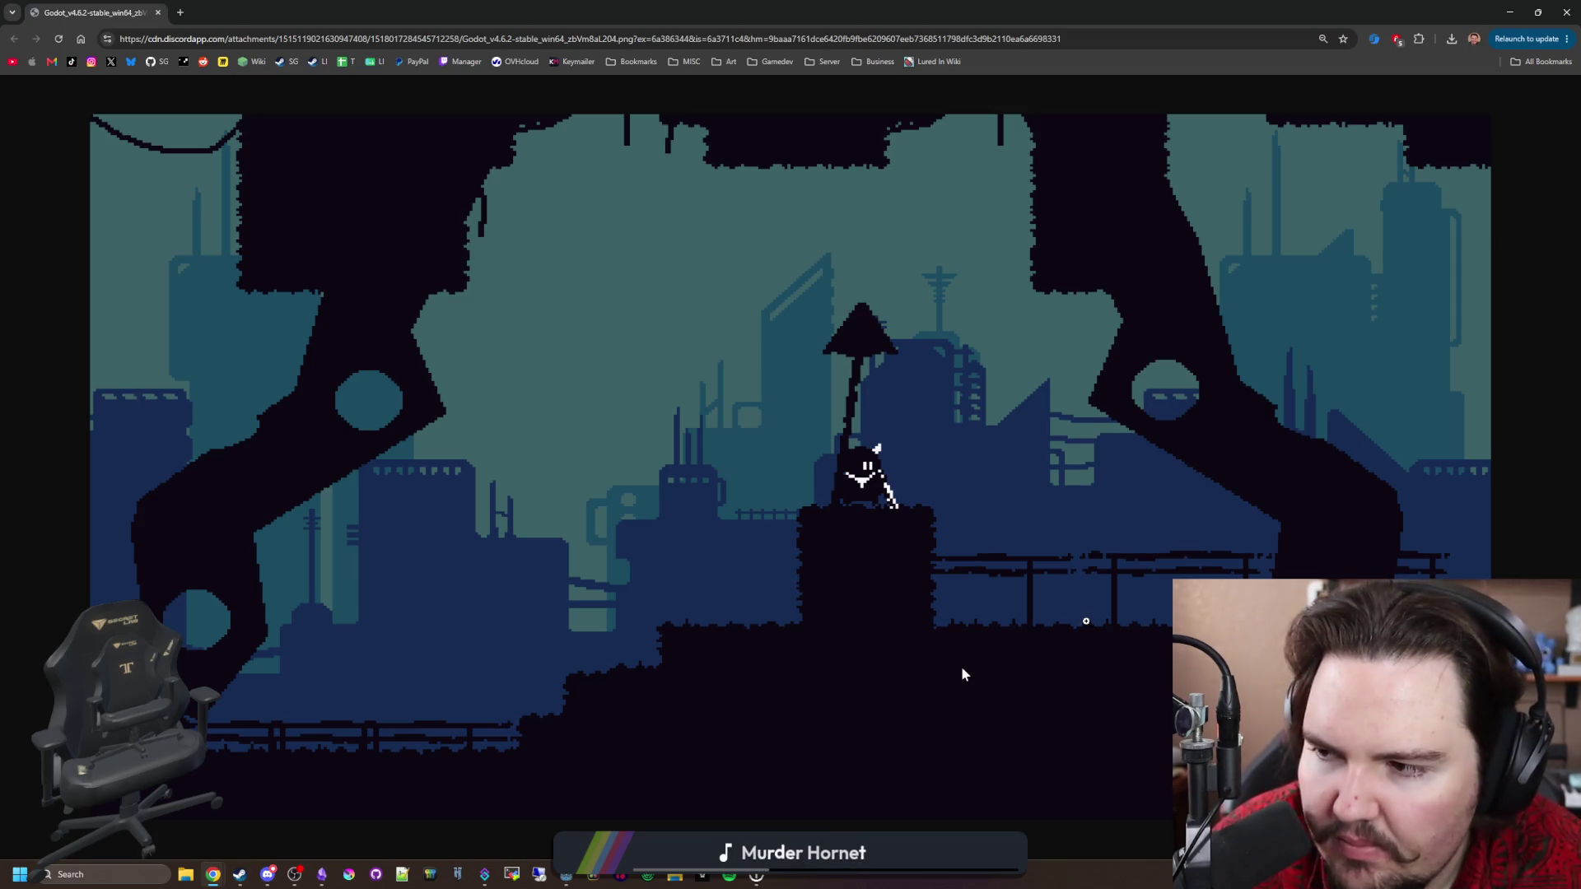
Search Google for 'factory' in a new tab and show image results.
left_click(179, 16)
type("factor")
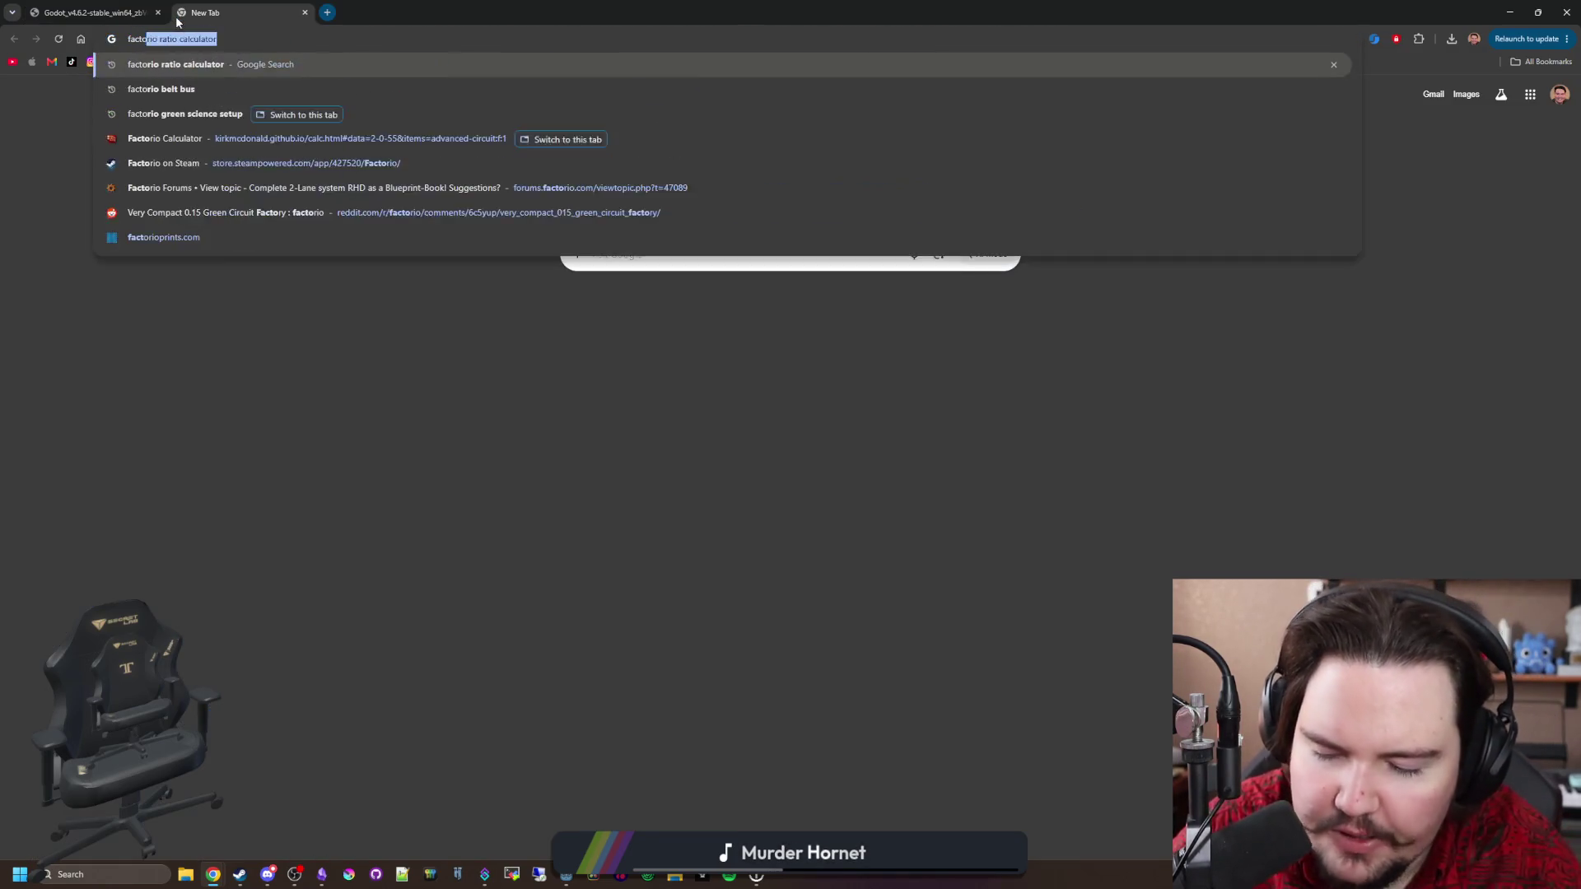
type("y")
key("Return")
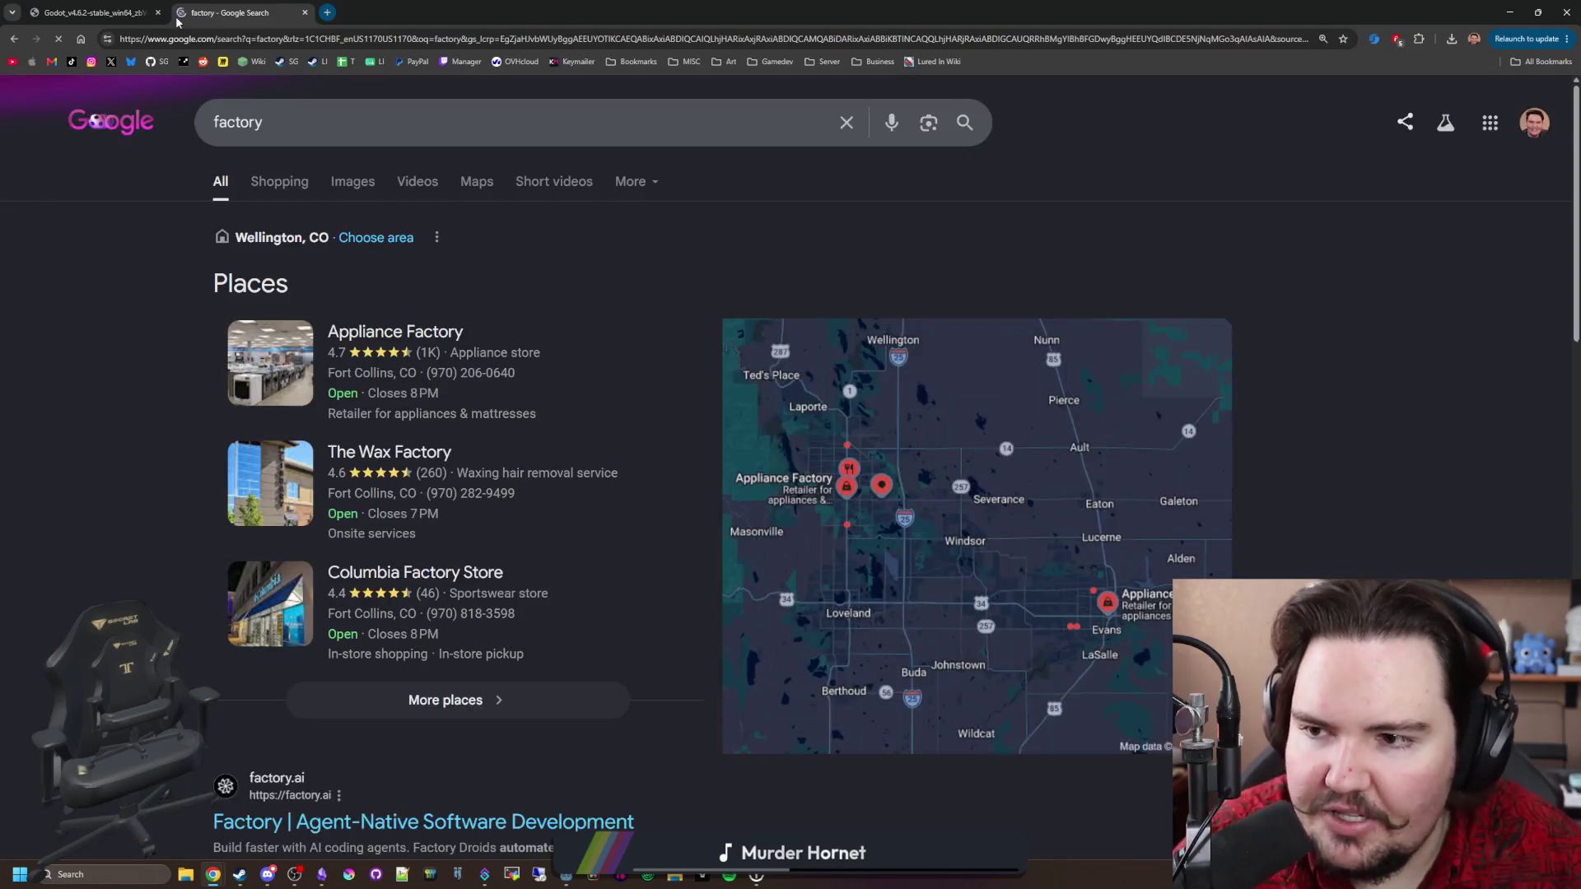
left_click(339, 183)
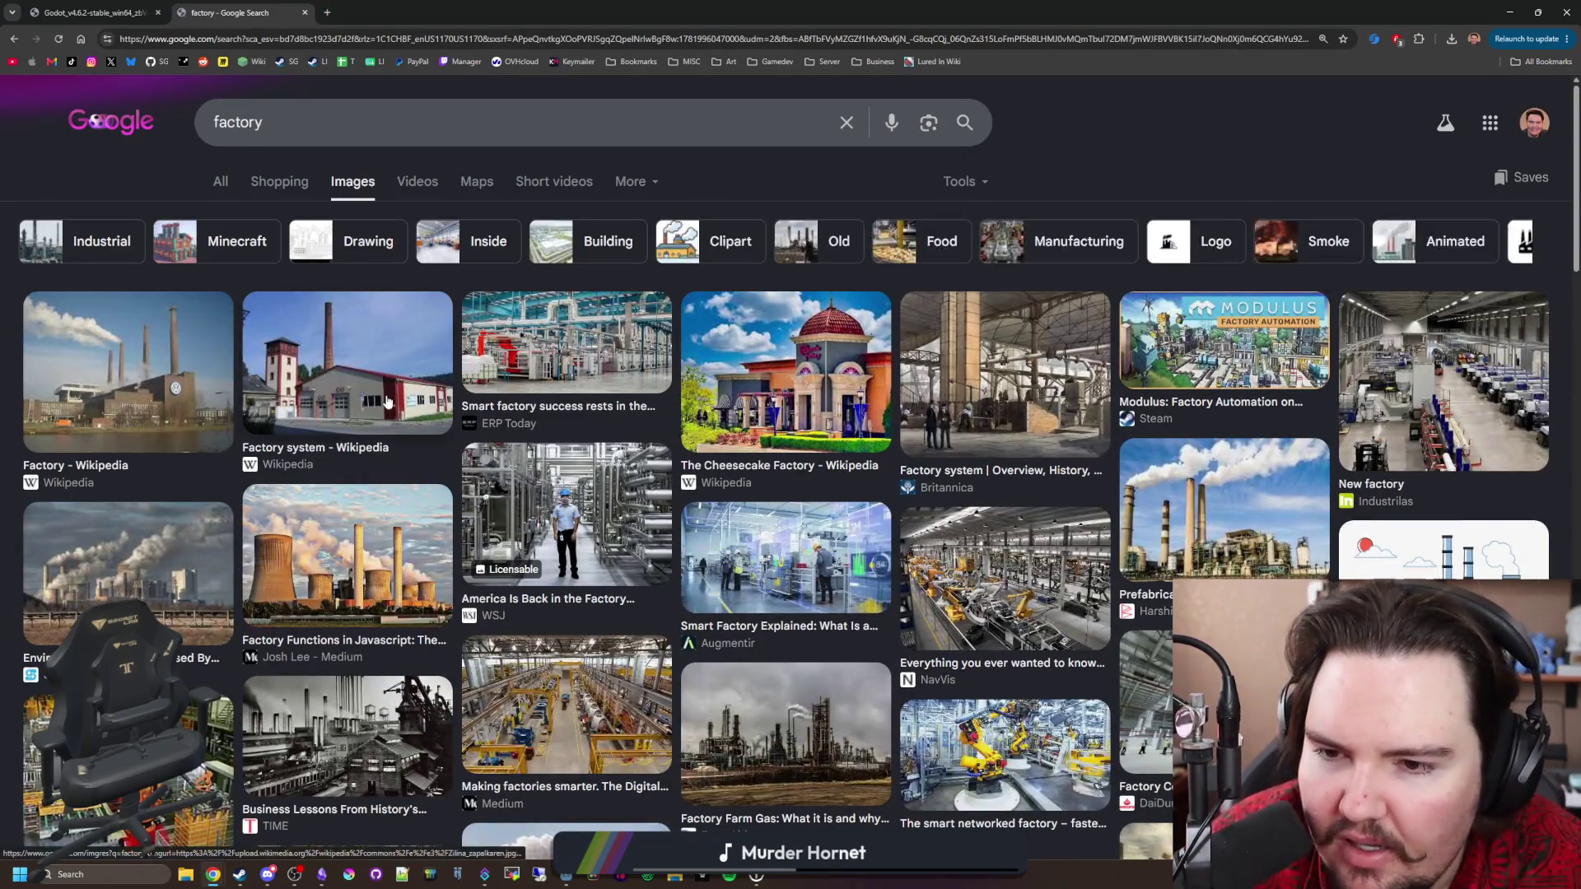
Preview the smart factory, factory pipes and warehouse images, comparing them with the Godot screenshot.
left_click(520, 323)
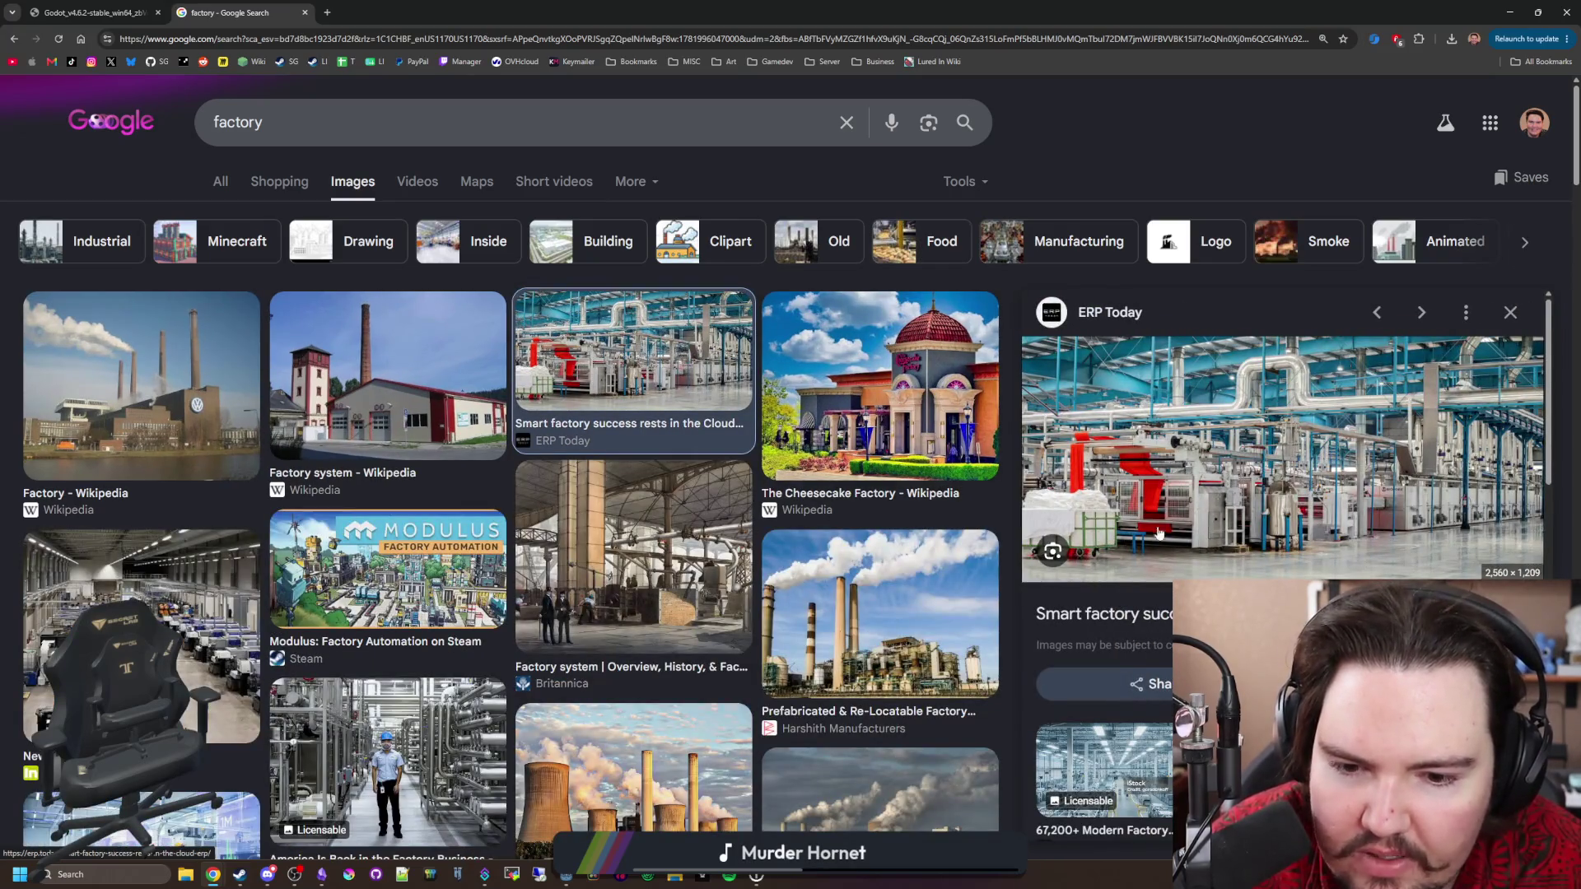
scroll(797, 447, "down", 1)
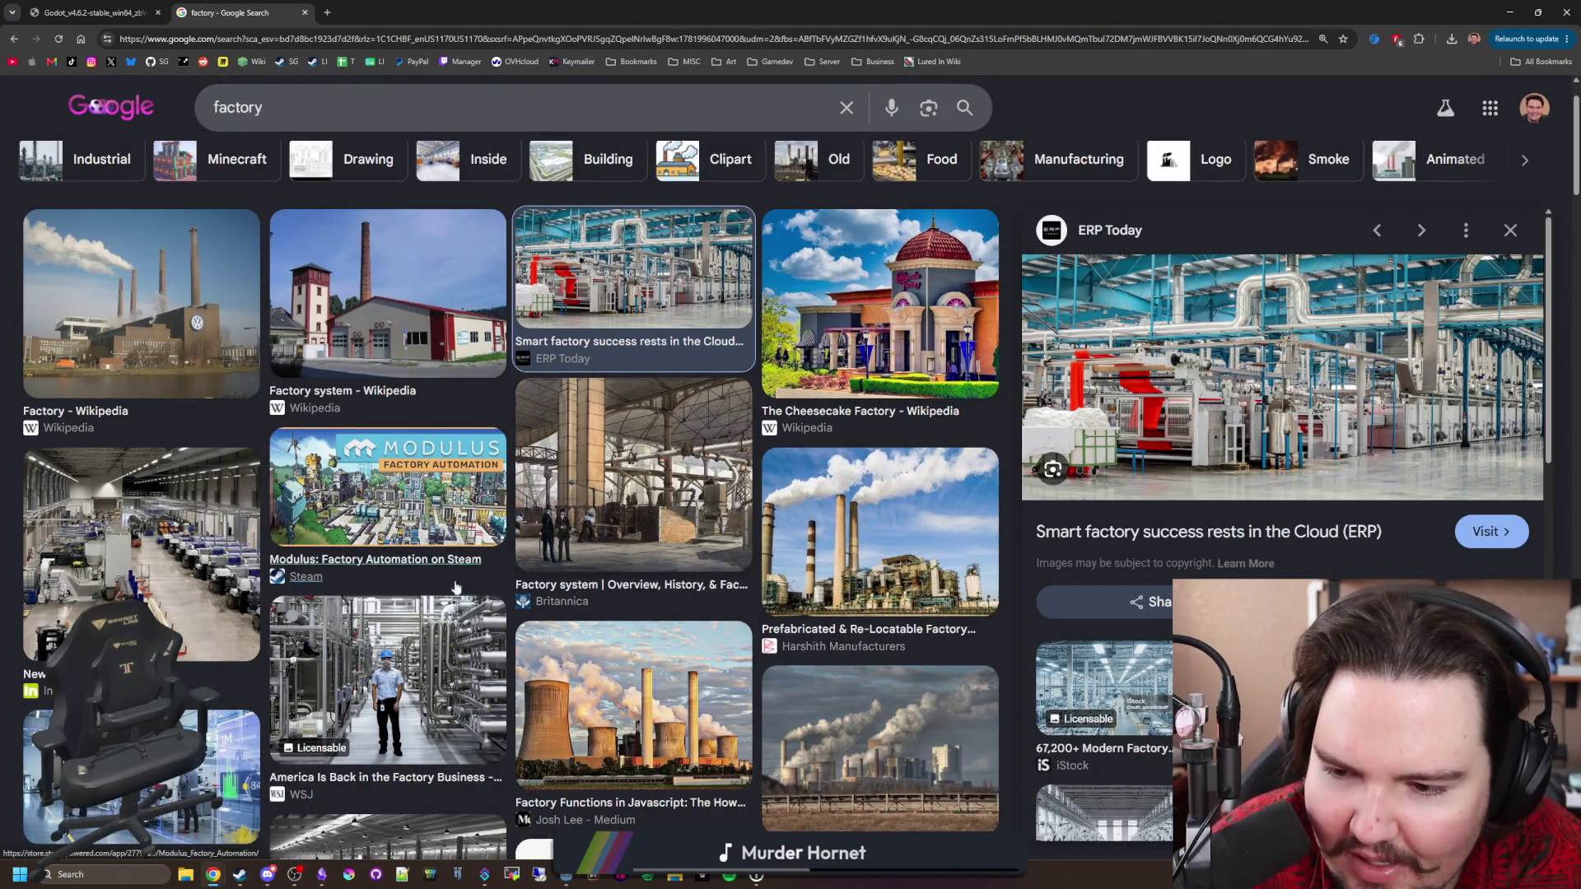
left_click(388, 632)
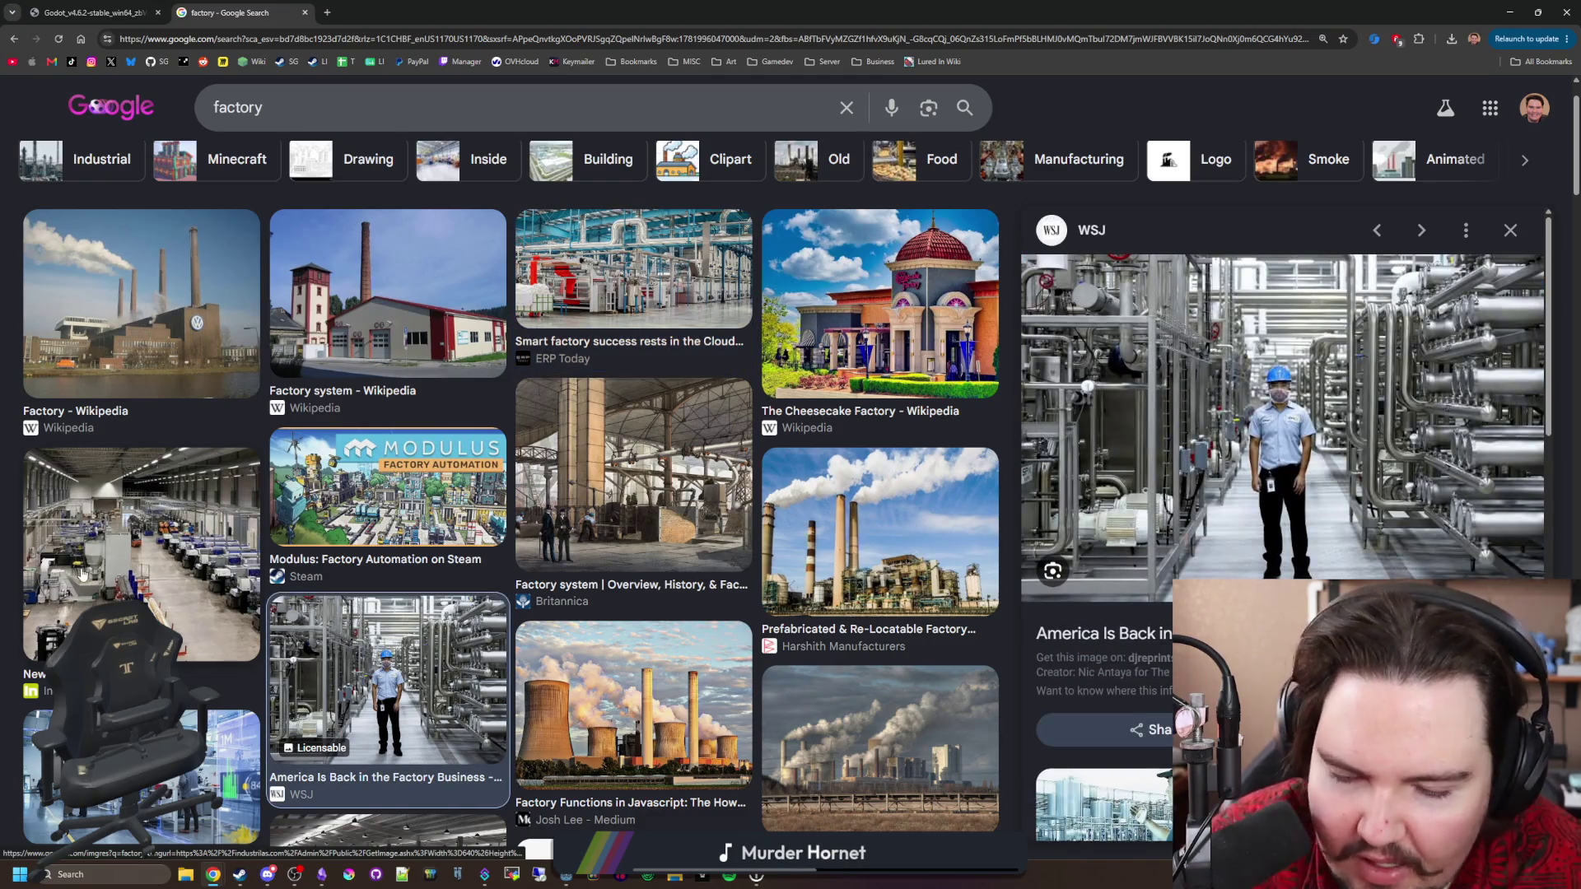
left_click(83, 576)
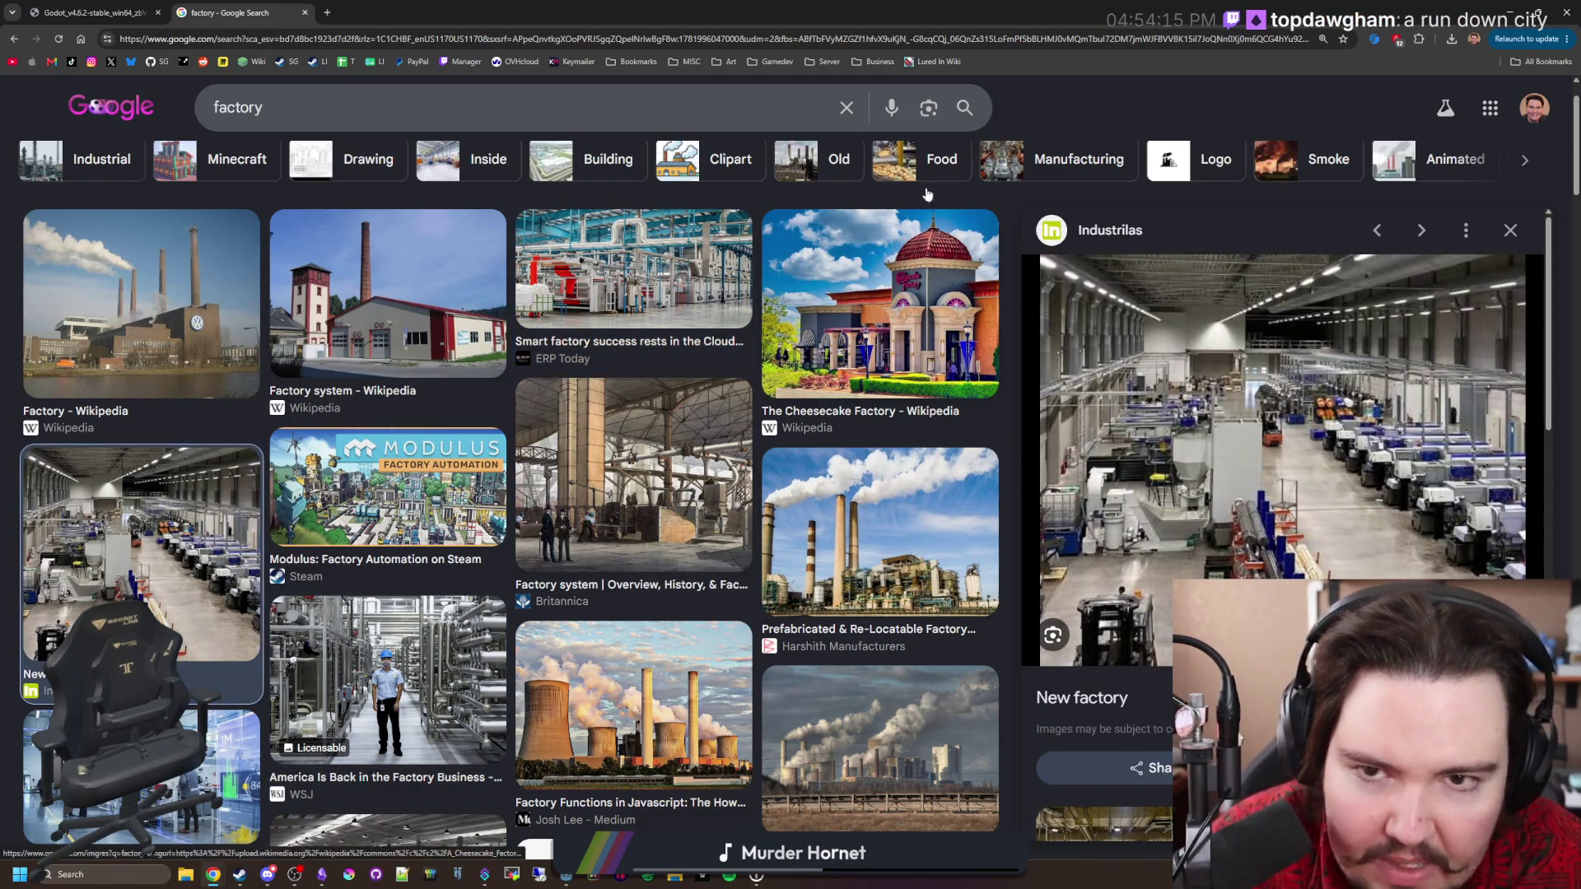
left_click(94, 13)
left_click(216, 7)
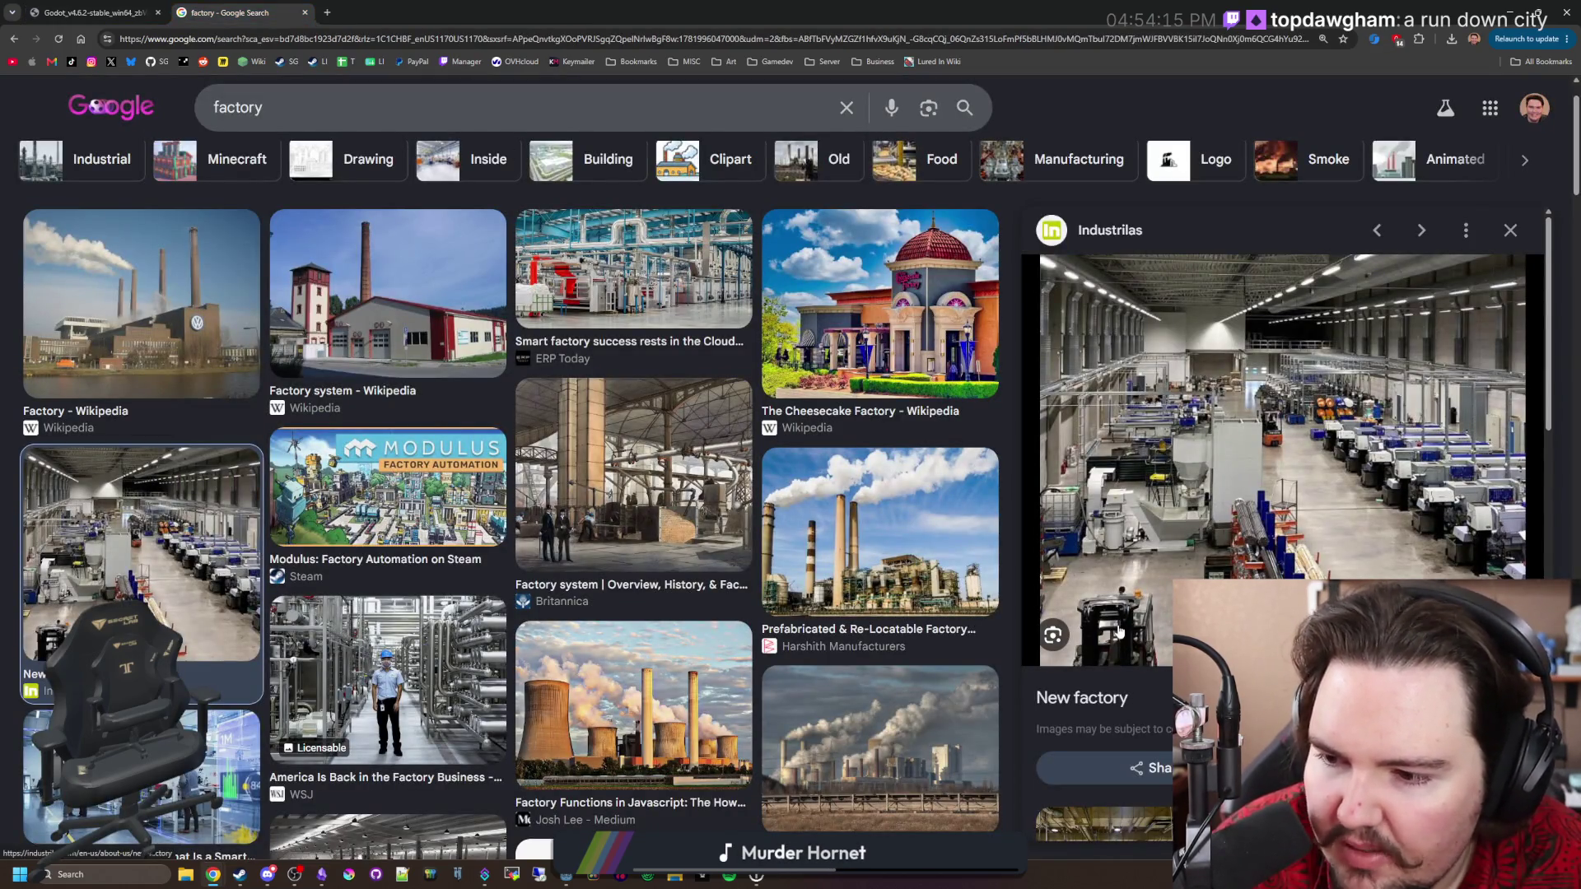
left_click(127, 7)
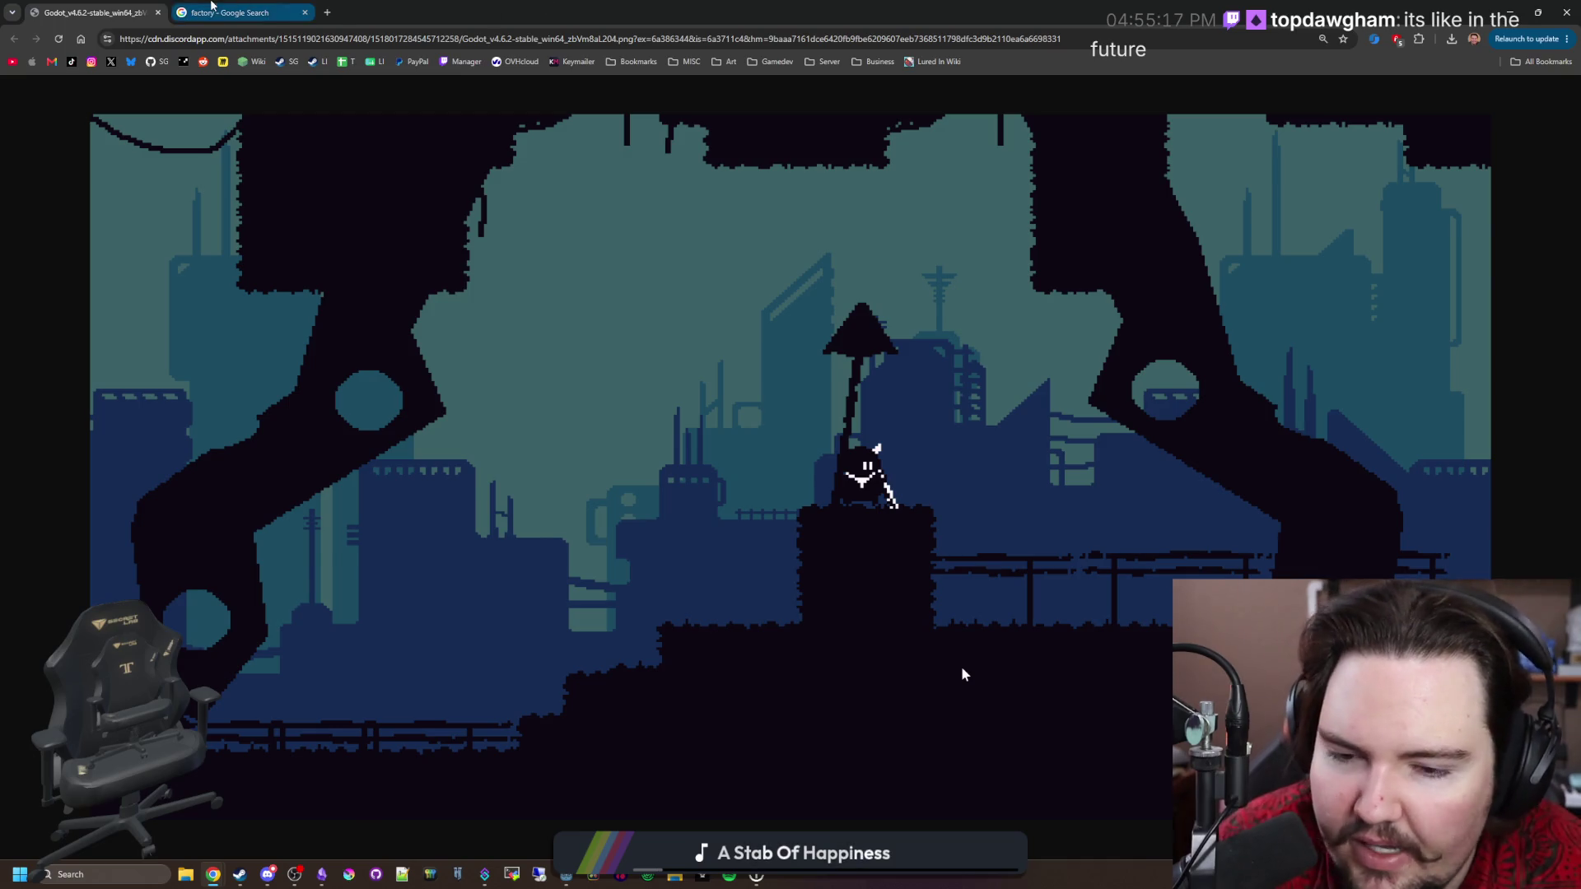
Replace the image search query with 'future city streets'.
left_click(234, 12)
left_click_drag(262, 108, 176, 102)
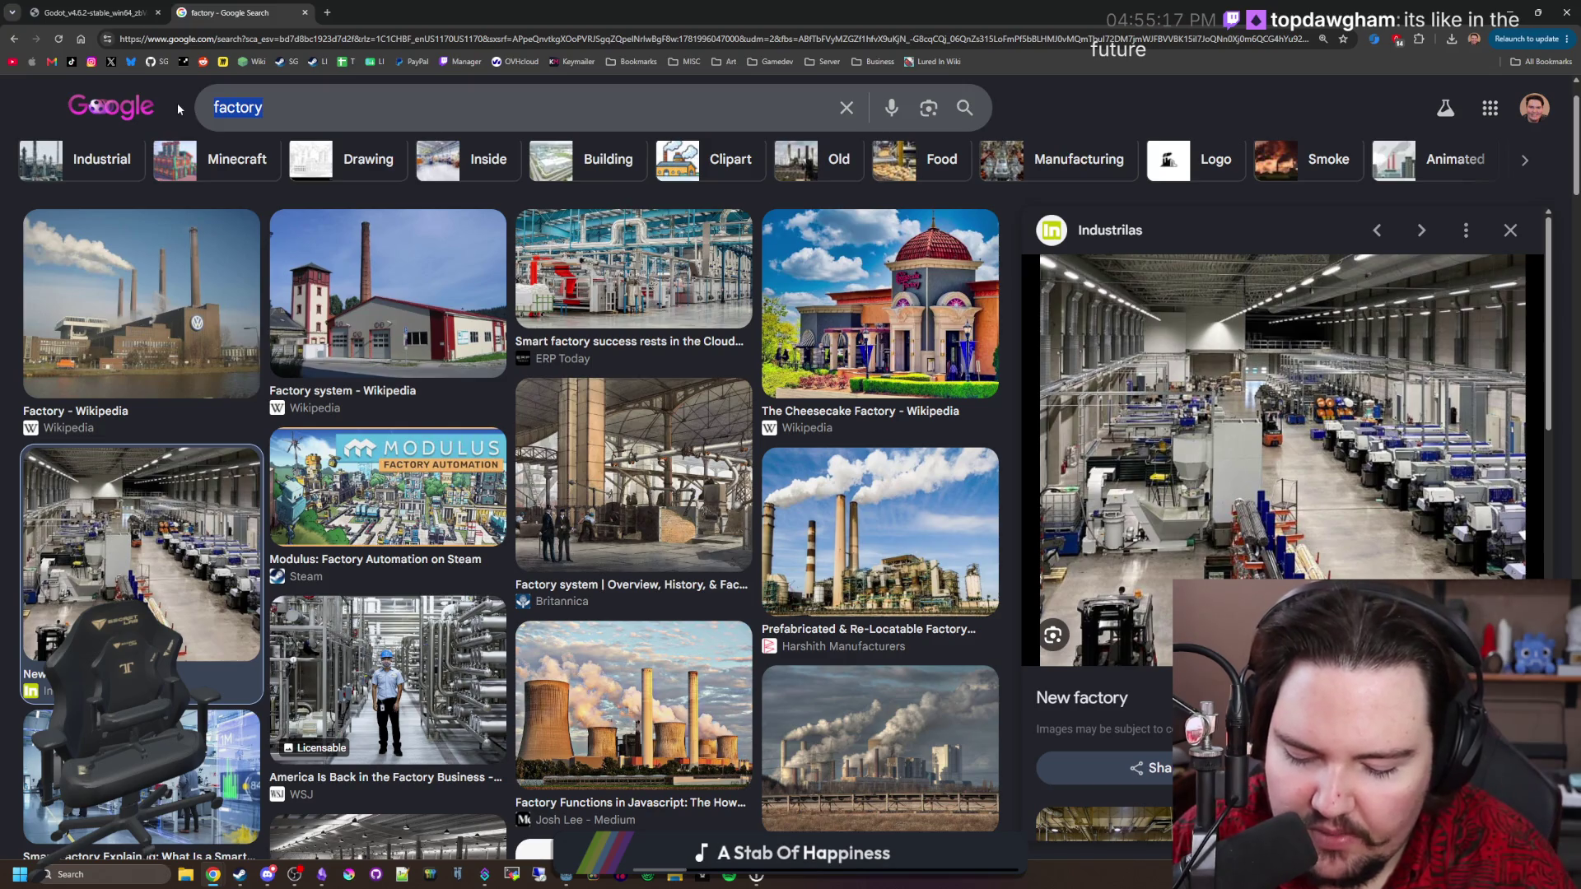
type("future city")
key("Return")
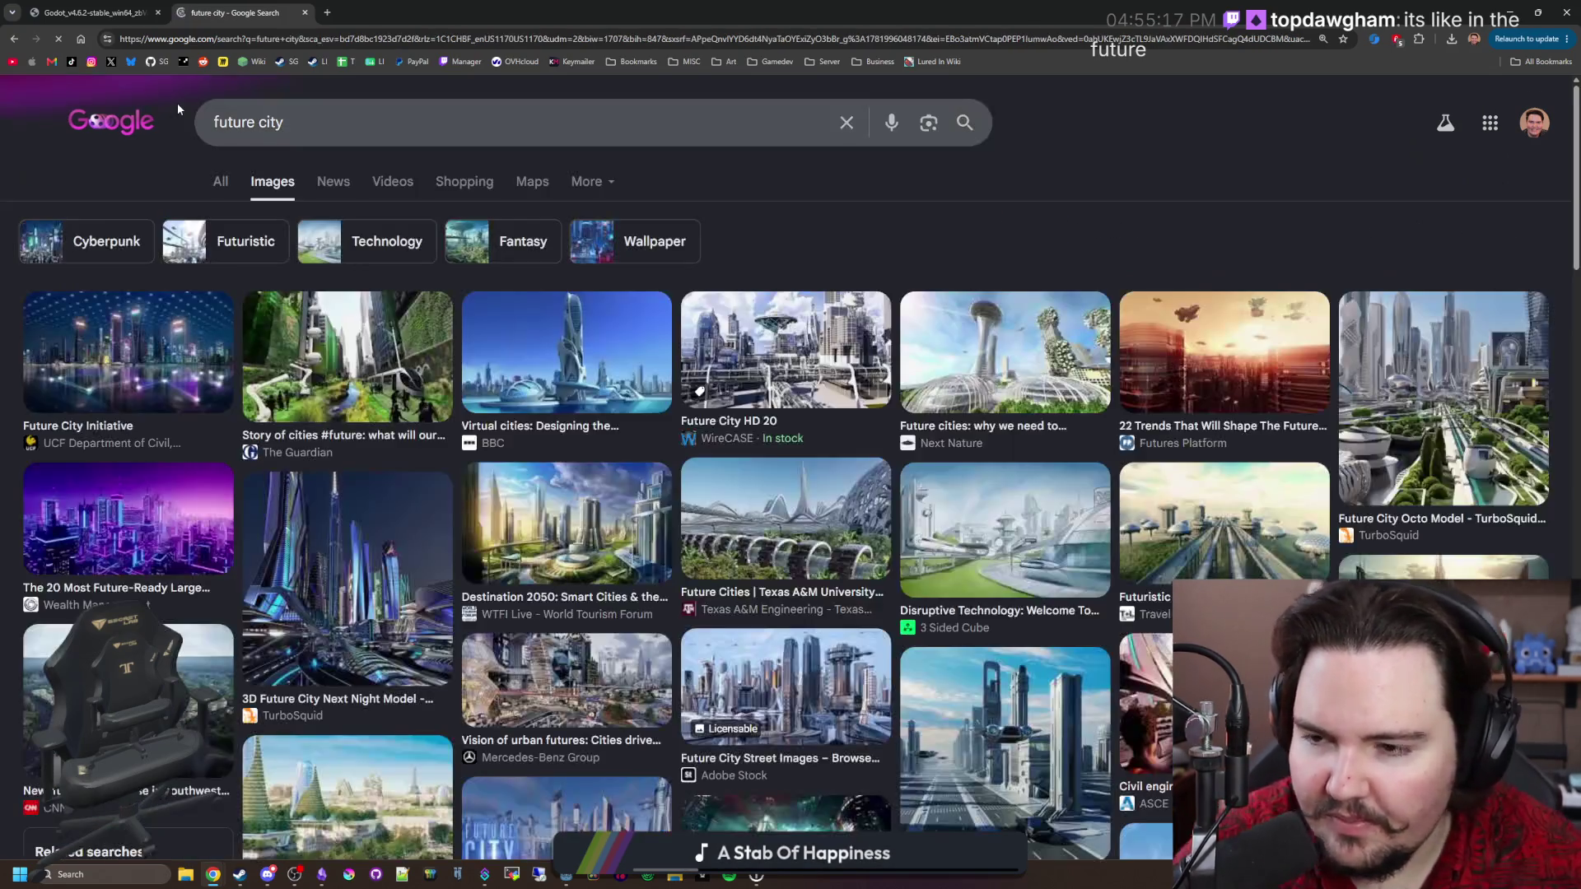
left_click(366, 138)
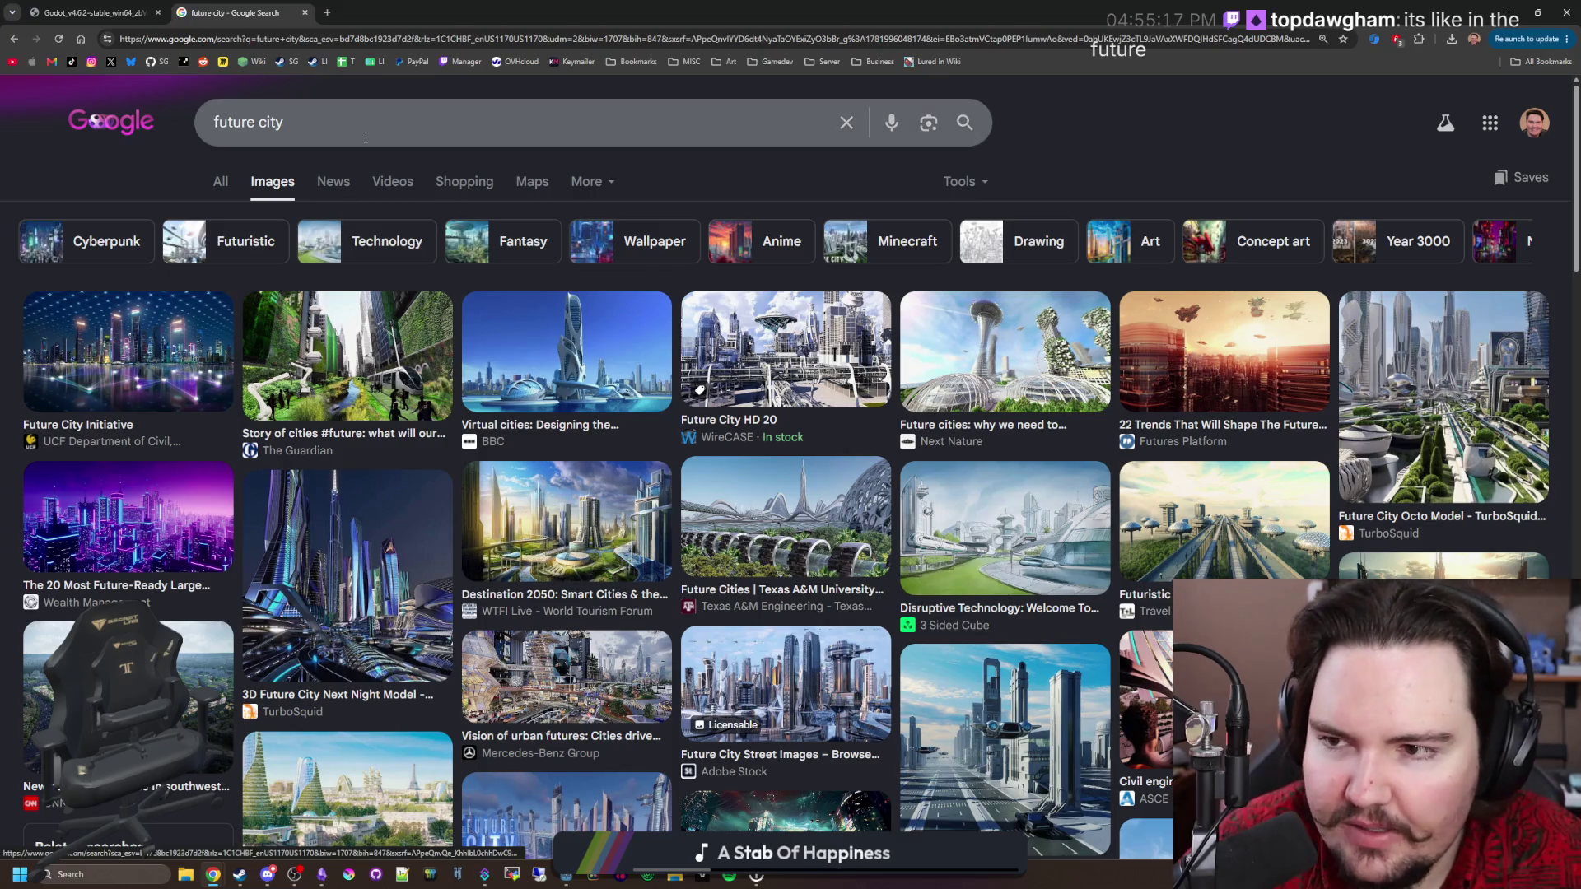
type(" streets")
key("Return")
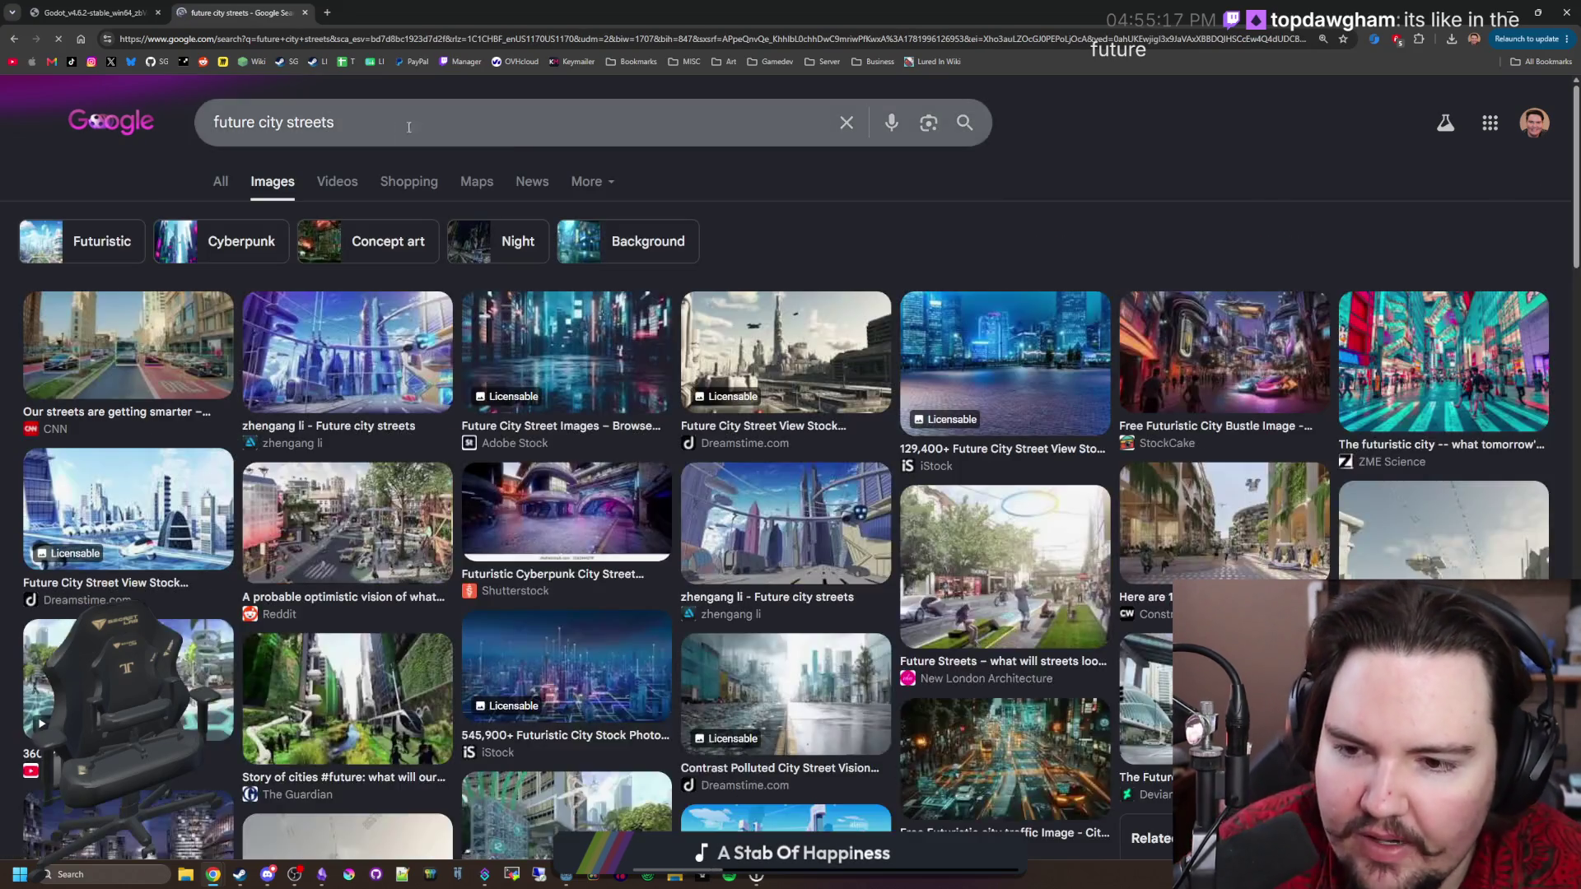
Preview the zhengang li, CNN, ZME Science, StockCake and Reddit future city images.
left_click(346, 355)
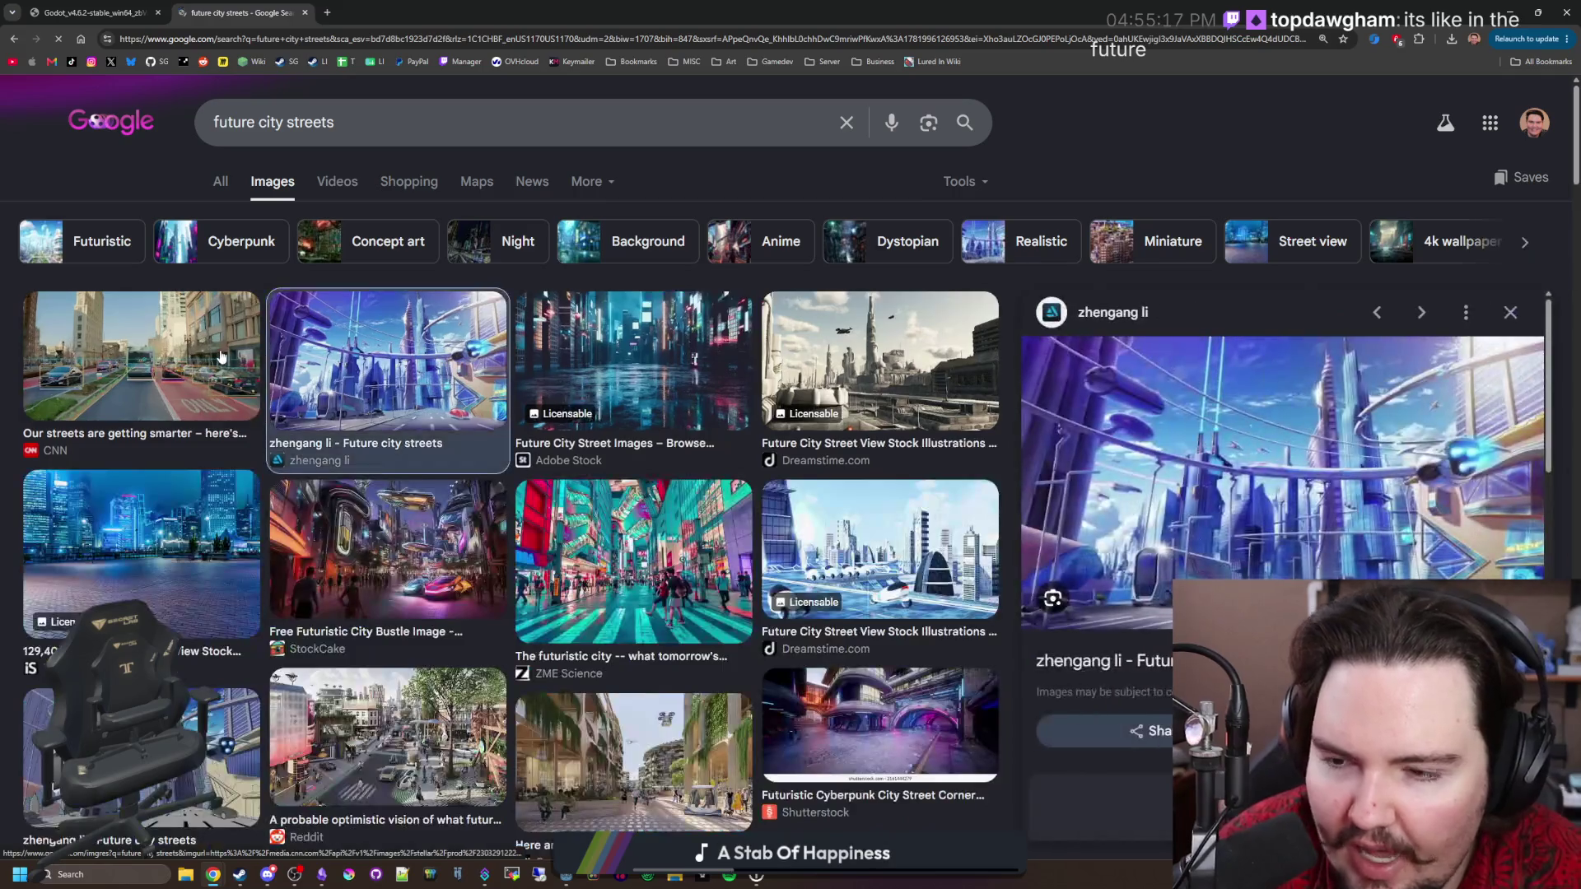
left_click(228, 355)
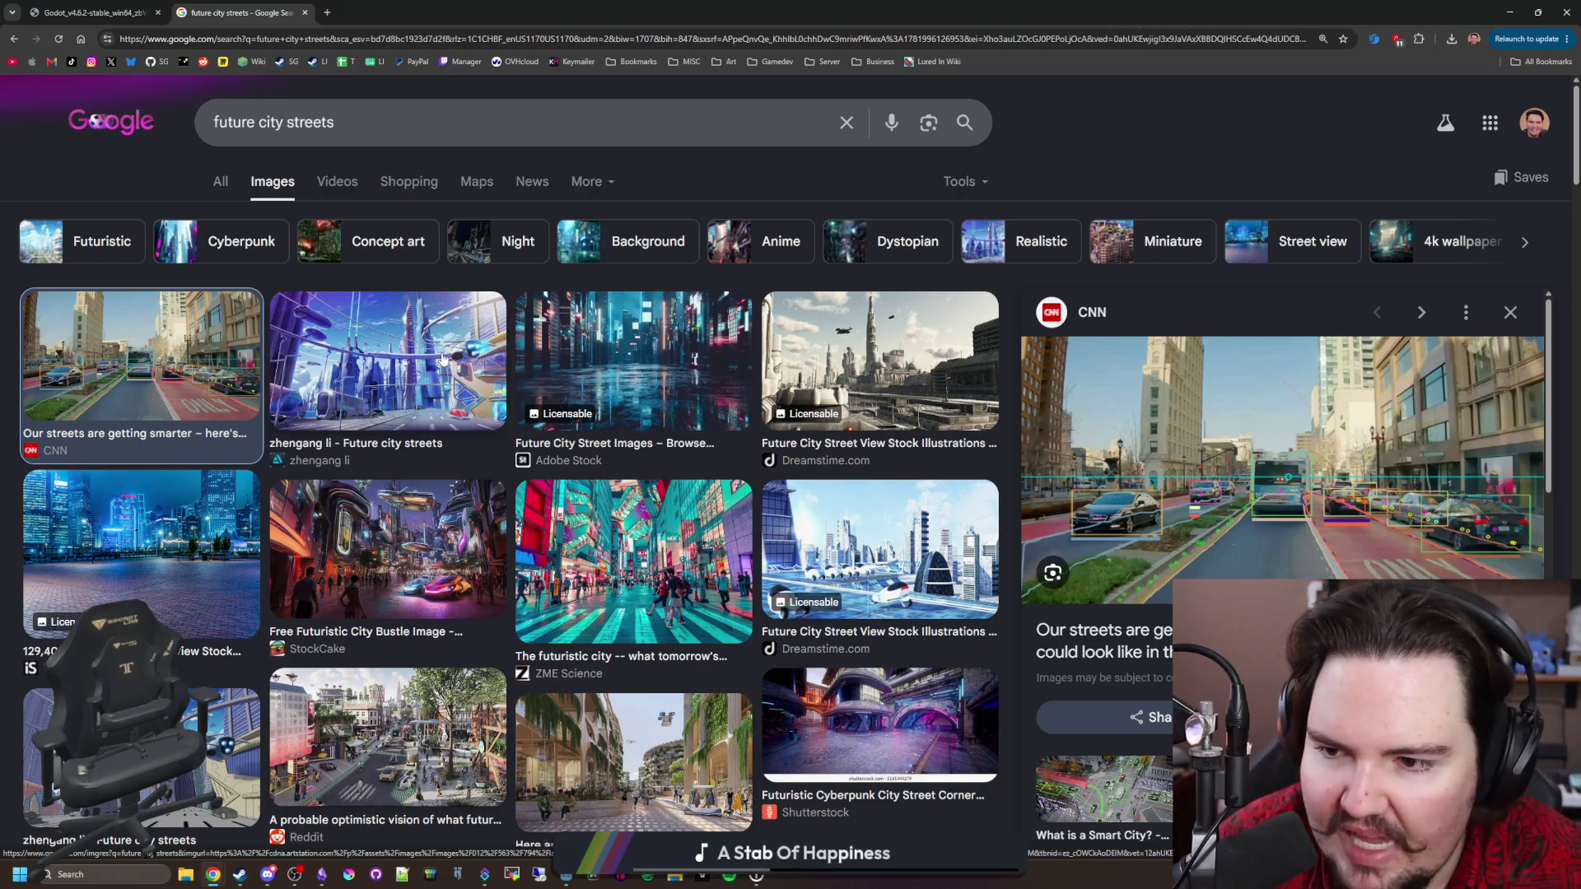
left_click(395, 371)
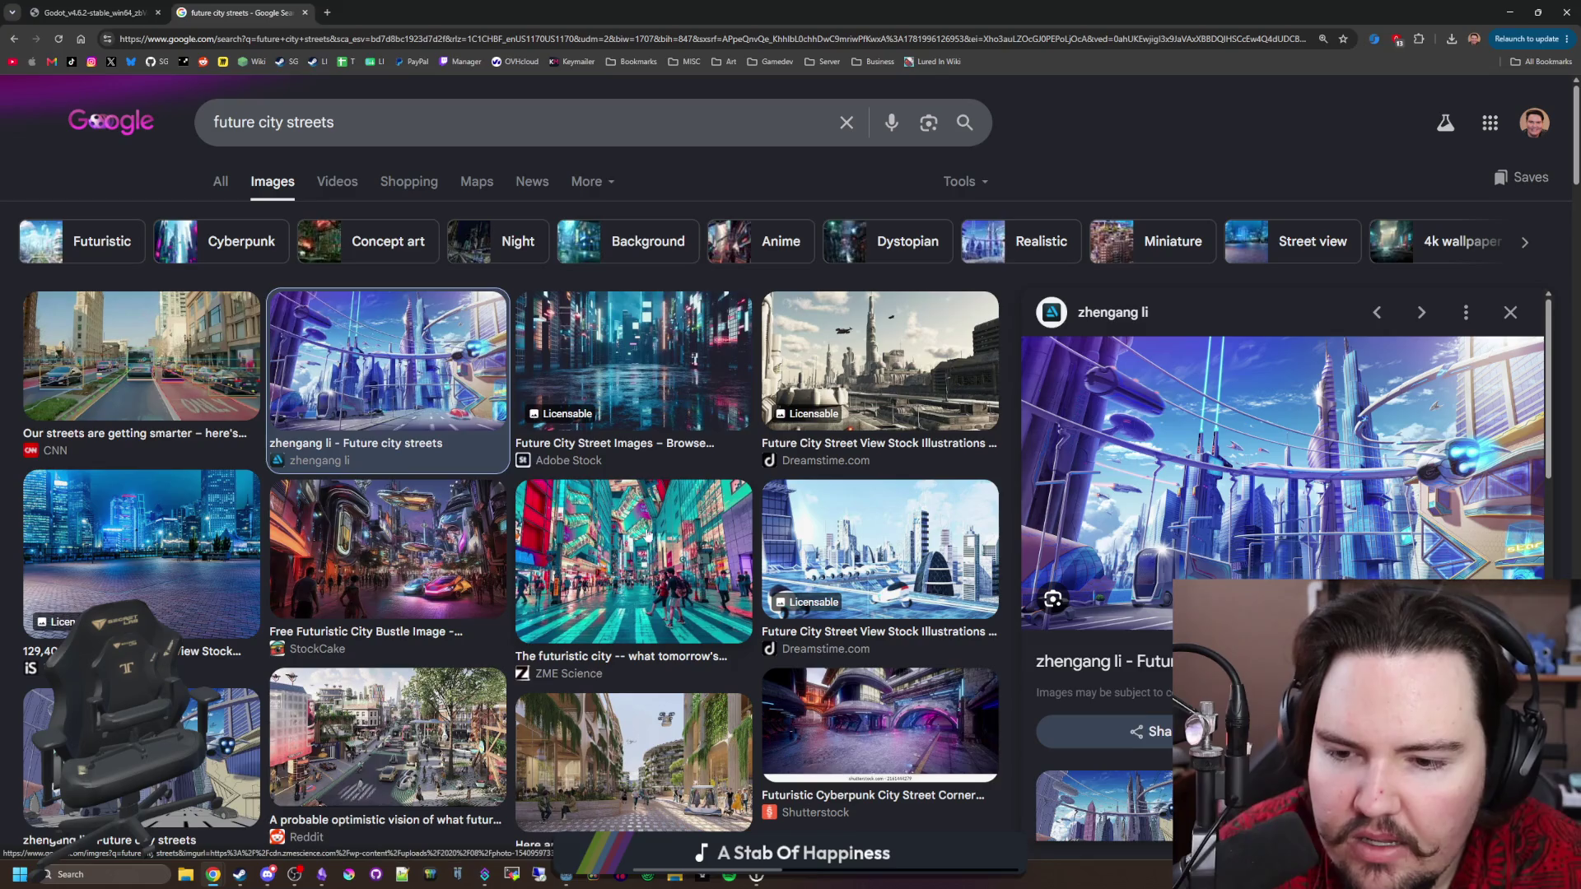
left_click(685, 611)
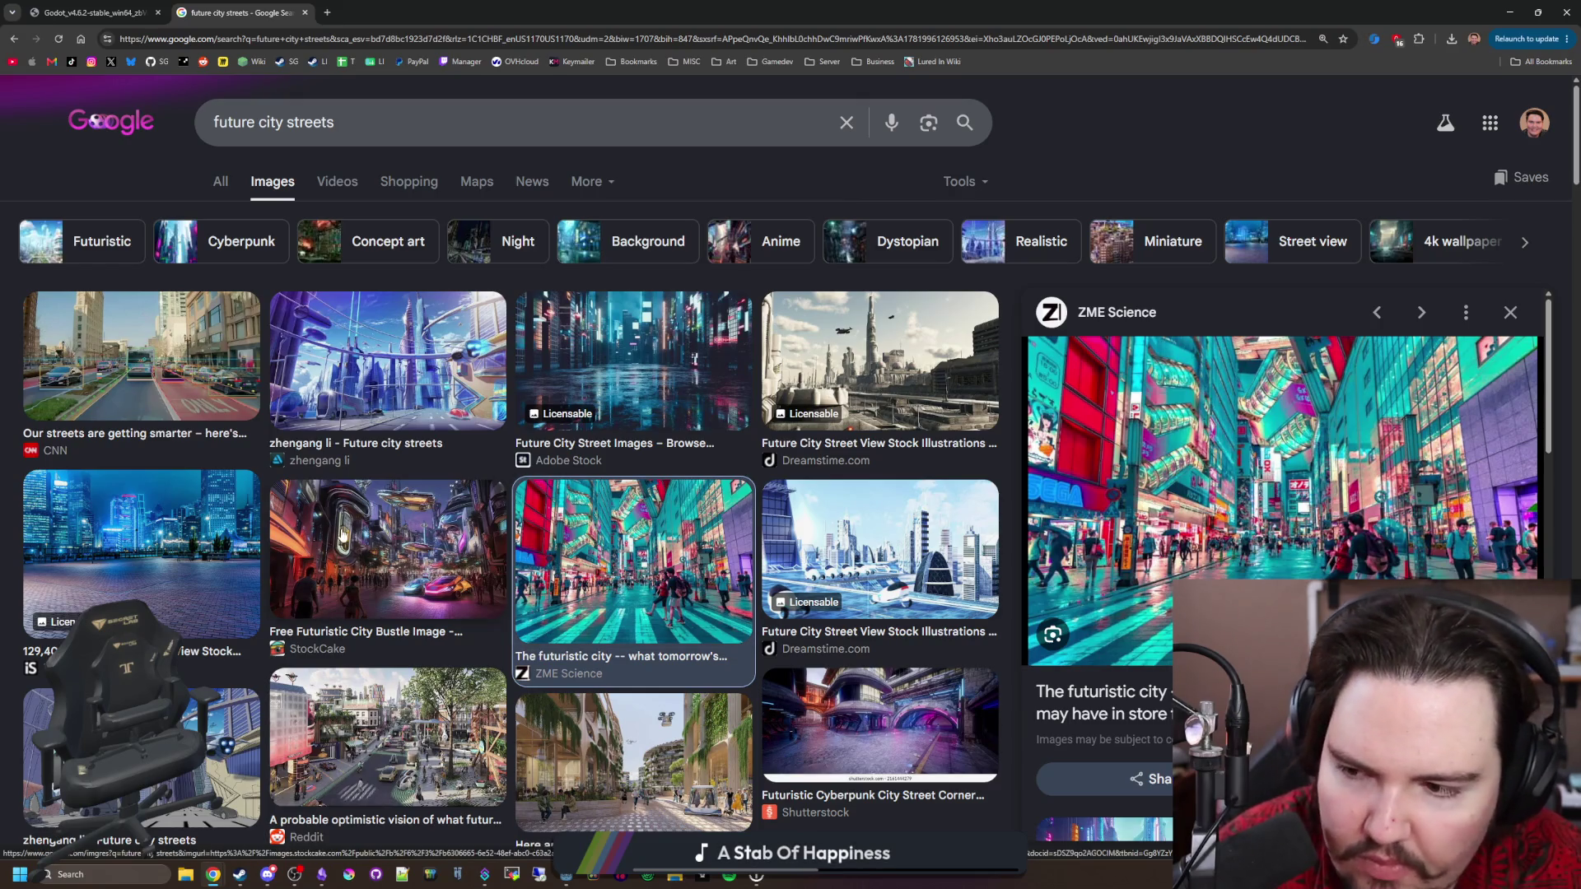
left_click(375, 581)
scroll(398, 576, "down", 1)
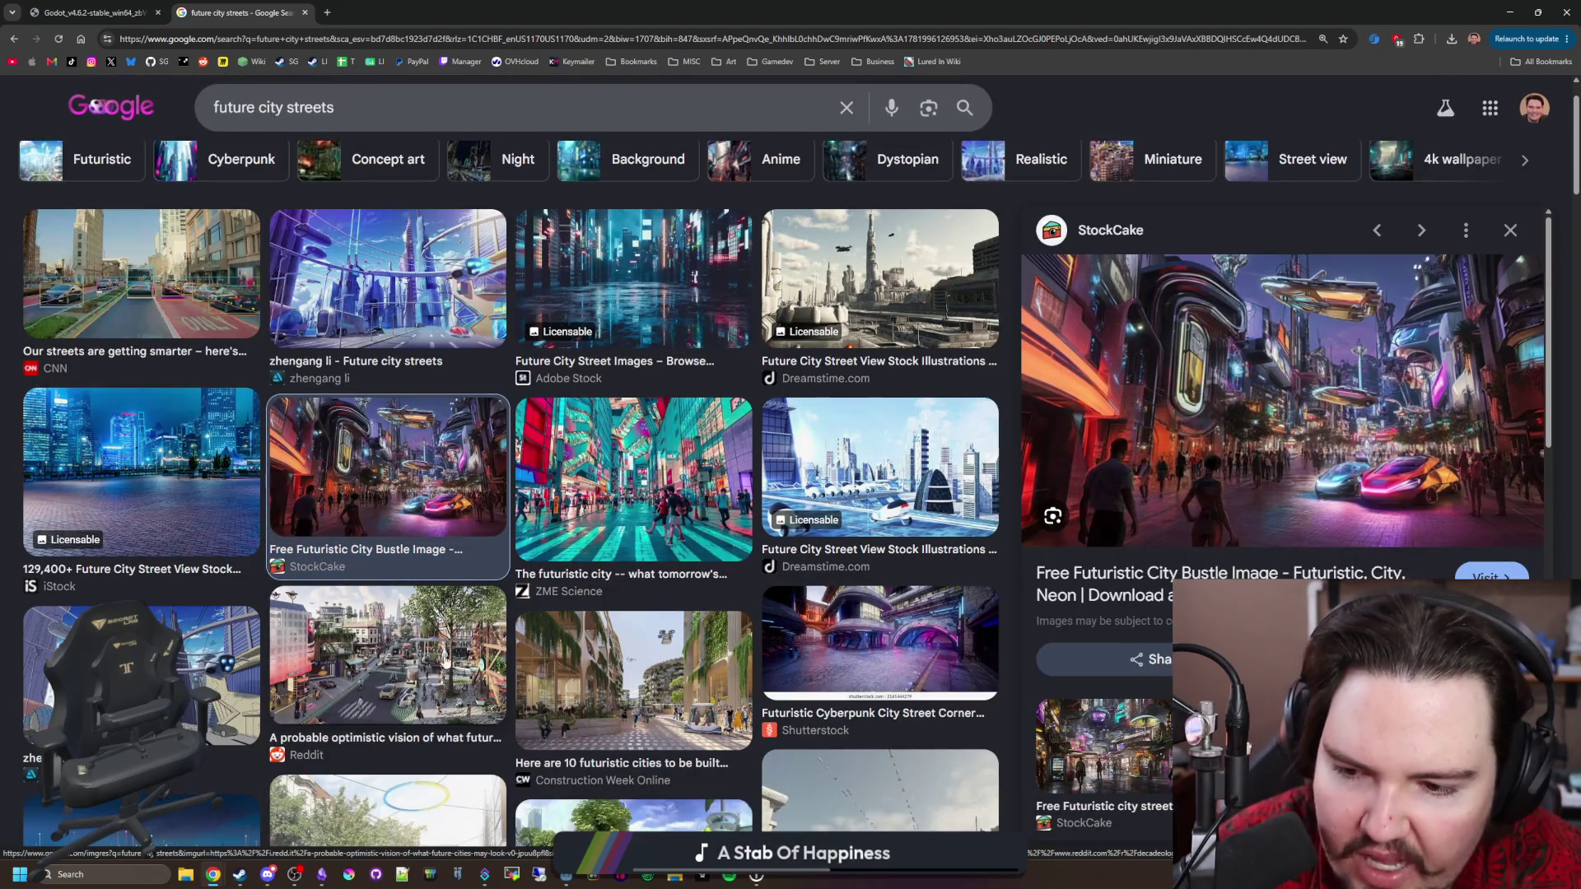
left_click(418, 677)
mouse_move(798, 5)
left_mouse_down()
mouse_move(1154, 392)
mouse_move(824, 4)
left_mouse_up()
After rechecking the Godot screenshot, preview the Construction Week, Future Streets and zbush images.
left_click(91, 12)
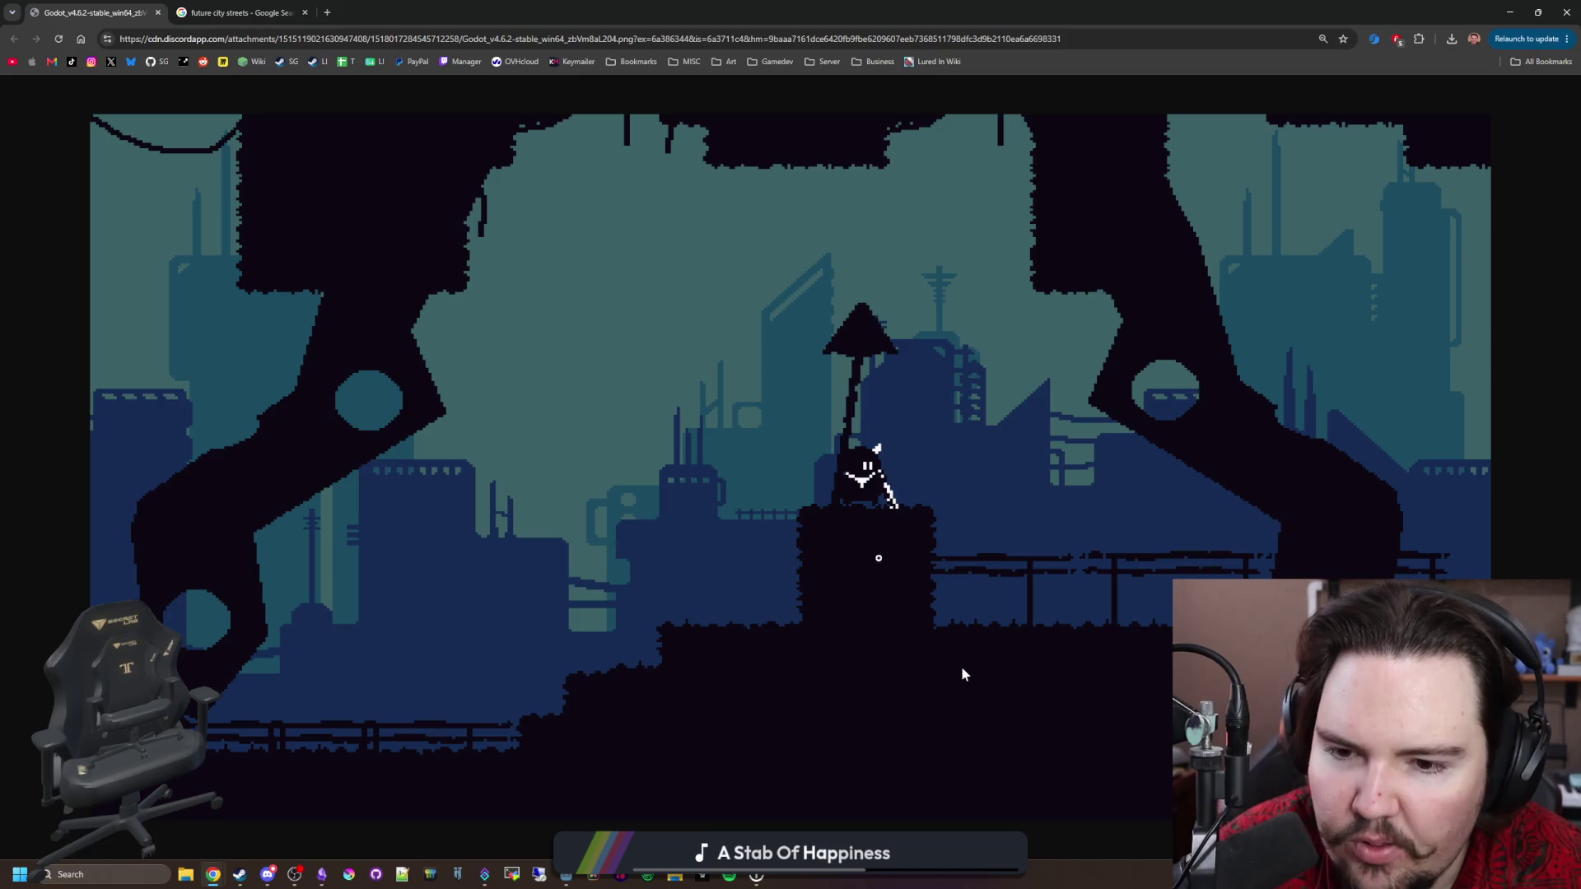
key("ctrl+Tab")
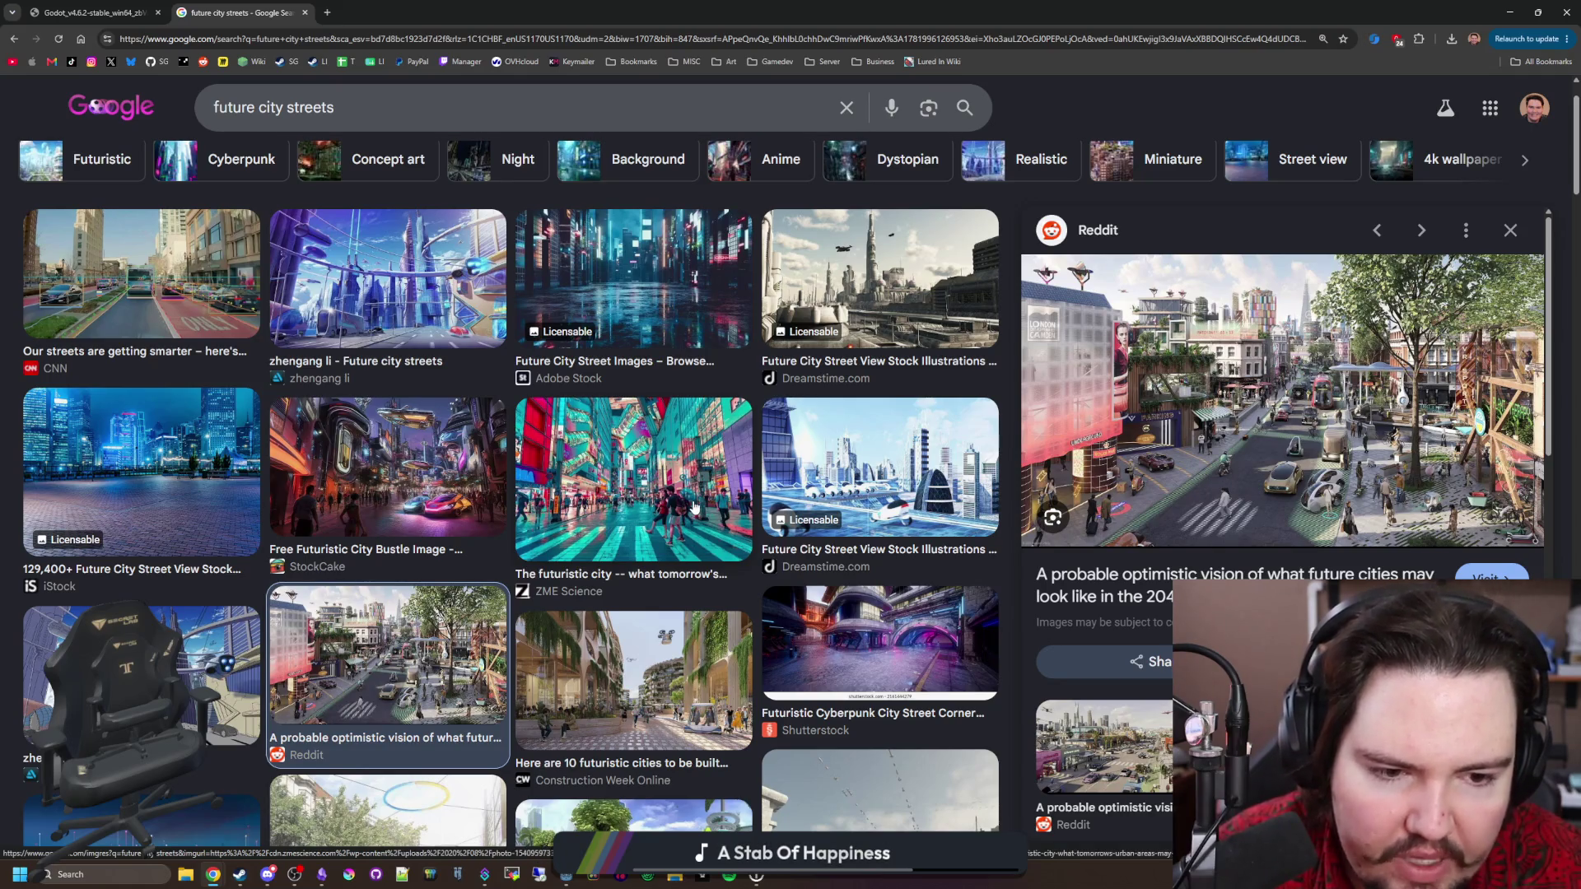
scroll(677, 641, "down", 1)
left_click(676, 641)
scroll(676, 642, "down", 2)
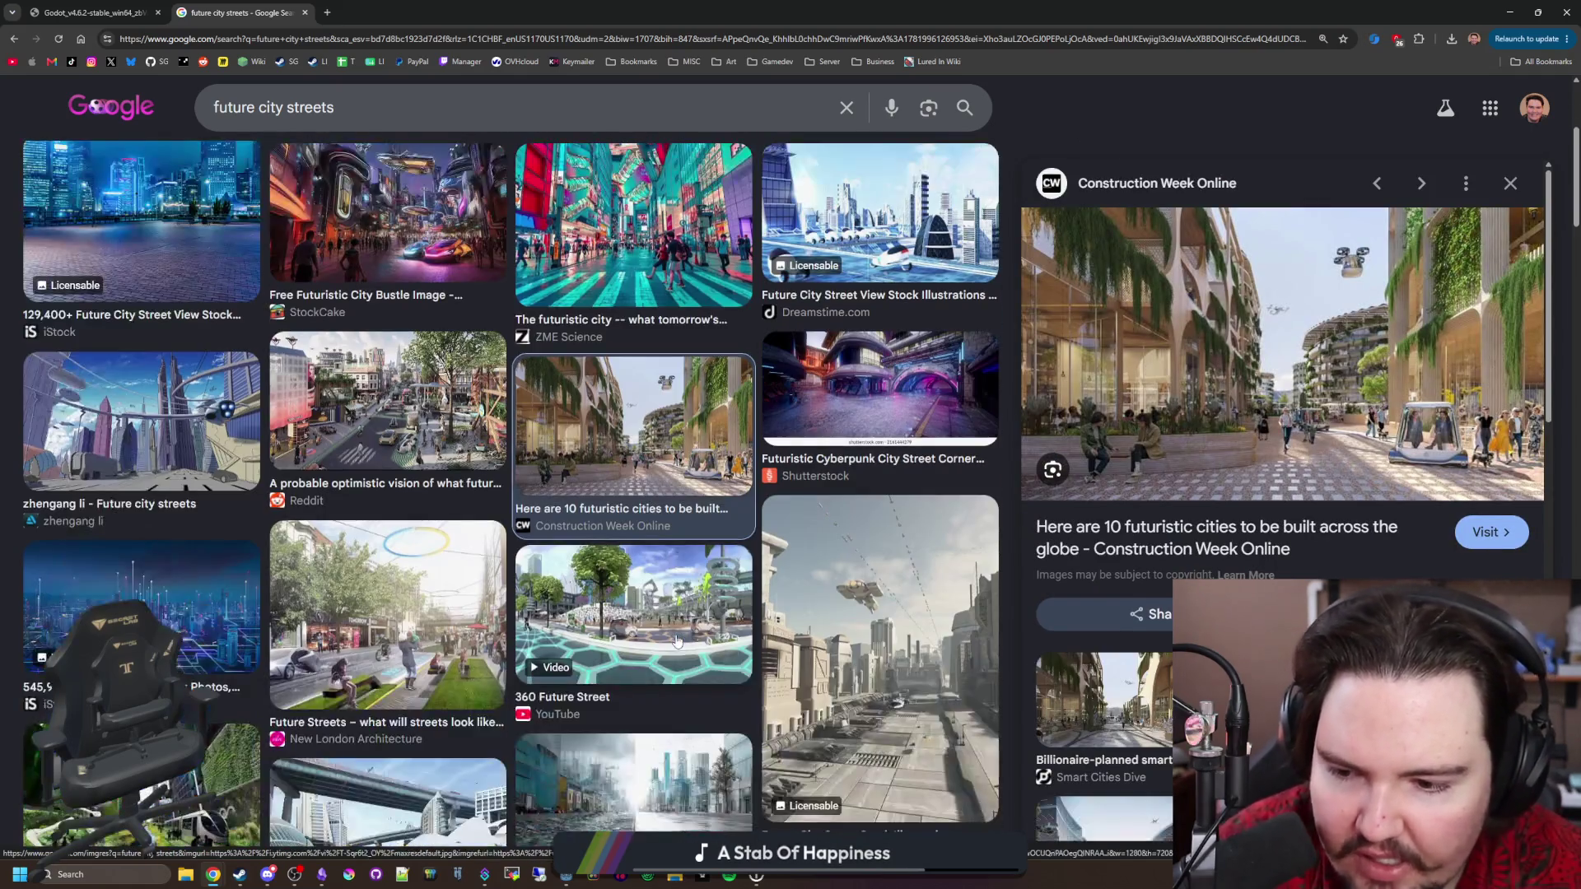
left_click(362, 609)
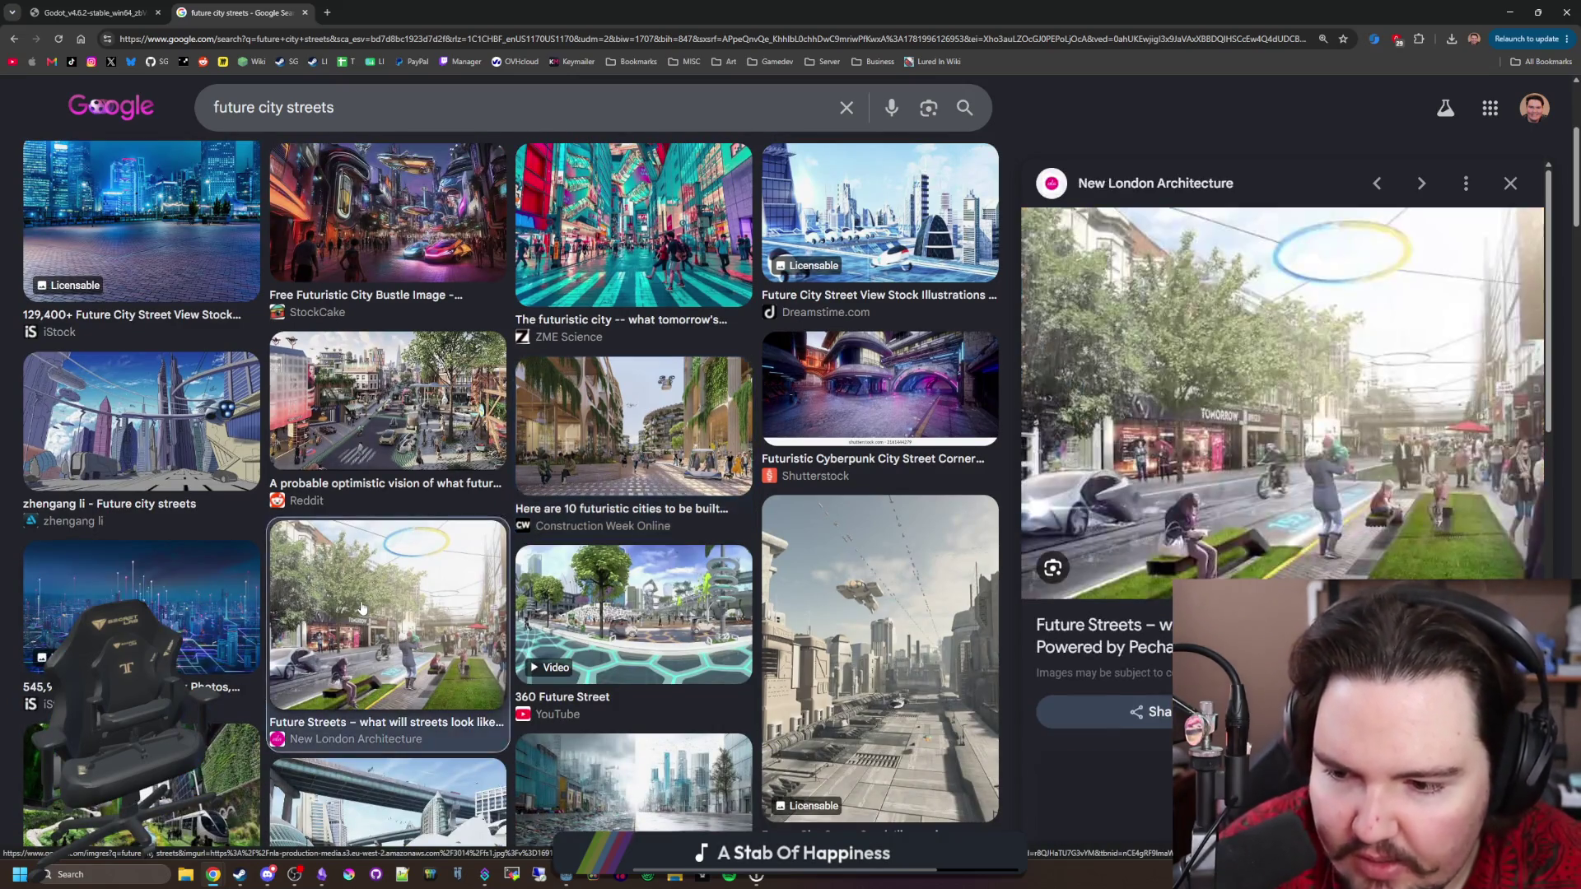
scroll(445, 605, "down", 4)
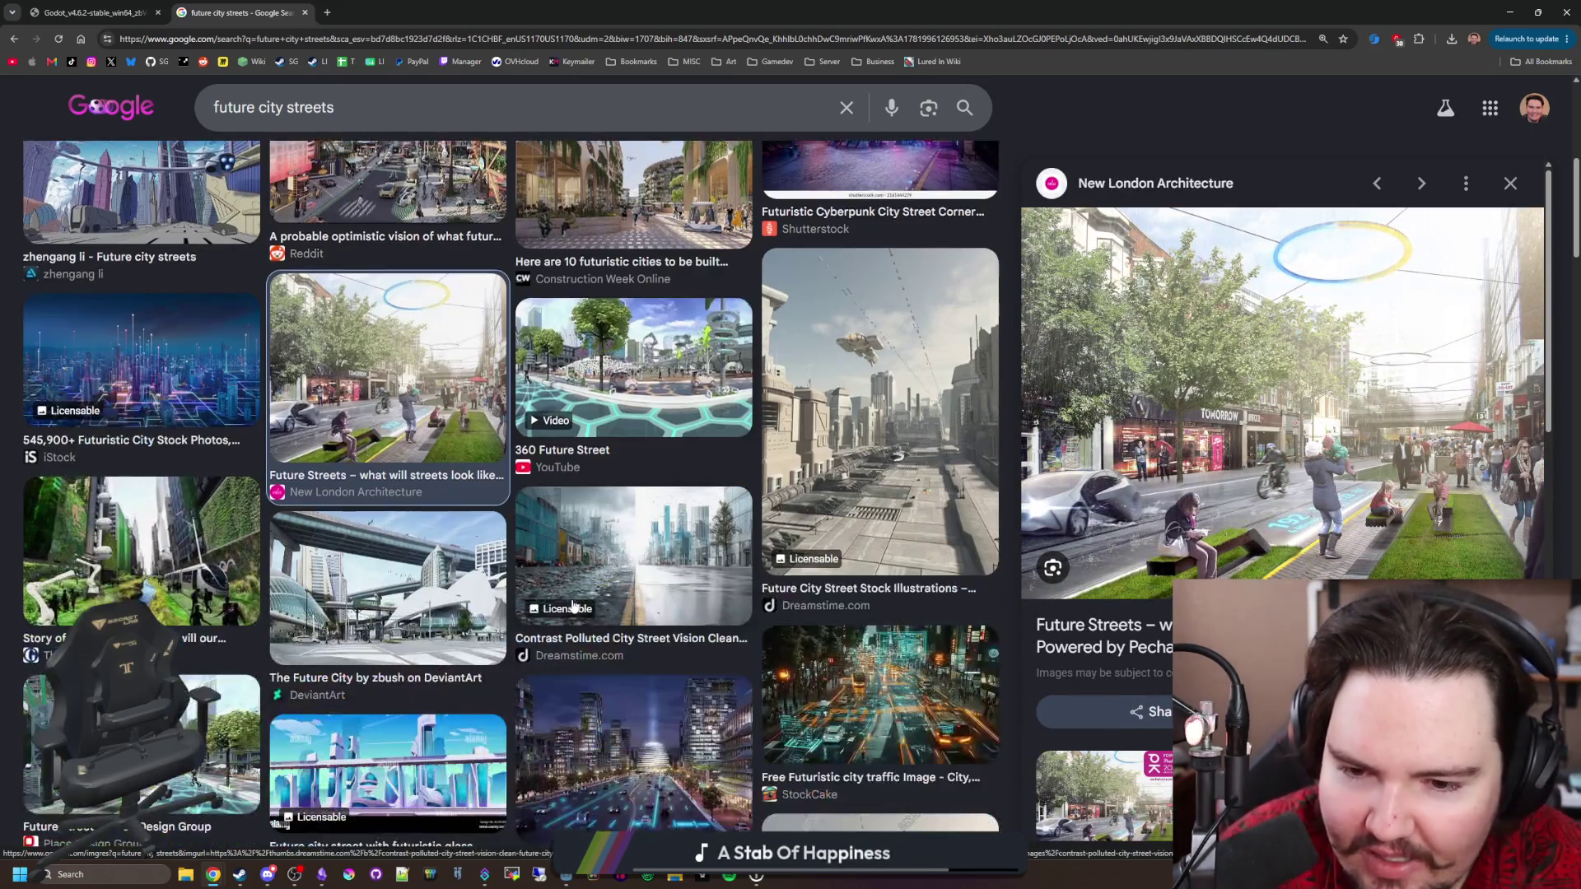
left_click(400, 558)
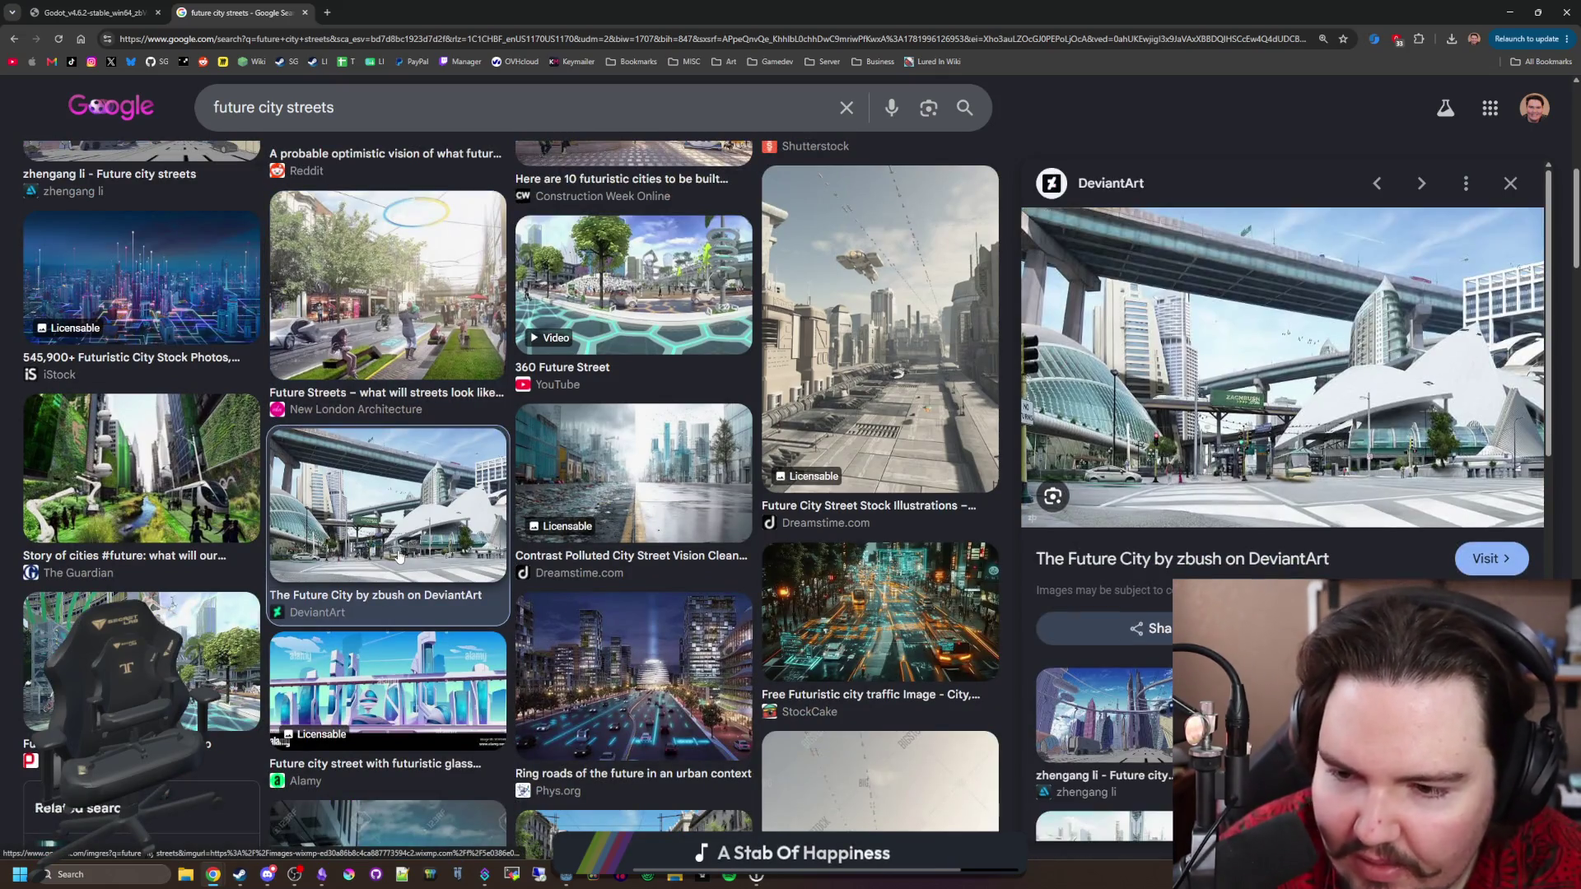
scroll(400, 558, "up", 5)
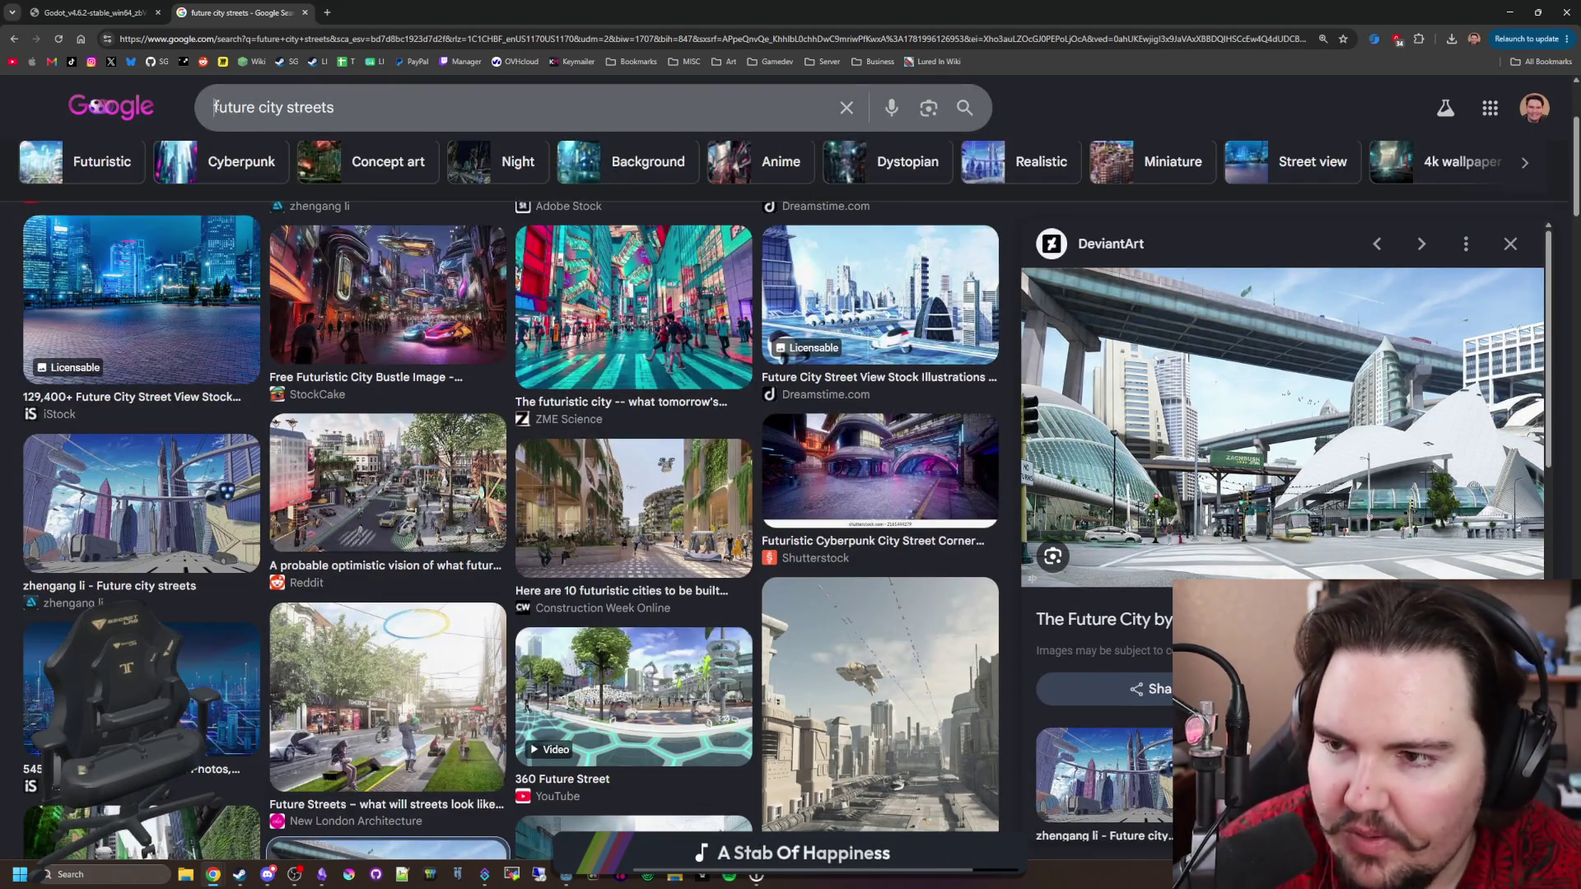
left_click(378, 108)
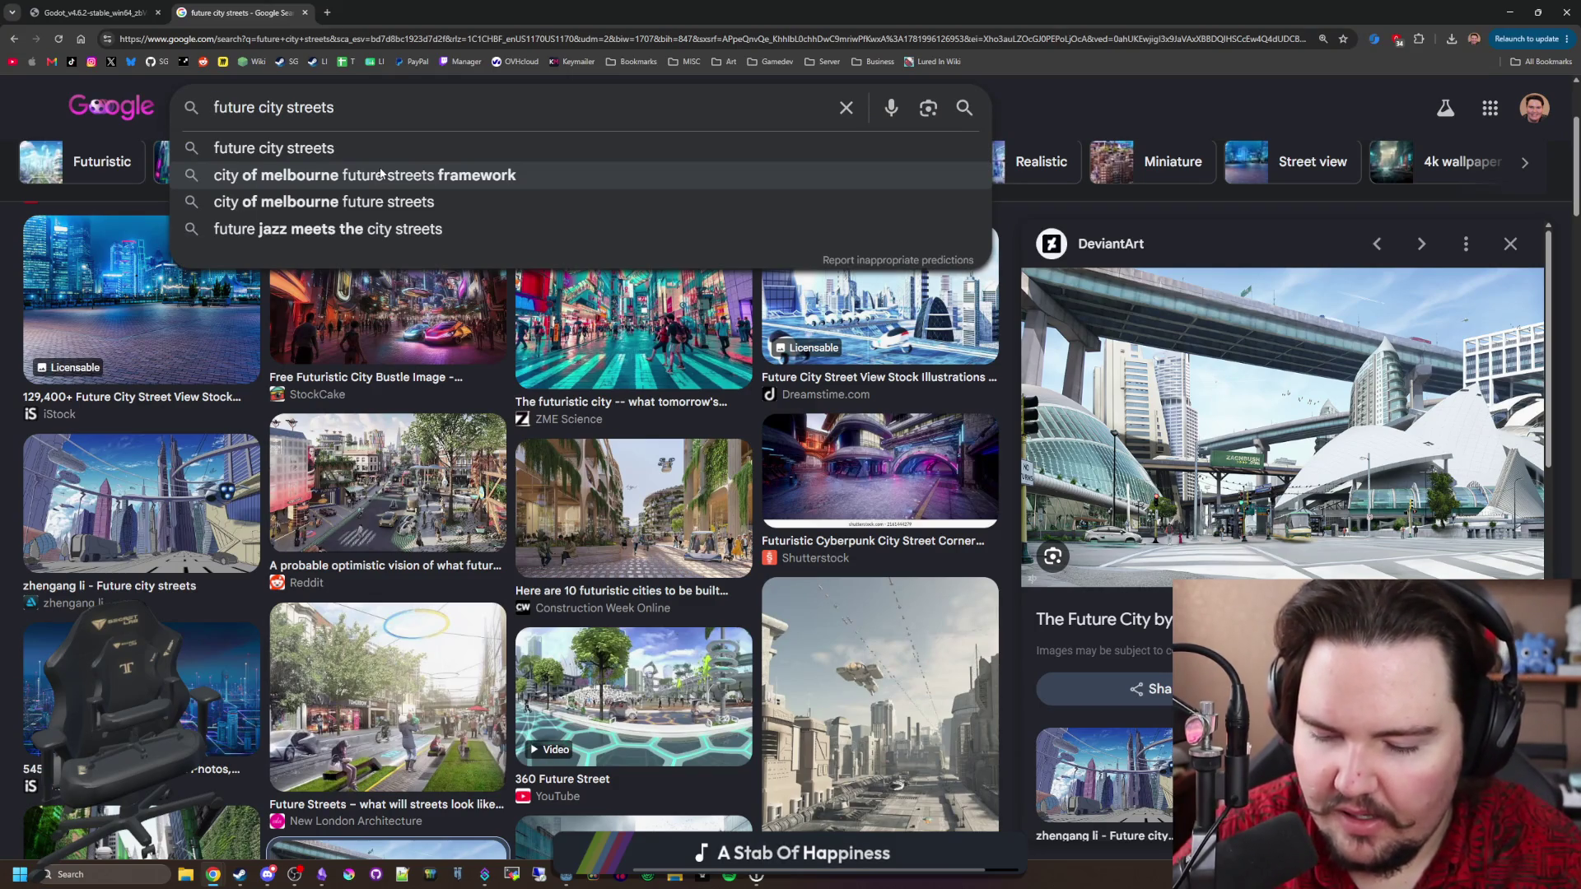
Search 'dystopian future city streets' and preview several results, ending on Neon Dystopia.
type("dystopian")
key("Return")
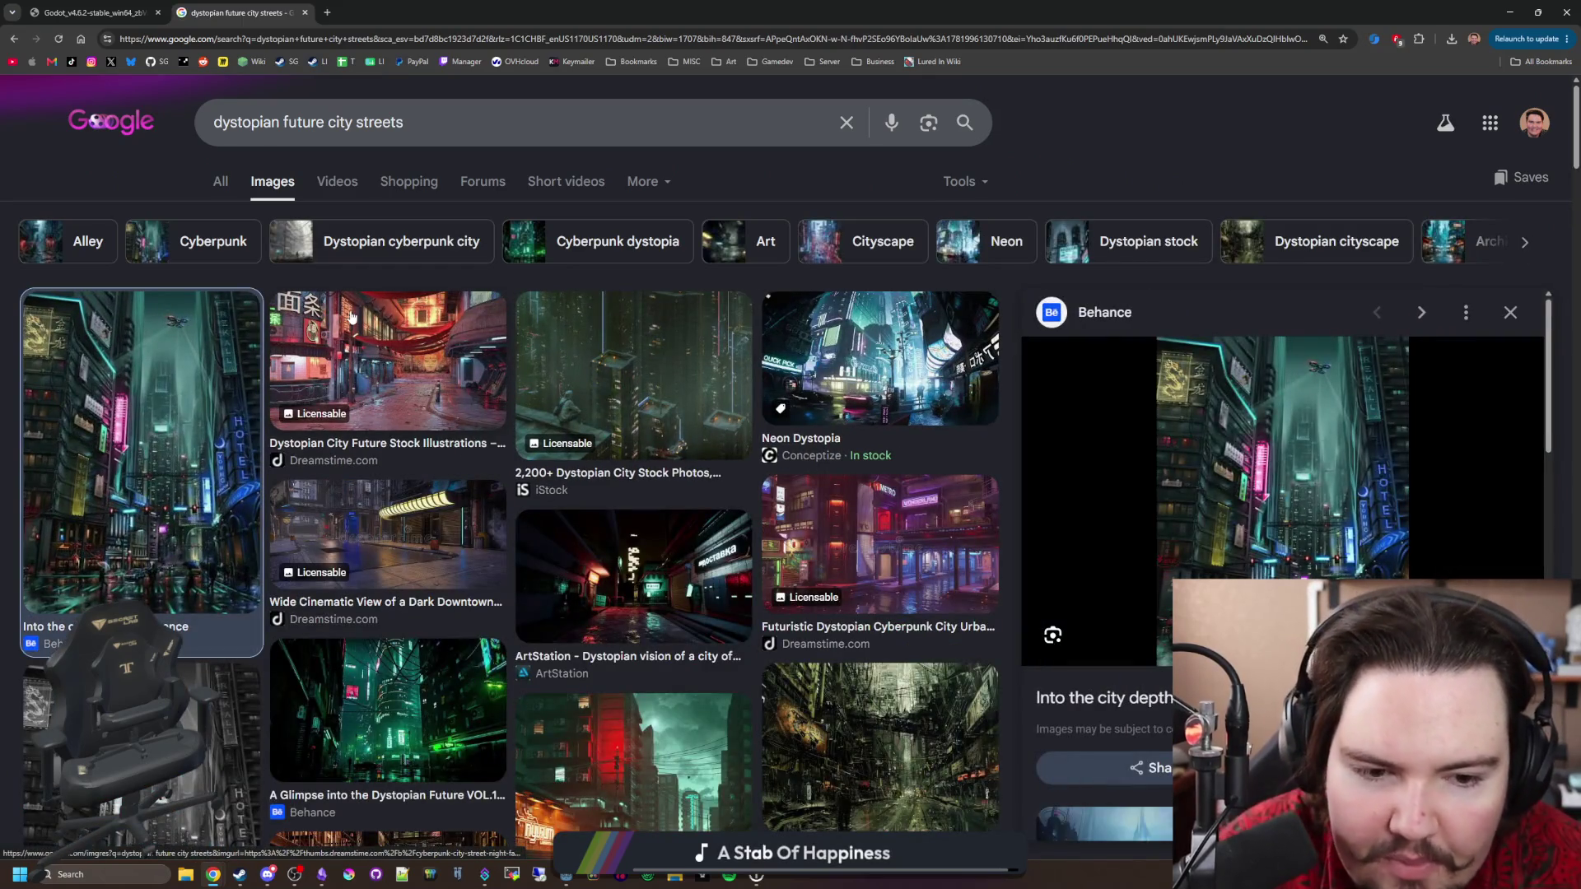
left_click(351, 317)
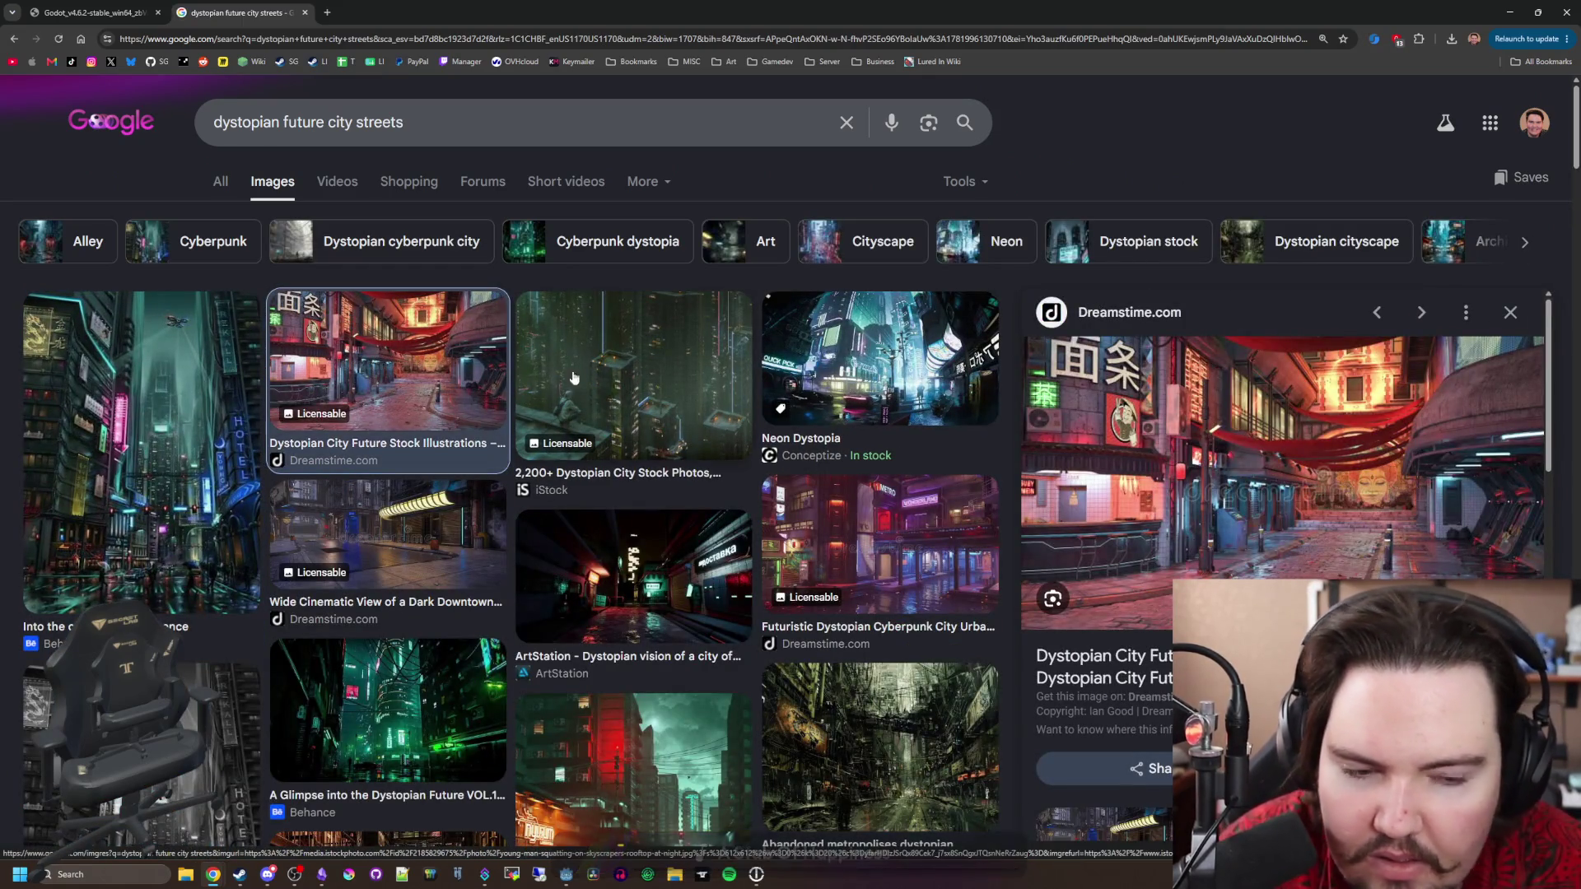
left_click(564, 378)
left_click(892, 377)
left_click(900, 541)
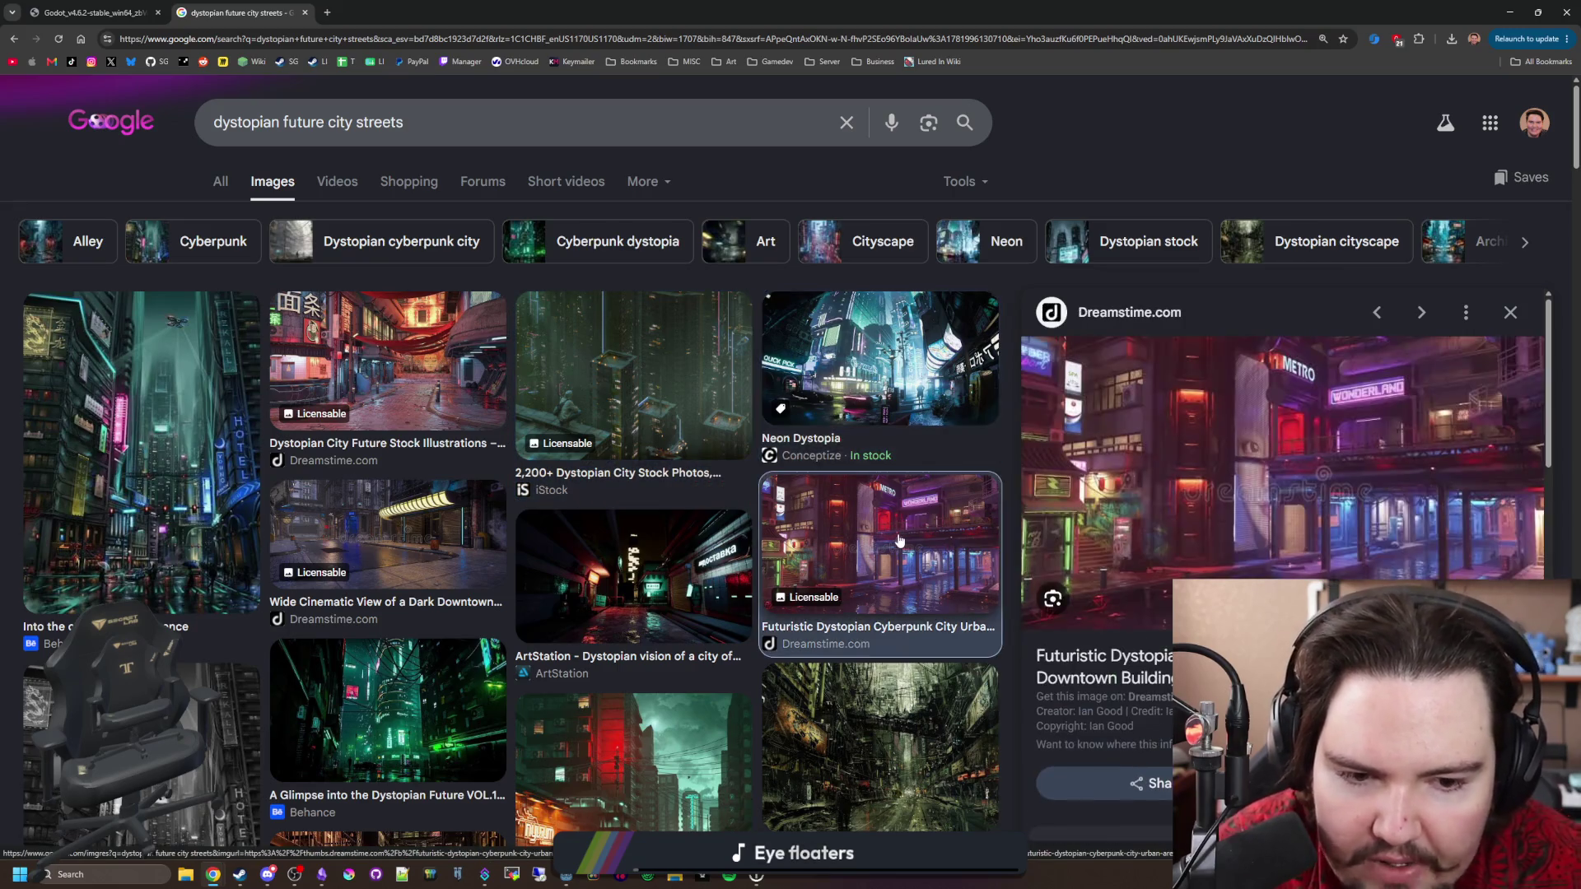
left_click(914, 360)
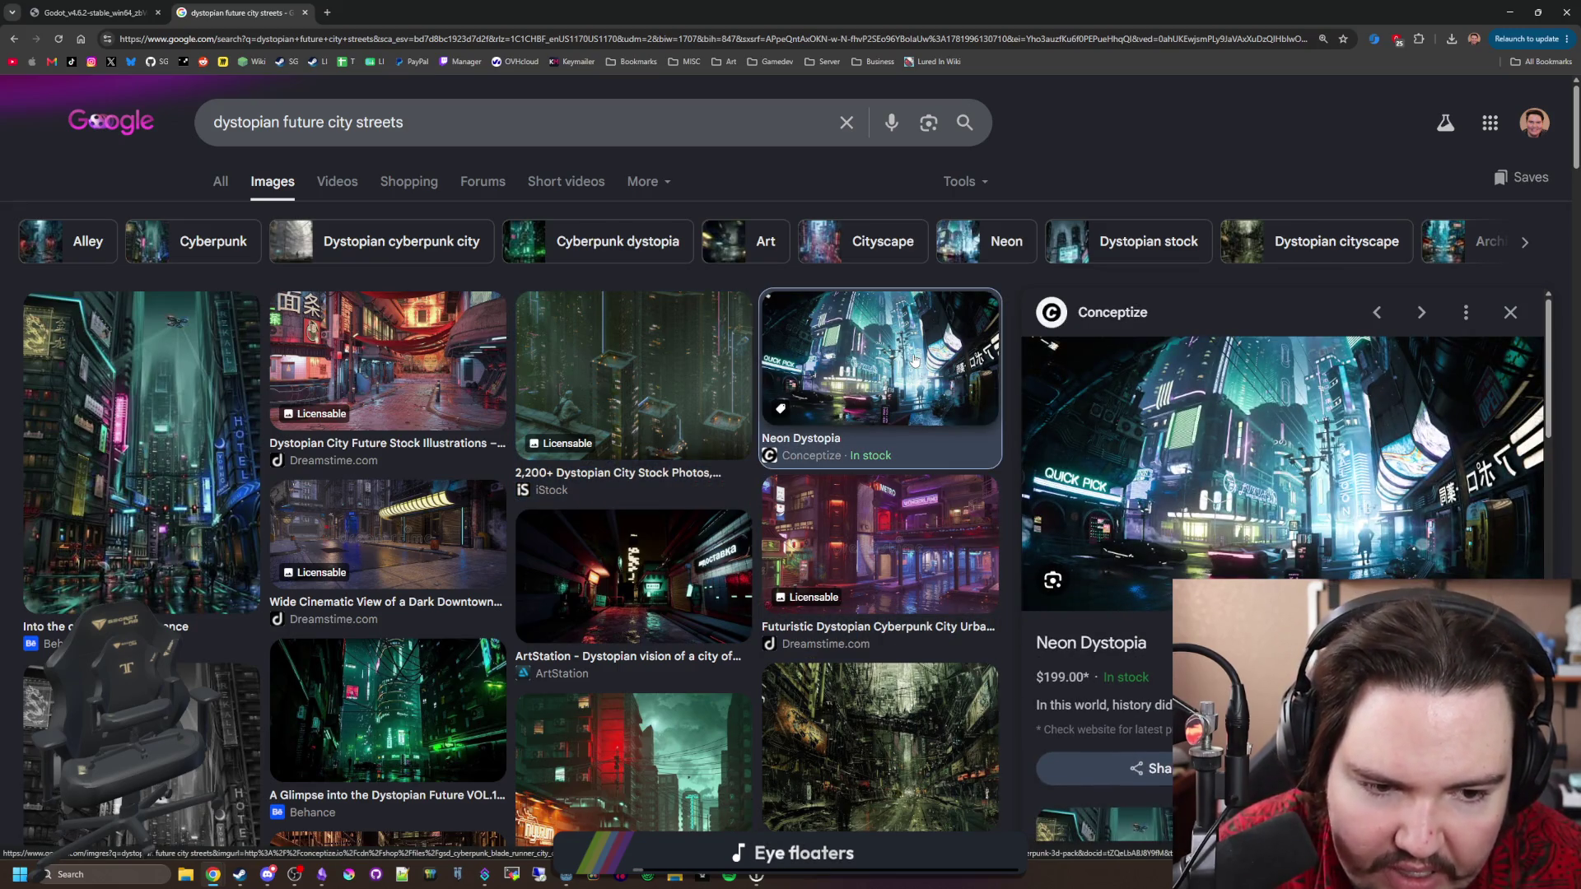
Open the Neon Dystopia image full-size in a new tab and check its zoom.
right_click(1318, 372)
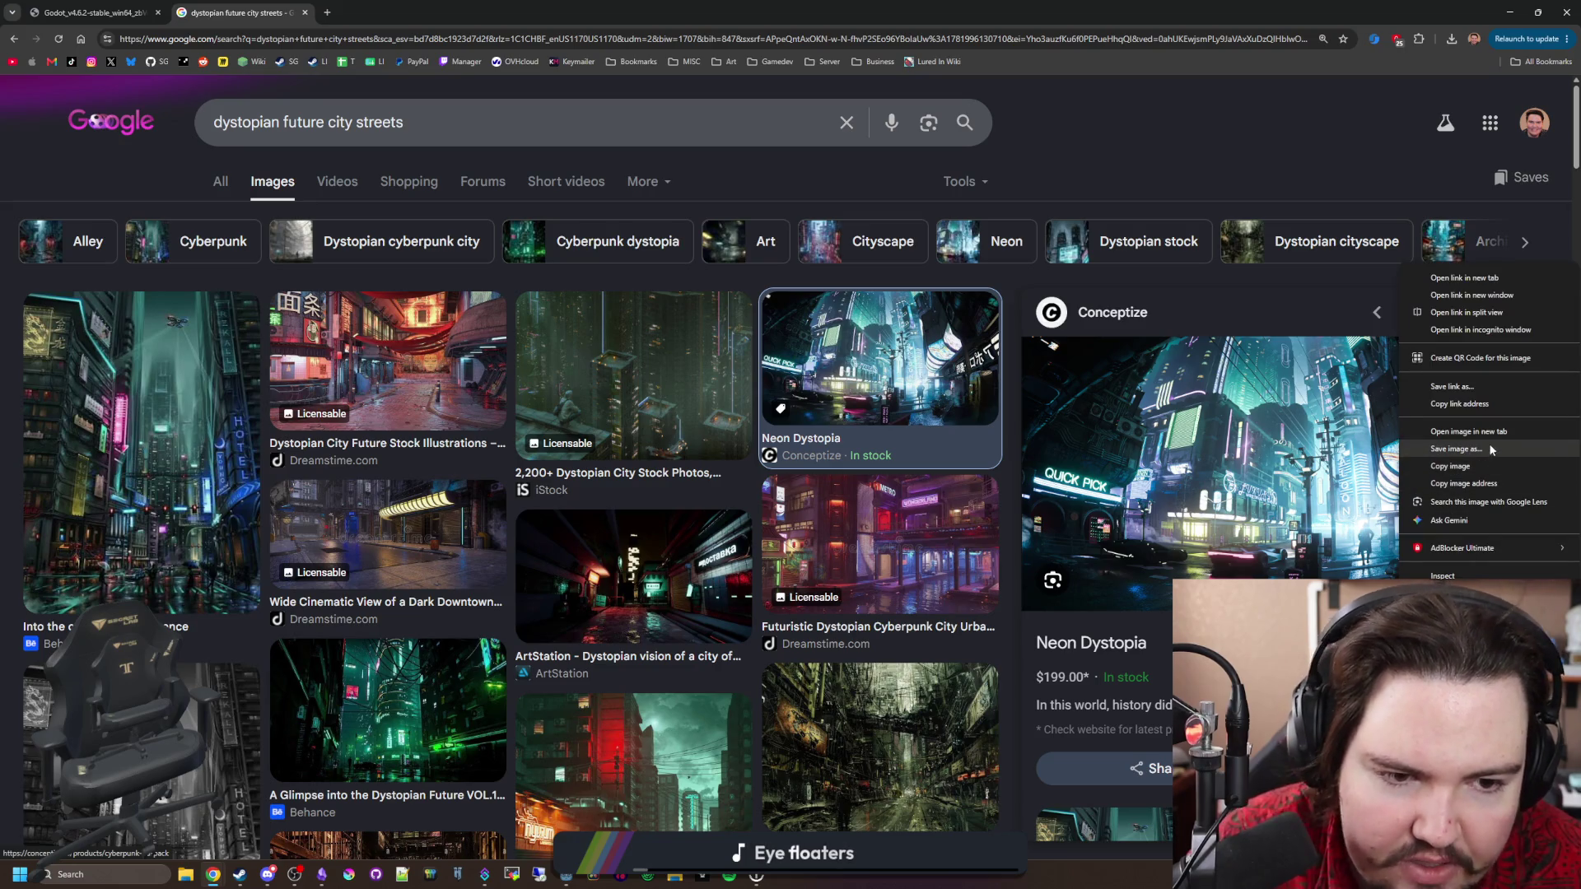
left_click(1449, 438)
key("ctrl+Tab")
key("ctrl+plus")
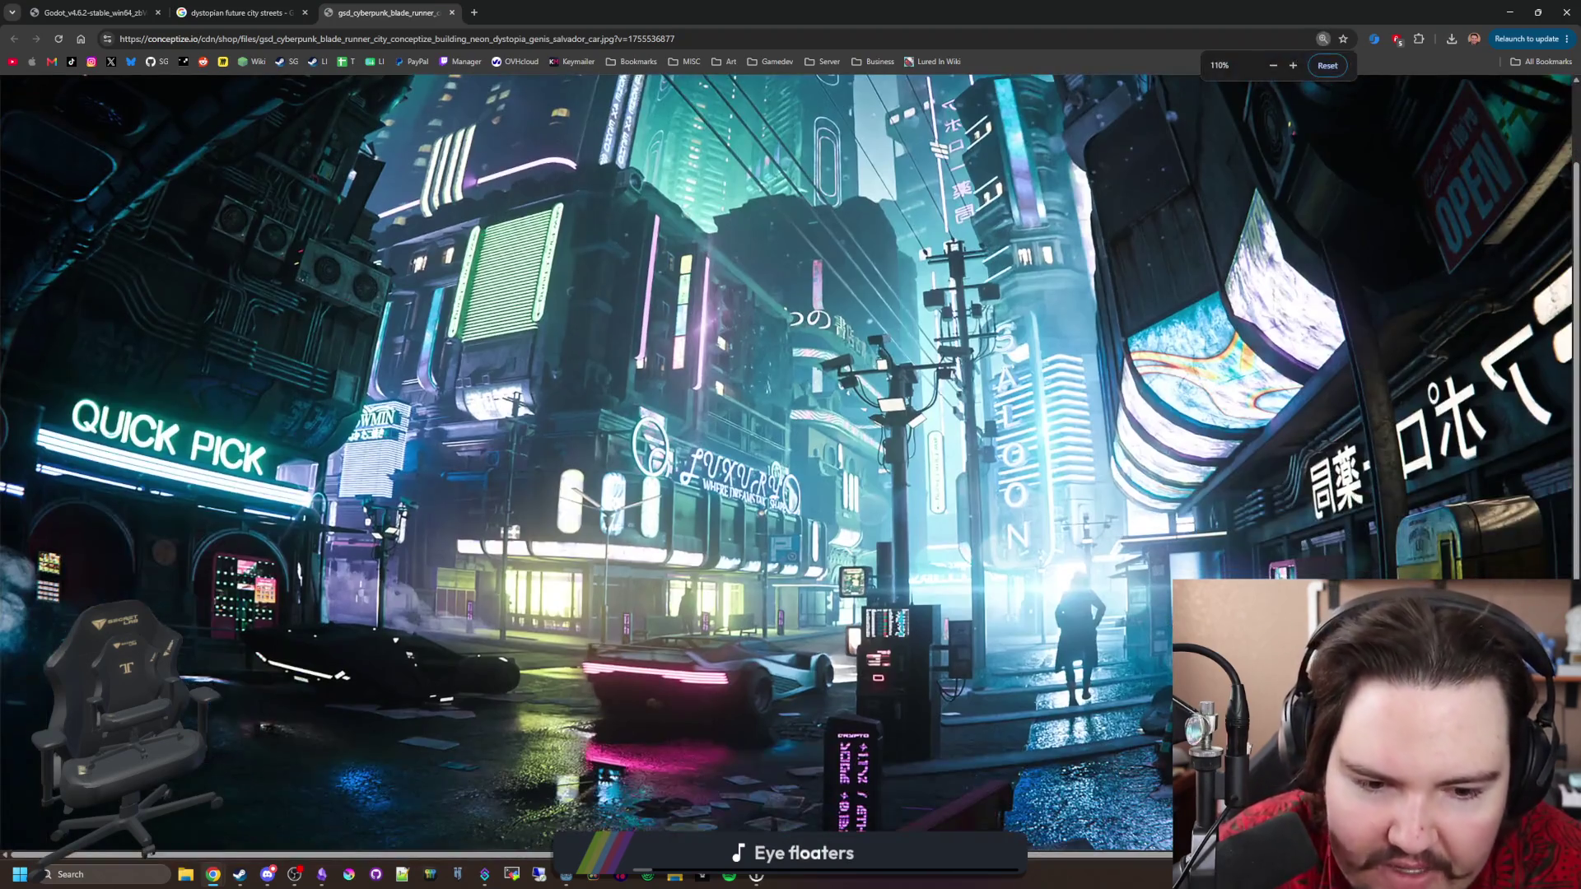
key("ctrl+minus")
key("ctrl+plus")
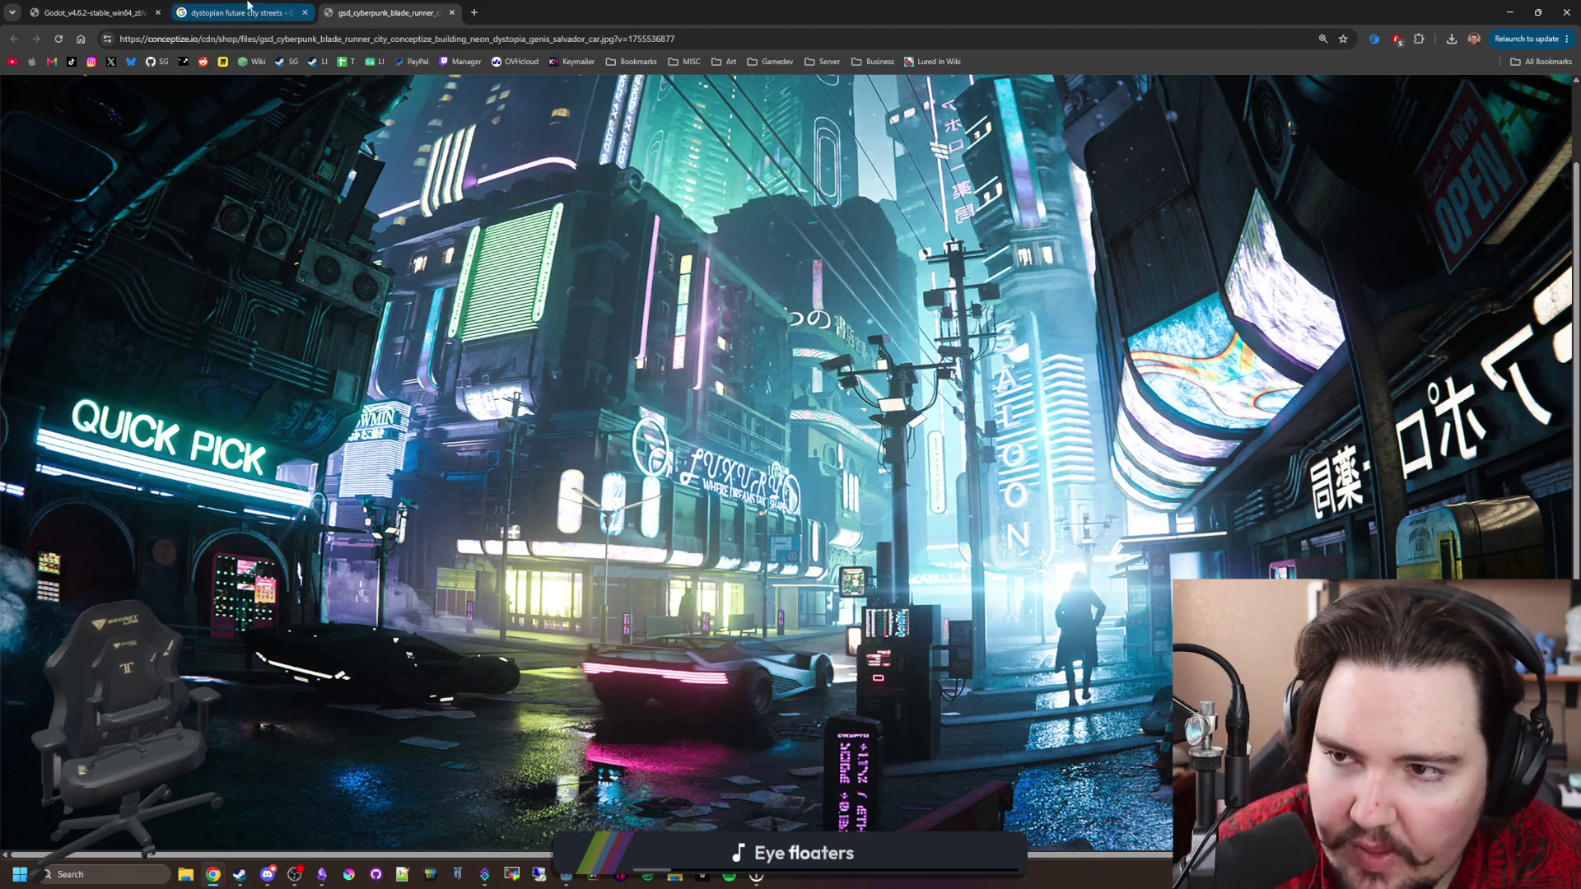
left_click(225, 5)
Preview the Behance, Alamy, Magnific and Instagram dystopian street images, then open a blank tab.
scroll(588, 428, "down", 2)
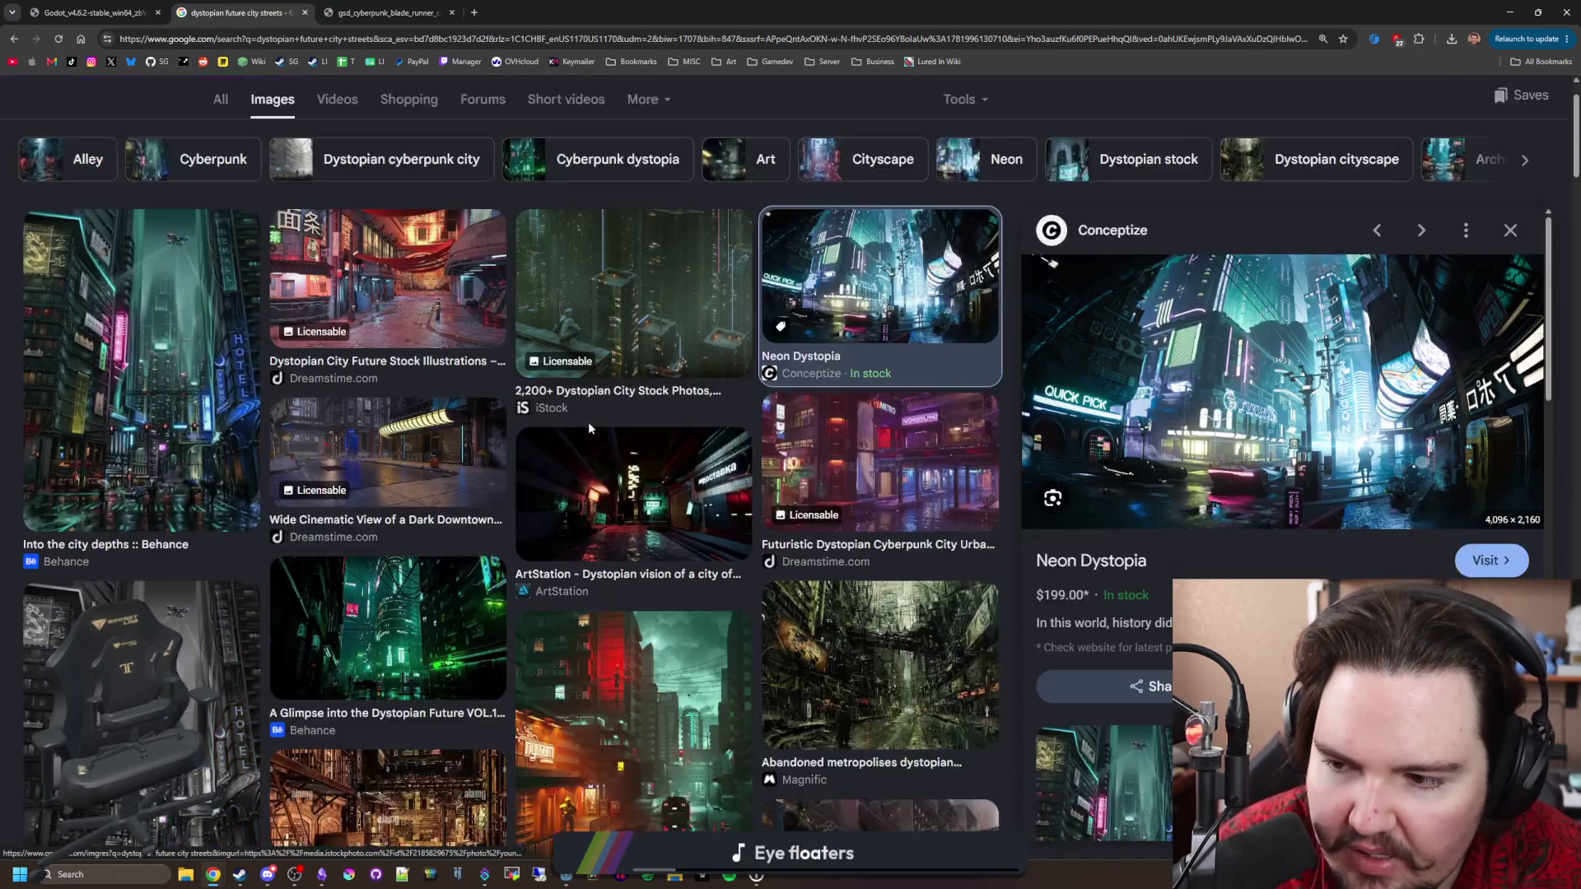
left_click(395, 433)
left_click(387, 650)
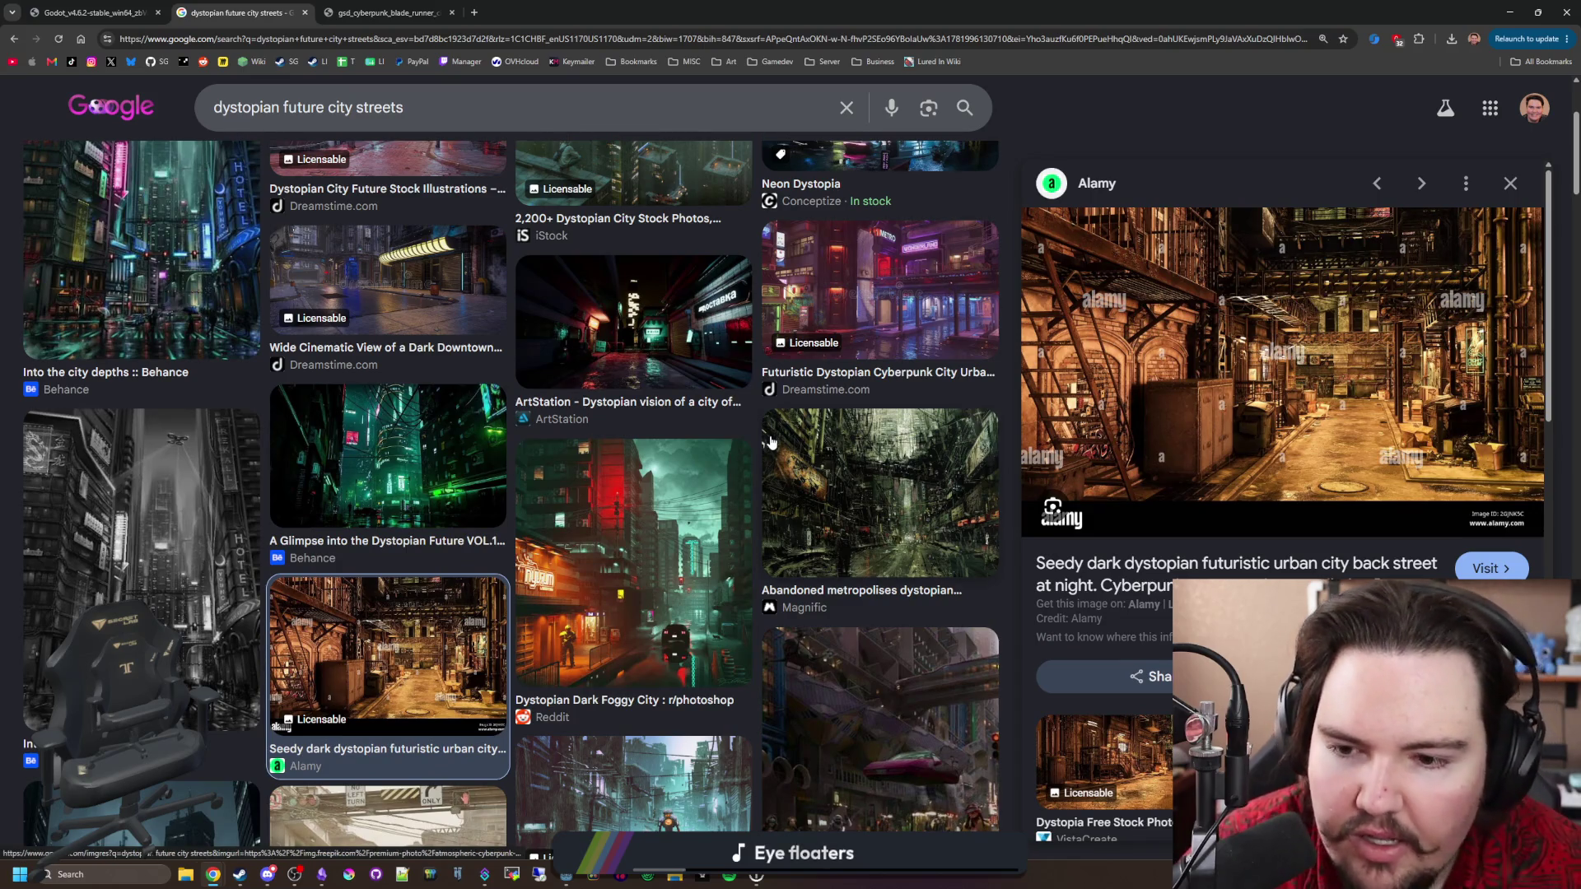
left_click(855, 481)
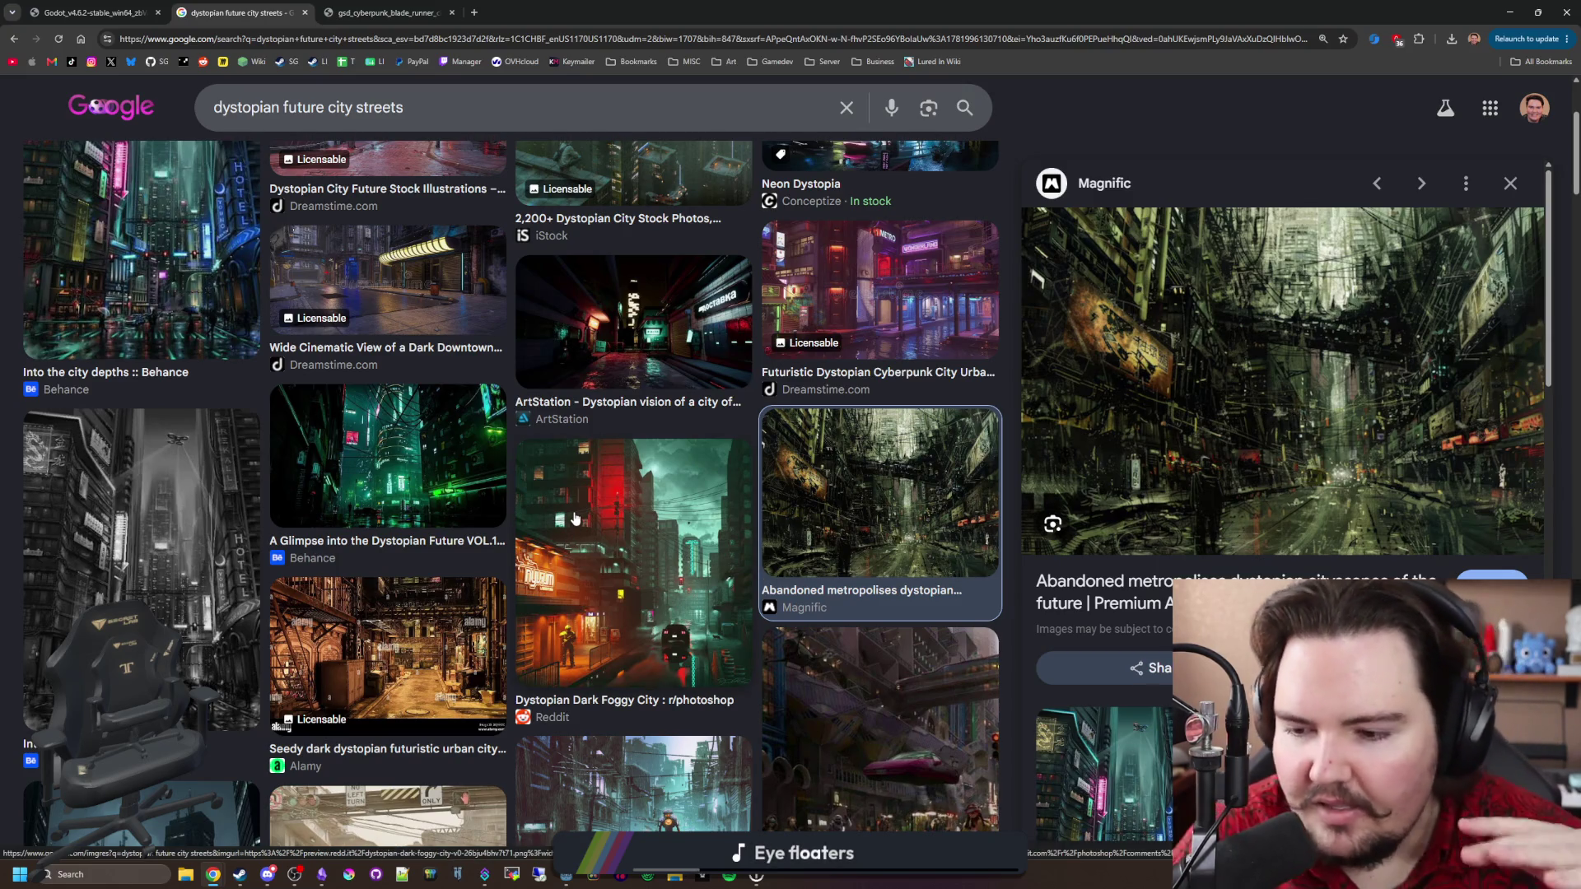
scroll(574, 518, "down", 3)
scroll(575, 518, "down", 1)
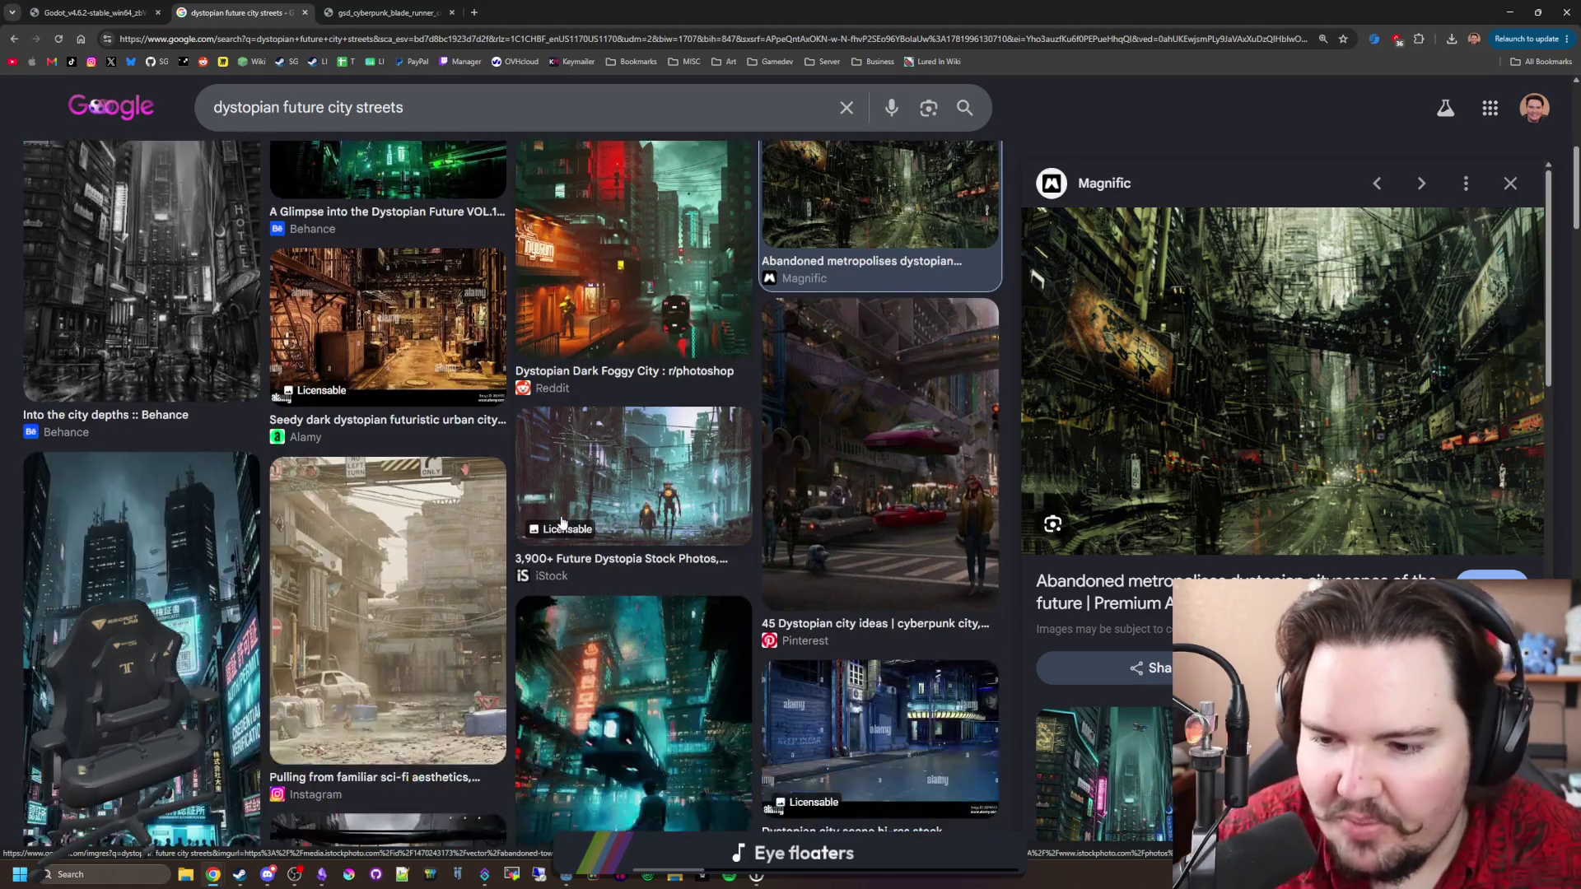
left_click(441, 636)
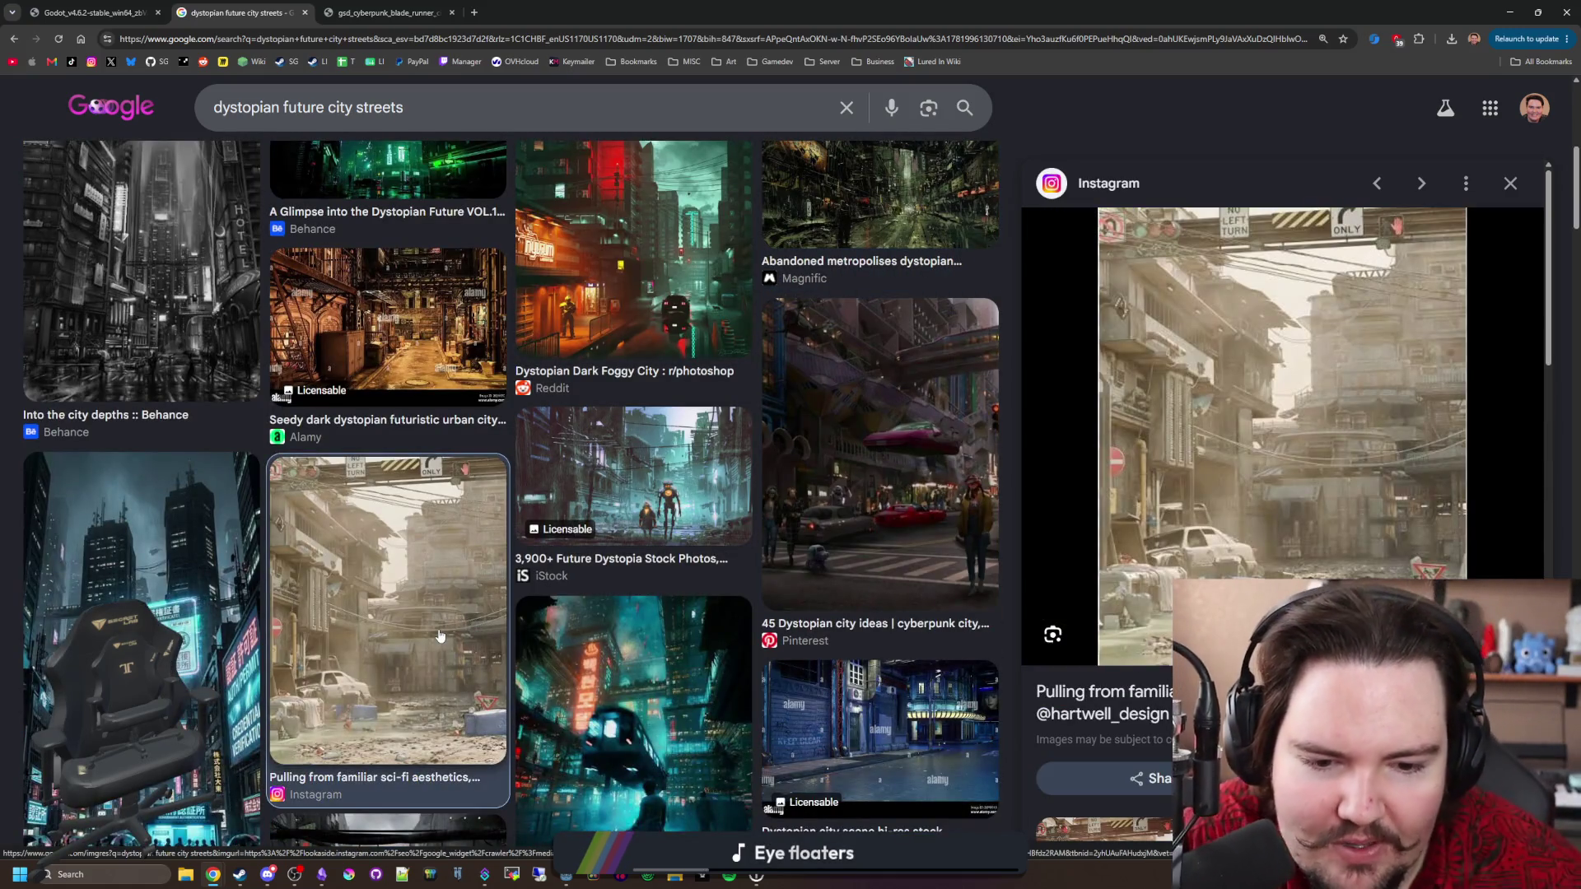
scroll(595, 451, "down", 3)
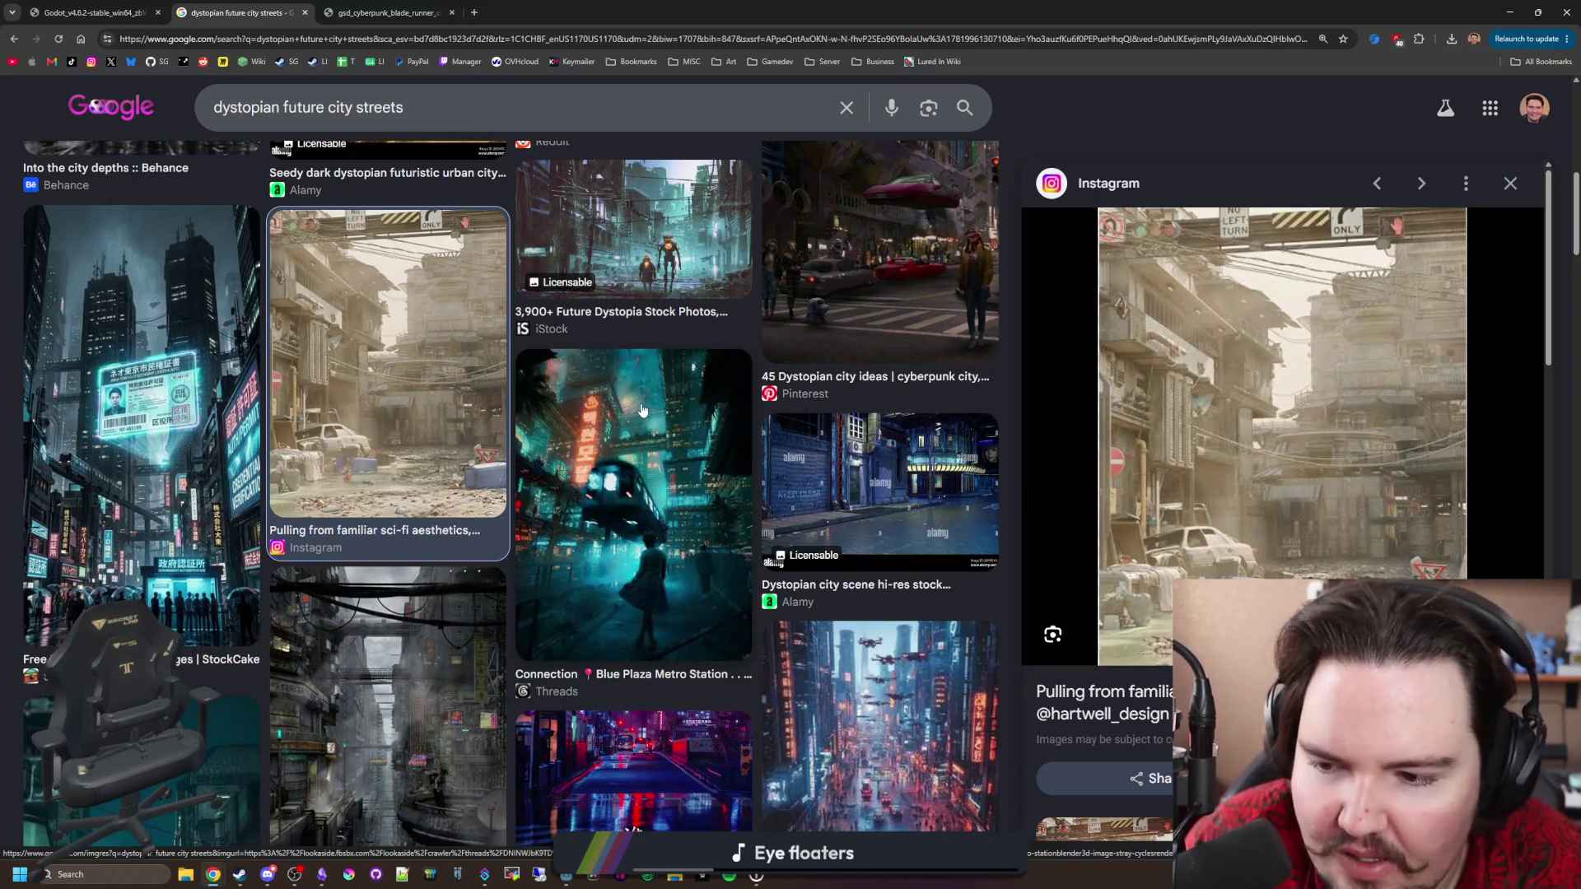
scroll(643, 409, "down", 3)
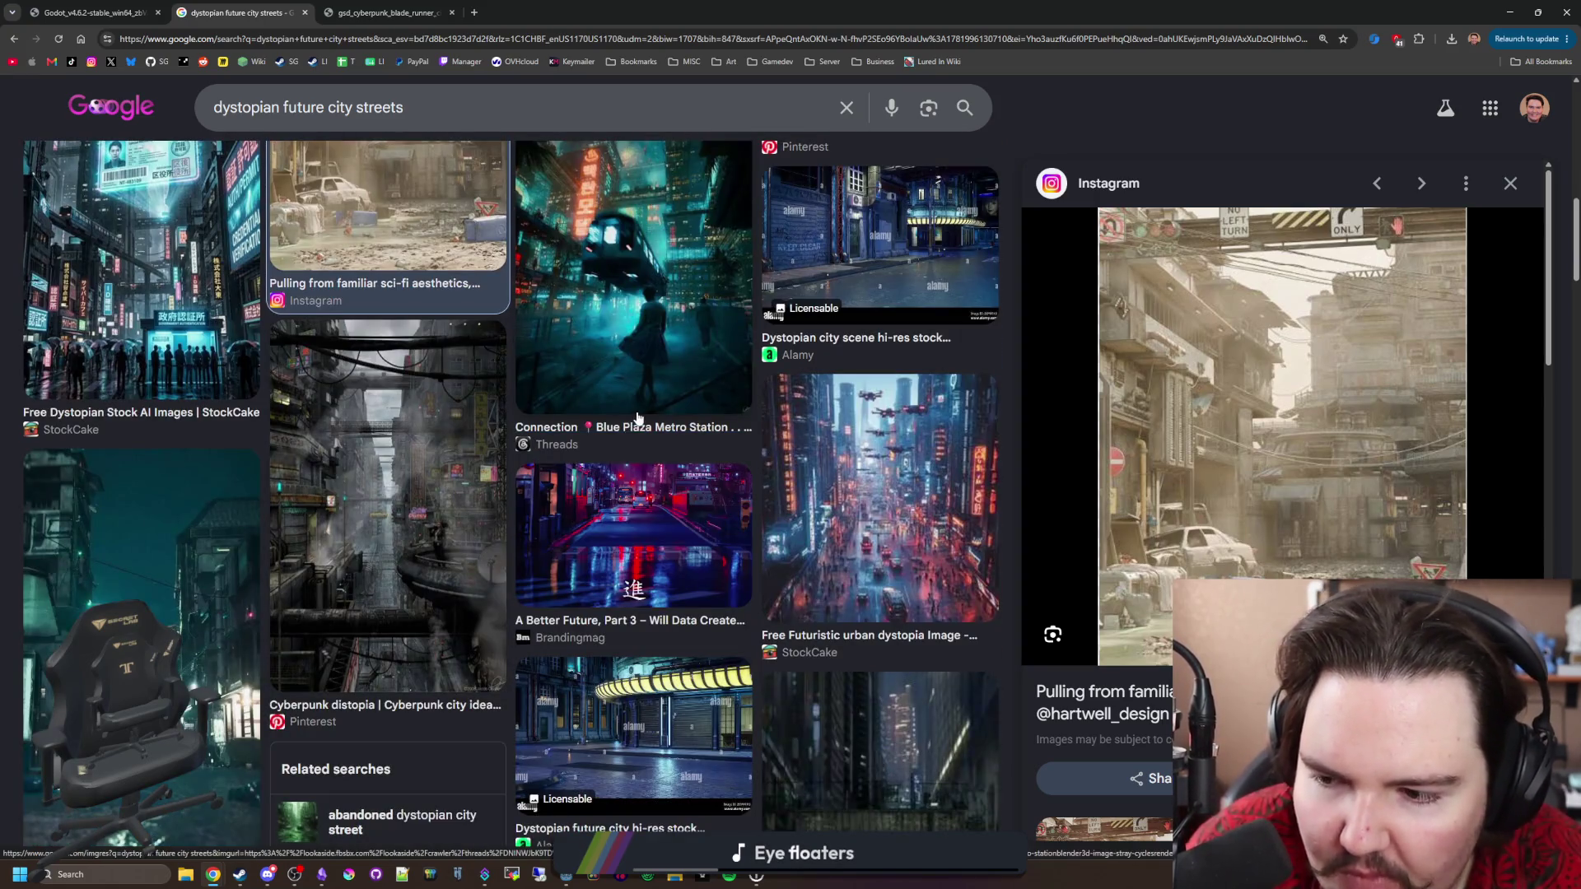
scroll(565, 410, "up", 3)
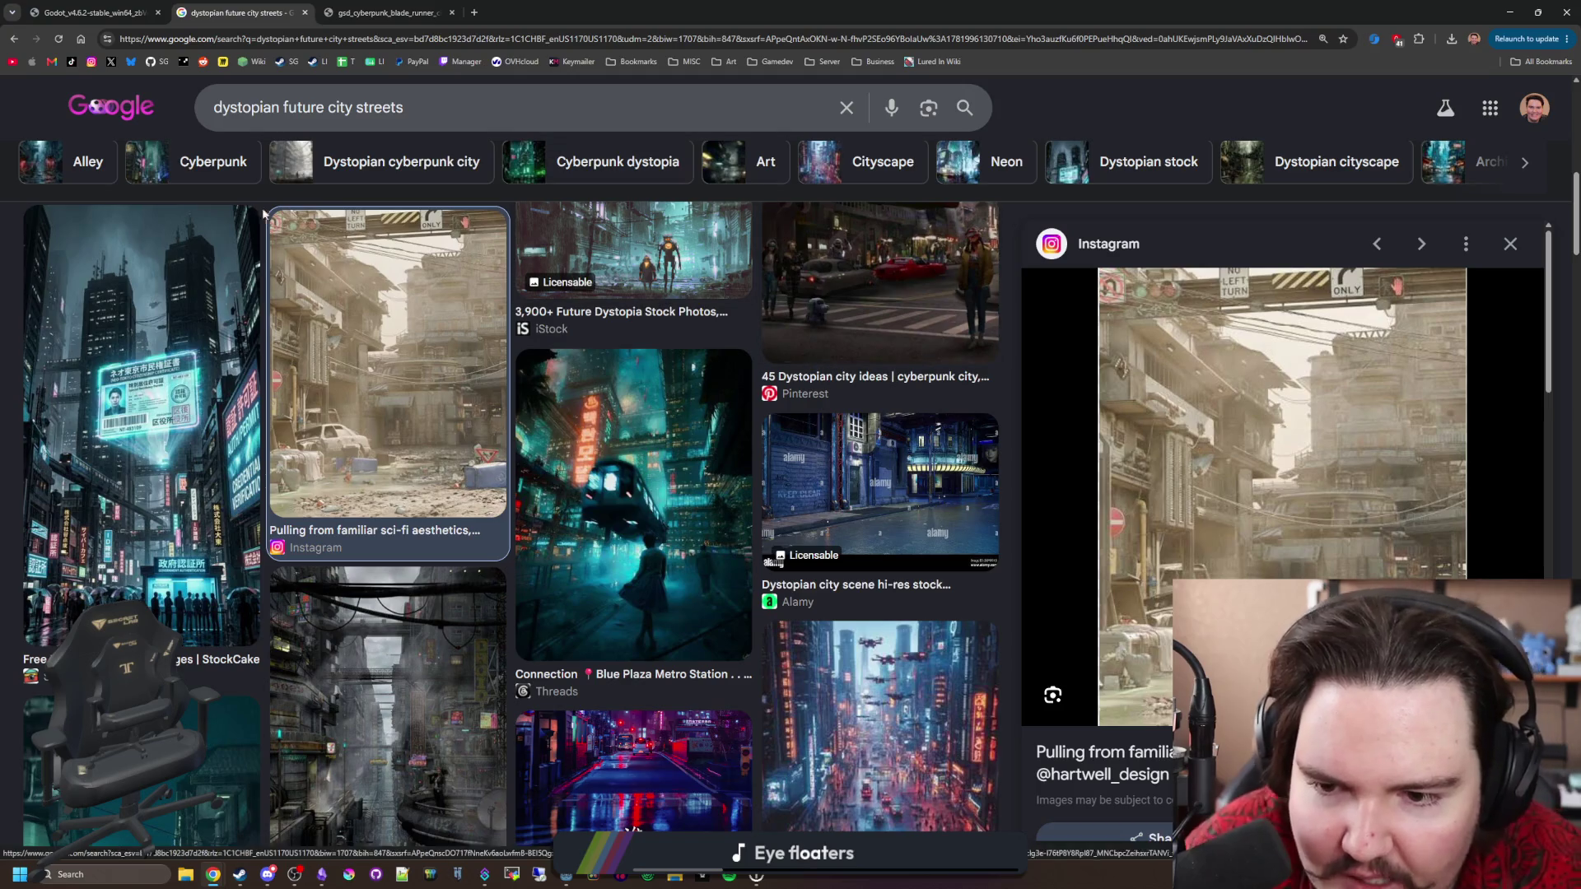
scroll(713, 390, "down", 2)
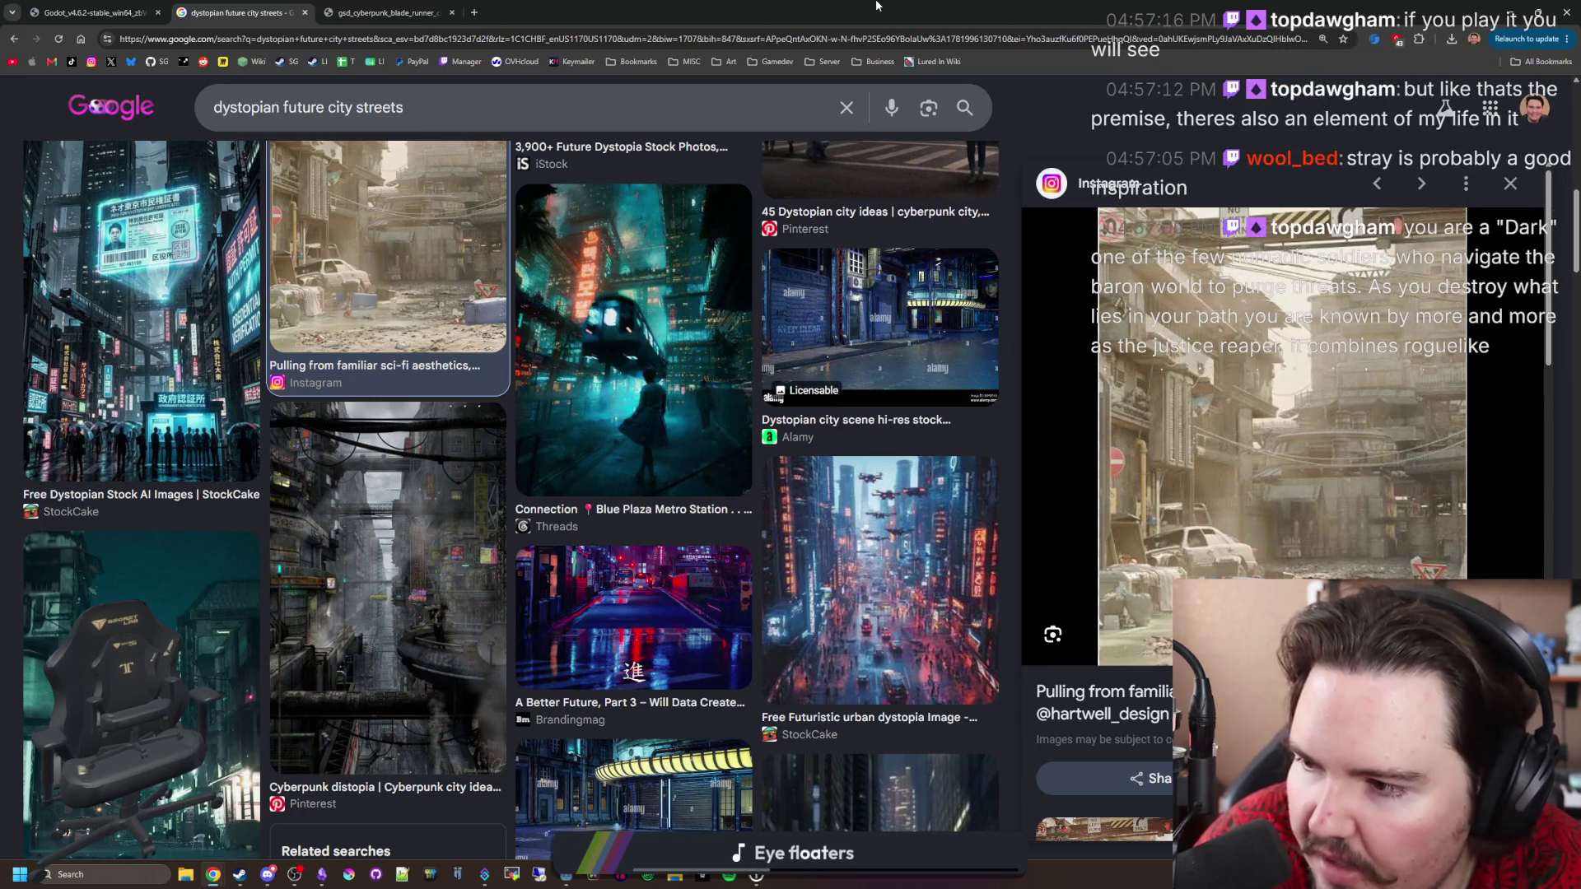
left_click(476, 17)
Search 'stray game' and show the image results.
type("stray game")
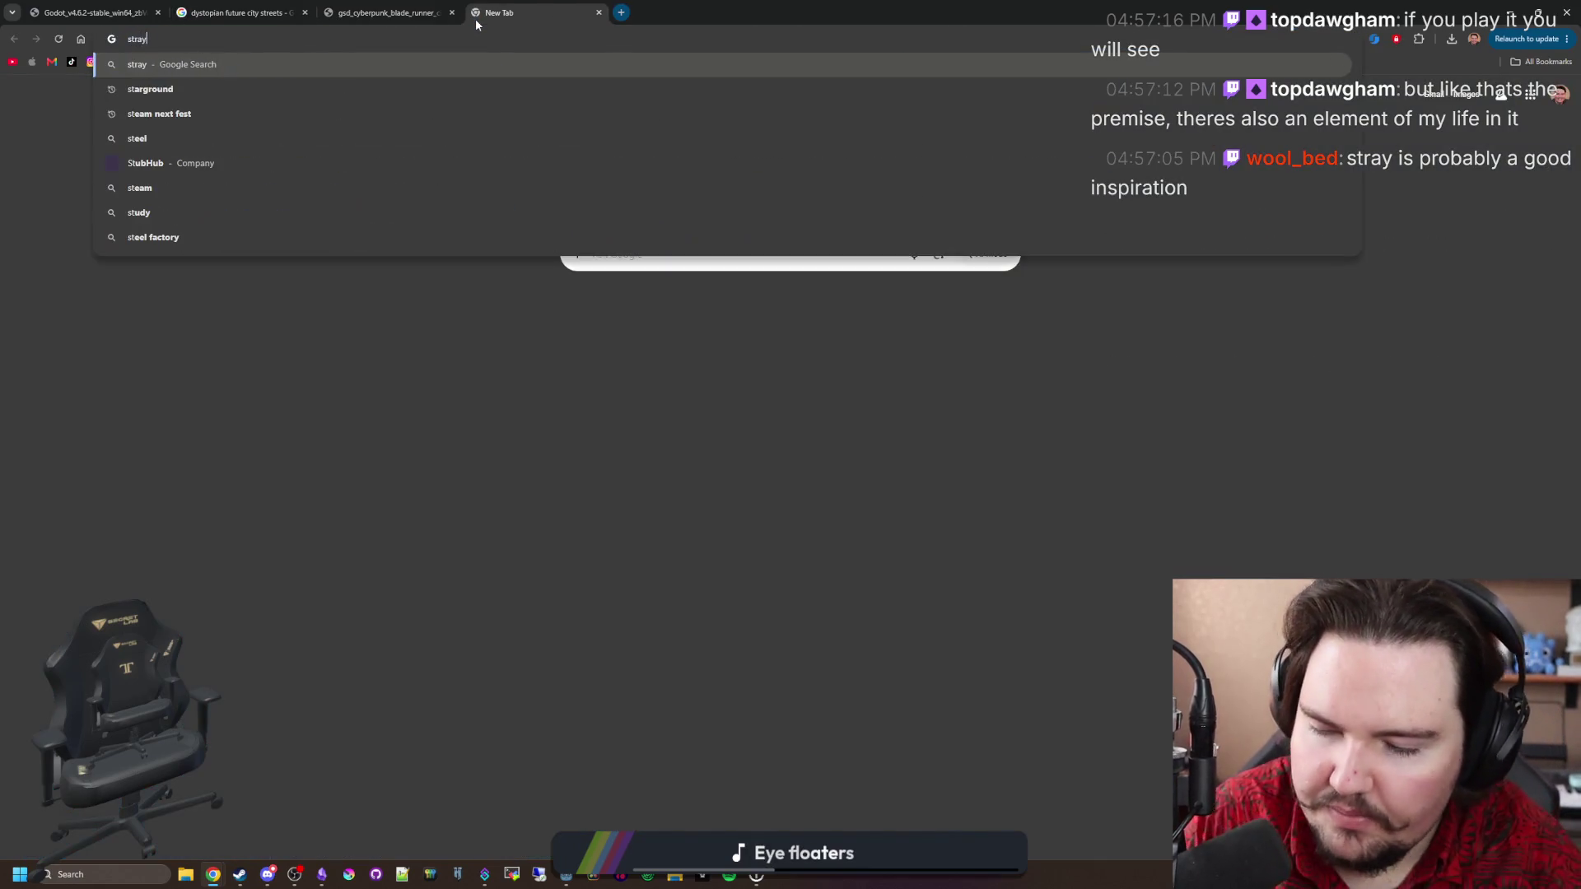
key("Return")
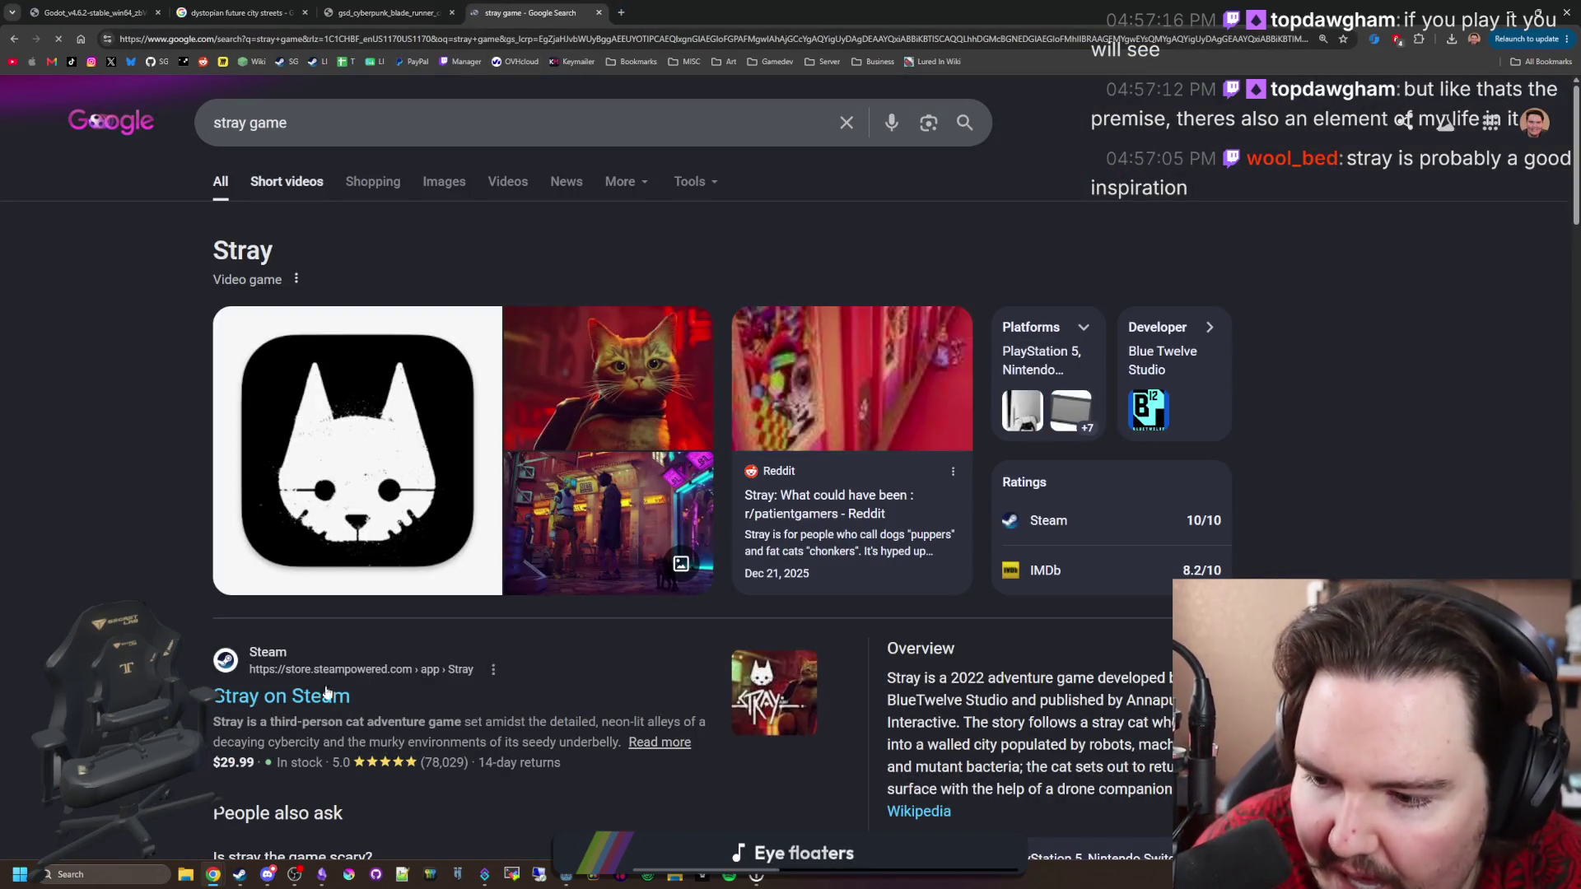
left_click(443, 181)
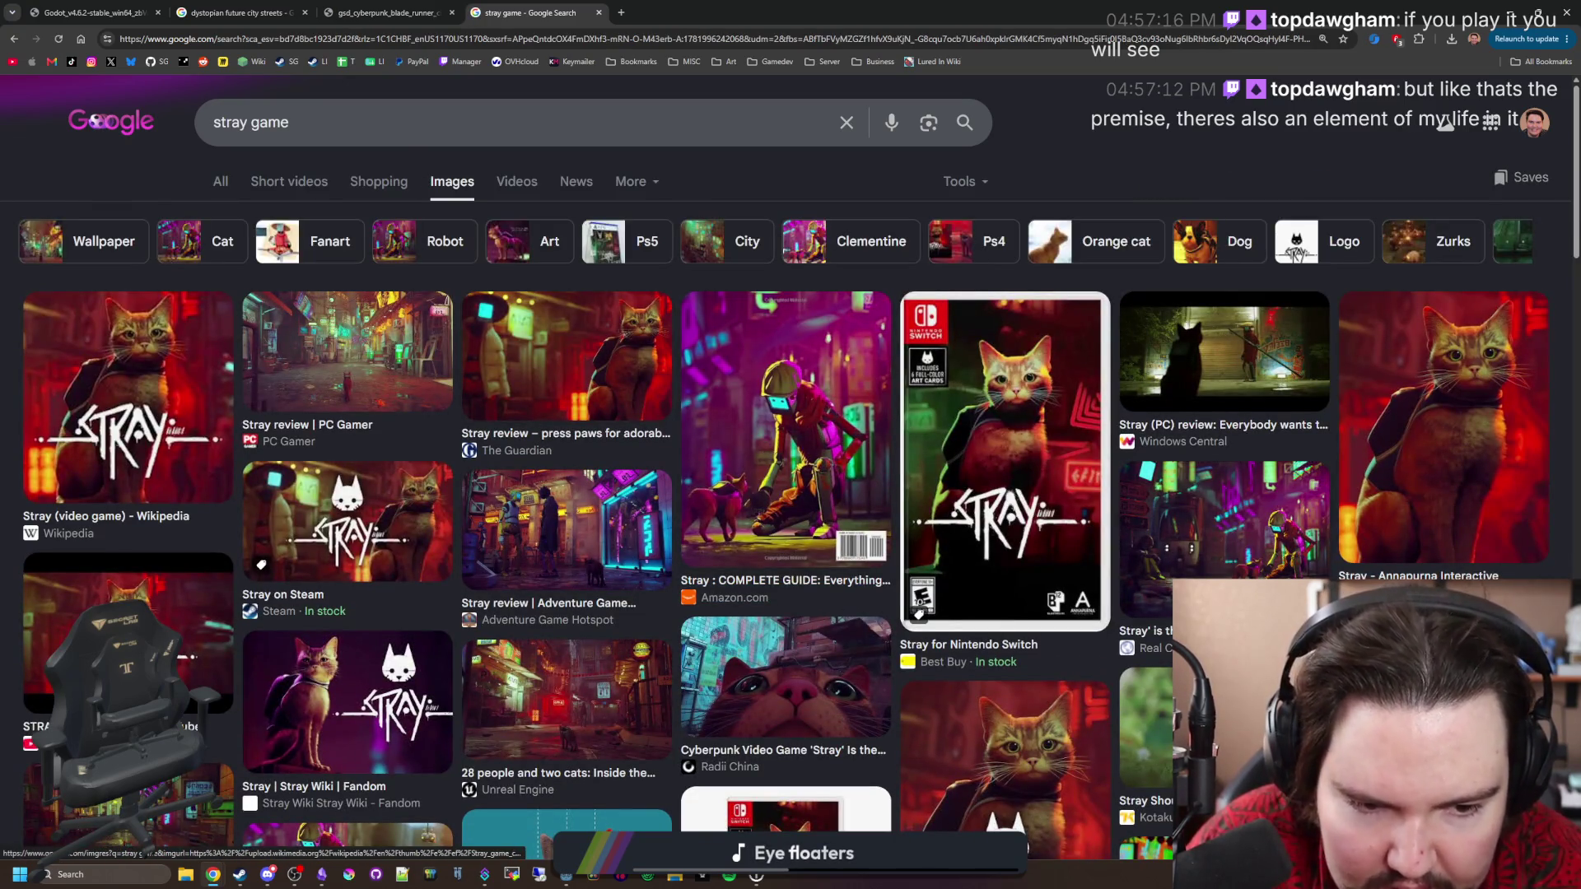
Open the Stray Wikipedia city image in its own tab and view it.
left_click(128, 395)
right_click(1278, 286)
left_click(1365, 455)
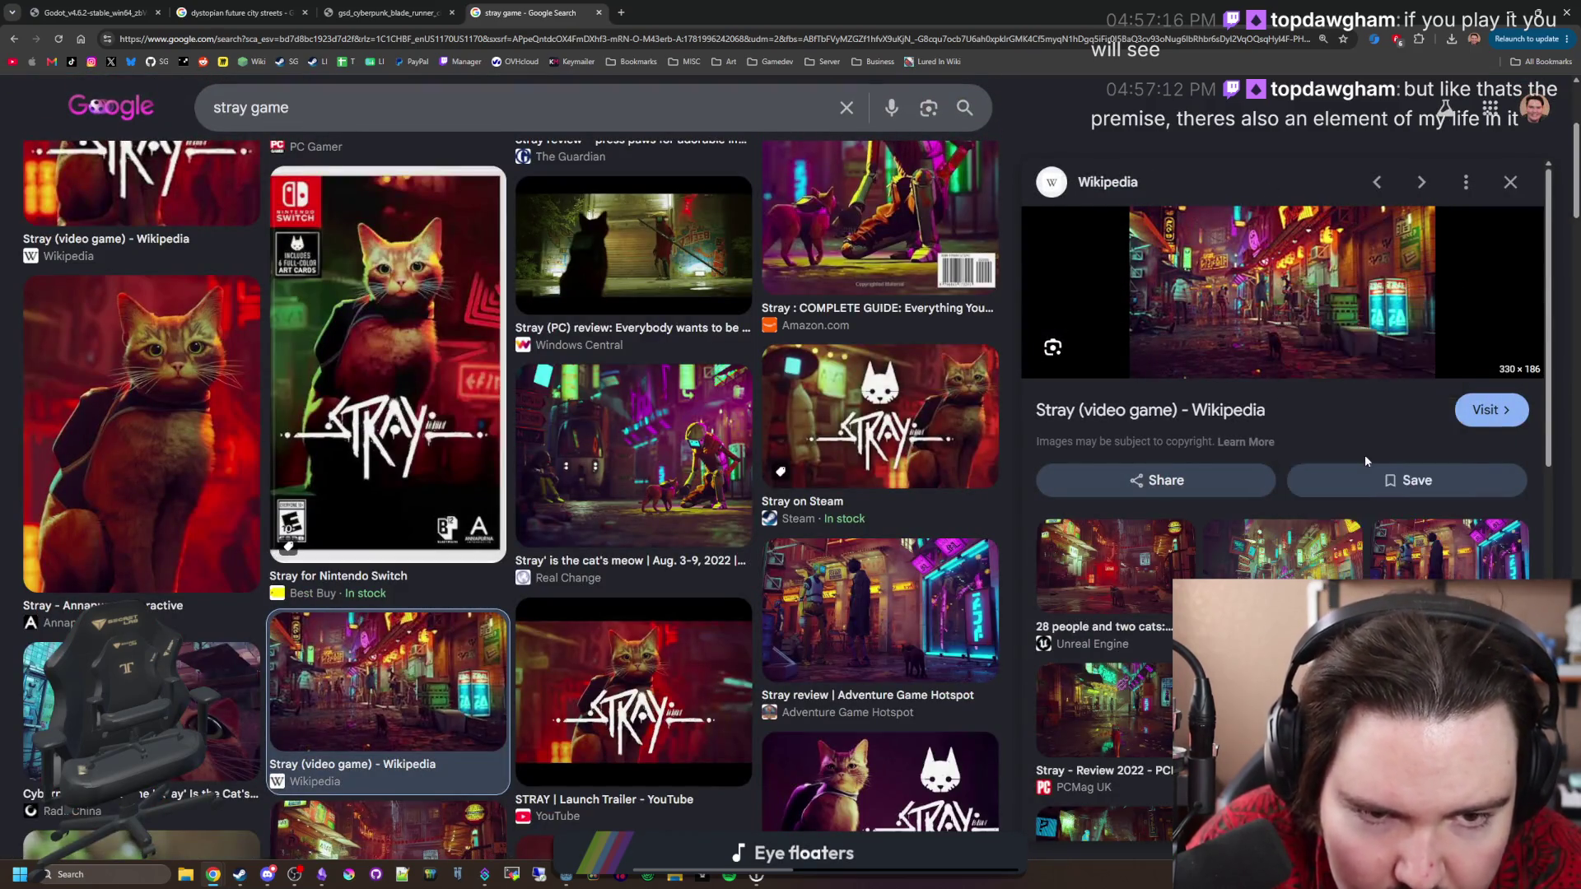
left_click(715, 5)
scroll(819, 482, "up", 8)
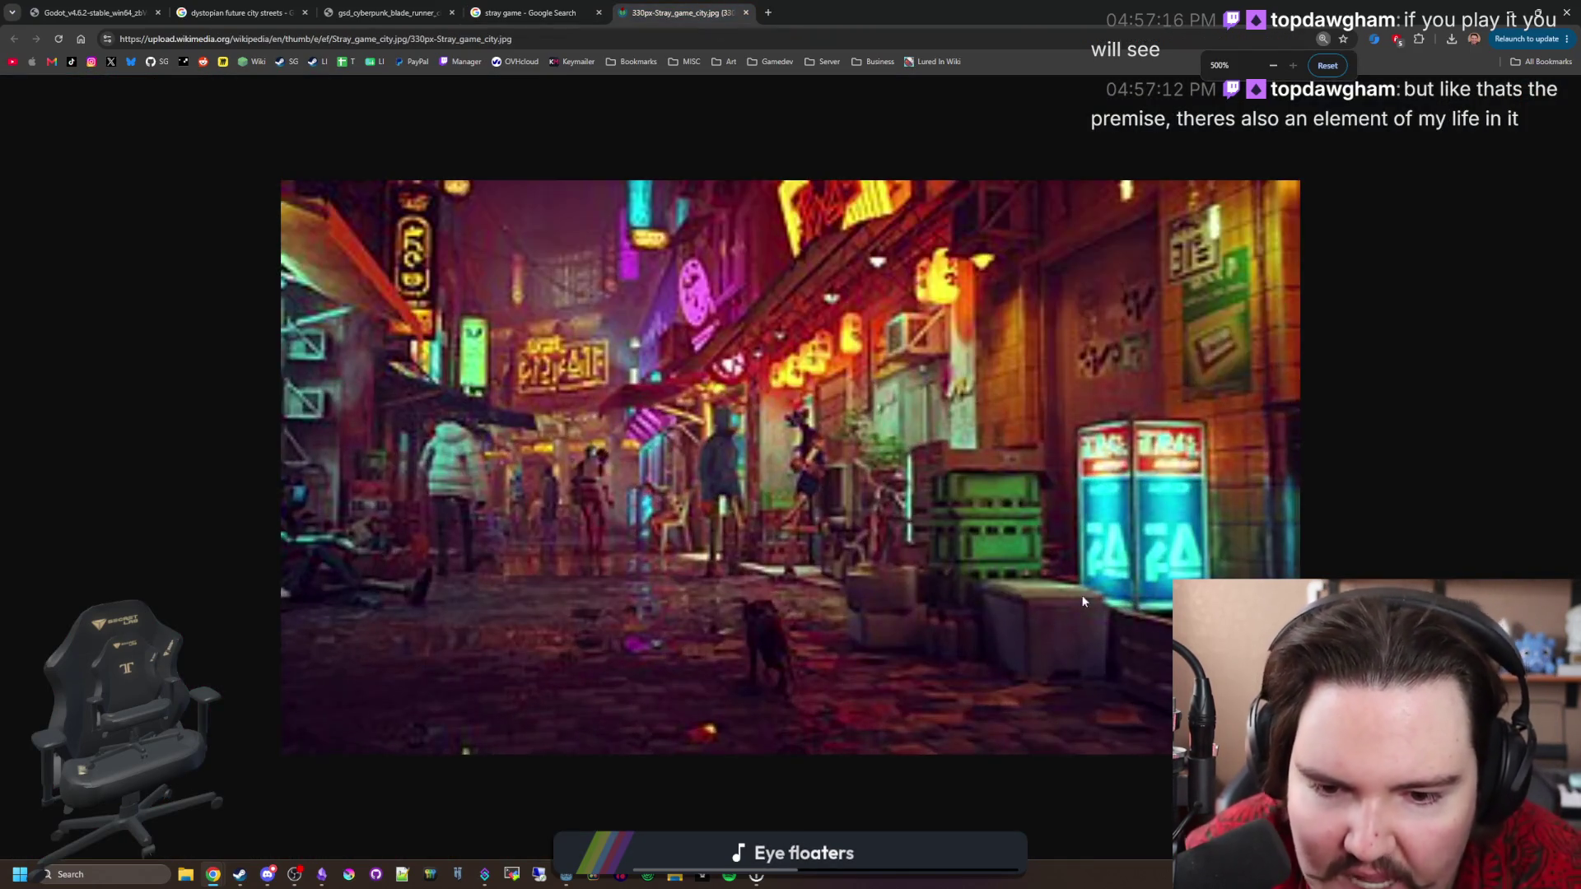
left_click(531, 12)
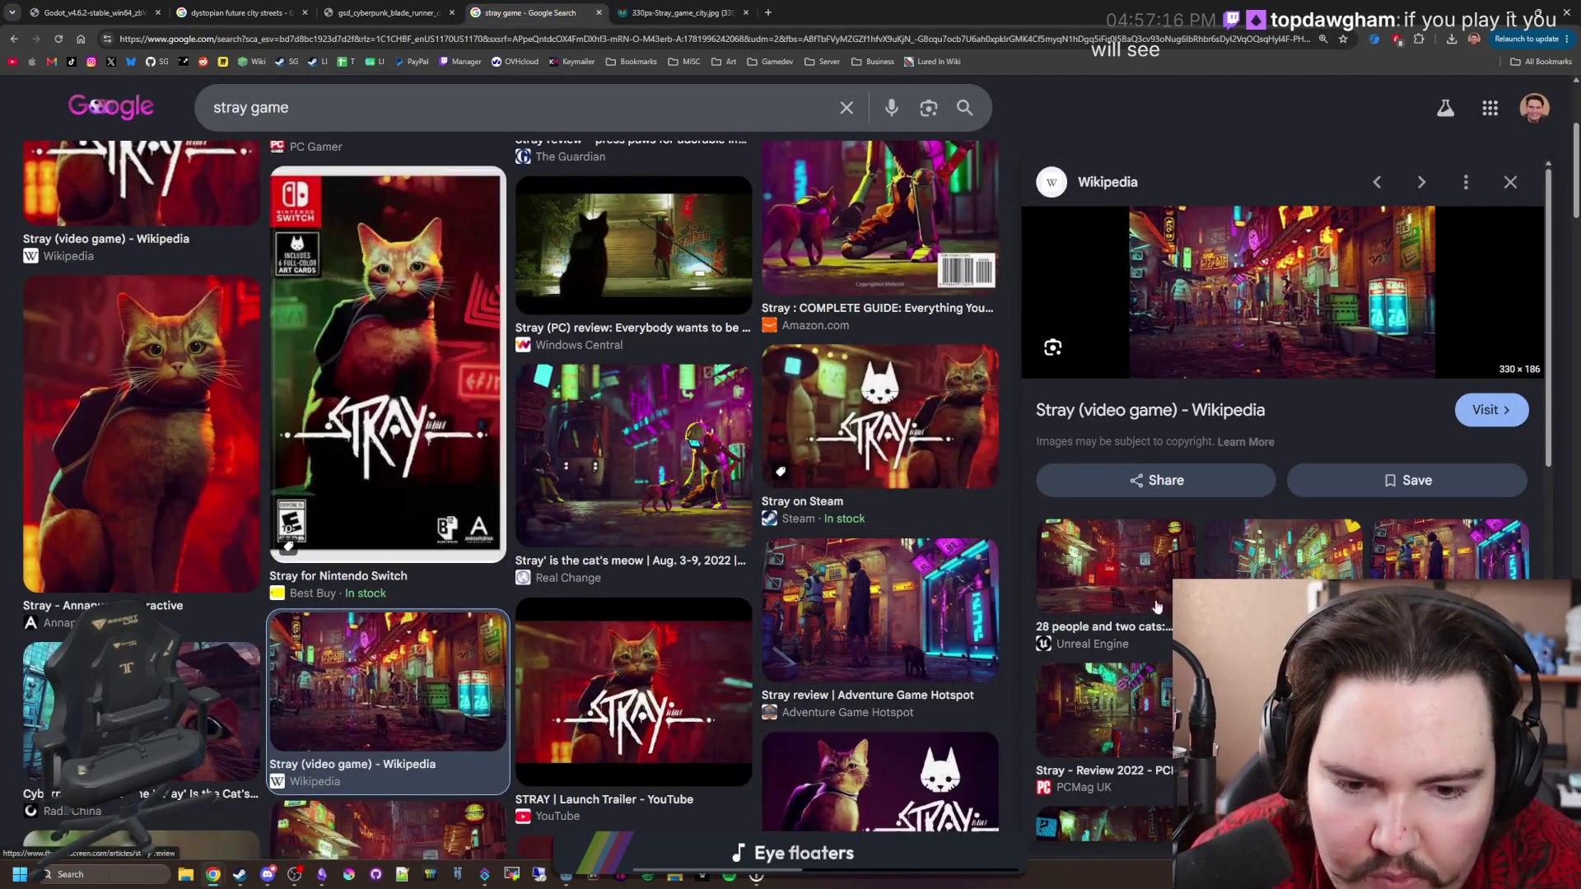
Open the Stray alley review image in a new tab, zoomed out to fit.
left_click(1150, 576)
right_click(1297, 377)
left_click(1358, 519)
left_click(882, 6)
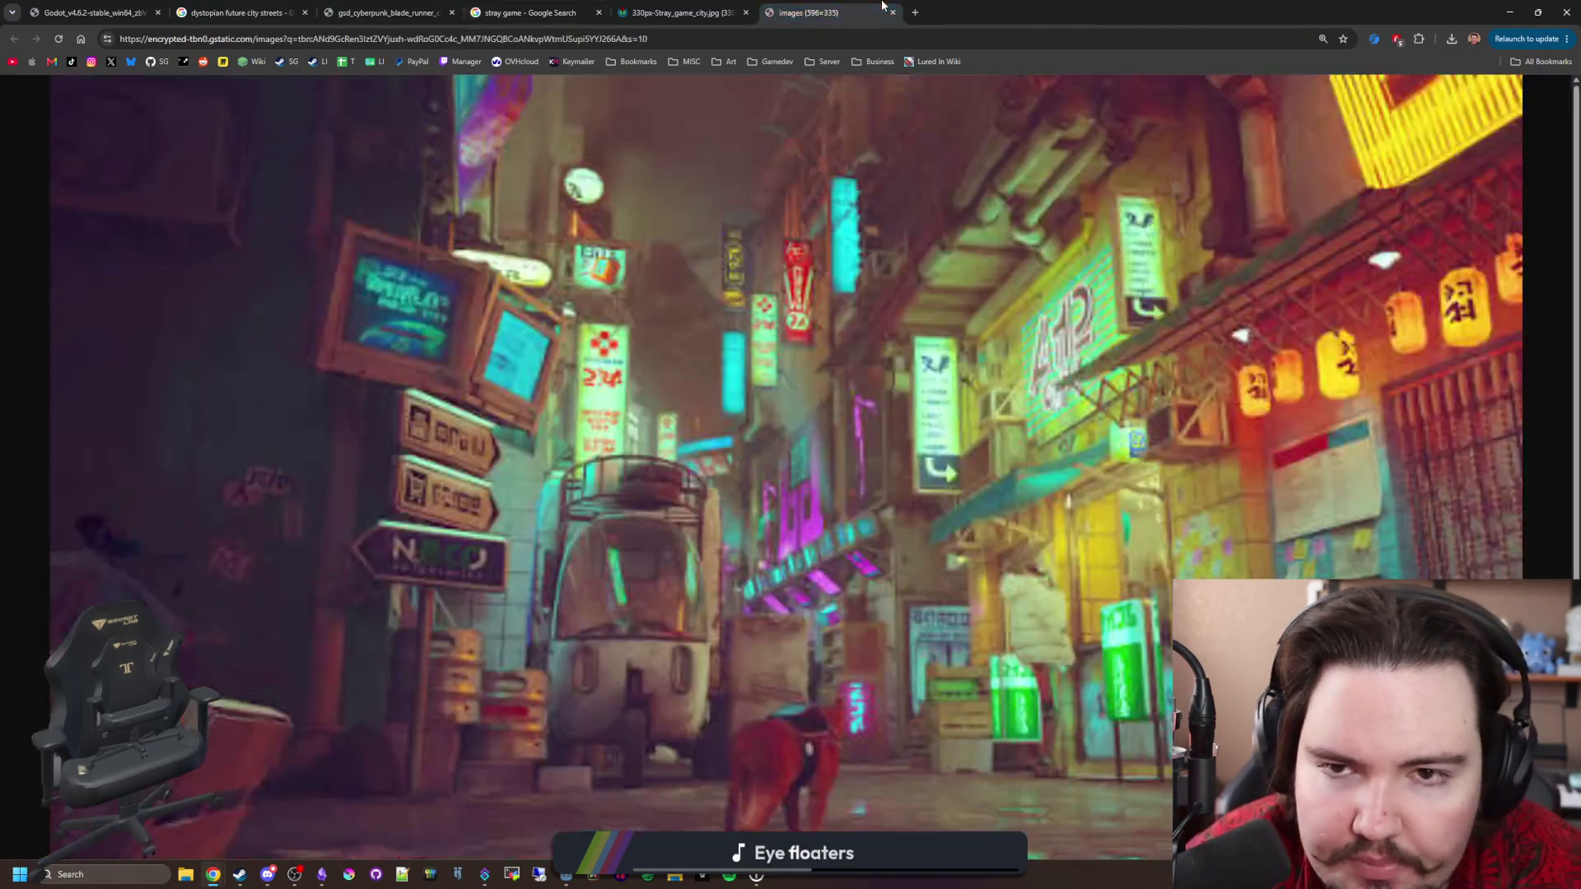
key("ctrl+minus")
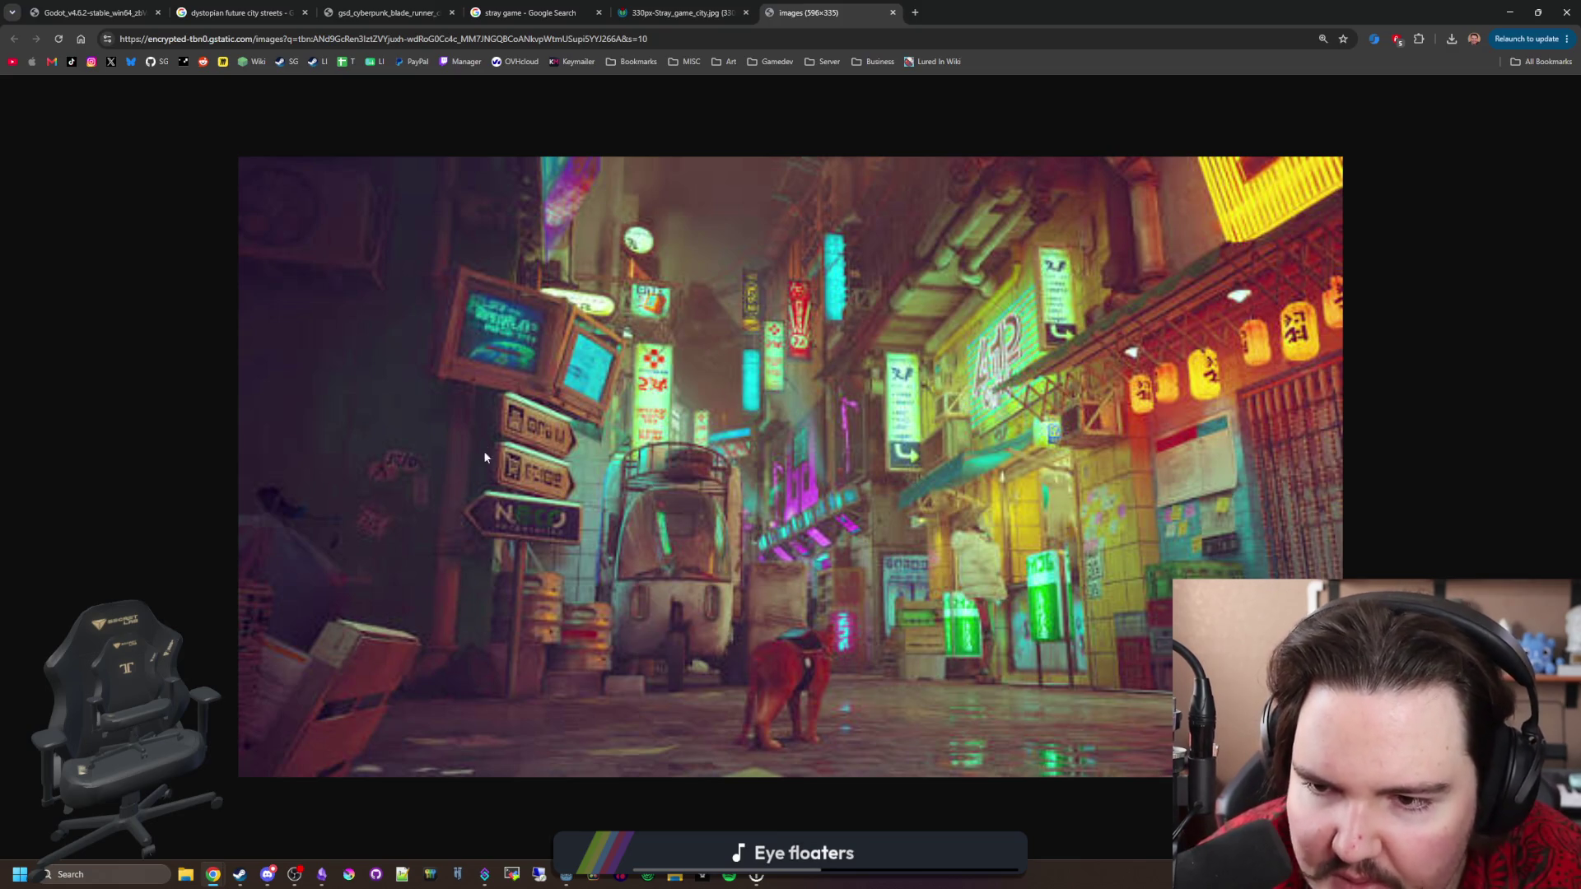
key("ctrl+minus")
Preview the Unreal Engine and Medium Stray images, then return to the Godot screenshot.
left_click(527, 13)
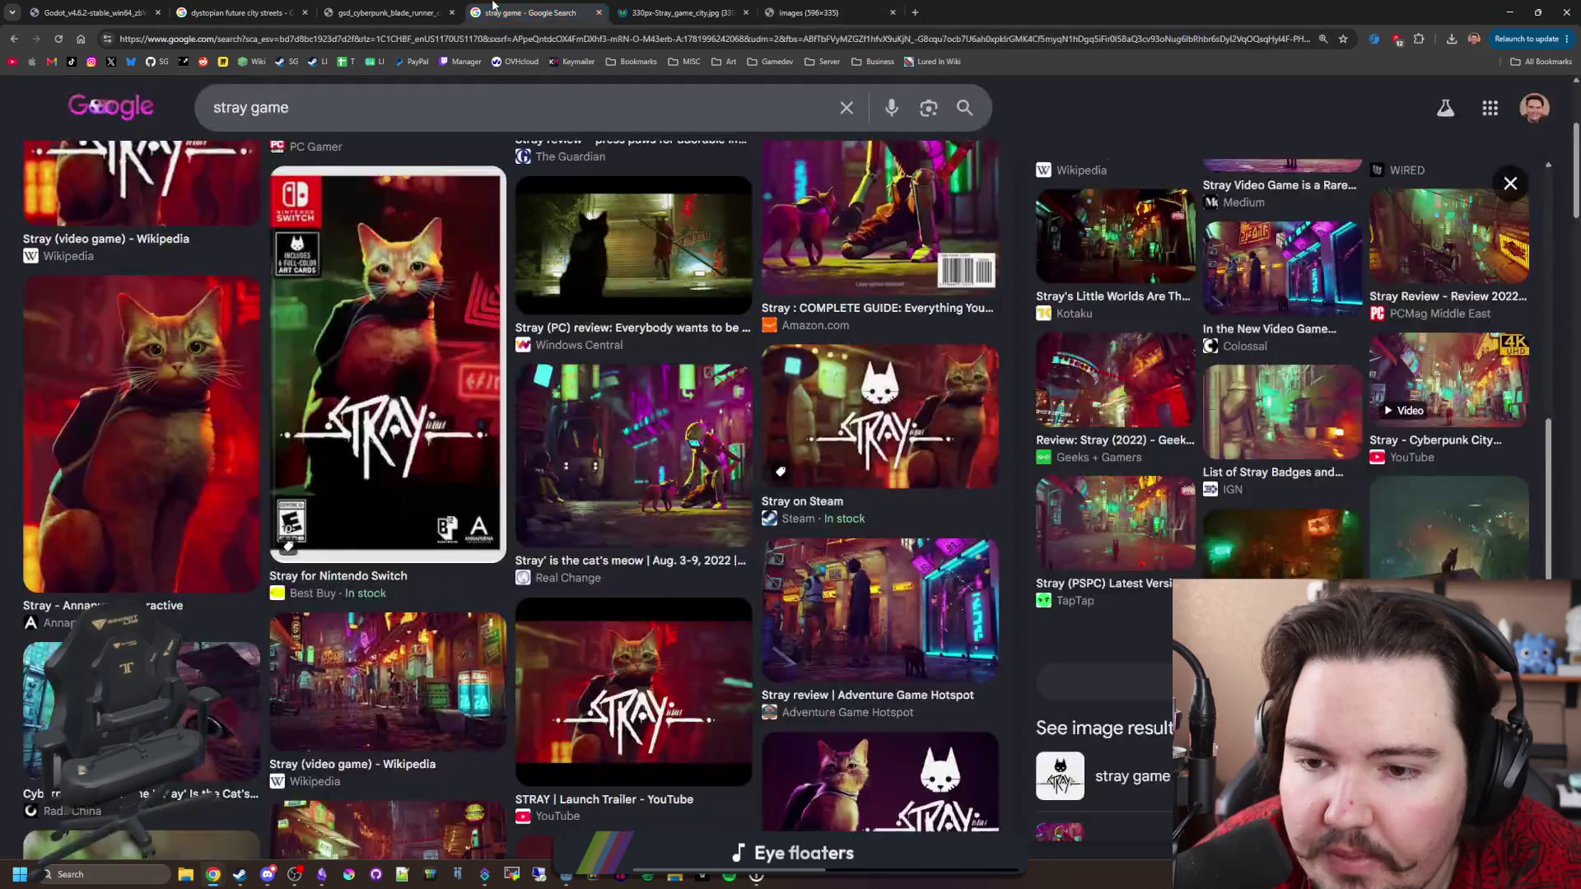
scroll(557, 564, "down", 6)
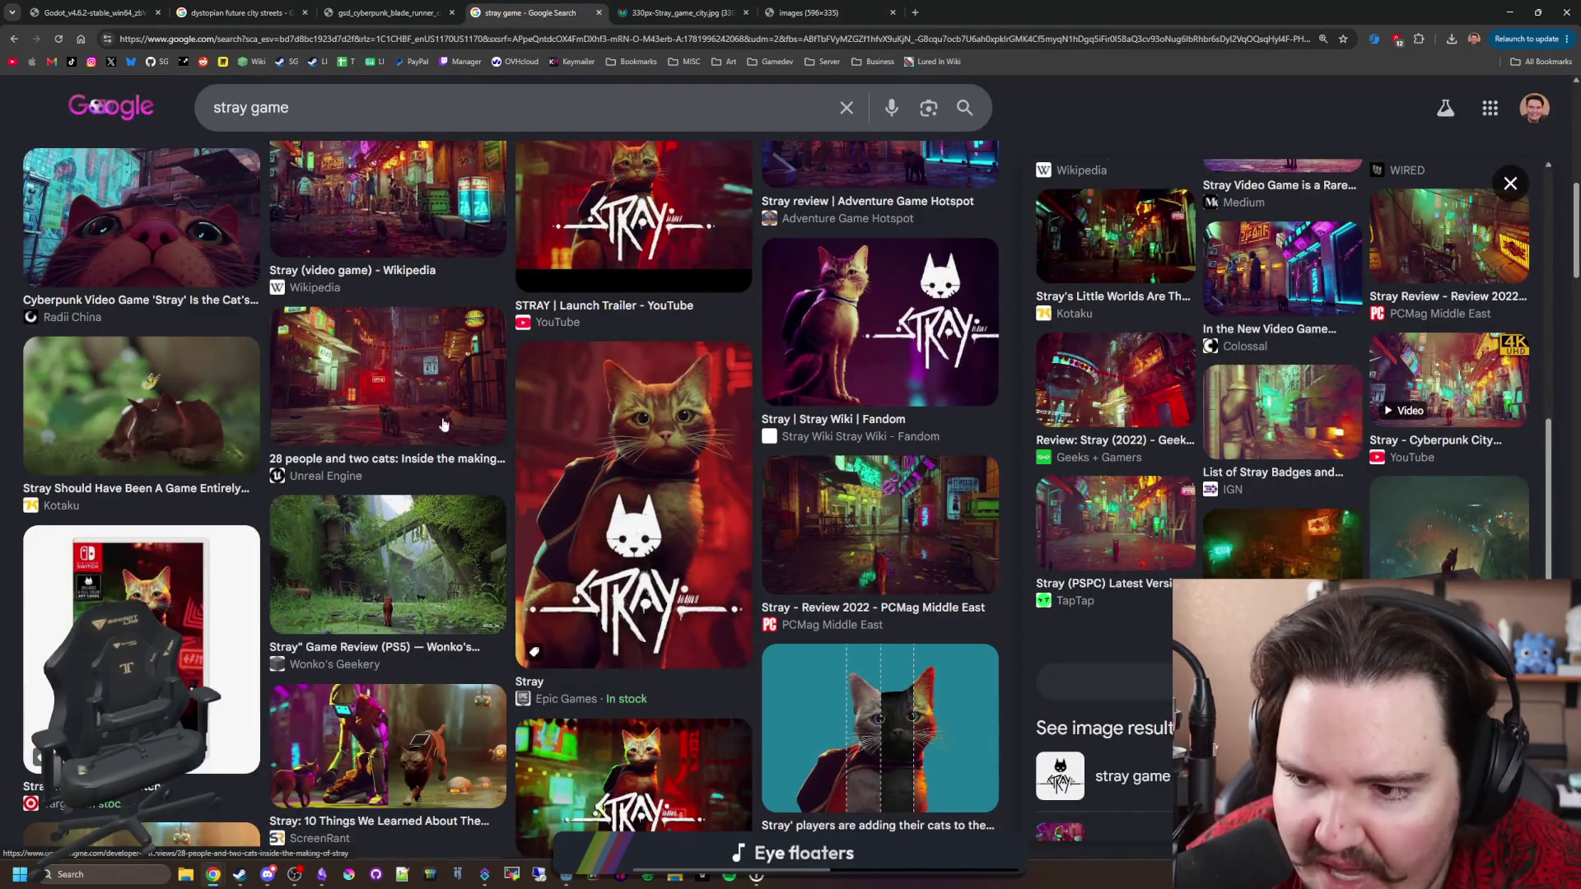
left_click(430, 414)
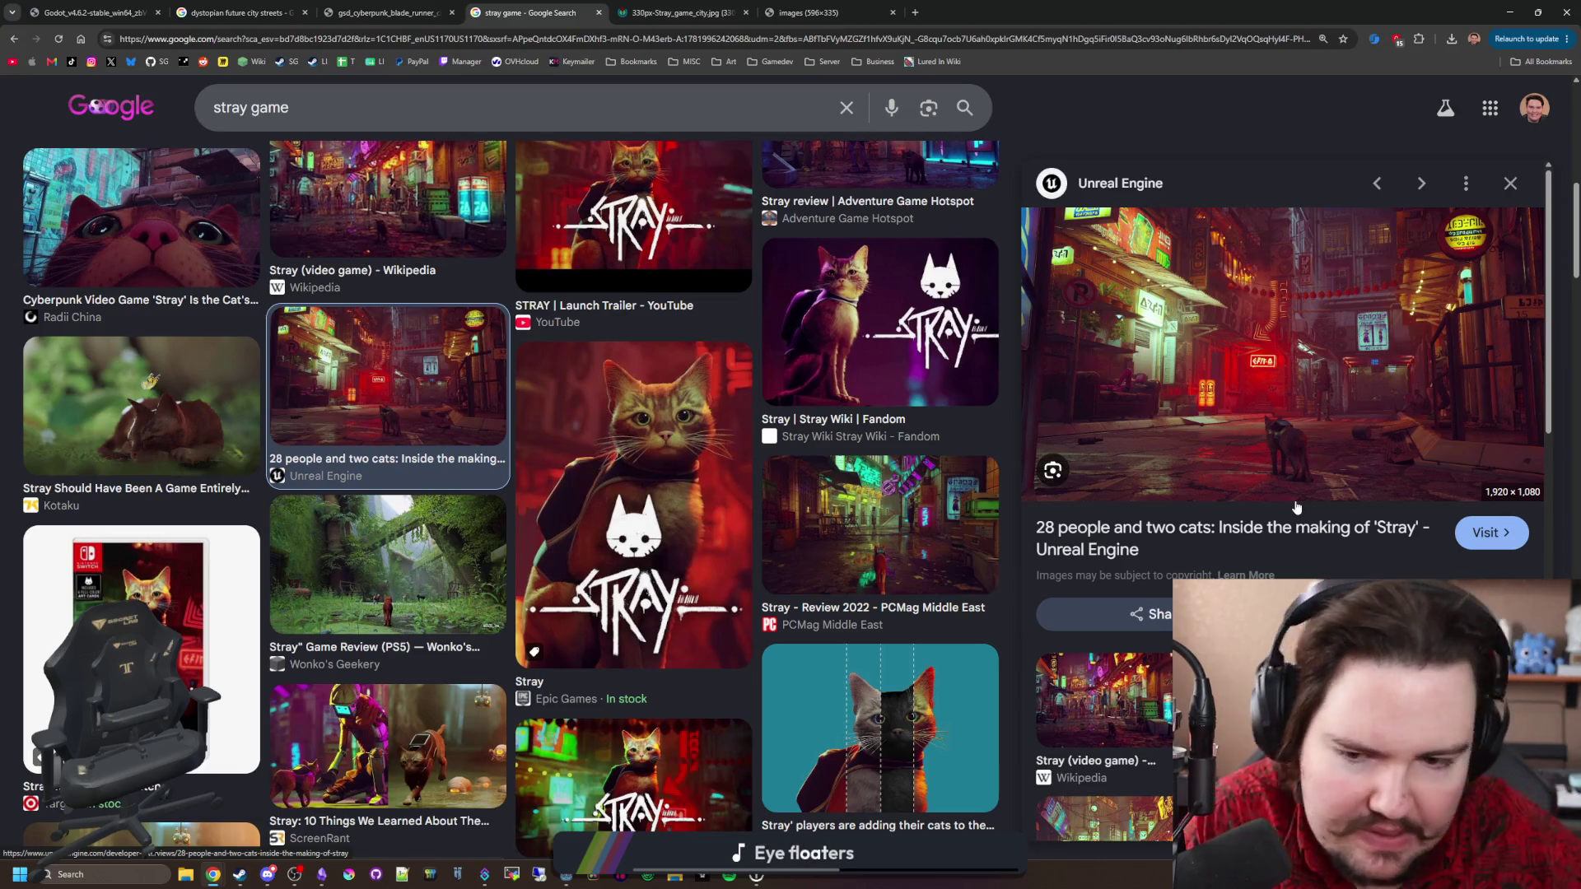
scroll(457, 418, "down", 2)
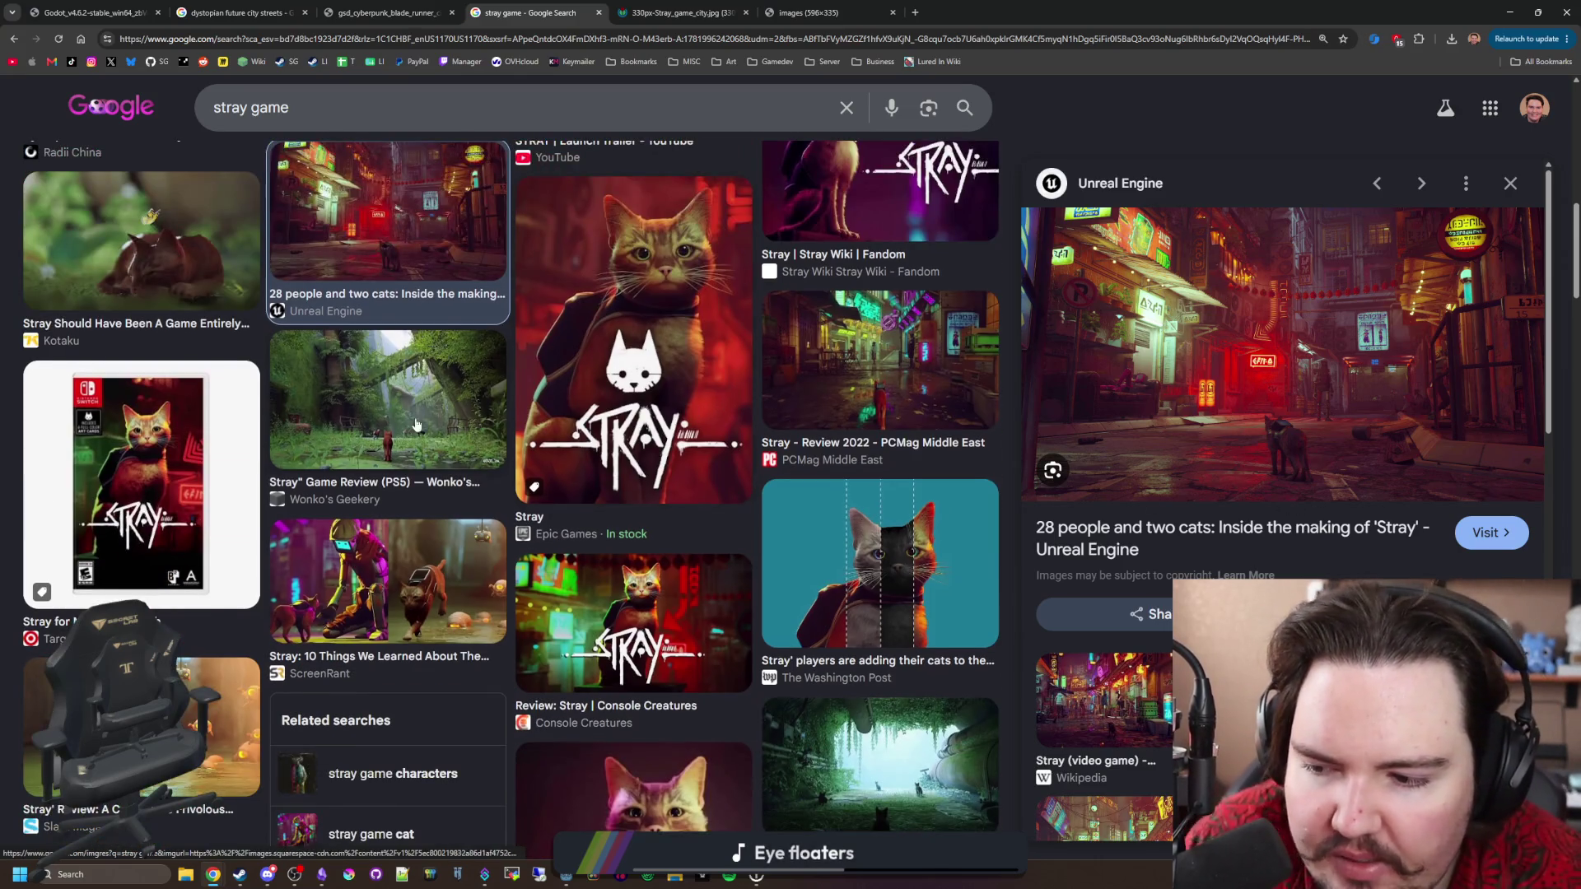
scroll(458, 418, "down", 1)
scroll(458, 418, "down", 3)
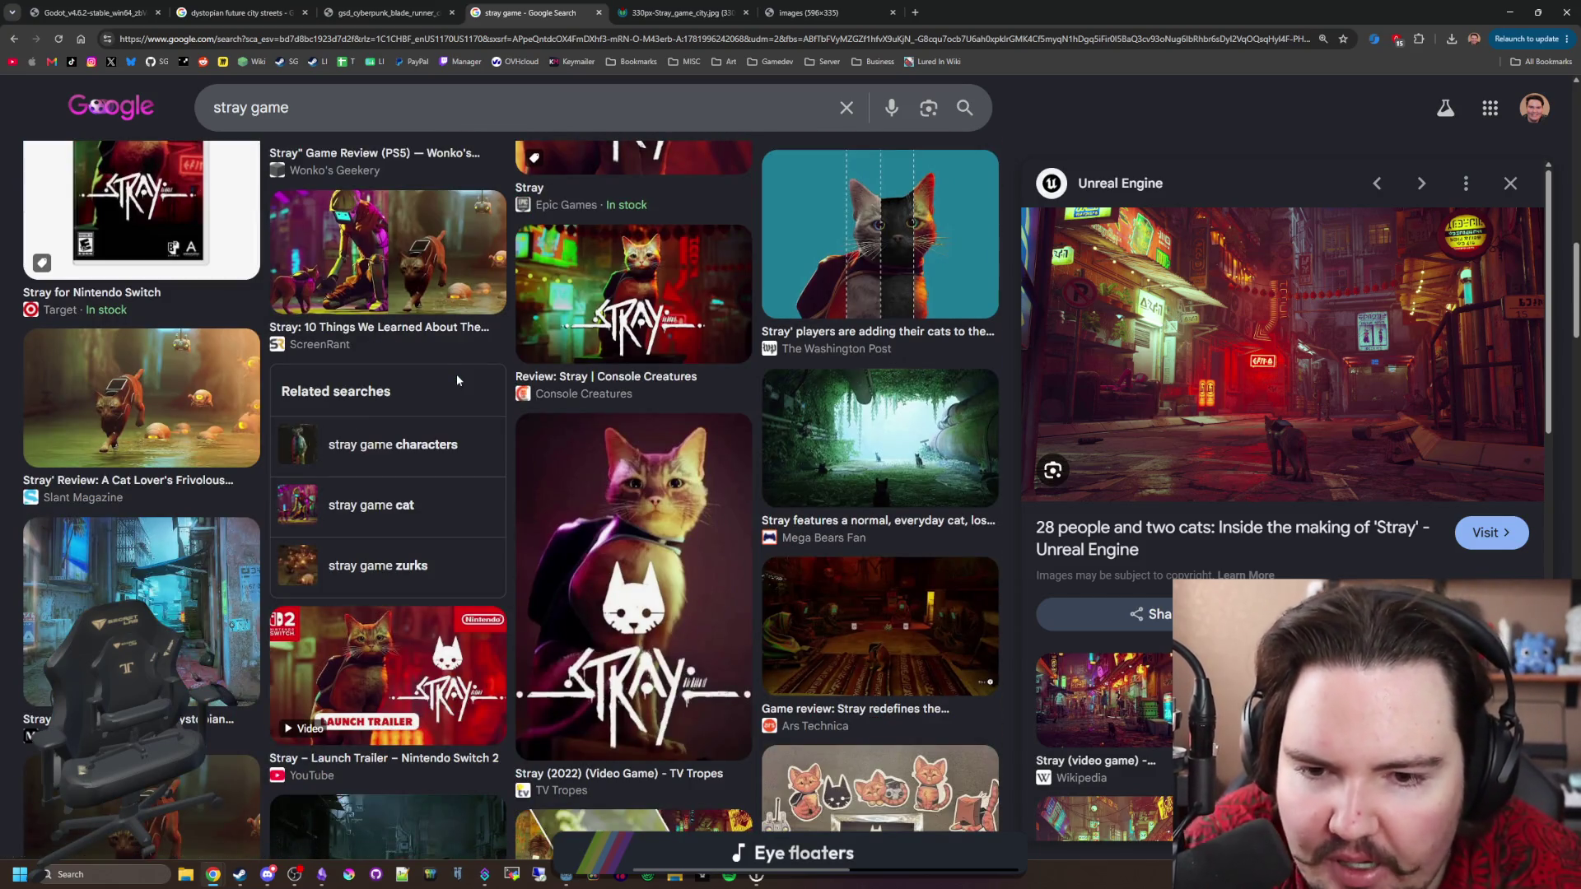
scroll(456, 374, "down", 2)
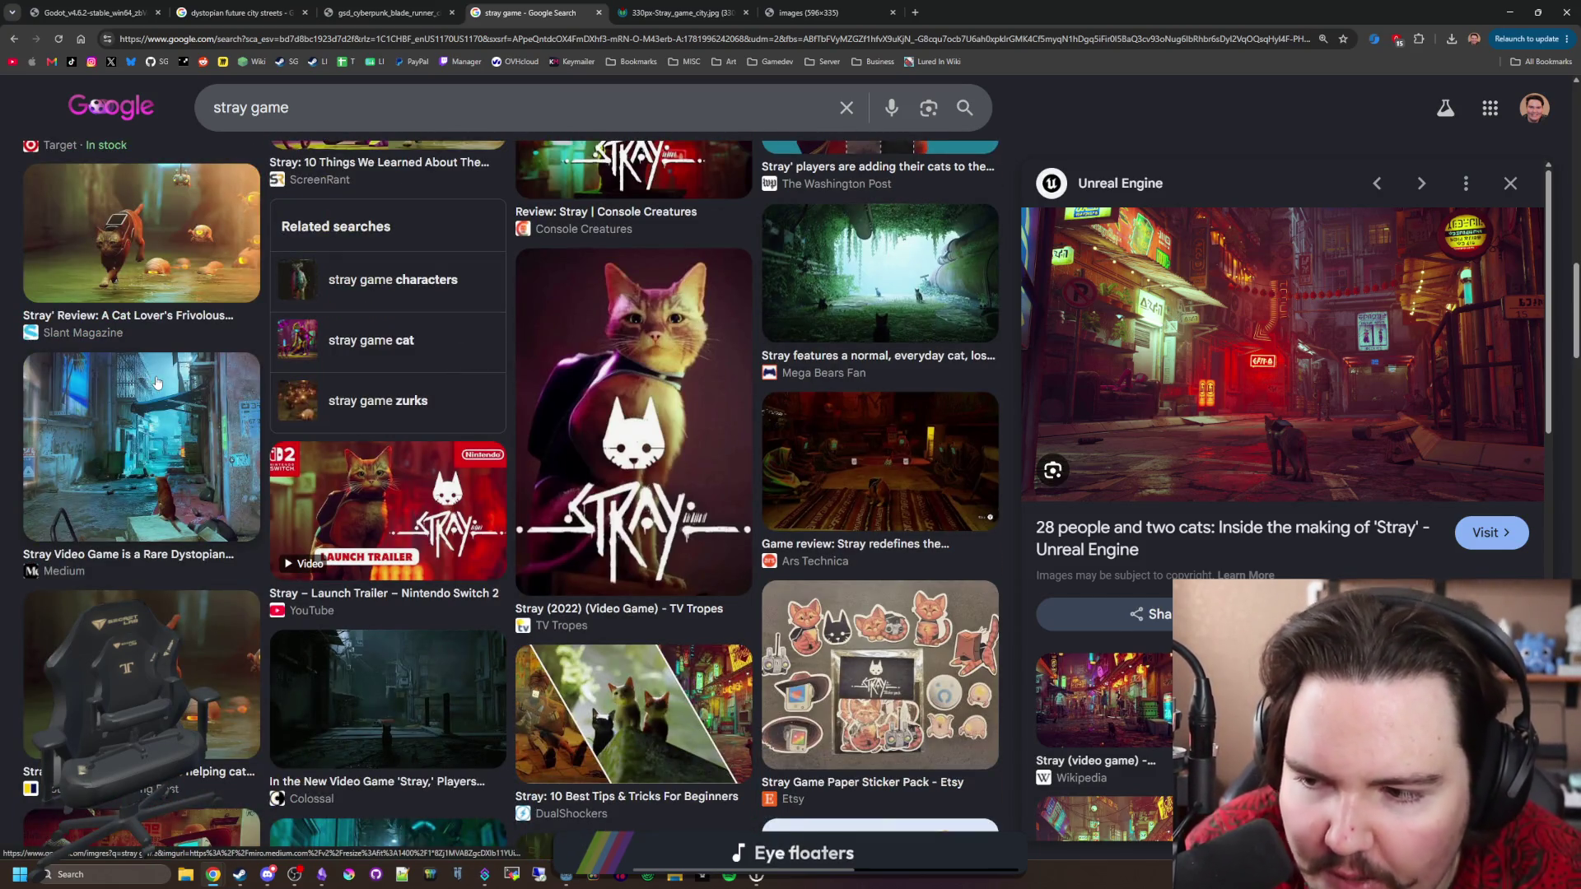
left_click(158, 383)
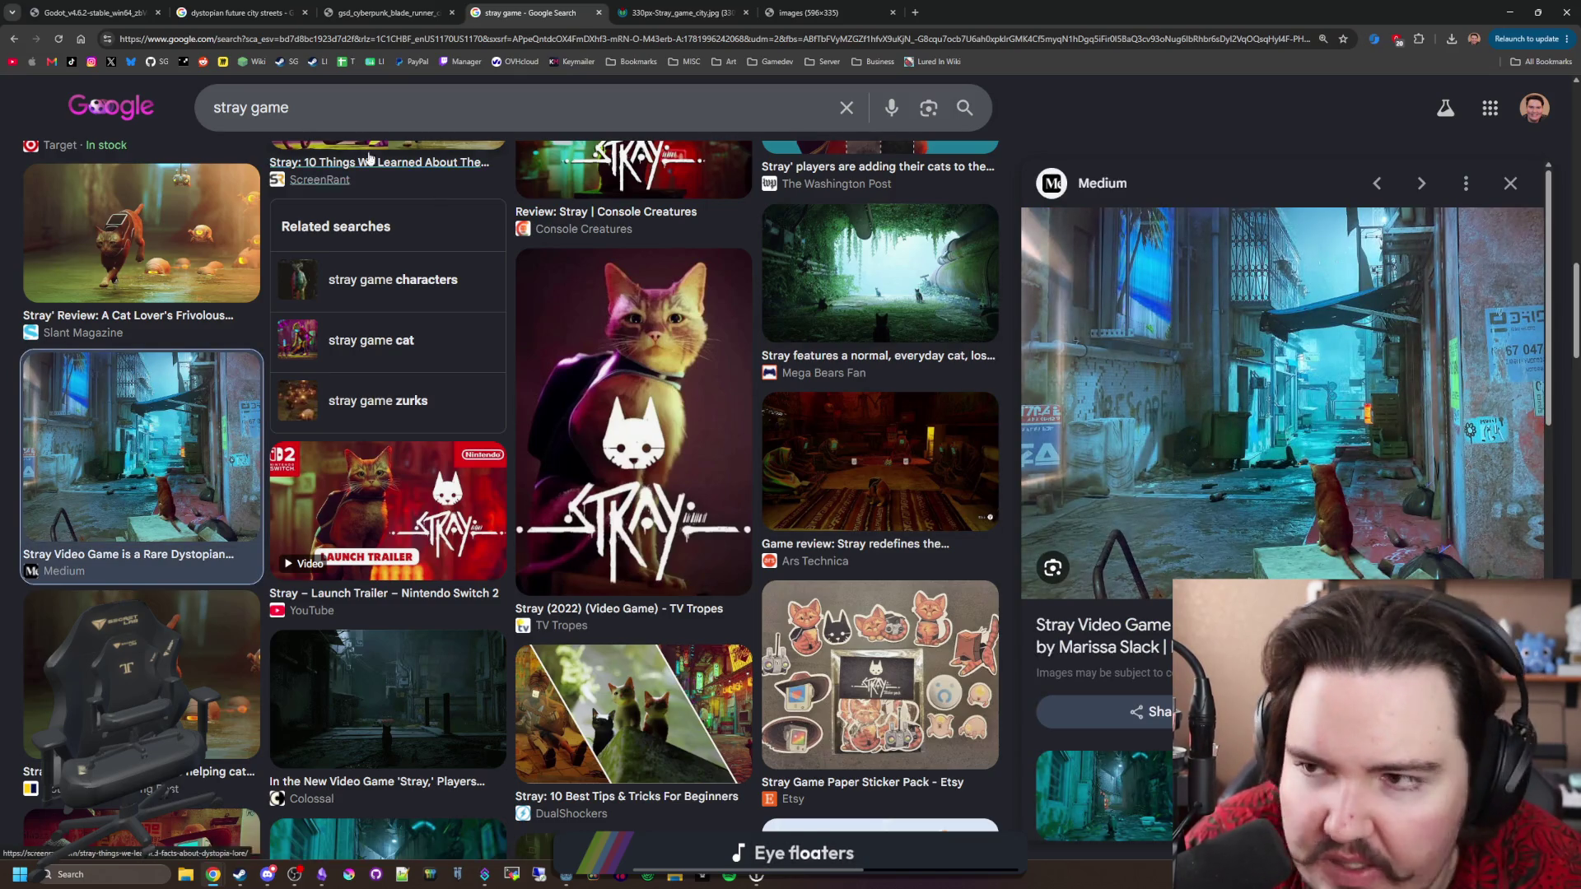
left_click(90, 12)
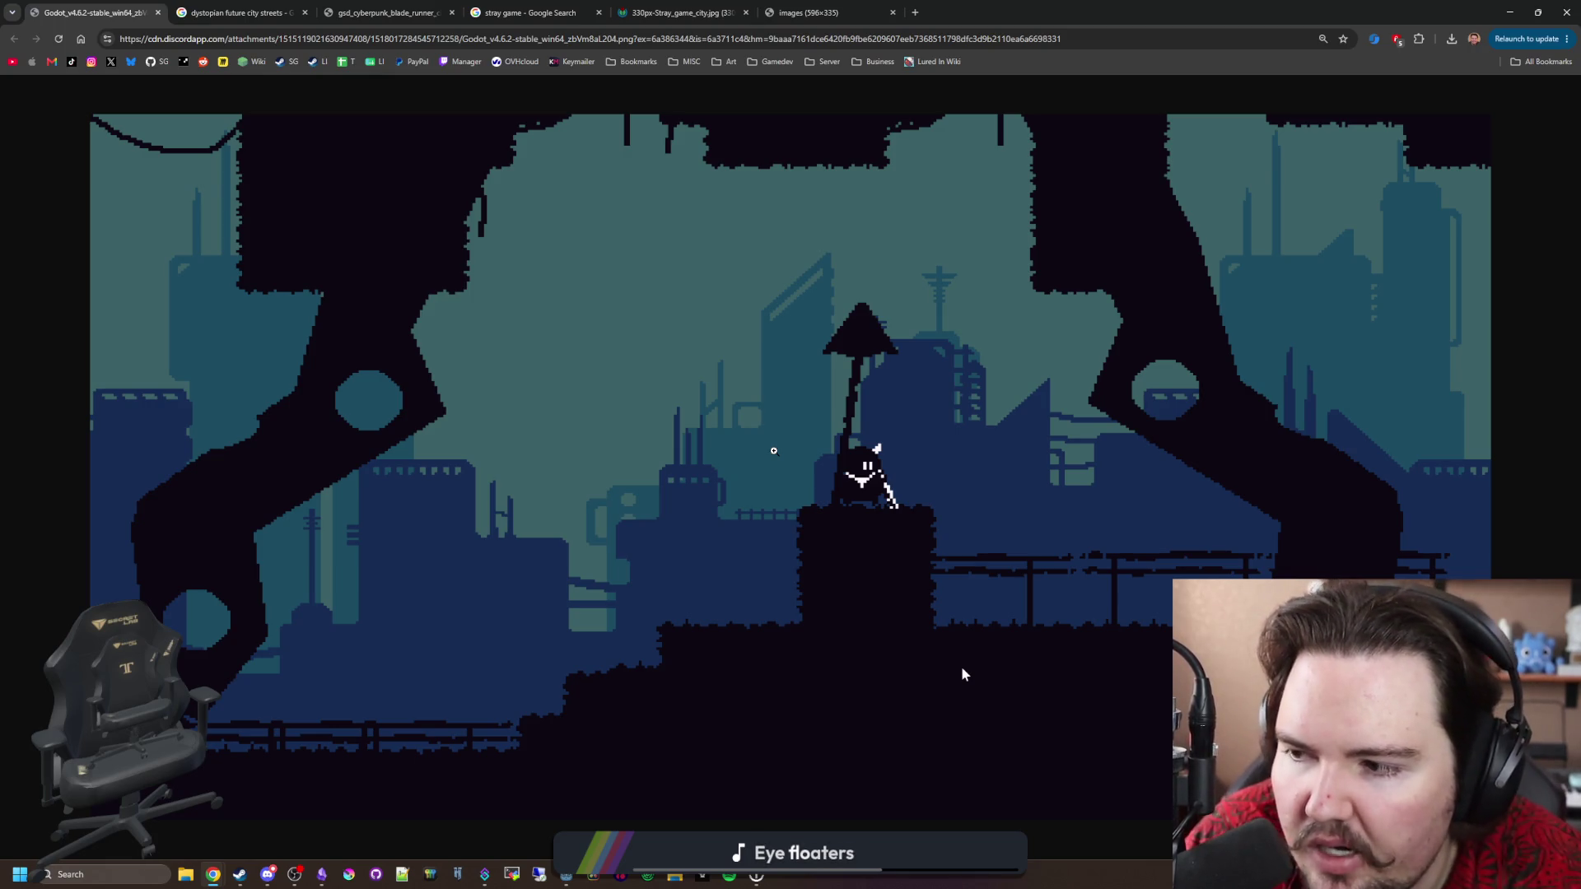
Flip between the saved Stray alley, Wikipedia city image and stray game results tabs.
left_click(803, 14)
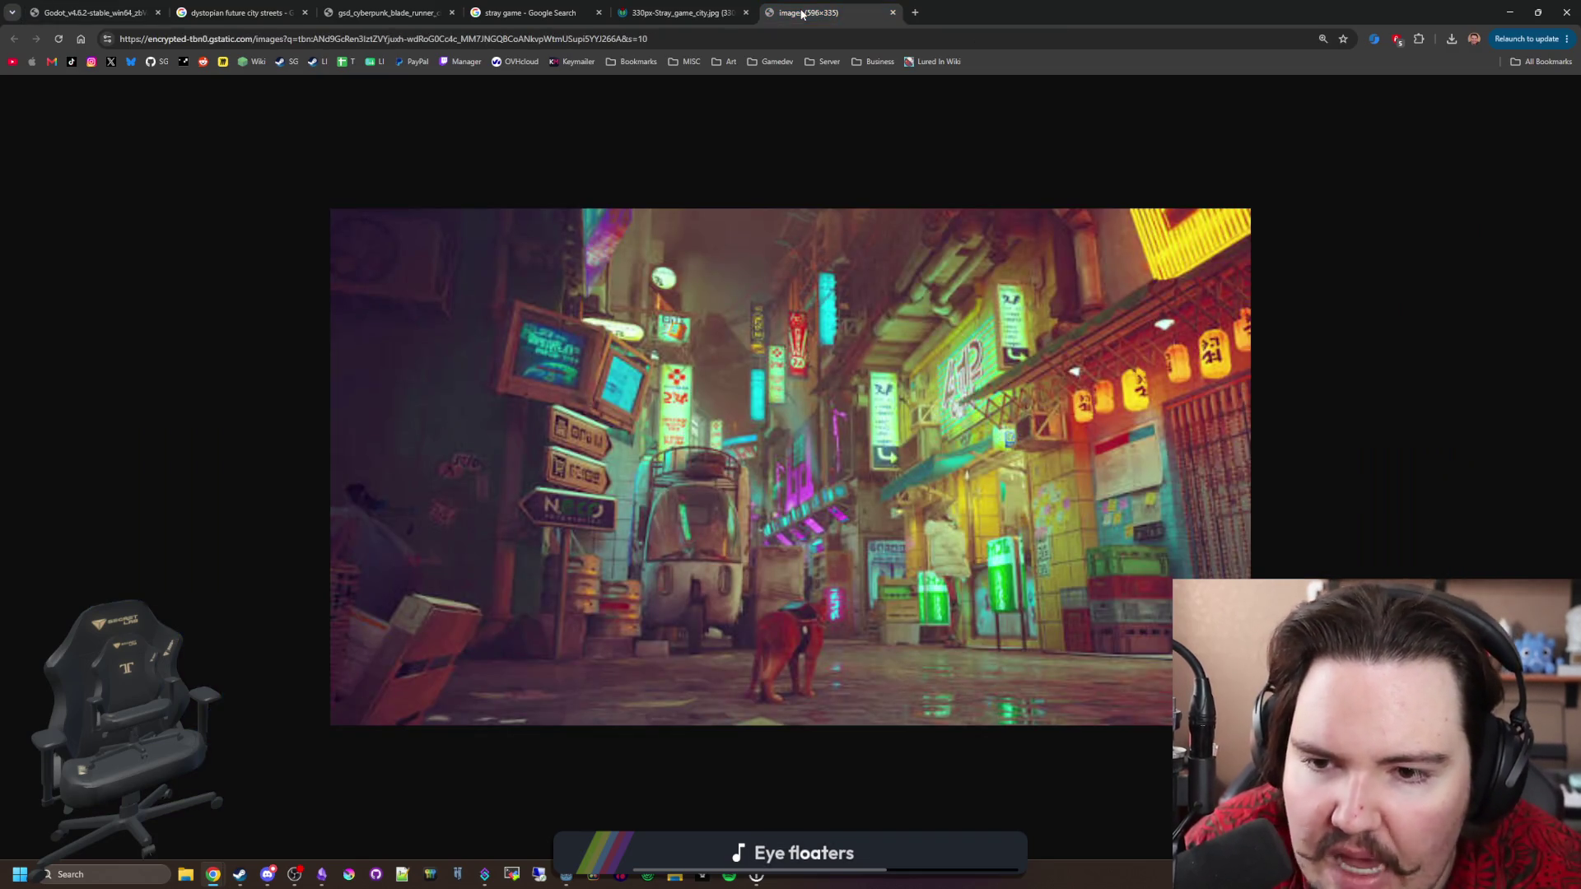
left_click(667, 10)
left_click(589, 8)
left_click(640, 5)
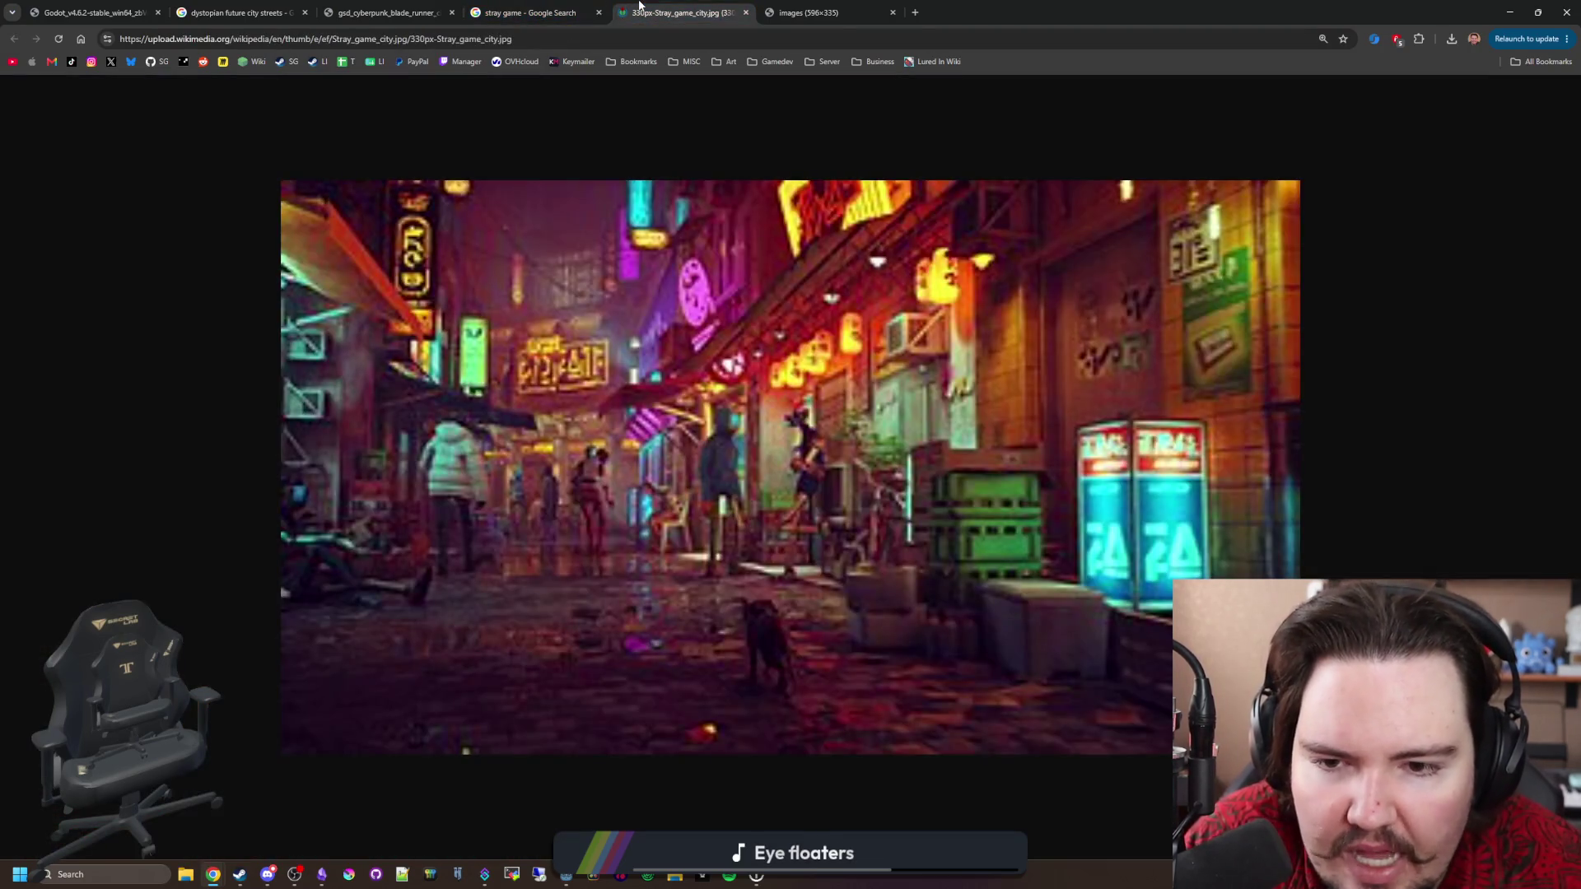
left_click(602, 6)
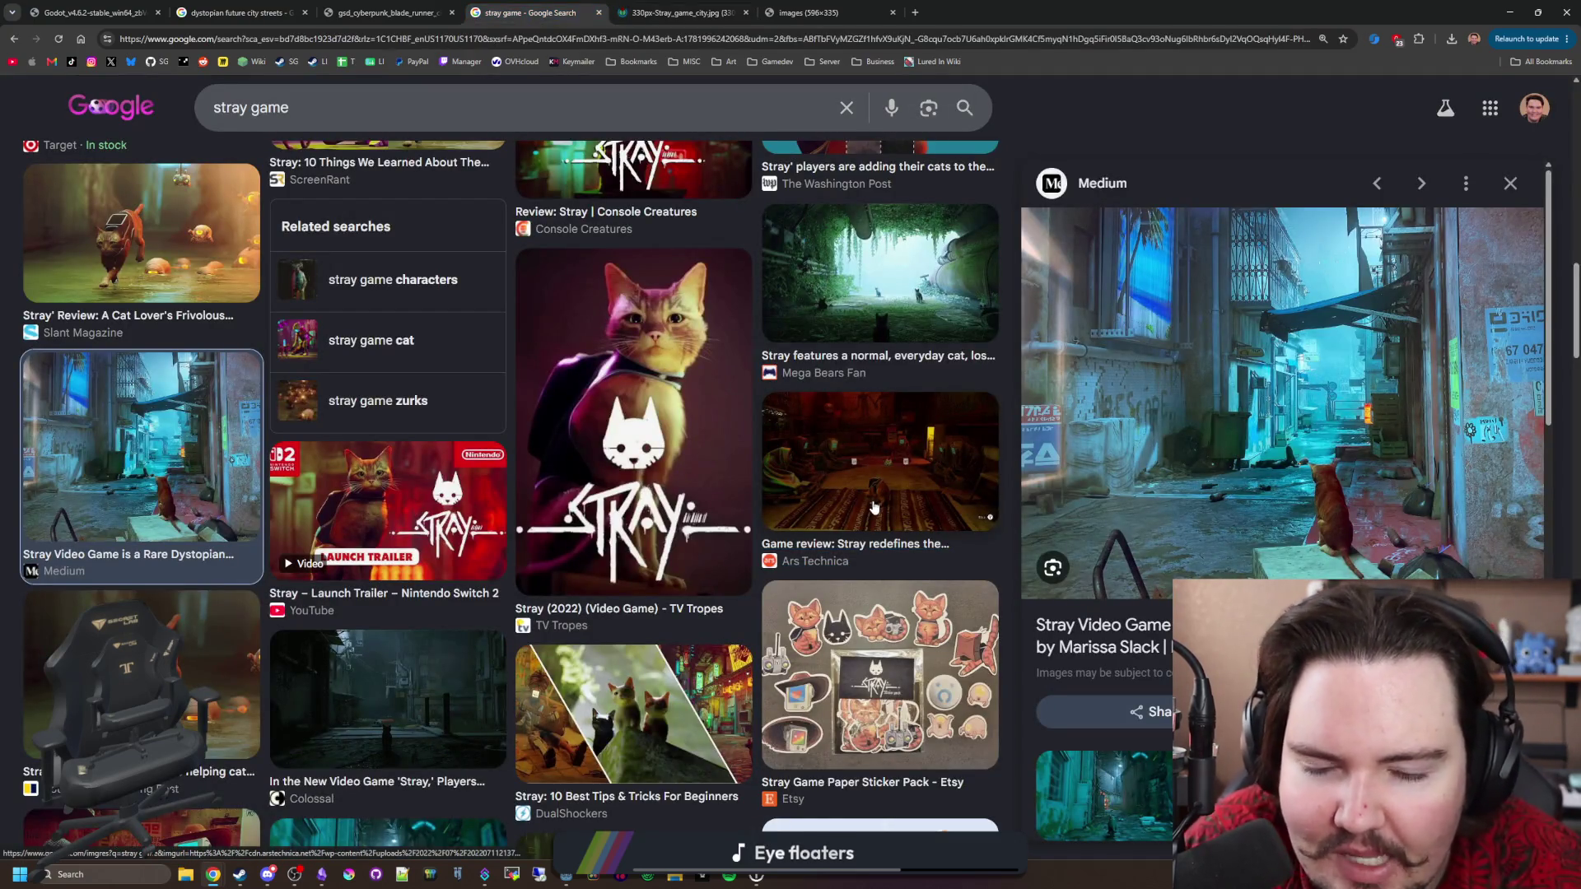
Preview the Colossal dark alley and GameStop Stray screenshots, then un-maximize the browser.
scroll(874, 507, "down", 2)
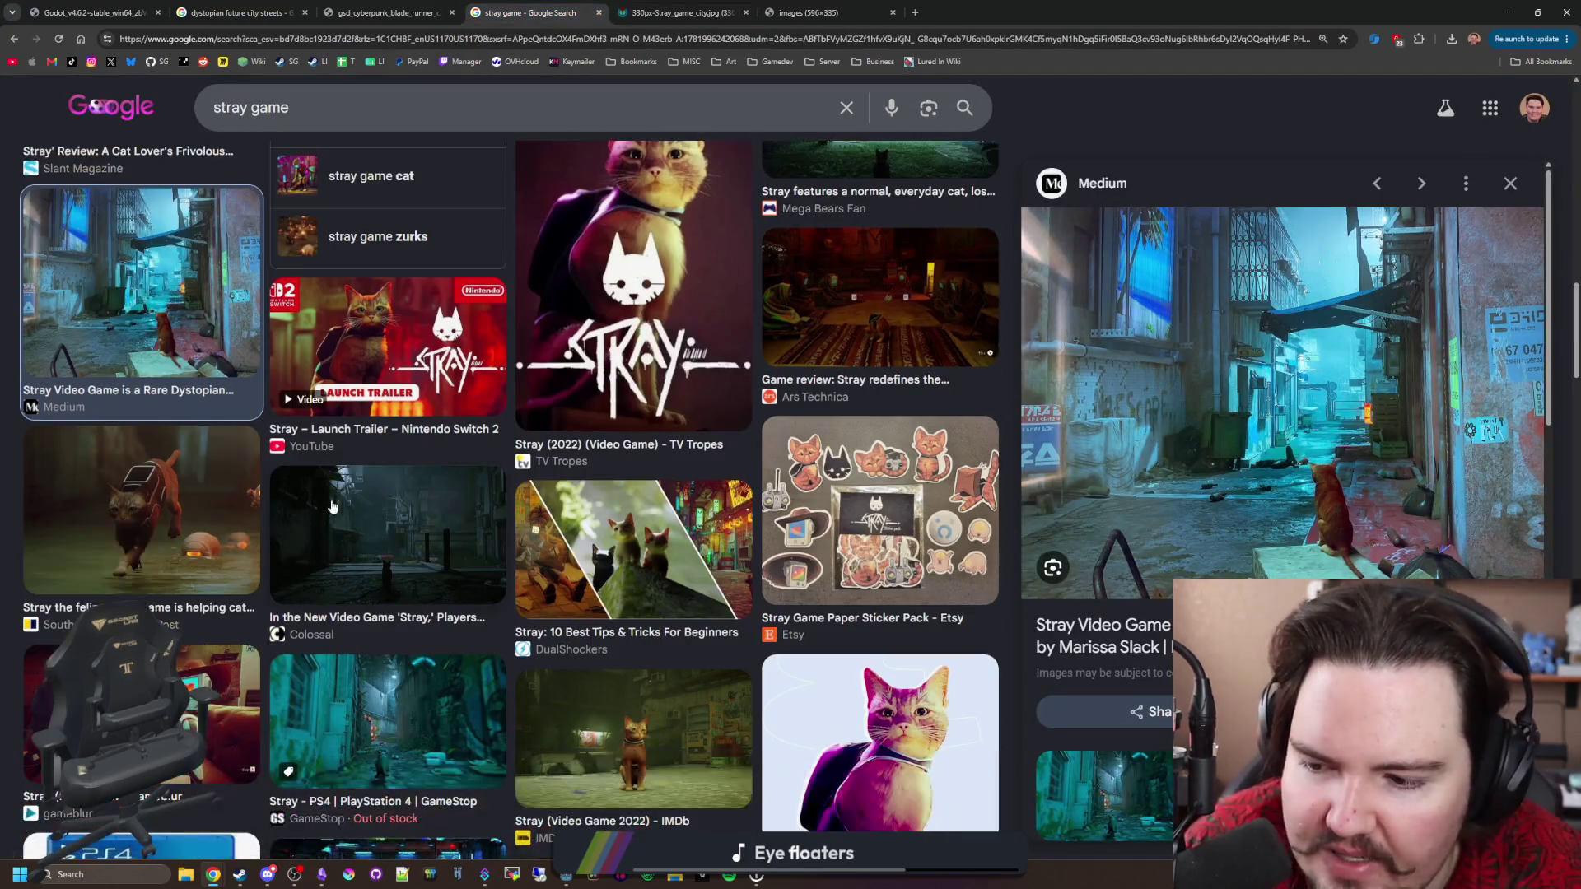
left_click(349, 487)
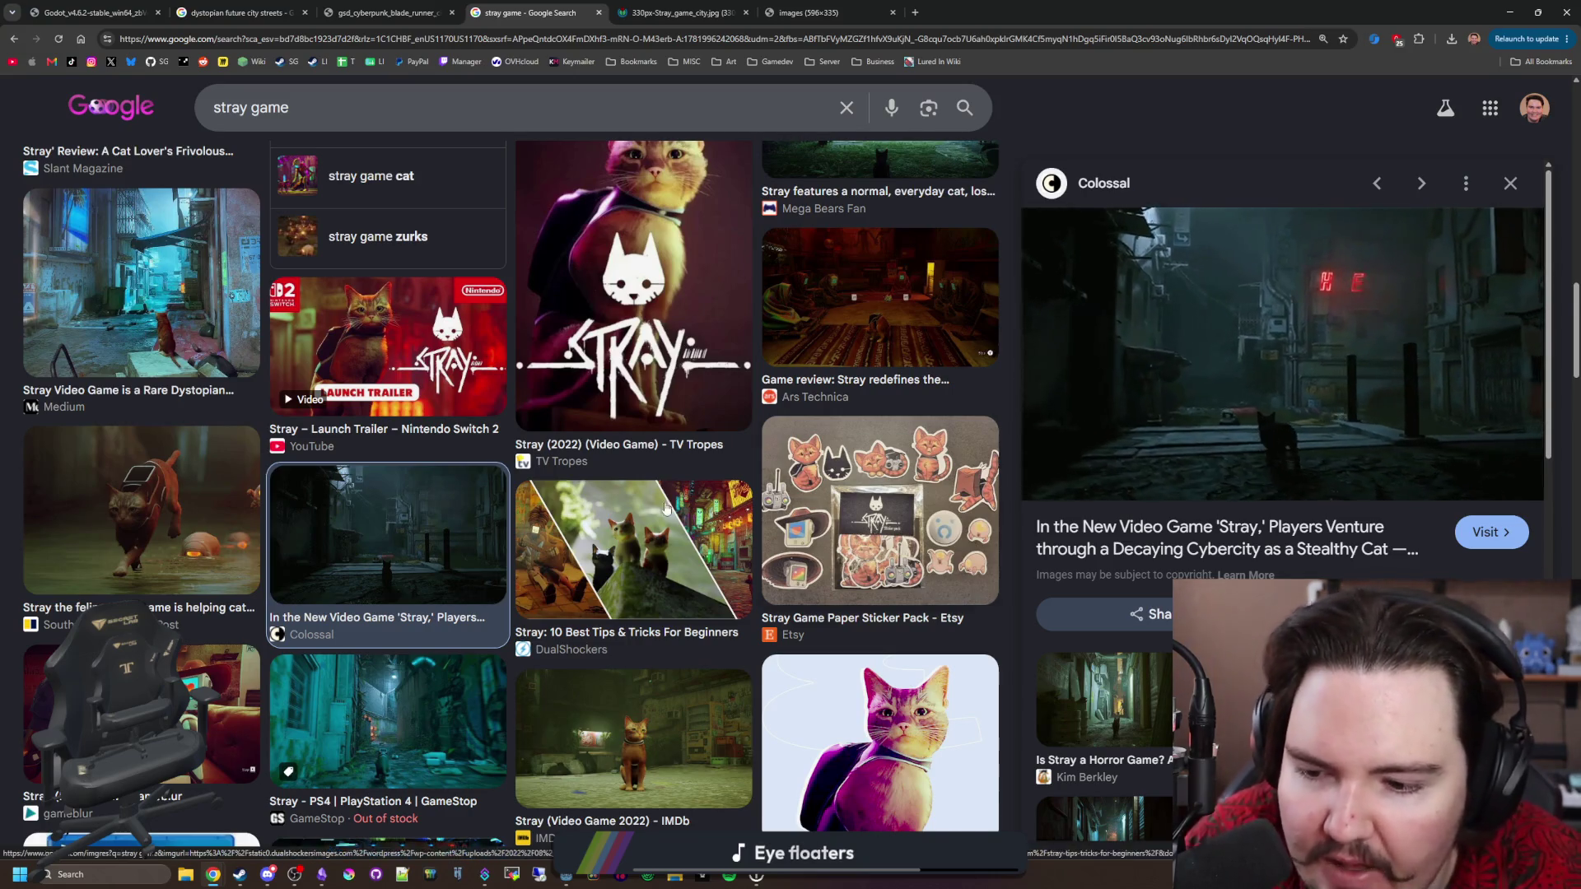
scroll(395, 545, "down", 2)
scroll(395, 545, "down", 3)
scroll(420, 500, "down", 2)
scroll(421, 500, "down", 2)
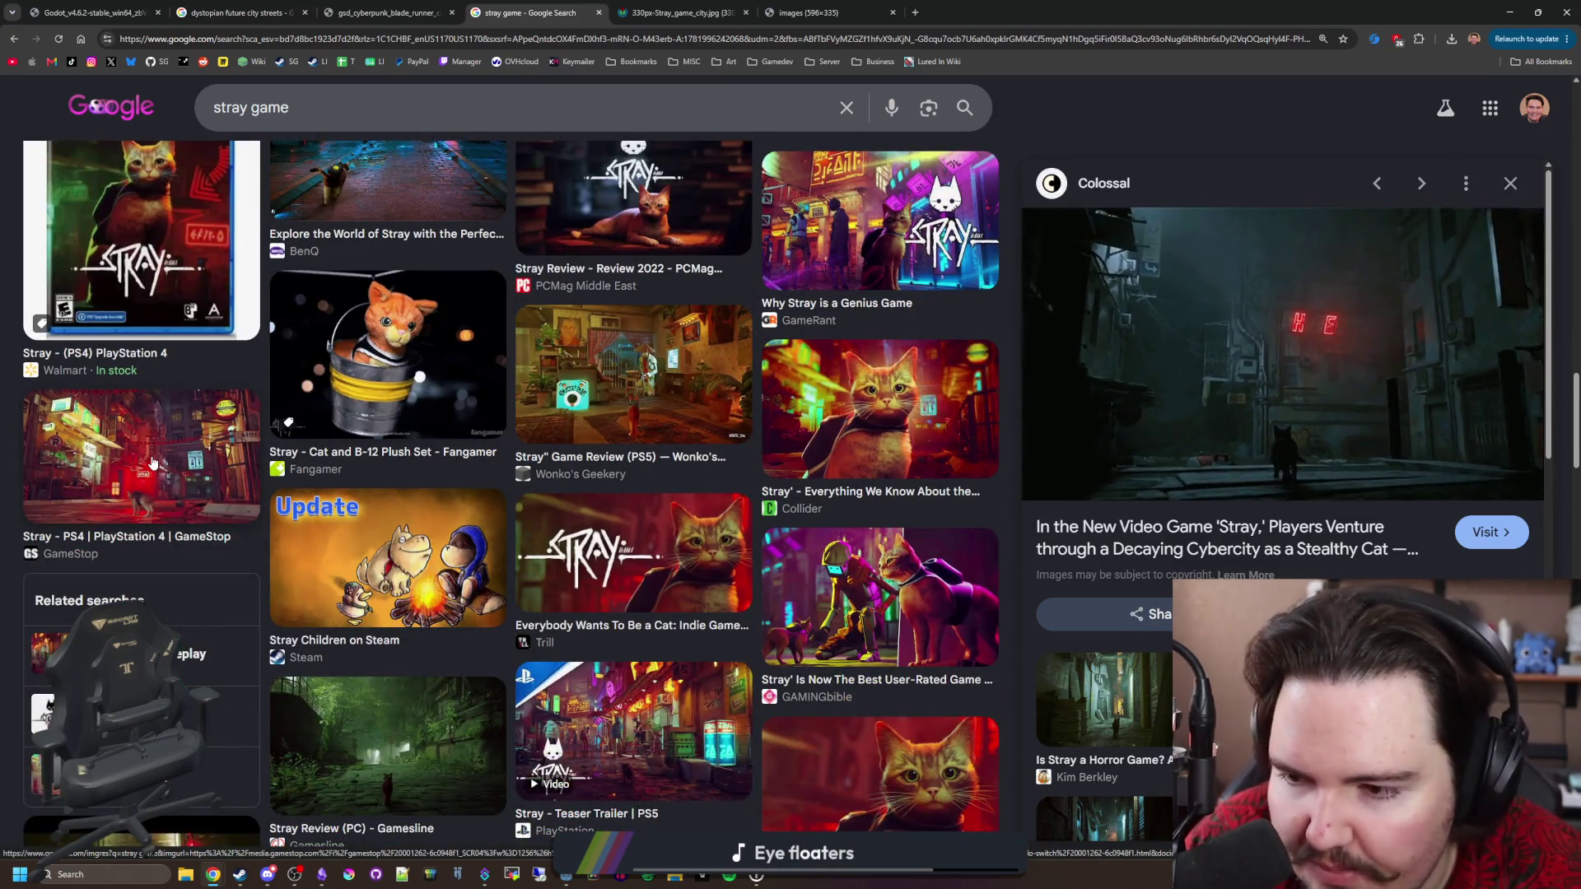
left_click(163, 492)
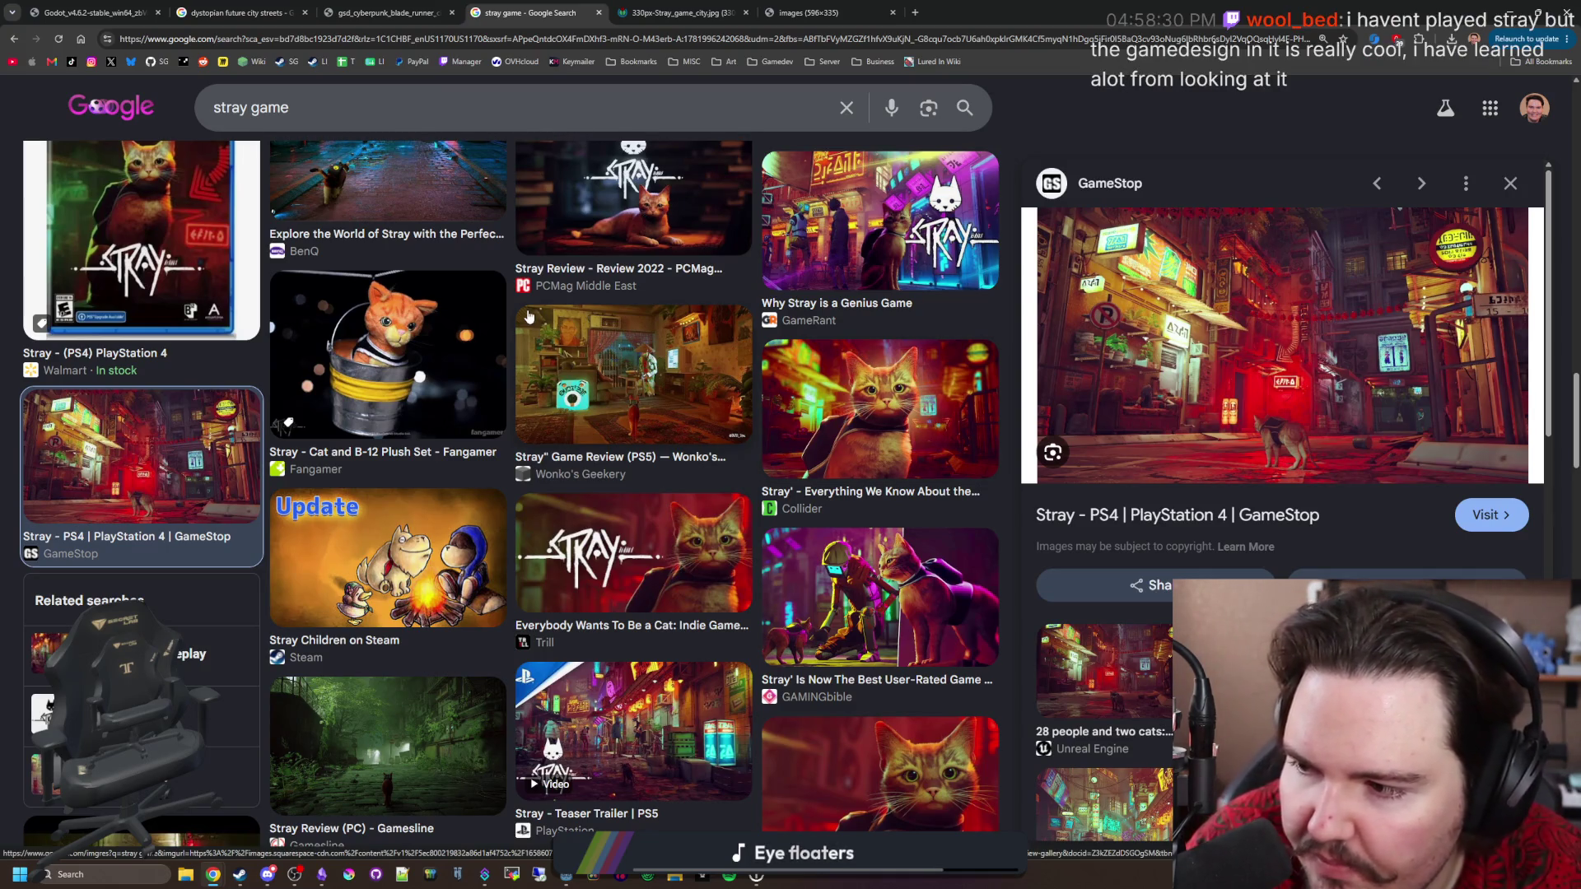
scroll(529, 316, "down", 15)
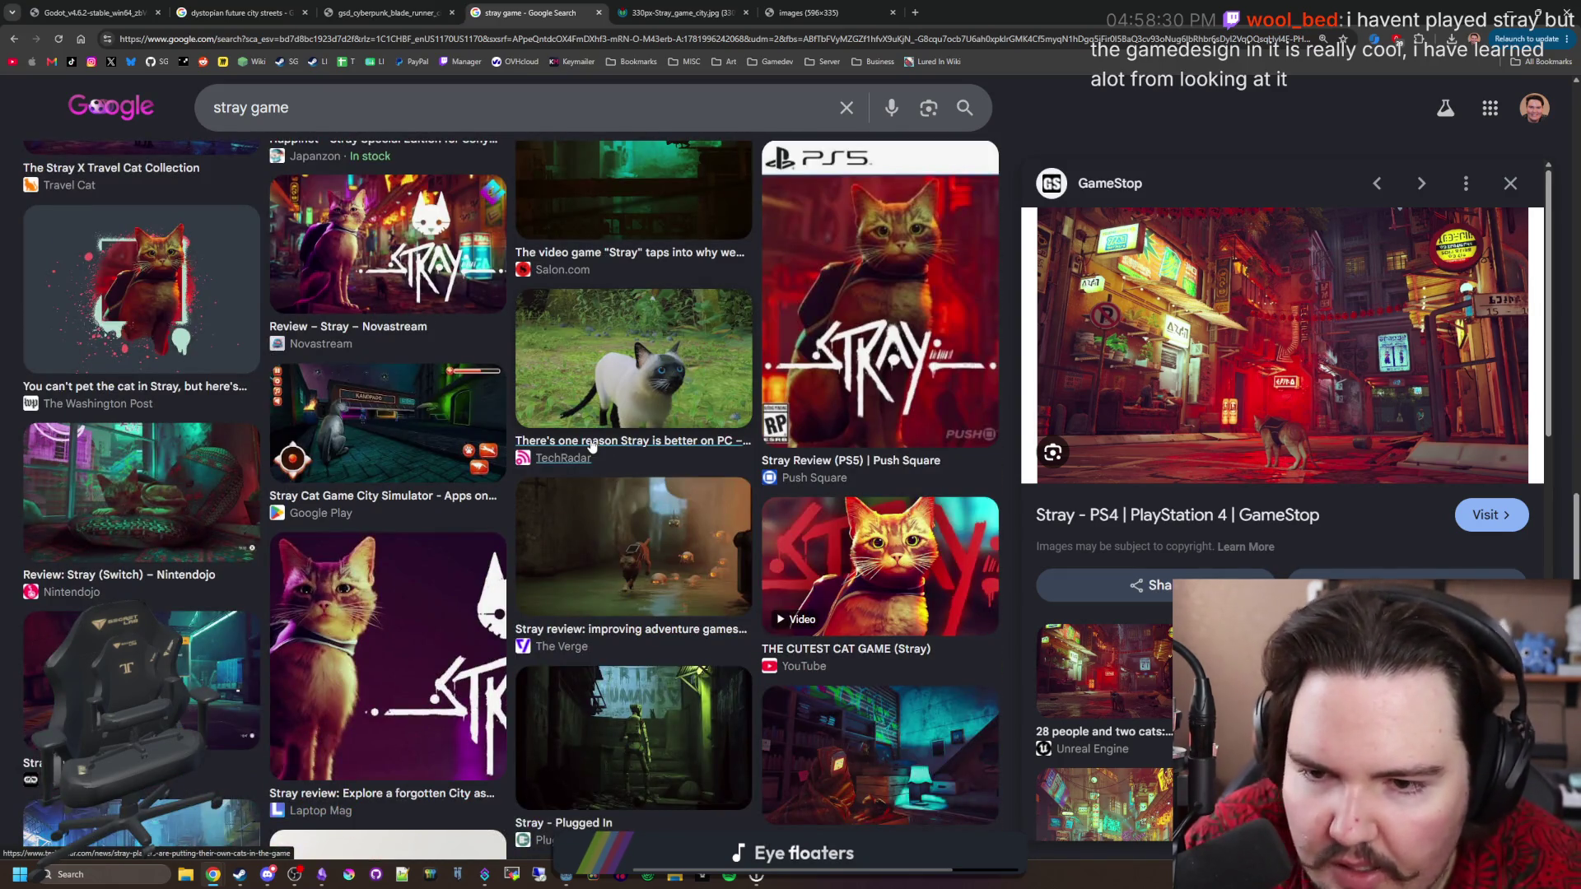
scroll(592, 446, "down", 7)
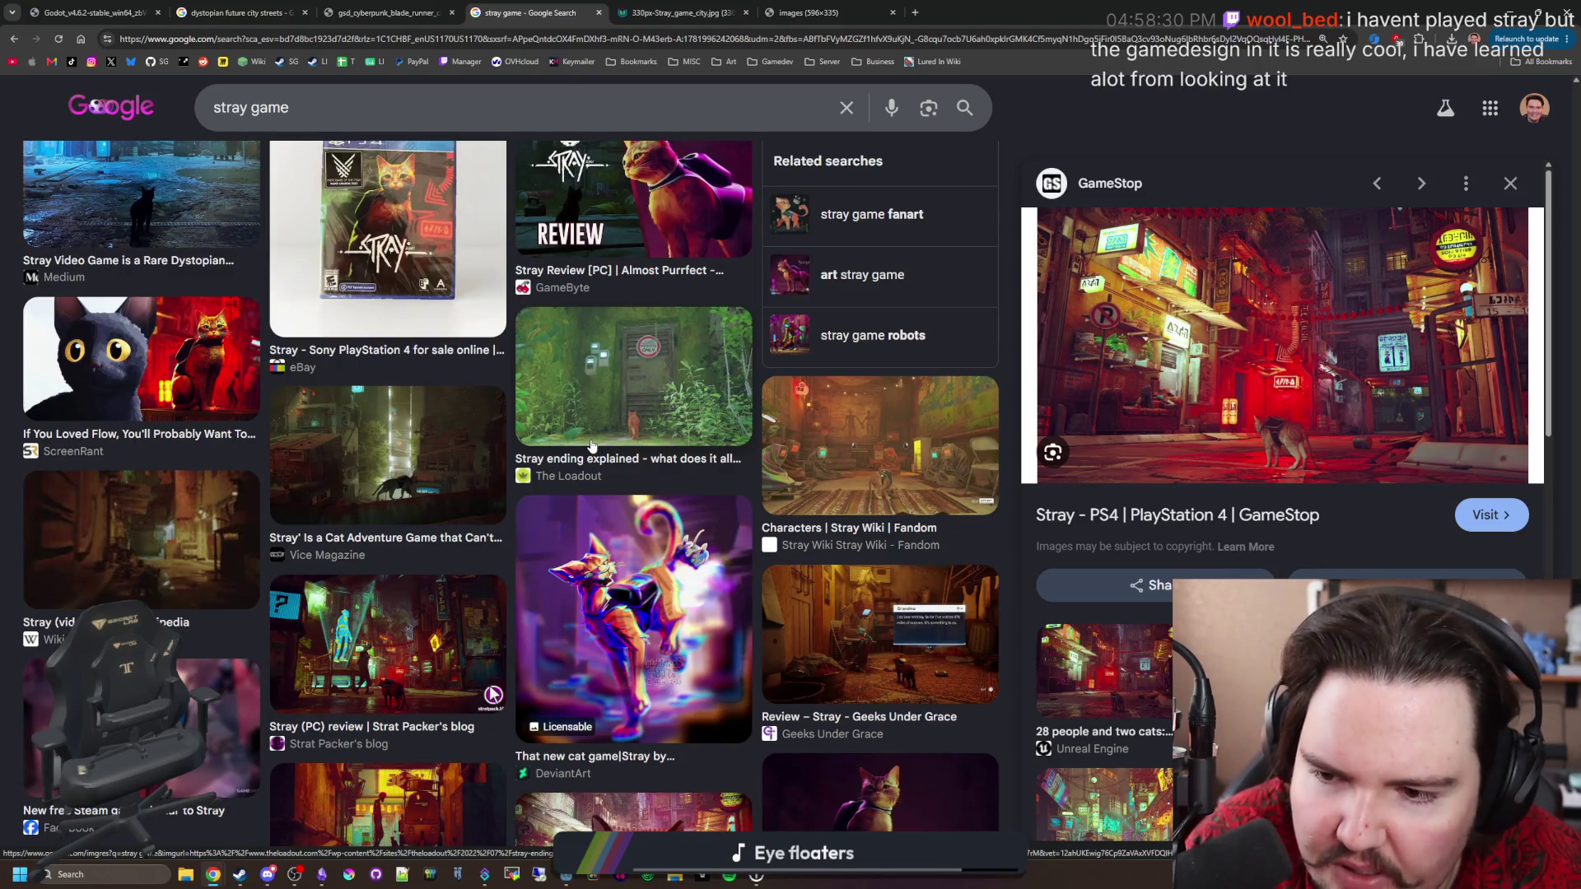
scroll(592, 447, "down", 6)
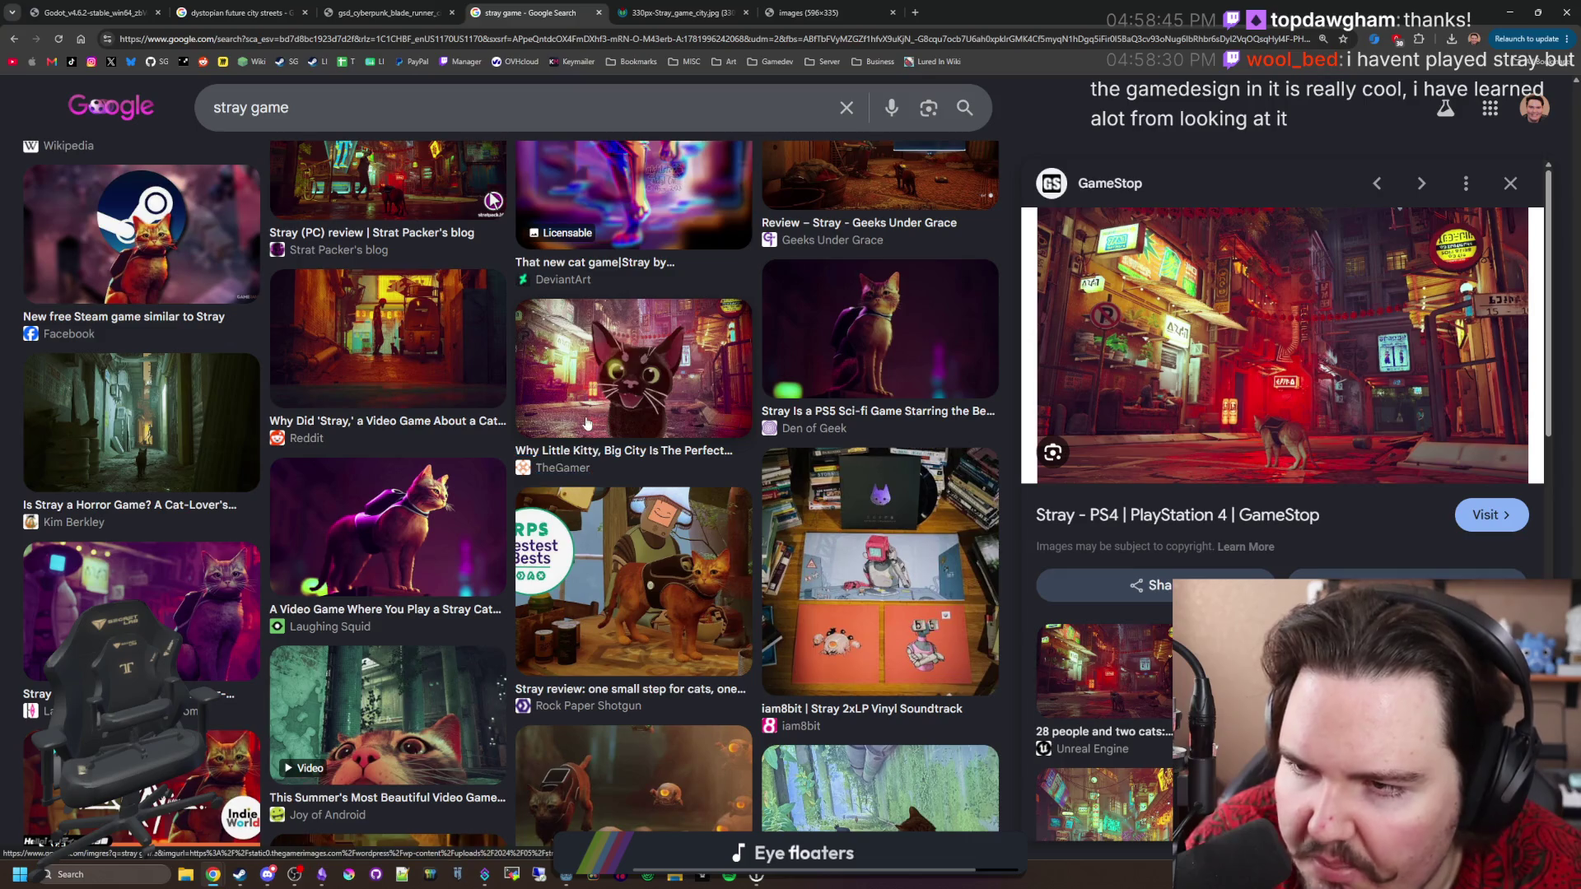
scroll(591, 446, "up", 10)
left_click_drag(1465, 12, 1177, 411)
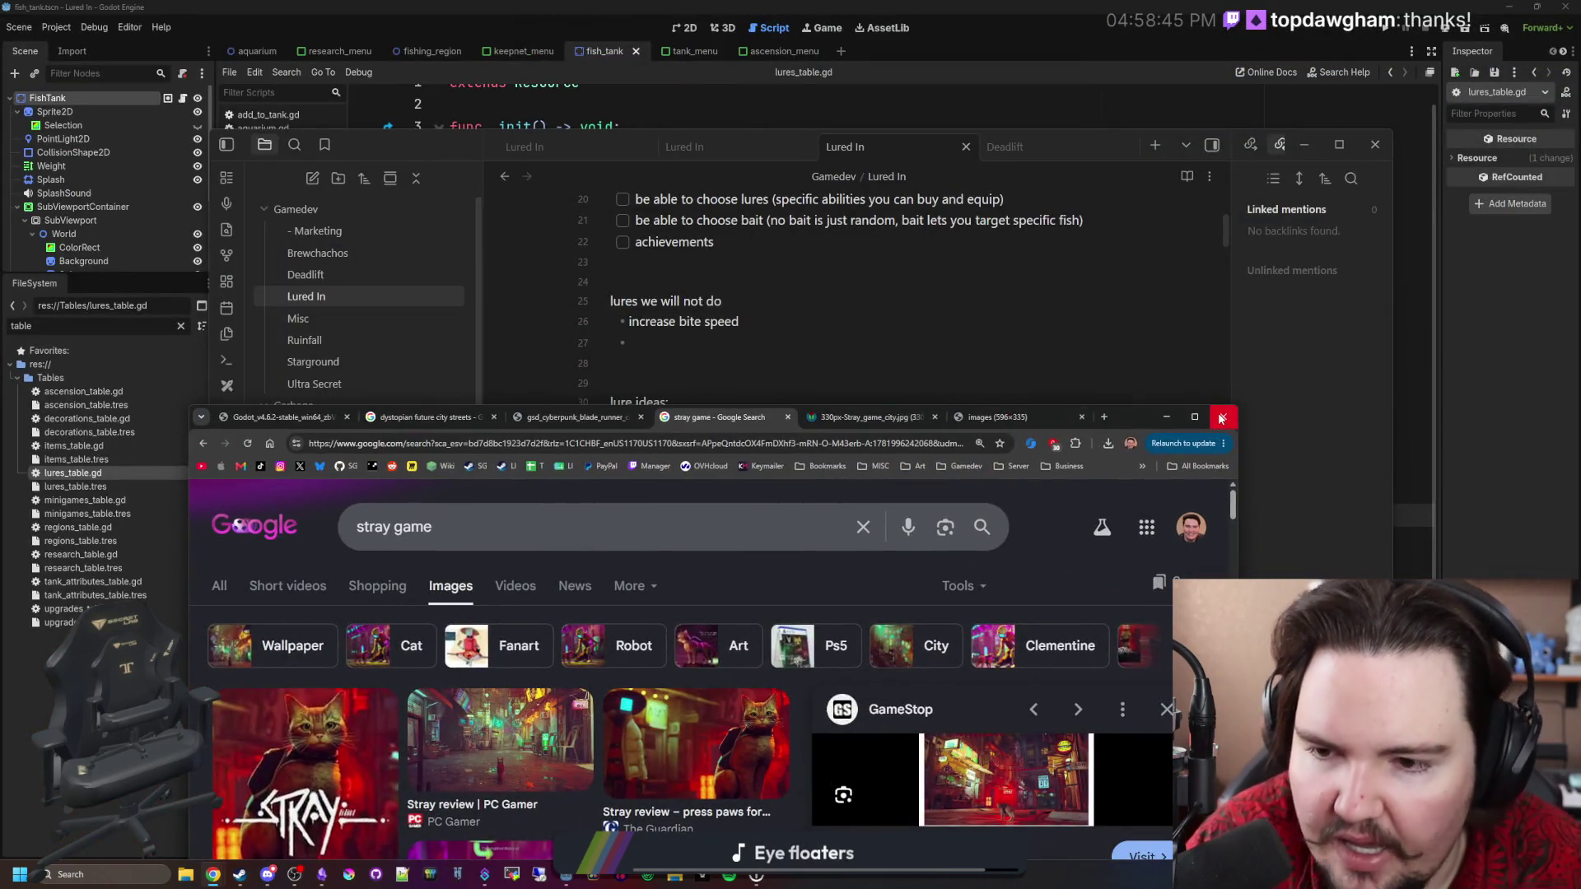
Close the browser over the nibble time note line, then Google 'stray game'.
left_click(1221, 418)
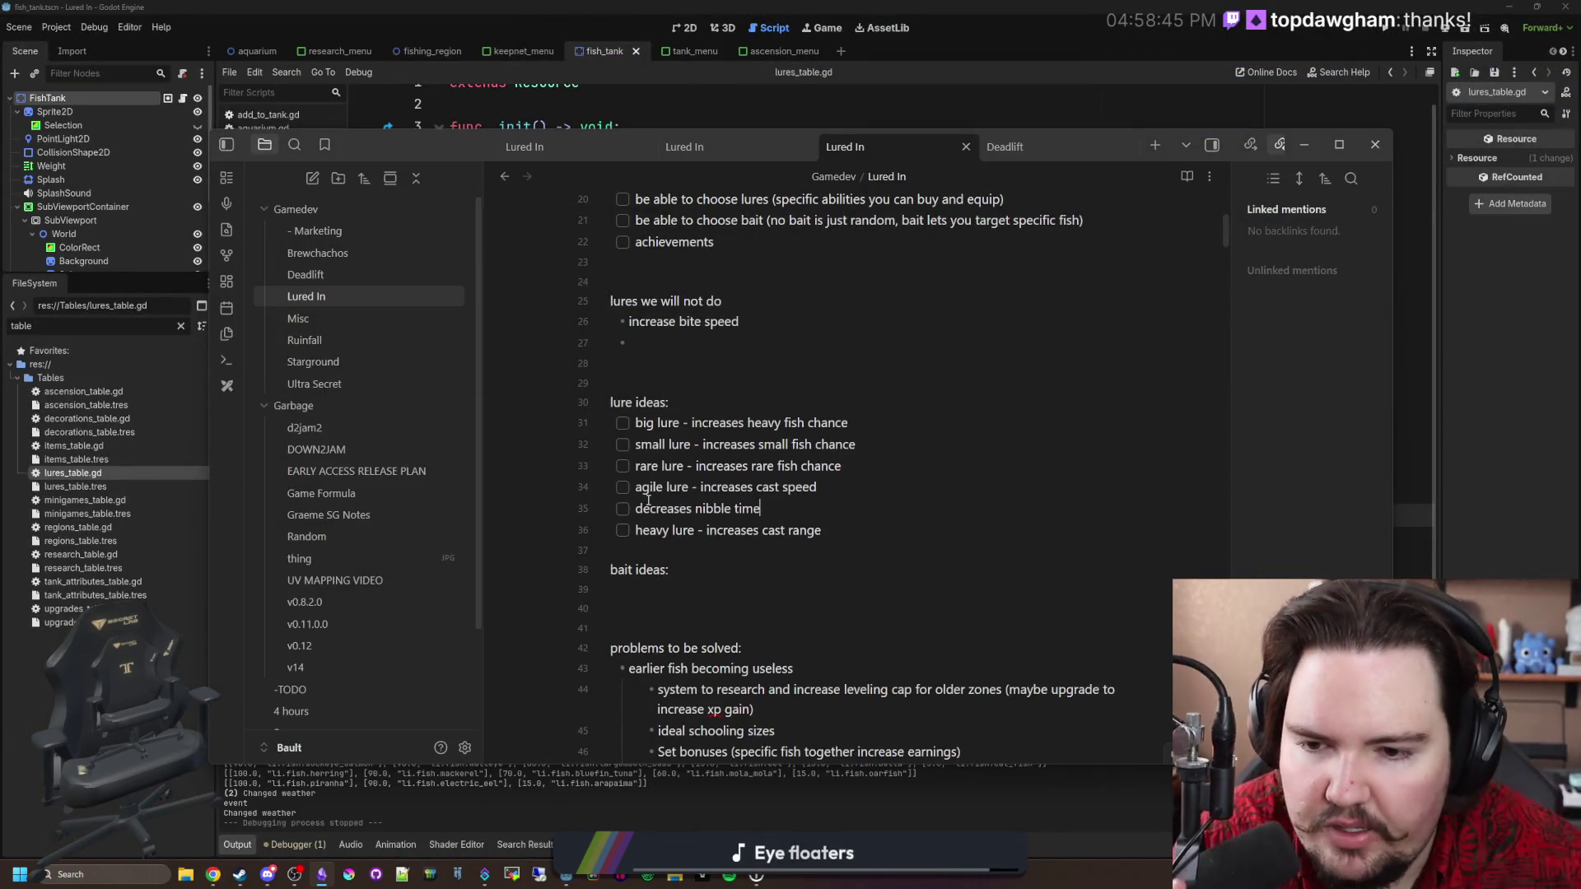
key("Home")
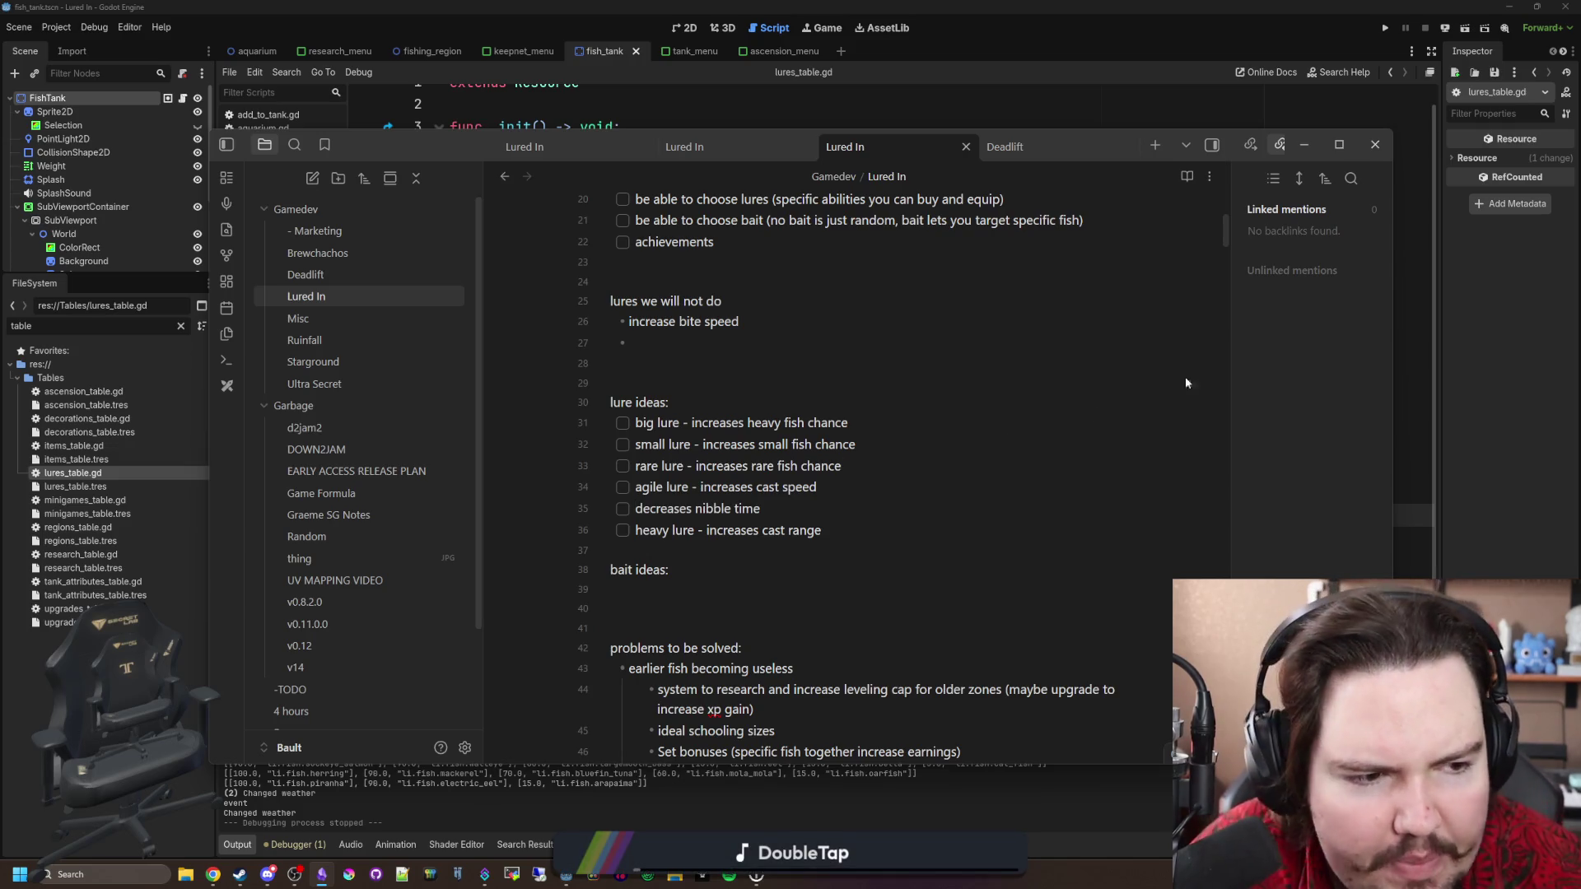
key("alt+Tab")
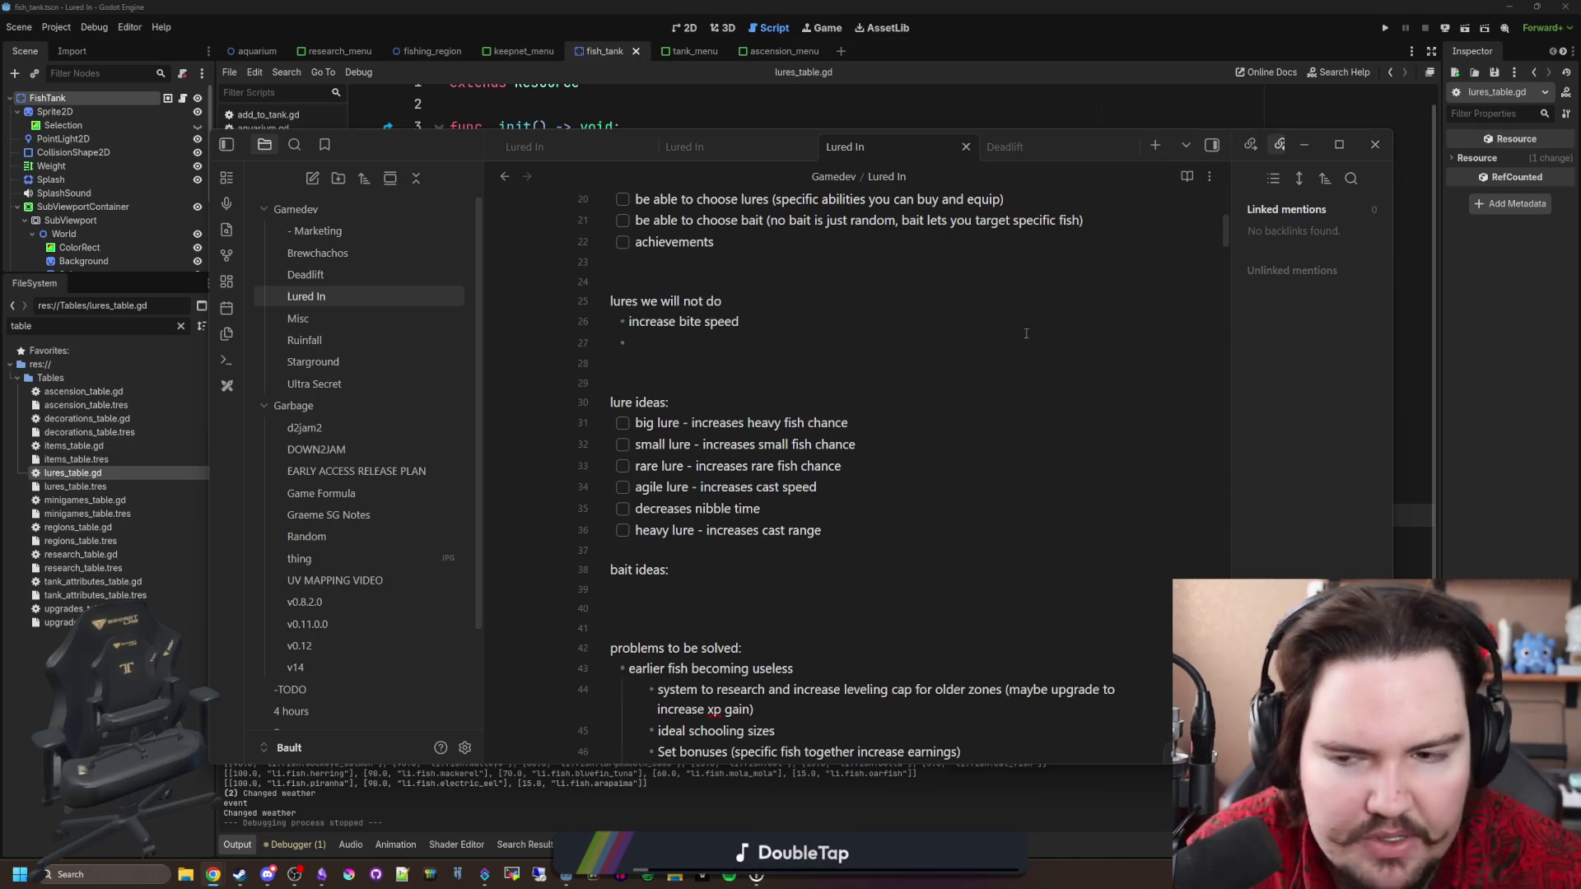
type("stray game")
key("Return")
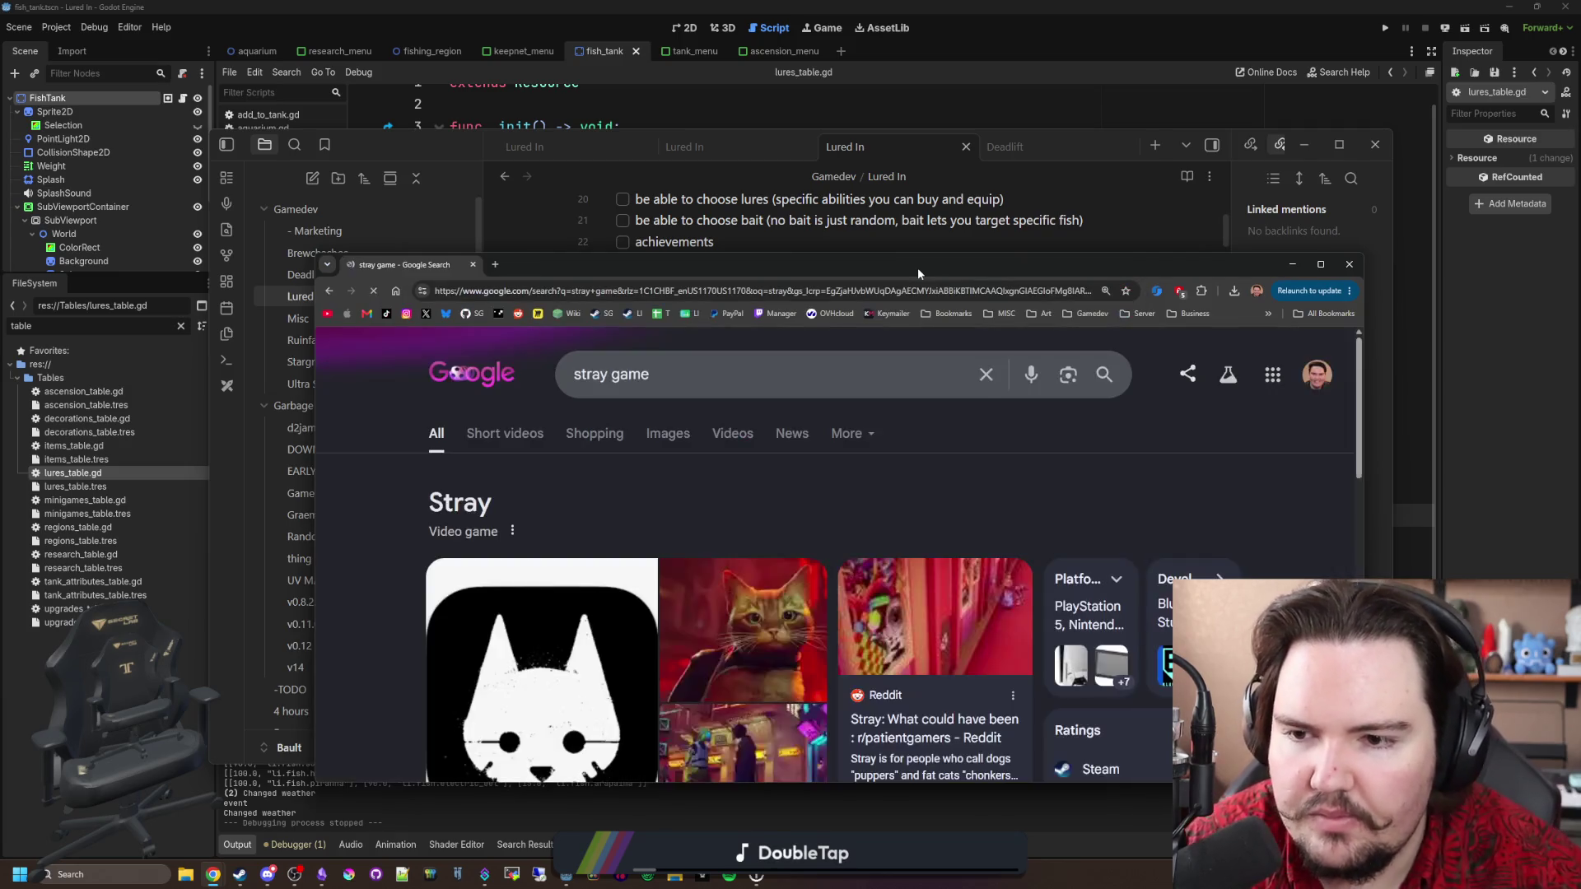
Scroll through Stray's Steam page, go back, and search developer Blue Twelve Studio.
scroll(518, 541, "down", 5)
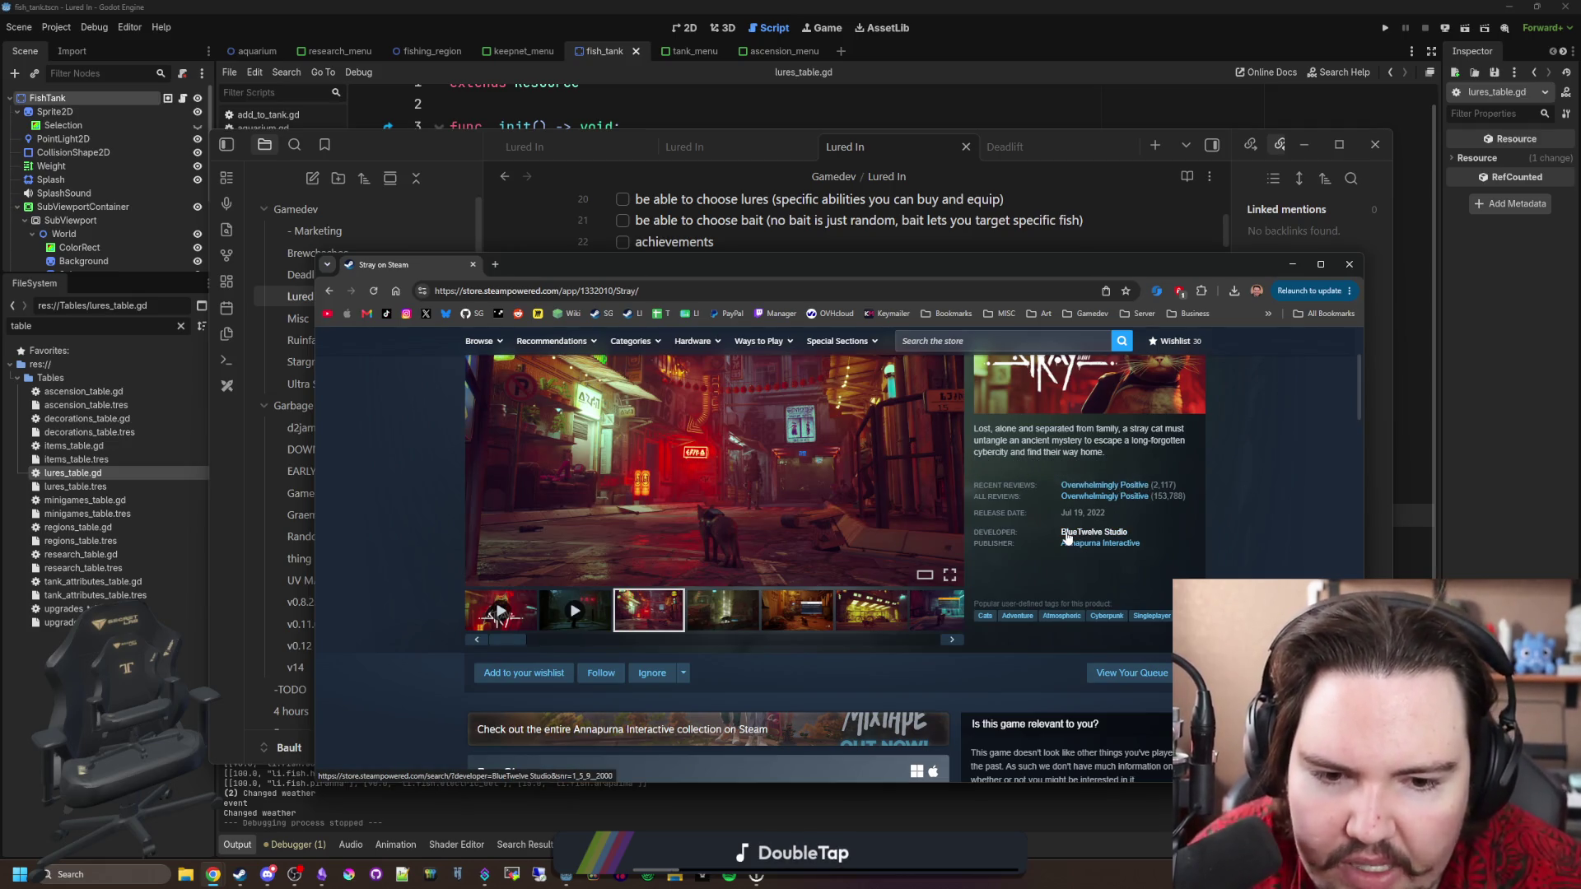
scroll(754, 437, "down", 20)
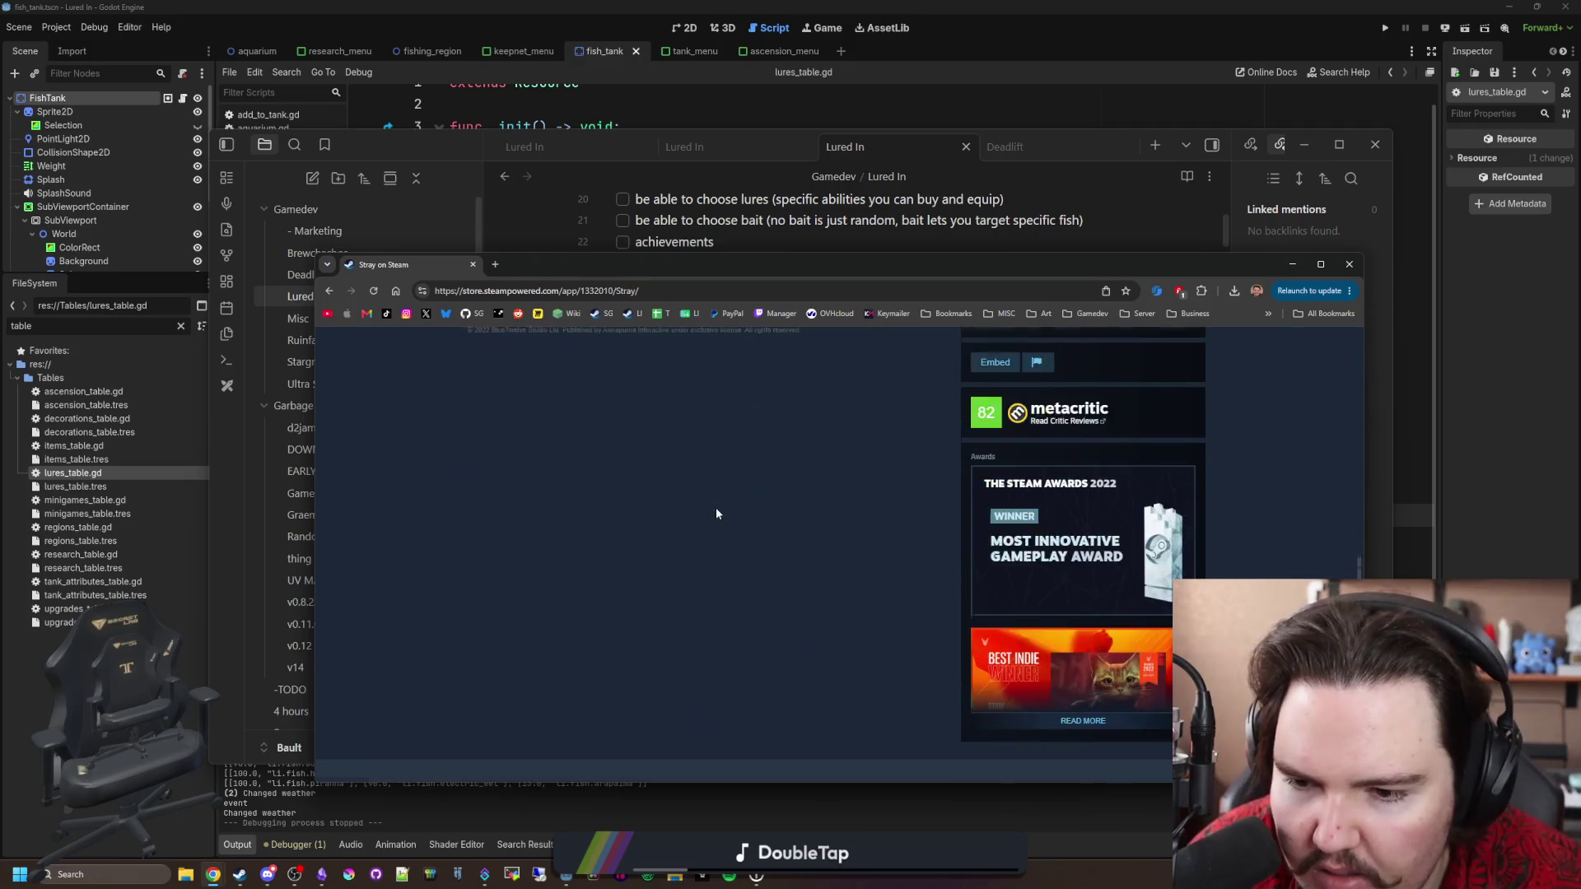
scroll(717, 513, "up", 15)
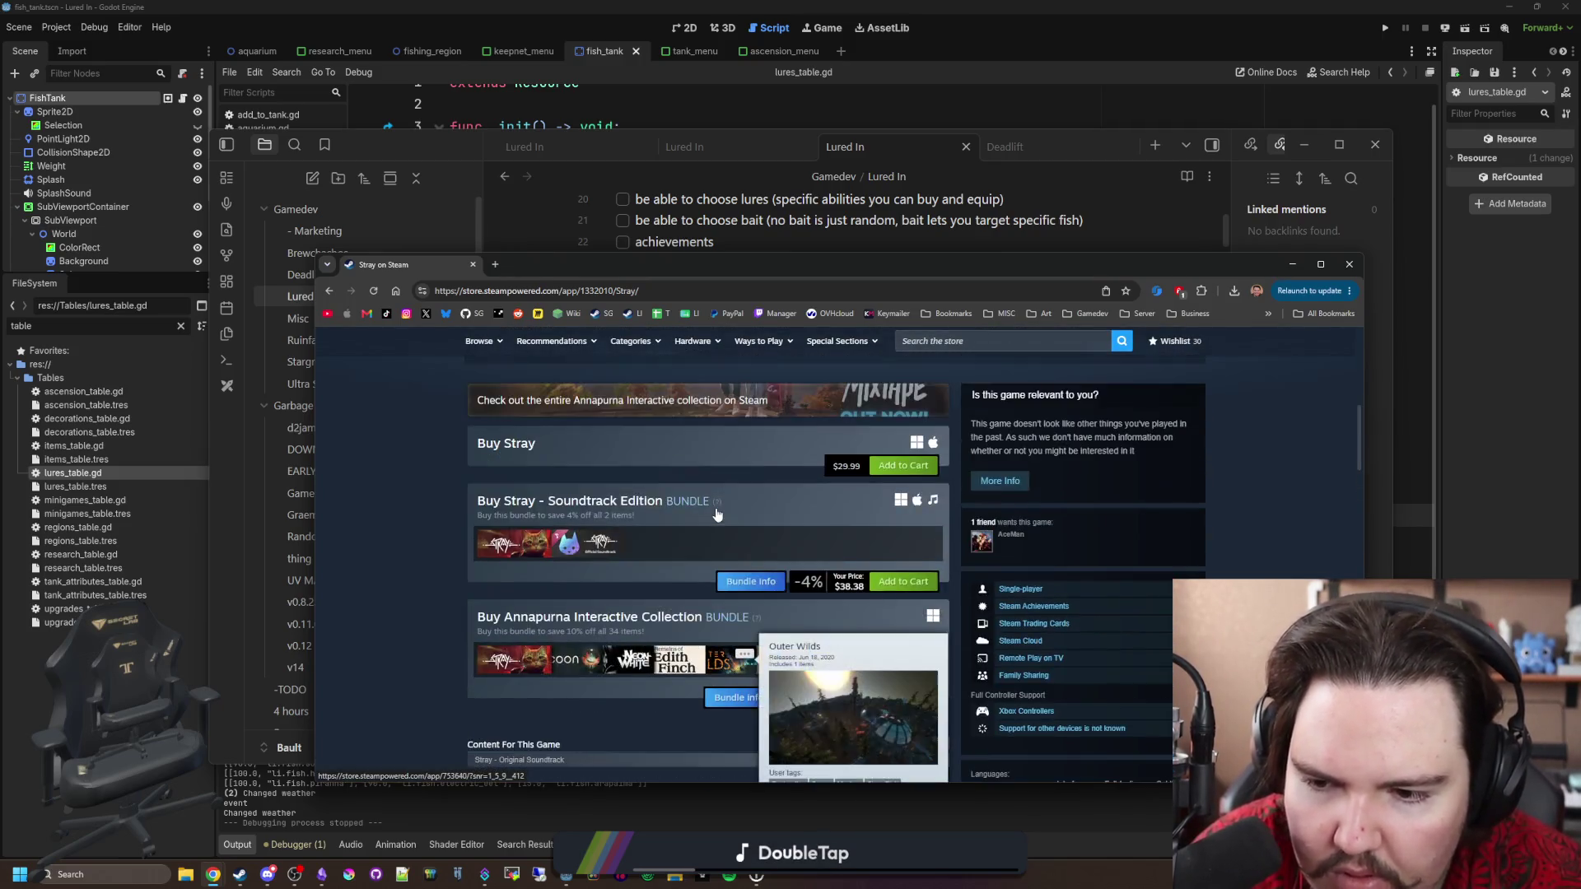
scroll(716, 513, "up", 10)
key("alt+Left")
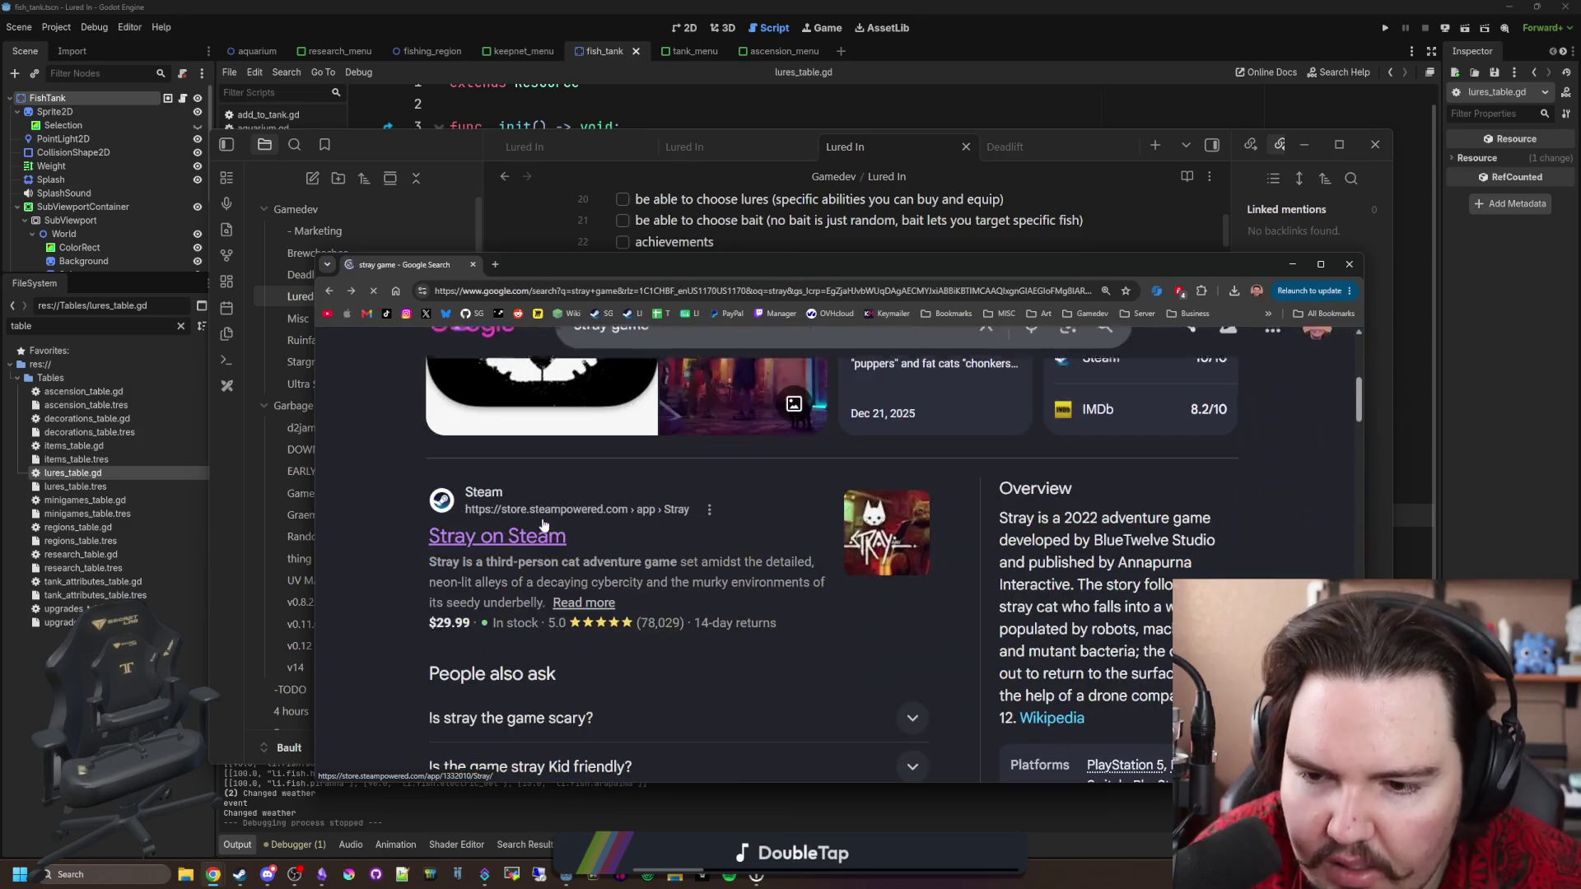
scroll(545, 524, "down", 3)
left_click(1116, 601)
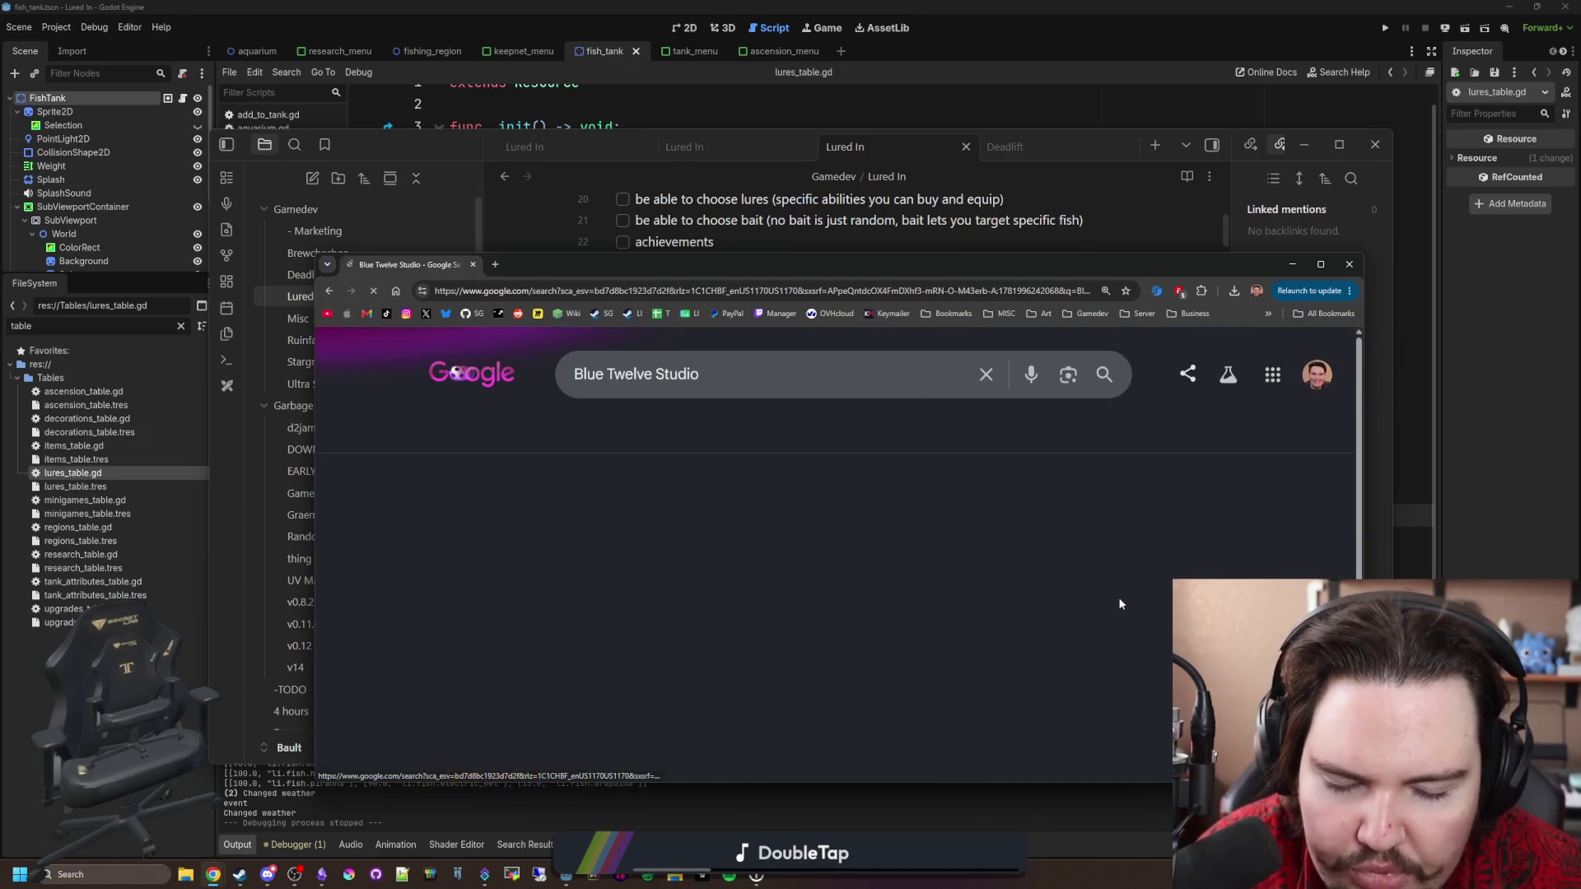
Expand 'What happened to the studio behind Stray?' and highlight the line about the team resigning.
scroll(785, 491, "down", 4)
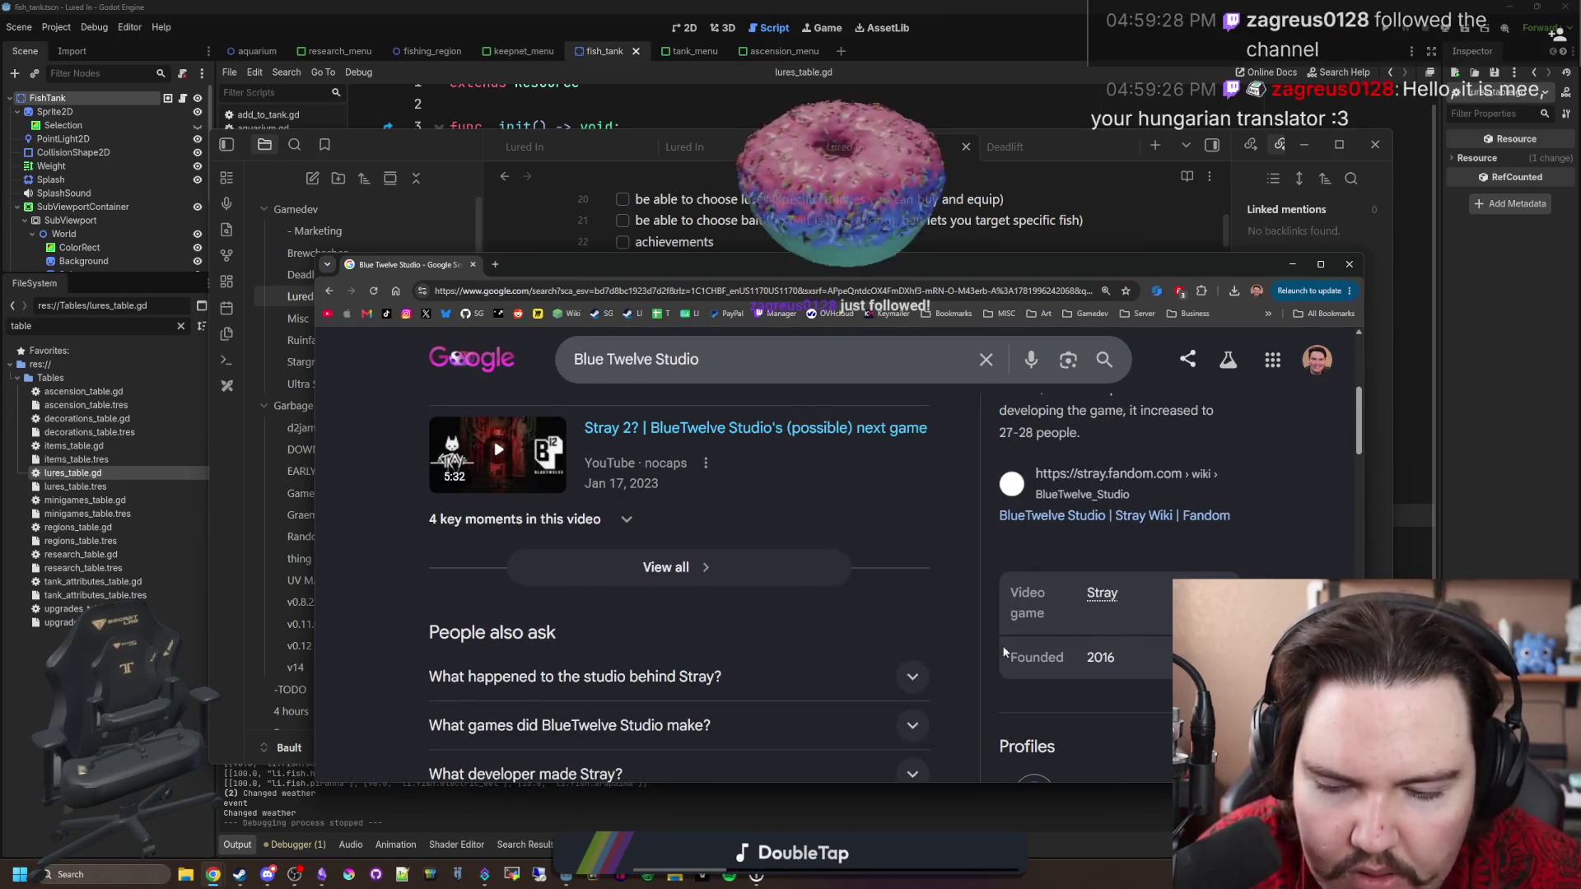
scroll(683, 586, "down", 1)
left_click(679, 585)
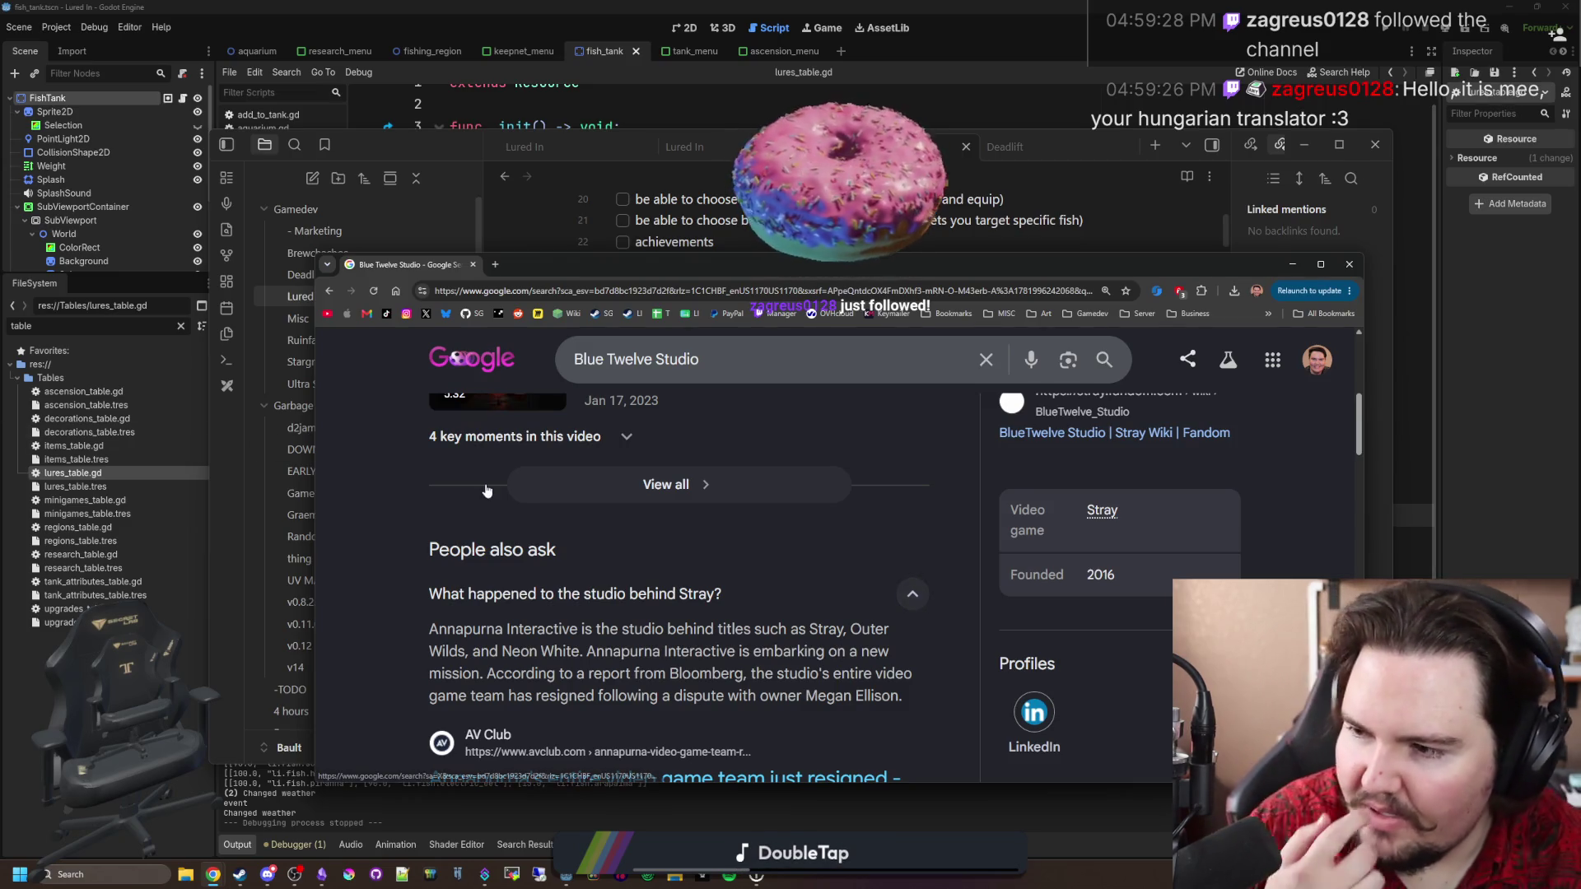
scroll(455, 556, "down", 1)
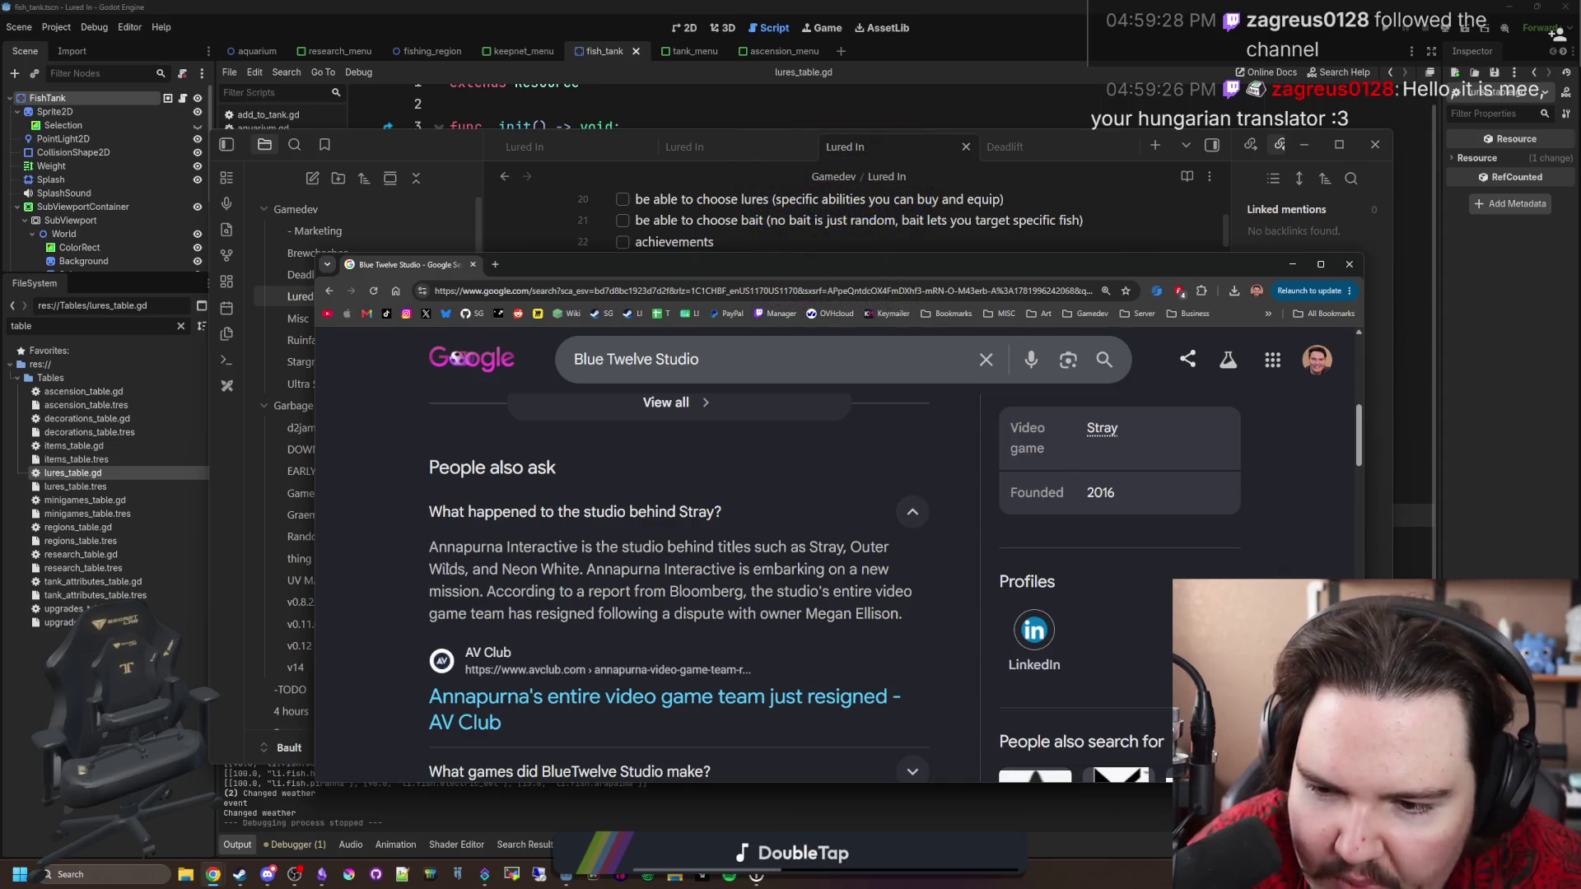
mouse_move(666, 566)
left_mouse_down()
mouse_move(823, 570)
mouse_move(453, 591)
mouse_move(860, 613)
left_mouse_up()
left_click(858, 617)
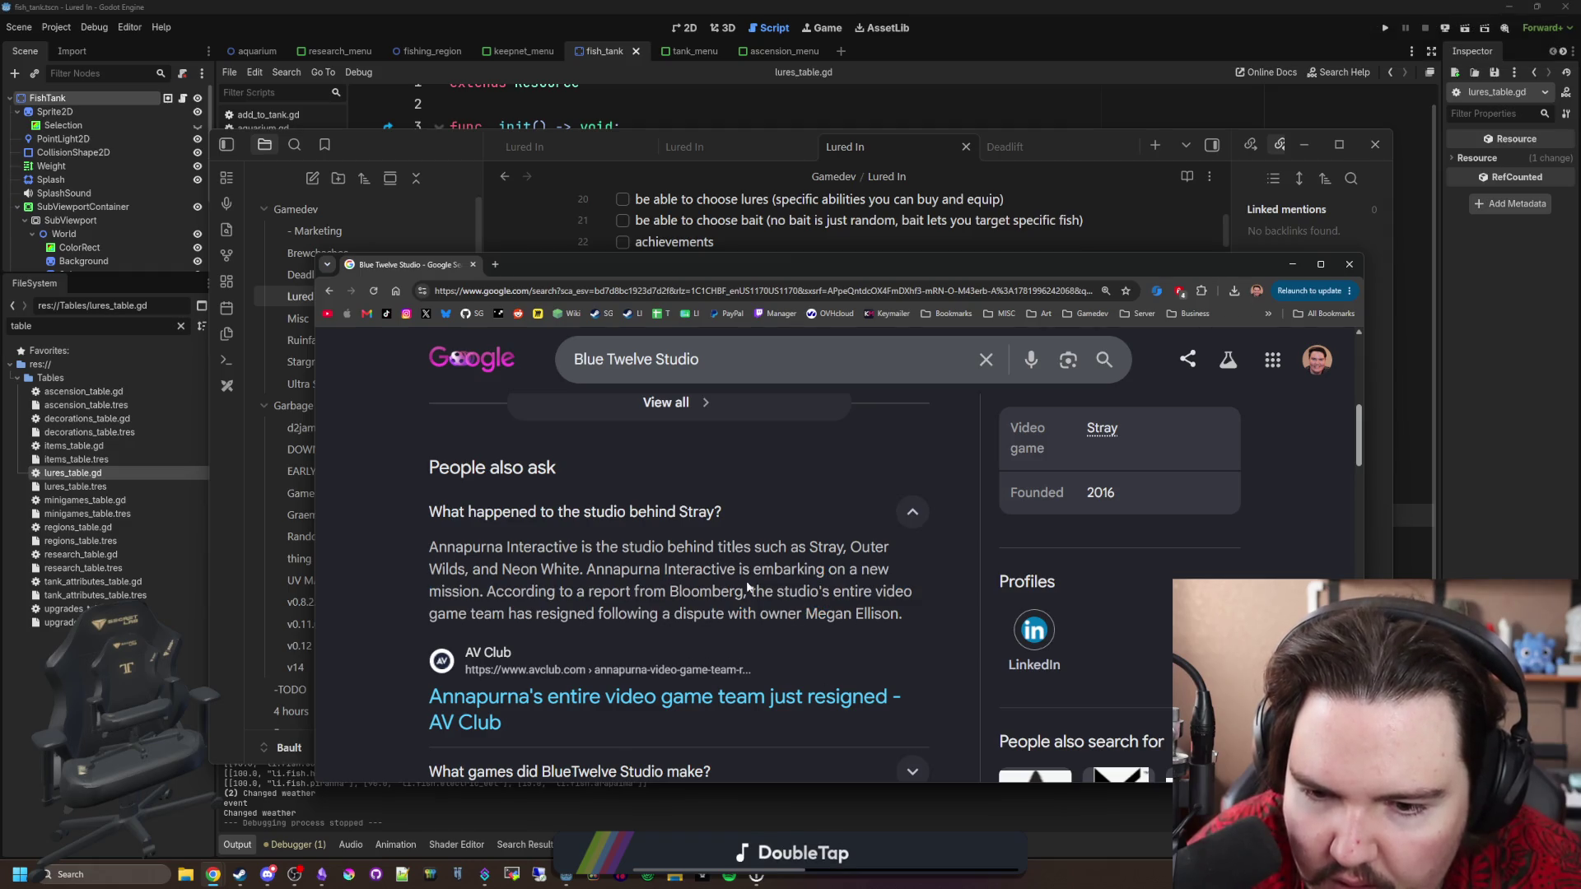
mouse_move(475, 613)
left_mouse_down()
mouse_move(502, 723)
mouse_move(694, 631)
mouse_move(903, 610)
left_mouse_up()
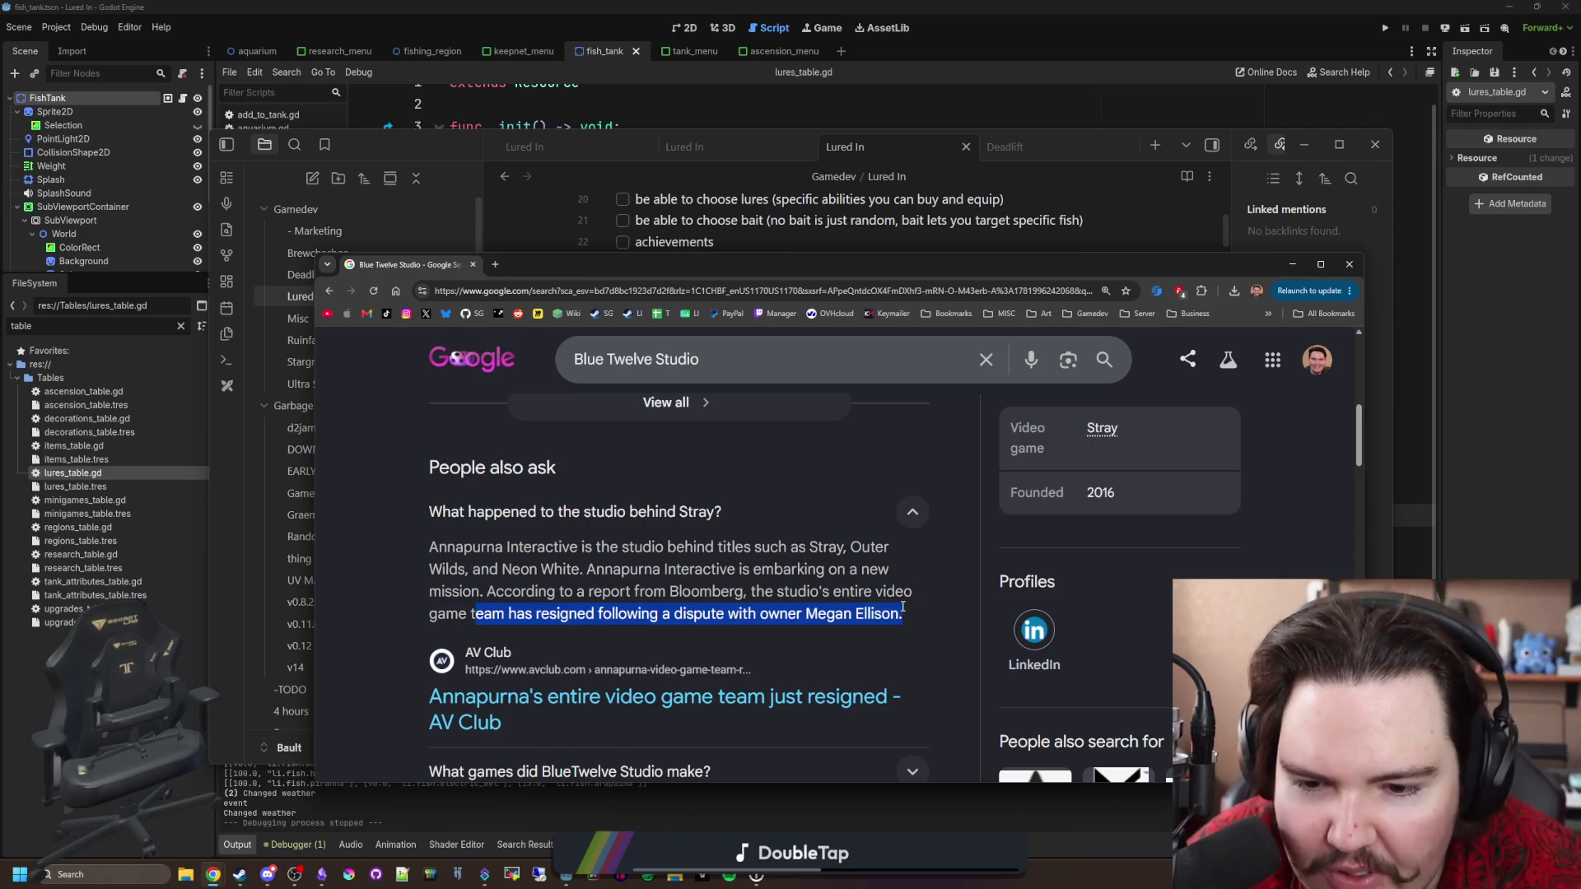
left_click(902, 607)
Scroll through the remaining Blue Twelve Studio results, then close the browser to the lure note.
scroll(824, 594, "down", 1)
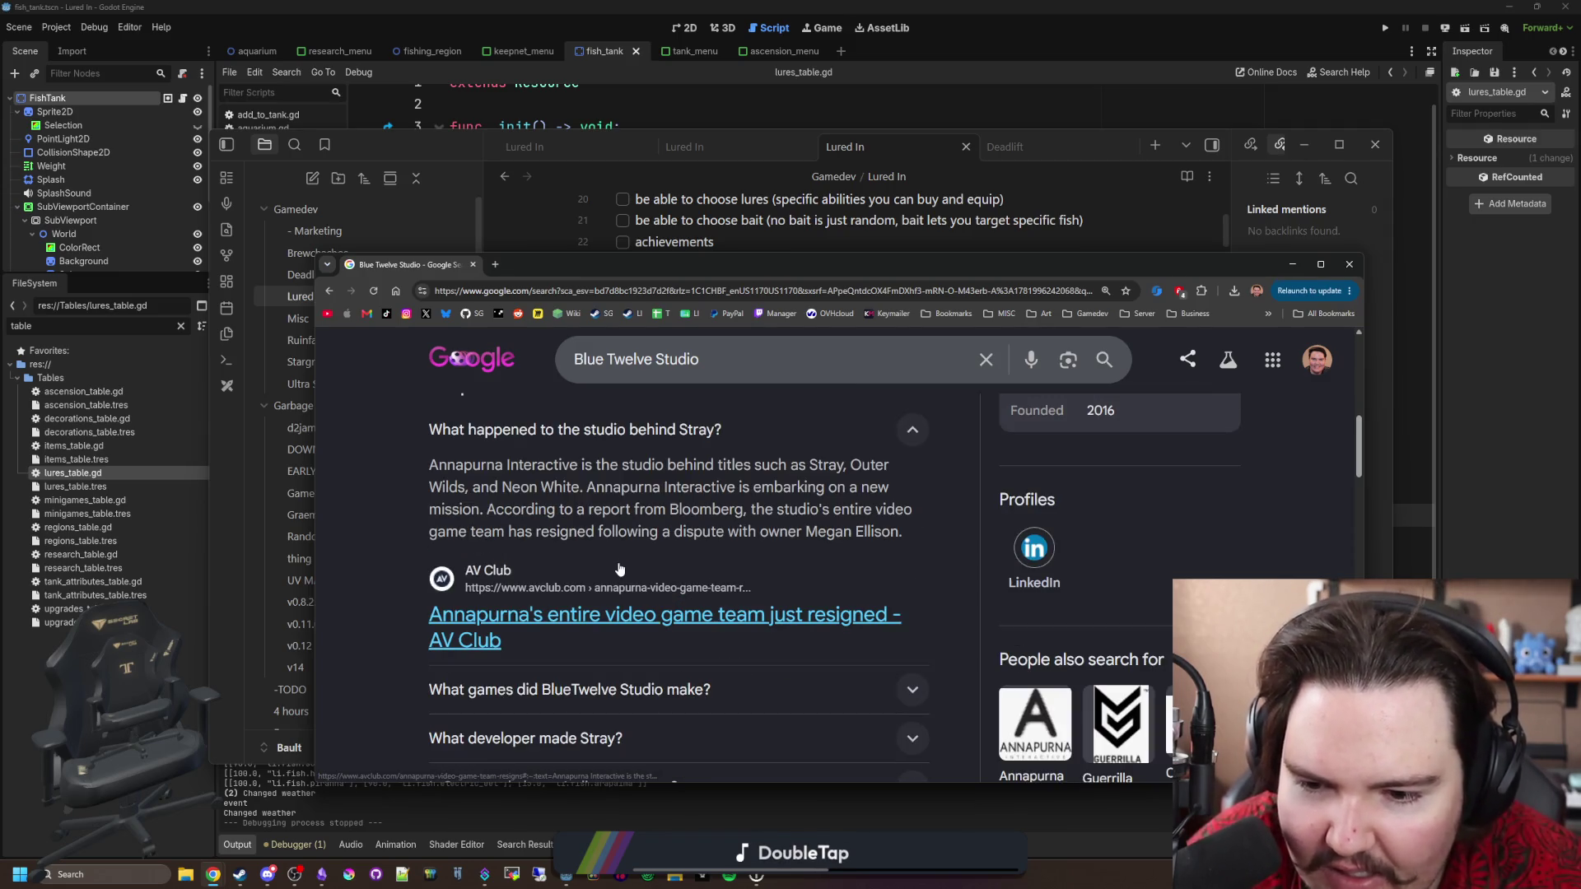
scroll(856, 592, "down", 1)
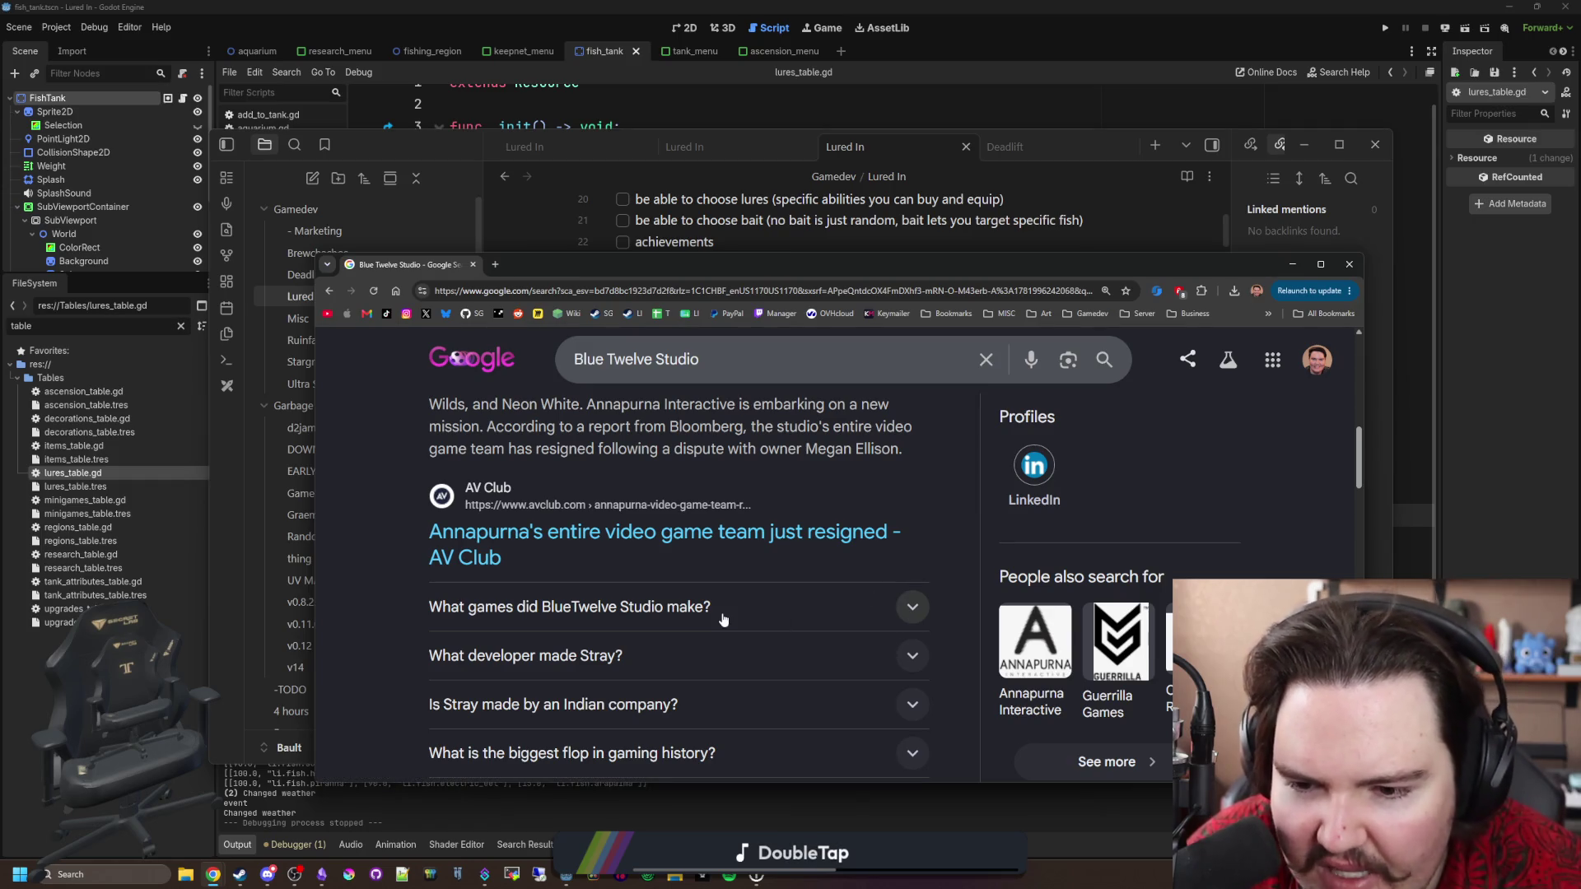
scroll(724, 621, "down", 5)
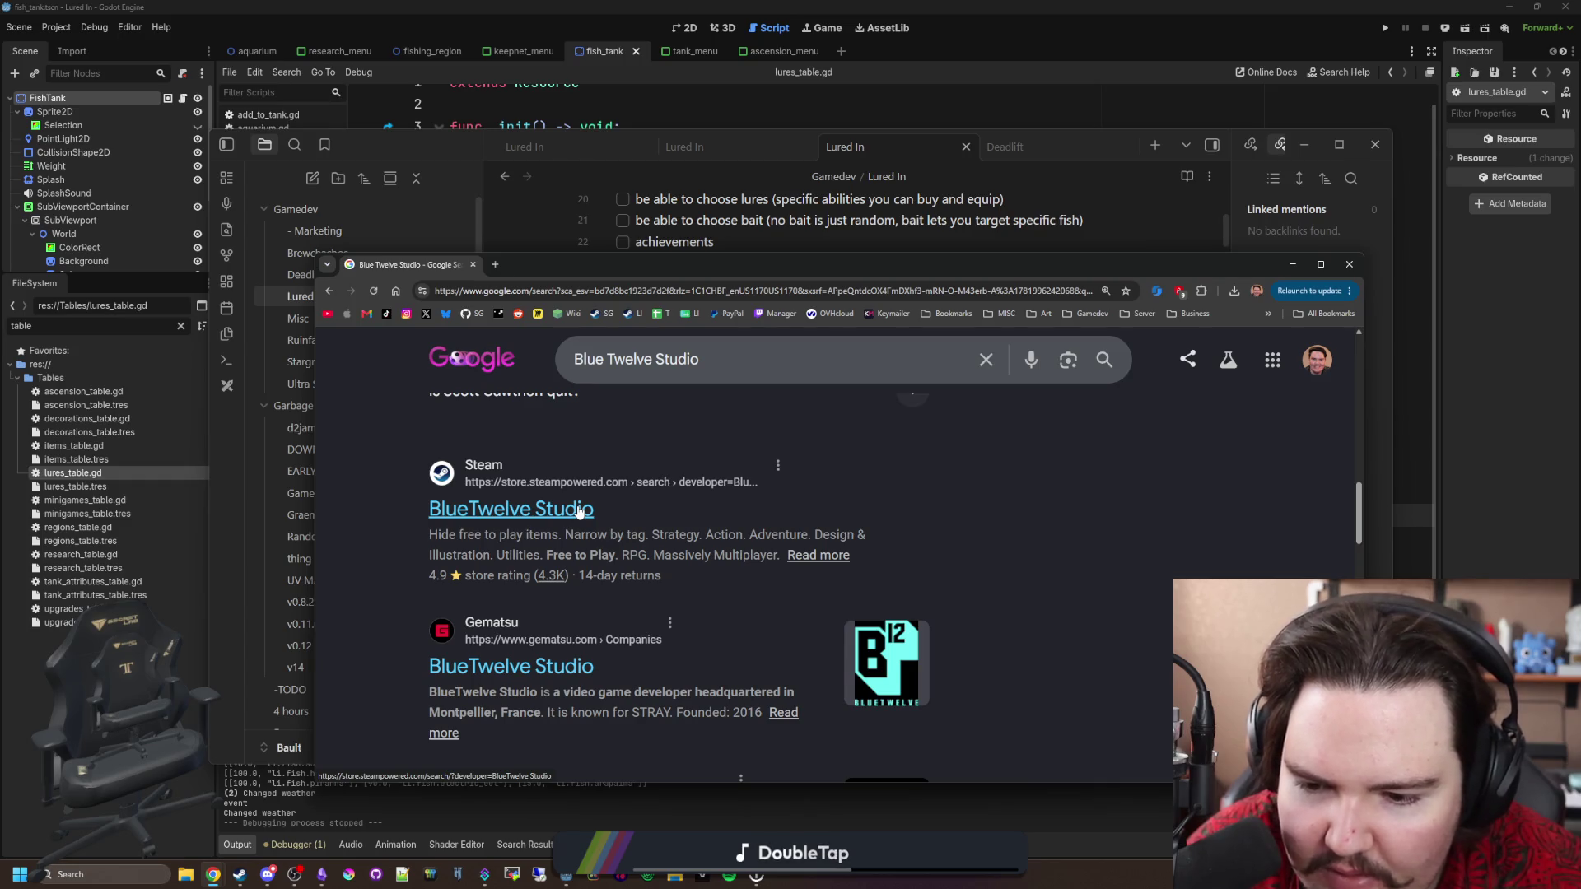
scroll(580, 511, "down", 2)
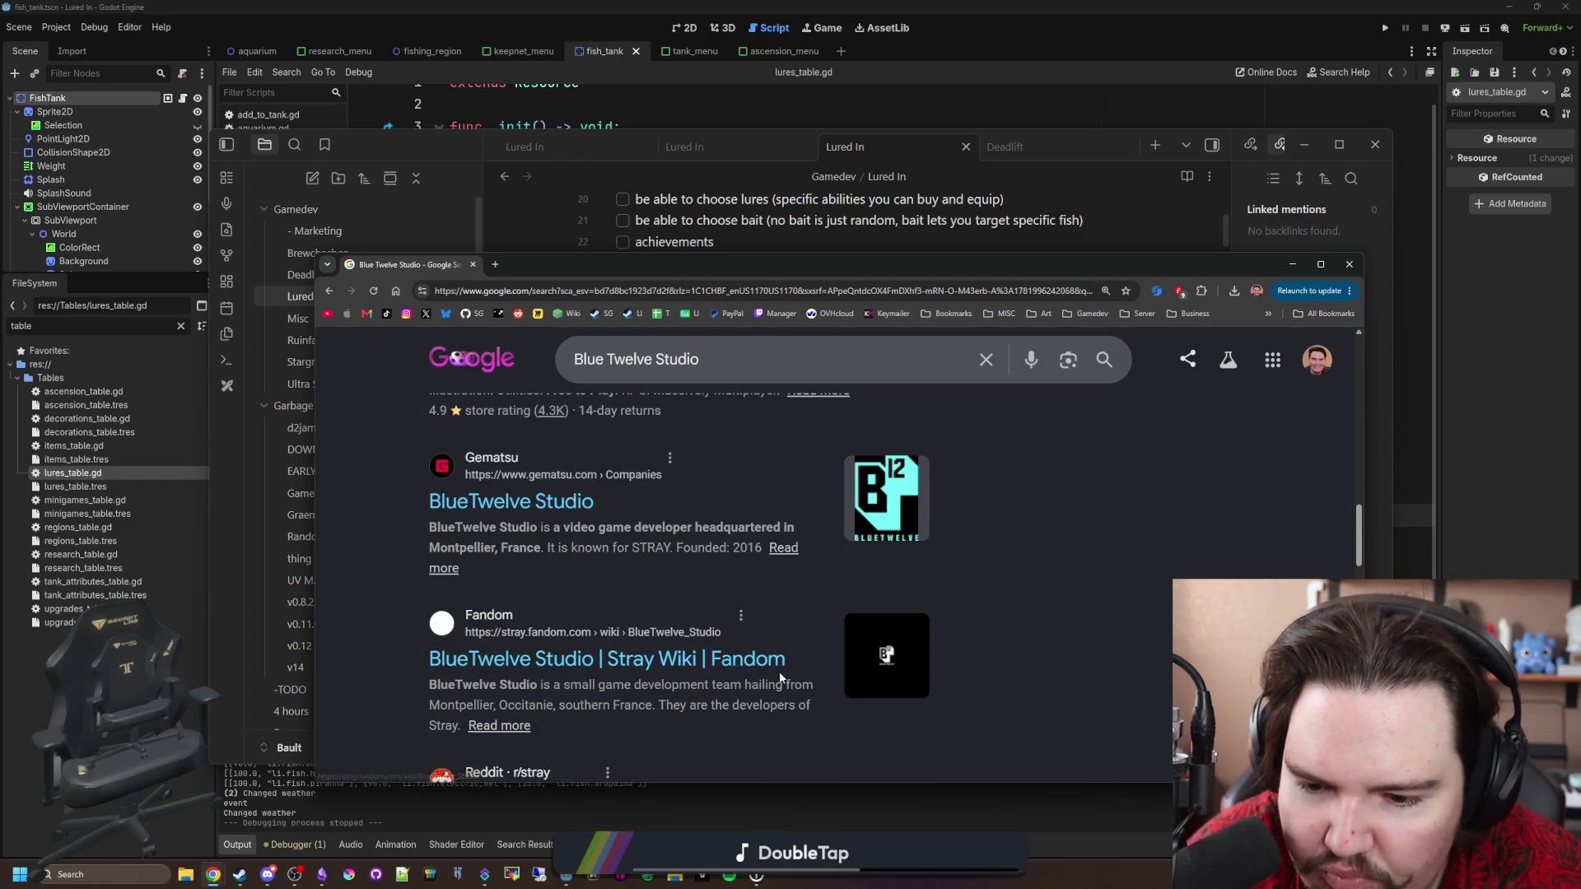
scroll(781, 678, "down", 2)
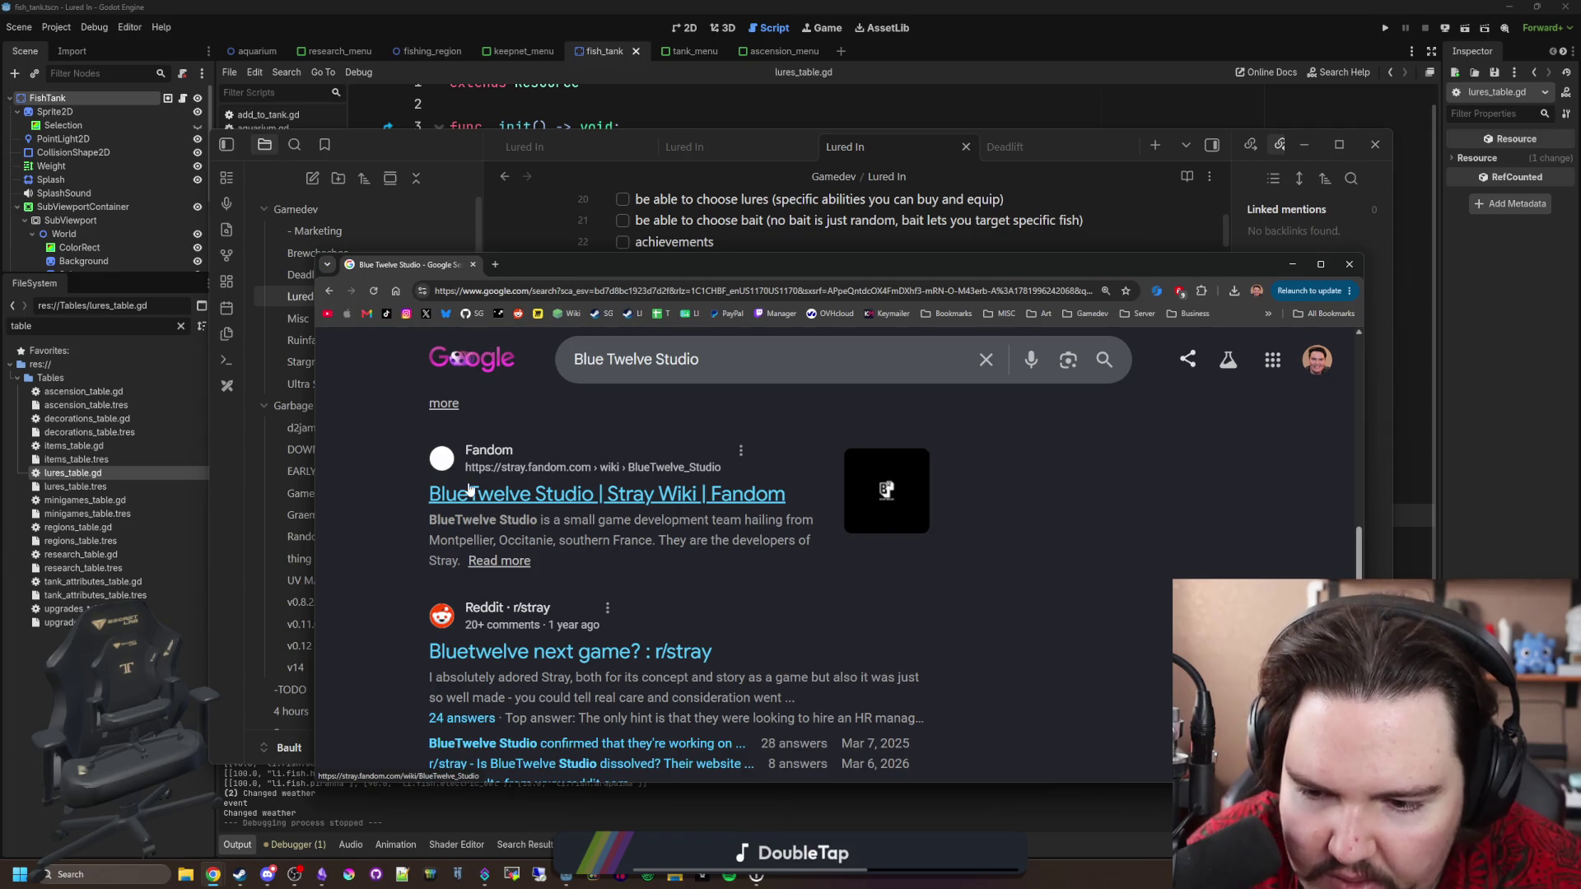
scroll(469, 489, "up", 5)
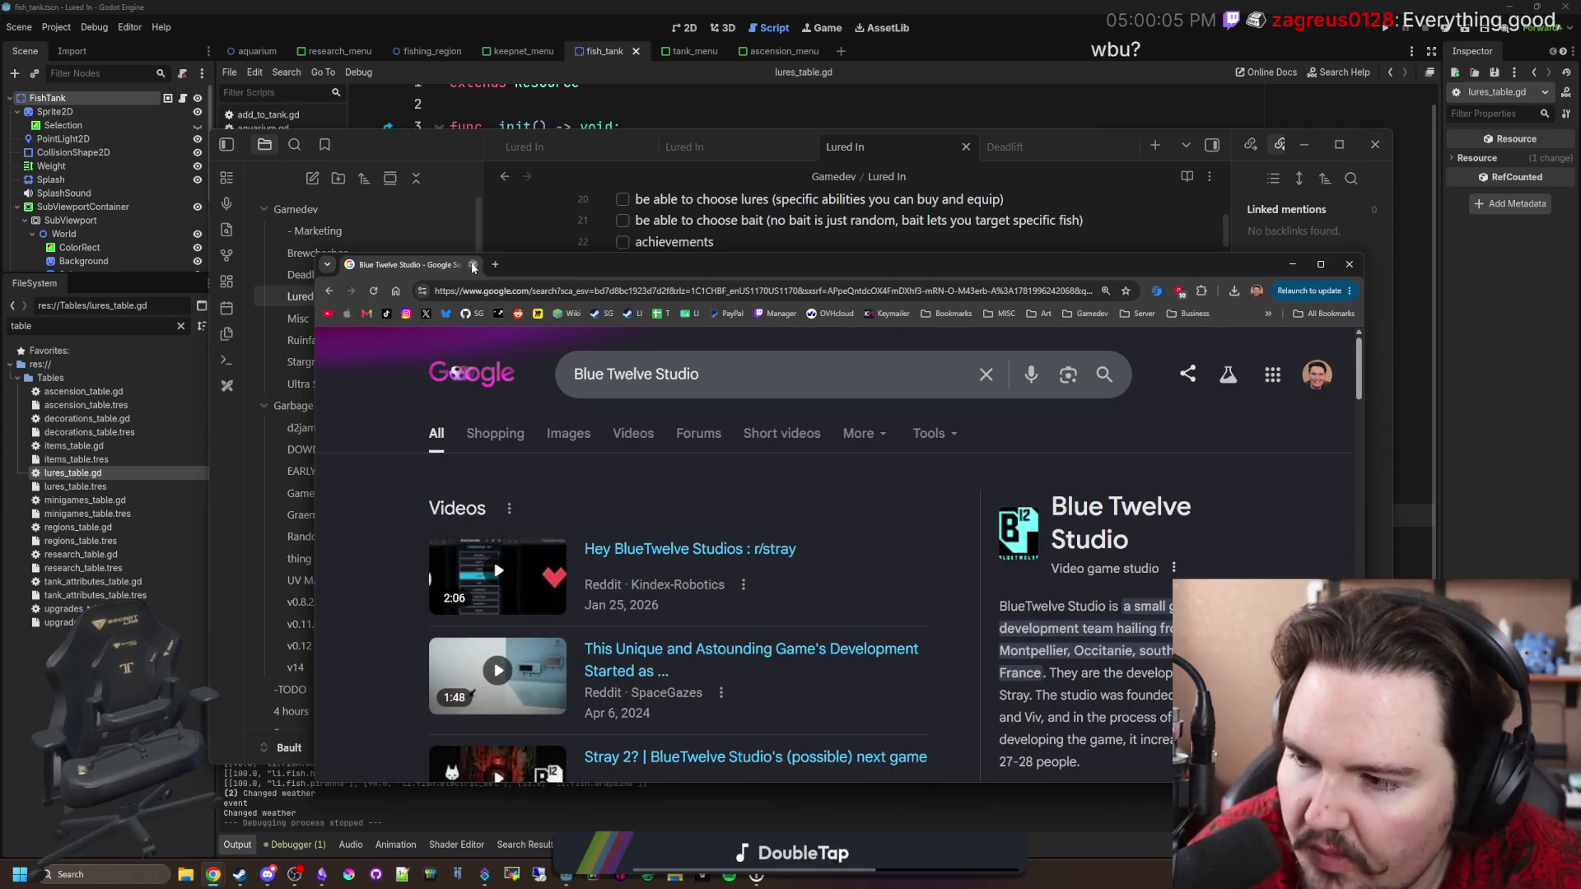
left_click(472, 264)
left_click(767, 396)
Place the cursor before 'decreases nibble time' in the lure ideas, then show the 'spiky lure' results.
left_click(640, 404)
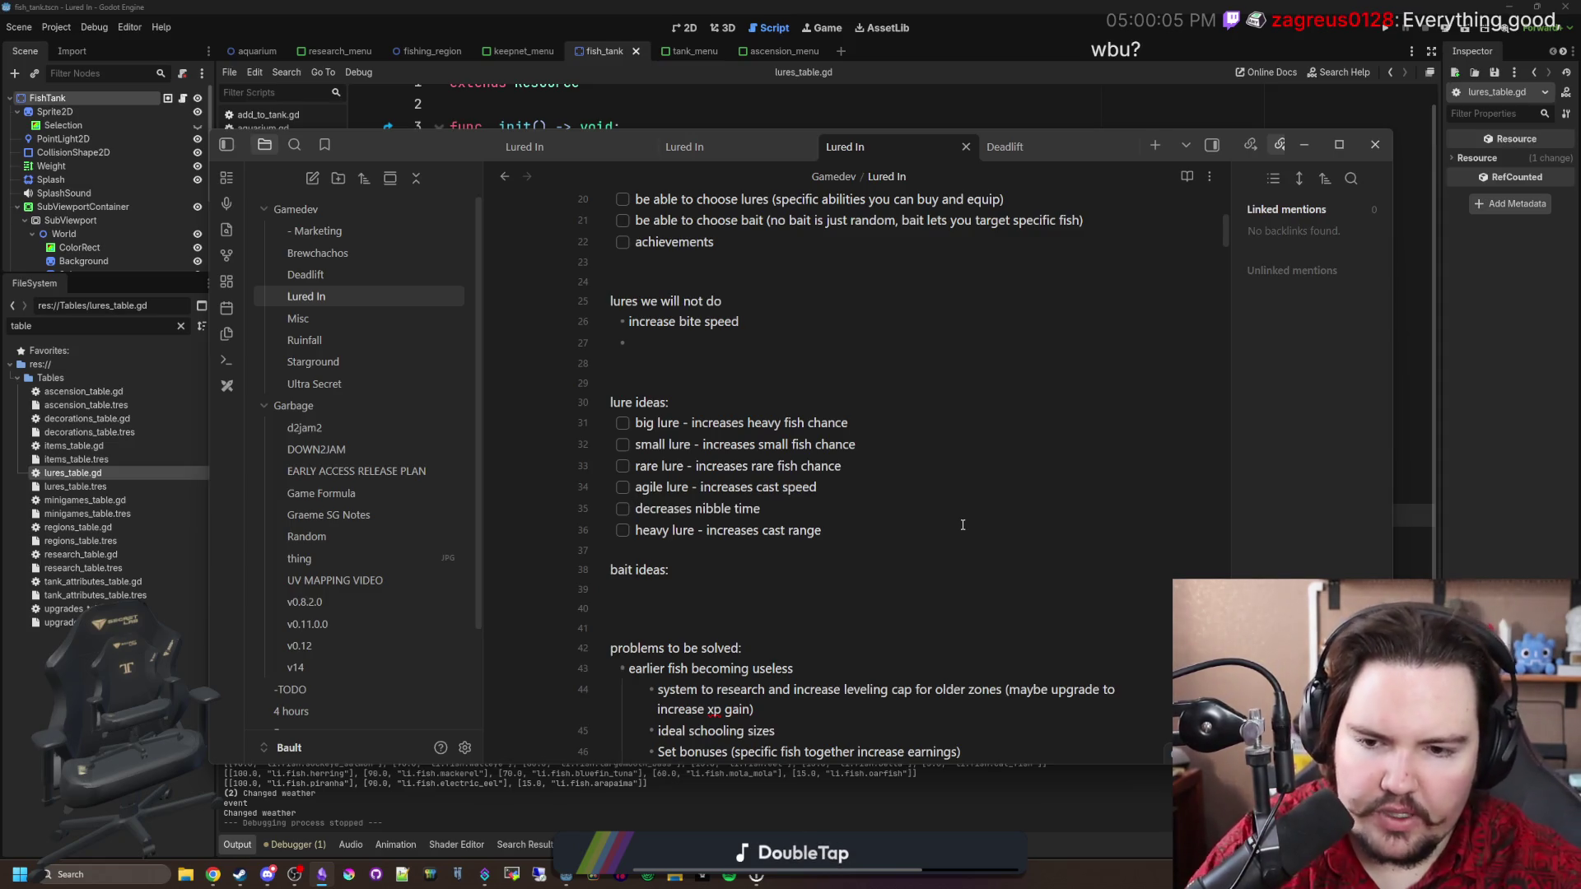
left_click(634, 508)
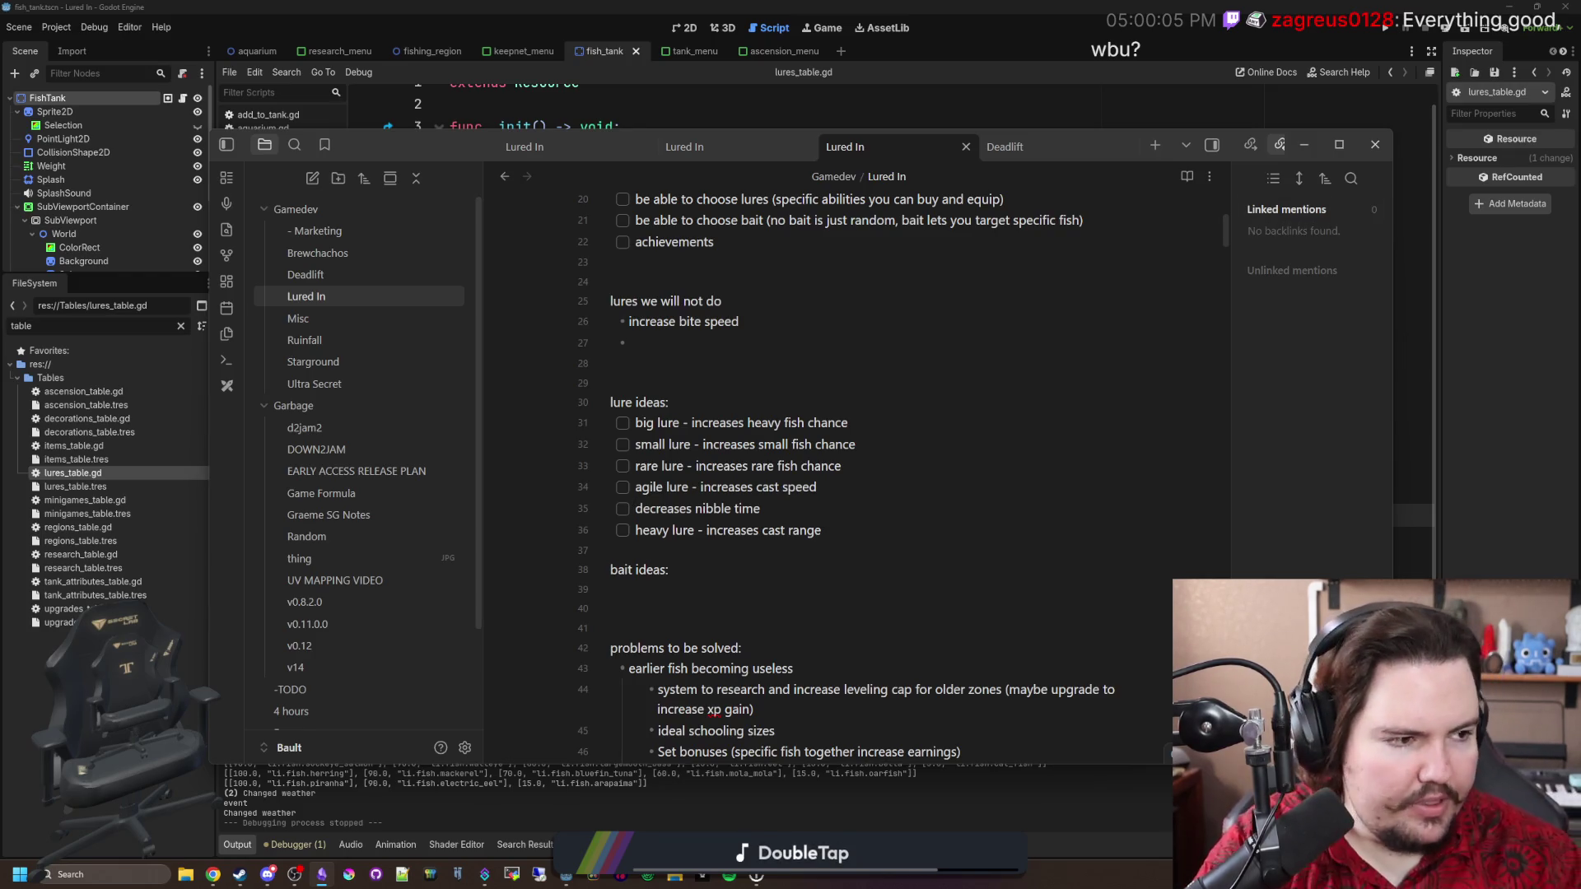
left_click(212, 875)
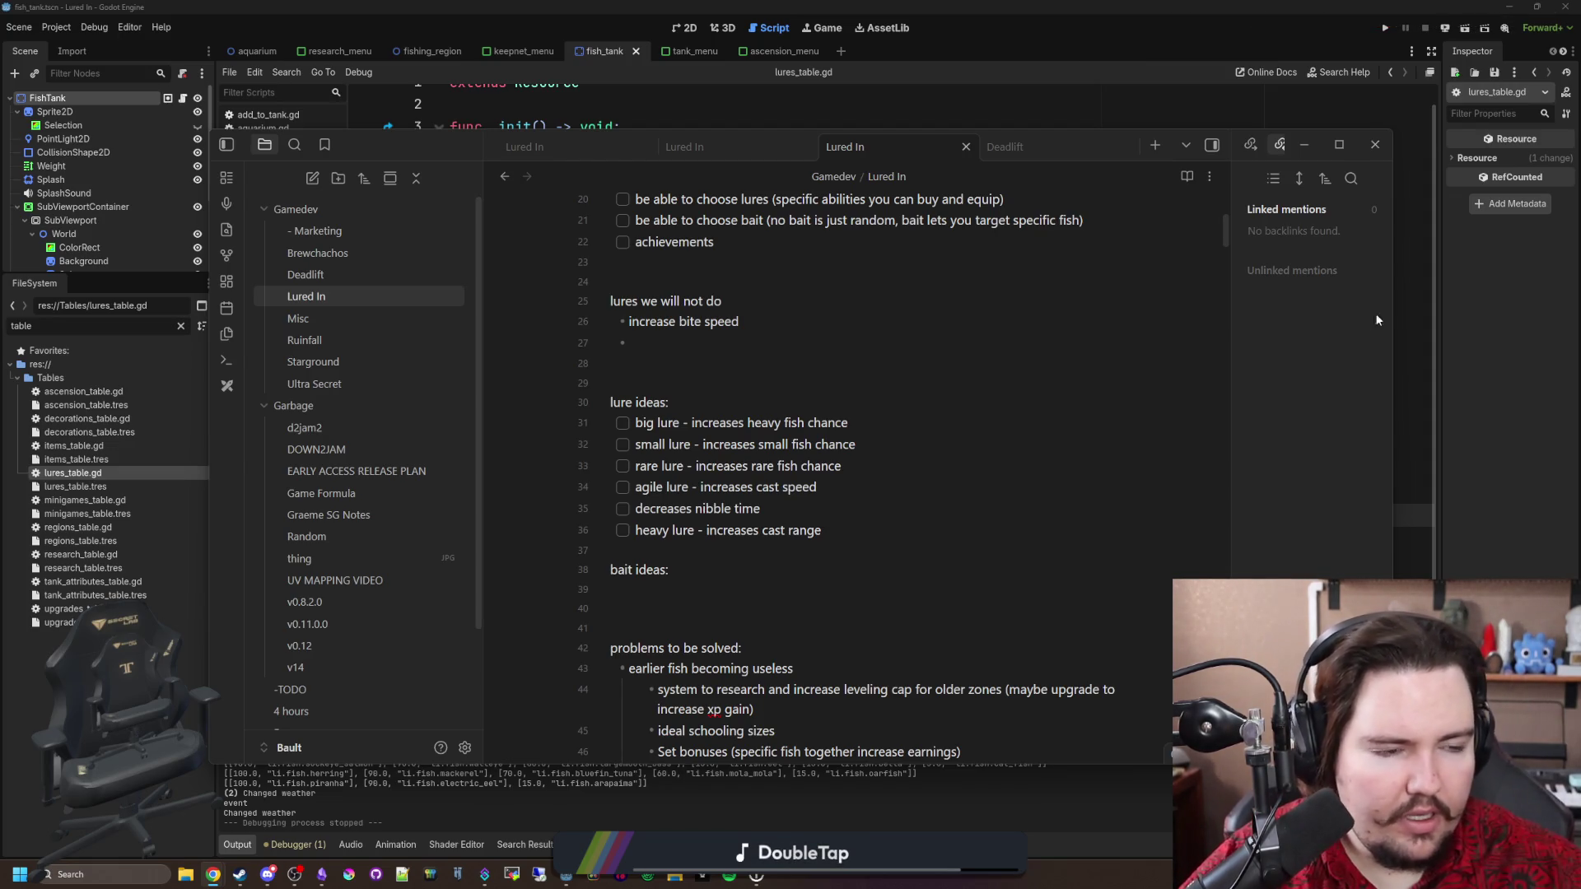
key("alt+Tab")
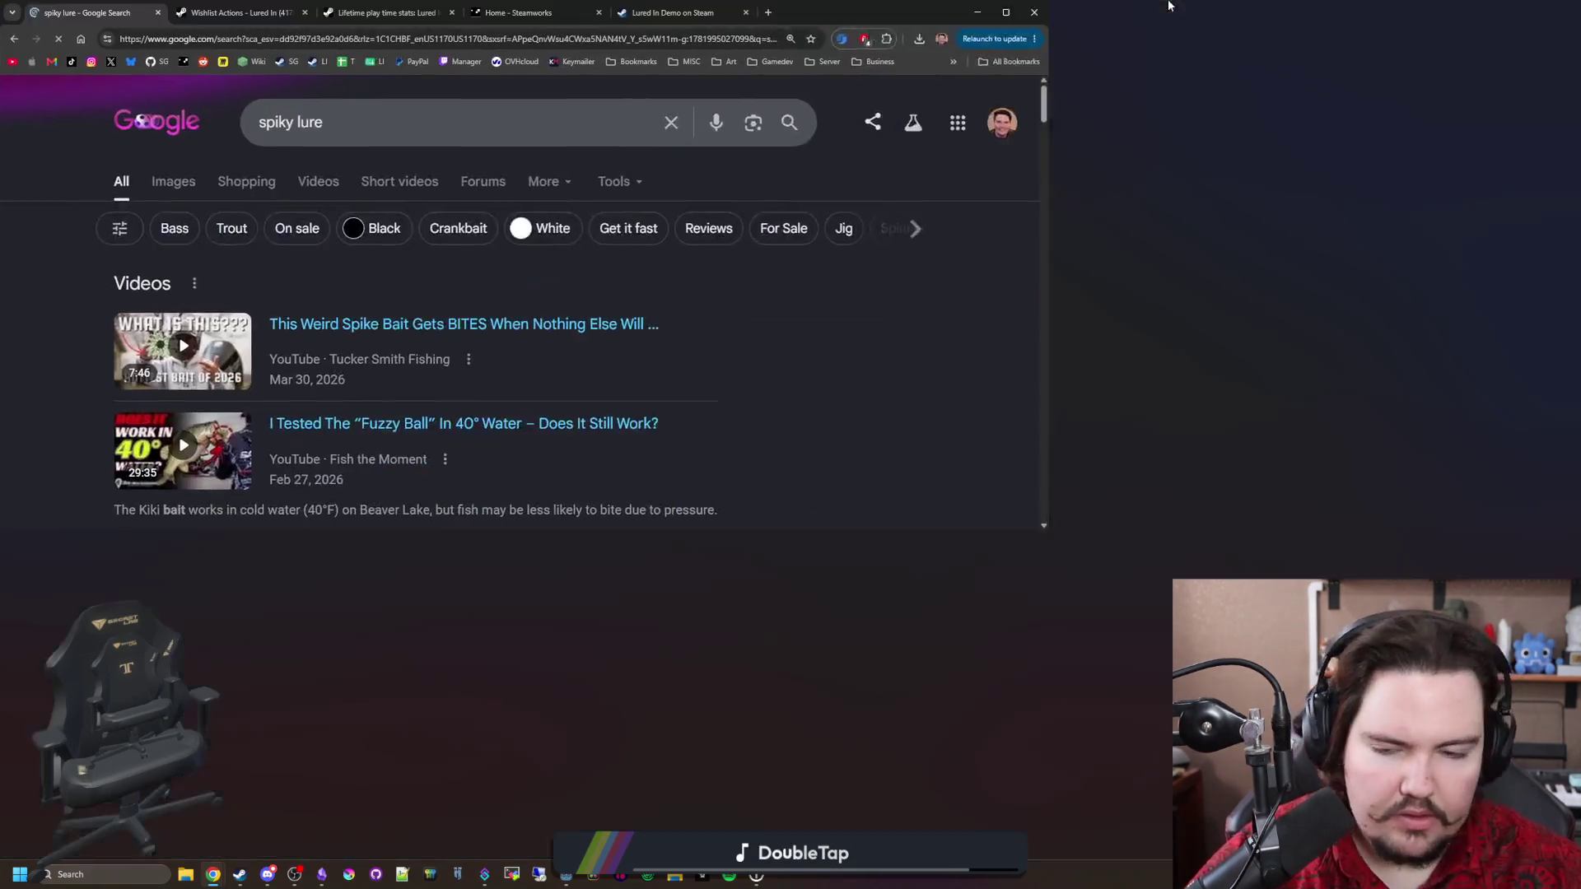
Rerun the spiky lure image search and preview the Florida Sportsman and spiny bass lure images.
left_click_drag(278, 122, 235, 121)
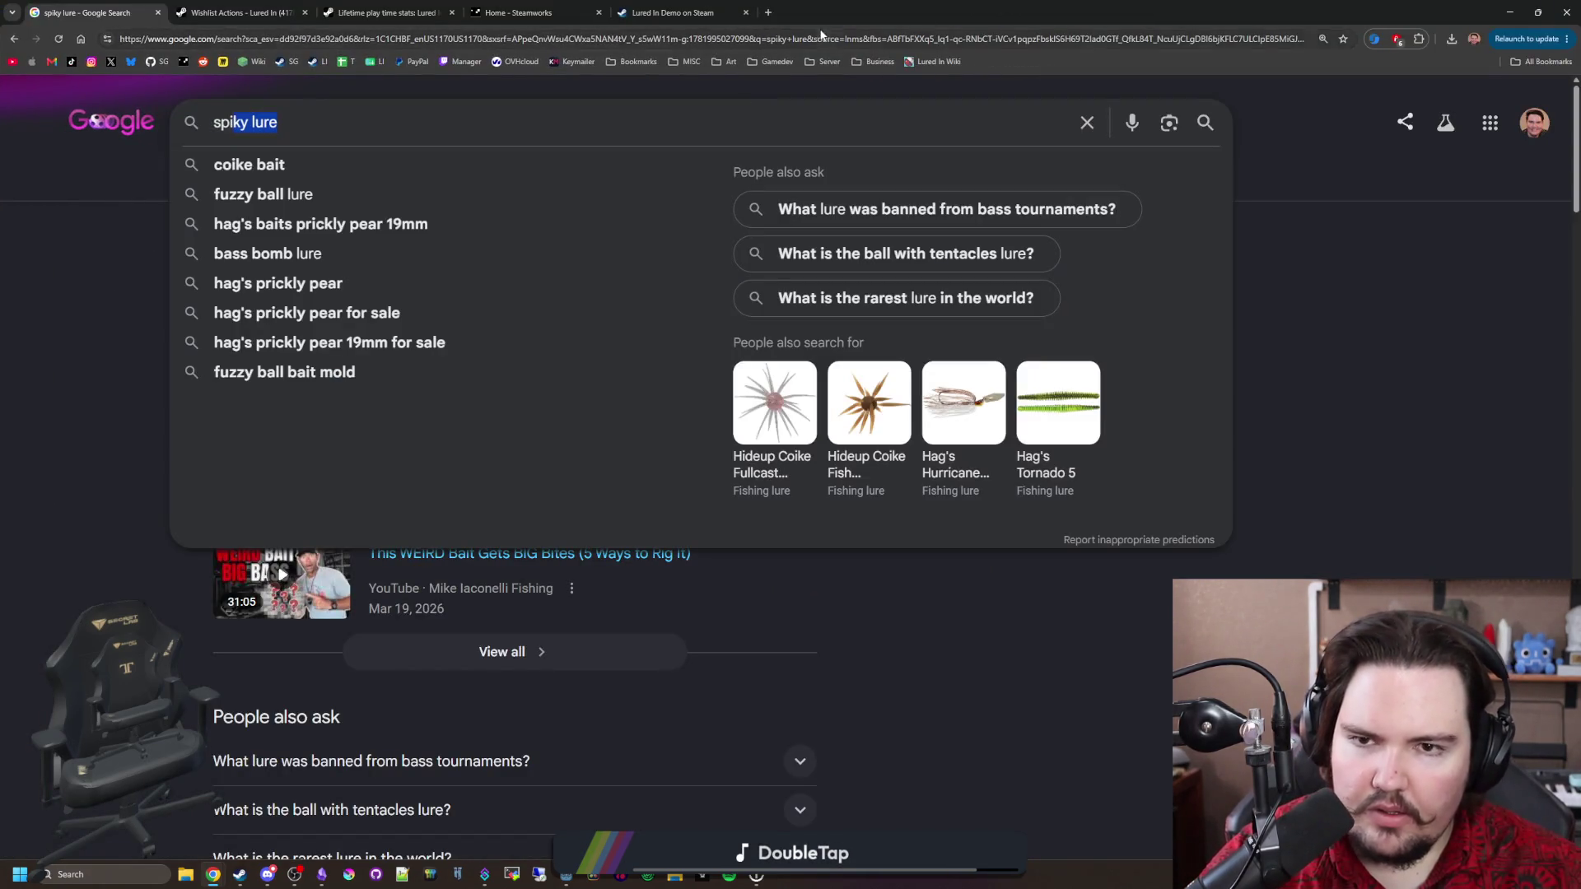
left_click(247, 158)
left_click(265, 177)
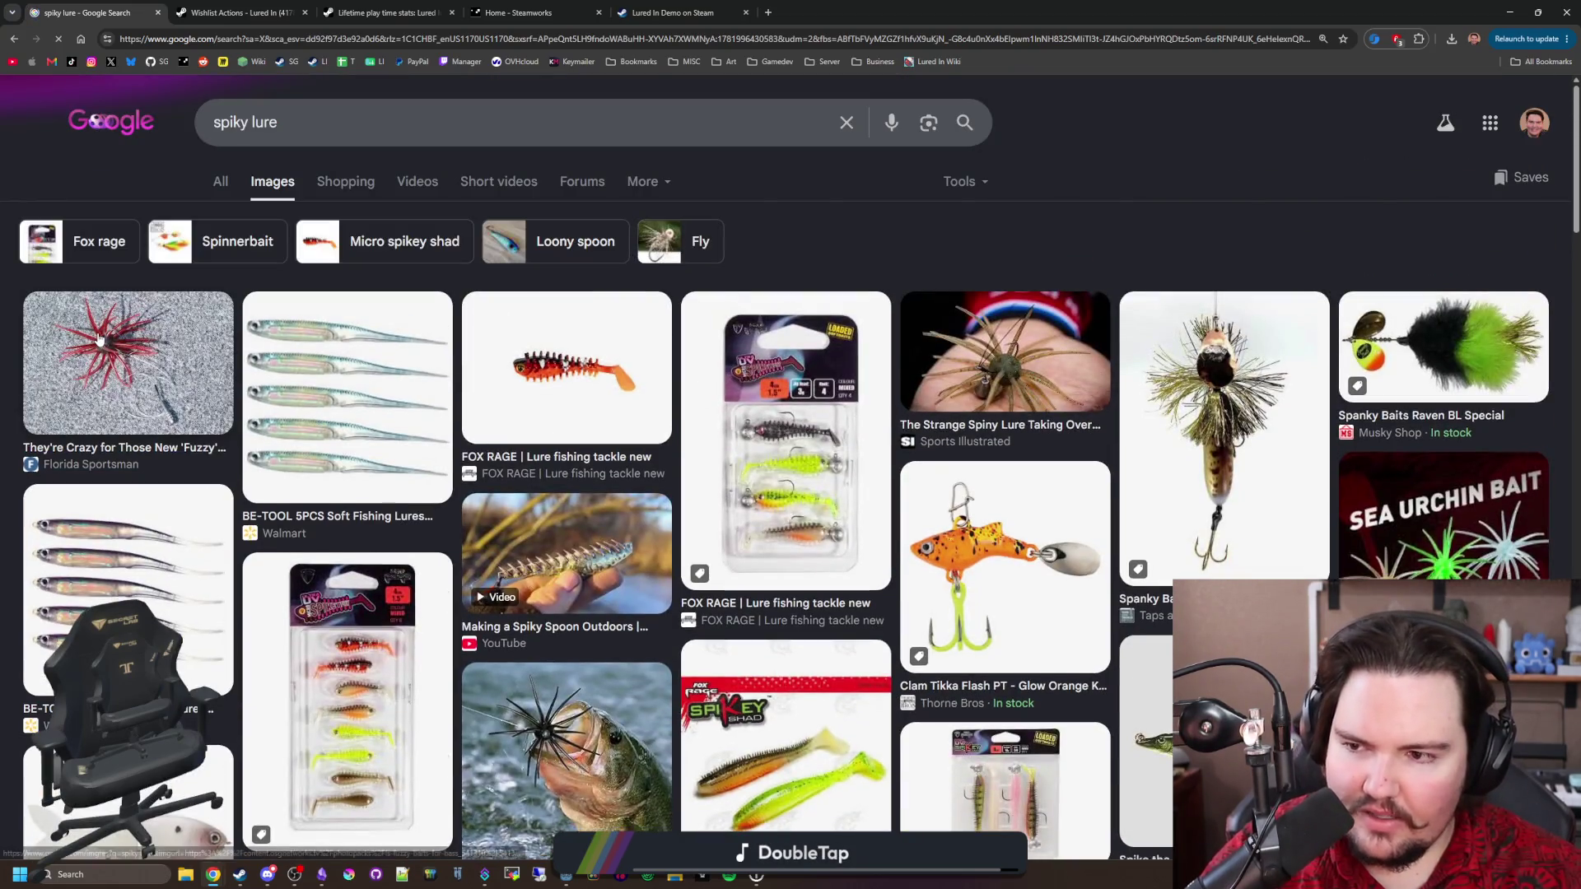
left_click(128, 371)
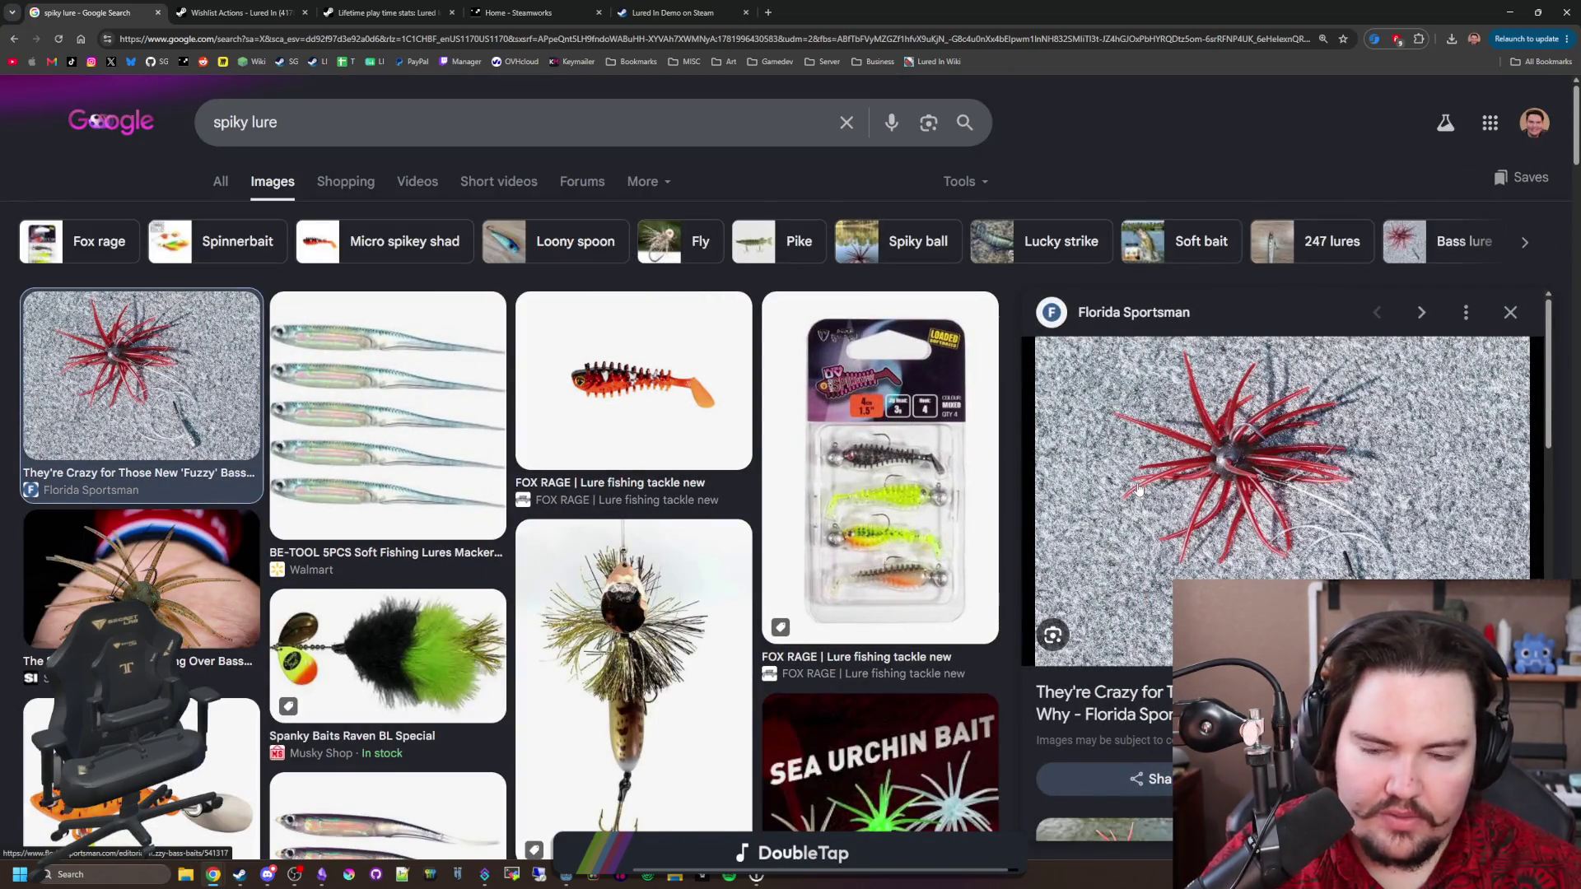
key("Right")
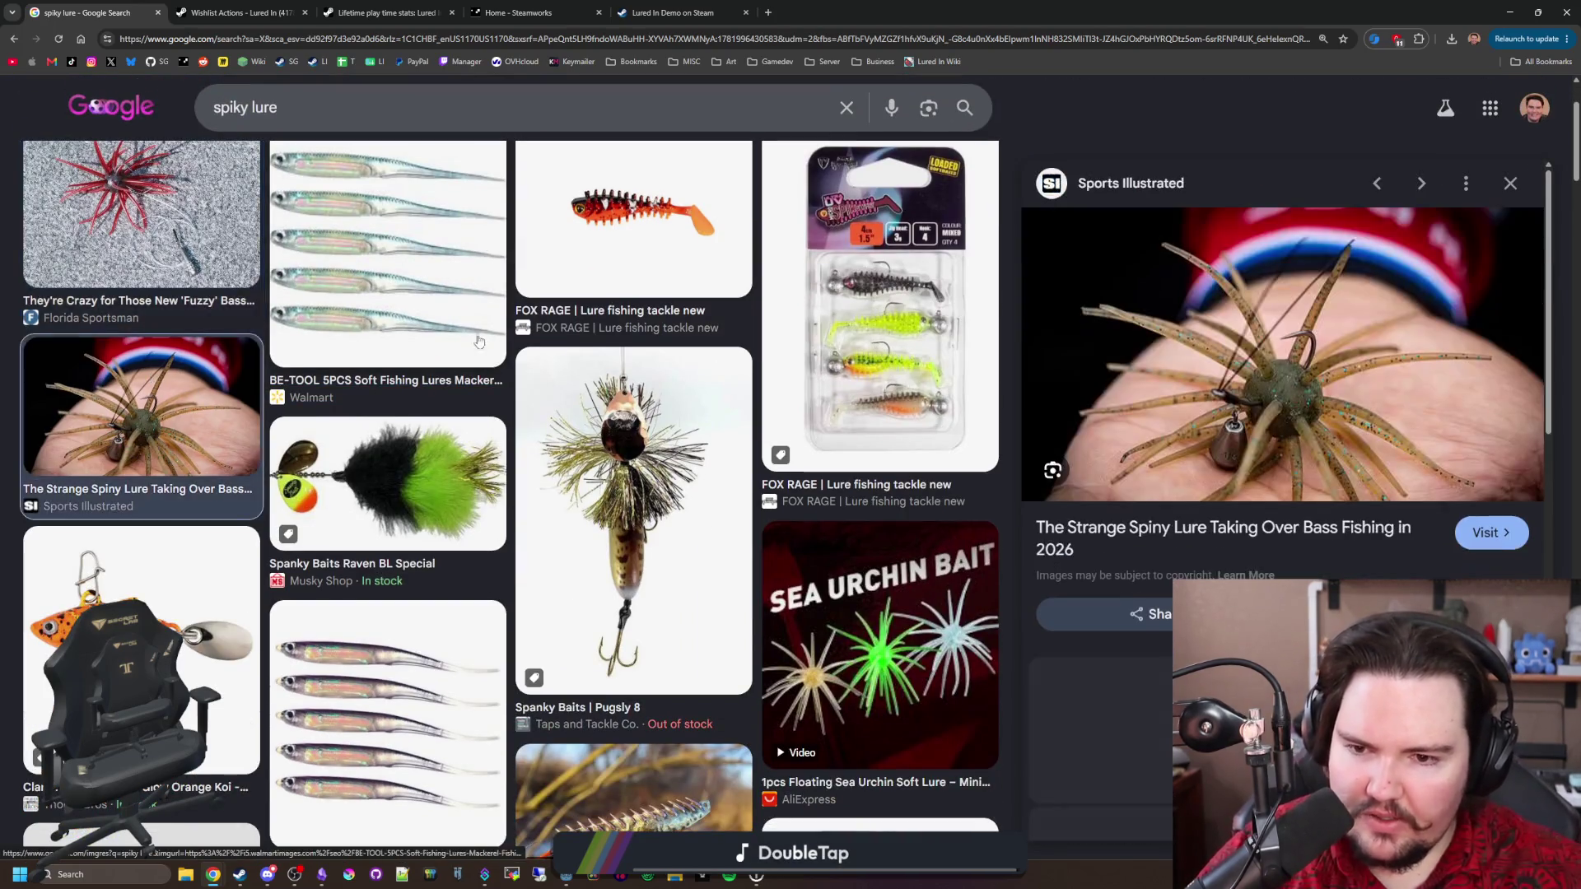
Browse further down the spiky lure results, then return to the Obsidian notes.
scroll(632, 459, "down", 5)
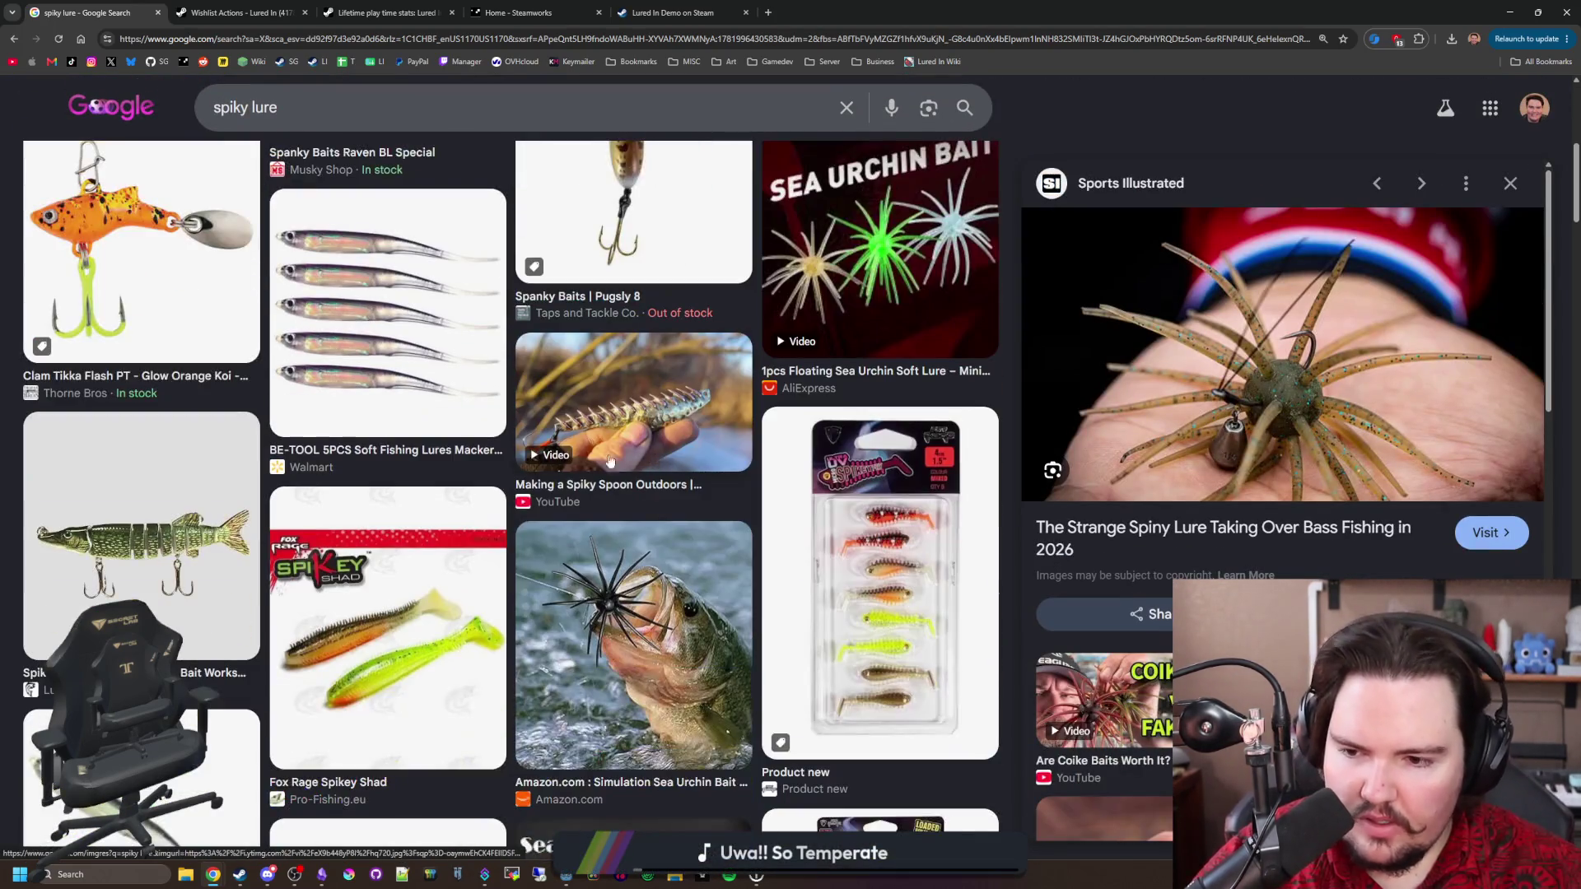
scroll(478, 497, "down", 5)
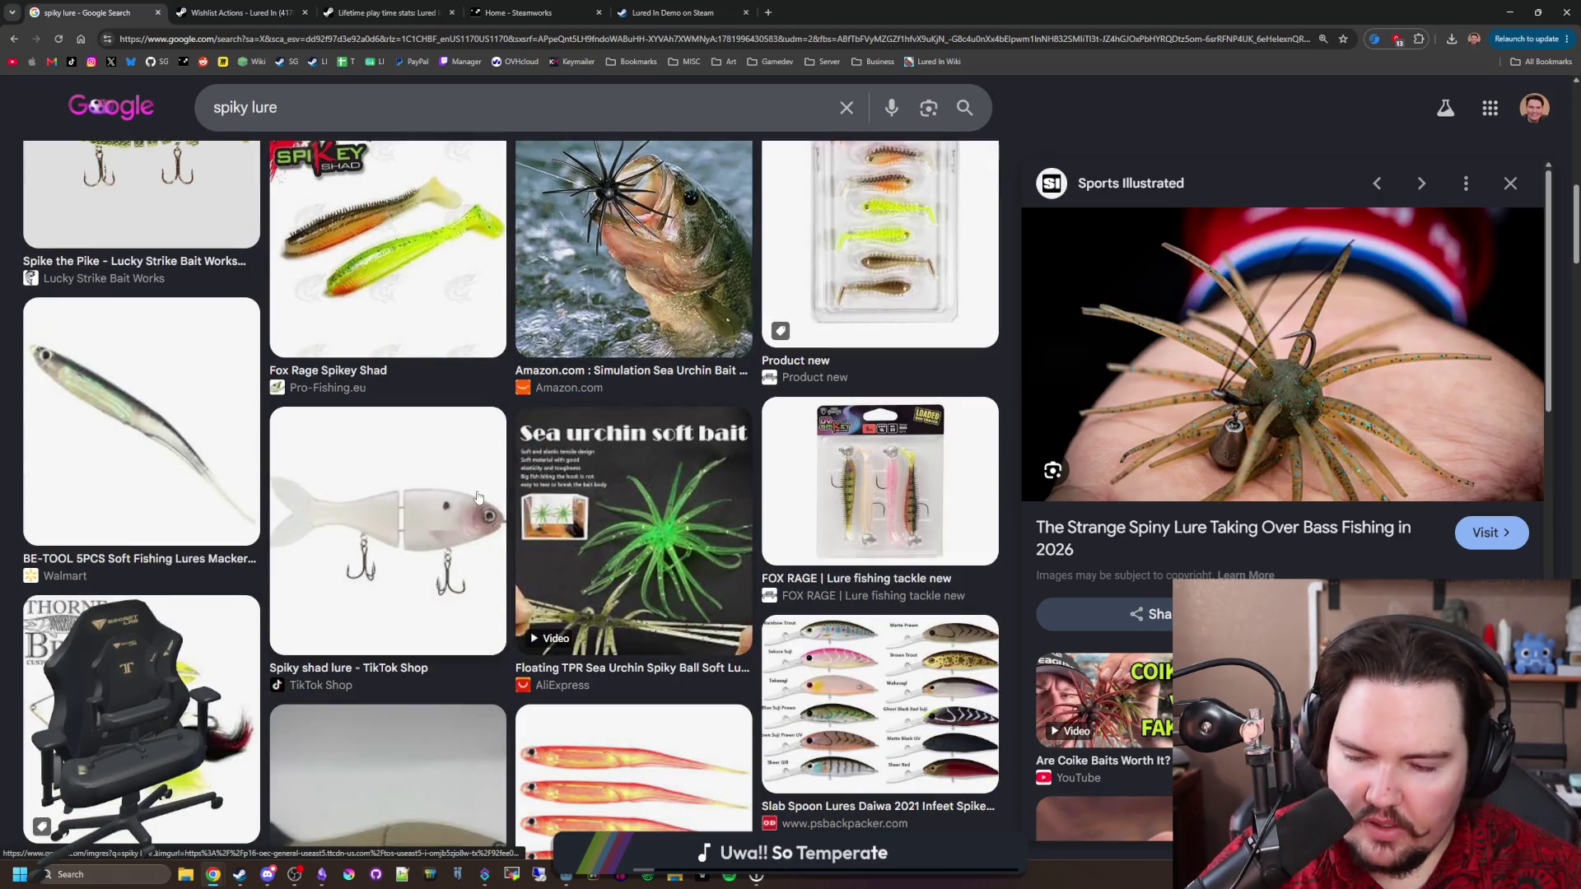
scroll(482, 482, "down", 3)
scroll(494, 448, "down", 2)
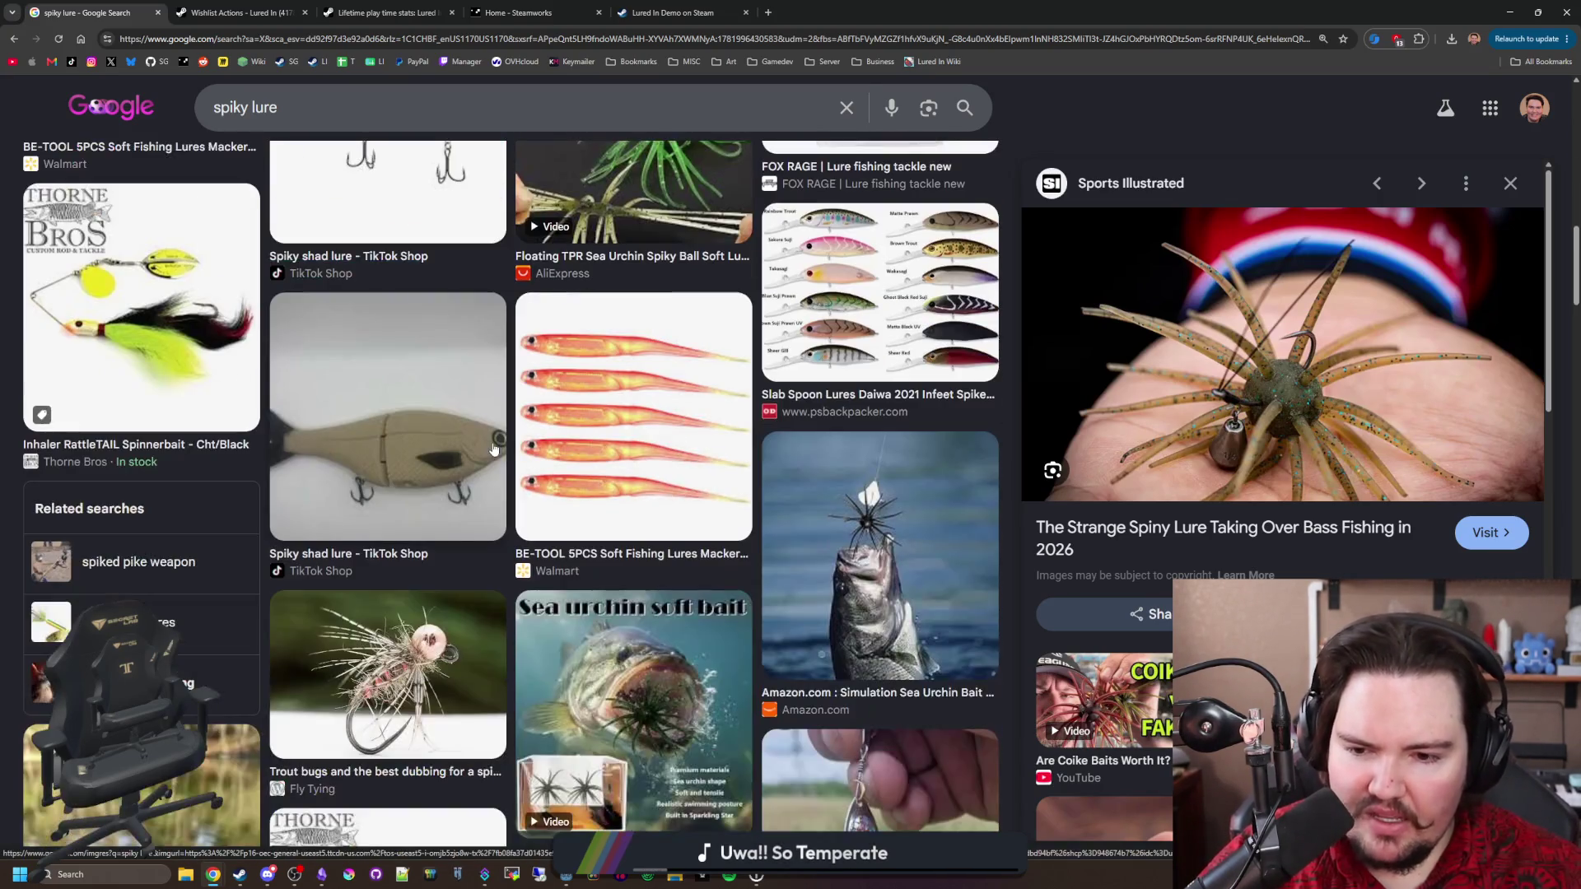
scroll(497, 445, "down", 3)
scroll(499, 442, "down", 2)
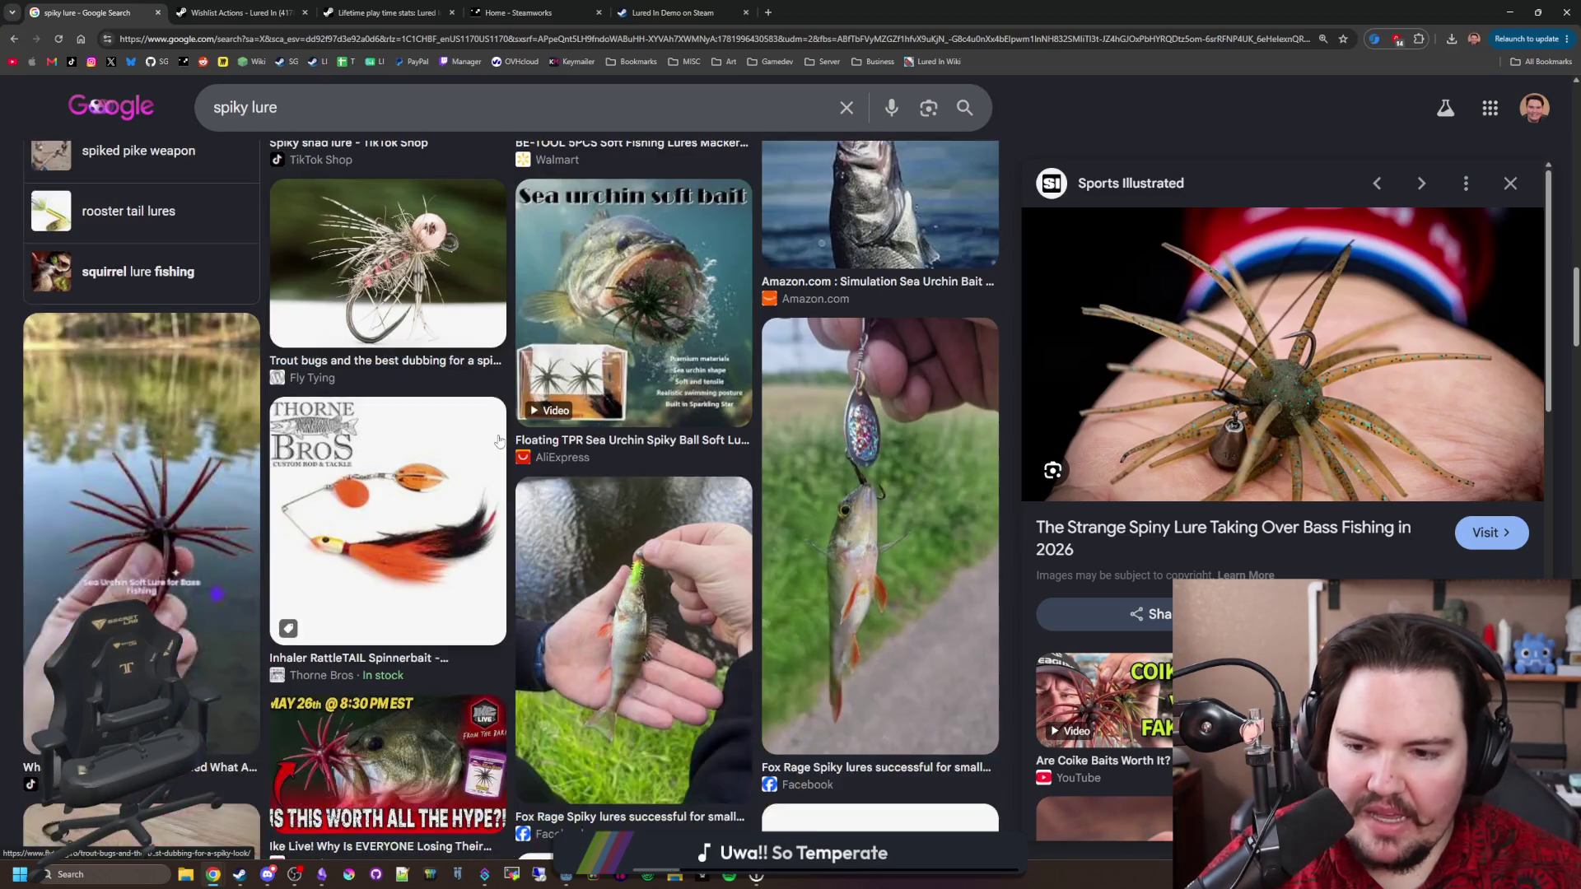
key("alt+Tab")
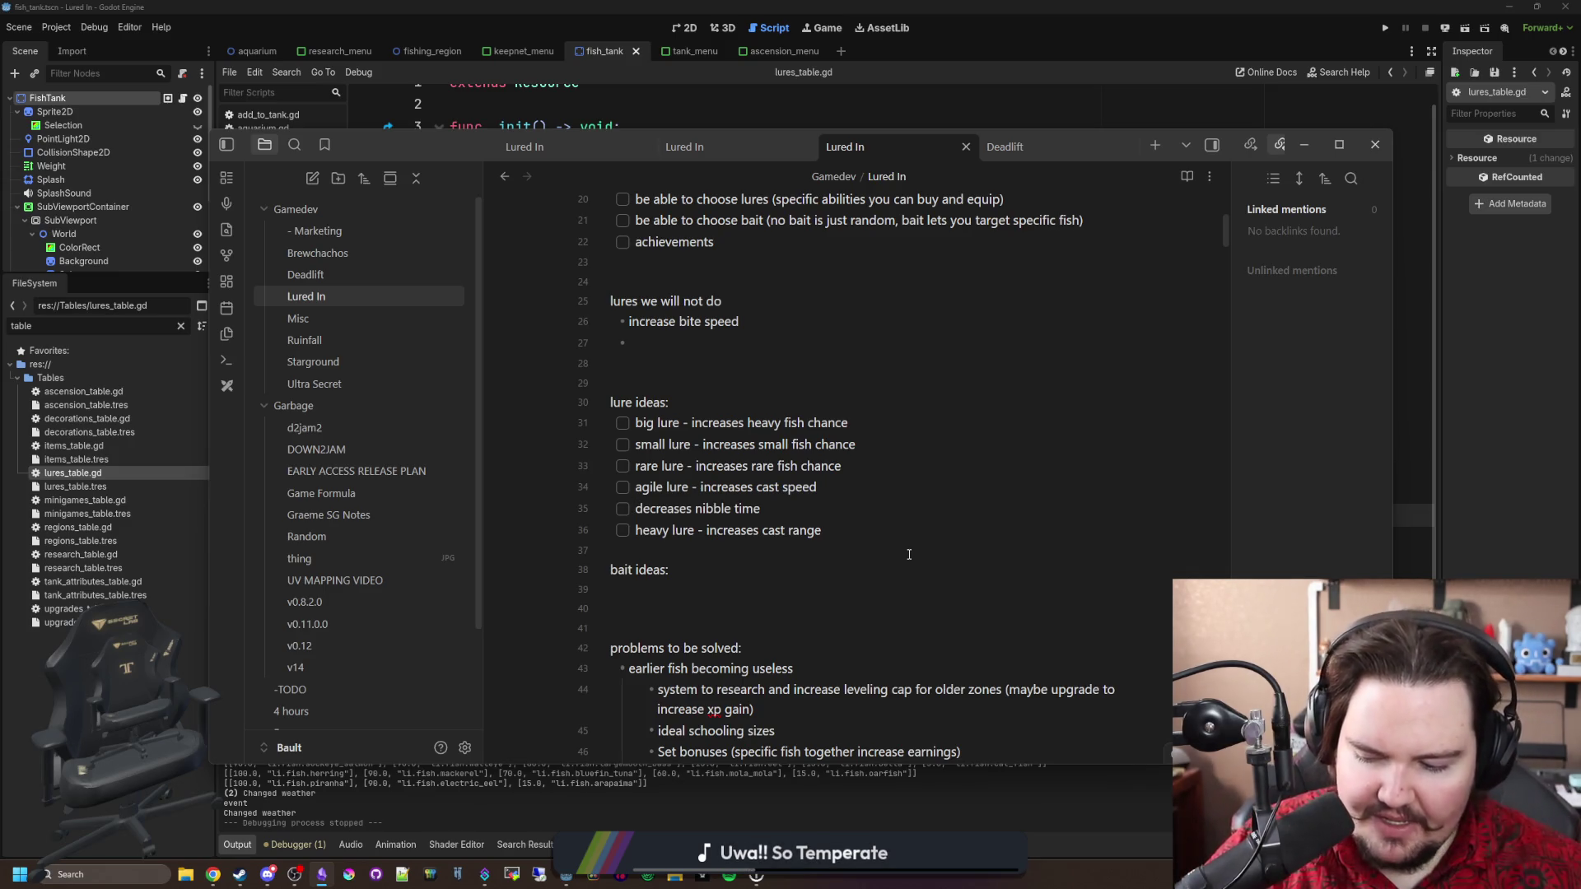
Prefix the nibble-time idea with 'shiny lure - ' and add blank lines above 'bait ideas:'.
mouse_move(1580, 283)
left_mouse_down()
mouse_move(1123, 258)
mouse_move(1580, 258)
left_mouse_up()
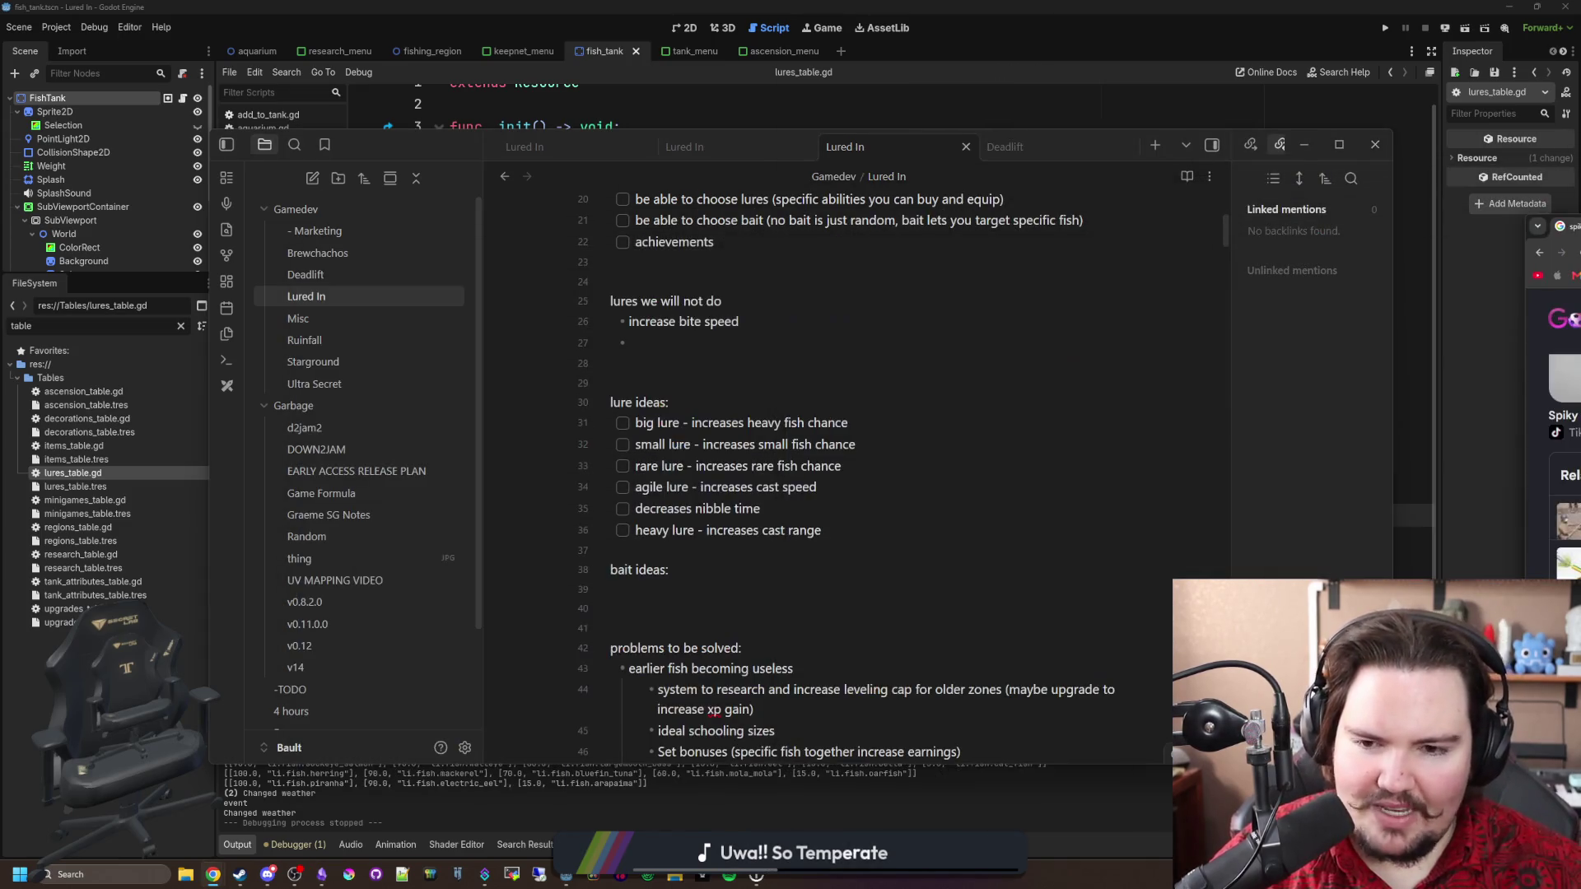
left_click(639, 509)
type("shiny lure -")
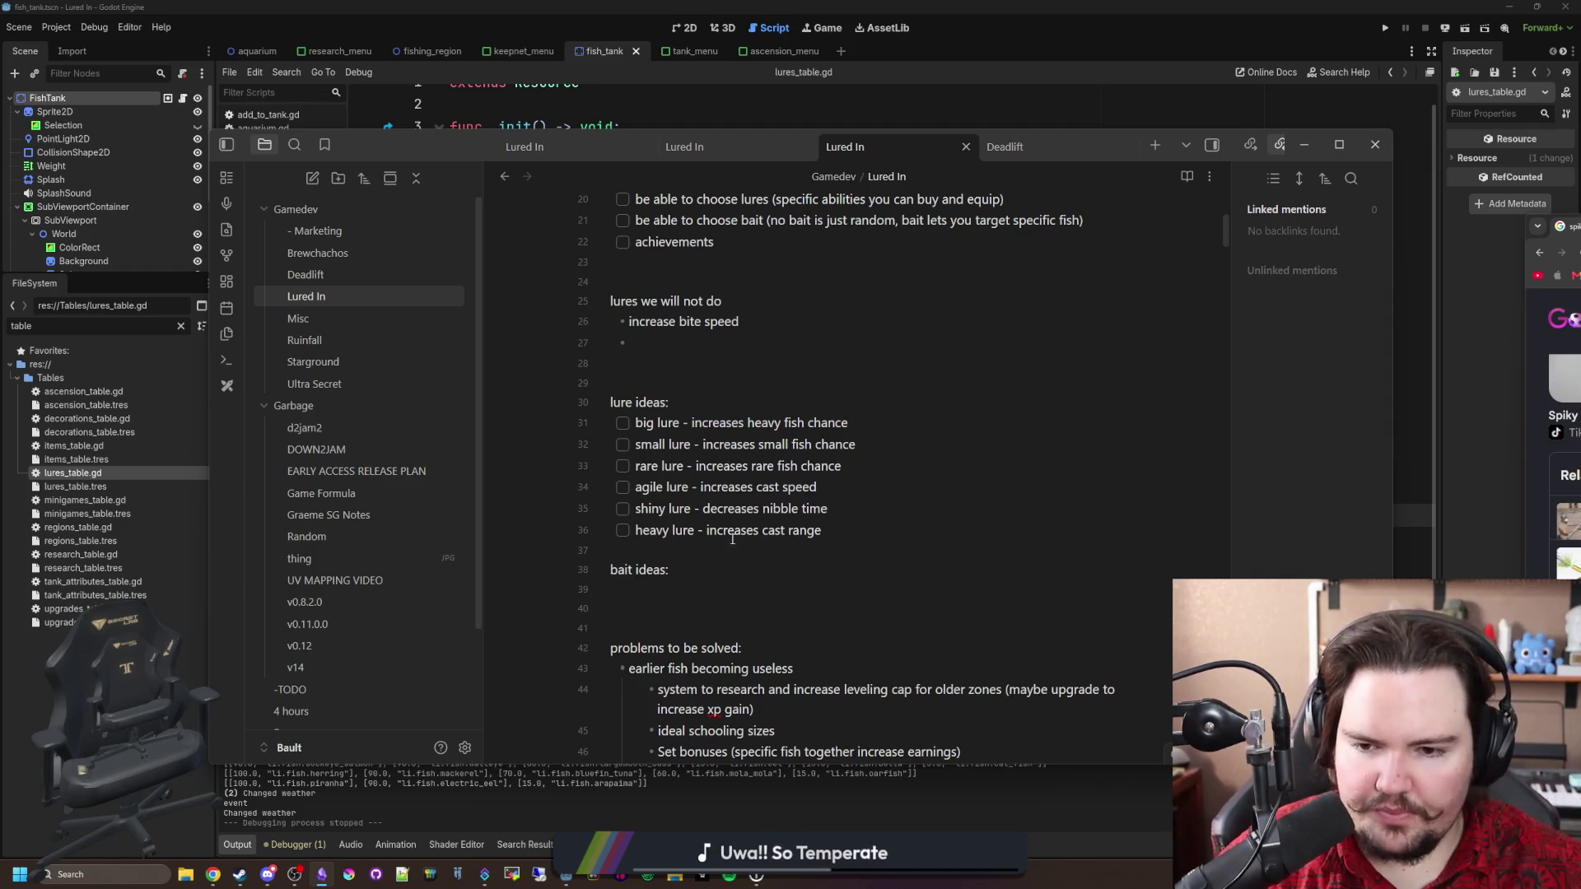
key("shift+Up")
key("shift+Up")
key("shift+Up")
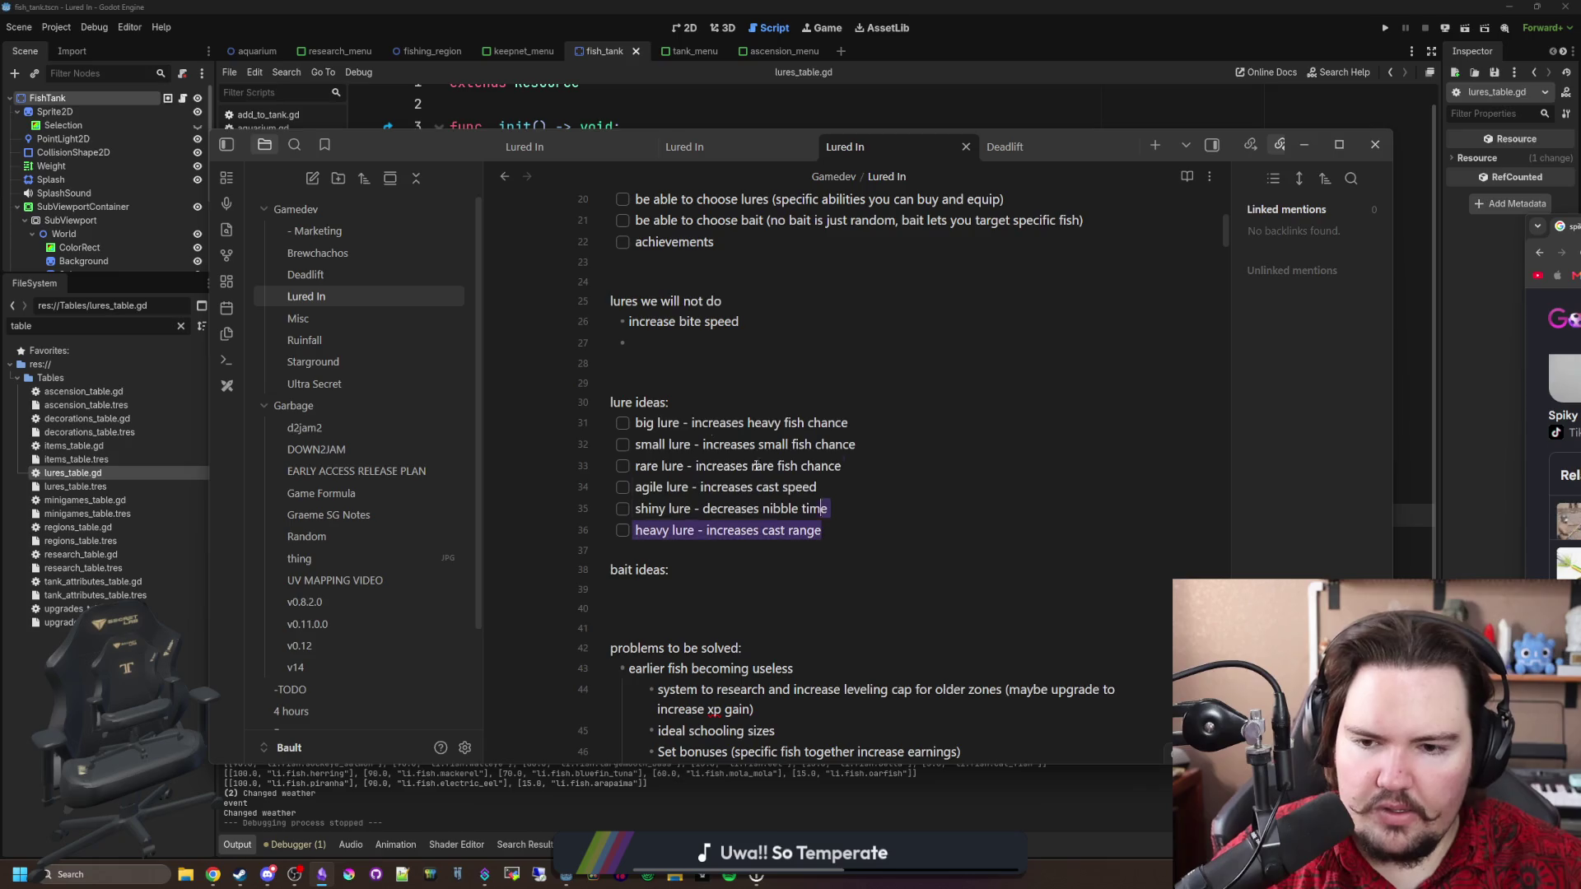
key("Right")
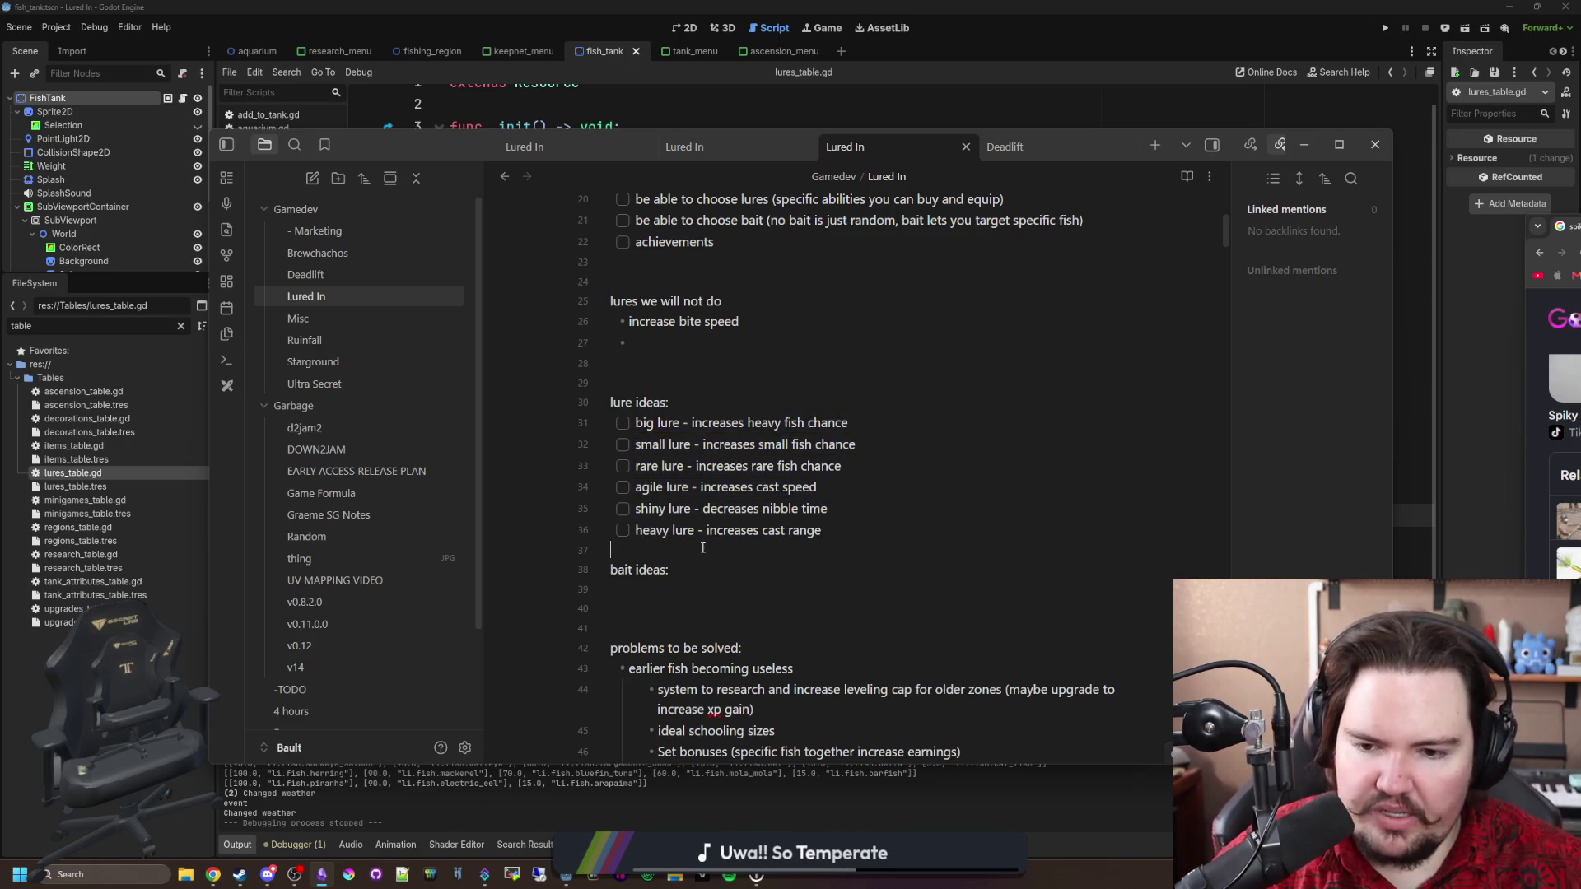
key("Return")
key("Return")
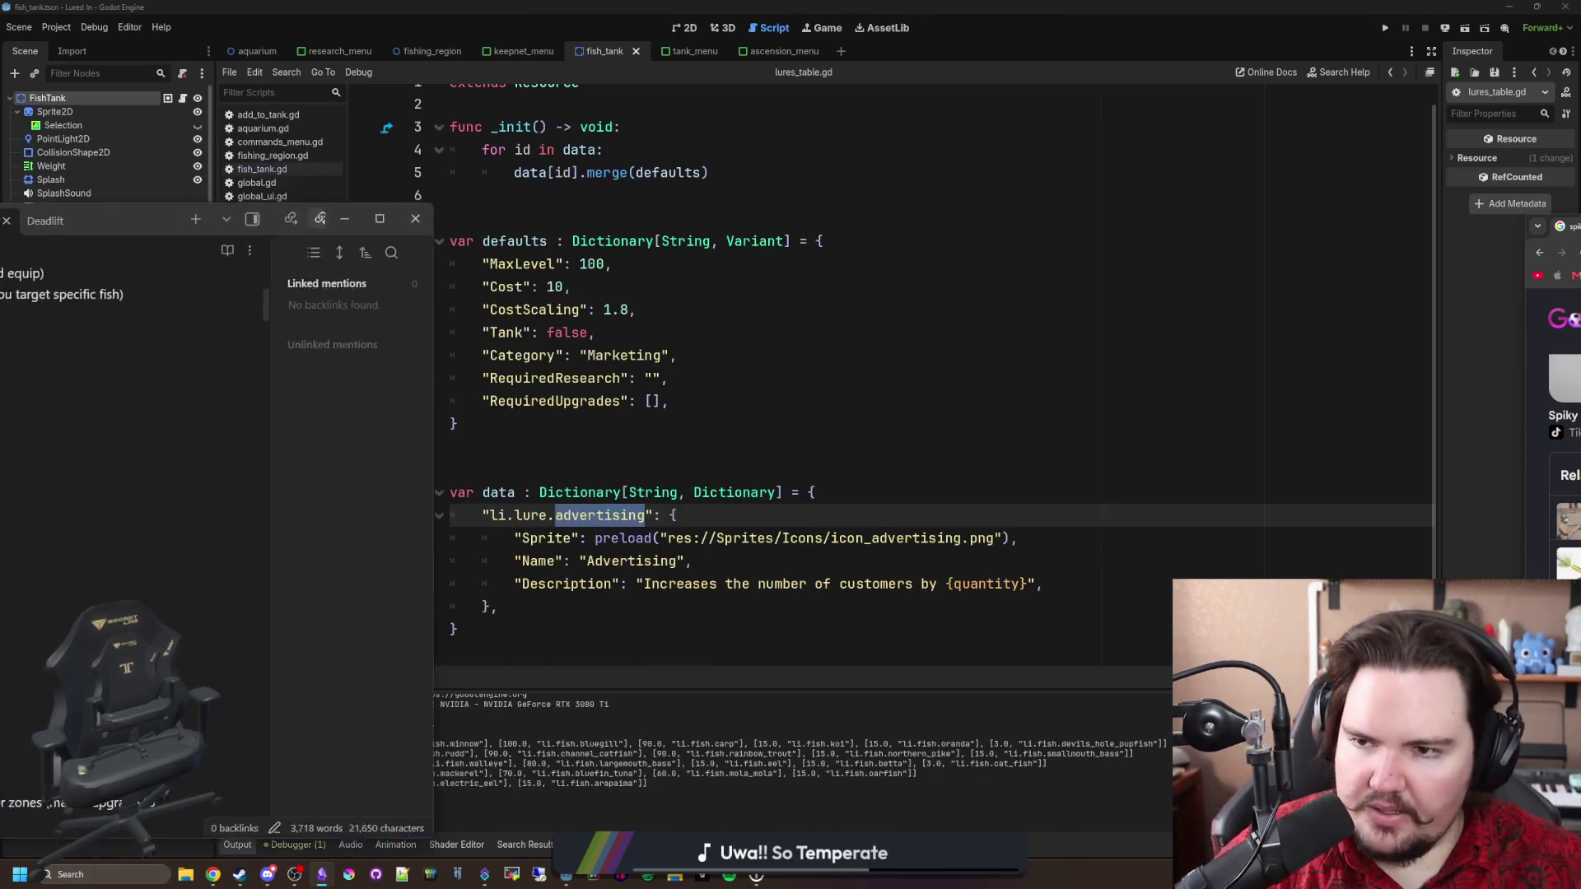
Change the key 'li.lure.advertising' on line 20 to 'li.lure.agile_lure'.
key("alt+Tab")
left_click(591, 514)
double_click(590, 514)
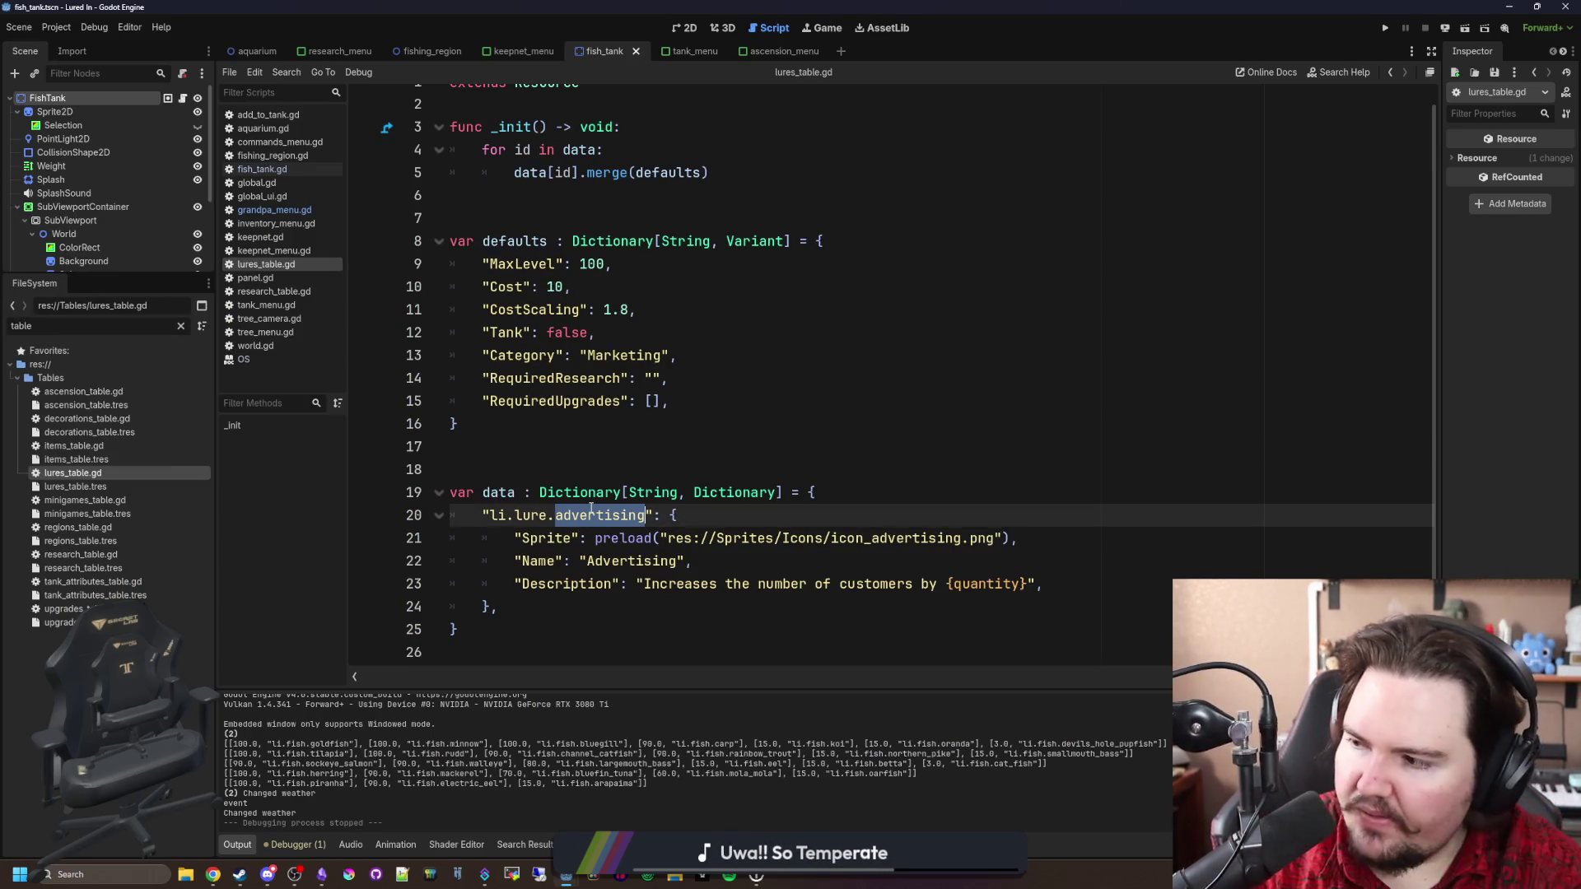
type("agile_lure")
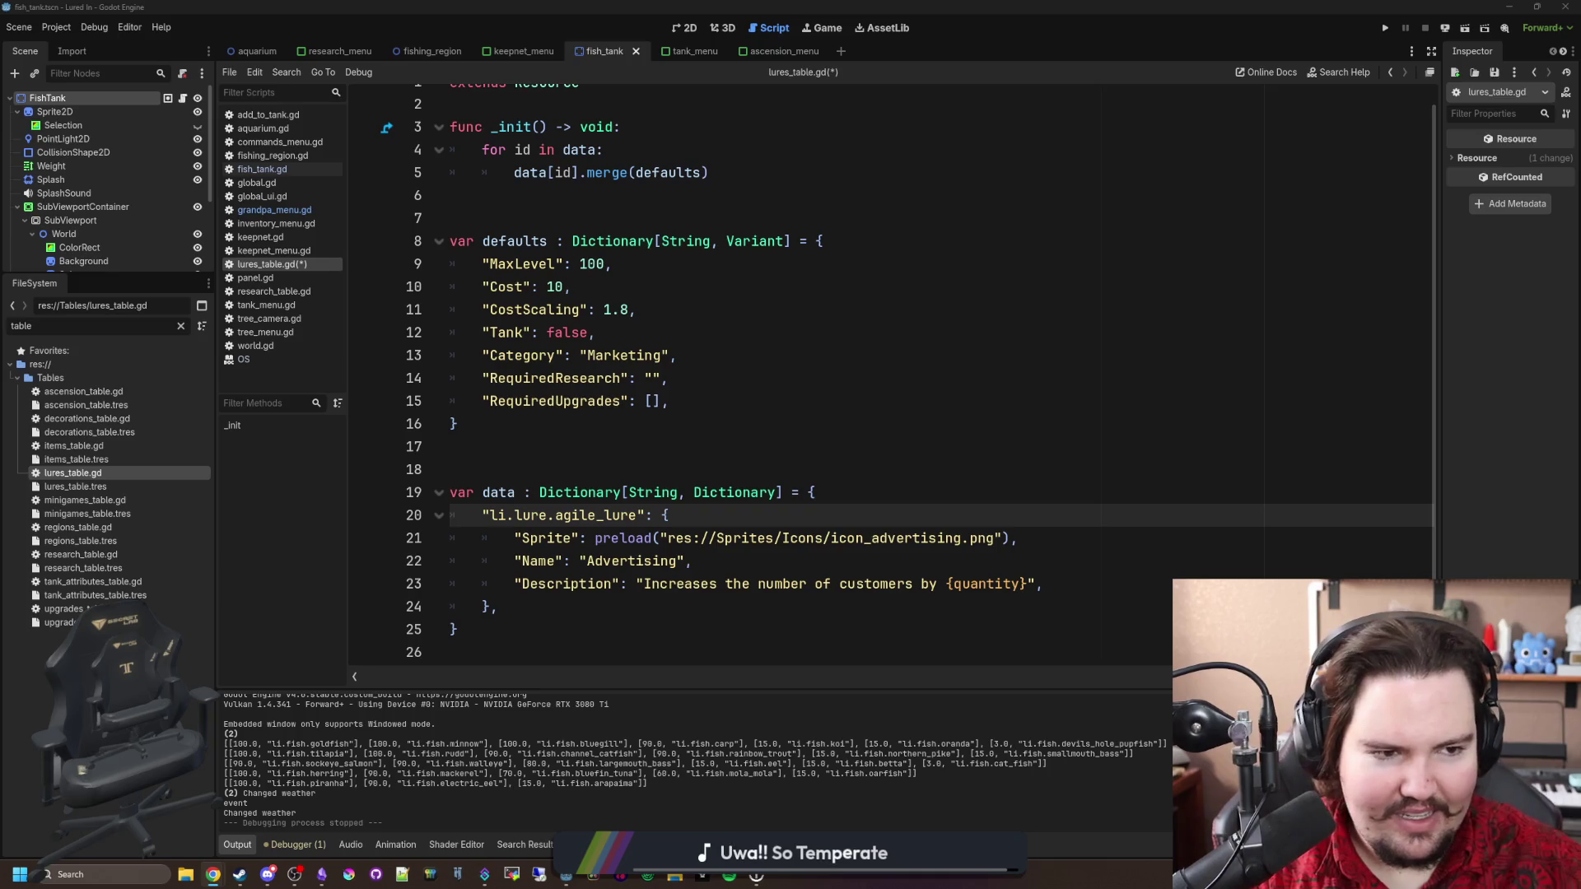
Select and copy the whole agile_lure entry in lures_table.gd.
left_click(669, 482)
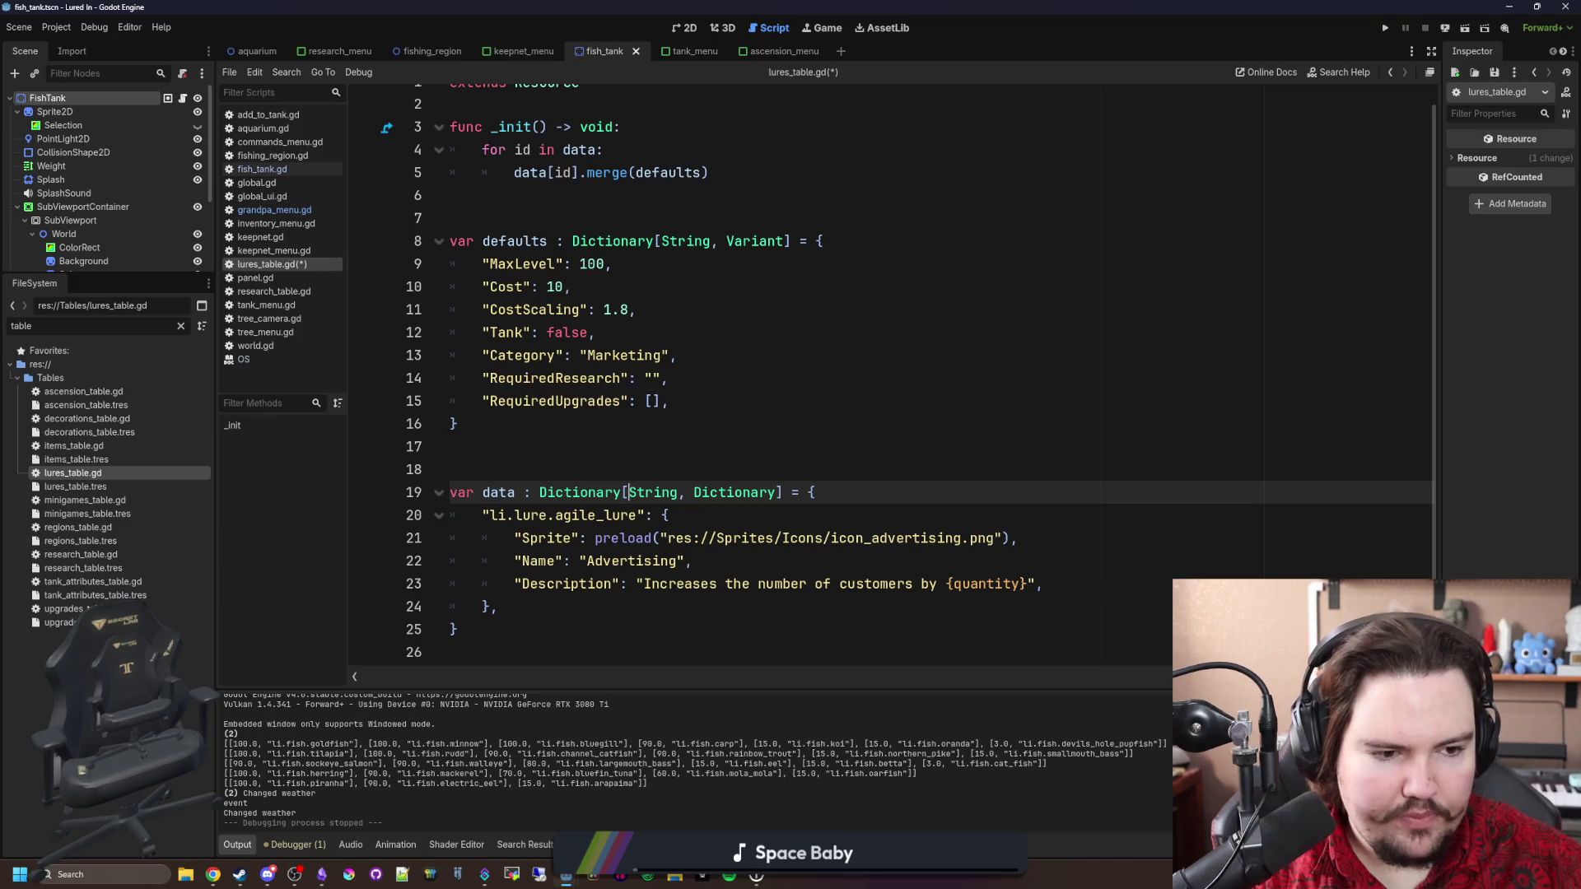
left_click(625, 456)
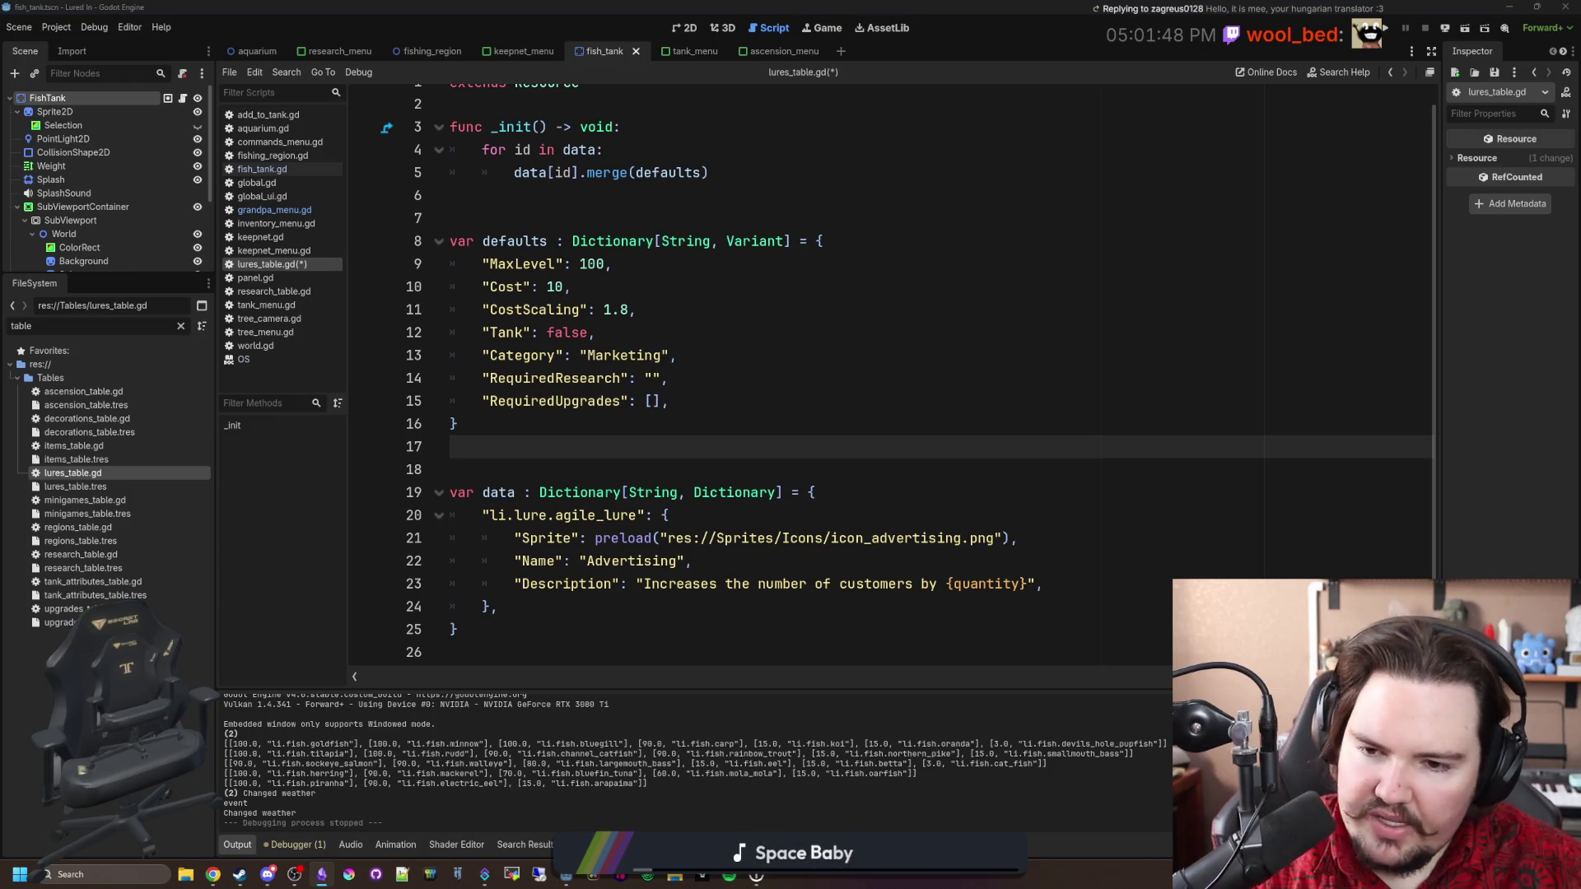
left_click(745, 492)
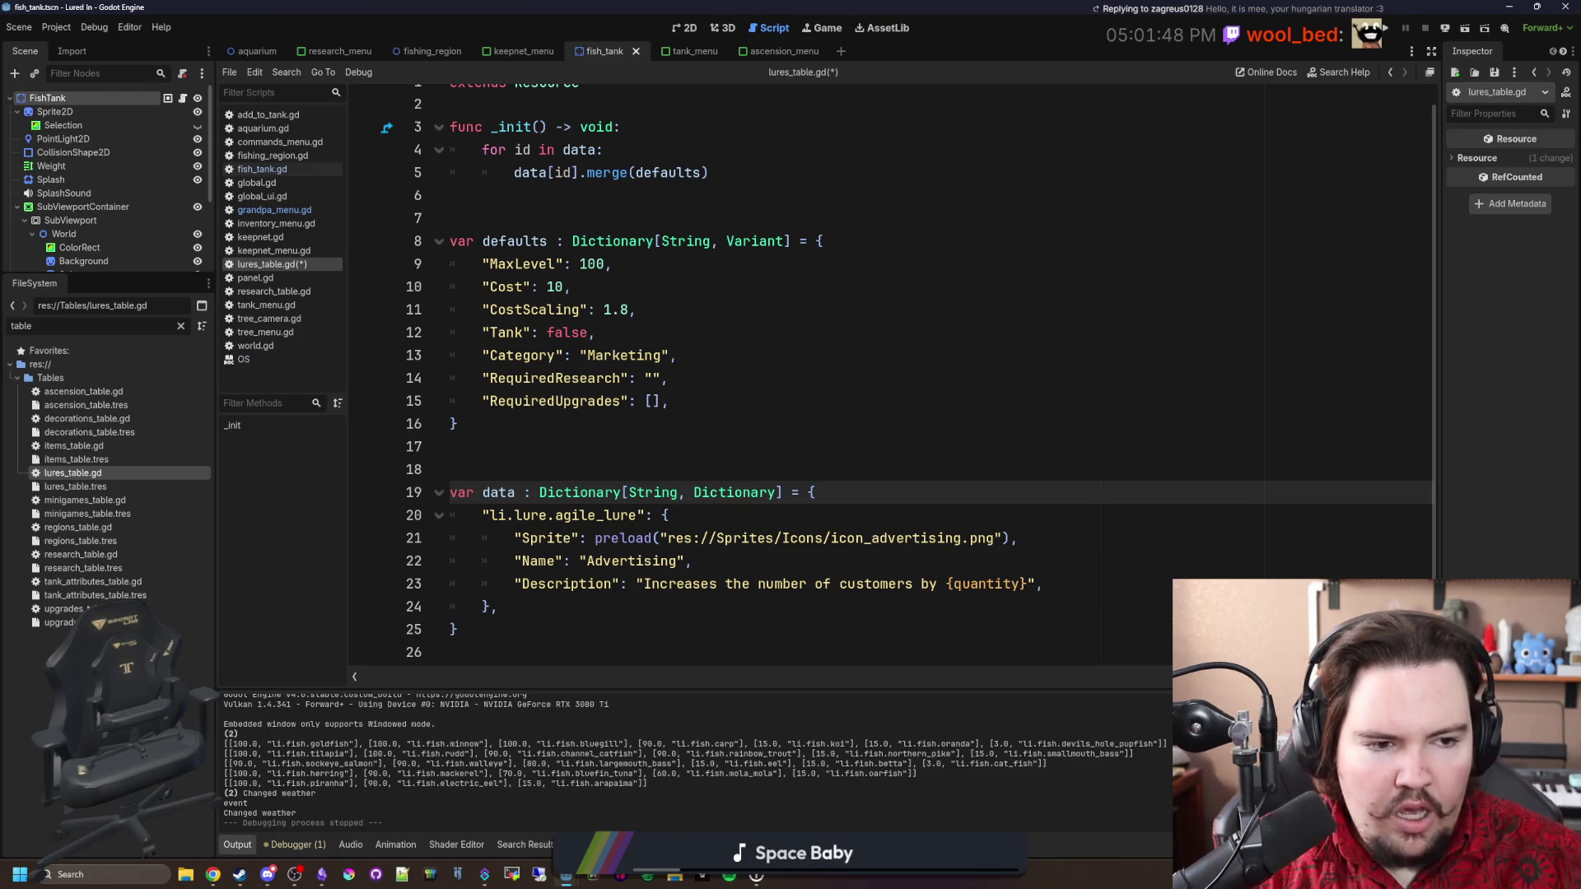
left_click(569, 419)
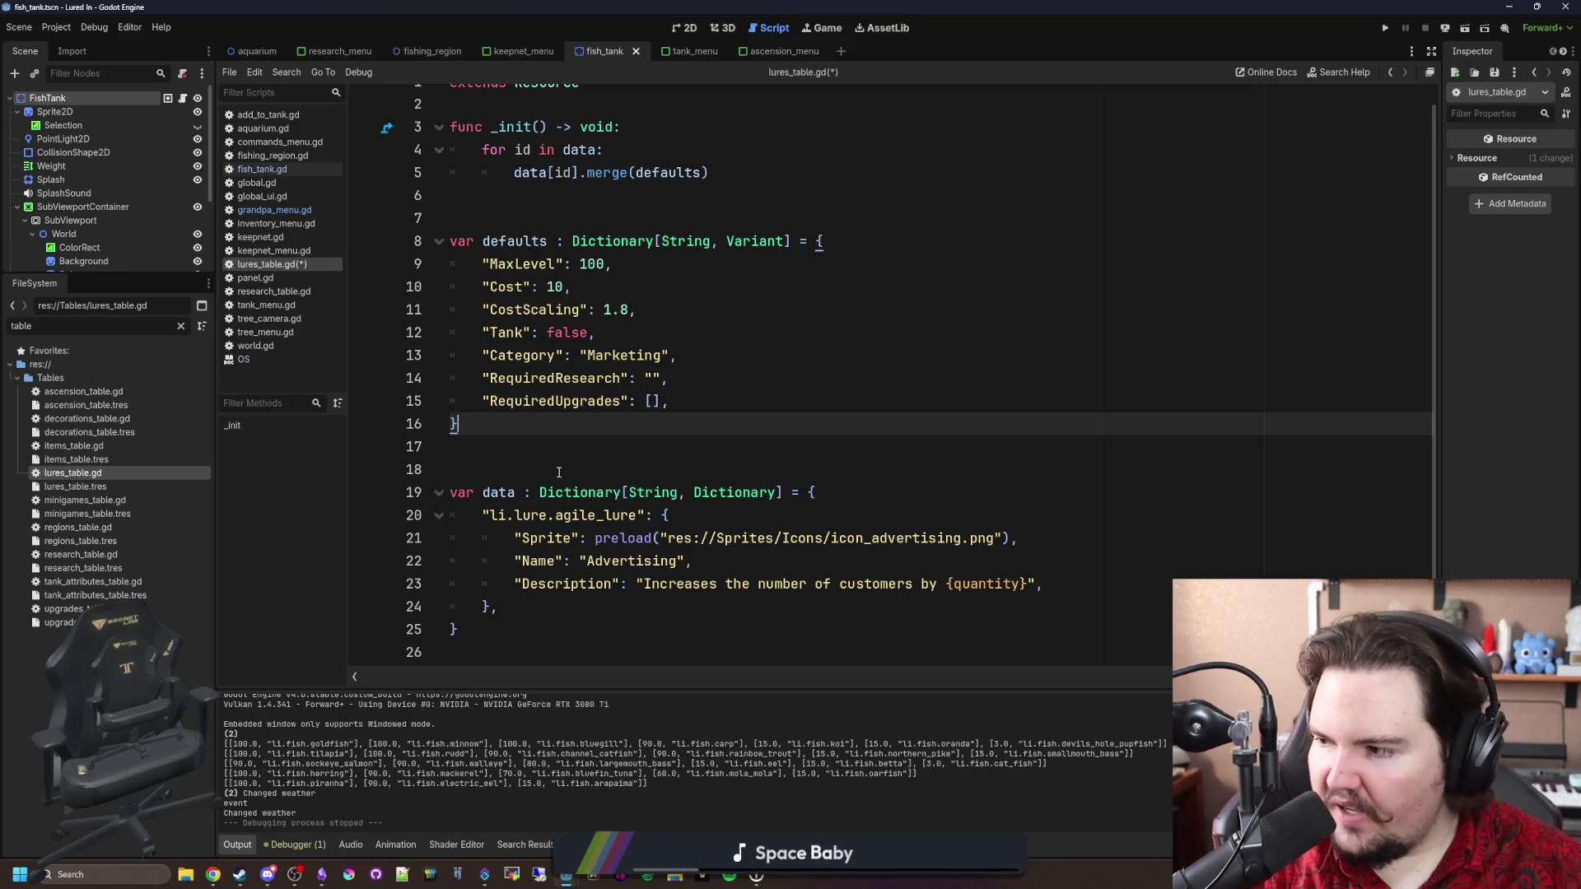
mouse_move(573, 604)
left_mouse_down()
mouse_move(443, 528)
mouse_move(449, 515)
left_mouse_up()
key("ctrl+c")
left_click(539, 607)
Paste a copy of the agile_lure entry below it and rename its key to shiny_lure.
key("Return")
key("ctrl+v")
scroll(526, 577, "down", 1)
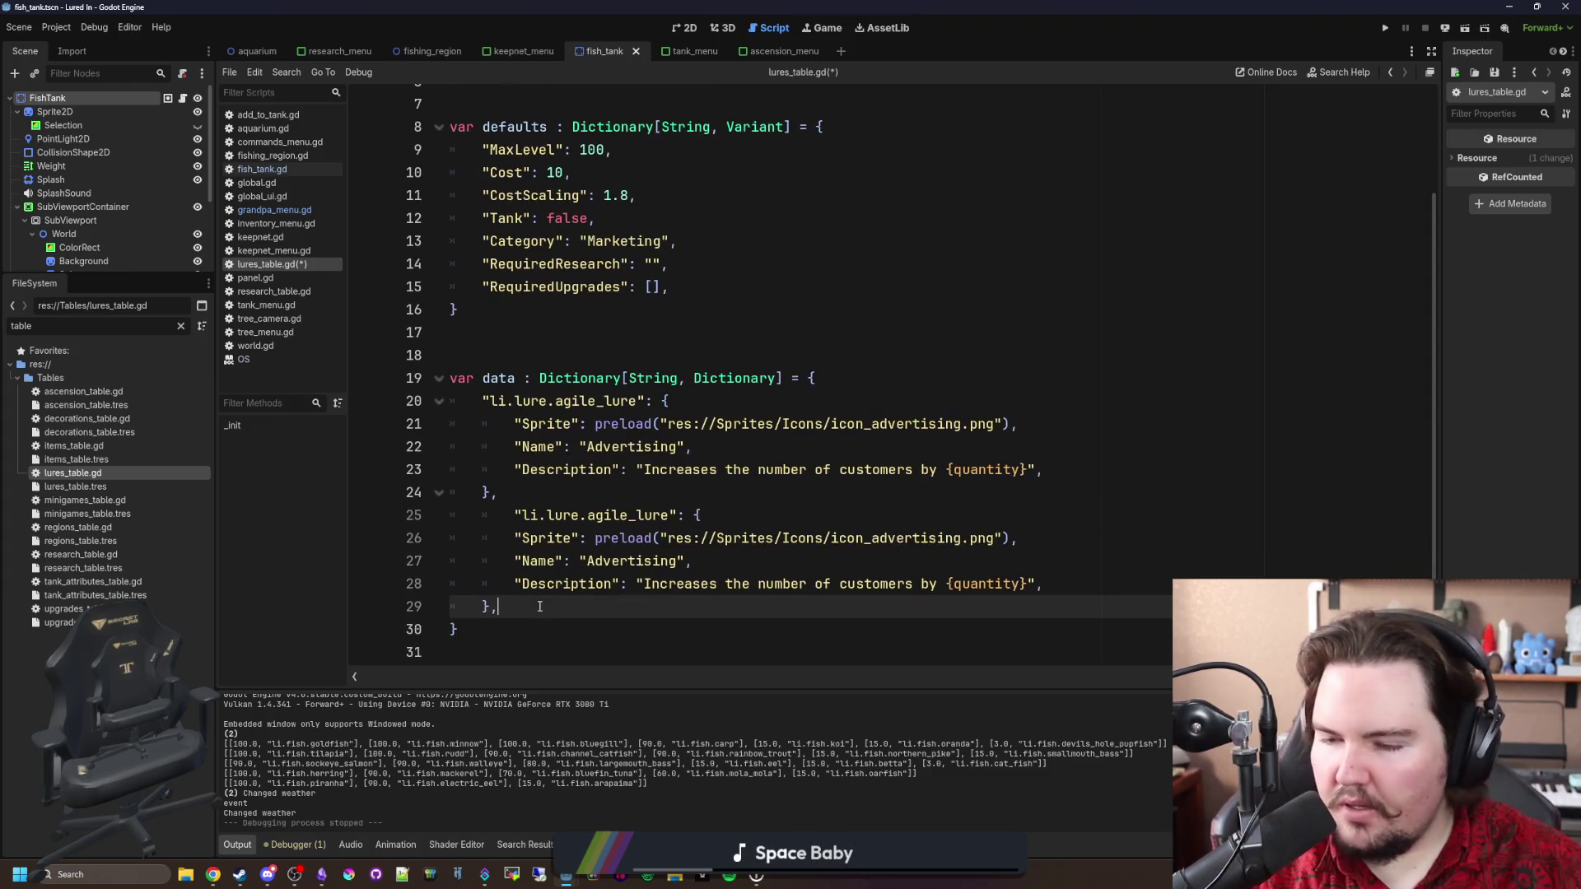
left_click(509, 512)
left_click(509, 533)
key("BackSpace")
mouse_move(598, 534)
left_mouse_down()
mouse_move(556, 534)
mouse_move(498, 607)
left_mouse_up()
type("shiny")
Paste another copy below and rename its key to heavy_lure.
scroll(546, 579, "down", 1)
left_click(583, 607)
key("Return")
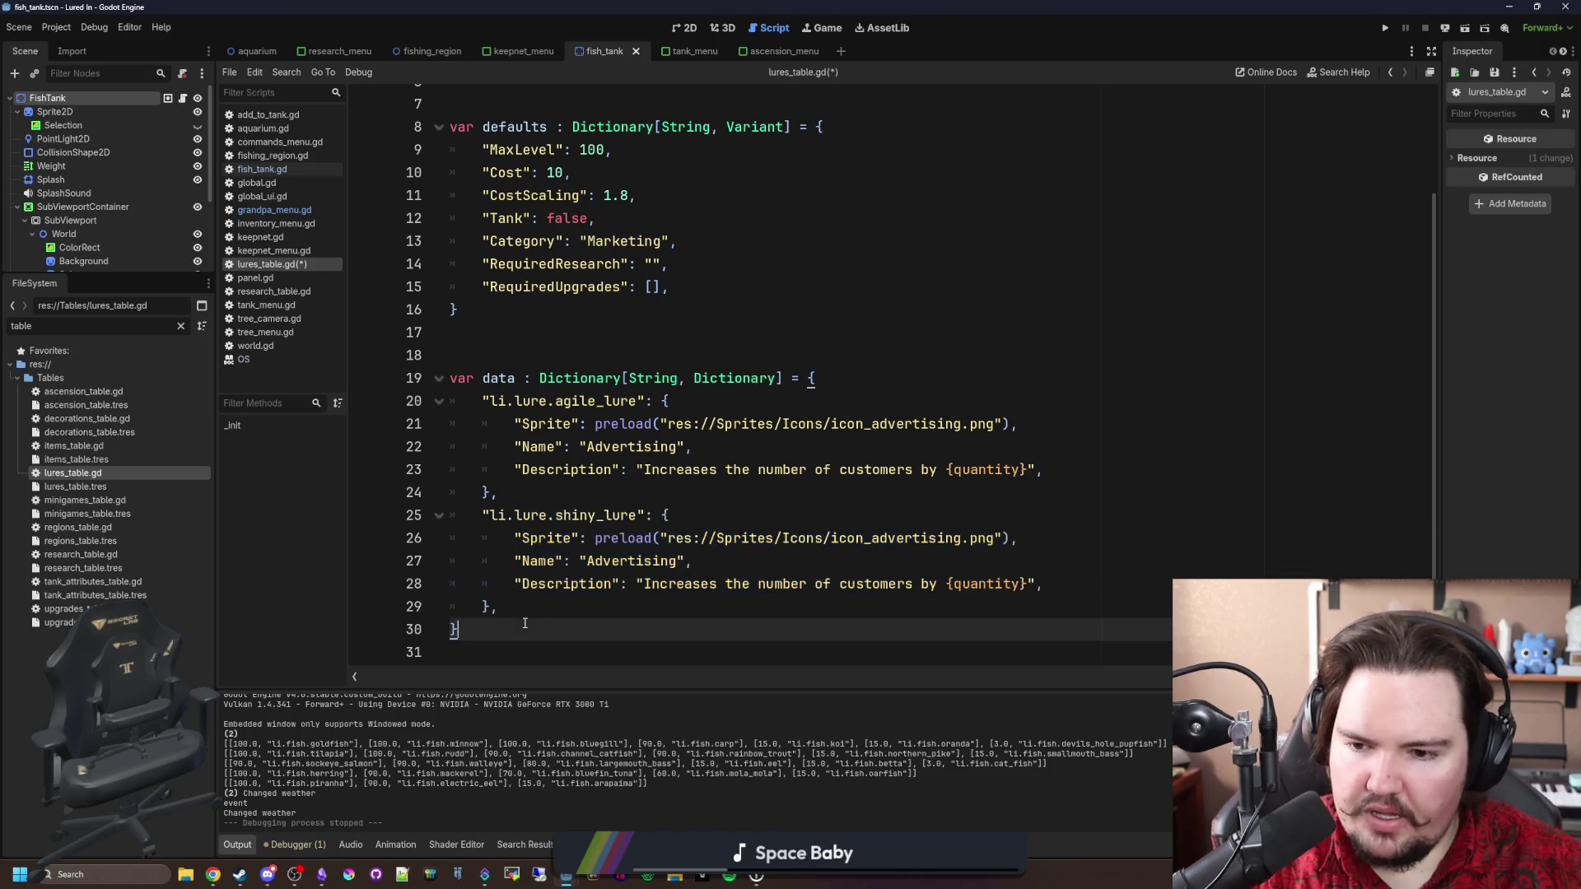
key("ctrl+v")
left_click(504, 561)
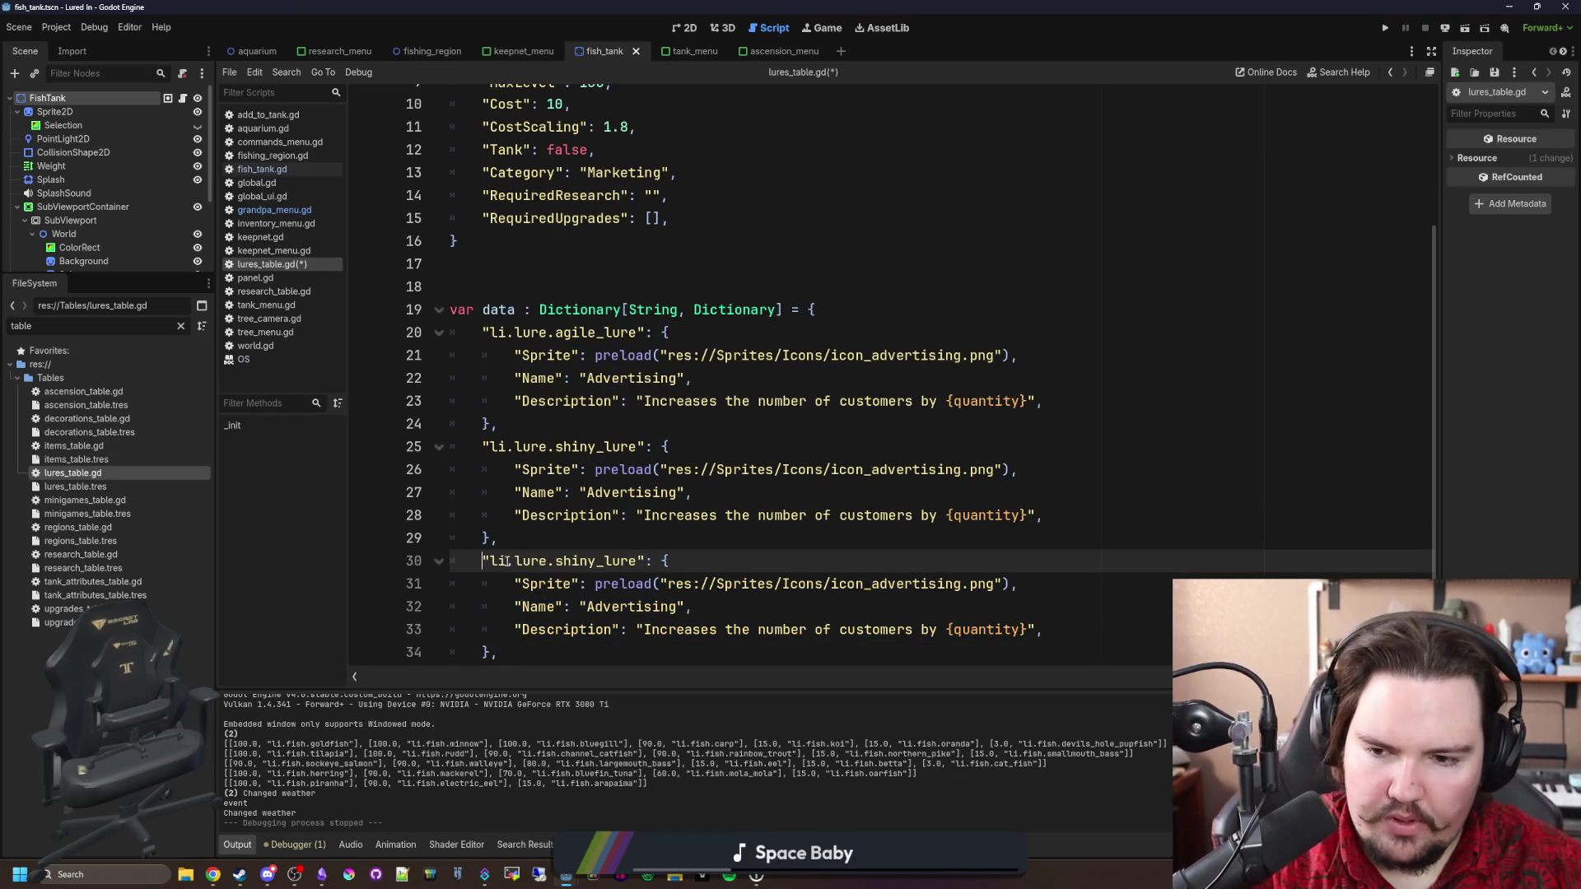
double_click(591, 560)
type("hea")
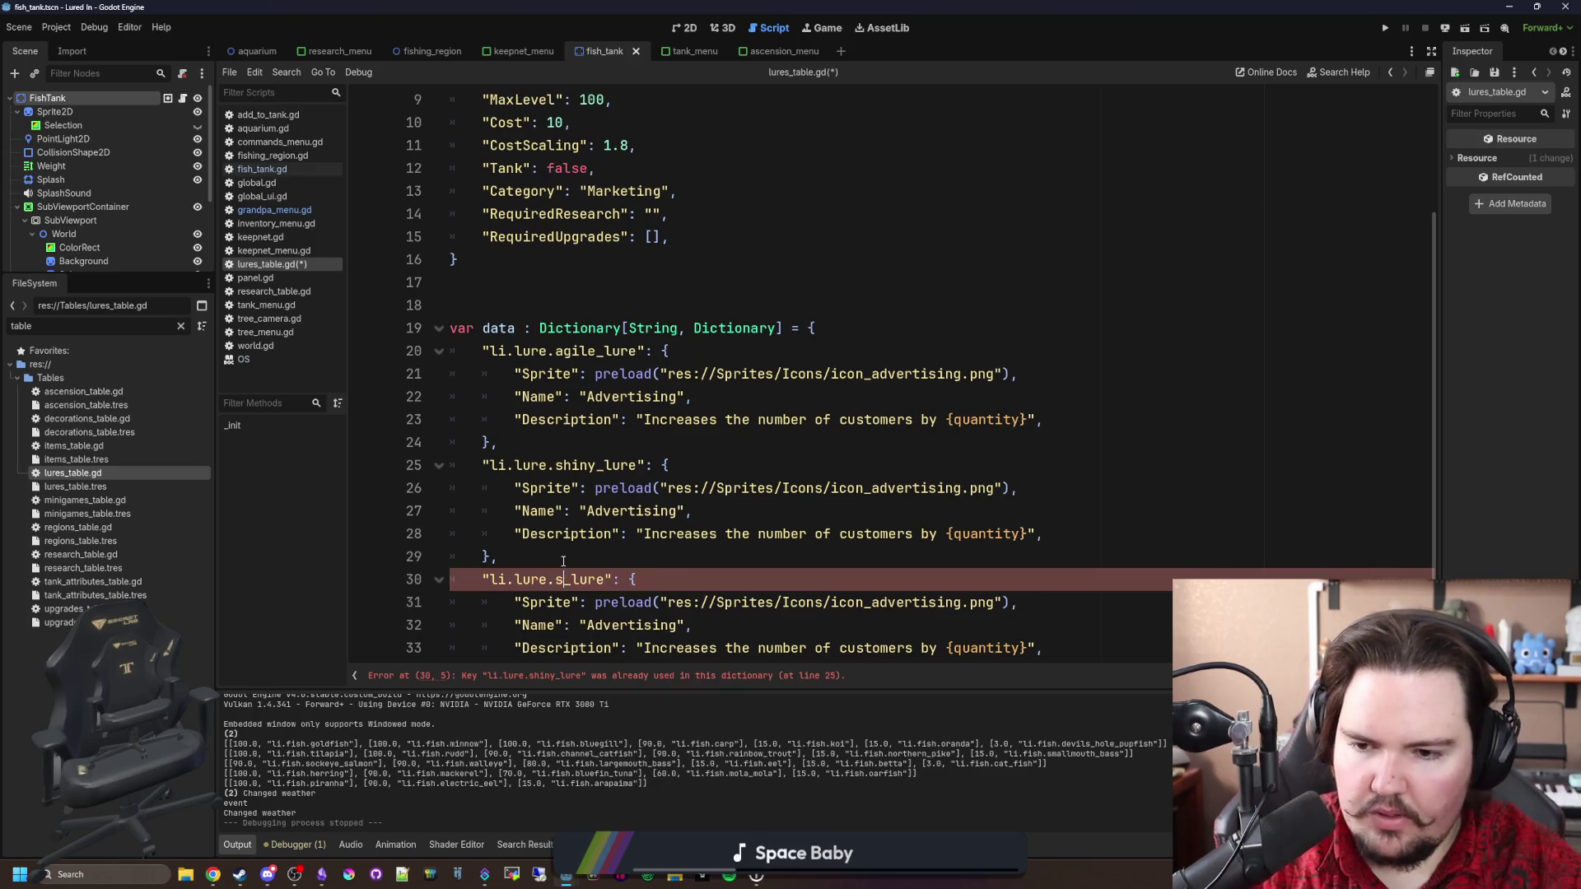
type("vy")
Name the three entries 'Agile lure', 'Shiny Lure' and 'Heavy Lure'.
scroll(736, 547, "down", 1)
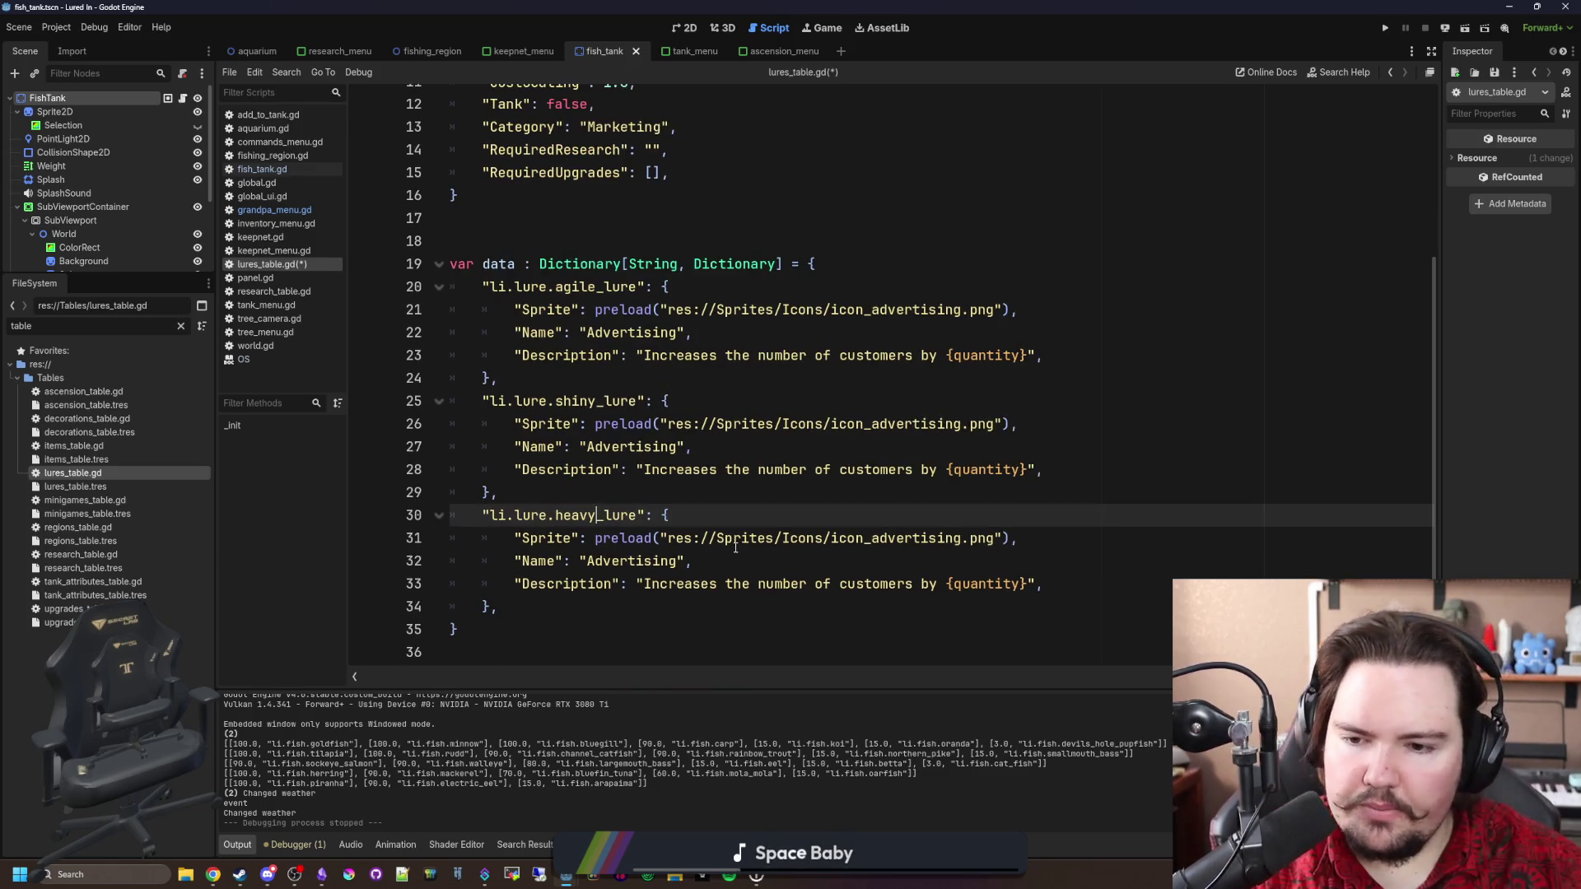
double_click(631, 332)
type("Agile l")
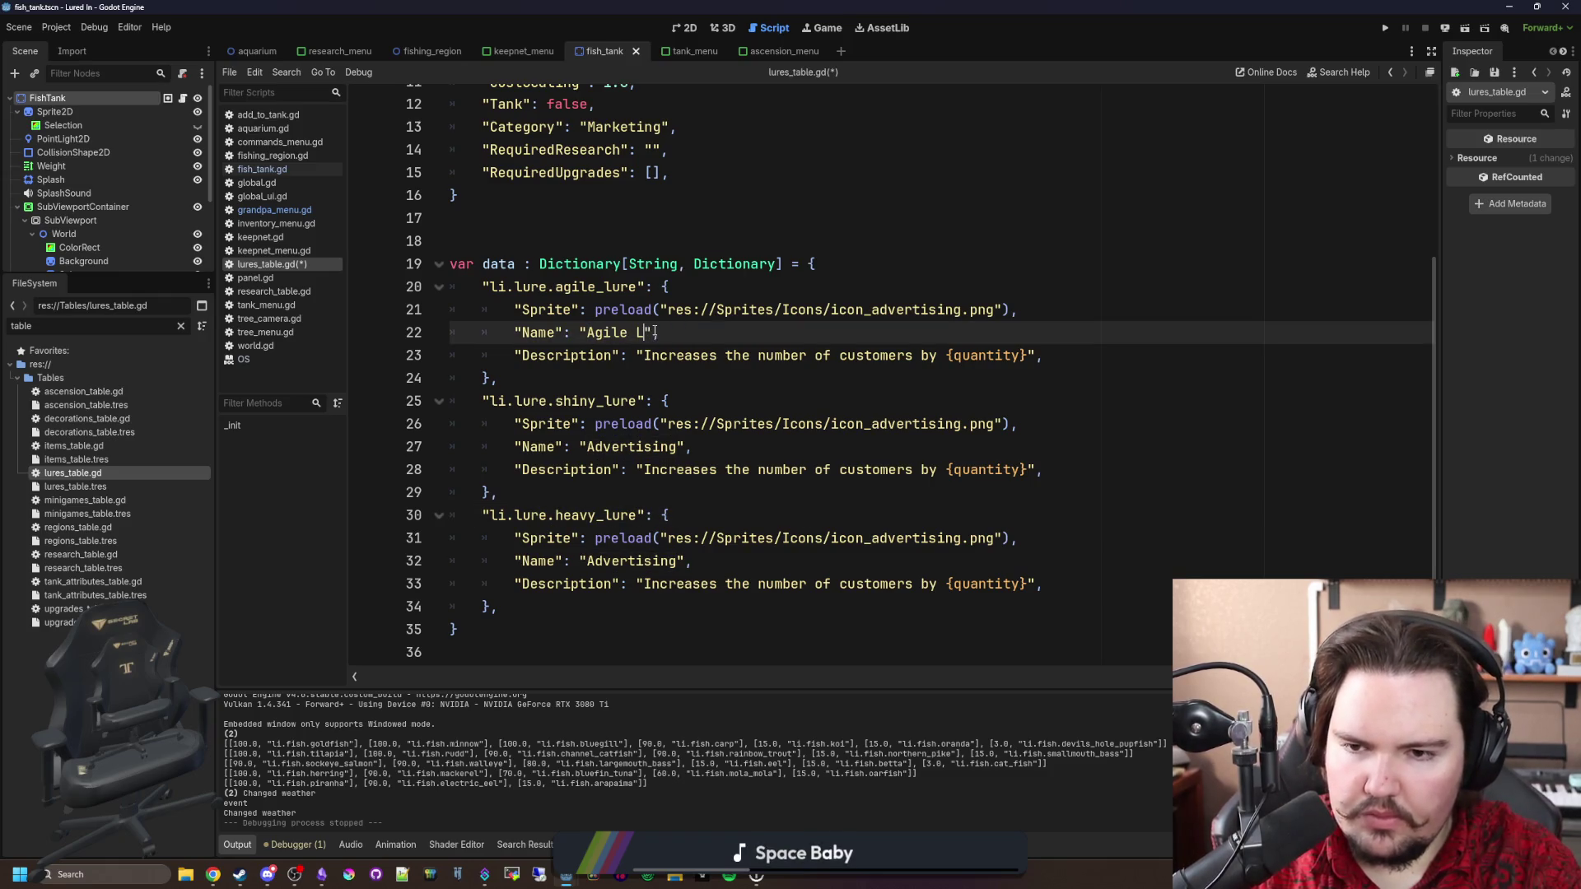
type("ure")
double_click(643, 446)
type("Shiny Lure")
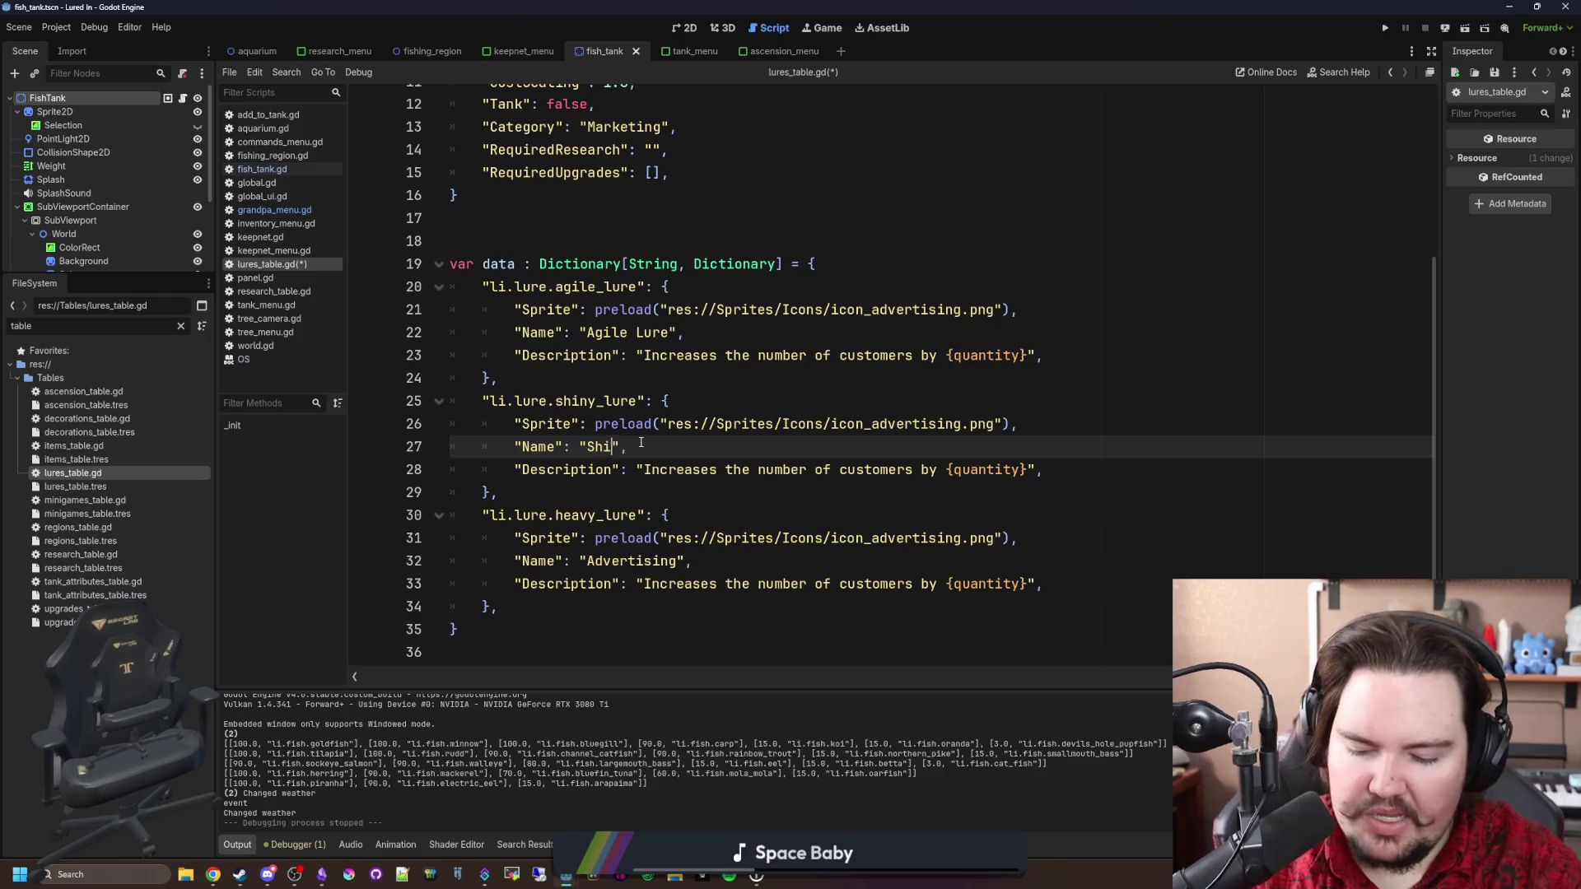
double_click(629, 560)
type("Heavy Lure")
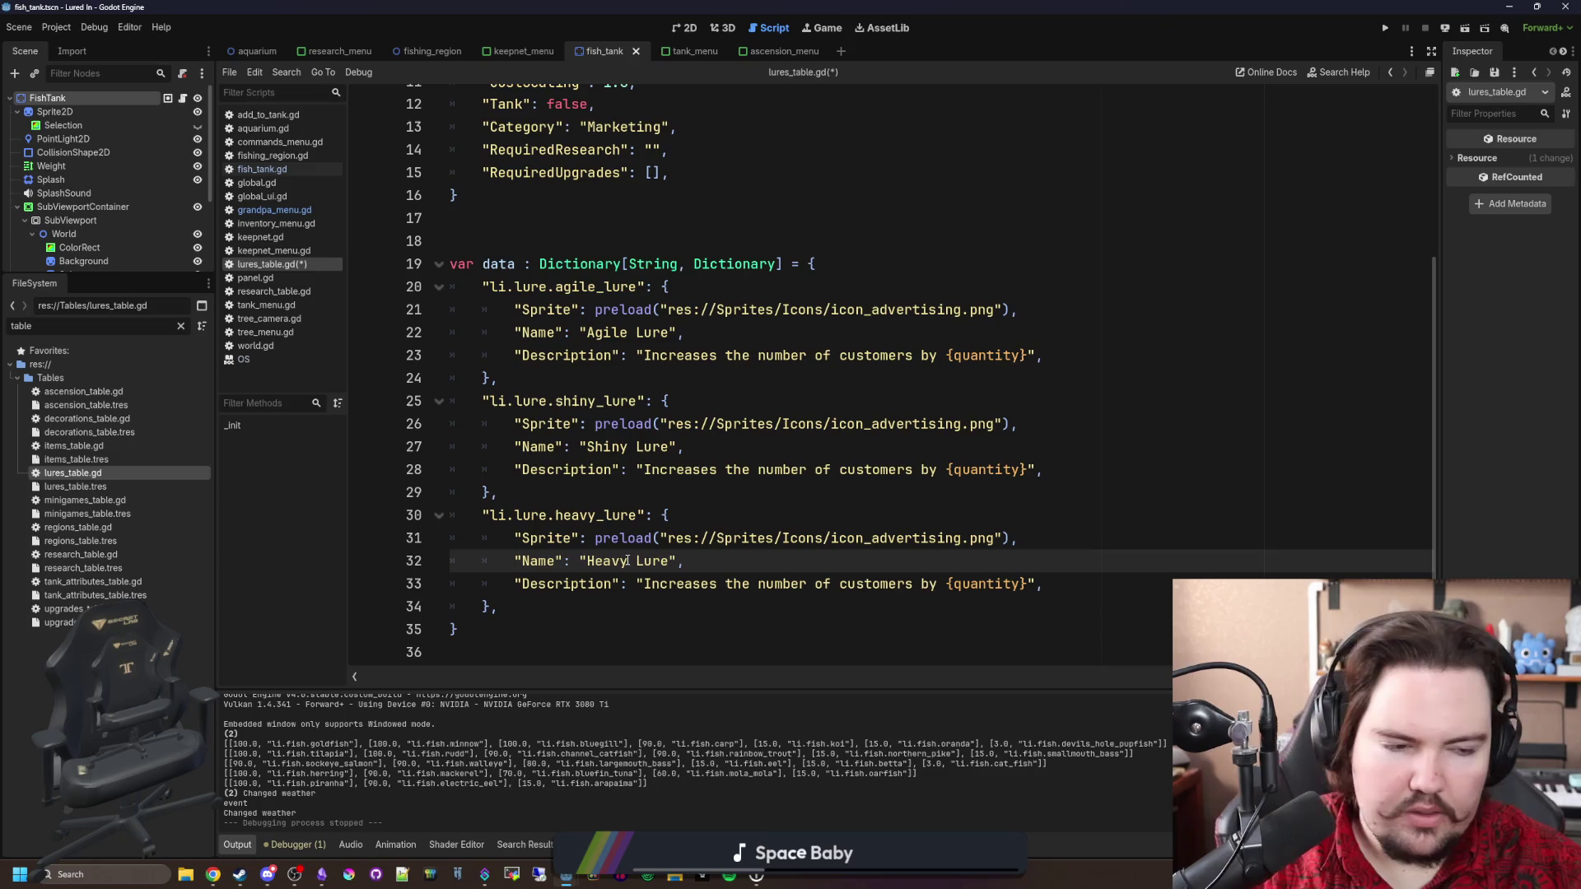
Replace the agile lure's description with 'Increase the speed of casting'.
left_click(666, 604)
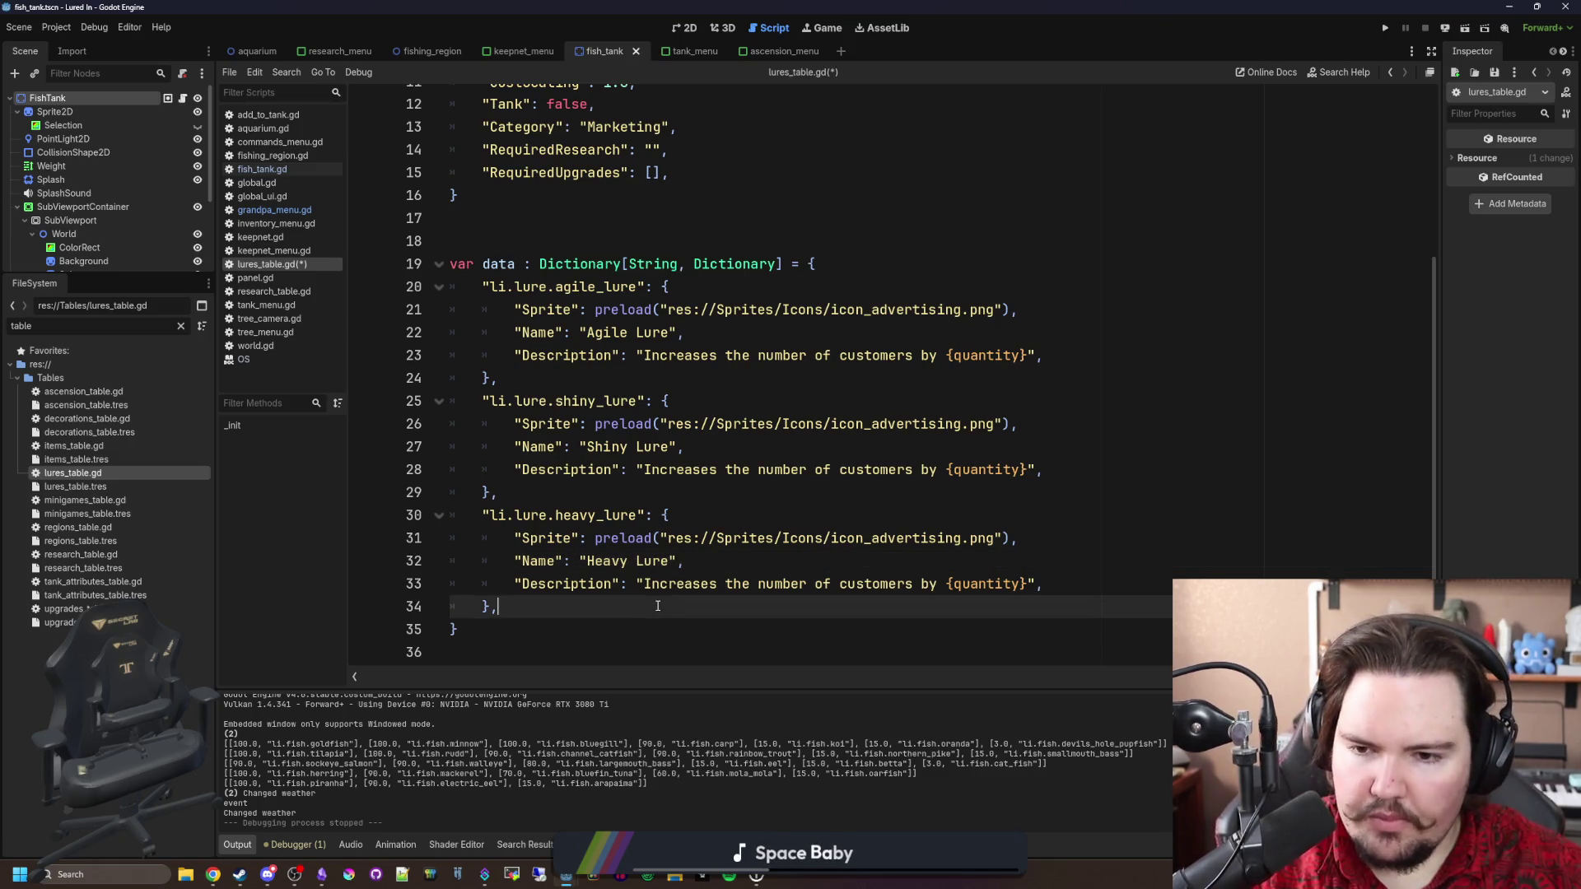
left_click(792, 355)
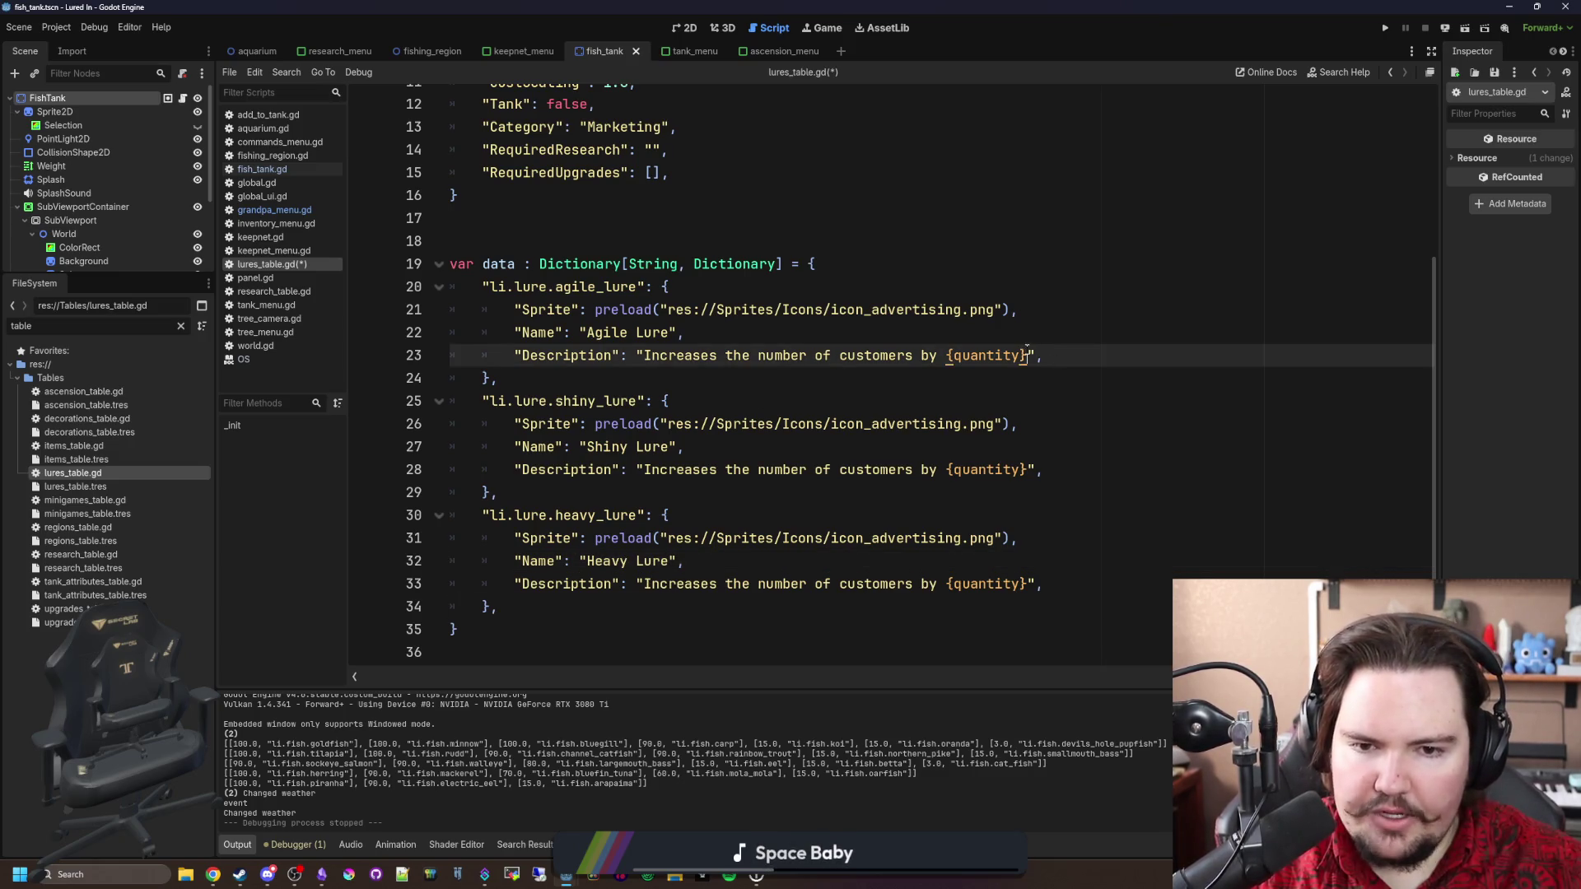
left_click_drag(1027, 354, 643, 355)
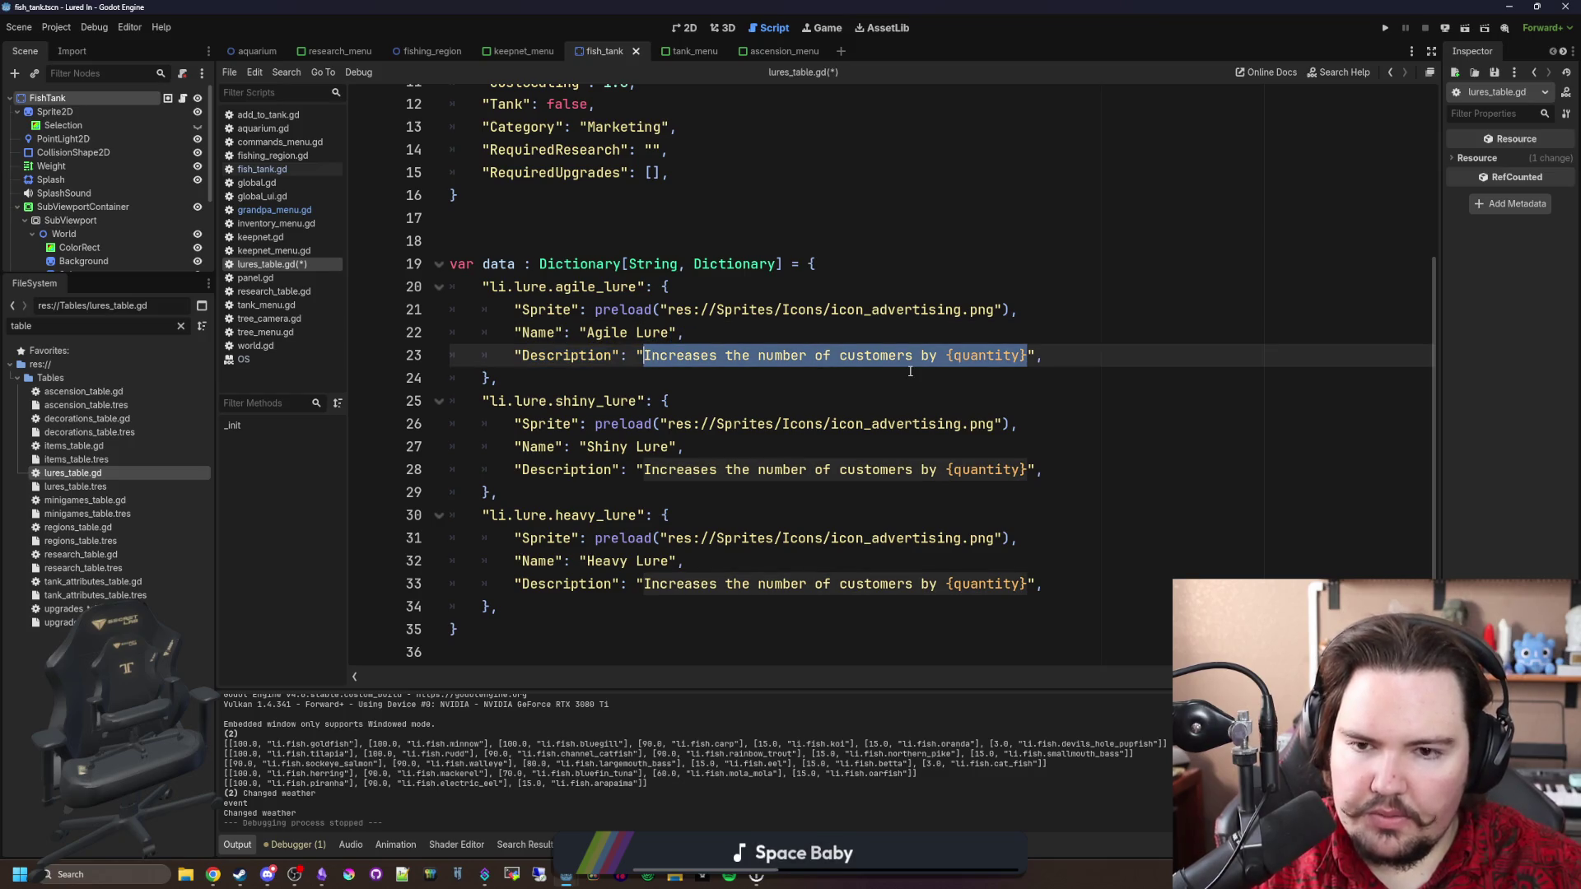
type("Increase the ")
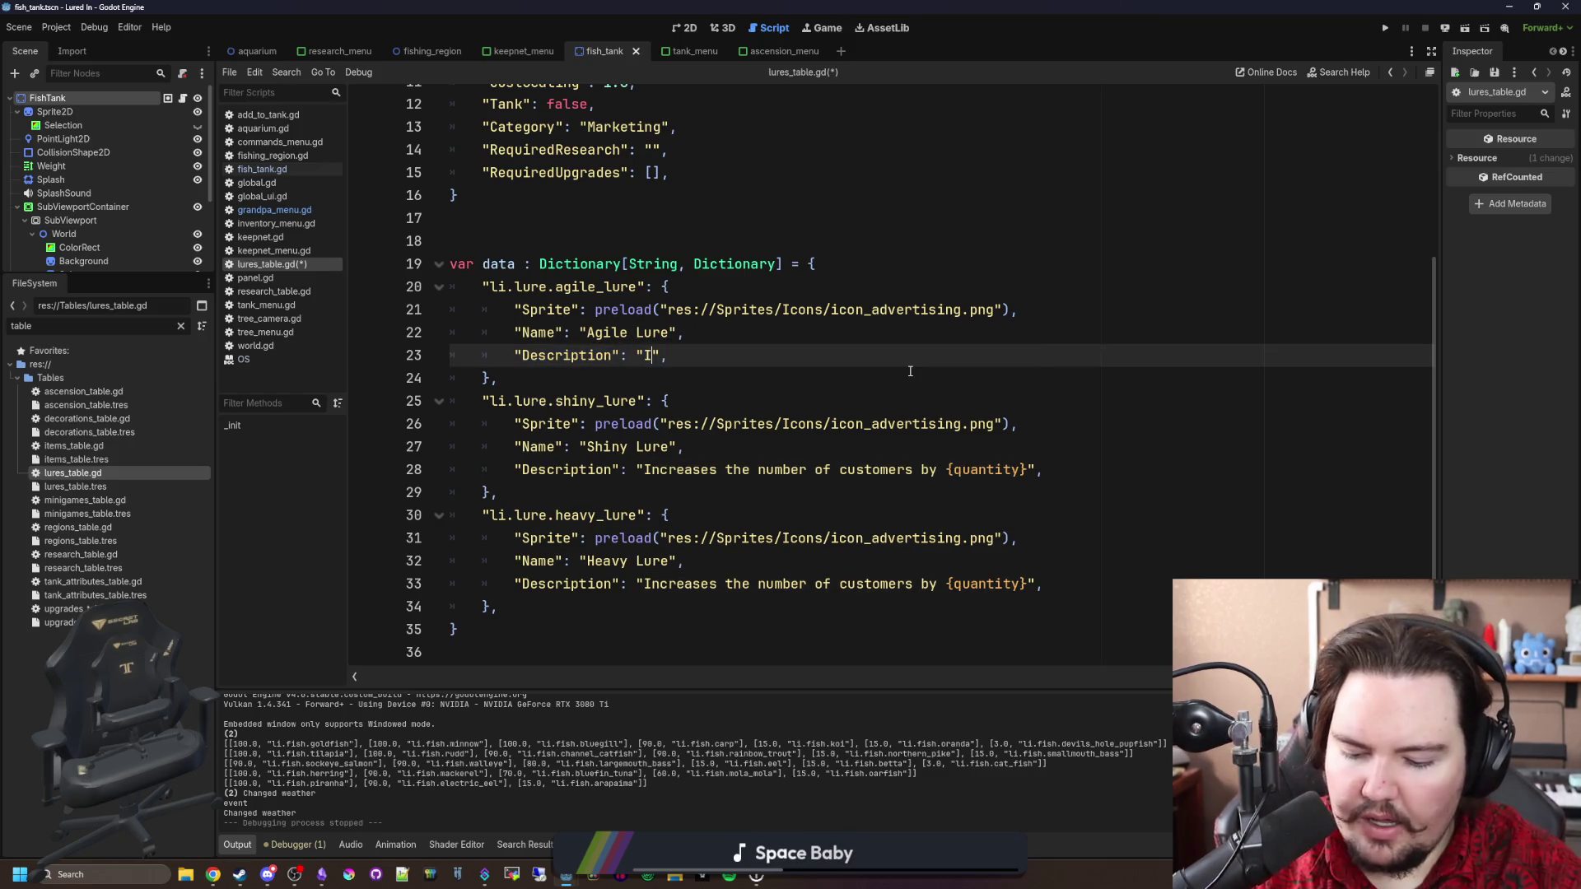
type("speed of cas")
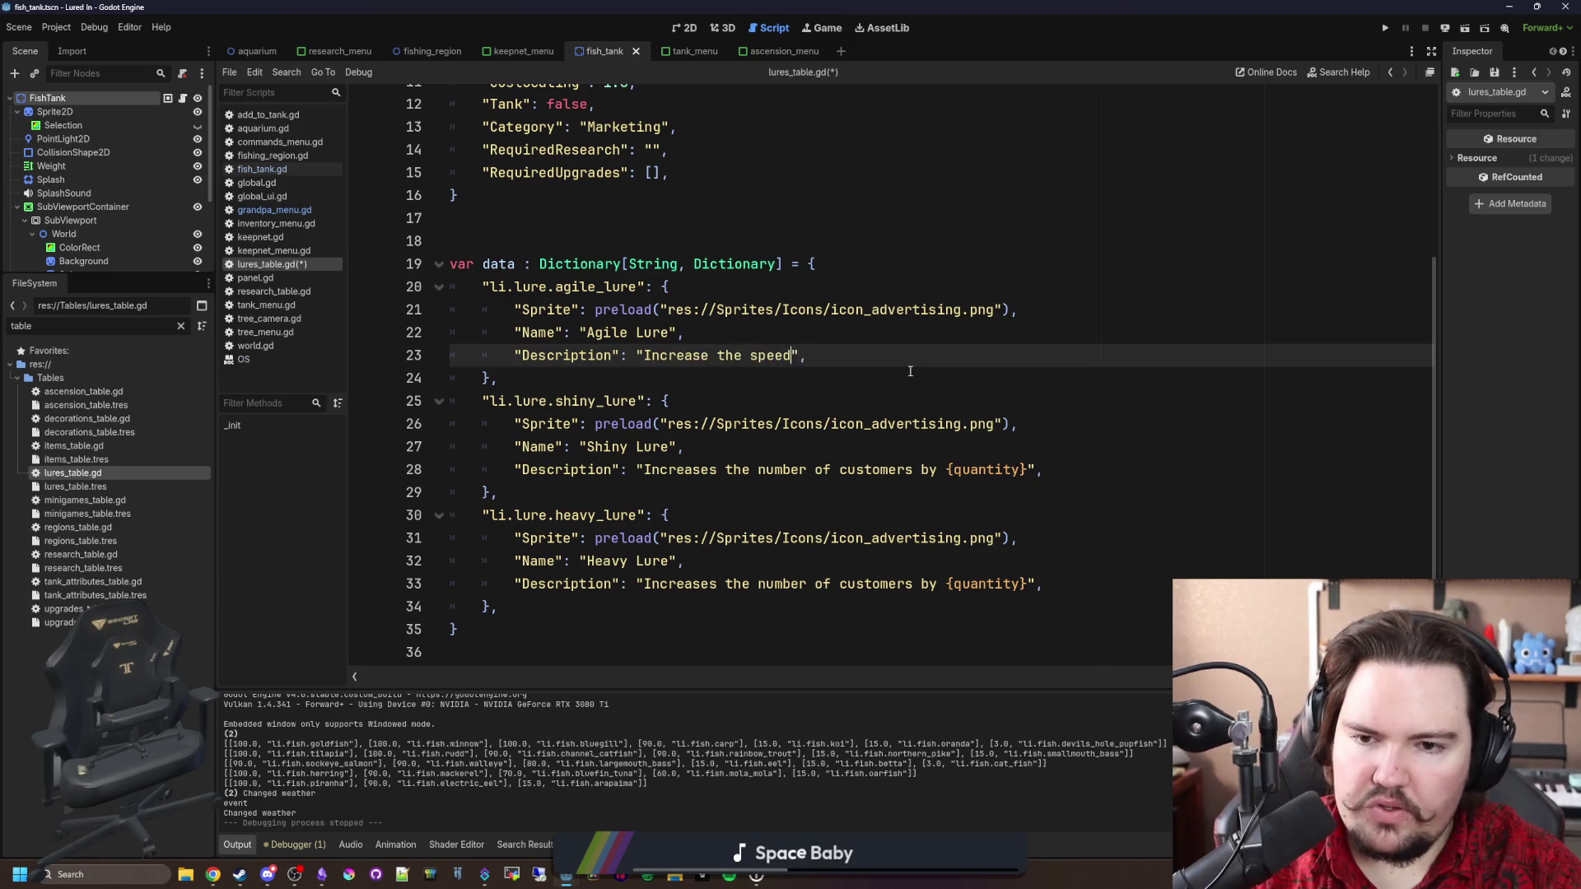
type("ting")
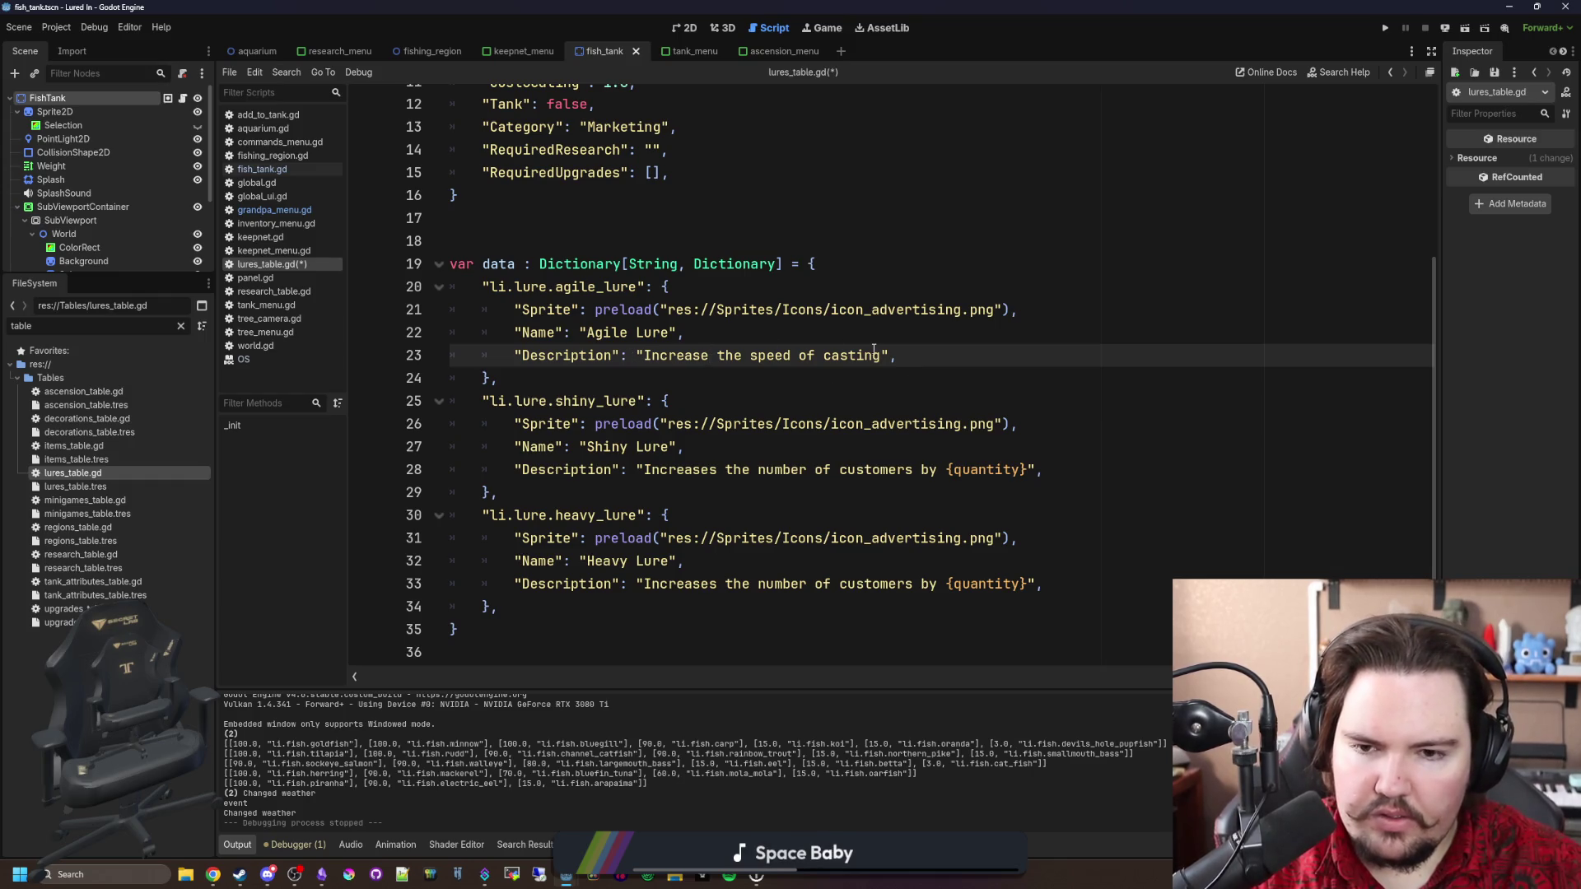
Reword the agile description about casting speed; set 'Increases fish nibbling speed' and 'Increases your casting range'.
key("BackSpace")
key("BackSpace")
key("BackSpace")
key("BackSpace")
key("BackSpace")
key("BackSpace")
type("s your casting sp")
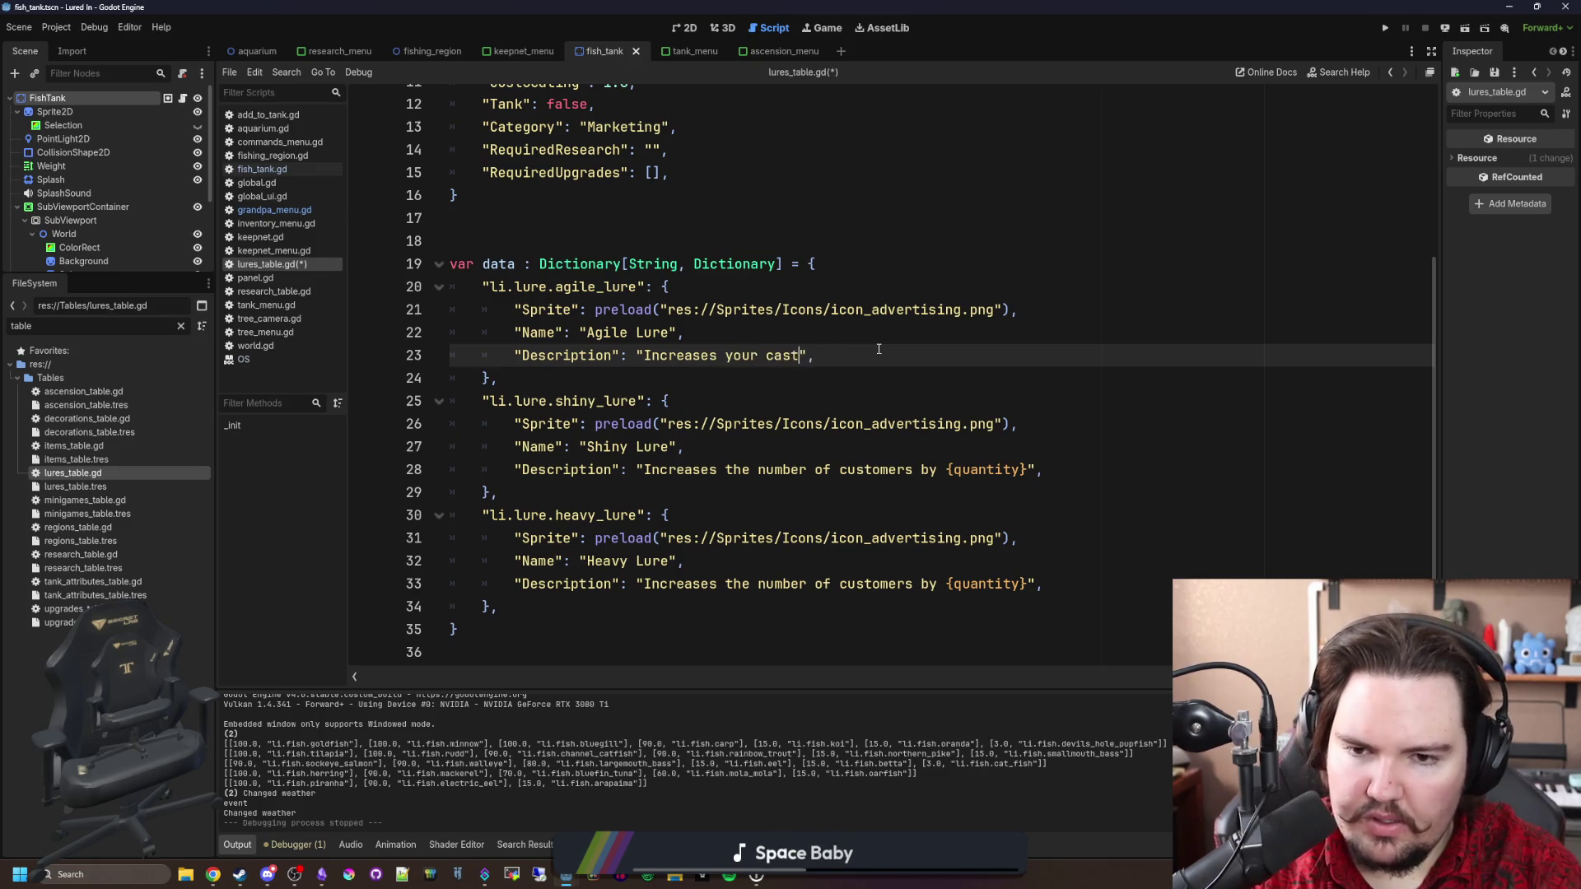
type("eed")
left_click_drag(1028, 469, 644, 469)
type("Increases ")
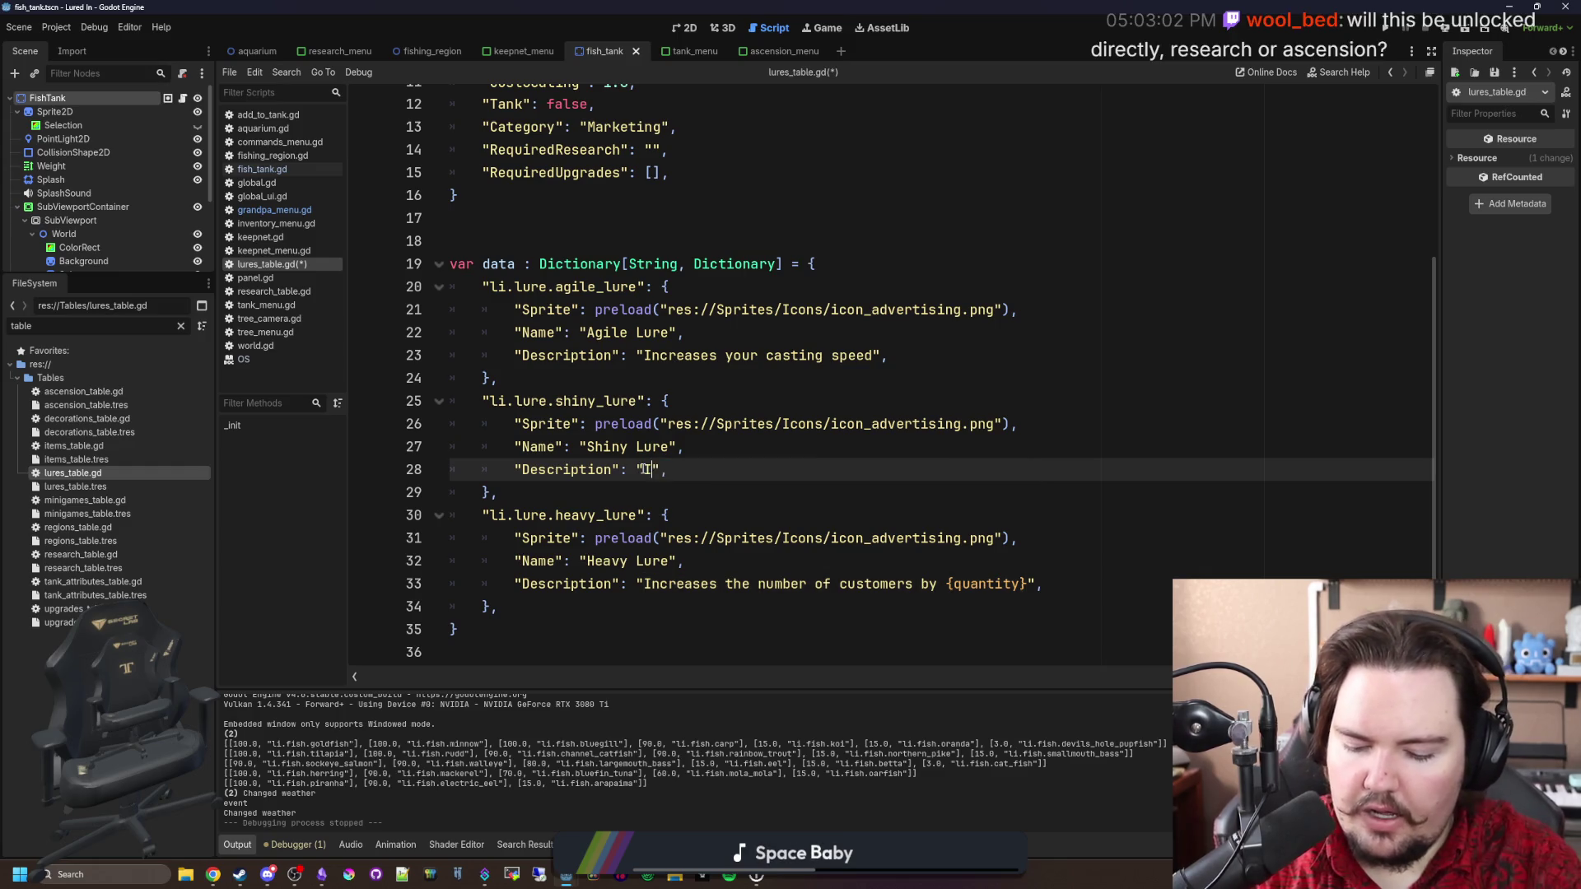
type("fish nibbl")
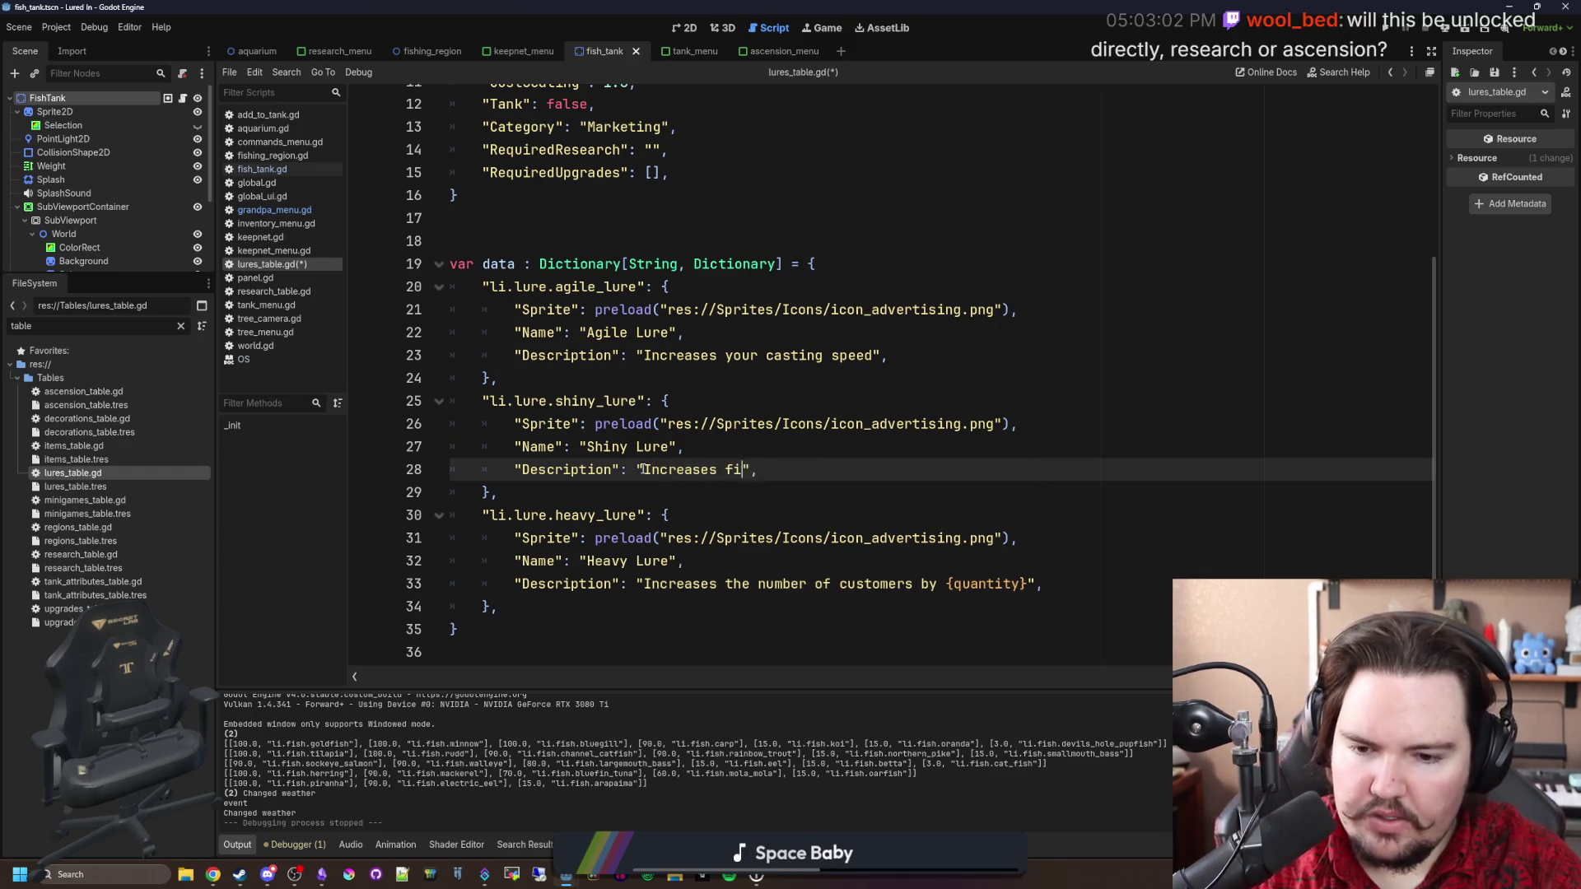
type("ing speed")
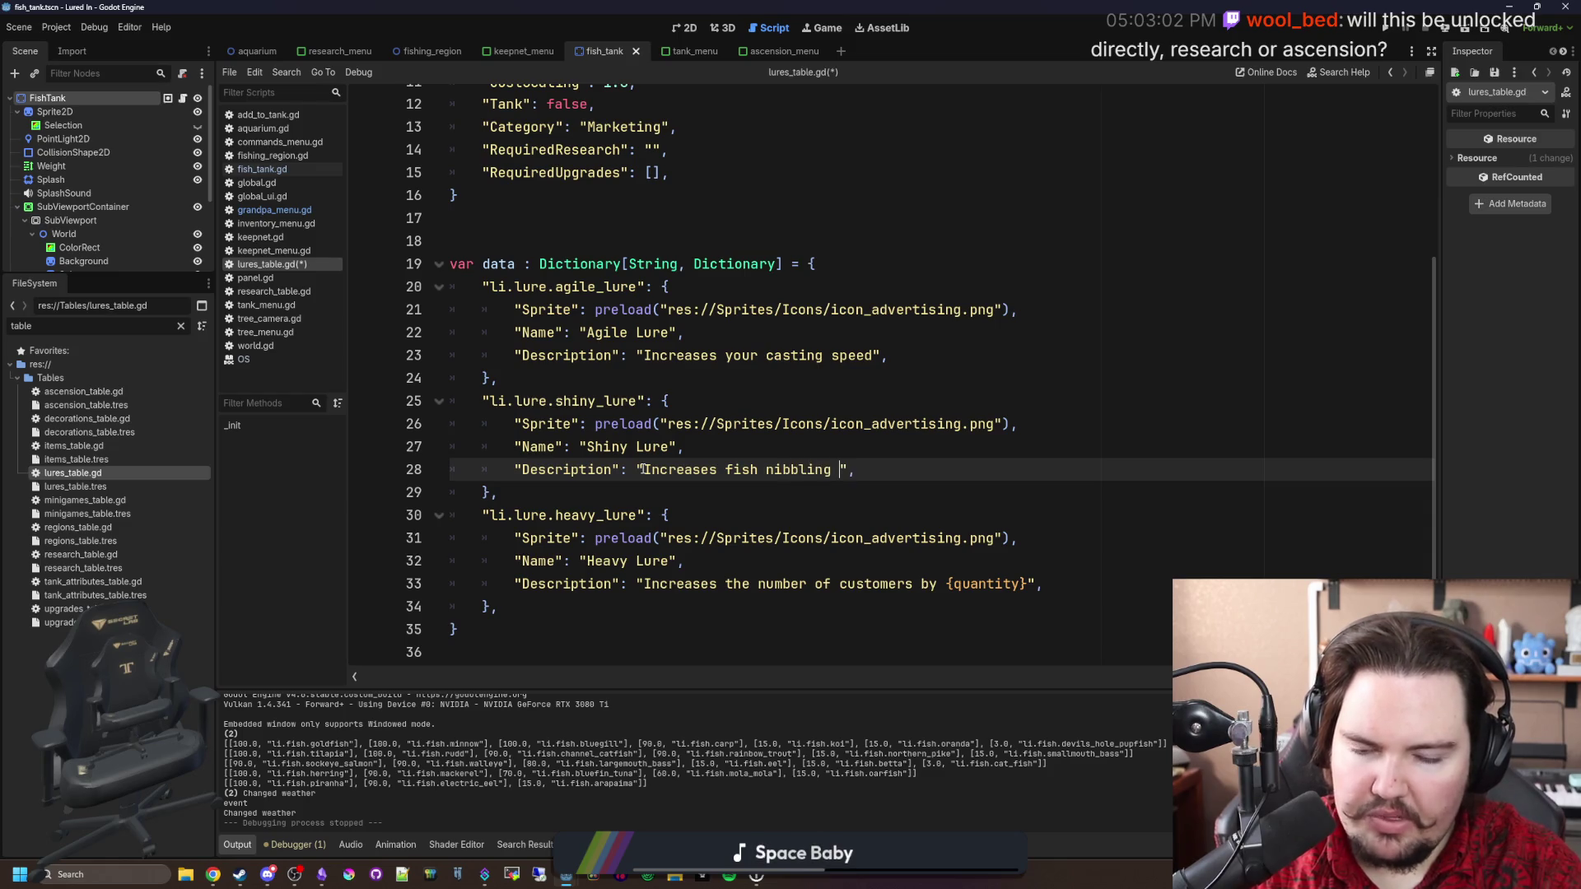
key("Down")
key("Down")
key("Down")
left_click_drag(1039, 584, 650, 584)
key("BackSpace")
type("Increases your ca")
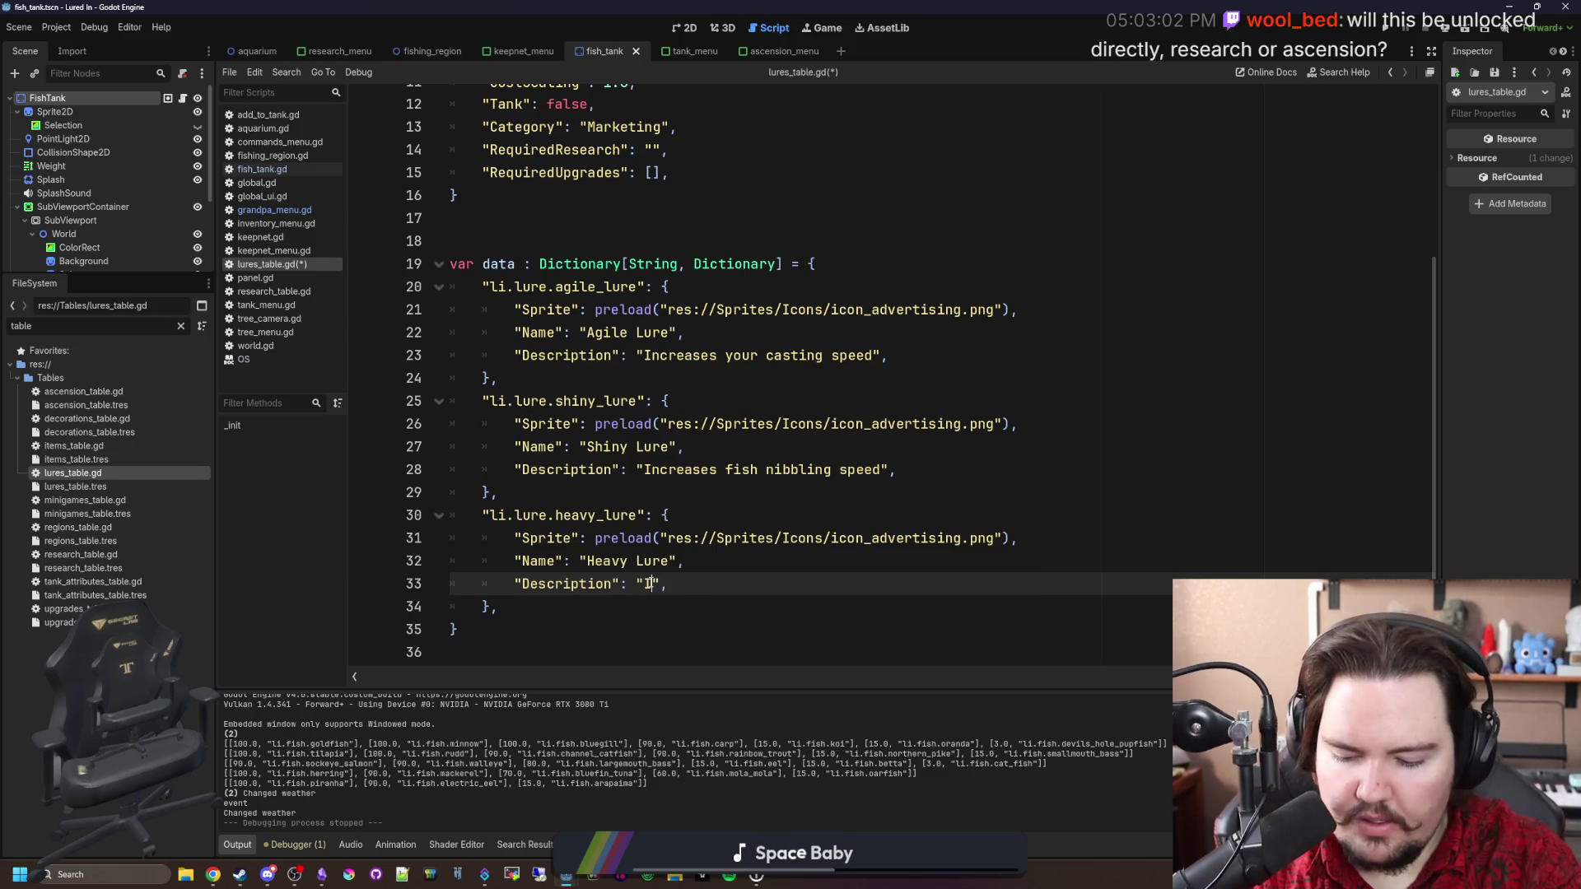
type("sting range")
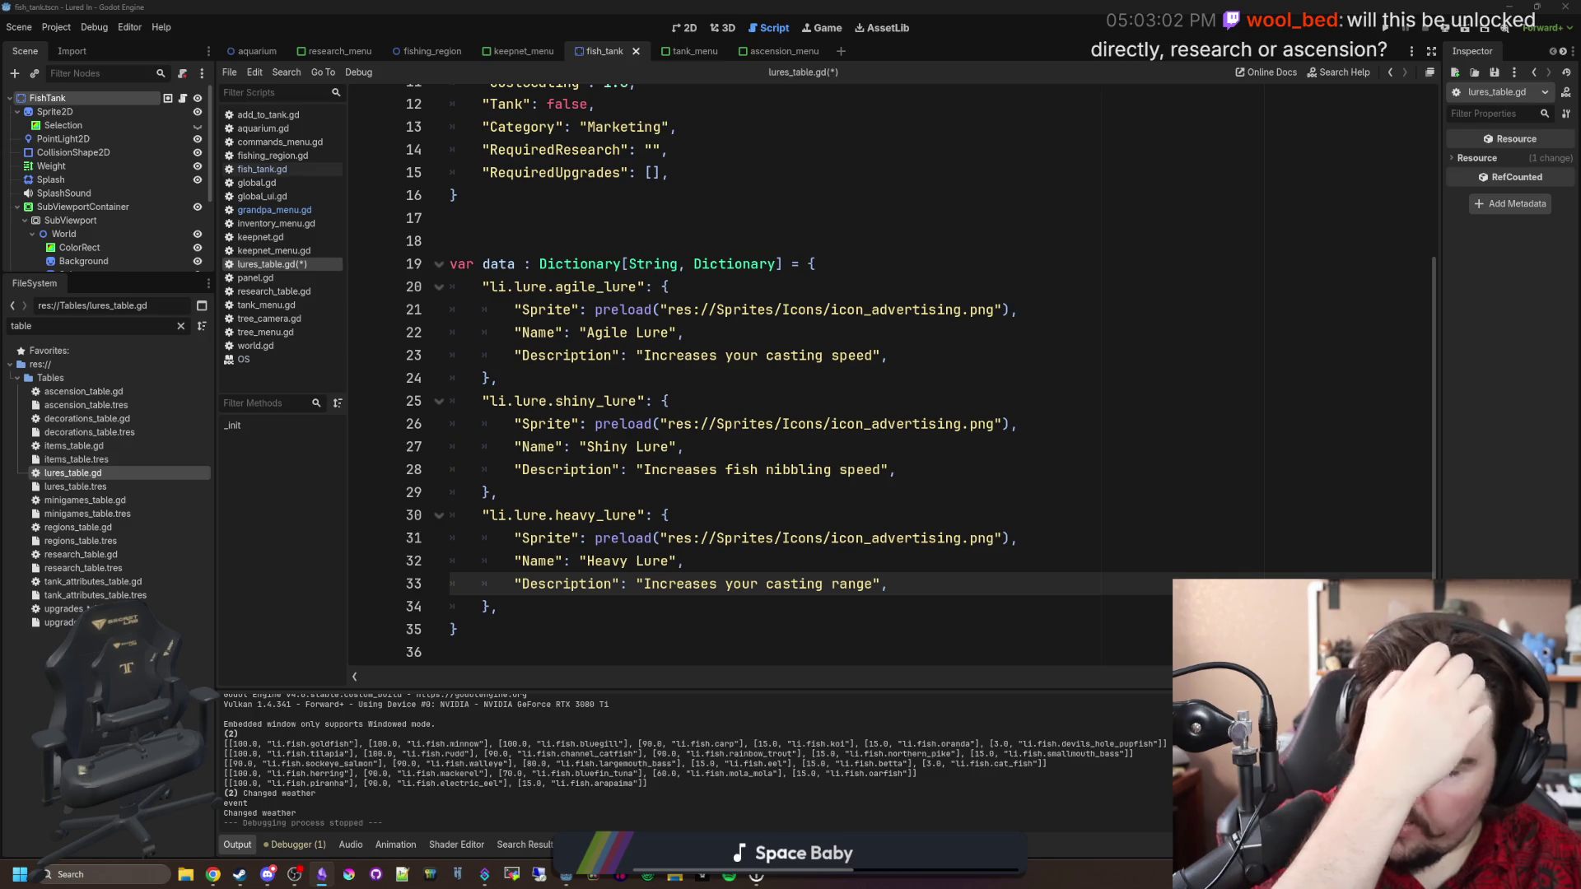
key("Up")
key("Up")
key("Up")
left_click(713, 487)
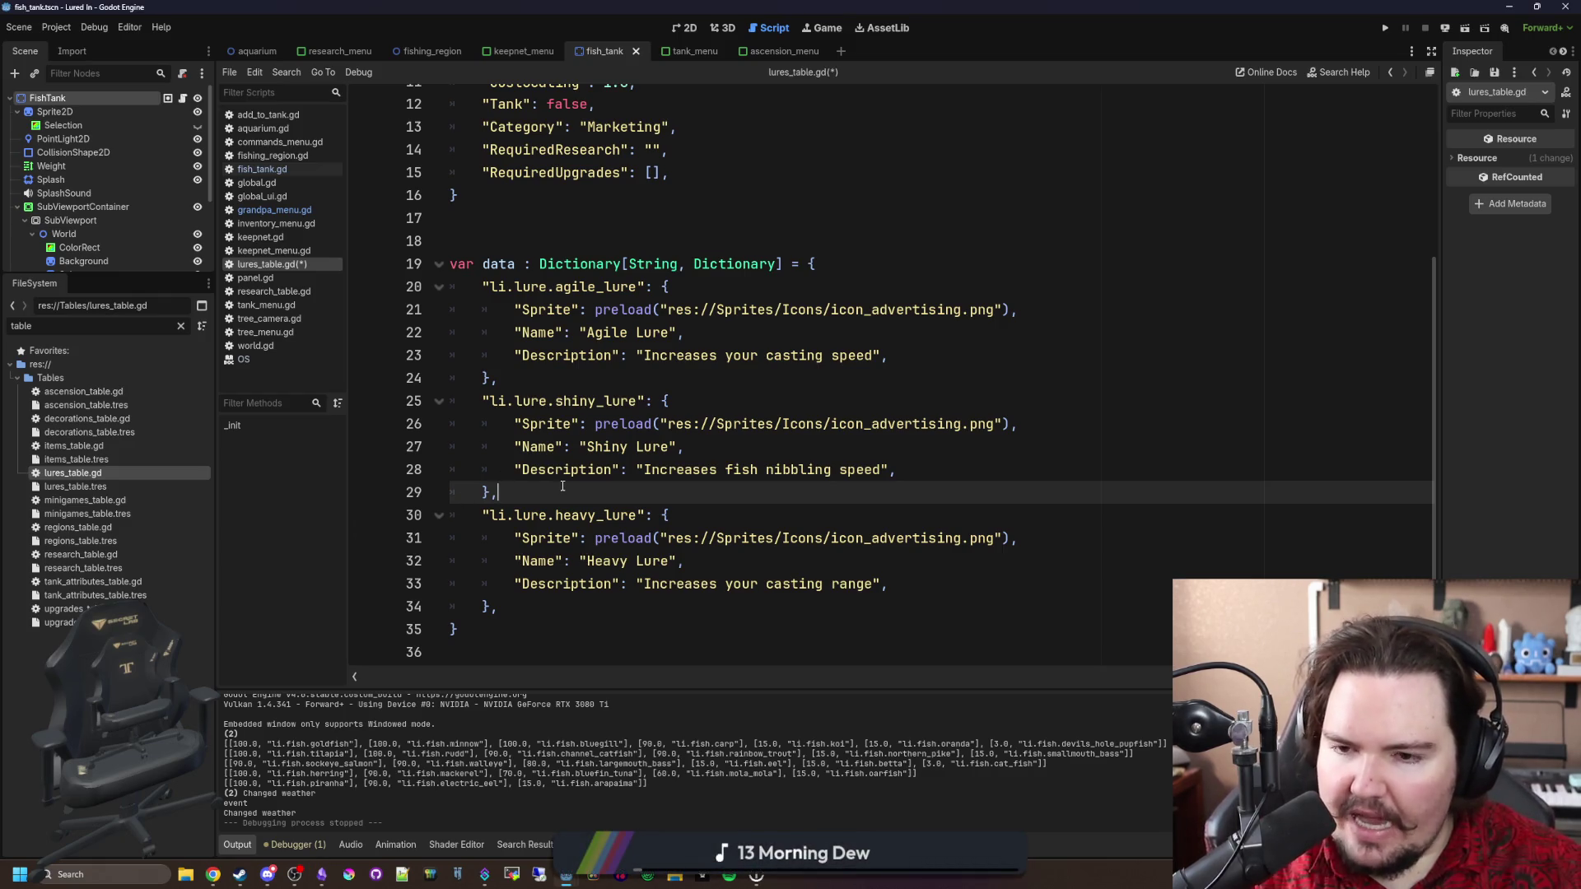
left_click(621, 599)
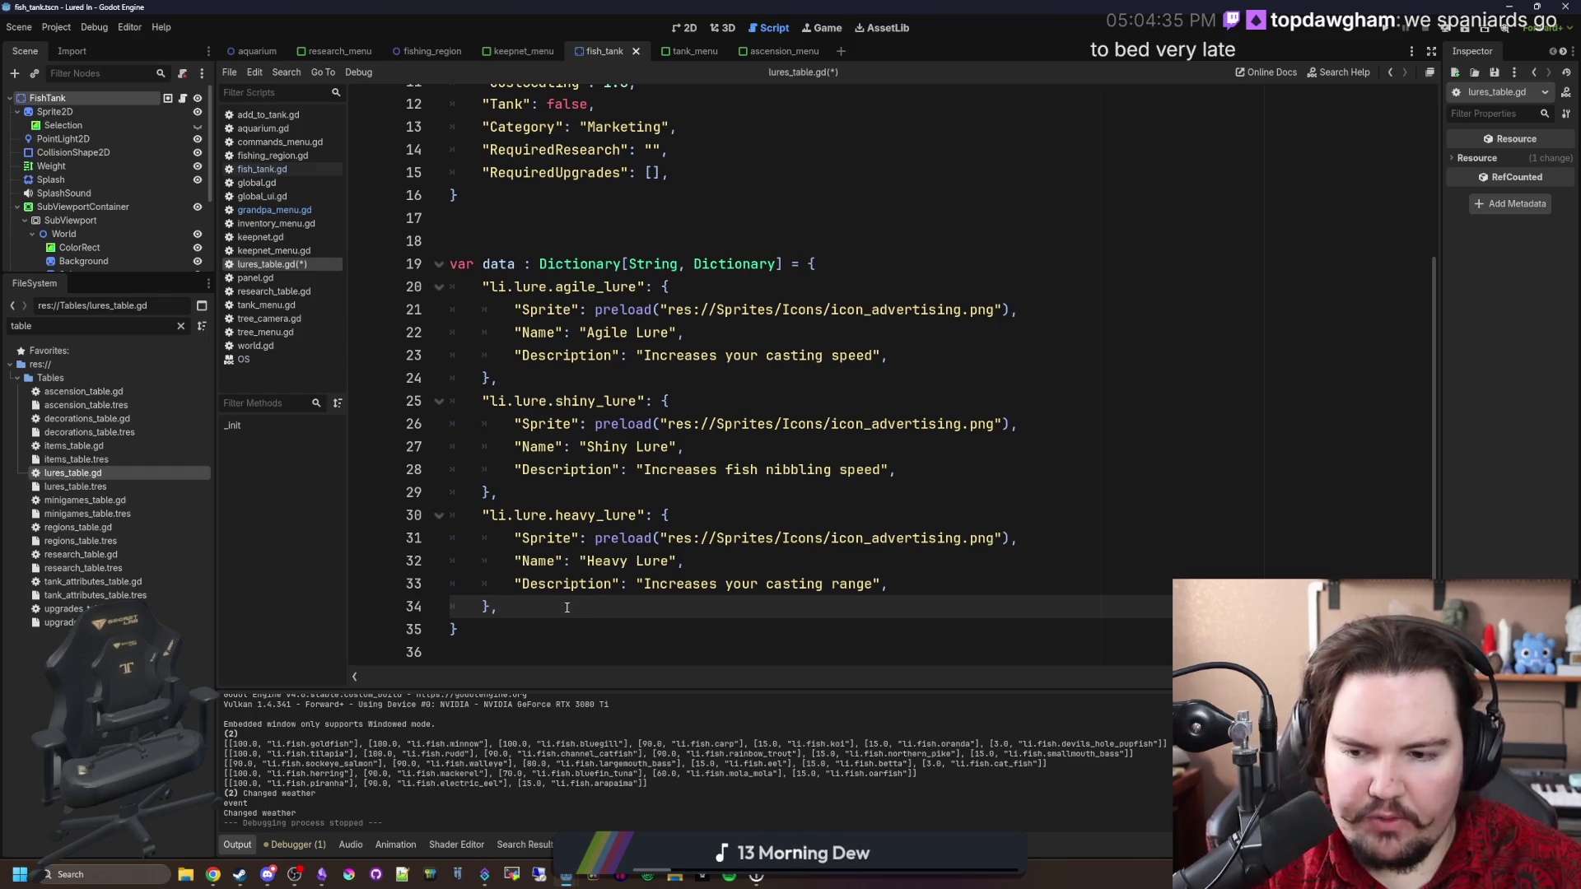
left_click_drag(624, 606, 382, 255)
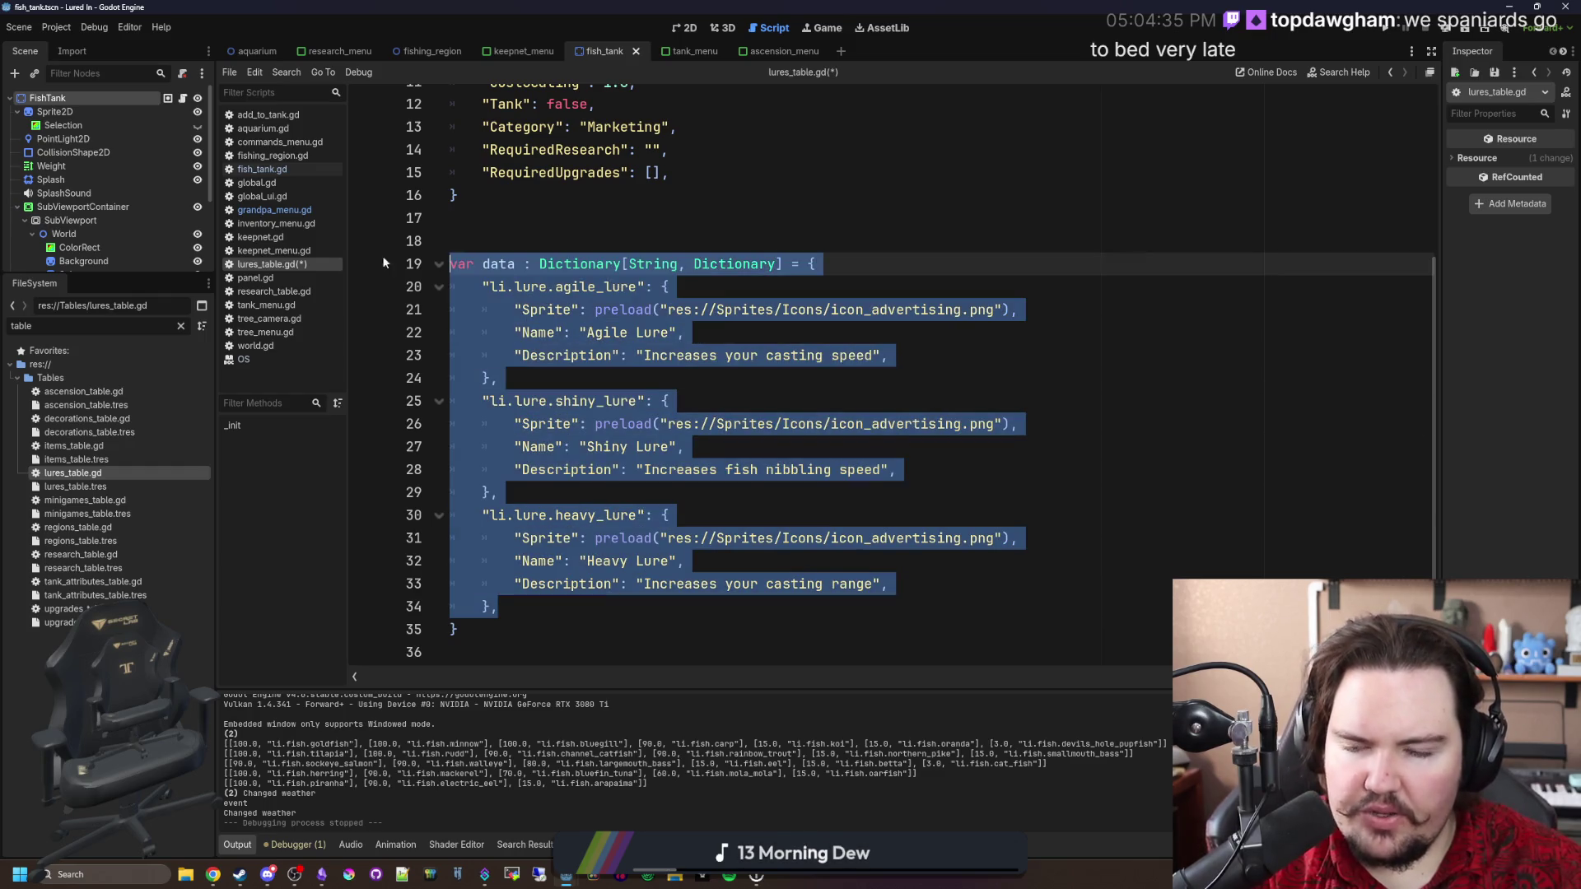
left_click(575, 223)
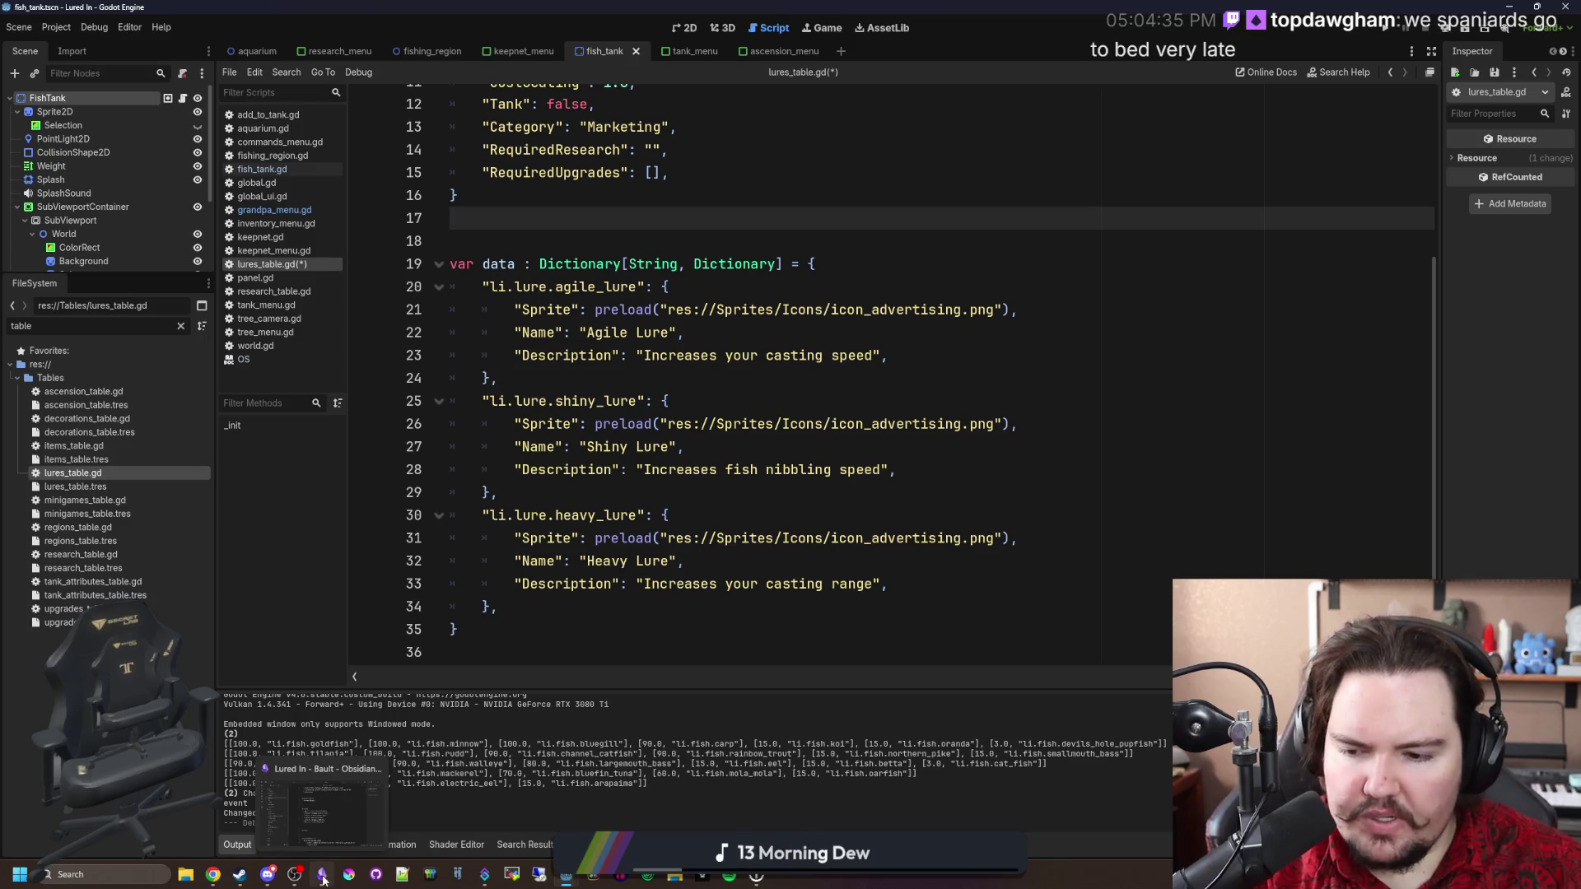
left_click(581, 609)
left_click_drag(581, 611, 406, 519)
left_click(540, 491)
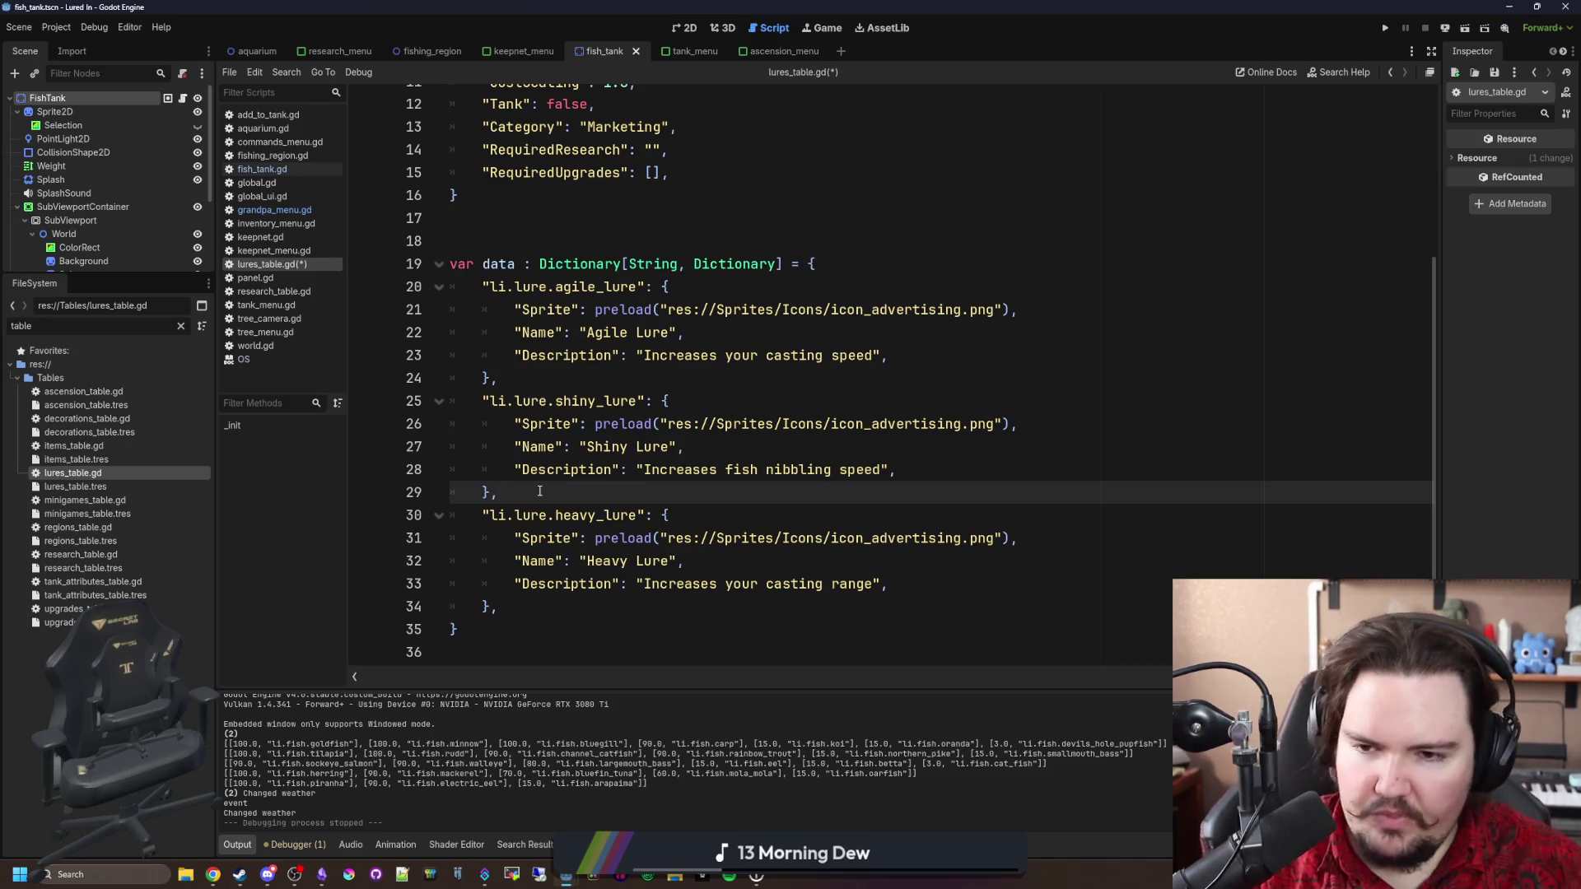
left_click_drag(487, 288, 647, 287)
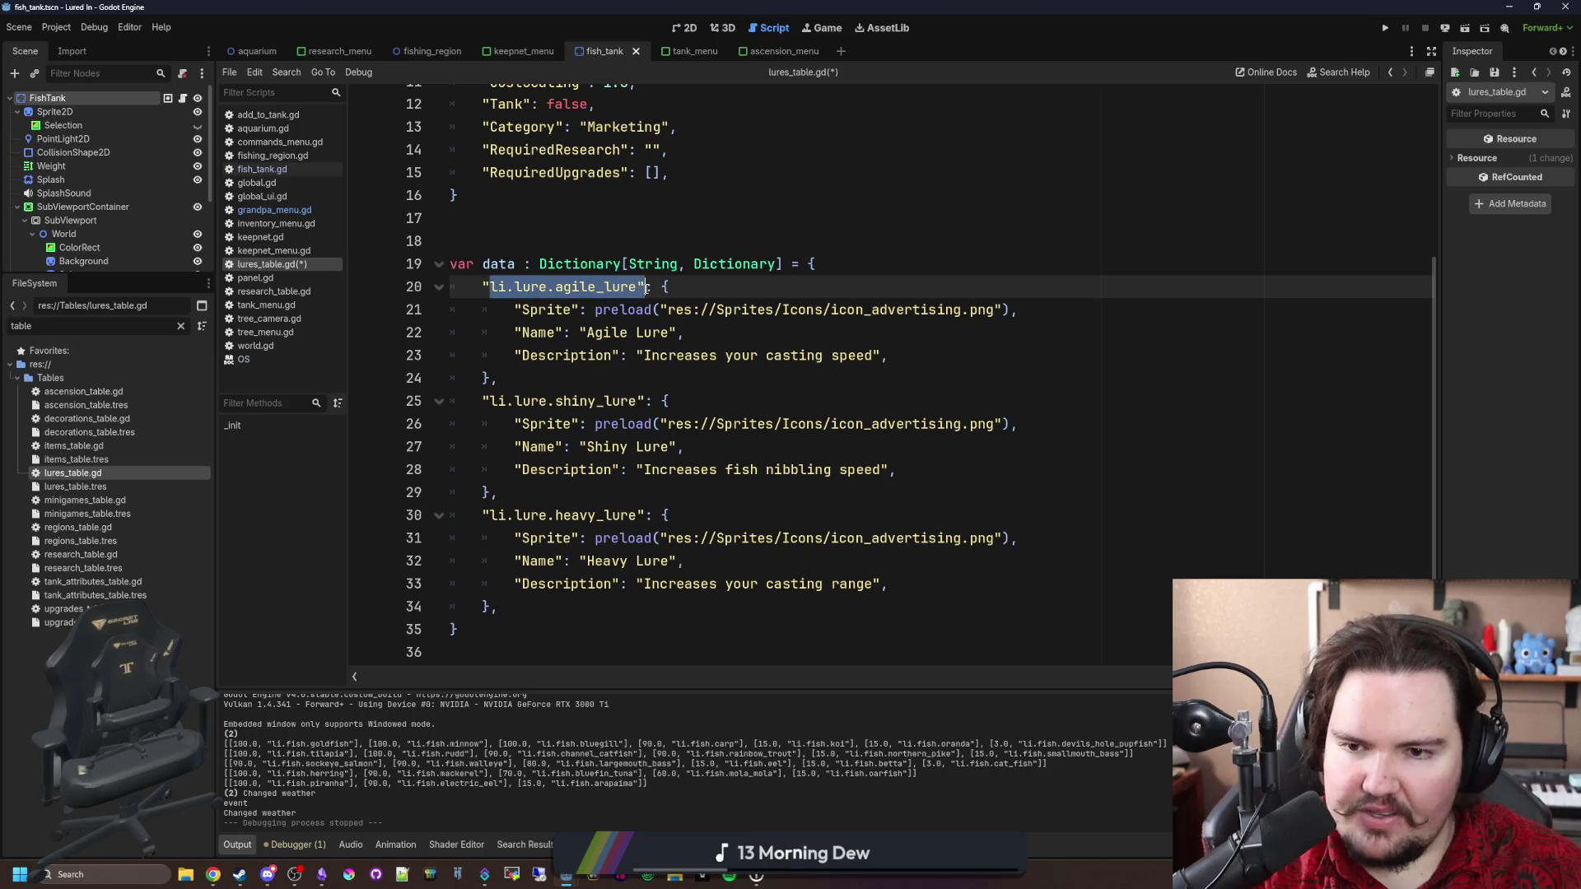
left_click(713, 289)
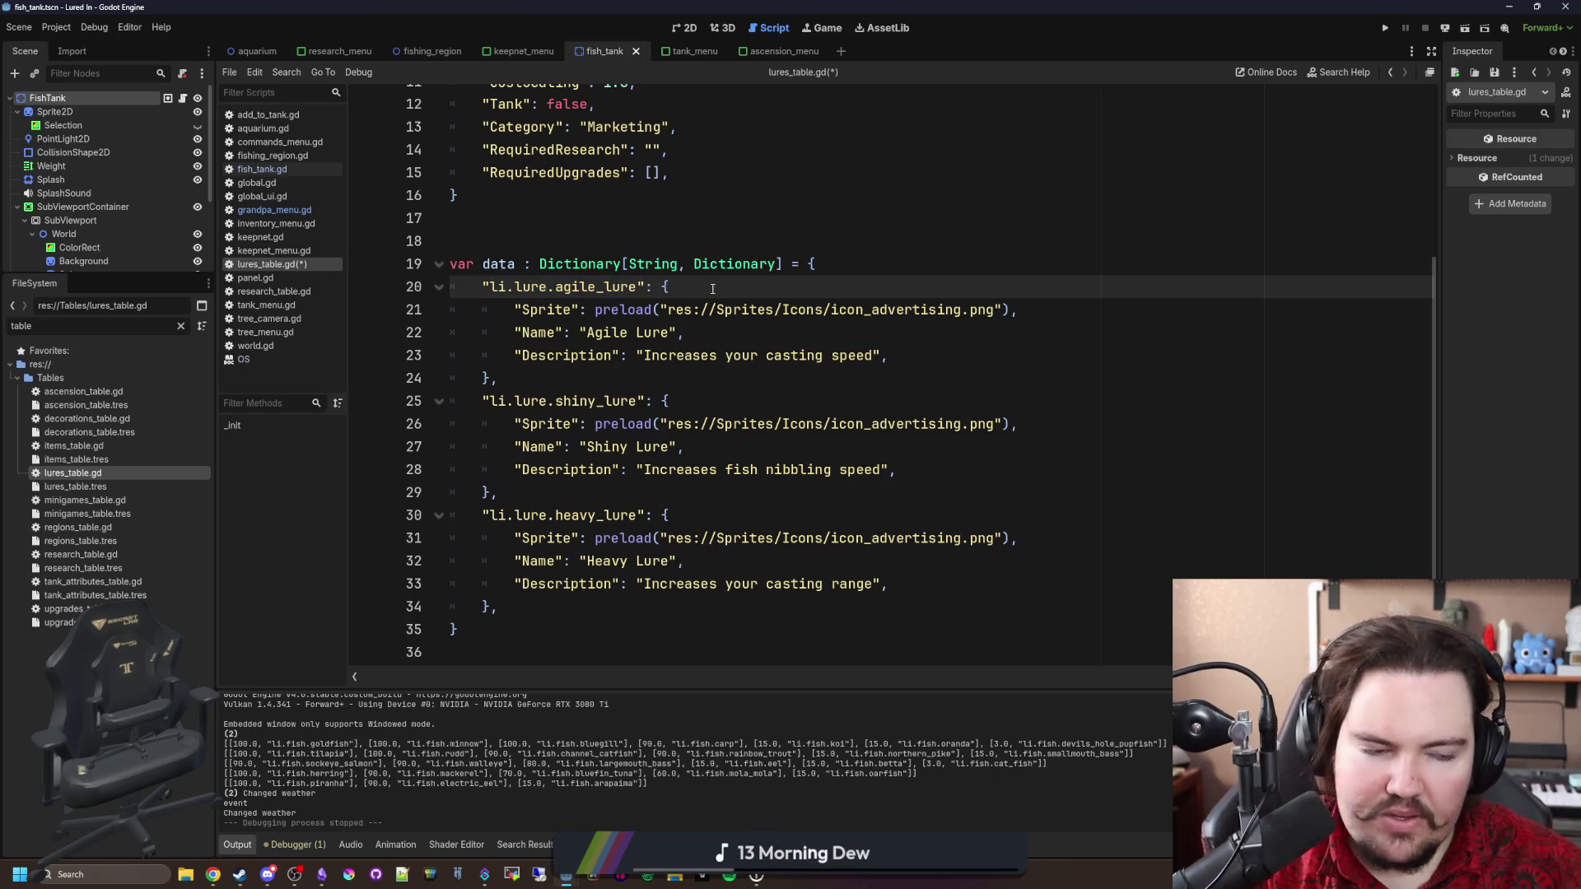
left_click(568, 607)
left_click(514, 631)
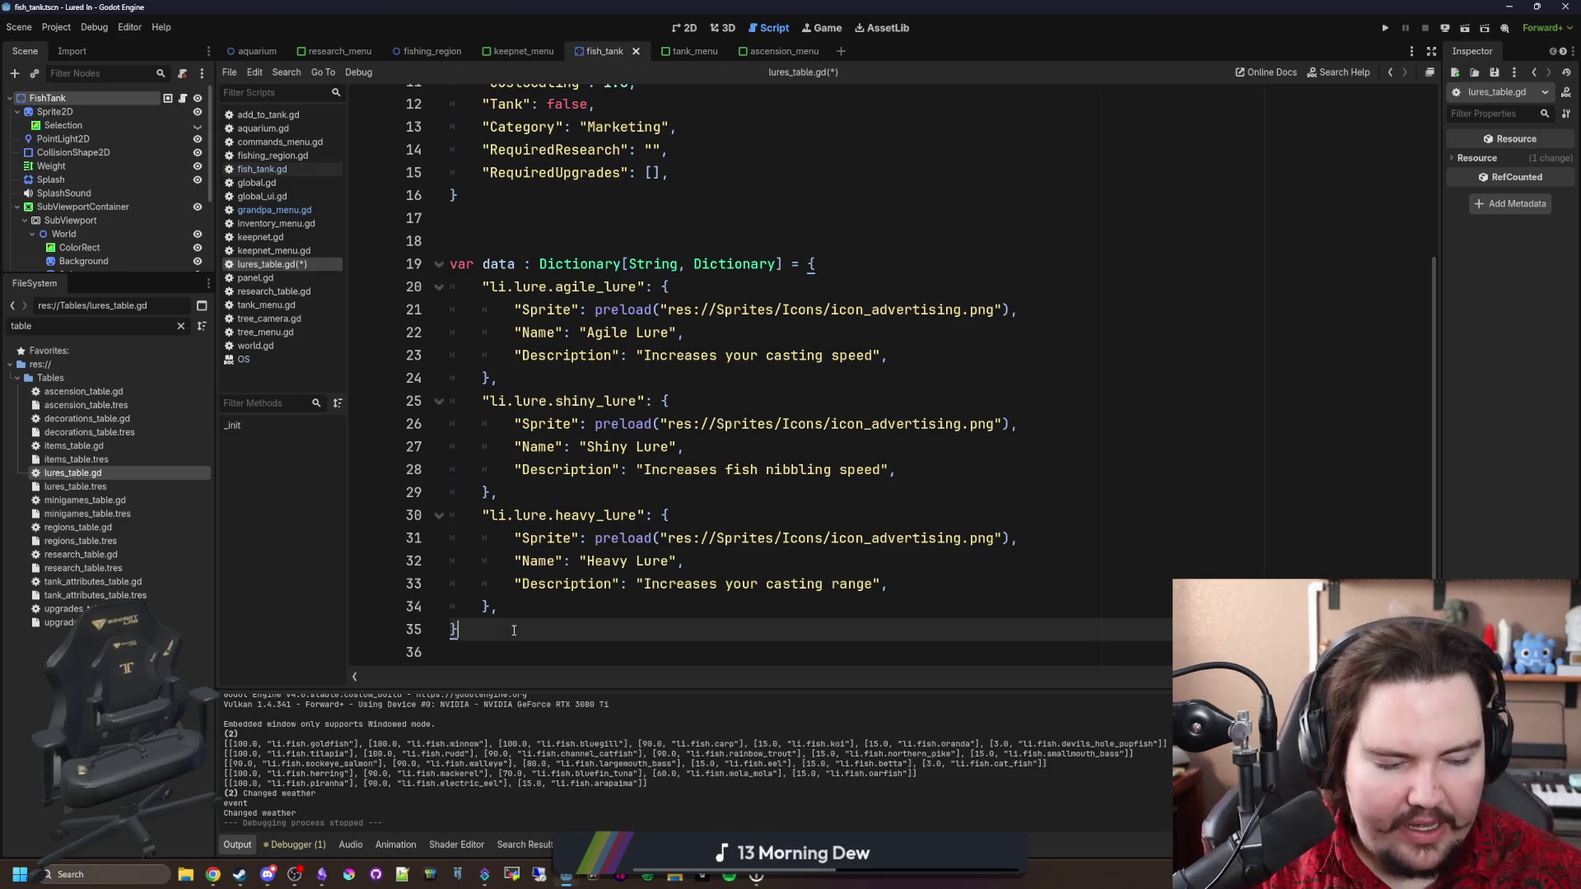
left_click(568, 595)
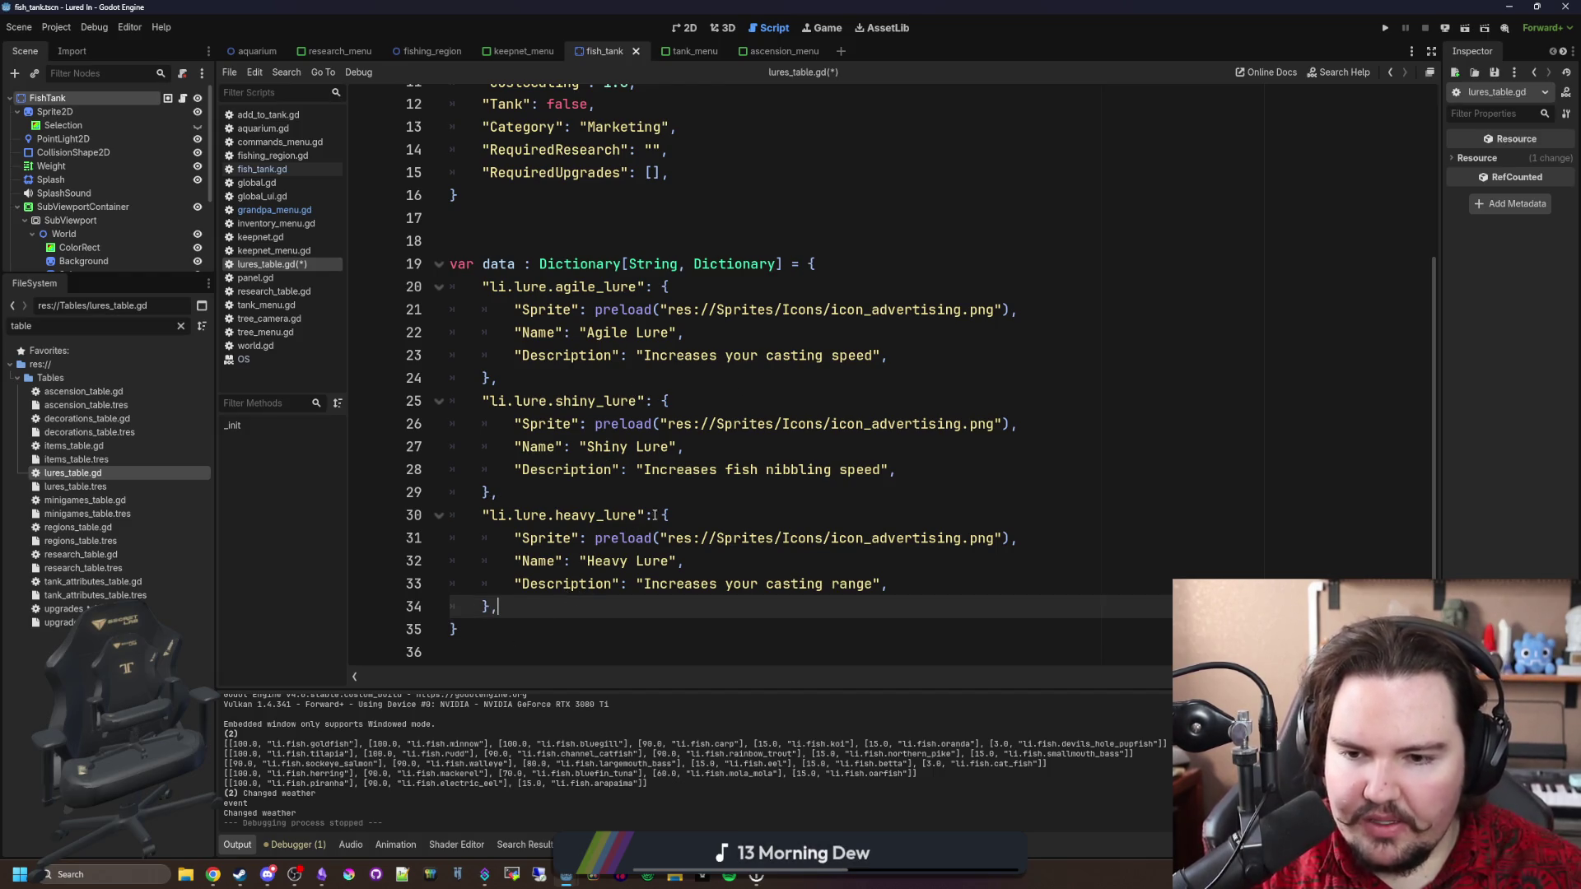
left_click(502, 493)
left_click(502, 378)
left_click(905, 590)
left_click(864, 537)
left_click(823, 515)
left_click(783, 401)
left_click(765, 378)
left_click(725, 339)
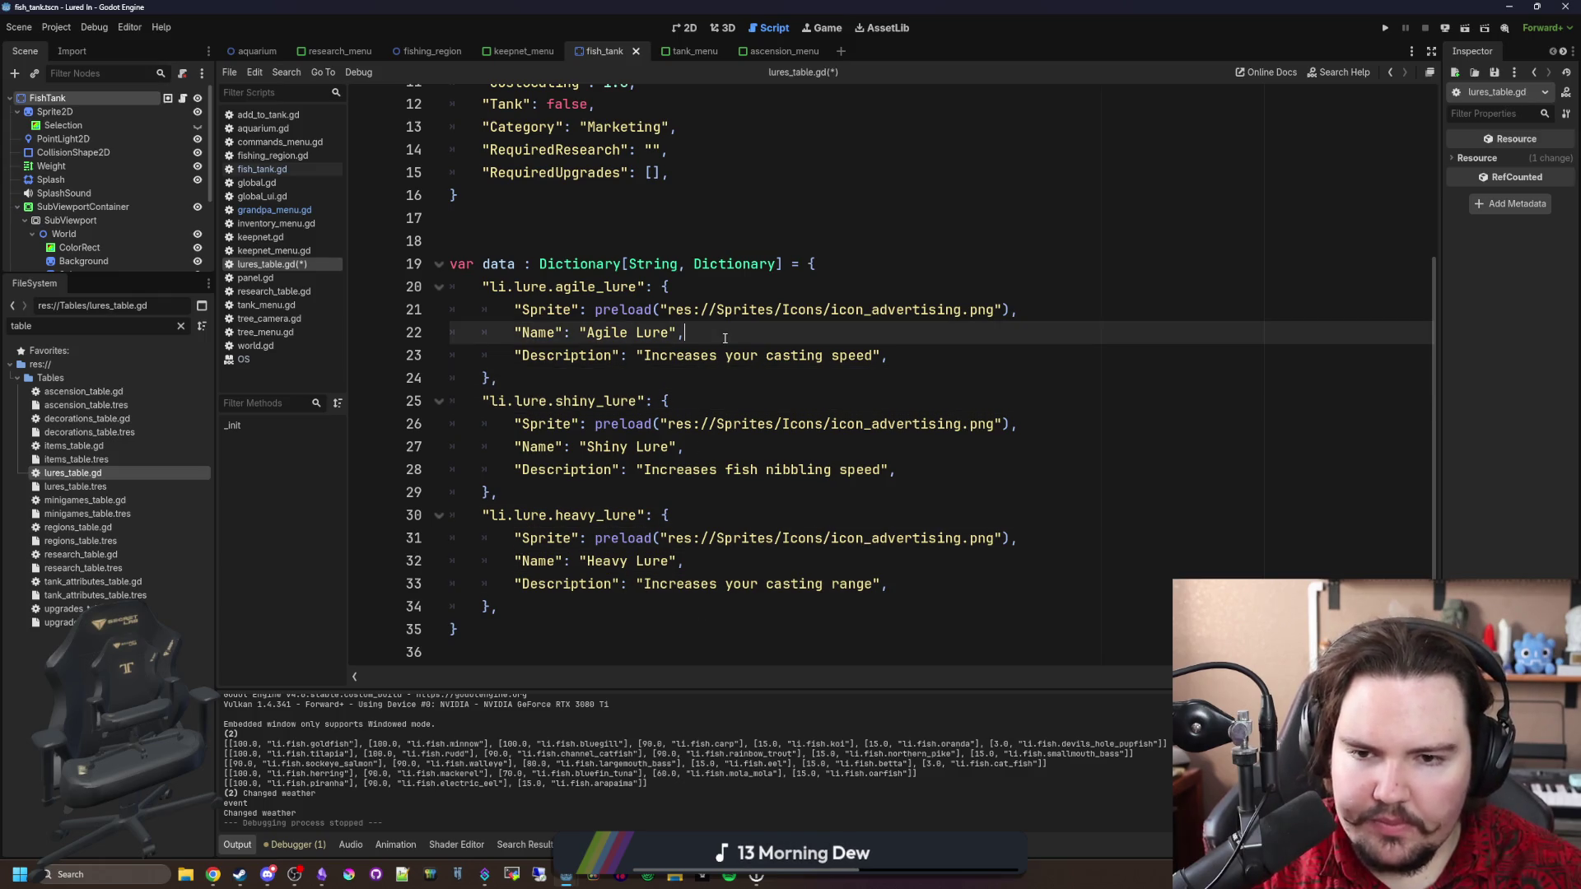
left_click(717, 287)
left_click(363, 874)
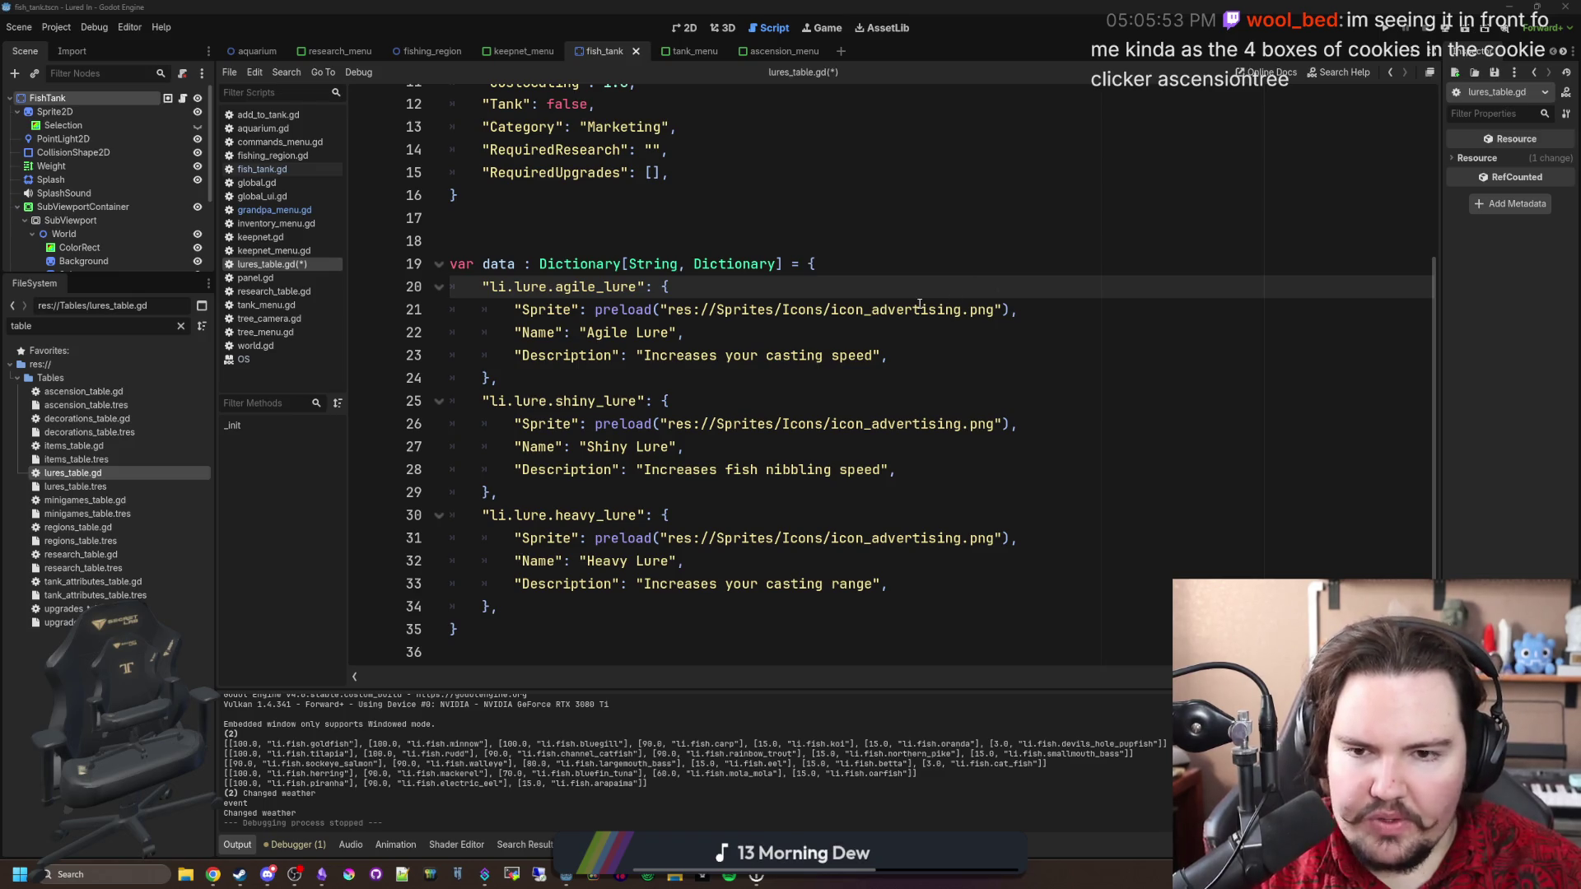
left_click(918, 332)
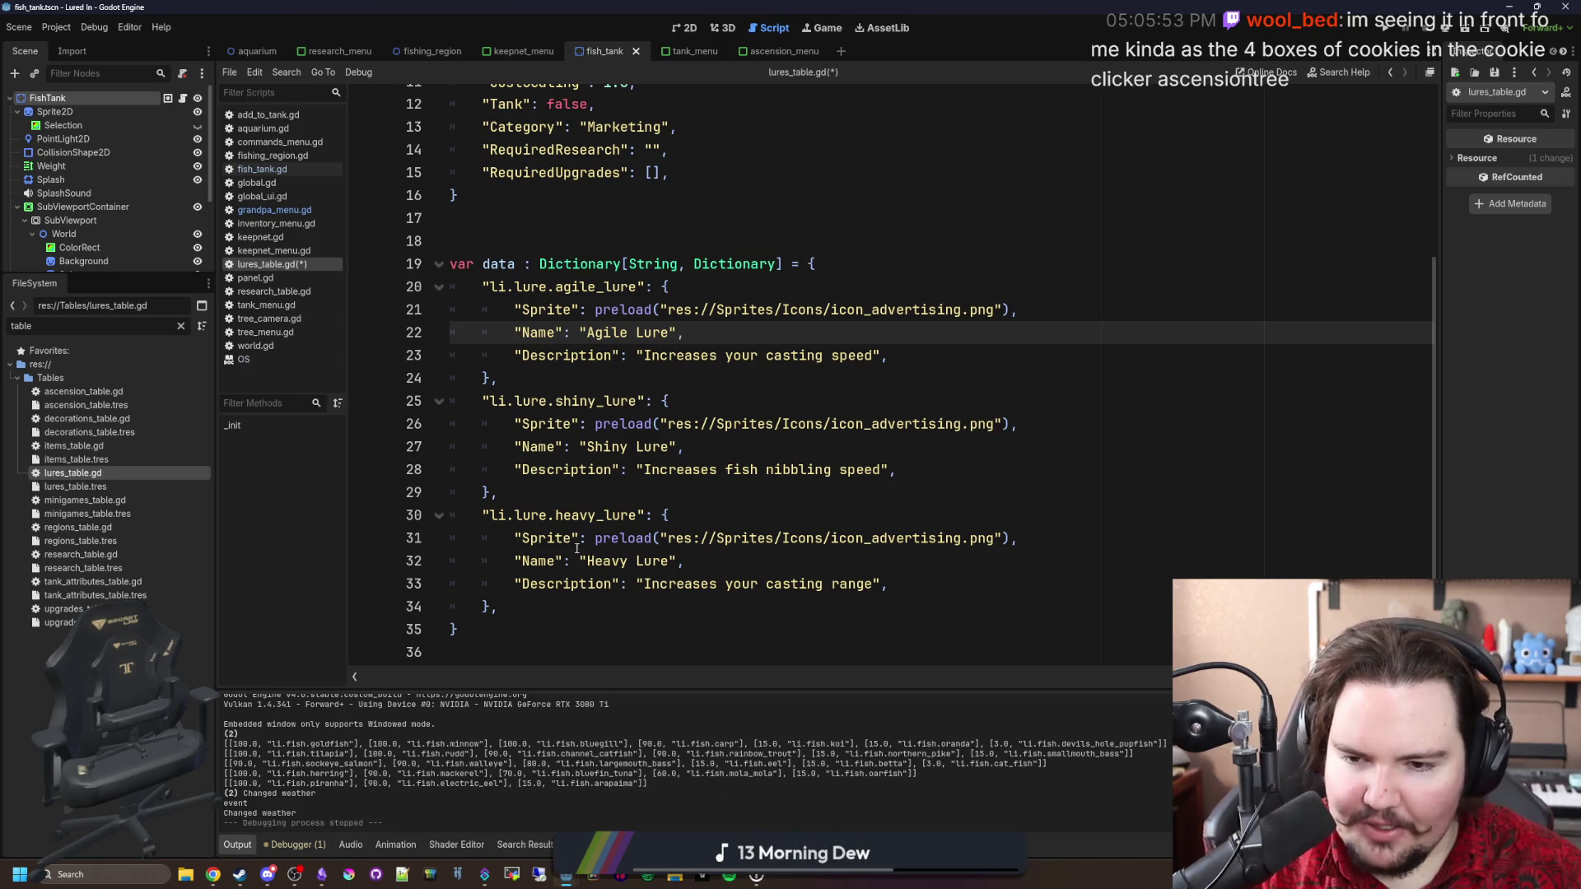
left_click(634, 494)
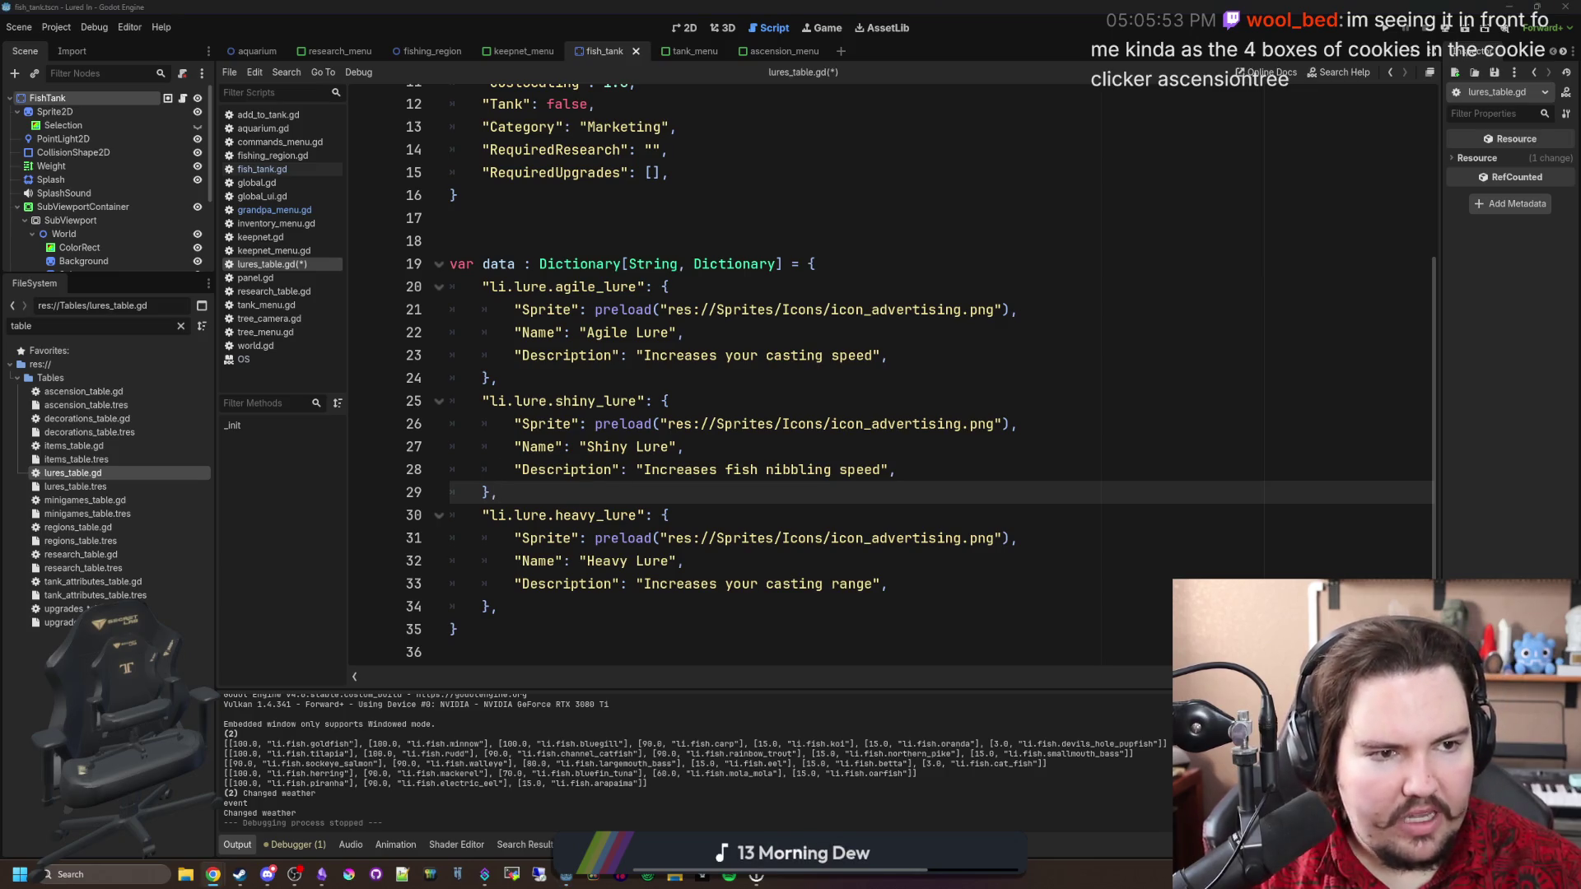
left_click(212, 875)
Search Google for 'cookie clicker ascension' and open the Cookie Clicker Wiki's Ascension article, maximized.
type("cookie click")
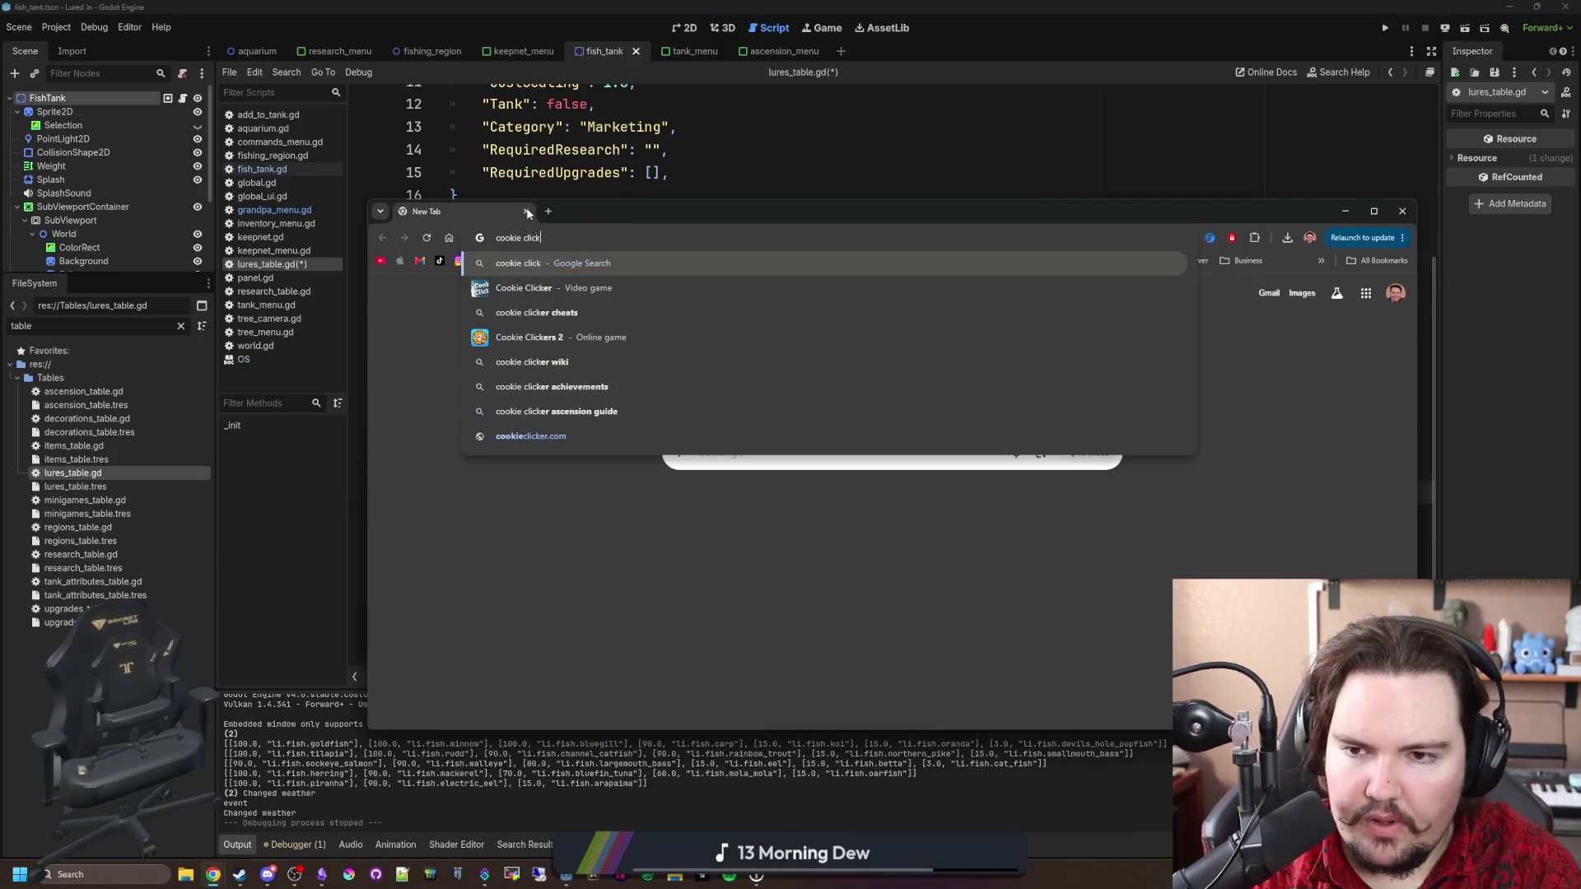
type("er boxes")
key("Return")
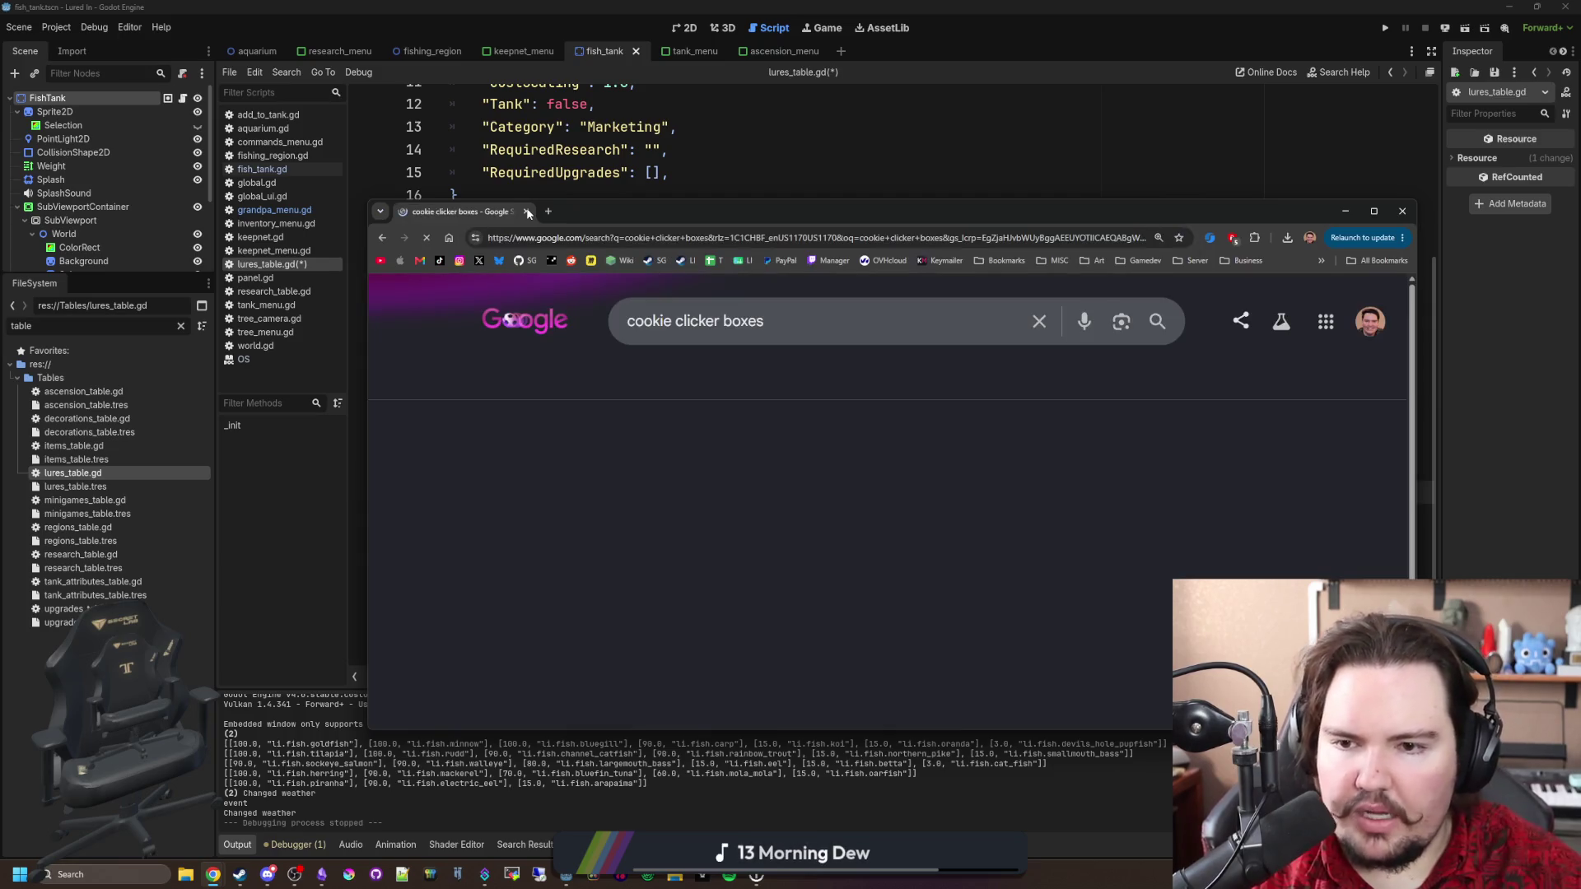
double_click(731, 318)
type("ascension")
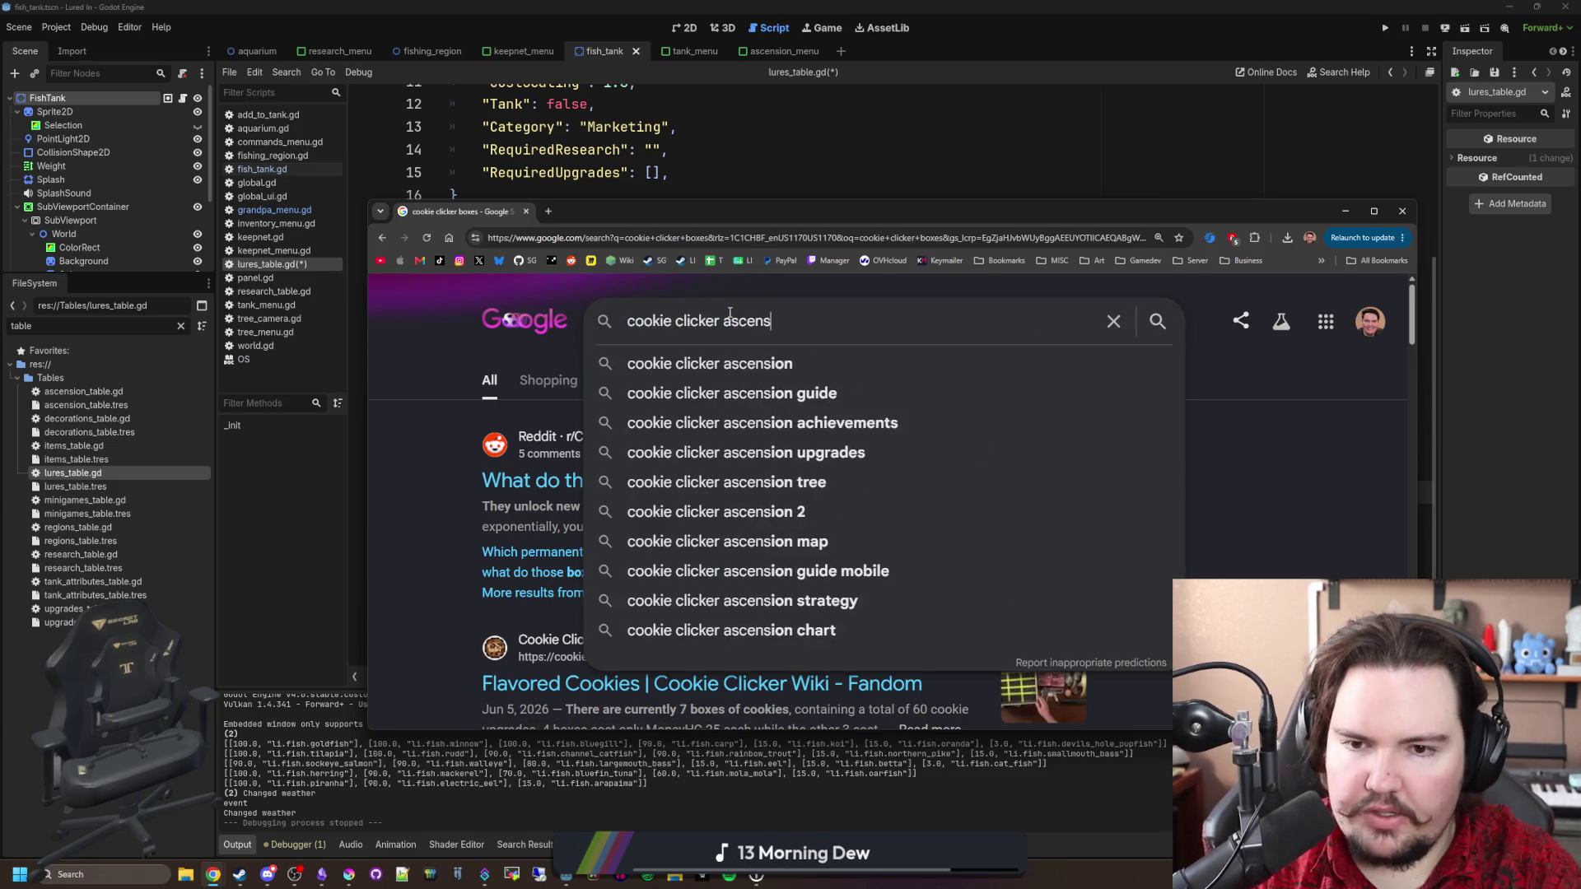
key("Return")
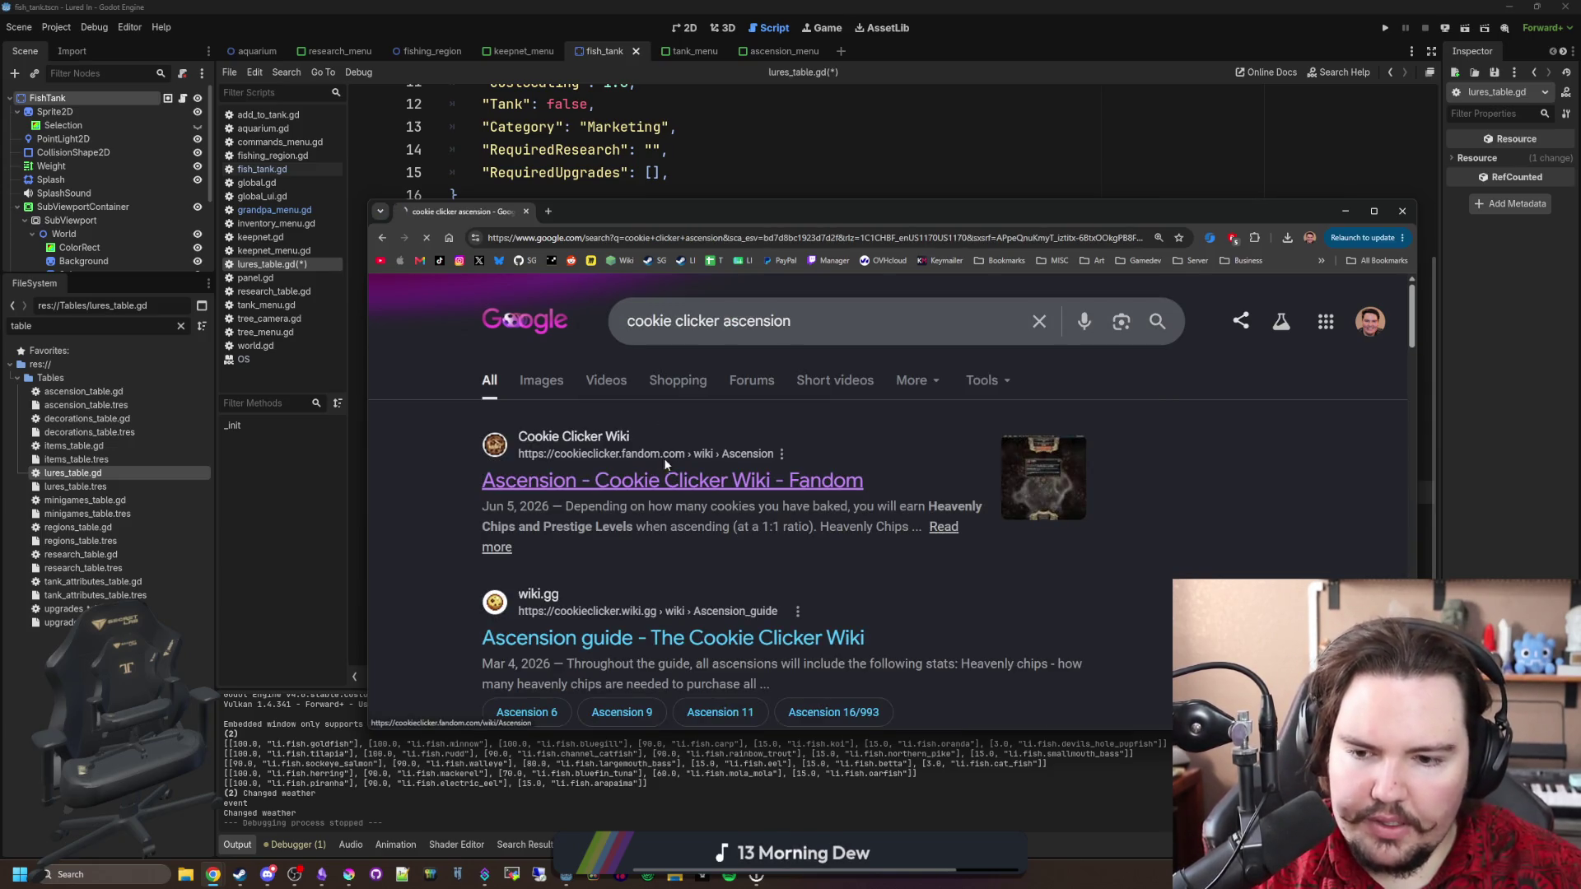
left_click(665, 479)
double_click(824, 212)
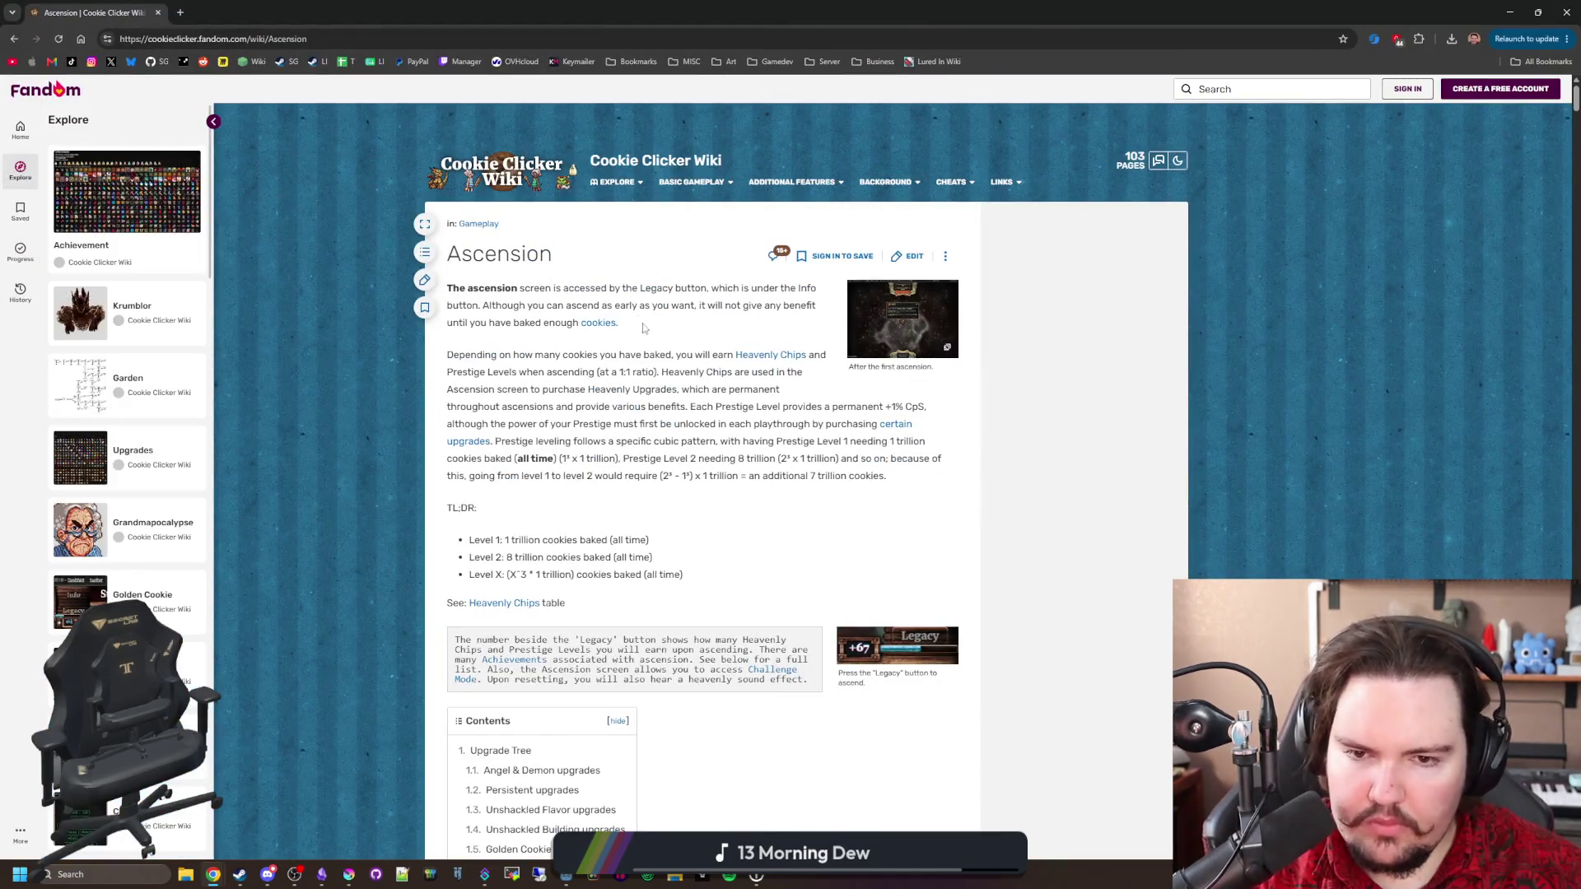
Zoom around the heavenly Upgrade Tree map, dismissing the progress-tracking prompt and panning across its nodes.
scroll(703, 402, "down", 2)
scroll(703, 402, "down", 9)
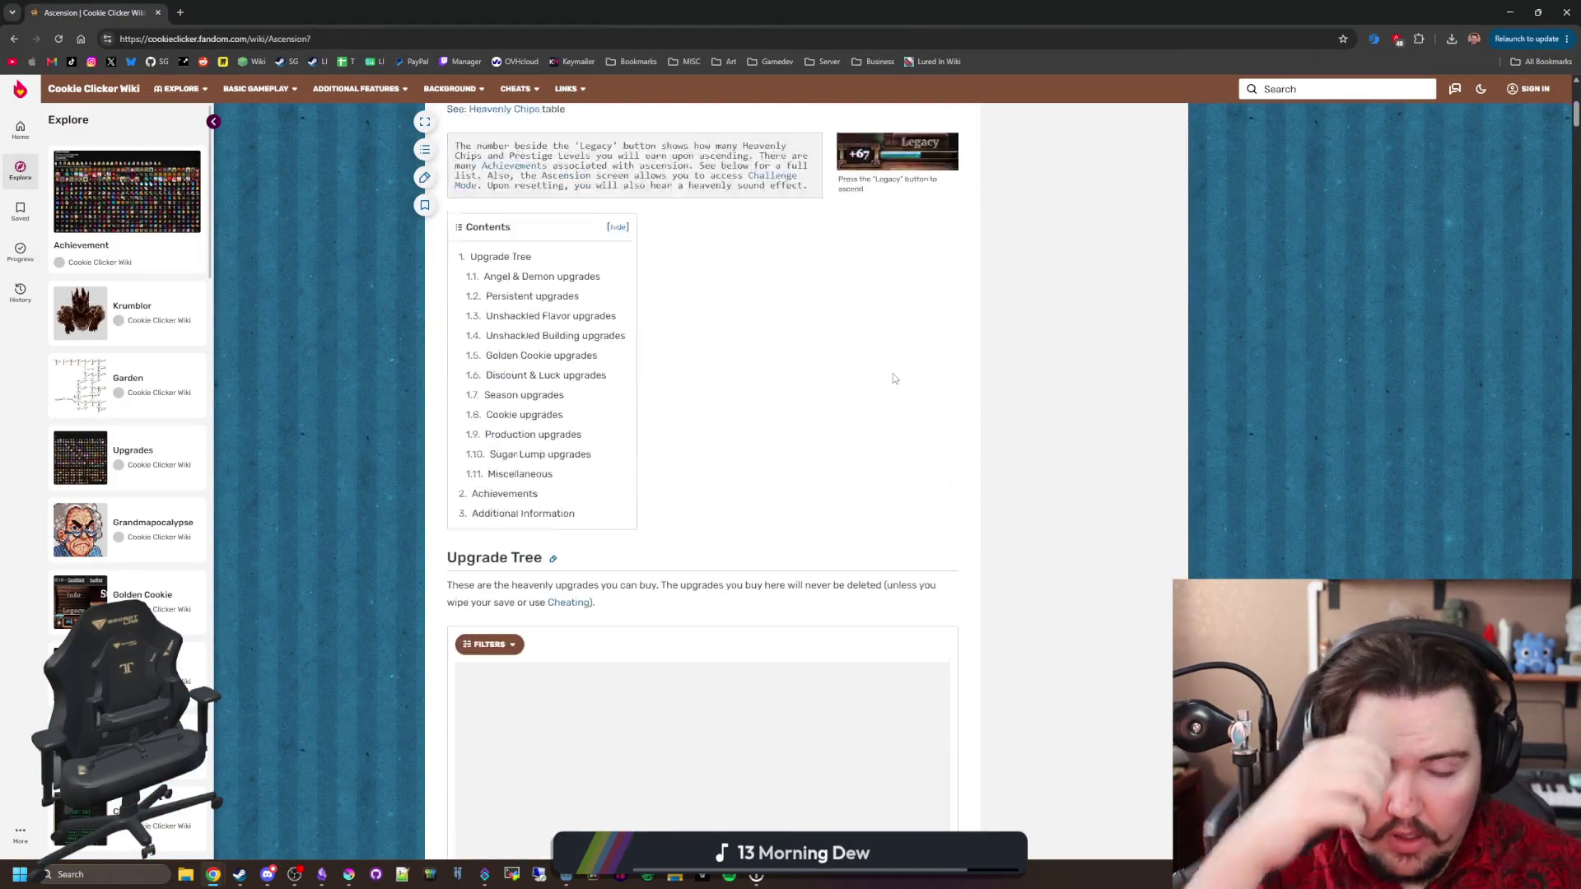
scroll(716, 461, "up", 1)
scroll(708, 485, "down", 2)
scroll(691, 514, "up", 2)
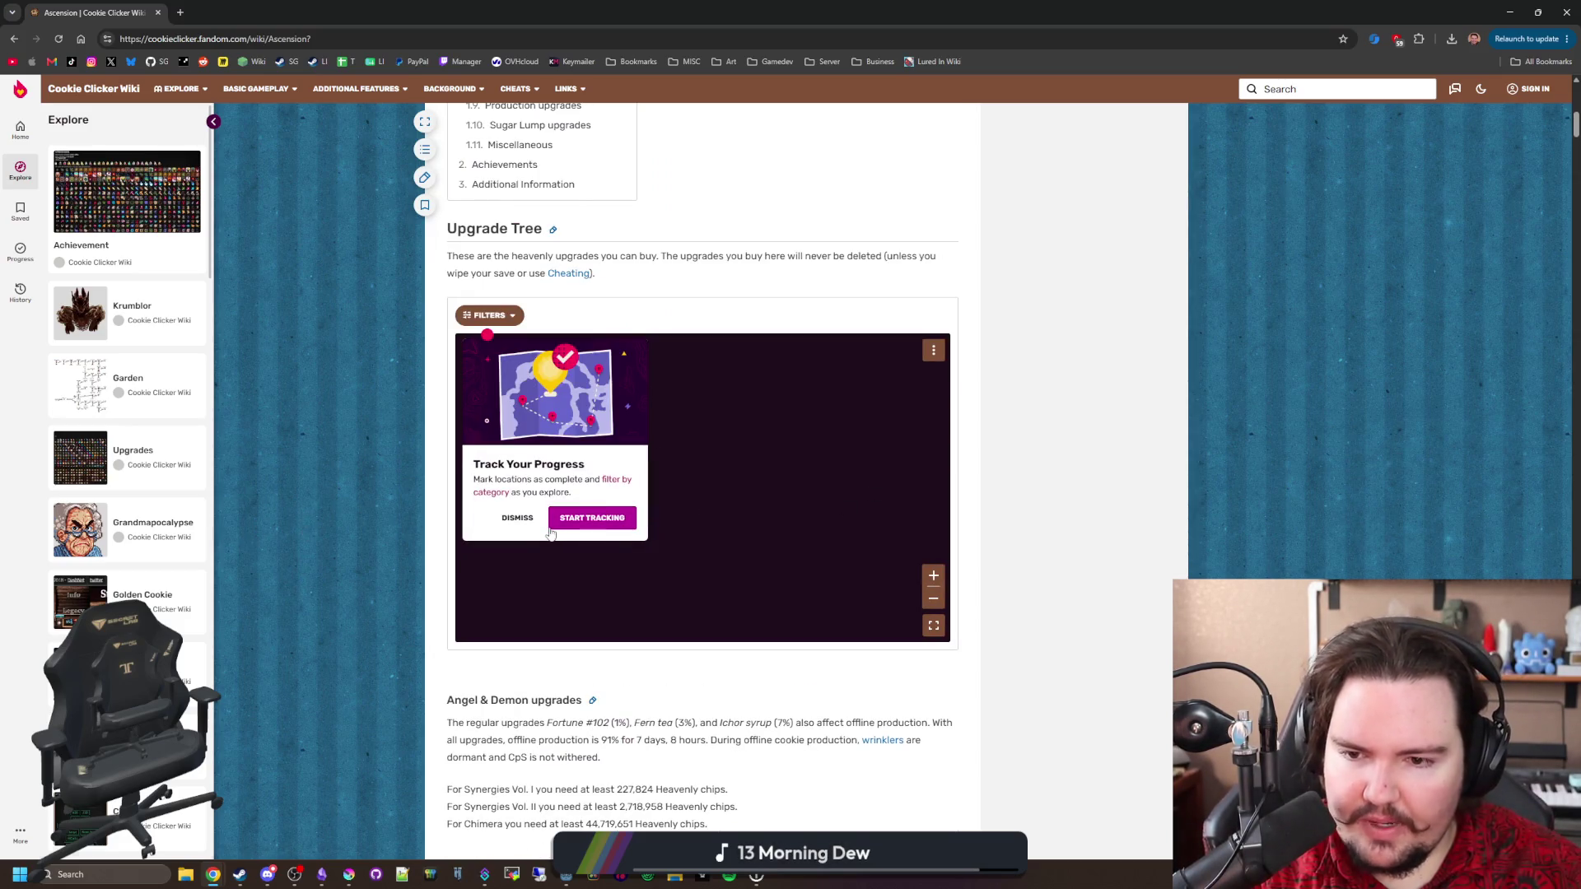
left_click(518, 517)
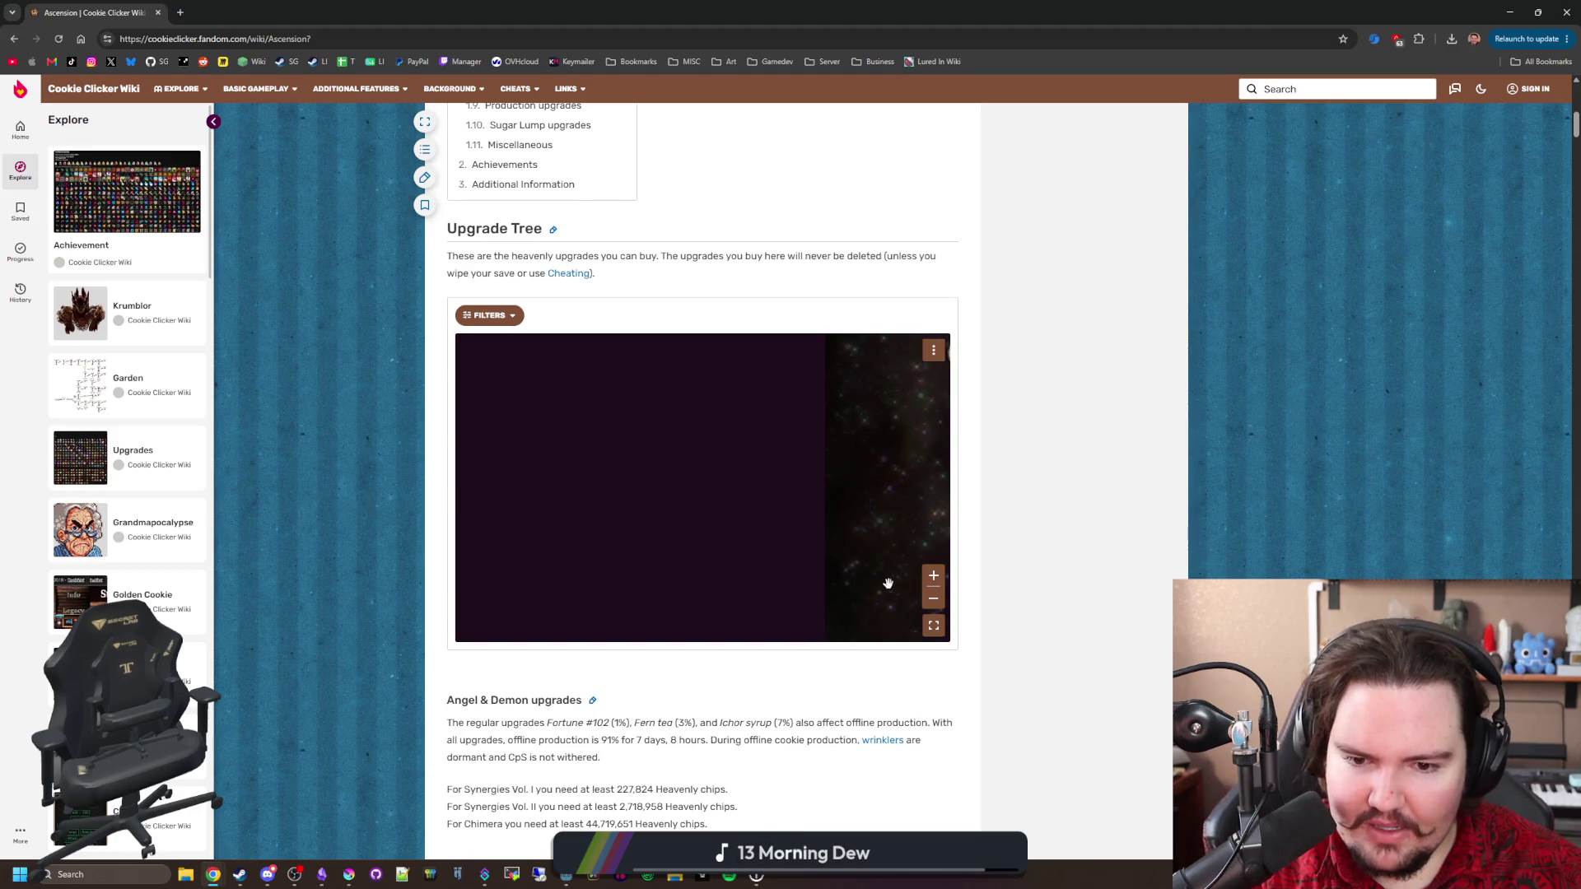
left_click_drag(716, 446, 679, 606)
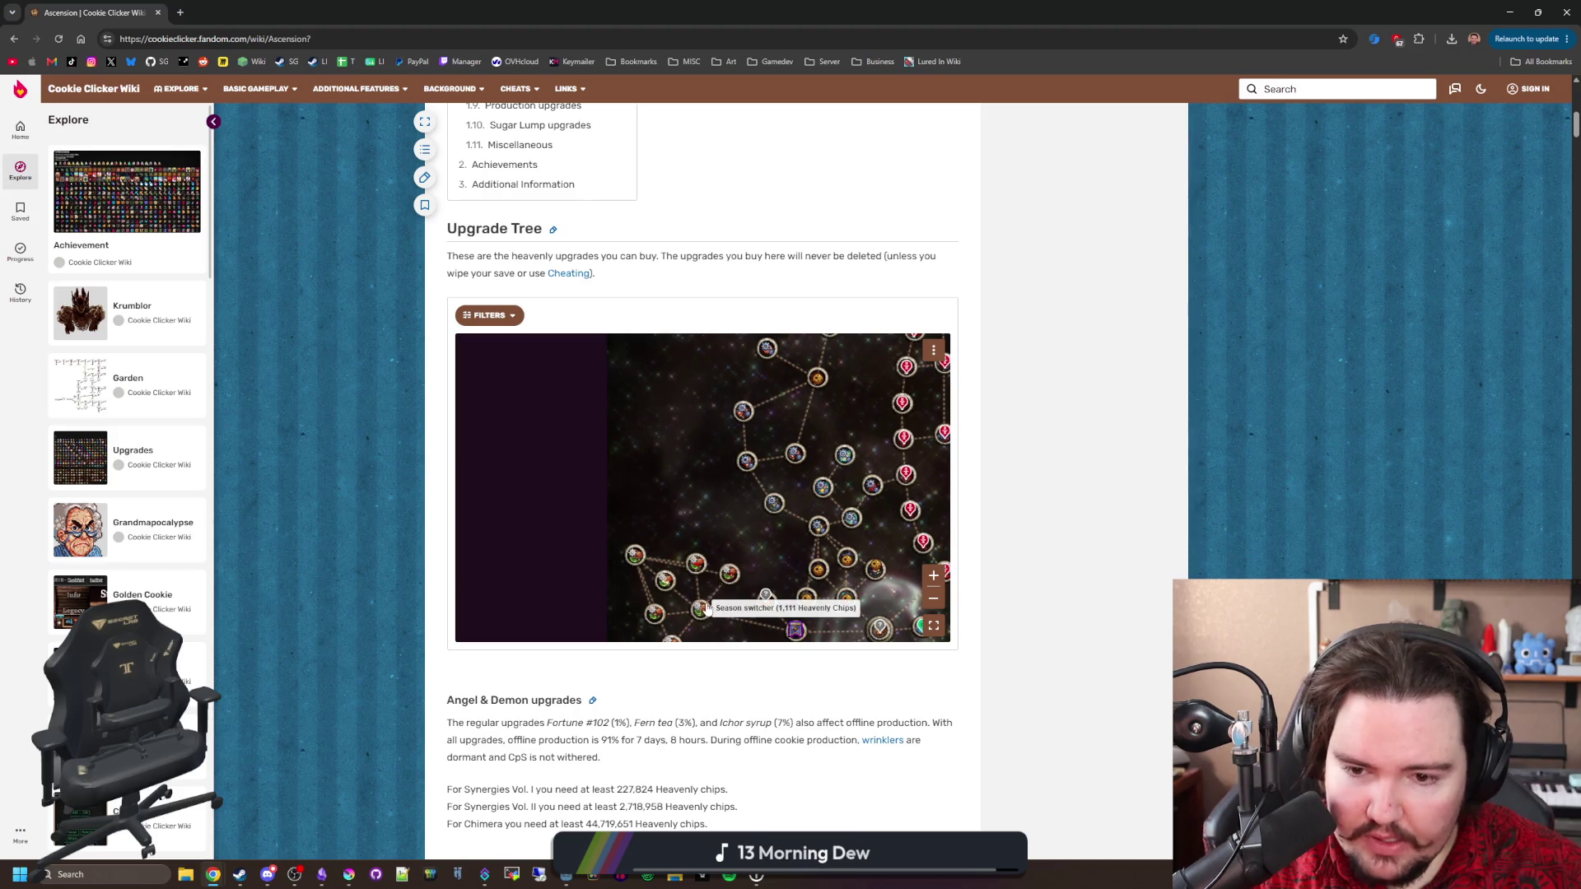
scroll(691, 609, "up", 2)
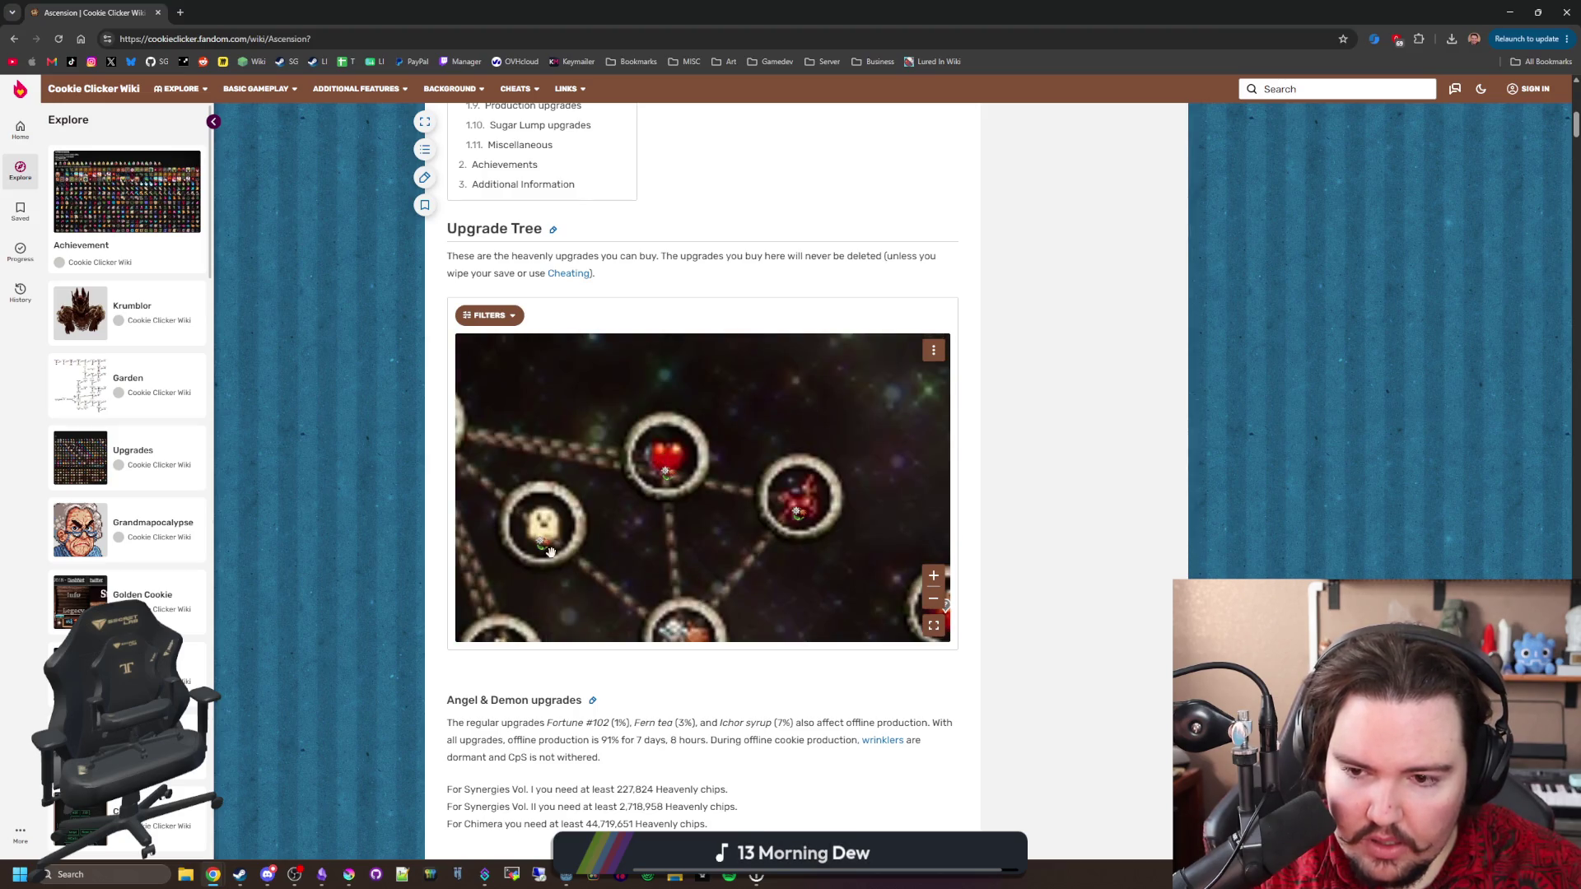
scroll(551, 552, "down", 2)
scroll(548, 550, "up", 2)
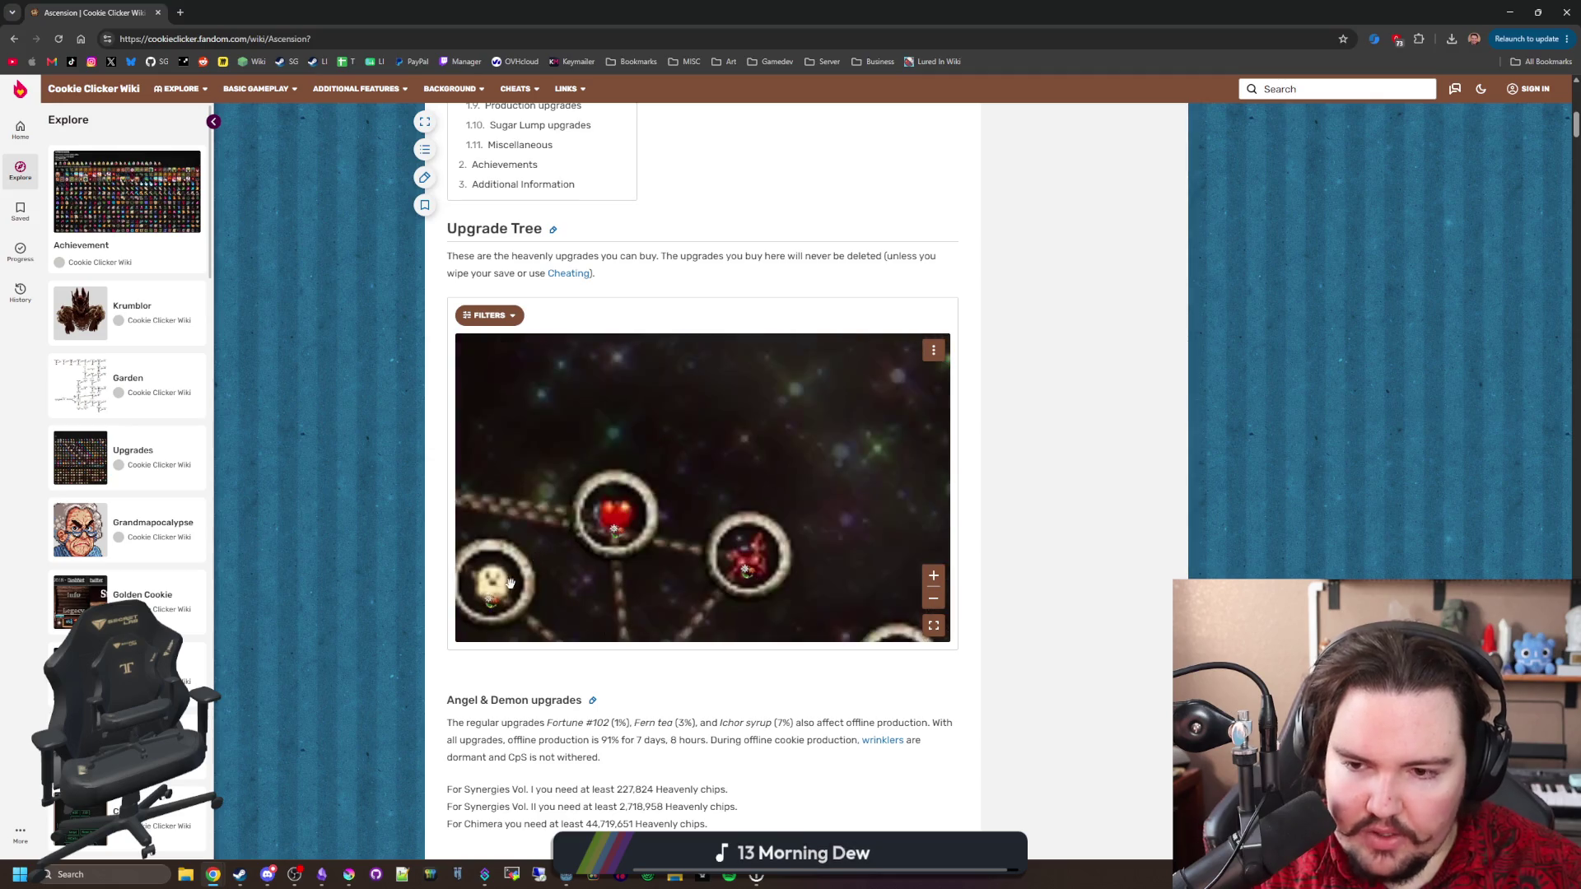
scroll(510, 581, "down", 2)
Pan down to the tree's bottom nodes, then shrink Chrome to bring Godot's script forward.
left_click_drag(667, 423, 638, 365)
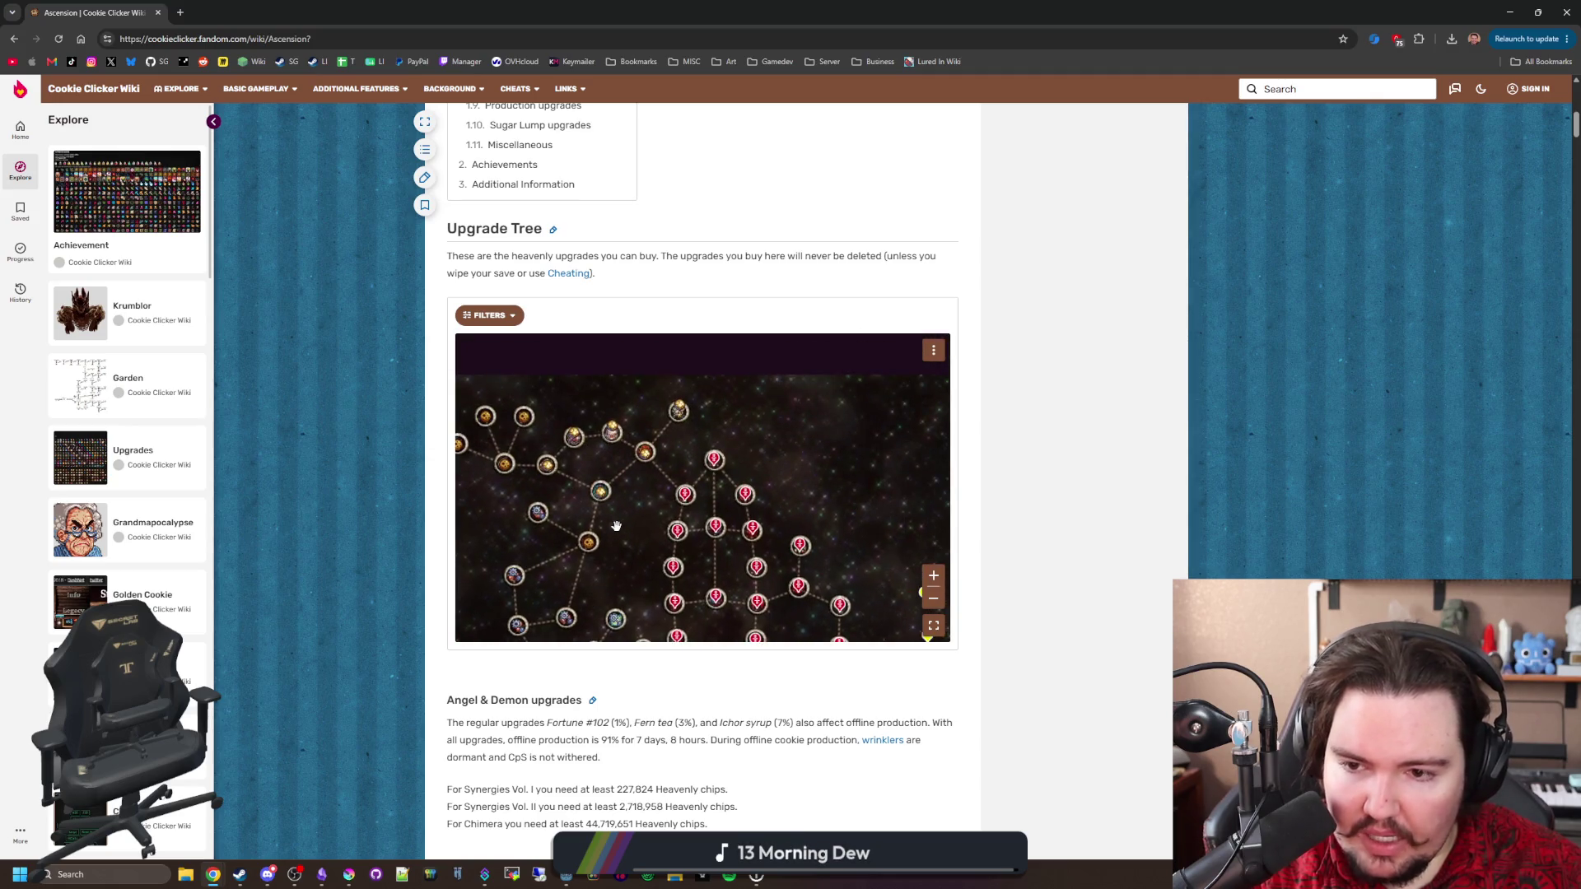
left_click_drag(720, 507, 761, 346)
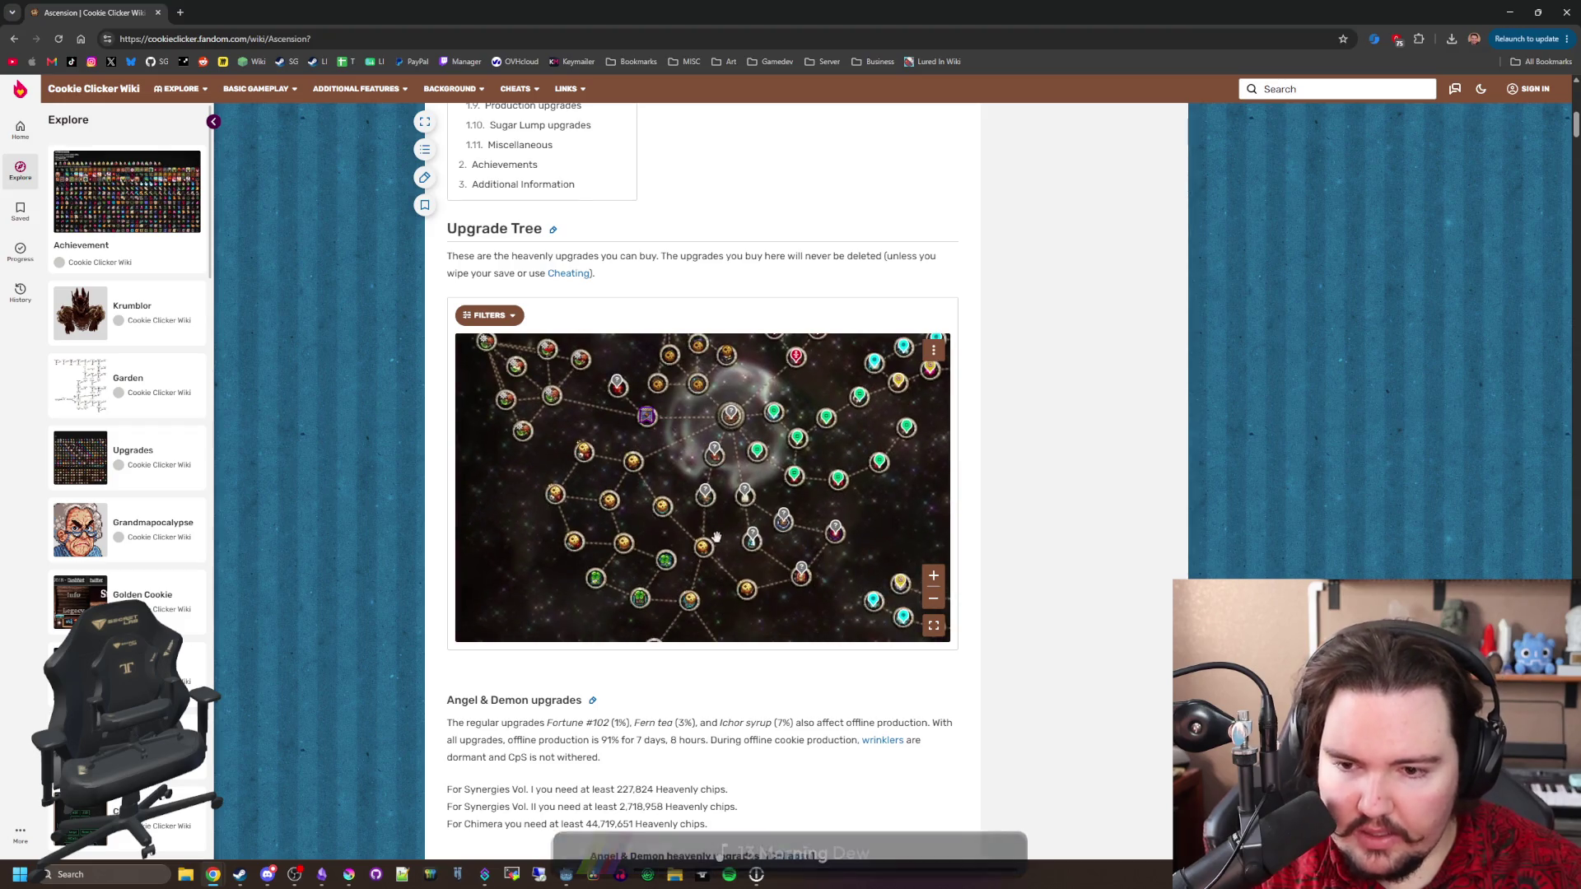
scroll(795, 516, "down", 3)
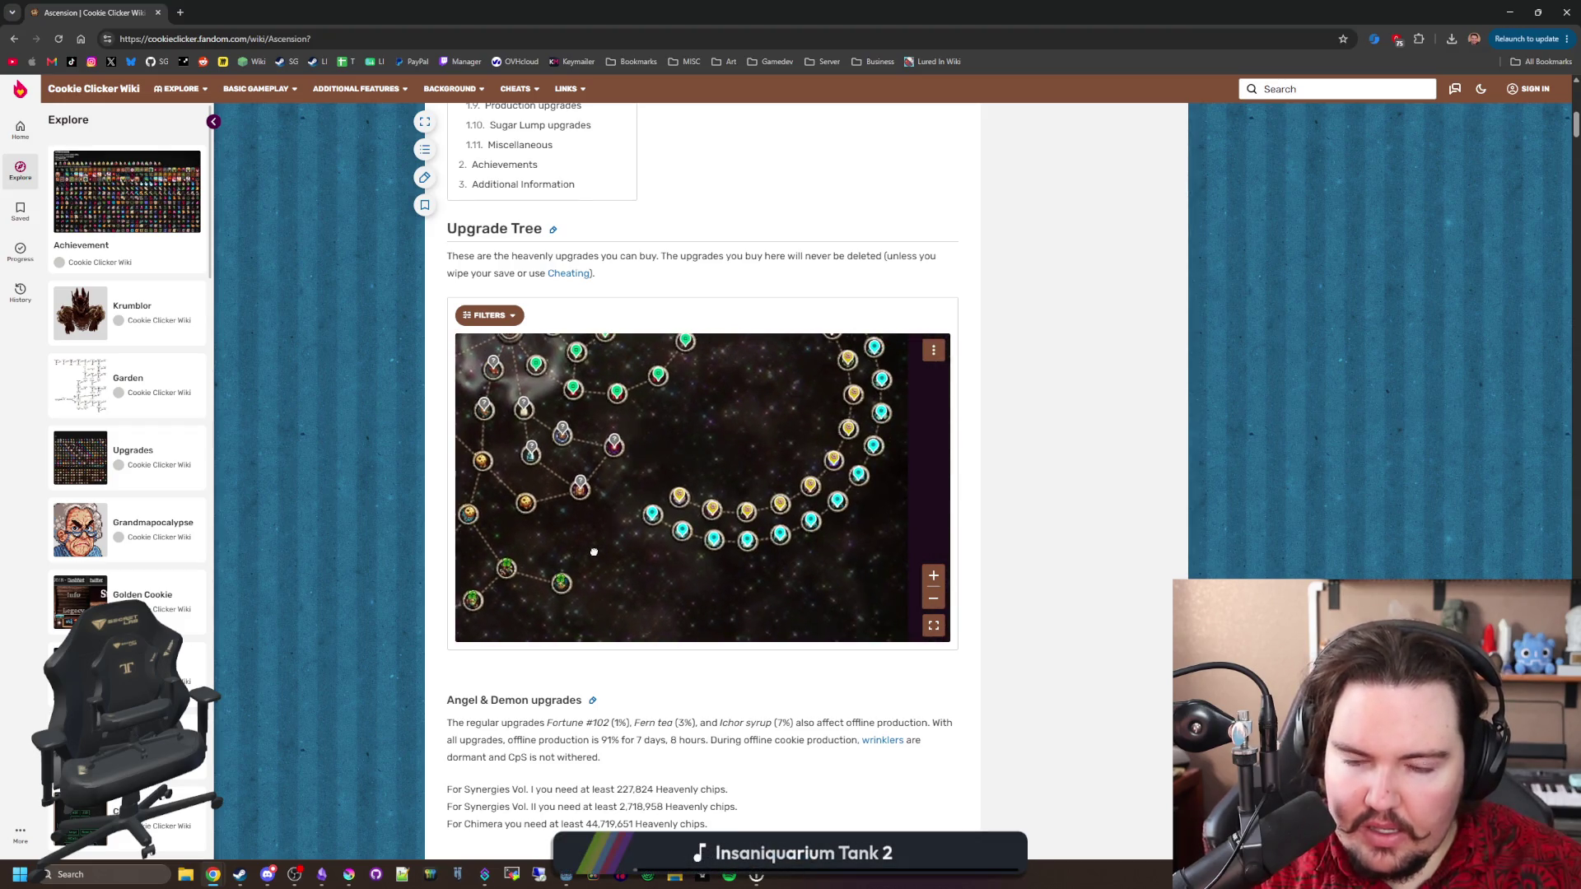
scroll(719, 576, "down", 2)
scroll(719, 577, "up", 2)
scroll(732, 491, "up", 3)
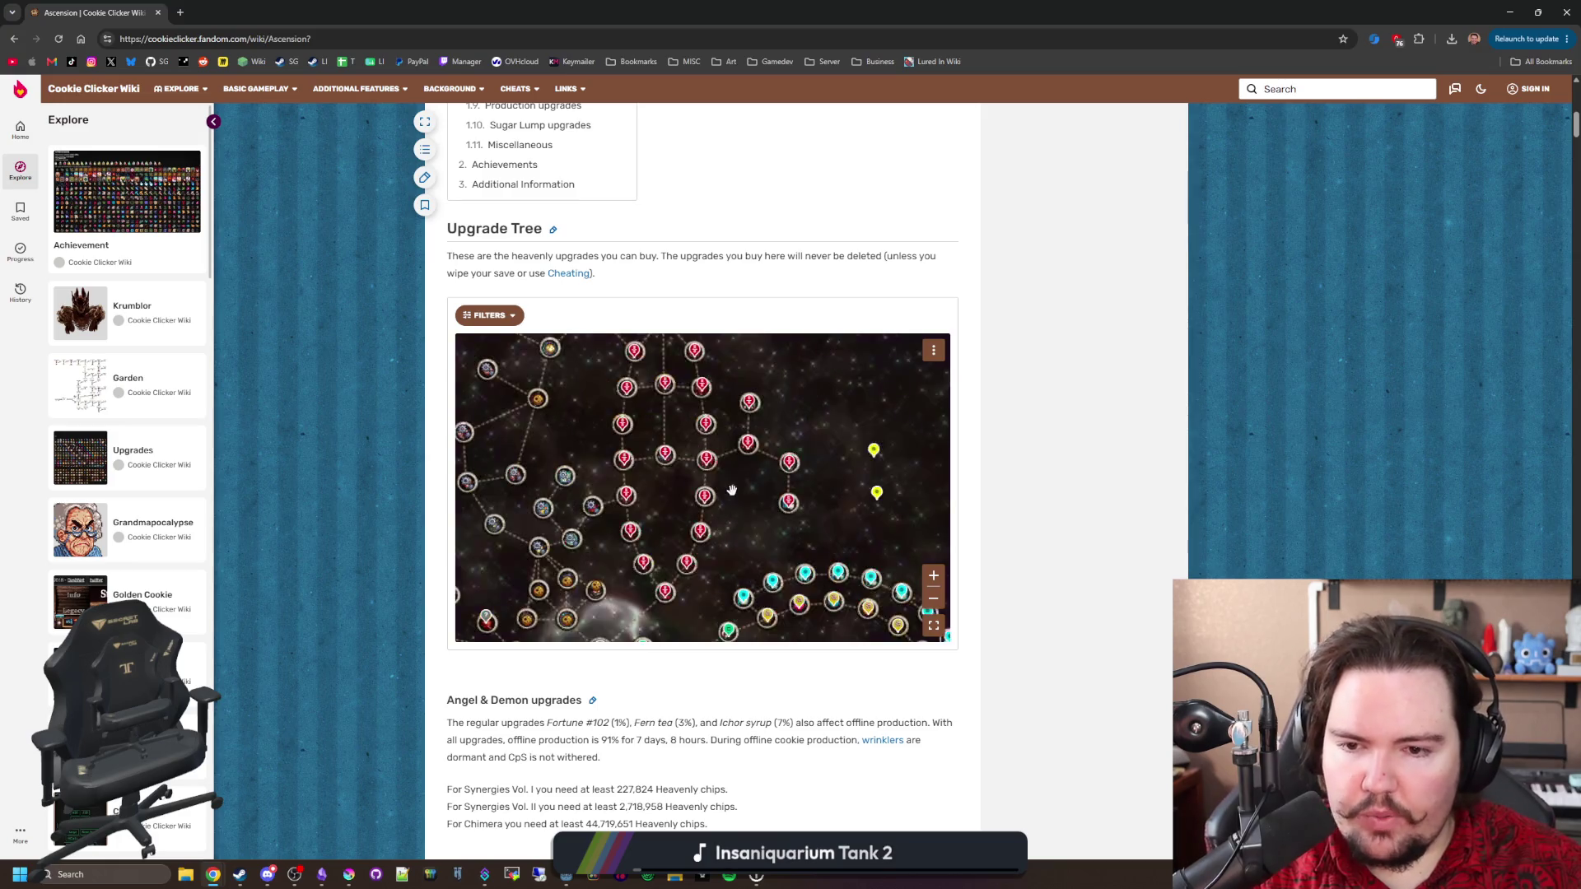
scroll(732, 491, "down", 3)
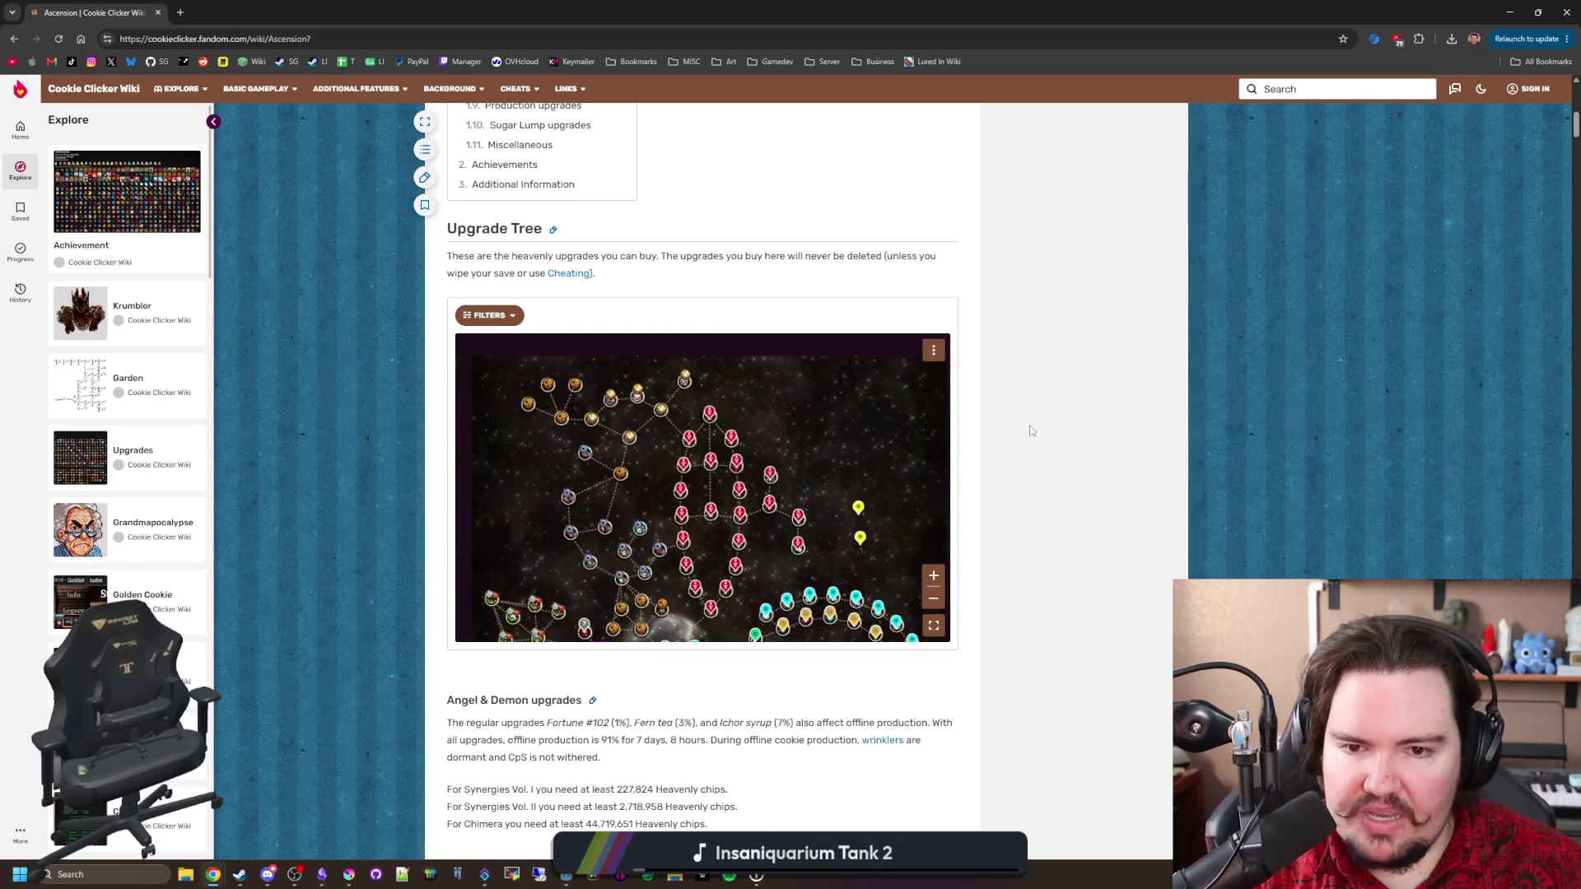
mouse_move(381, 12)
left_mouse_down()
mouse_move(381, 73)
mouse_move(868, 611)
left_mouse_up()
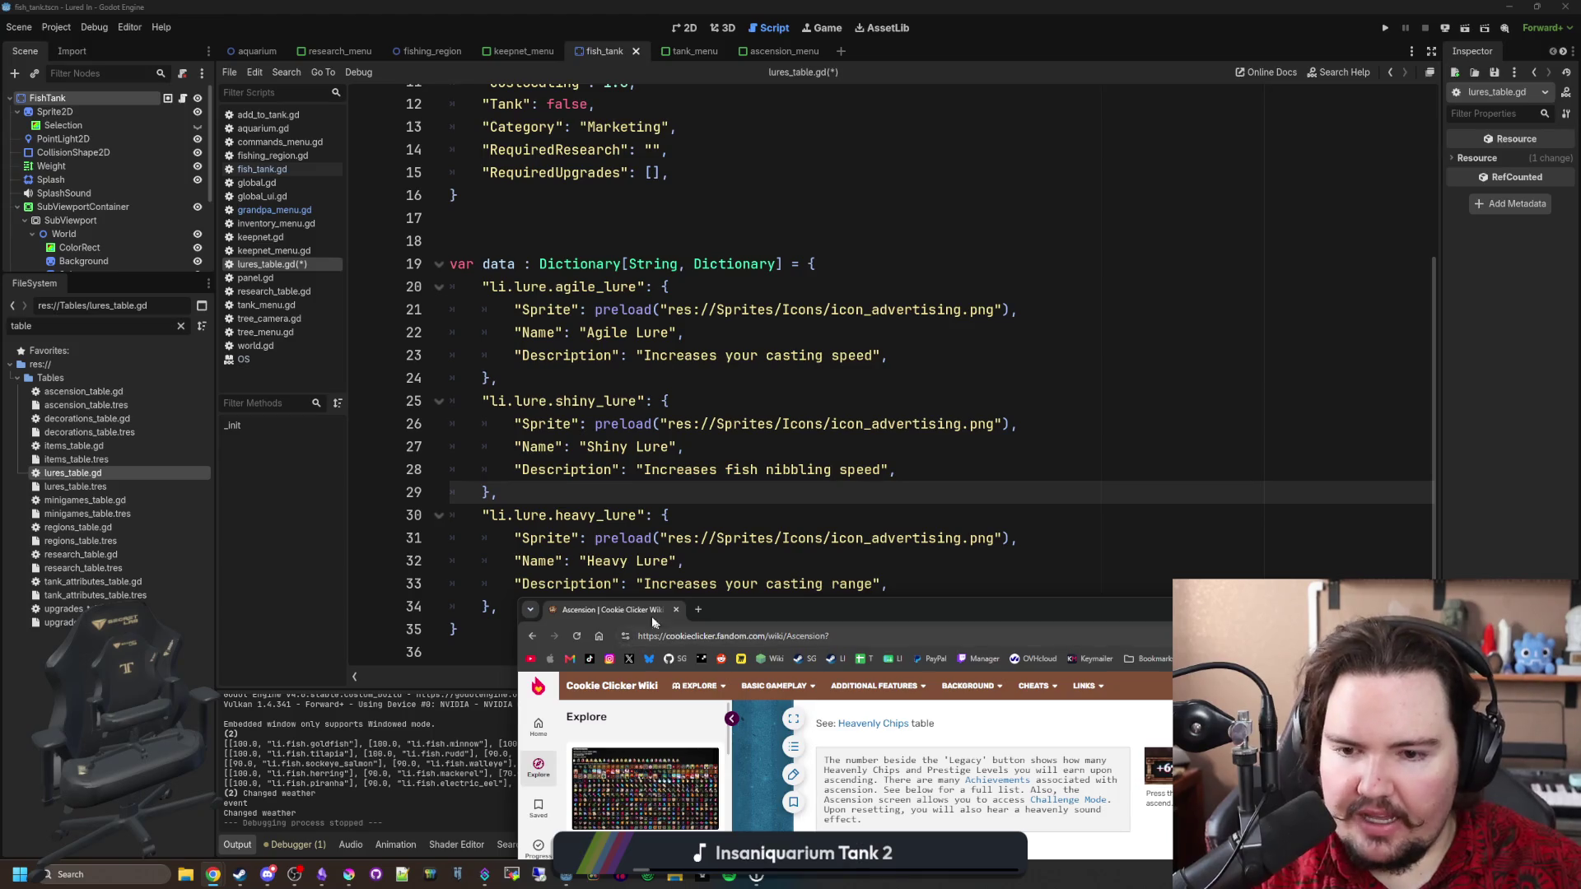
left_click(495, 494)
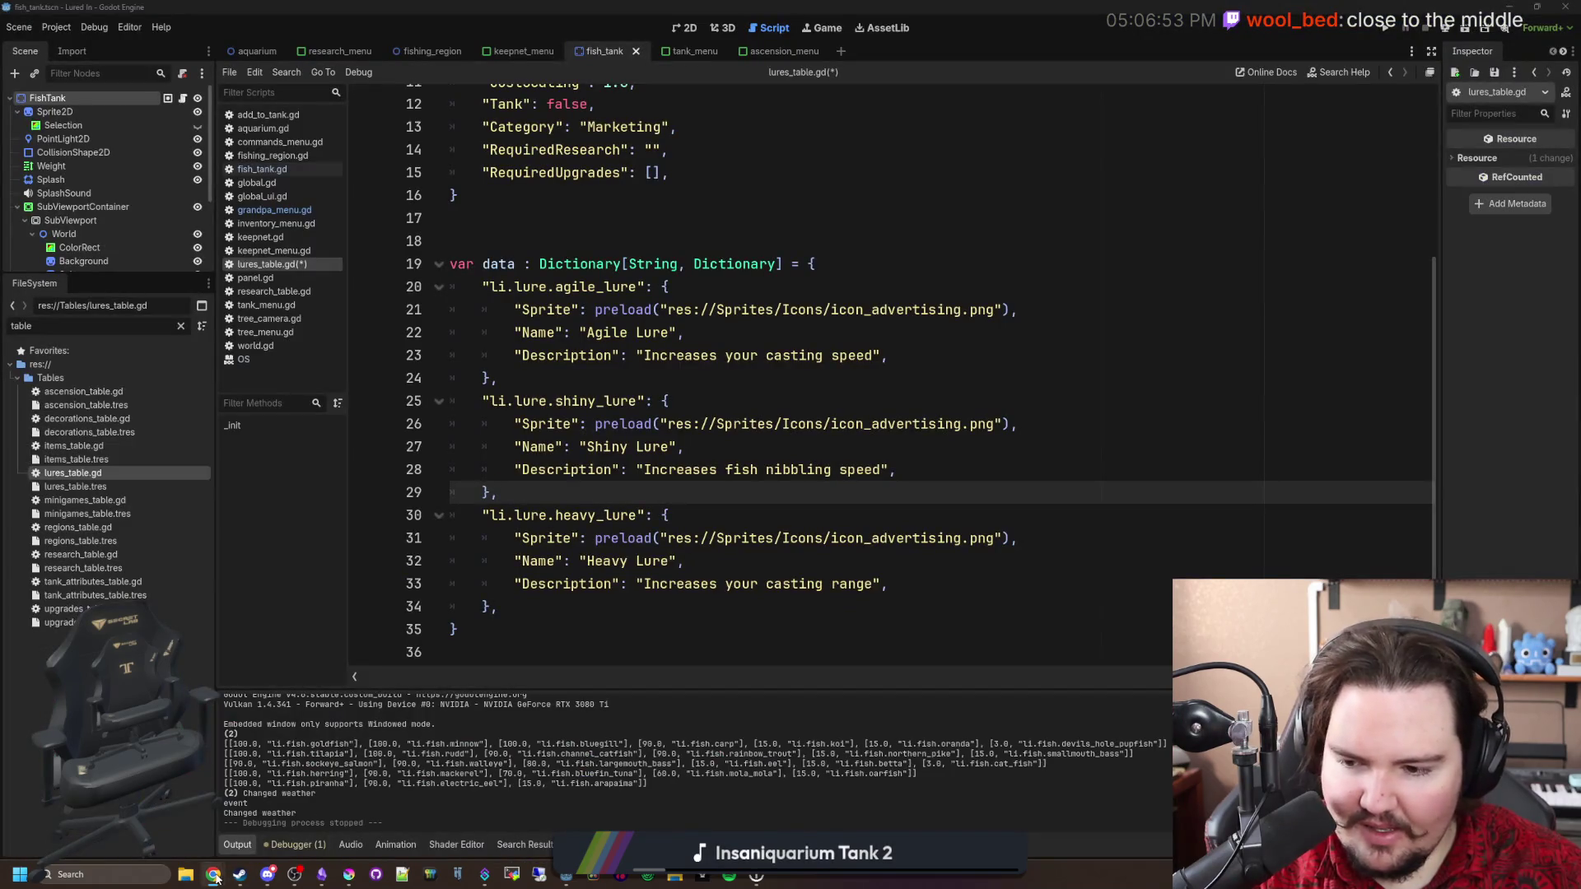
Save the edited lures_table.gd script, then switch over to Krita's start page.
mouse_move(212, 874)
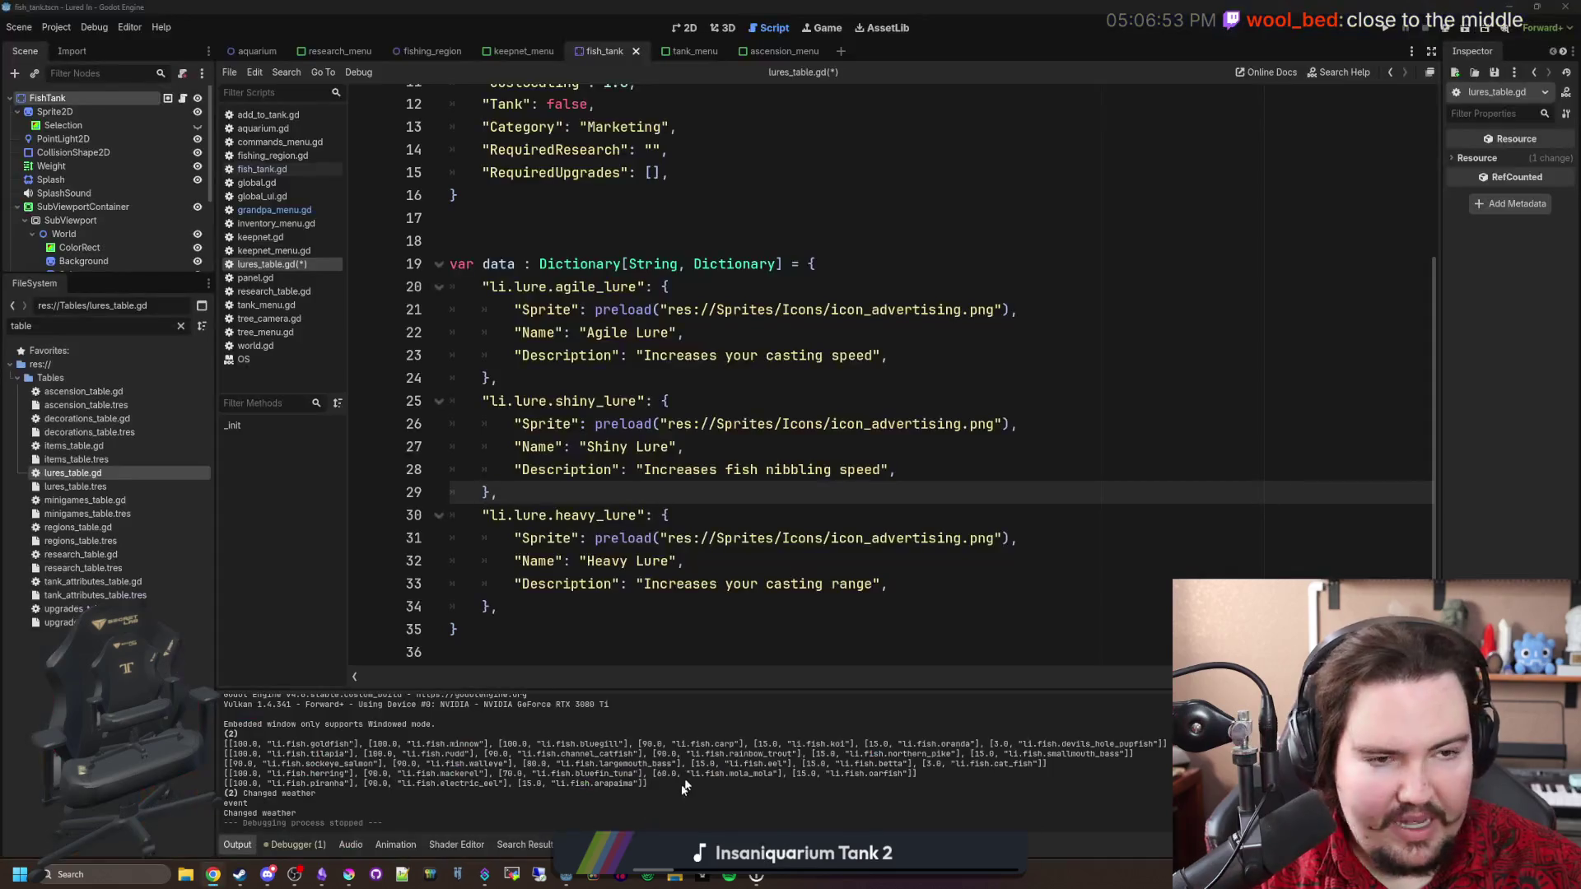
left_click(669, 469)
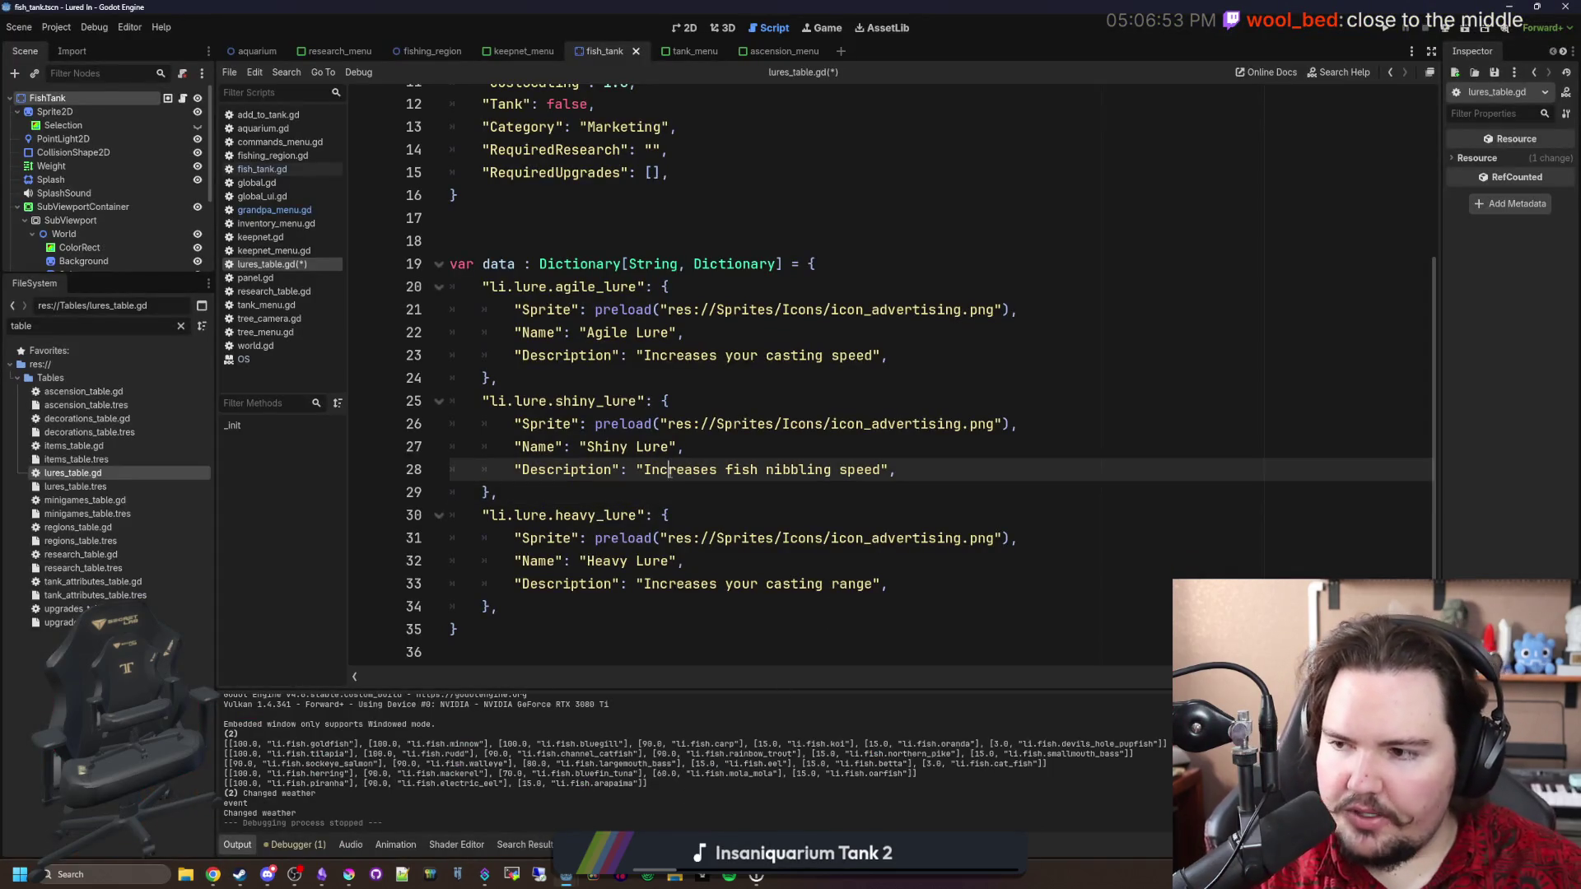
left_click(571, 488)
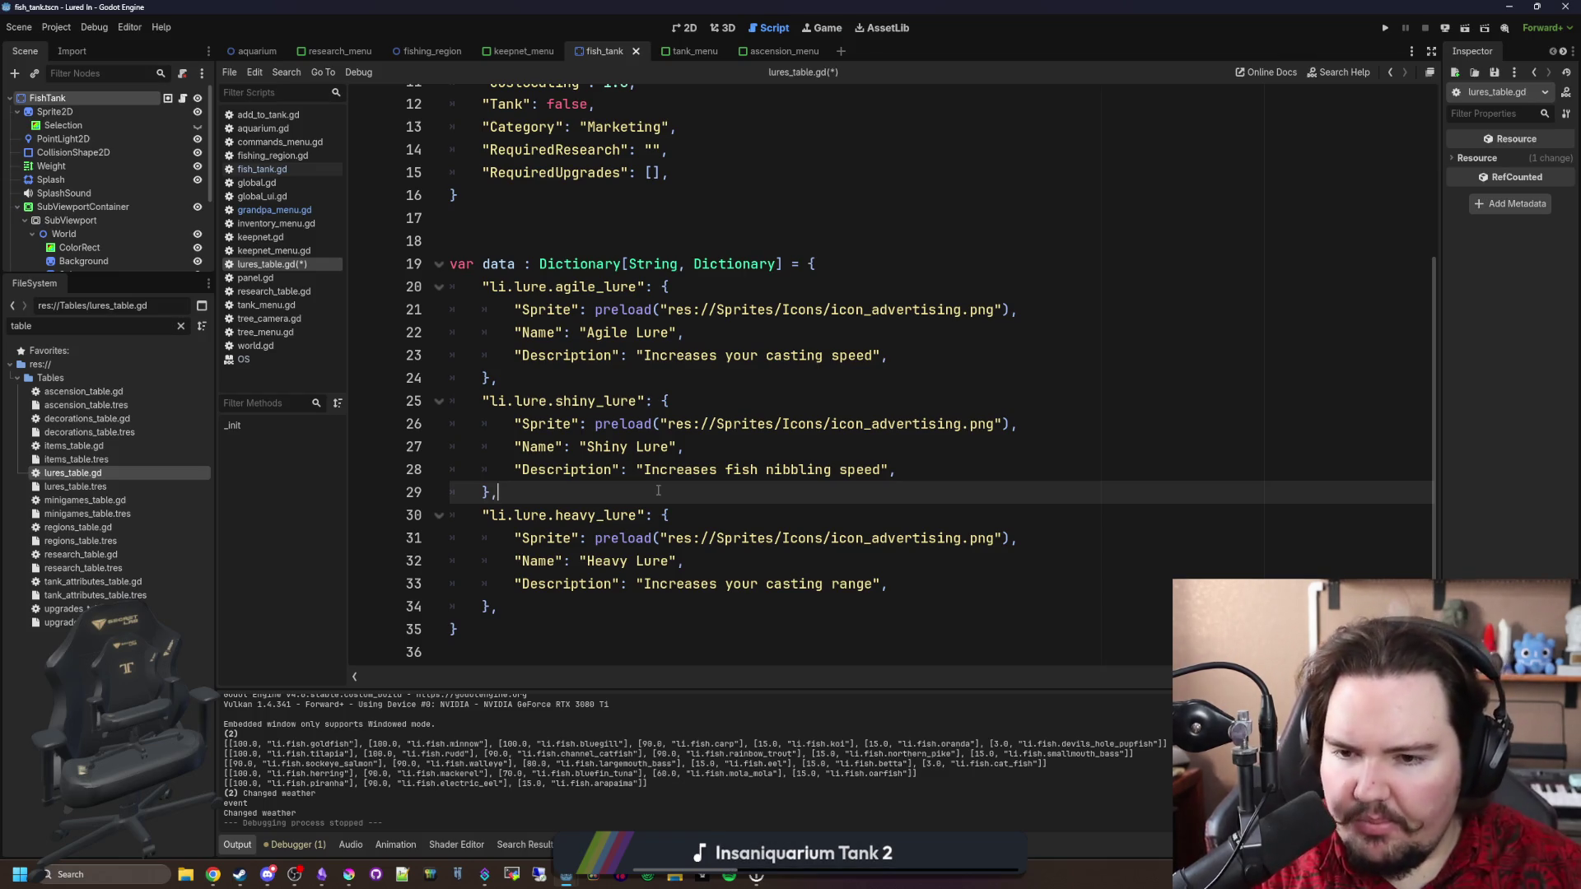
key("ctrl+s")
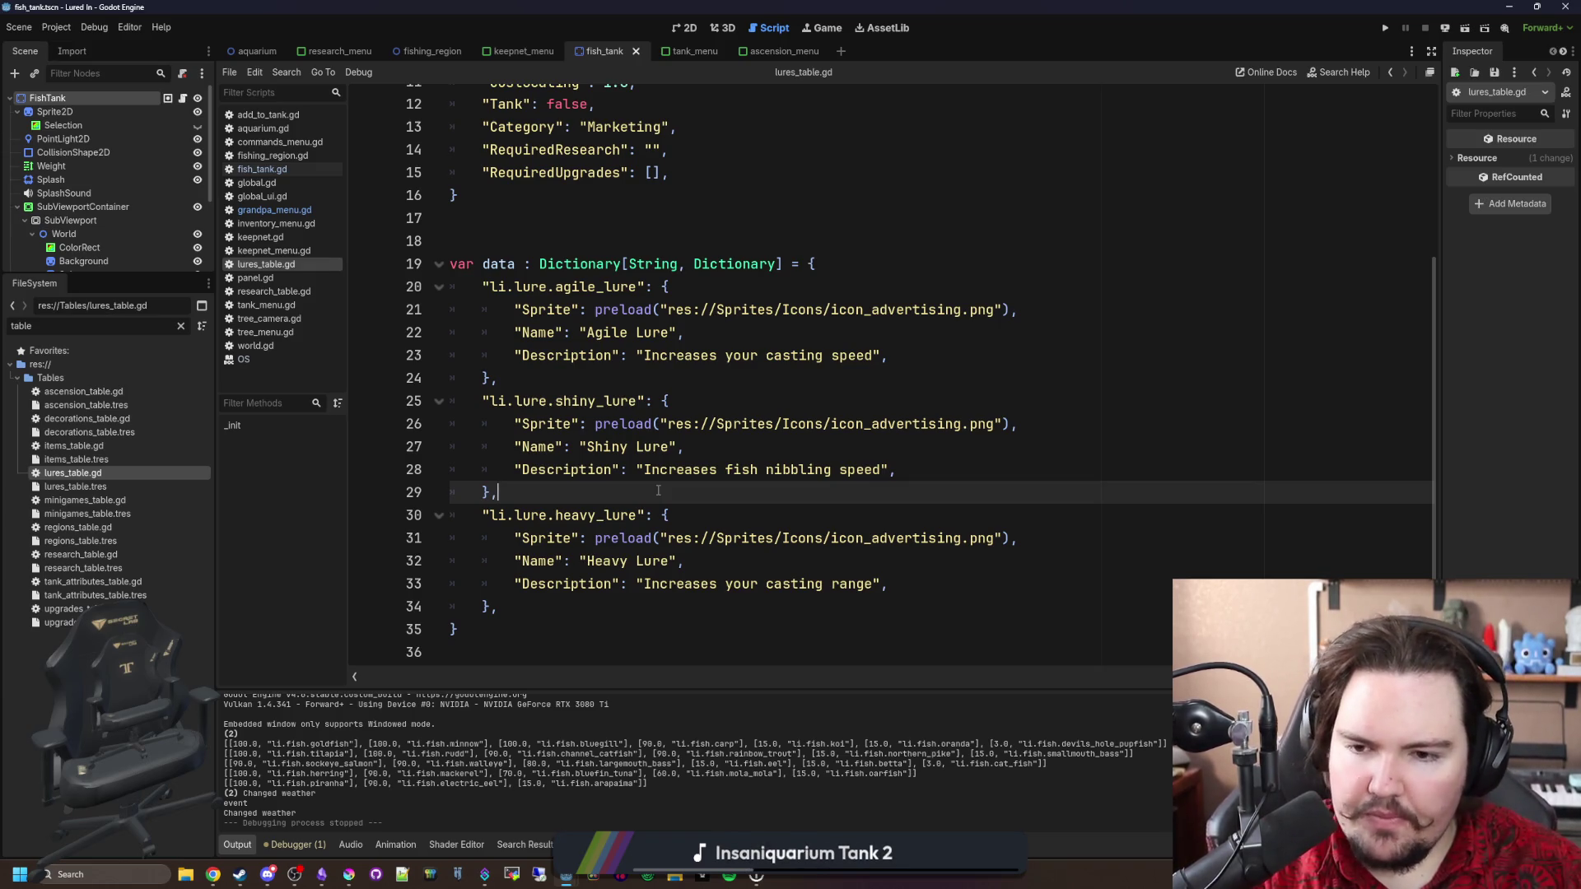
left_click(348, 872)
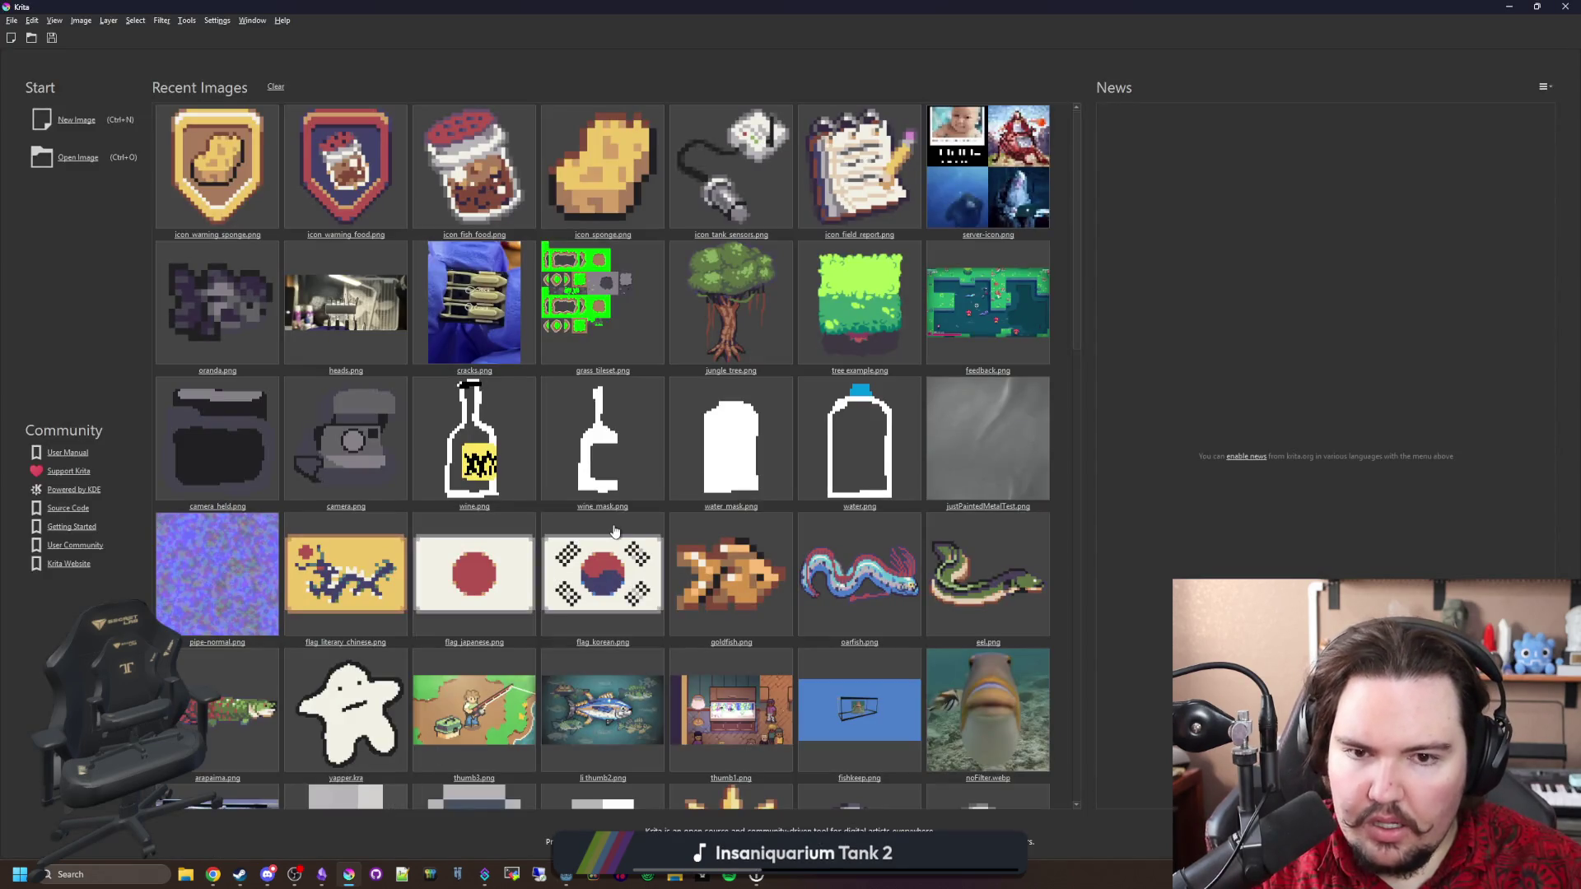
Create a new 32 × 32 px image in Krita.
left_click(83, 120)
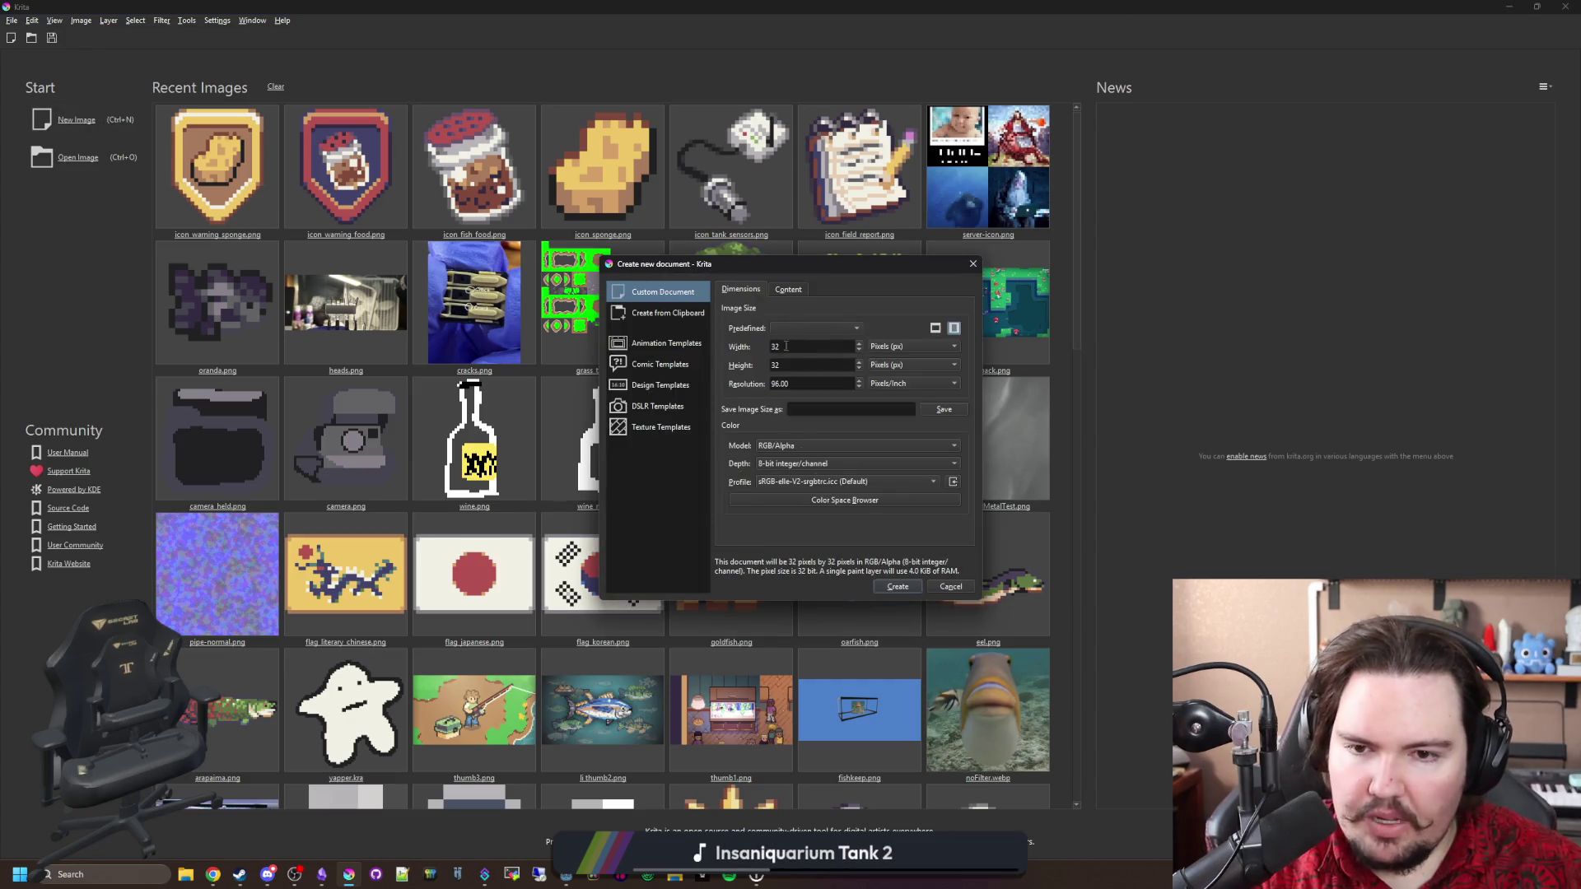
left_click(877, 586)
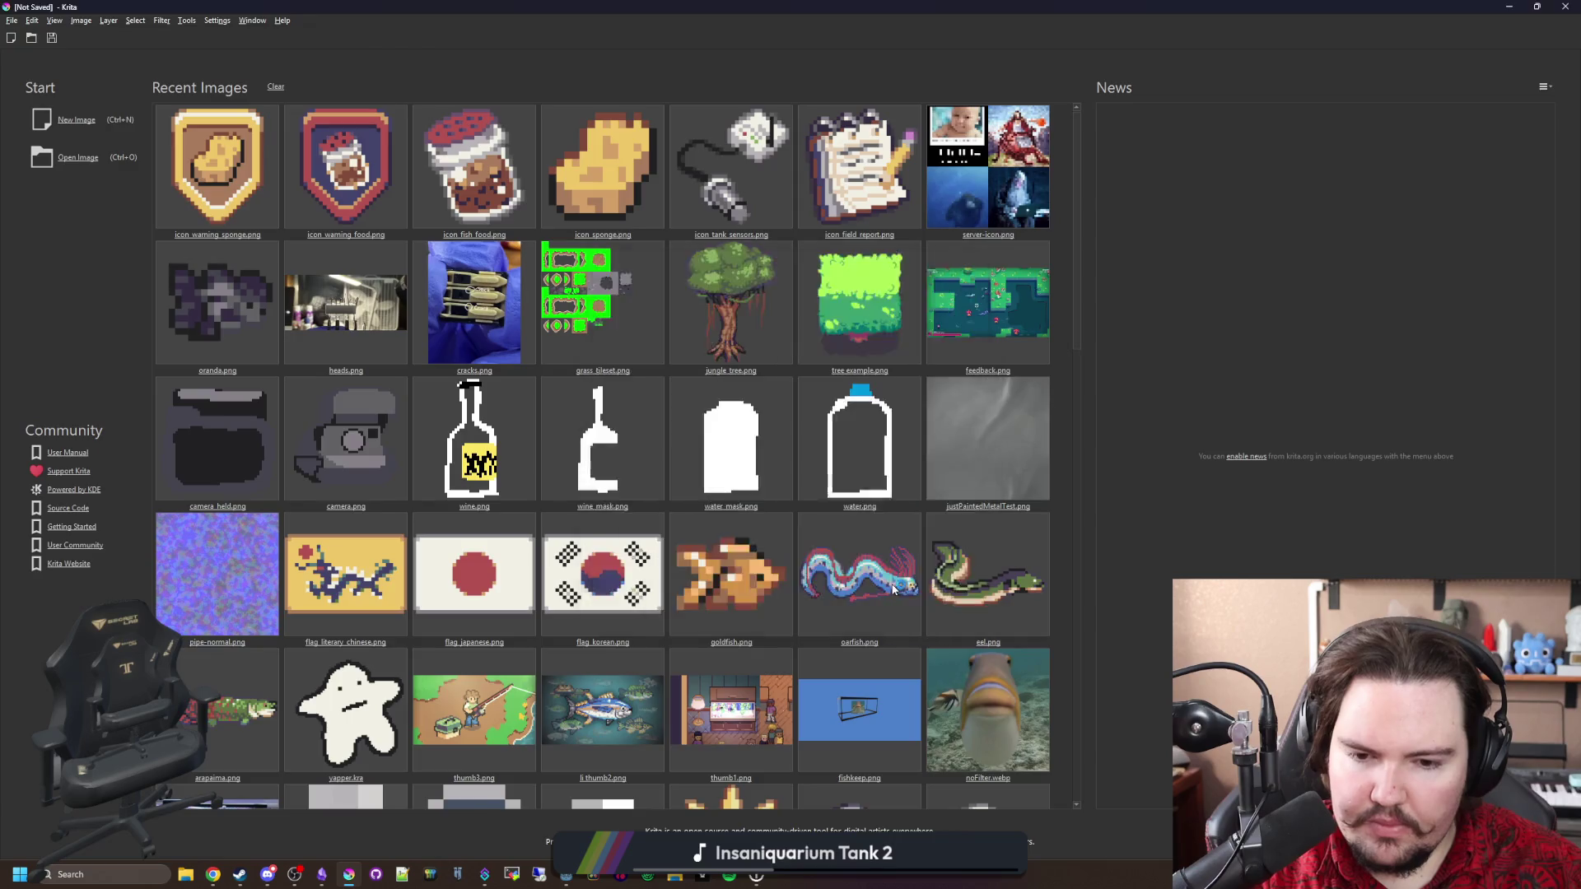
scroll(585, 449, "down", 1)
scroll(579, 428, "up", 1)
Clear the whole canvas to transparency with a rectangle selection and Delete, then deselect.
key("ctrl+r")
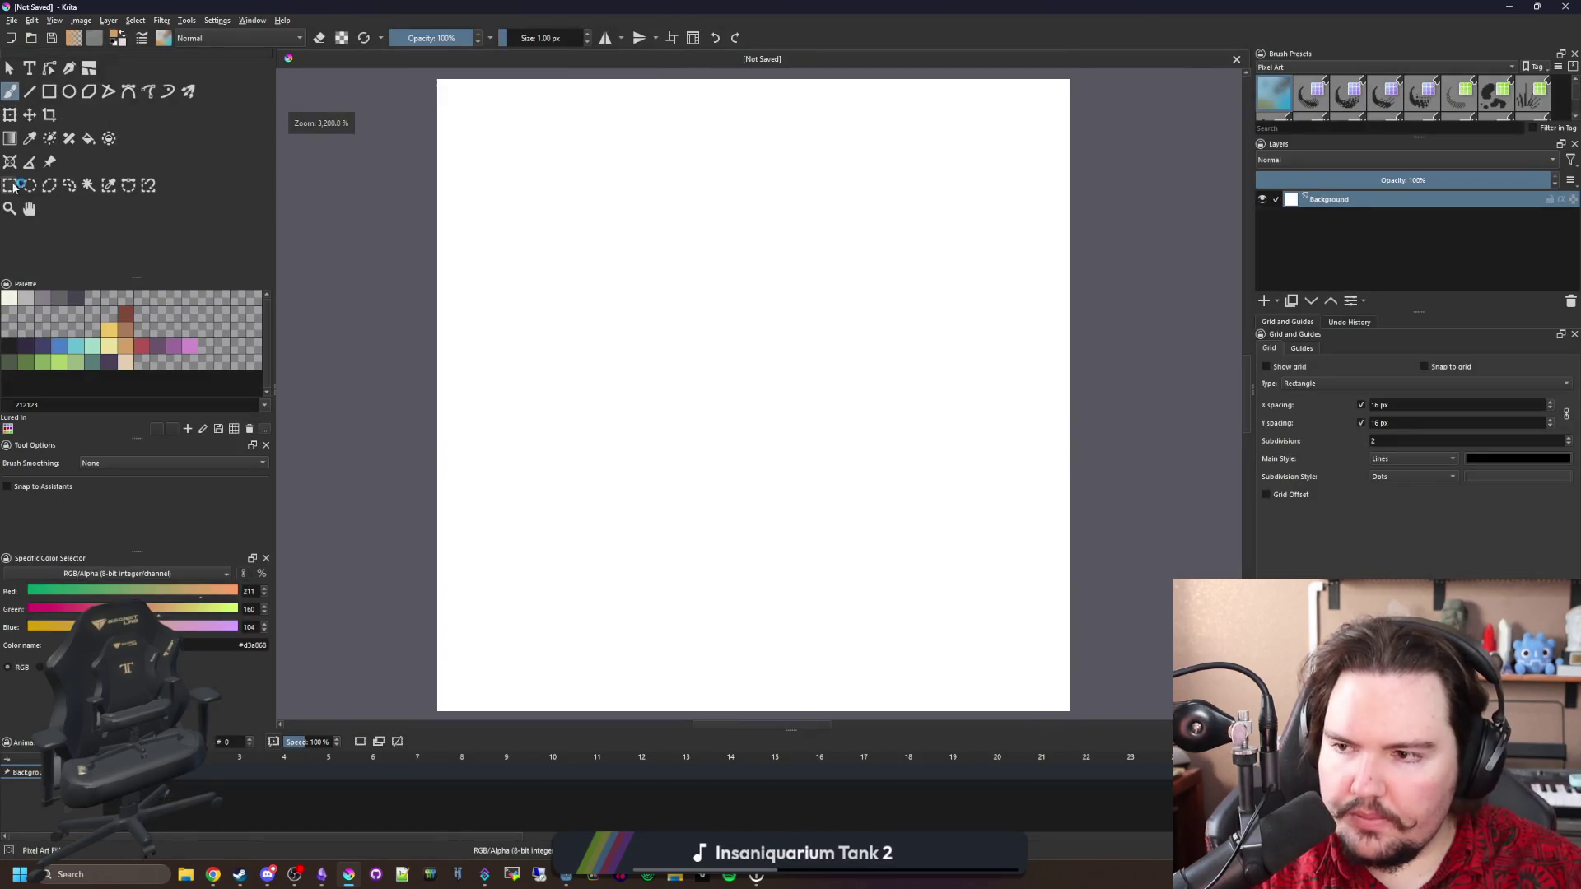
scroll(677, 447, "down", 1)
left_click_drag(1041, 675, 450, 161)
key("Delete")
key("ctrl+shift+a")
mouse_move(721, 6)
left_mouse_down()
mouse_move(972, 465)
mouse_move(1105, 627)
mouse_move(877, 6)
left_mouse_up()
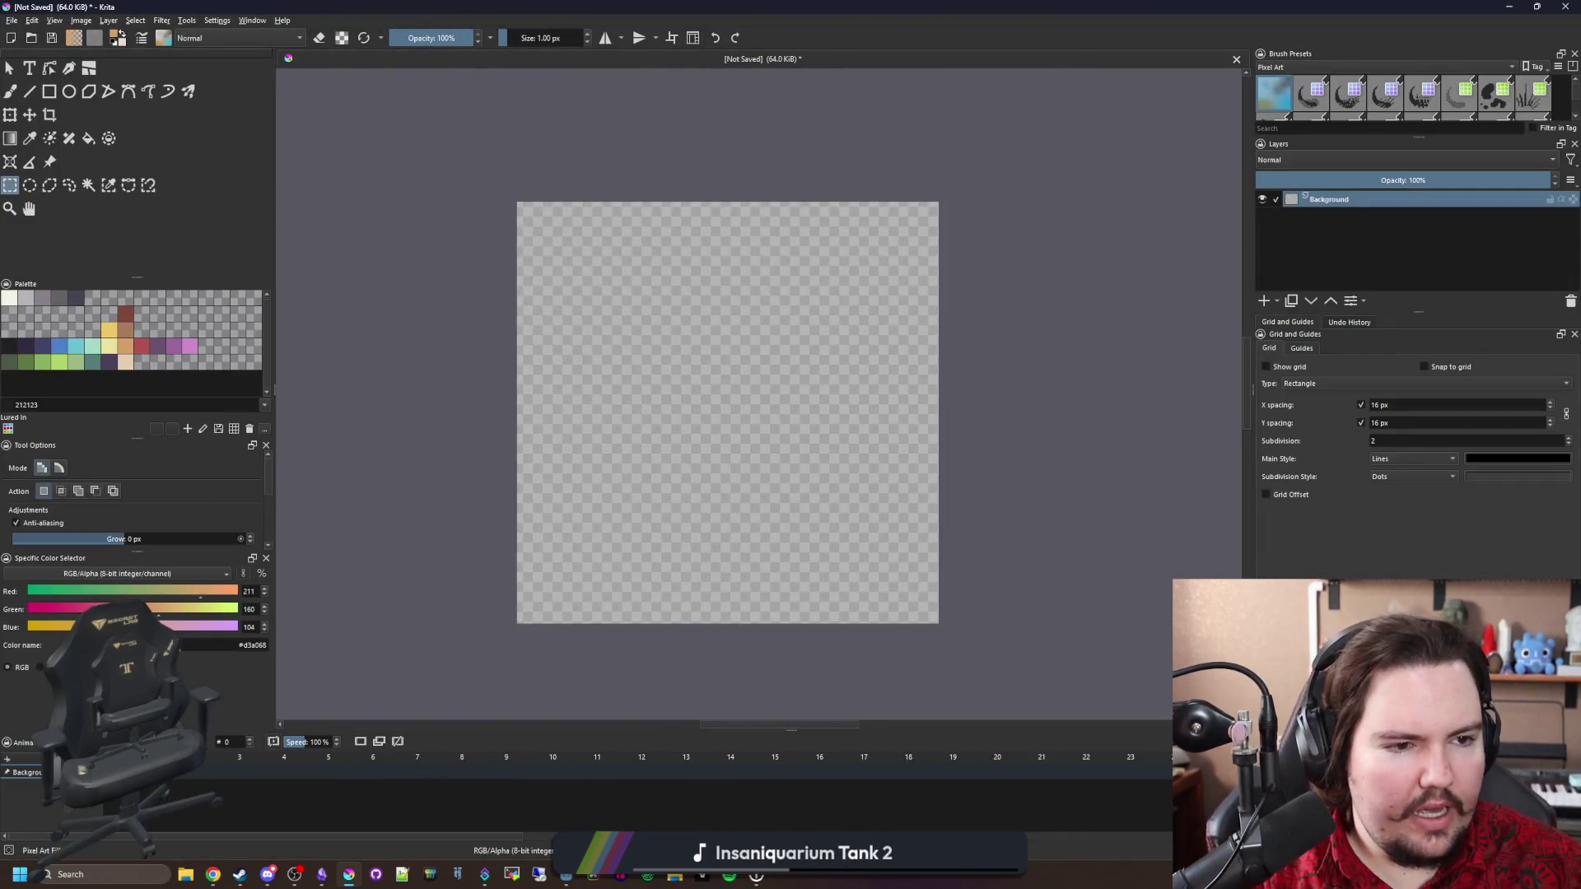
Return to Krita, adjust the canvas zoom, and switch to the Freehand Brush tool.
key("alt+Tab")
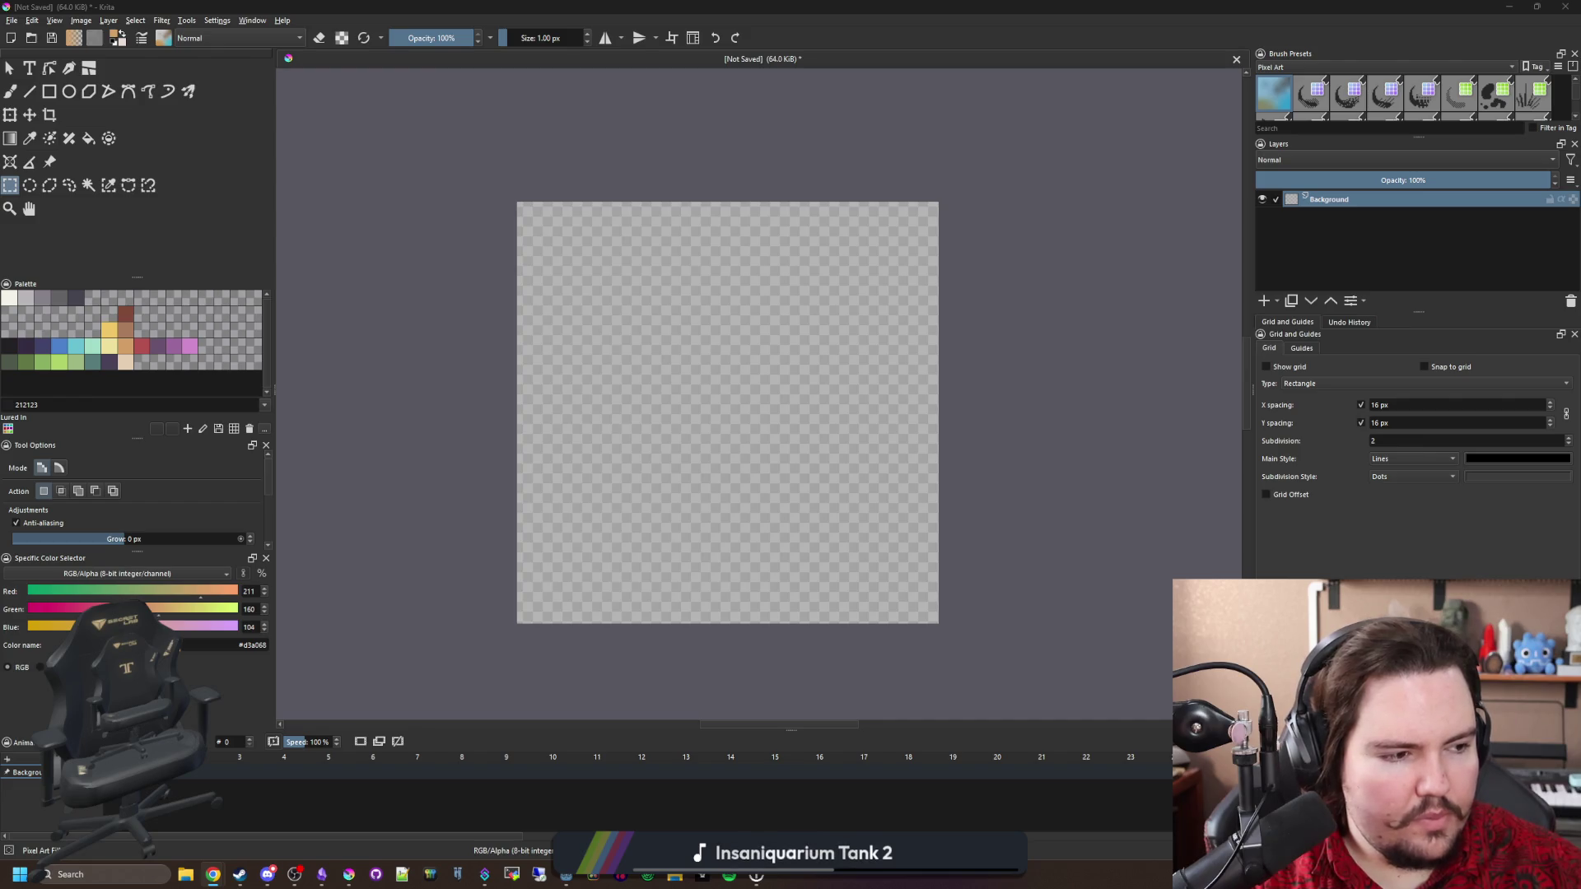
left_click(760, 447)
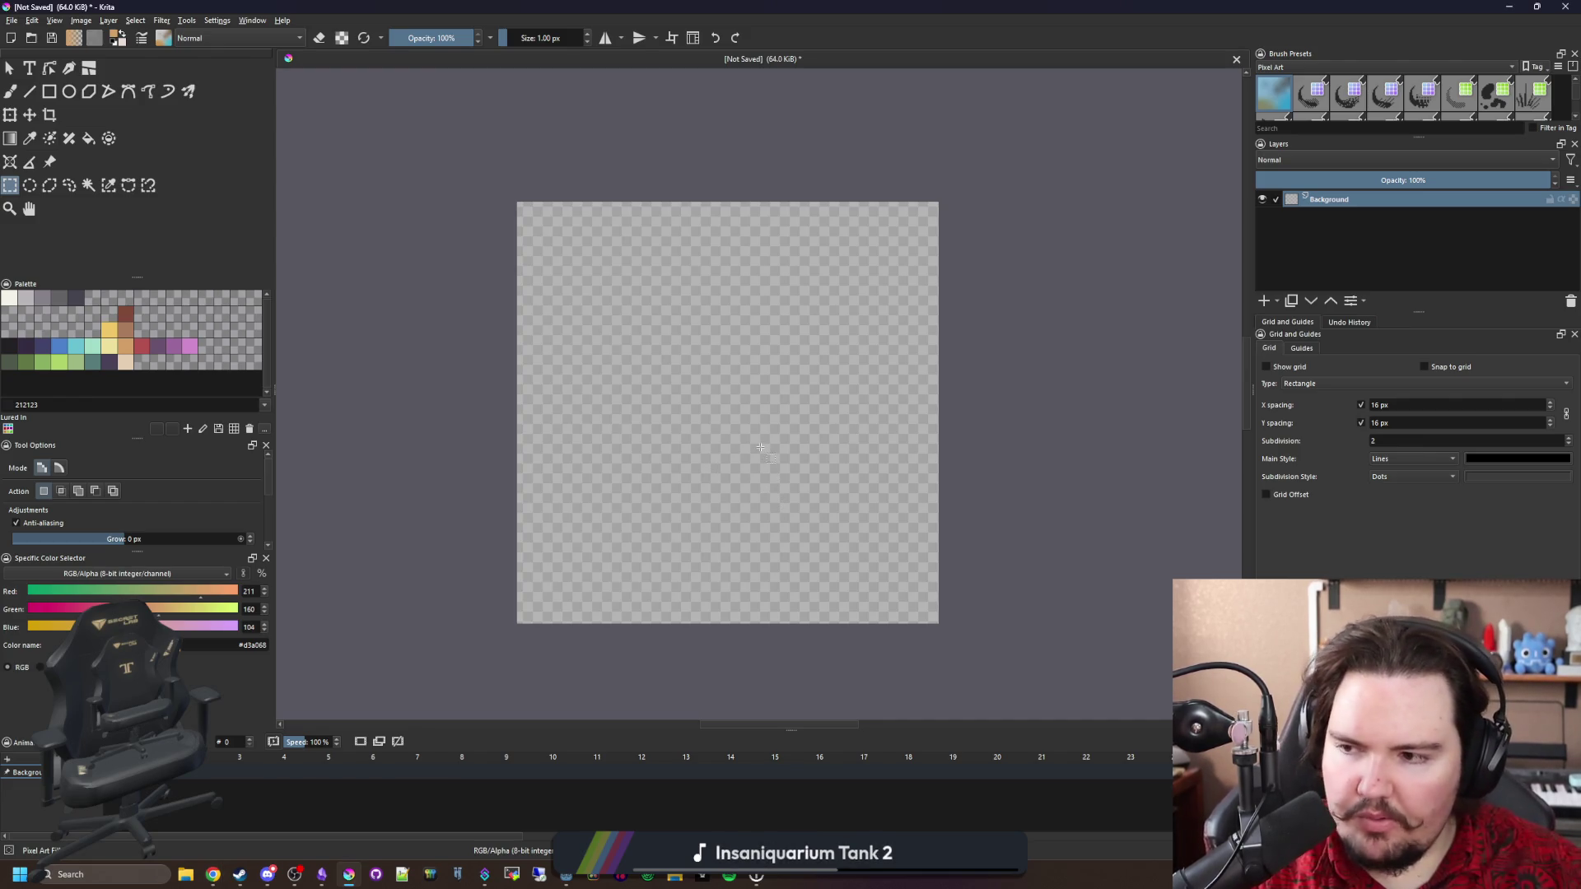
key("2")
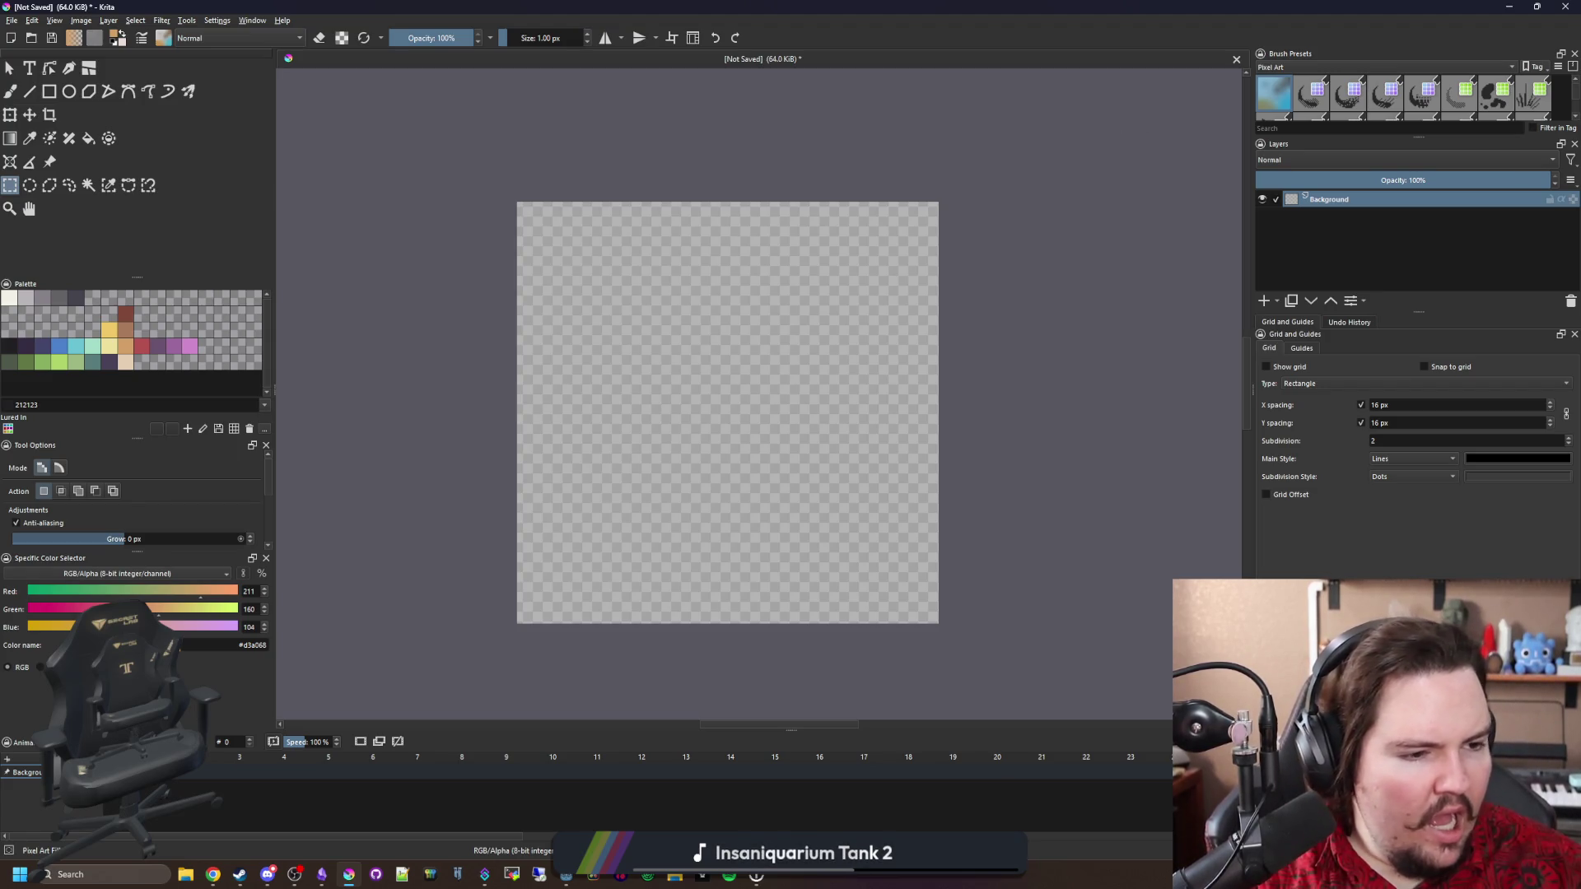
key("alt+Tab")
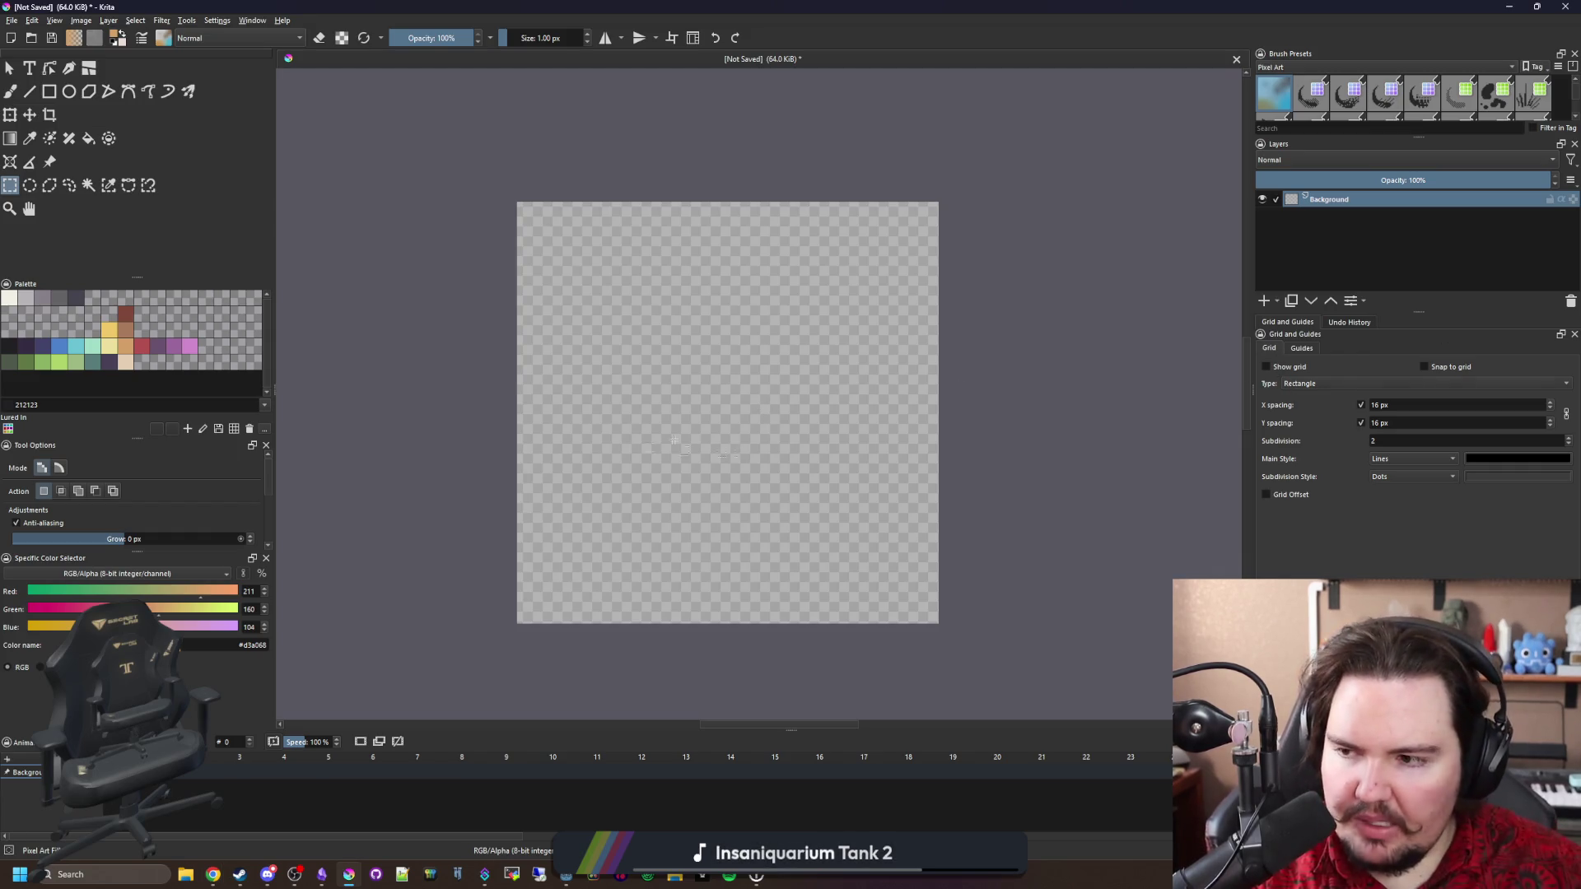
scroll(679, 429, "up", 1)
key("b")
scroll(743, 425, "down", 1)
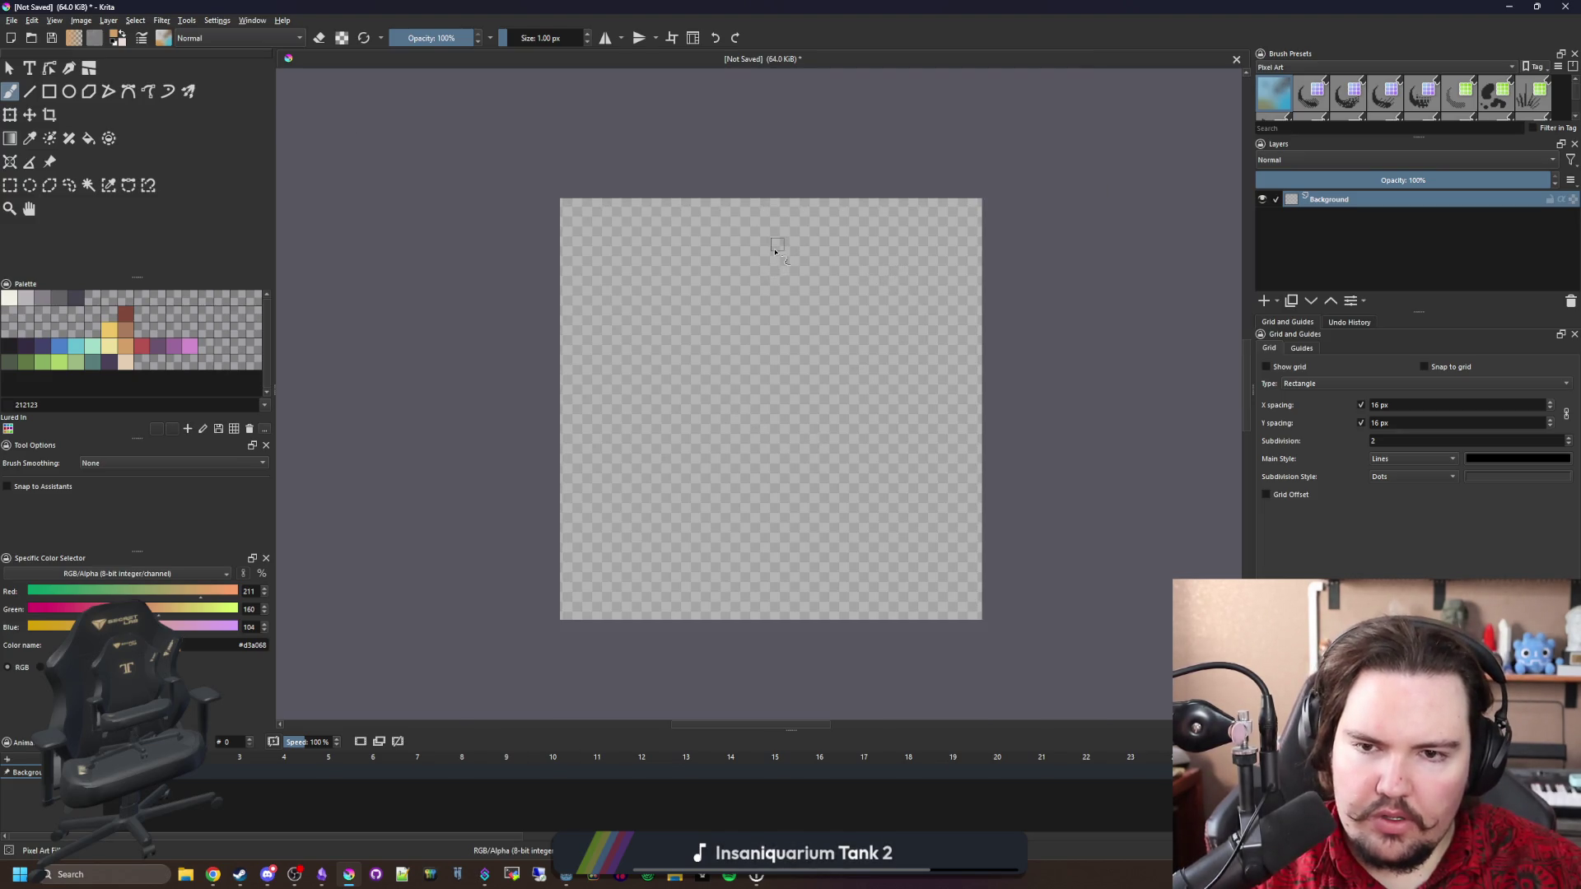
Draw the thin 1 px hook curve down from the top, round the bottom and up the left arm.
mouse_move(796, 260)
left_mouse_down()
mouse_move(881, 407)
mouse_move(858, 540)
left_mouse_up()
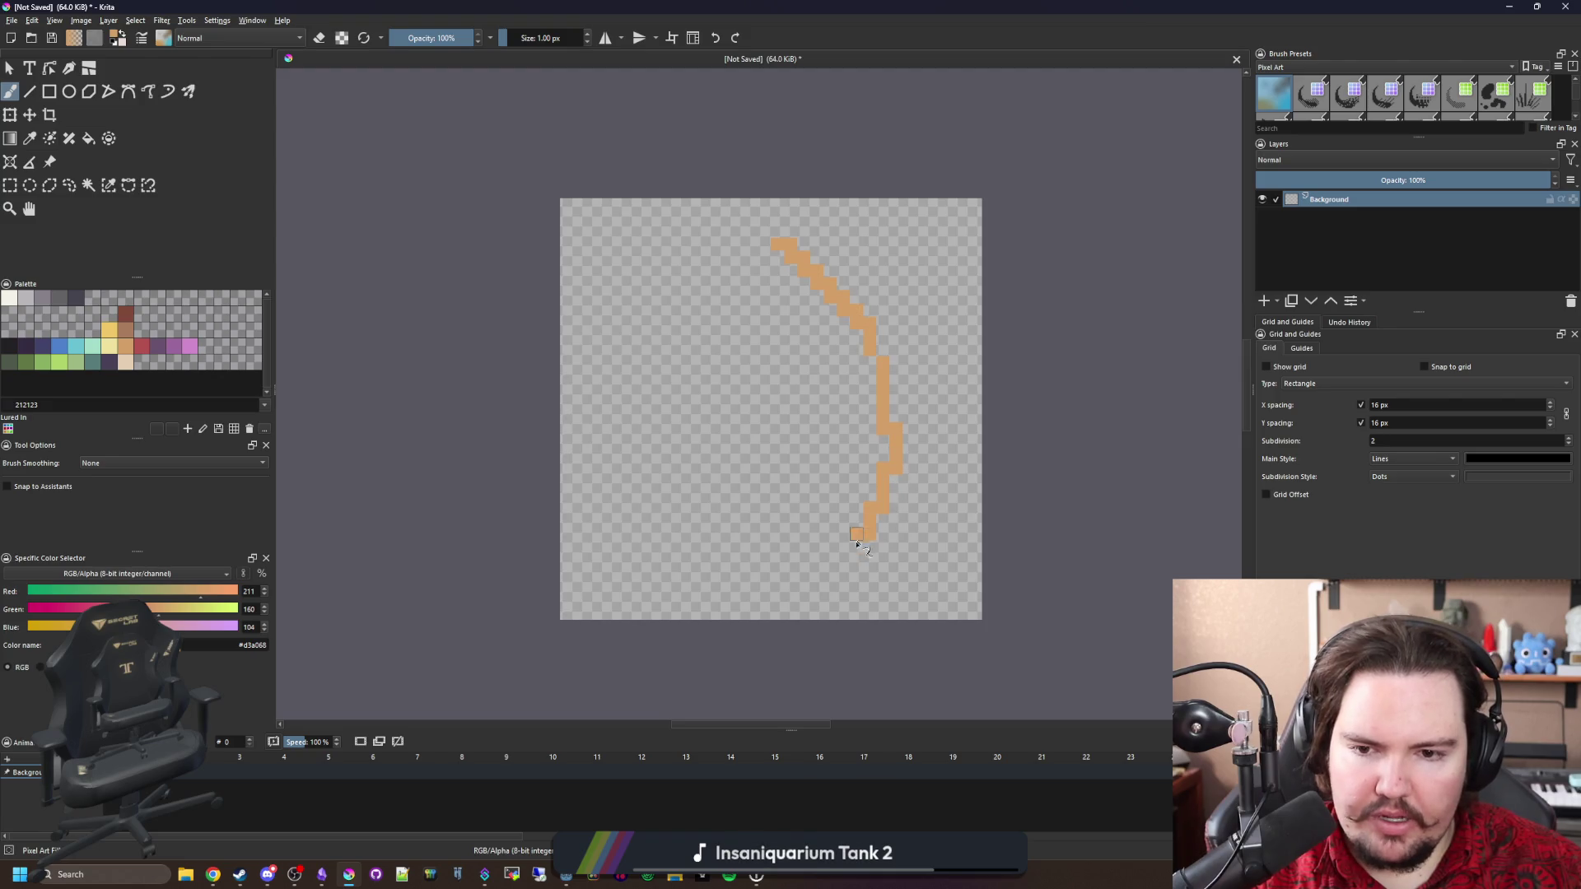
scroll(656, 477, "up", 2)
mouse_move(774, 627)
left_mouse_down()
mouse_move(939, 627)
mouse_move(1060, 496)
left_mouse_up()
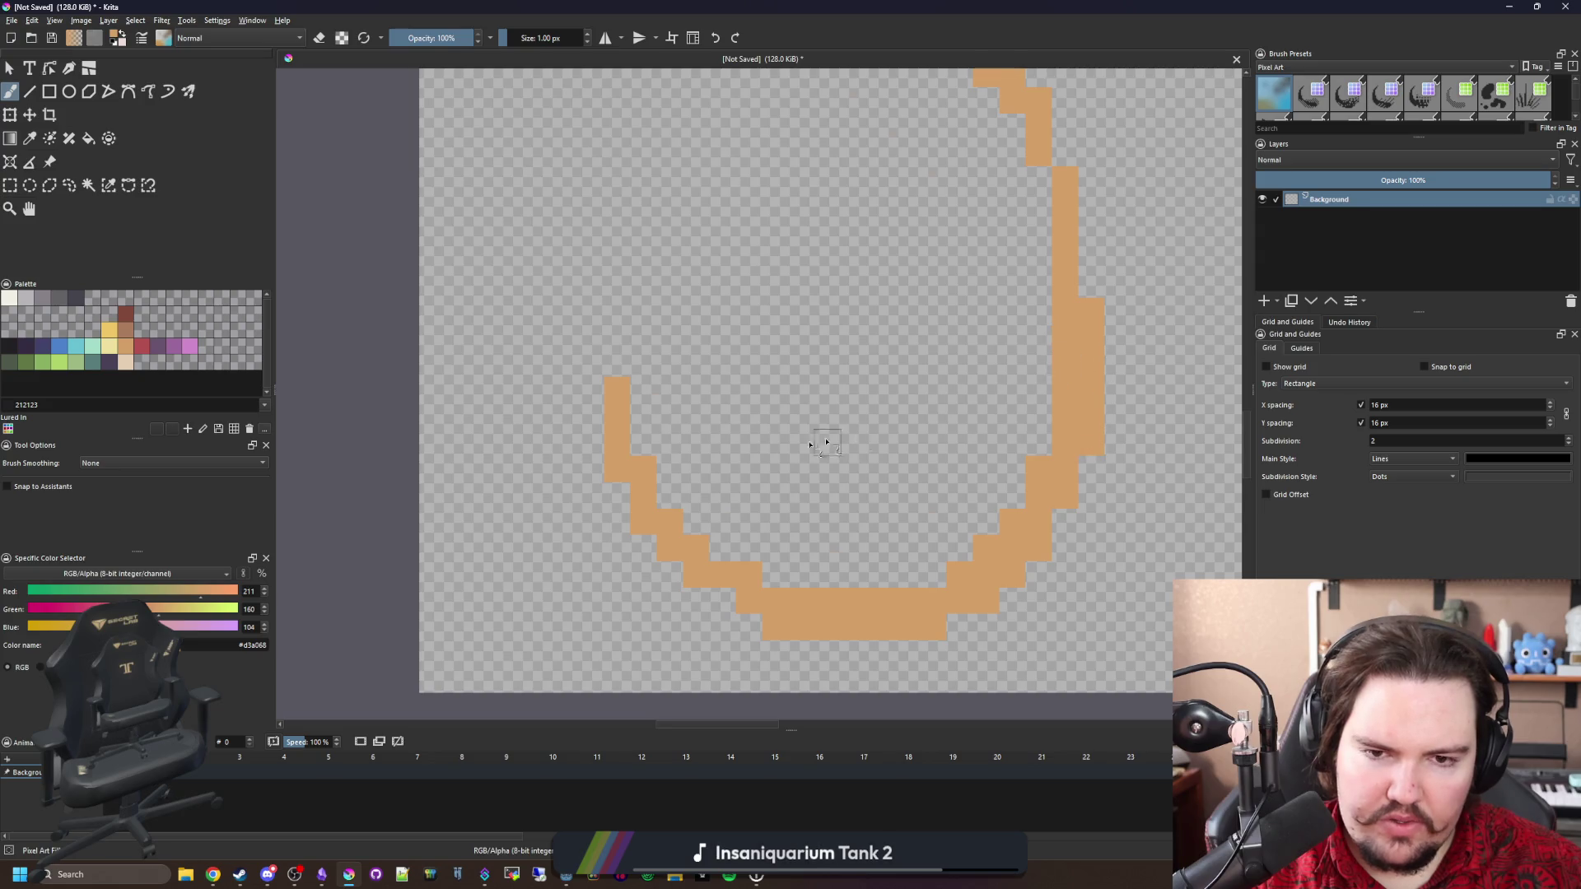
scroll(857, 442, "down", 2)
scroll(873, 445, "up", 2)
Dab a large round eye at the hook's top with an enlarged brush, then return to 1 px.
key("bracketright")
key("bracketright")
key("bracketright")
key("bracketright")
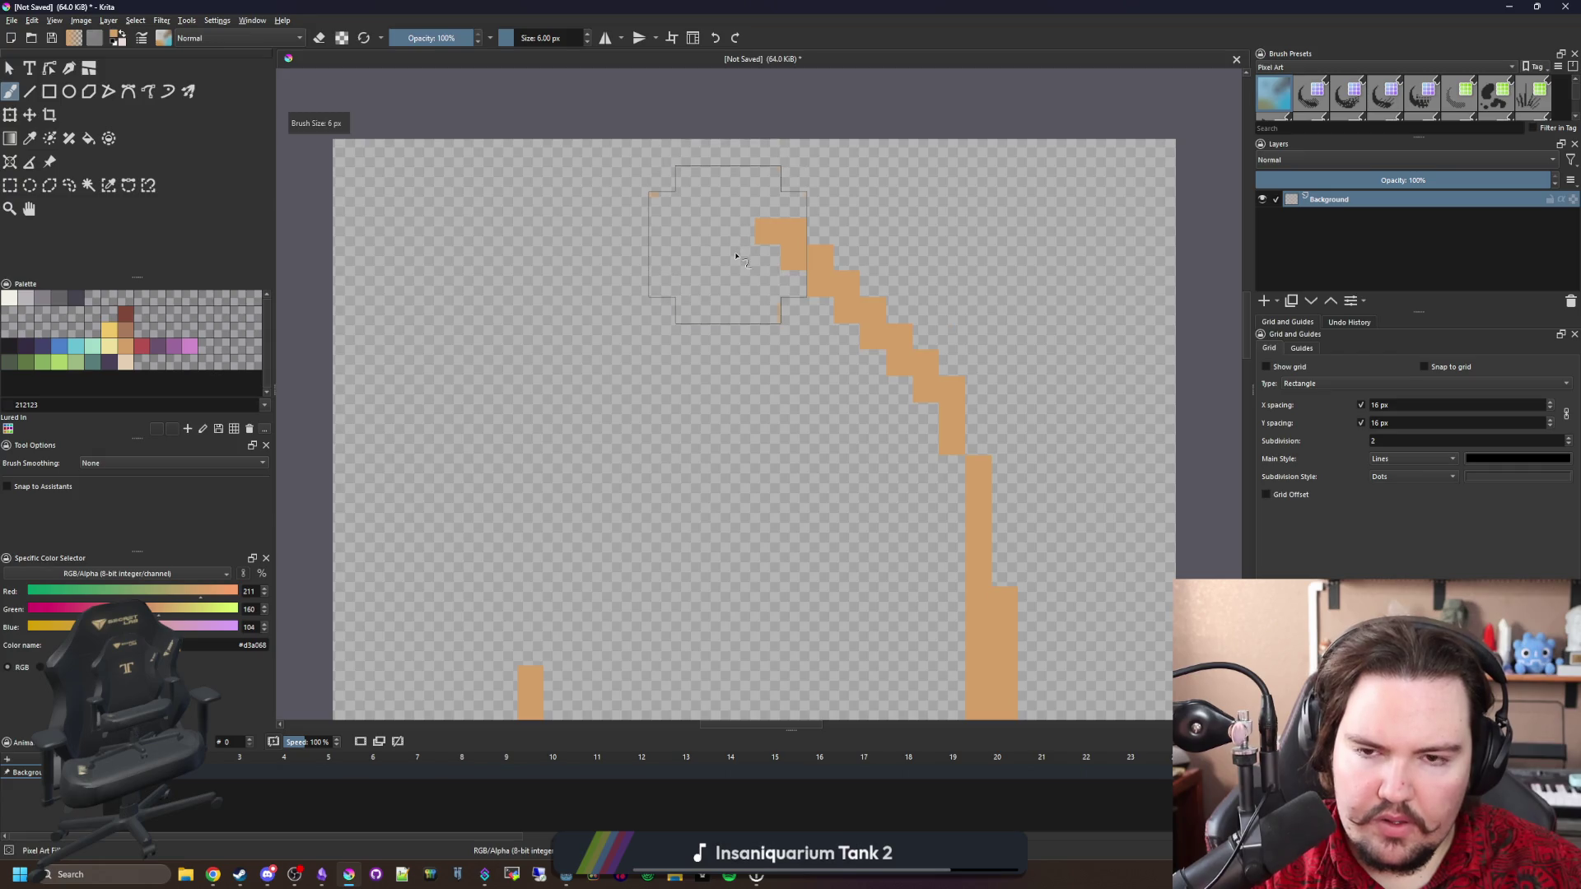
left_click(736, 256)
scroll(737, 256, "down", 2)
key("bracketleft")
key("bracketleft")
key("bracketleft")
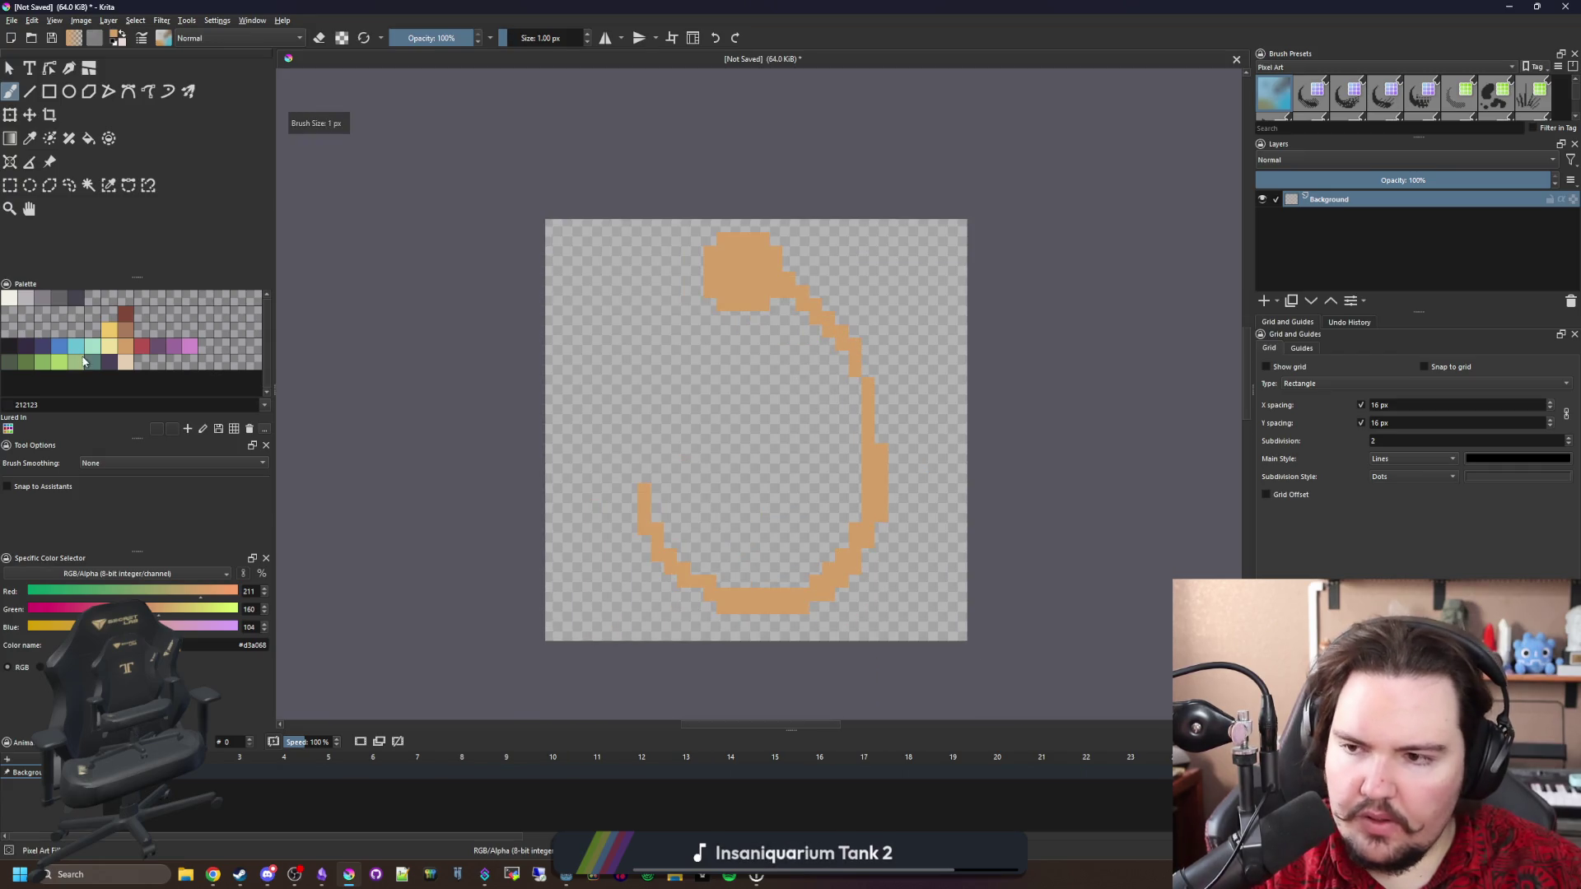
Bucket-fill the hook stroke with blue 4b80ca.
left_click(56, 353)
key("f")
left_click(757, 278)
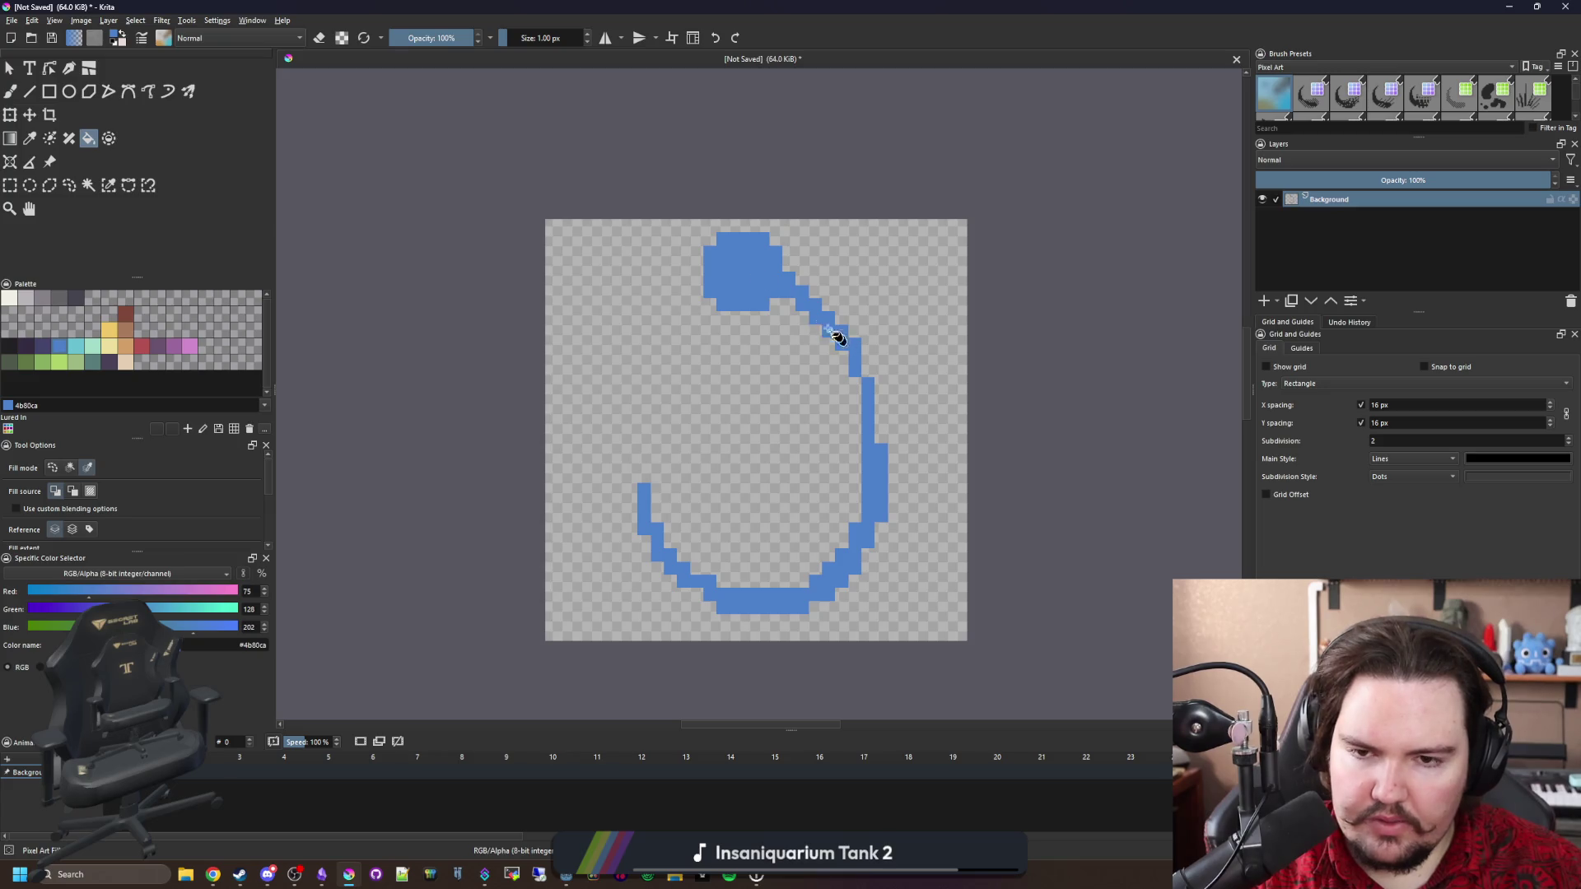
Thicken the blue line below the eye and along the hook's right side.
key("b")
scroll(807, 318, "up", 2)
mouse_move(770, 284)
left_mouse_down()
mouse_move(877, 395)
mouse_move(764, 283)
left_mouse_up()
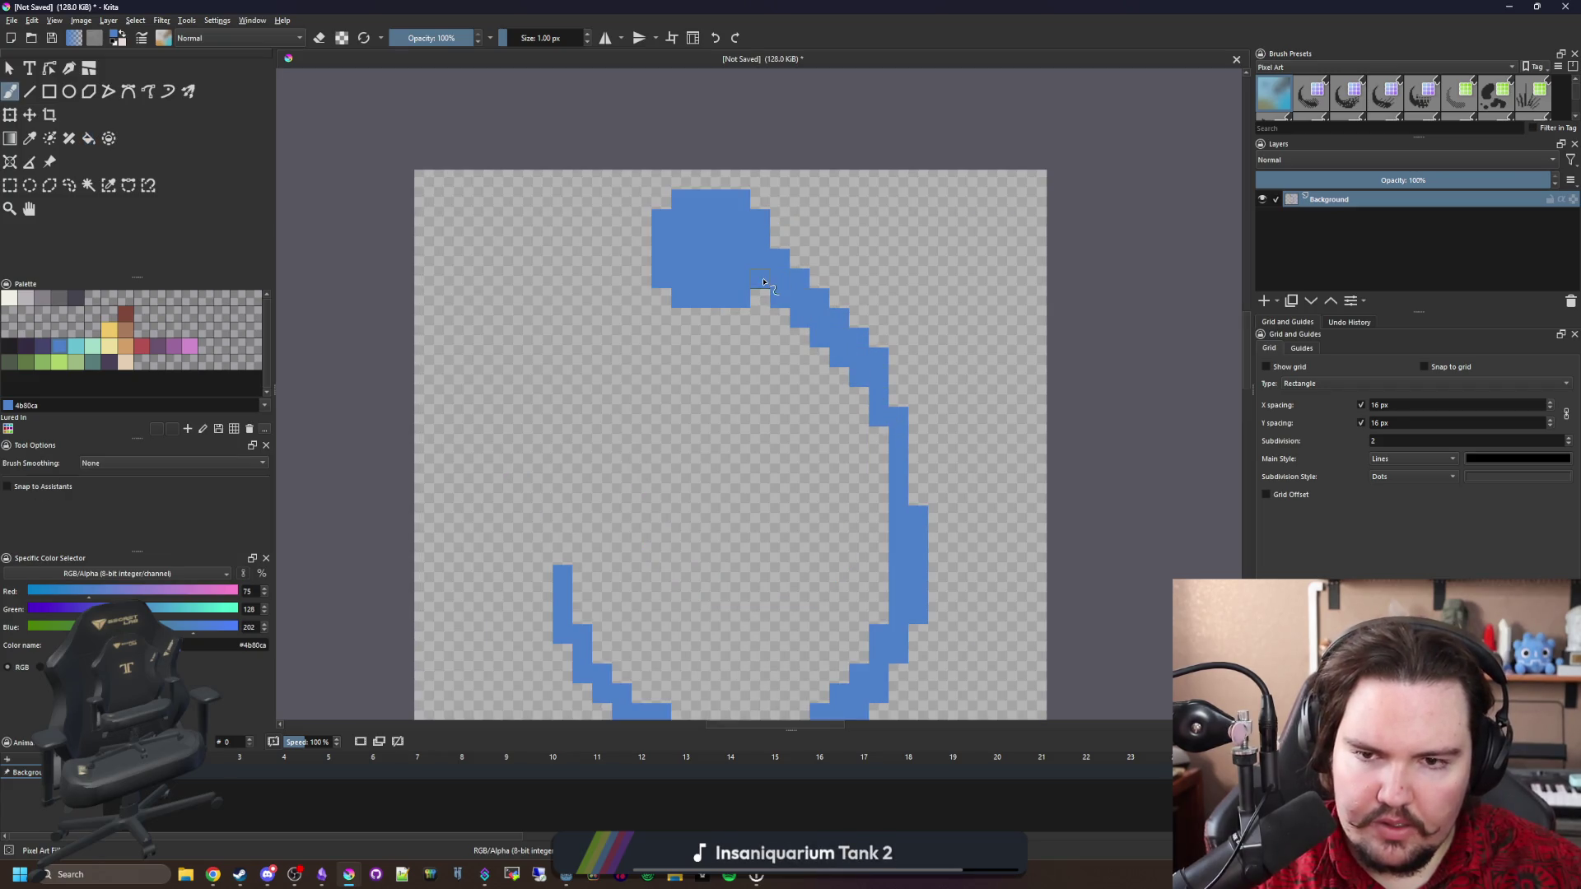
left_click_drag(866, 399, 880, 569)
left_click_drag(883, 589, 916, 453)
Paint a blue barb left of the hook's tip and erase stray cells above it.
mouse_move(589, 445)
left_mouse_down()
mouse_move(552, 457)
mouse_move(566, 464)
mouse_move(553, 501)
left_mouse_up()
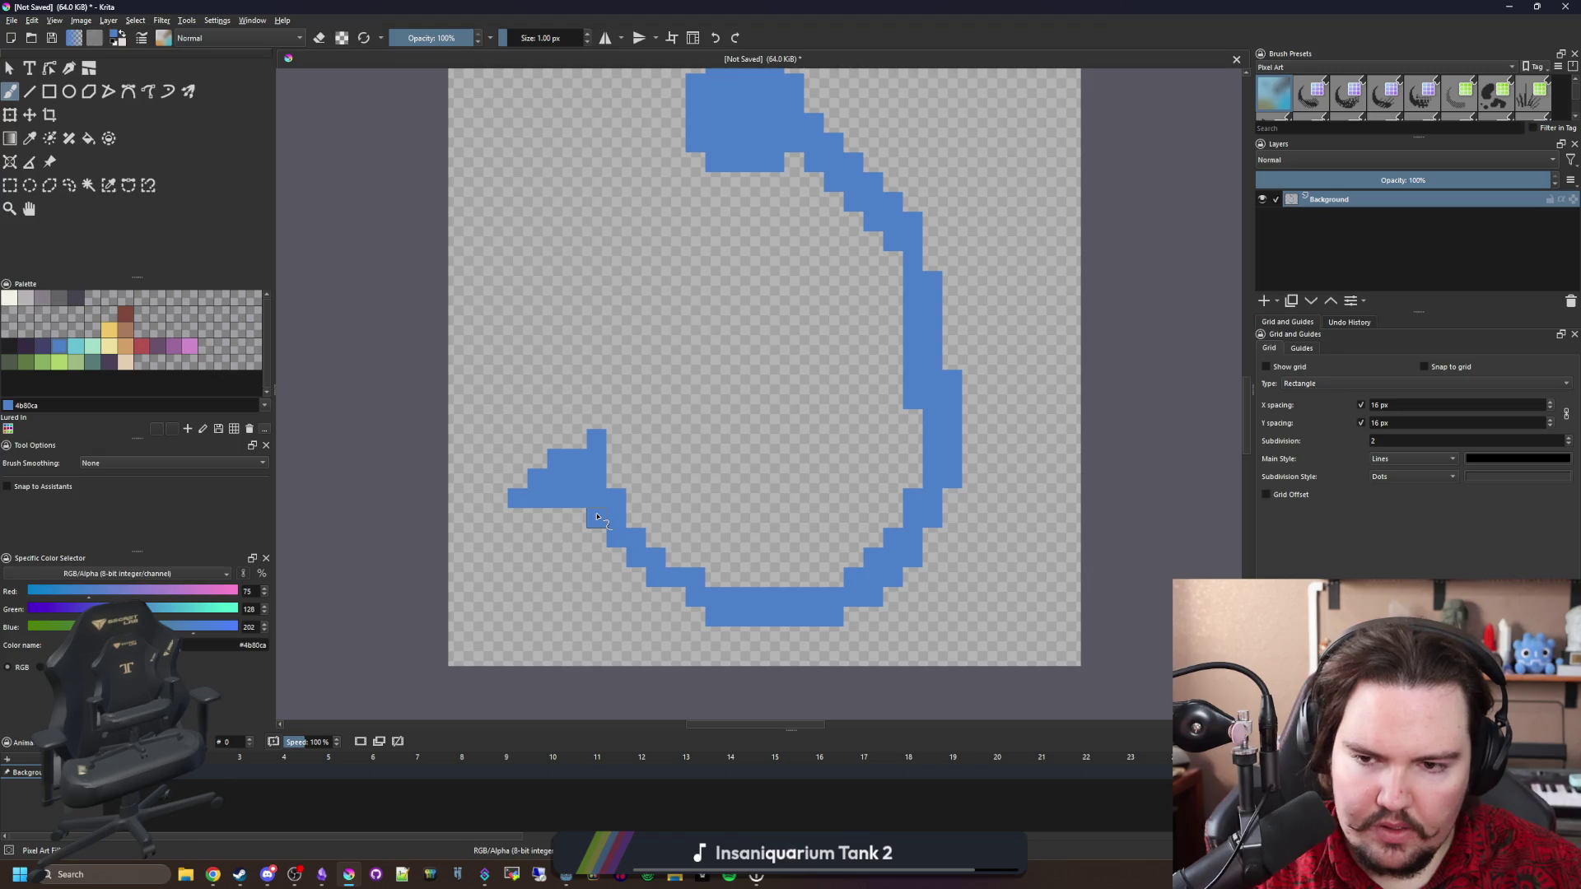
scroll(694, 536, "down", 3)
scroll(694, 537, "up", 6)
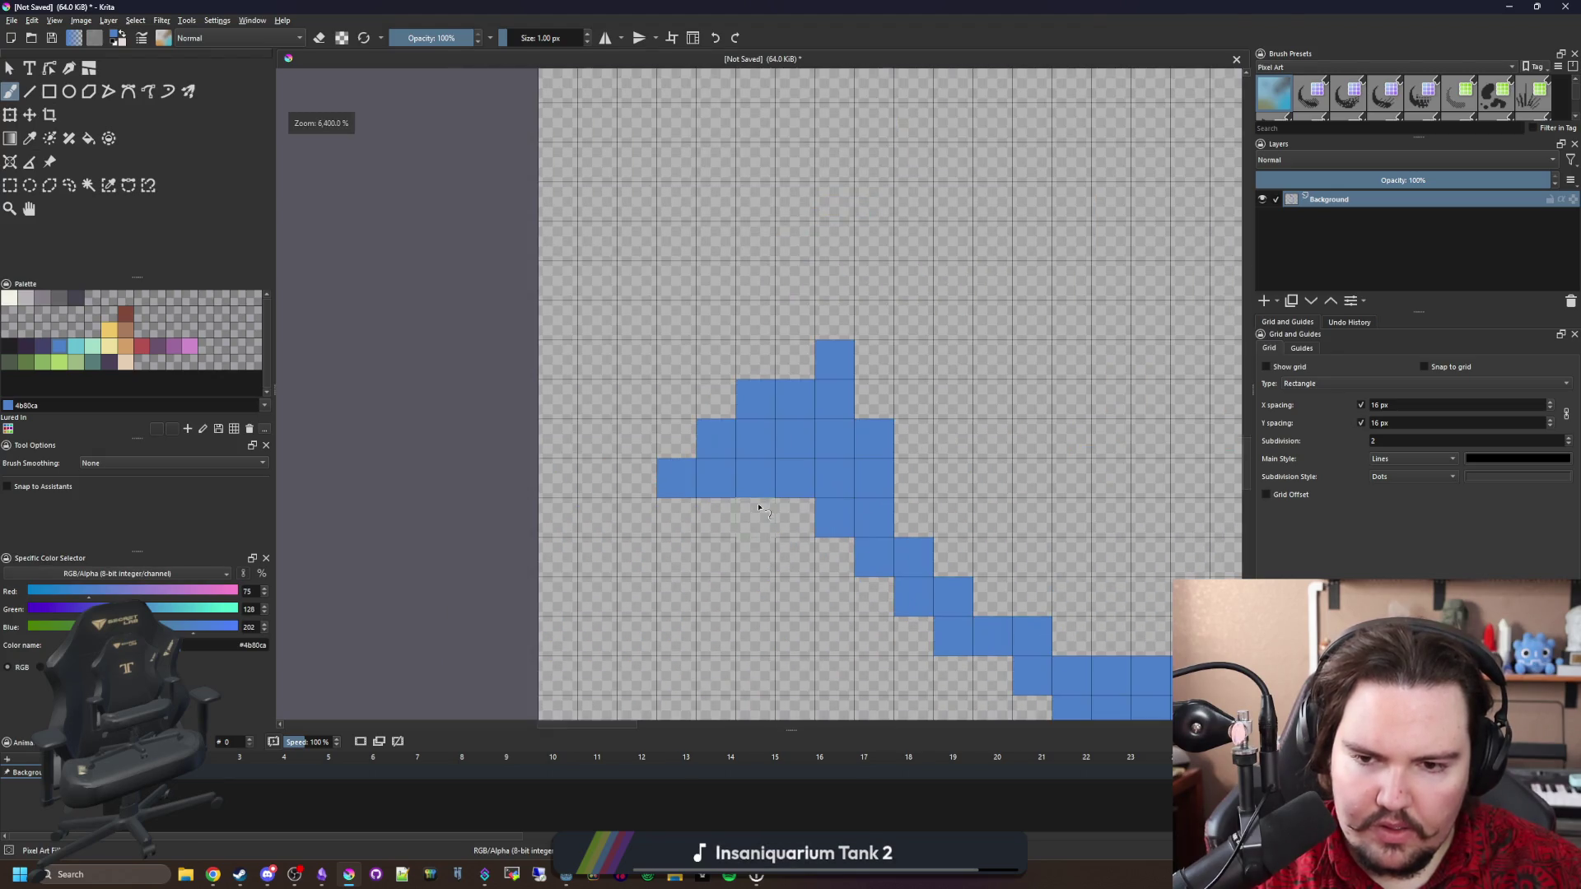
left_click_drag(700, 519, 766, 519)
key("e")
mouse_move(696, 462)
left_mouse_down()
mouse_move(724, 412)
mouse_move(716, 461)
mouse_move(783, 414)
mouse_move(793, 386)
mouse_move(757, 436)
left_mouse_up()
scroll(694, 544, "down", 5)
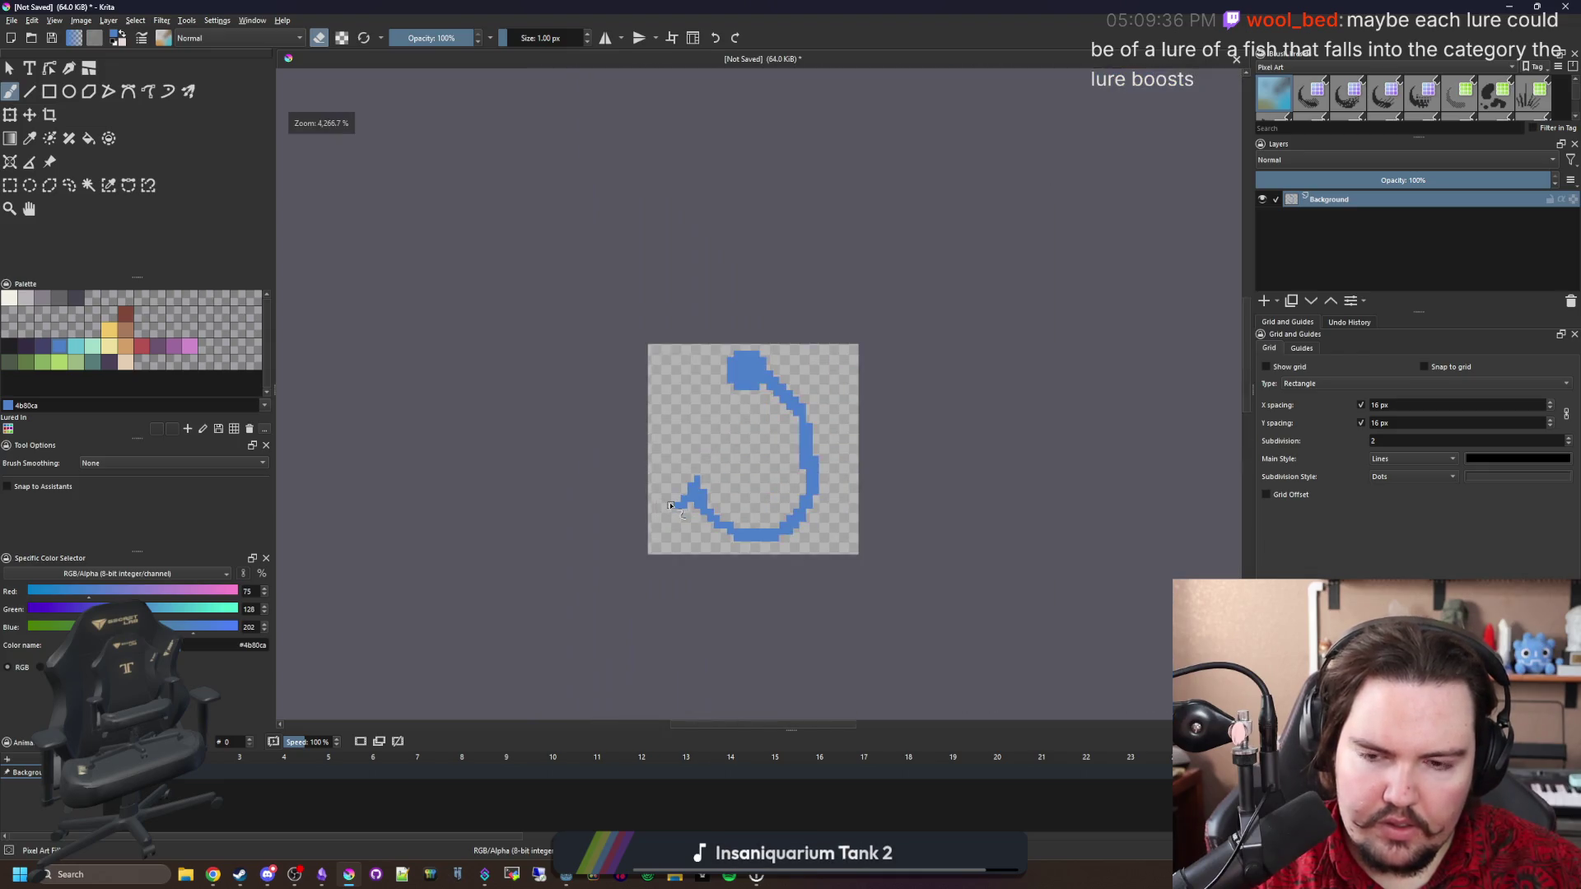
scroll(692, 494, "up", 7)
key("e")
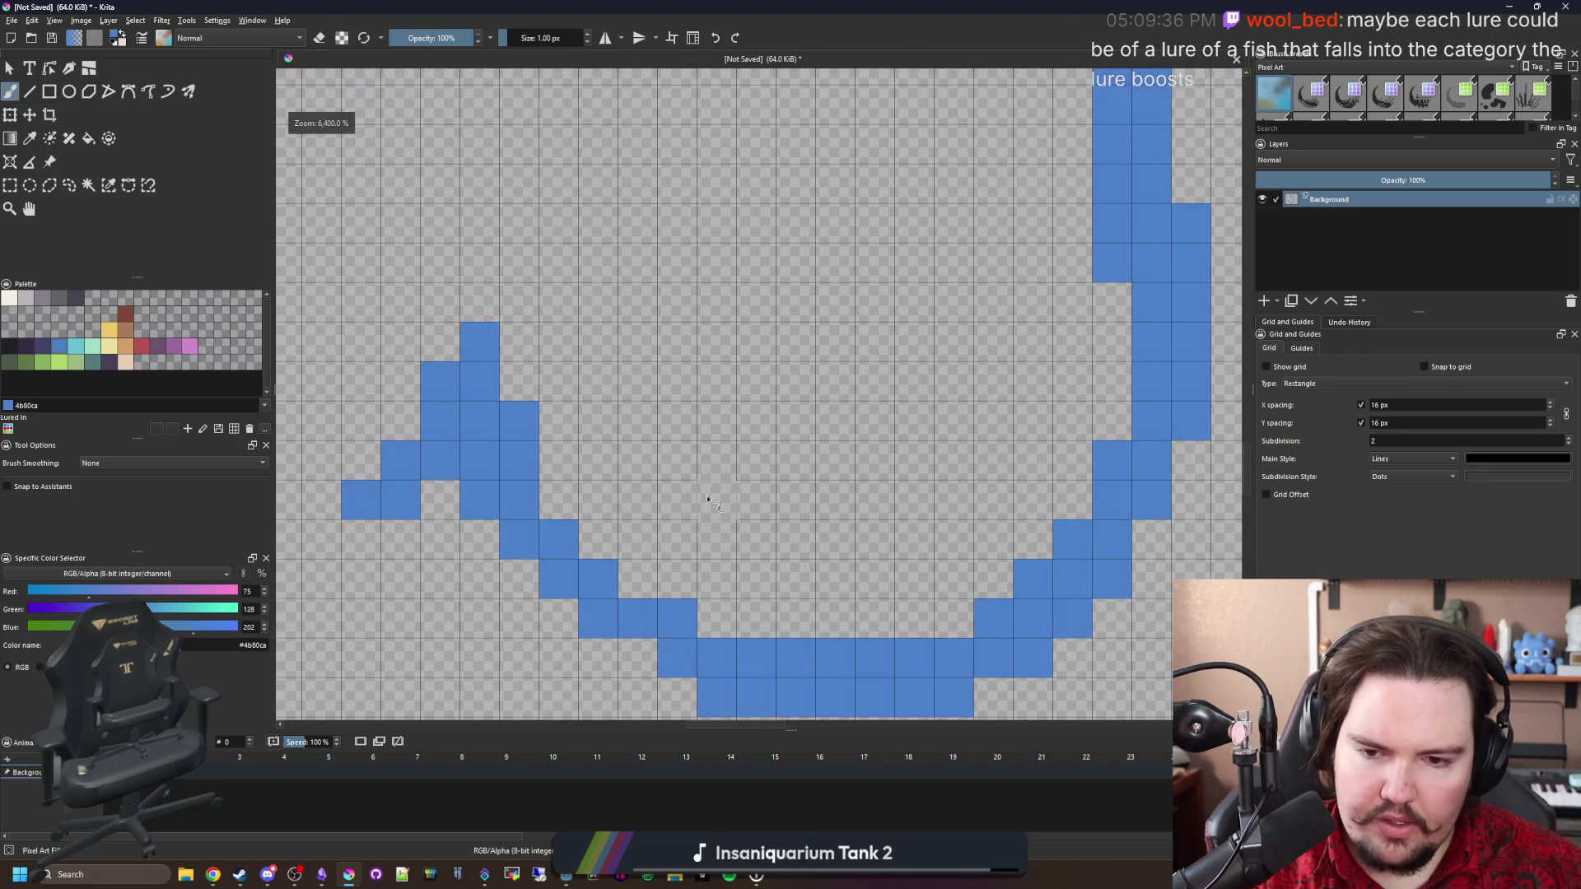
Return to Krita and zoom in on the blue hook canvas.
scroll(693, 422, "down", 2)
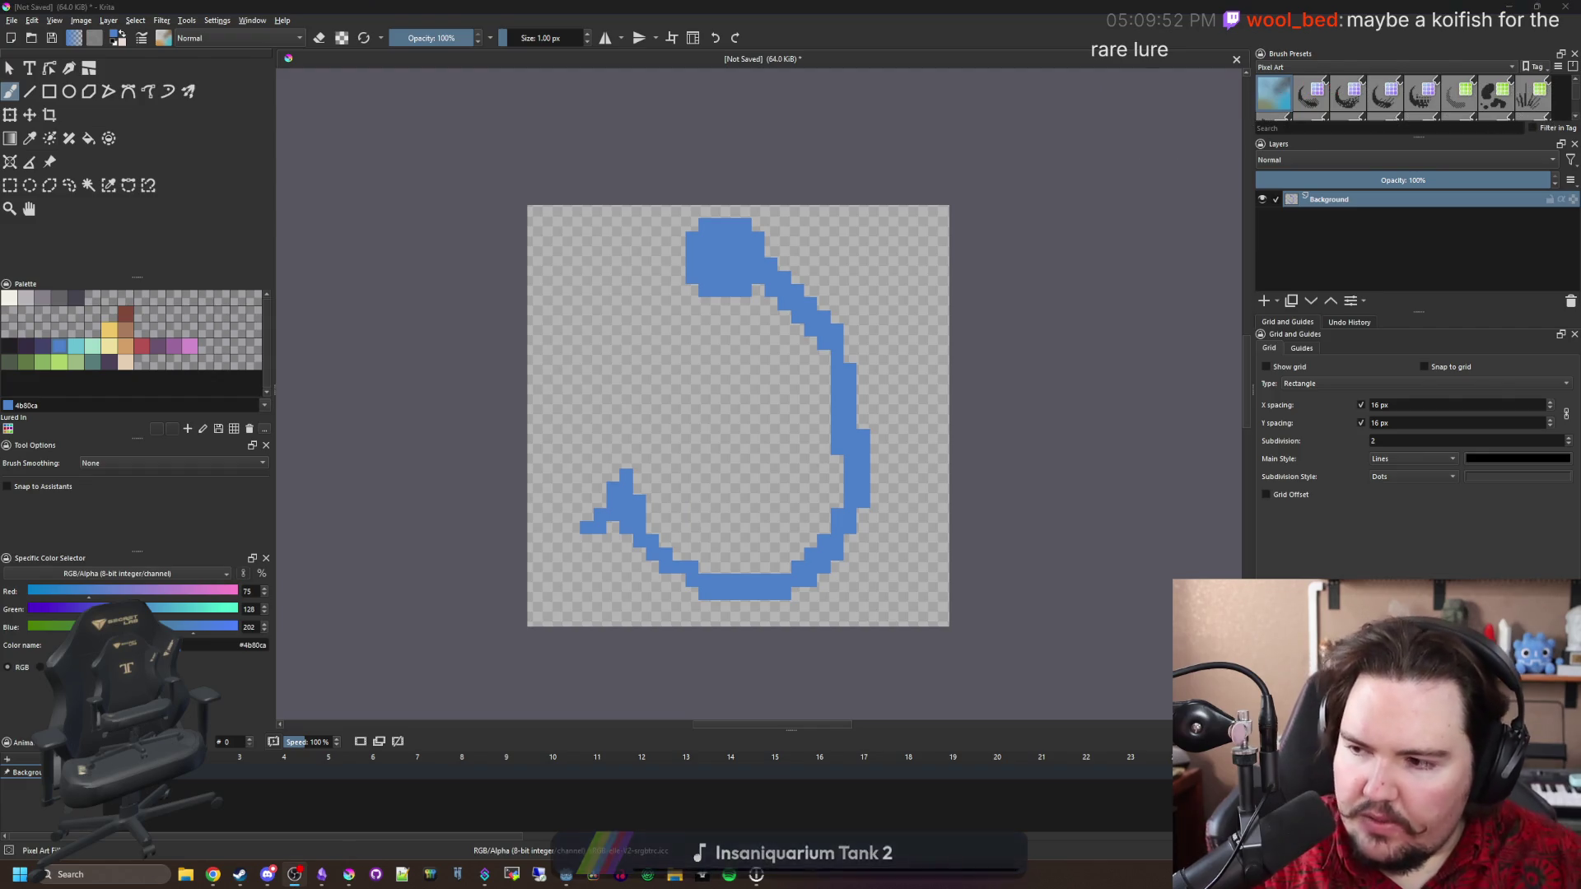
key("alt+Tab")
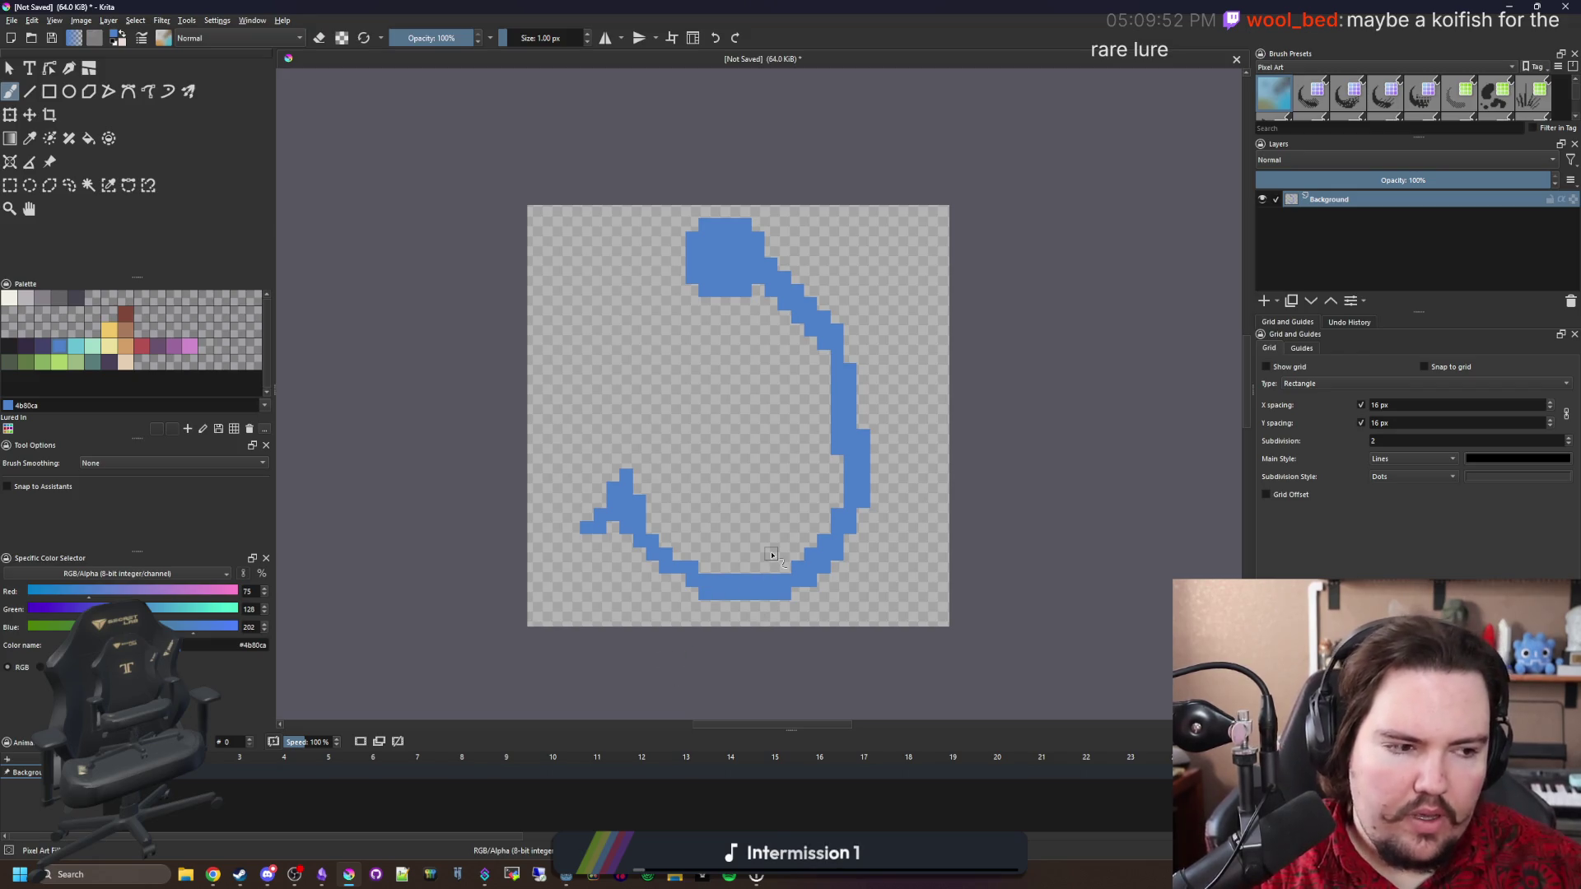
scroll(921, 451, "up", 1)
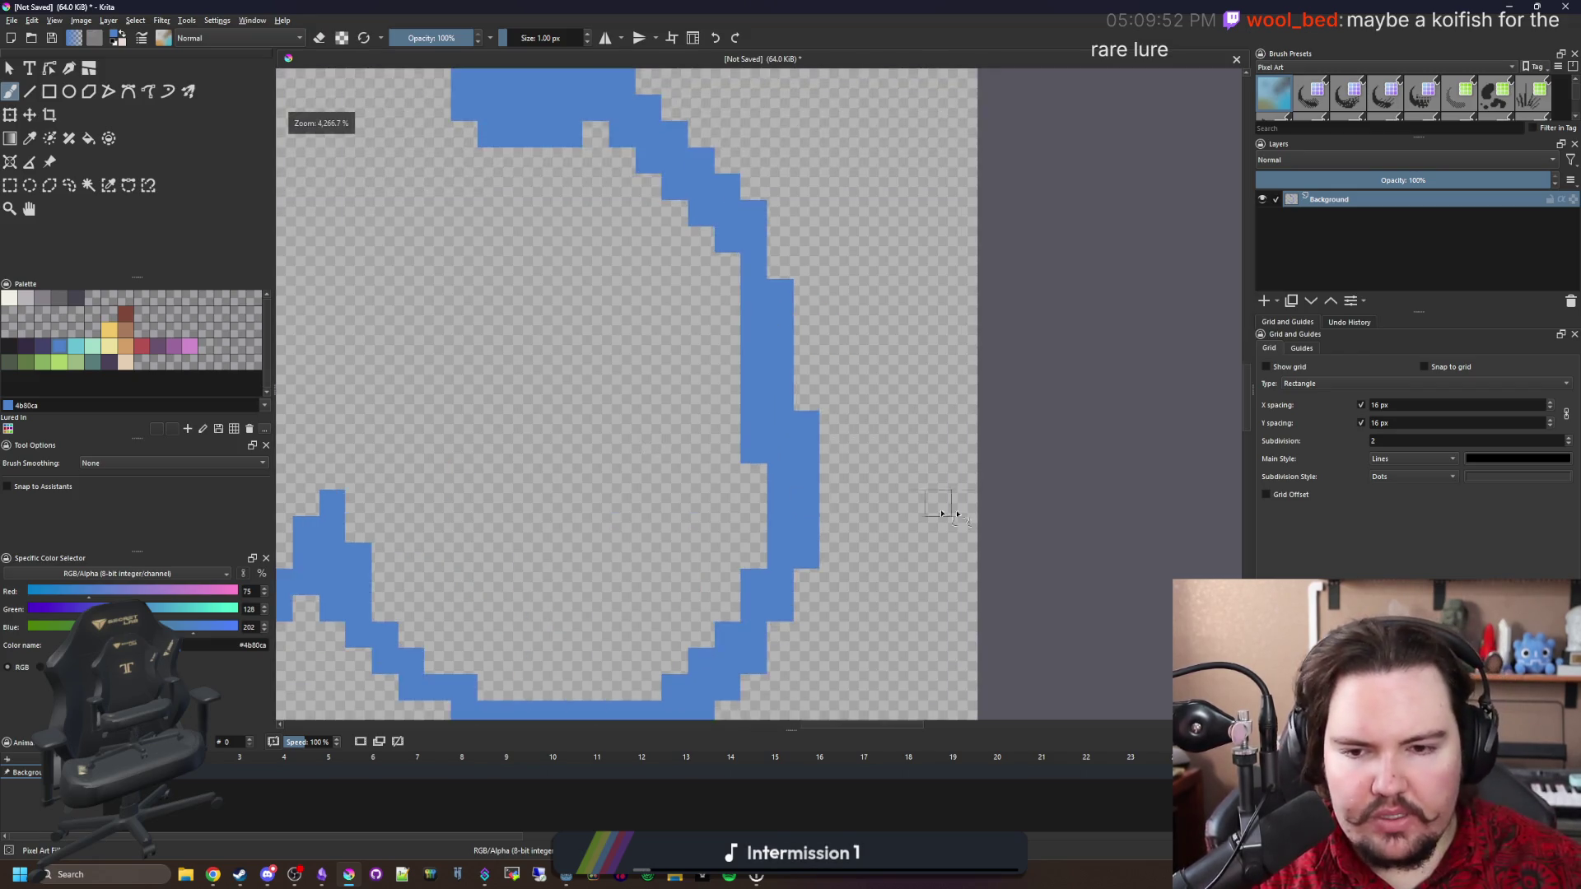
scroll(823, 434, "down", 2)
scroll(841, 484, "up", 1)
scroll(815, 468, "up", 1)
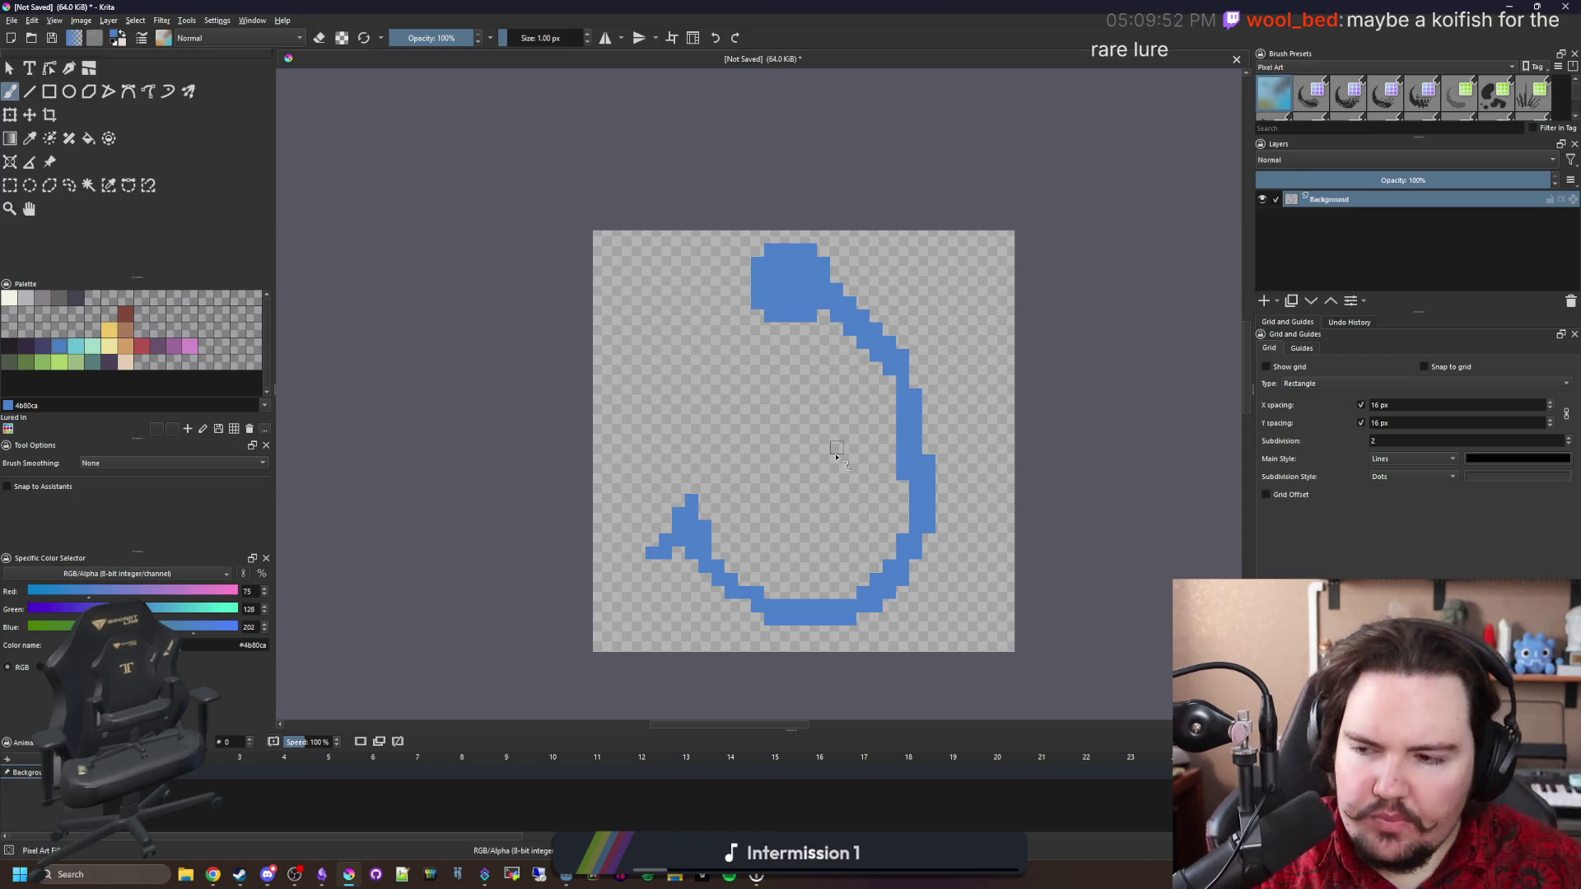
scroll(837, 456, "up", 1)
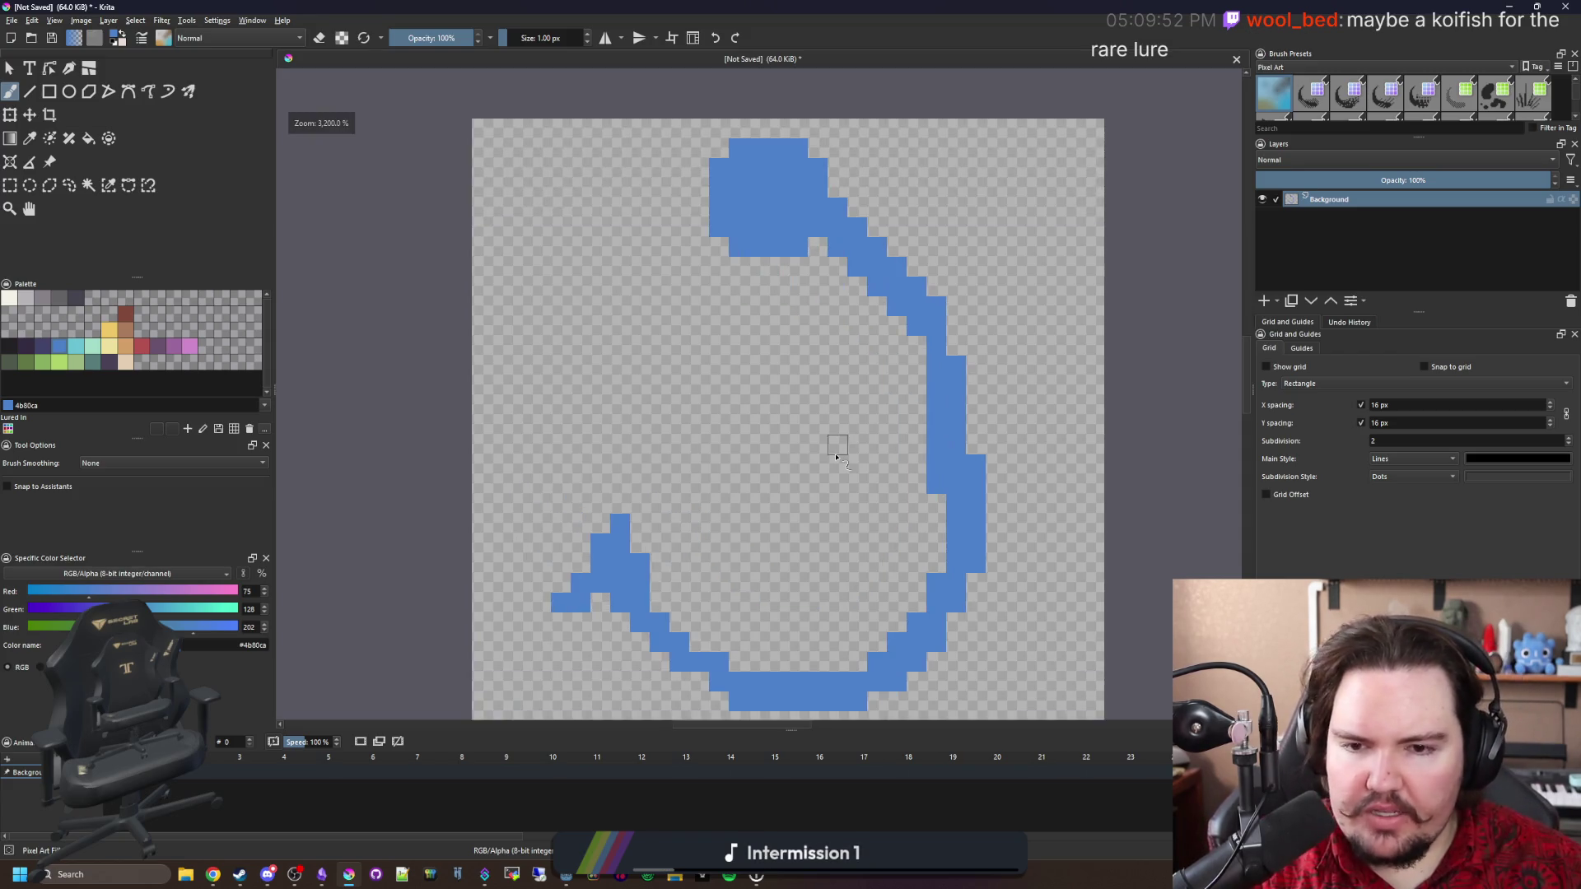
scroll(659, 452, "up", 1)
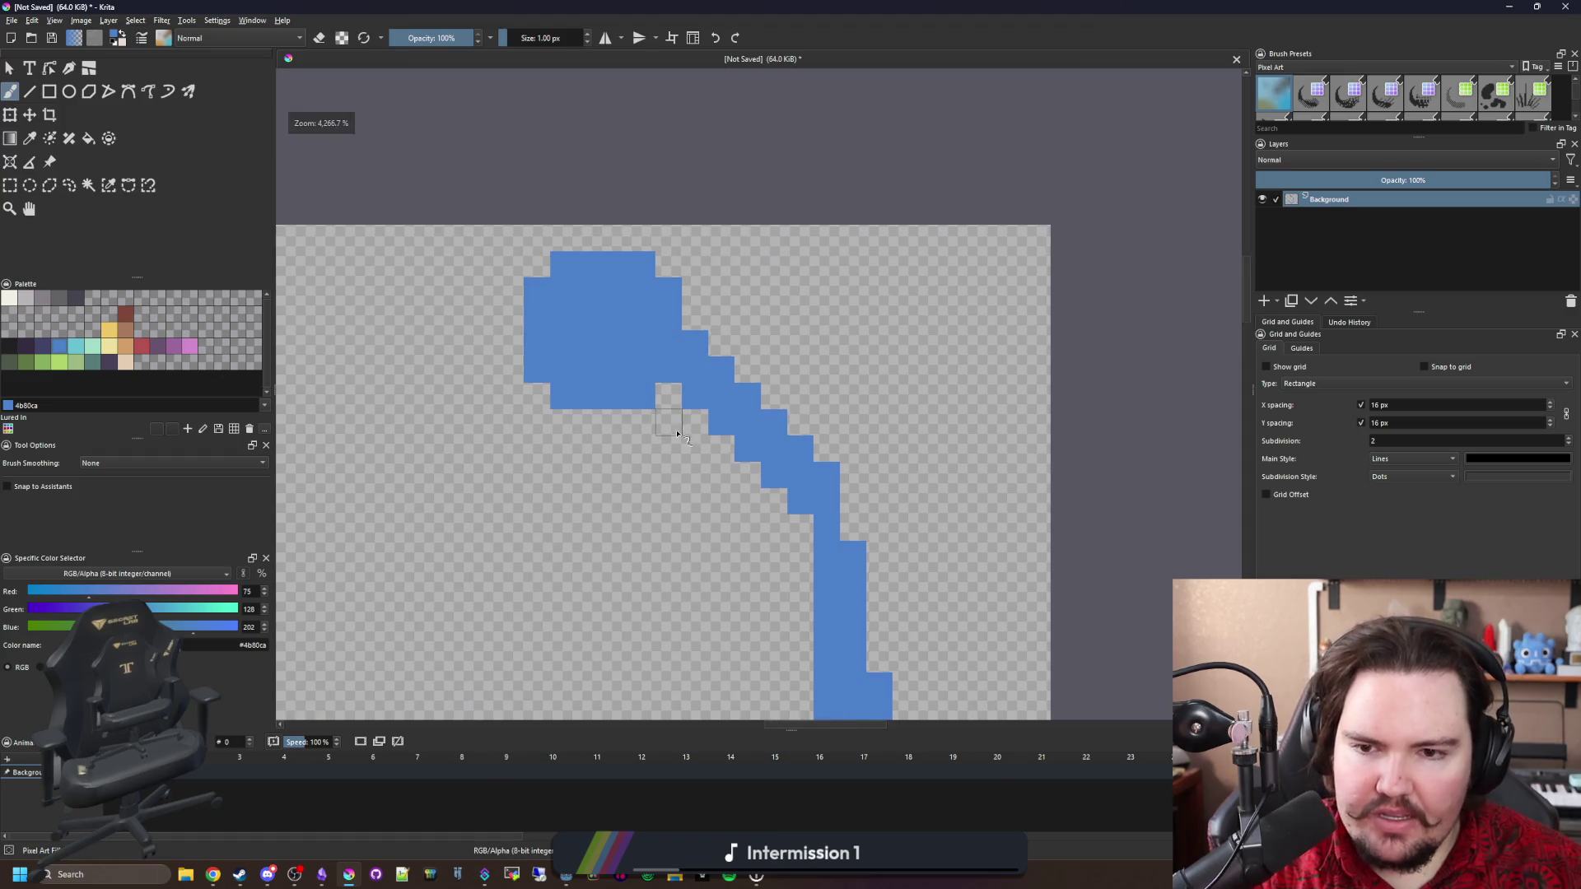
Outline a wider lure body beside the hook's shank.
left_click_drag(692, 323, 764, 262)
mouse_move(815, 345)
left_mouse_down()
mouse_move(847, 226)
mouse_move(953, 228)
mouse_move(991, 383)
mouse_move(929, 531)
left_mouse_up()
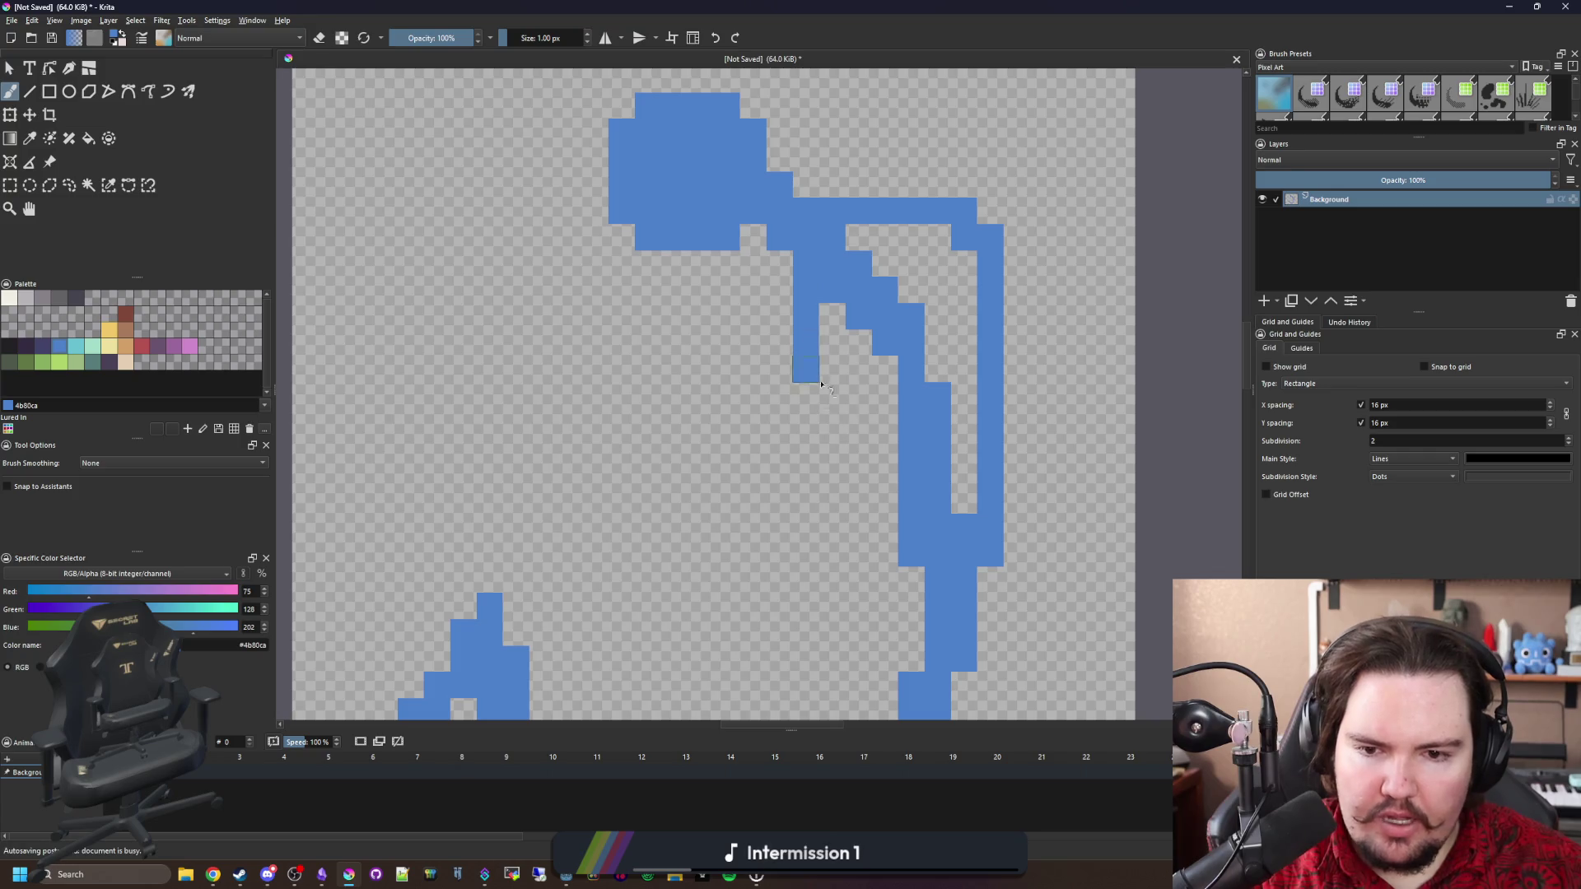
left_click_drag(809, 368, 913, 671)
scroll(912, 671, "down", 3)
mouse_move(1012, 310)
left_mouse_down()
mouse_move(1007, 370)
mouse_move(906, 548)
mouse_move(819, 525)
left_mouse_up()
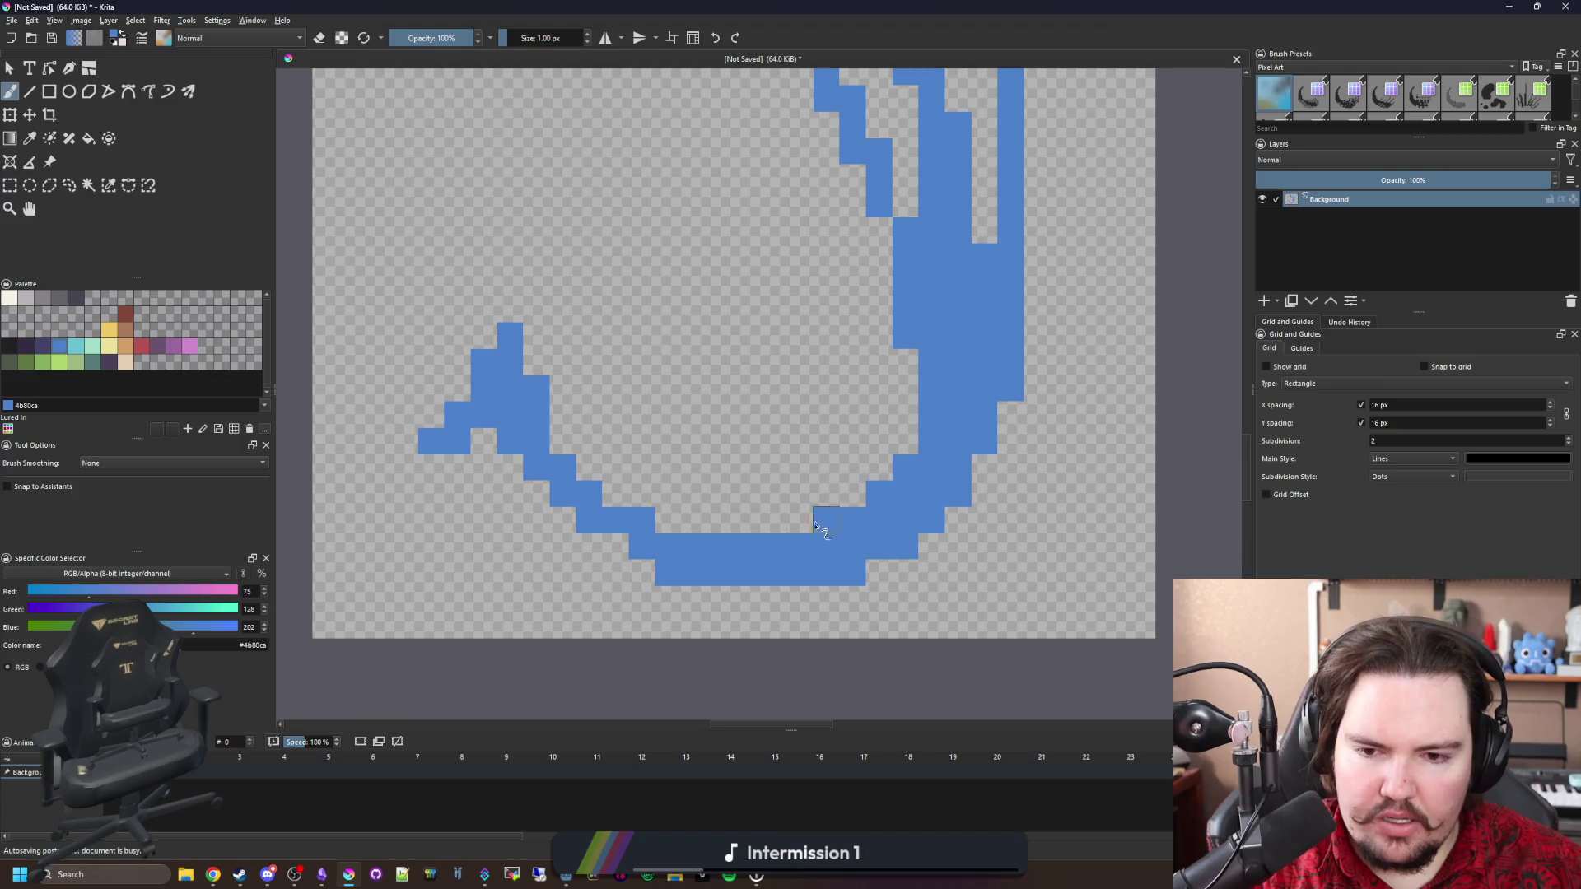
scroll(822, 307, "up", 3)
Bucket-fill the hollow gaps inside the lure body with blue, adjusting the fill mode.
key("f")
left_click(868, 427)
key("ctrl+z")
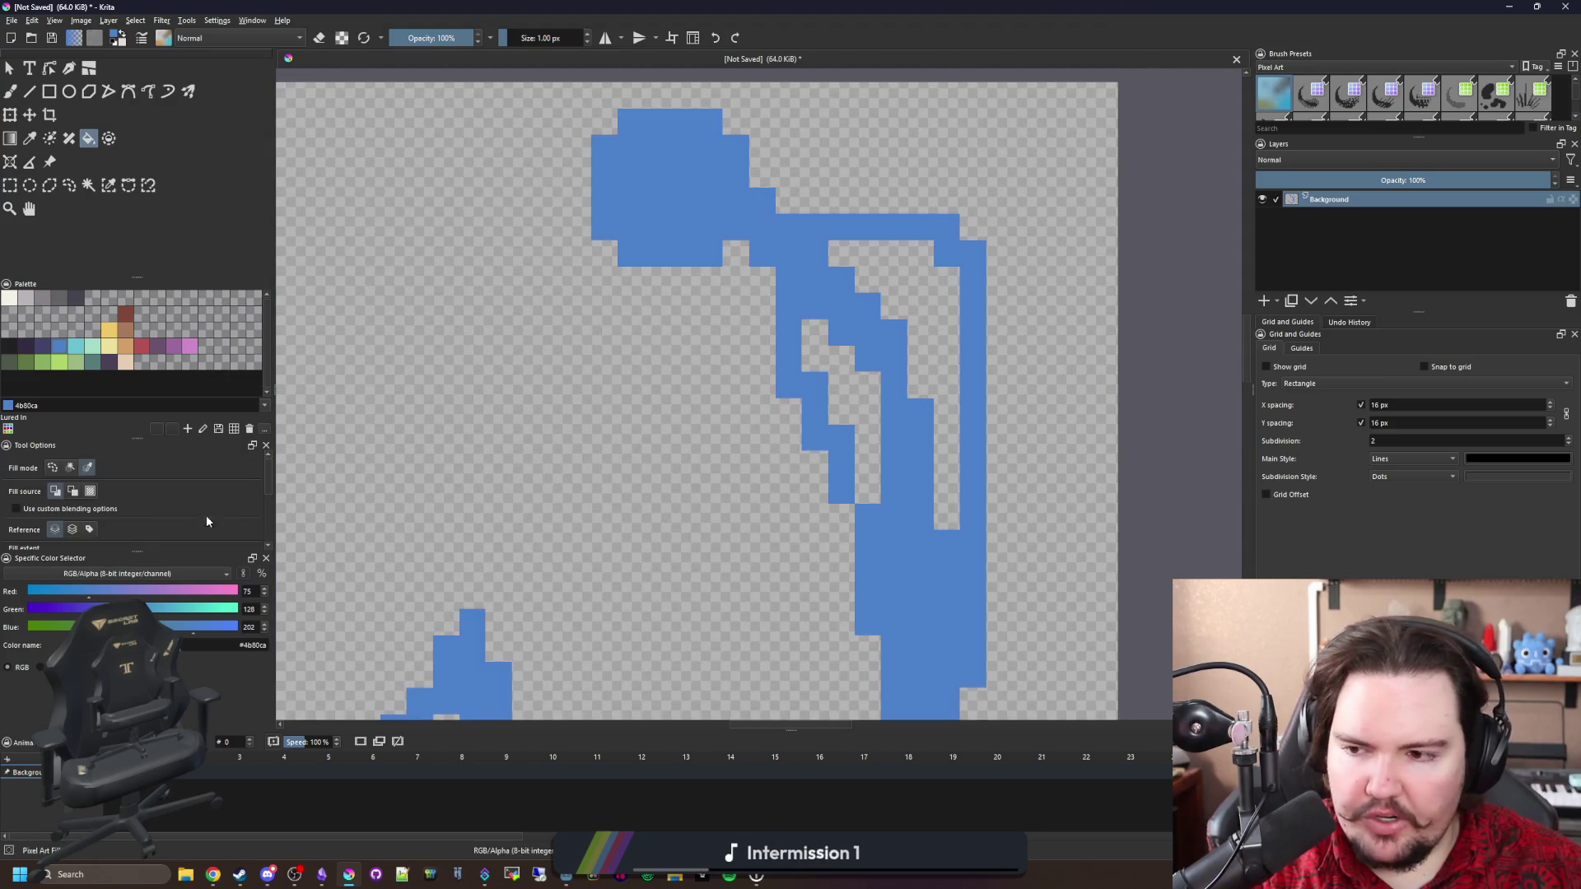
left_click(71, 469)
left_click(930, 312)
left_click(854, 406)
Paint a solid blue strip along the body and erase stray cells on its top edge.
key("b")
mouse_move(762, 276)
left_mouse_down()
mouse_move(760, 346)
mouse_move(851, 570)
left_mouse_up()
key("e")
left_click(947, 227)
left_click(973, 254)
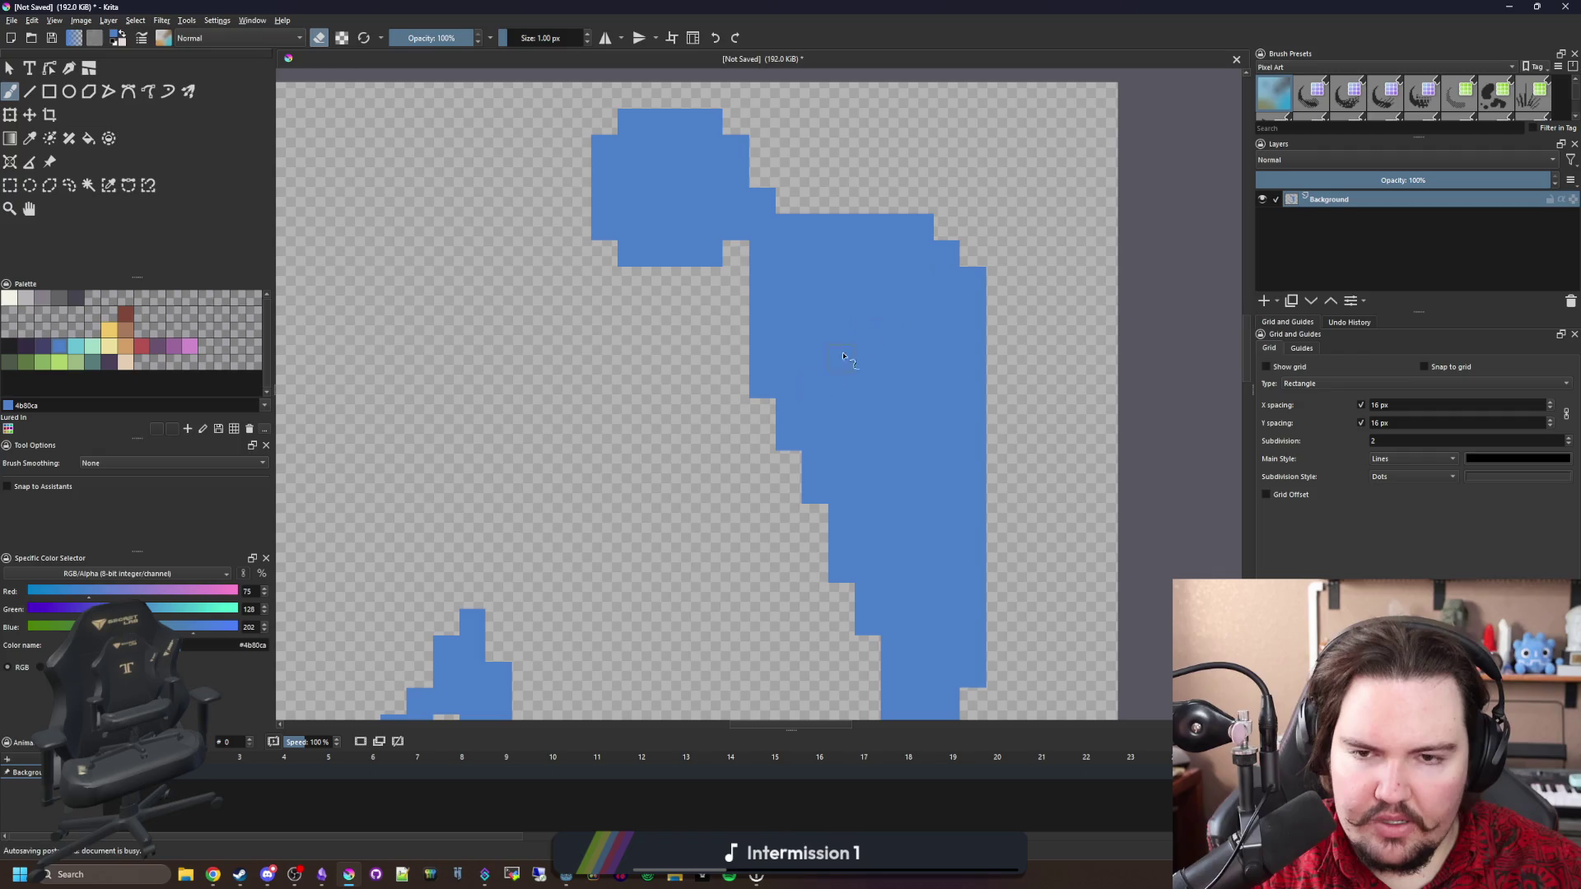
key("ctrl+z")
left_click(815, 227)
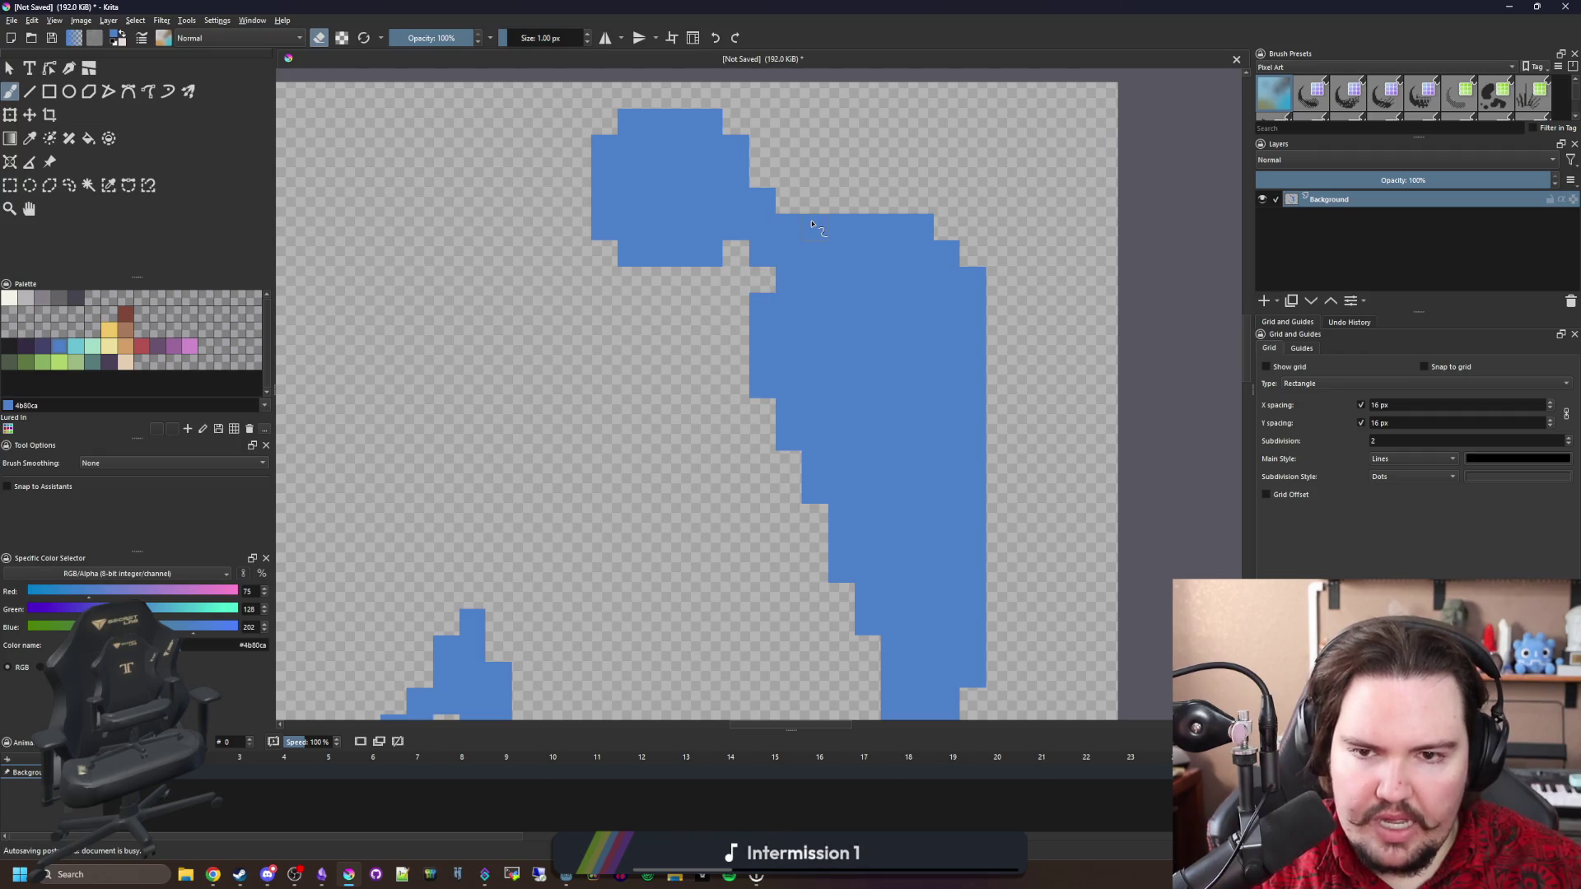
scroll(776, 403, "down", 2)
scroll(775, 402, "up", 3)
Fill in blue cells at the stroke's bottom, the inner curve and the body's left edge.
key("e")
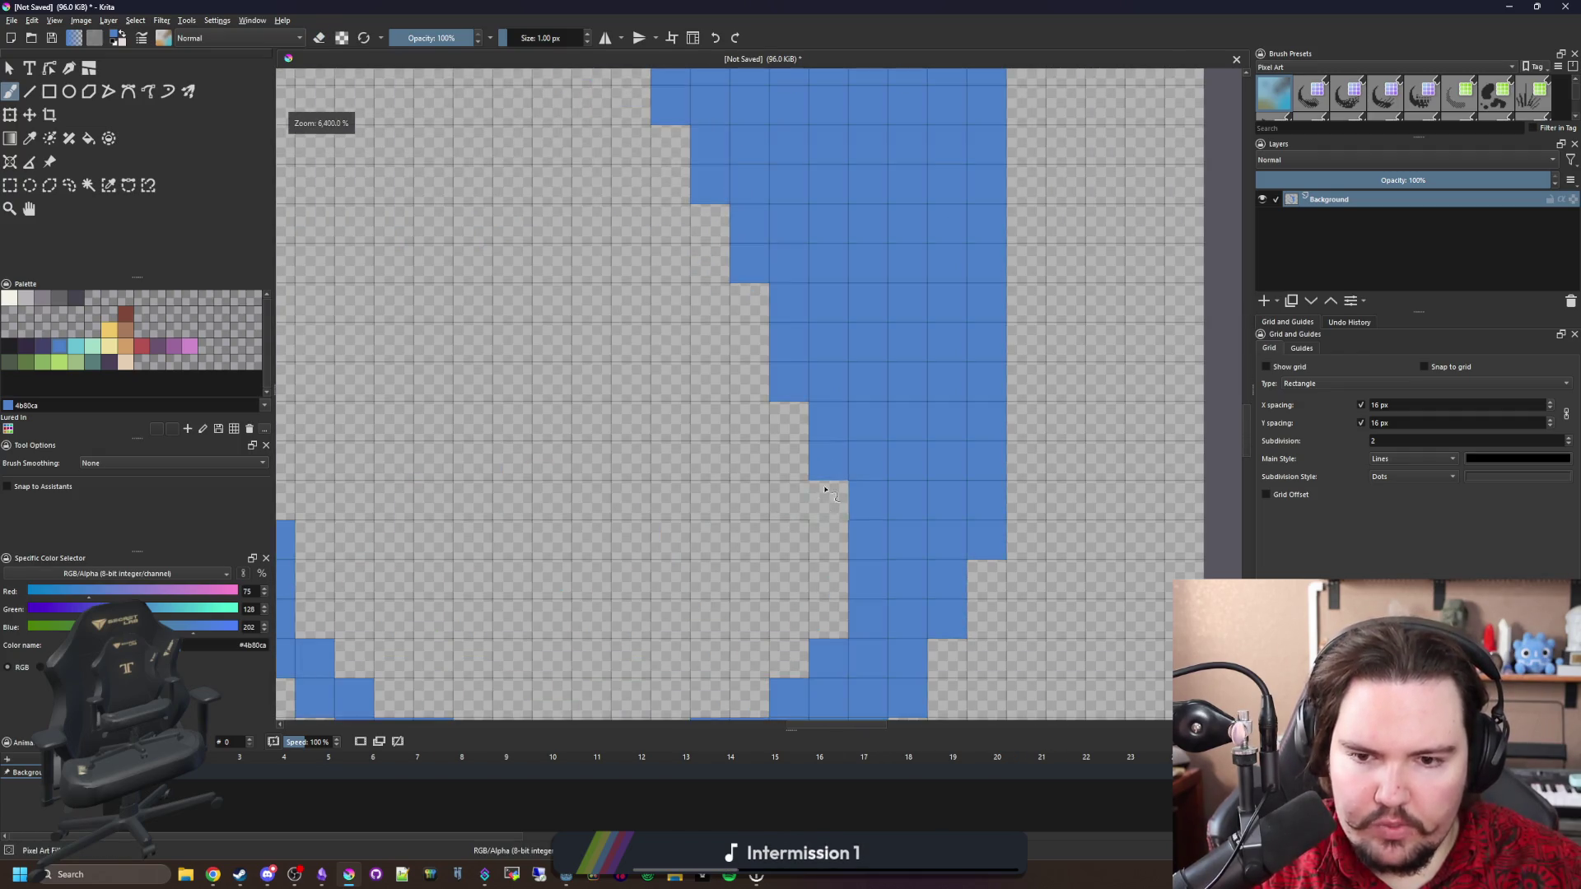
left_click_drag(827, 494, 836, 646)
scroll(845, 519, "up", 1)
left_click_drag(846, 519, 746, 576)
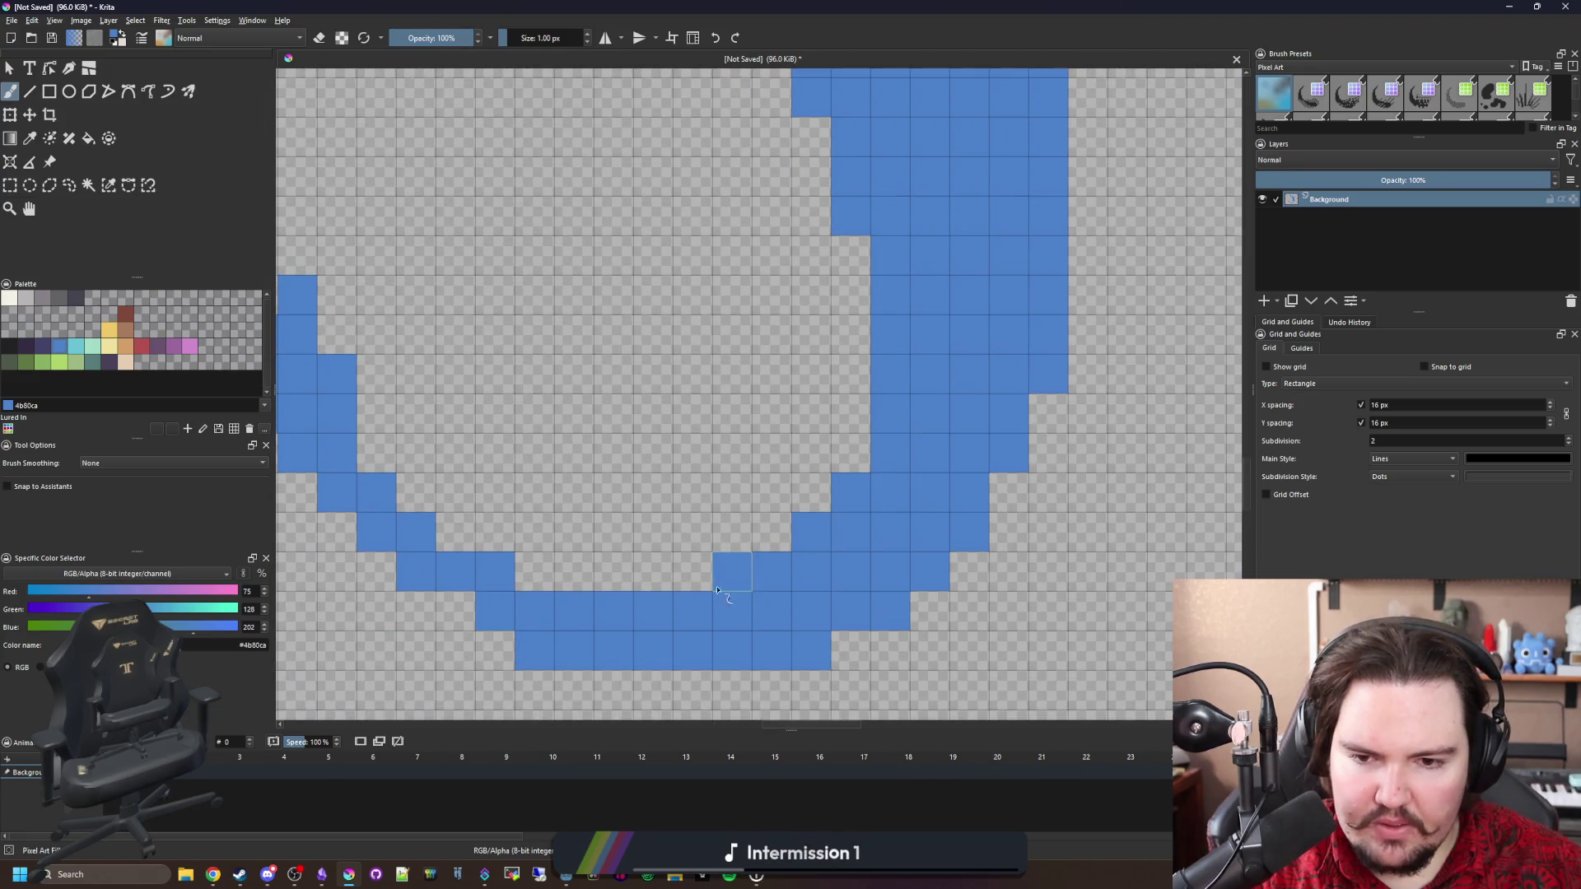
scroll(726, 549, "down", 5)
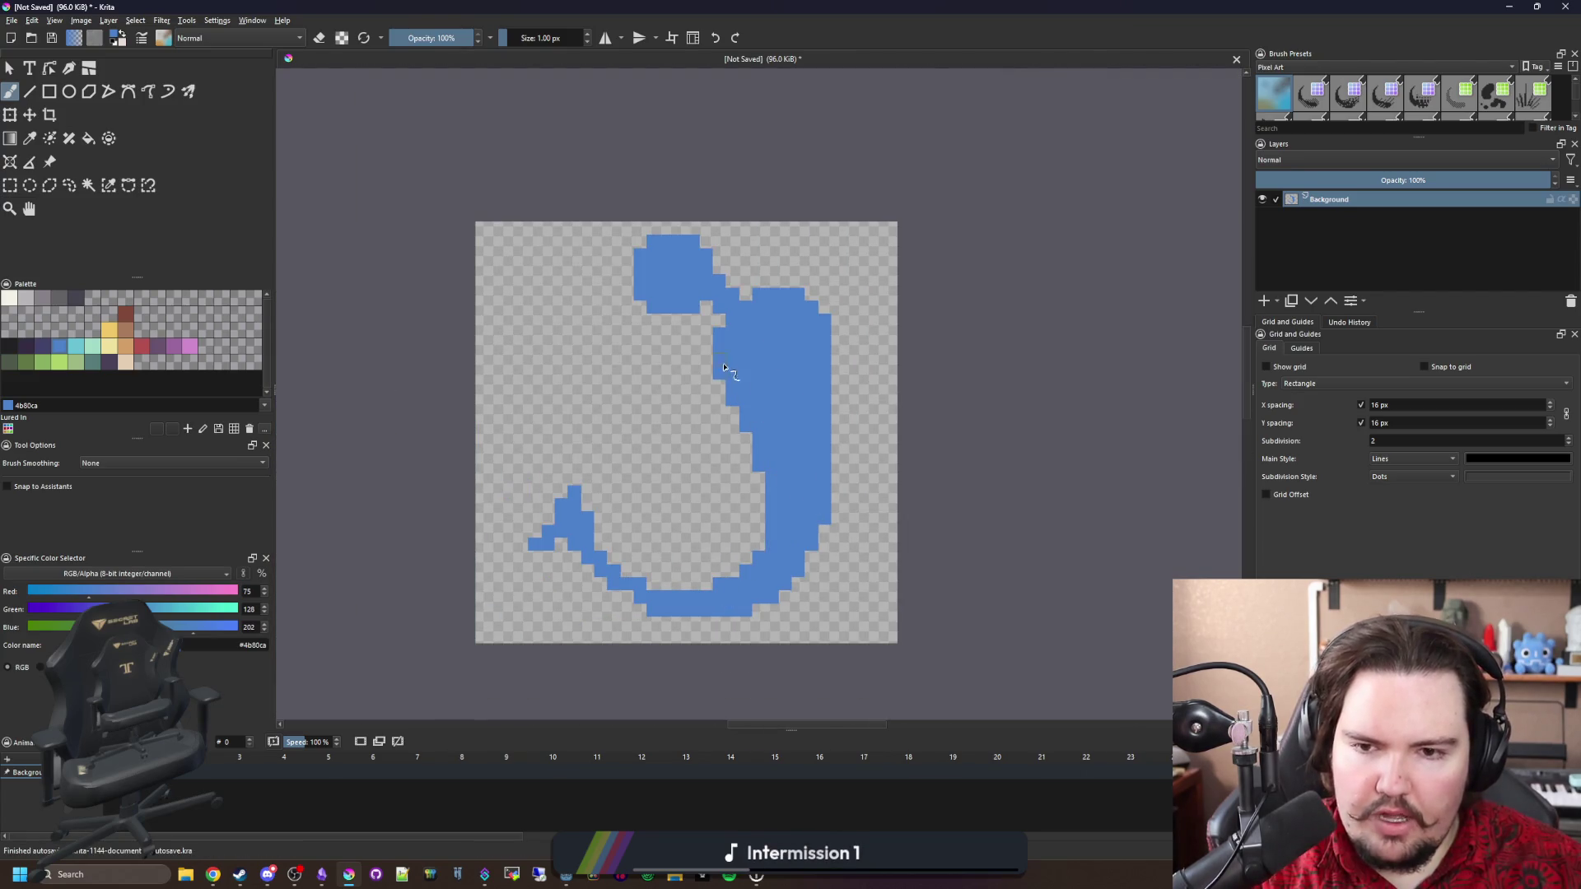
scroll(724, 368, "up", 5)
mouse_move(695, 353)
left_mouse_down()
mouse_move(653, 431)
mouse_move(755, 599)
mouse_move(777, 677)
mouse_move(839, 441)
mouse_move(848, 536)
left_mouse_up()
scroll(800, 551, "down", 5)
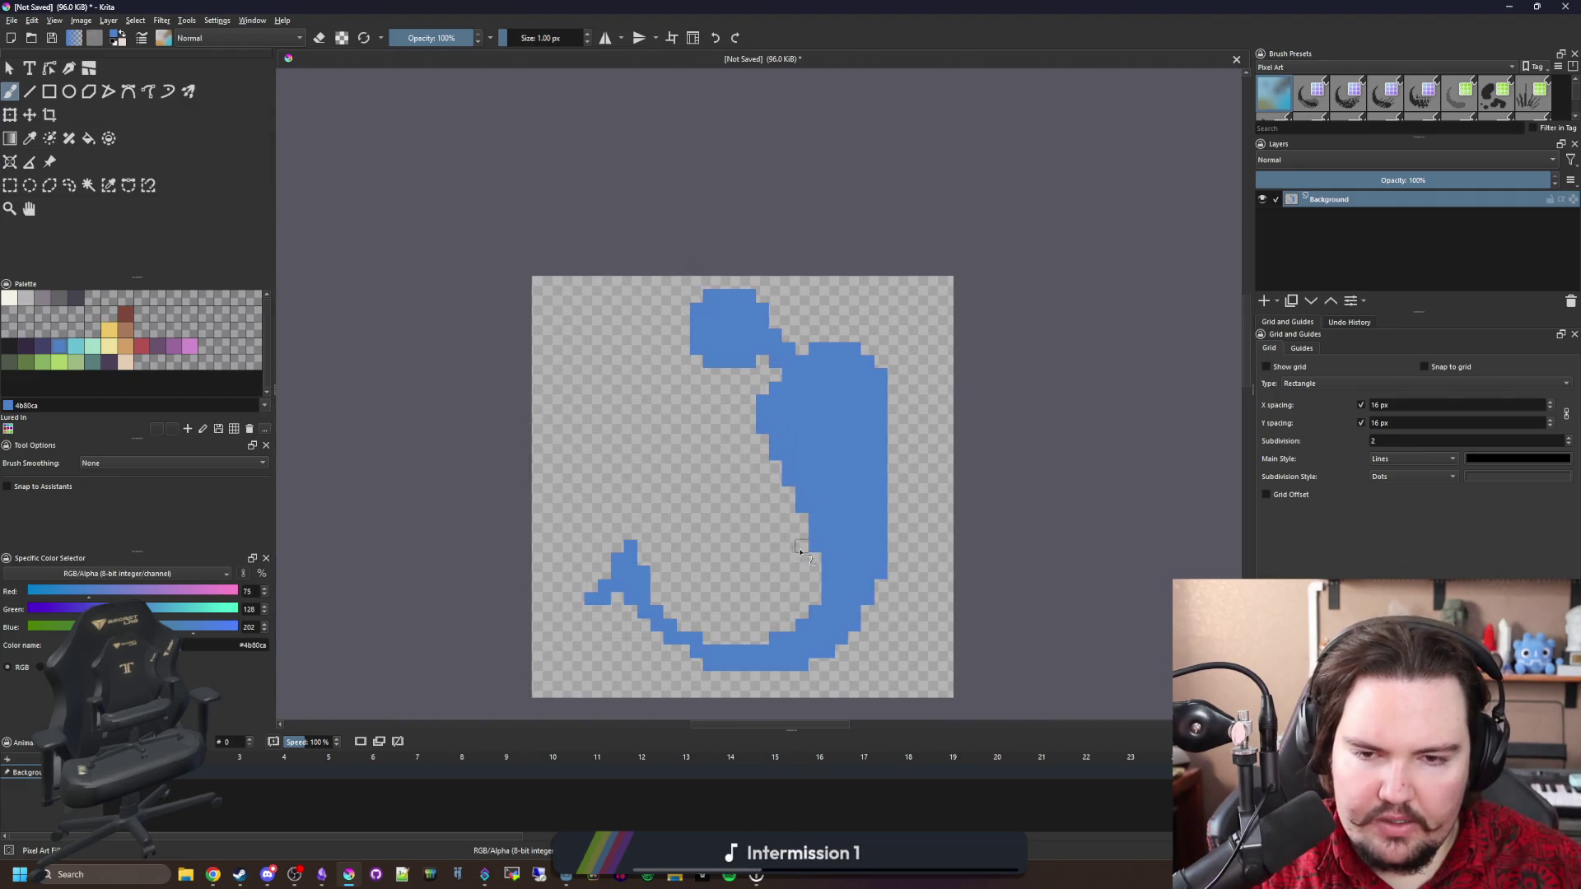
scroll(876, 368, "up", 5)
Trim excess cells from the body's right and upper-right edges and the eye–body joint.
key("e")
mouse_move(956, 416)
left_mouse_down()
mouse_move(955, 374)
mouse_move(874, 301)
left_mouse_up()
scroll(857, 322, "down", 5)
scroll(828, 346, "up", 5)
left_click(826, 332)
mouse_move(834, 371)
left_mouse_down()
mouse_move(786, 252)
mouse_move(746, 253)
left_mouse_up()
scroll(732, 356, "down", 5)
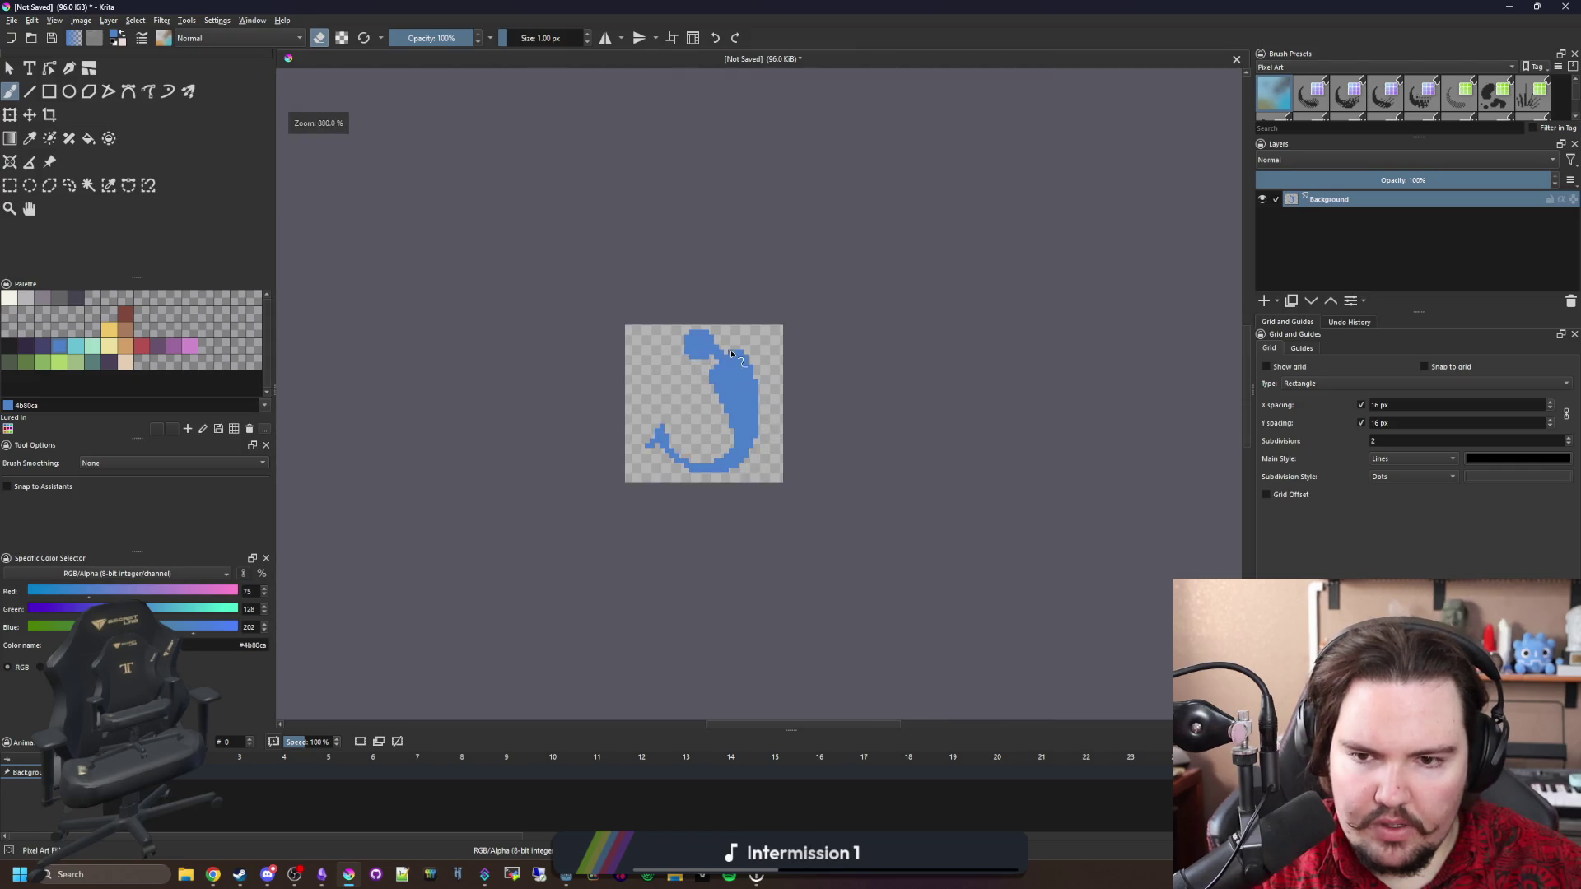
scroll(732, 357, "up", 4)
left_click_drag(753, 367, 828, 366)
scroll(757, 349, "down", 3)
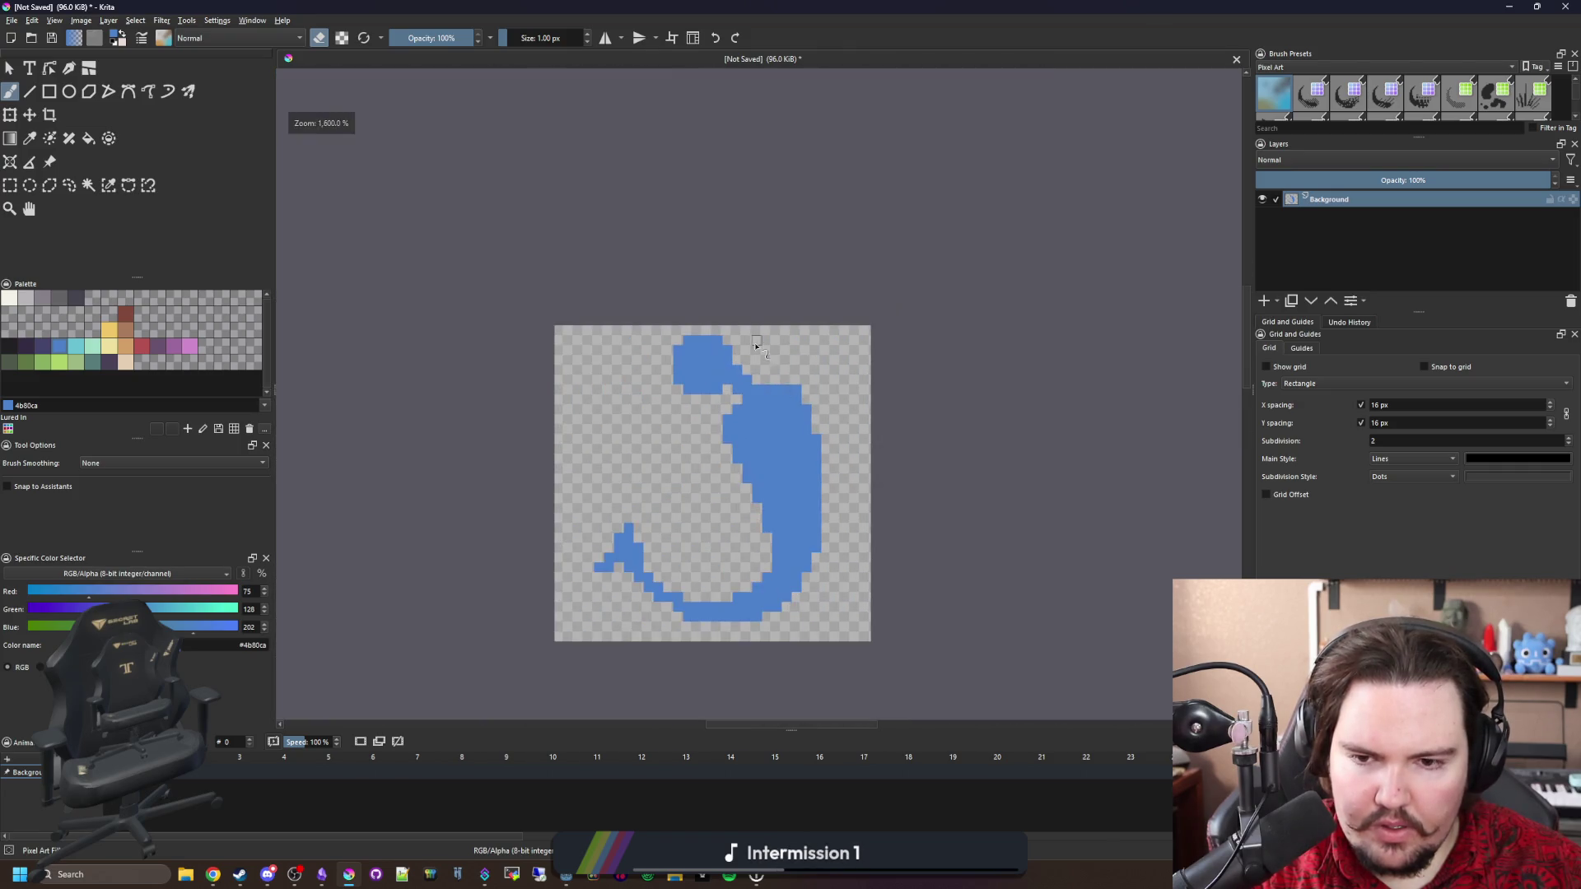
scroll(806, 393, "up", 1)
scroll(819, 380, "down", 8)
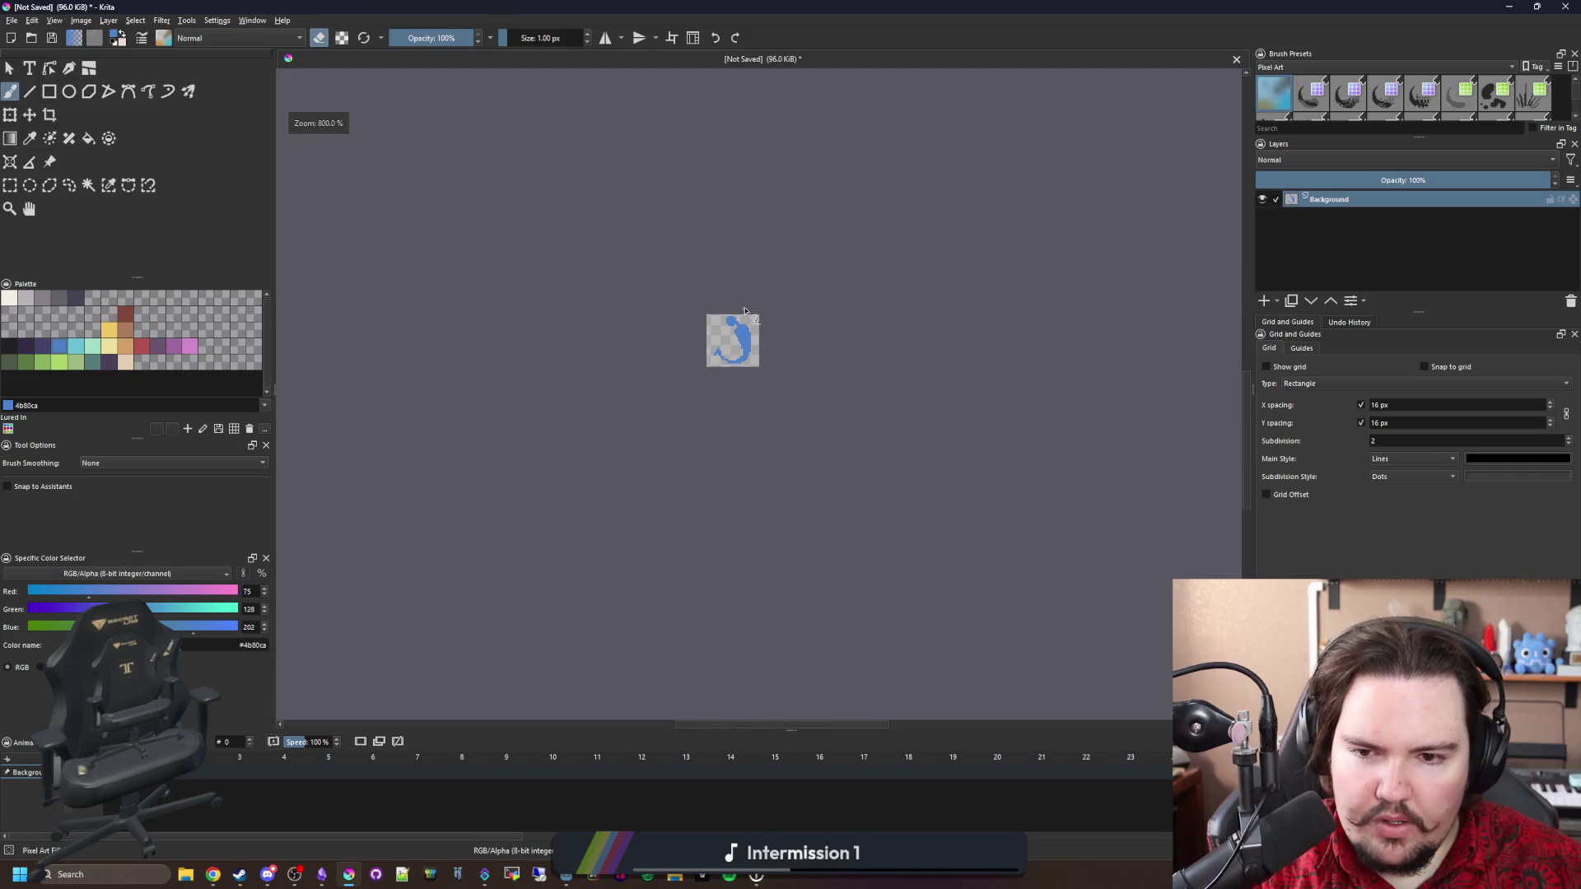
scroll(704, 307, "up", 8)
Fill the remaining empty cells in the outline and at the eye–body junction.
key("e")
left_click_drag(704, 304, 664, 317)
scroll(774, 371, "down", 8)
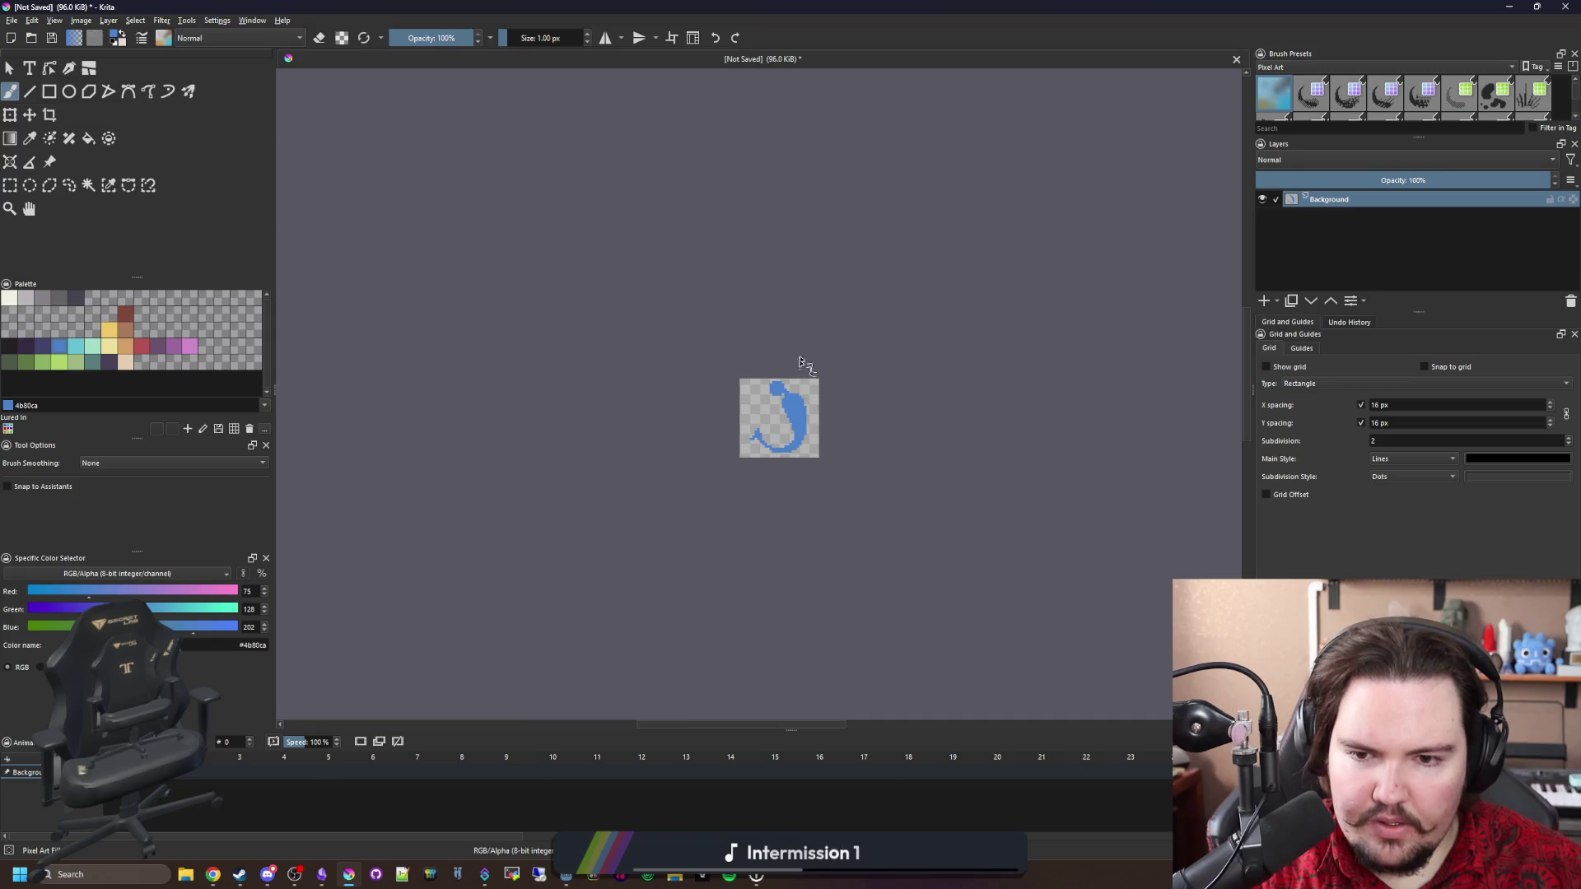
scroll(805, 356, "up", 5)
scroll(765, 376, "up", 3)
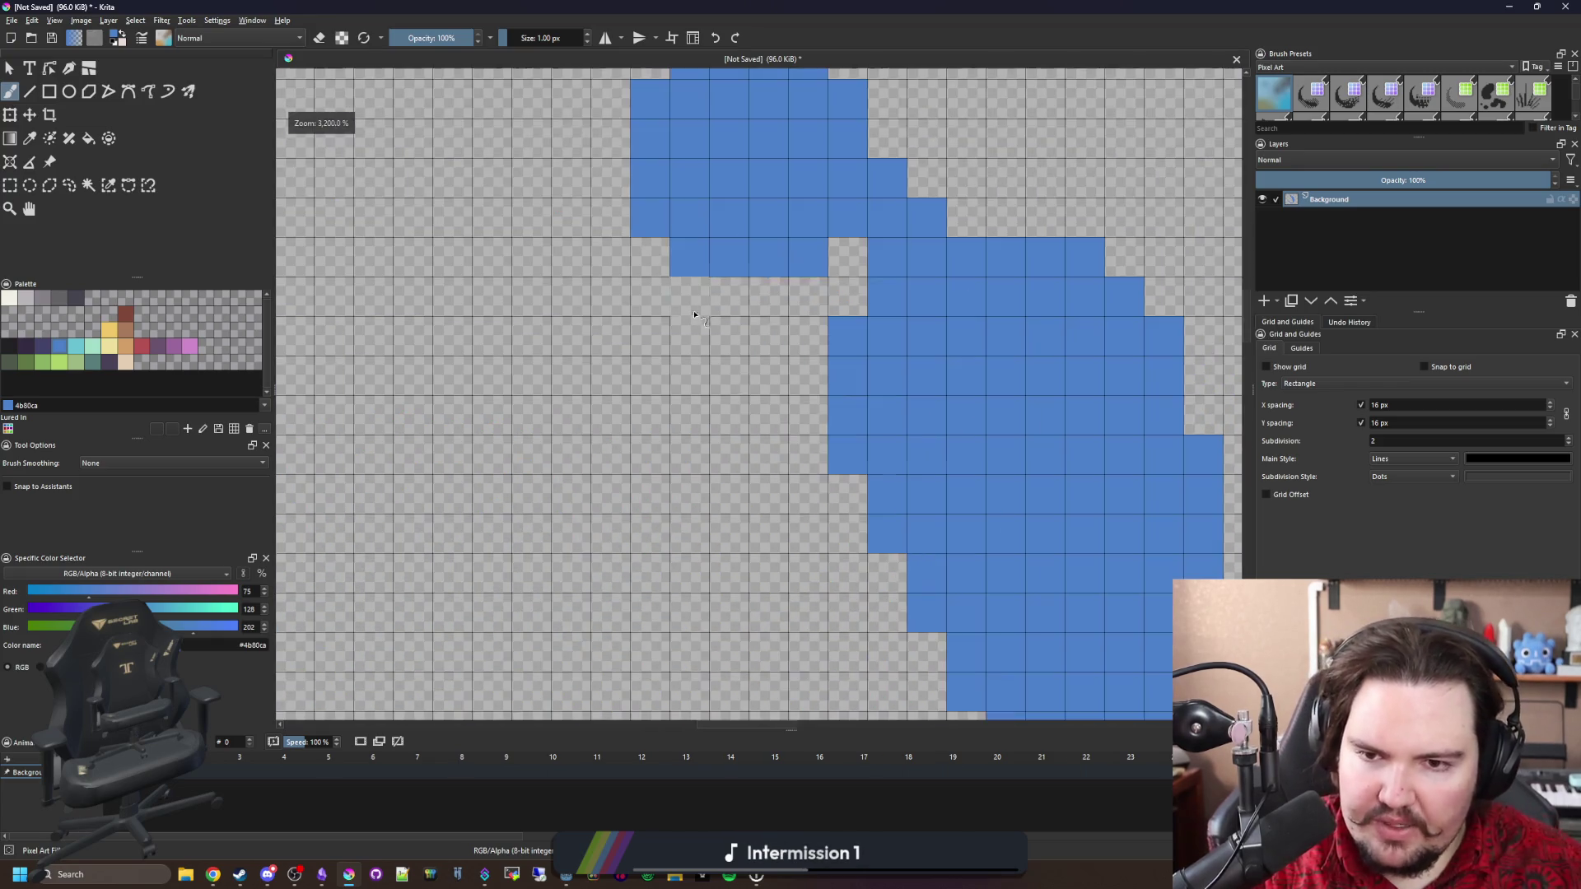
left_click_drag(848, 247, 848, 296)
scroll(848, 297, "down", 3)
scroll(696, 329, "up", 3)
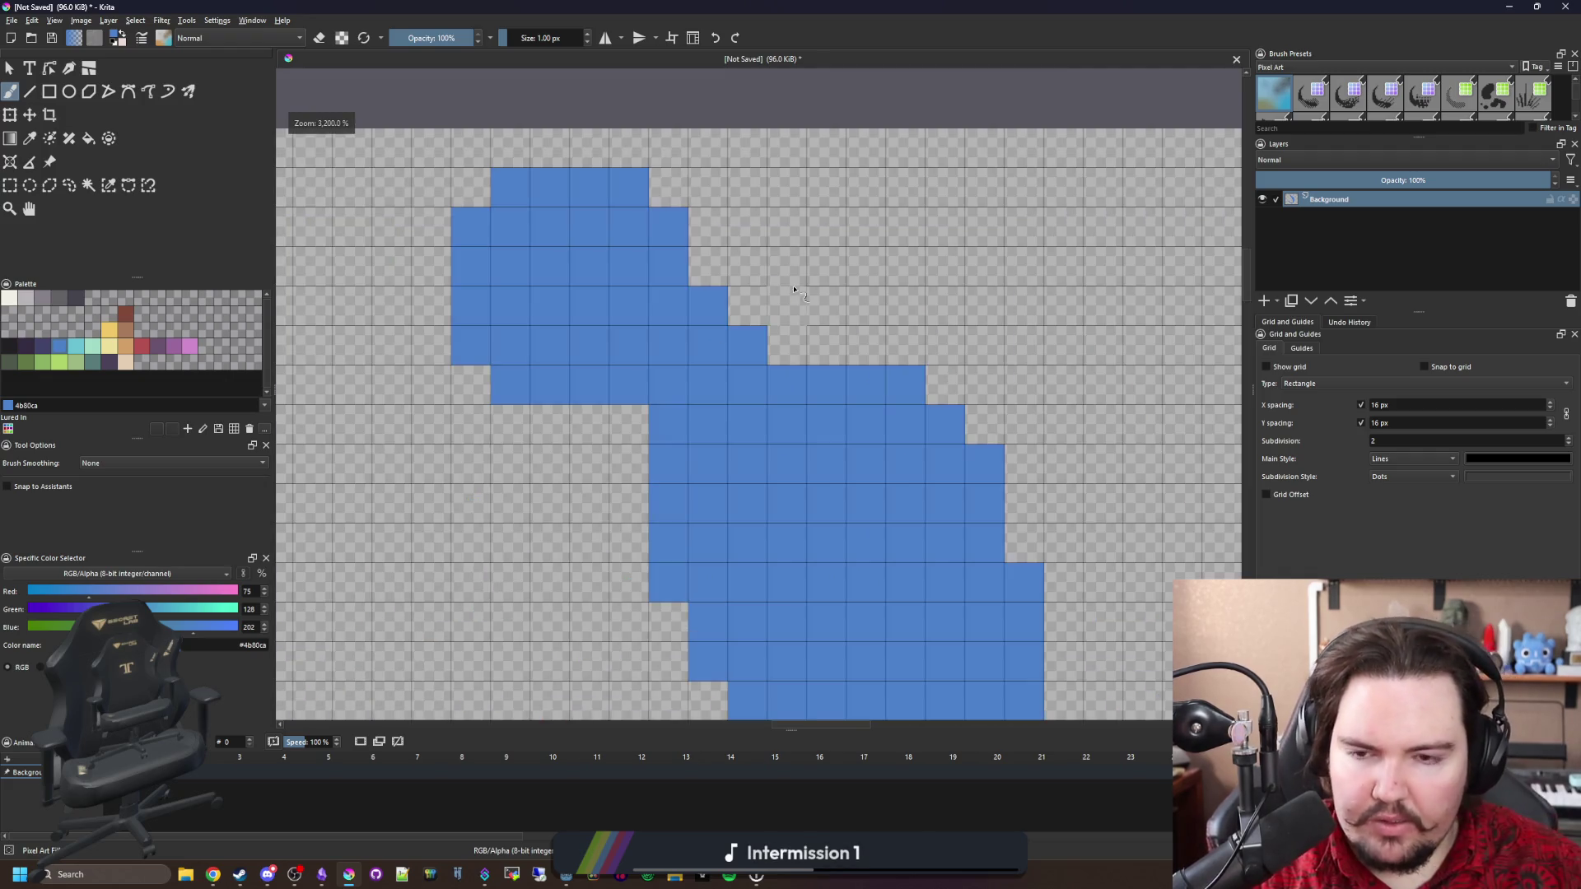
left_click(670, 389)
Erase a hole through the hook's eye.
key("e")
mouse_move(590, 306)
left_mouse_down()
mouse_move(550, 267)
mouse_move(604, 304)
left_mouse_up()
scroll(739, 389, "down", 4)
scroll(740, 389, "down", 1)
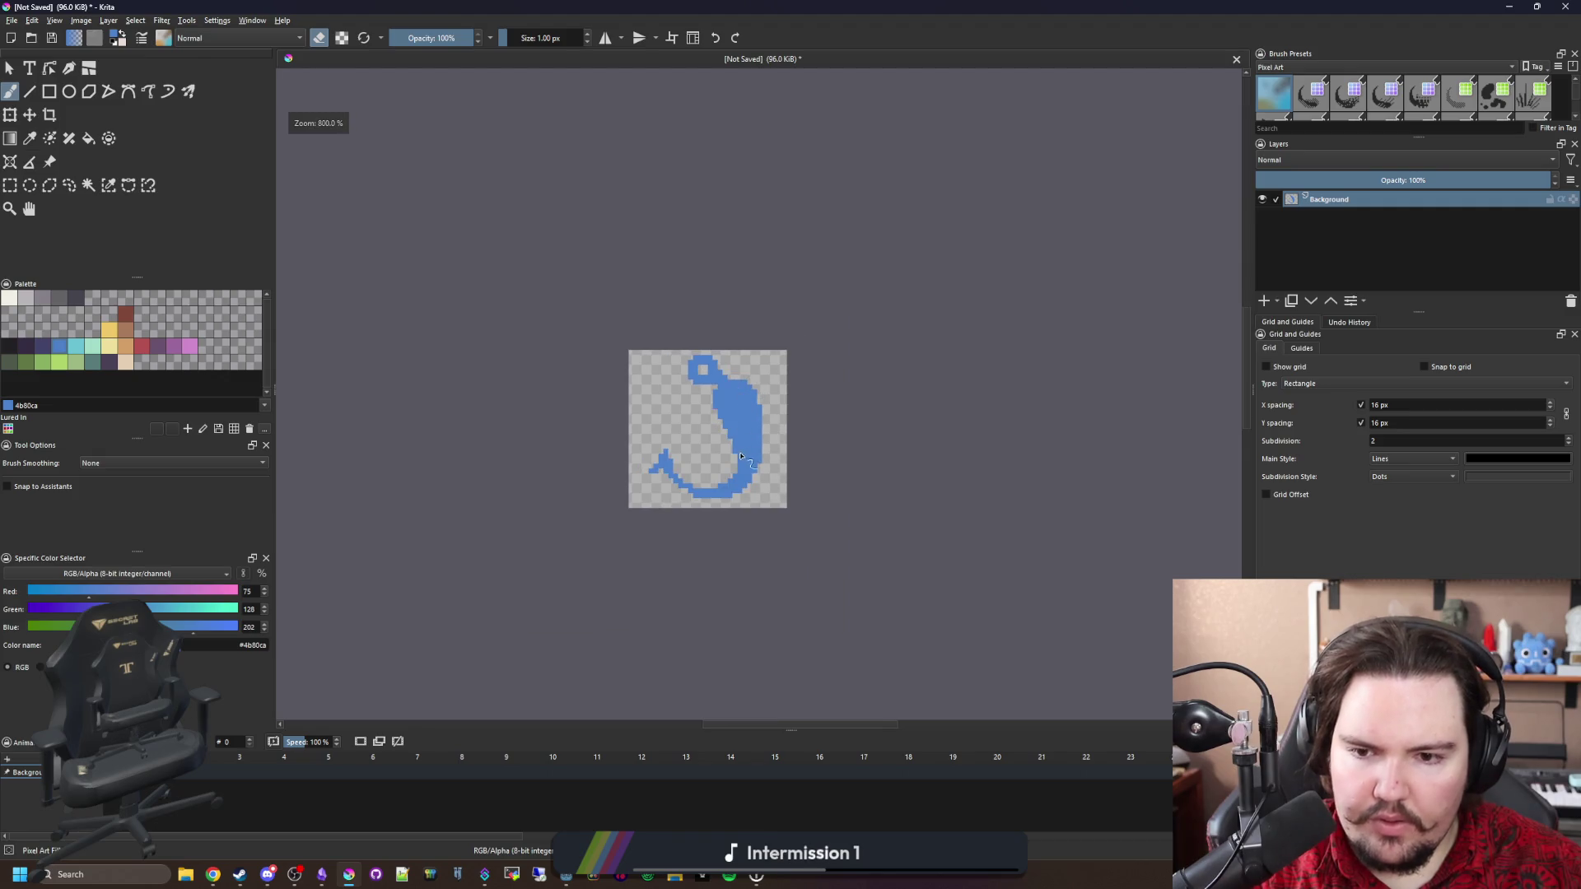
scroll(686, 405, "up", 6)
key("e")
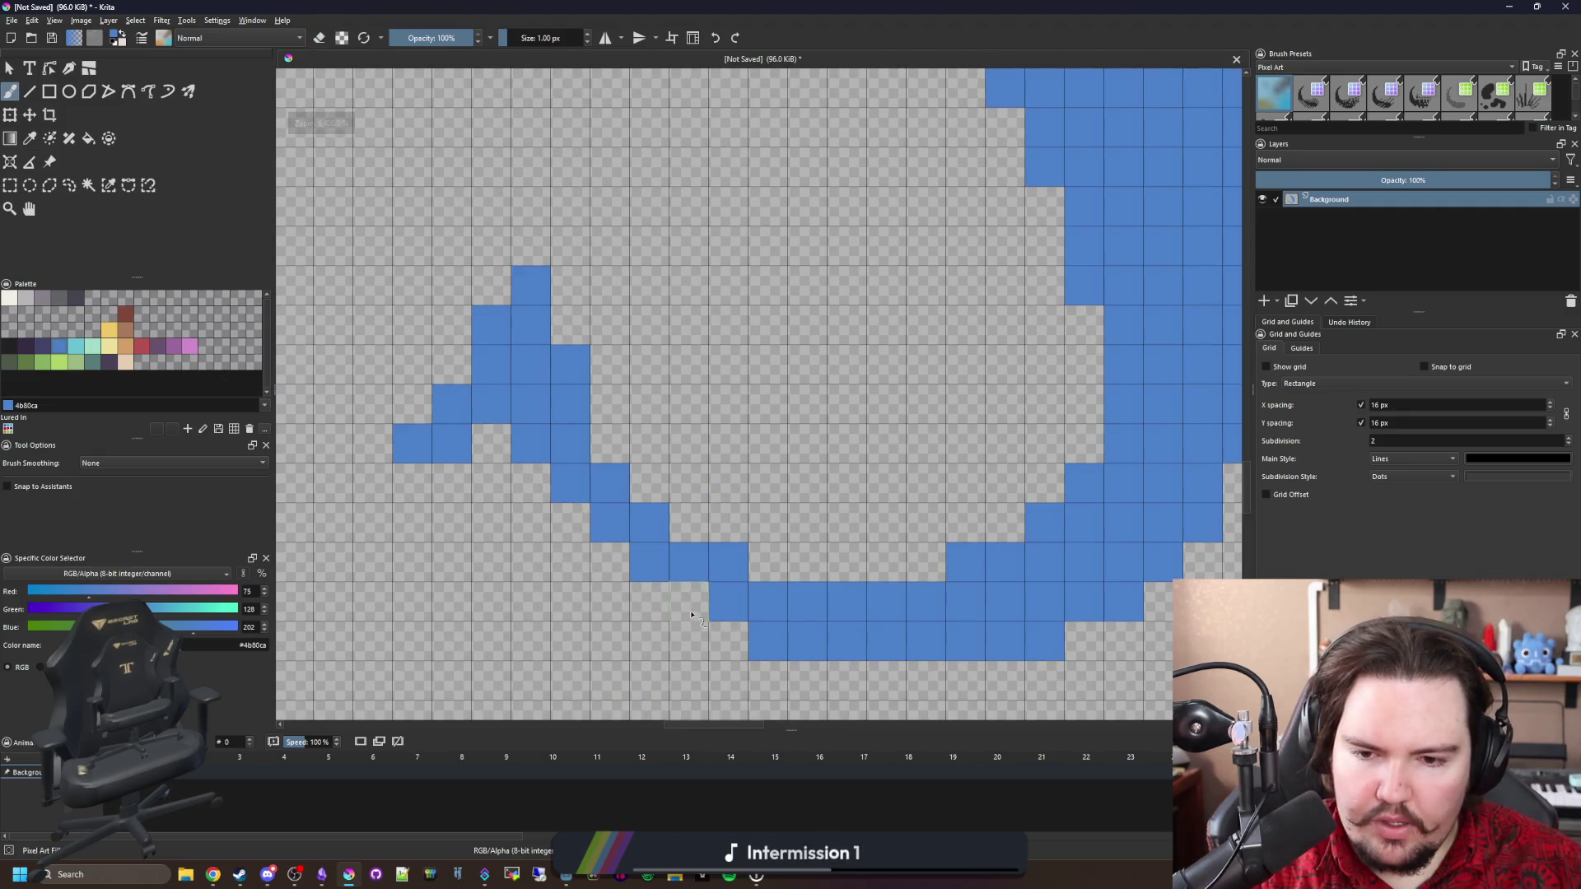
scroll(607, 568, "down", 6)
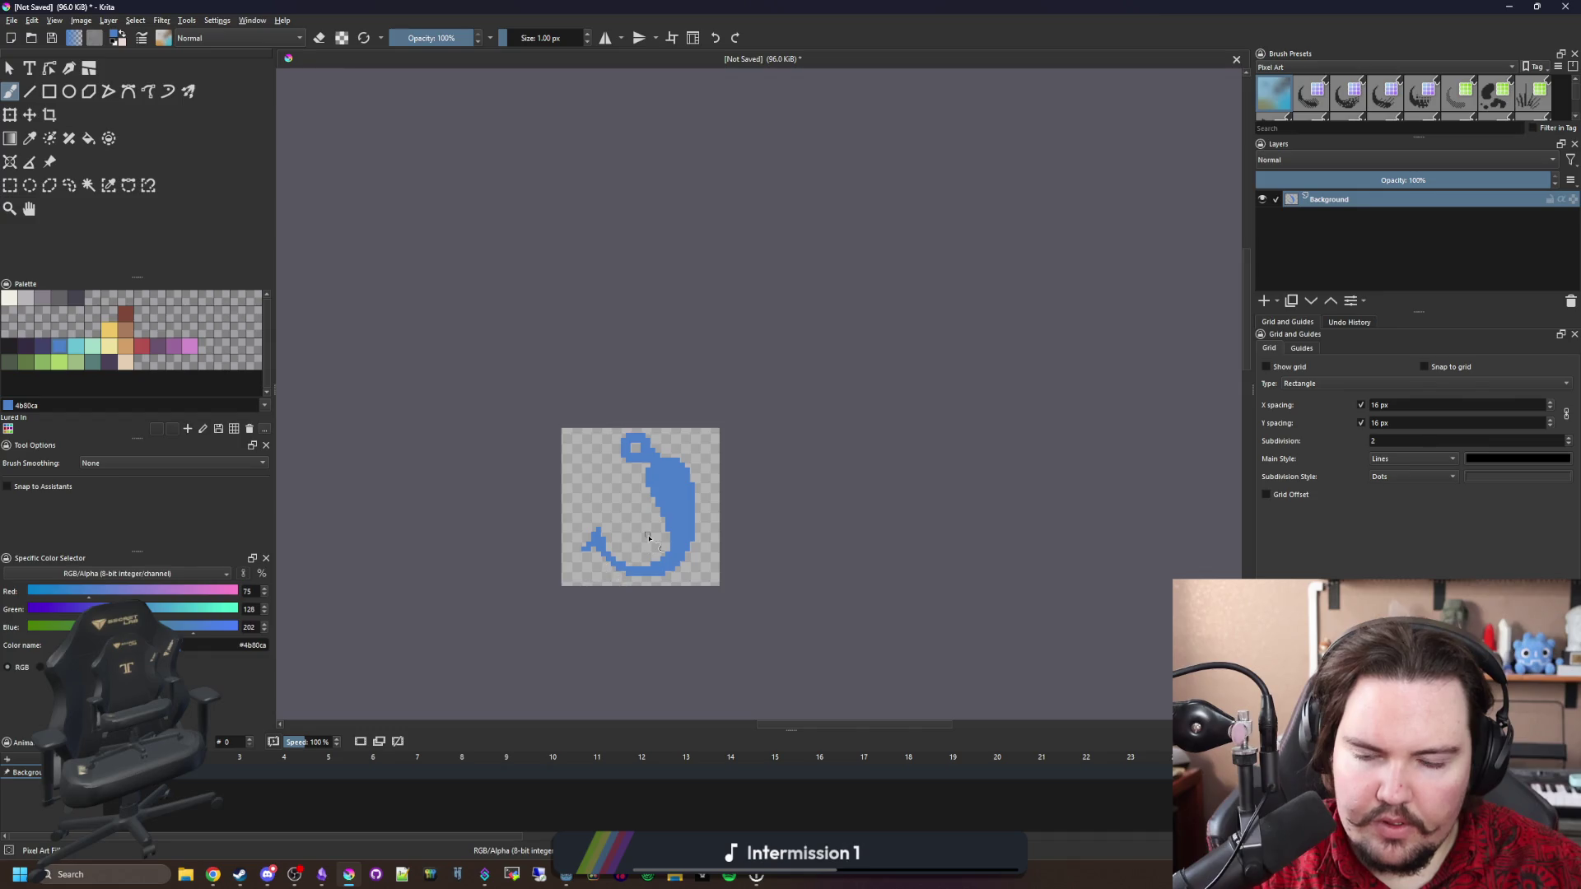
scroll(649, 537, "up", 4)
Bucket-fill the whole blue sprite with mid-grey 868188.
key("f")
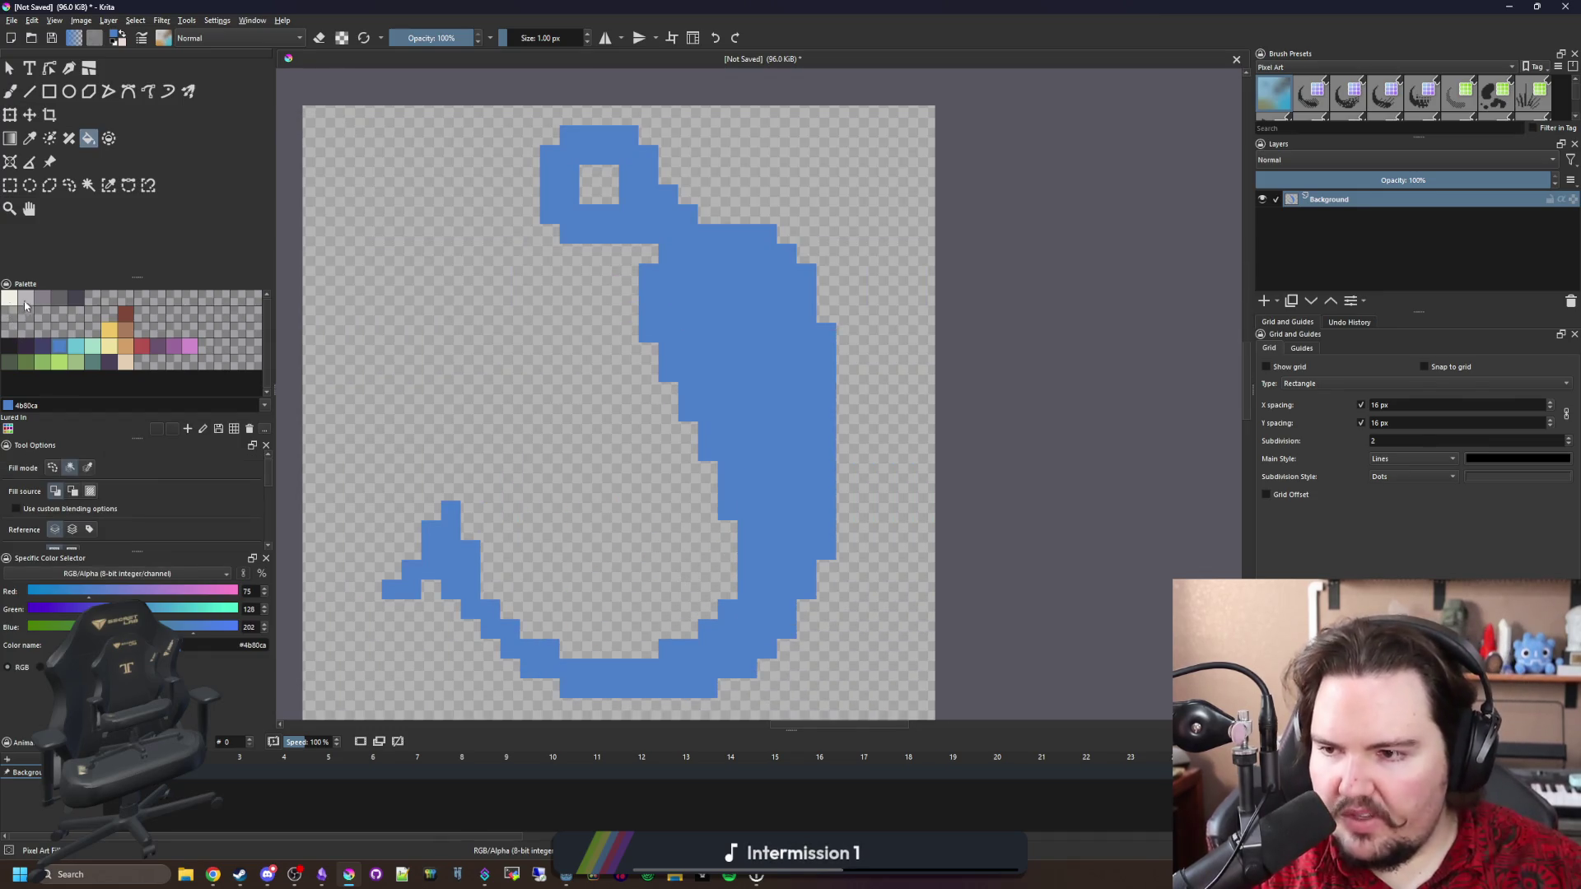
left_click(40, 299)
left_click(690, 383)
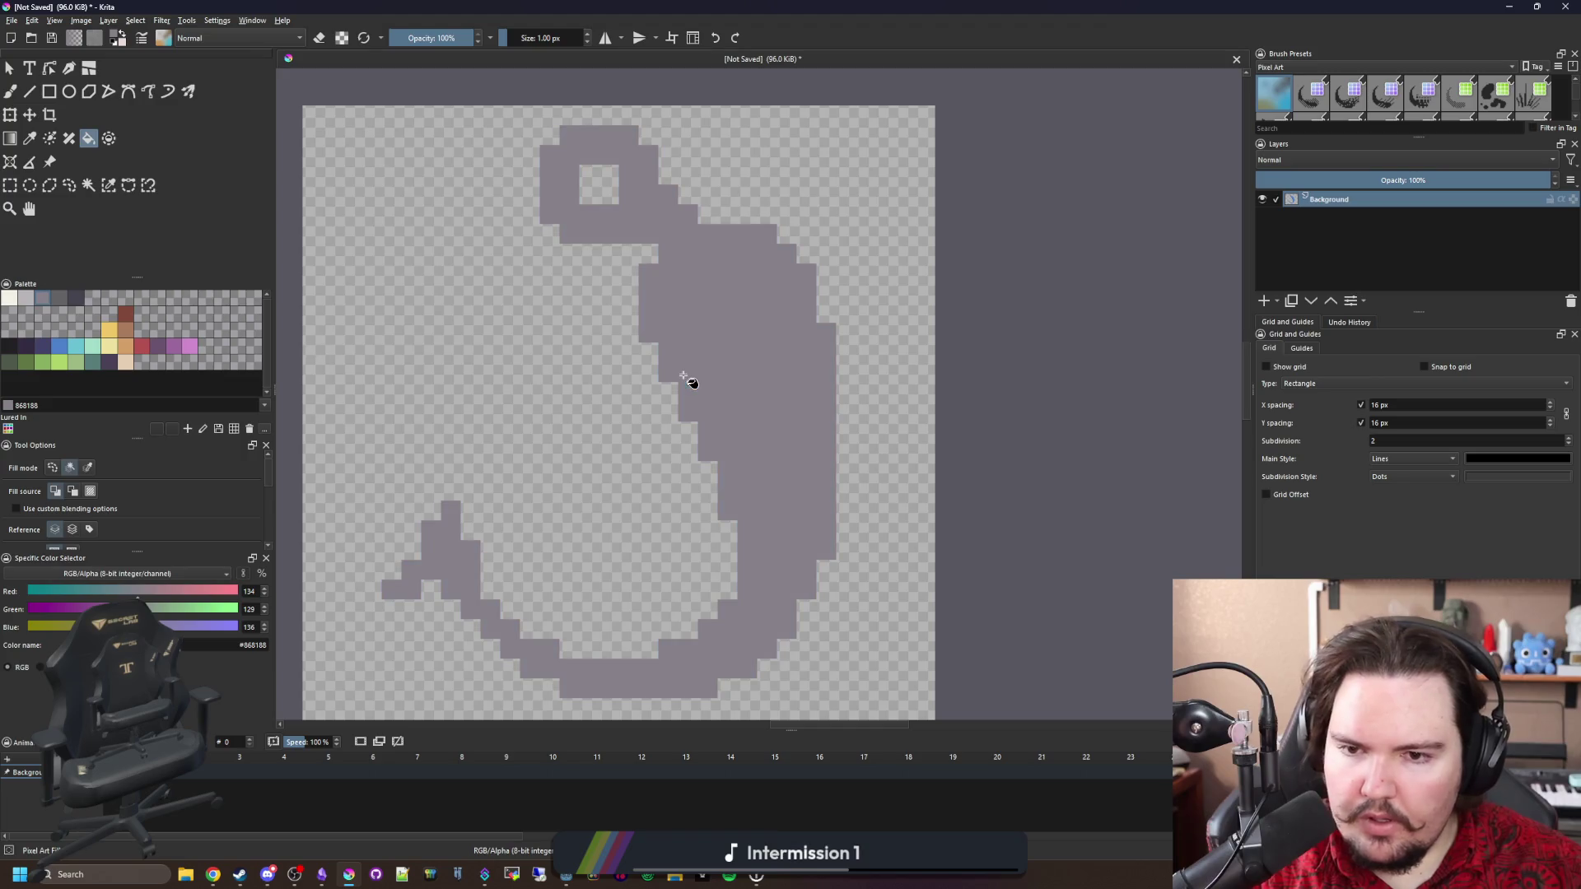
Paint light grey b8b5b9 highlight pixels on the body and along the bottom curve.
left_click(26, 298)
key("b")
scroll(445, 526, "up", 5)
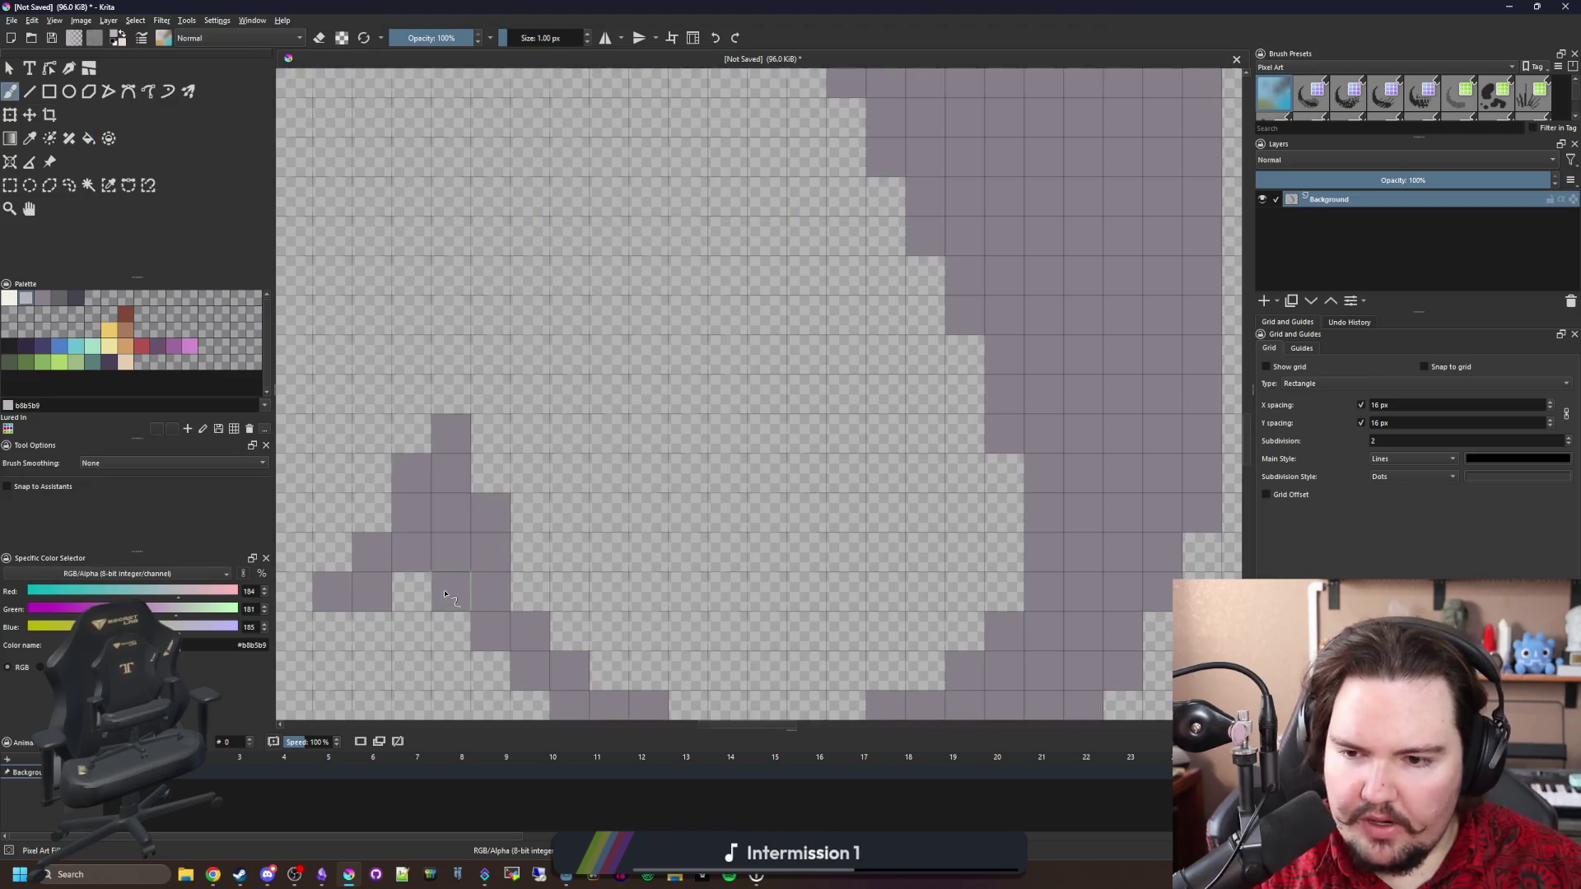
mouse_move(491, 552)
left_mouse_down()
mouse_move(442, 521)
mouse_move(451, 469)
mouse_move(411, 552)
mouse_move(371, 552)
left_mouse_up()
left_click_drag(634, 597, 507, 447)
scroll(507, 447, "down", 2)
scroll(544, 452, "up", 2)
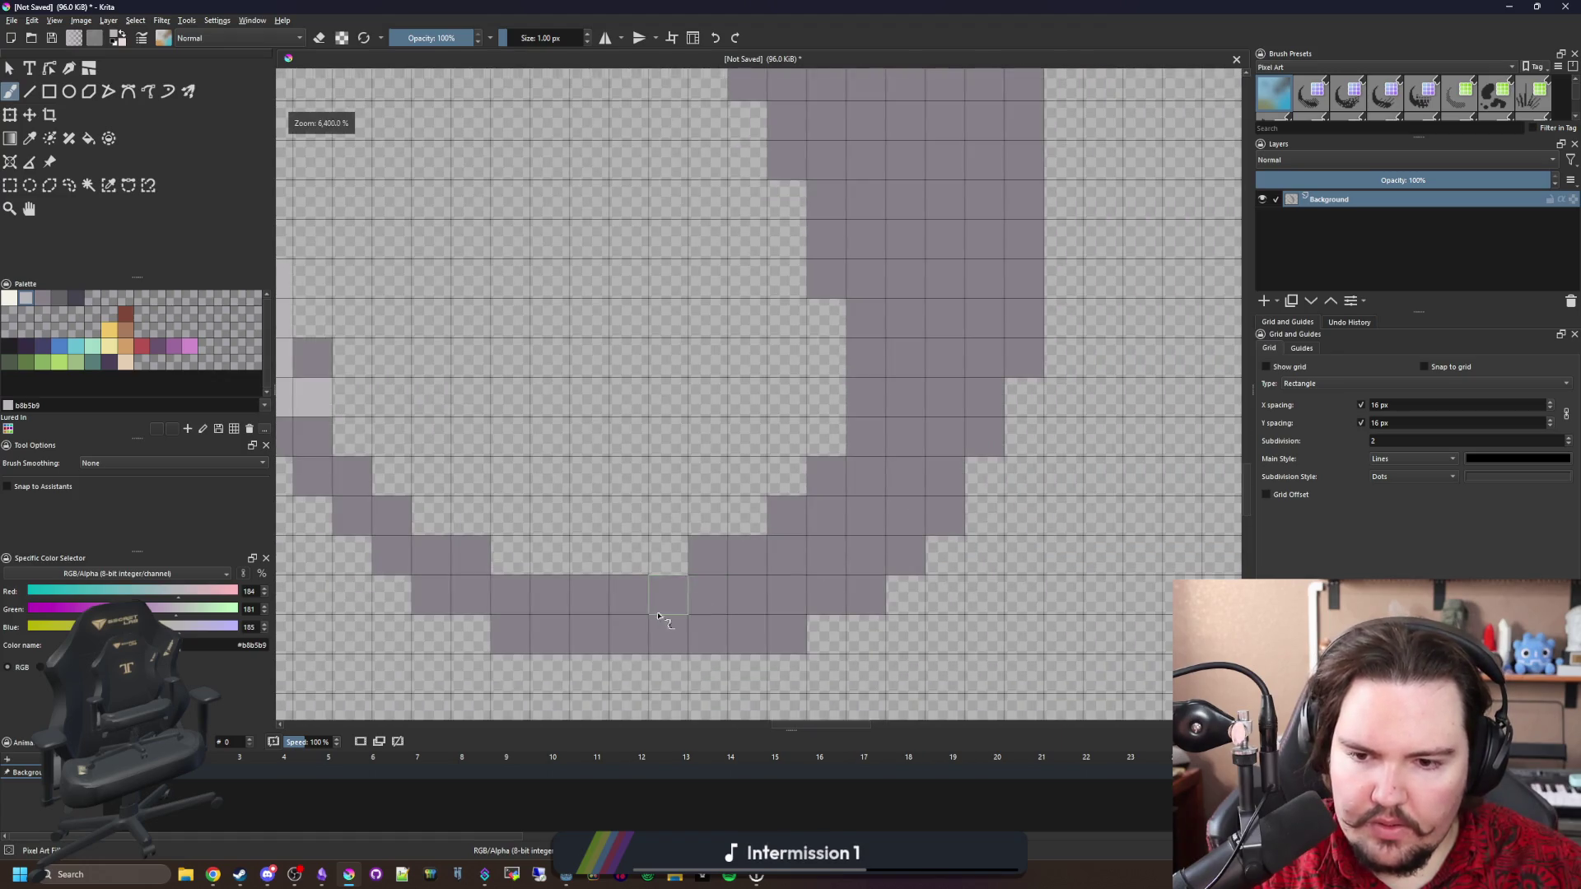
mouse_move(626, 594)
left_mouse_down()
mouse_move(759, 594)
mouse_move(865, 478)
mouse_move(868, 437)
left_mouse_up()
scroll(815, 239, "down", 2)
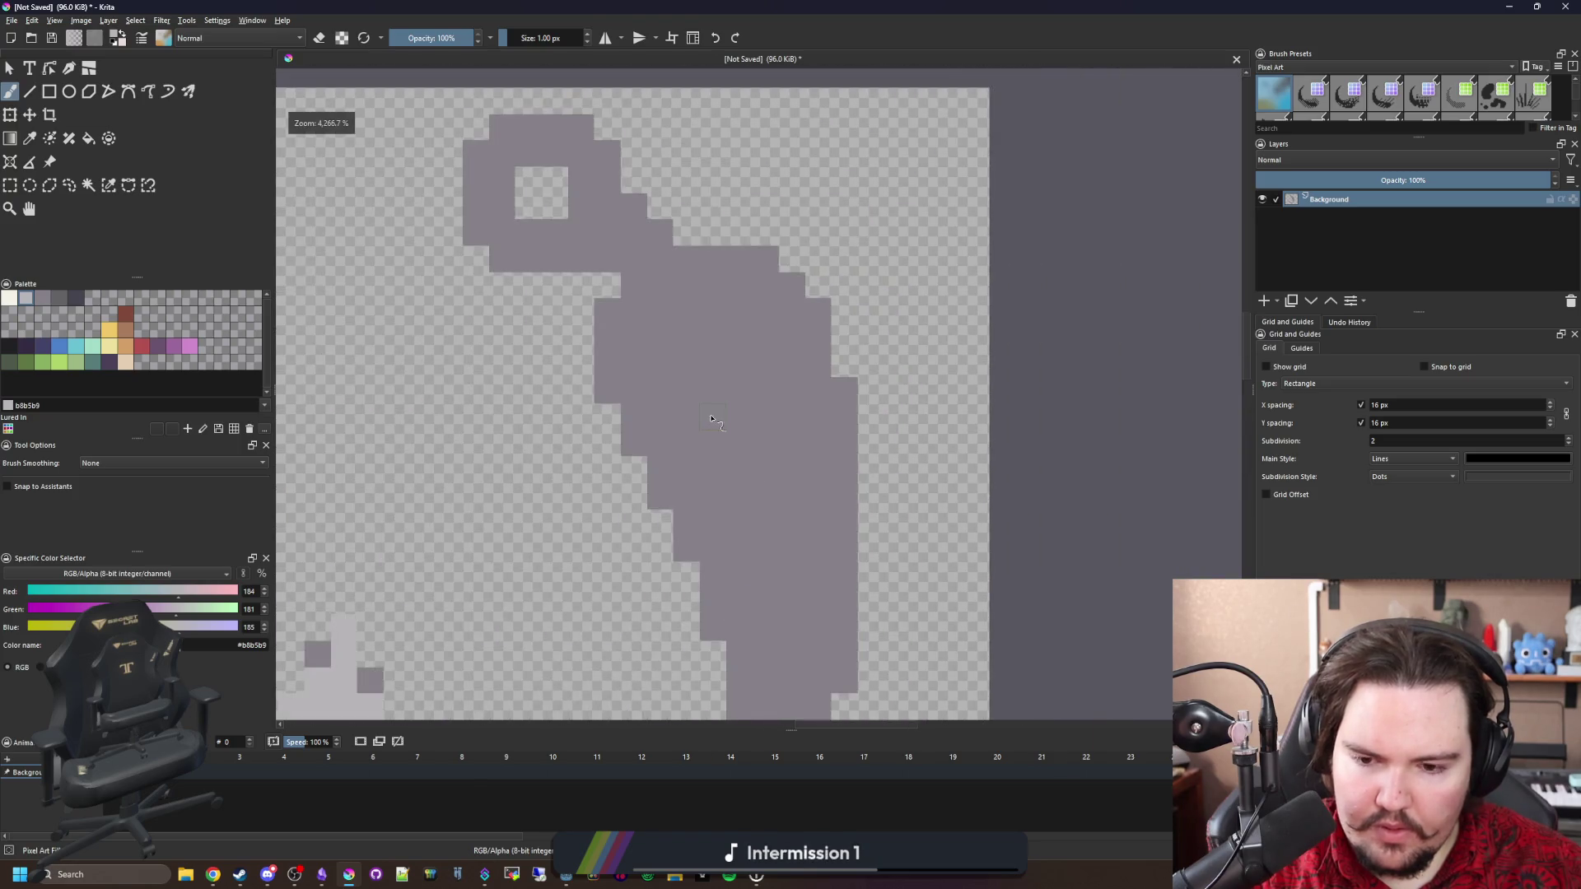
scroll(746, 441, "up", 2)
Stamp a 5 px light-grey highlight blob, then add thin 3 px highlight lines up the body.
key("bracketright")
key("bracketright")
key("bracketright")
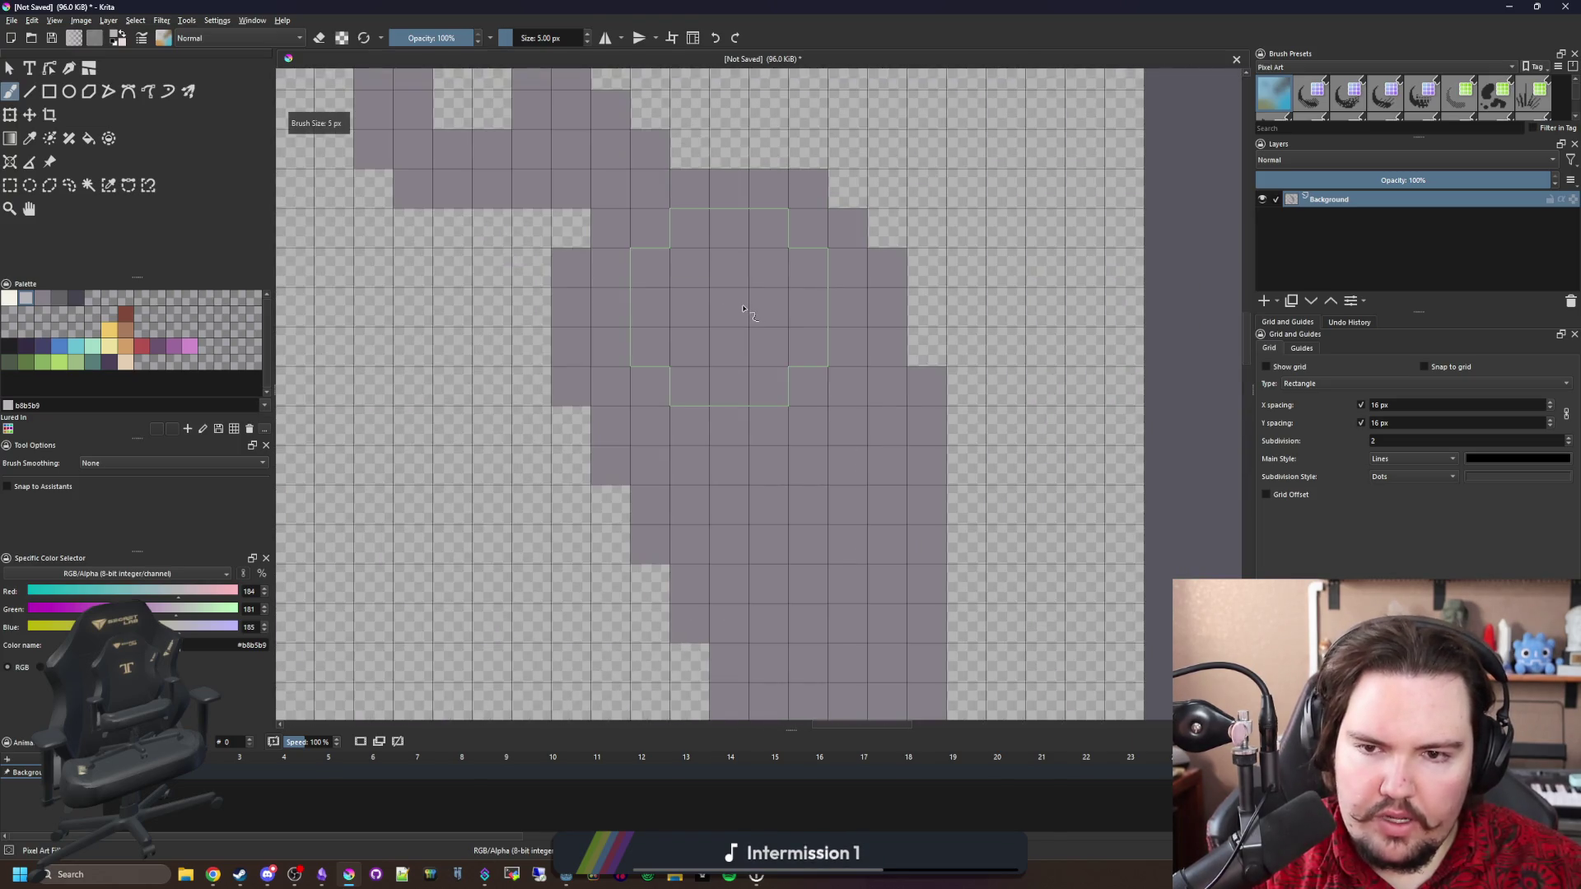
left_click(752, 298)
key("bracketleft")
key("bracketleft")
key("bracketleft")
key("bracketleft")
mouse_move(876, 411)
left_mouse_down()
mouse_move(857, 251)
mouse_move(867, 577)
mouse_move(830, 366)
mouse_move(787, 381)
mouse_move(749, 264)
mouse_move(750, 350)
mouse_move(868, 622)
left_mouse_up()
scroll(787, 537, "down", 5)
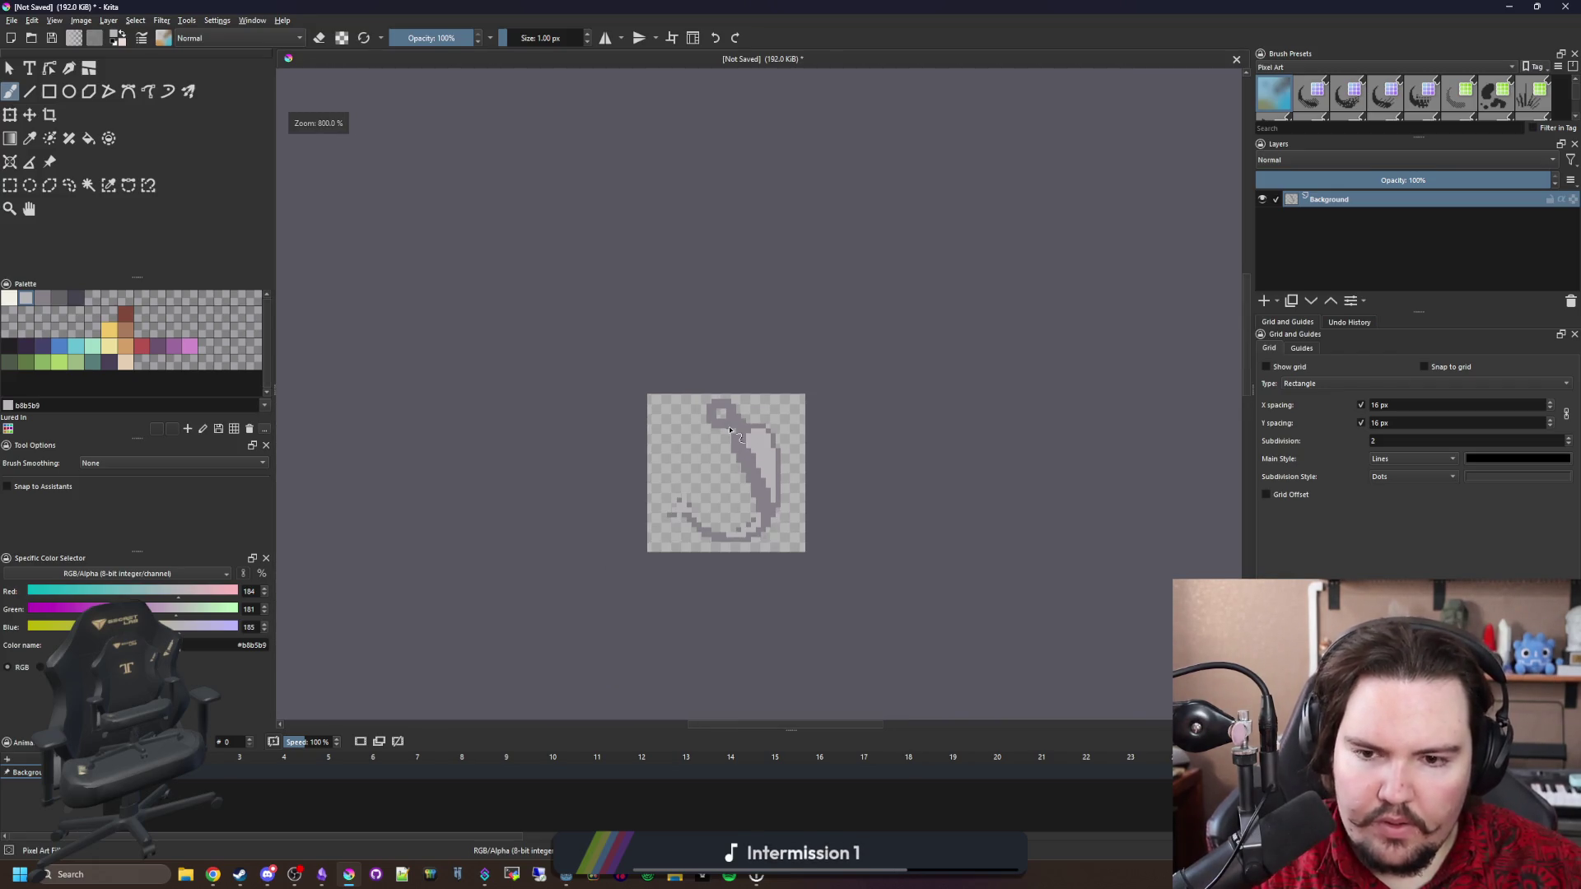
scroll(766, 461, "up", 4)
scroll(765, 461, "down", 2)
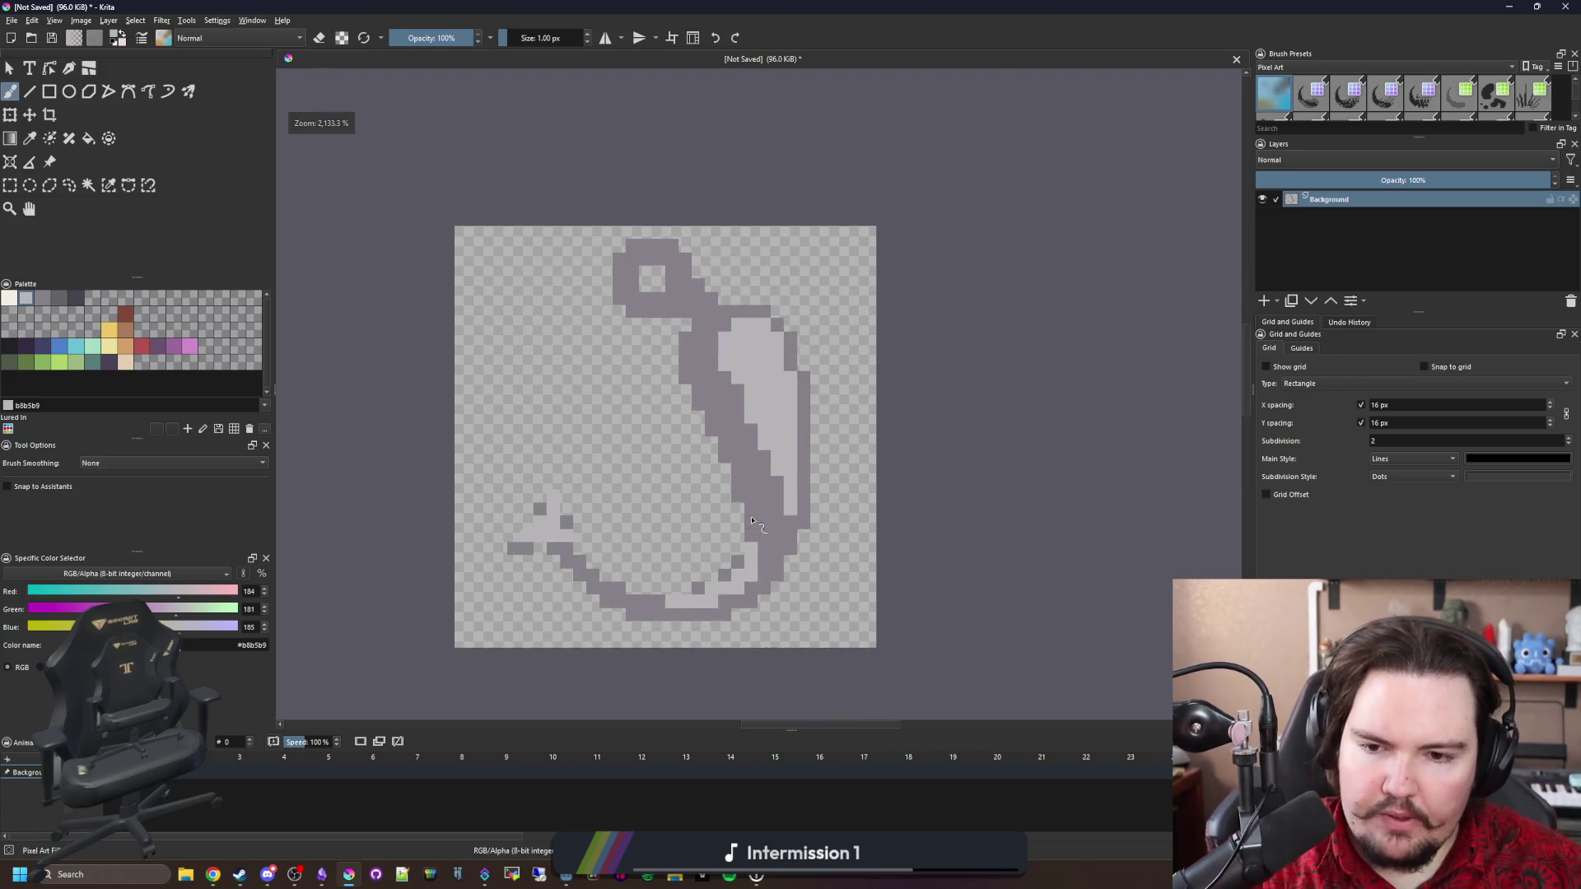
scroll(774, 474, "up", 2)
mouse_move(749, 598)
left_mouse_down()
mouse_move(791, 599)
mouse_move(847, 453)
mouse_move(865, 478)
mouse_move(773, 568)
mouse_move(693, 607)
left_mouse_up()
scroll(806, 522, "down", 1)
scroll(805, 522, "up", 1)
Add a light-grey highlight column and a single highlight pixel on the body.
left_click(819, 423, "ctrl")
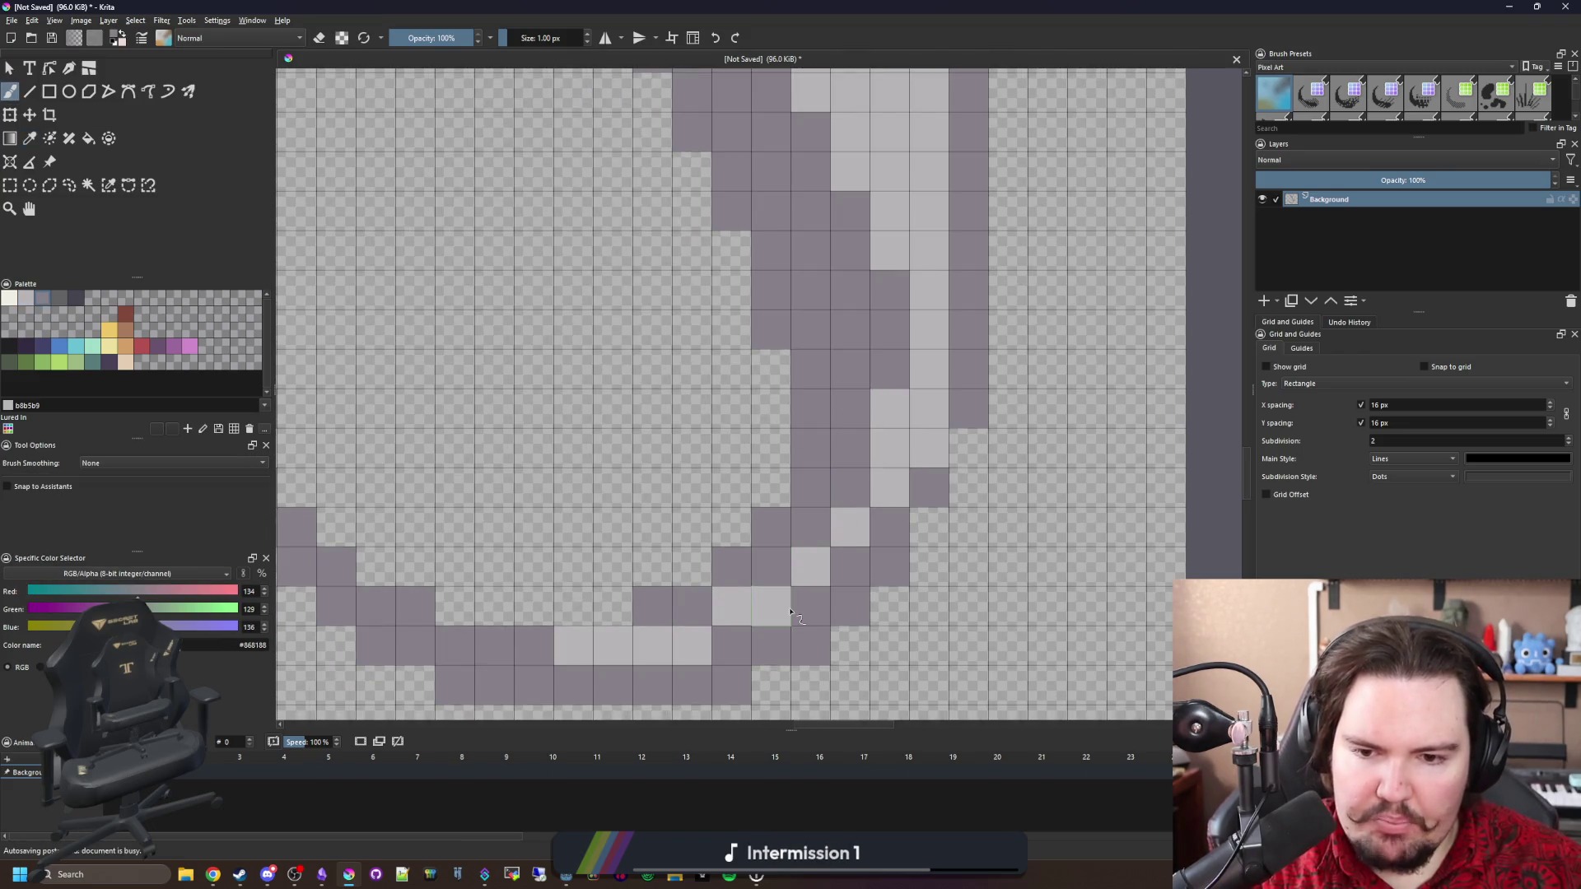
scroll(790, 610, "down", 2)
scroll(806, 581, "up", 3)
left_click(837, 504, "ctrl")
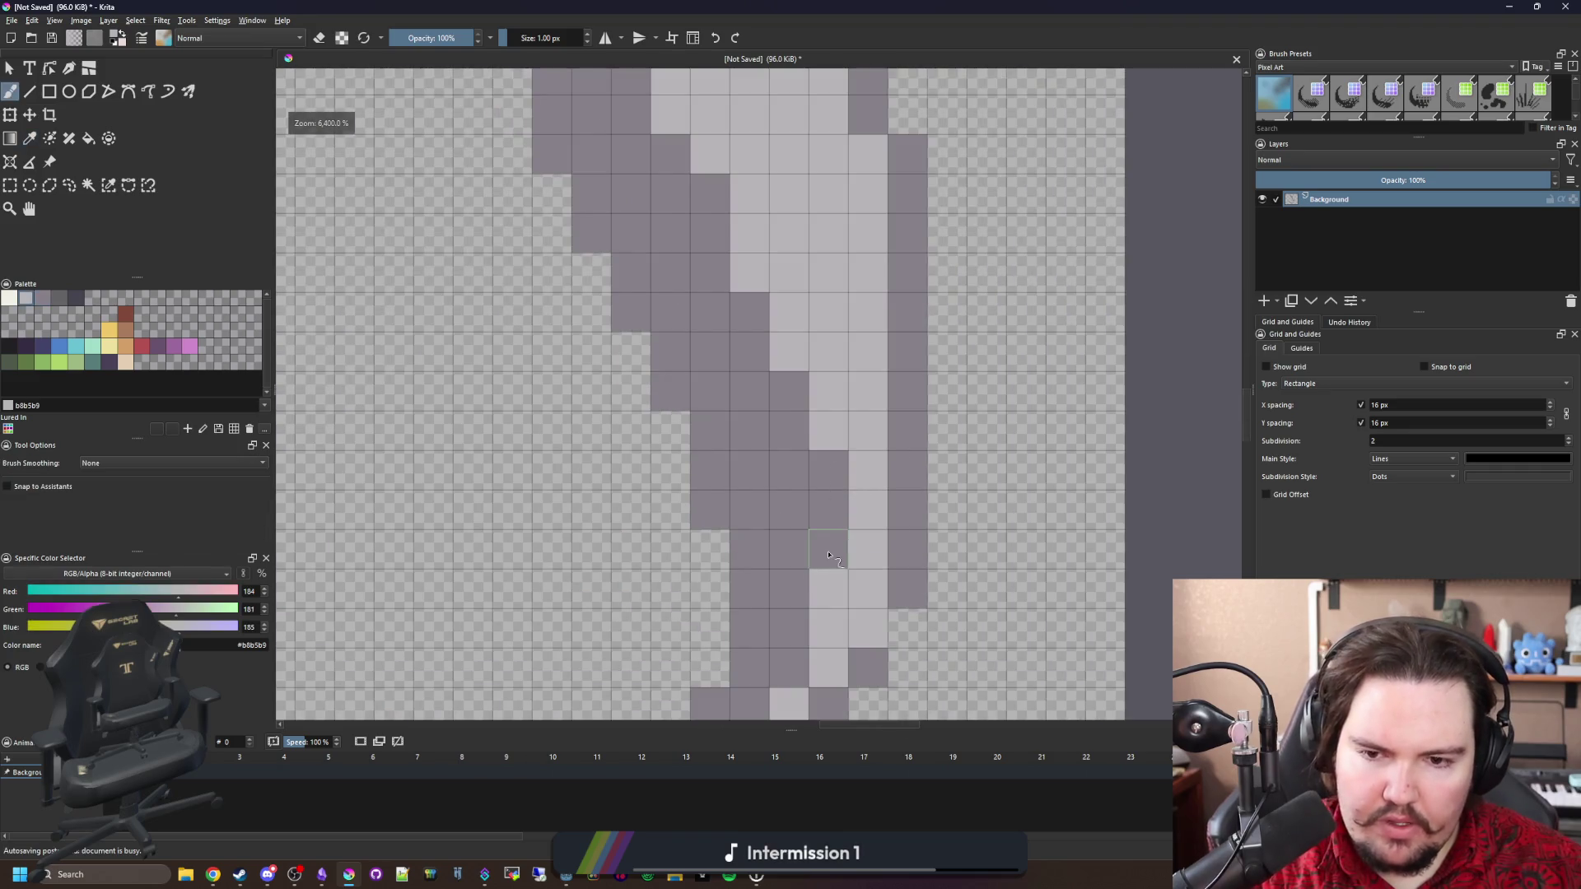
left_click_drag(830, 560, 788, 391)
left_click(775, 419)
Zoom around the sprite and pick the dark grey 646365 swatch.
scroll(734, 302, "down", 1)
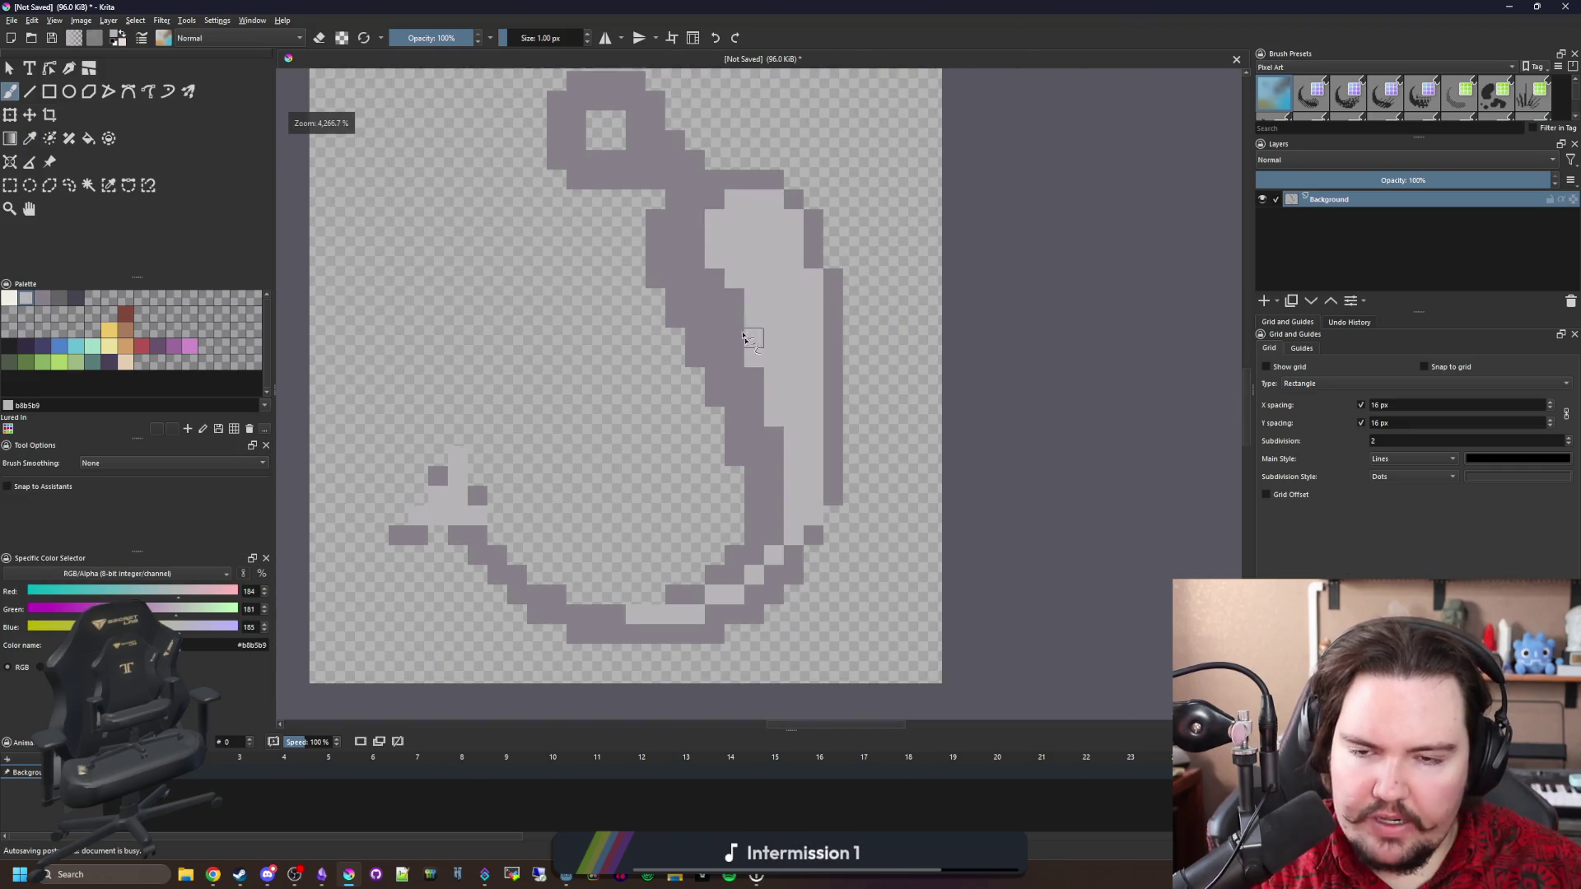
scroll(751, 414, "down", 2)
scroll(751, 414, "down", 2)
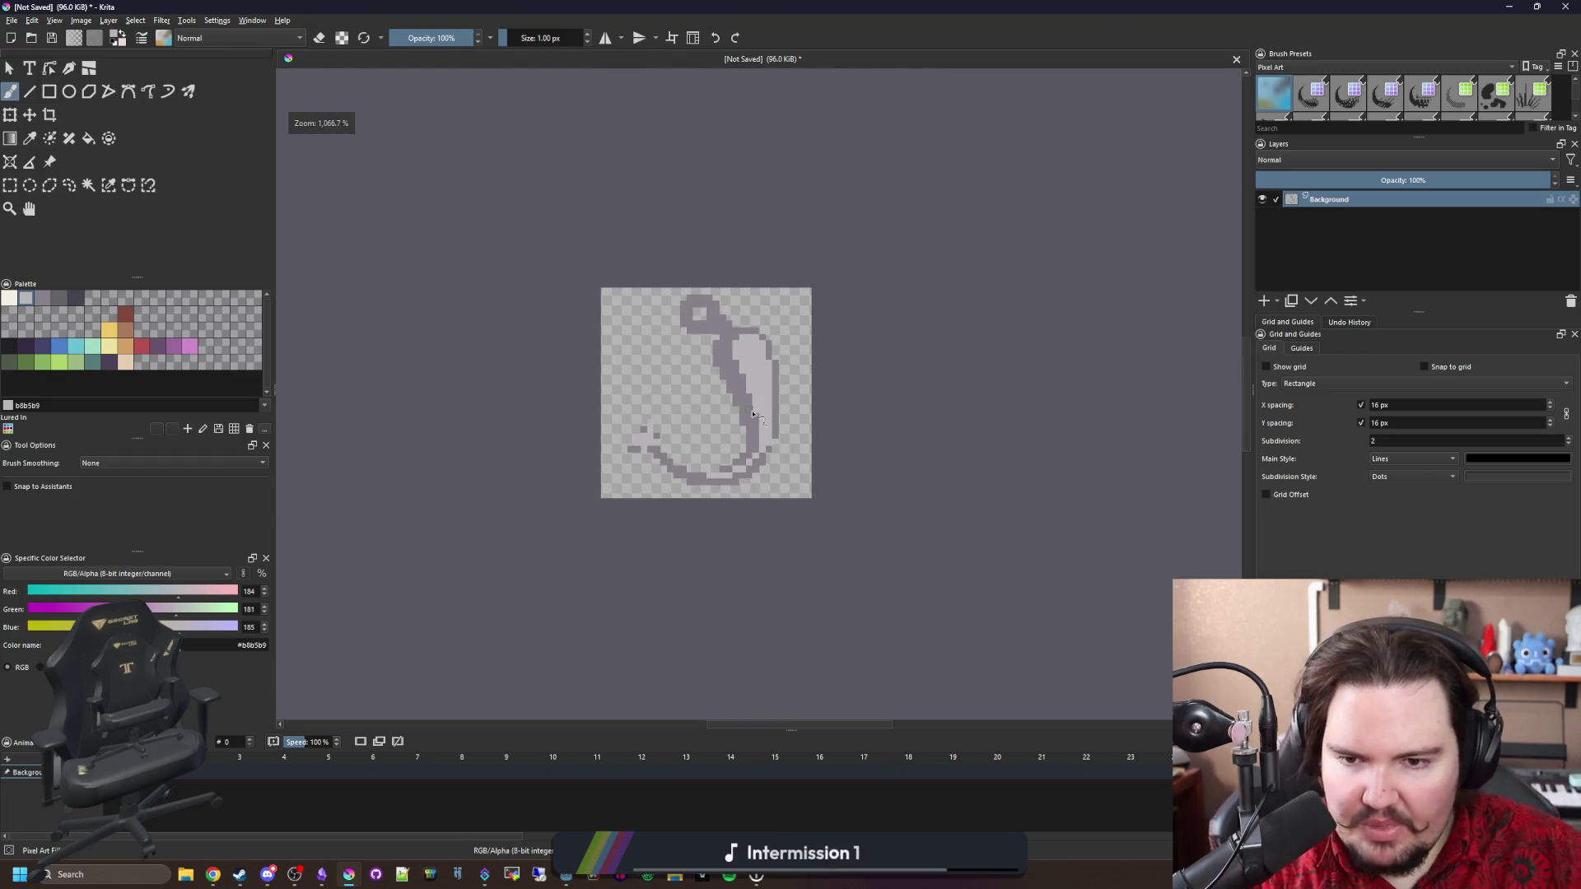
scroll(754, 436, "up", 5)
scroll(835, 497, "down", 8)
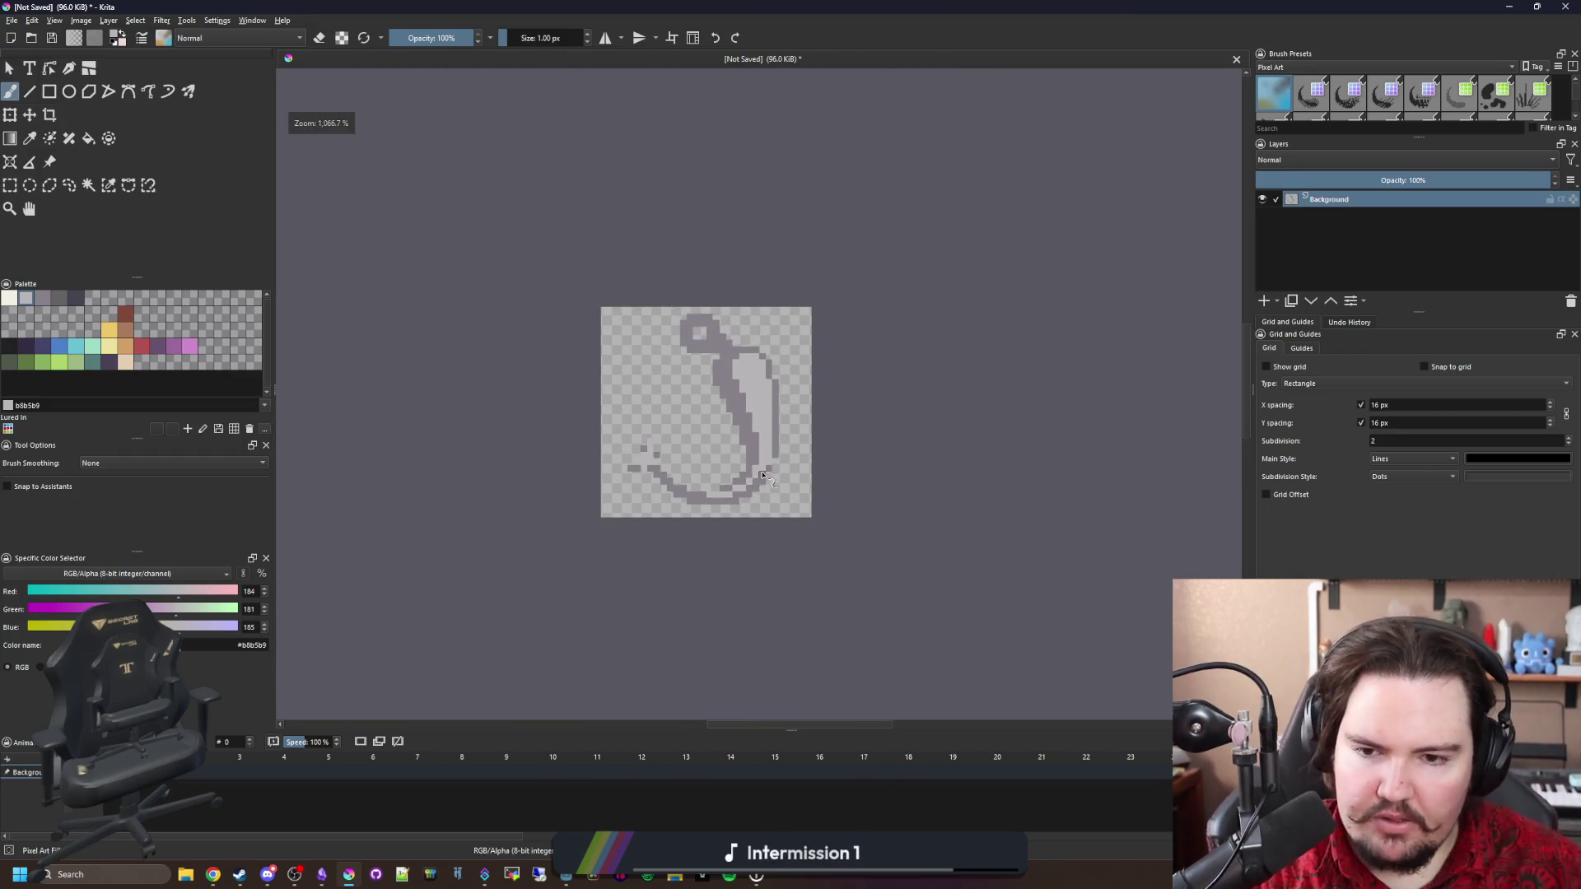
scroll(728, 524, "up", 5)
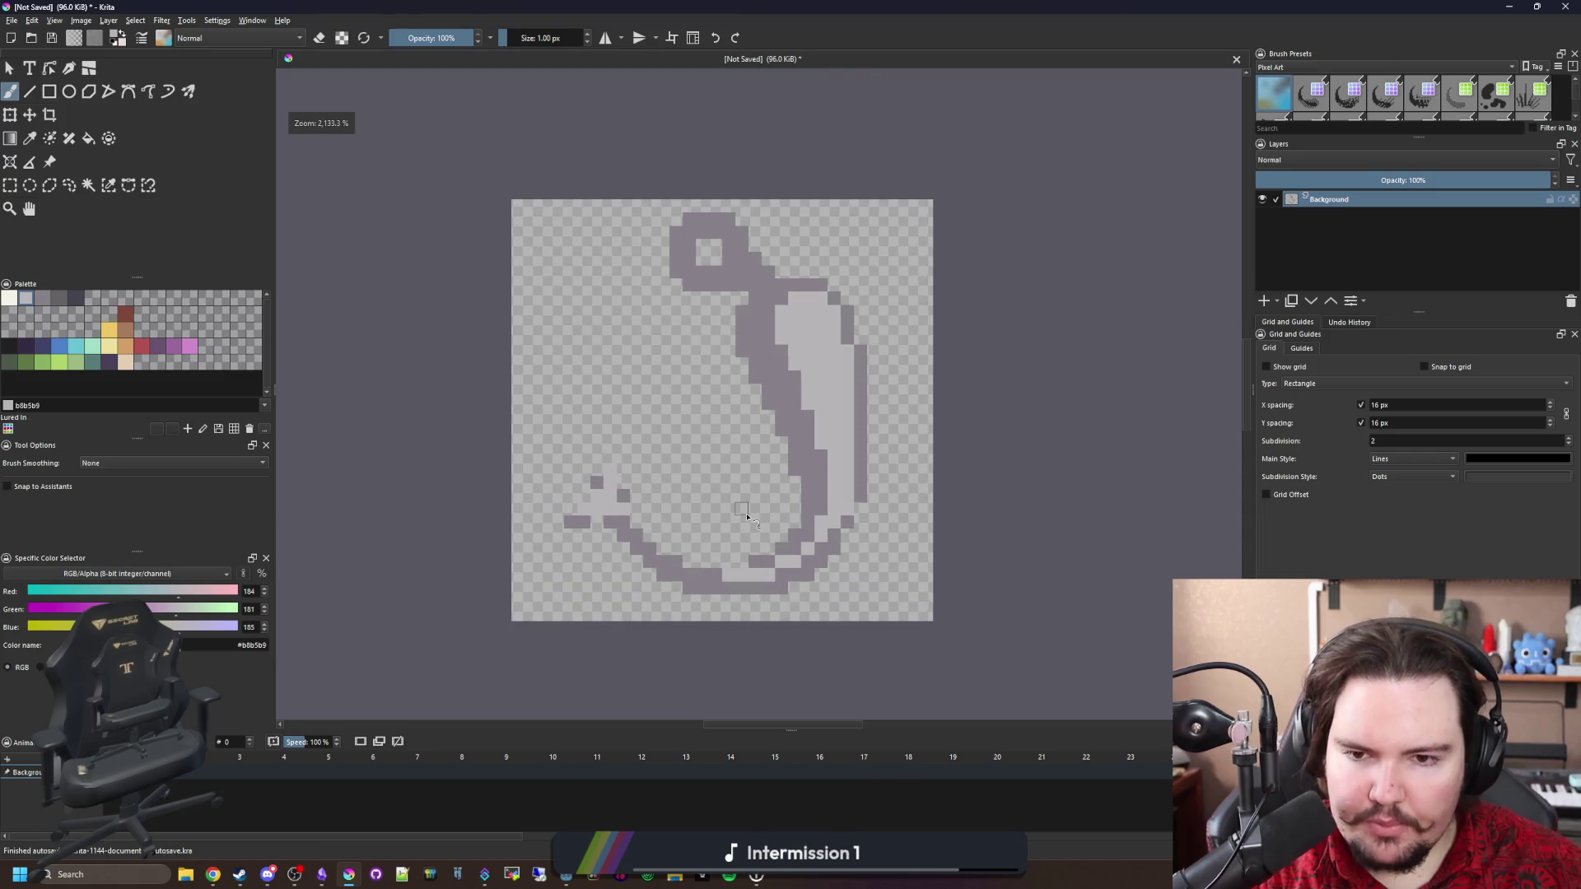
scroll(790, 469, "up", 5)
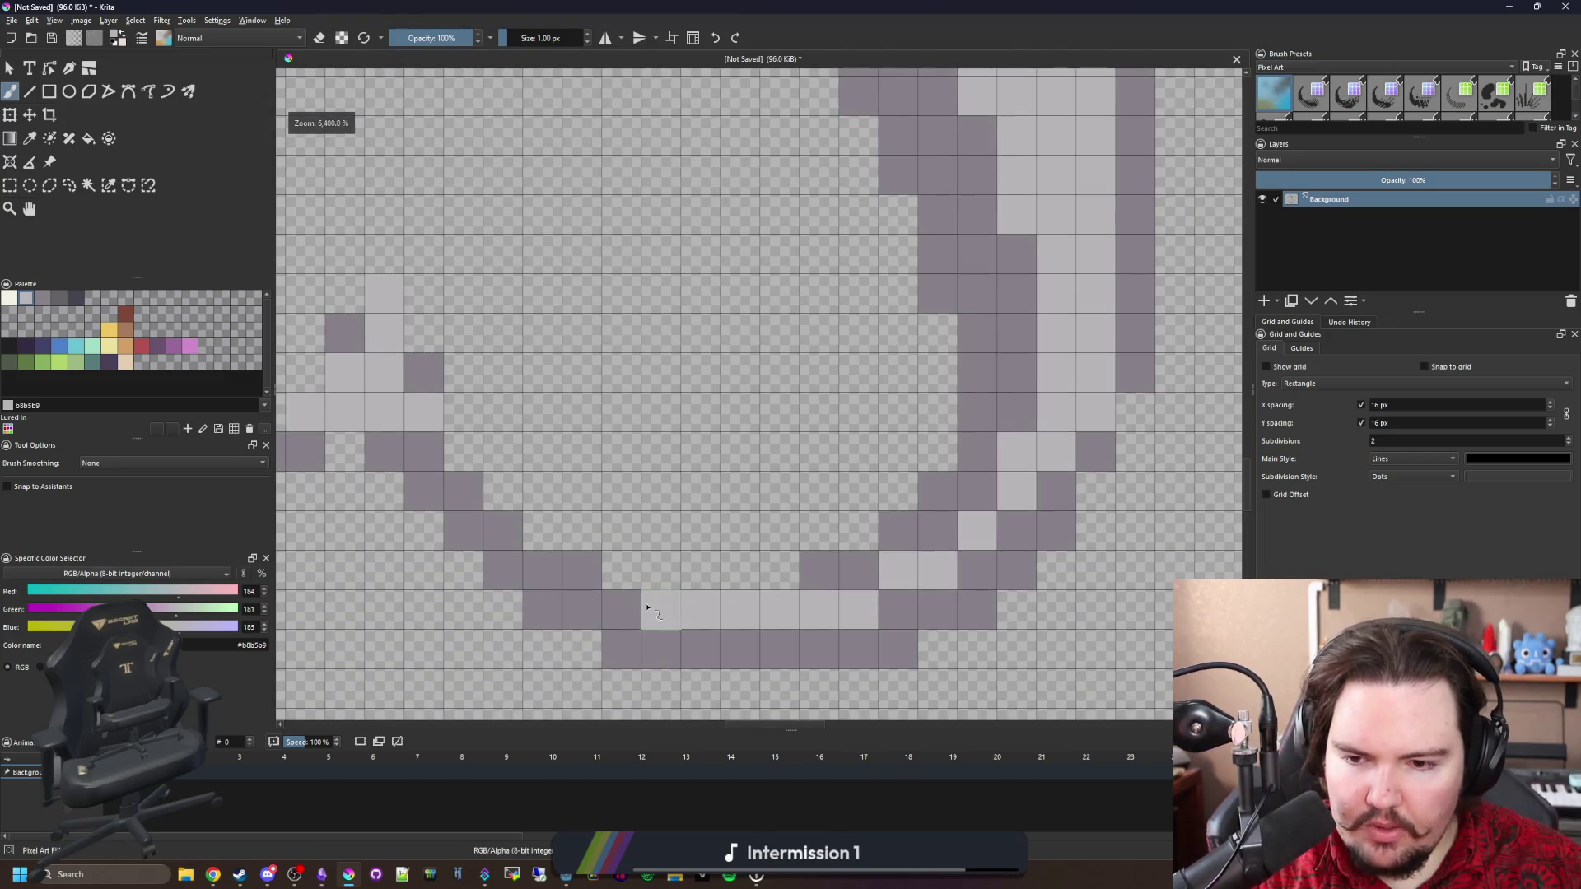
scroll(648, 608, "down", 2)
scroll(652, 569, "down", 4)
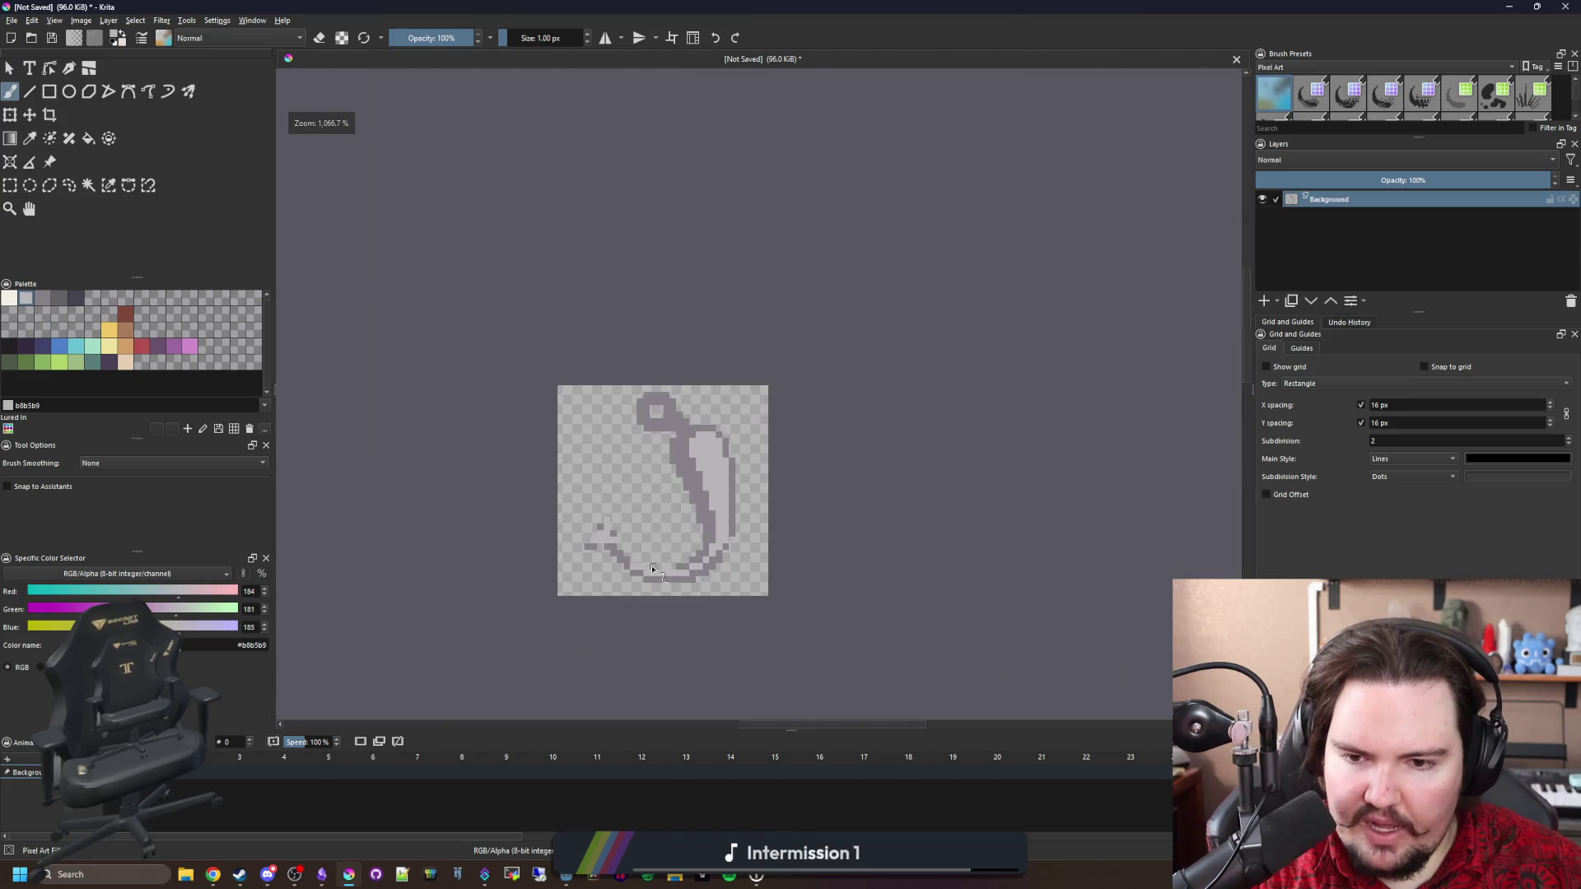
scroll(652, 568, "up", 5)
left_click(67, 301)
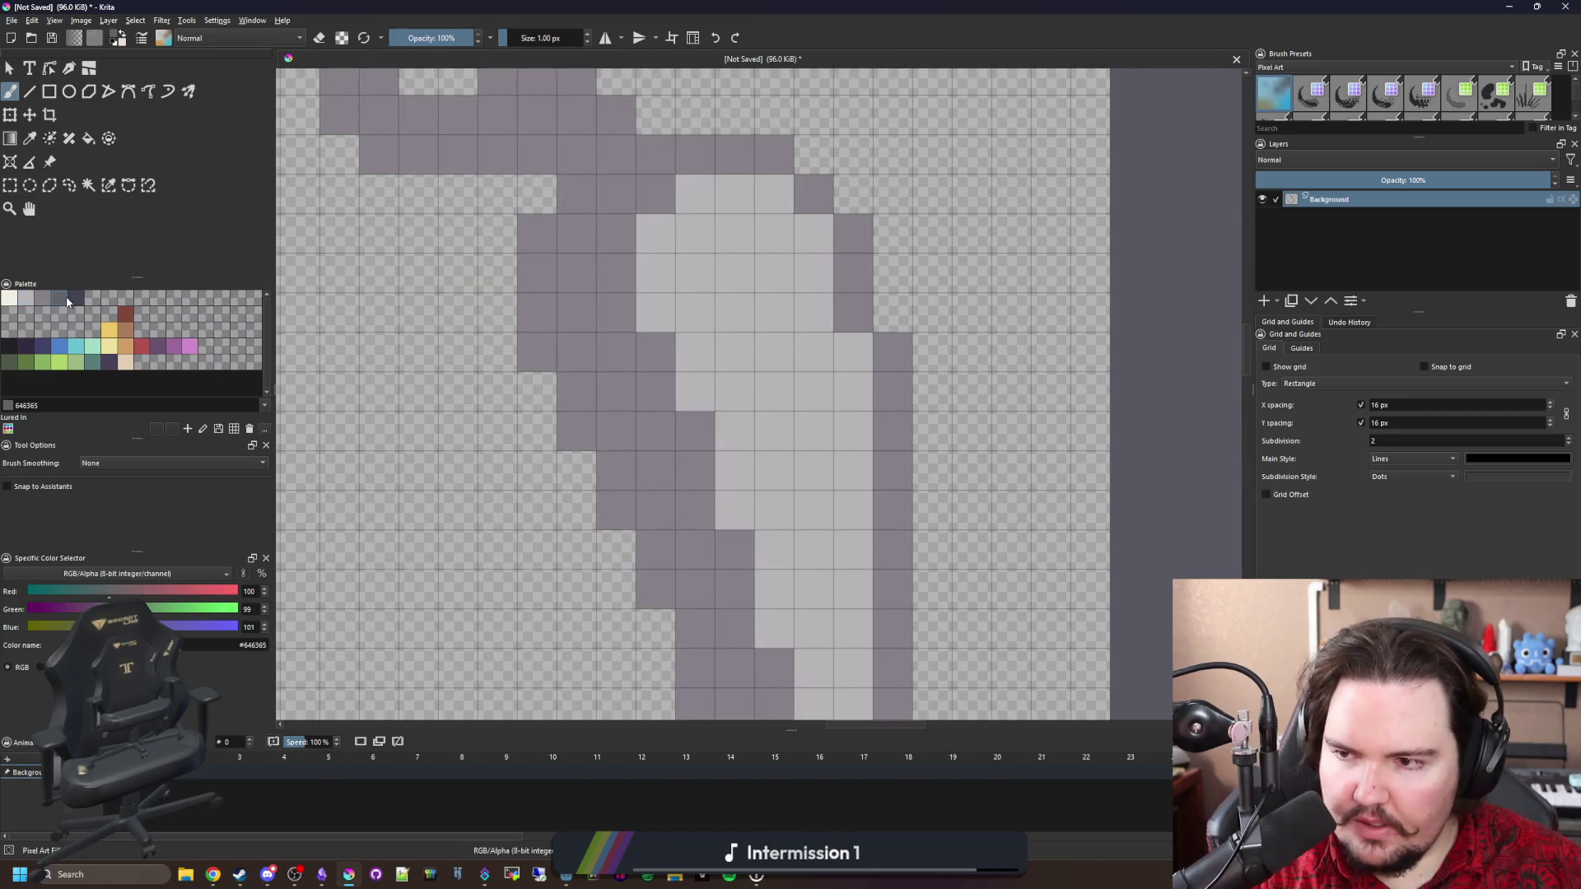
Paint 1 px dark grey #646365 pixels down the inner edge of the hook's shank.
mouse_move(695, 548)
left_mouse_down()
mouse_move(694, 589)
mouse_move(695, 477)
mouse_move(656, 459)
mouse_move(617, 379)
mouse_move(615, 325)
mouse_move(581, 299)
left_mouse_up()
left_click(732, 550)
key("ctrl+z")
left_click(733, 588)
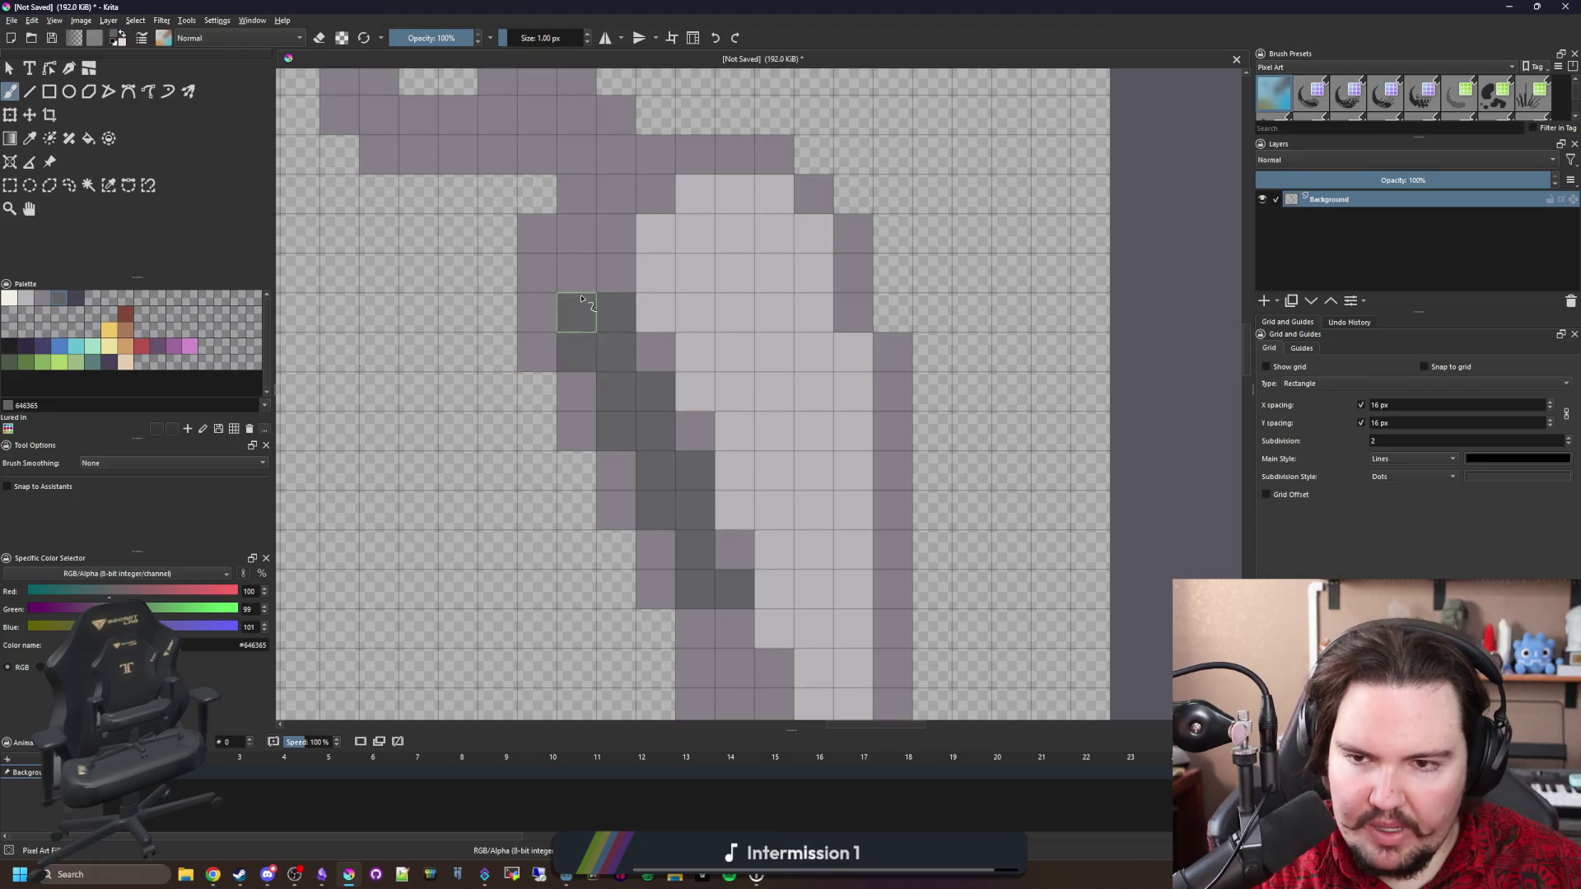
left_click(576, 274)
scroll(681, 399, "down", 3)
mouse_move(715, 363)
left_mouse_down()
mouse_move(709, 442)
mouse_move(748, 476)
mouse_move(743, 533)
left_mouse_up()
left_click(716, 484)
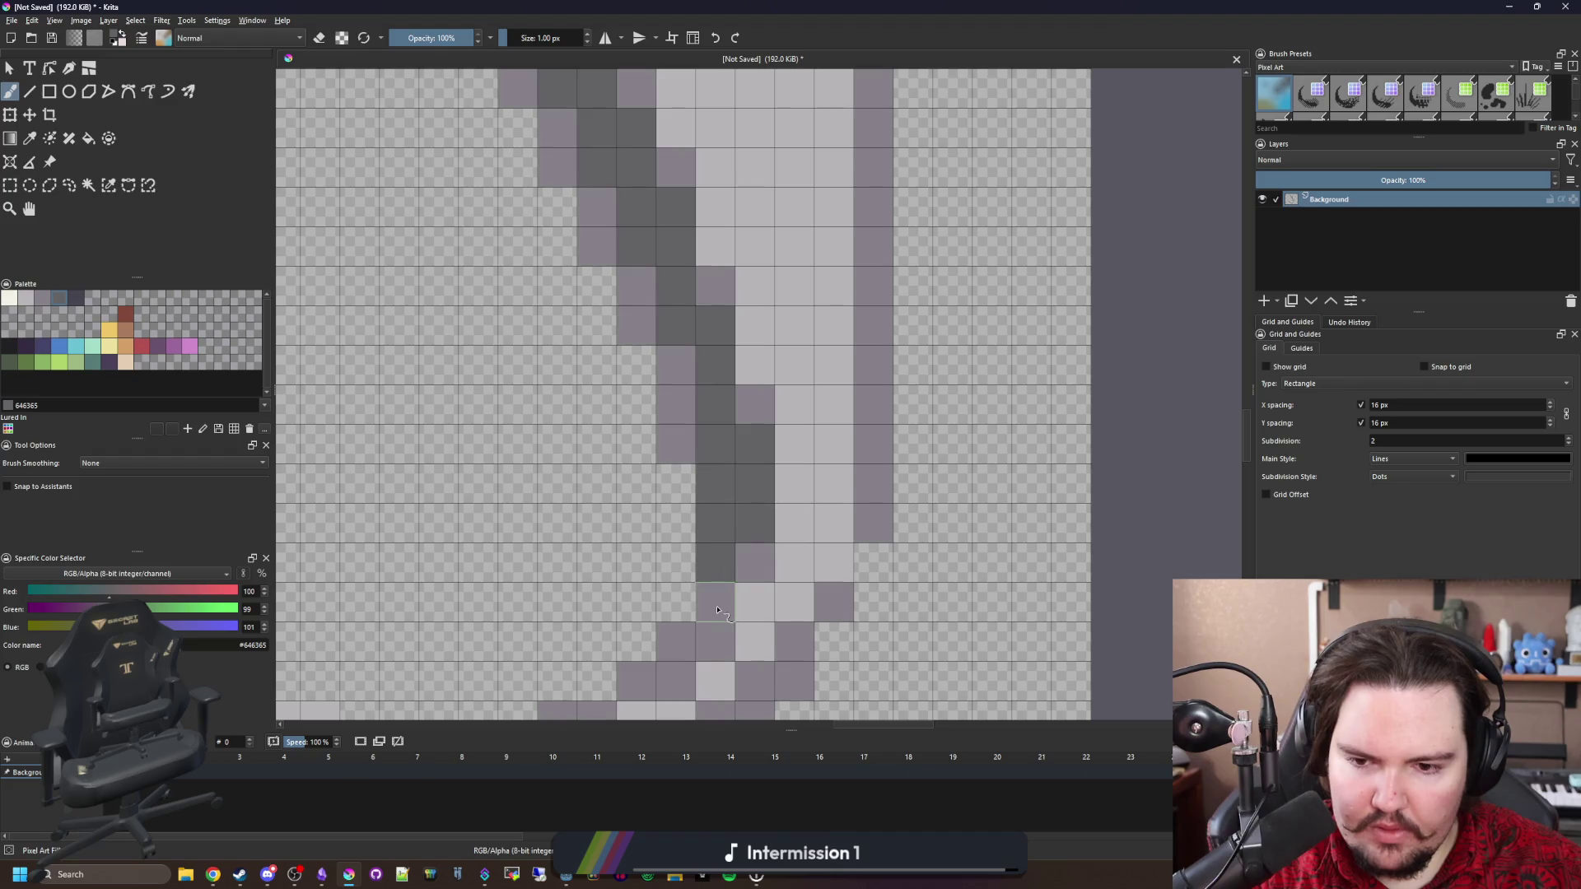
left_click(716, 601)
Shade the inner edge and bottom row of the hook's lower curve dark grey #646365.
left_click_drag(722, 587, 781, 320)
left_click(816, 466)
left_click_drag(779, 496, 453, 534)
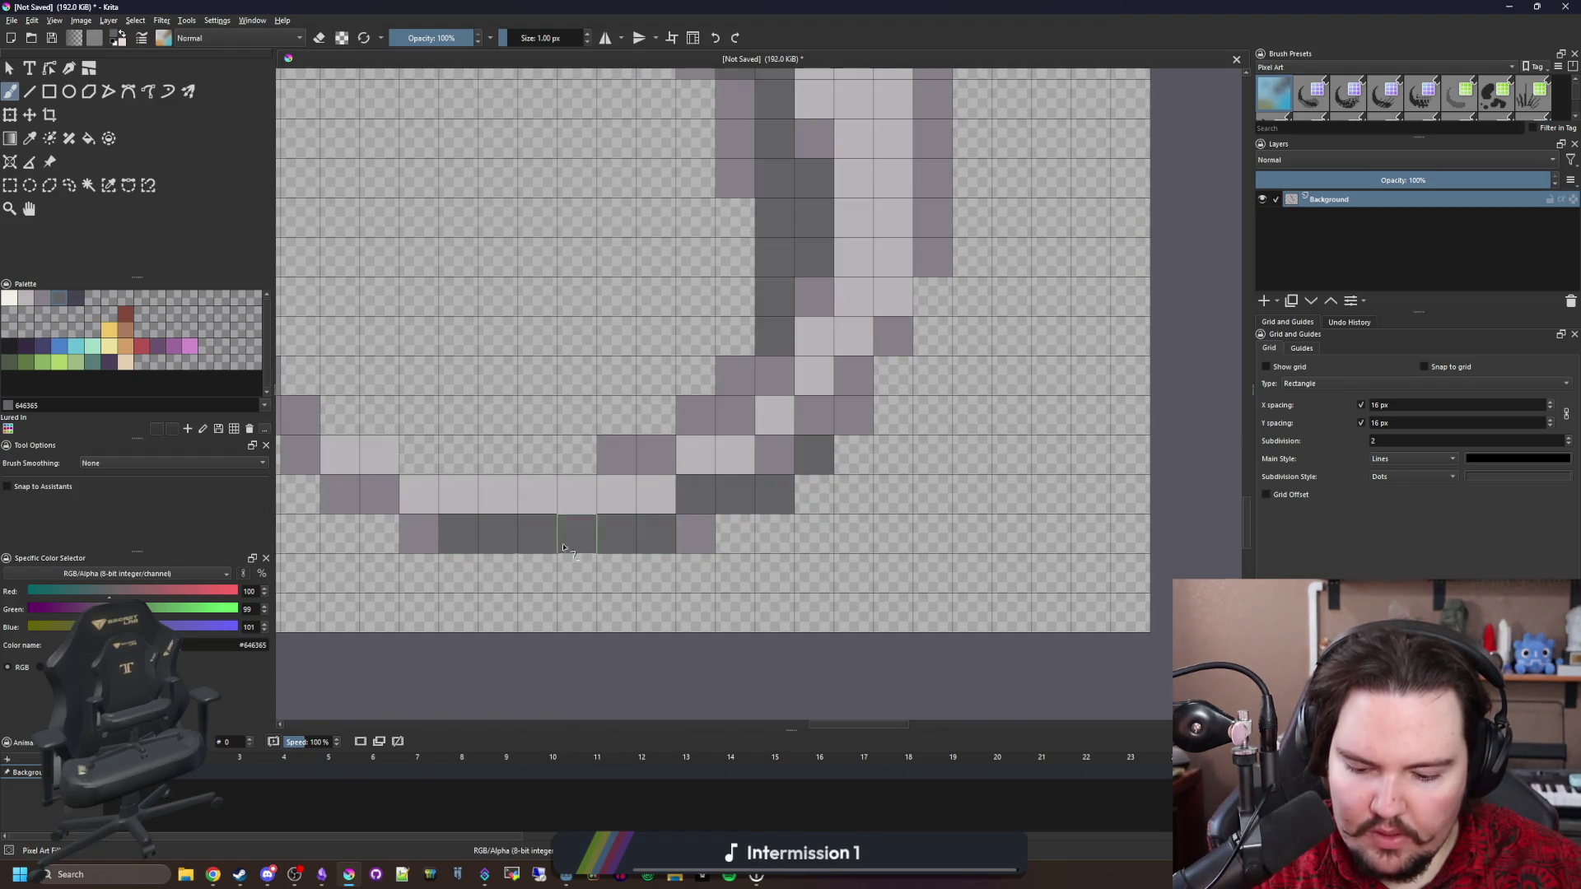
left_click(695, 531, "ctrl")
scroll(757, 588, "down", 5)
scroll(783, 532, "up", 2)
left_click(11, 299)
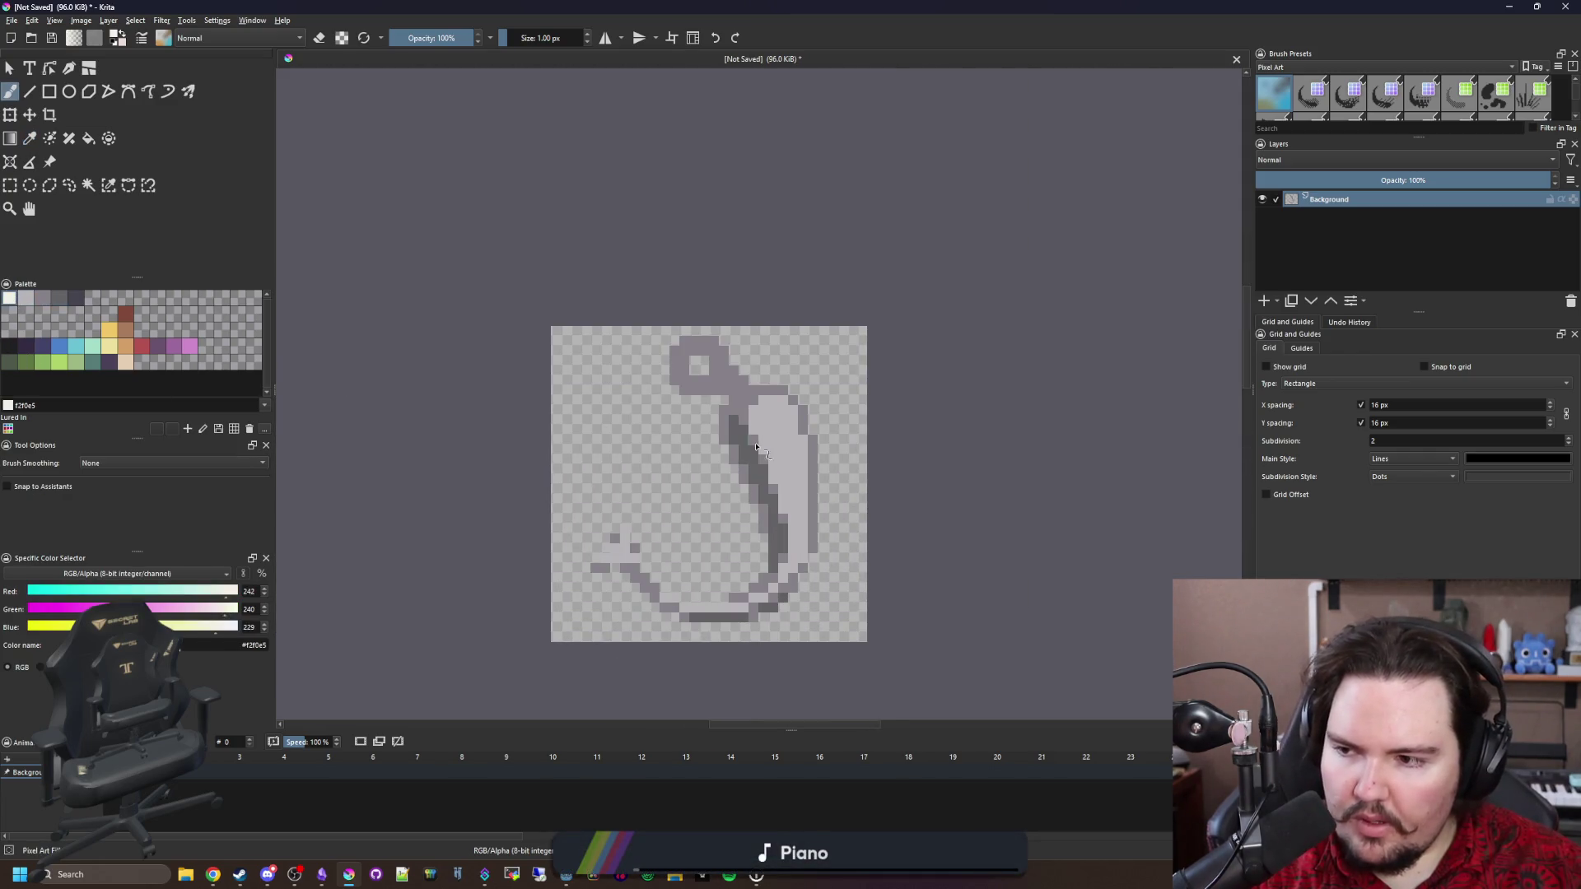
Add cream #f2f0e5 highlights on the shank and along the bottom curve with a 1 px brush.
scroll(782, 420, "up", 4)
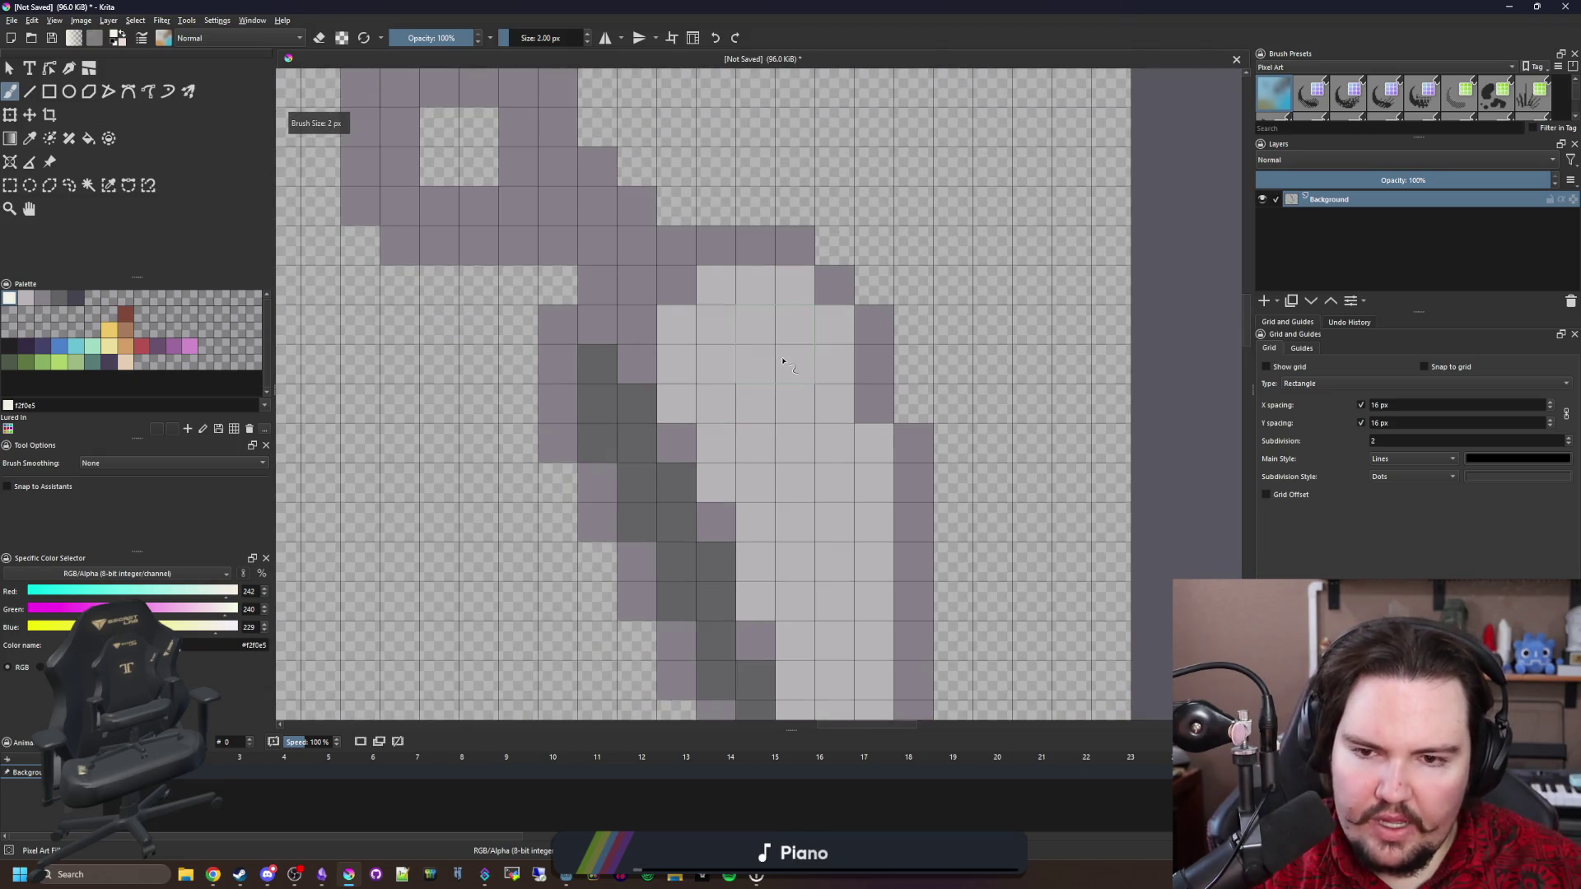
left_click(782, 361)
key("bracketleft")
scroll(850, 455, "down", 8)
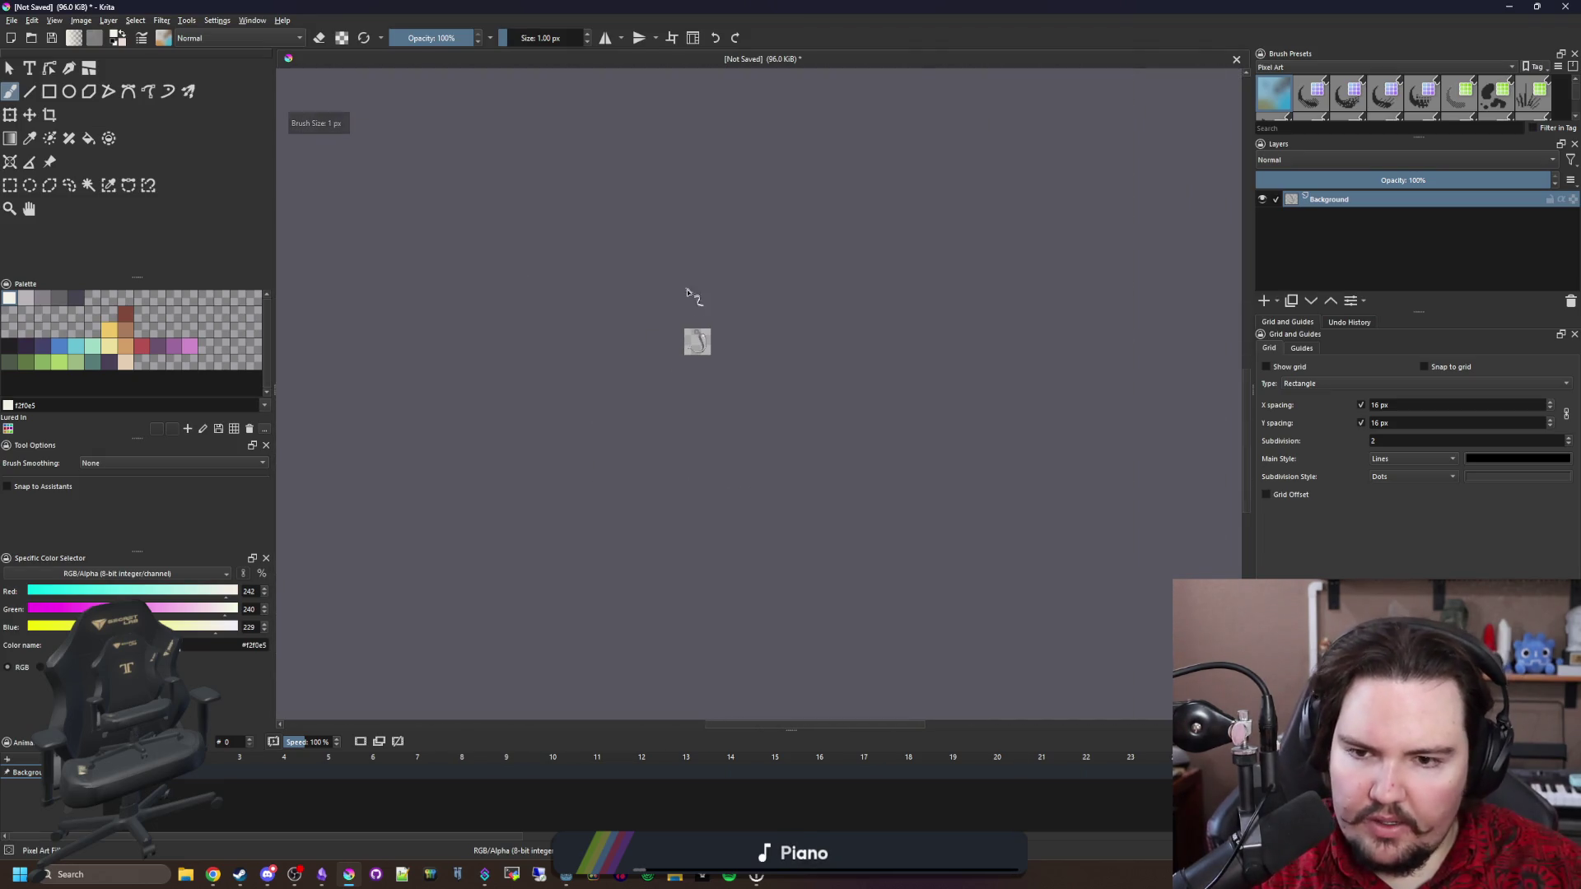
scroll(720, 610, "up", 8)
left_click_drag(720, 610, 869, 329)
left_click_drag(550, 568, 668, 566)
Paint cream highlight pixels on the barb and down the shank's right side.
left_click_drag(598, 545, 956, 621)
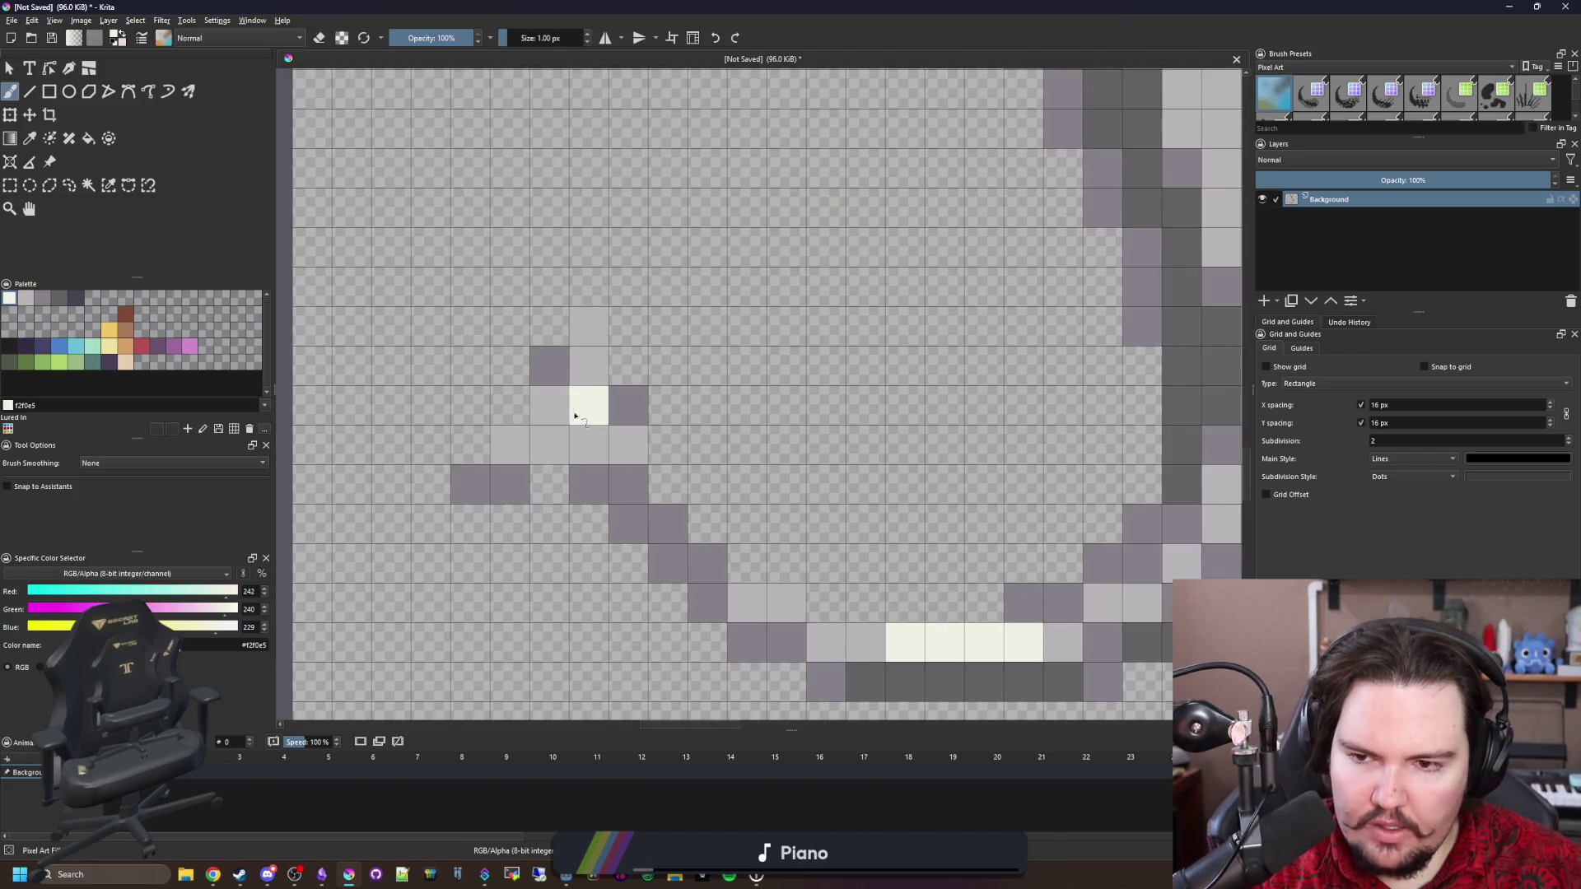
left_click(548, 405)
left_click(587, 366)
left_click(588, 326)
scroll(555, 501, "down", 4)
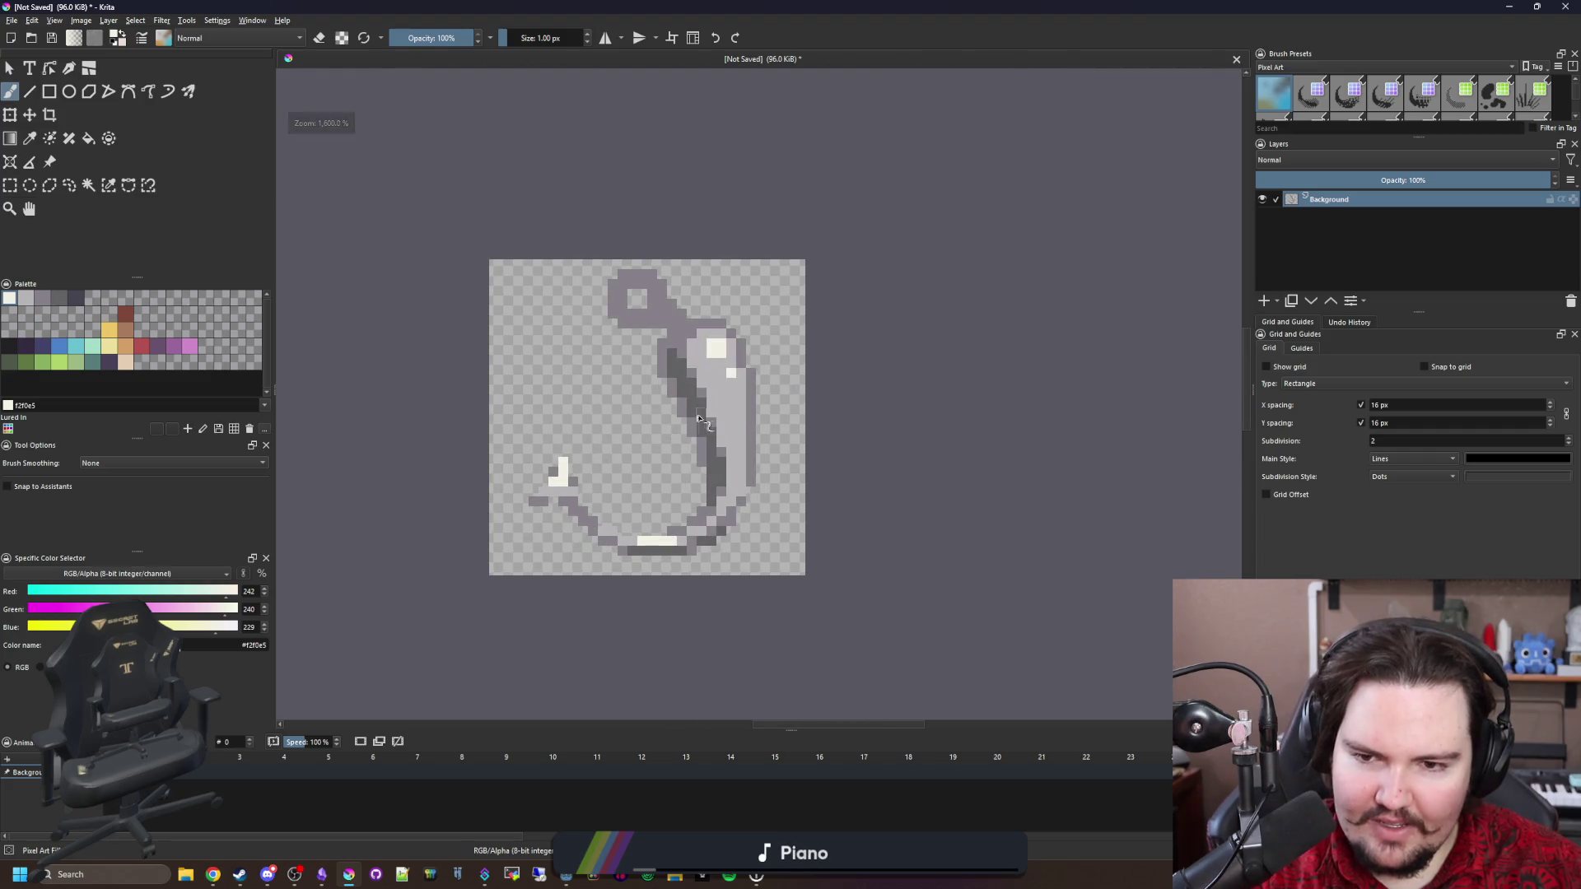
scroll(697, 420, "up", 4)
mouse_move(757, 564)
left_mouse_down()
mouse_move(764, 462)
mouse_move(749, 424)
mouse_move(705, 448)
left_mouse_up()
scroll(707, 570, "down", 7)
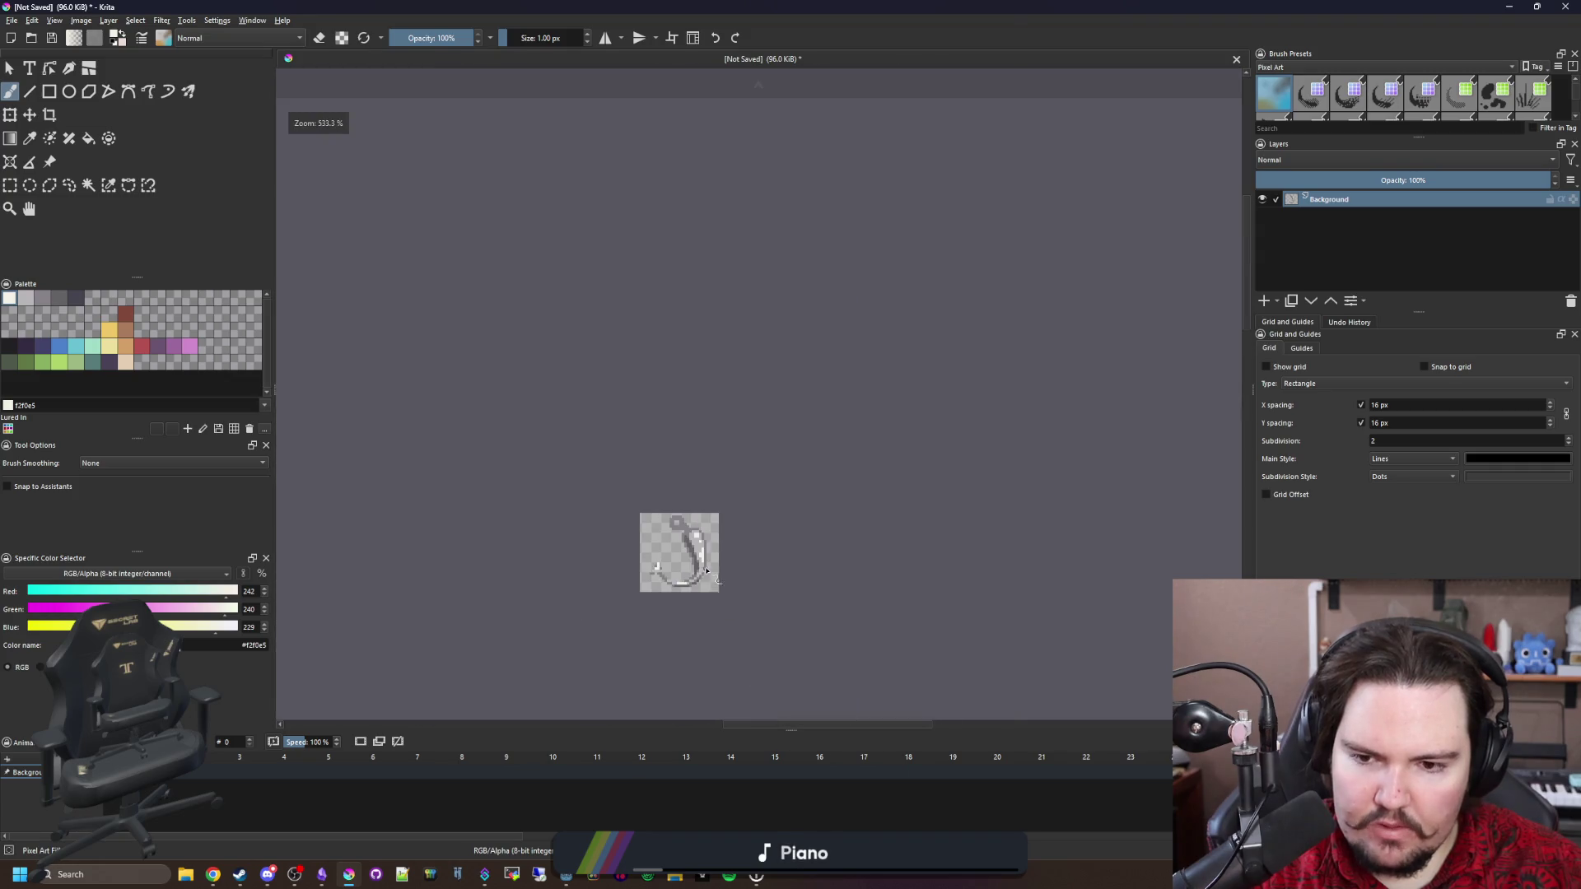
scroll(685, 590, "up", 4)
scroll(692, 179, "up", 3)
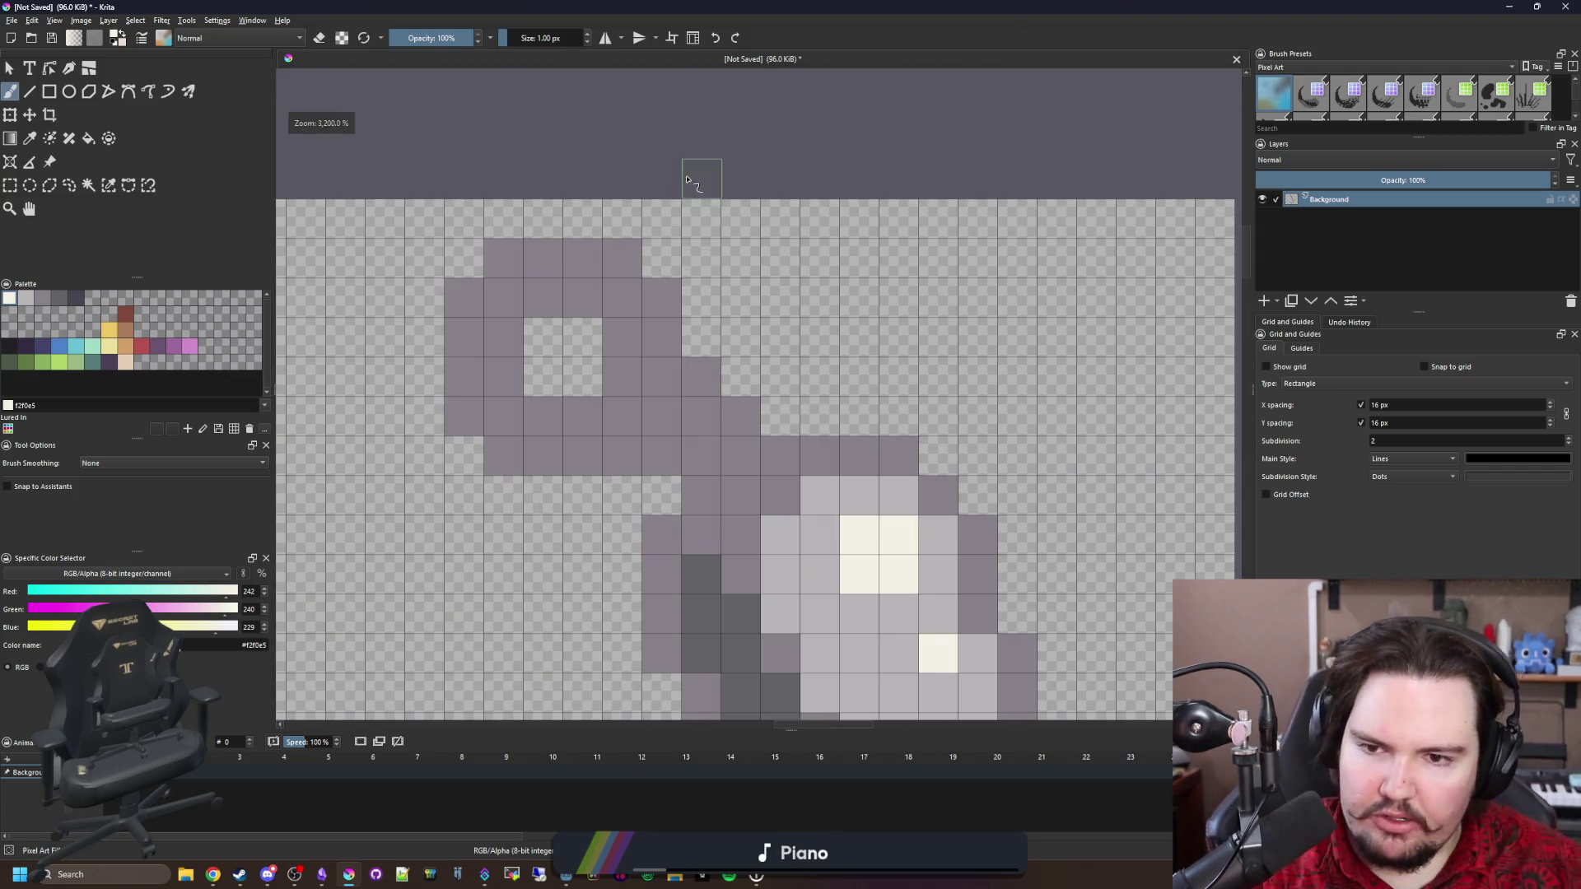
Shade the eye ring with sampled dark grey #646365 and light grey #b8b5b9 pixels.
left_click(706, 628, "ctrl")
mouse_move(700, 457)
left_mouse_down()
mouse_move(716, 415)
mouse_move(580, 455)
mouse_move(504, 338)
left_mouse_up()
left_click(663, 418)
left_click(701, 377)
left_click(837, 646, "ctrl")
left_click(583, 416)
mouse_move(652, 329)
left_mouse_down()
mouse_move(625, 259)
mouse_move(561, 264)
left_mouse_up()
left_click(658, 424, "ctrl")
mouse_move(622, 387)
left_mouse_down()
mouse_move(618, 338)
mouse_move(559, 313)
left_mouse_up()
left_click_drag(498, 466, 465, 416)
Add sampled cream highlight pixels around the eye ring.
left_click(853, 540, "ctrl")
left_click_drag(653, 289, 581, 259)
left_click(582, 416)
left_click_drag(543, 416, 502, 377)
left_click(740, 376)
scroll(761, 428, "down", 5)
scroll(761, 429, "up", 2)
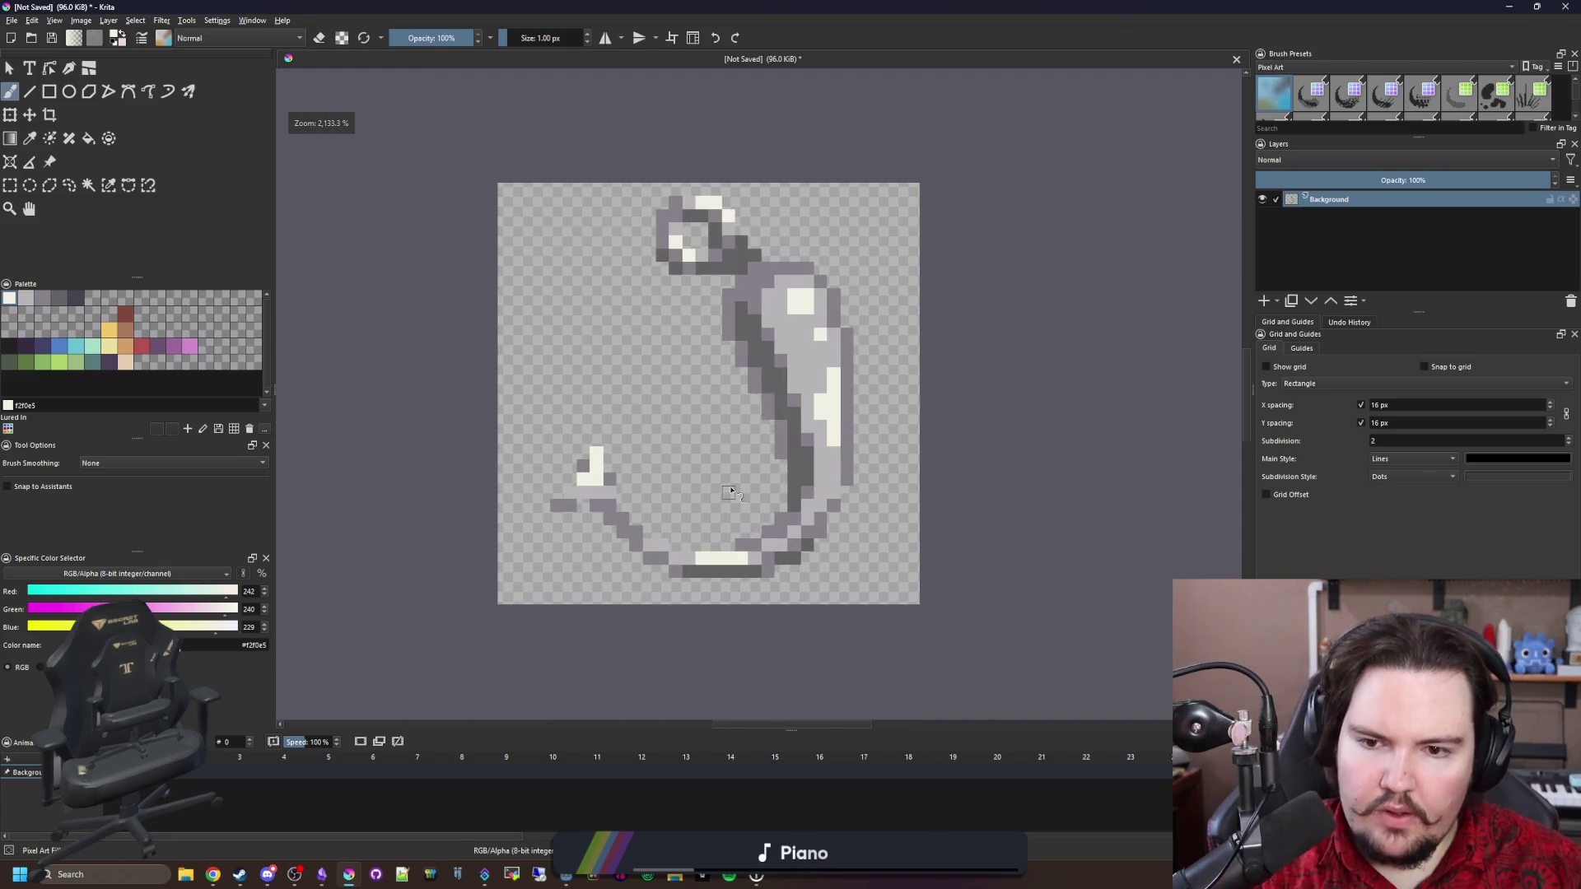
scroll(756, 278, "up", 5)
Rectangle-select the upper part of the hook.
left_click(756, 278, "ctrl")
scroll(755, 279, "down", 2)
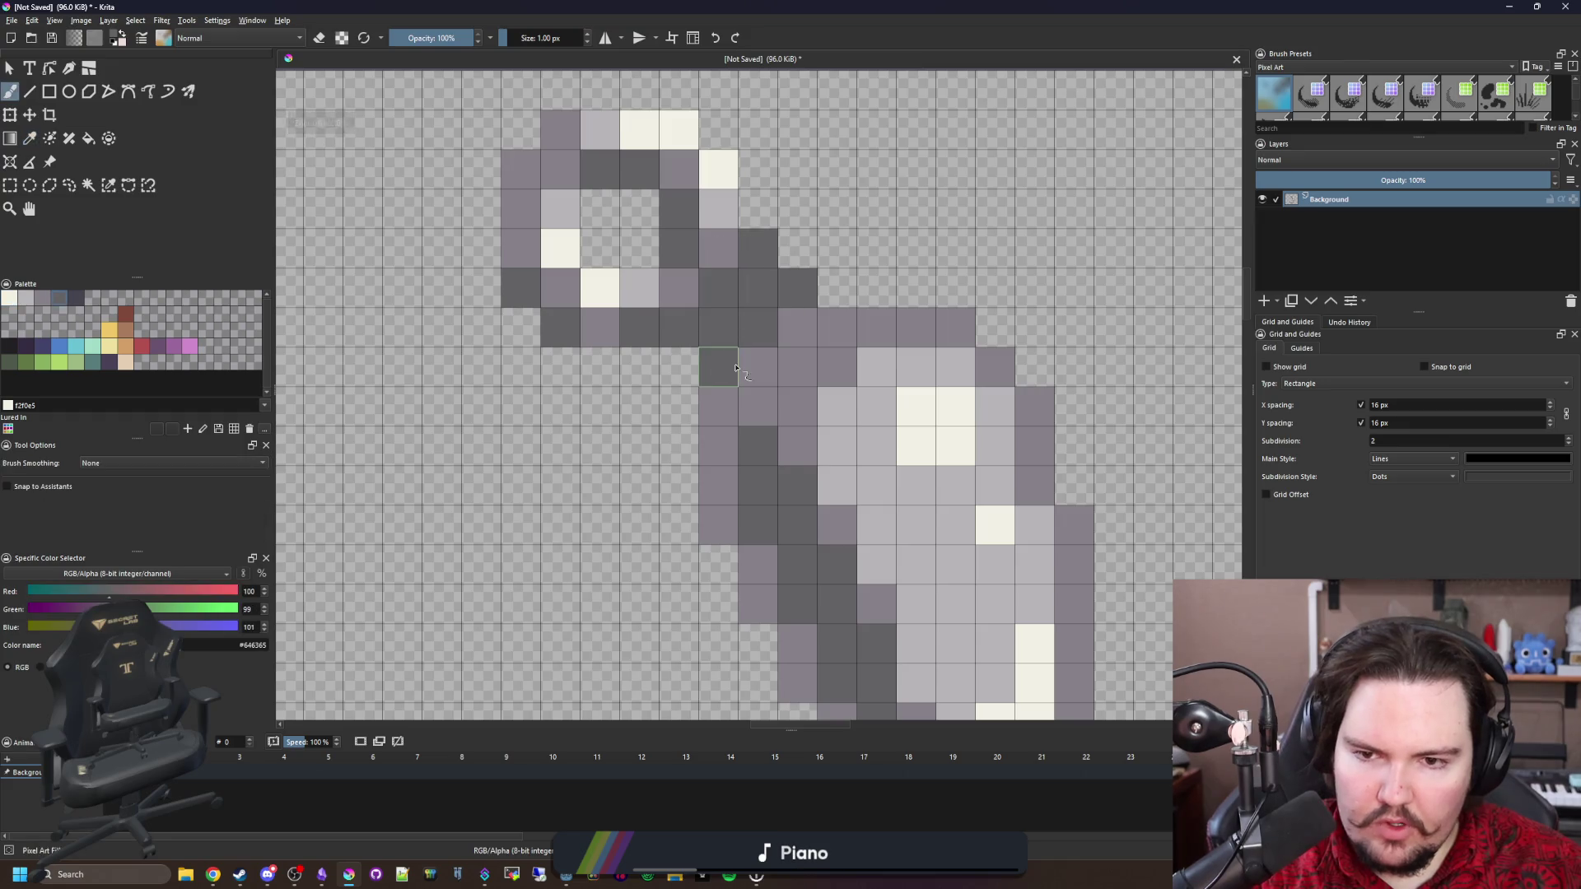
scroll(714, 484, "down", 5)
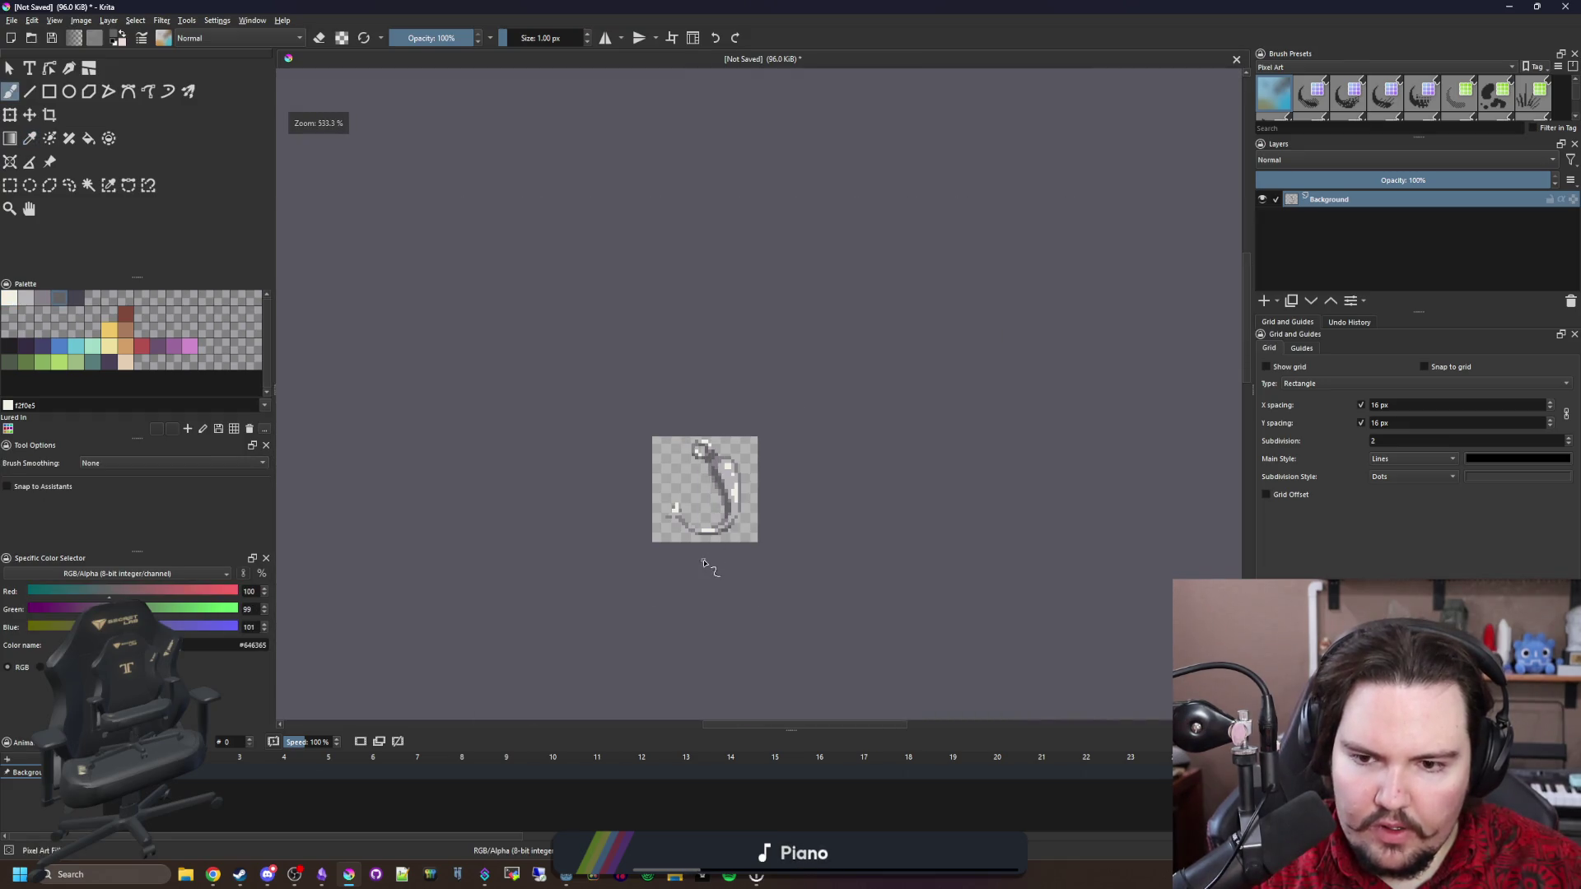
scroll(705, 519, "up", 4)
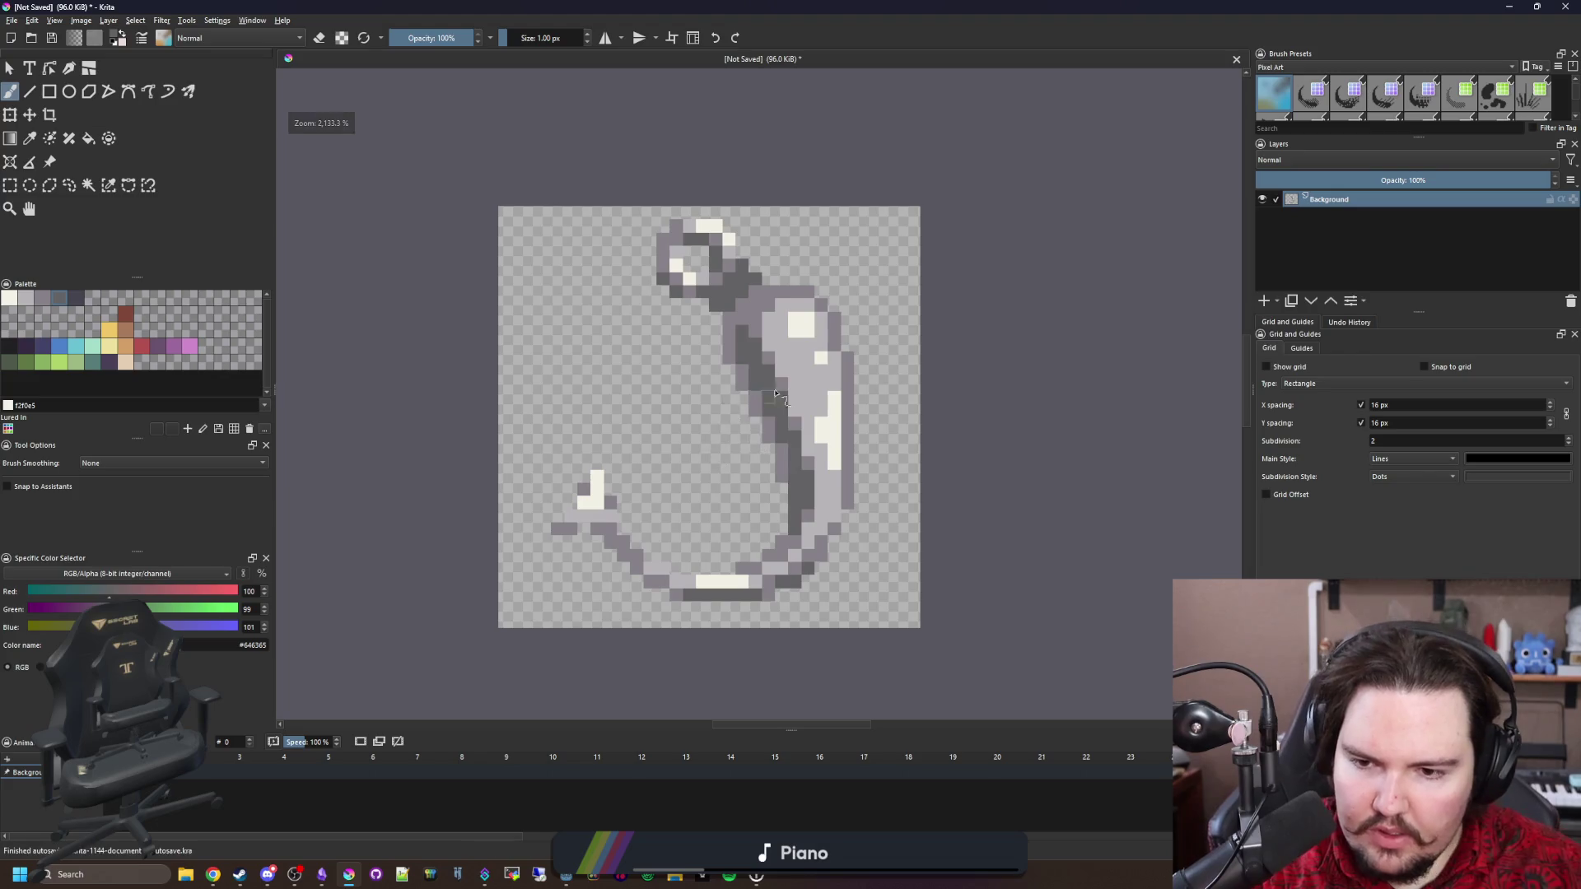
scroll(767, 401, "up", 2)
key("ctrl+r")
scroll(623, 239, "down", 2)
mouse_move(442, 129)
left_mouse_down()
mouse_move(835, 392)
mouse_move(891, 412)
left_mouse_up()
Move the selected upper part of the hook down 1 px and deselect.
key("t")
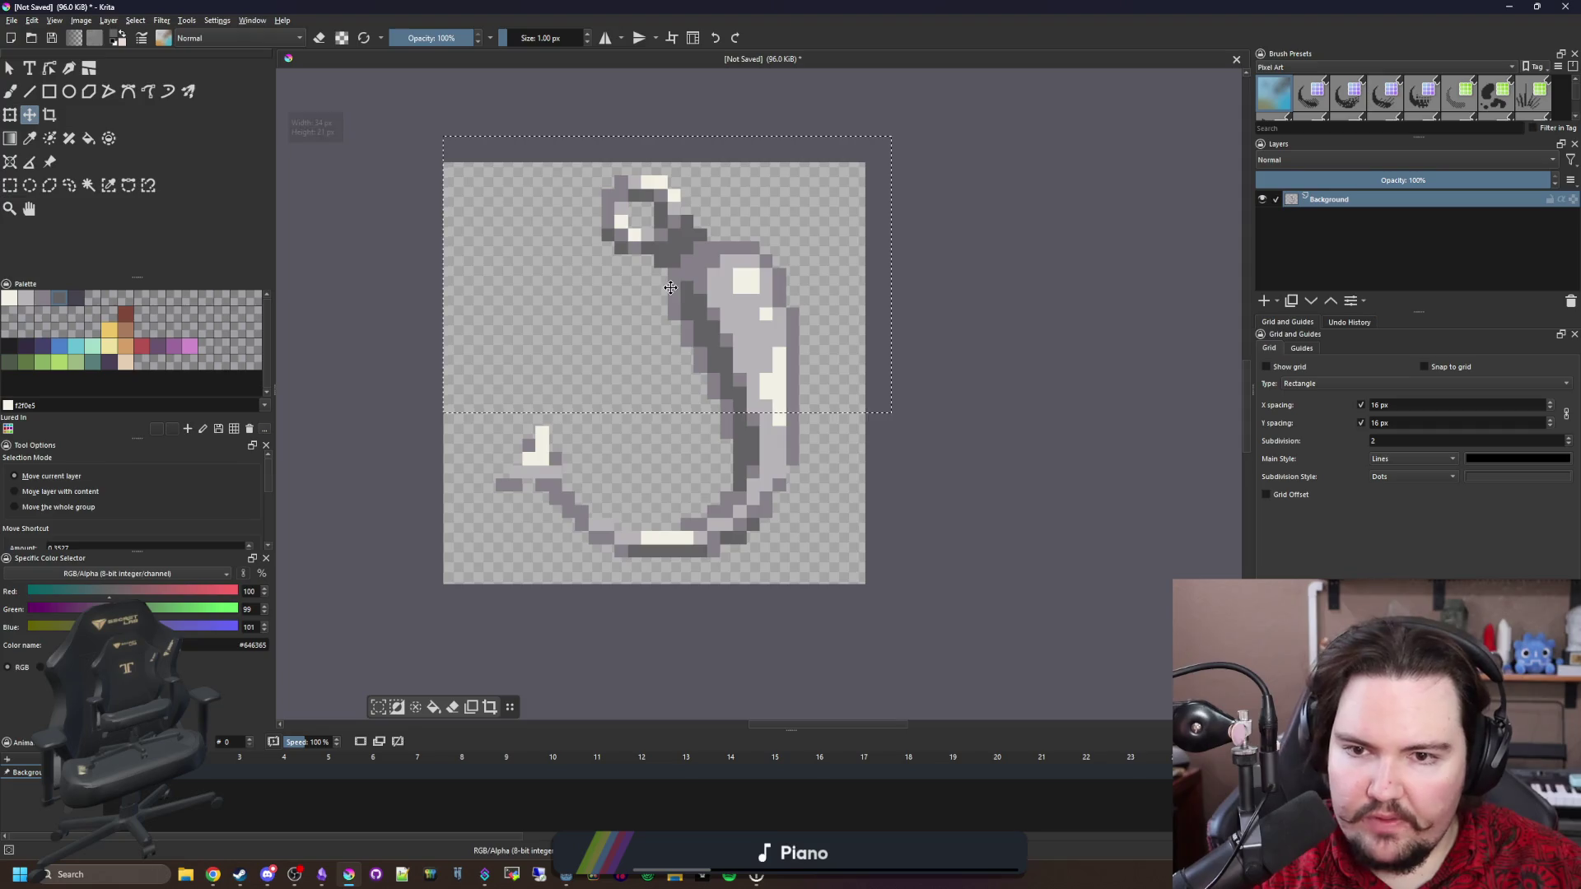
left_click_drag(670, 287, 668, 299)
key("ctrl+shift+a")
scroll(667, 296, "down", 1)
scroll(667, 297, "up", 2)
scroll(667, 296, "down", 2)
key("b")
scroll(650, 494, "up", 3)
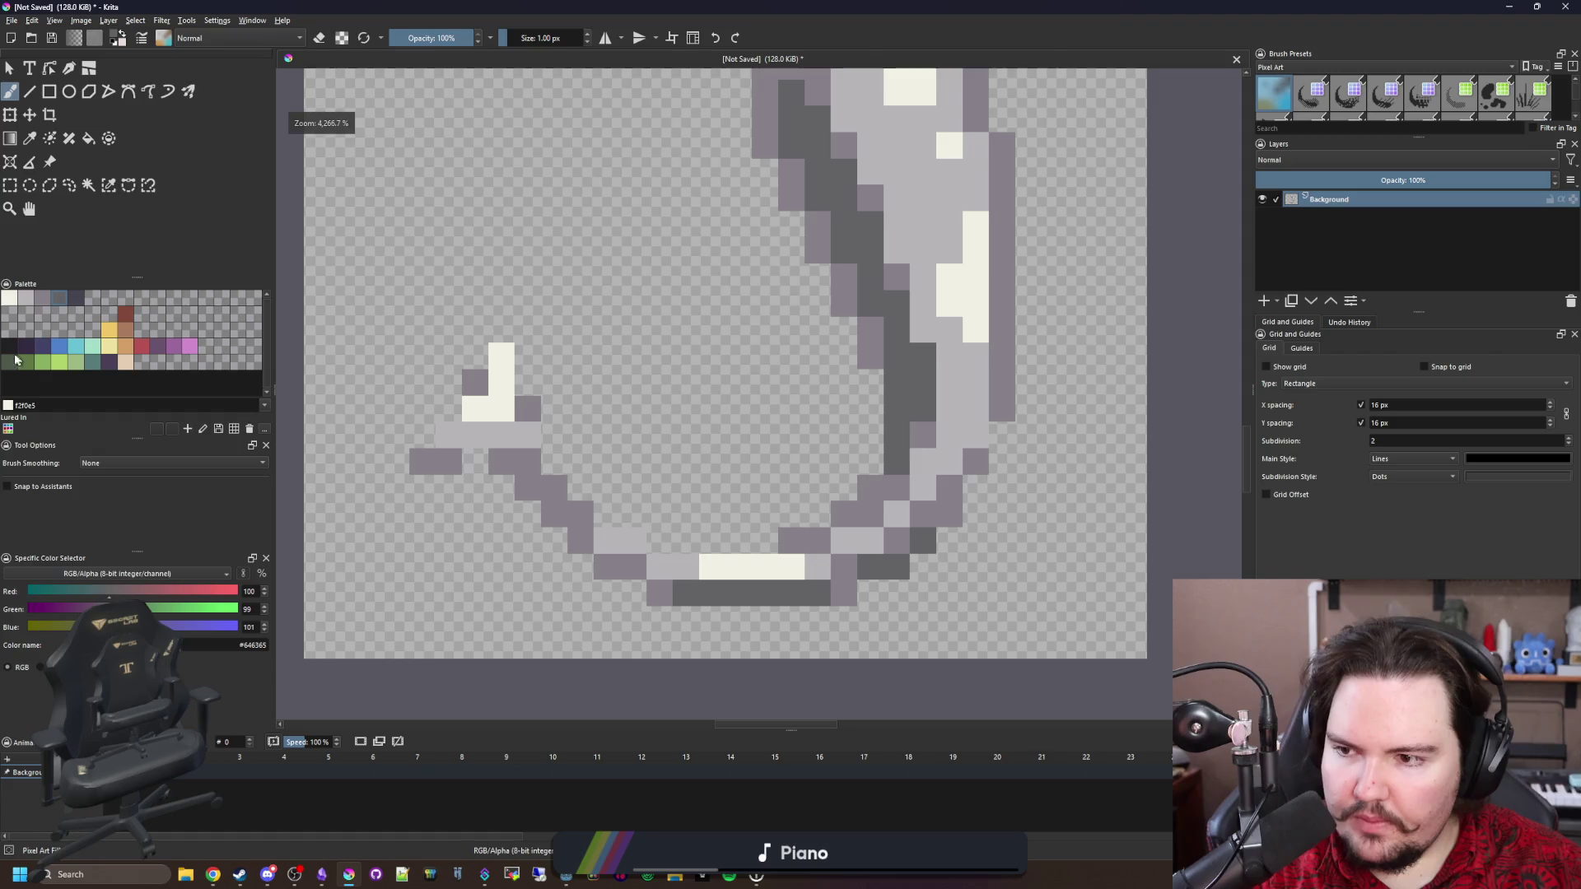
Outline the hook's bottom and right side in near-black #212123.
left_click(10, 350)
left_click_drag(675, 628, 865, 597)
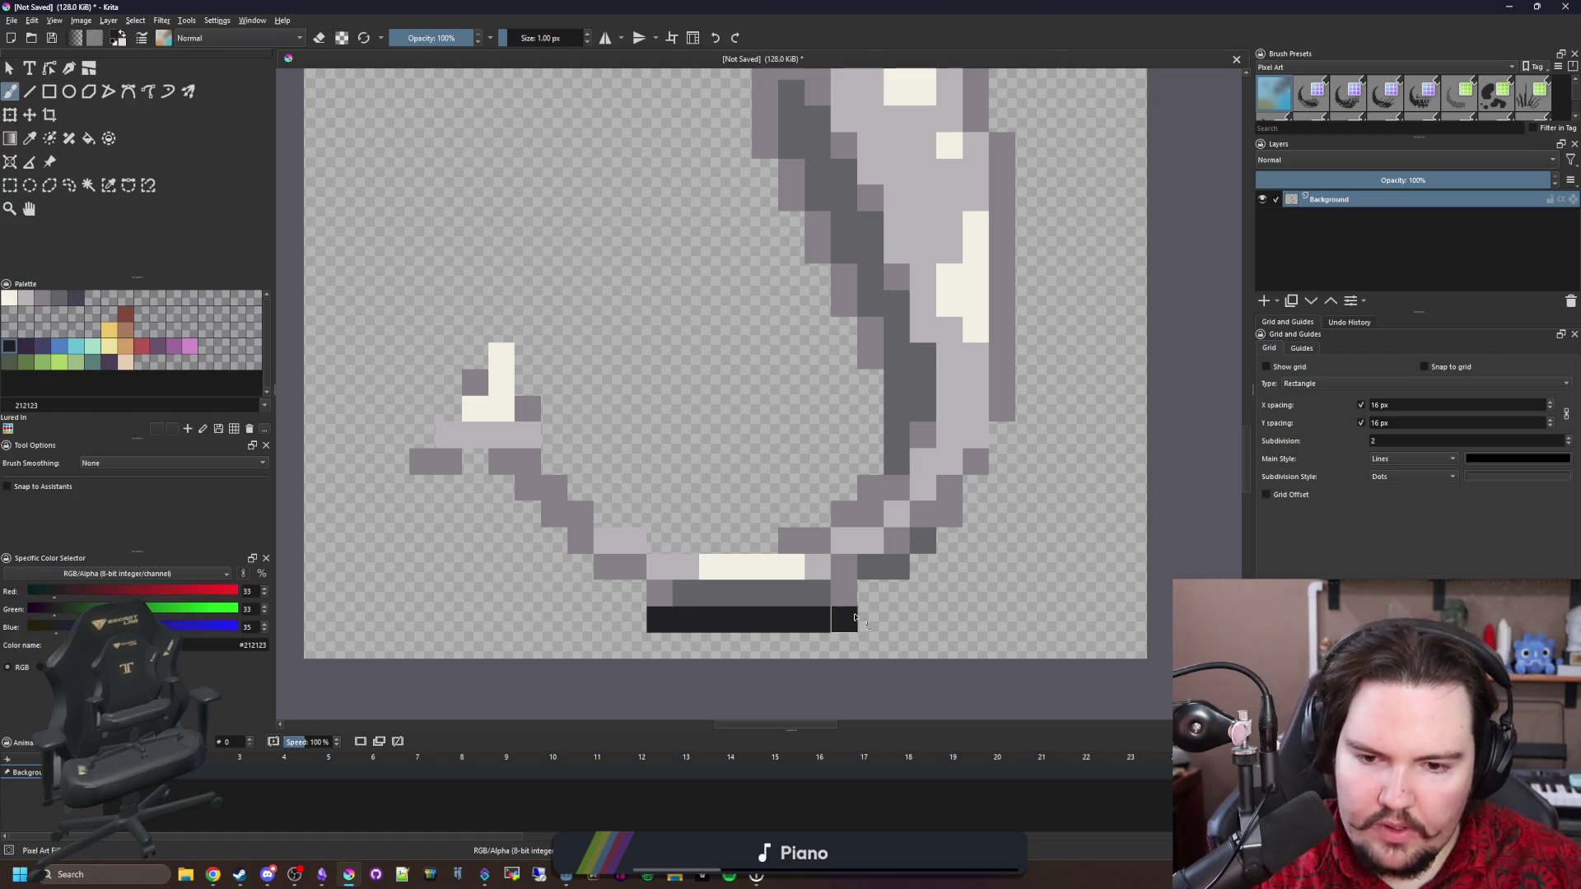
scroll(864, 597, "up", 1)
mouse_move(684, 597)
left_mouse_down()
mouse_move(771, 519)
mouse_move(881, 346)
mouse_move(909, 170)
left_mouse_up()
scroll(909, 171, "down", 1)
key("ctrl+z")
left_click_drag(868, 486, 861, 132)
scroll(861, 131, "up", 1)
scroll(840, 647, "down", 1)
Extend the near-black outline to the upper left and top edge, and darken the eye's centre.
mouse_move(840, 647)
left_mouse_down()
mouse_move(794, 437)
mouse_move(646, 330)
mouse_move(565, 331)
left_mouse_up()
left_click_drag(374, 319, 757, 371)
mouse_move(906, 339)
left_mouse_down()
mouse_move(869, 259)
mouse_move(791, 224)
mouse_move(753, 183)
mouse_move(686, 191)
mouse_move(586, 297)
mouse_move(618, 395)
mouse_move(692, 448)
left_mouse_up()
key("ctrl+z")
key("ctrl+z")
left_click(753, 321)
scroll(705, 311, "down", 3)
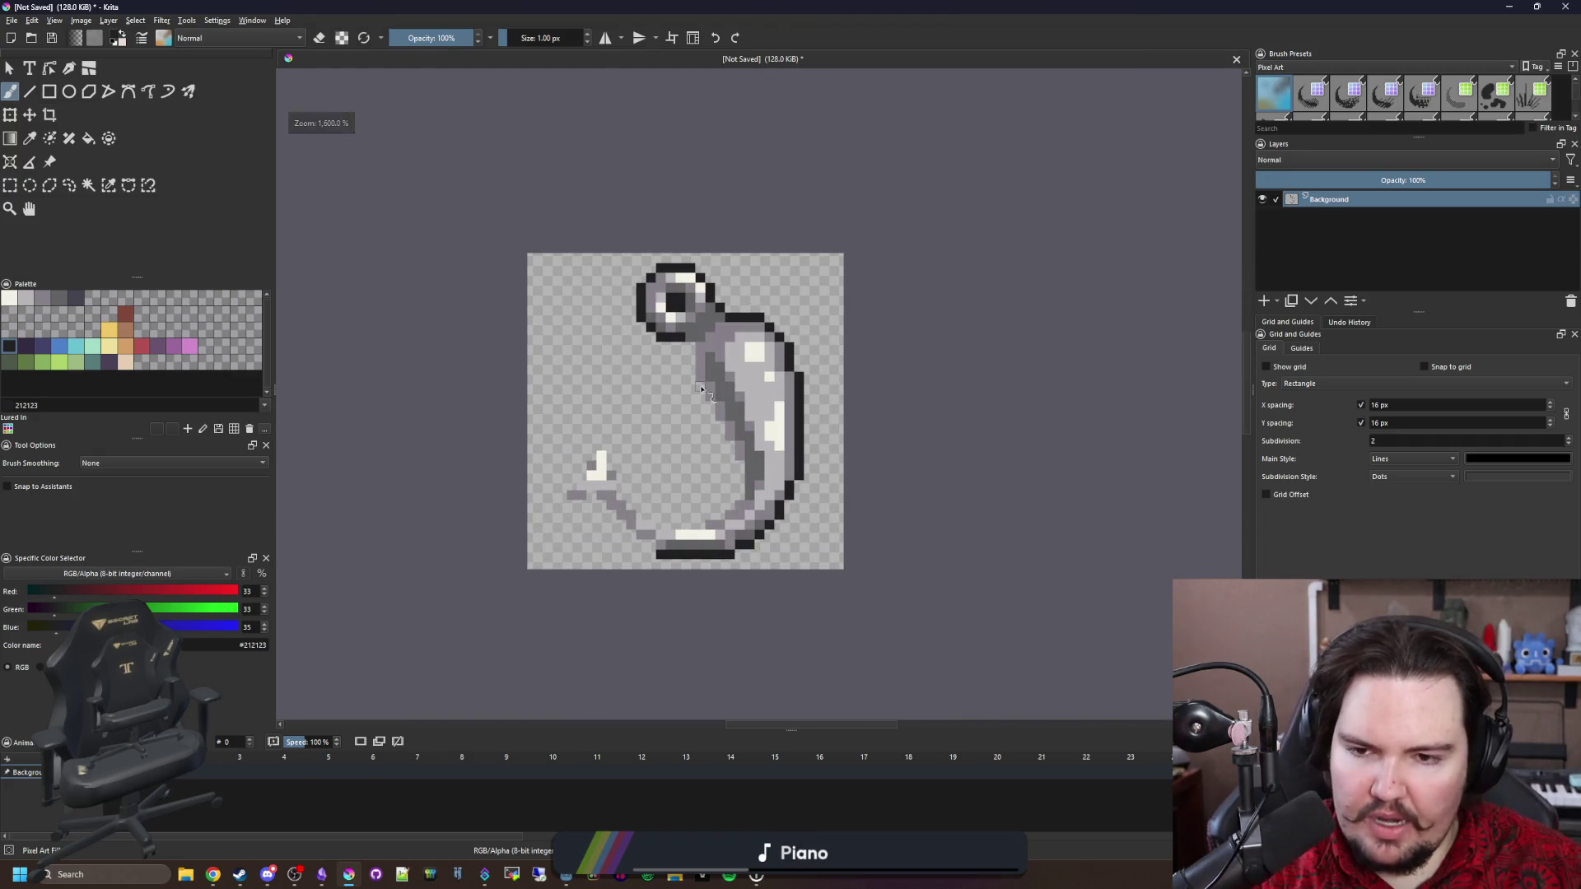
scroll(702, 389, "up", 3)
Outline the neck's edge and the hook's inner side down to the inner bottom edge.
mouse_move(681, 317)
left_mouse_down()
mouse_move(682, 423)
mouse_move(703, 337)
left_mouse_up()
scroll(682, 423, "down", 2)
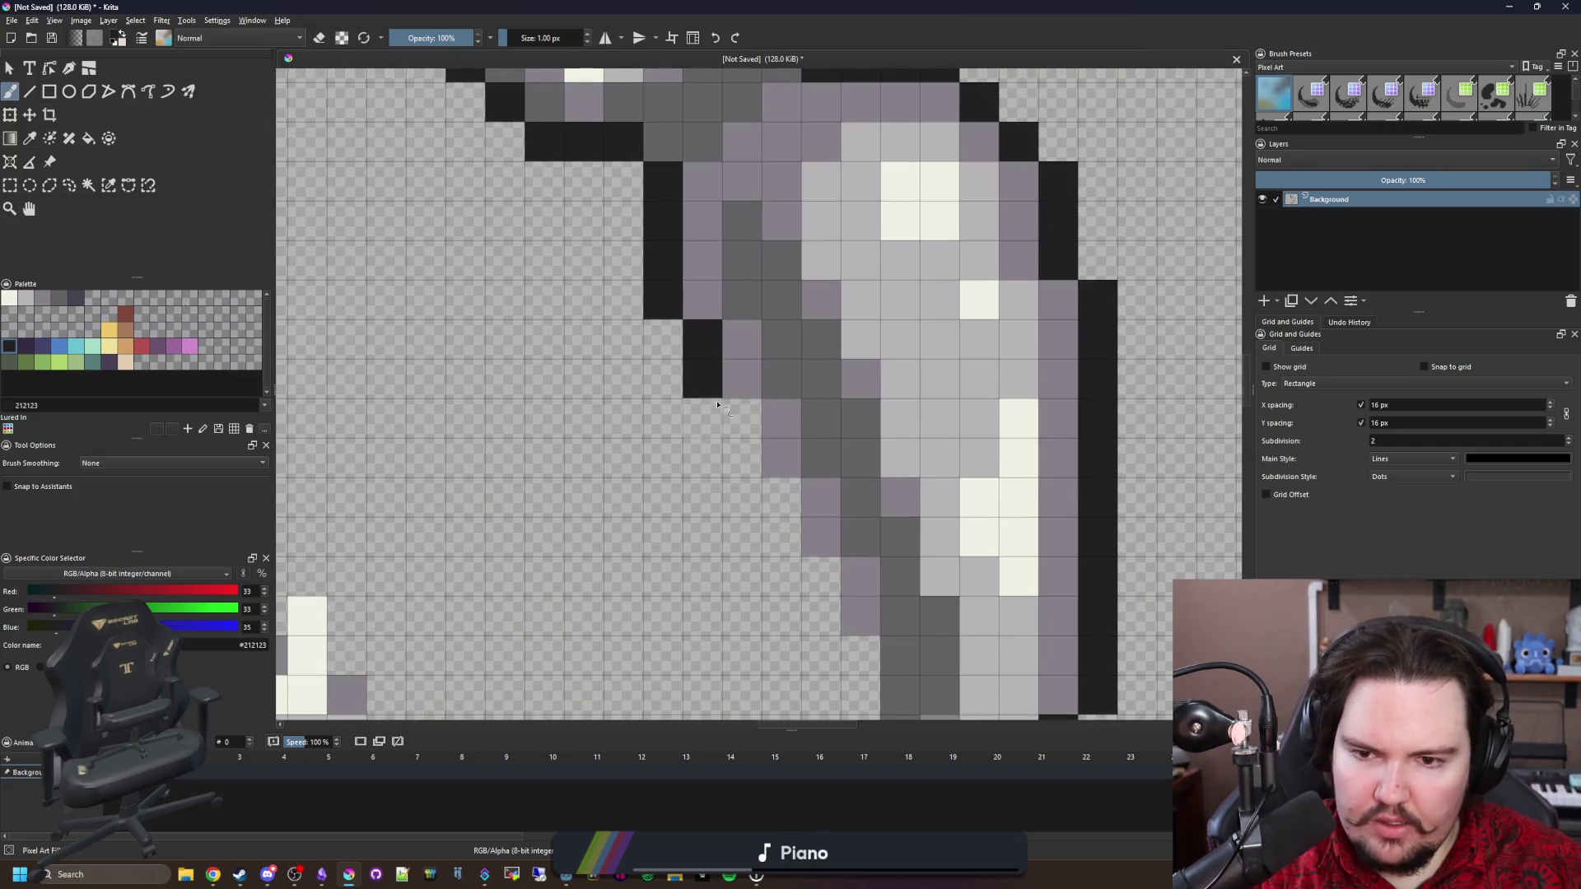
left_click_drag(729, 411, 741, 461)
left_click(780, 458)
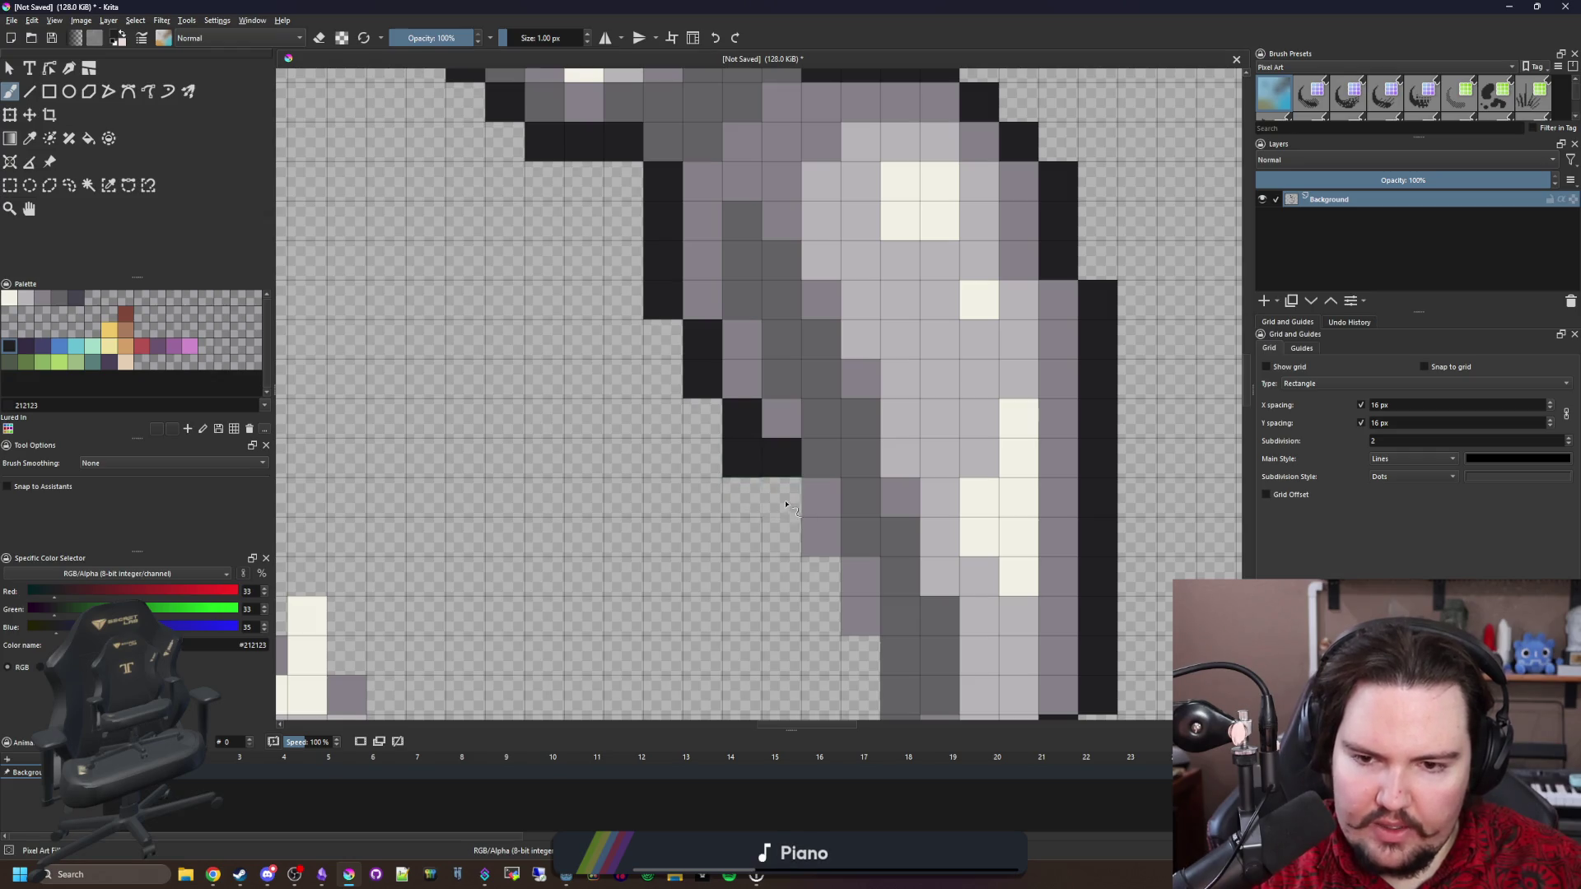
key("ctrl+z")
left_click(784, 514)
left_click(741, 458)
left_click(780, 536)
scroll(770, 329, "down", 3)
mouse_move(800, 309)
left_mouse_down()
mouse_move(839, 387)
mouse_move(840, 507)
mouse_move(730, 590)
mouse_move(524, 625)
left_mouse_up()
left_click_drag(428, 576, 655, 537)
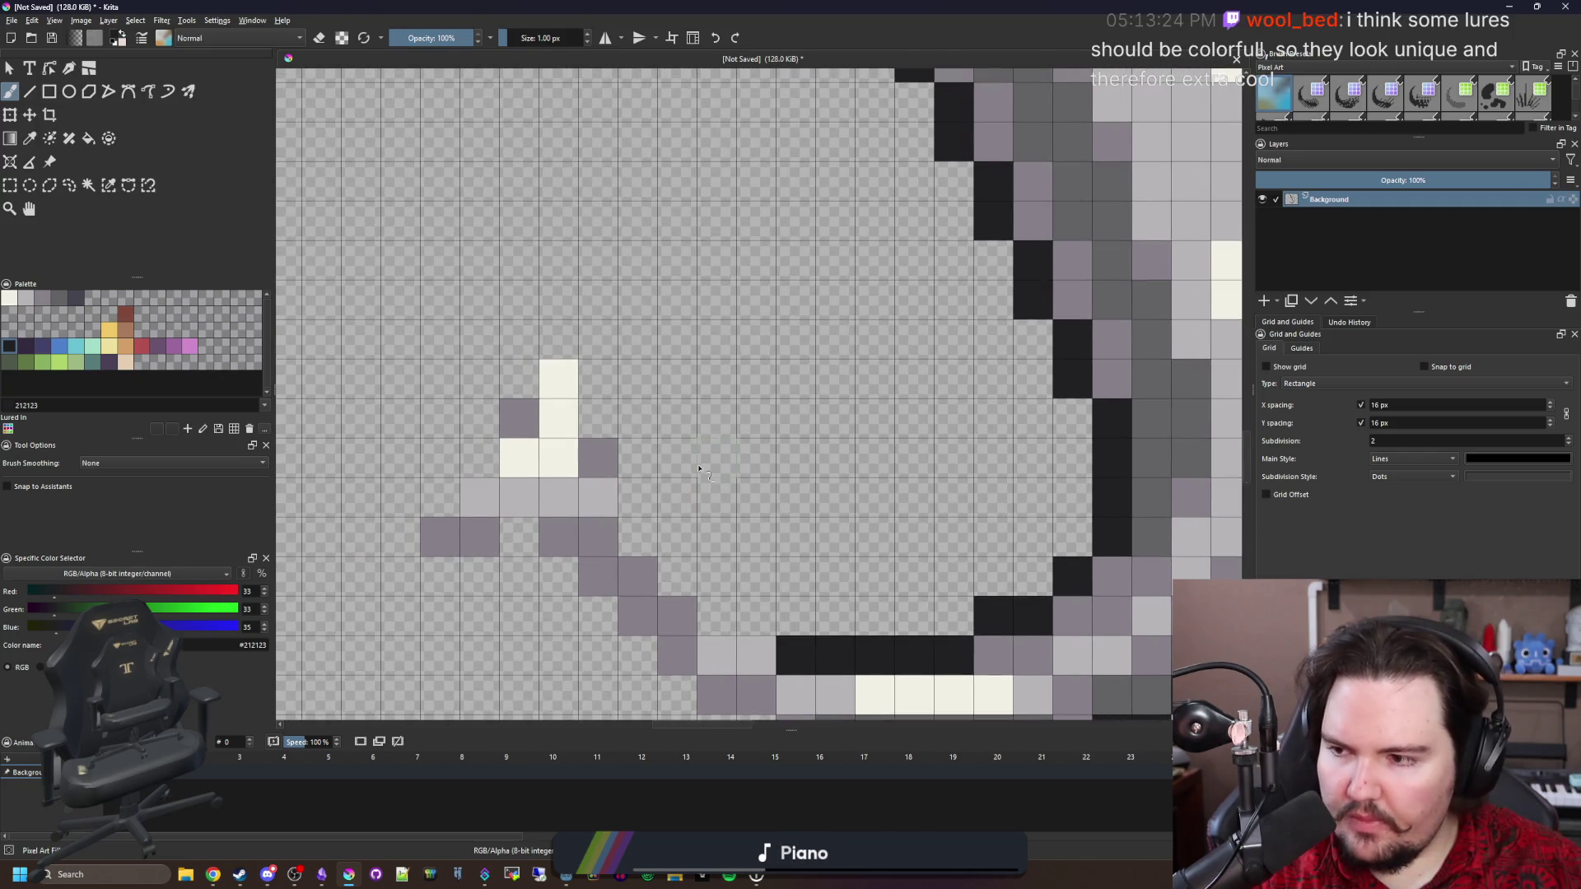
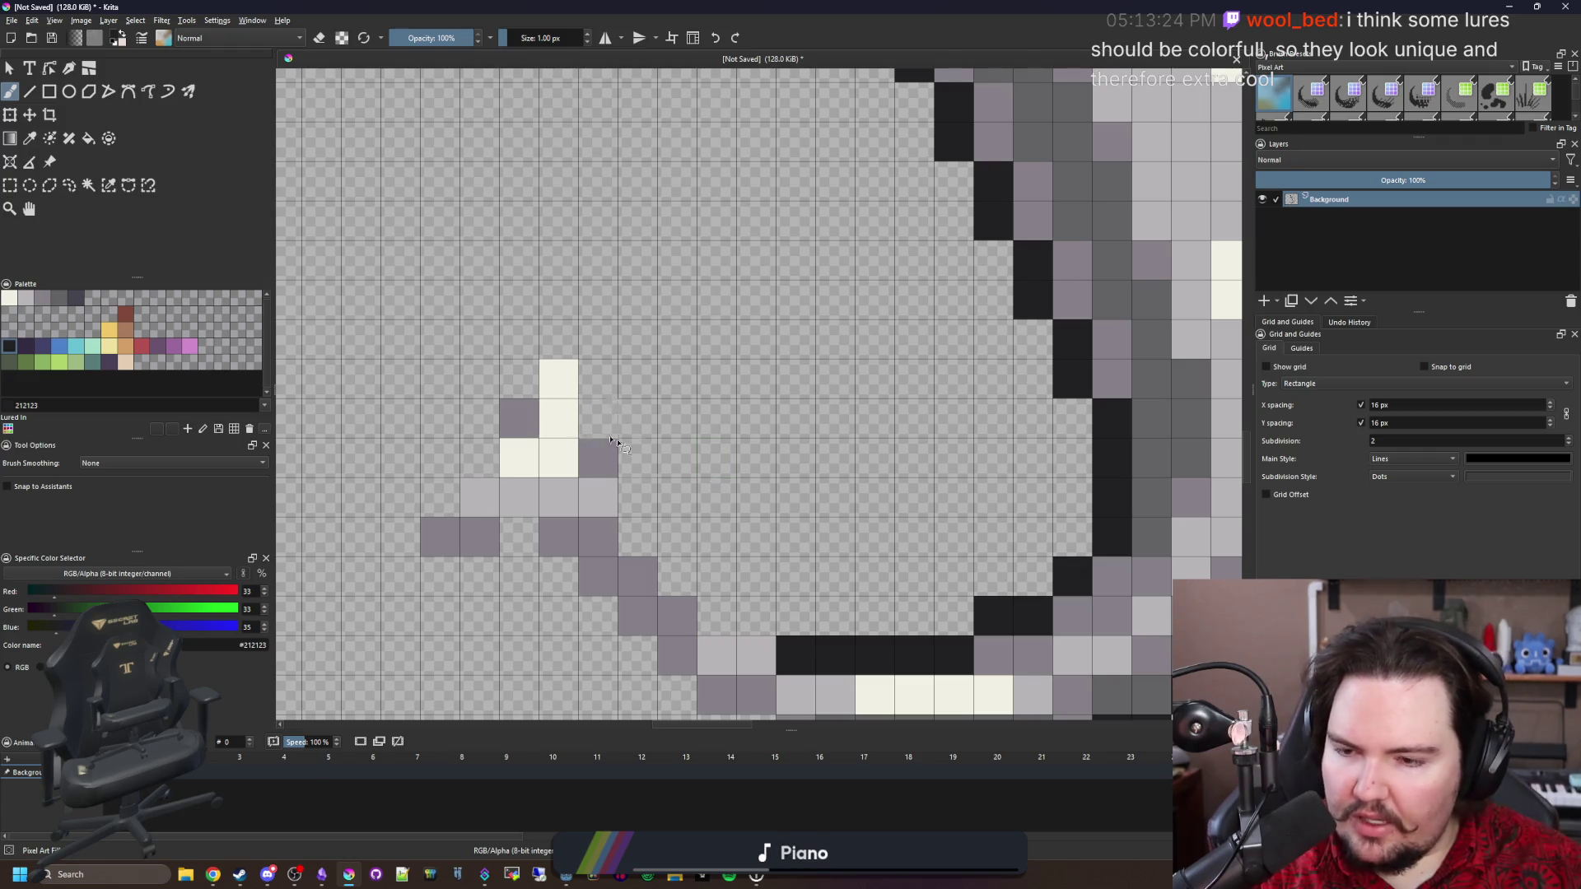
Outline the top of the tail barb and the tail tip in dark pixels.
left_click_drag(762, 616, 716, 611)
mouse_move(655, 539)
left_mouse_down()
mouse_move(590, 337)
mouse_move(550, 346)
mouse_move(397, 536)
mouse_move(476, 575)
mouse_move(550, 576)
mouse_move(623, 652)
left_mouse_up()
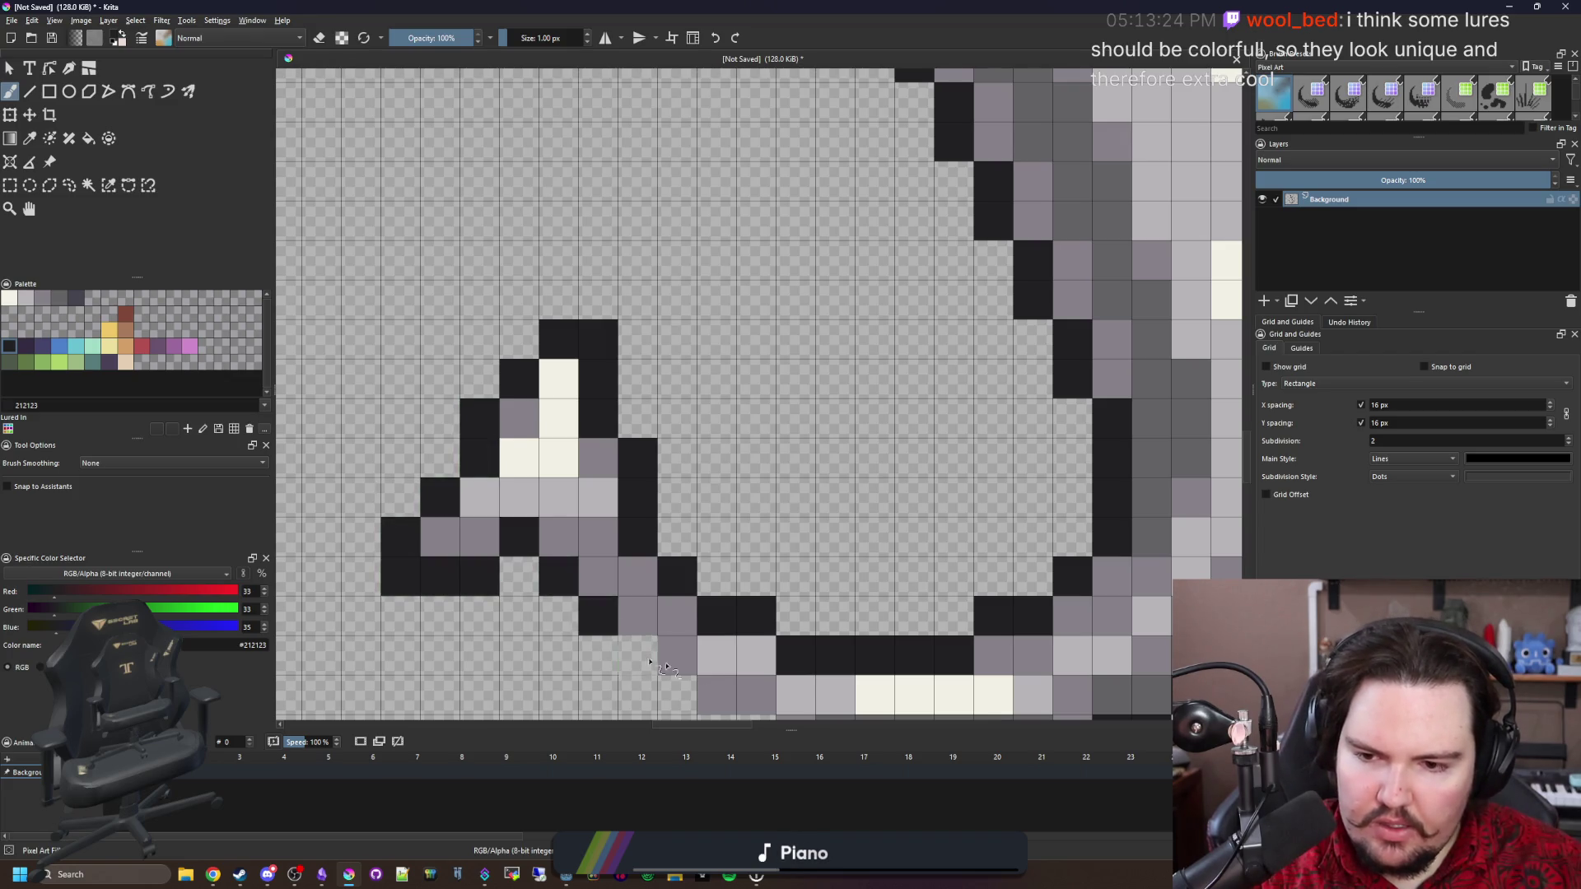
scroll(623, 652, "down", 2)
scroll(625, 583, "down", 2)
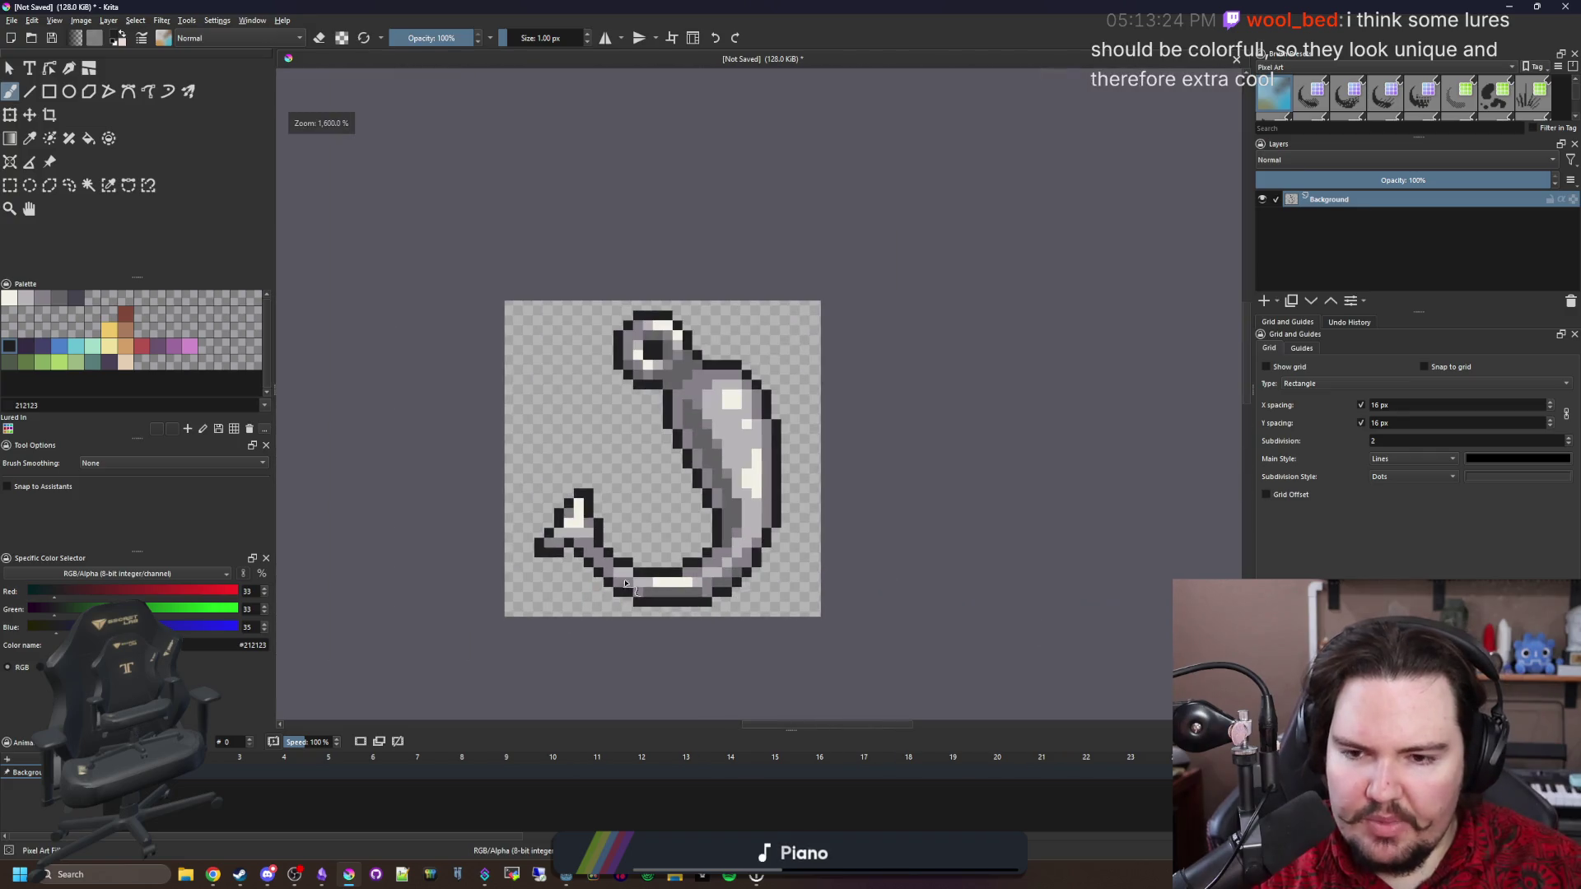
scroll(625, 583, "down", 4)
scroll(741, 593, "up", 6)
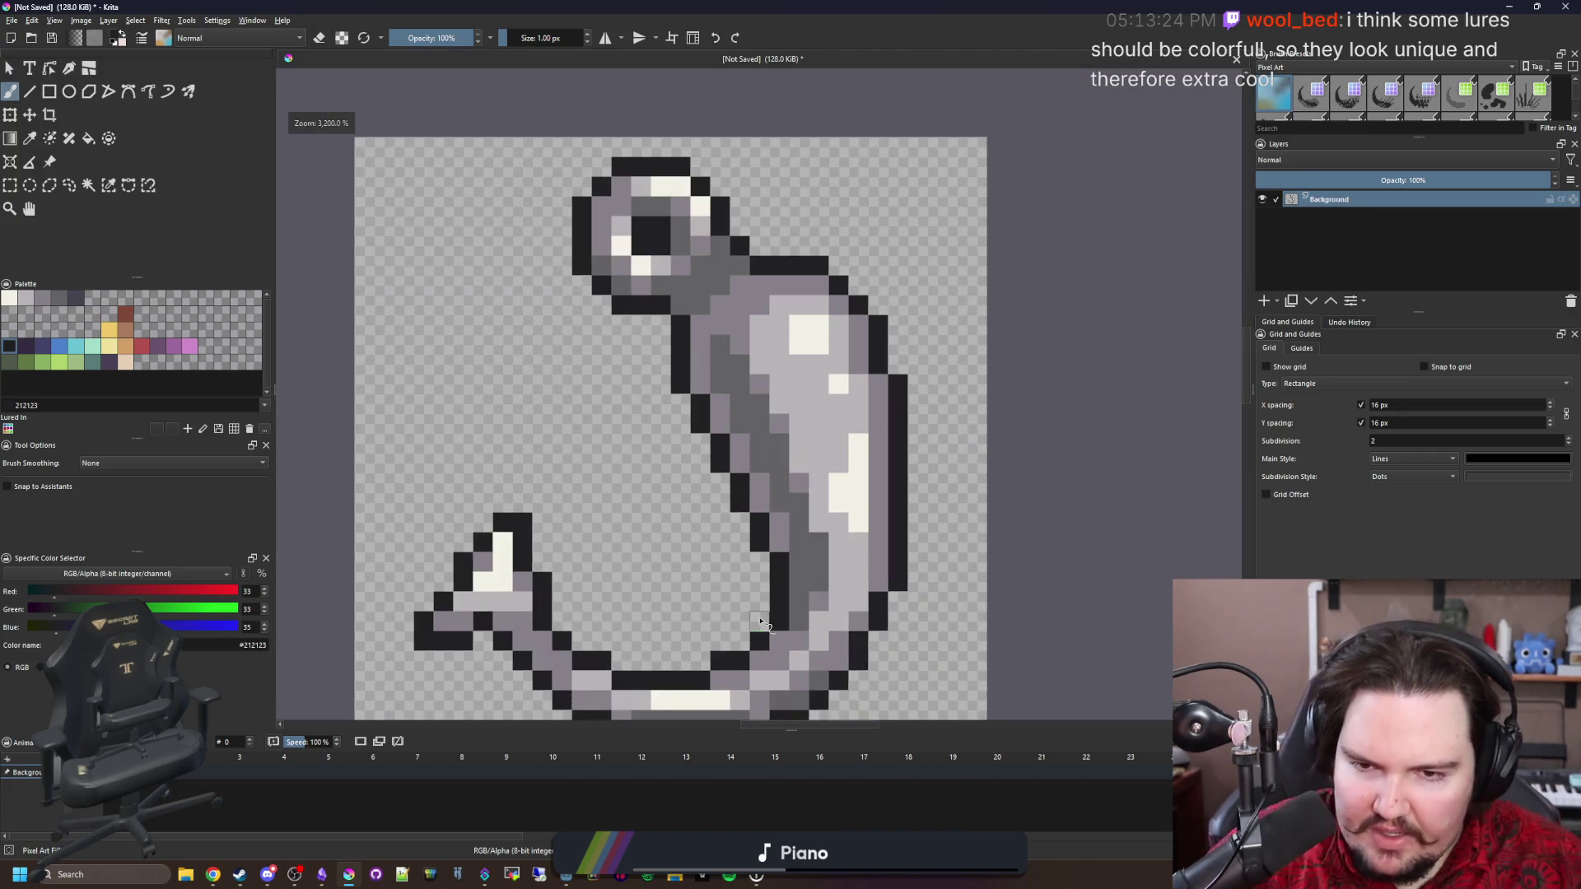
scroll(761, 623, "down", 3)
scroll(362, 338, "up", 6)
Shade the eye-shank joint with dark slate grey #45444f pixels.
left_click(76, 298)
left_click(521, 383)
left_click_drag(638, 308, 600, 265)
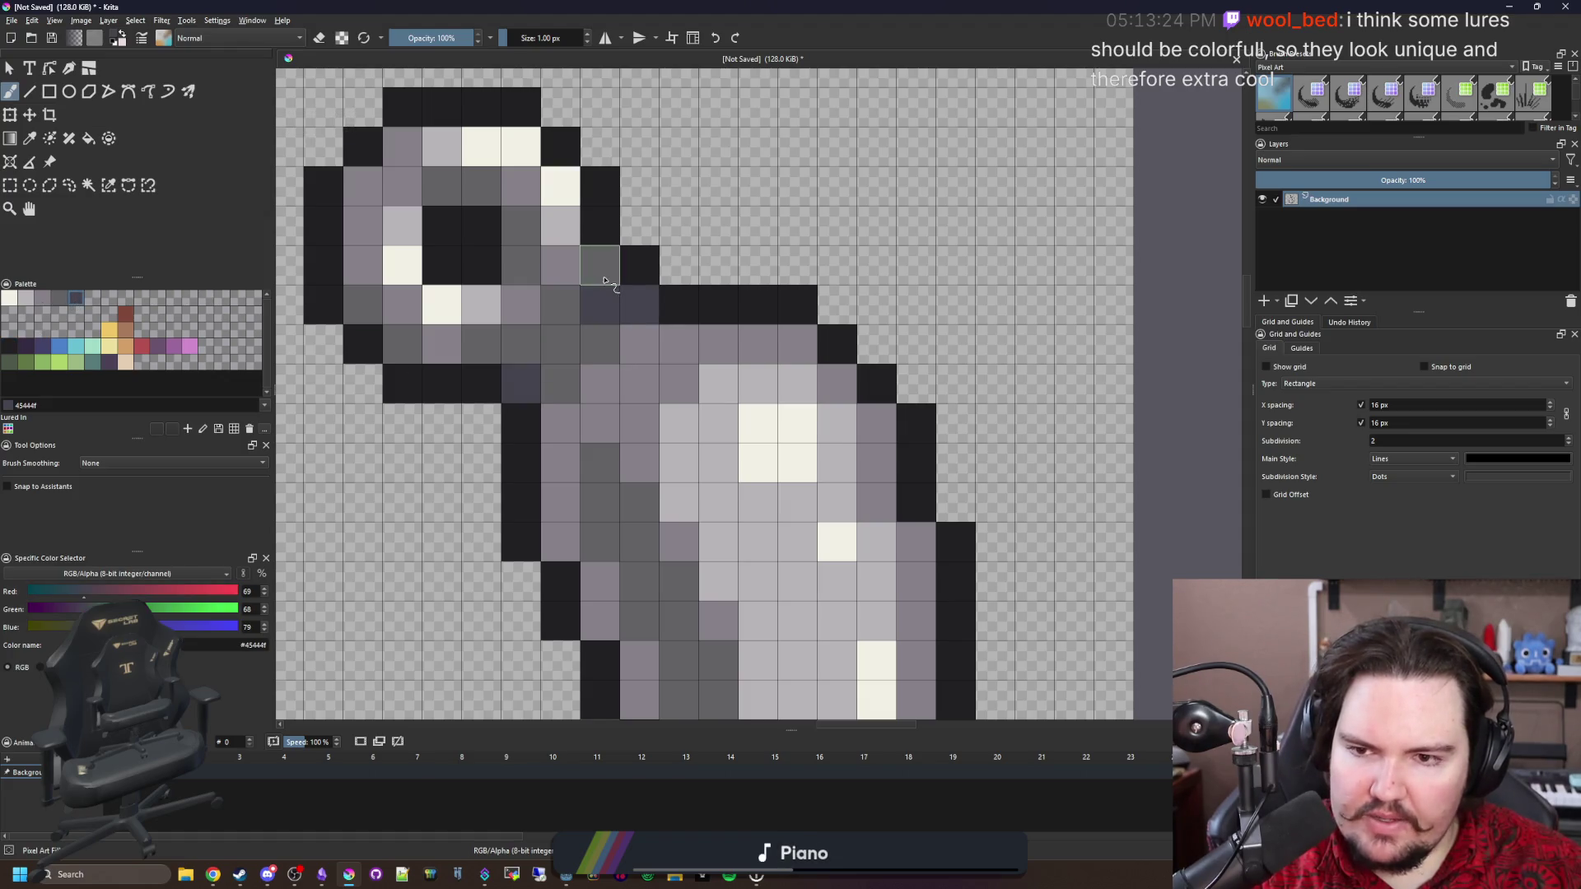
left_click(521, 344)
left_click(580, 353)
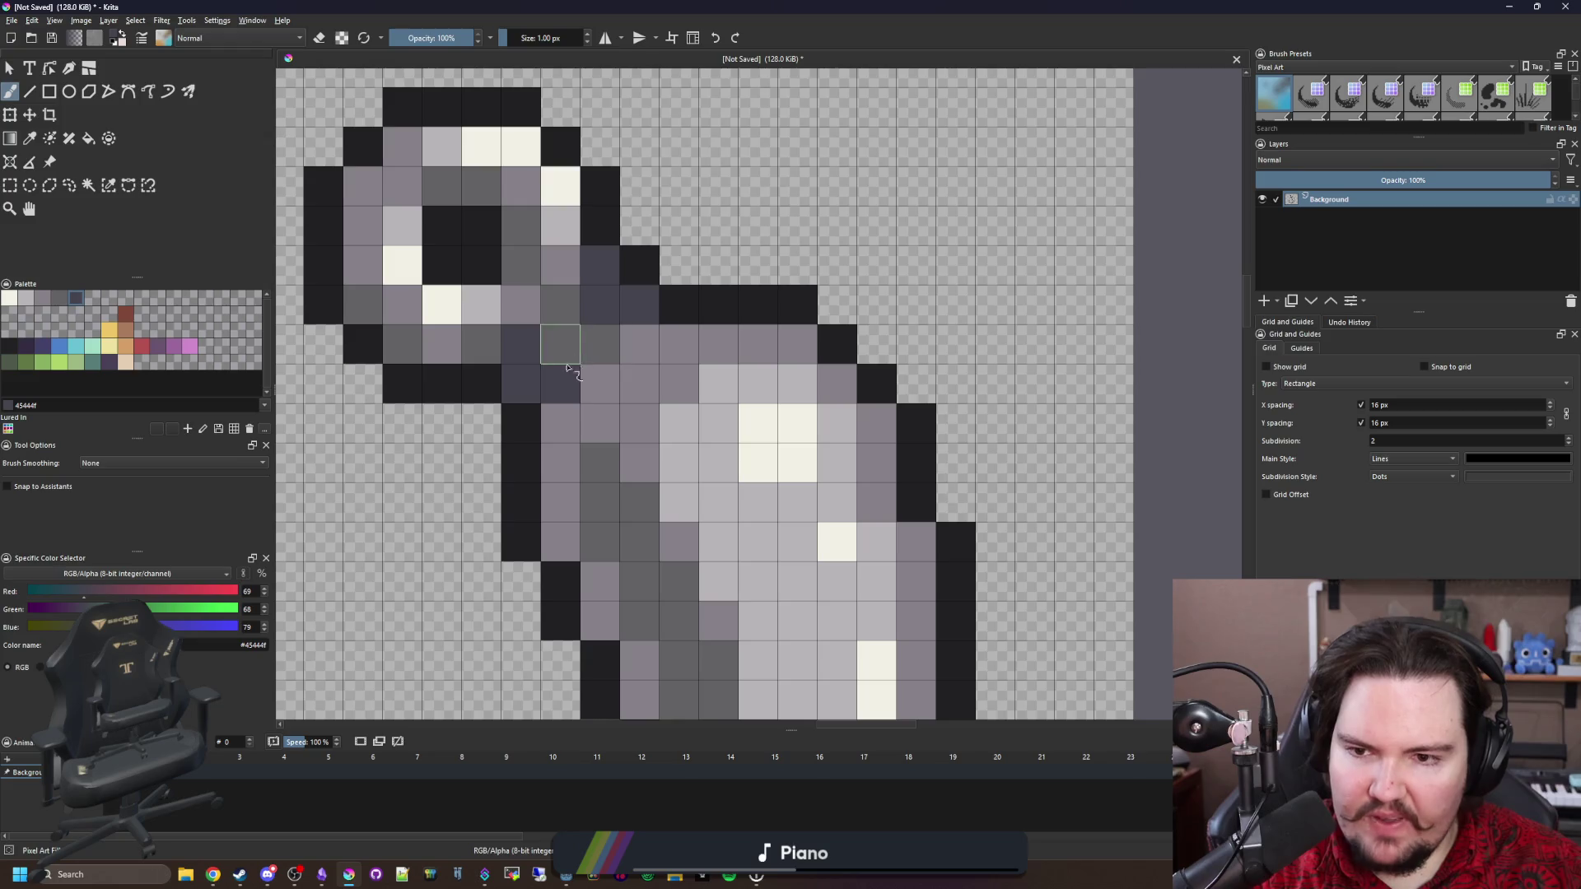
scroll(568, 362, "down", 5)
scroll(610, 476, "up", 4)
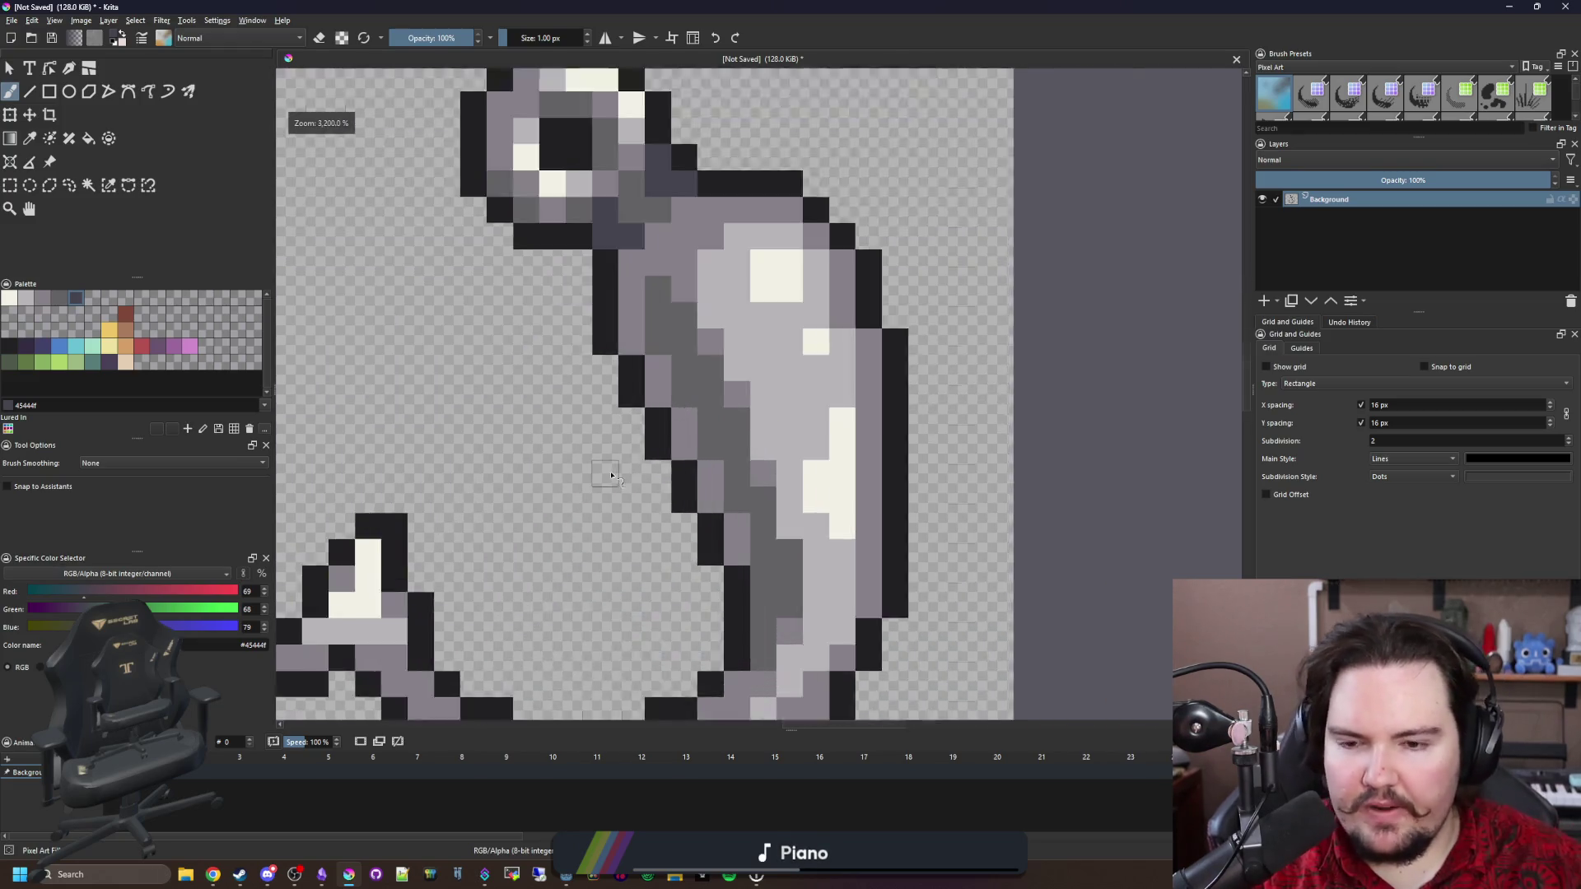
scroll(611, 476, "up", 1)
scroll(655, 424, "down", 4)
scroll(684, 424, "up", 4)
Repaint a pixel on the shank's edge in mid grey #646365.
left_click(731, 329)
left_click(59, 298)
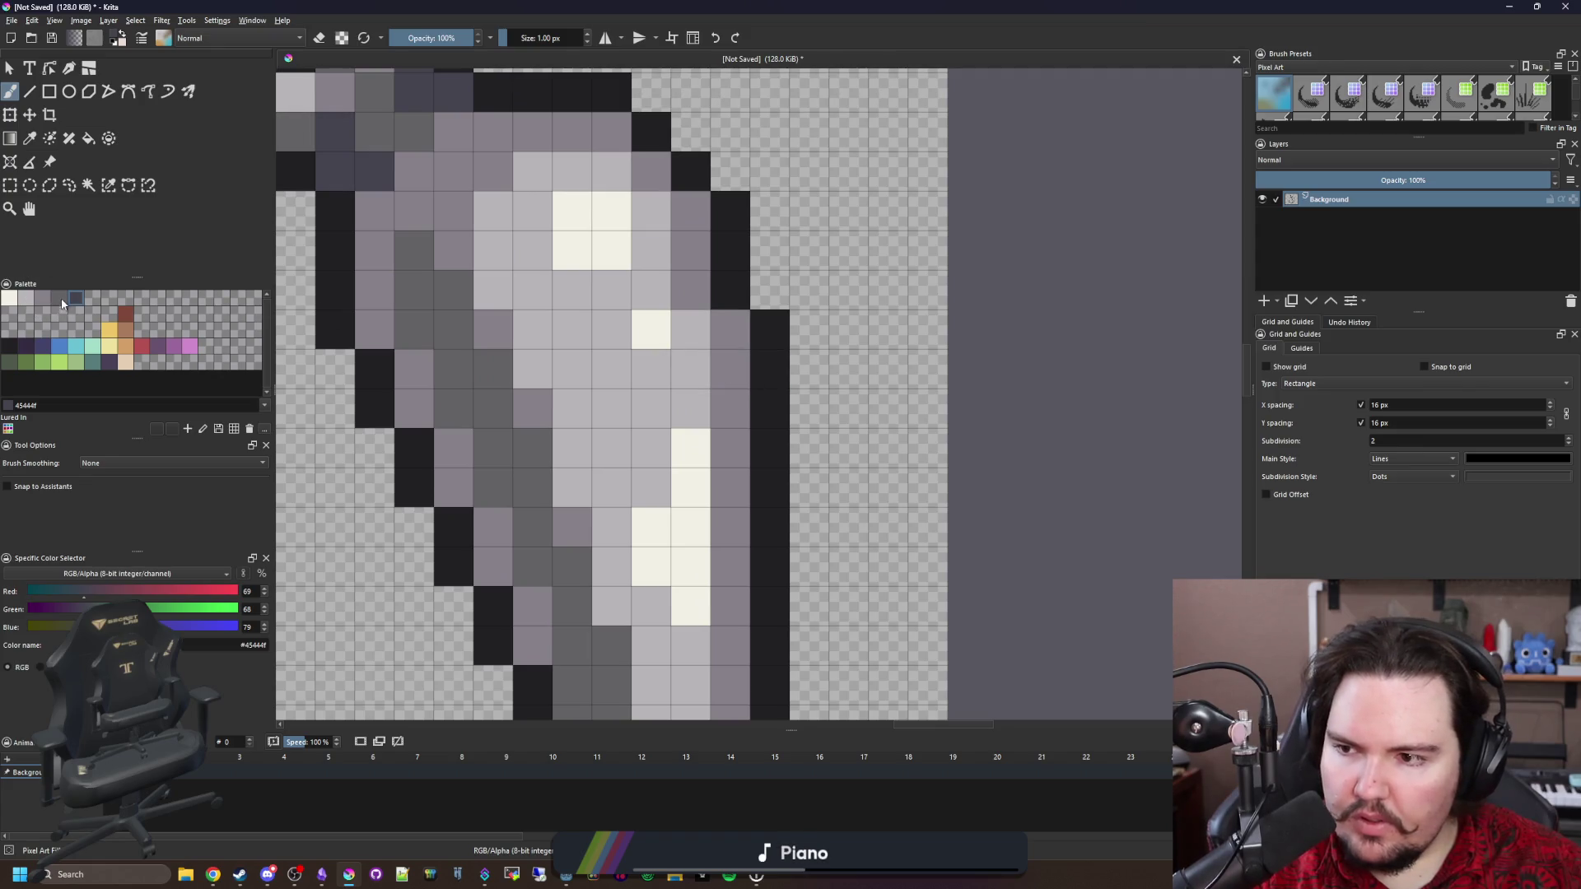
left_click(730, 329)
Test the sprite's contrast with a grey background fill, then undo it.
scroll(735, 396, "down", 4)
key("f")
left_click(748, 410)
key("ctrl+z")
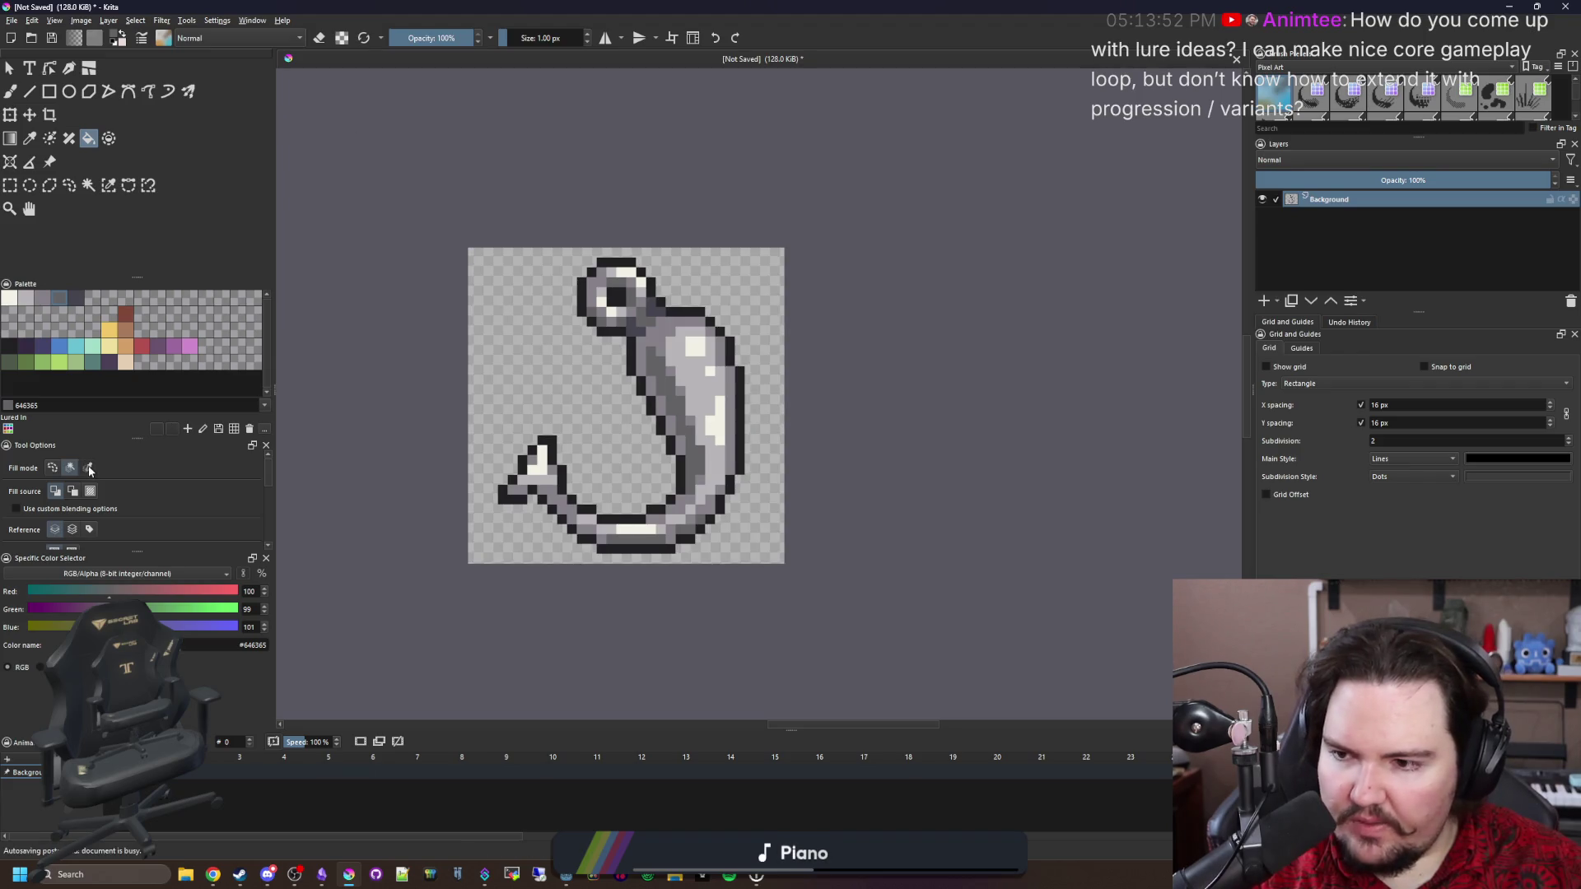
Pick mid grey #646365 on the pixel brush and select the layer's opaque pixels.
left_click(74, 298)
scroll(686, 298, "up", 1)
scroll(686, 298, "down", 3)
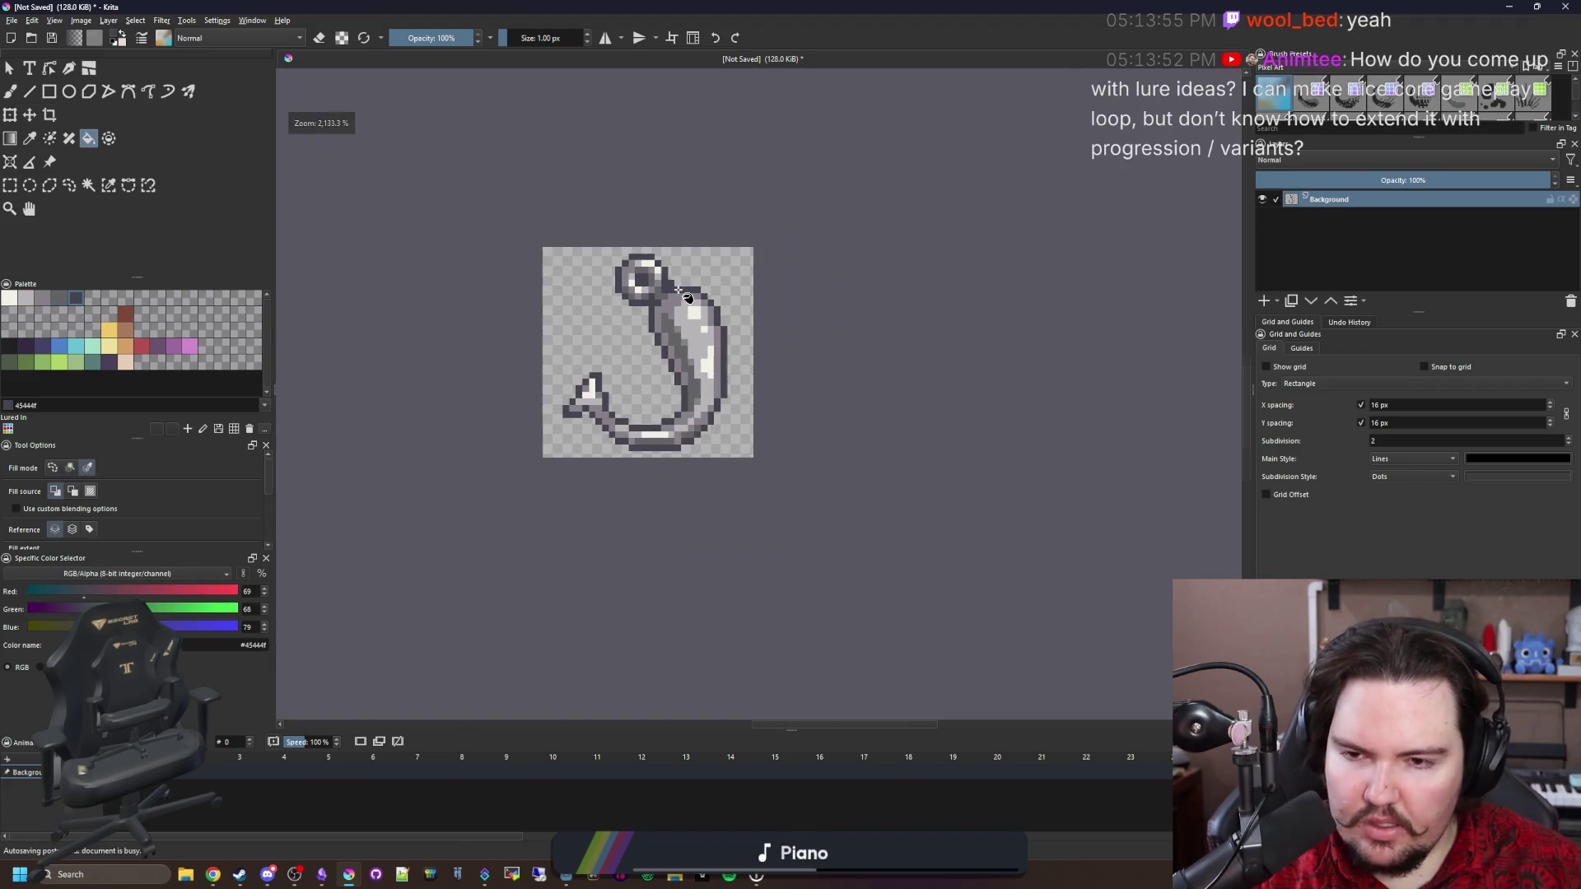
scroll(650, 382, "up", 2)
scroll(565, 458, "up", 1)
key("b")
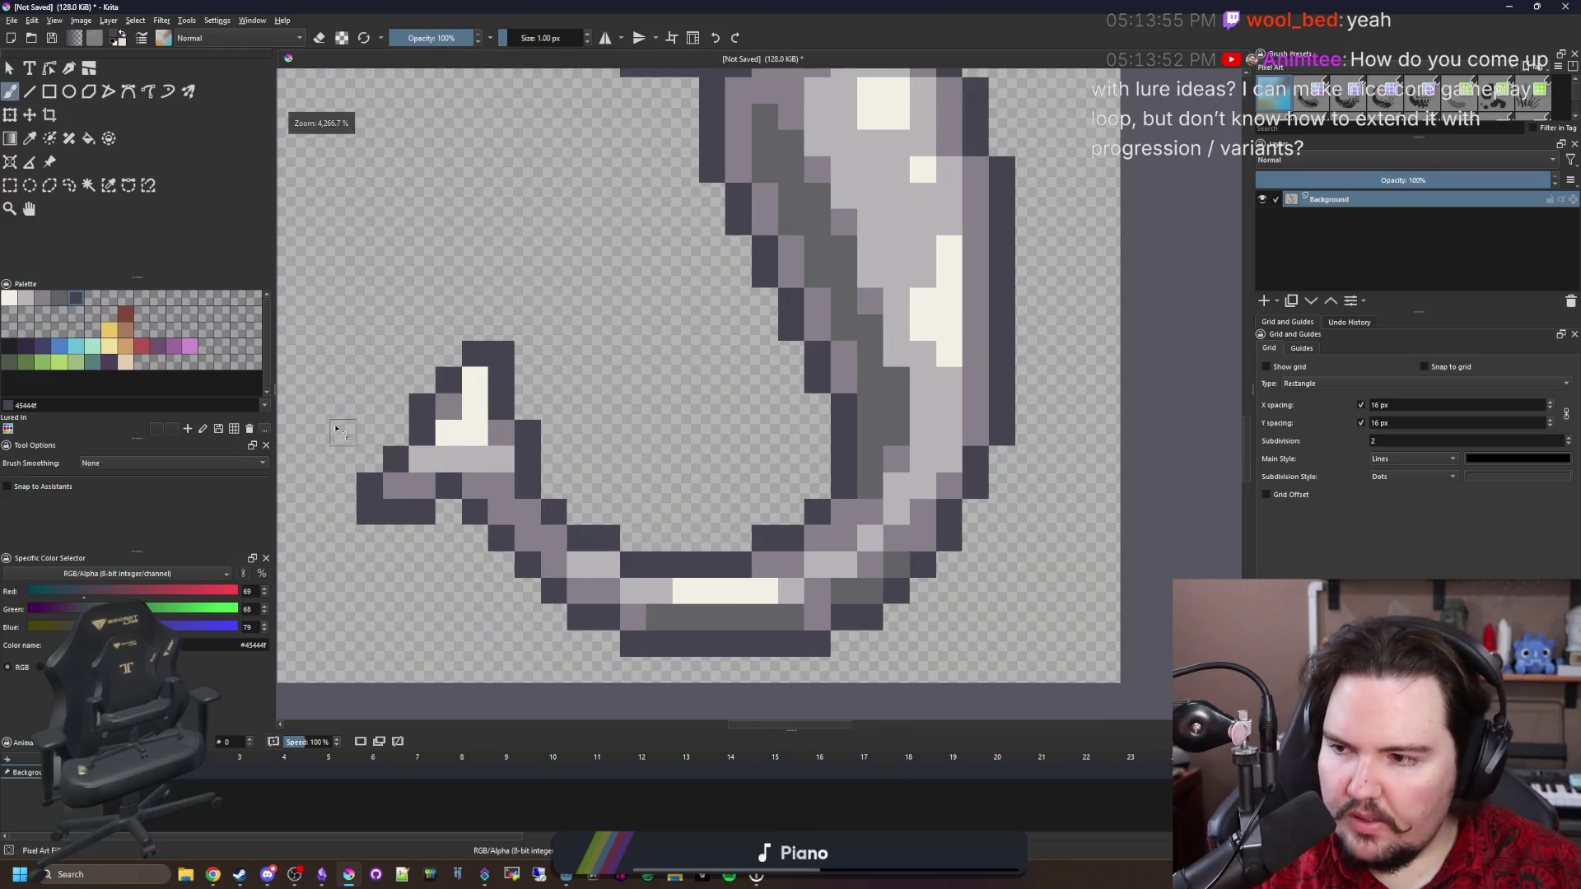
left_click(59, 298)
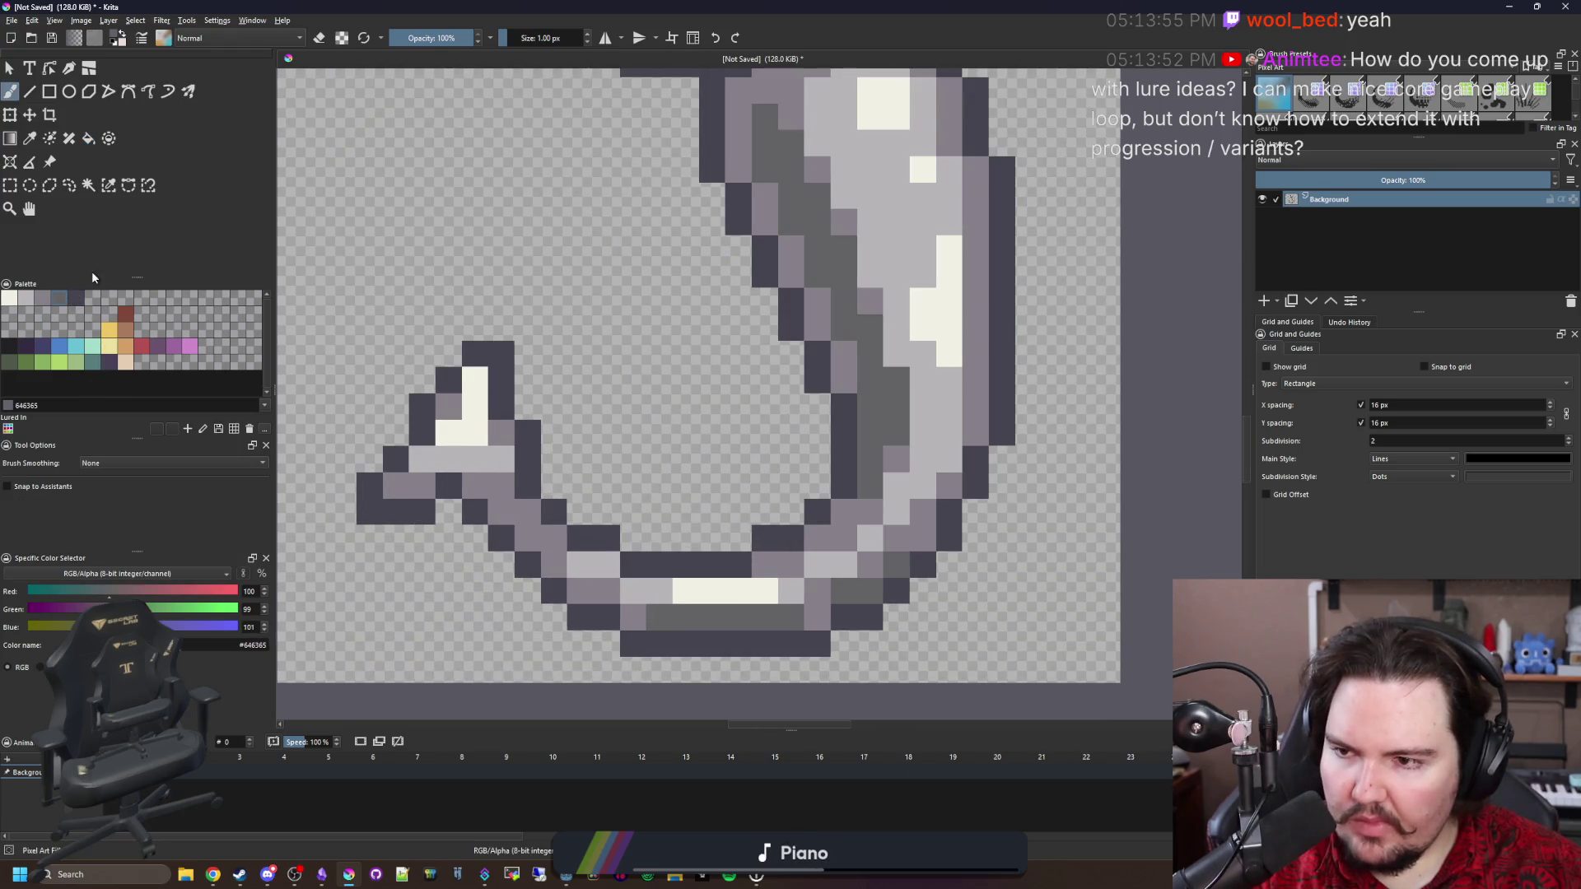
key("ctrl+shift+d")
Repaint the outline grey along the barb, tail tip, lower curve and upper right edge.
left_click(428, 407)
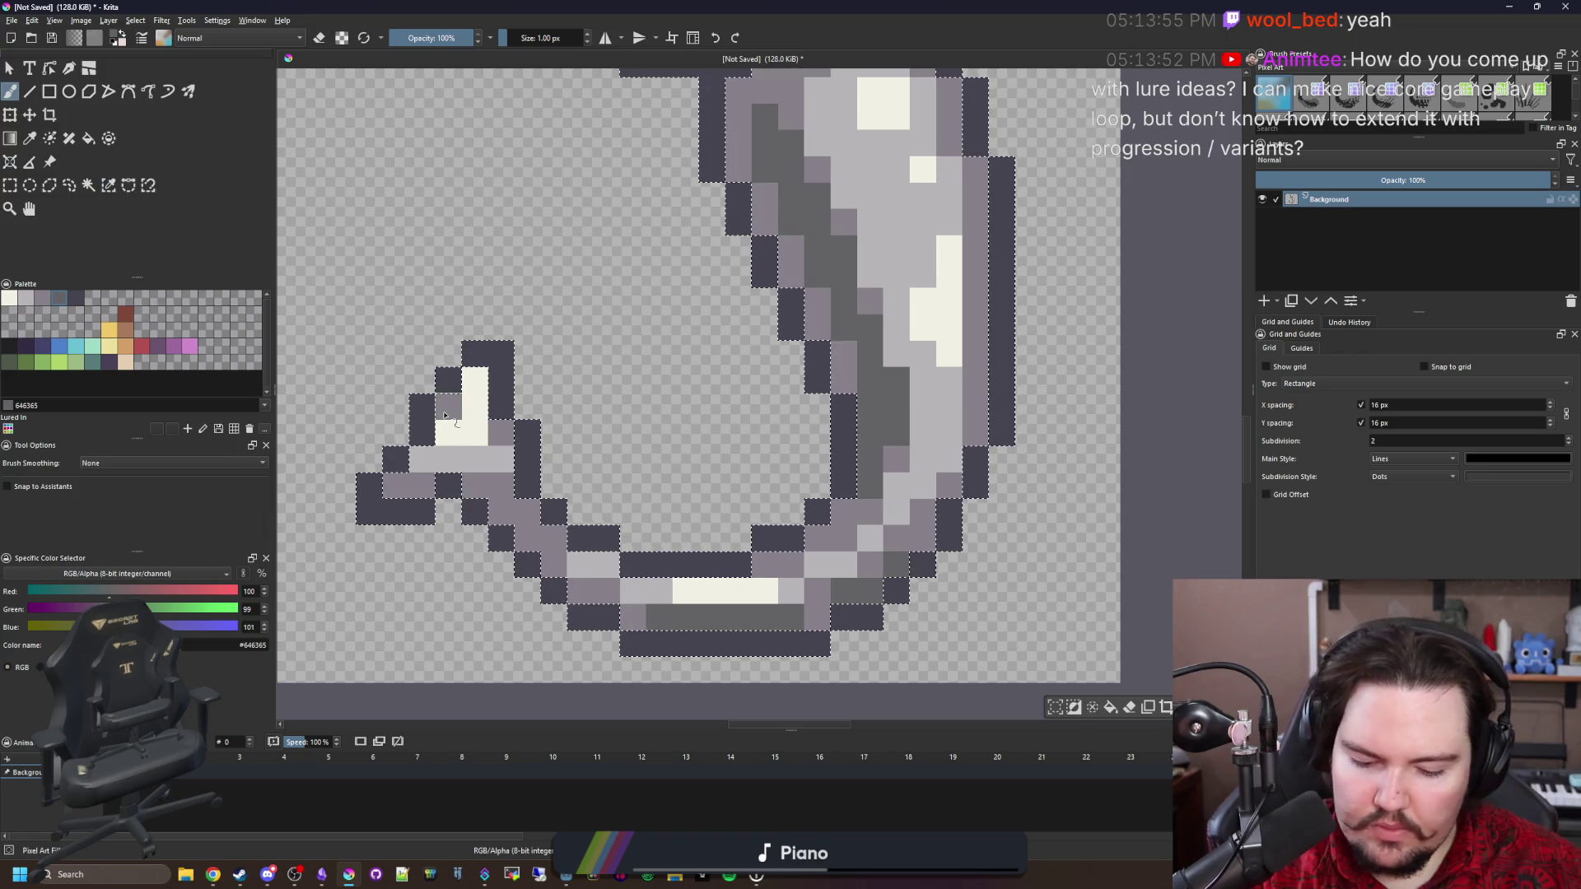
left_click_drag(449, 381, 501, 407)
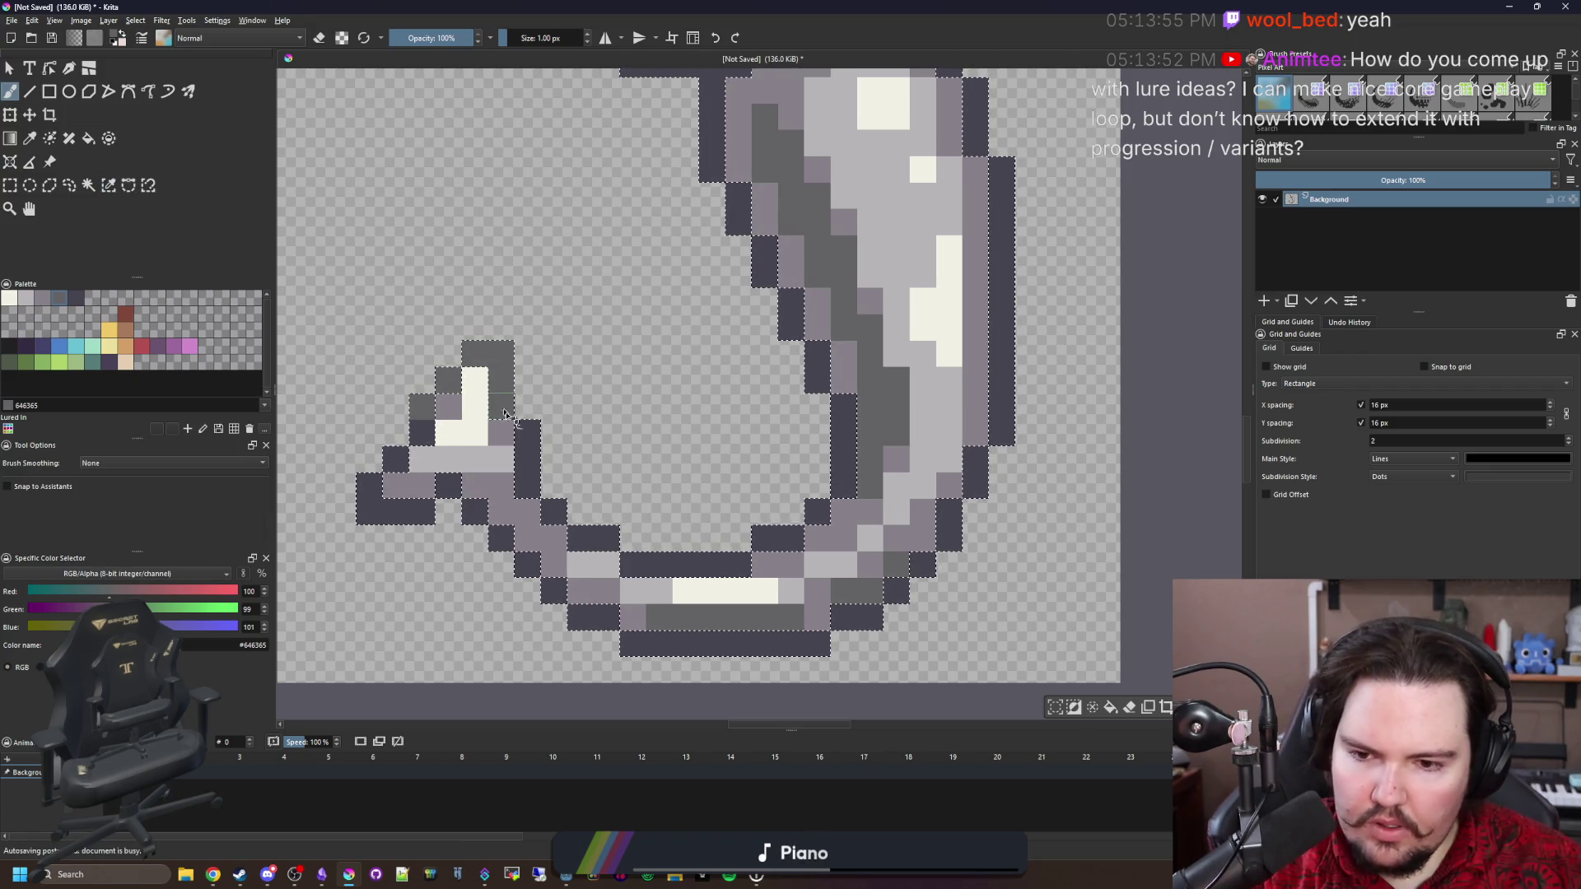
mouse_move(672, 567)
left_mouse_down()
mouse_move(606, 537)
mouse_move(778, 539)
left_mouse_up()
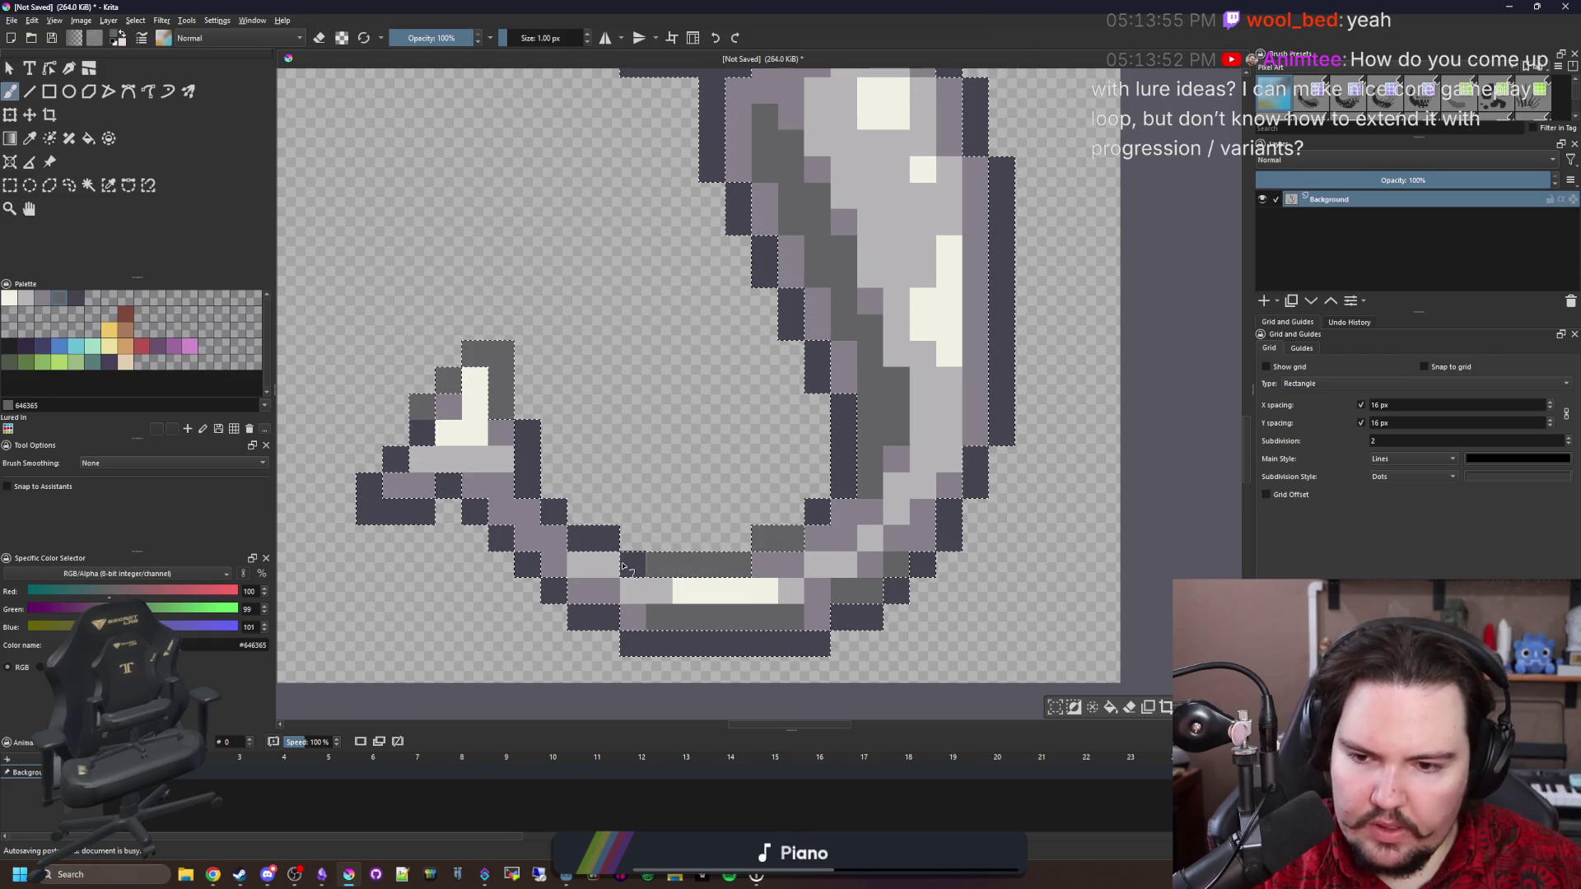
mouse_move(1002, 216)
left_mouse_down()
mouse_move(885, 462)
mouse_move(885, 412)
left_mouse_up()
left_click(885, 461)
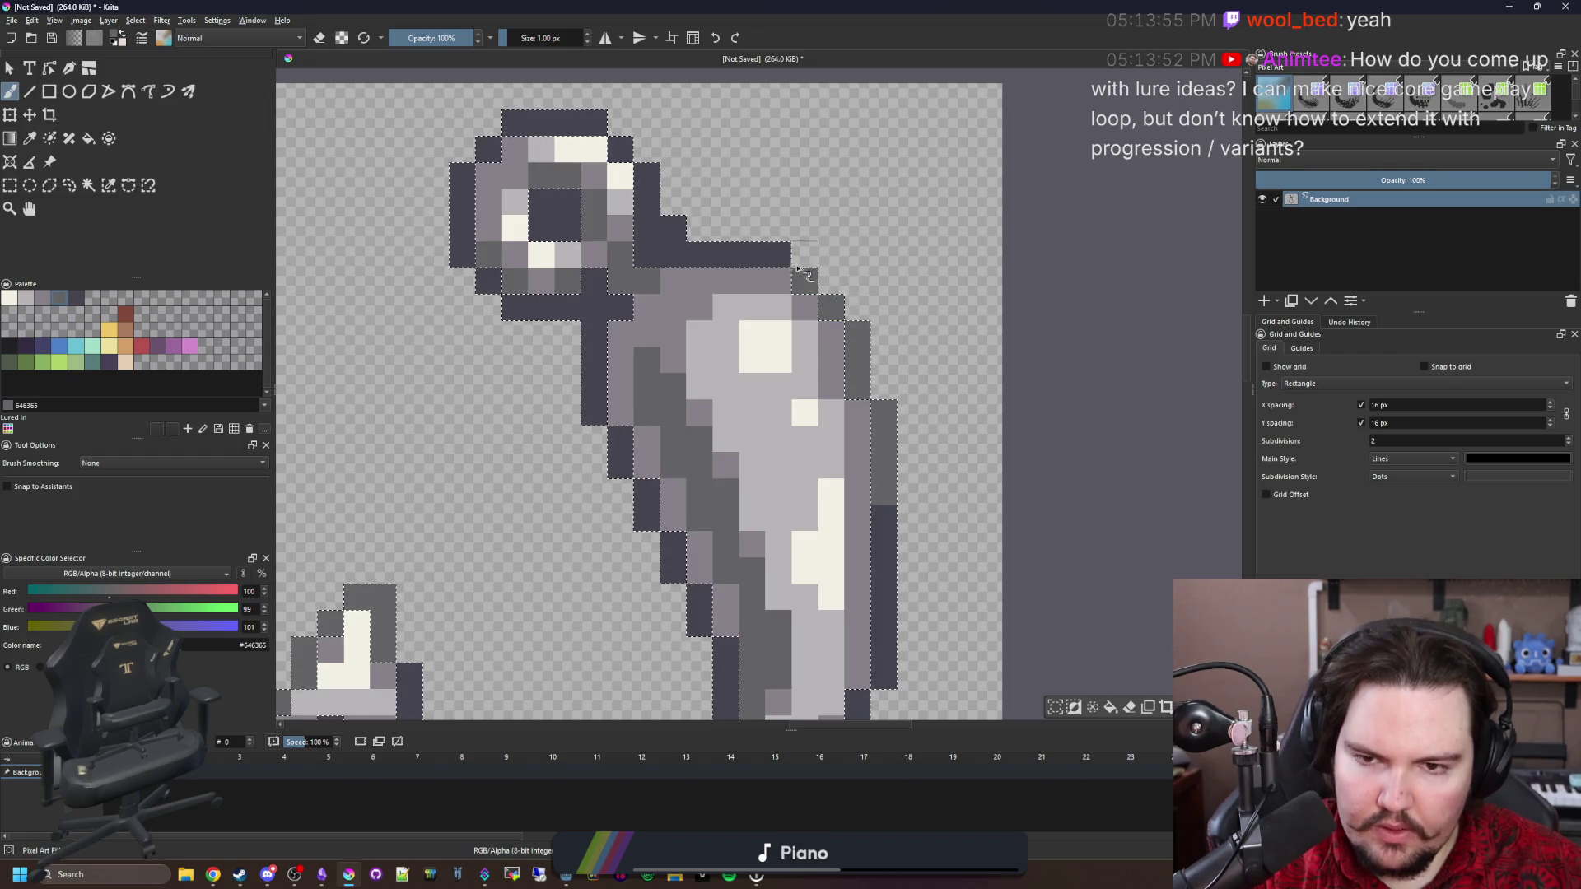
left_click_drag(778, 254, 735, 253)
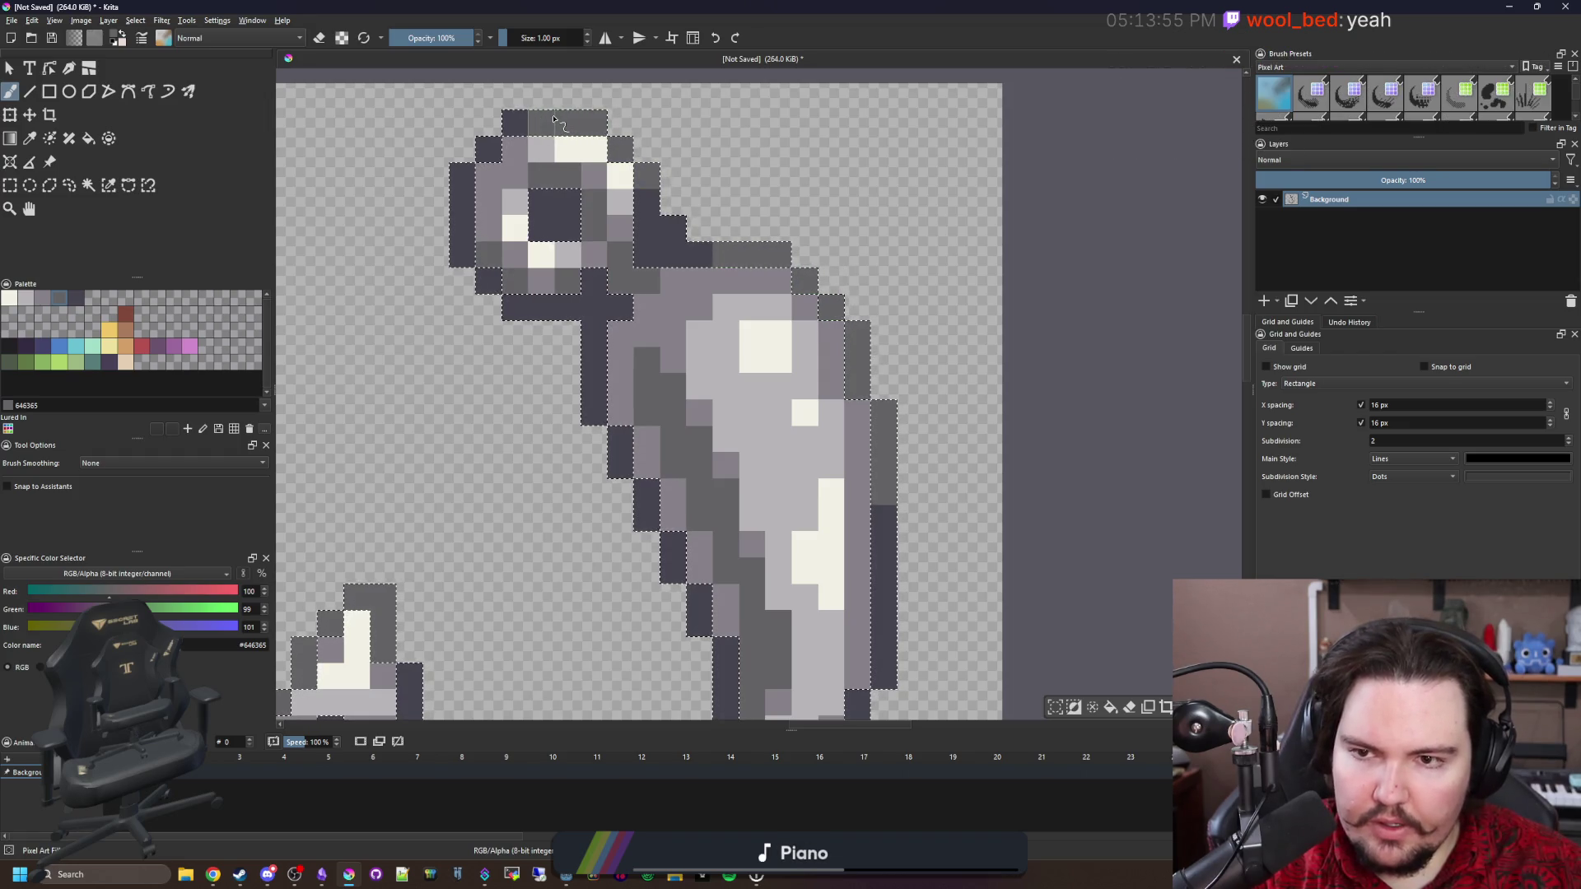
scroll(731, 273, "down", 5)
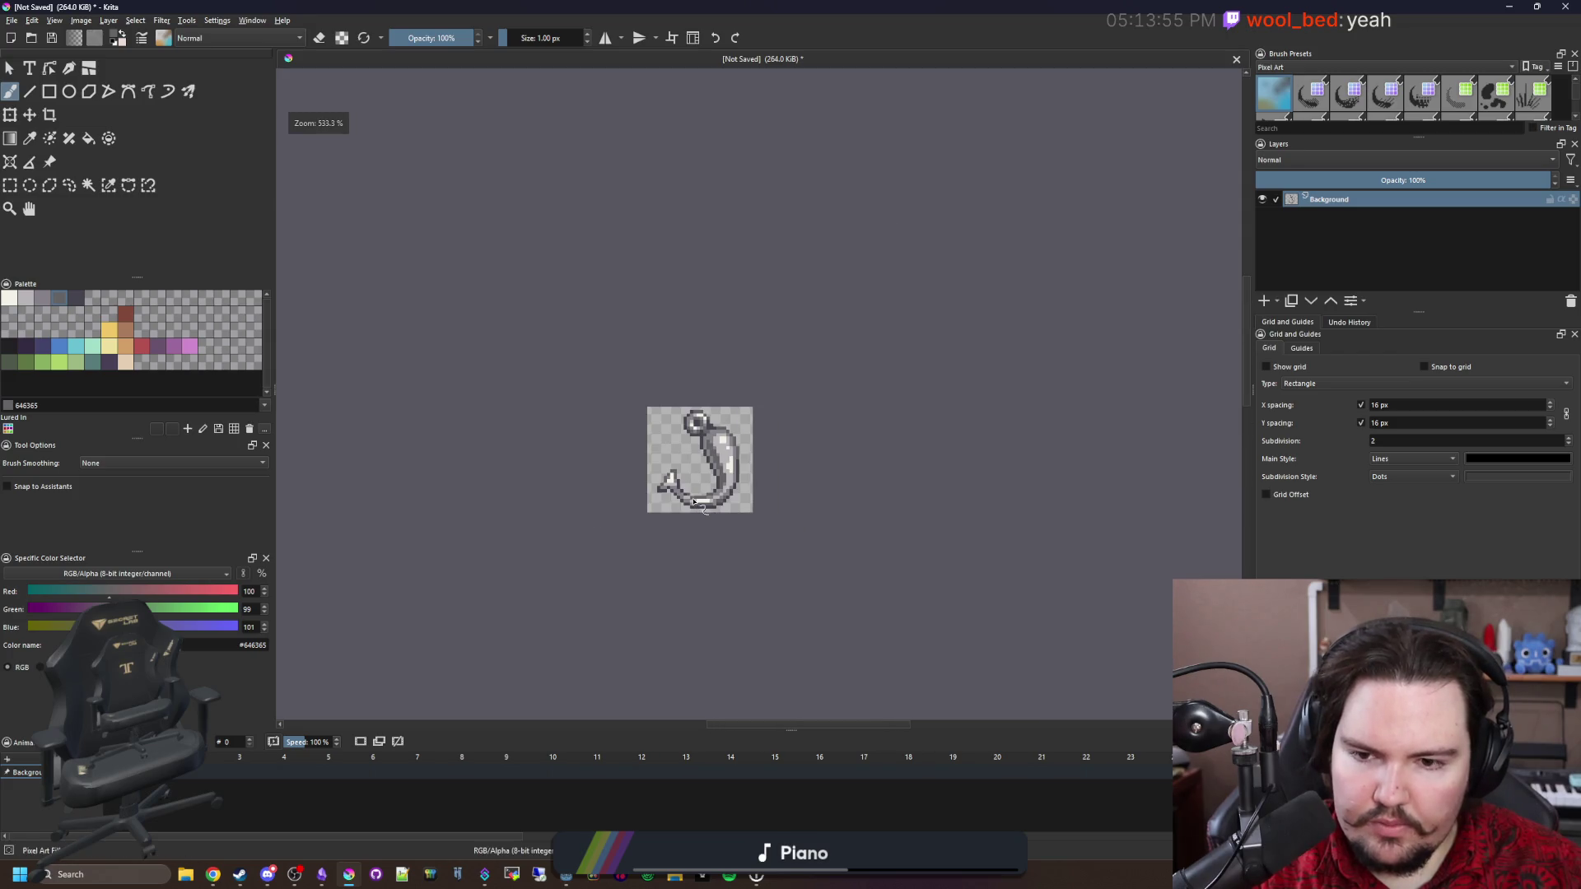
scroll(694, 501, "up", 6)
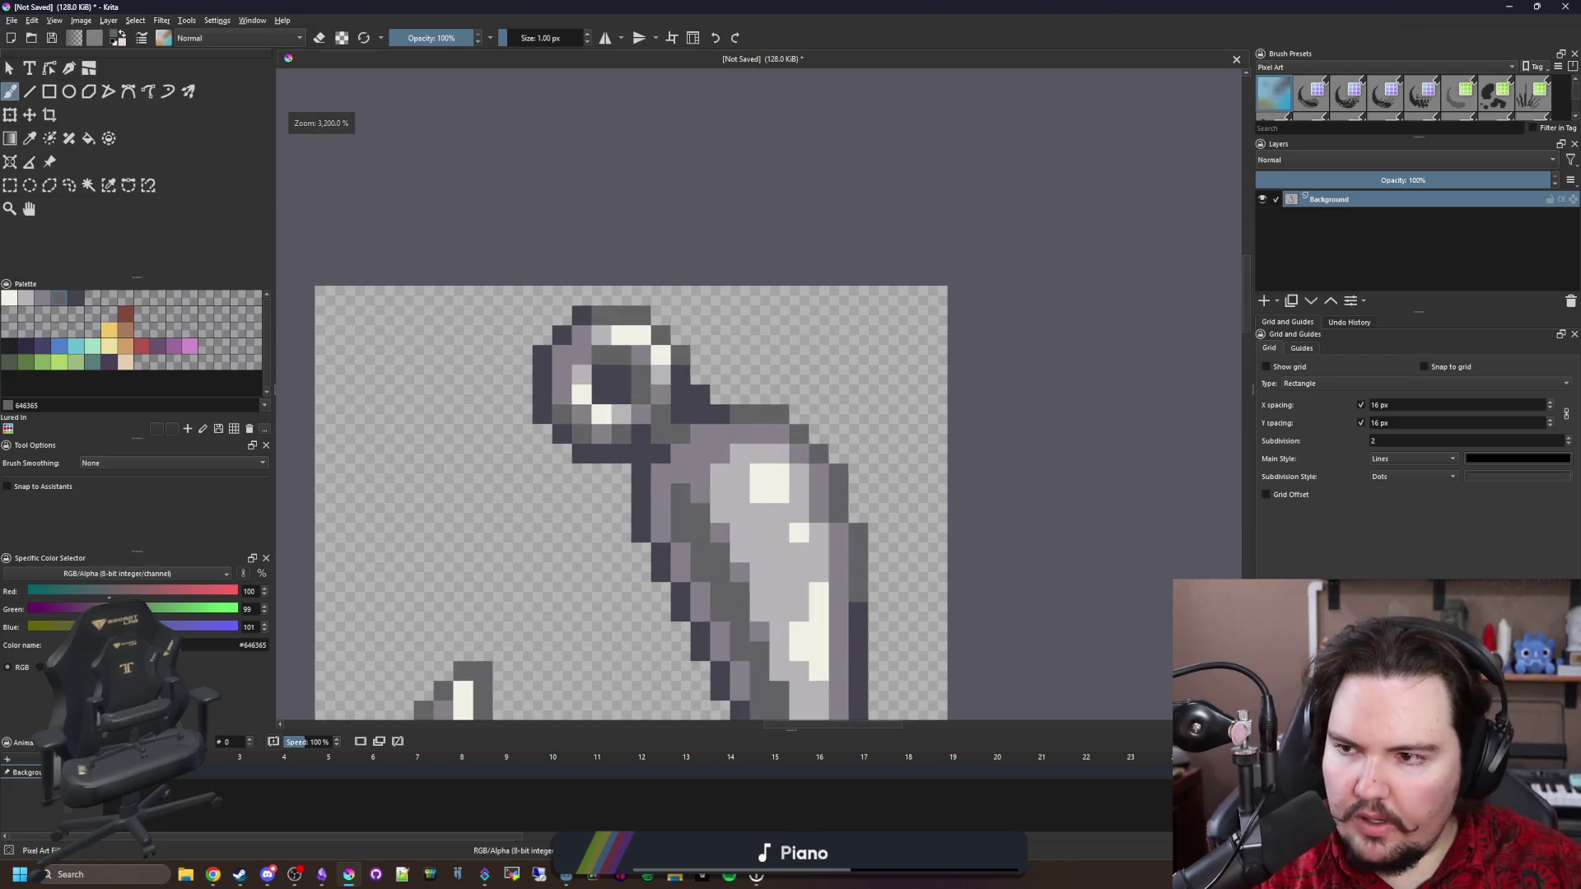
Select a 7x7 area around the eye loop and move it with the Move tool.
key("ctrl+r")
left_click_drag(534, 469, 690, 288)
left_click(29, 115)
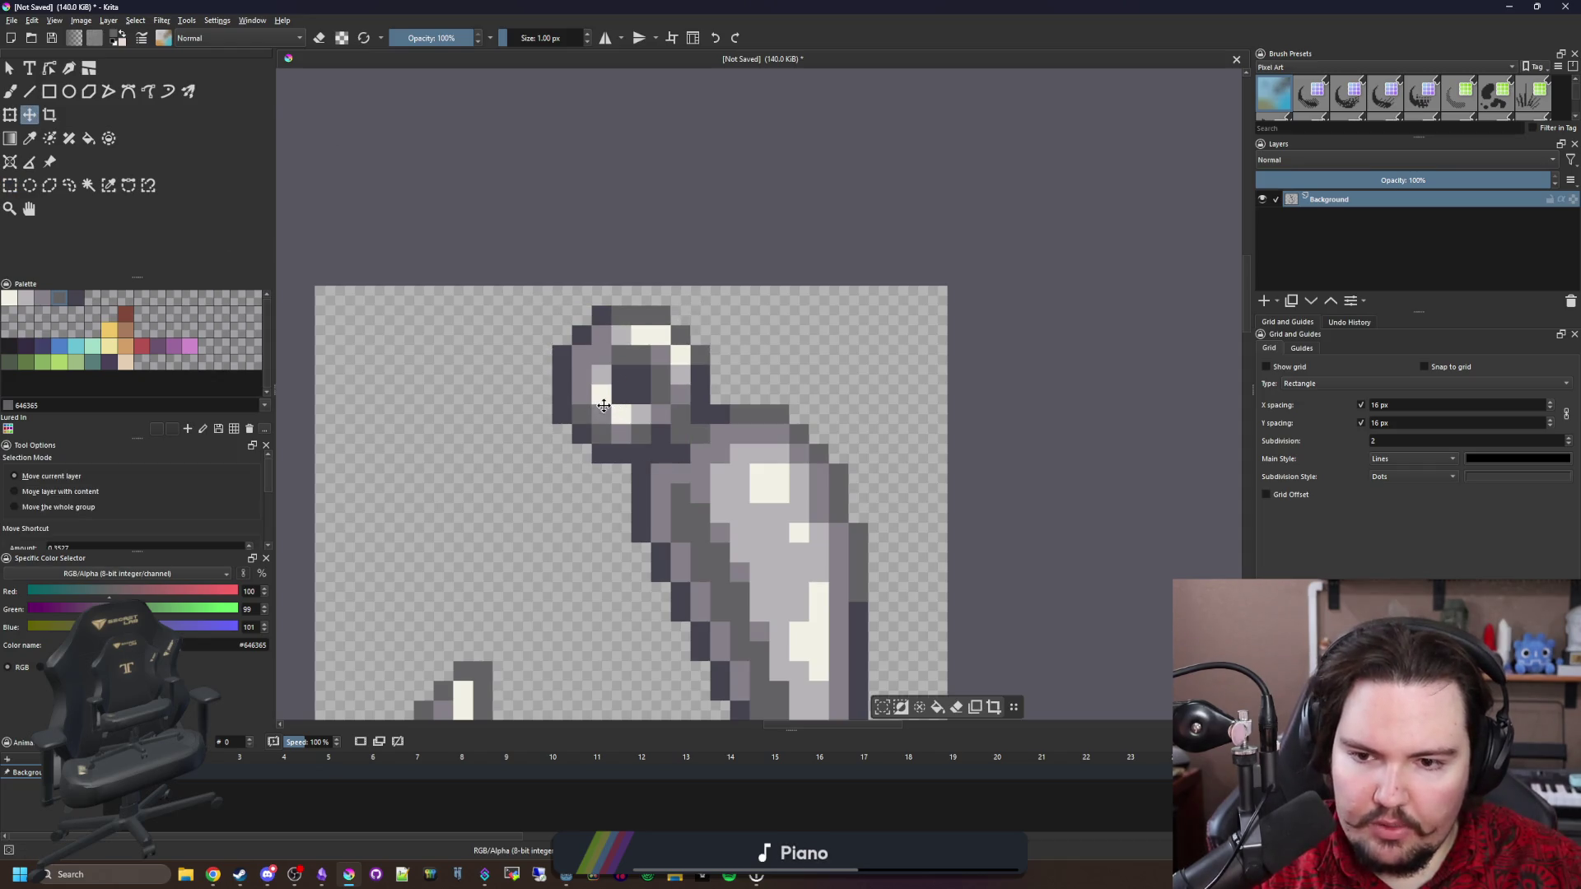
scroll(777, 469, "down", 3)
scroll(717, 494, "up", 6)
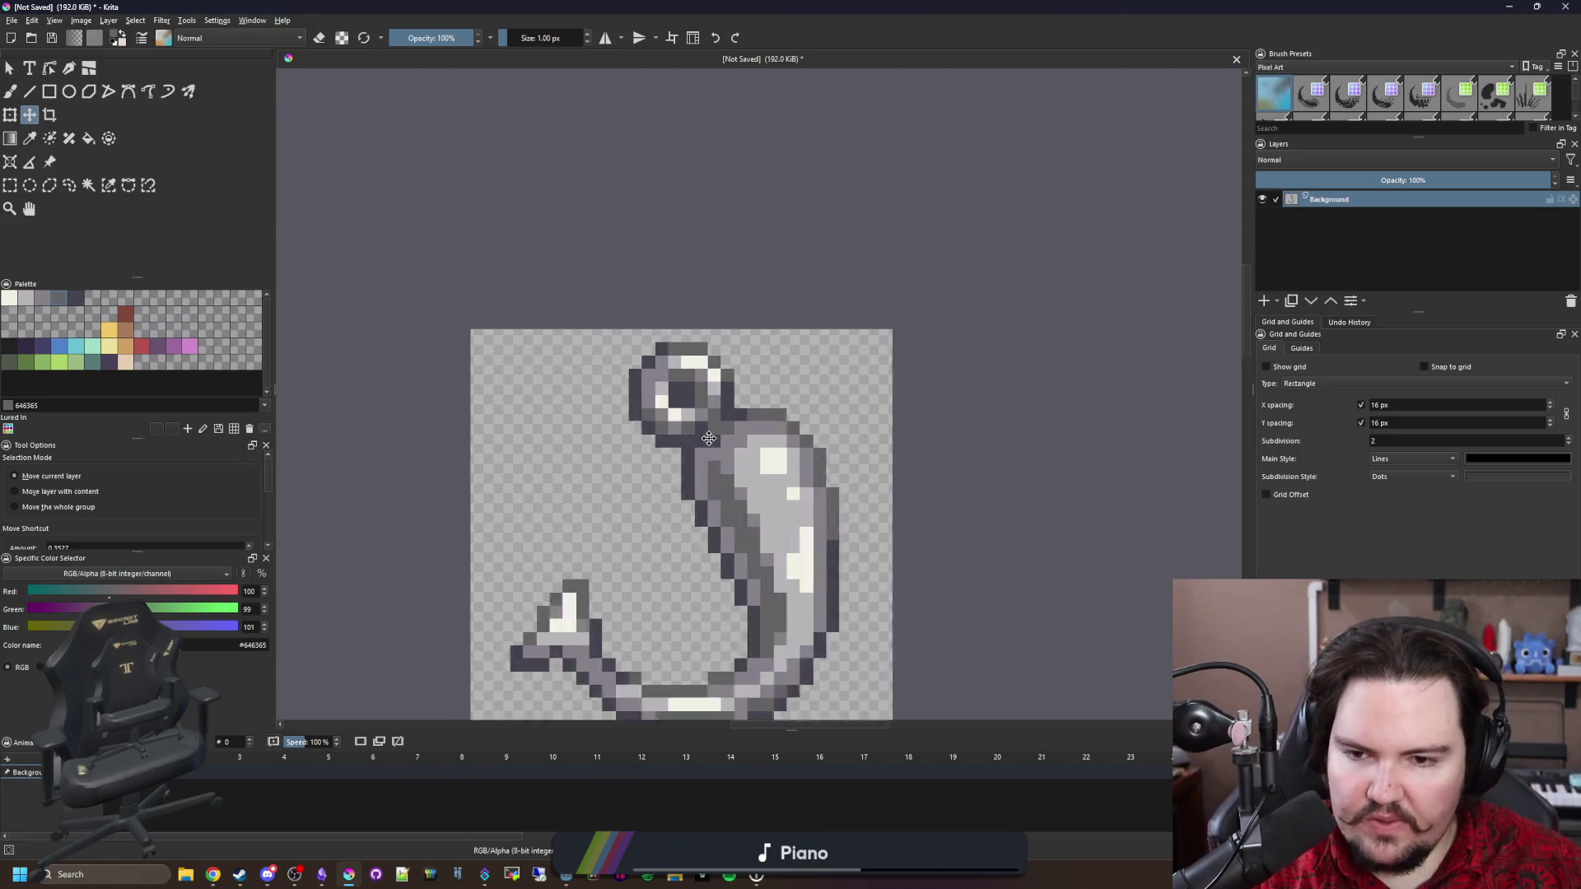
Sample the light grey from the shank and the mid grey from the sprite.
key("p")
key("b")
scroll(745, 294, "down", 8)
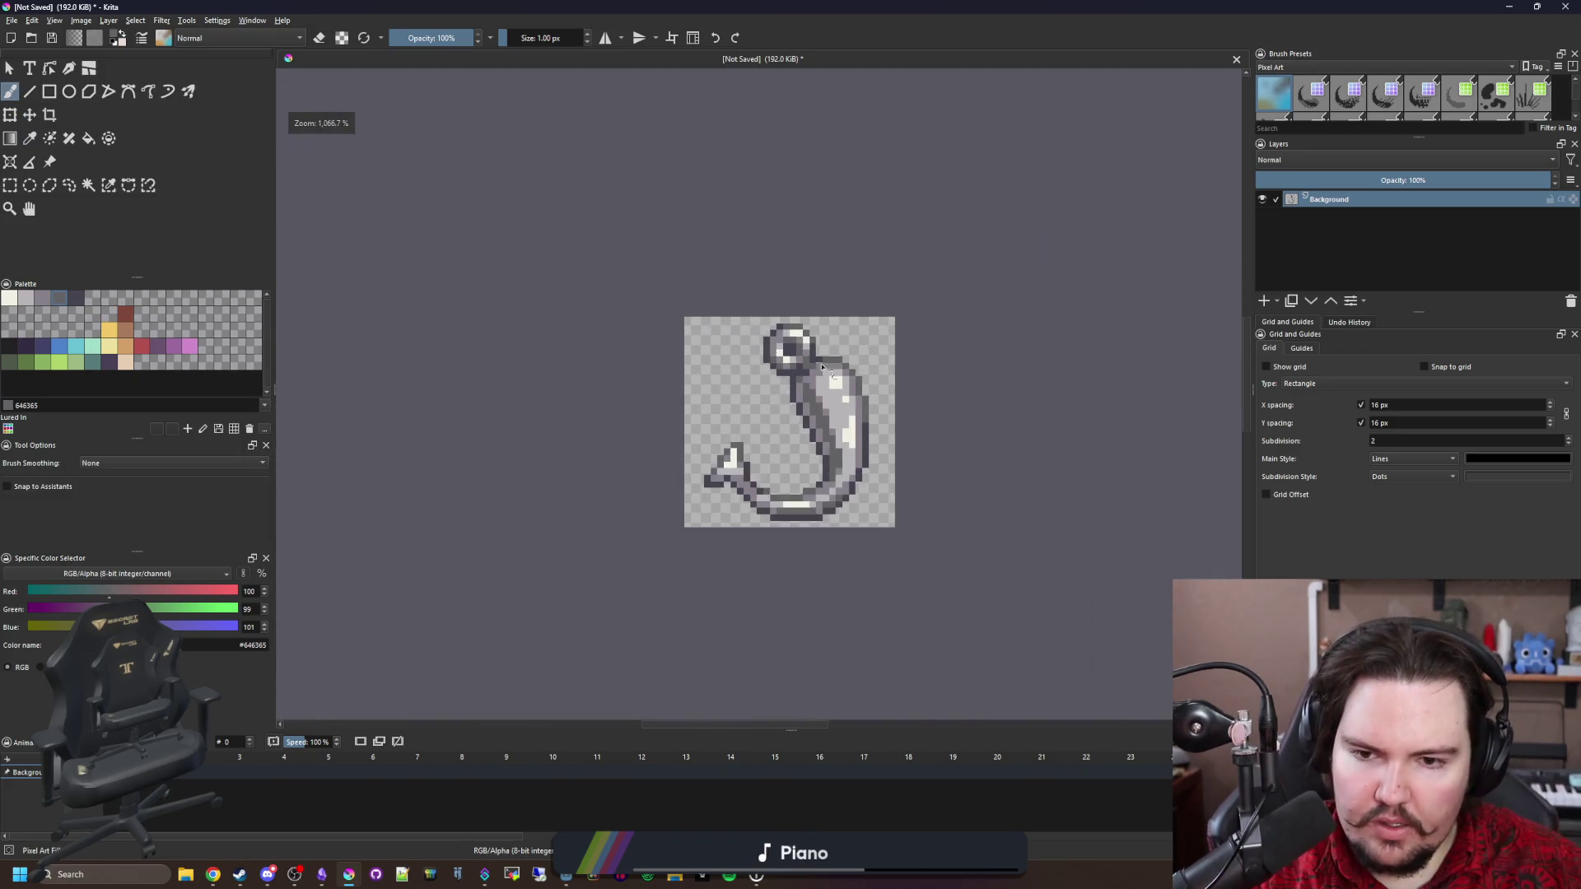
scroll(792, 354, "up", 2)
scroll(795, 372, "down", 2)
scroll(798, 355, "up", 4)
scroll(799, 355, "up", 3)
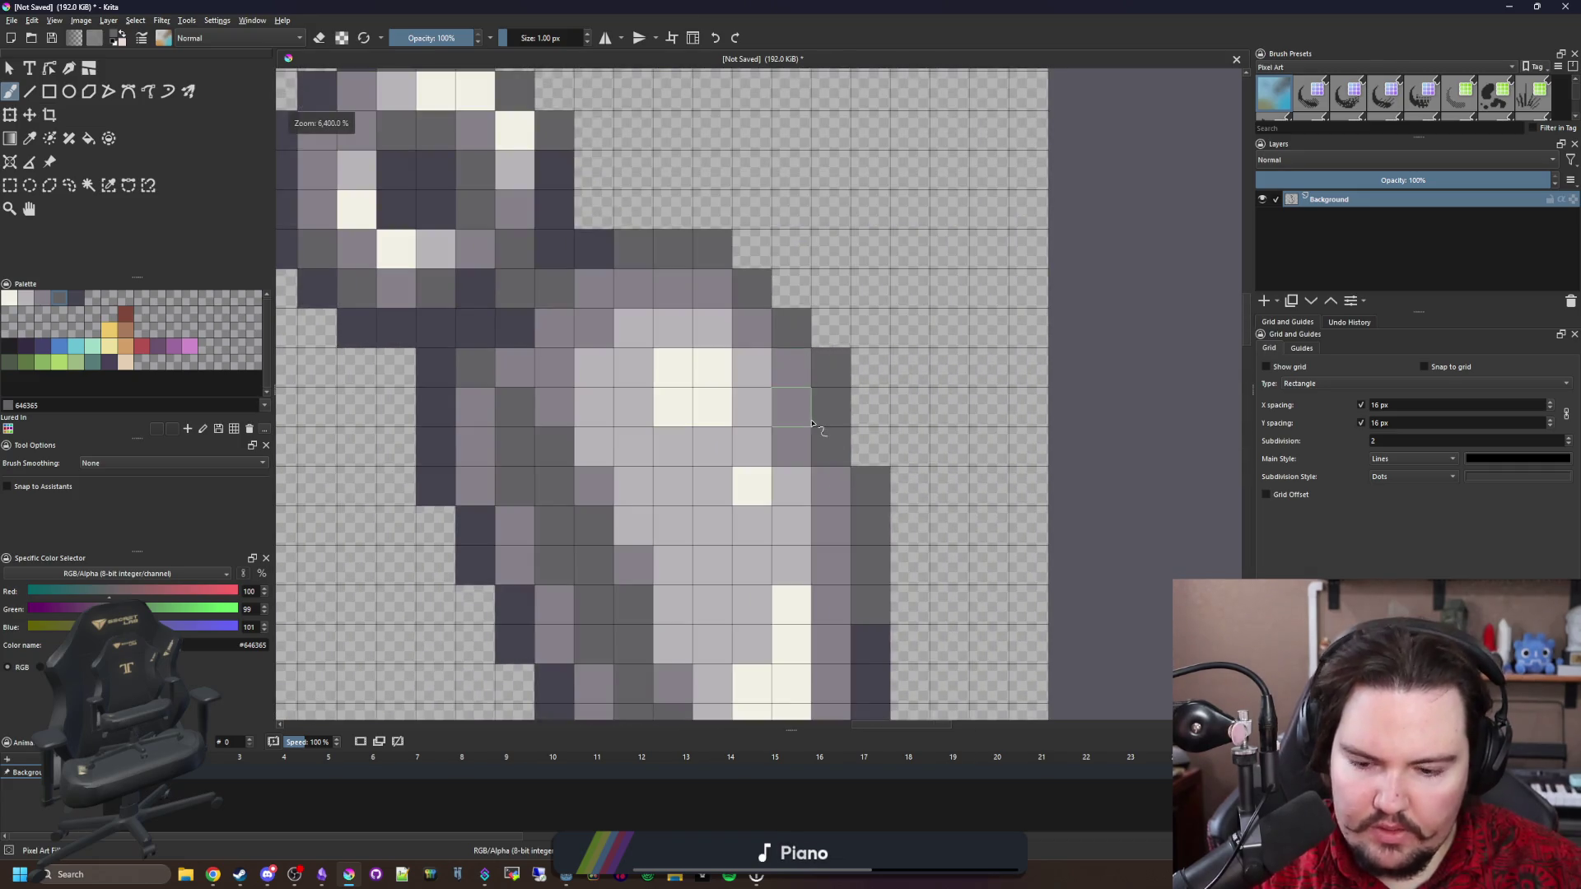
left_click(793, 466, "ctrl")
scroll(763, 417, "down", 6)
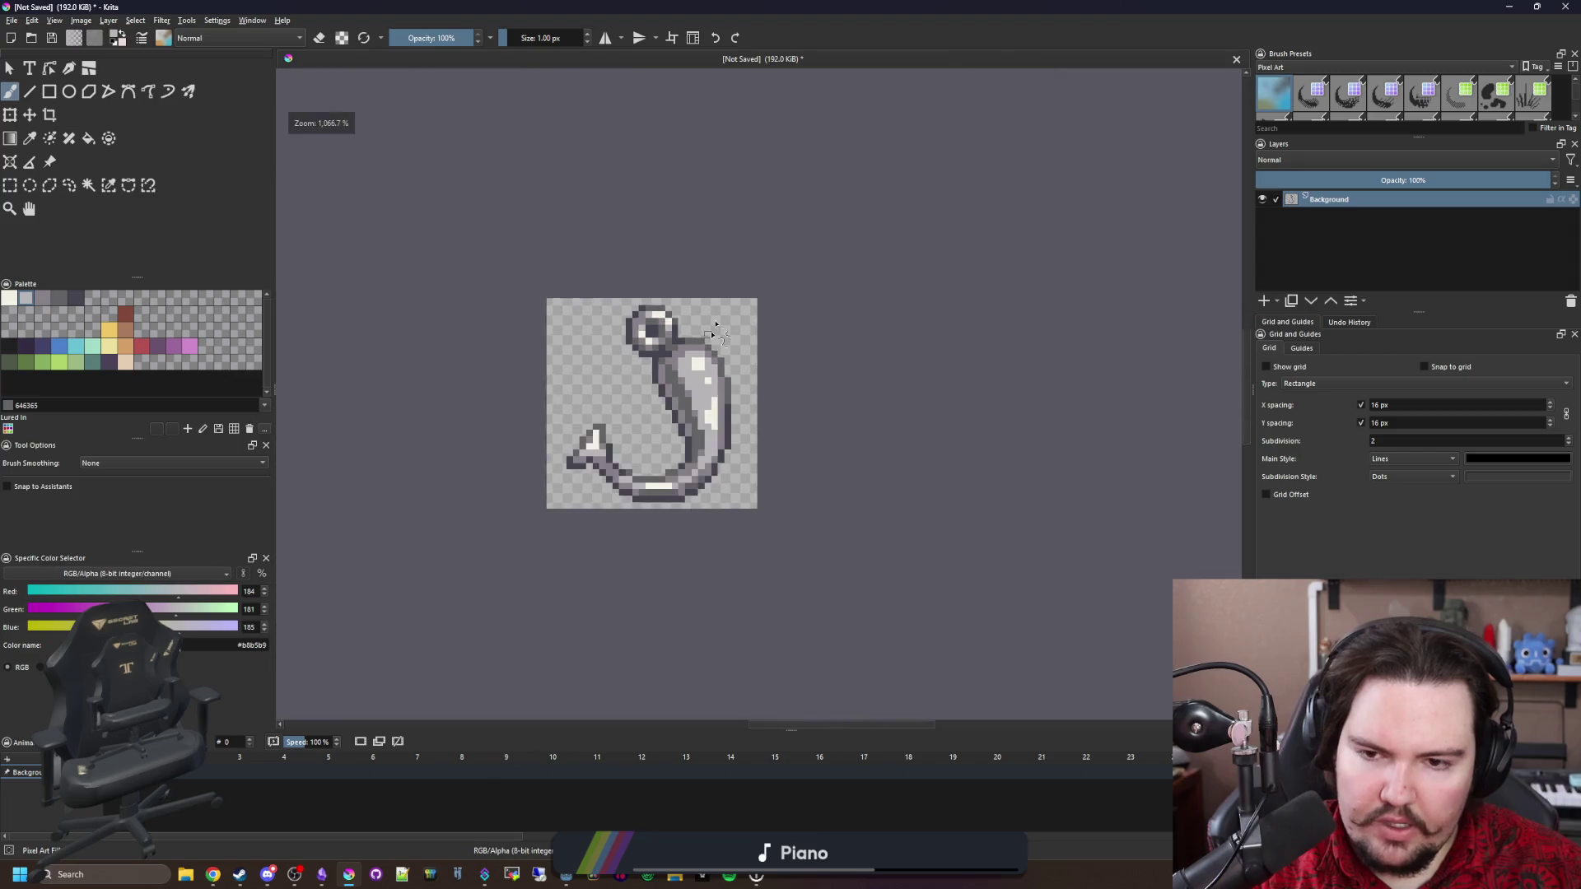
scroll(632, 383, "up", 6)
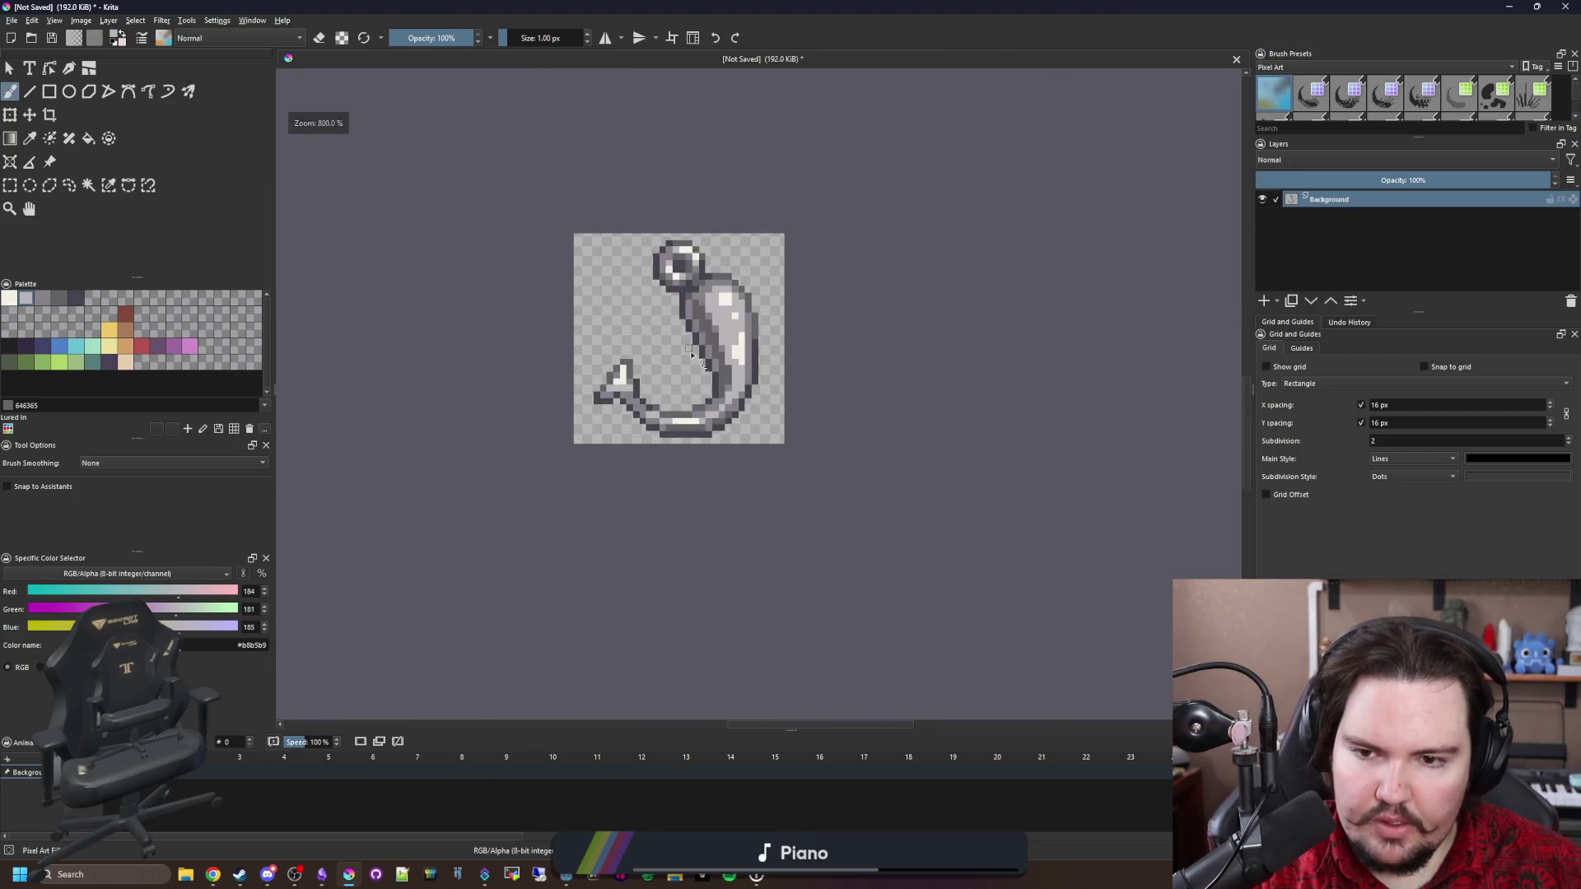
key("p")
left_click(494, 346)
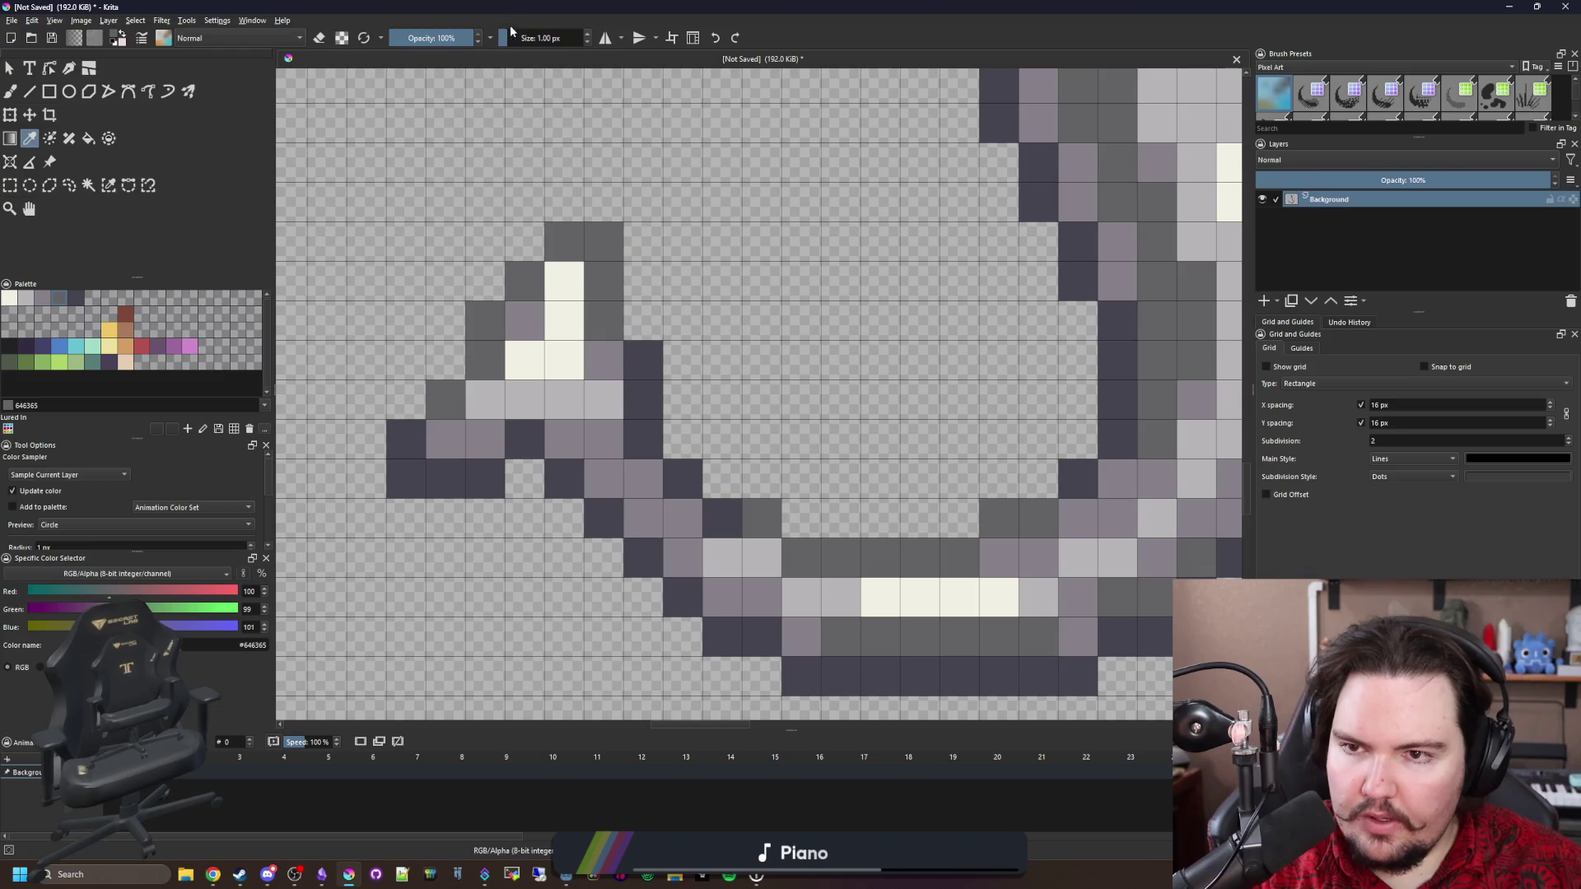
Zoom out and paint dark pixels left of the hook tip above the barb.
type("b")
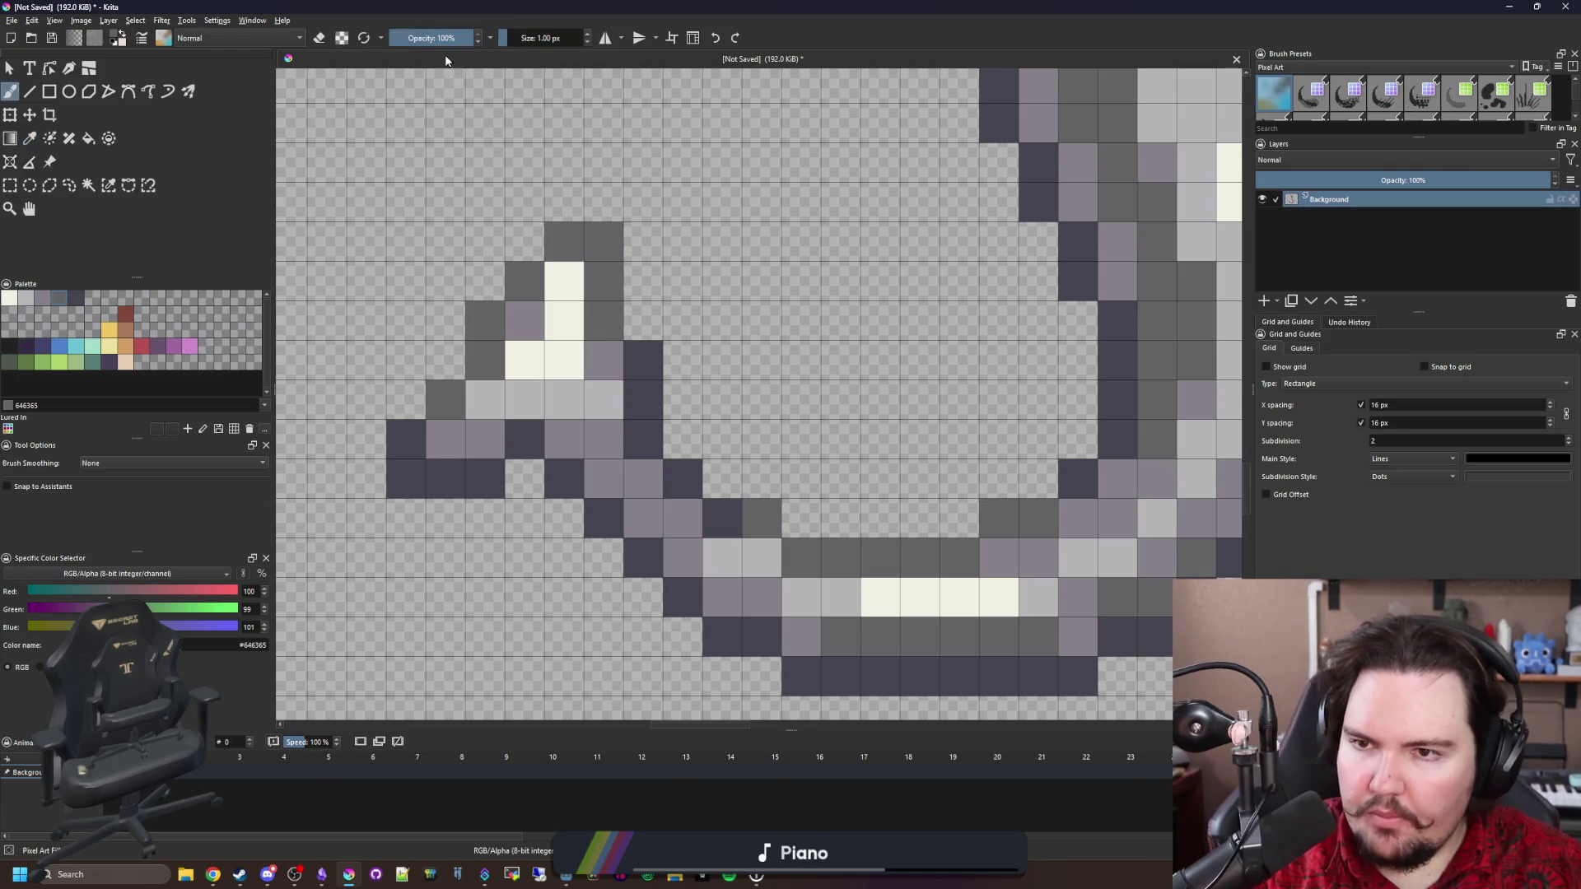
type("44")
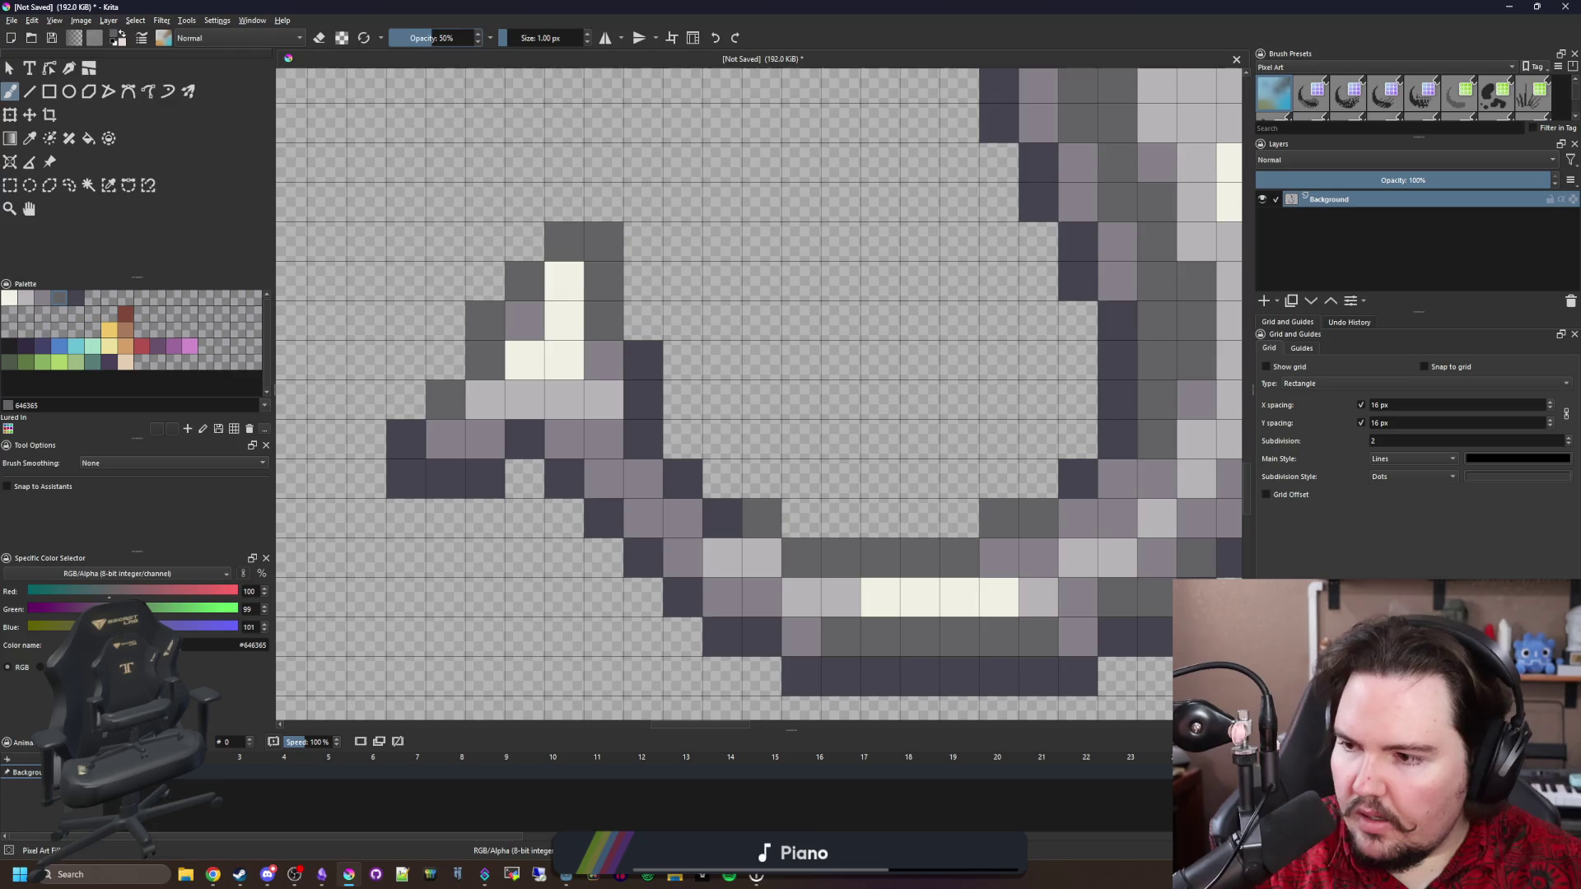
key("minus")
key("minus")
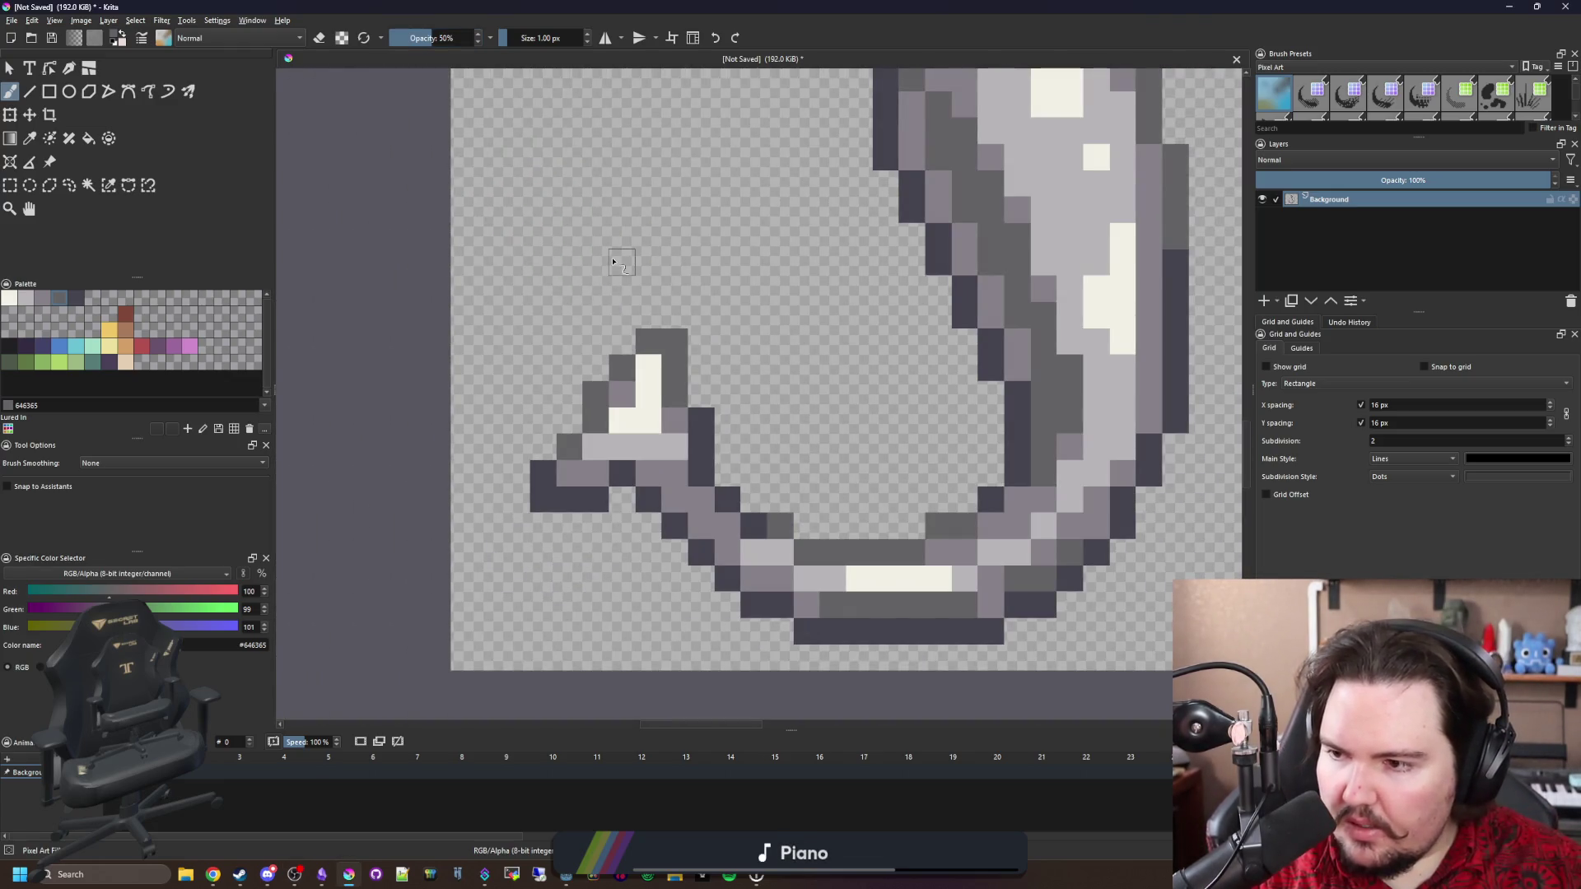
scroll(650, 265, "up", 1)
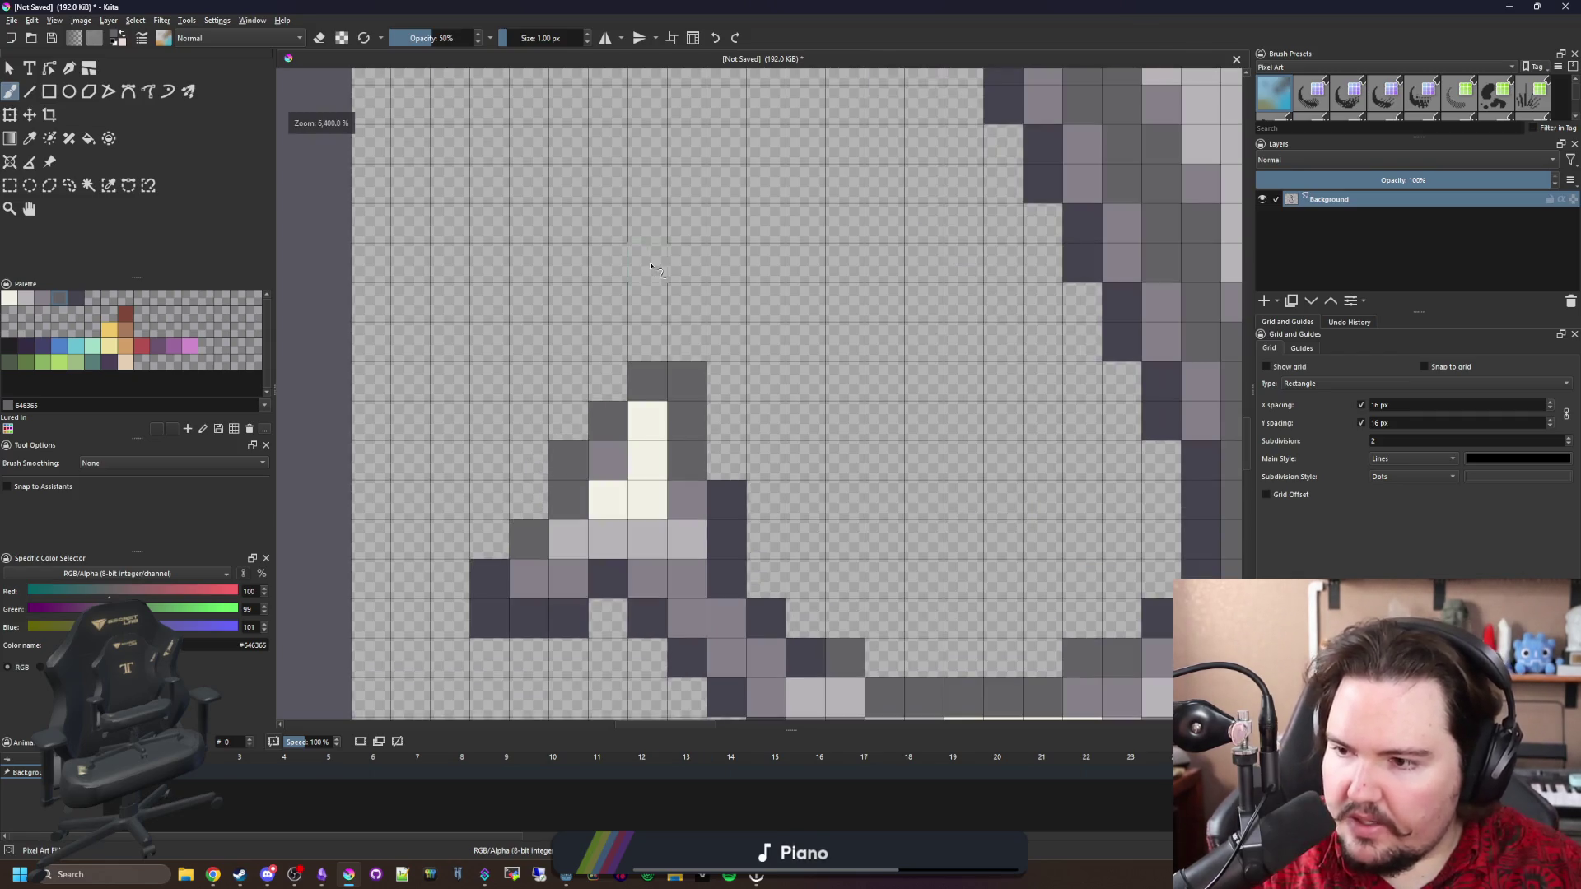
left_click_drag(556, 445, 595, 395)
mouse_move(570, 447)
left_mouse_down()
mouse_move(531, 495)
mouse_move(531, 457)
left_mouse_up()
scroll(486, 405, "down", 3)
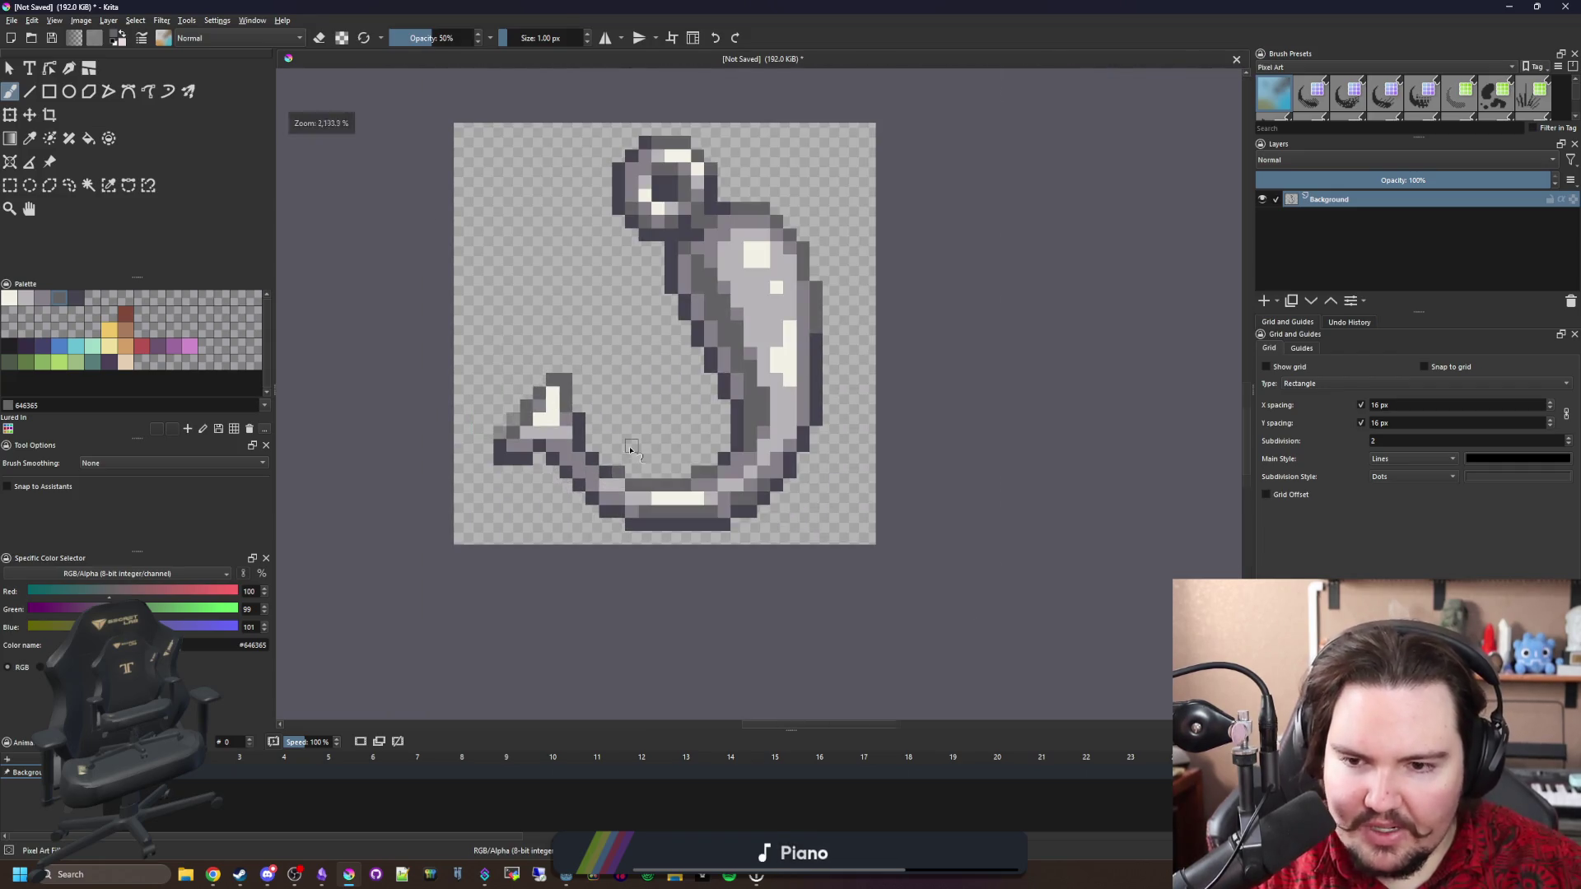
scroll(630, 449, "up", 2)
scroll(636, 447, "down", 2)
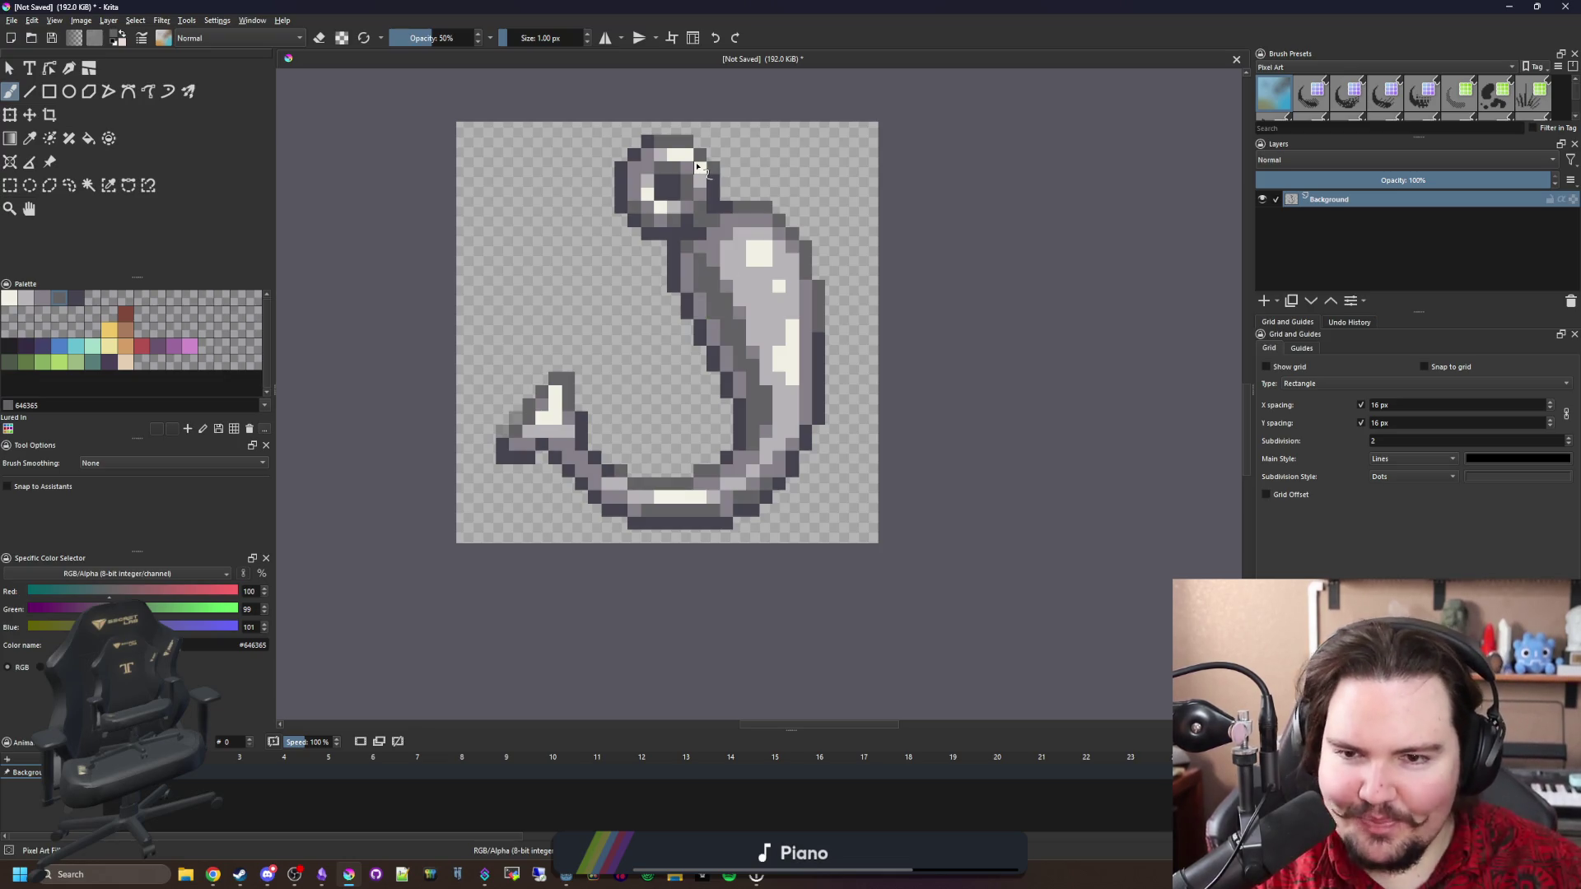
scroll(795, 425, "up", 3)
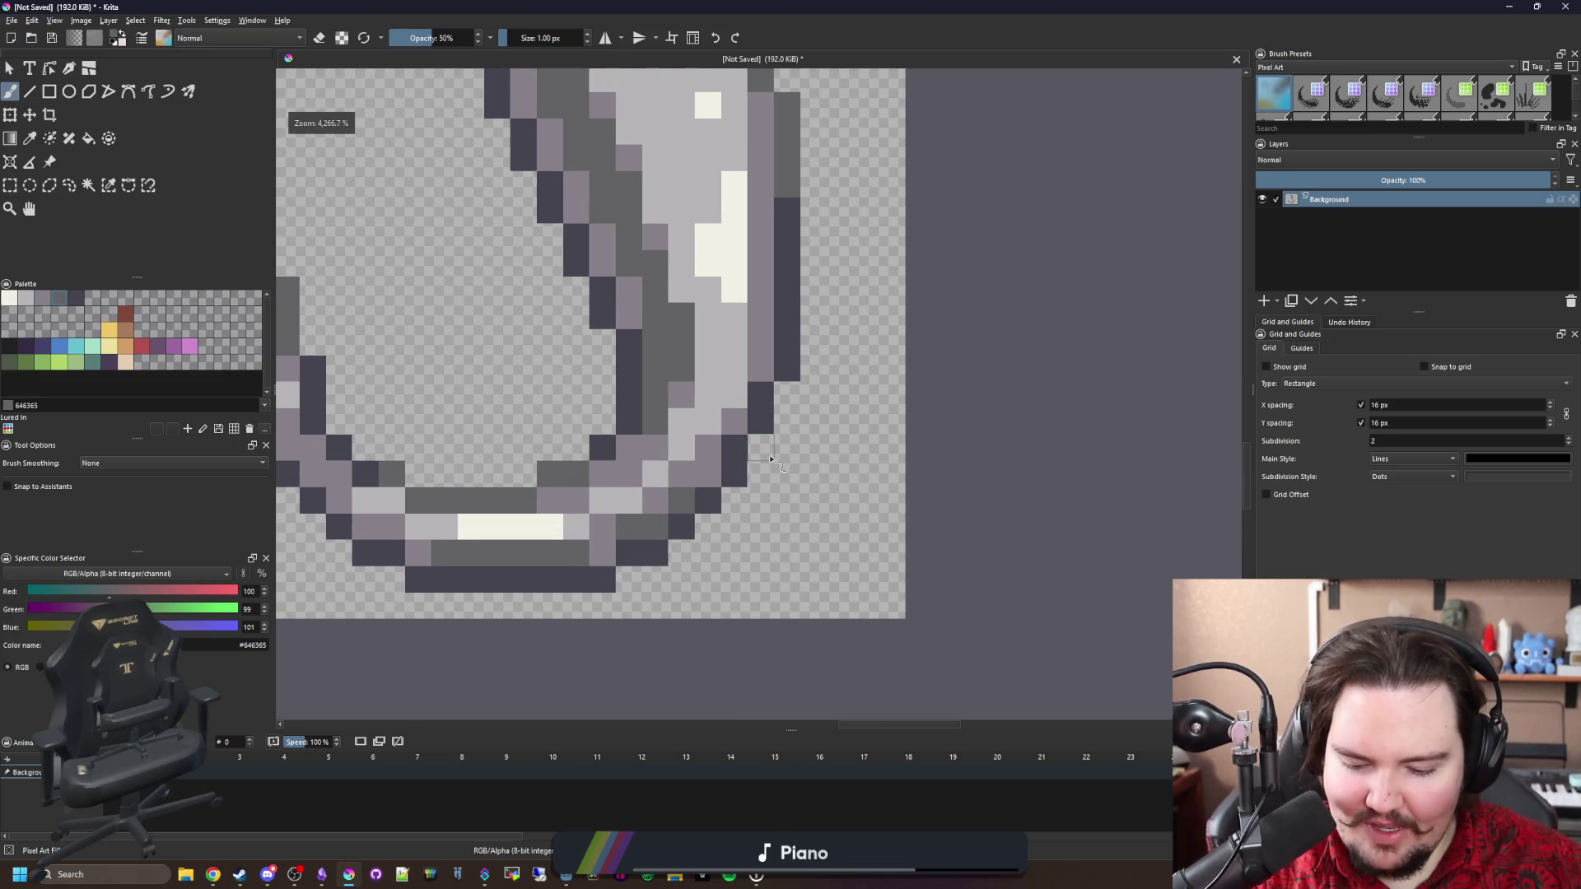
Add a 50%-opacity dark grey outline pixel beside the curve.
left_click(776, 353, "ctrl")
type("50")
key("Return")
key("b")
left_click(795, 364)
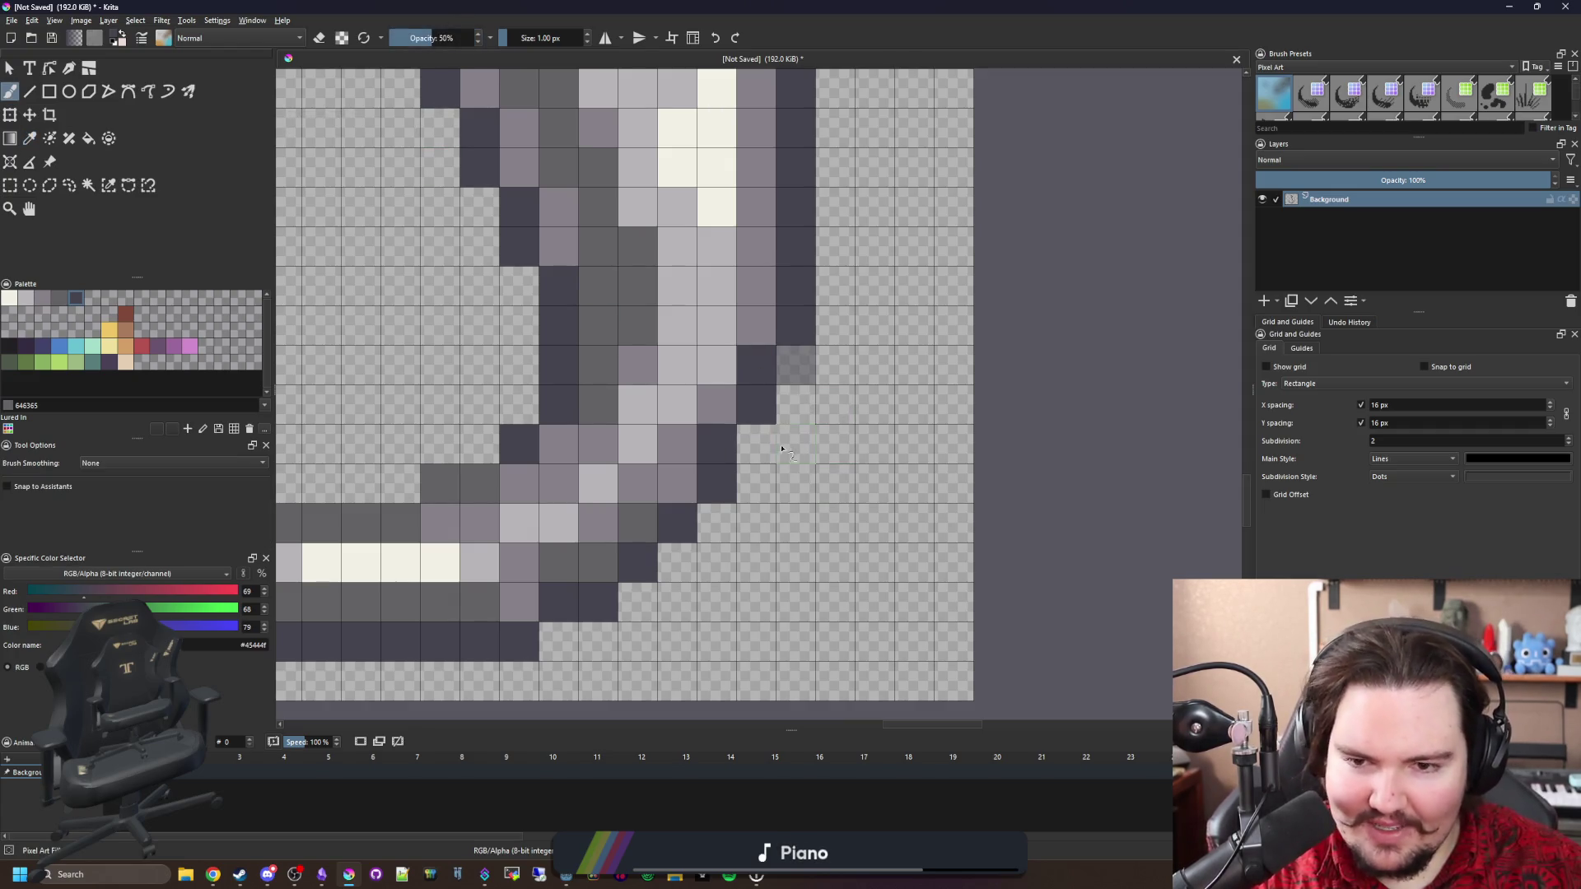
scroll(778, 451, "down", 3)
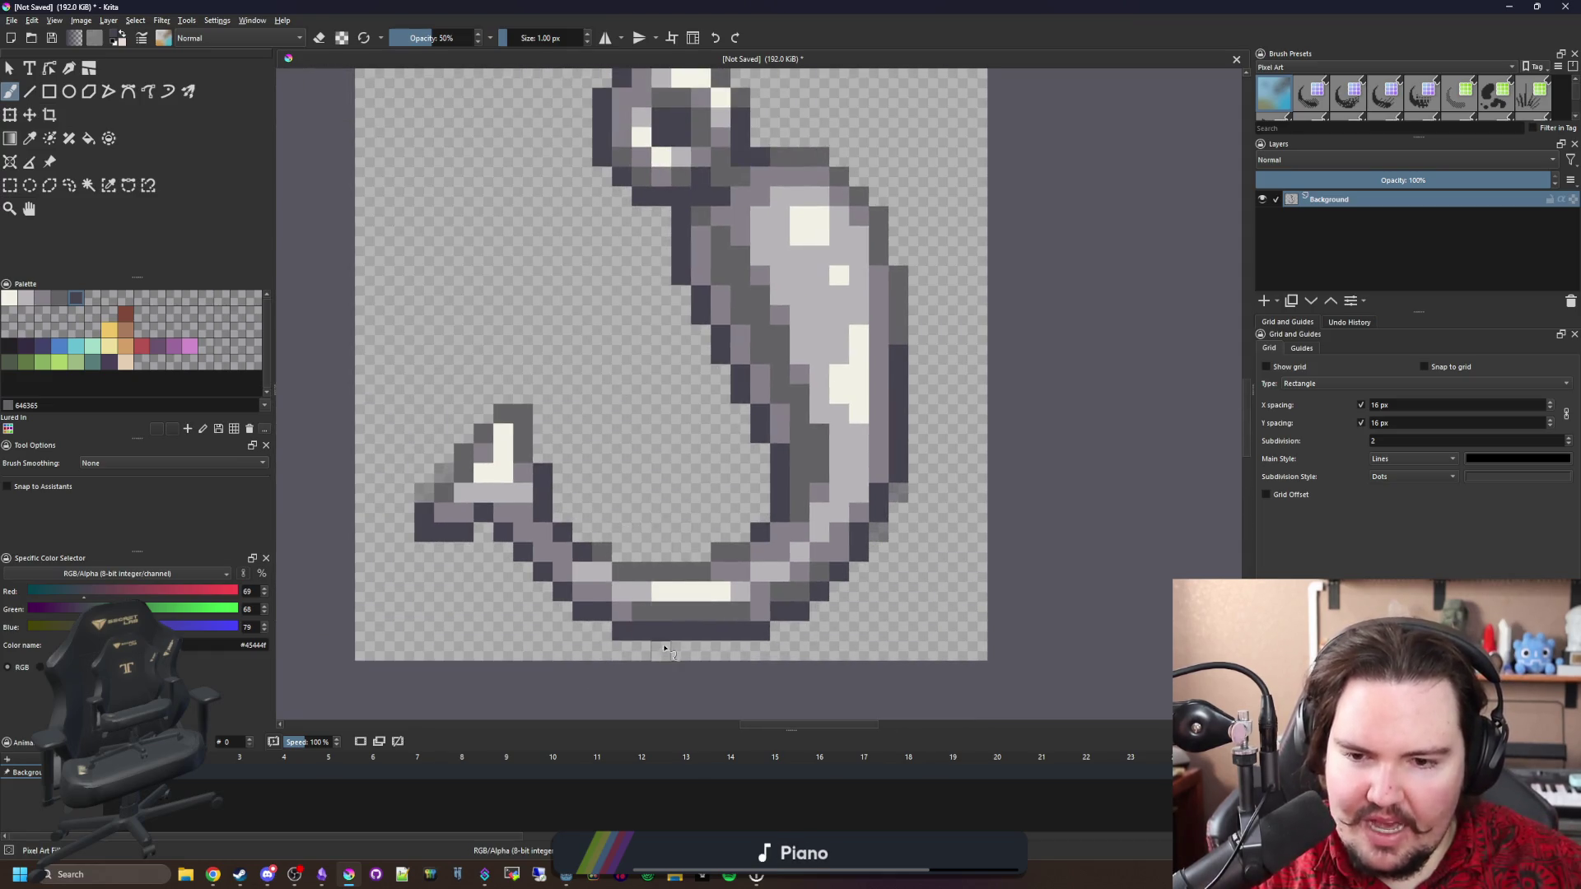
scroll(603, 586, "down", 3)
scroll(568, 556, "up", 6)
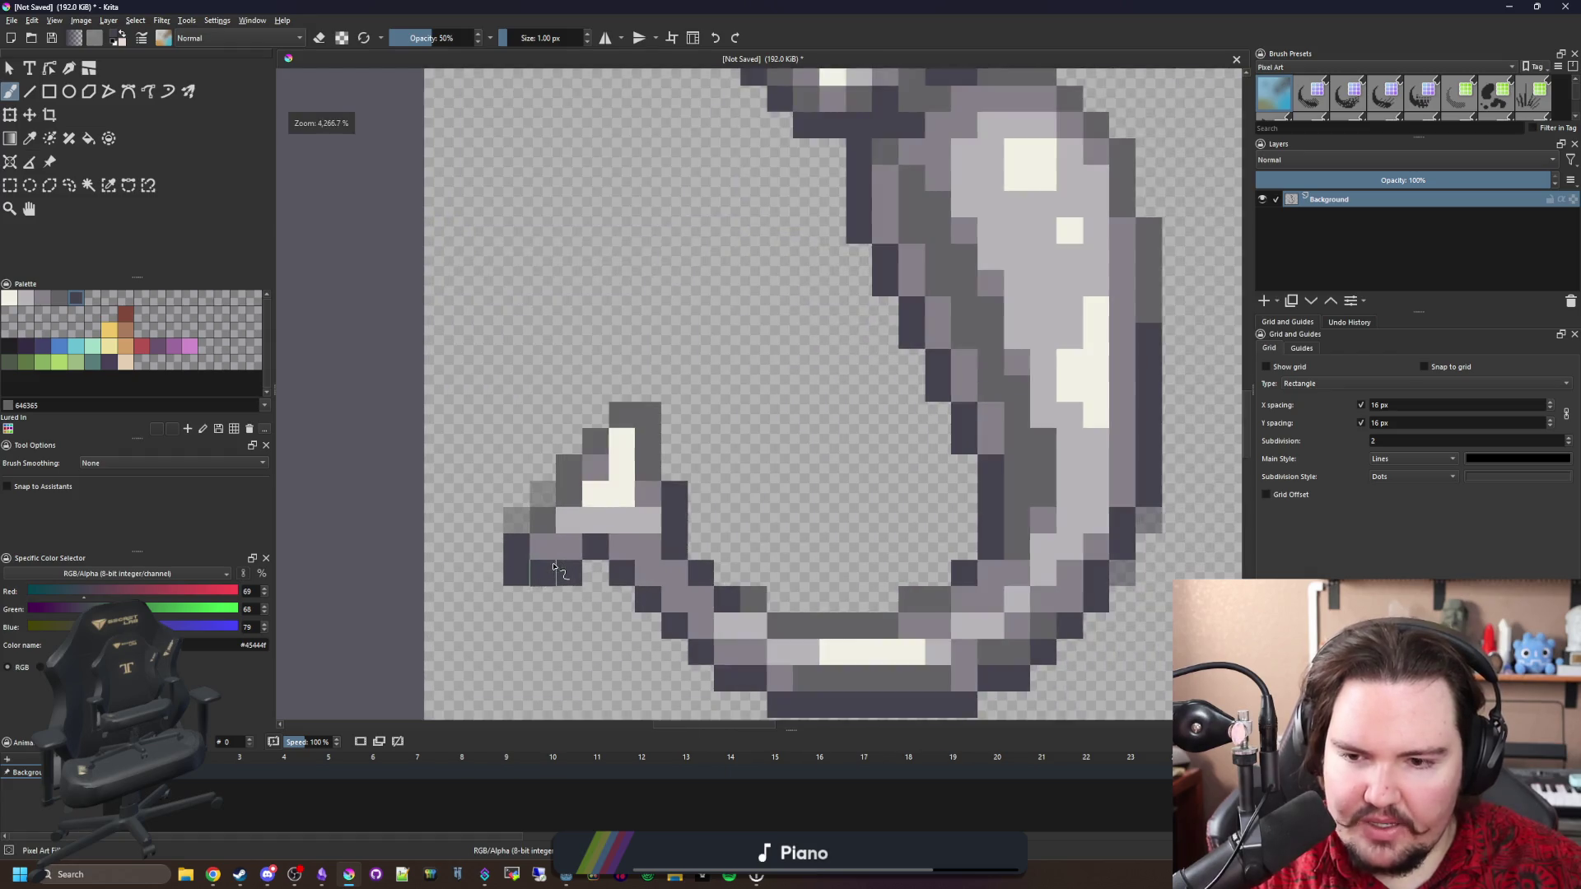
scroll(568, 556, "down", 3)
scroll(593, 535, "up", 3)
Brighten pixels under the barb and on the lower curve with sampled light grey.
key("p")
left_click(610, 519)
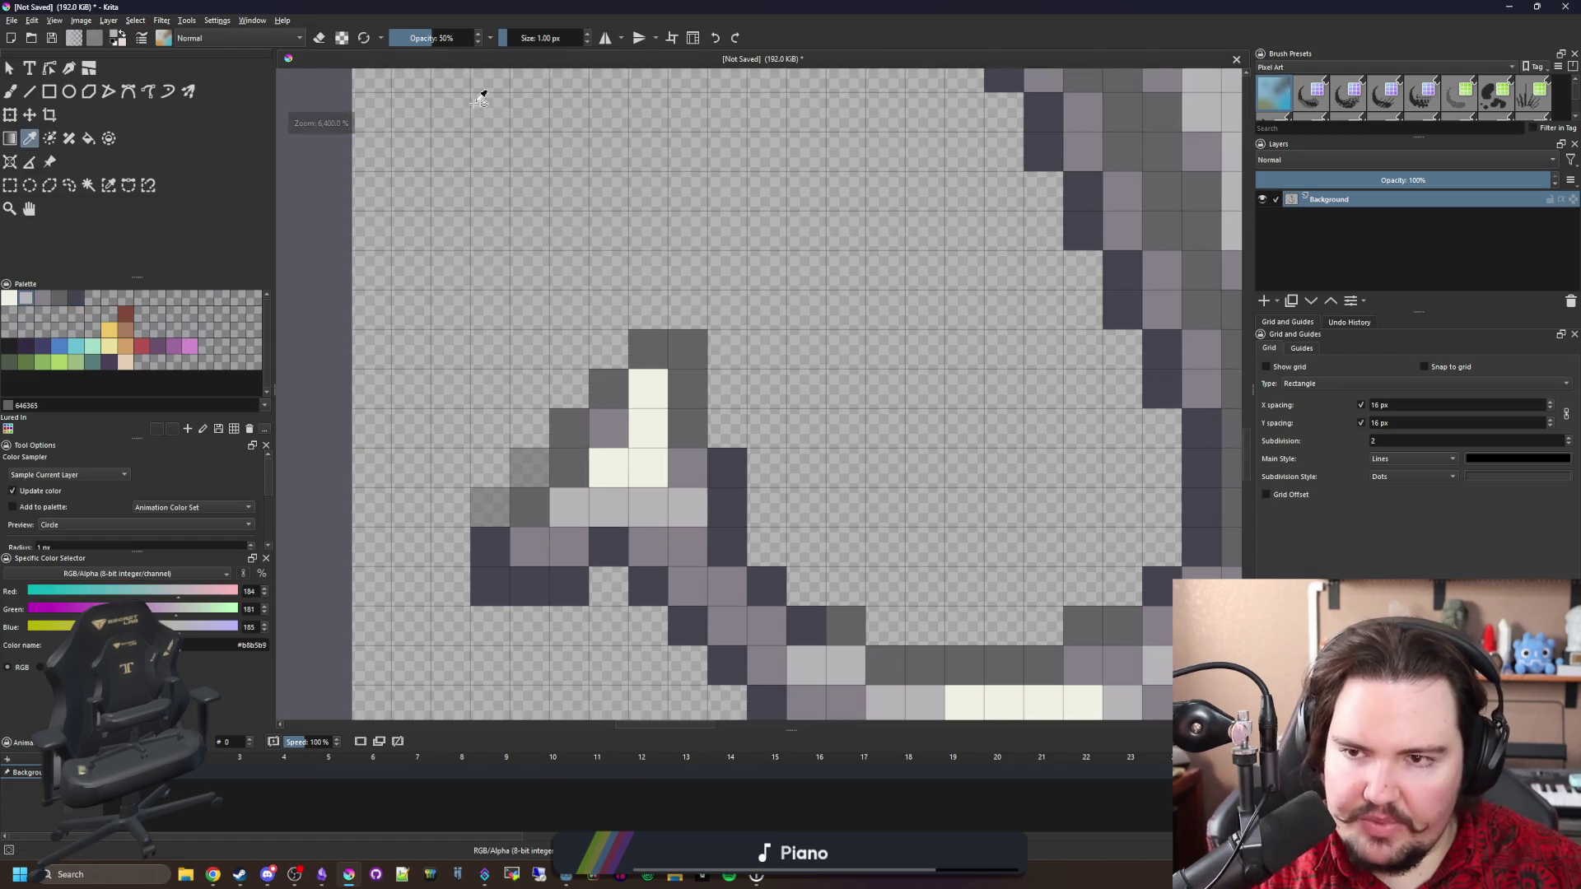
key("b")
left_click(548, 541)
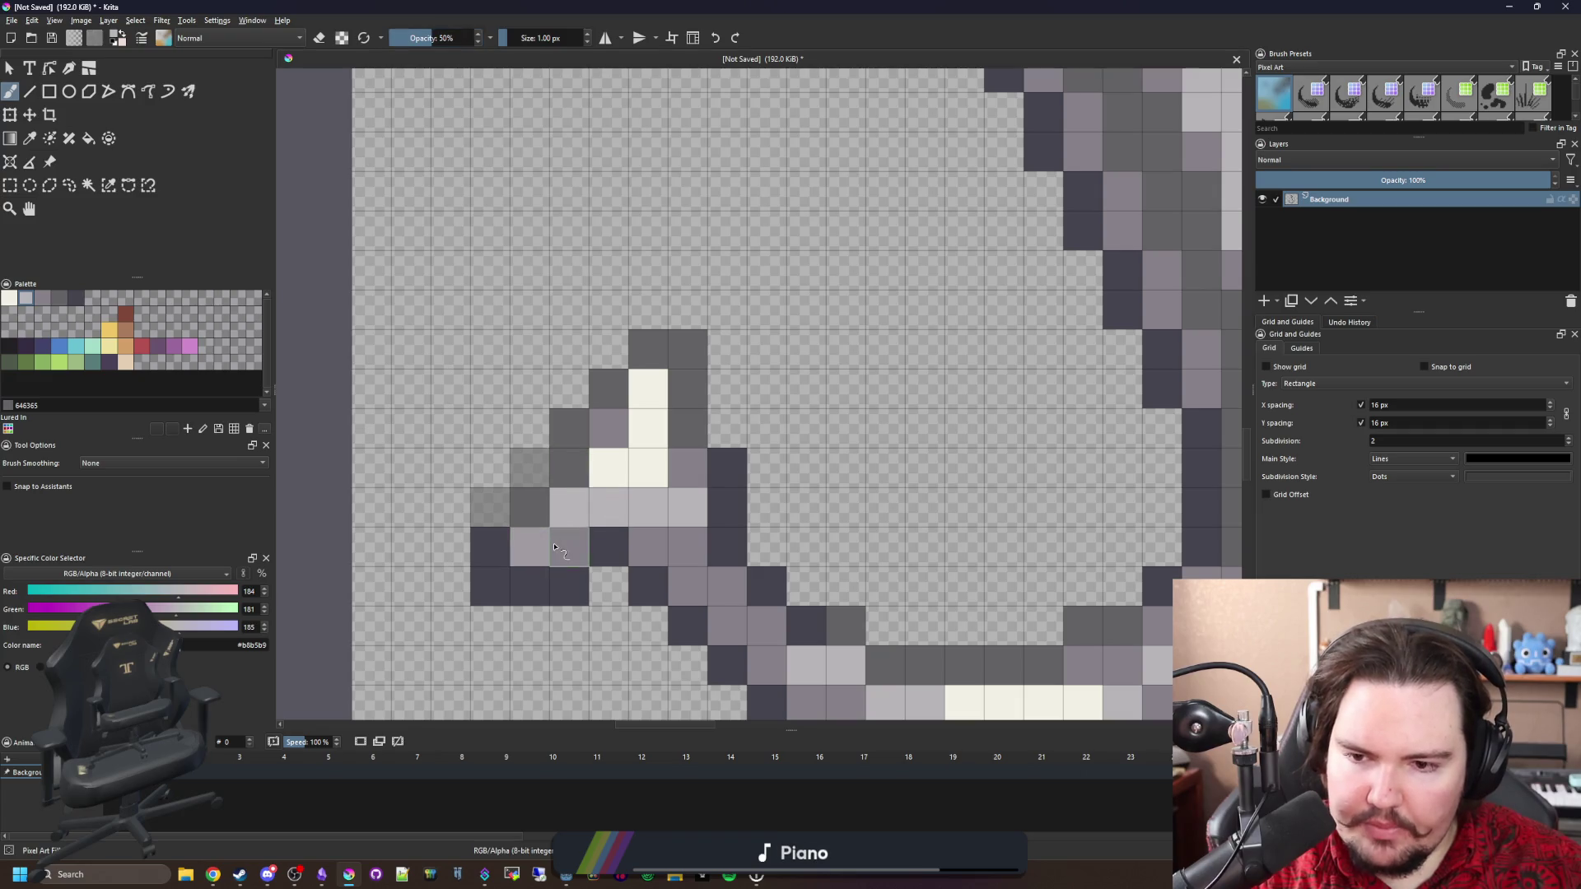
key("ctrl+z")
key("ctrl+z")
key("ctrl+shift+z")
key("ctrl+shift+z")
scroll(593, 510, "down", 5)
scroll(600, 486, "up", 5)
scroll(600, 485, "down", 5)
scroll(599, 486, "down", 3)
scroll(611, 464, "up", 8)
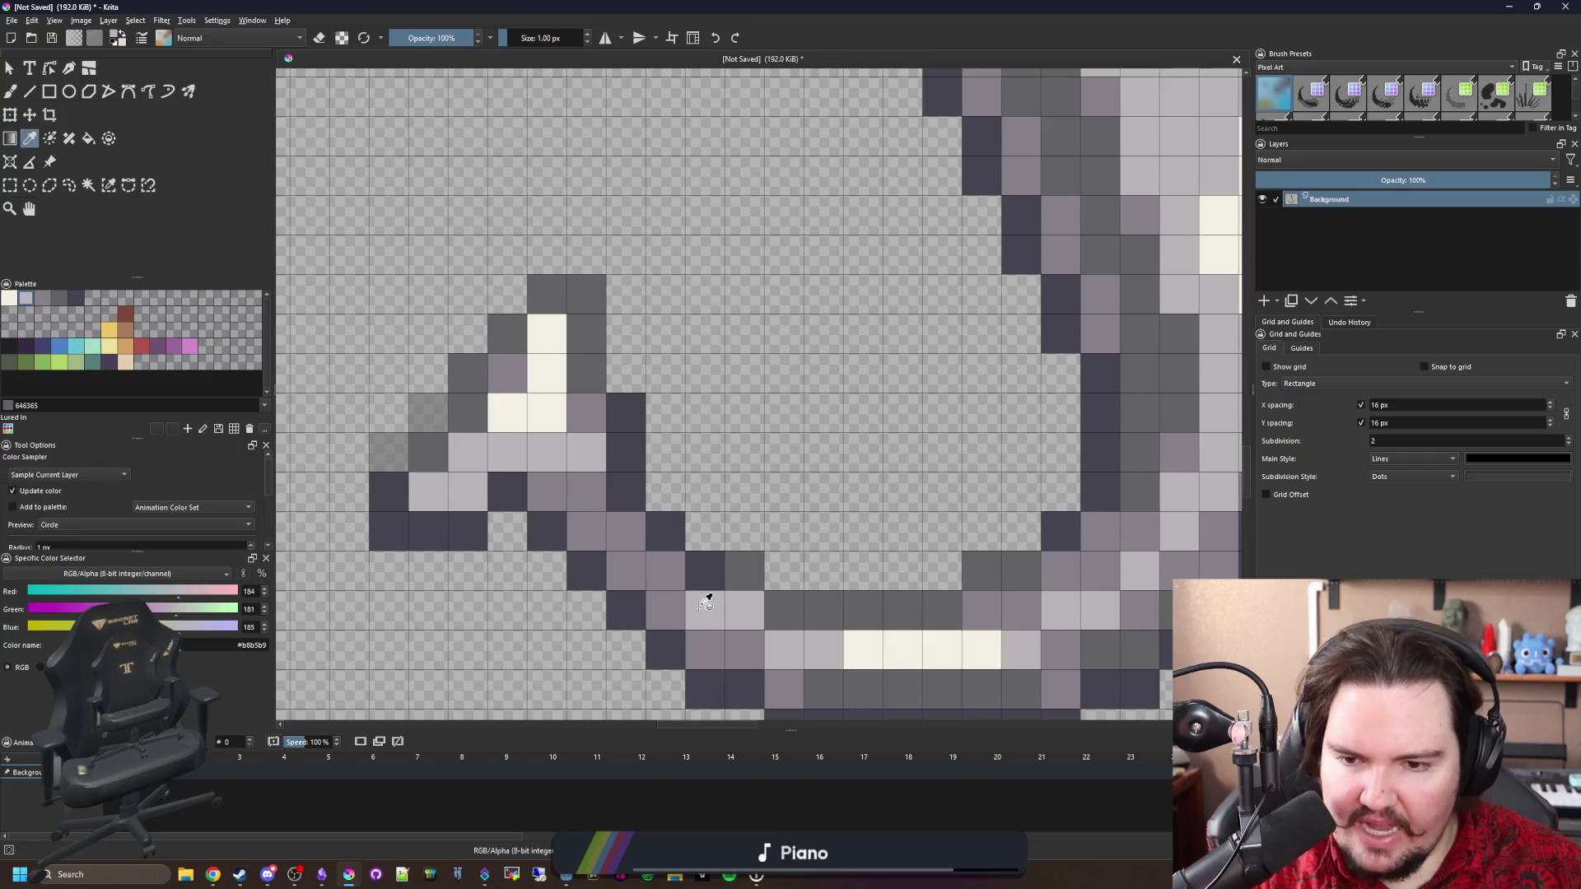
left_click(626, 531)
left_click(586, 492)
scroll(604, 525, "down", 4)
scroll(608, 527, "up", 3)
scroll(614, 494, "down", 3)
scroll(532, 494, "down", 1)
scroll(537, 461, "up", 3)
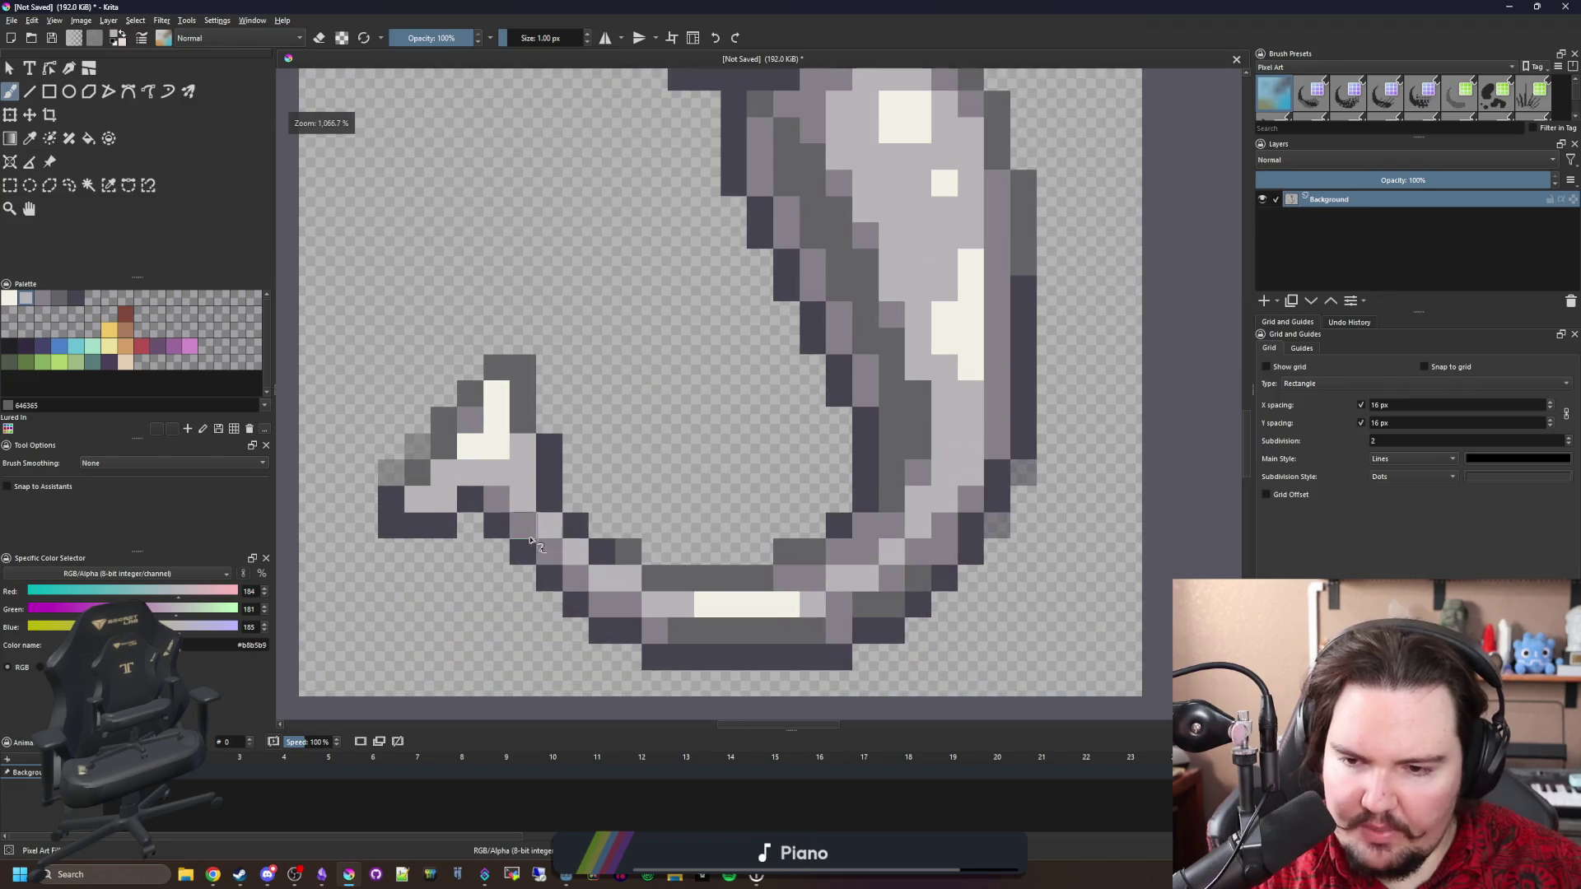
Paint a mid grey #646365 pixel on the barb.
key("p")
left_click(895, 502)
scroll(509, 474, "up", 2)
key("b")
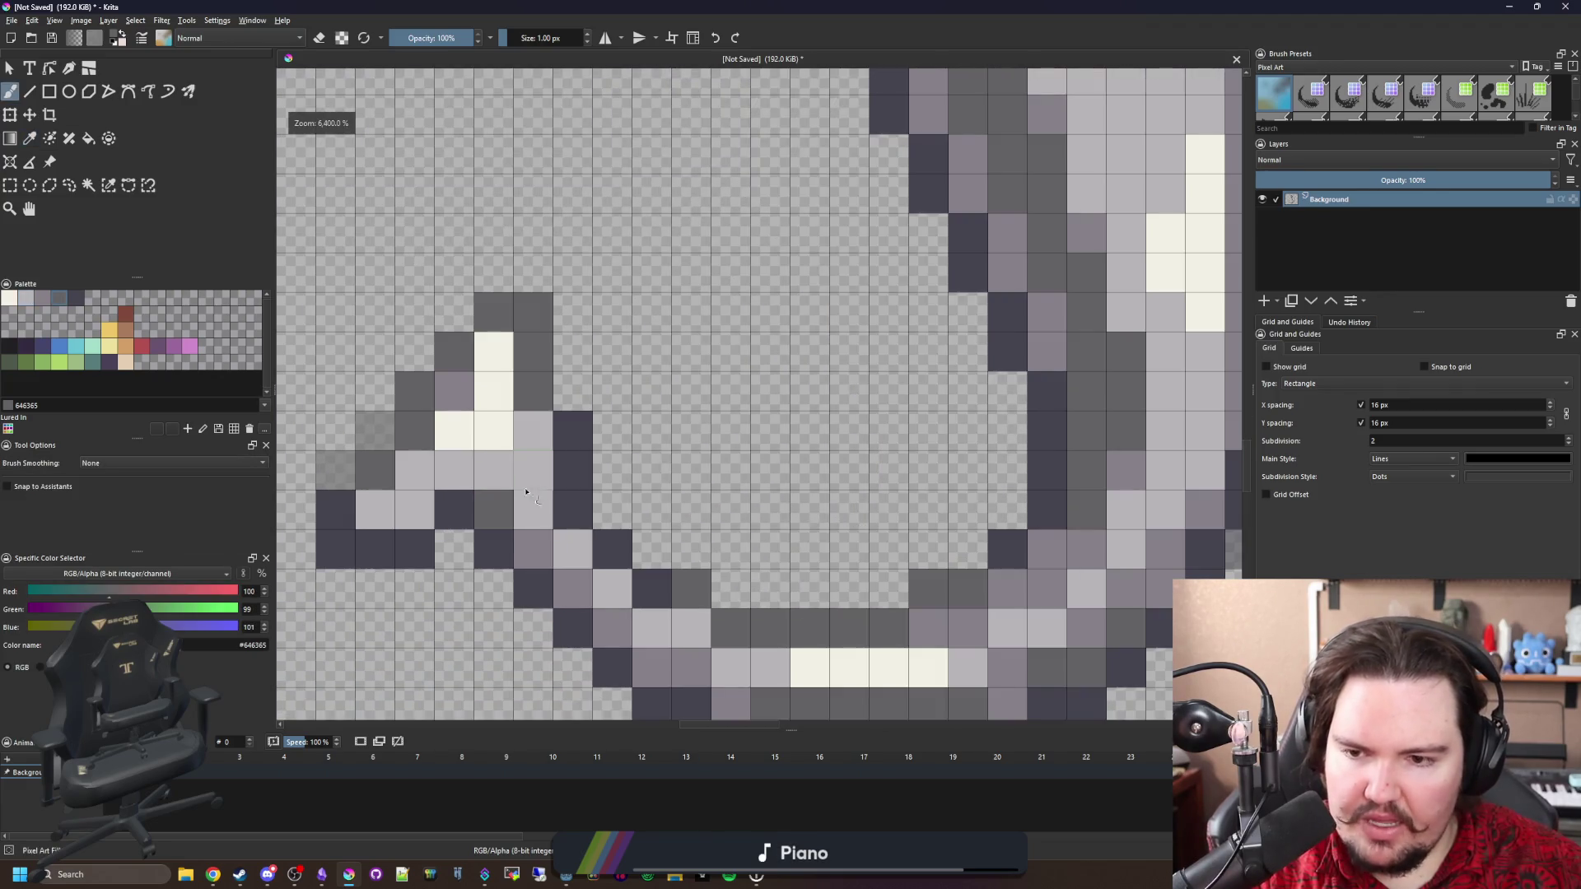
left_click(499, 514)
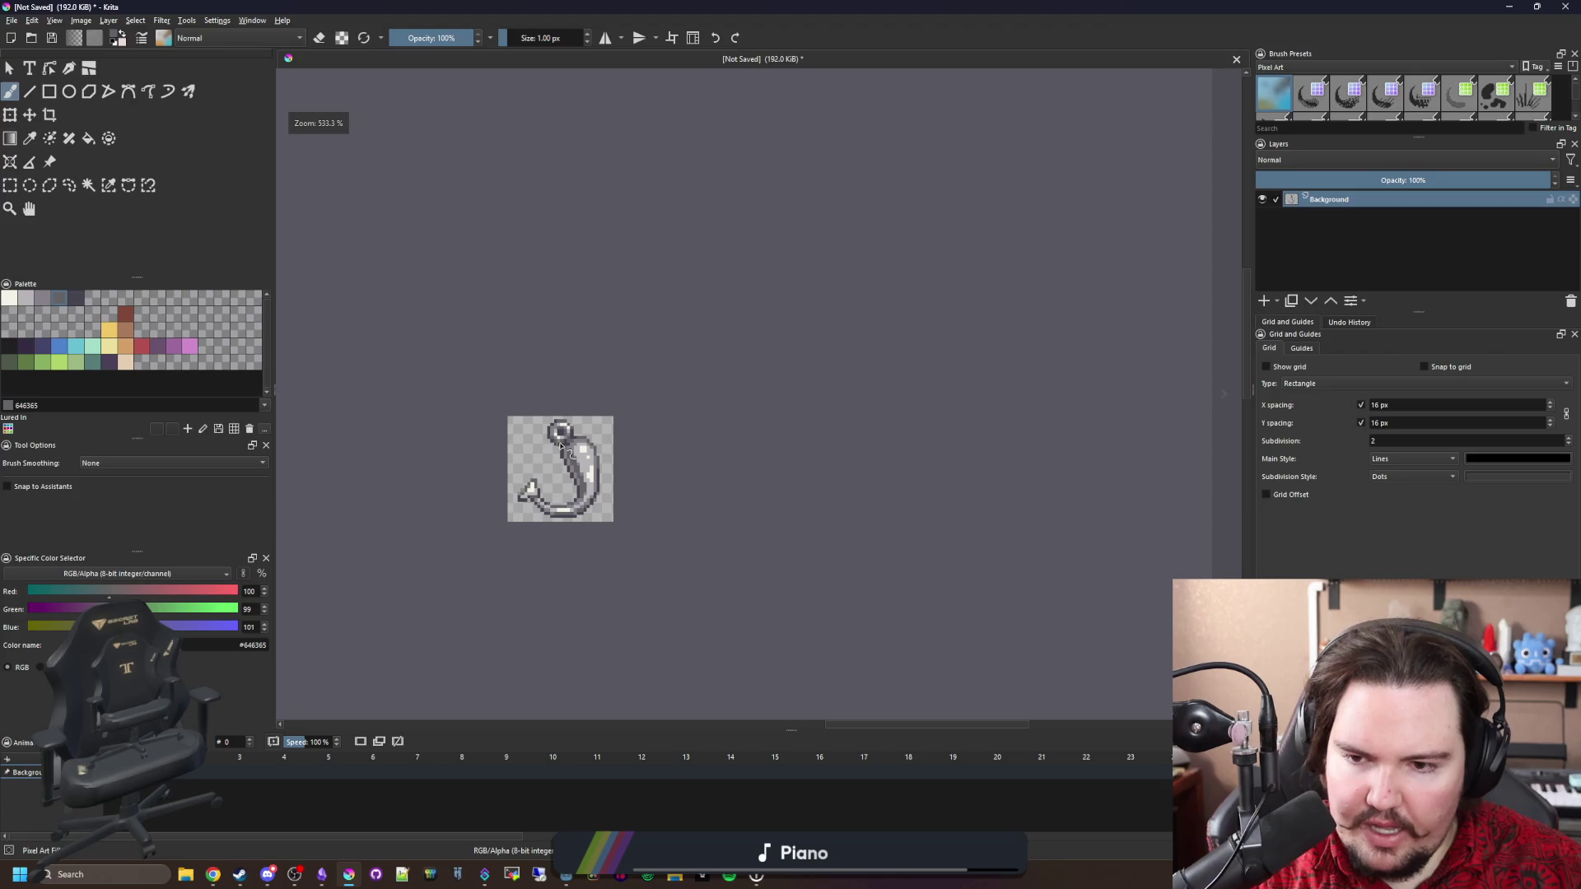
scroll(560, 486, "up", 10)
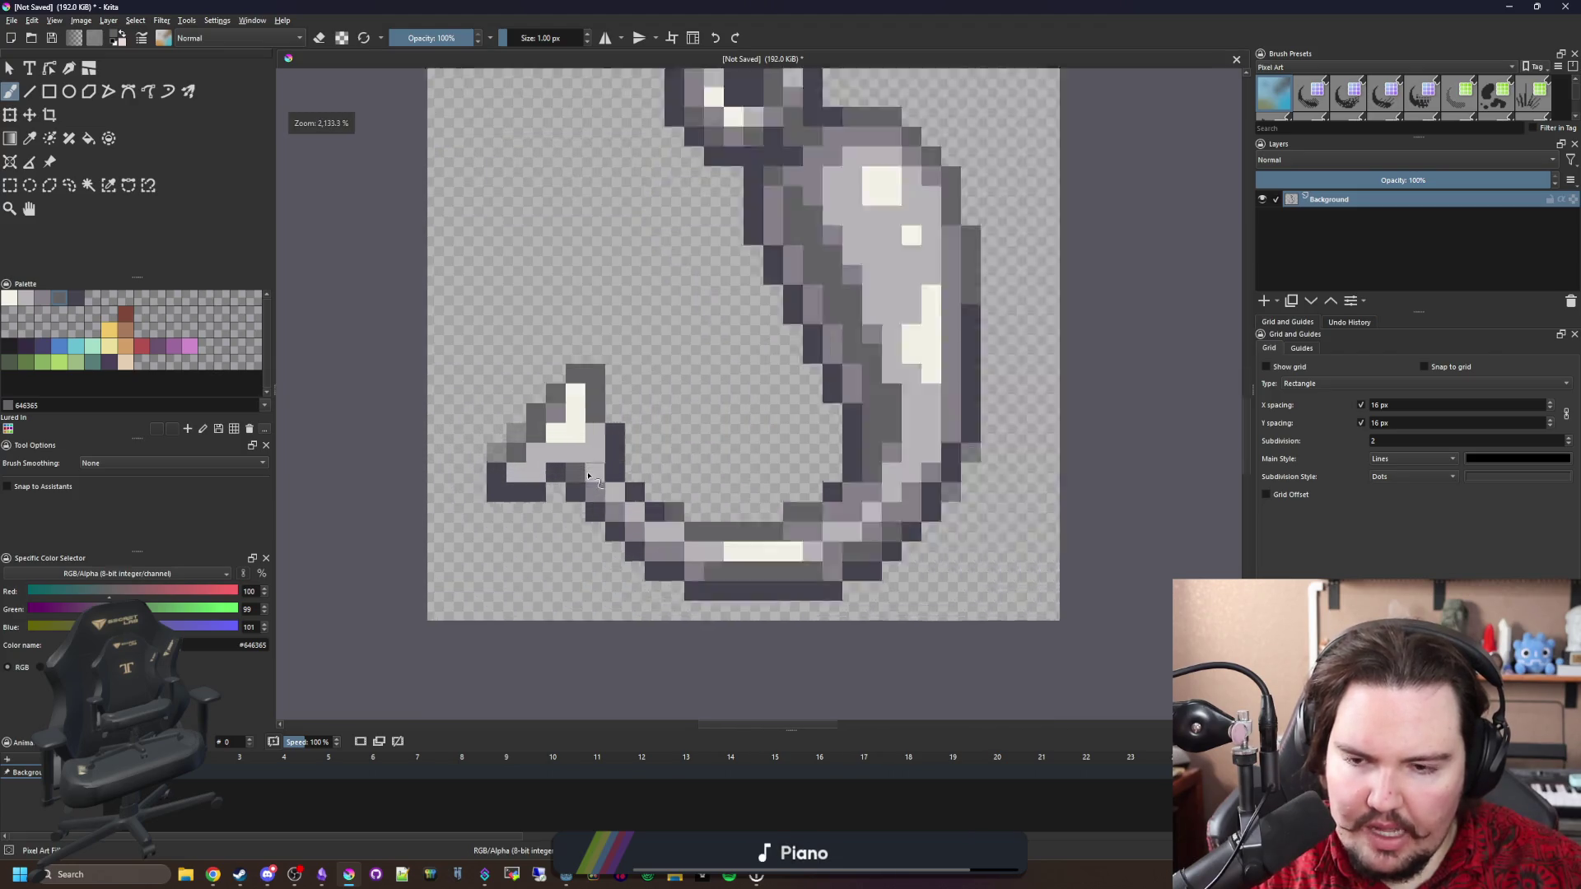
scroll(626, 564, "down", 2)
scroll(618, 535, "down", 8)
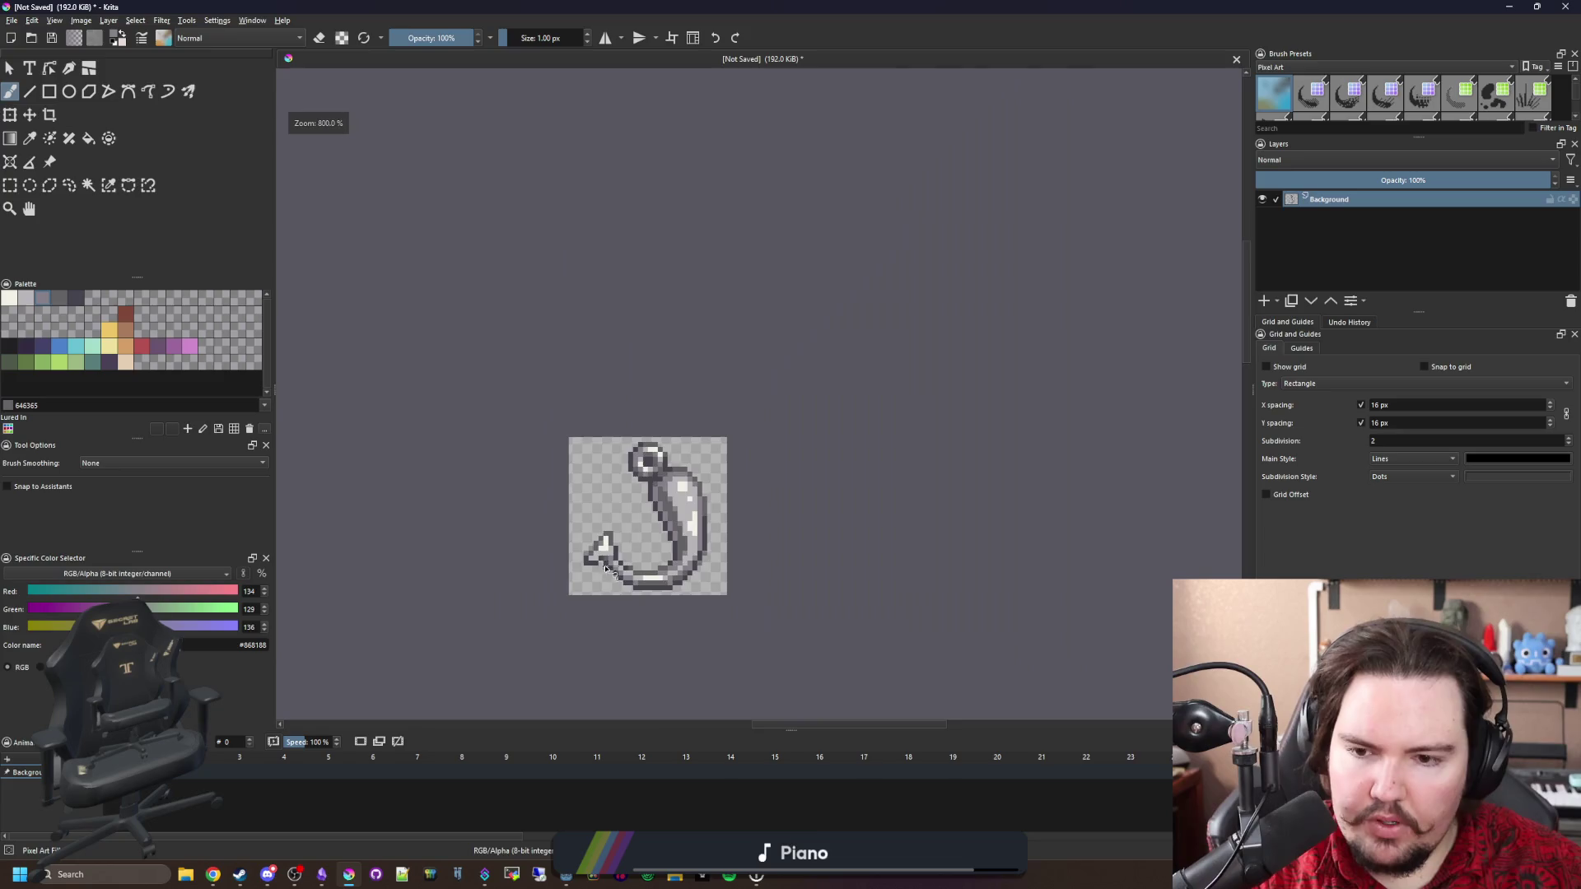
scroll(596, 596, "up", 10)
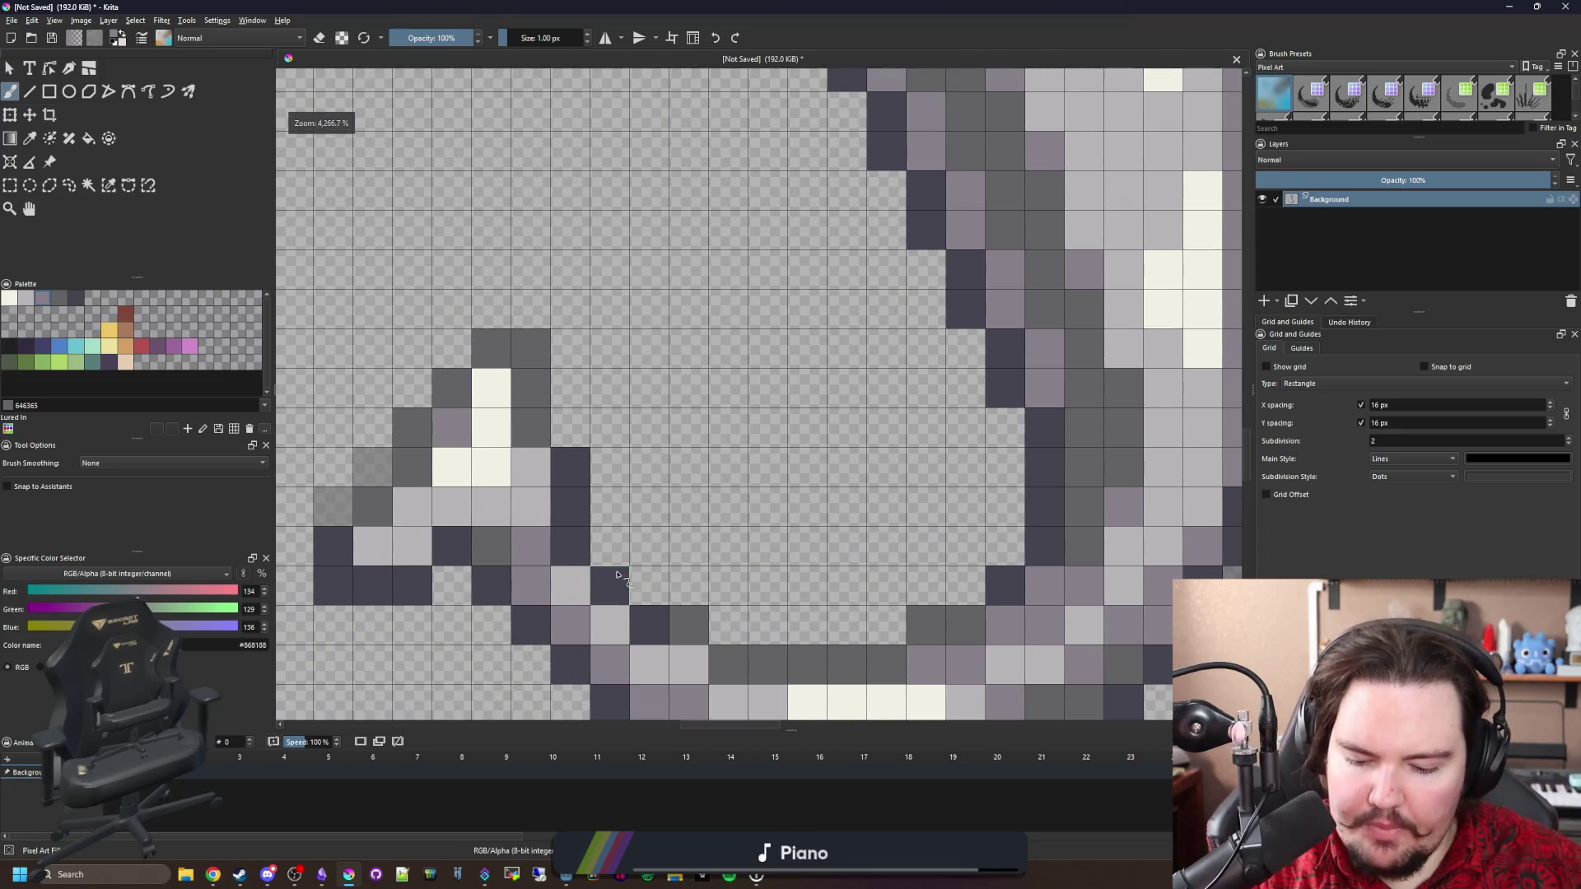
Add a half-opacity dark grey pixel inside the curve.
key("p")
left_click(620, 573)
key("b")
left_click(451, 39)
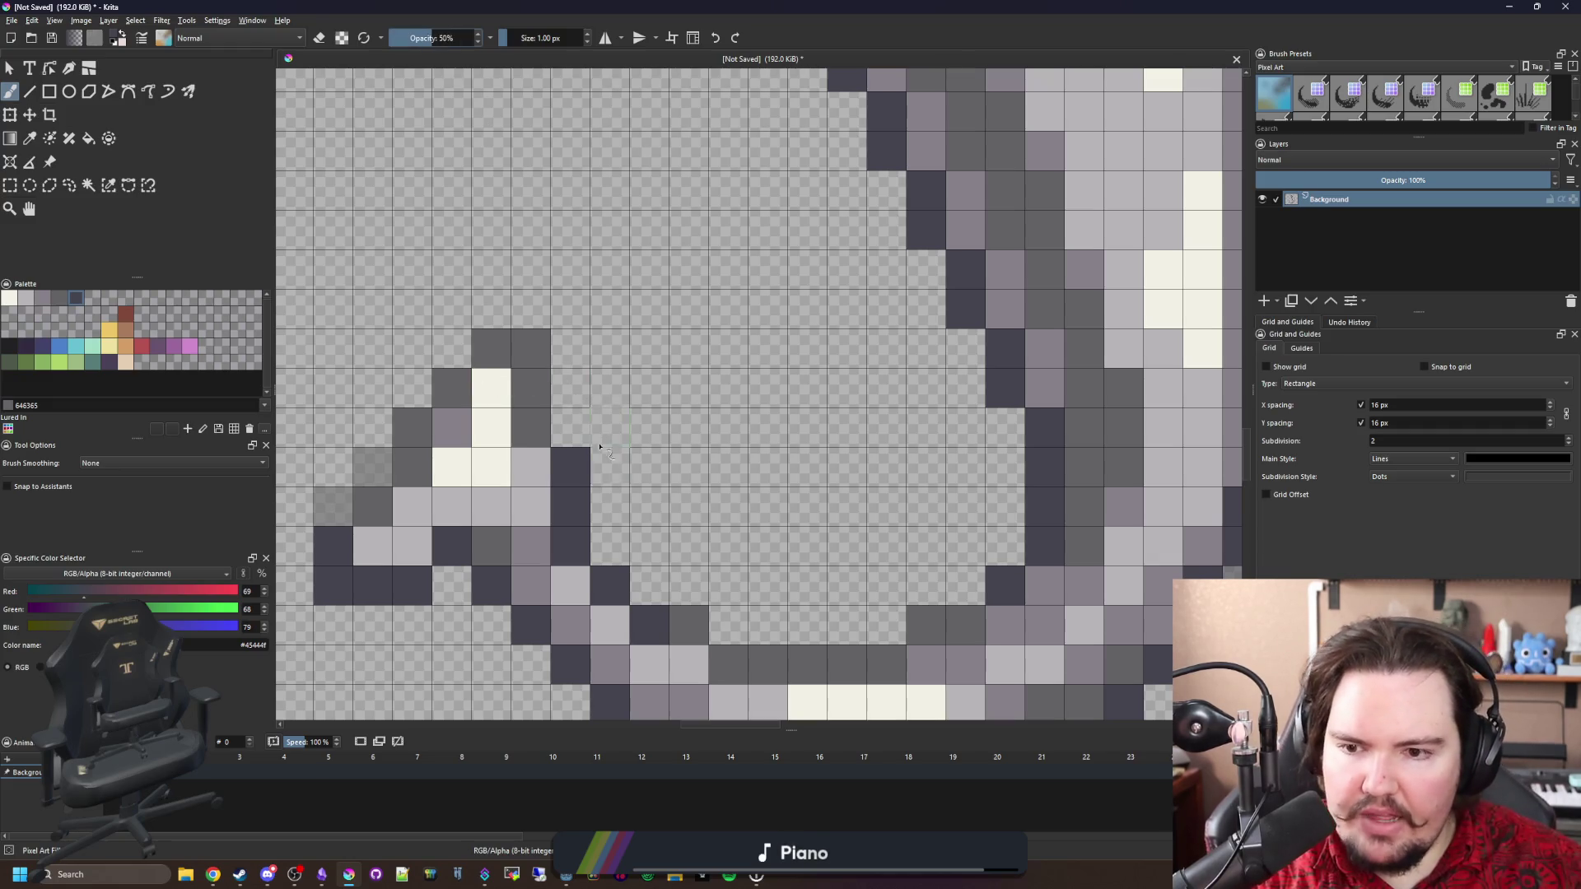
left_click(610, 546)
scroll(639, 477, "down", 5)
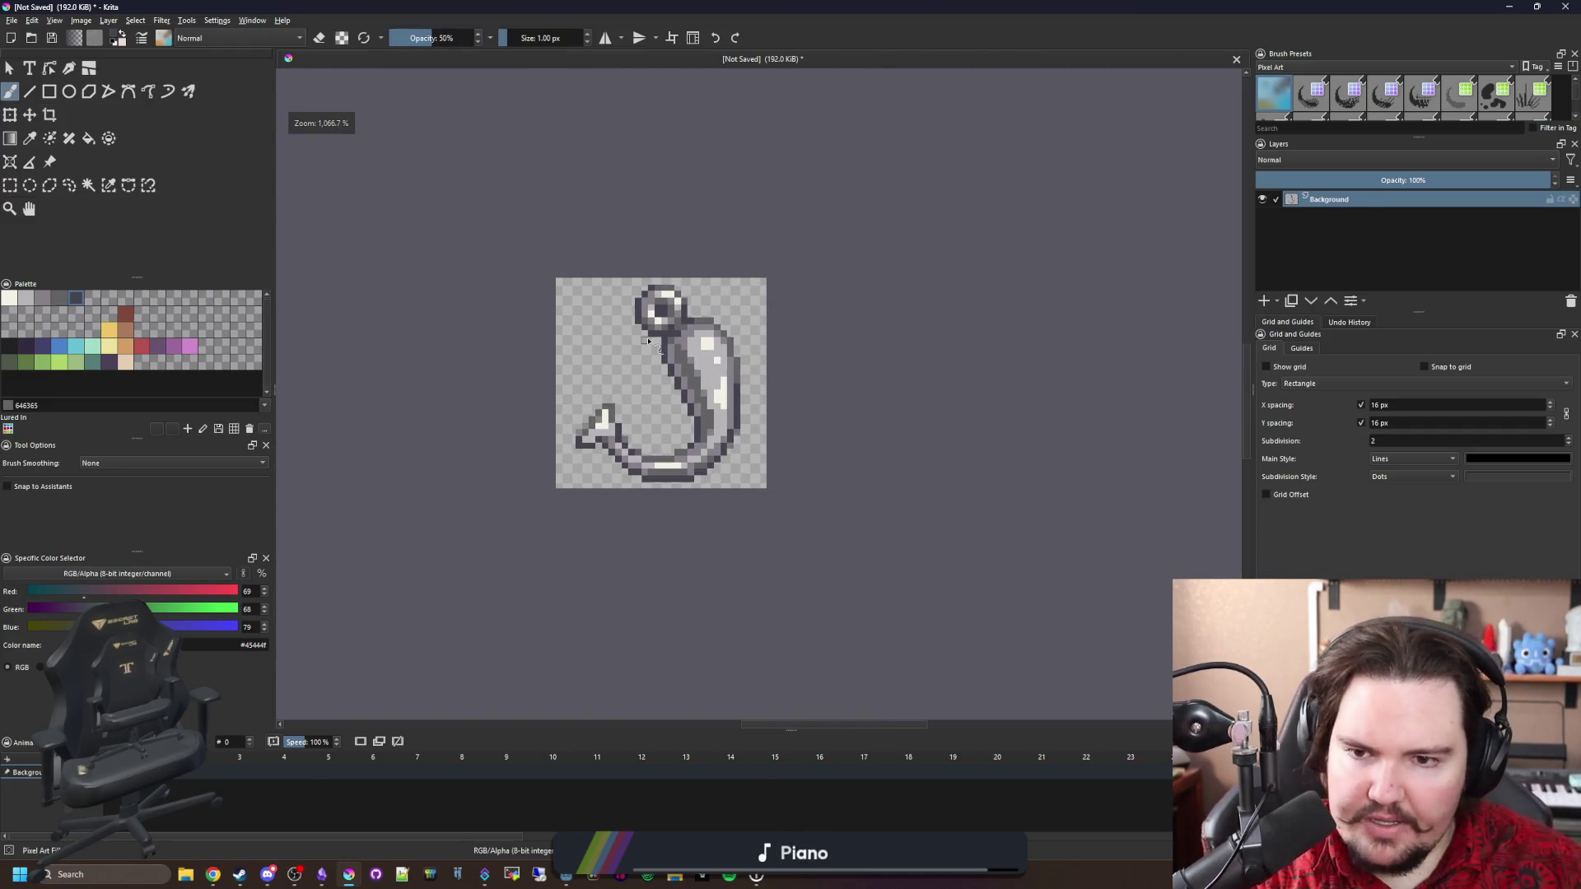
scroll(669, 278, "up", 1)
scroll(668, 277, "up", 3)
Darken the outline below the eye with near-black pixels at full opacity.
left_click(527, 324, "ctrl")
left_click_drag(394, 38, 478, 38)
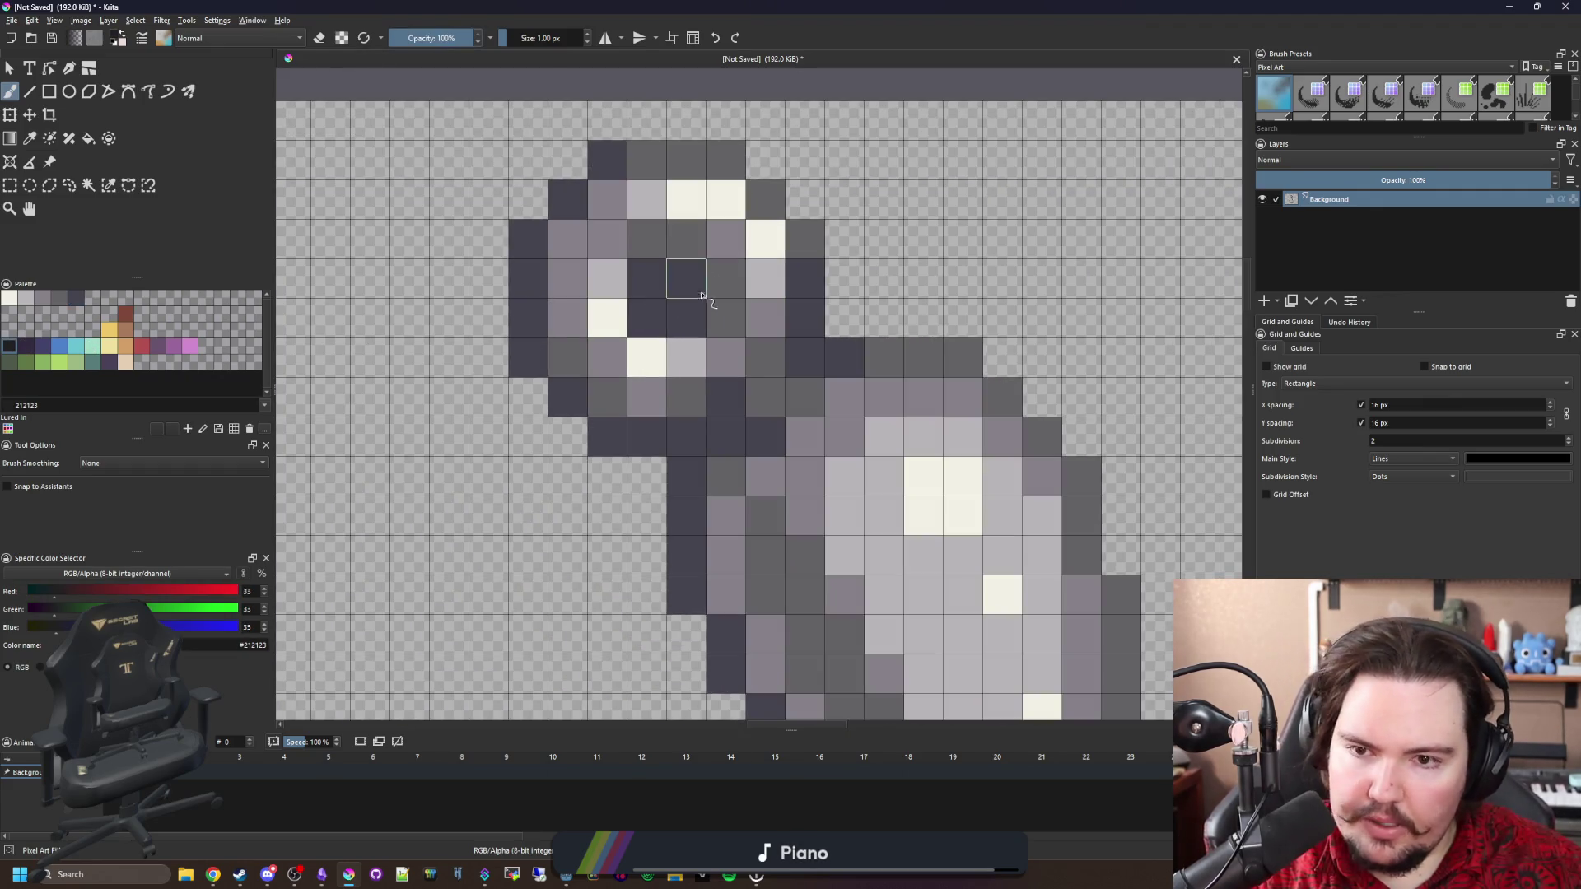
left_click_drag(689, 280, 688, 319)
left_click(645, 286)
left_click(646, 318)
scroll(698, 469, "down", 8)
scroll(654, 453, "up", 3)
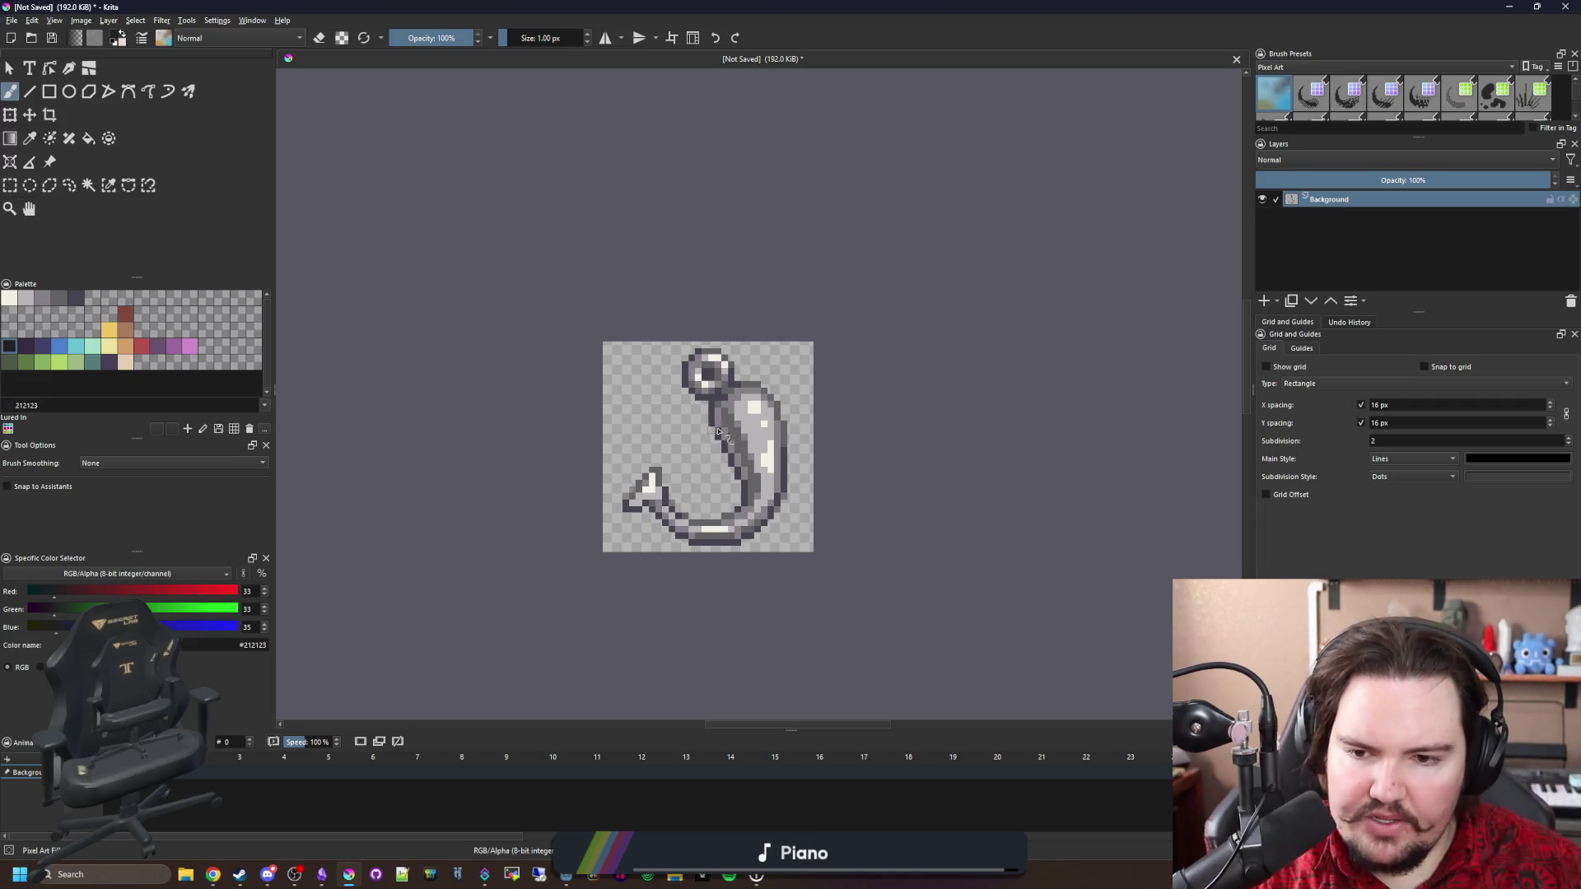
scroll(713, 433, "up", 4)
scroll(652, 492, "down", 2)
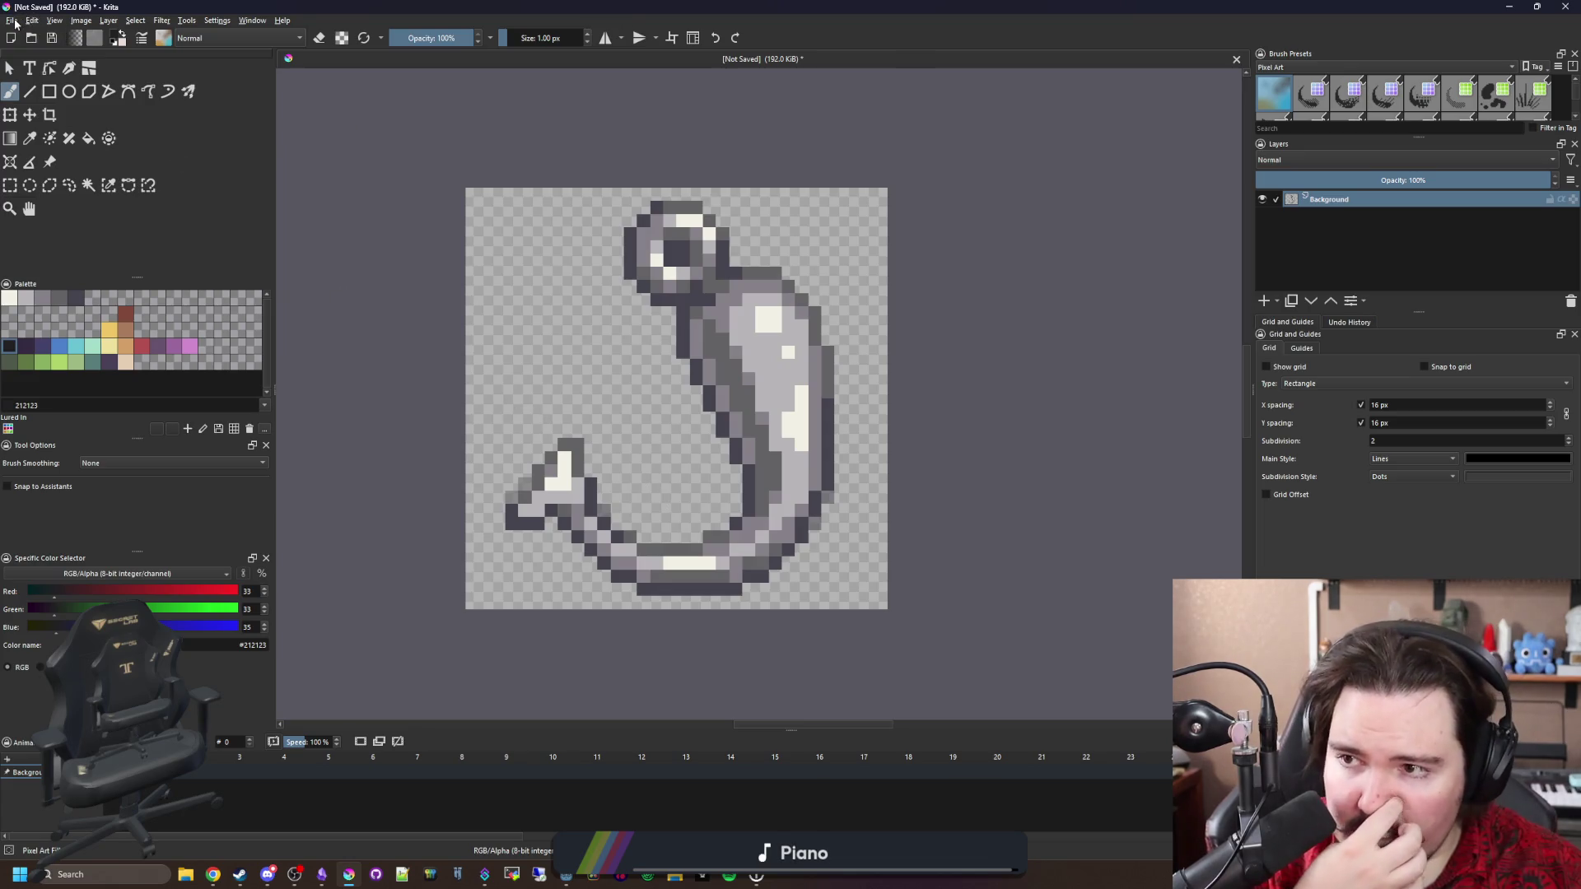
Open File > Save As and go to the Sprites folder.
left_click(14, 23)
left_click(246, 83)
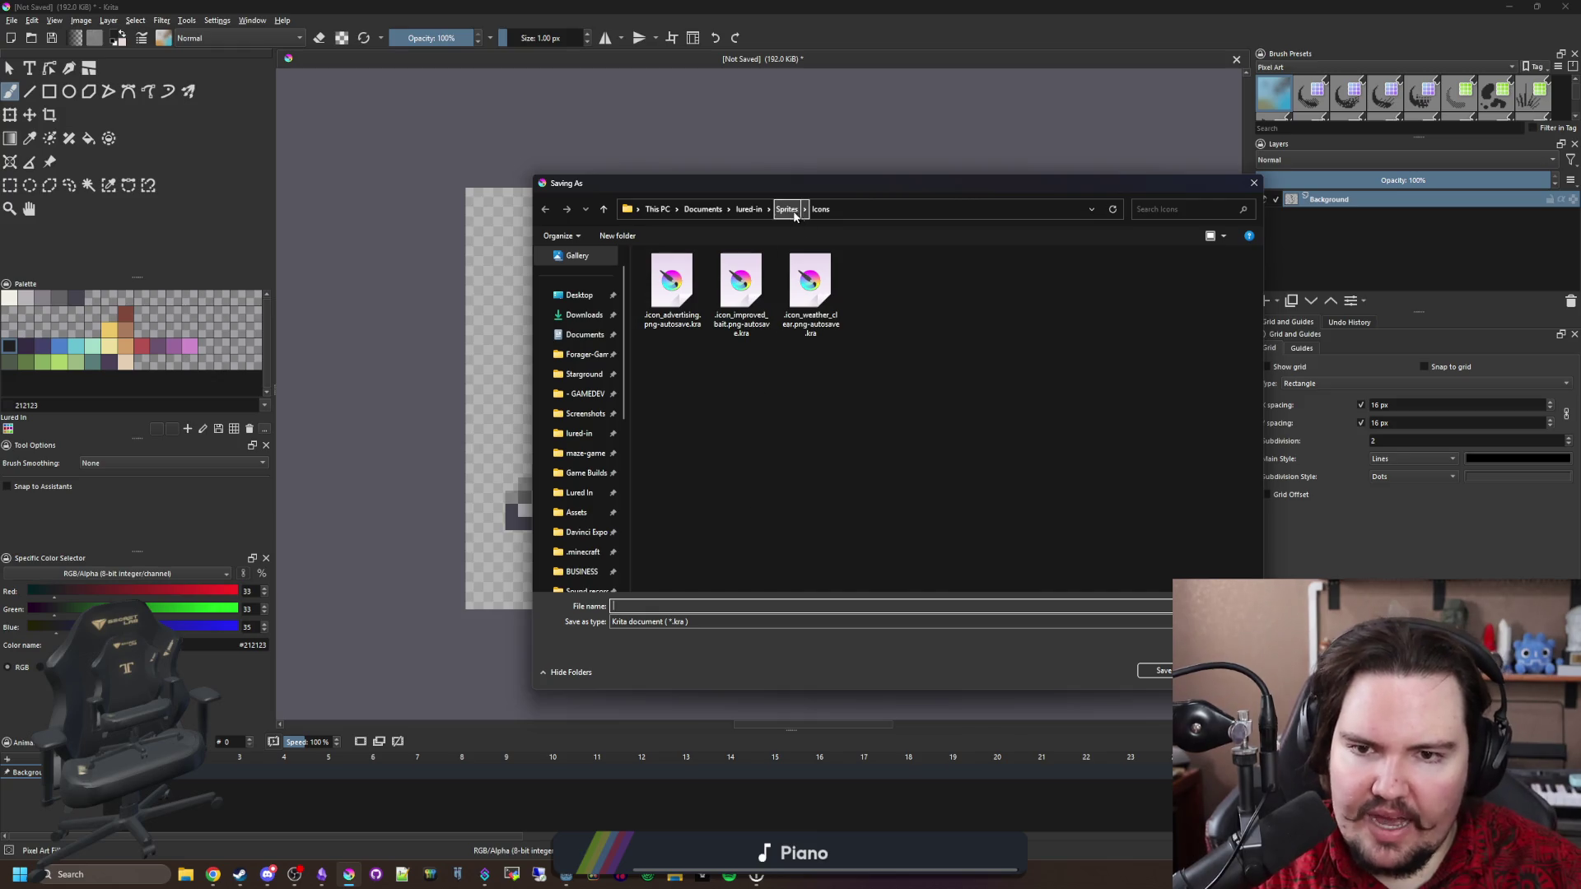
left_click(788, 211)
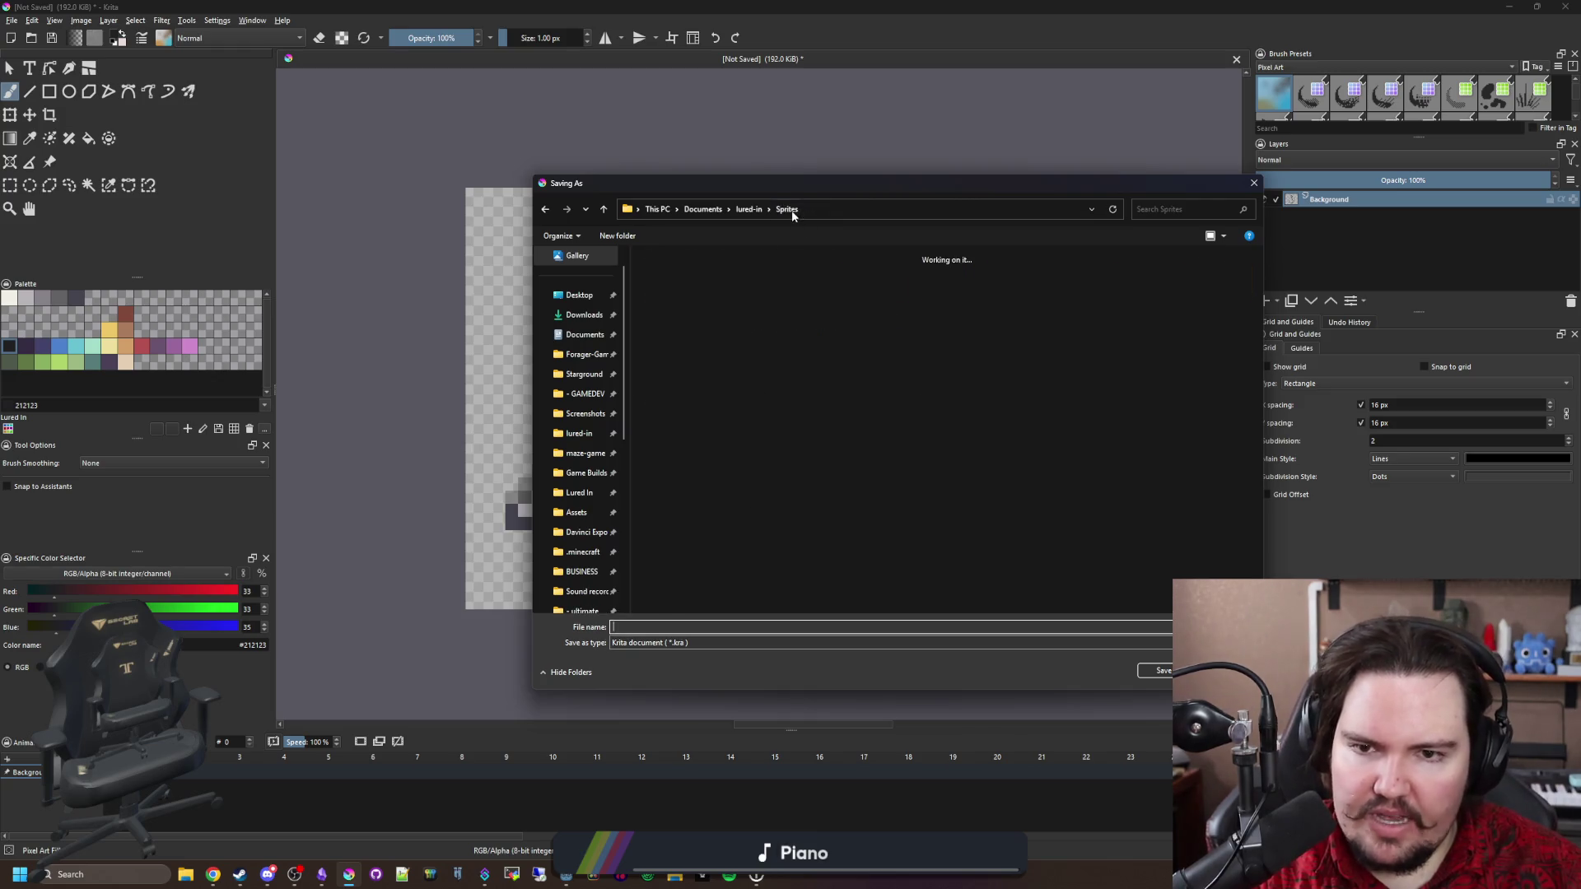
Open the Icons folder as the save location, keeping the Krita document format.
right_click(1034, 390)
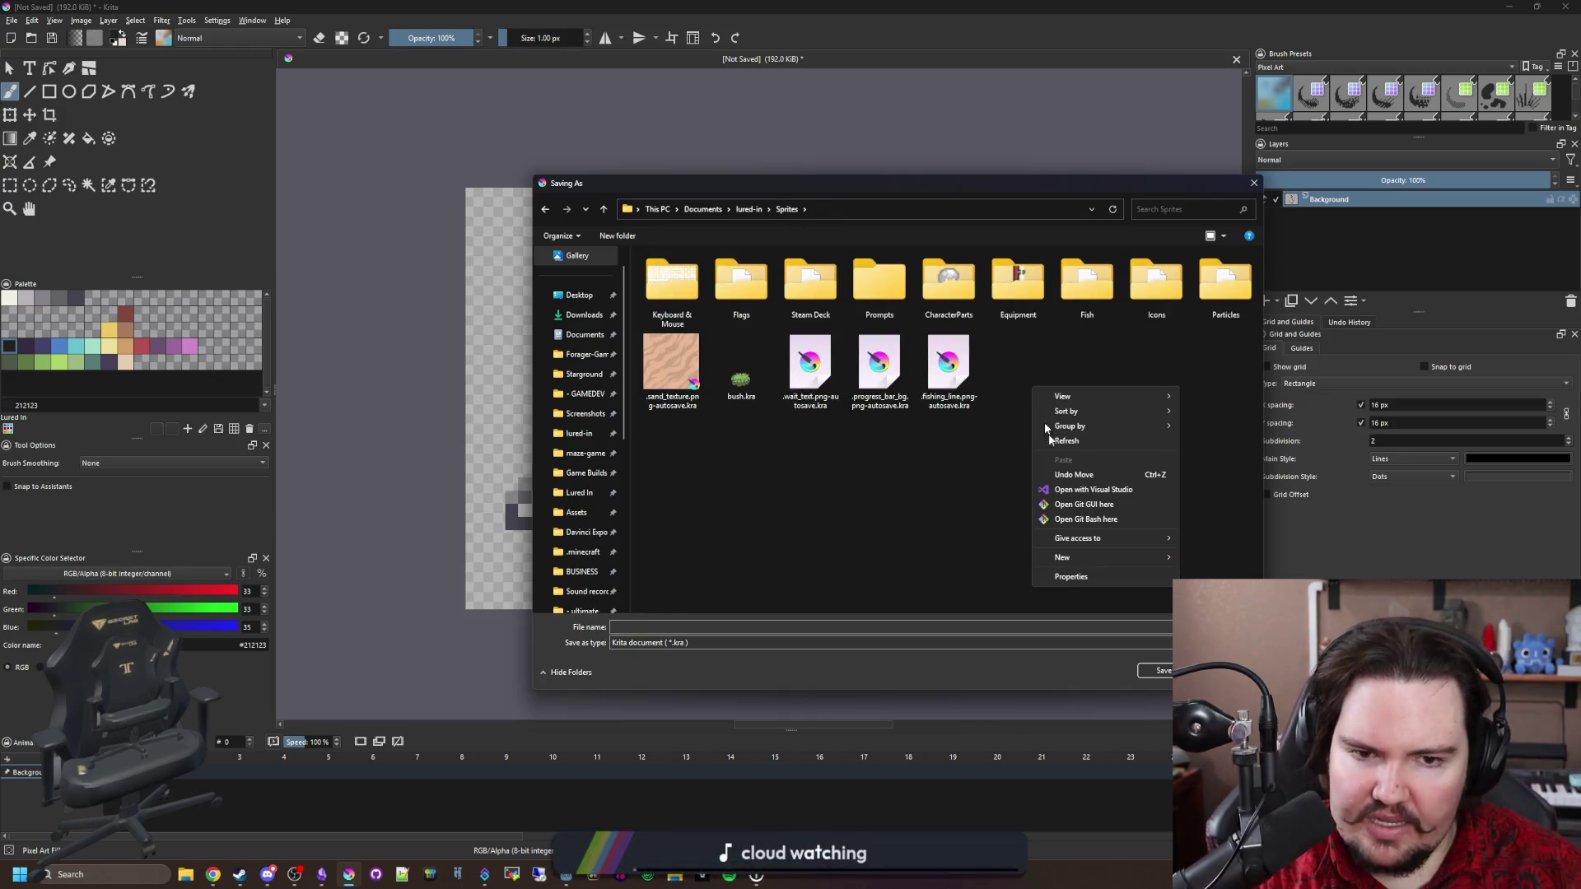
left_click(1156, 284)
double_click(1156, 284)
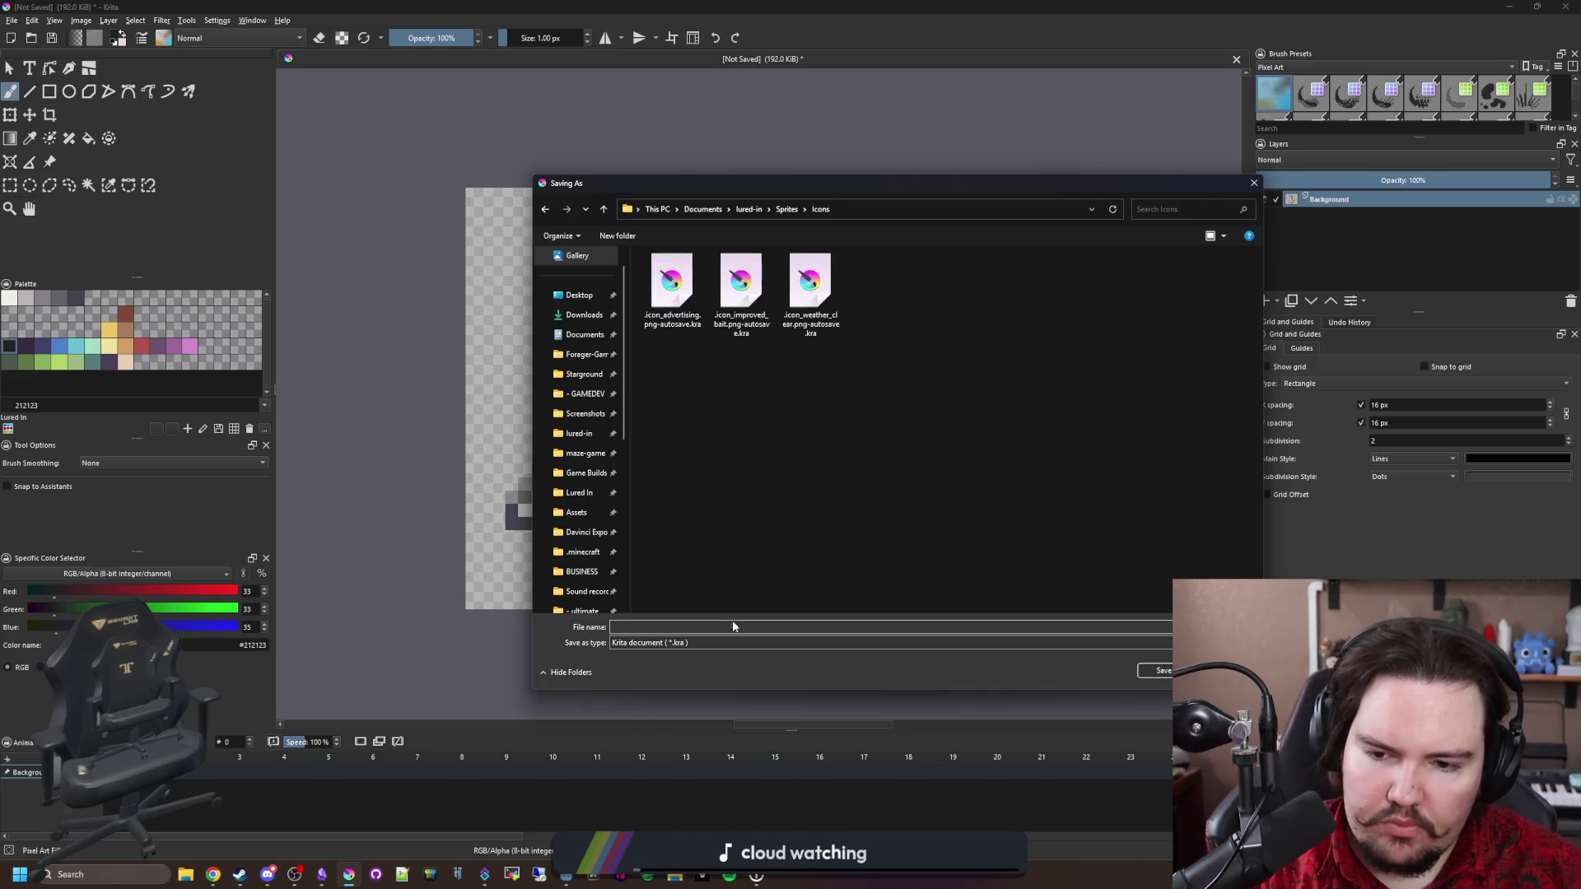
left_click(733, 642)
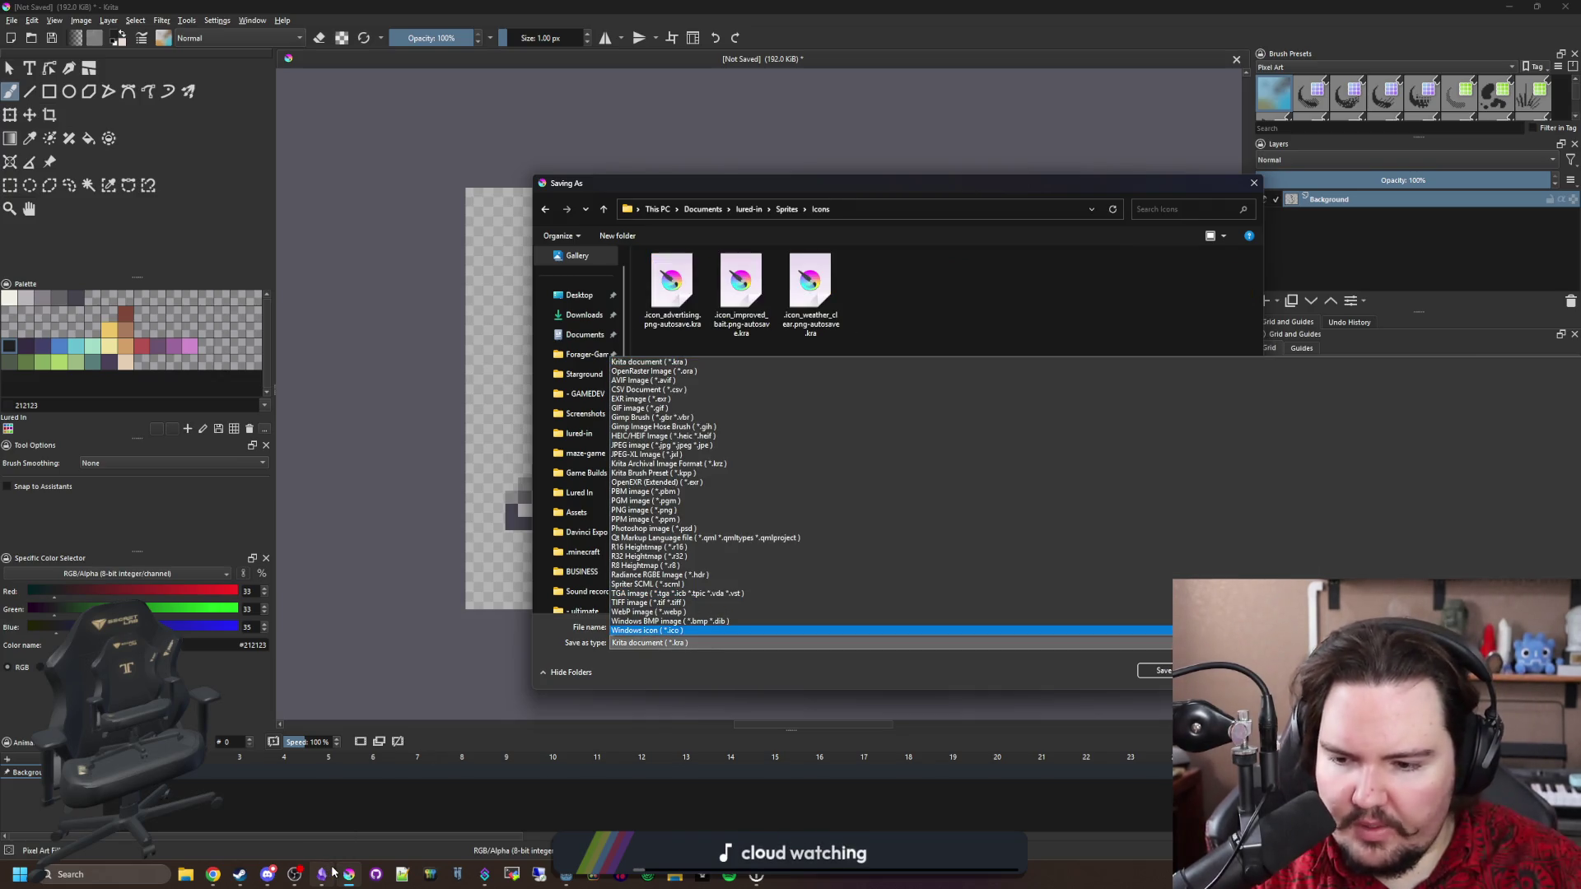
left_click(333, 871)
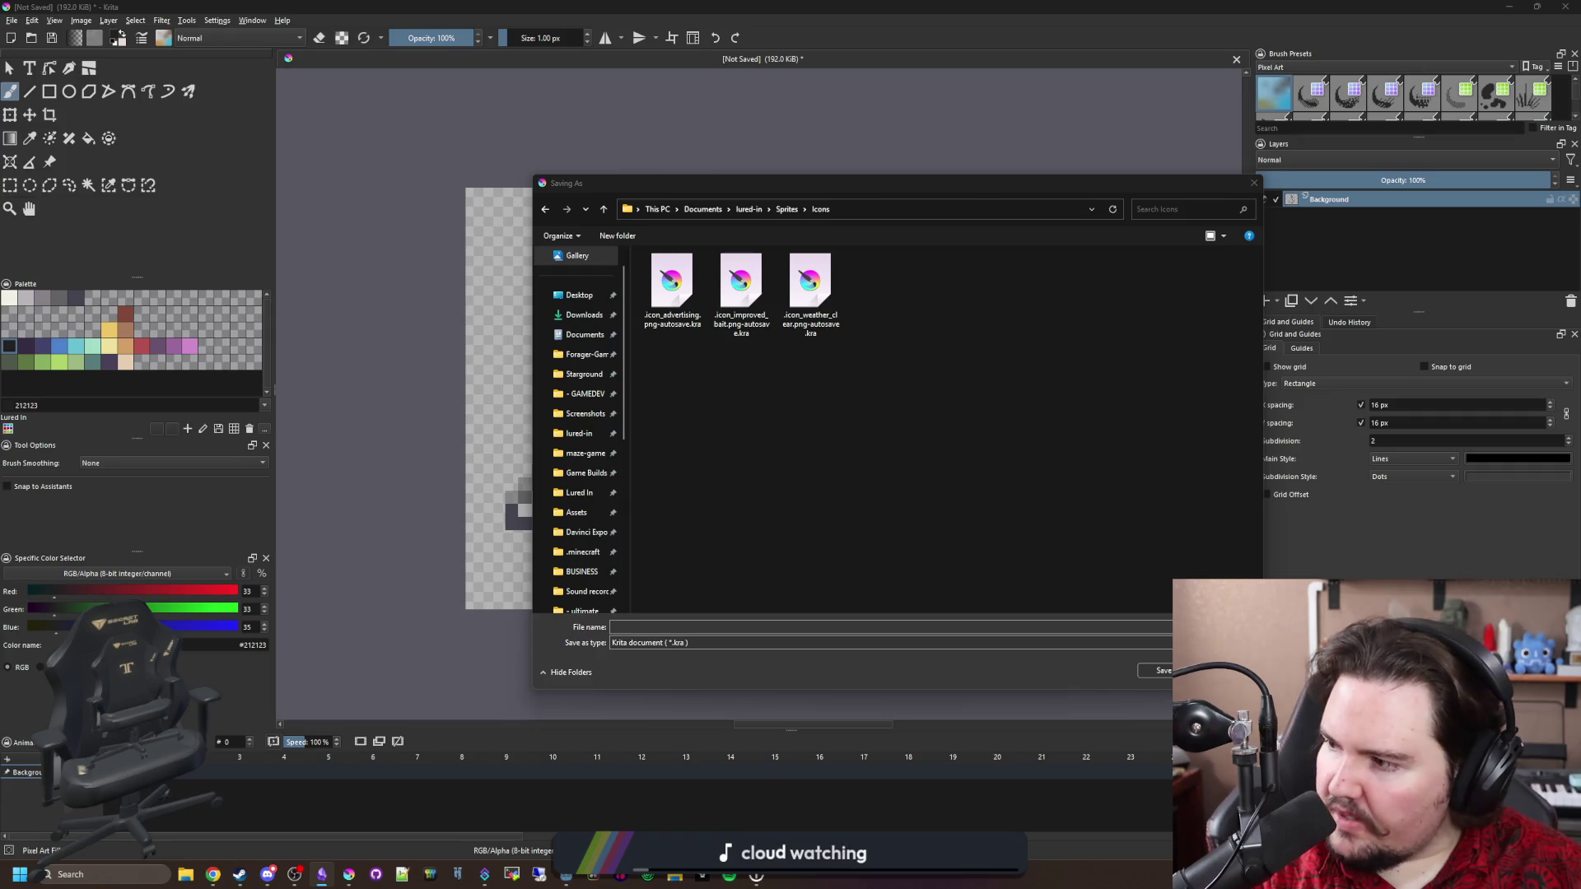
Switch to the Lured In note in Obsidian and check the rare fish chance line.
left_click(349, 874)
left_click_drag(696, 479, 834, 479)
left_click(843, 481)
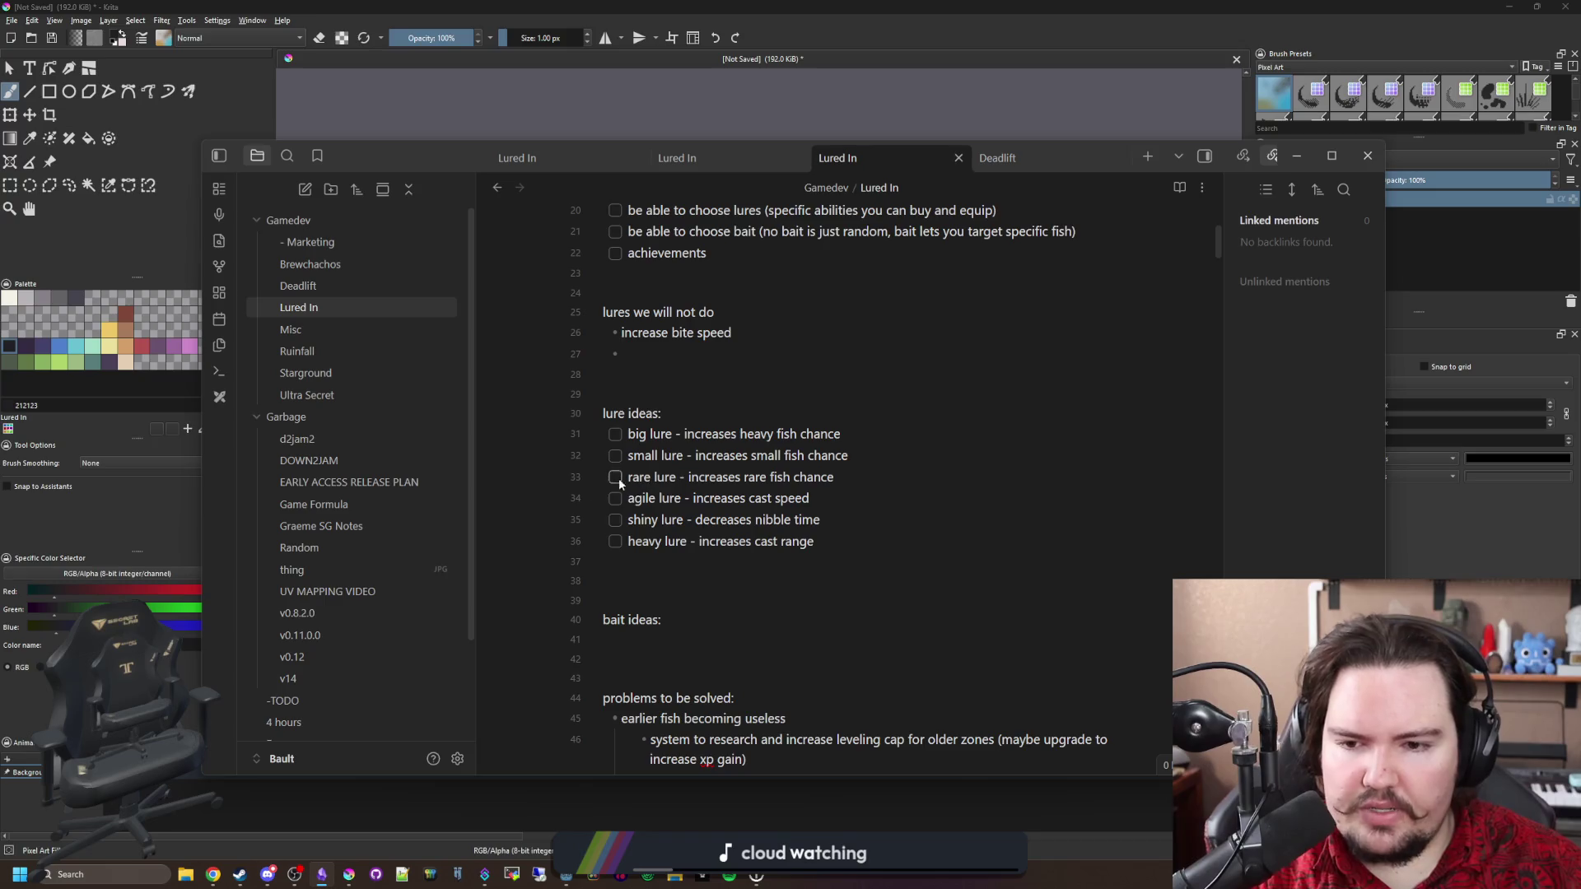
Read through the lure ideas list, then minimize Obsidian to reveal Krita's Save As dialog.
left_click_drag(628, 477, 834, 477)
left_click(834, 477)
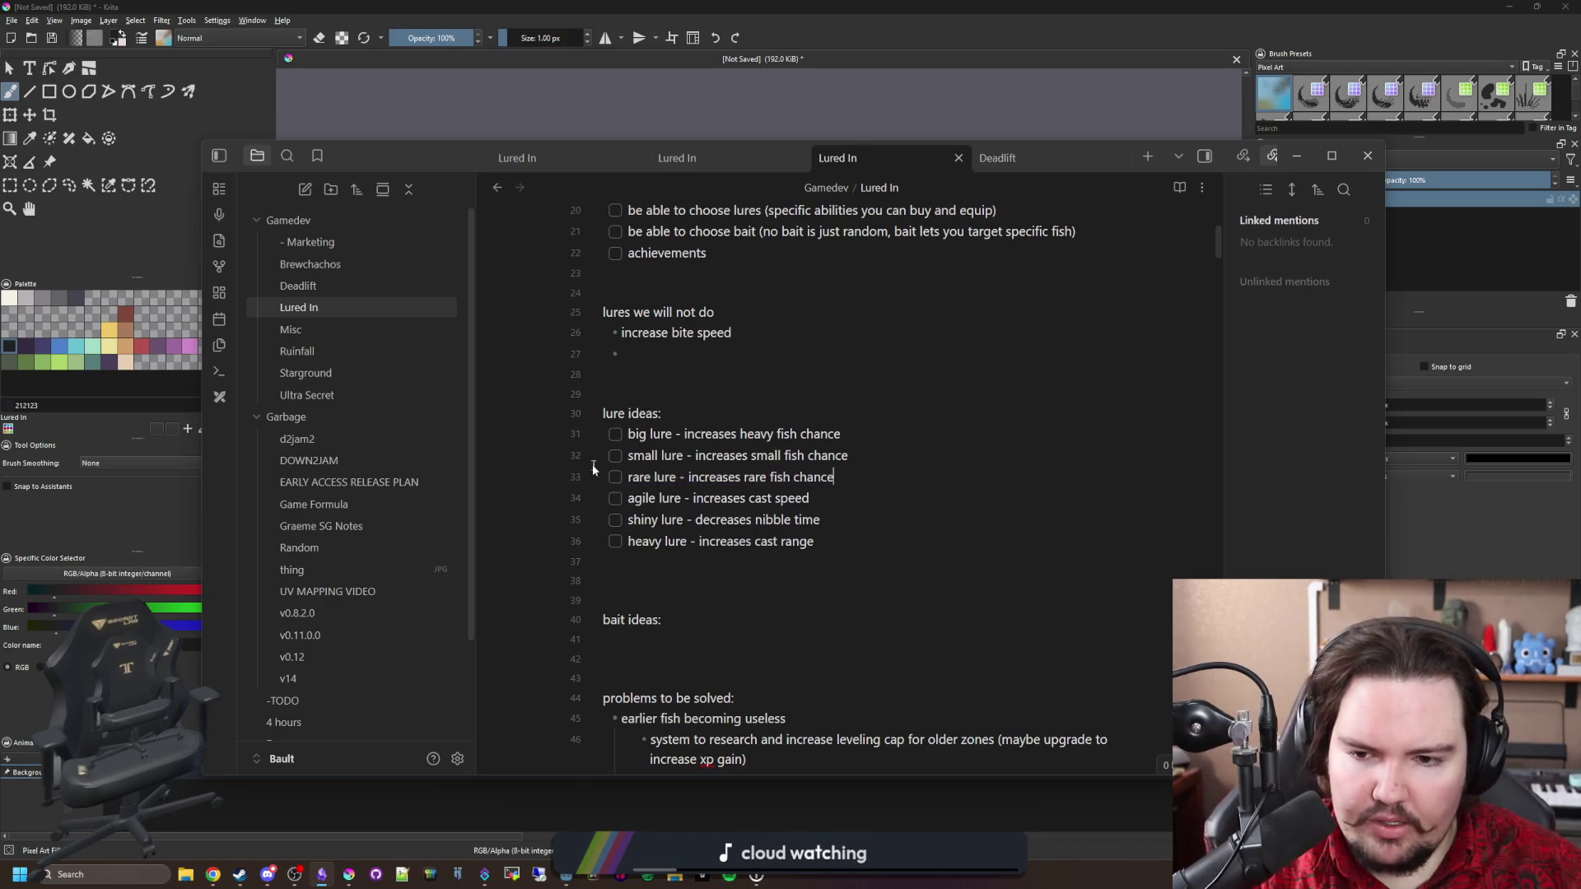
left_click_drag(628, 477, 675, 477)
left_click(671, 476)
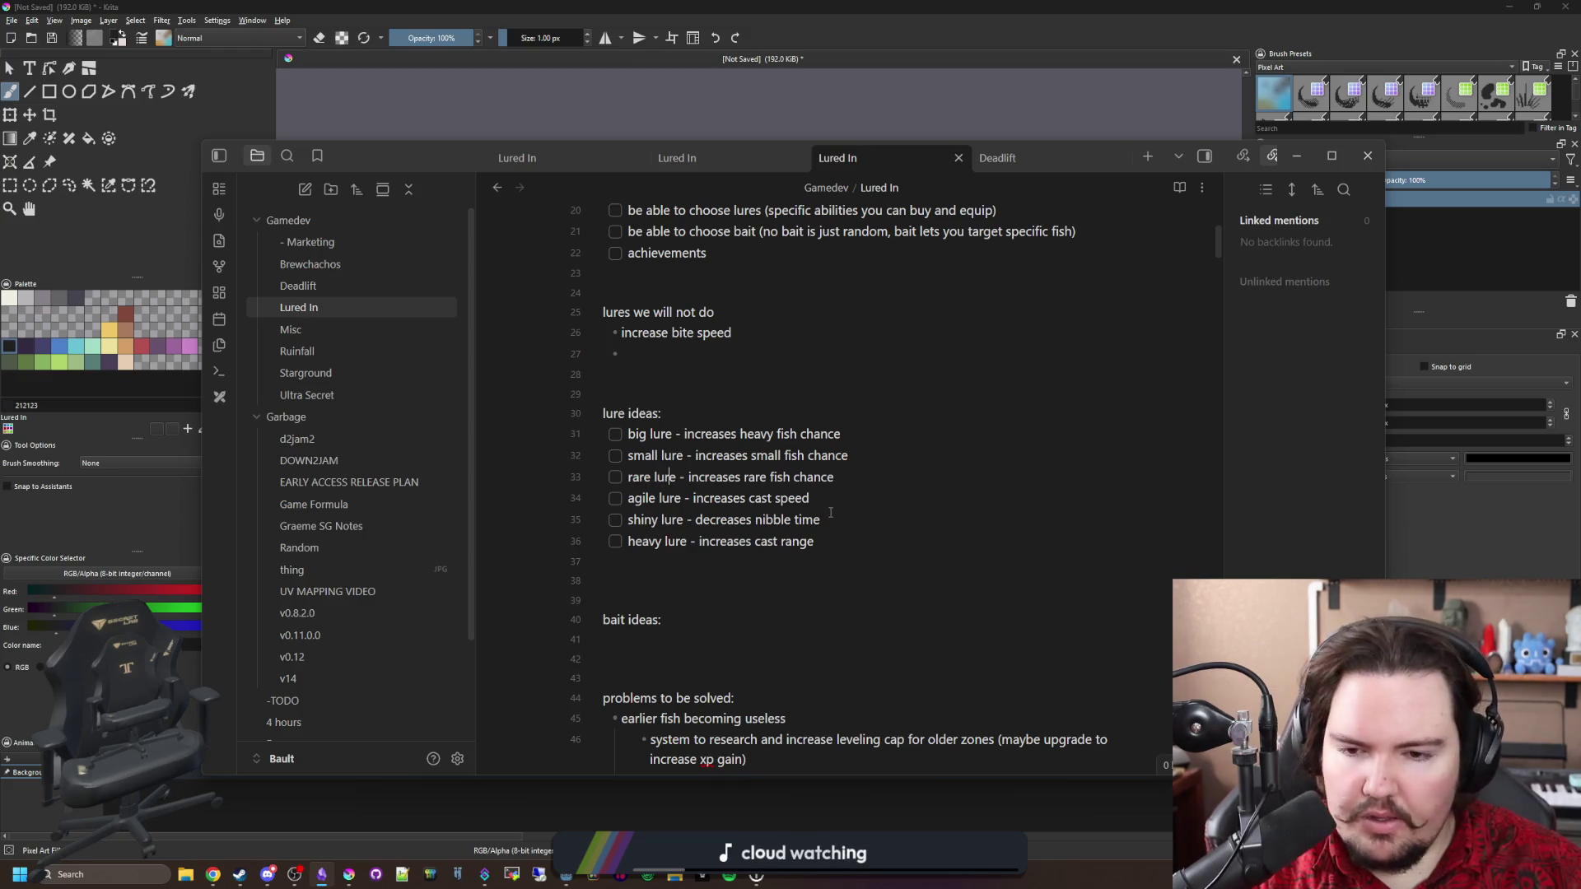
left_click_drag(844, 539, 621, 440)
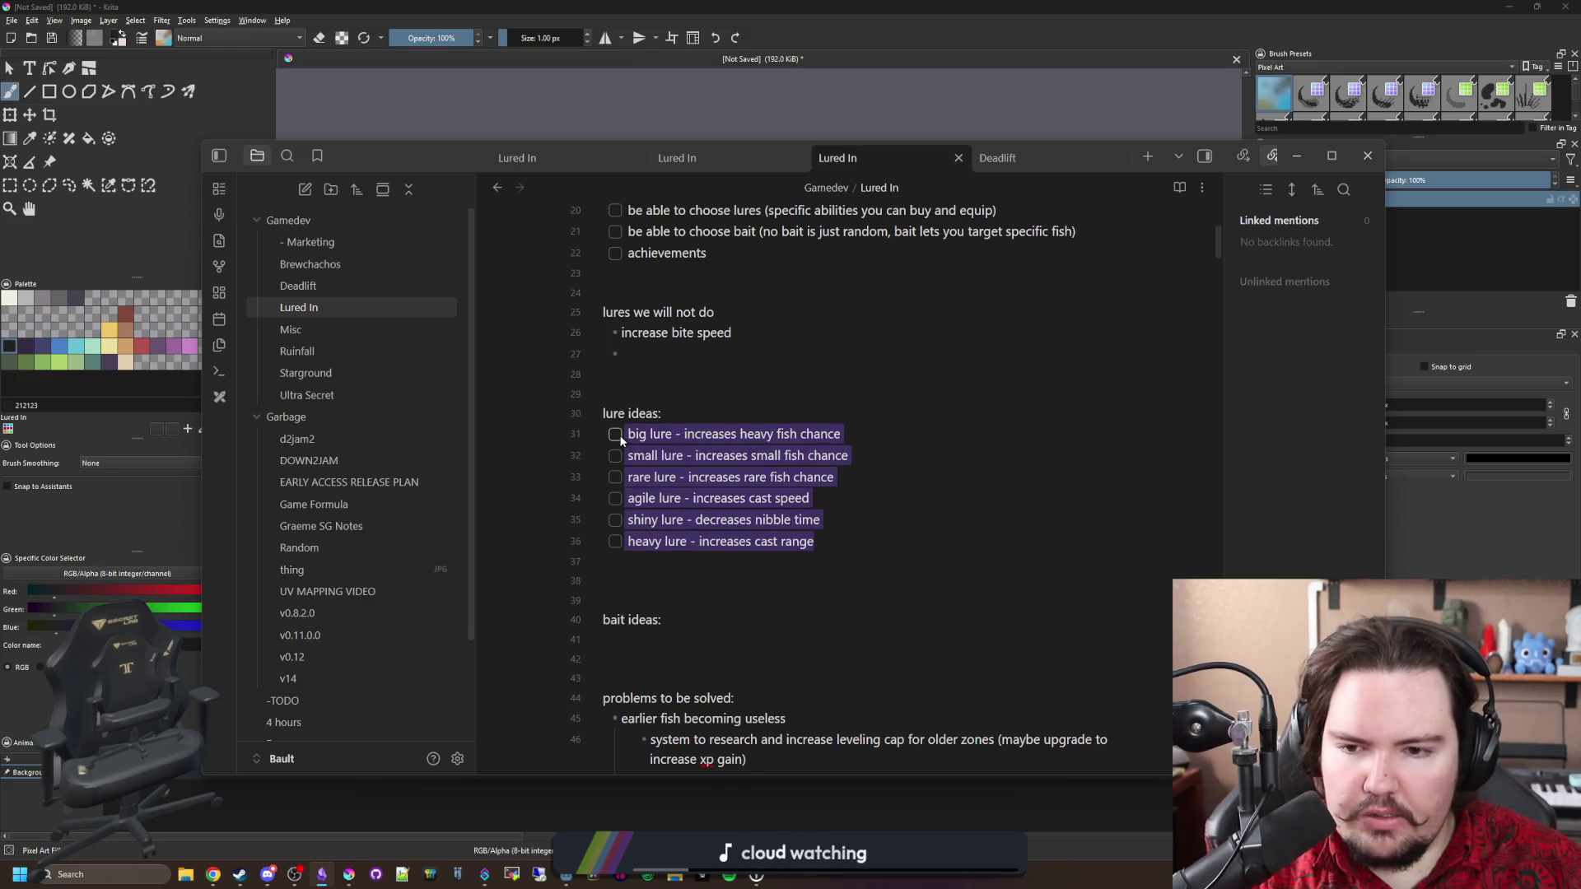
left_click(700, 413)
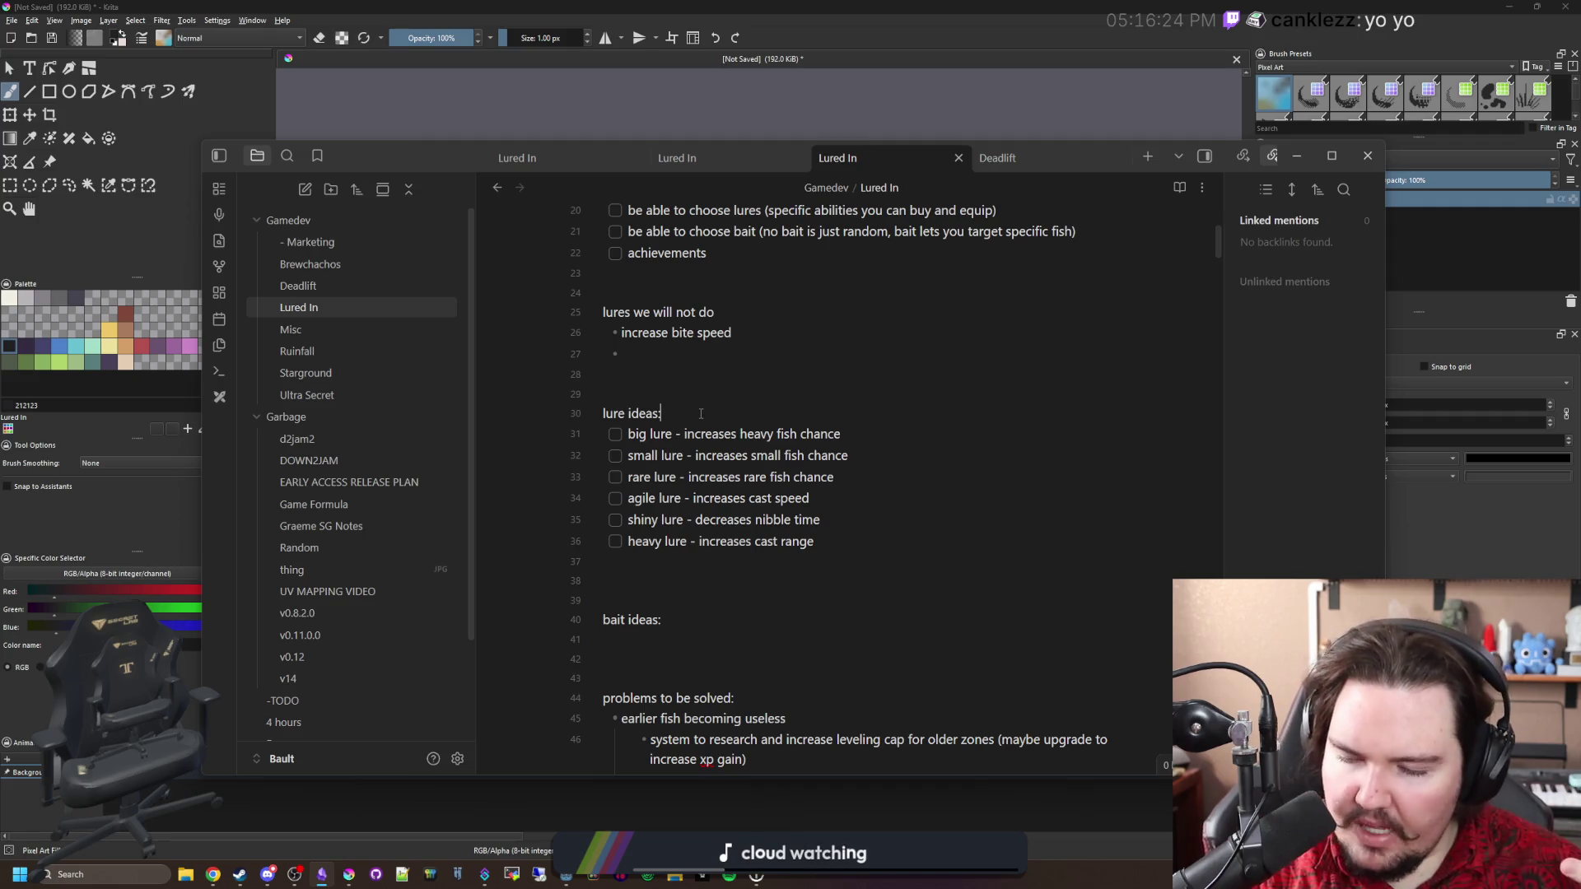
left_click(663, 631)
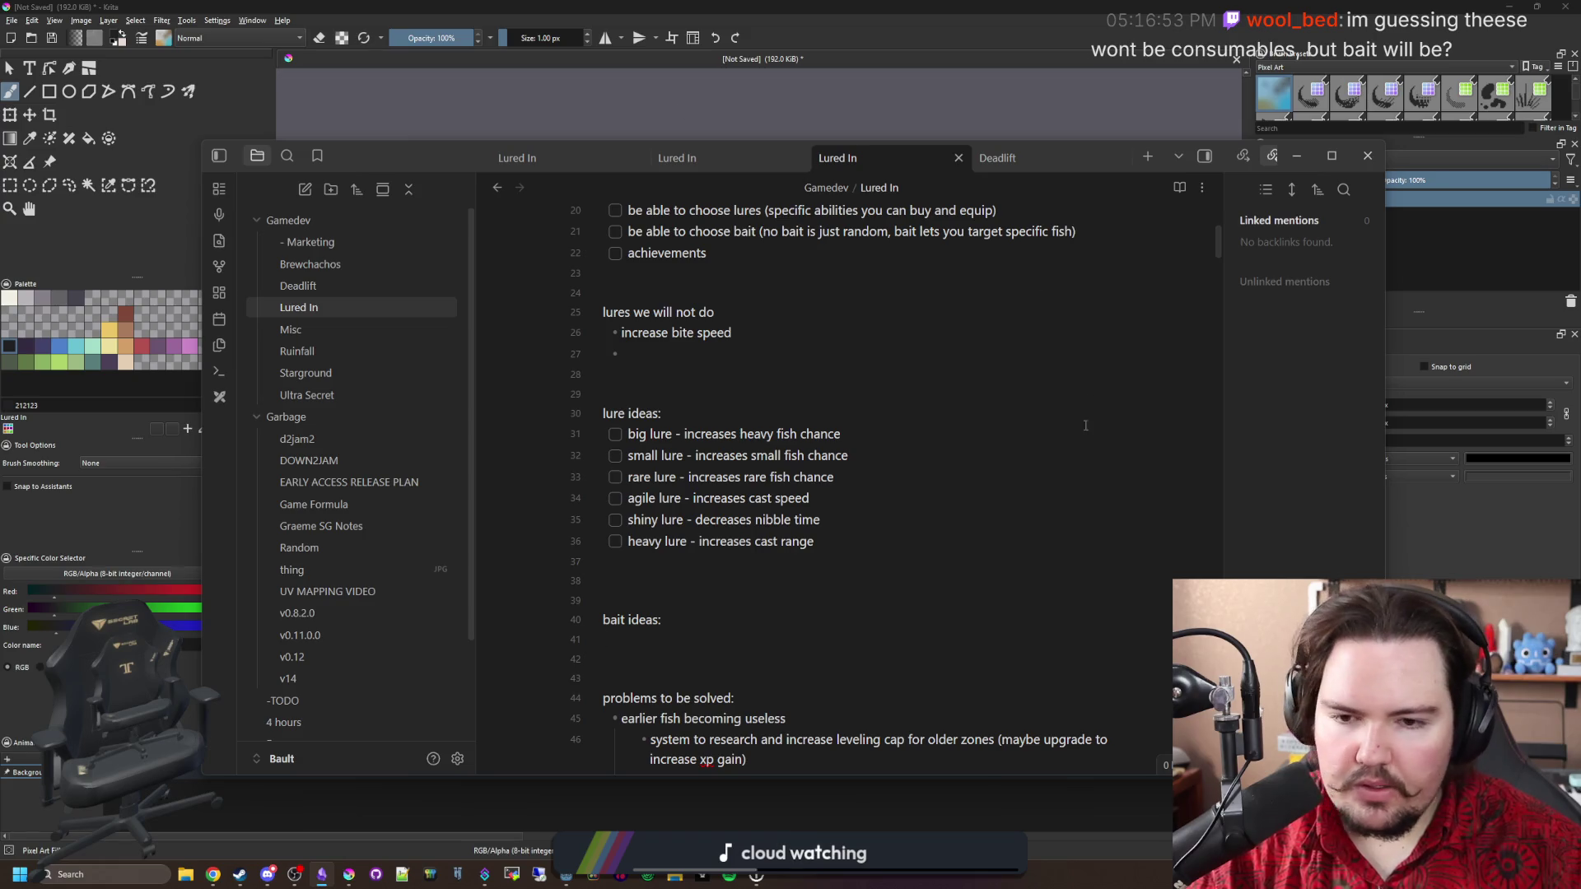
left_click(1297, 156)
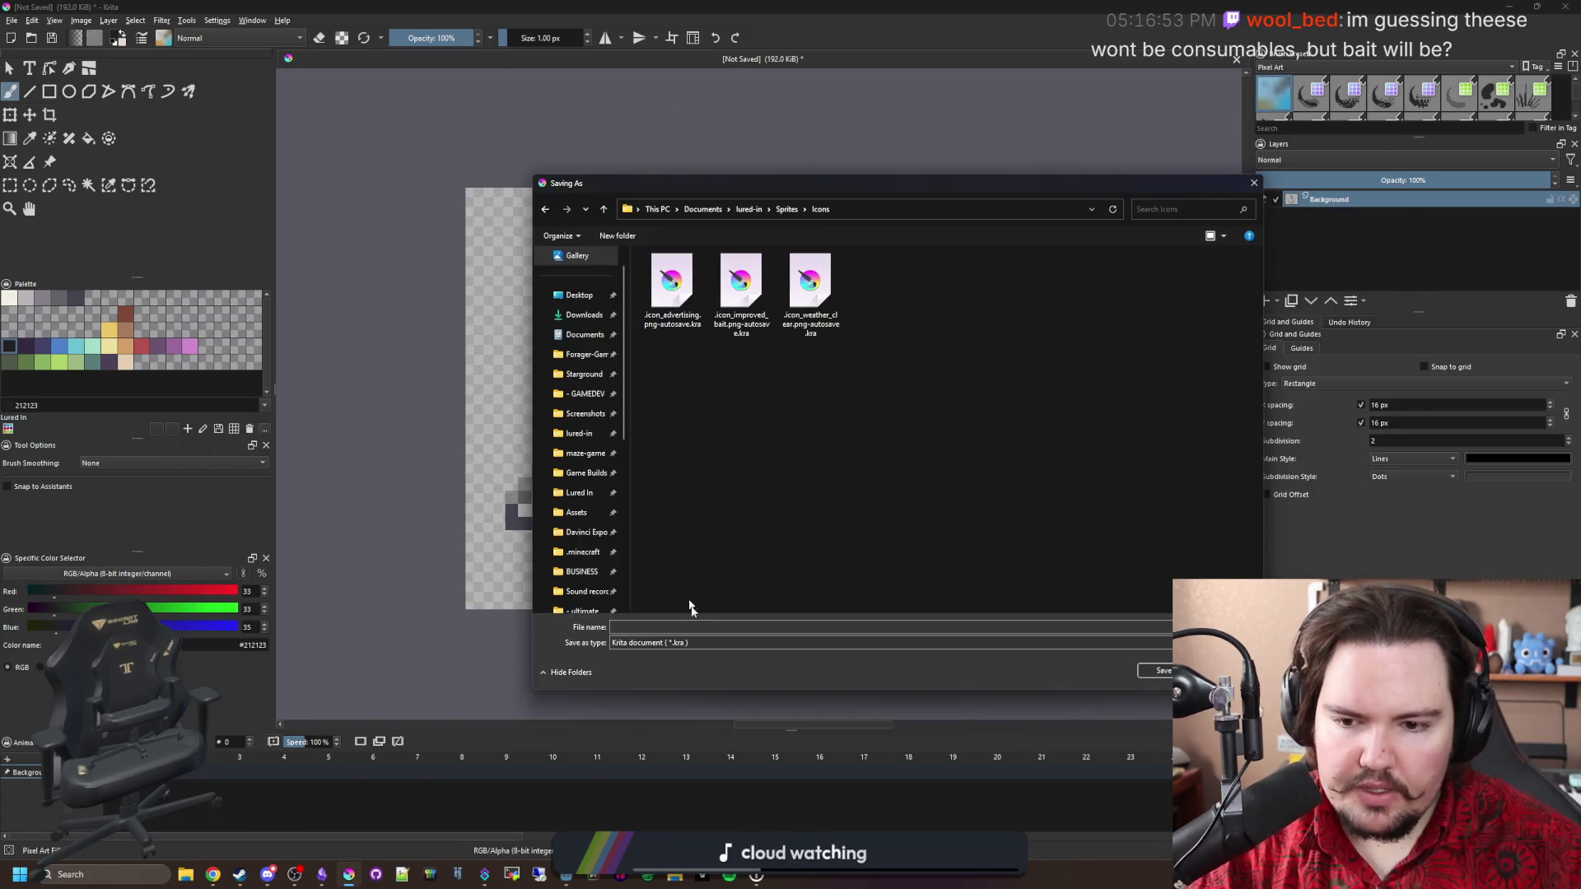
Save the sprite as PNG file agile_lure.png in Sprites/Icons and move Krita aside.
left_click(687, 626)
type("lur")
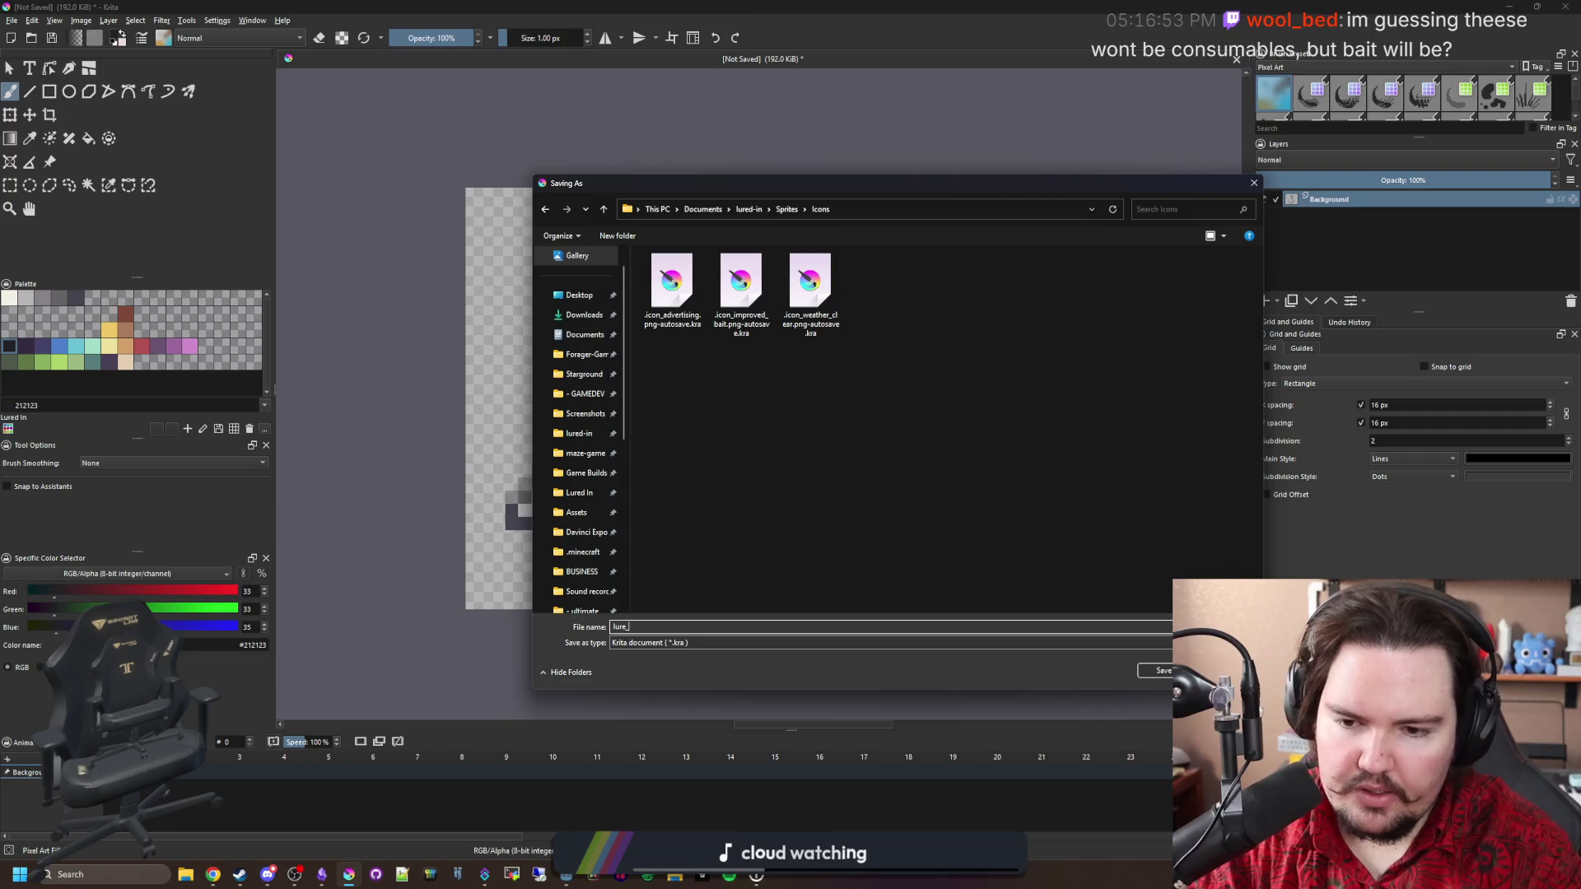
key("BackSpace")
key("BackSpace")
key("BackSpace")
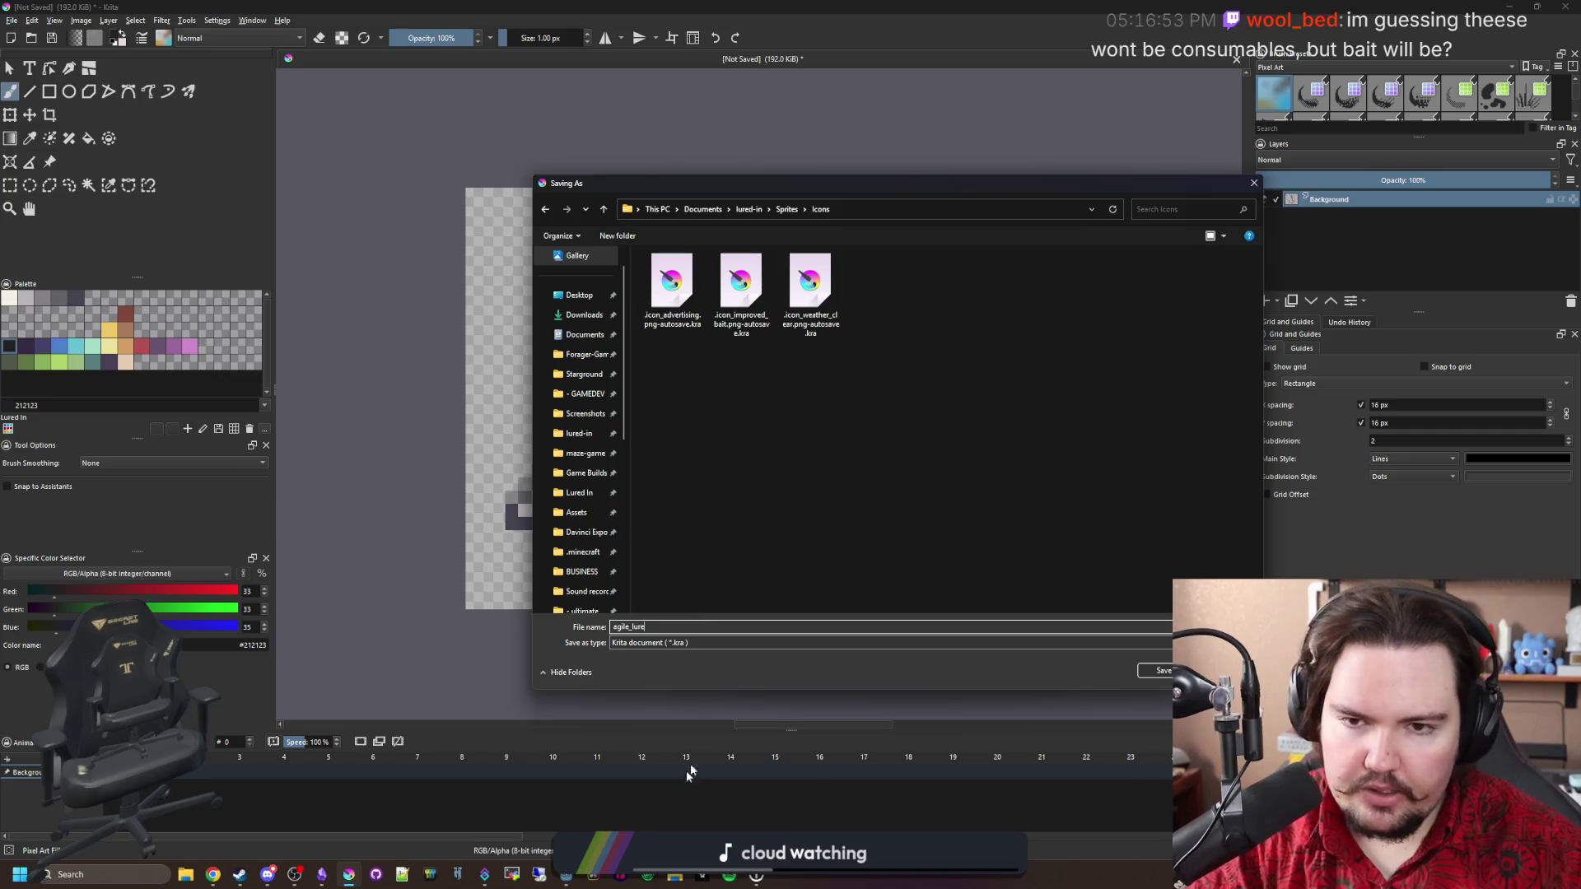
left_click(691, 641)
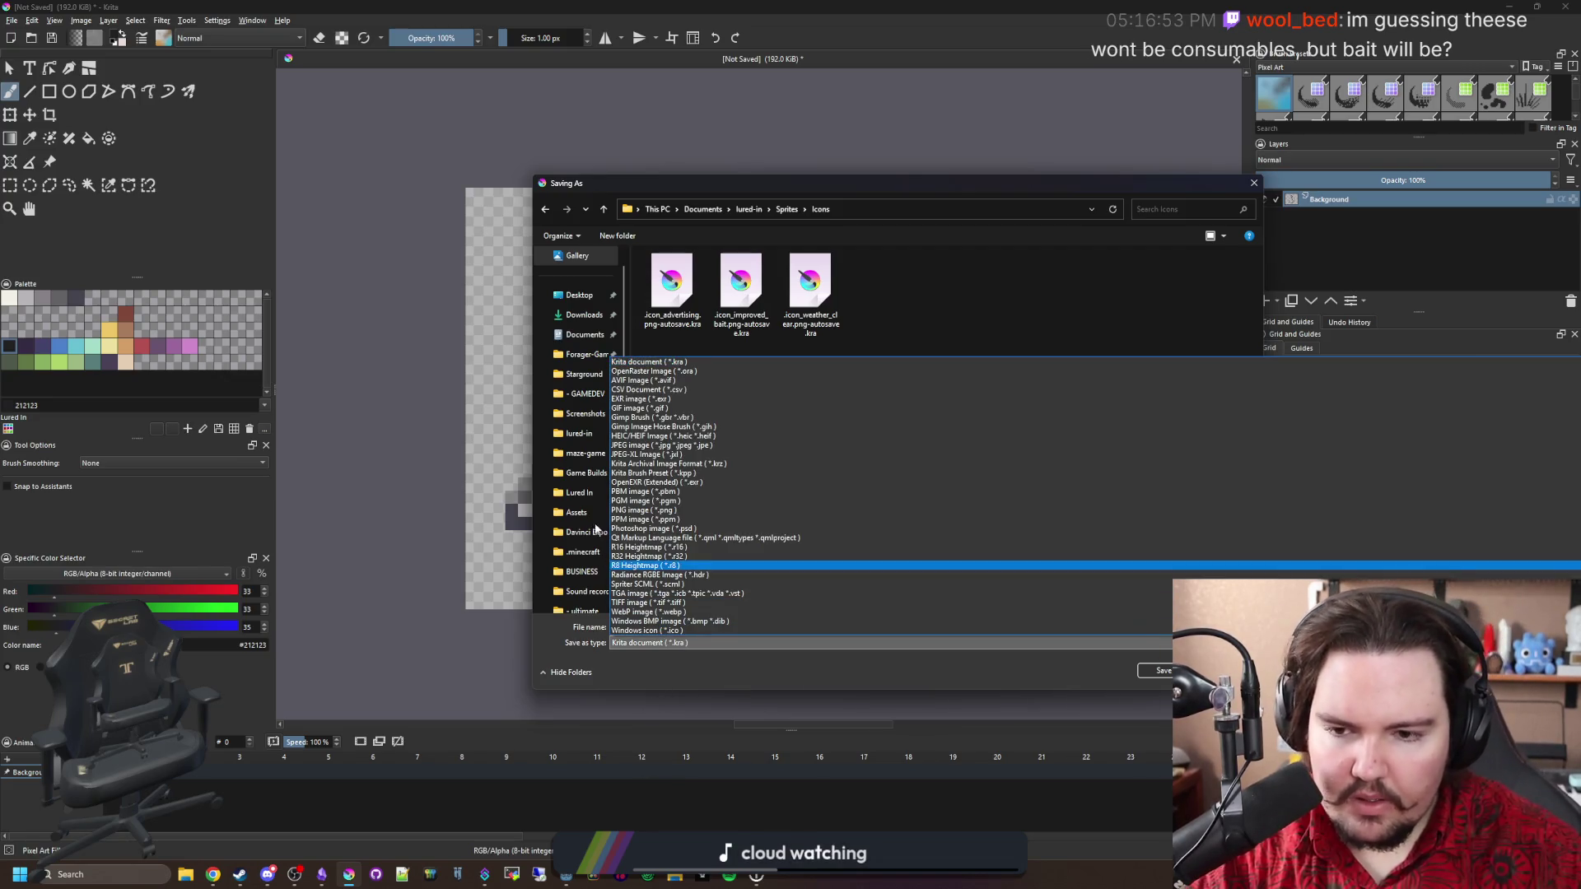
left_click(700, 514)
left_click(1163, 669)
left_click(848, 546)
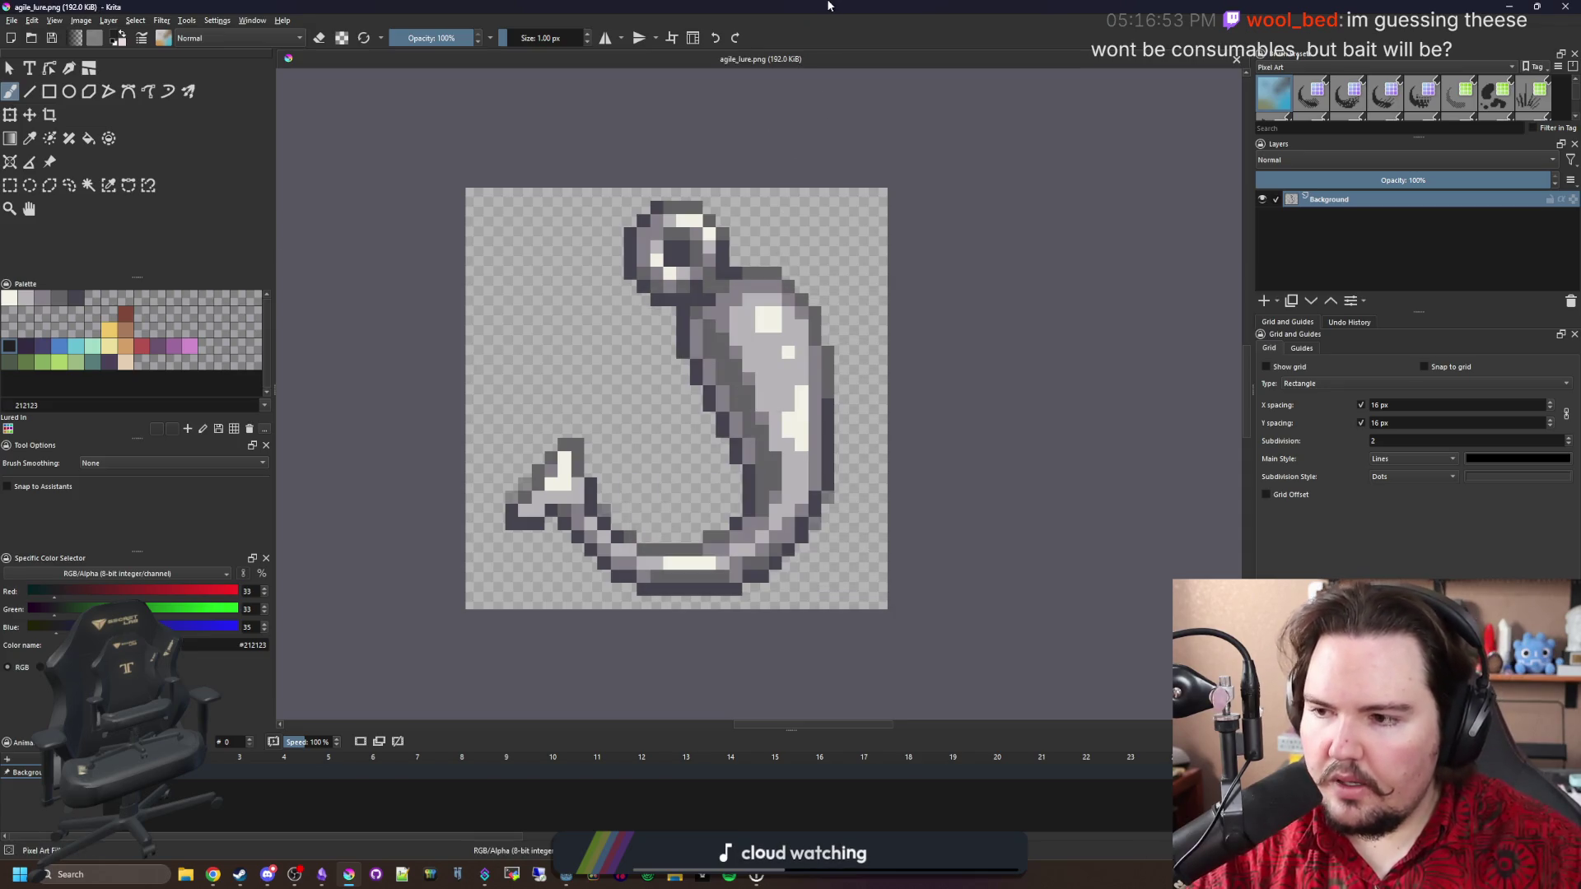
left_click_drag(804, 5, 724, 607)
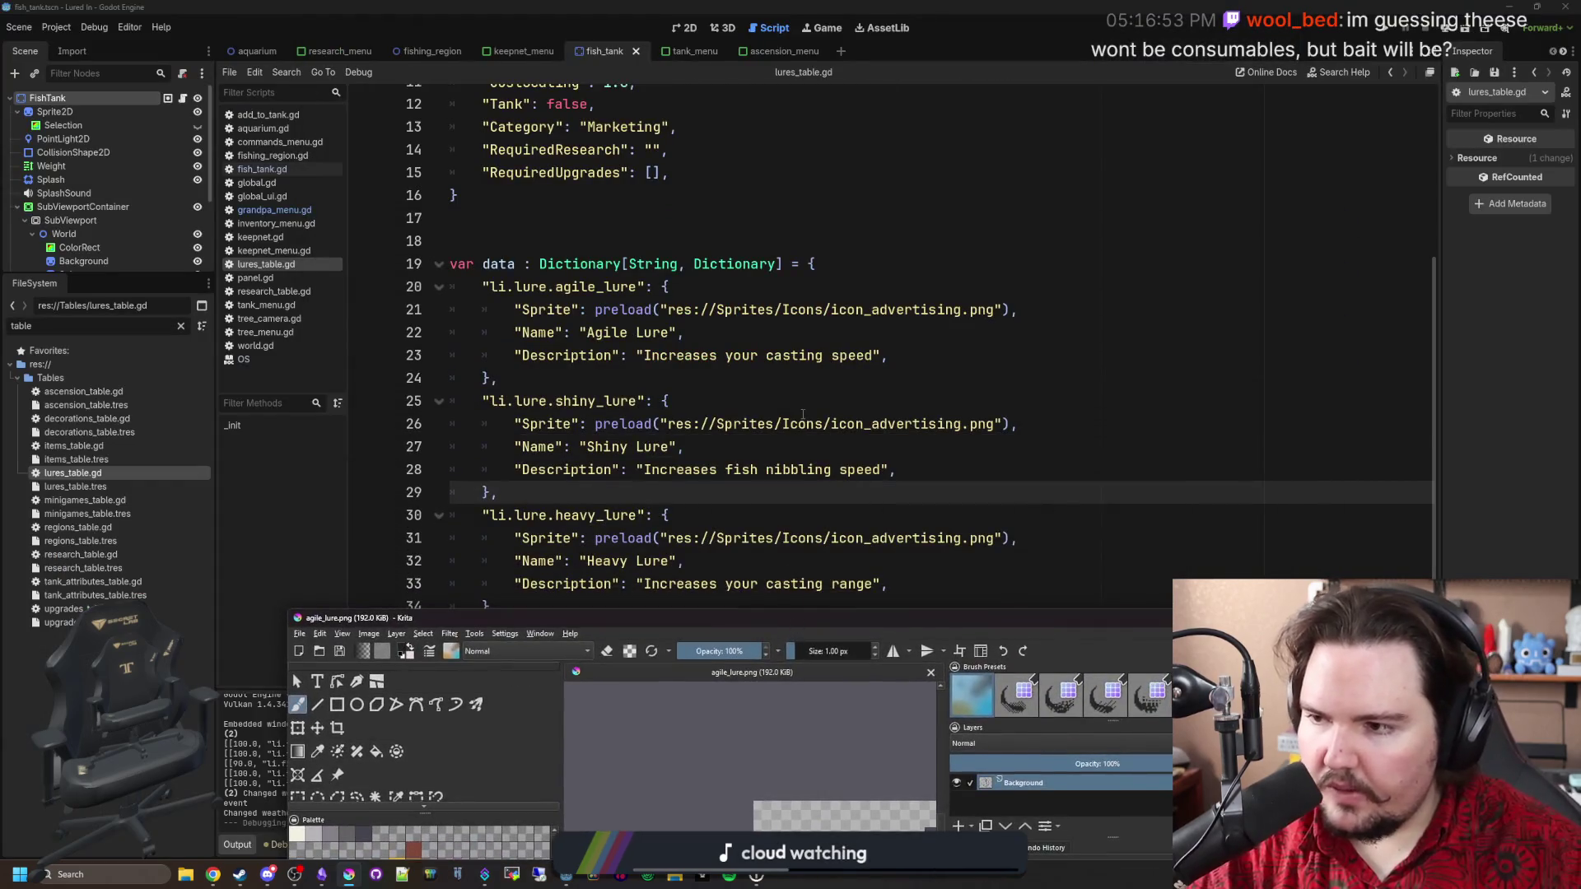
Replace icon_advertising with agile_lure in line 21's preload path and save lures_table.gd.
left_click(803, 414)
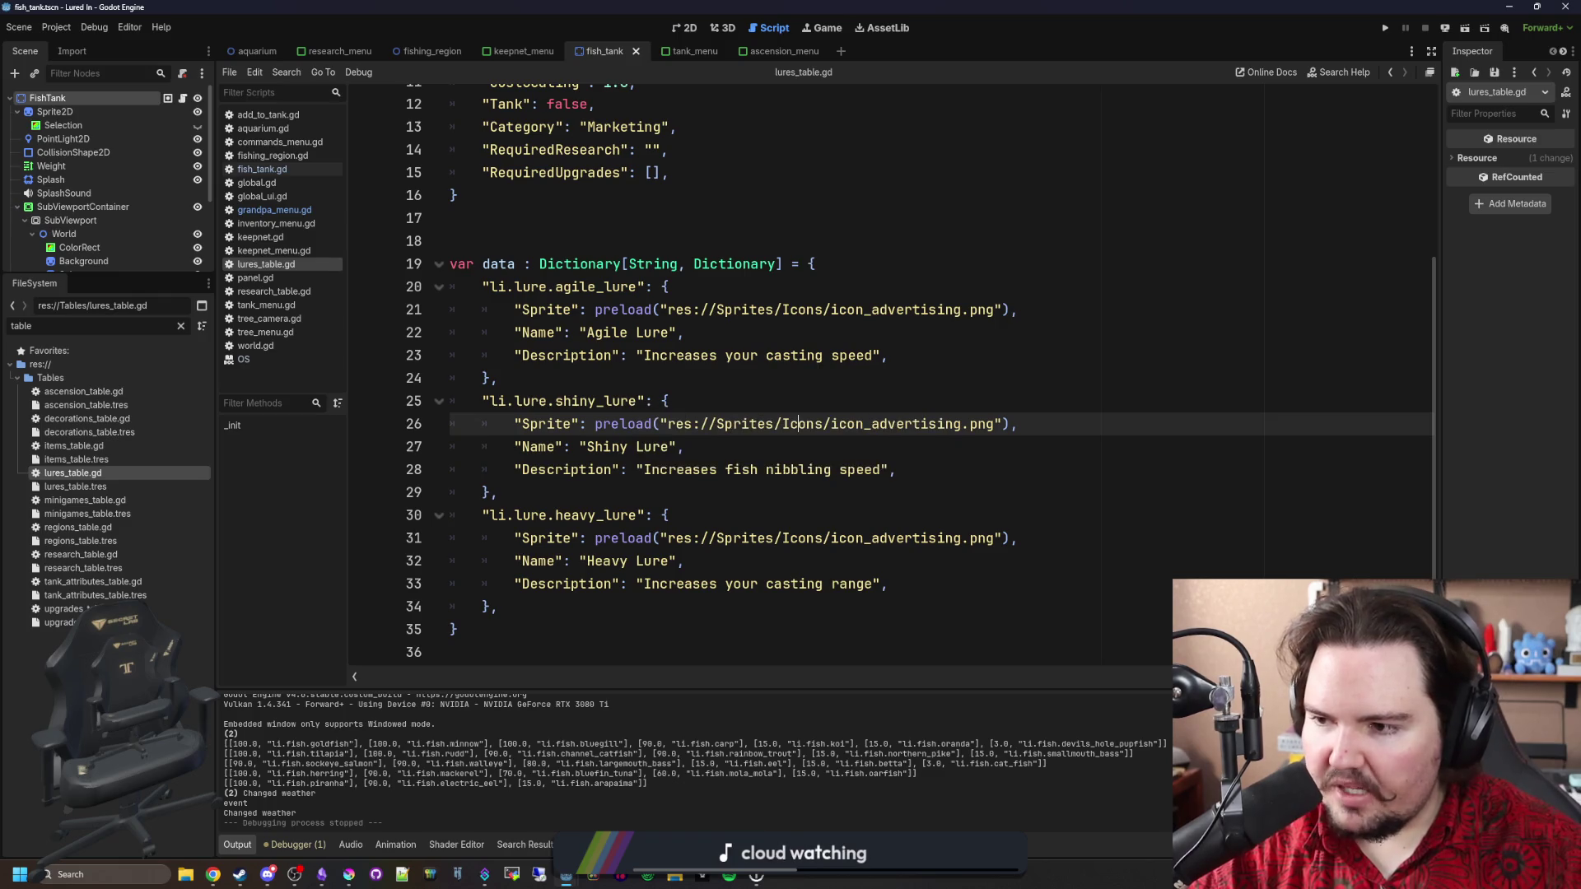
scroll(659, 412, "up", 2)
double_click(941, 446)
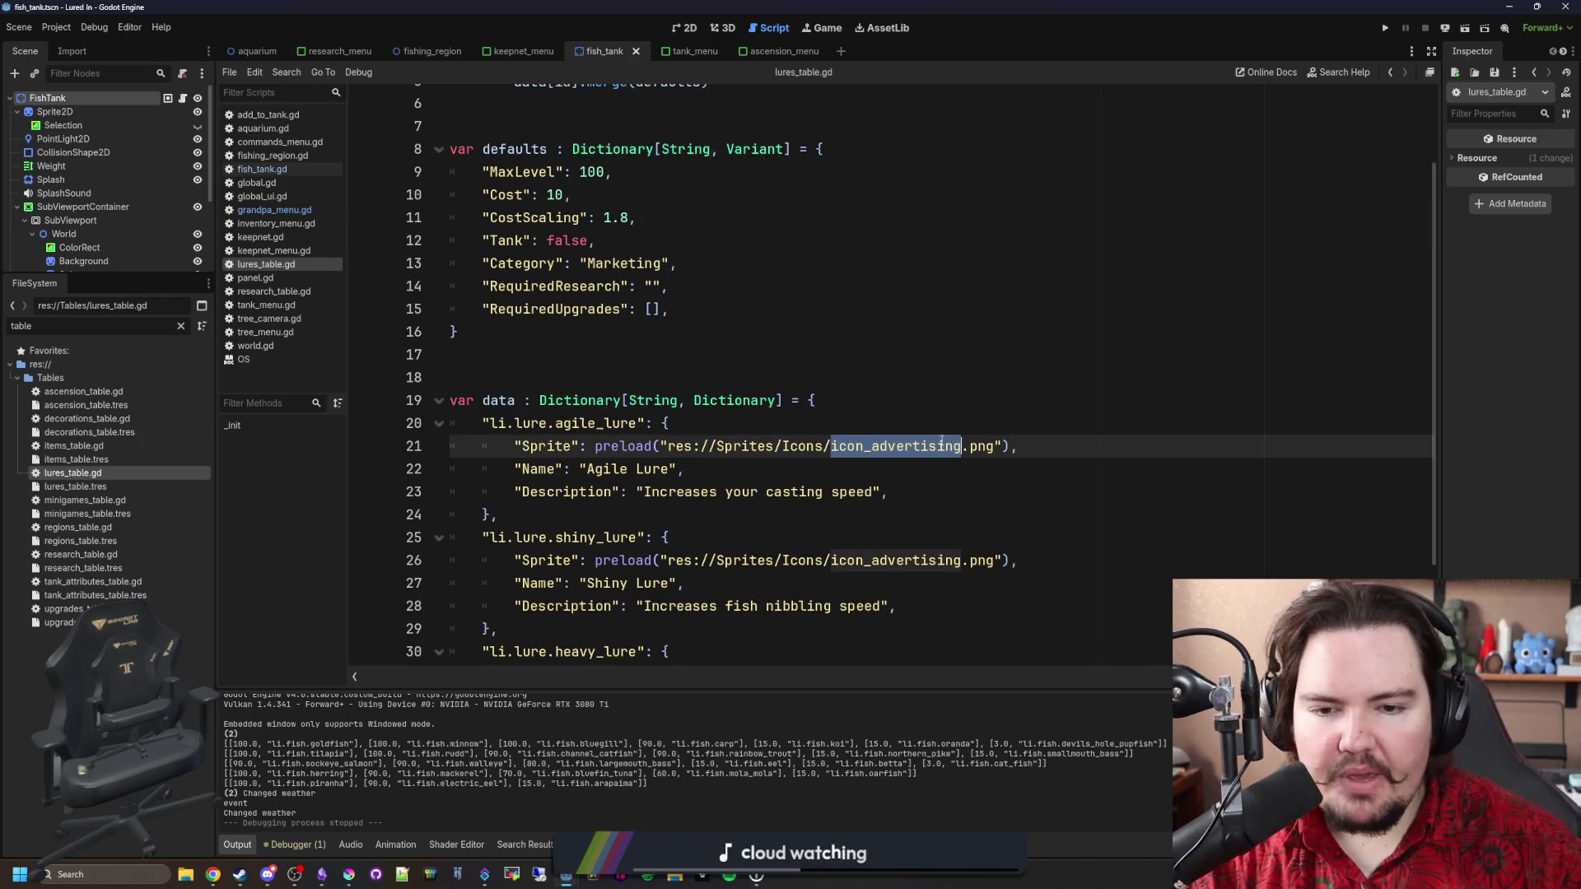
type("icon_")
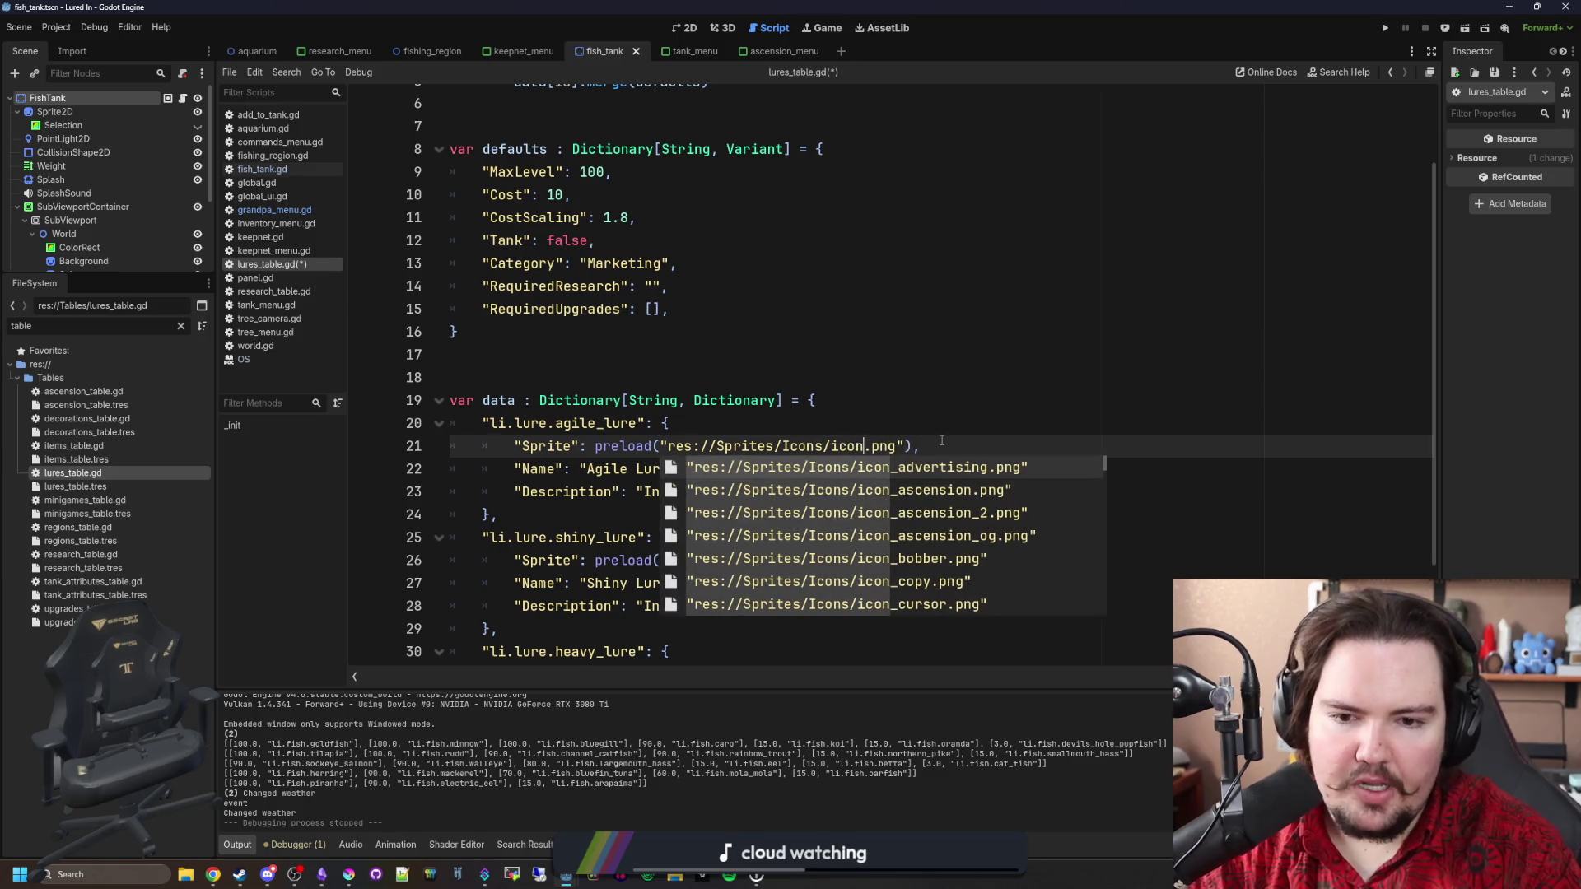
type("l")
key("BackSpace")
key("BackSpace")
key("BackSpace")
type("agil")
key("Return")
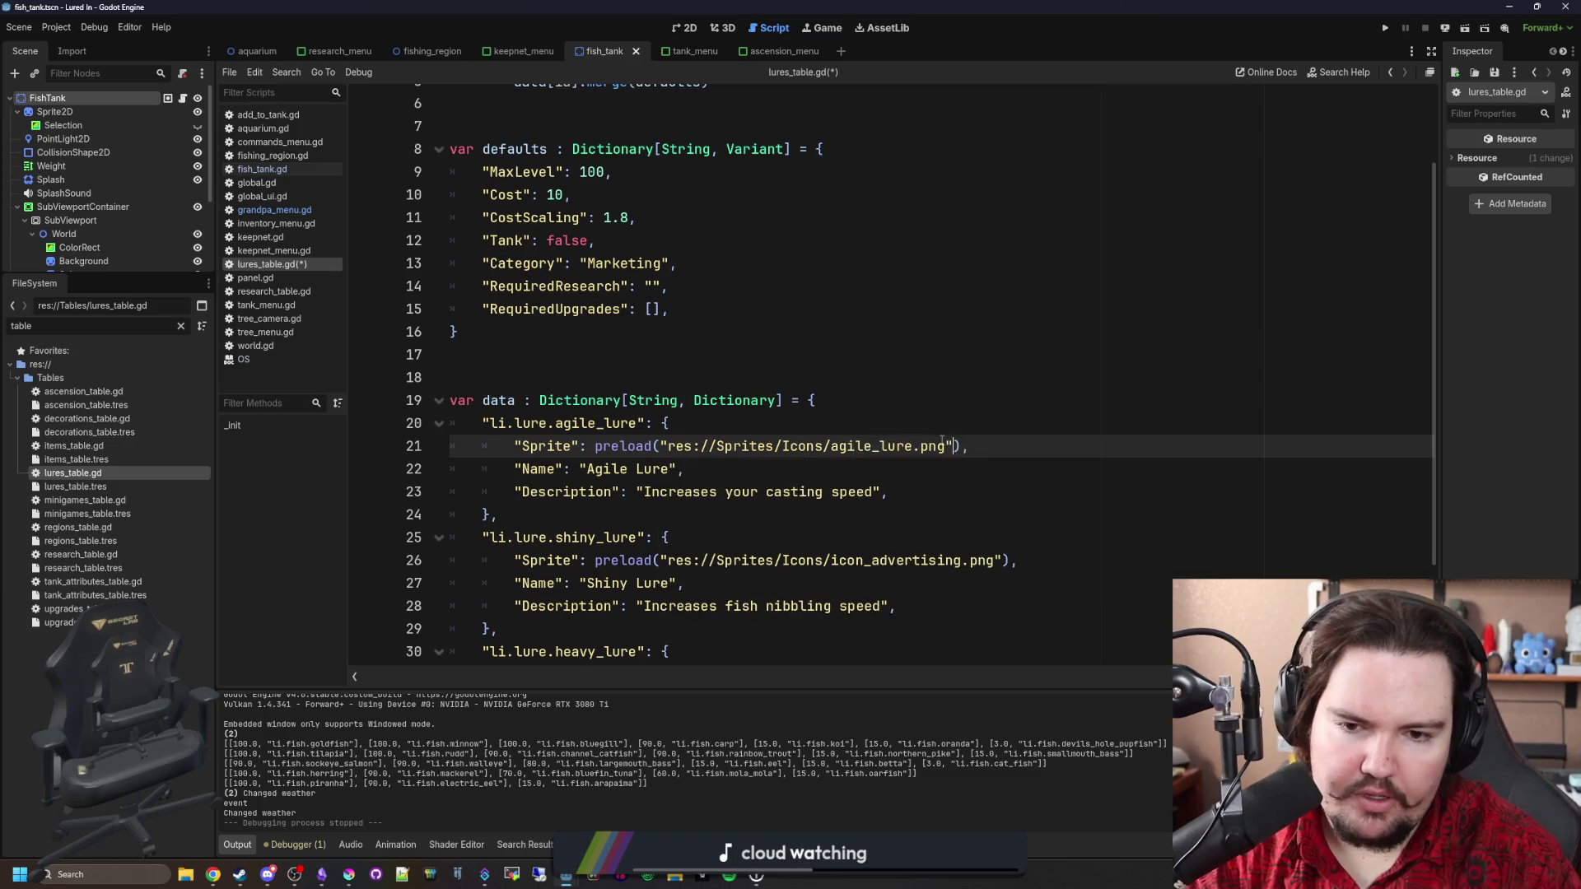
scroll(941, 441, "down", 2)
left_click(819, 310, "ctrl")
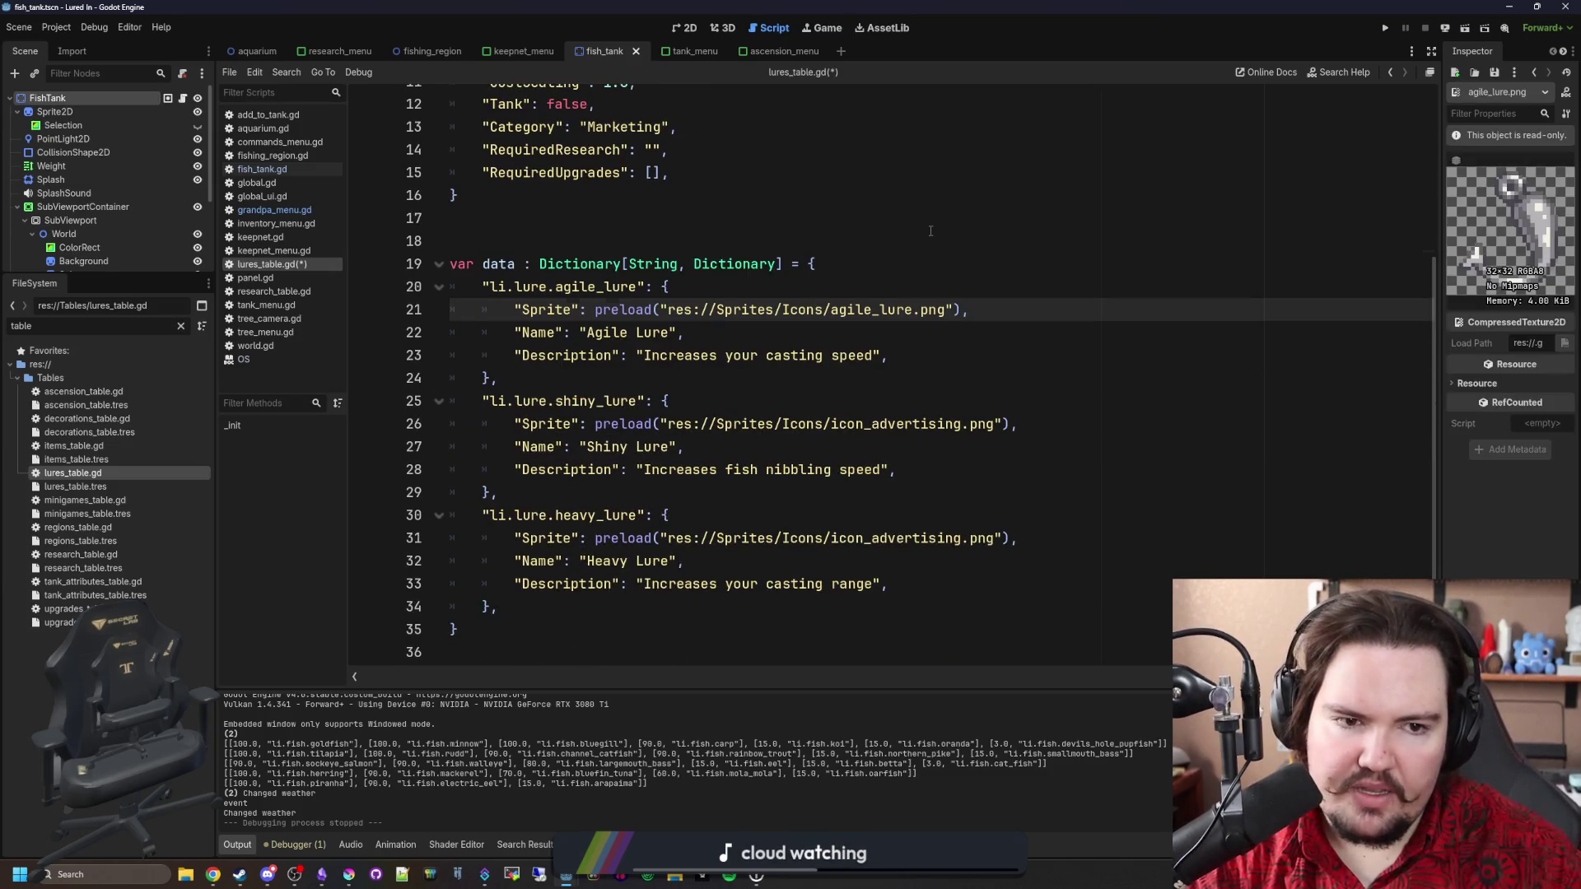
left_click(931, 237)
key("ctrl+s")
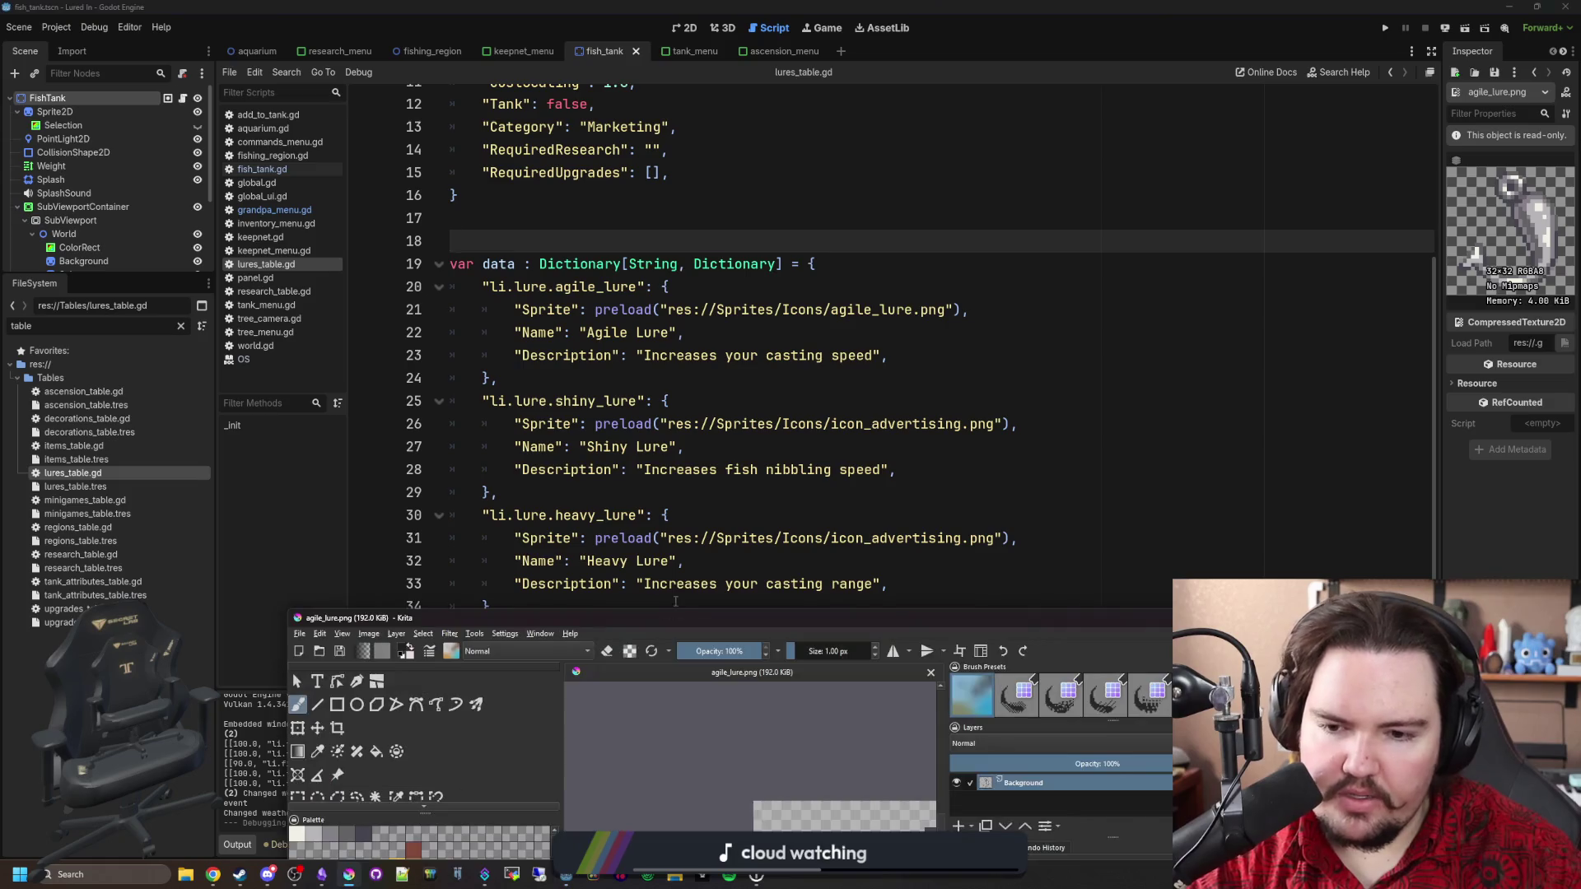
Maximize Krita to check the sprite, return to the Godot script, then bring Krita forward.
double_click(695, 621)
scroll(676, 434, "down", 5)
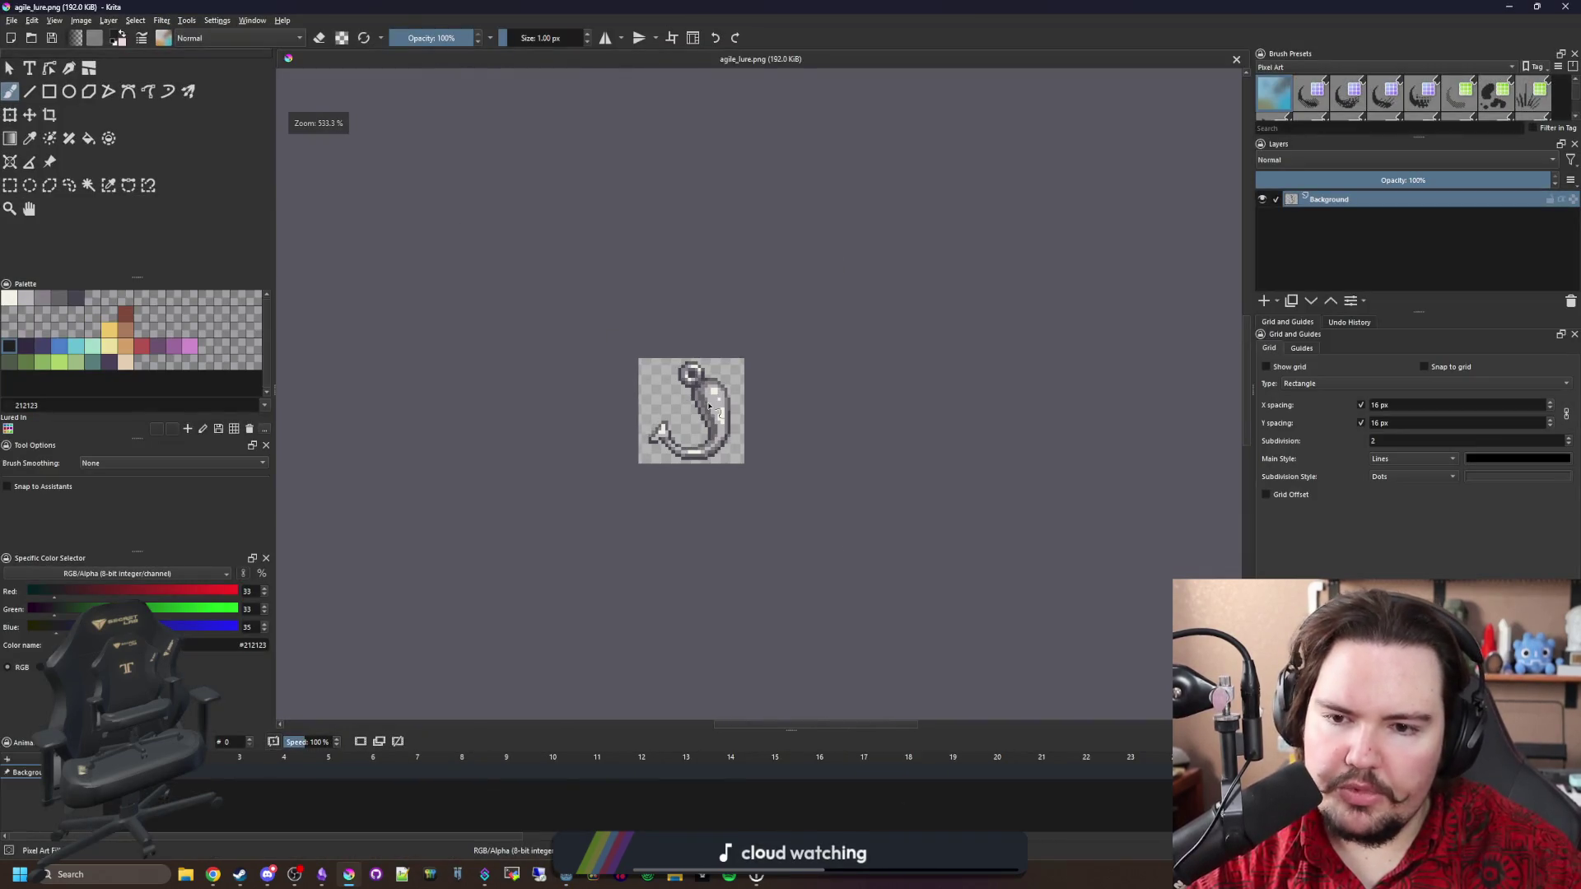
scroll(675, 346, "up", 2)
scroll(635, 424, "down", 2)
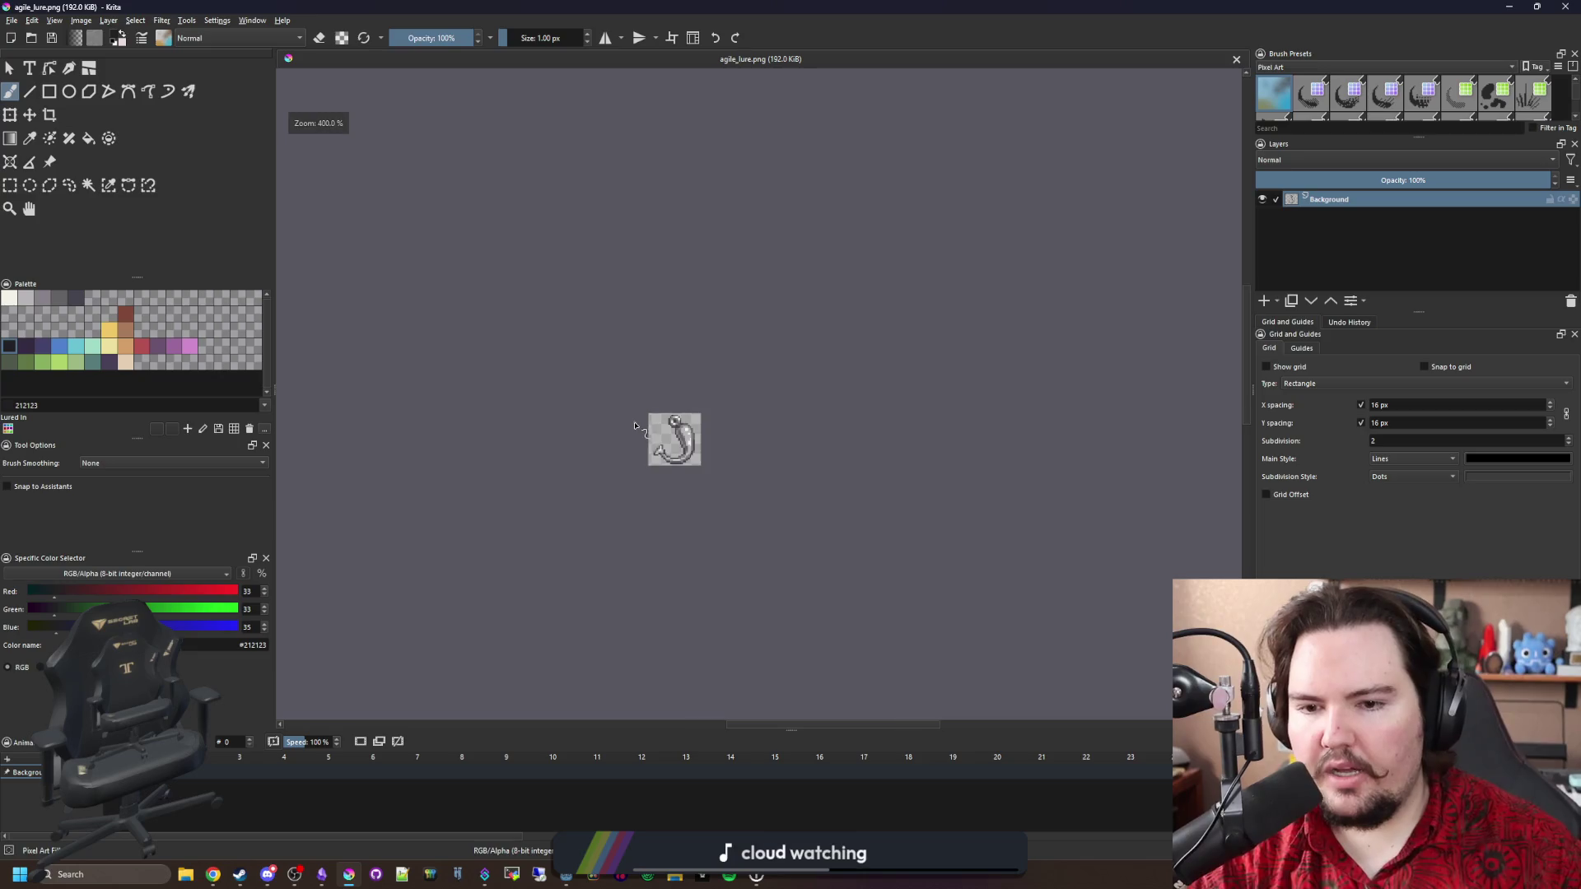
scroll(652, 432, "up", 4)
left_click_drag(795, 6, 744, 674)
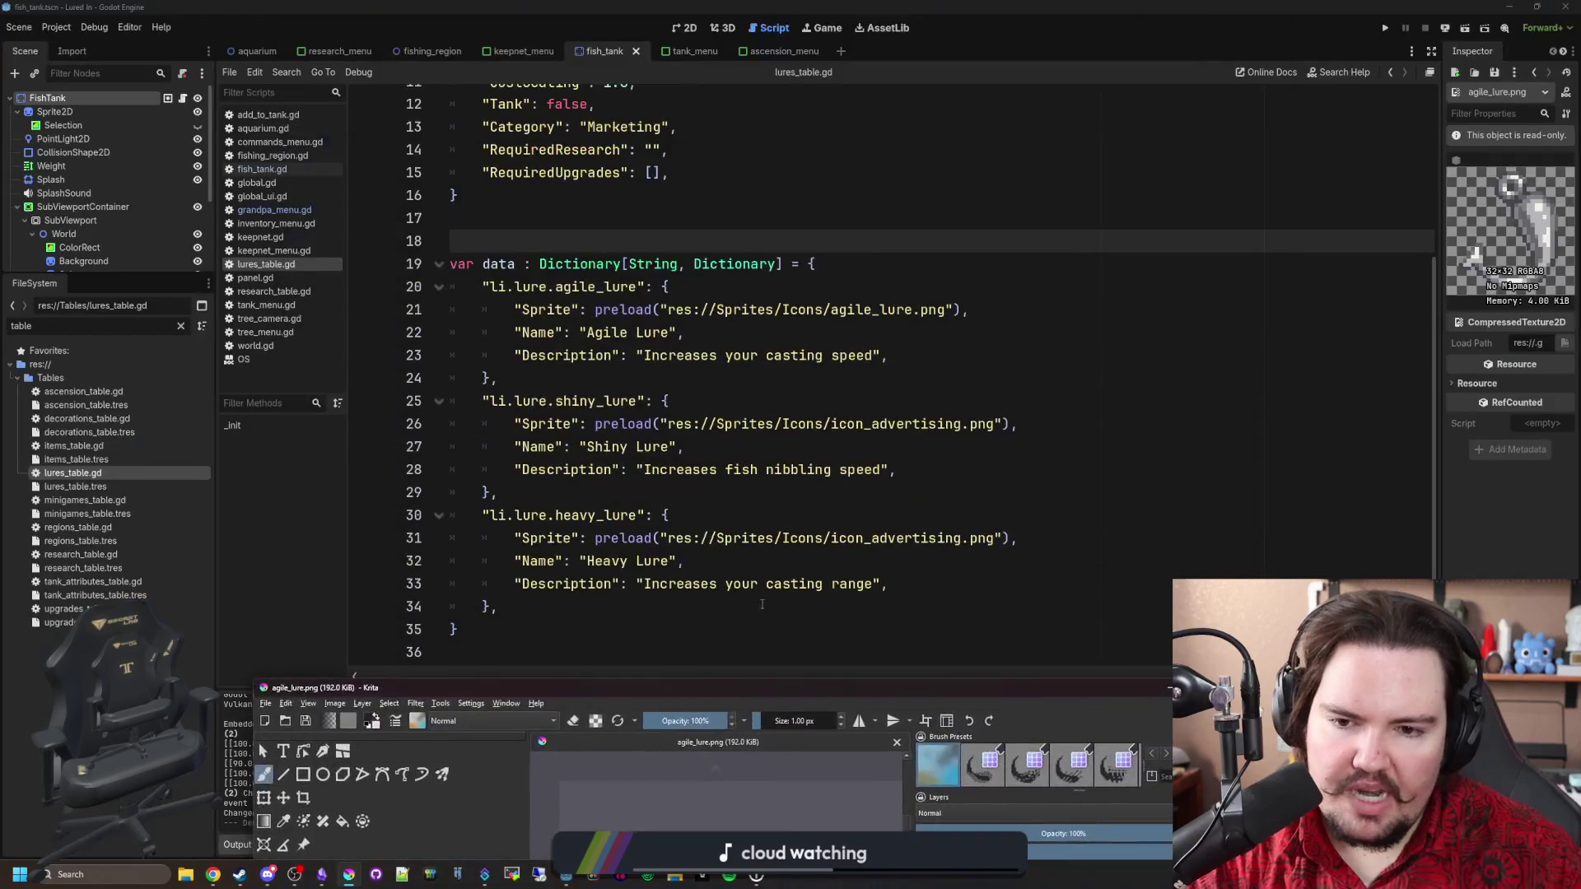
left_click(783, 509)
left_click(757, 491)
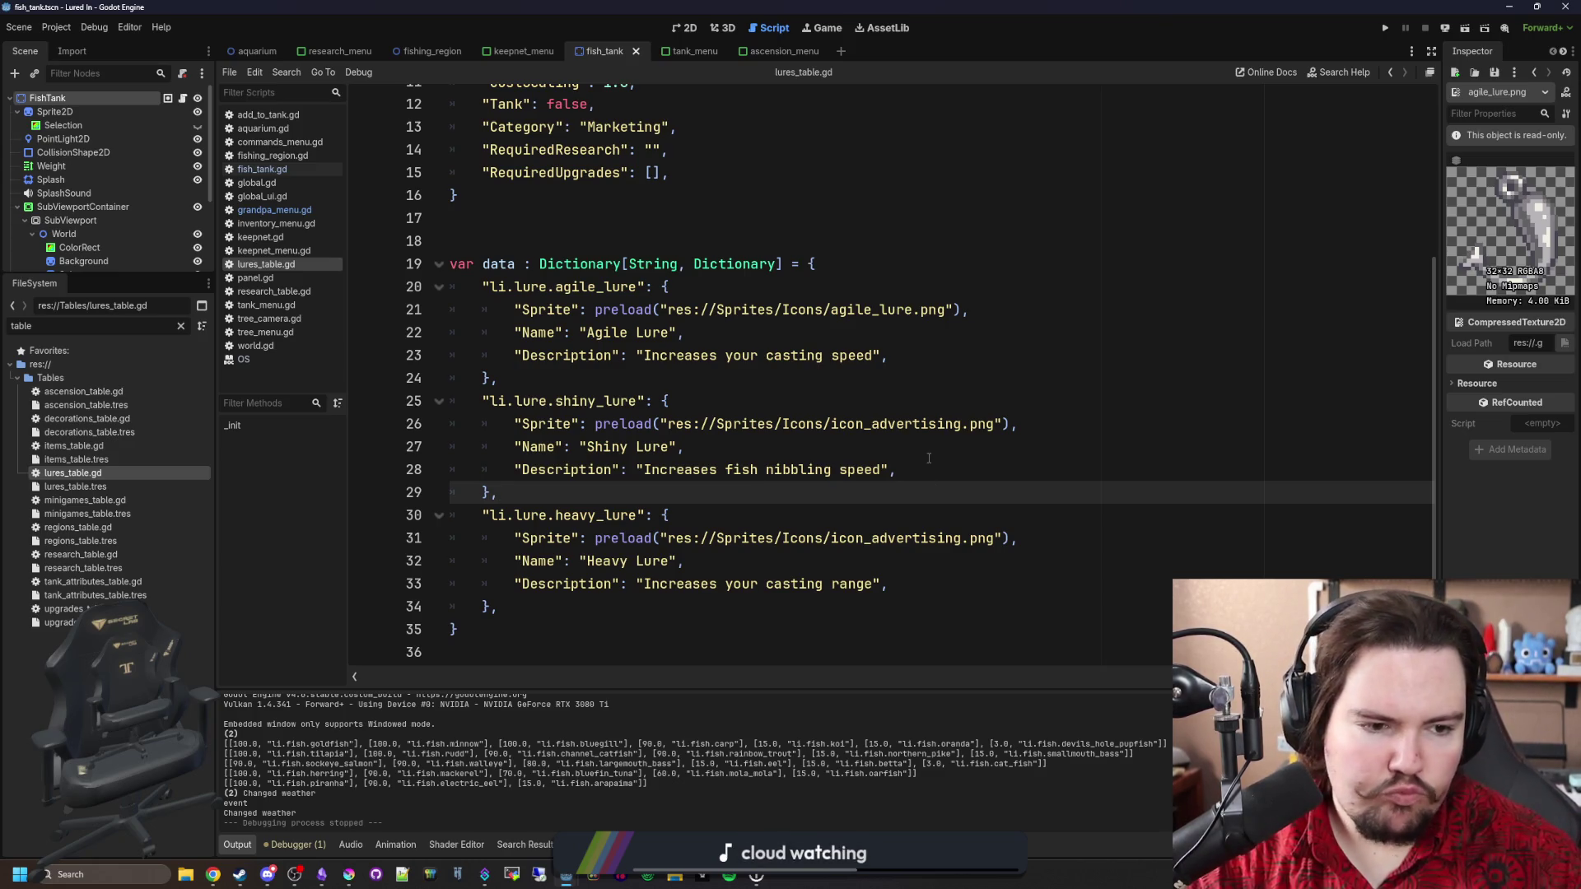
mouse_move(766, 420)
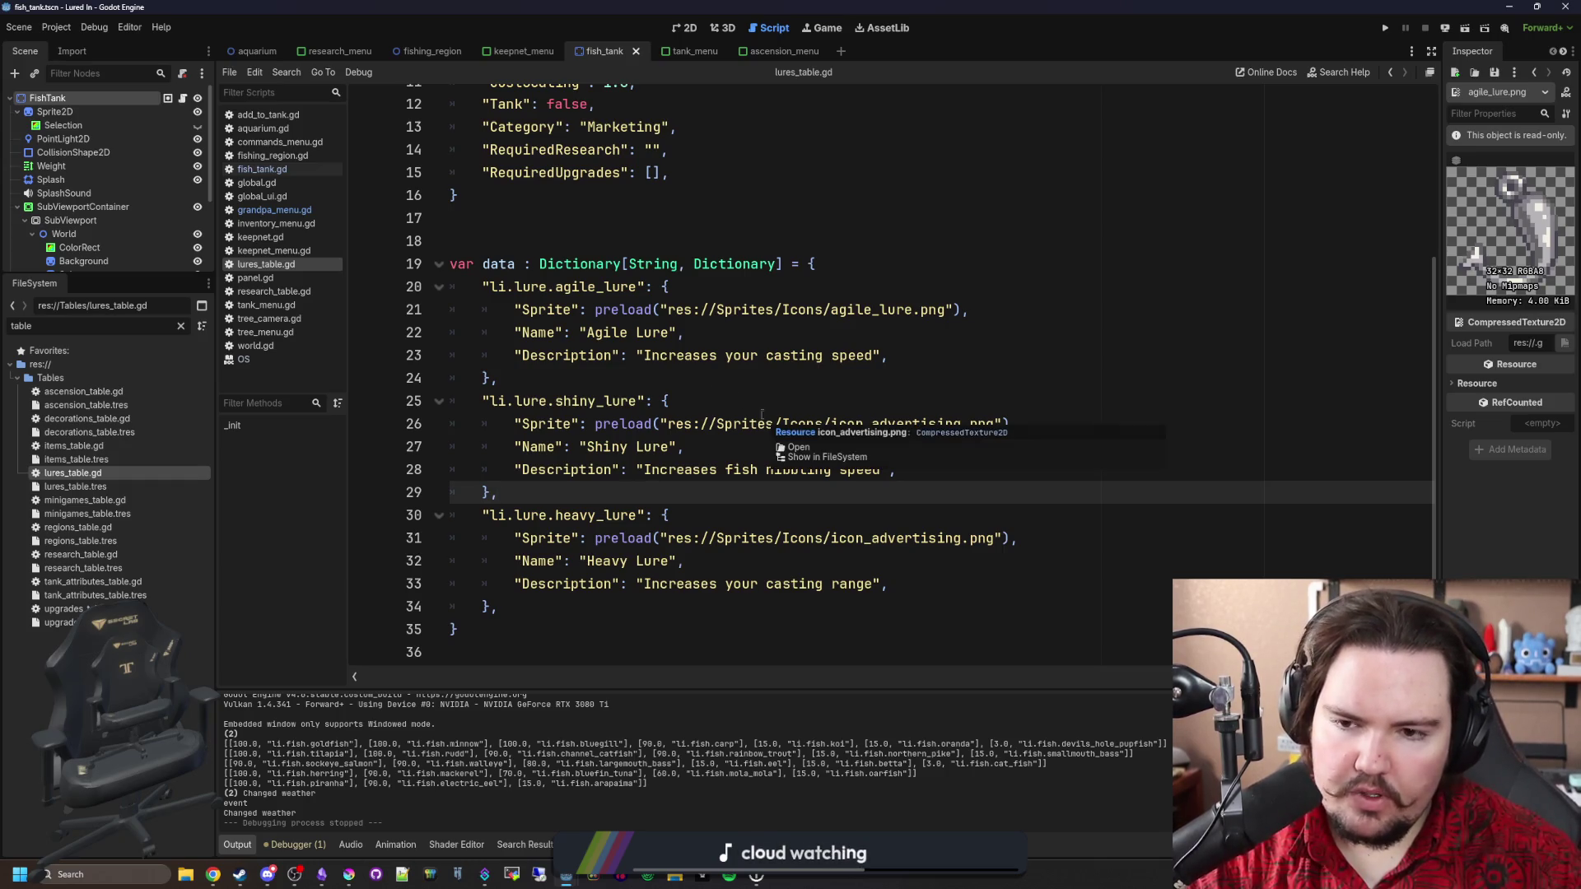
left_click(349, 875)
Maximize Krita and zoom into the agile lure sprite, then switch to the pearlescent search.
double_click(706, 692)
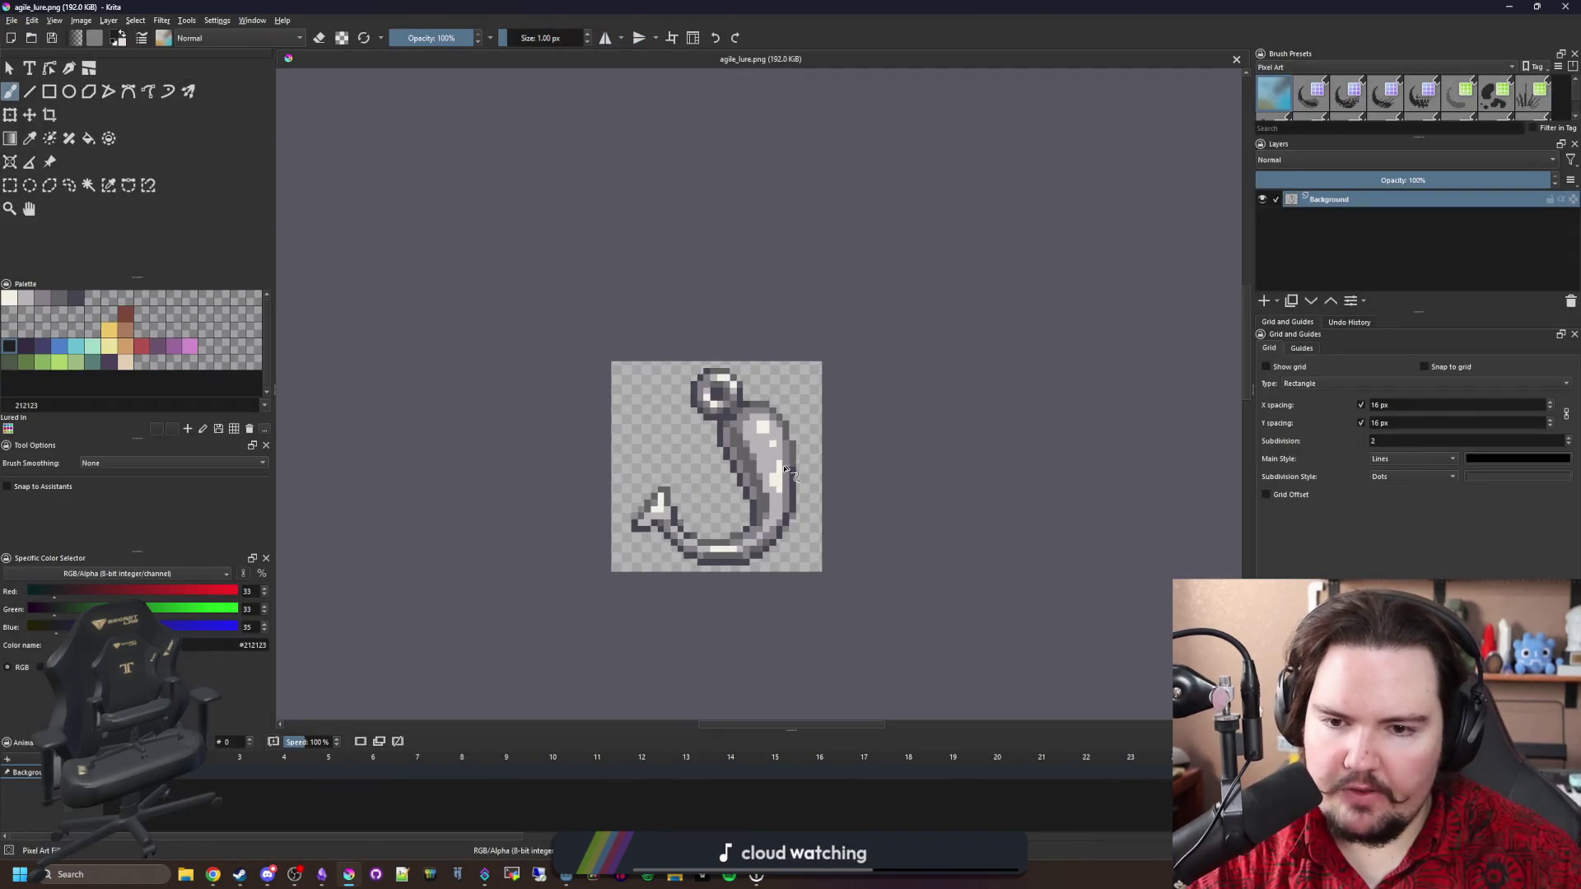
scroll(710, 431, "up", 5)
key("alt+Tab")
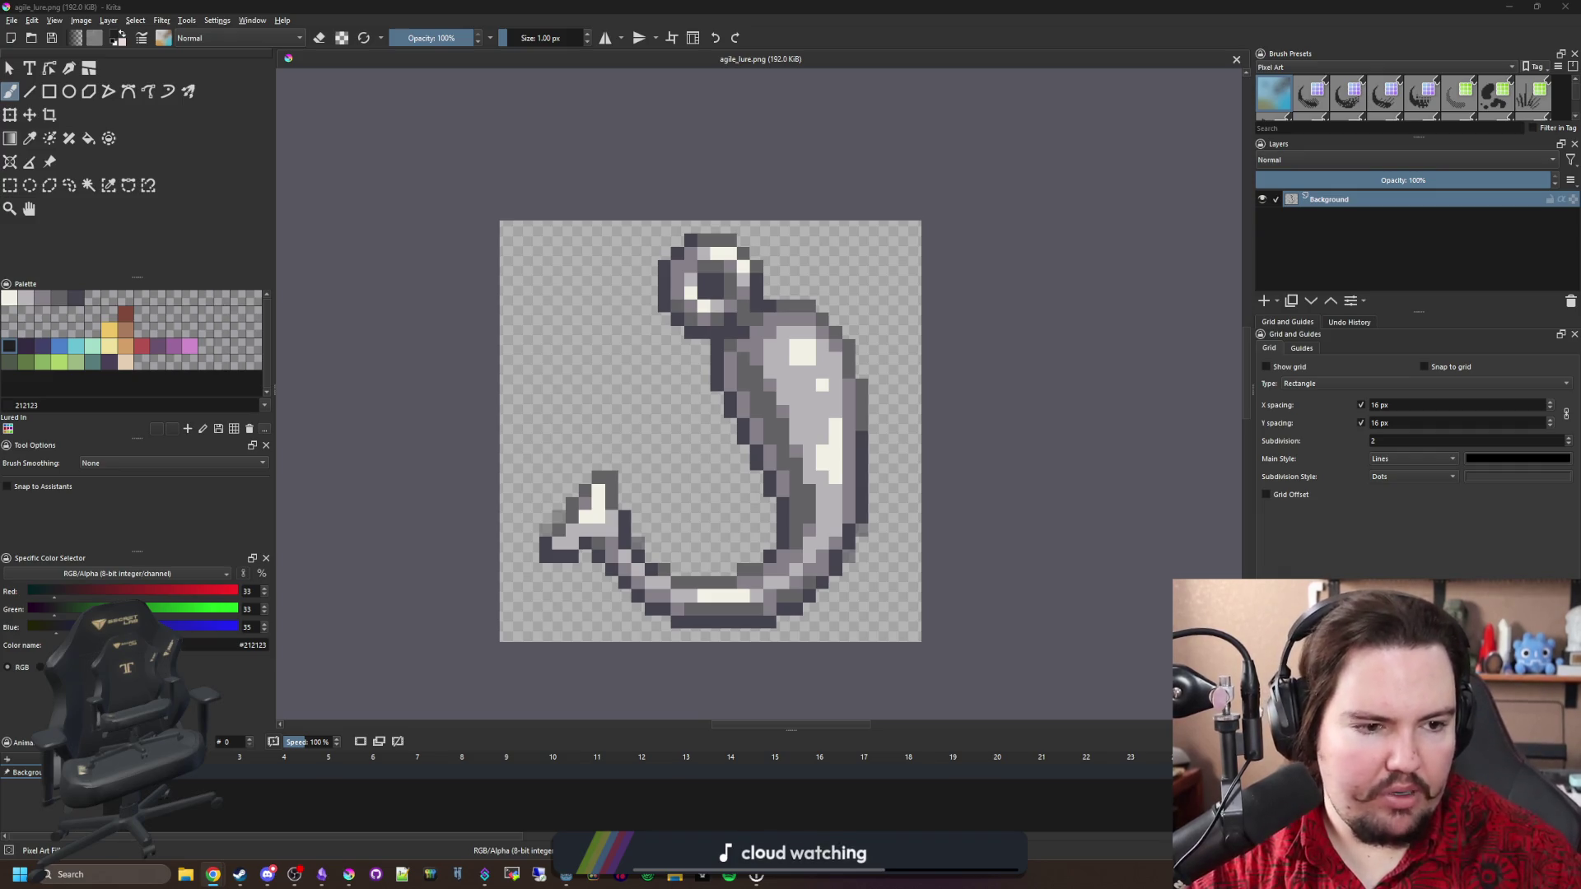
key("alt+Tab")
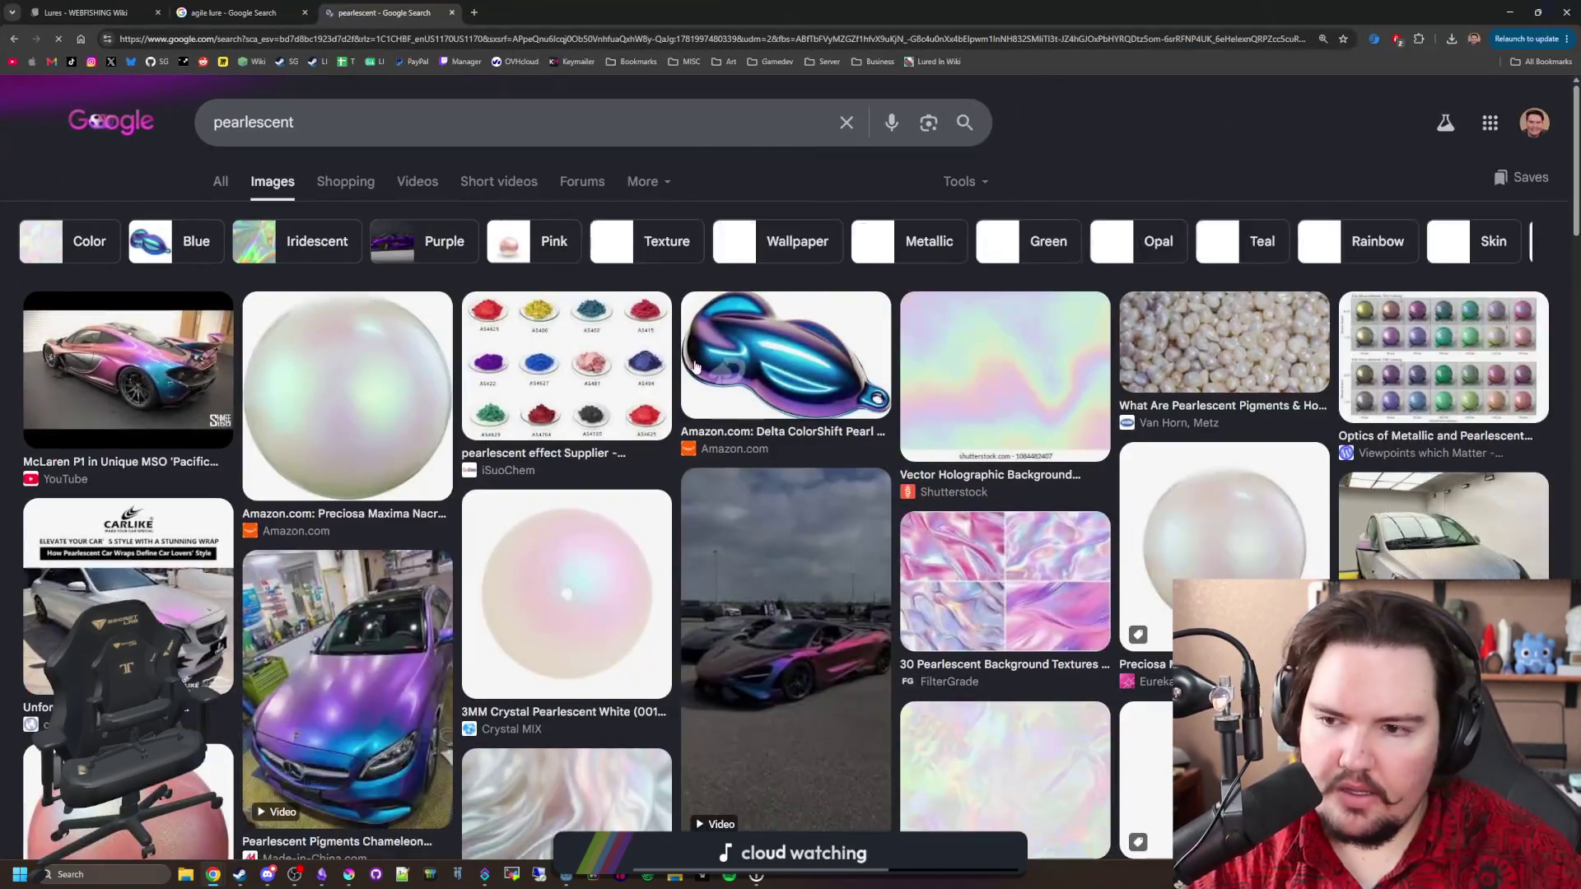
Preview the pearlescent McLaren paint, pearl and holographic images, comparing them with the Krita sprite.
left_click(162, 372)
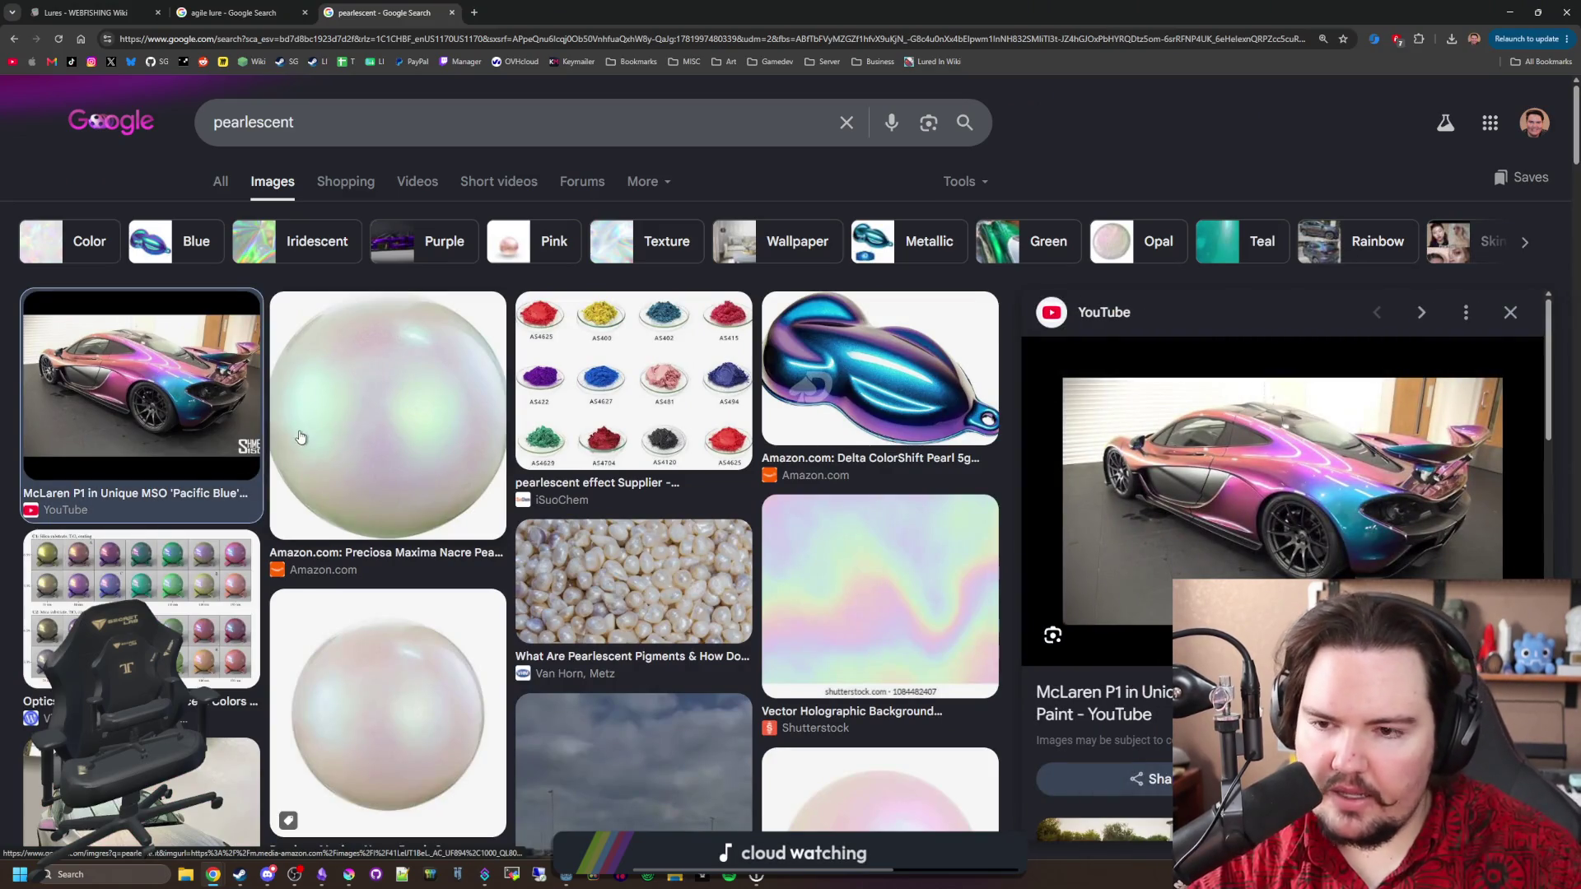
left_click(352, 432)
left_click(857, 556)
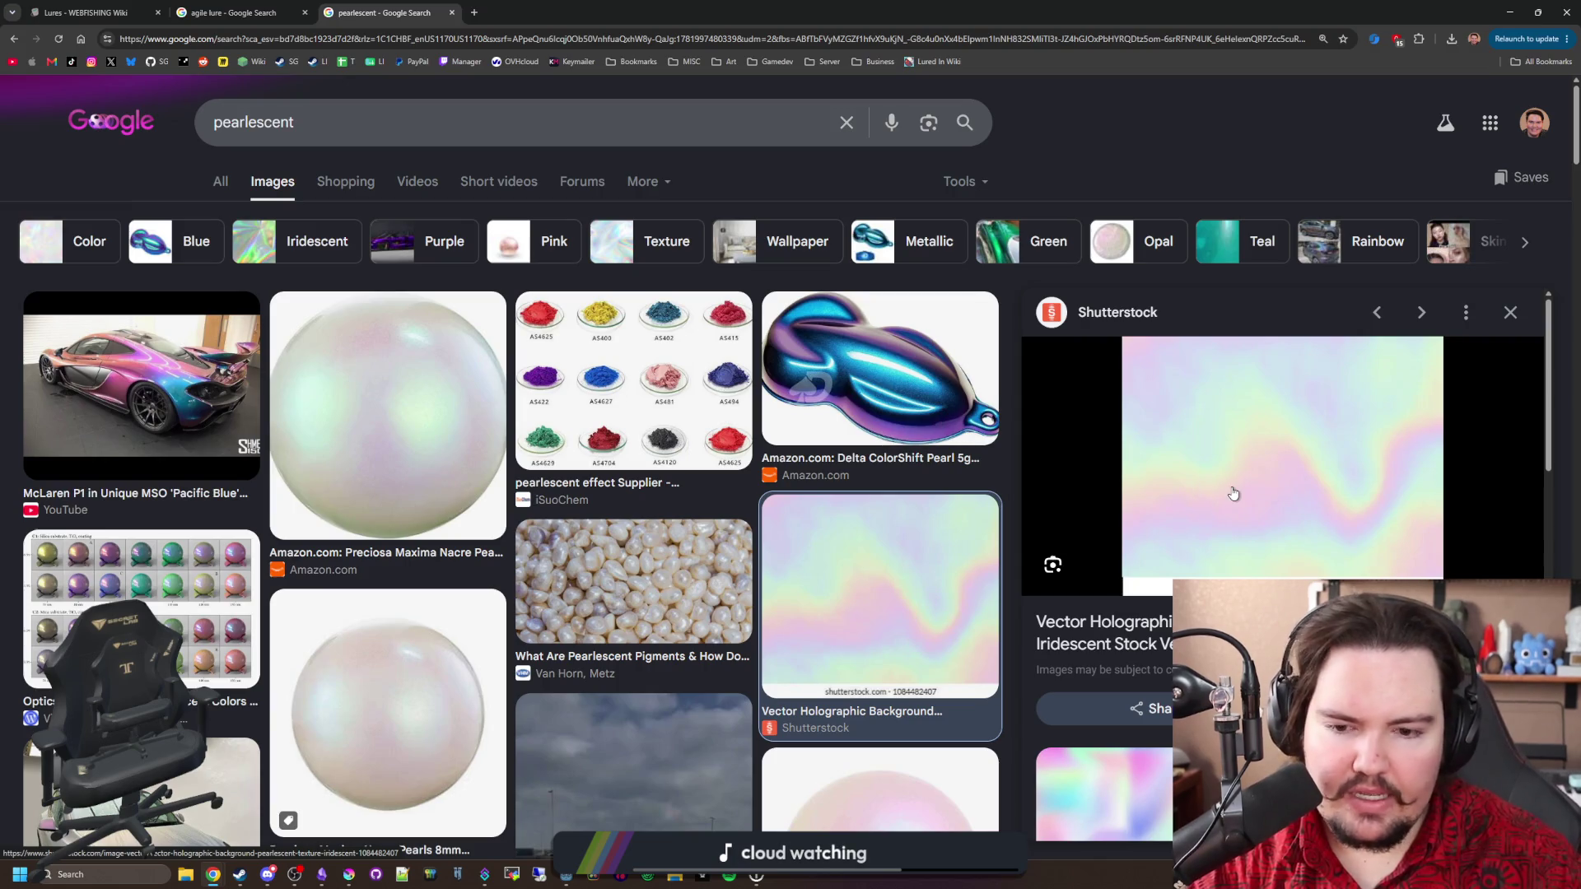
scroll(805, 474, "down", 4)
scroll(861, 341, "up", 4)
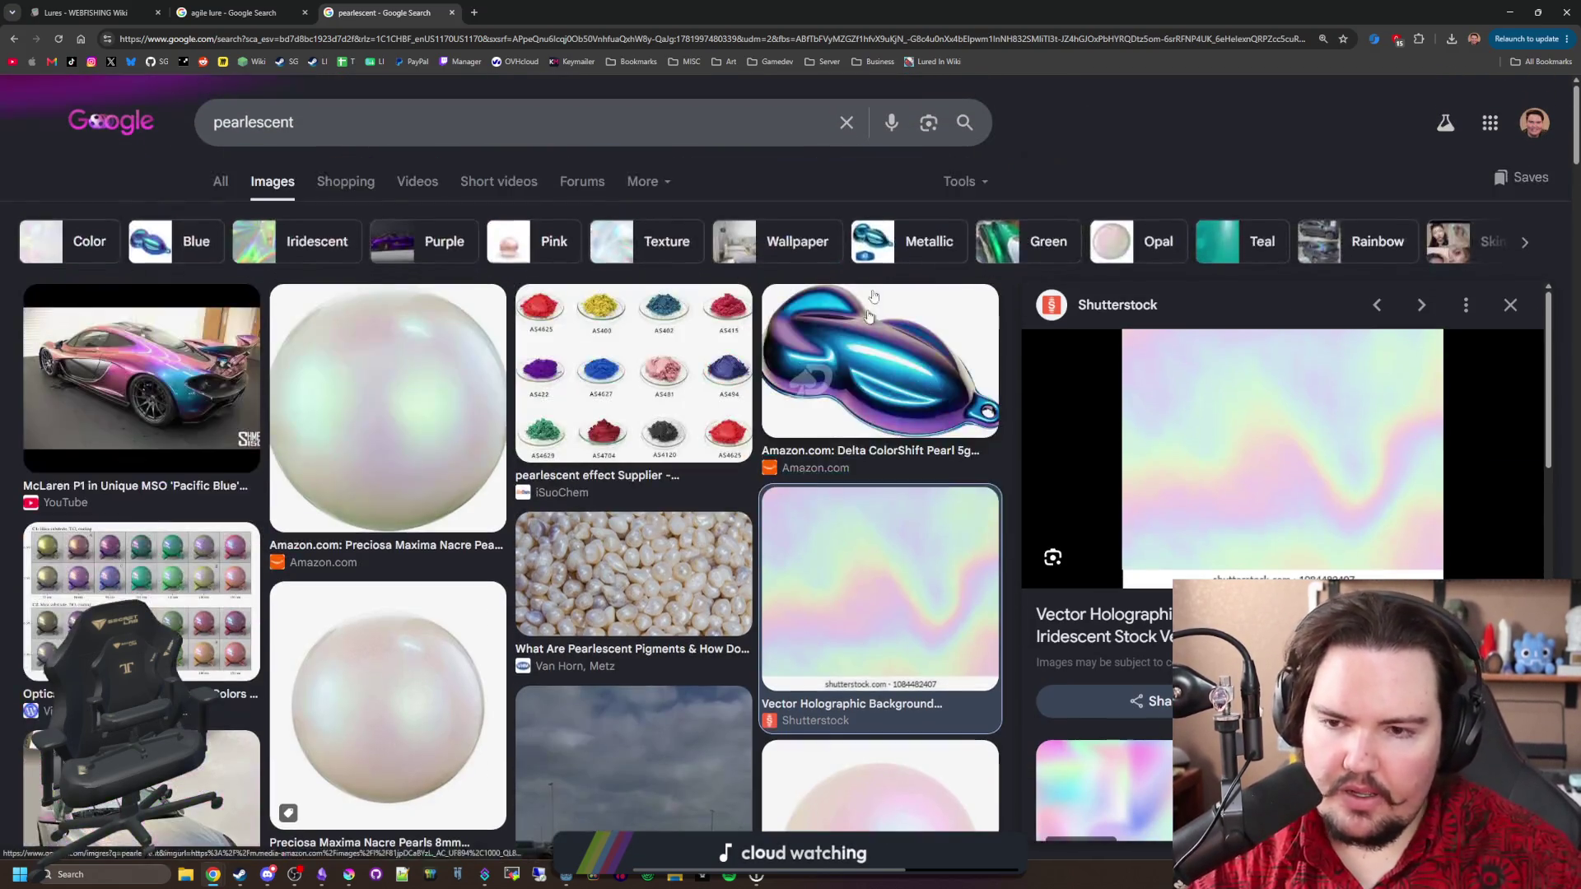
key("alt+Tab")
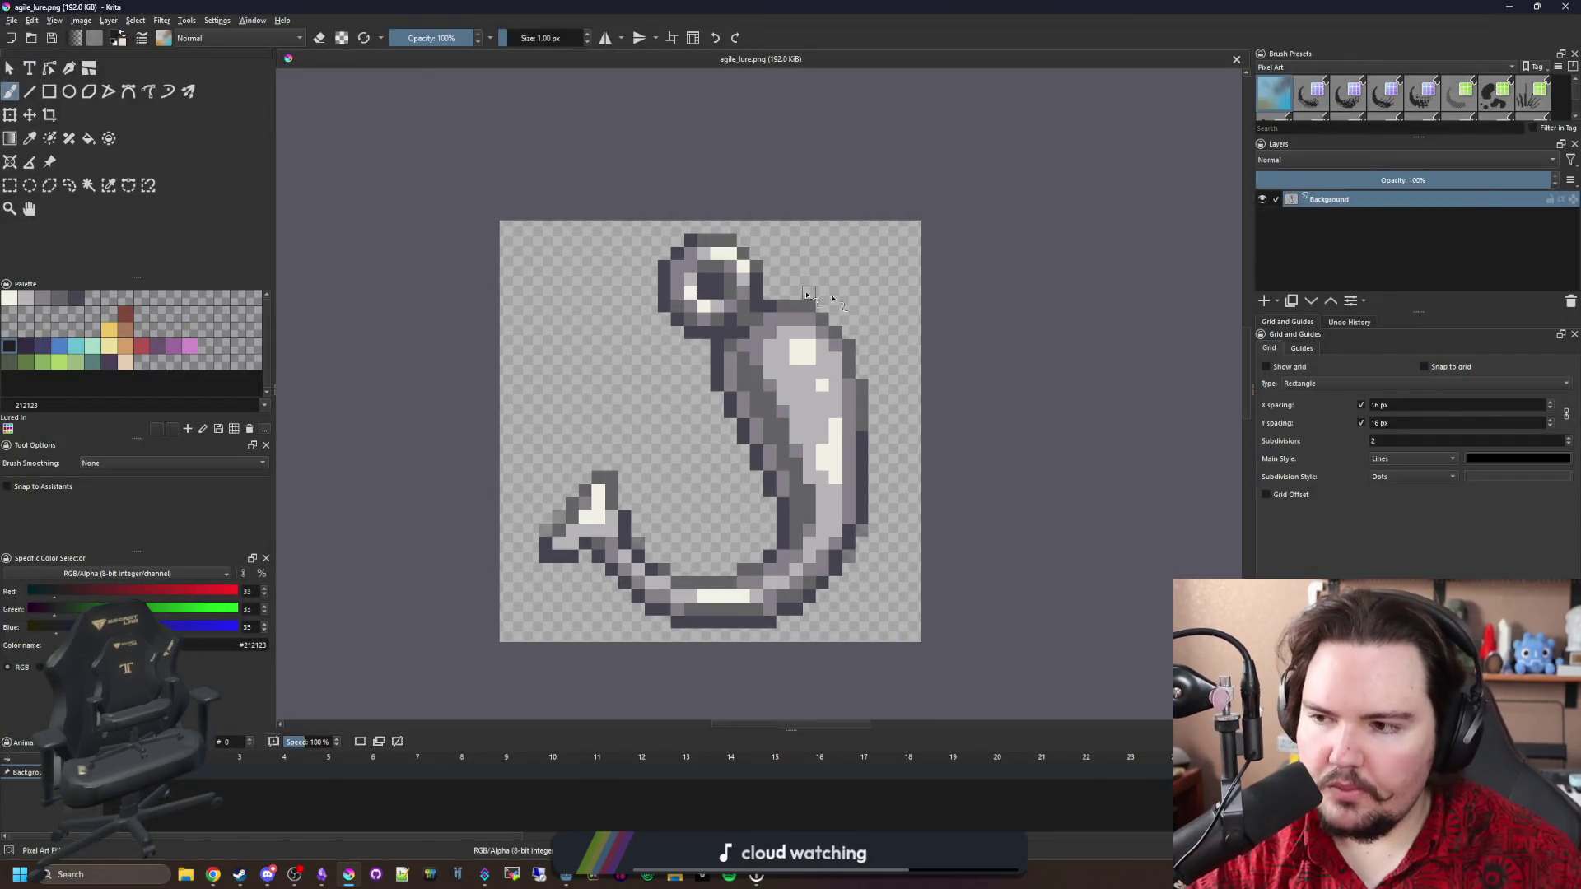
key("alt+Tab")
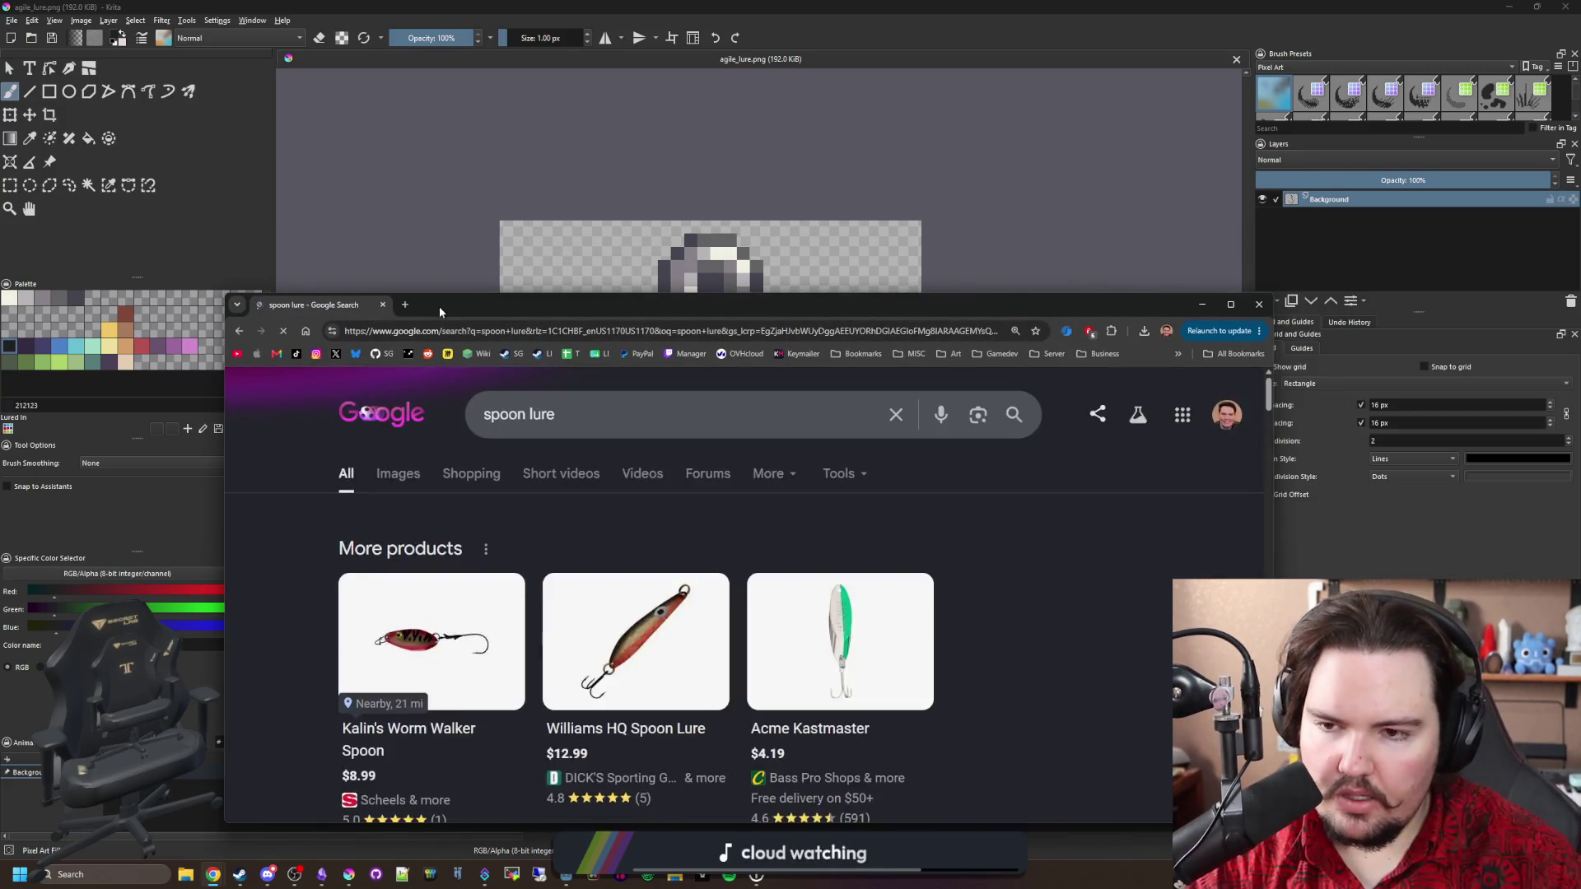
Browse spoon lure image results and open the Spoon lure Wikipedia page in a new tab.
left_click(419, 408)
key("super+Up")
left_click(350, 347)
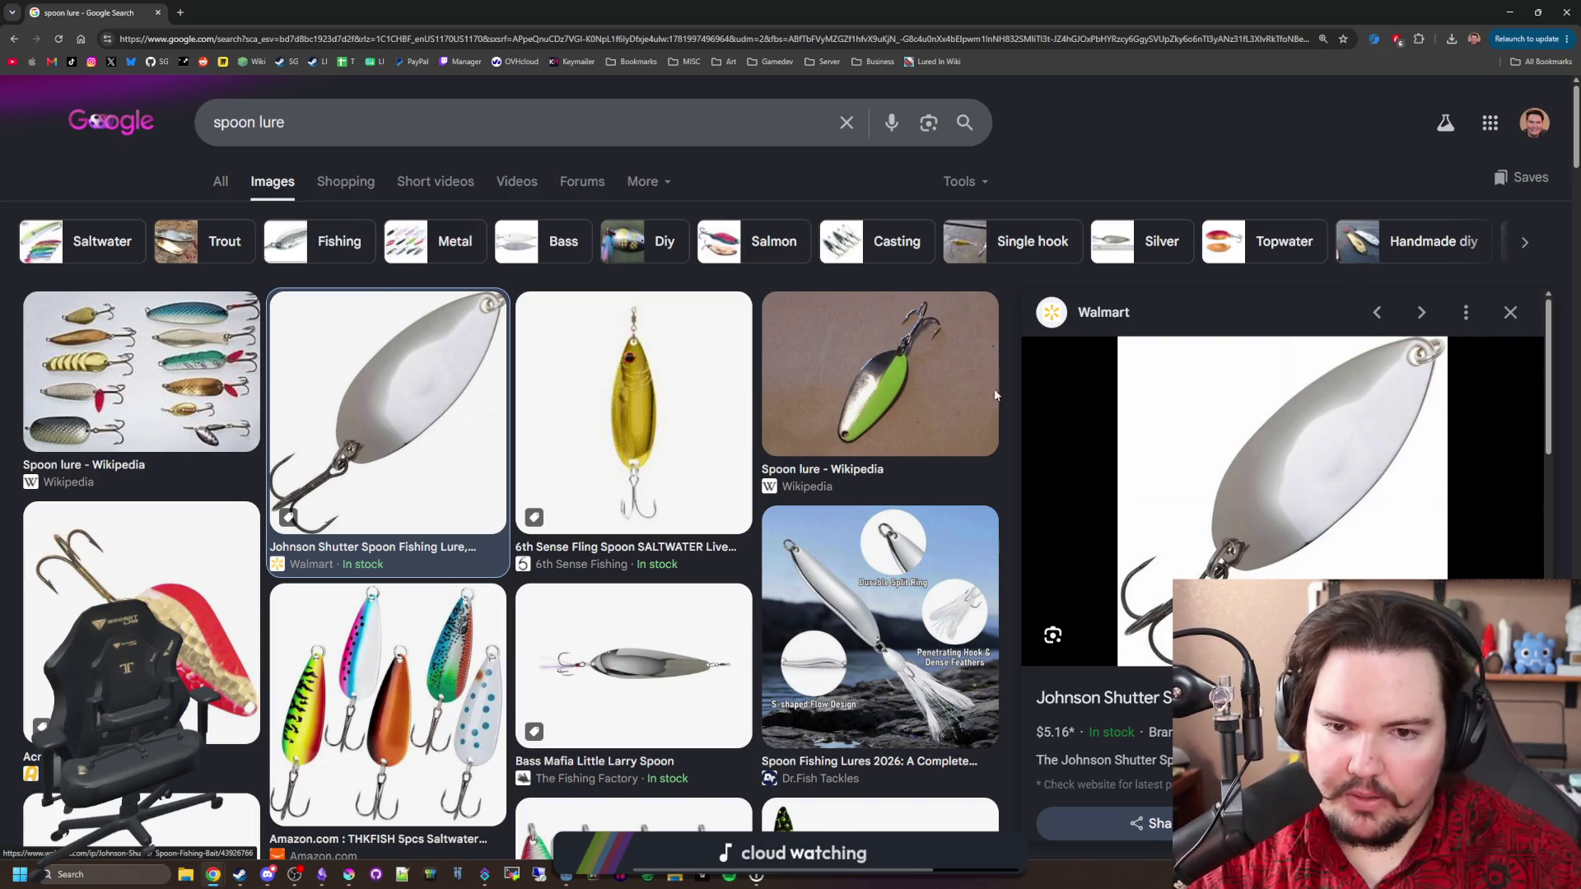
left_click(951, 382)
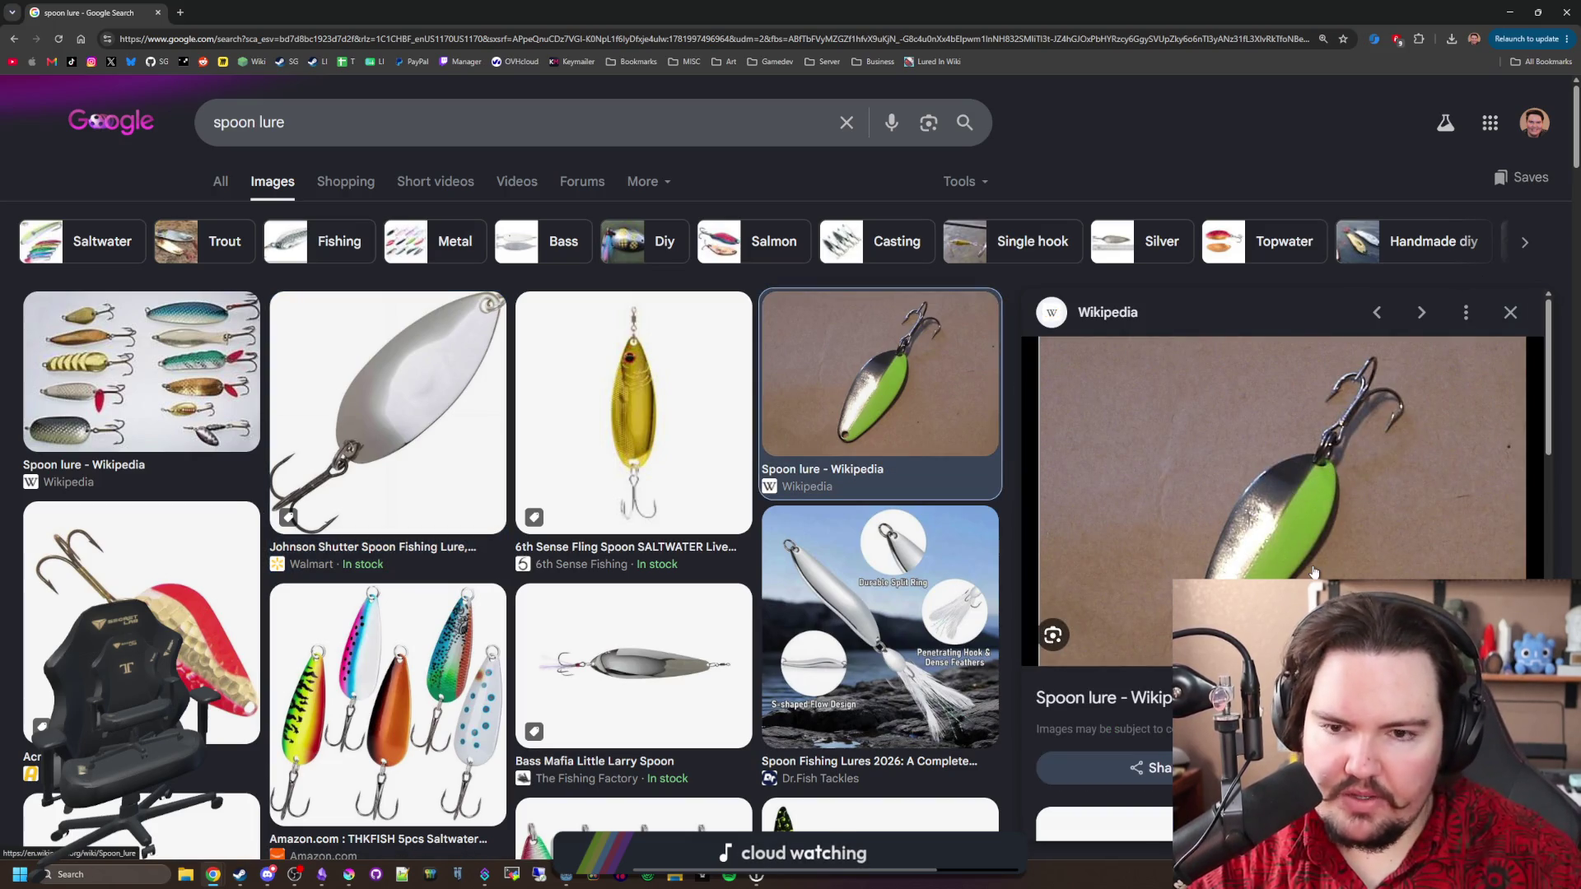
middle_click(1095, 698)
scroll(513, 484, "down", 4)
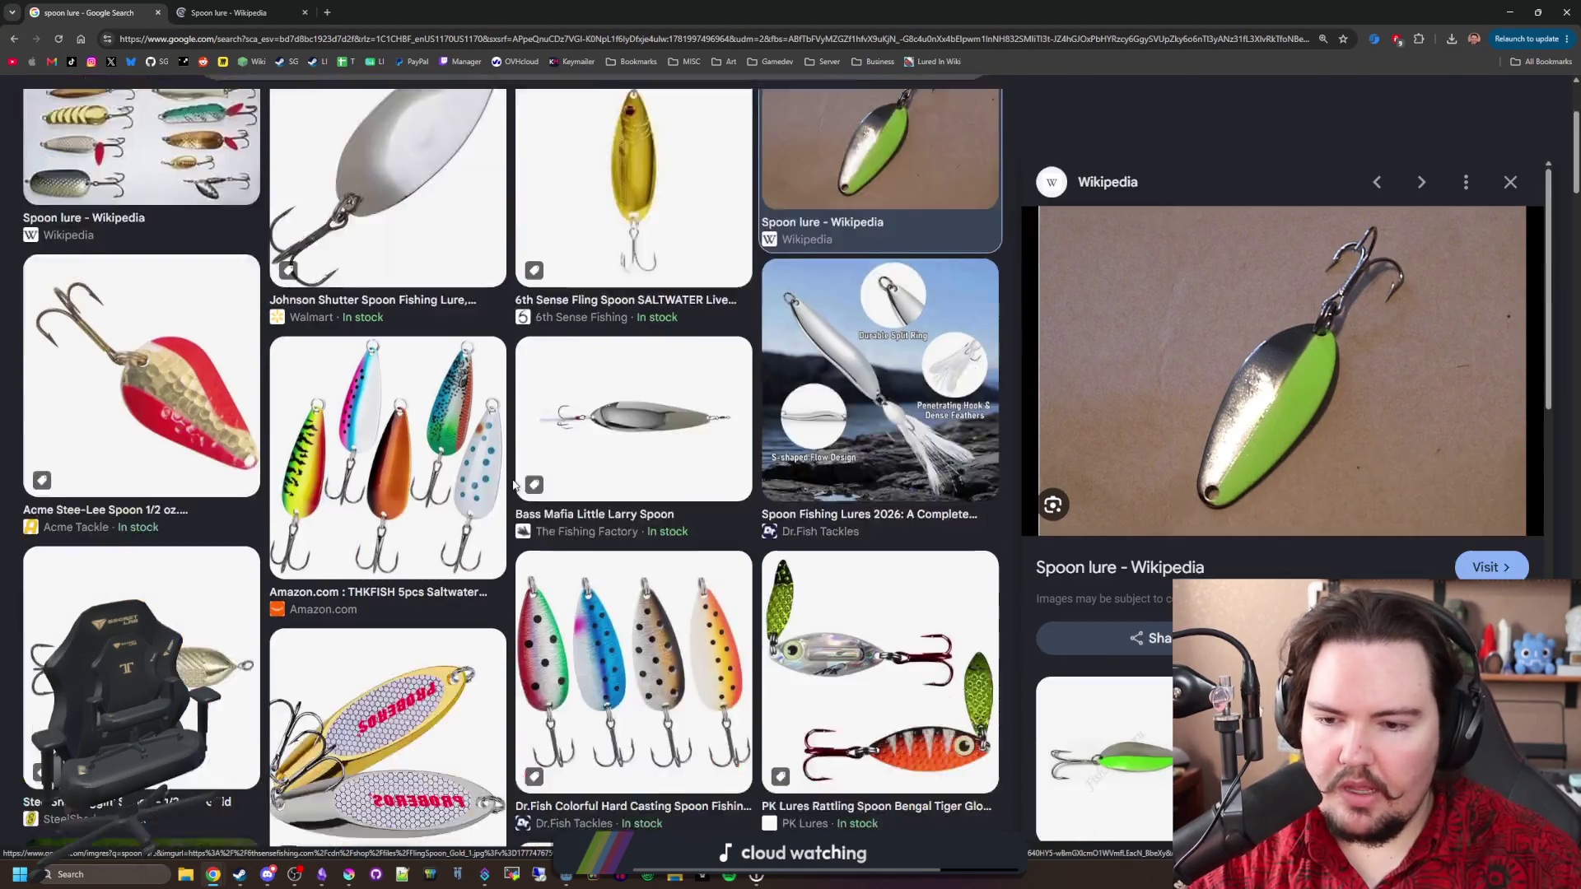
scroll(513, 484, "down", 3)
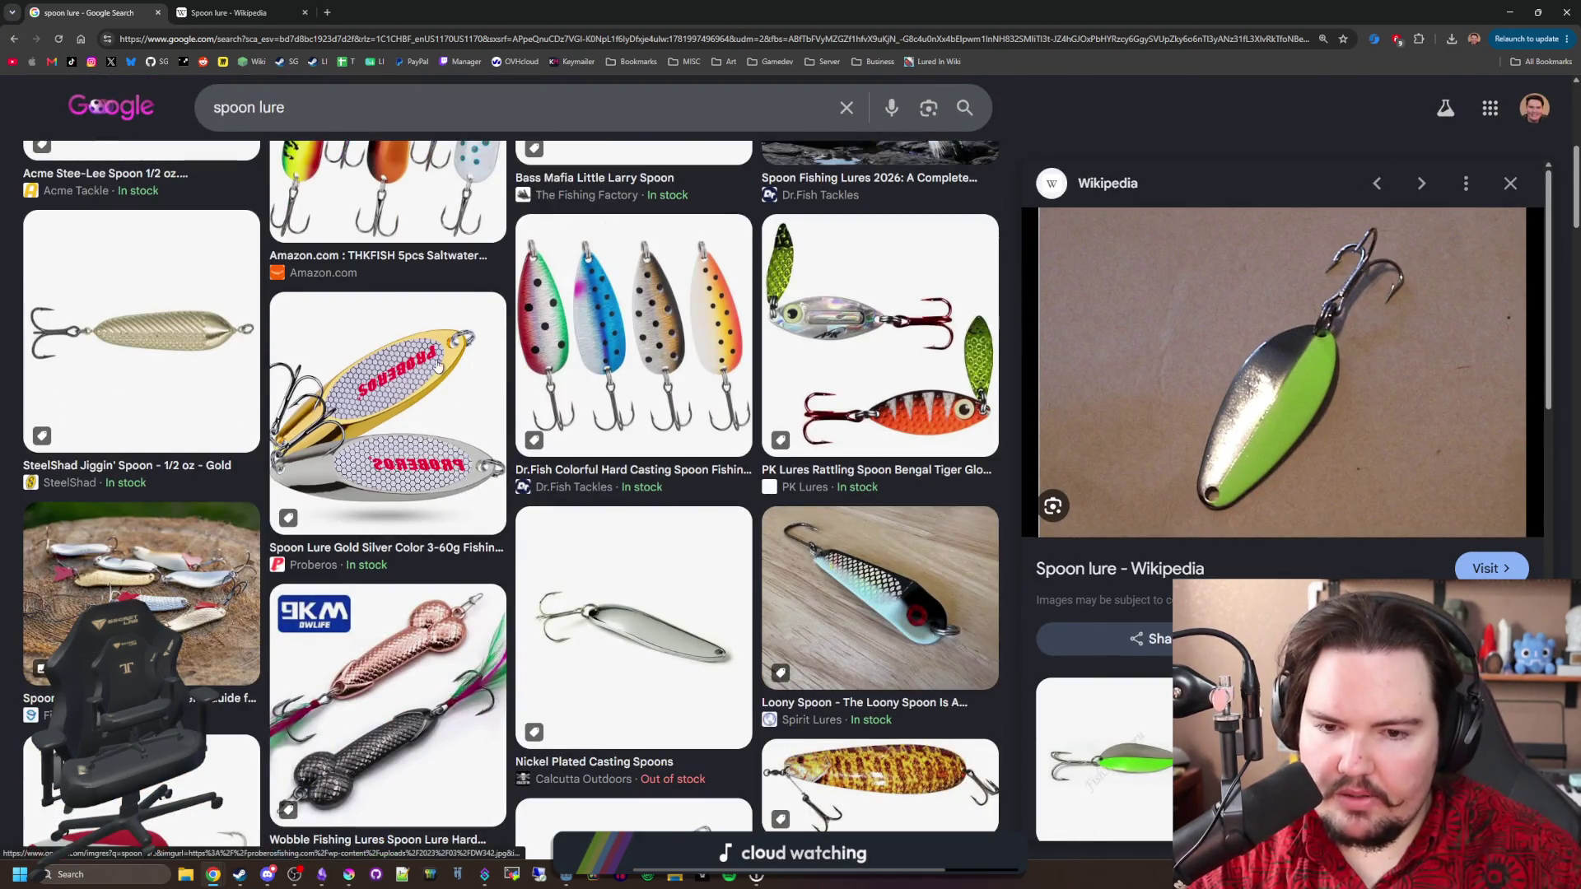
scroll(513, 484, "down", 3)
scroll(513, 484, "up", 7)
Open the original Wikipedia lure collection photo and zoom out until it fits the window.
left_click(245, 6)
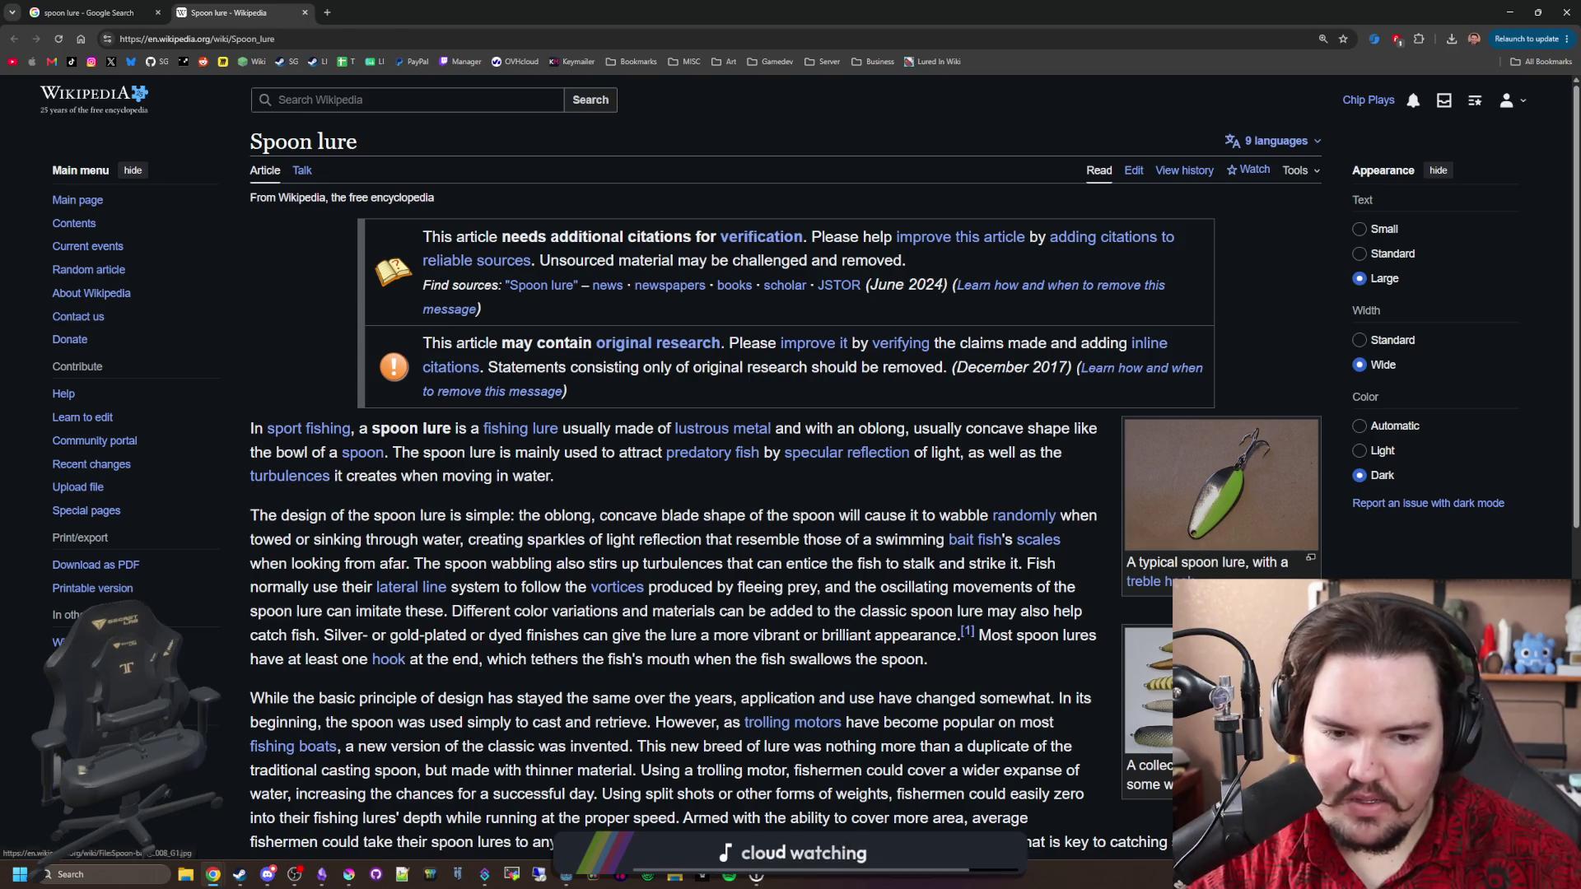
left_click(1148, 687)
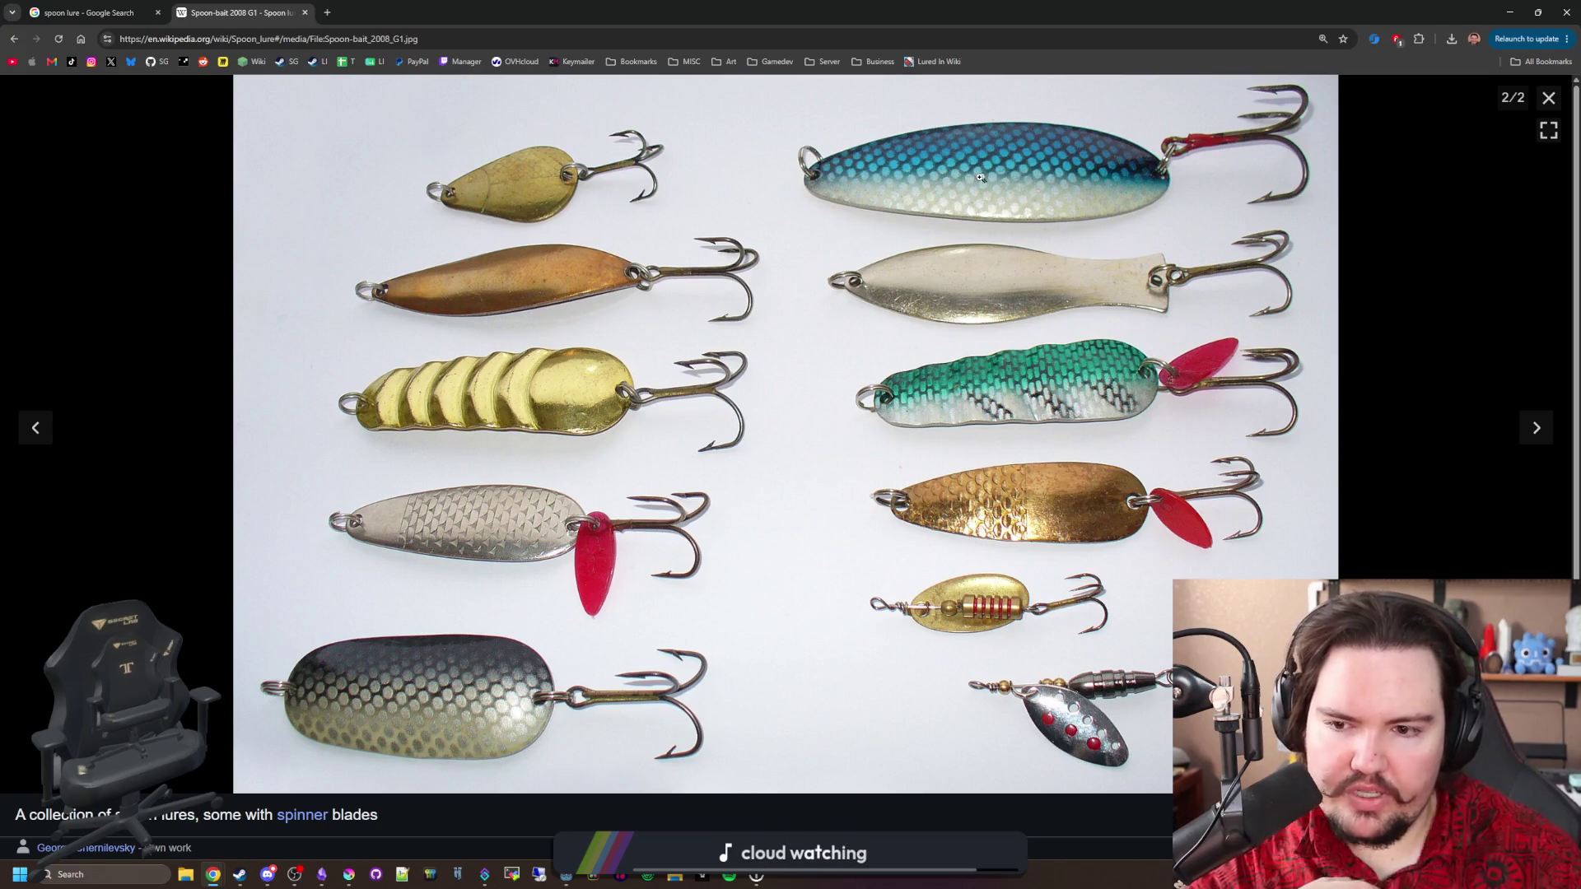
left_click(1015, 157)
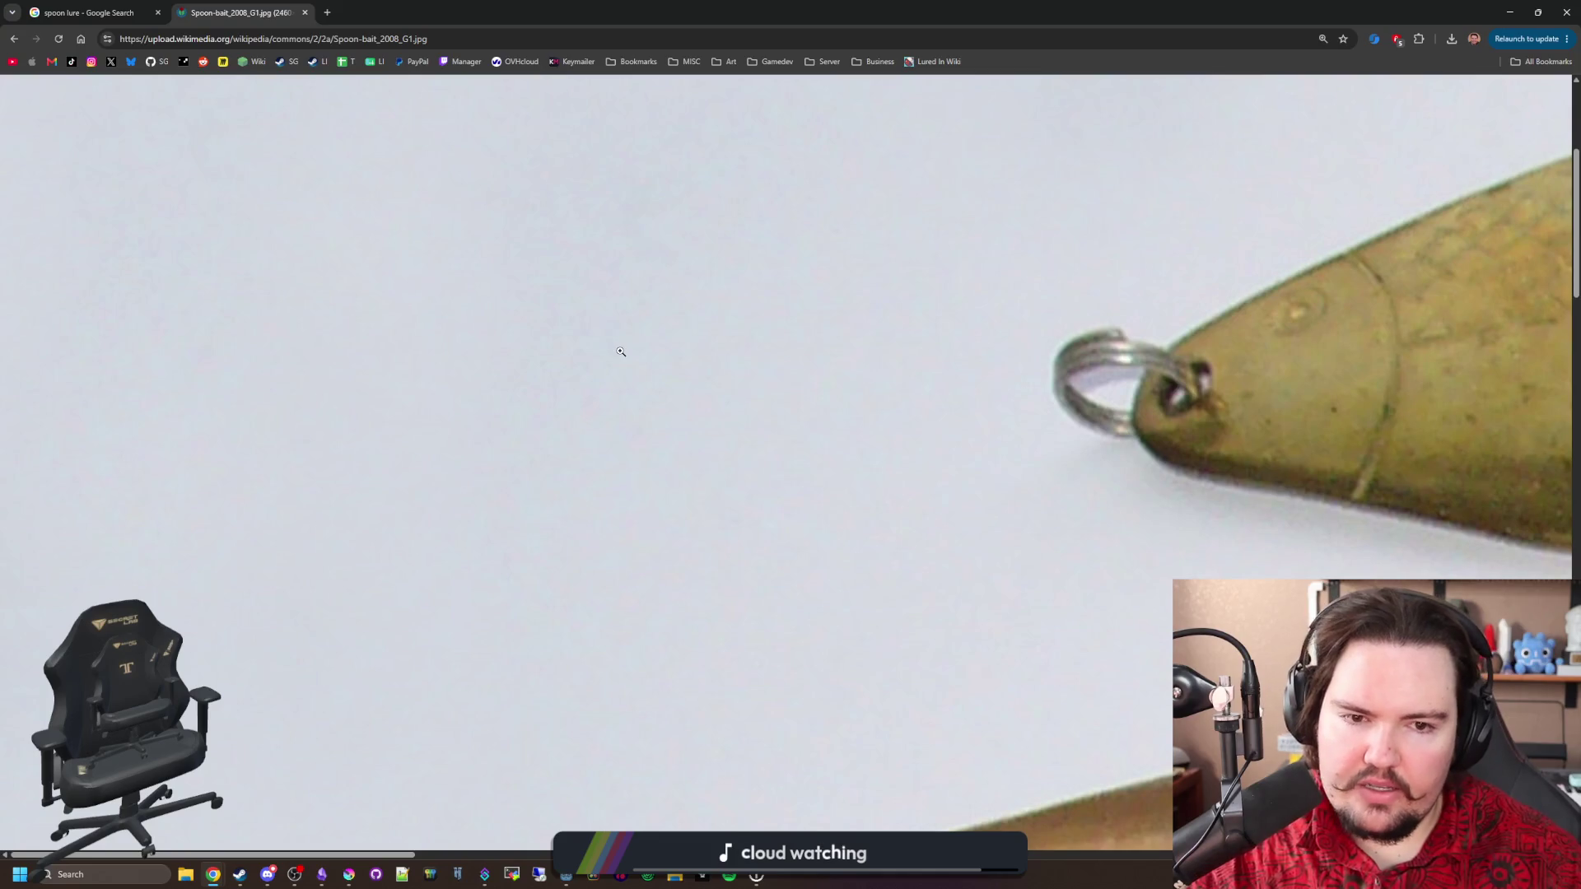
key("ctrl+minus")
key("ctrl+minus")
key("ctrl+minus")
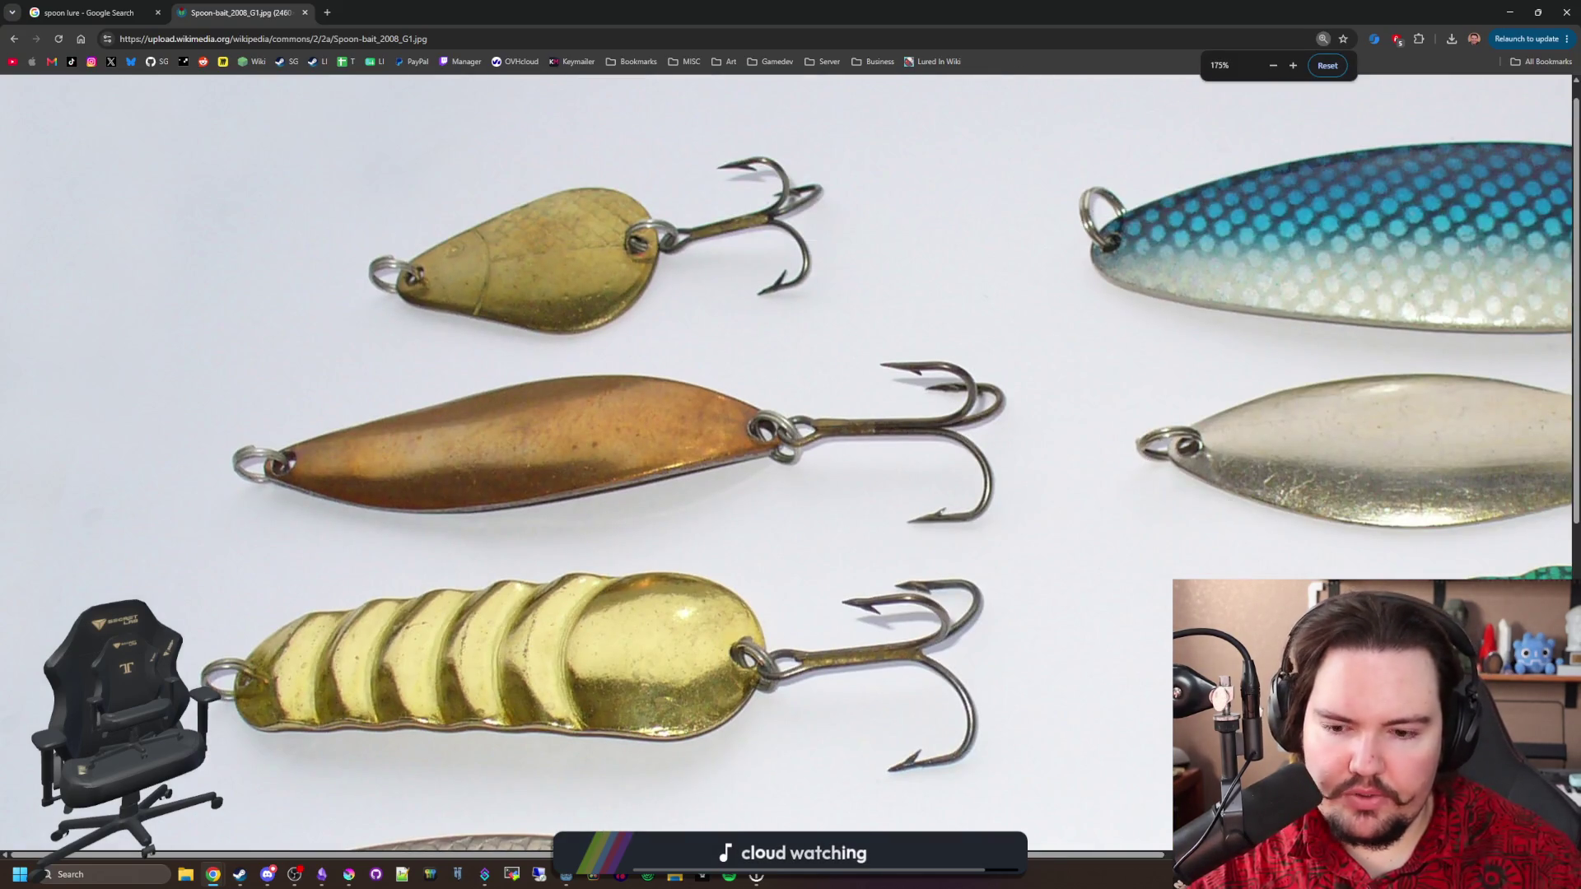
scroll(950, 322, "right", 6)
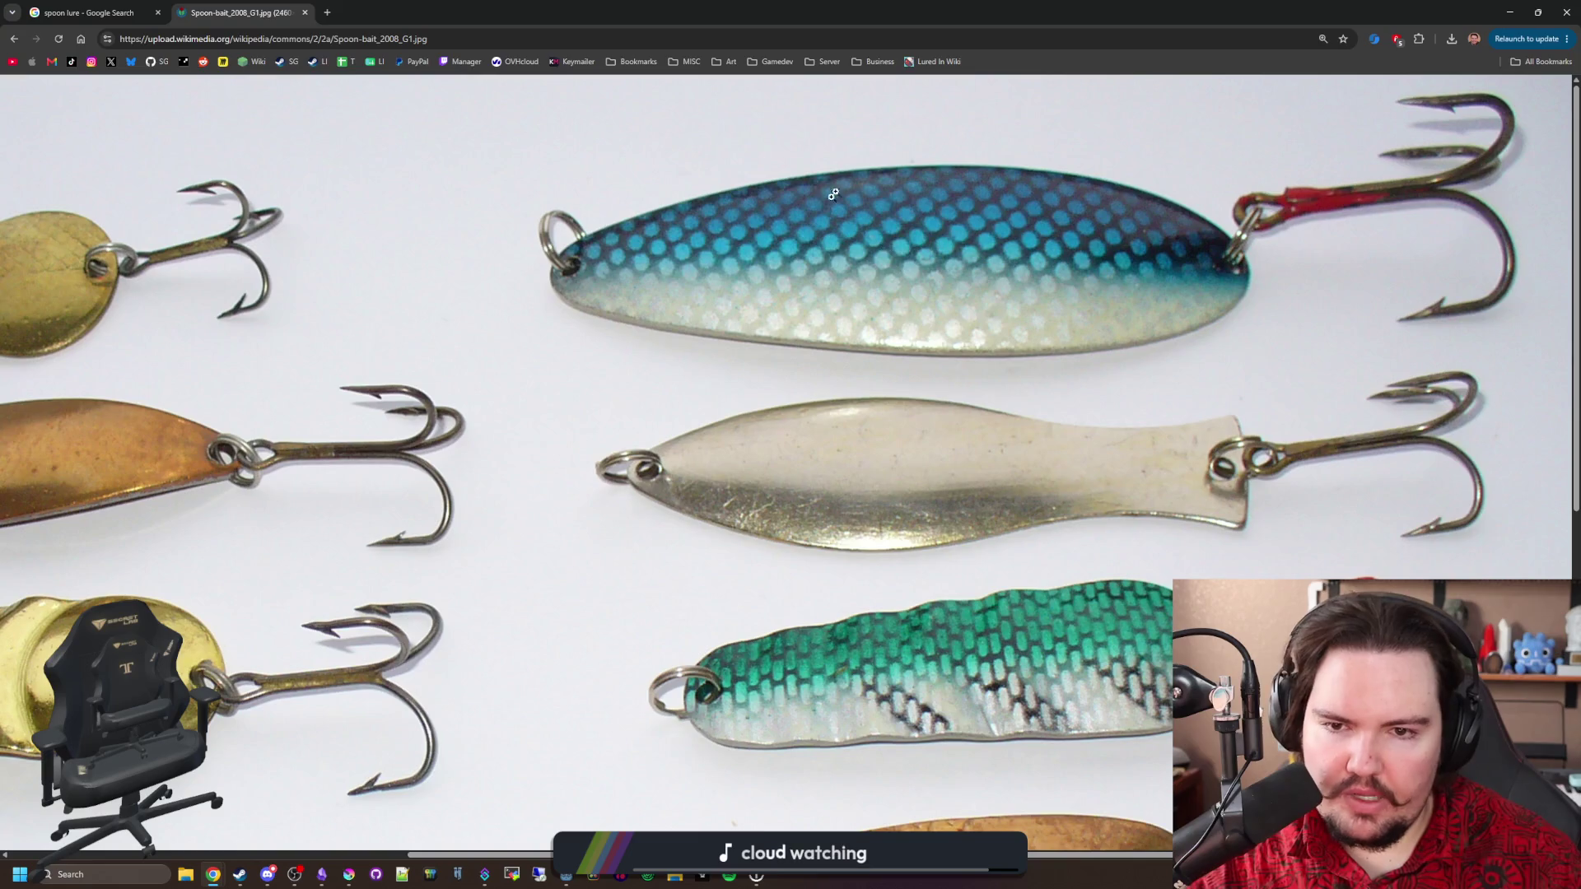
key("ctrl+minus")
key("ctrl+minus")
key("ctrl+minus")
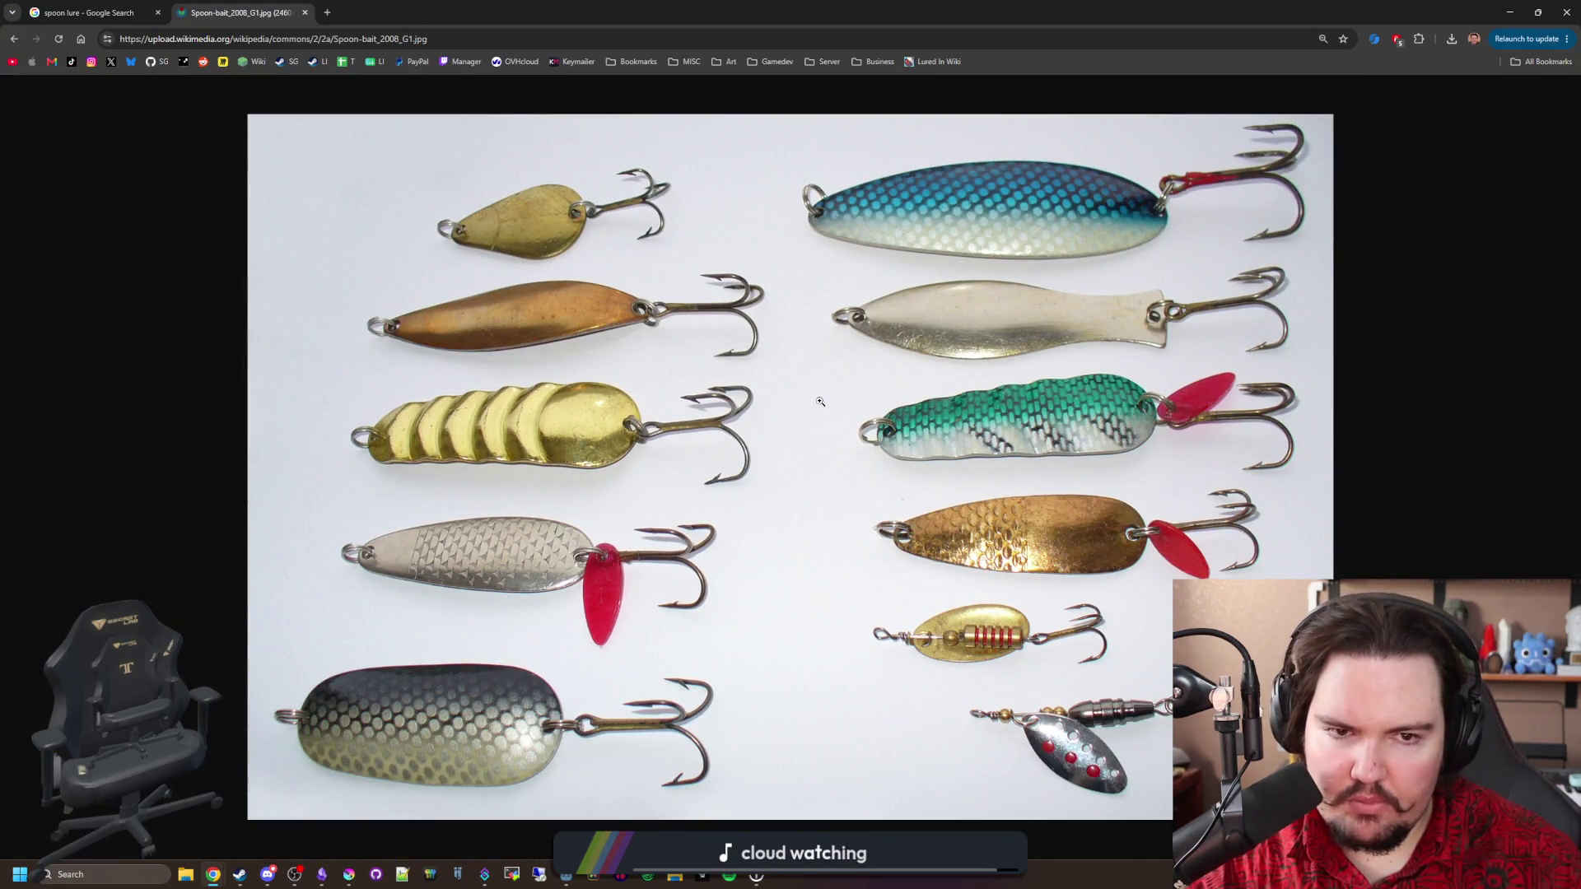
key("alt+Tab")
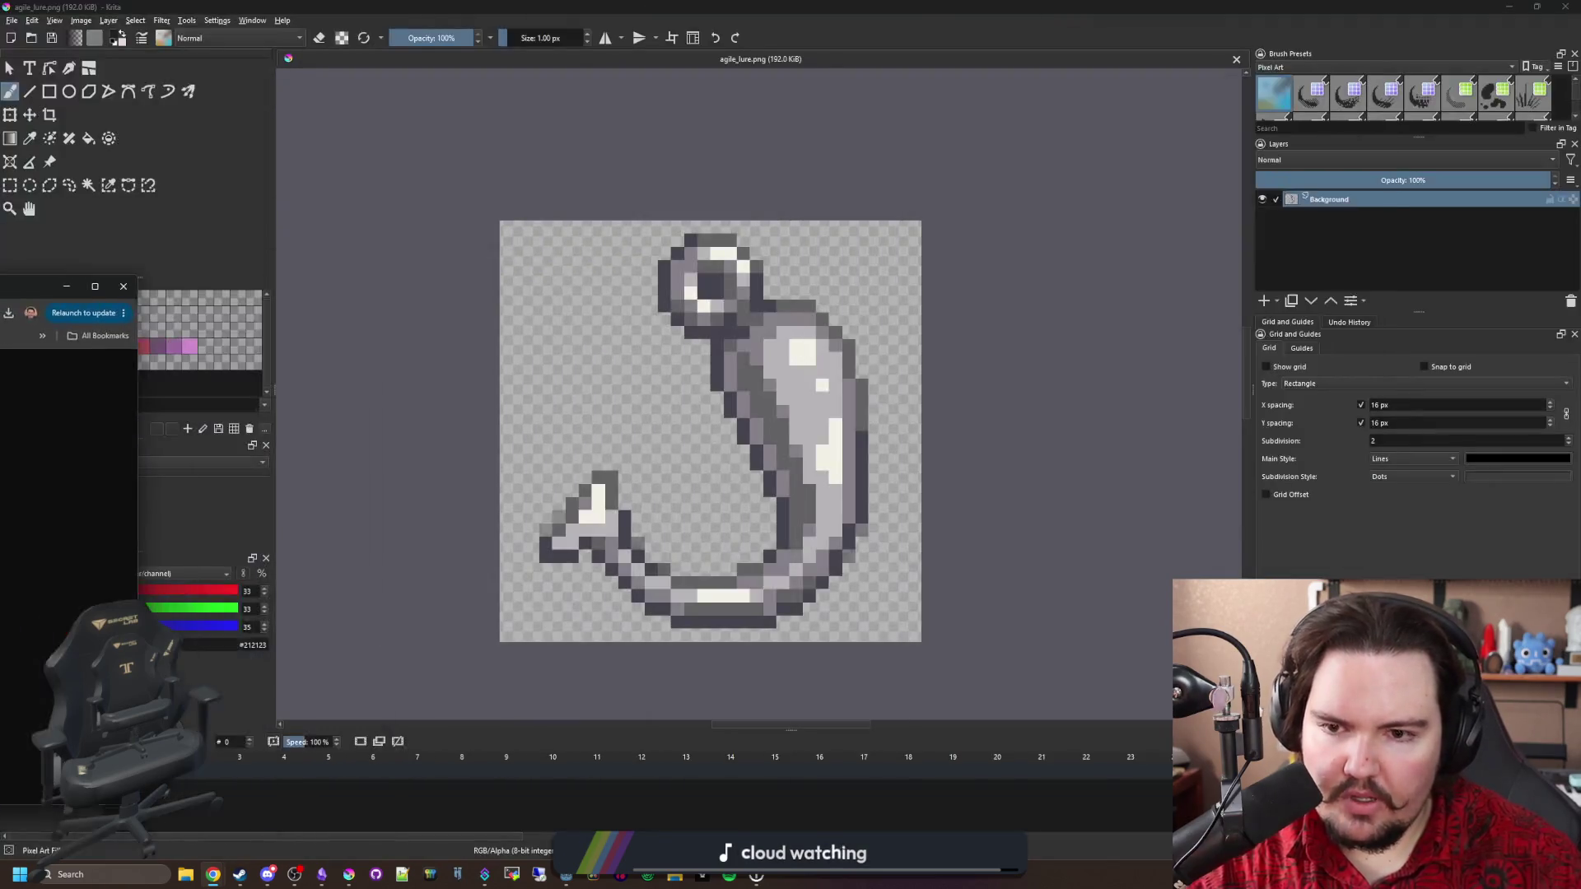
Select the whole canvas and delete the old lure drawing.
left_click(9, 185)
mouse_move(492, 195)
left_mouse_down()
mouse_move(1023, 656)
mouse_move(935, 664)
left_mouse_up()
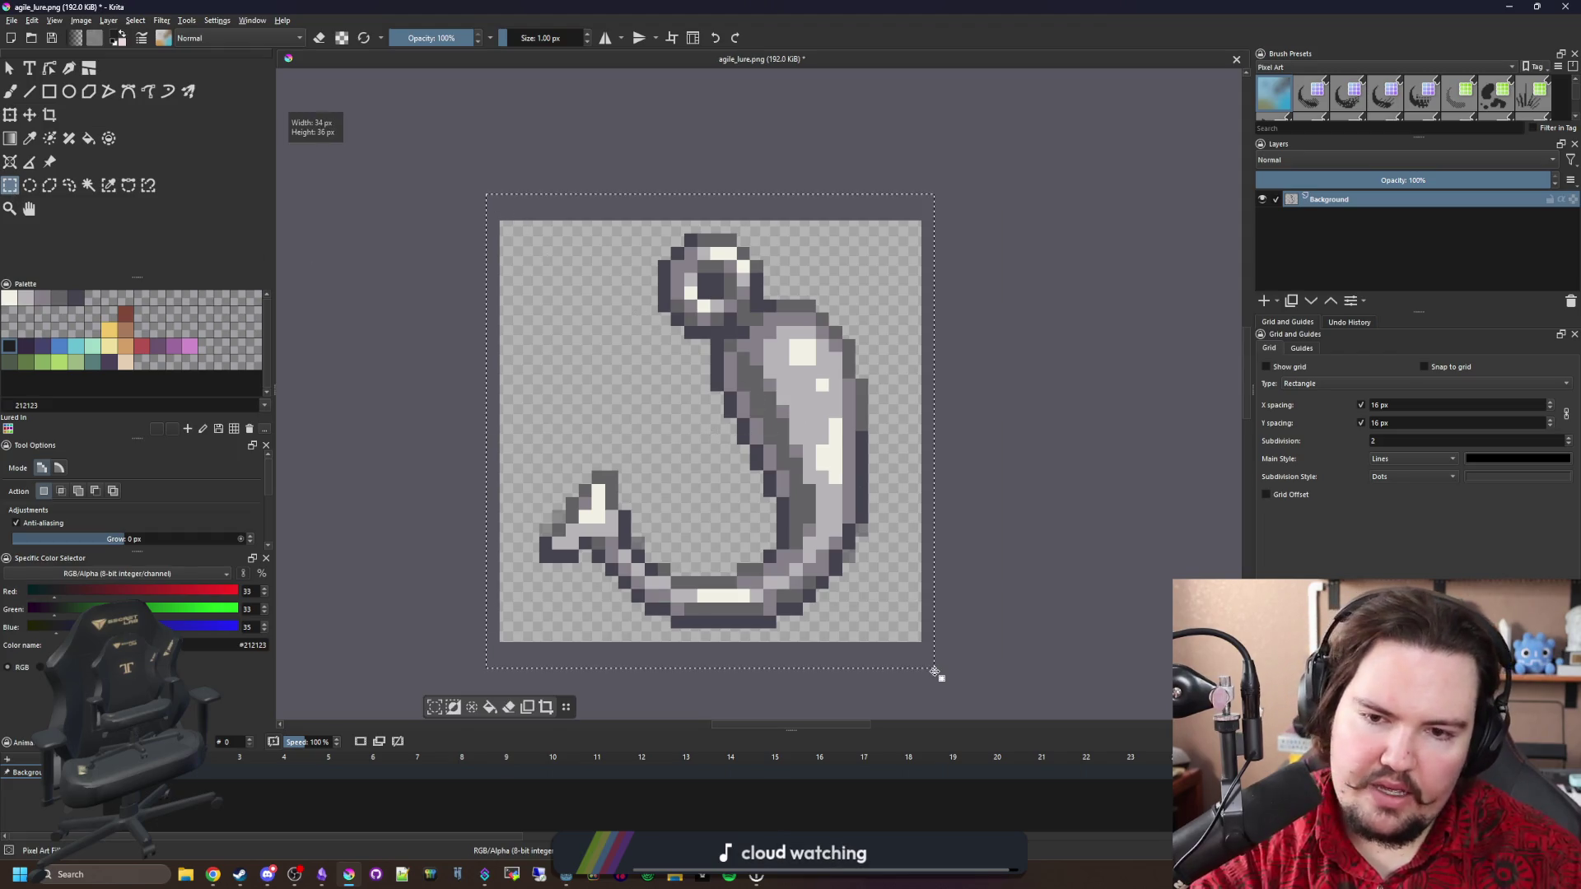
key("Delete")
Paint a thick red spoon body below the yellow ring with an enlarged brush.
key("b")
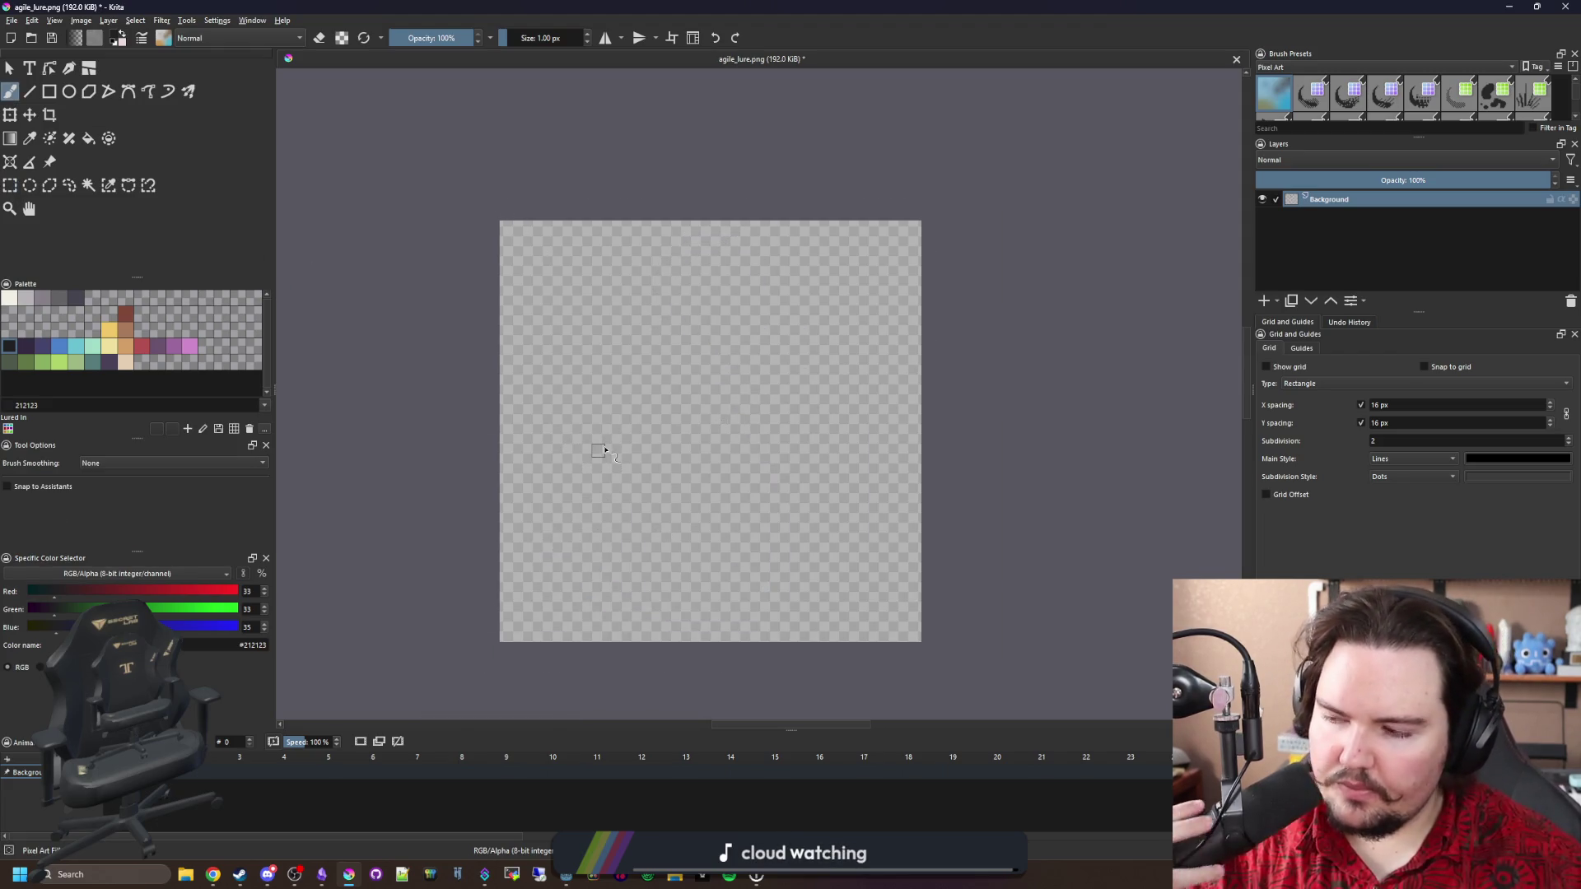
mouse_move(725, 174)
left_mouse_down()
mouse_move(782, 392)
mouse_move(832, 165)
mouse_move(878, 448)
mouse_move(745, 239)
mouse_move(741, 420)
mouse_move(745, 336)
left_mouse_up()
scroll(772, 523, "up", 2)
scroll(713, 534, "down", 2)
mouse_move(576, 576)
left_mouse_down()
mouse_move(646, 568)
mouse_move(717, 527)
mouse_move(576, 577)
left_mouse_up()
scroll(653, 427, "down", 2)
scroll(653, 427, "up", 2)
key("ctrl+z")
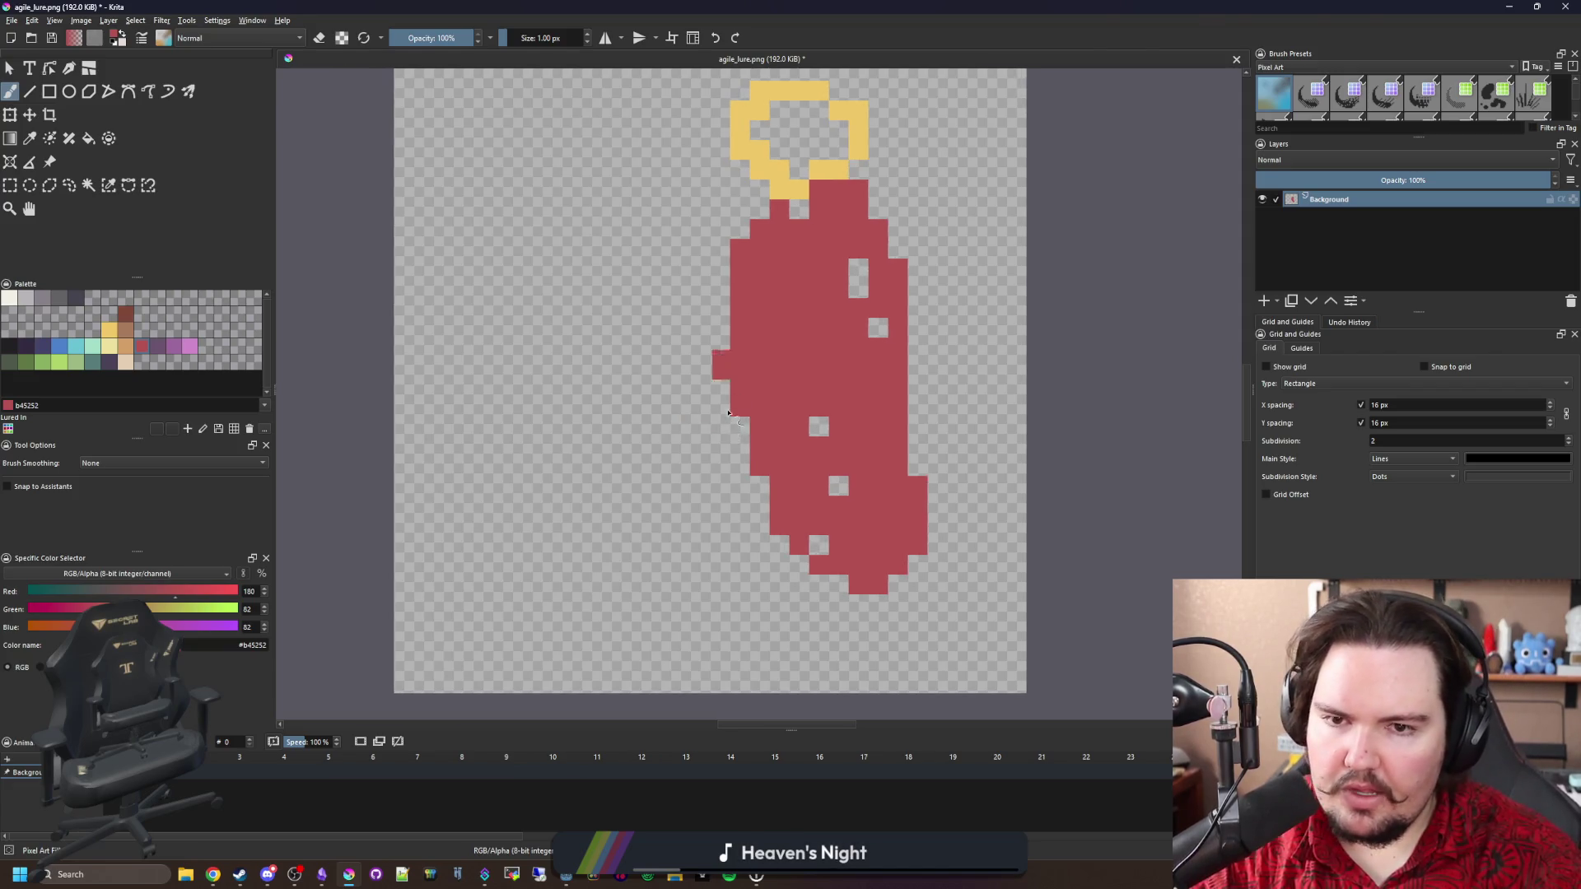
key("ctrl+z")
key("bracketright")
key("bracketright")
key("bracketright")
key("bracketright")
key("bracketright")
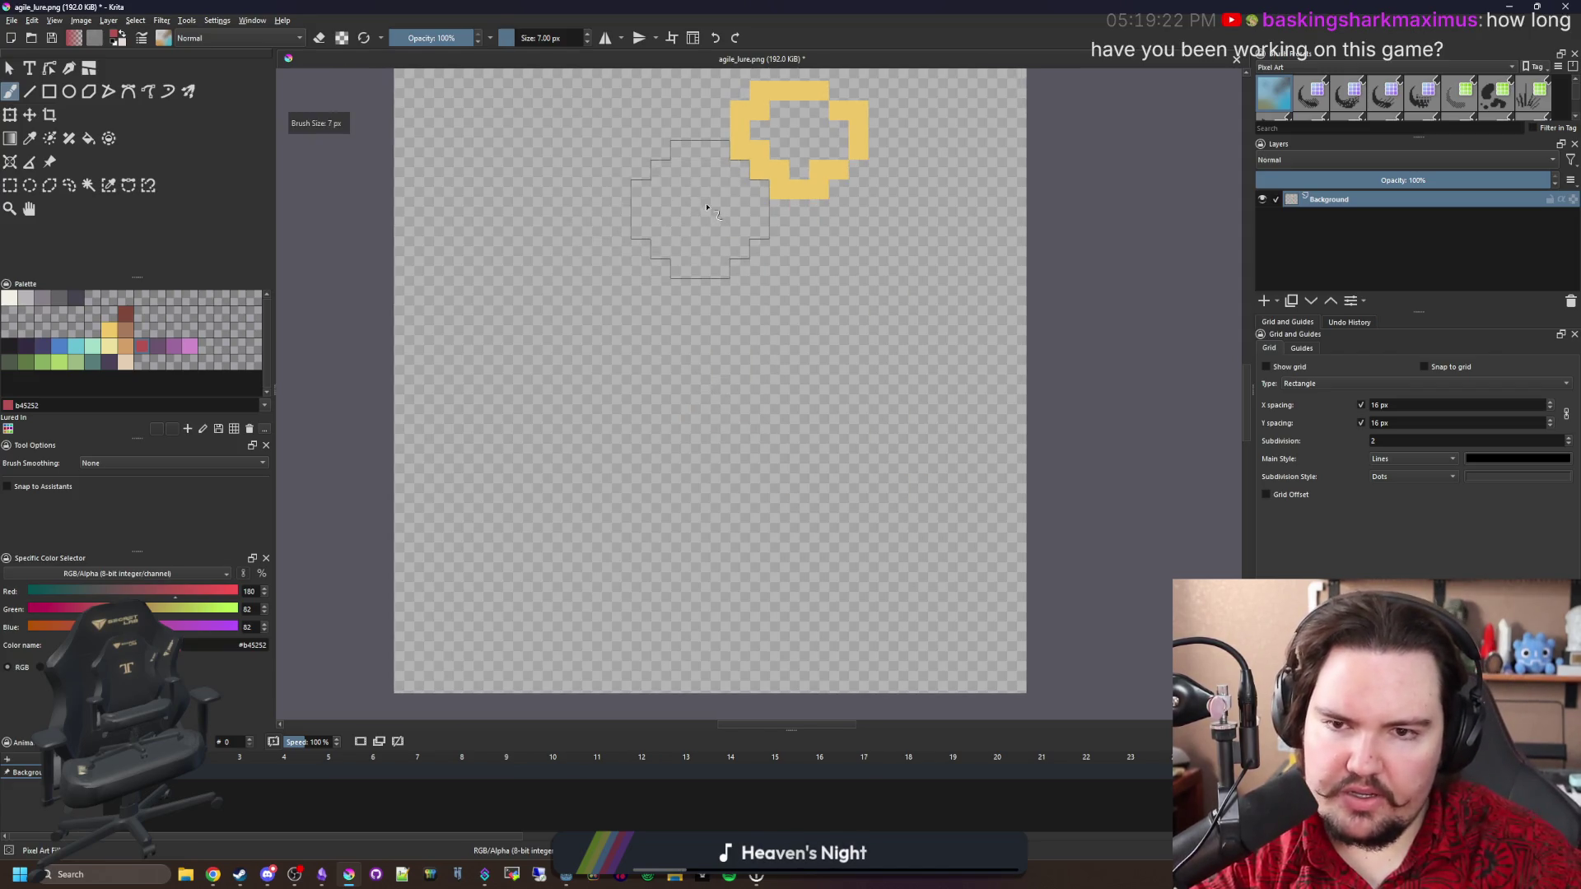
mouse_move(708, 212)
left_mouse_down()
mouse_move(531, 509)
mouse_move(535, 441)
mouse_move(626, 275)
mouse_move(531, 457)
mouse_move(645, 424)
mouse_move(688, 254)
mouse_move(689, 353)
mouse_move(582, 494)
mouse_move(617, 311)
left_mouse_up()
key("bracketleft")
key("bracketleft")
key("bracketleft")
left_click_drag(558, 444, 486, 356)
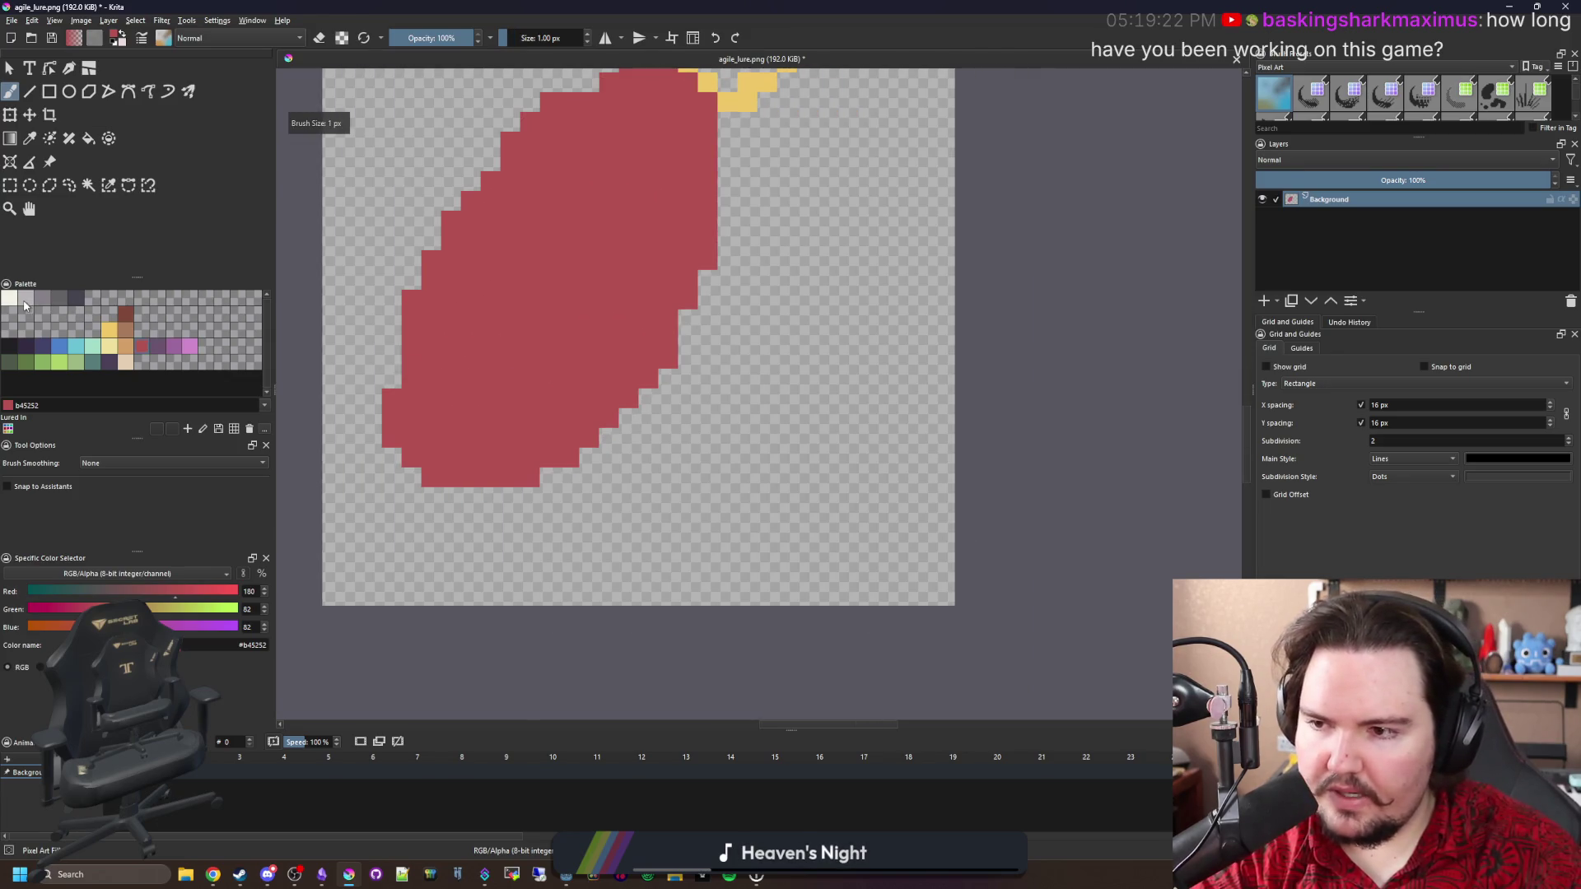
Paint light grey pixels diagonally beneath the red body.
left_click(25, 299)
scroll(554, 487, "up", 2)
mouse_move(504, 548)
left_mouse_down()
mouse_move(465, 527)
mouse_move(388, 429)
left_mouse_up()
mouse_move(589, 402)
left_mouse_down()
mouse_move(651, 547)
mouse_move(466, 568)
left_mouse_up()
scroll(436, 536, "down", 3)
scroll(436, 536, "up", 2)
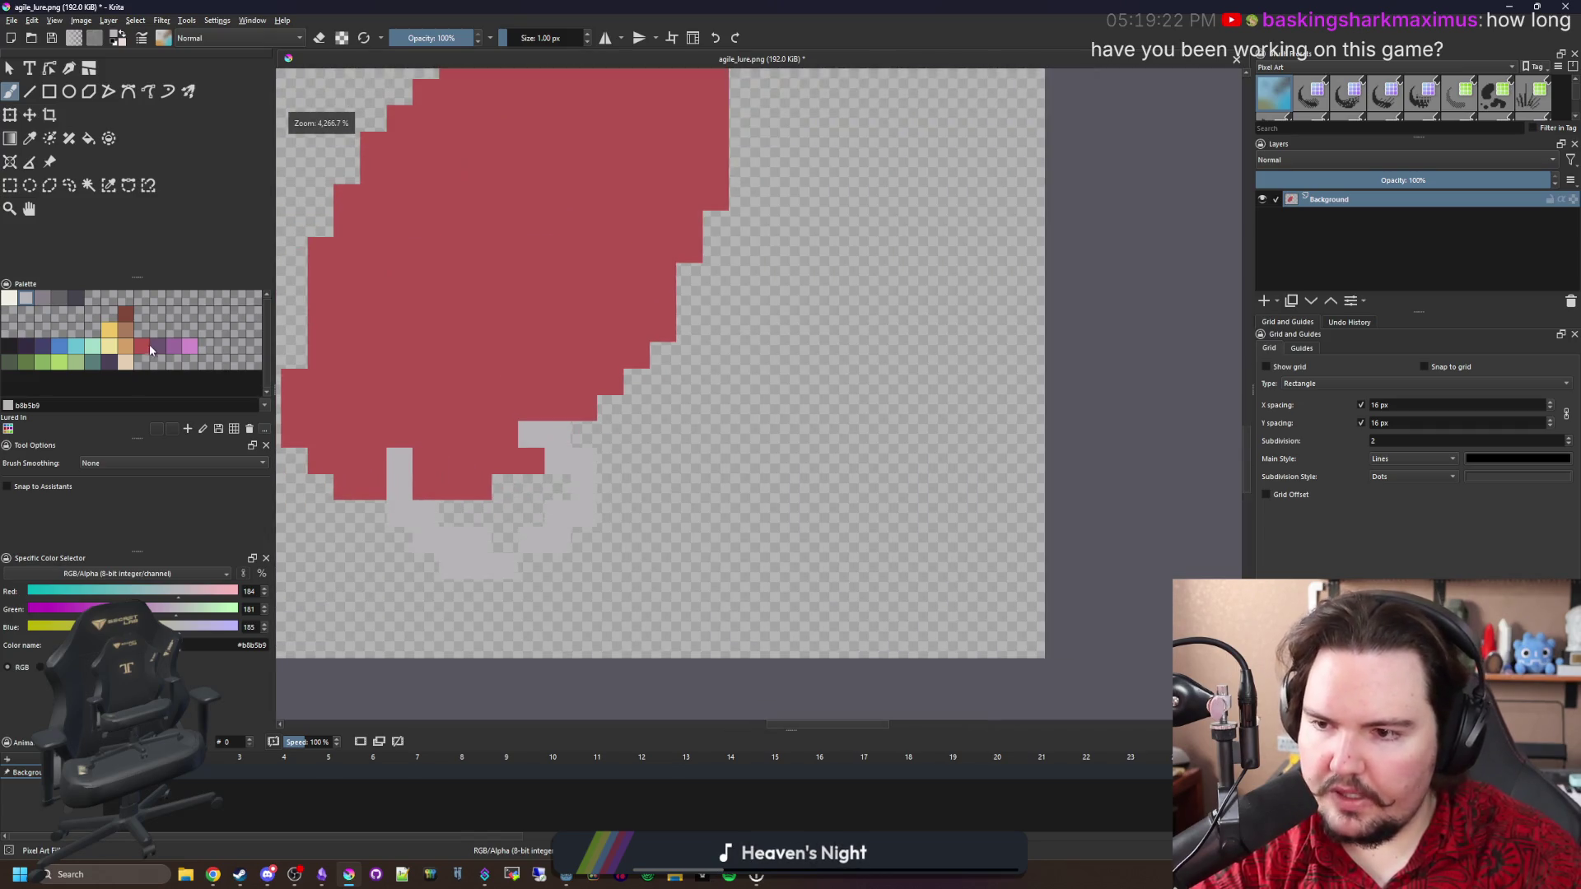
Draw a pink hook line below the lure, extending it down-left.
left_click(190, 345)
mouse_move(556, 486)
left_mouse_down()
mouse_move(717, 512)
mouse_move(852, 381)
mouse_move(794, 355)
left_mouse_up()
left_click_drag(845, 539, 688, 630)
scroll(708, 581, "down", 5)
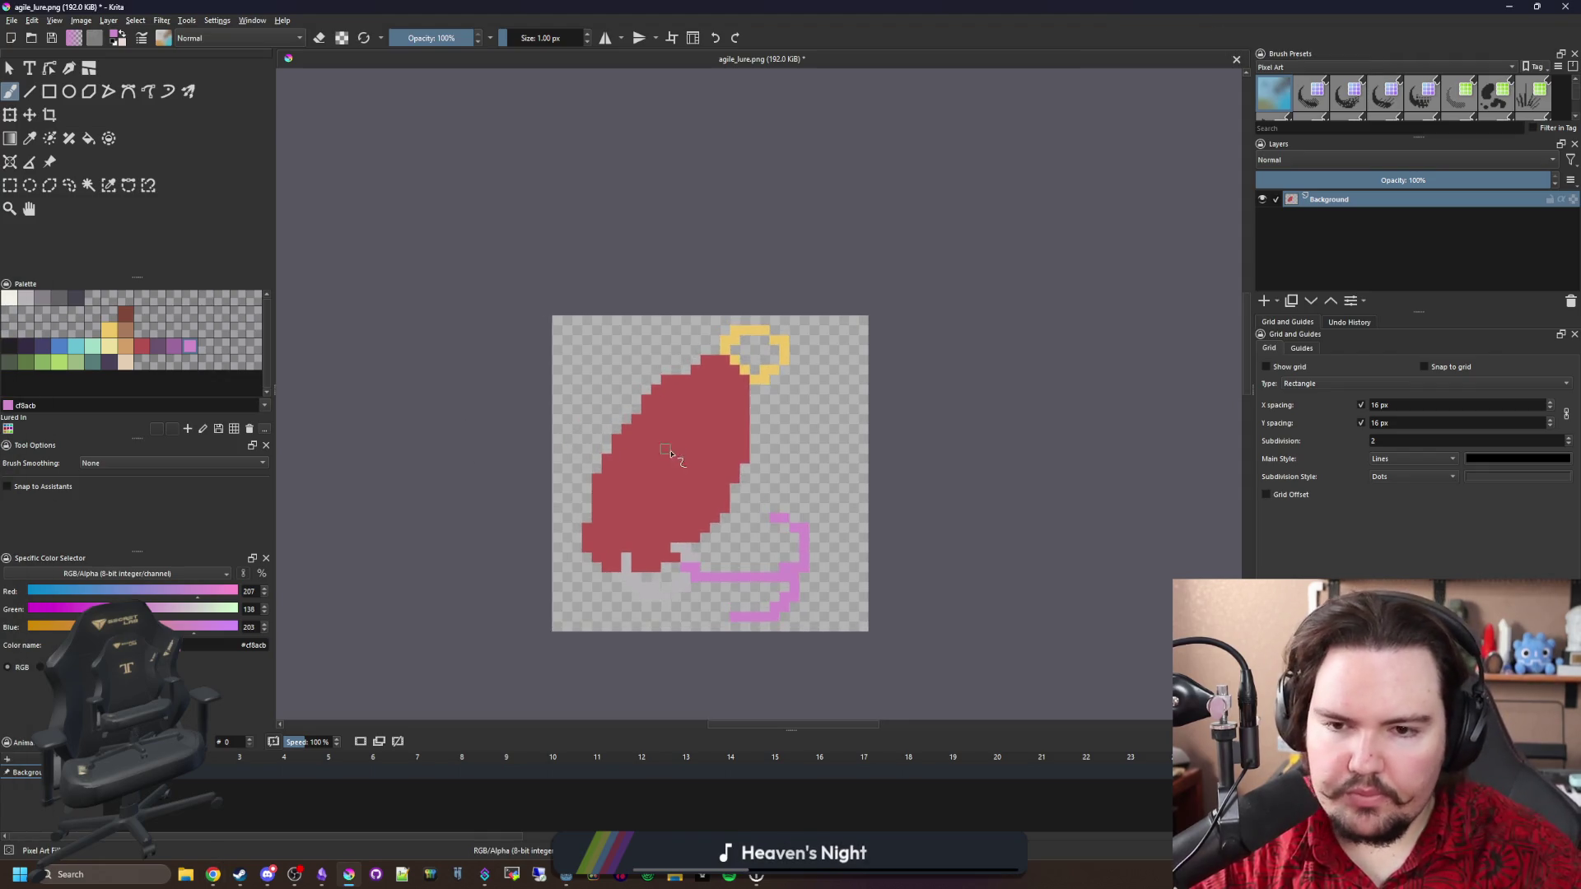
scroll(626, 426, "up", 2)
Close the yellow ring with two sampled-yellow cells and erase stray yellow cells nearby.
key("p")
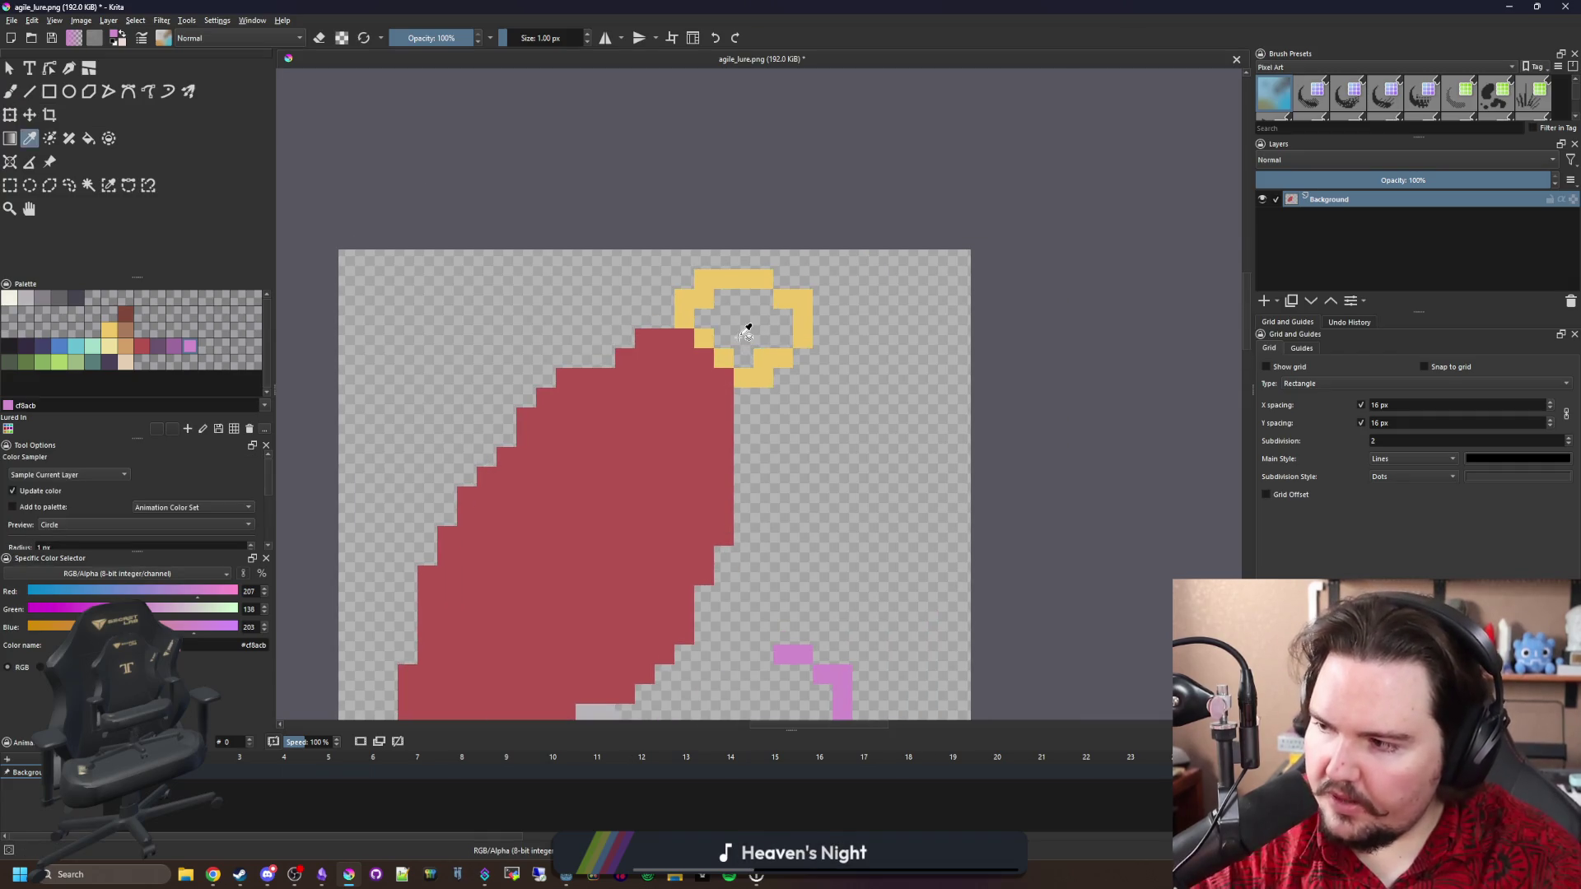
scroll(747, 328, "up", 2)
left_click(778, 412)
key("b")
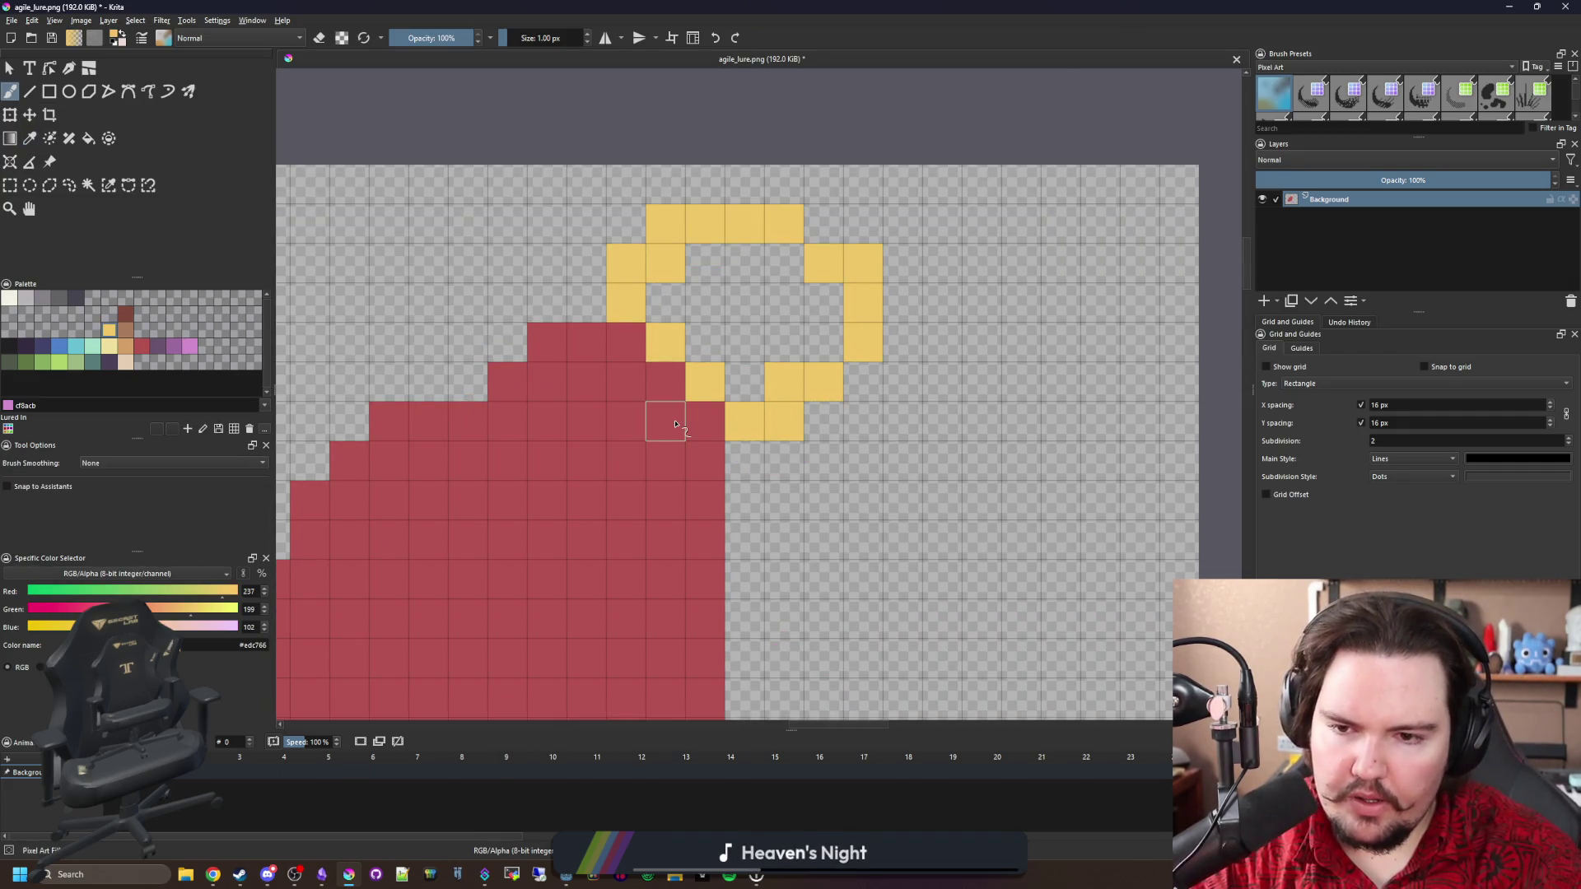
mouse_move(672, 424)
left_mouse_down()
mouse_move(709, 413)
mouse_move(664, 343)
left_mouse_up()
key("e")
left_click(671, 420)
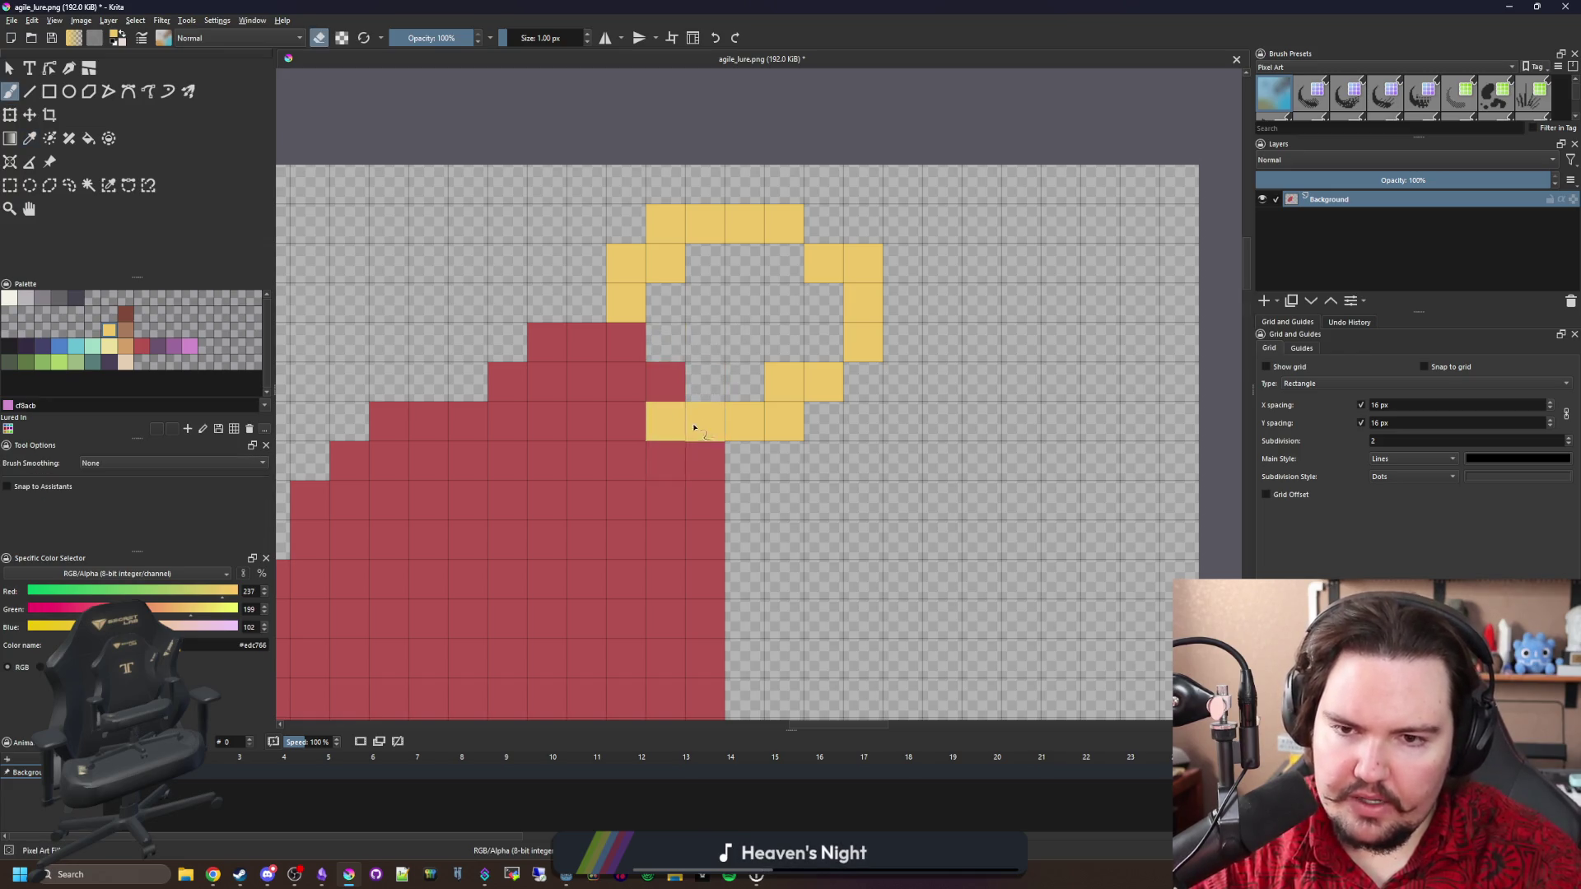
scroll(691, 423, "down", 4)
scroll(699, 438, "up", 2)
scroll(699, 438, "up", 1)
scroll(699, 438, "down", 3)
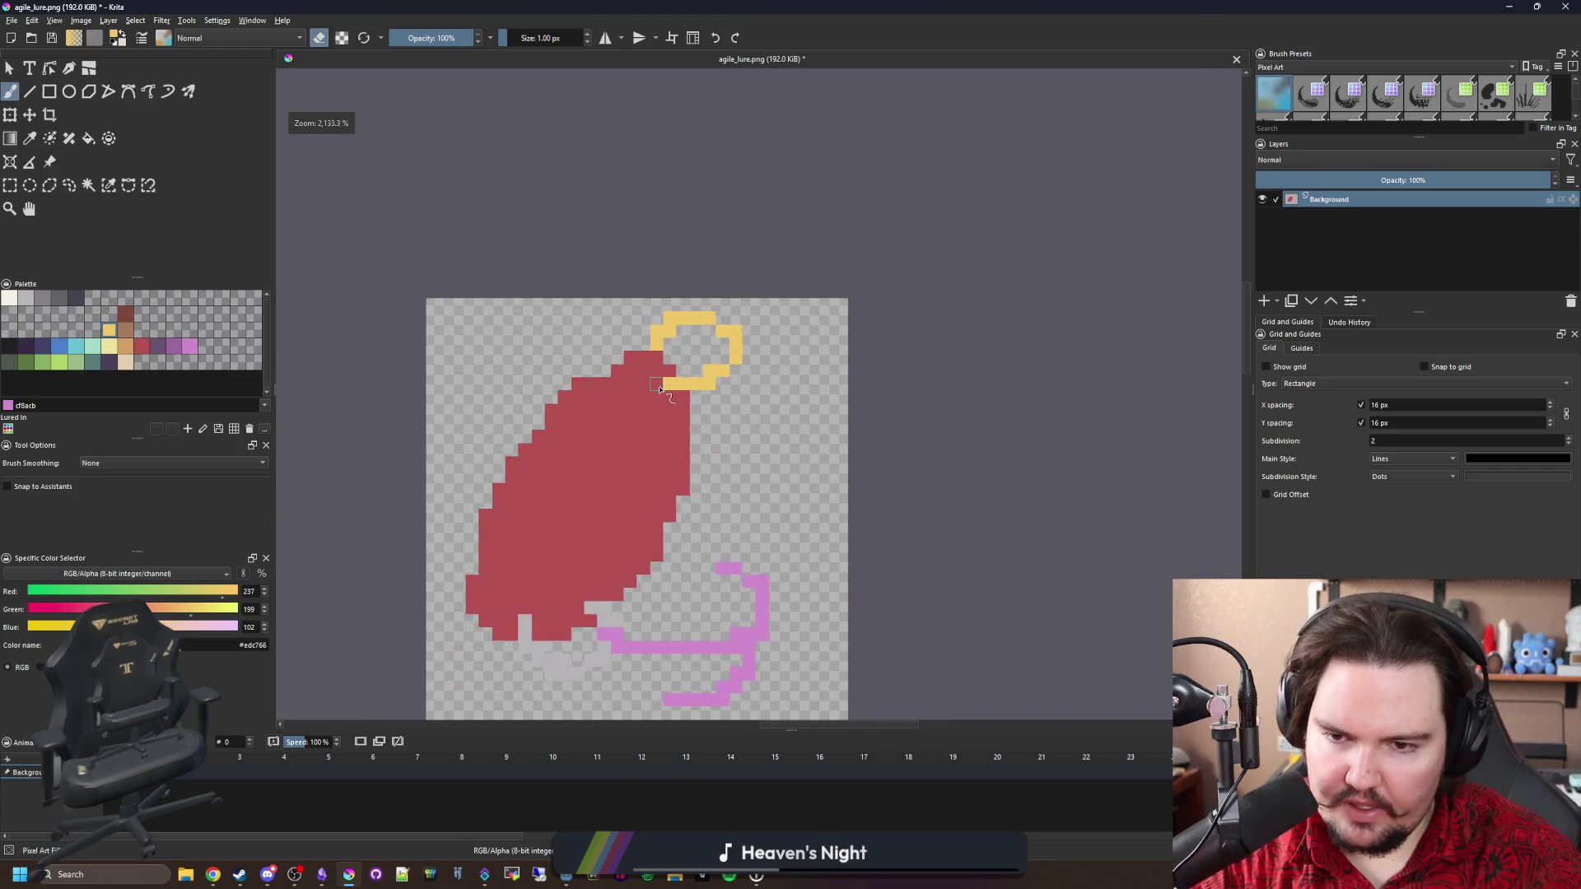
scroll(683, 433, "up", 4)
Paint a near-black patch where the ring attaches, then repaint excess dark cells red.
left_click(10, 345)
key("e")
mouse_move(745, 420)
left_mouse_down()
mouse_move(706, 344)
mouse_move(646, 398)
mouse_move(702, 452)
left_mouse_up()
scroll(656, 401, "down", 8)
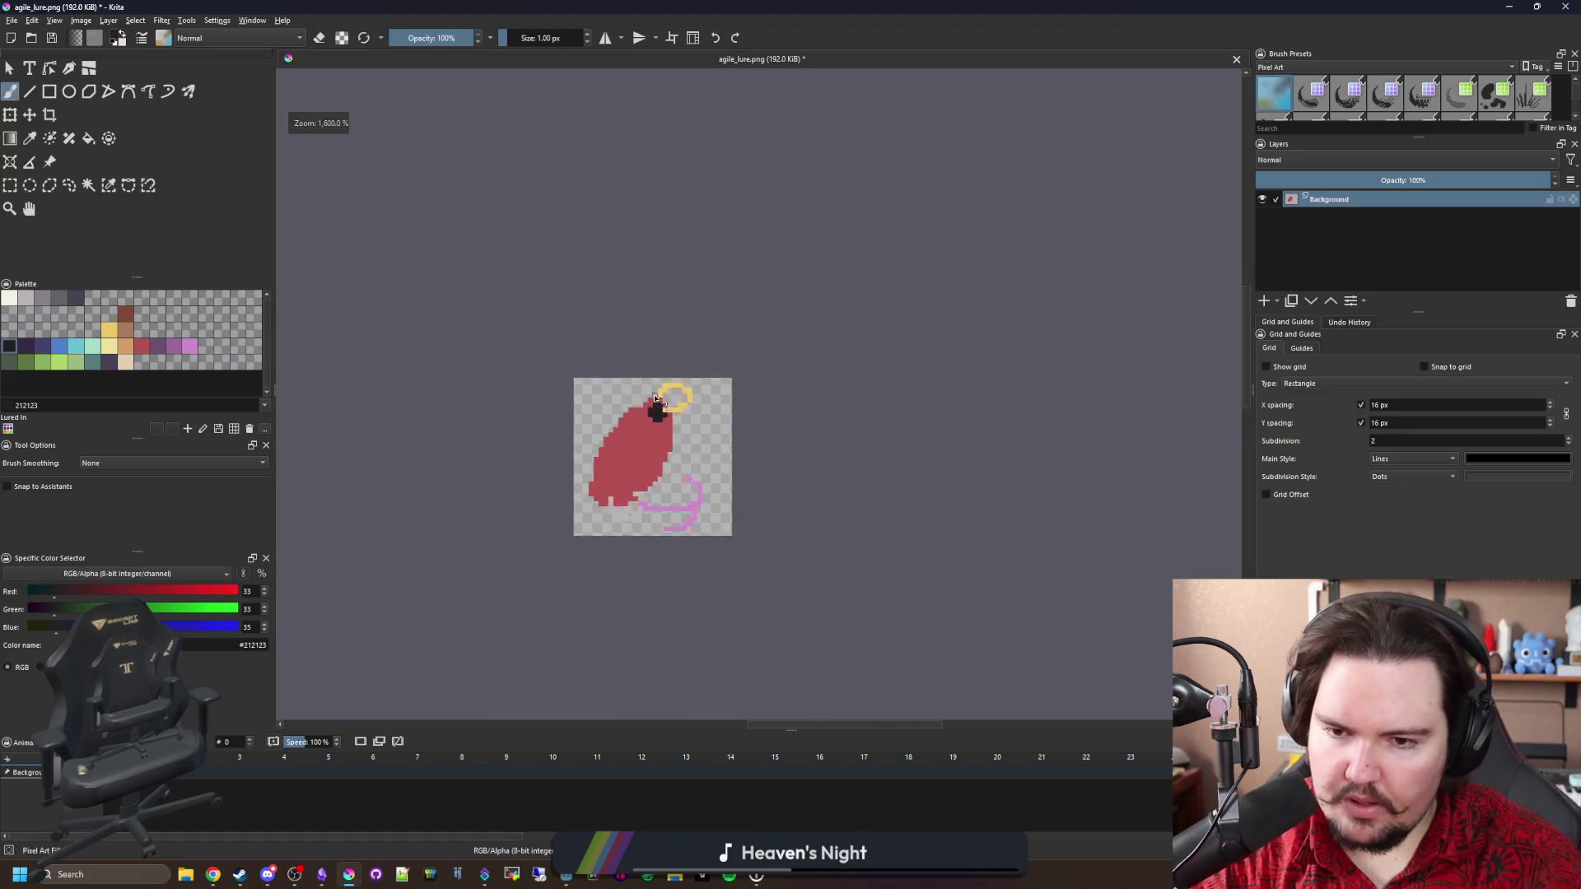
scroll(654, 397, "up", 6)
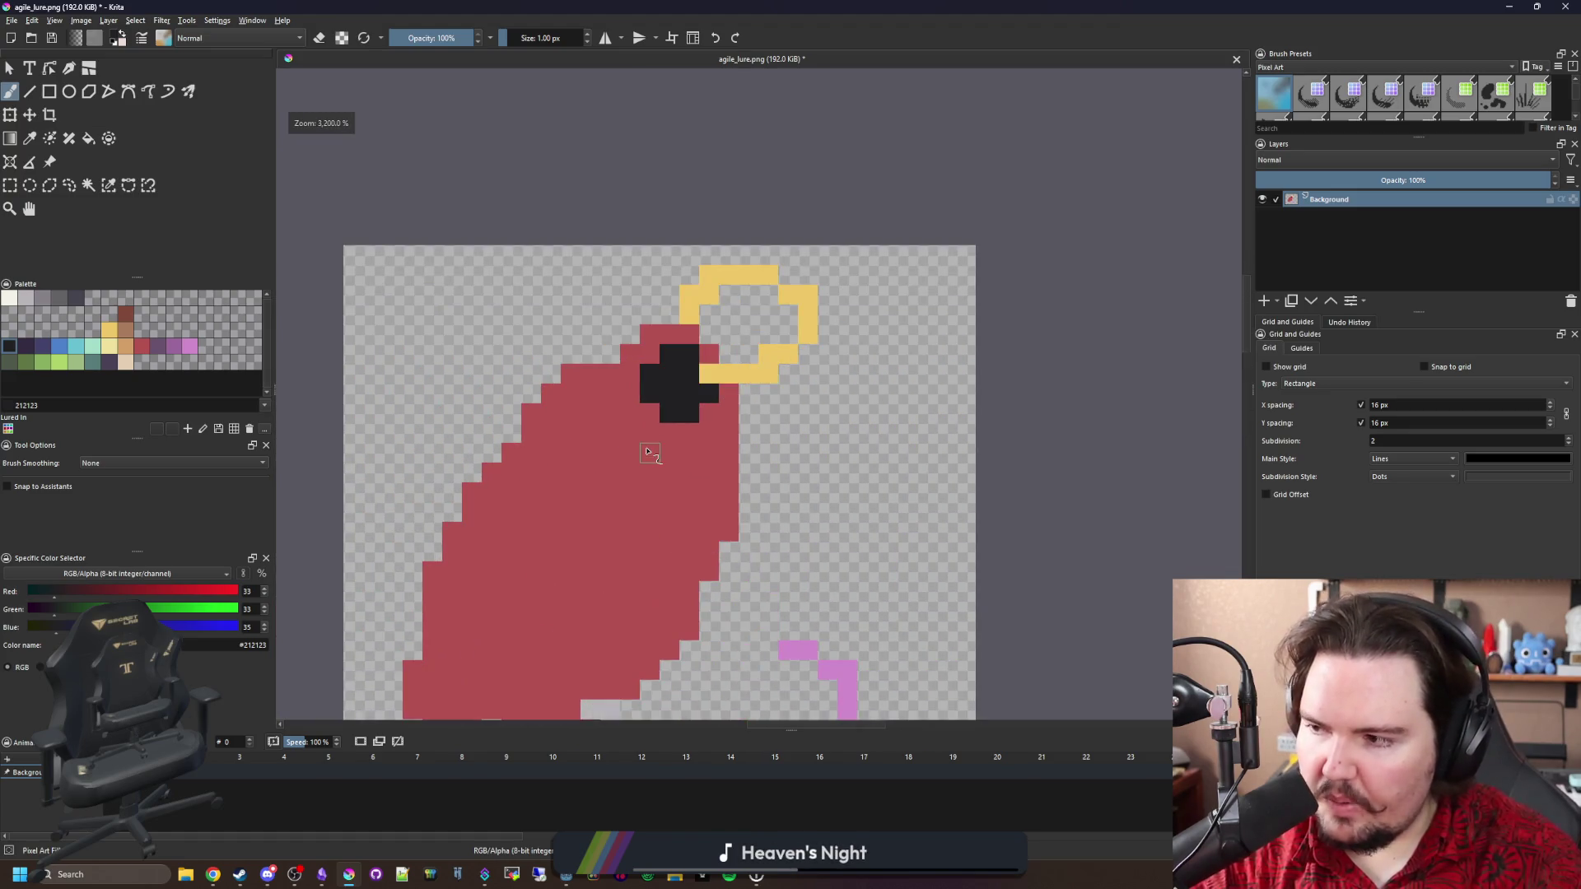
scroll(672, 395, "up", 2)
left_click(727, 441, "ctrl")
mouse_move(724, 436)
left_mouse_down()
mouse_move(663, 428)
mouse_move(613, 353)
left_mouse_up()
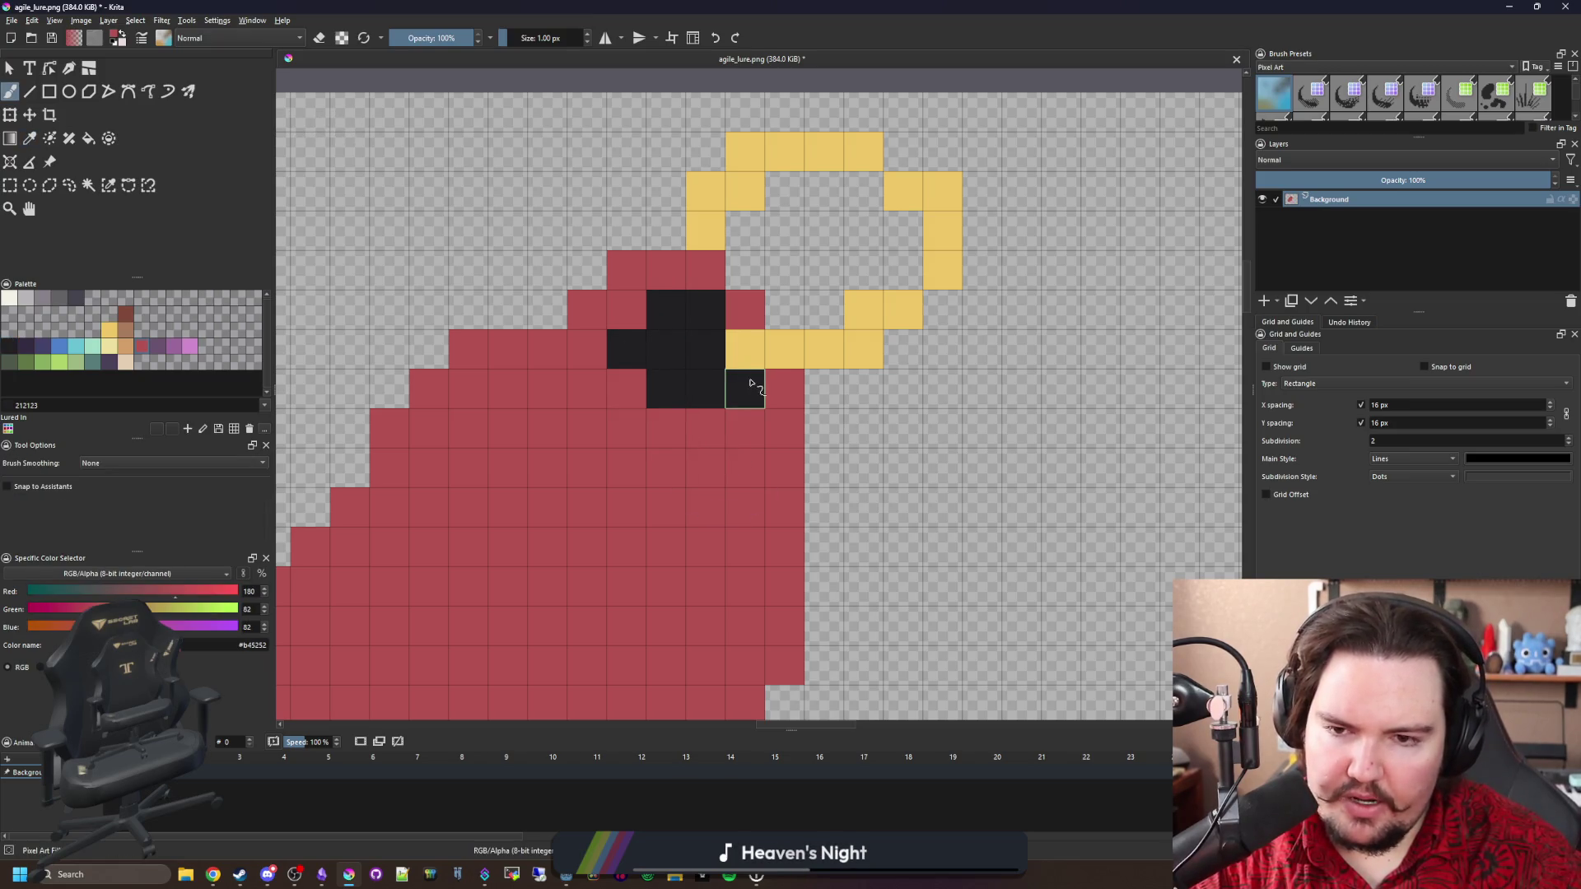
left_click_drag(749, 382, 705, 417)
left_click(706, 308)
scroll(722, 430, "down", 8)
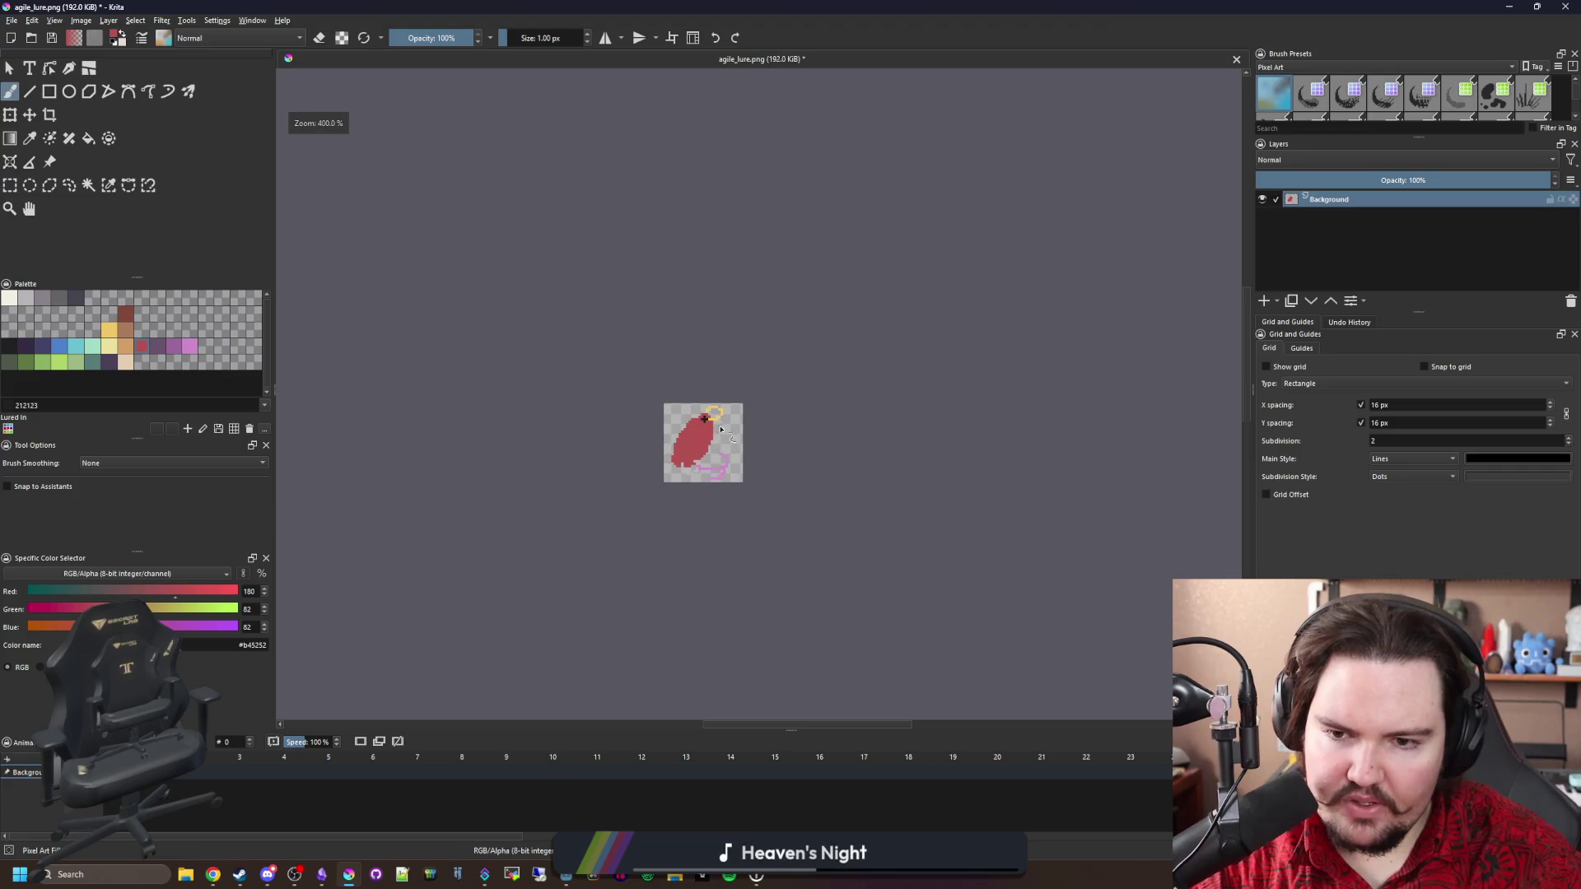
scroll(722, 430, "up", 5)
scroll(651, 409, "up", 2)
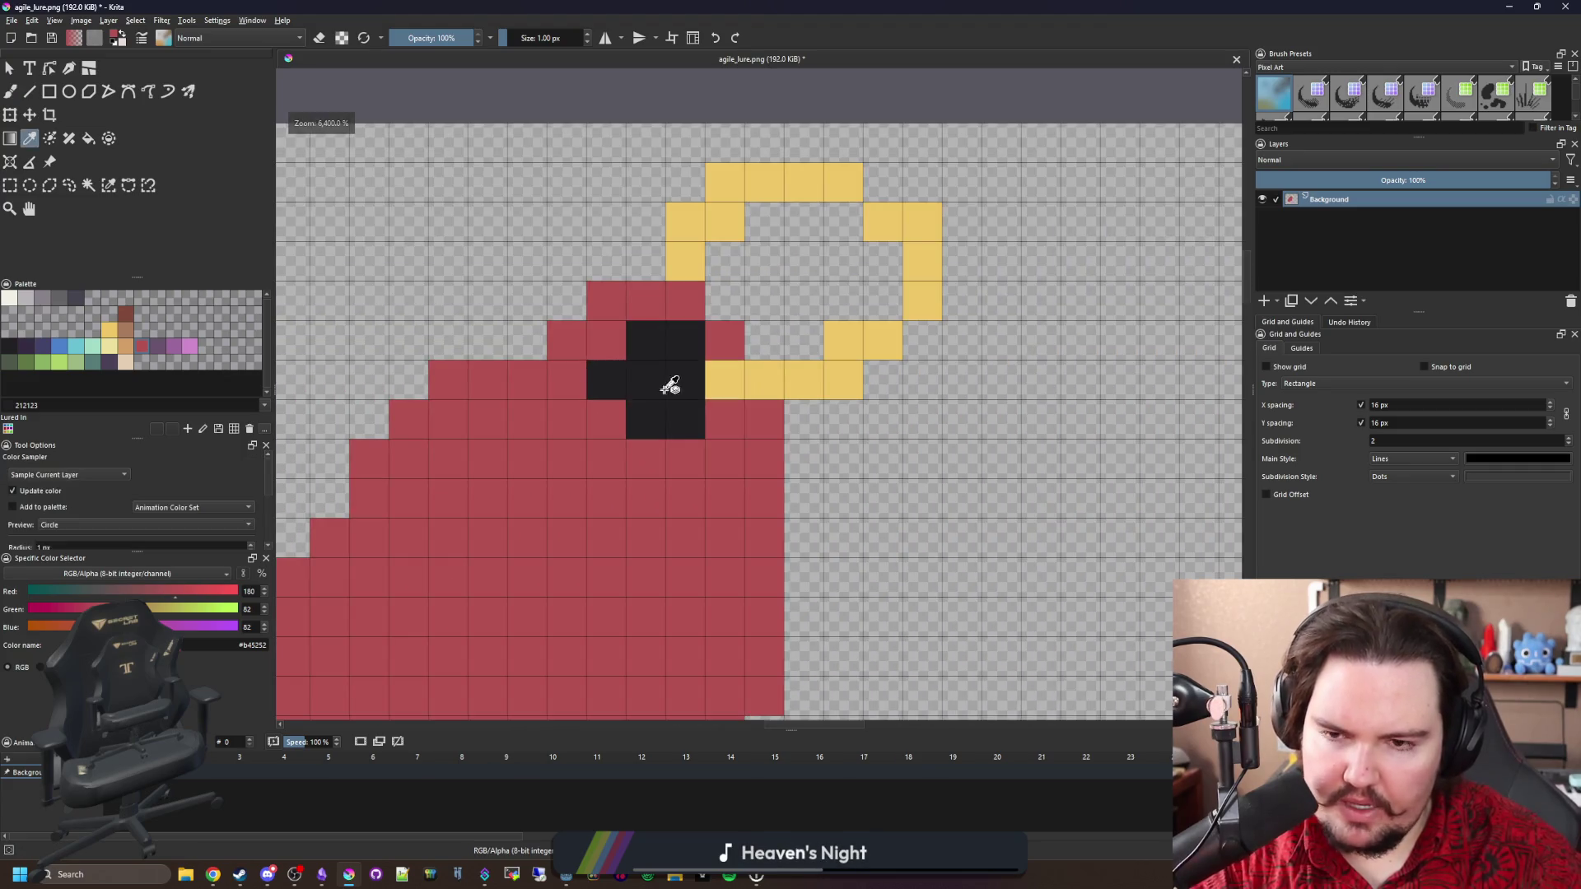
Resample the dark and red colours and add two red pixels to the body's left edge.
left_click(664, 381, "ctrl")
scroll(696, 429, "down", 2)
scroll(696, 430, "down", 3)
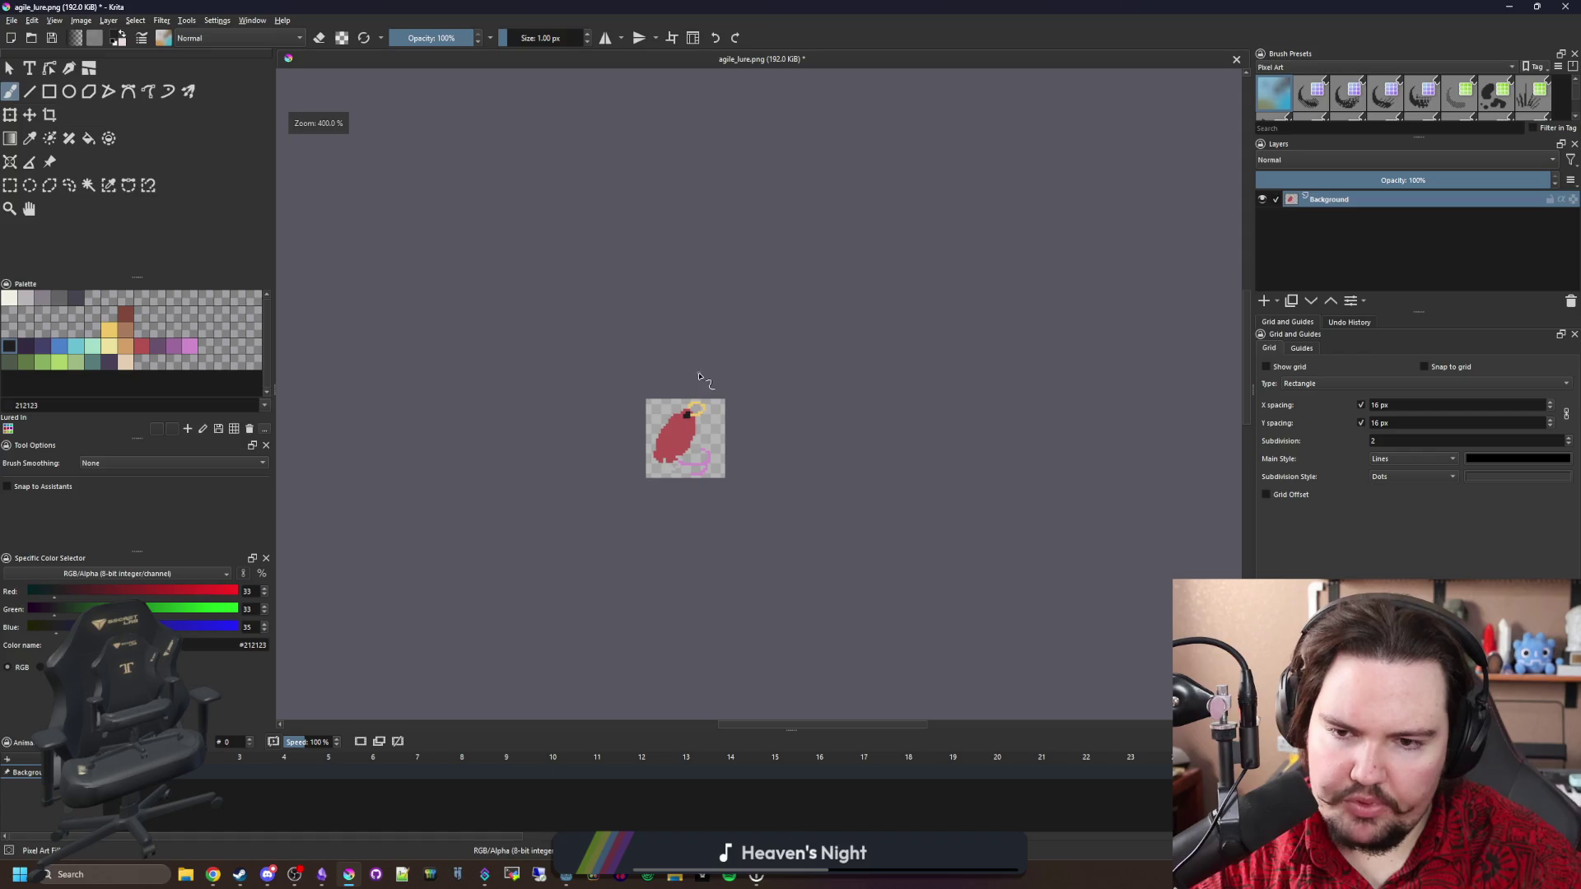
scroll(691, 415, "up", 4)
left_click(692, 408, "ctrl")
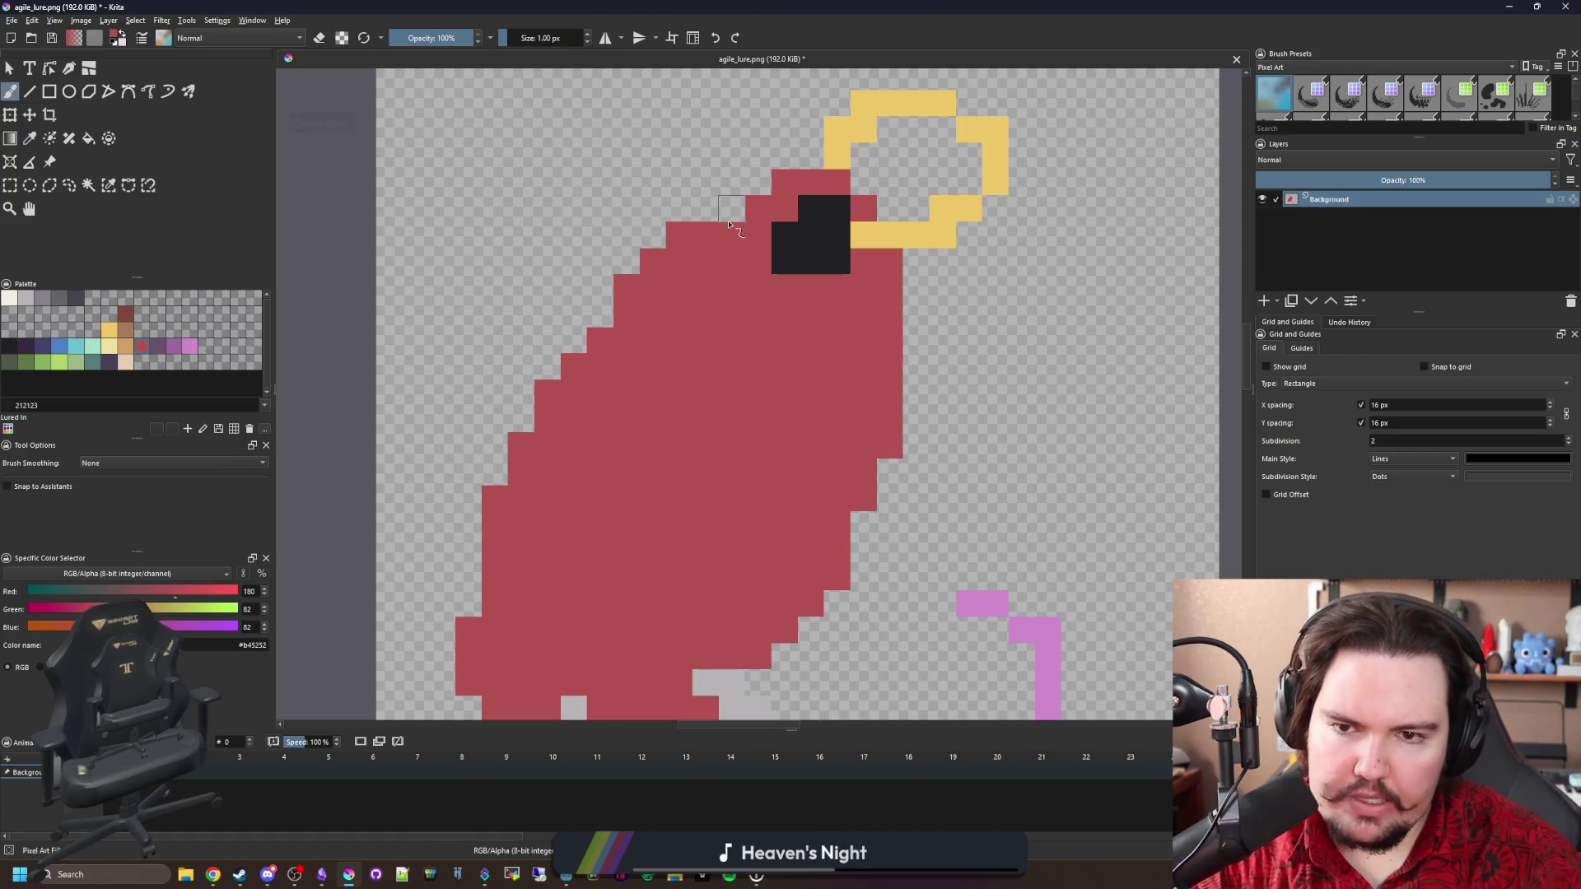
scroll(688, 461, "down", 3)
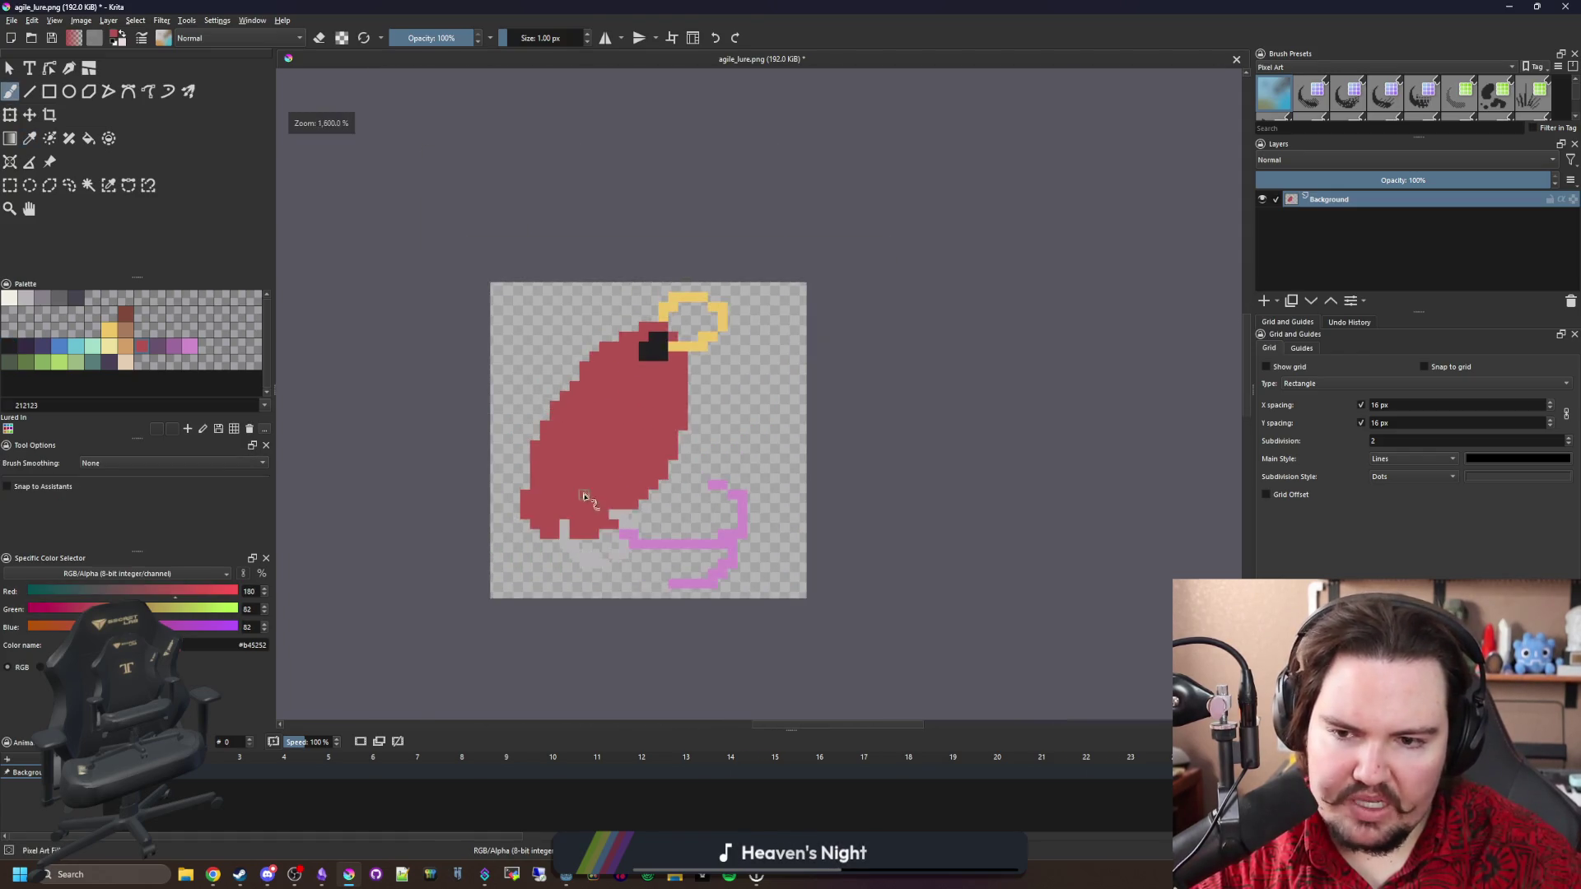
scroll(470, 540, "up", 4)
scroll(470, 540, "down", 1)
left_click_drag(436, 479, 443, 458)
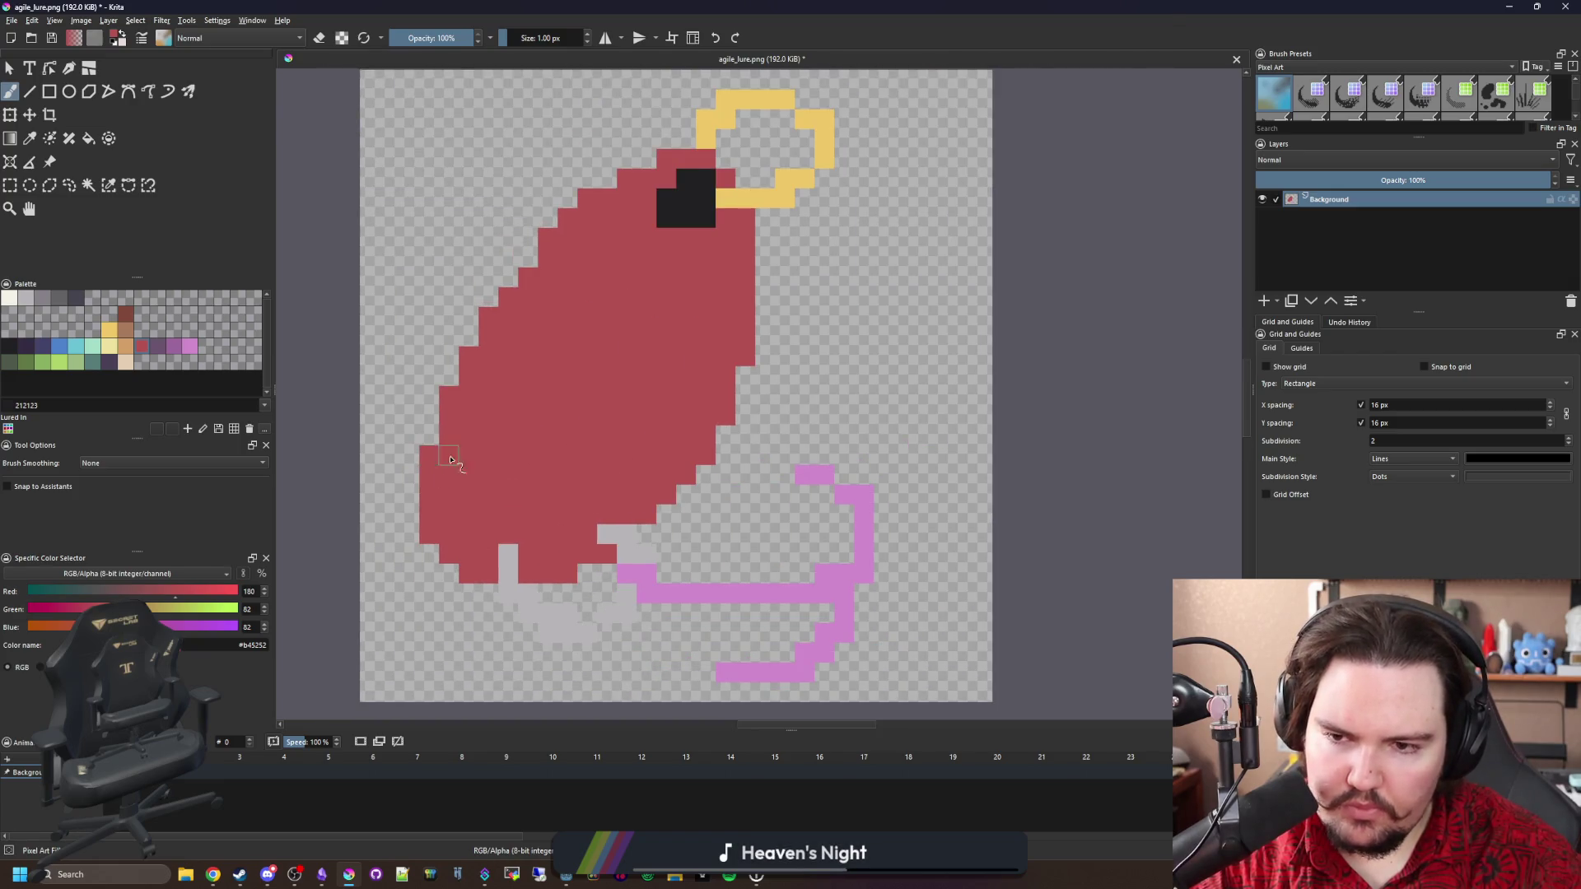
Erase the stray red pixels along the lure body's right edge.
scroll(517, 273, "up", 1)
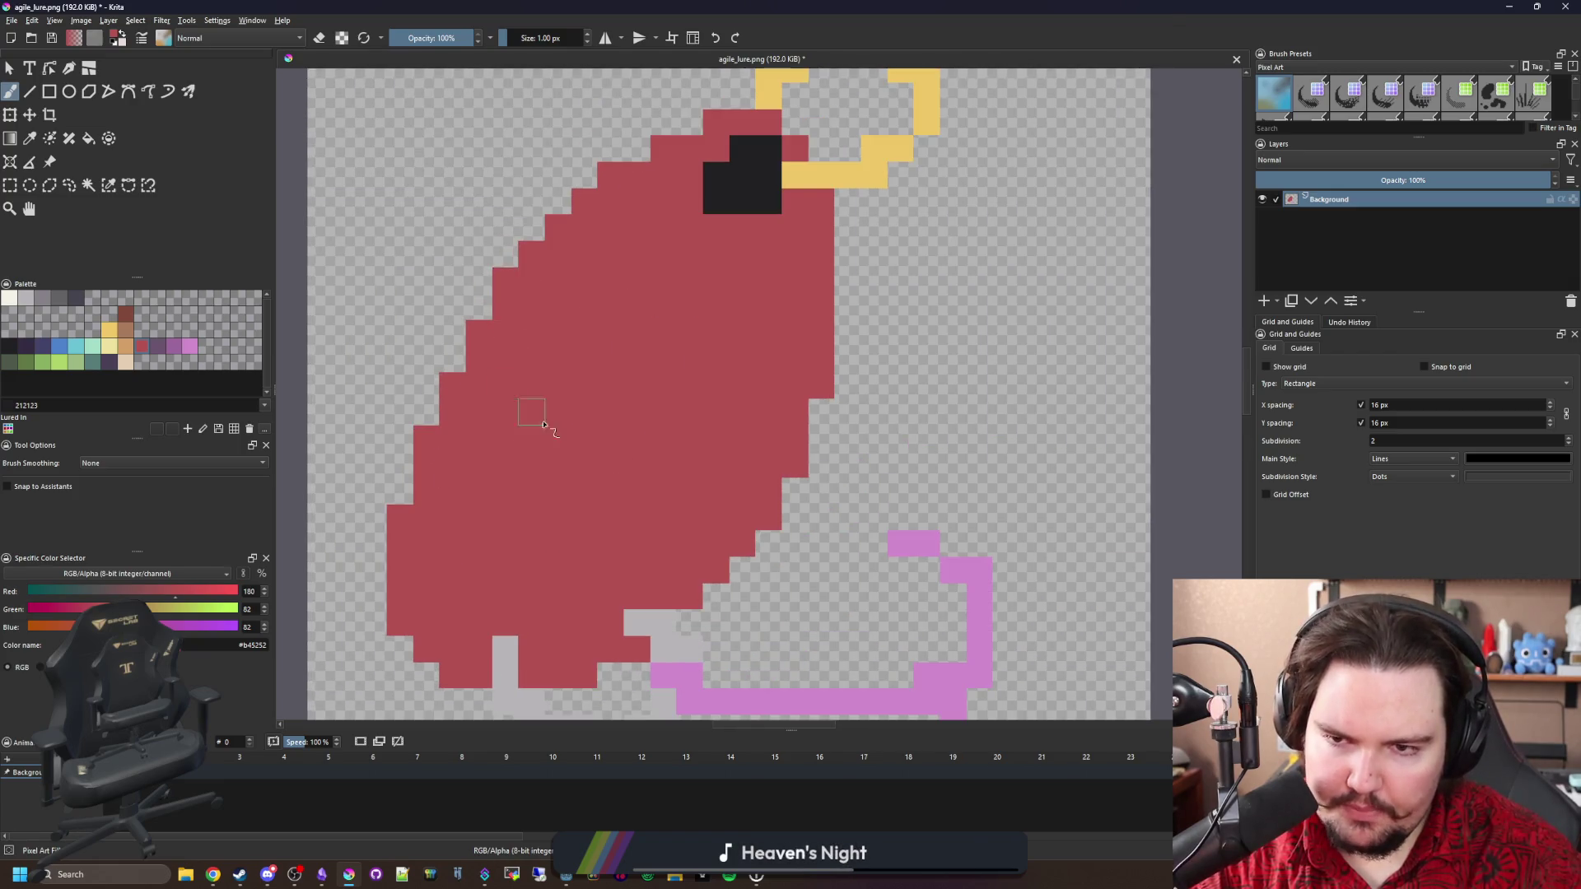
scroll(669, 442, "down", 2)
scroll(668, 443, "up", 2)
scroll(669, 442, "down", 2)
scroll(665, 526, "up", 1)
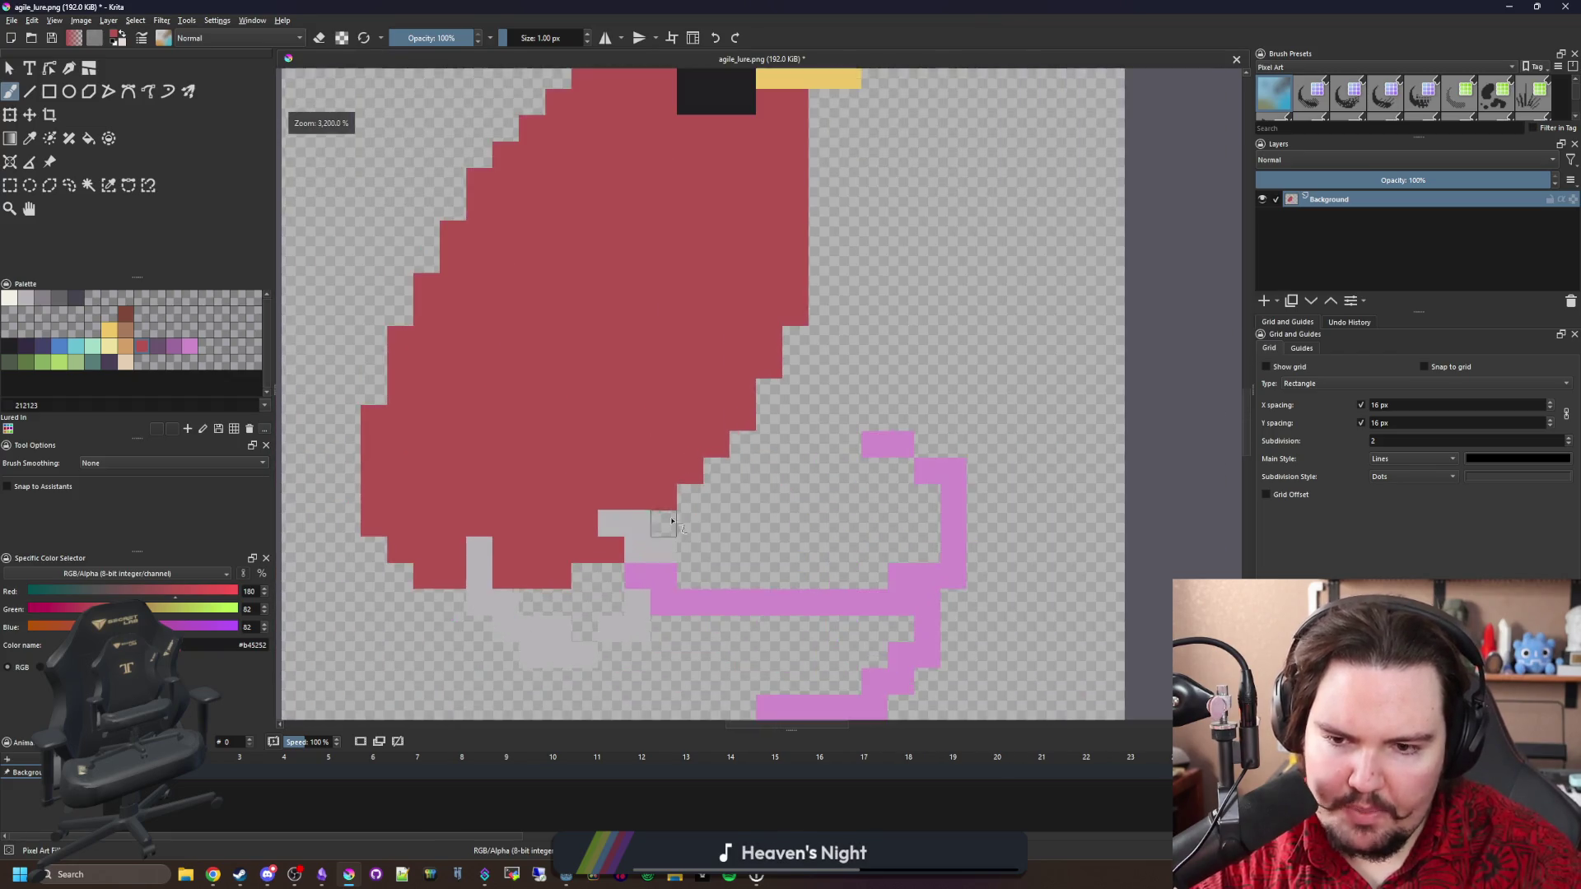
scroll(714, 477, "down", 2)
scroll(706, 467, "up", 1)
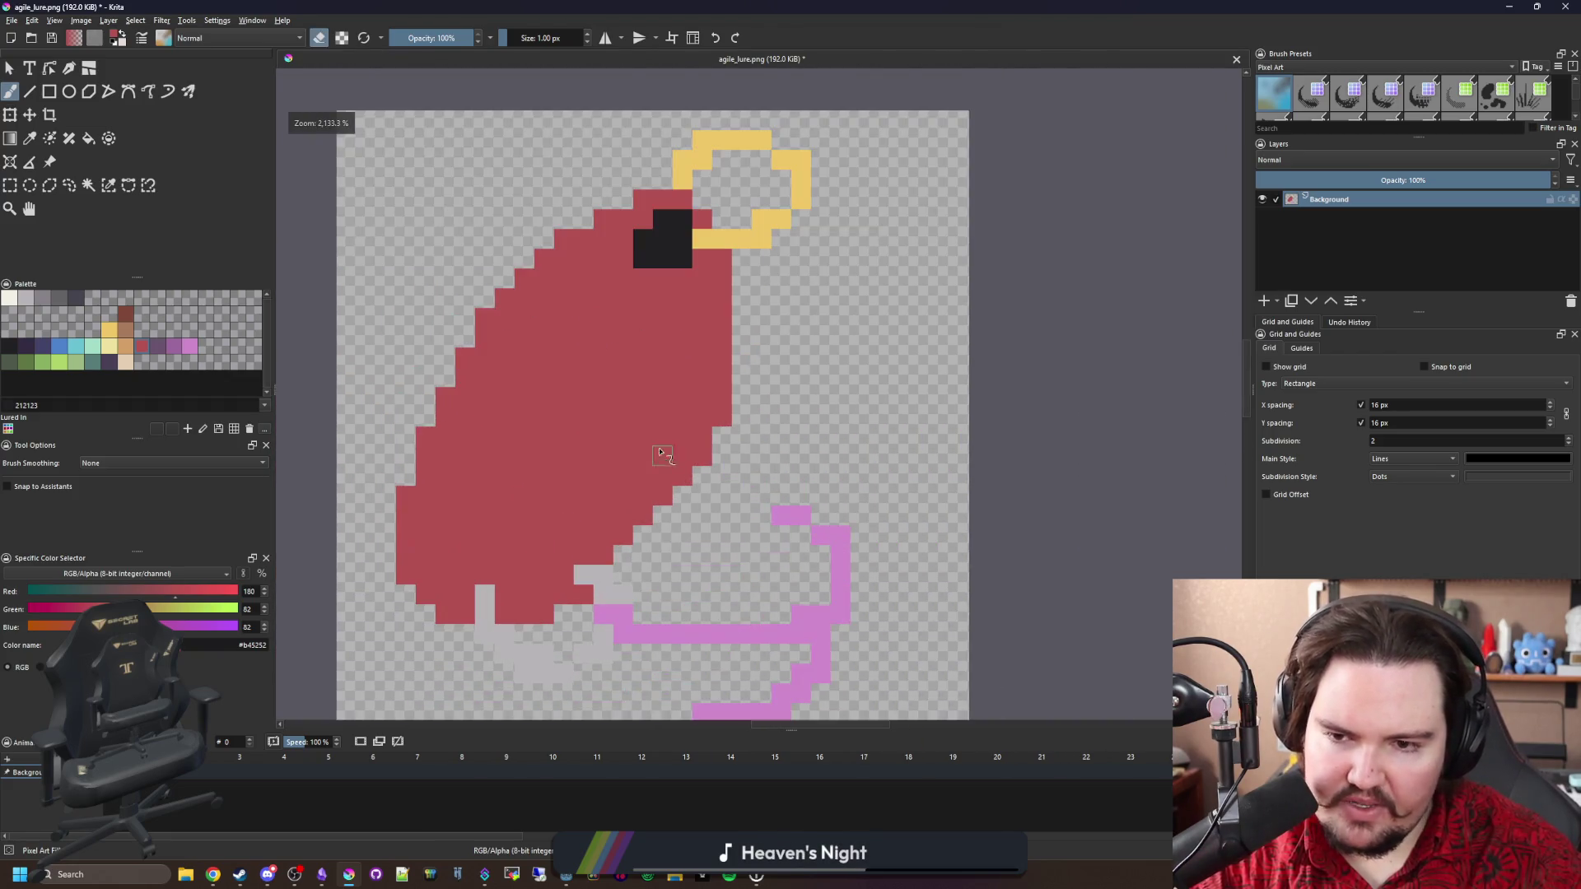
left_click_drag(706, 467, 727, 404)
Erase the two stray light-grey pixels along the red body's bottom edge.
scroll(651, 444, "down", 2)
scroll(681, 353, "up", 3)
key("p")
key("b")
key("e")
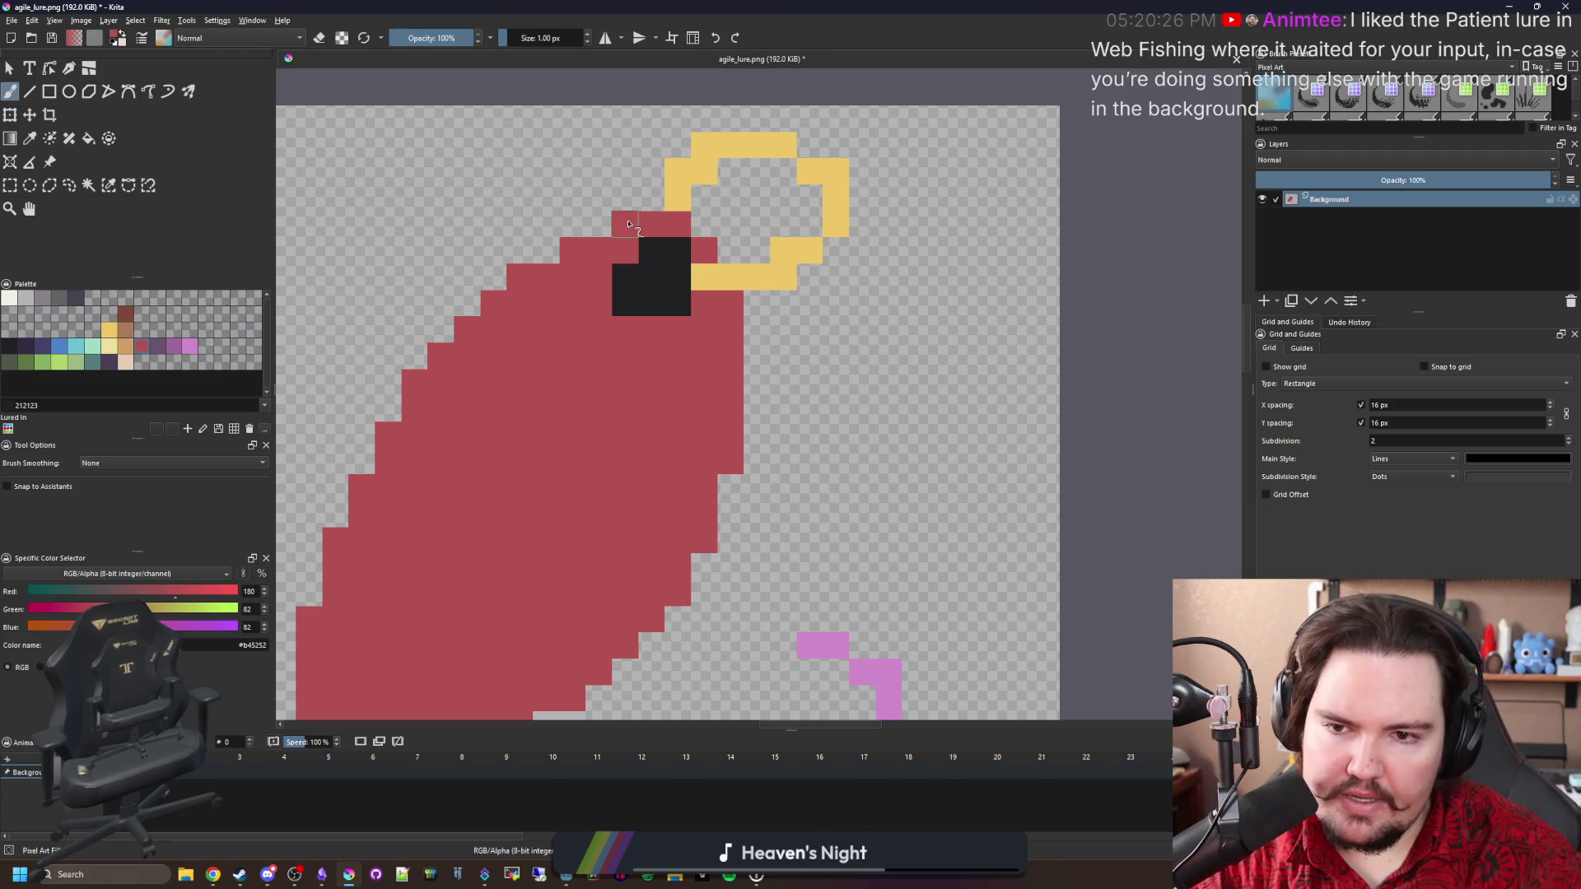
scroll(650, 416, "down", 4)
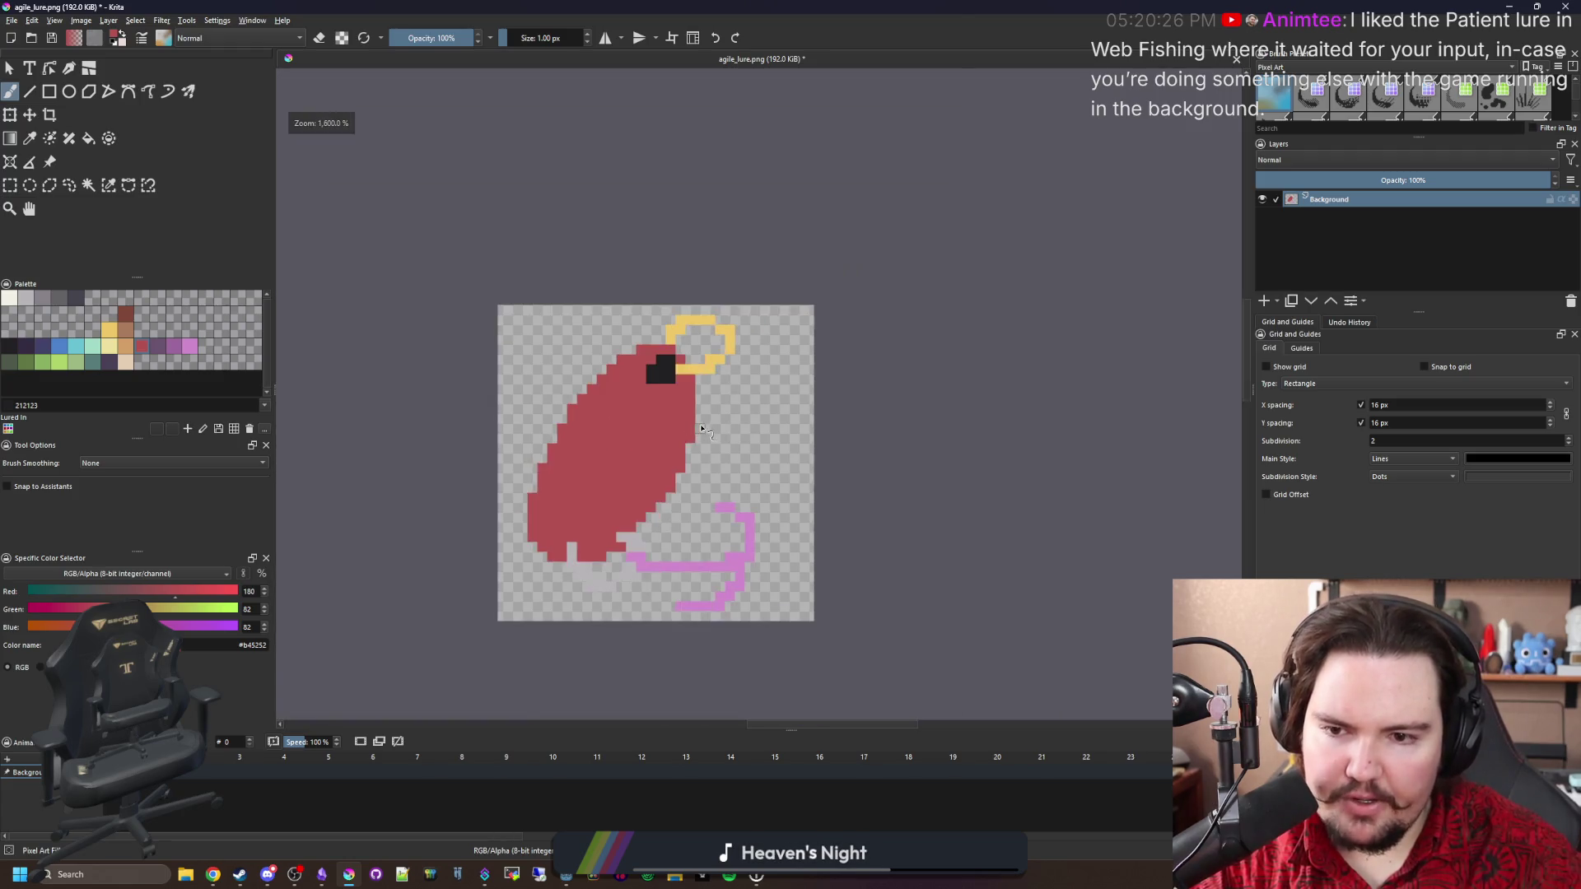
scroll(644, 508, "up", 4)
scroll(653, 518, "up", 1)
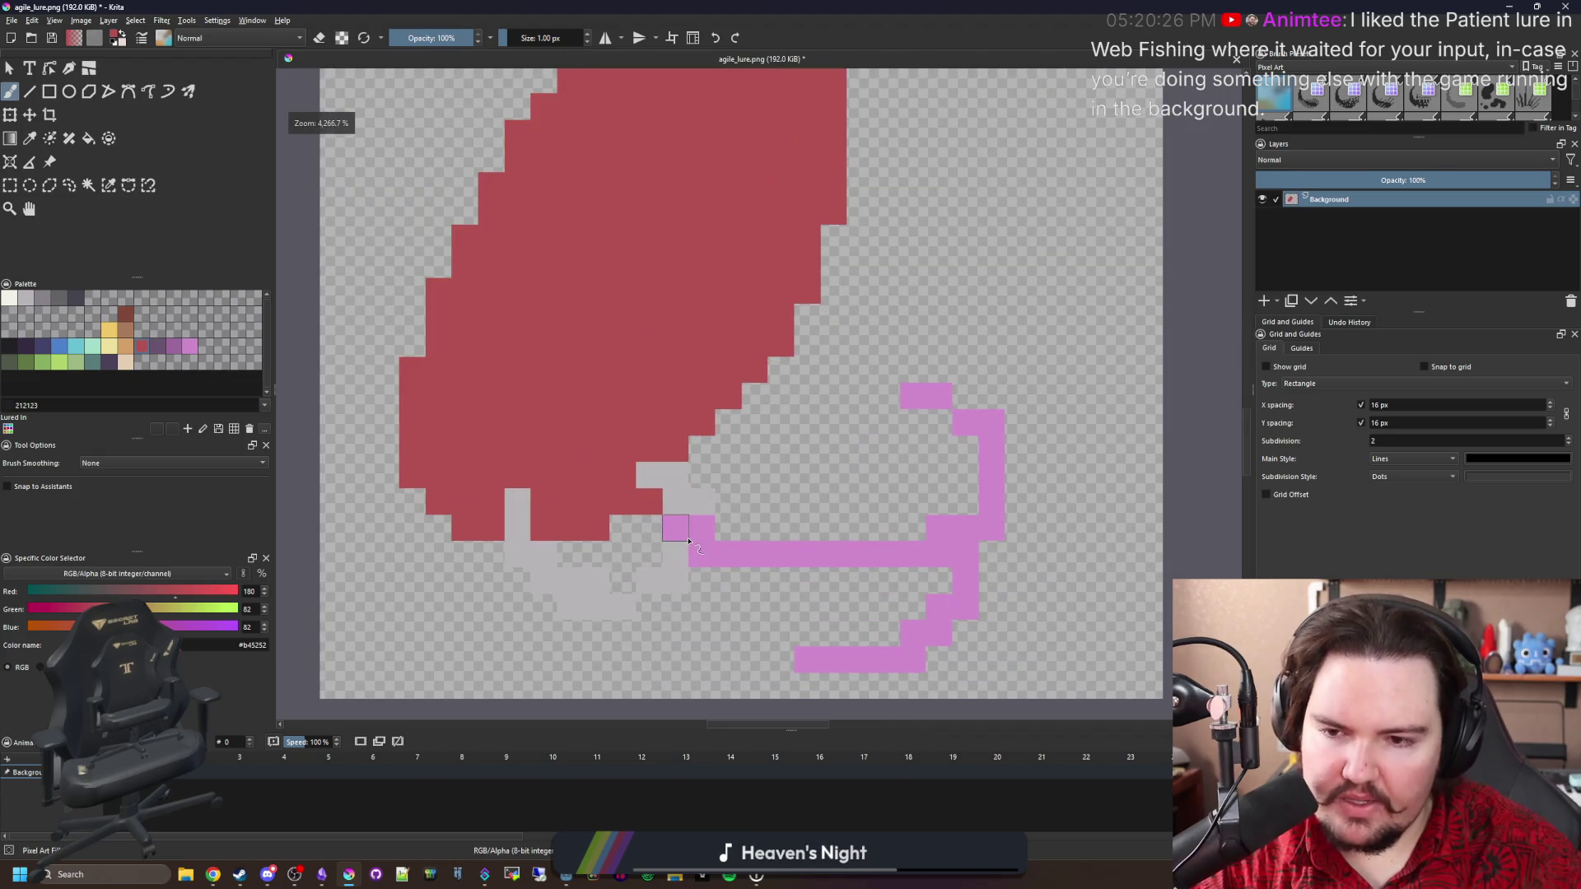
scroll(667, 537, "up", 1)
key("e")
mouse_move(641, 449)
left_mouse_down()
mouse_move(680, 449)
mouse_move(799, 334)
left_mouse_up()
key("e")
Extend the hook's pink rows to join it, and remove the bottom pink row.
scroll(626, 494, "down", 6)
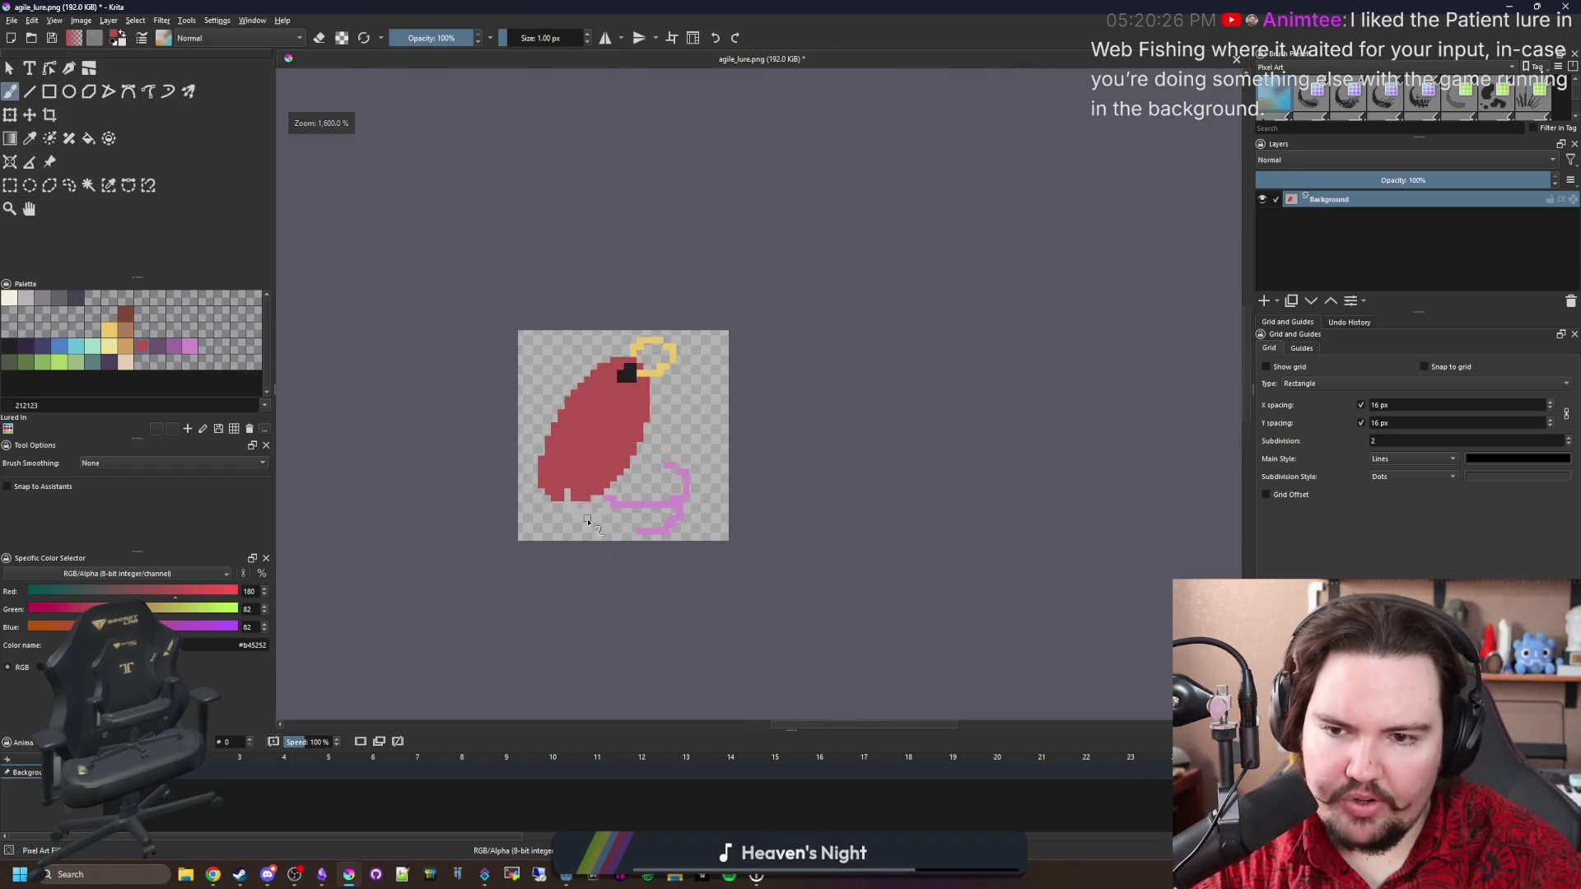
scroll(619, 513, "up", 4)
scroll(620, 513, "up", 1)
left_click(700, 498, "ctrl")
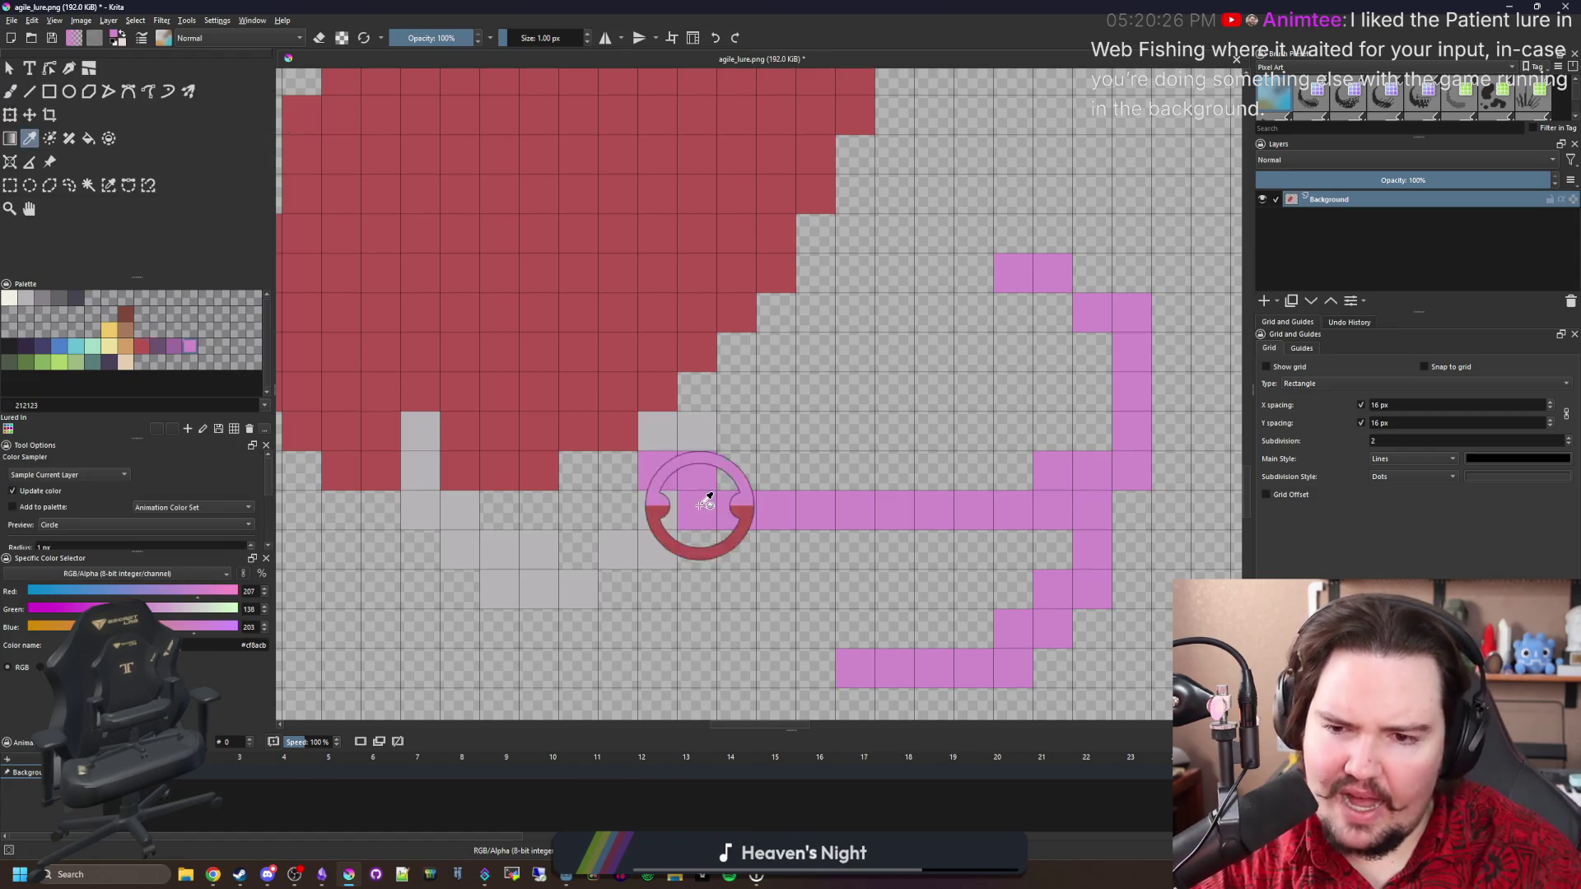
left_click_drag(746, 486, 1017, 474)
key("e")
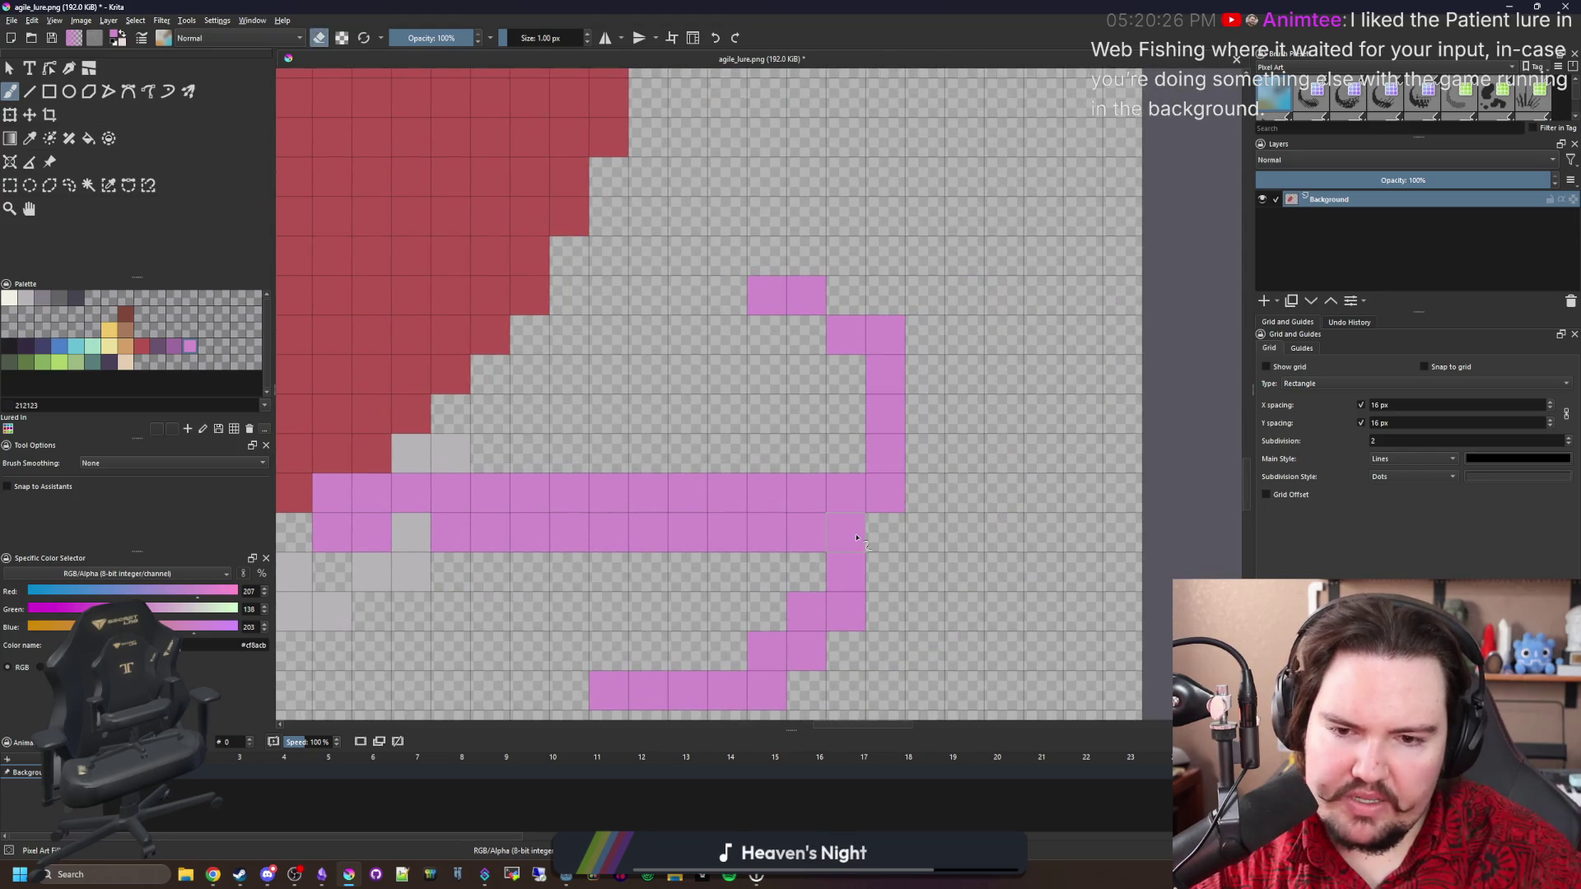
left_click(887, 492)
key("e")
scroll(811, 479, "down", 2)
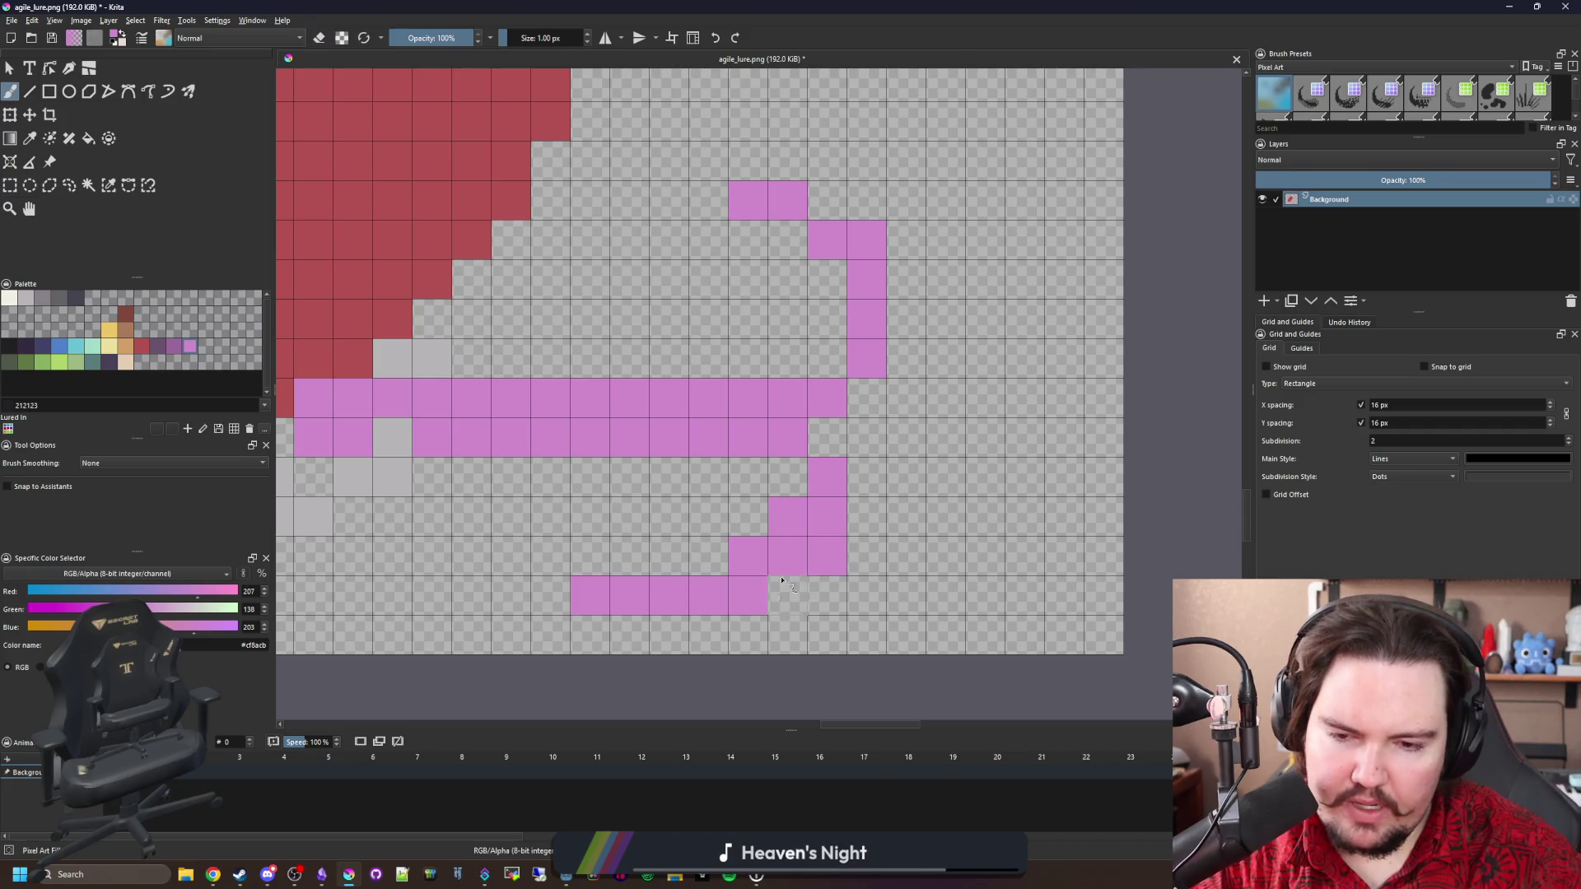
left_click_drag(728, 608, 590, 595)
key("e")
left_click_drag(709, 556, 630, 556)
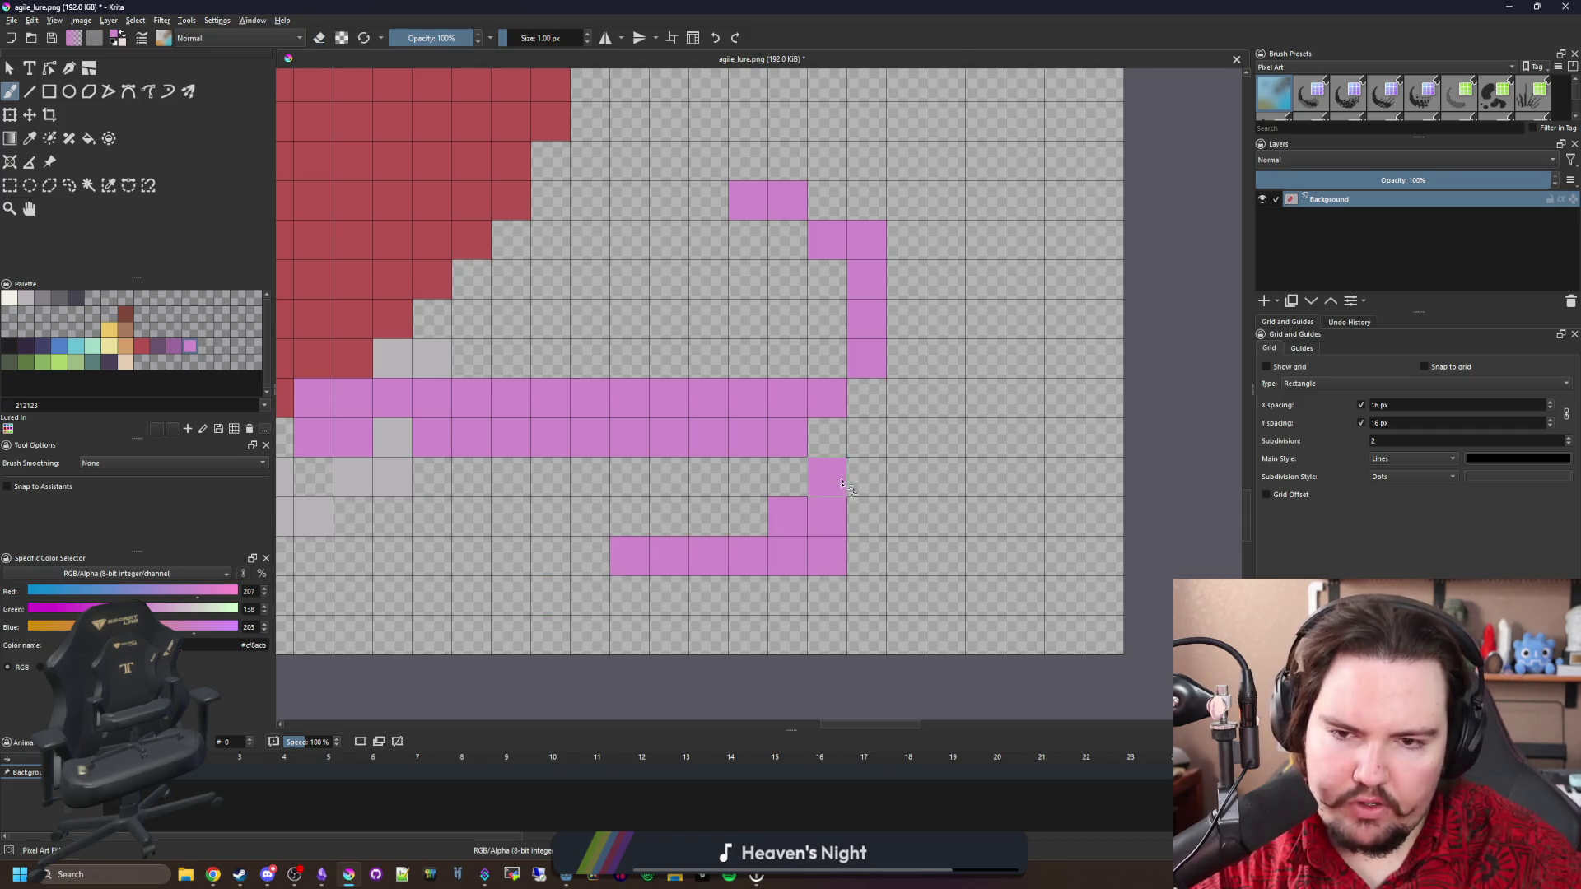
scroll(838, 500, "up", 1)
scroll(838, 500, "down", 2)
Shift the right-hand part of the pink hook up one pixel.
left_click(10, 186)
left_click_drag(868, 567, 729, 348)
left_click(29, 117)
left_click_drag(841, 474, 832, 458)
scroll(714, 484, "down", 1)
scroll(714, 484, "up", 3)
Move the upper bar's left-end pixel up to sit in line with the bar.
key("e")
key("b")
scroll(531, 471, "down", 4)
scroll(651, 469, "up", 4)
scroll(651, 469, "up", 1)
left_click(655, 410)
left_click(656, 489)
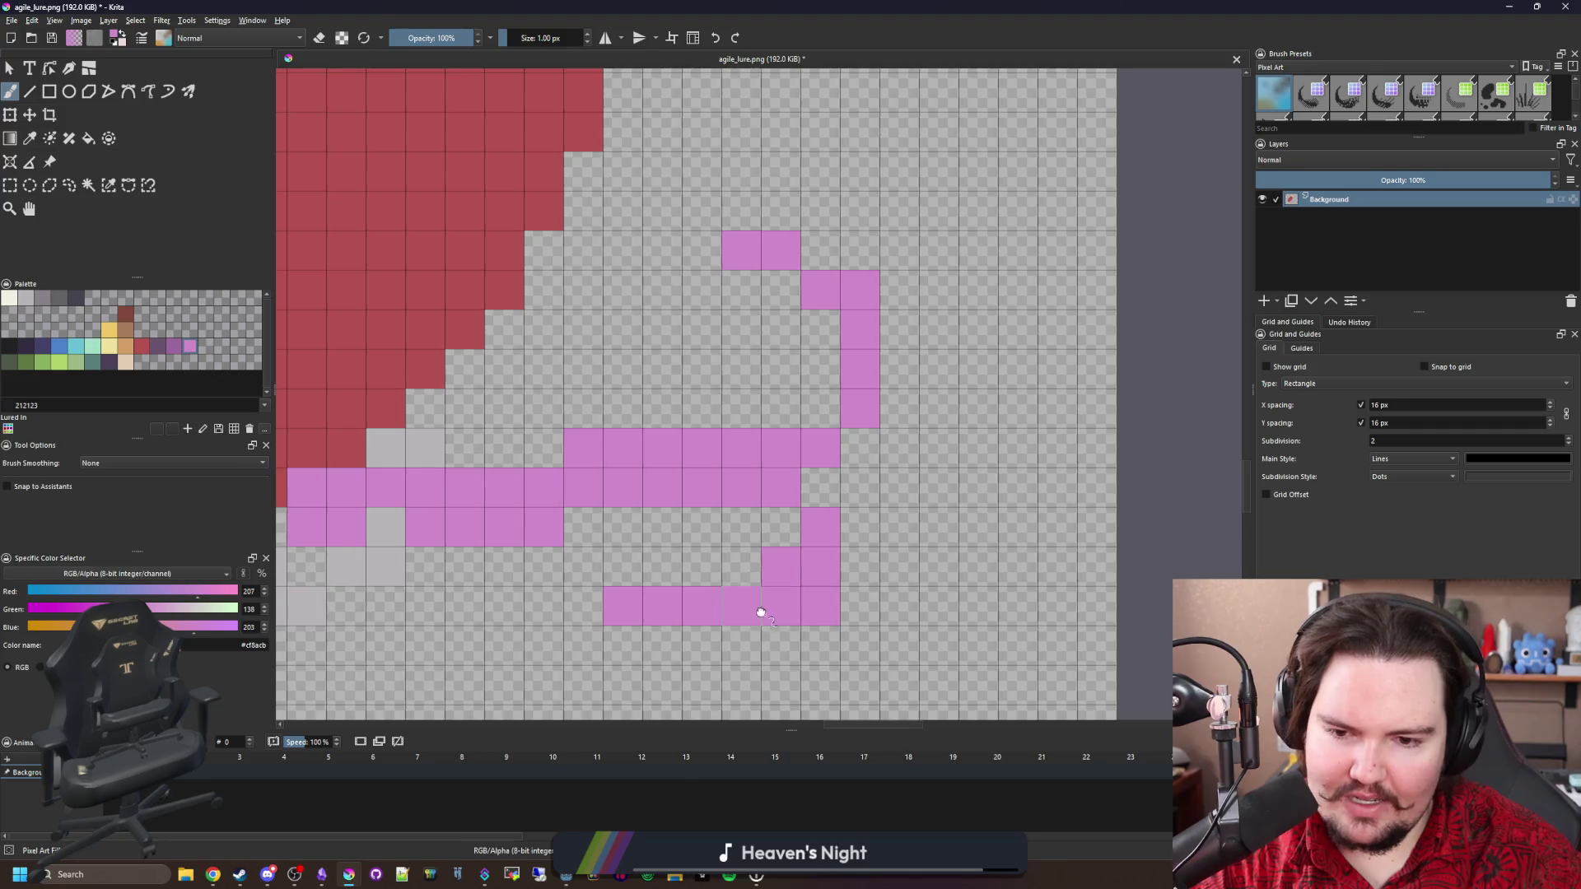
Lower the bottom pink bar's left part, trim the top bend, and extend the top row two cells left.
scroll(762, 613, "down", 1)
left_click(780, 503)
mouse_move(738, 581)
left_mouse_down()
mouse_move(623, 581)
mouse_move(738, 537)
left_mouse_up()
key("e")
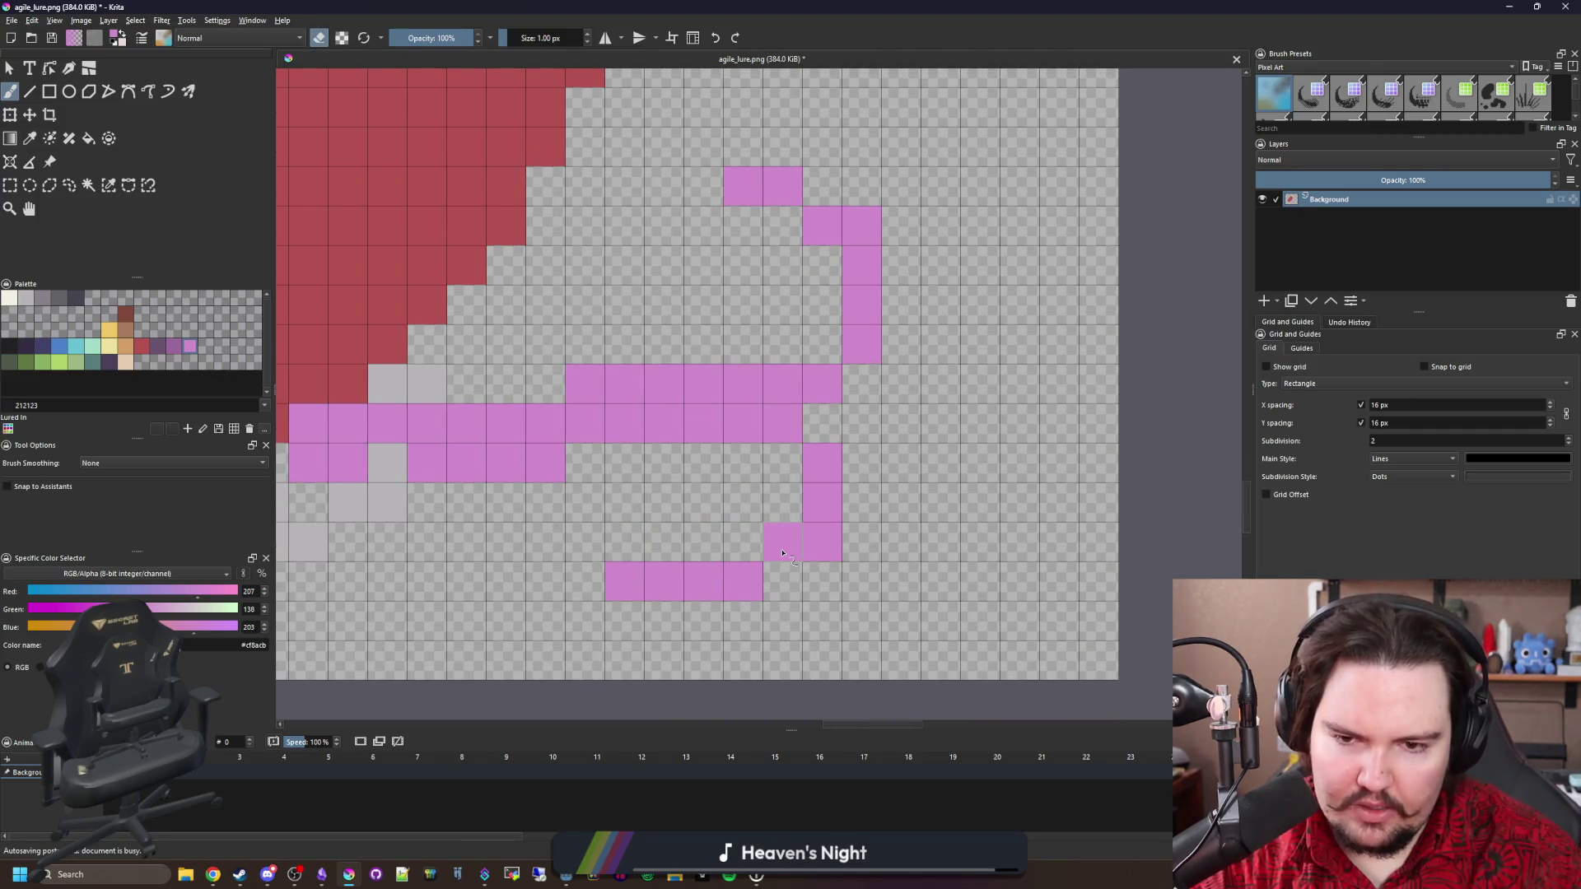
left_click(791, 555)
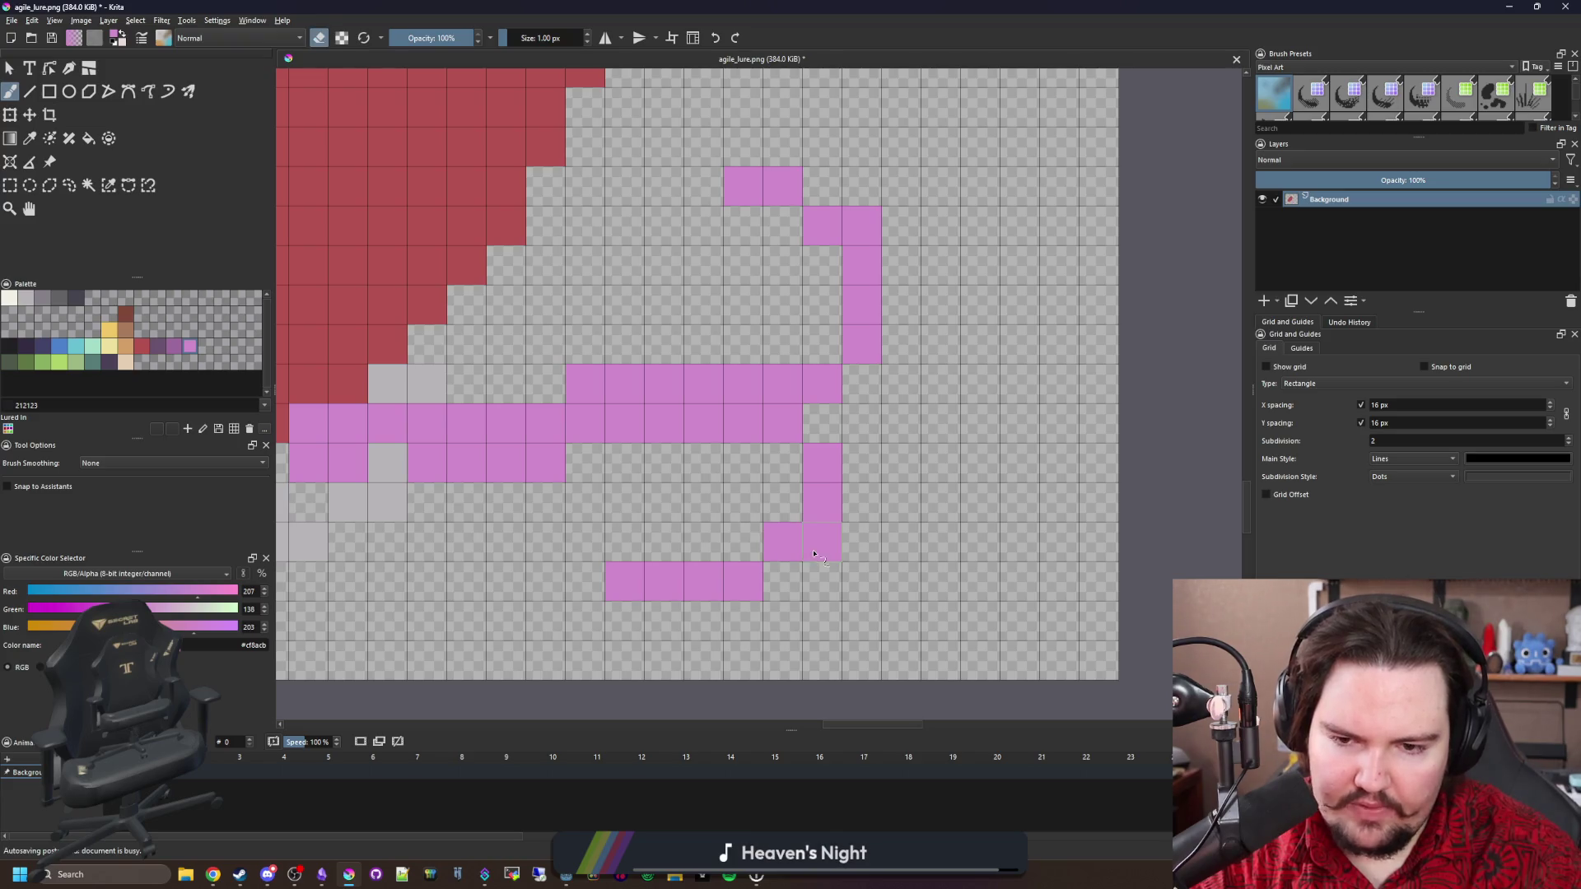
key("e")
left_click(871, 239)
key("e")
left_click_drag(743, 188, 667, 187)
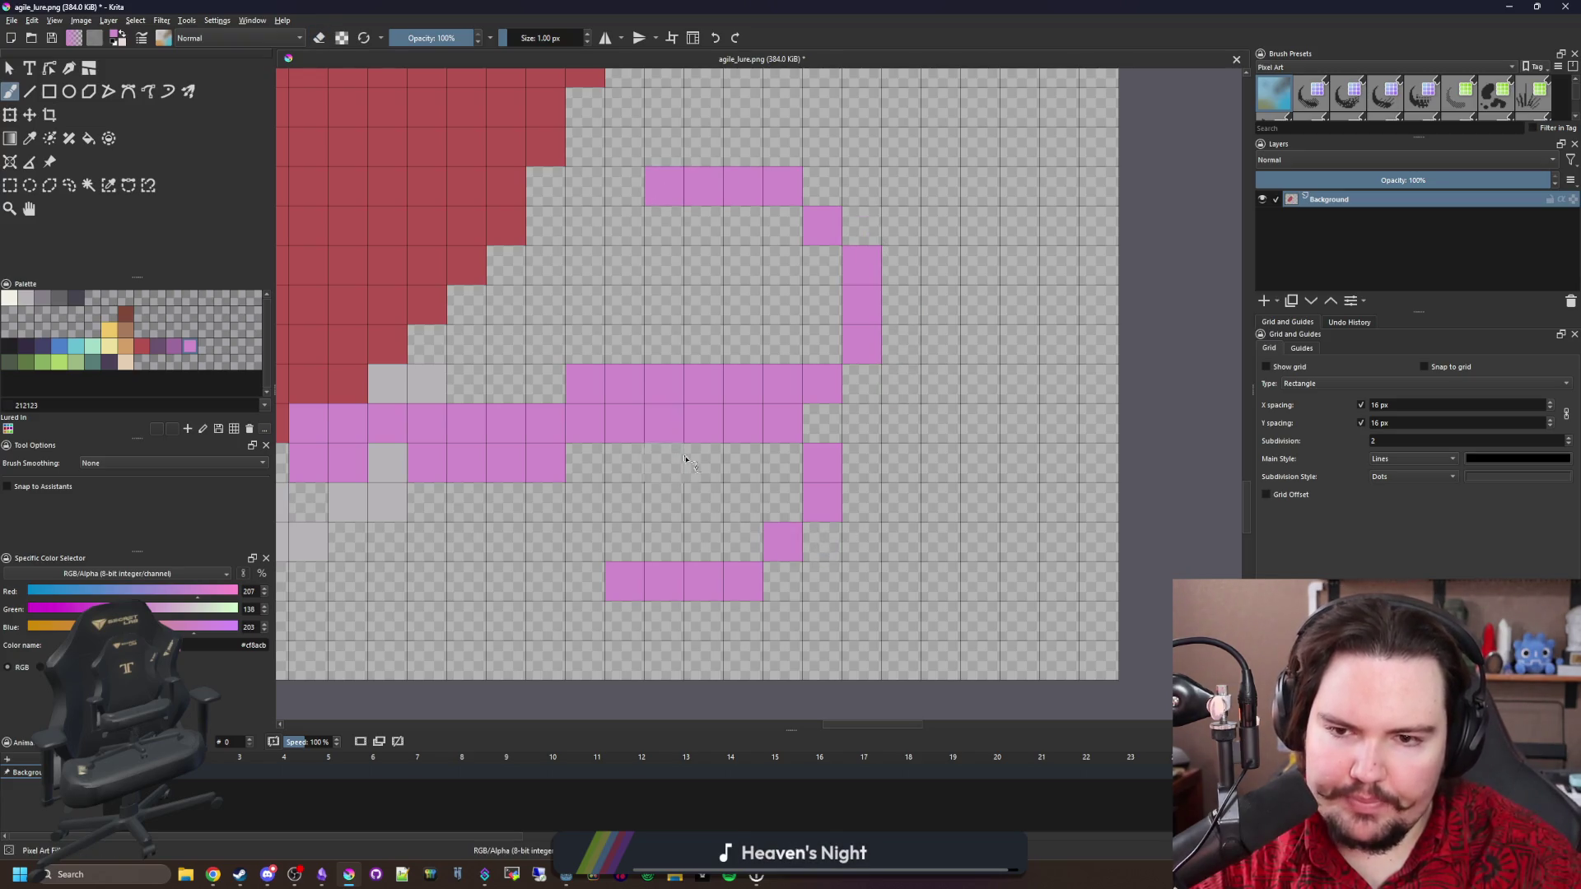
Paint a second pink prong row, joined to the hook by two extra pixels.
scroll(679, 455, "down", 4)
scroll(698, 454, "up", 3)
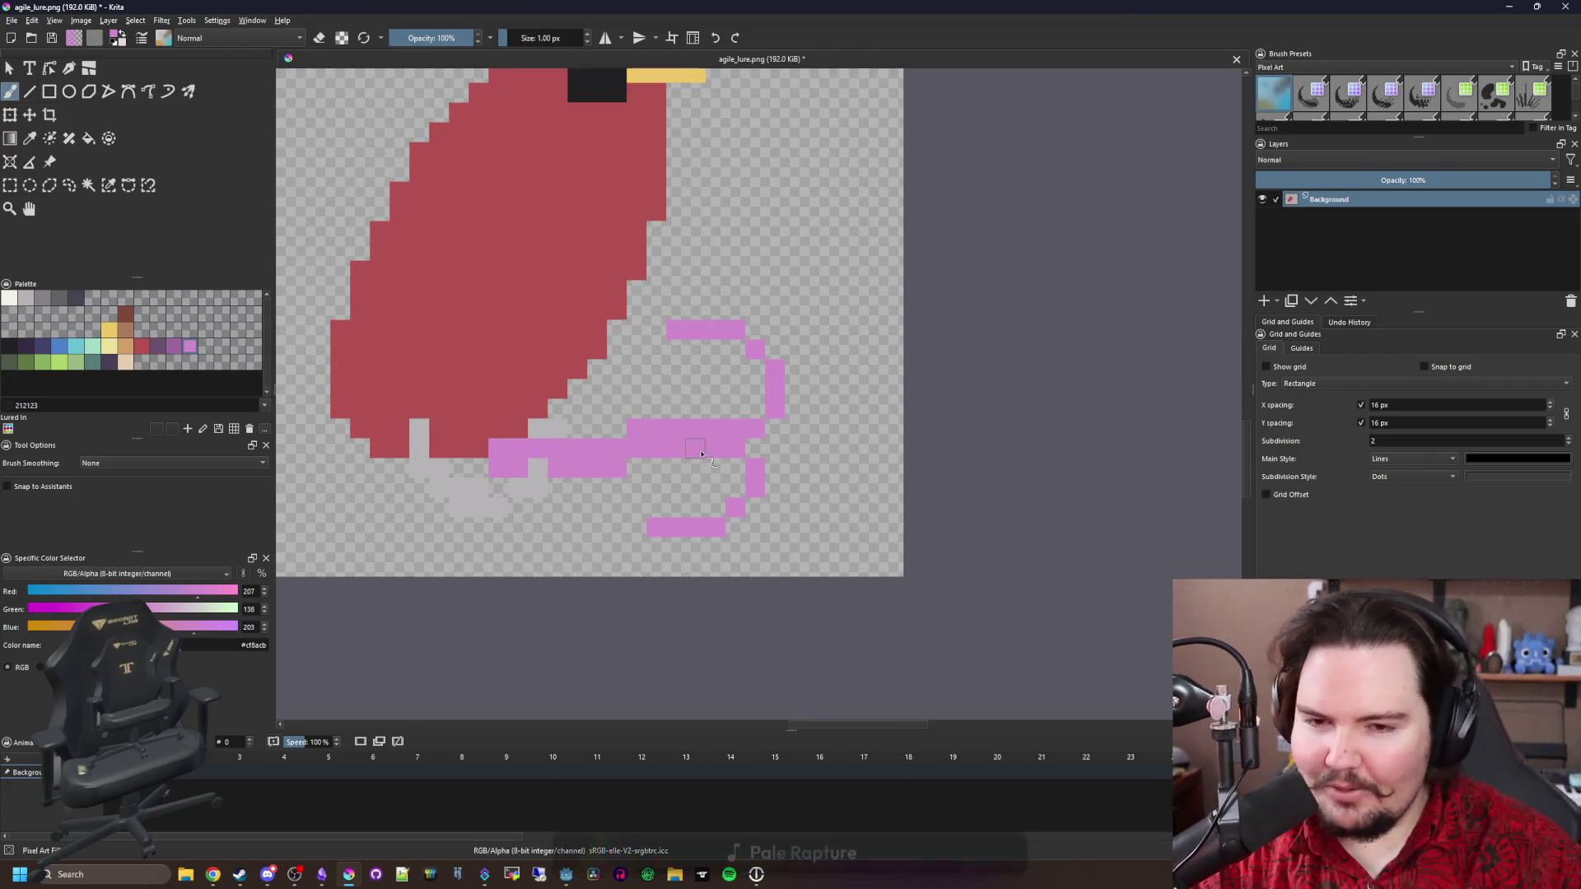
scroll(699, 455, "up", 1)
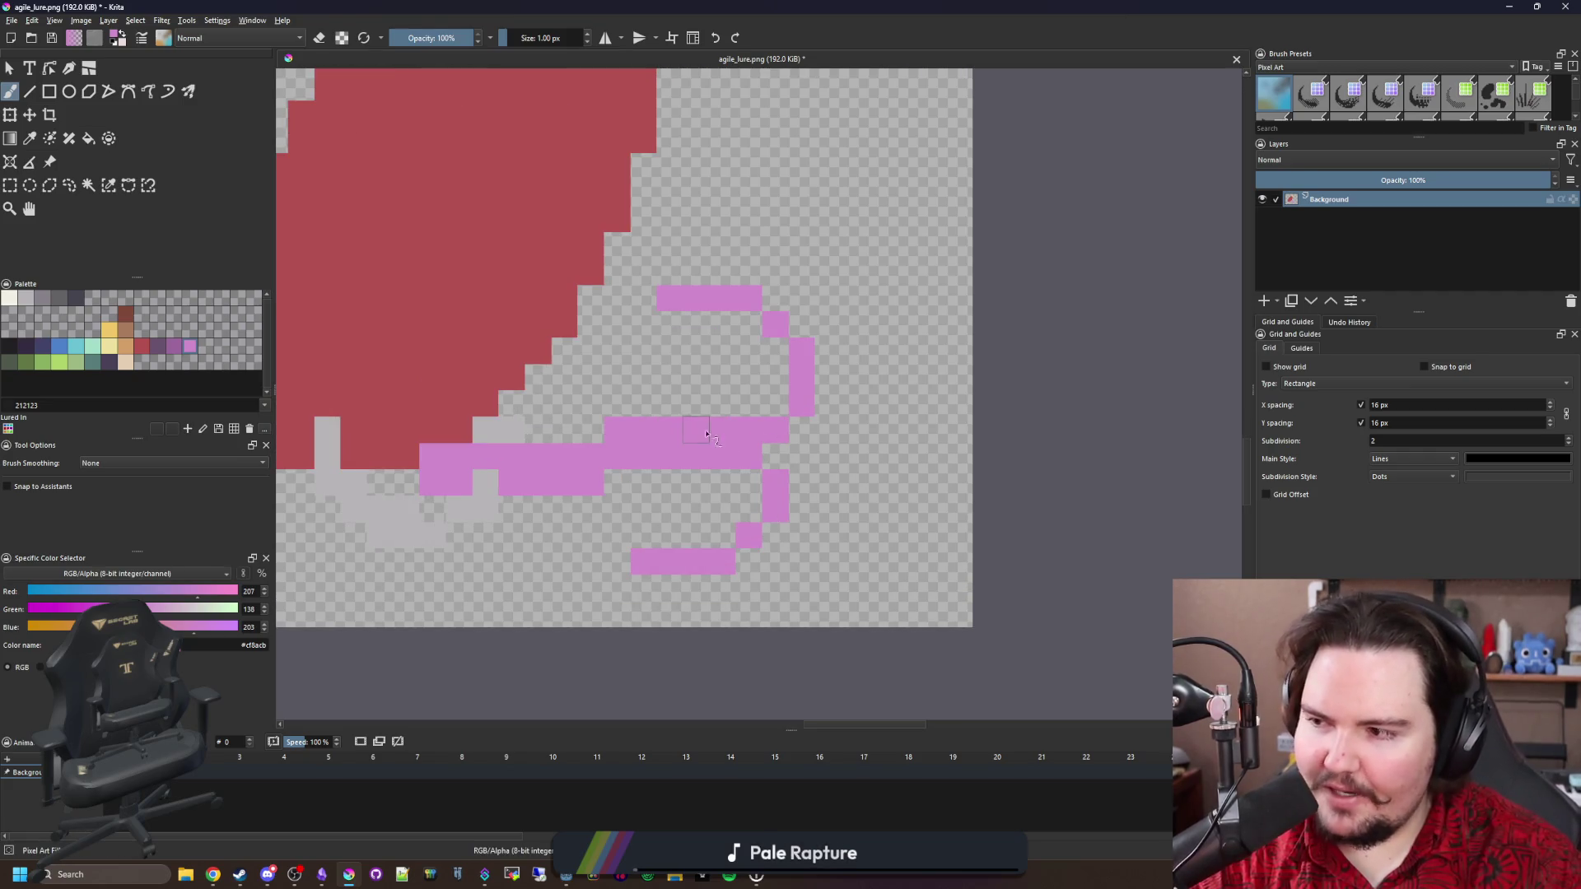
scroll(726, 456, "up", 1)
left_click_drag(799, 340, 639, 344)
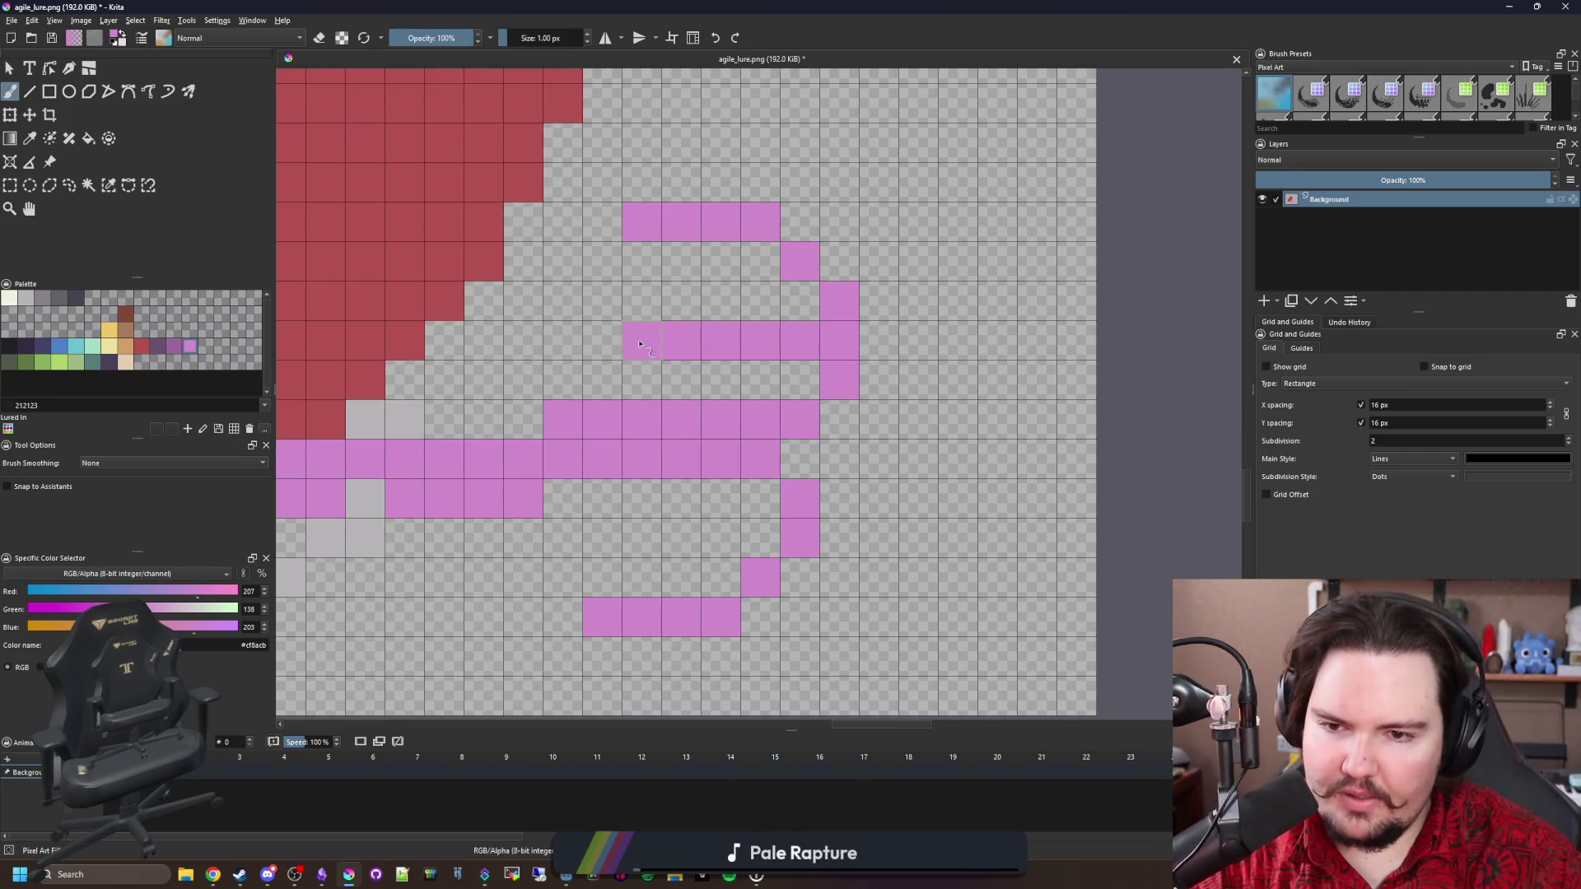
left_click(608, 346)
left_click(799, 380)
left_click(761, 380)
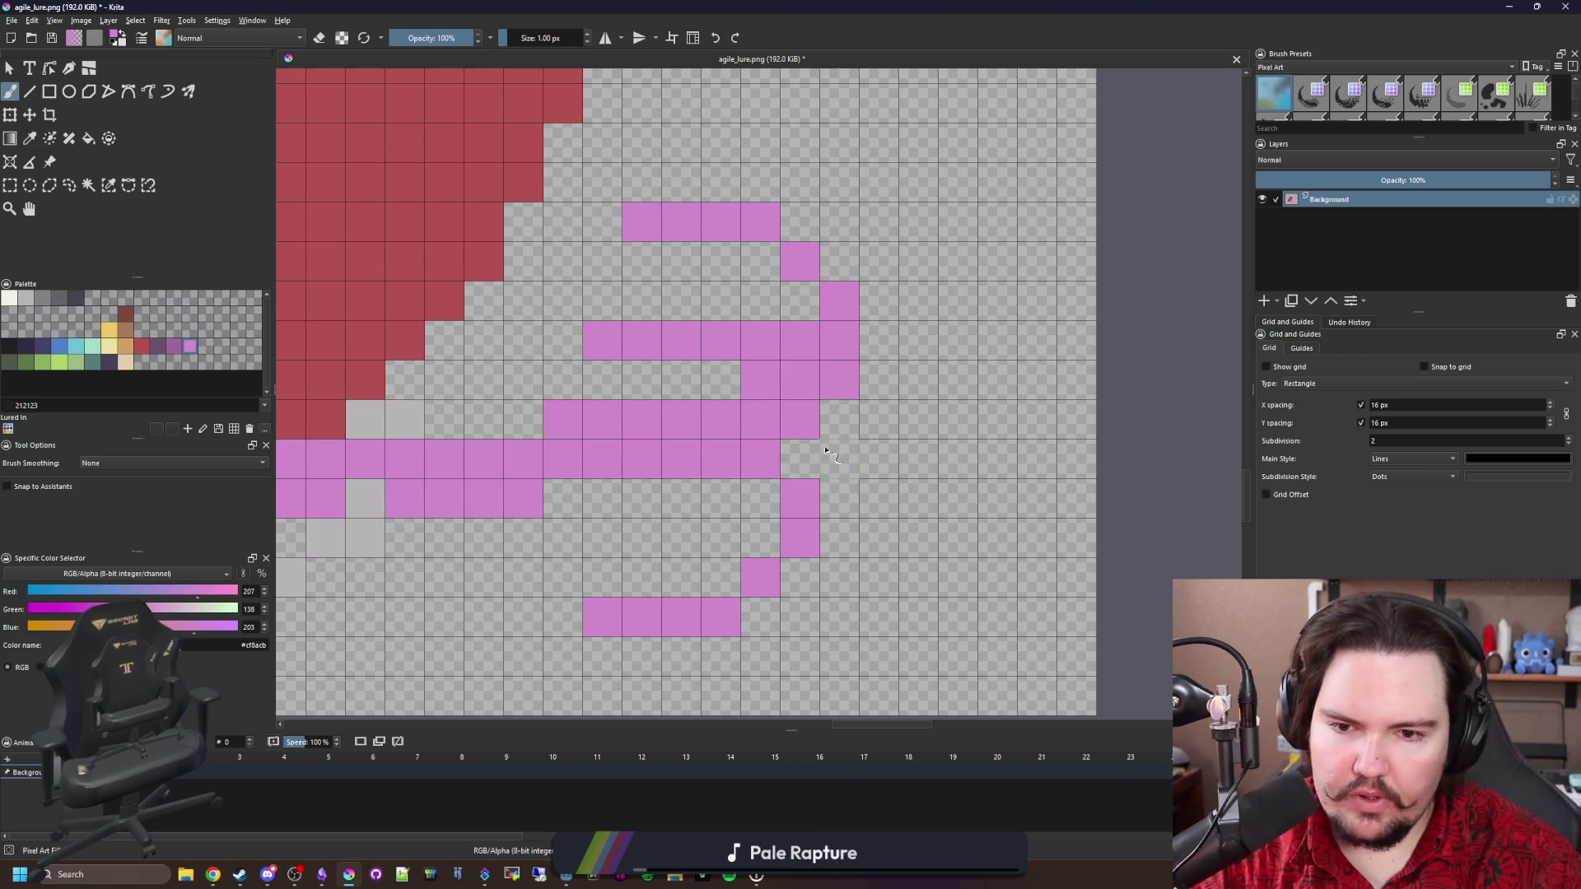
scroll(656, 539, "down", 5)
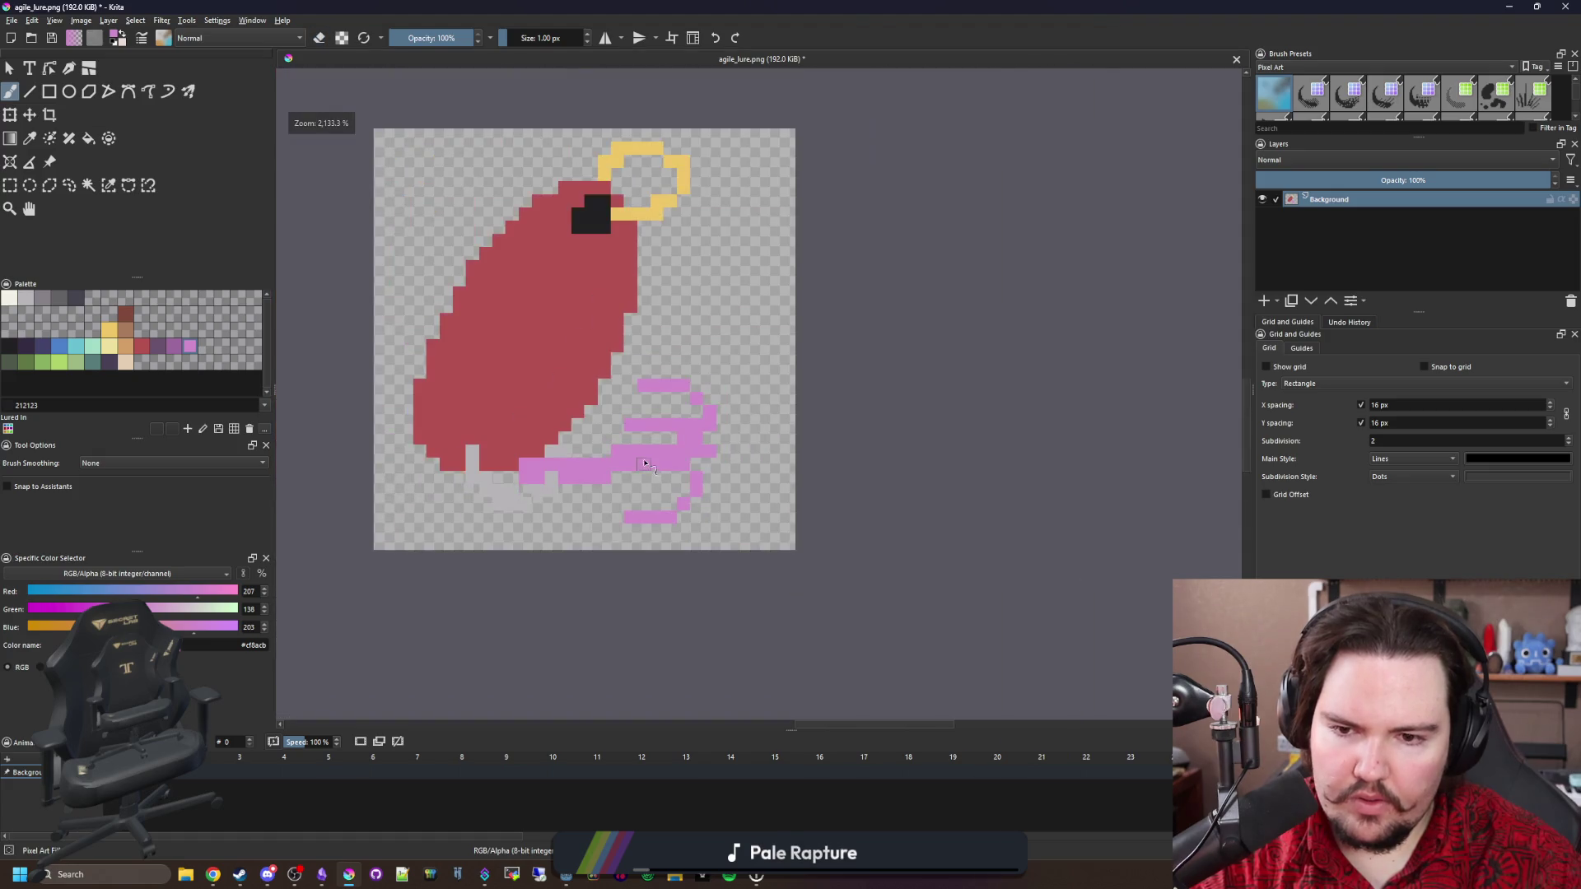
scroll(572, 452, "up", 1)
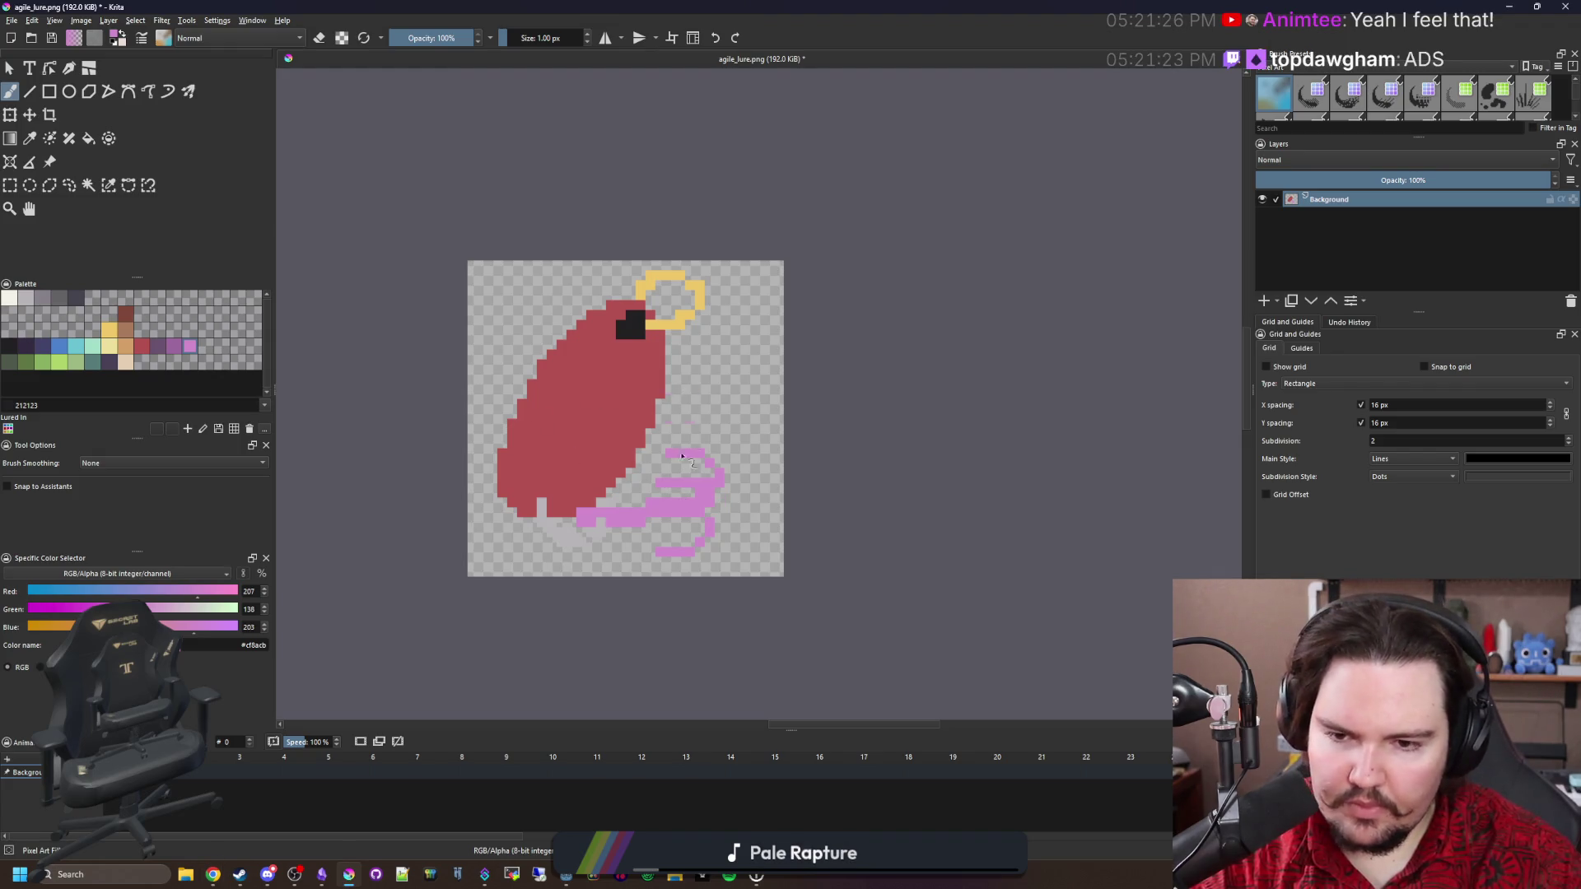
scroll(690, 444, "up", 4)
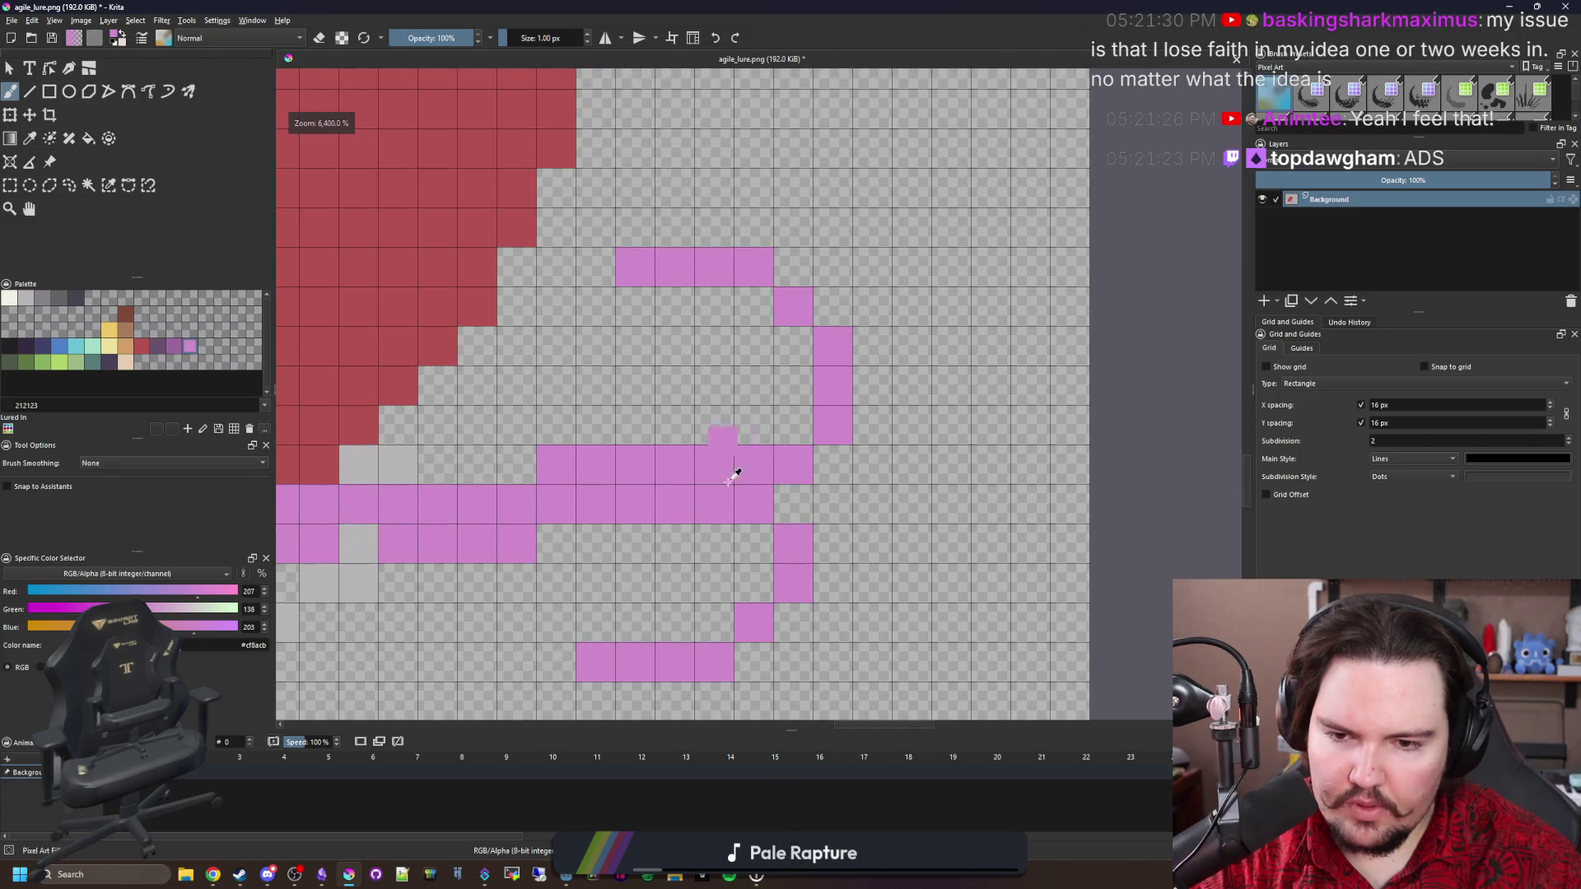
scroll(793, 452, "down", 5)
scroll(641, 331, "up", 2)
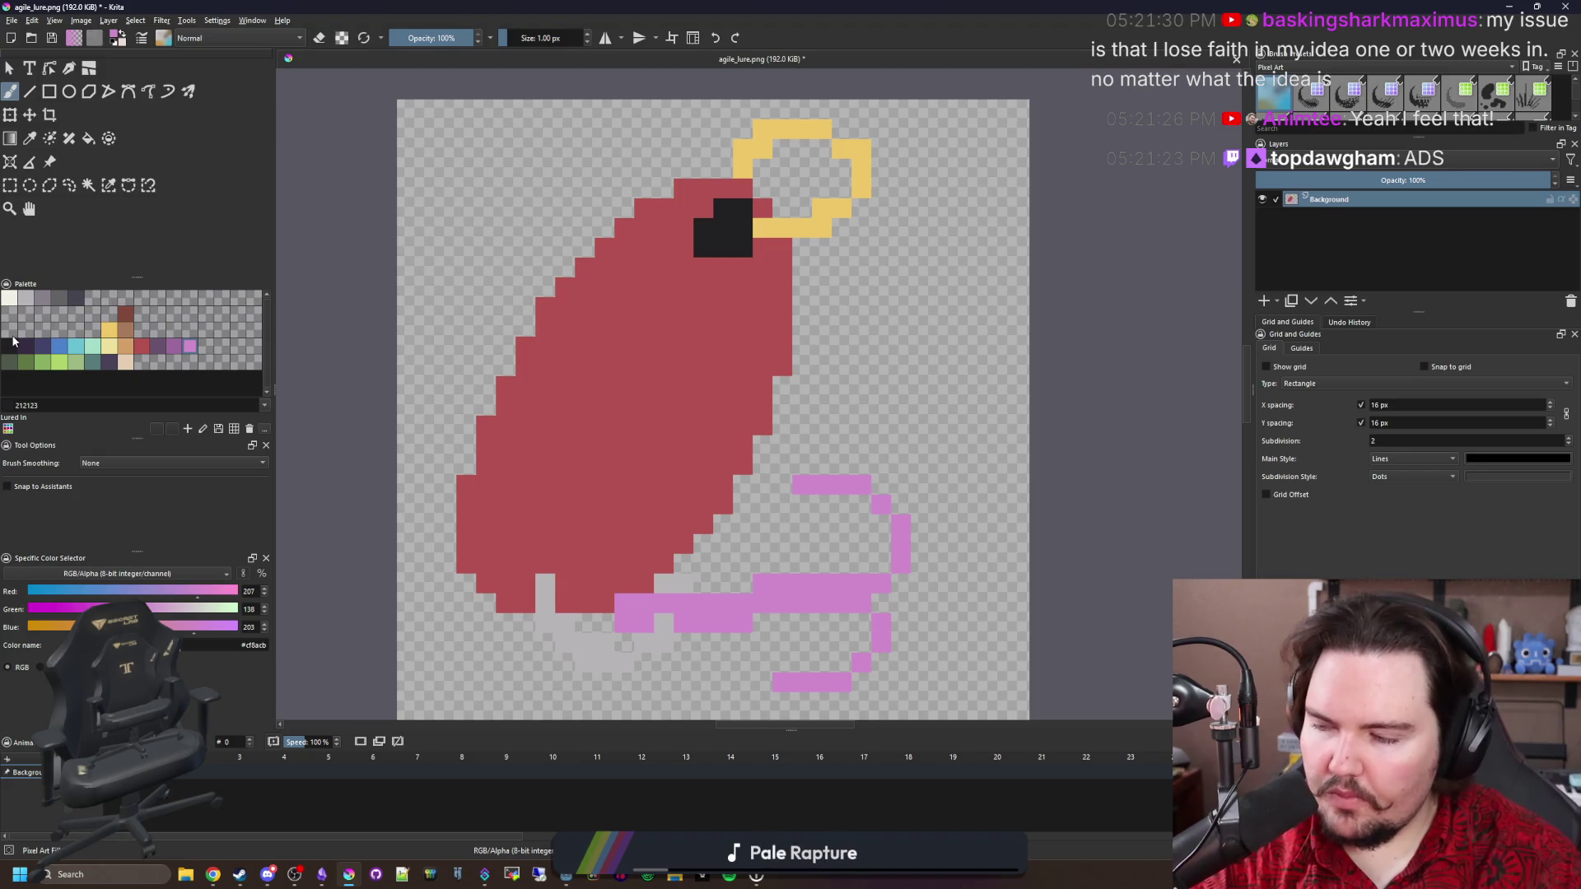
Select the red body and draw a straight blue diagonal line across it.
left_click(88, 185)
left_click(641, 380)
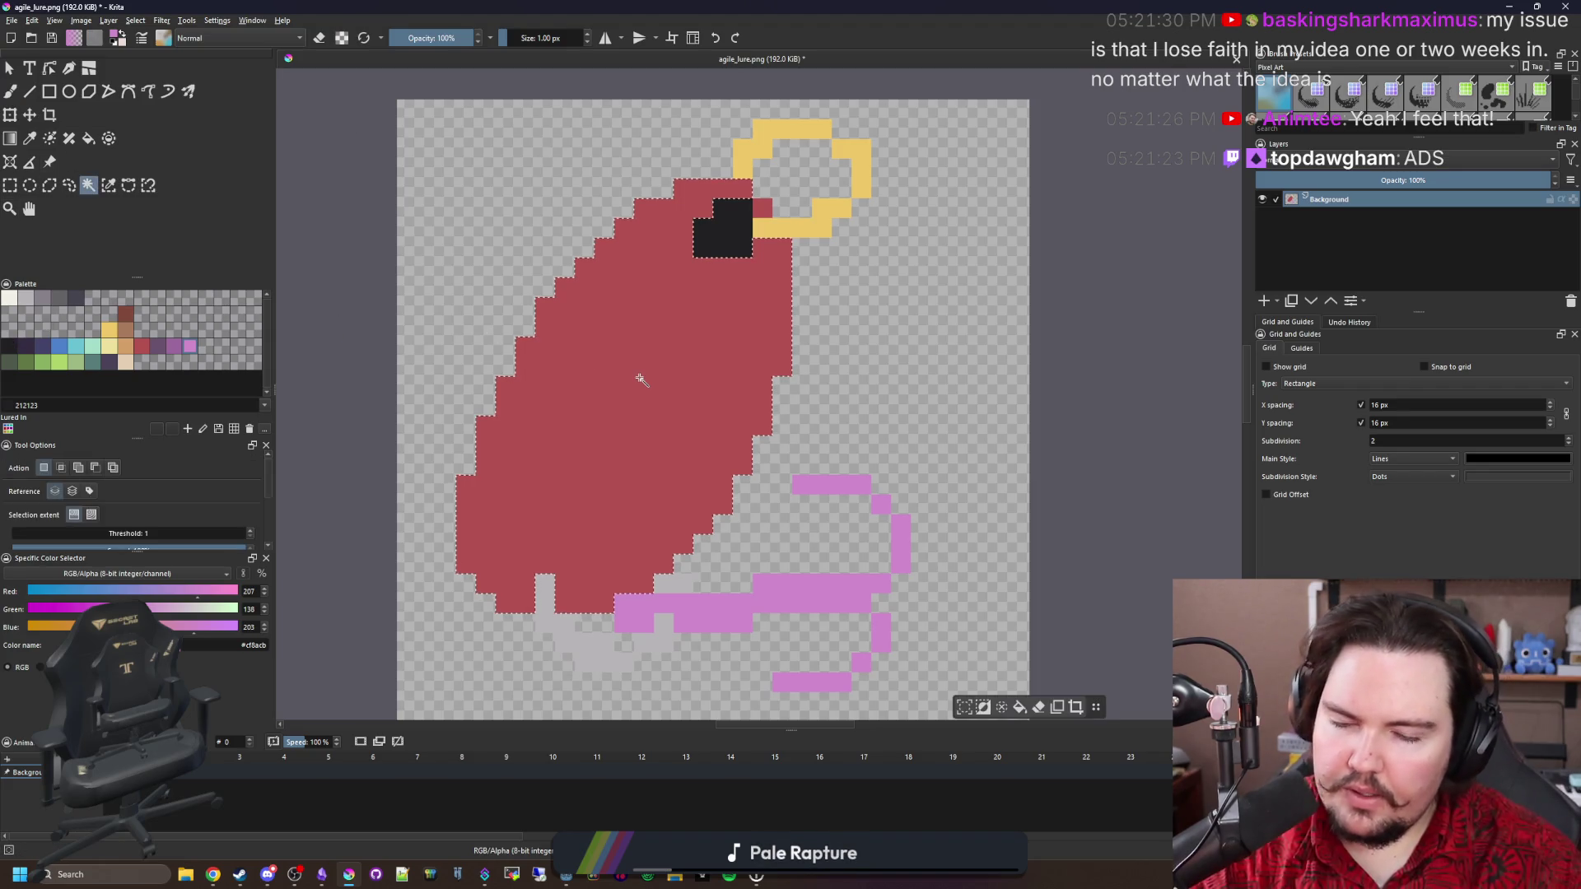
key("b")
scroll(696, 388, "up", 1)
key("x")
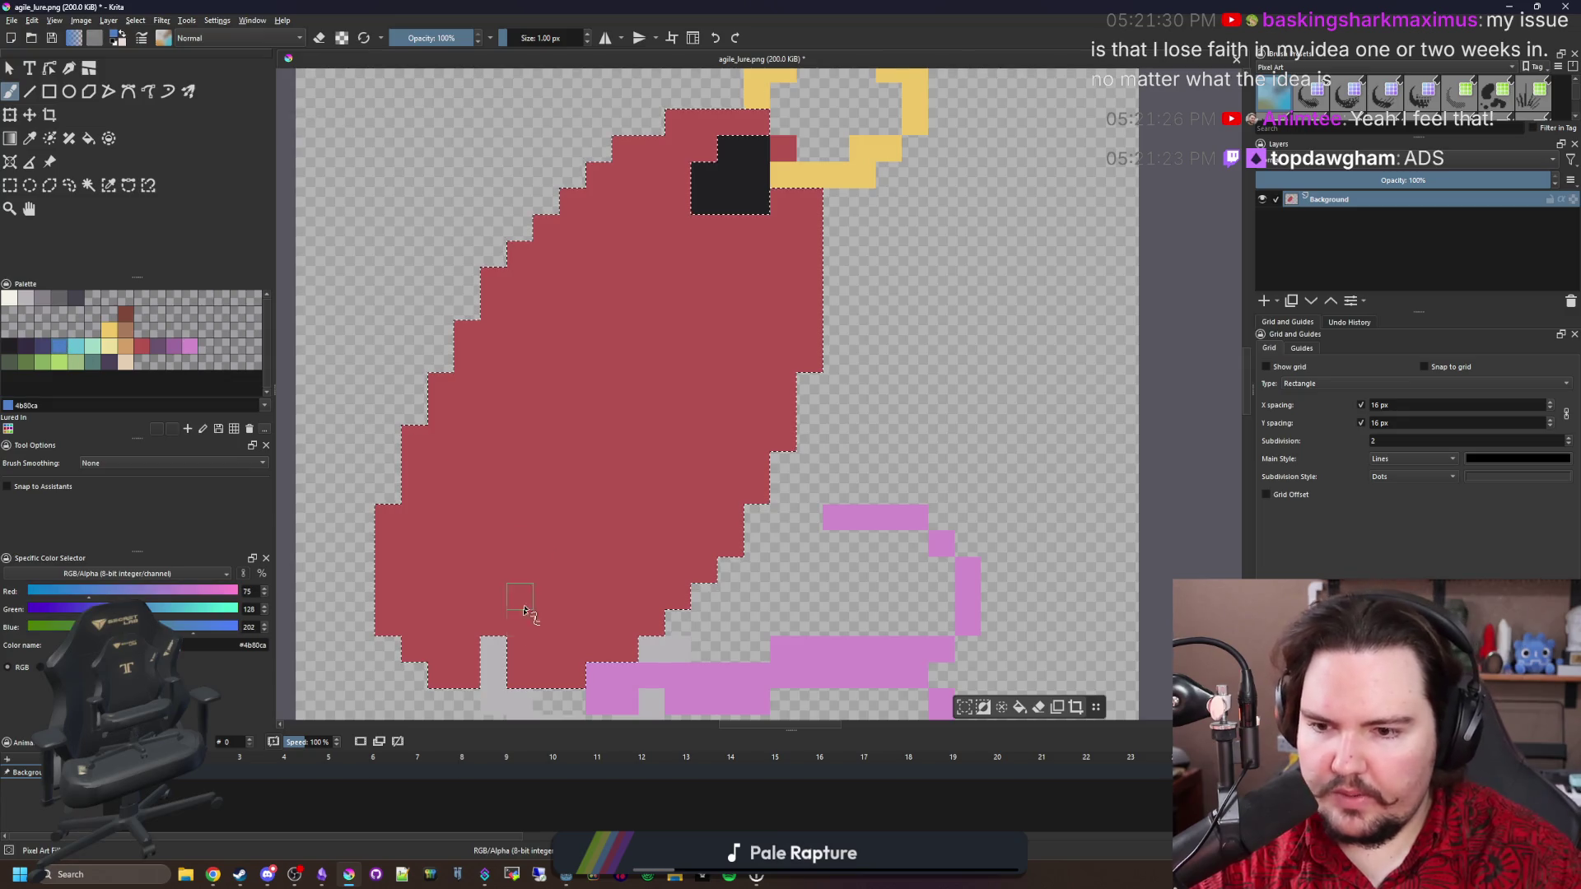
mouse_move(452, 679)
left_mouse_down()
mouse_move(663, 428)
mouse_move(741, 165)
left_mouse_up()
key("ctrl+z")
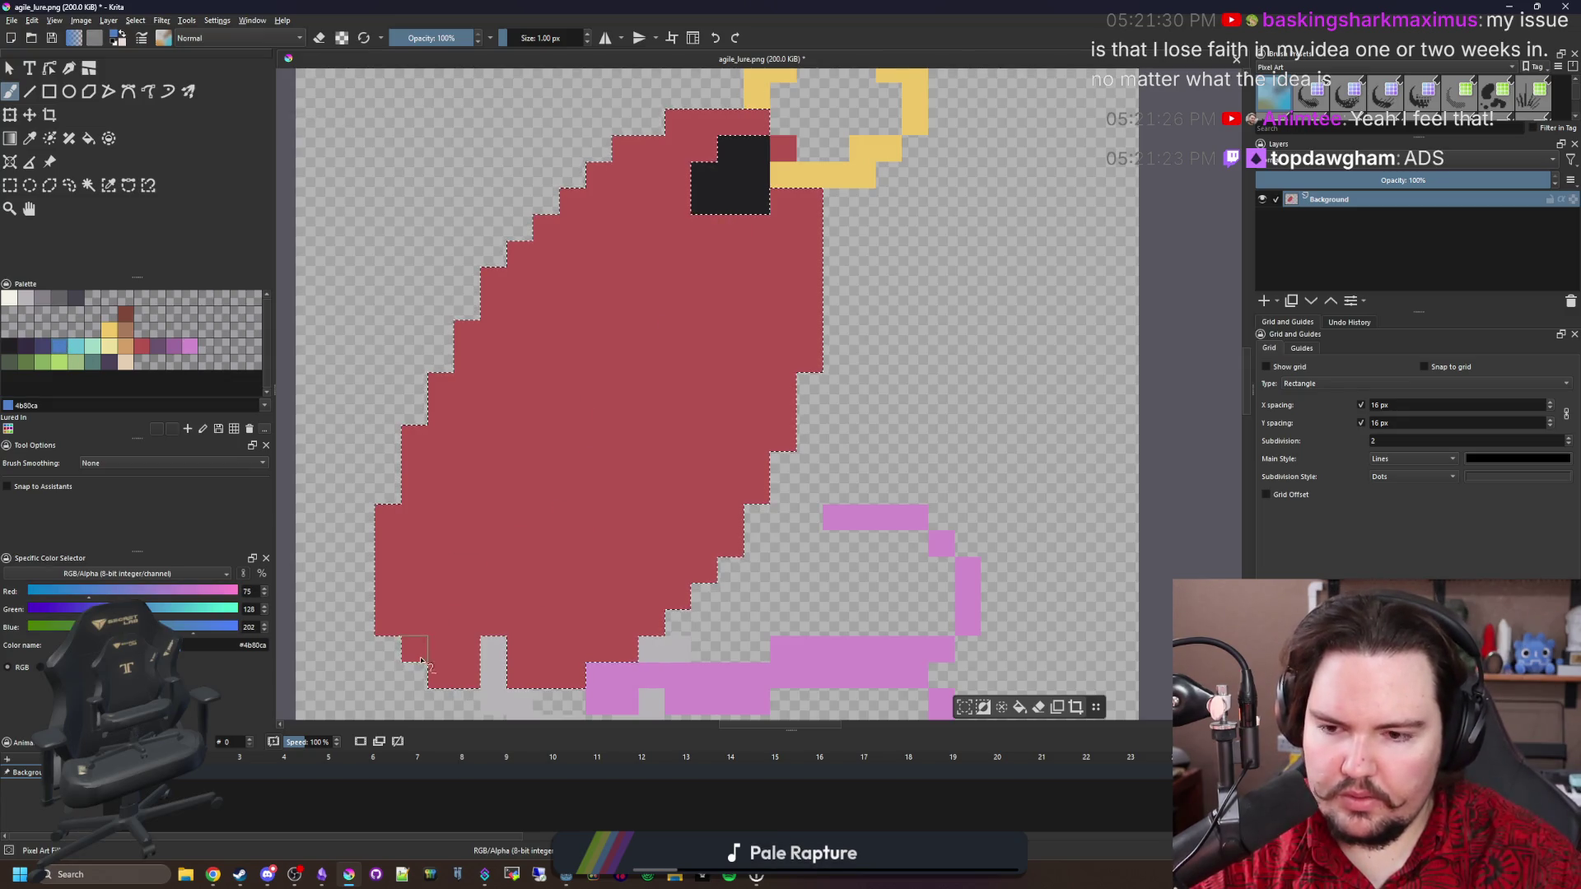
key("v")
left_click_drag(440, 667, 706, 191)
Fill the body's lower-right side blue and its upper-left side light grey.
key("f")
left_click(610, 427)
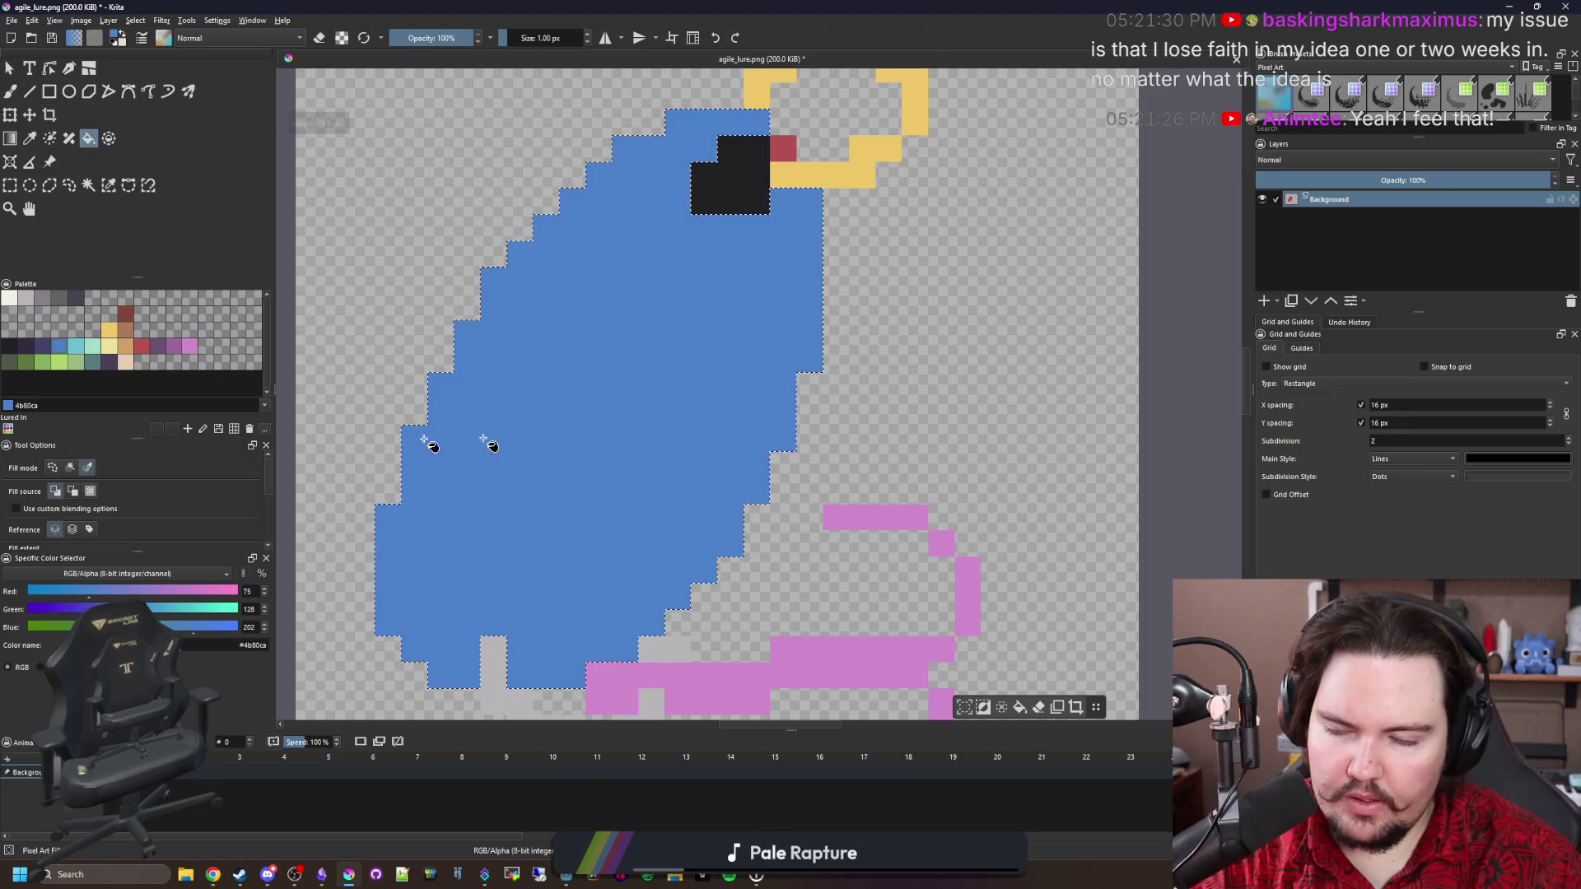
key("ctrl+z")
left_click(758, 462)
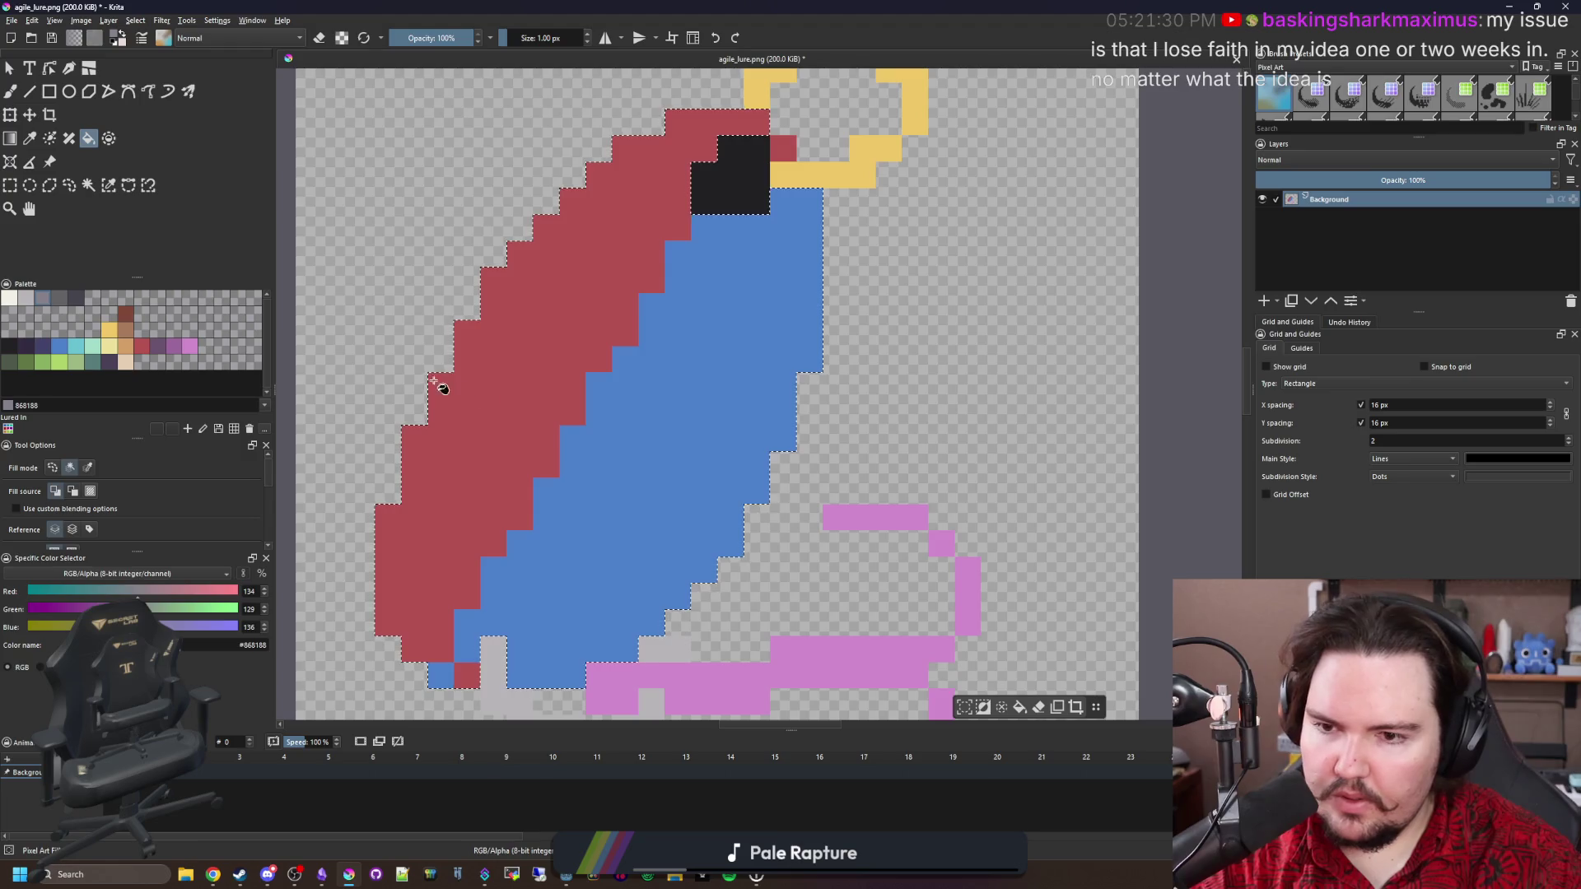
left_click(487, 388)
left_click(25, 297)
key("ctrl+z")
left_click(547, 406)
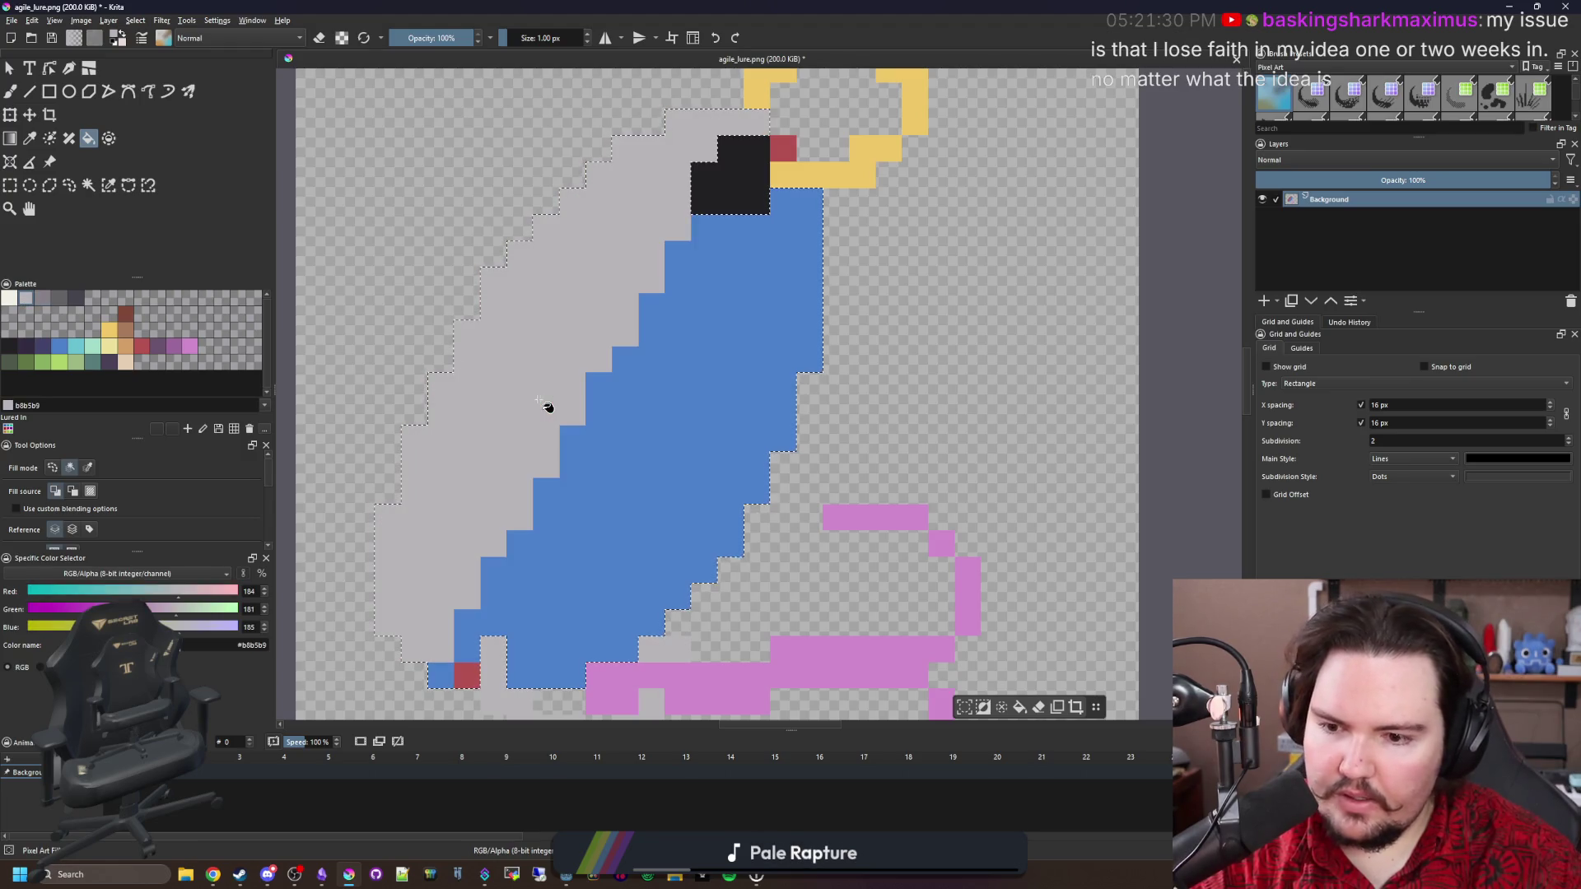
key("b")
scroll(480, 650, "down", 1)
scroll(480, 650, "down", 1)
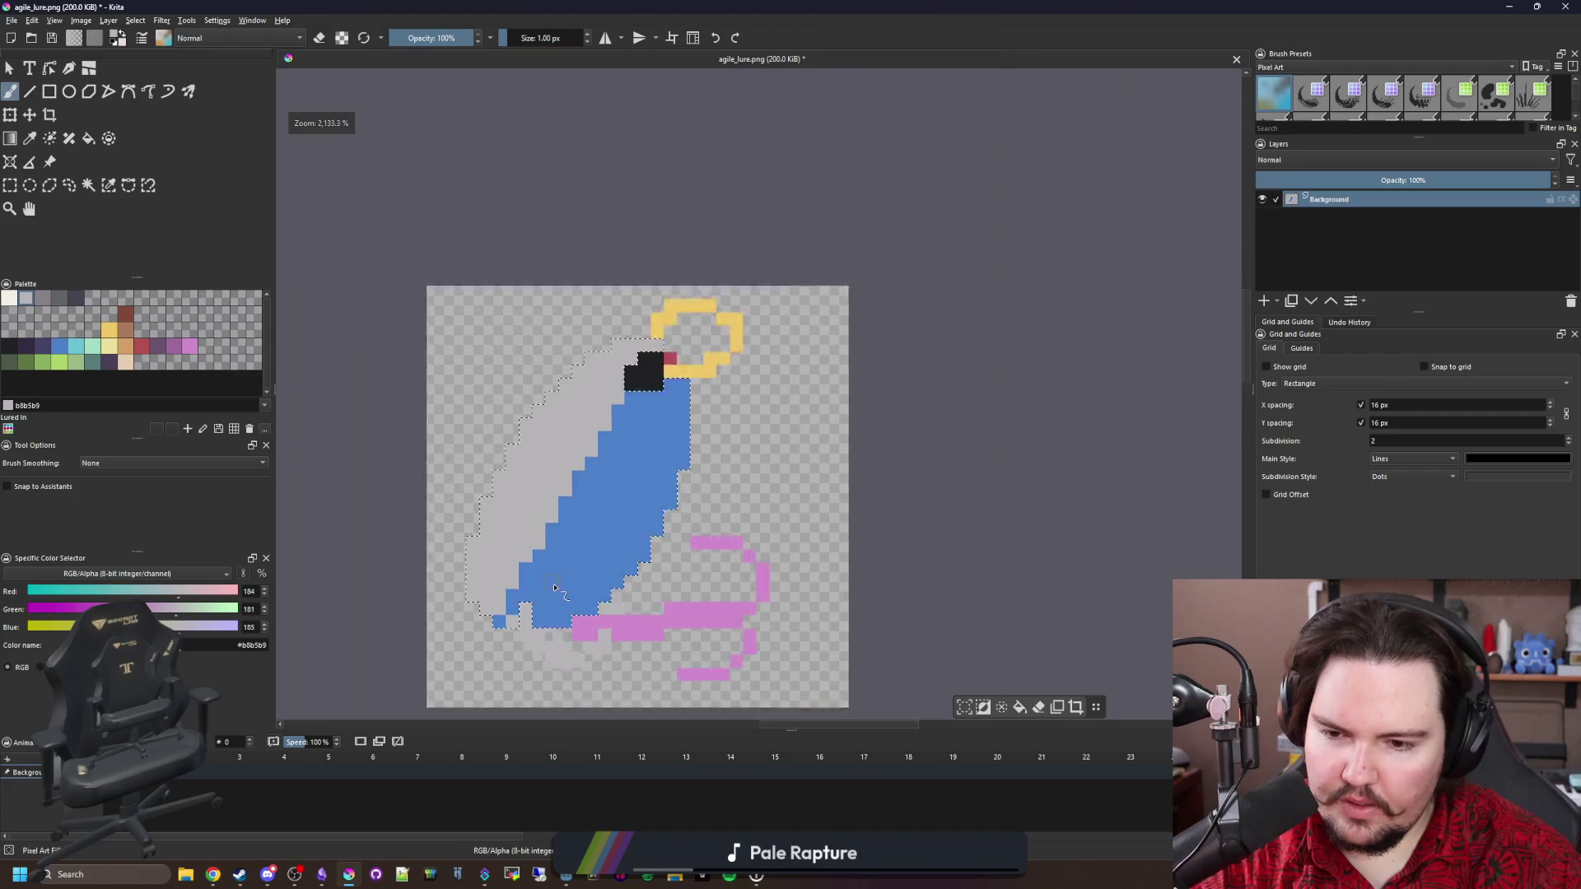
scroll(546, 583, "up", 2)
Repaint several blue cells along the body's edge light grey.
left_click_drag(547, 583, 547, 510)
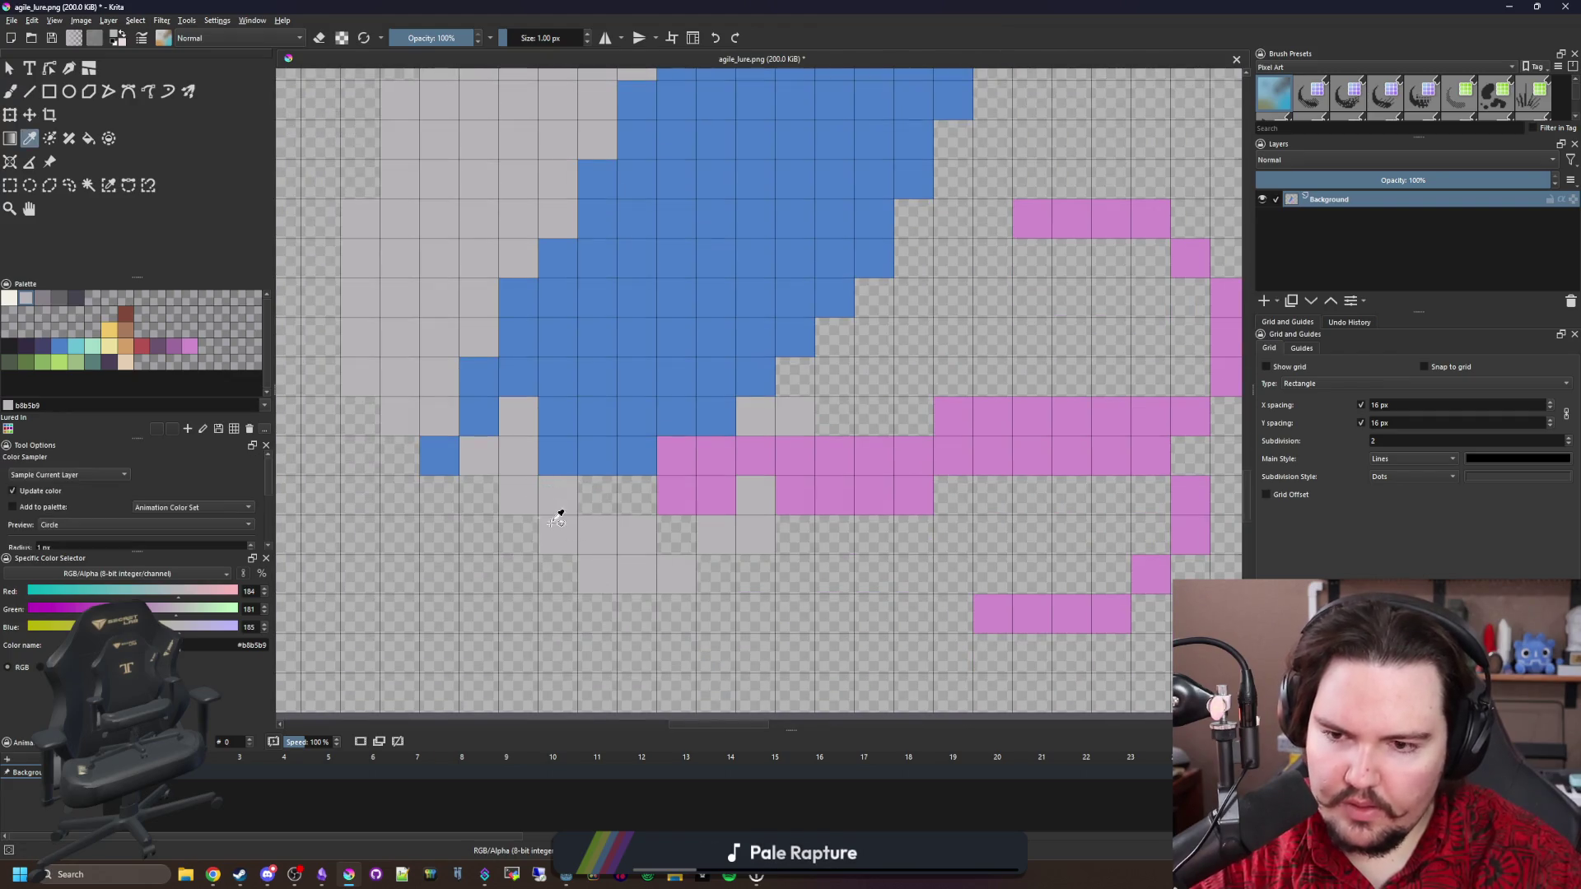
left_click(558, 417)
left_click_drag(558, 377, 597, 378)
left_click_drag(597, 296, 596, 475)
scroll(596, 475, "down", 3)
scroll(603, 601, "up", 3)
key("e")
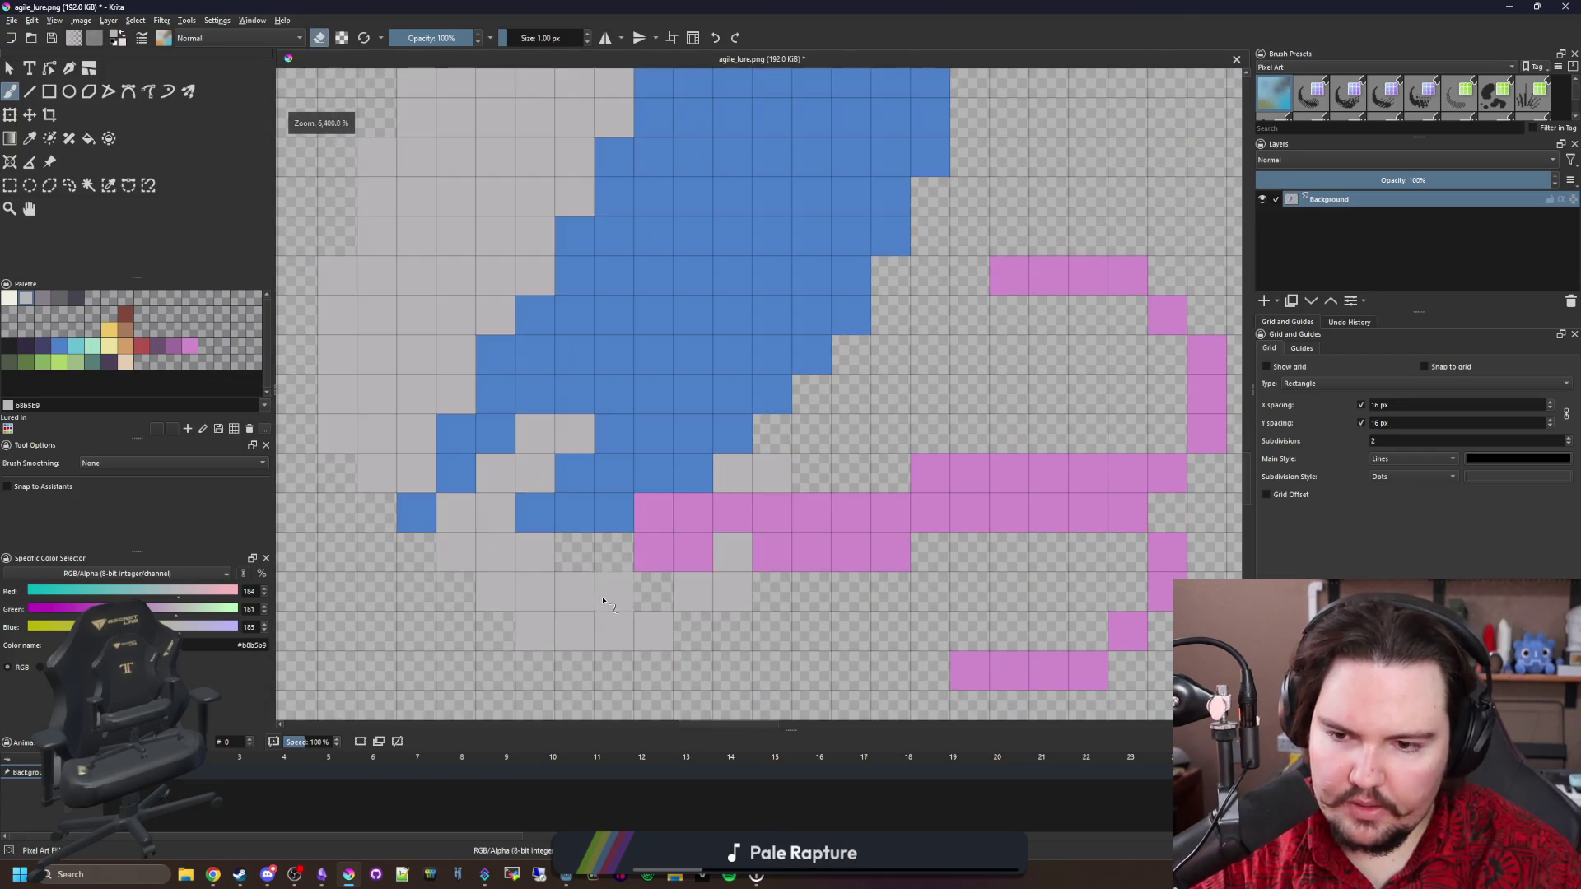
key("e")
Fill two grey body cells with blue and add near-black cells at the lower left.
left_click(416, 512, "ctrl")
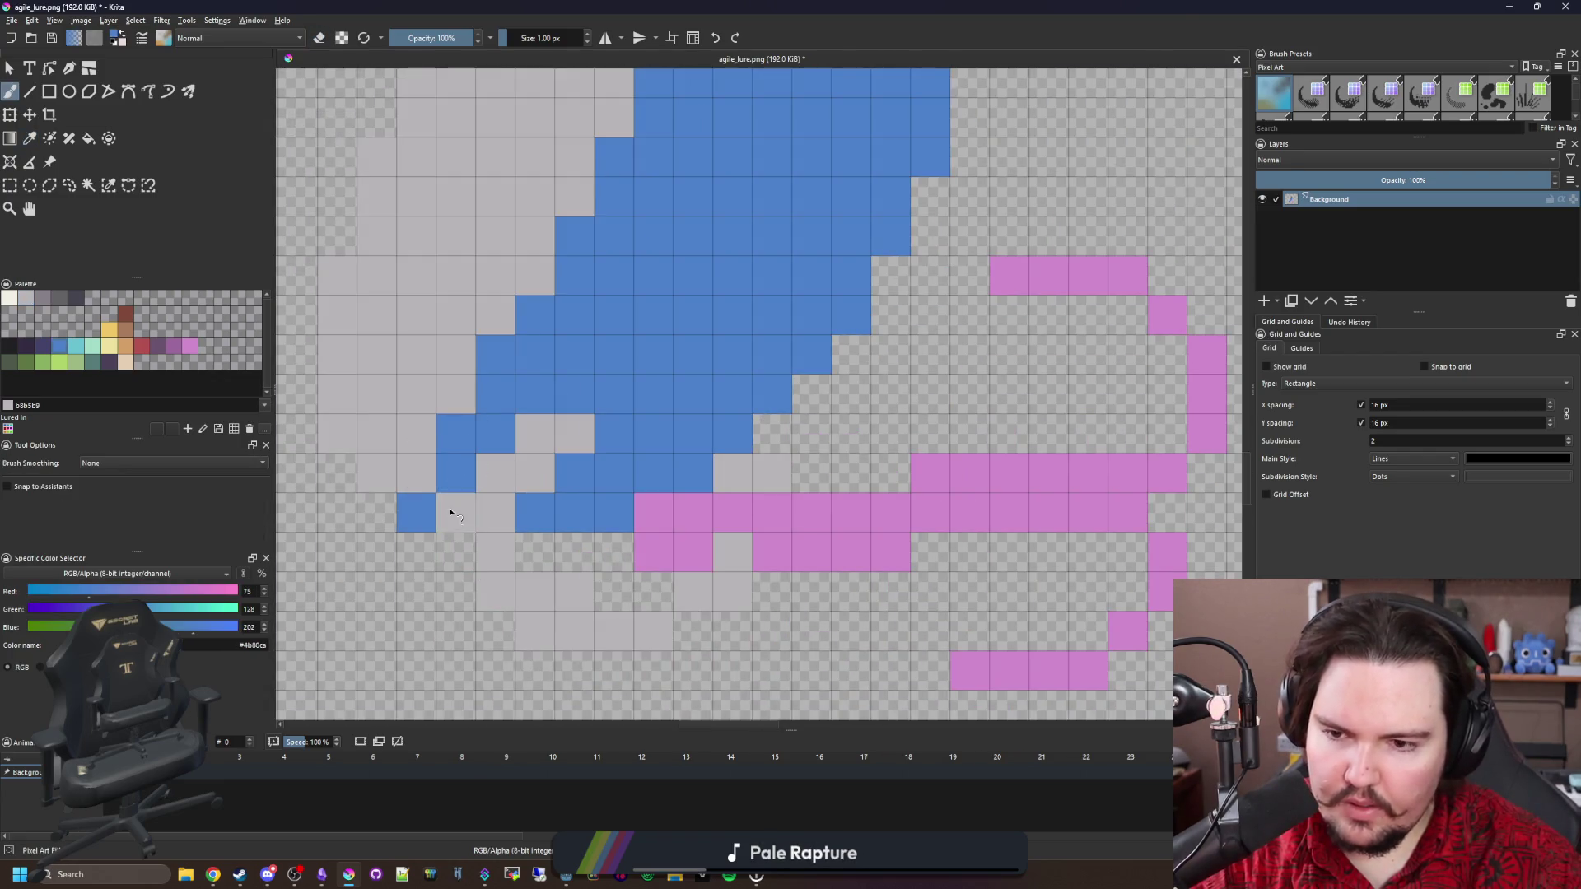
left_click_drag(455, 512, 495, 512)
scroll(508, 568, "down", 3)
left_click(622, 301, "ctrl")
scroll(554, 531, "up", 3)
mouse_move(480, 570)
left_mouse_down()
mouse_move(511, 522)
mouse_move(480, 491)
left_mouse_up()
scroll(552, 535, "down", 10)
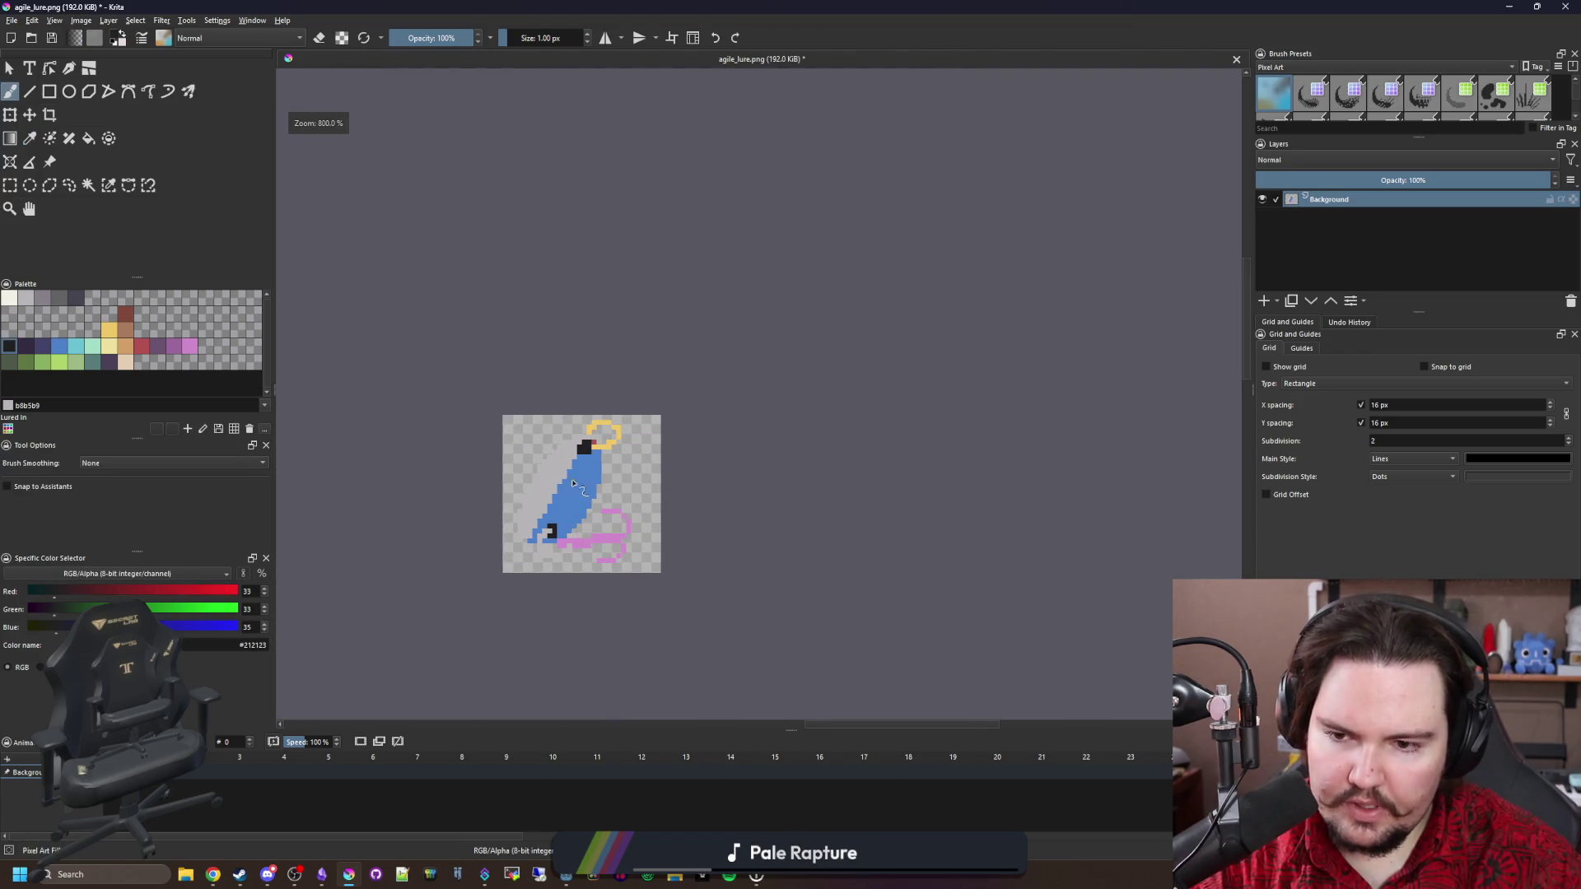
scroll(588, 492, "up", 3)
scroll(587, 492, "up", 3)
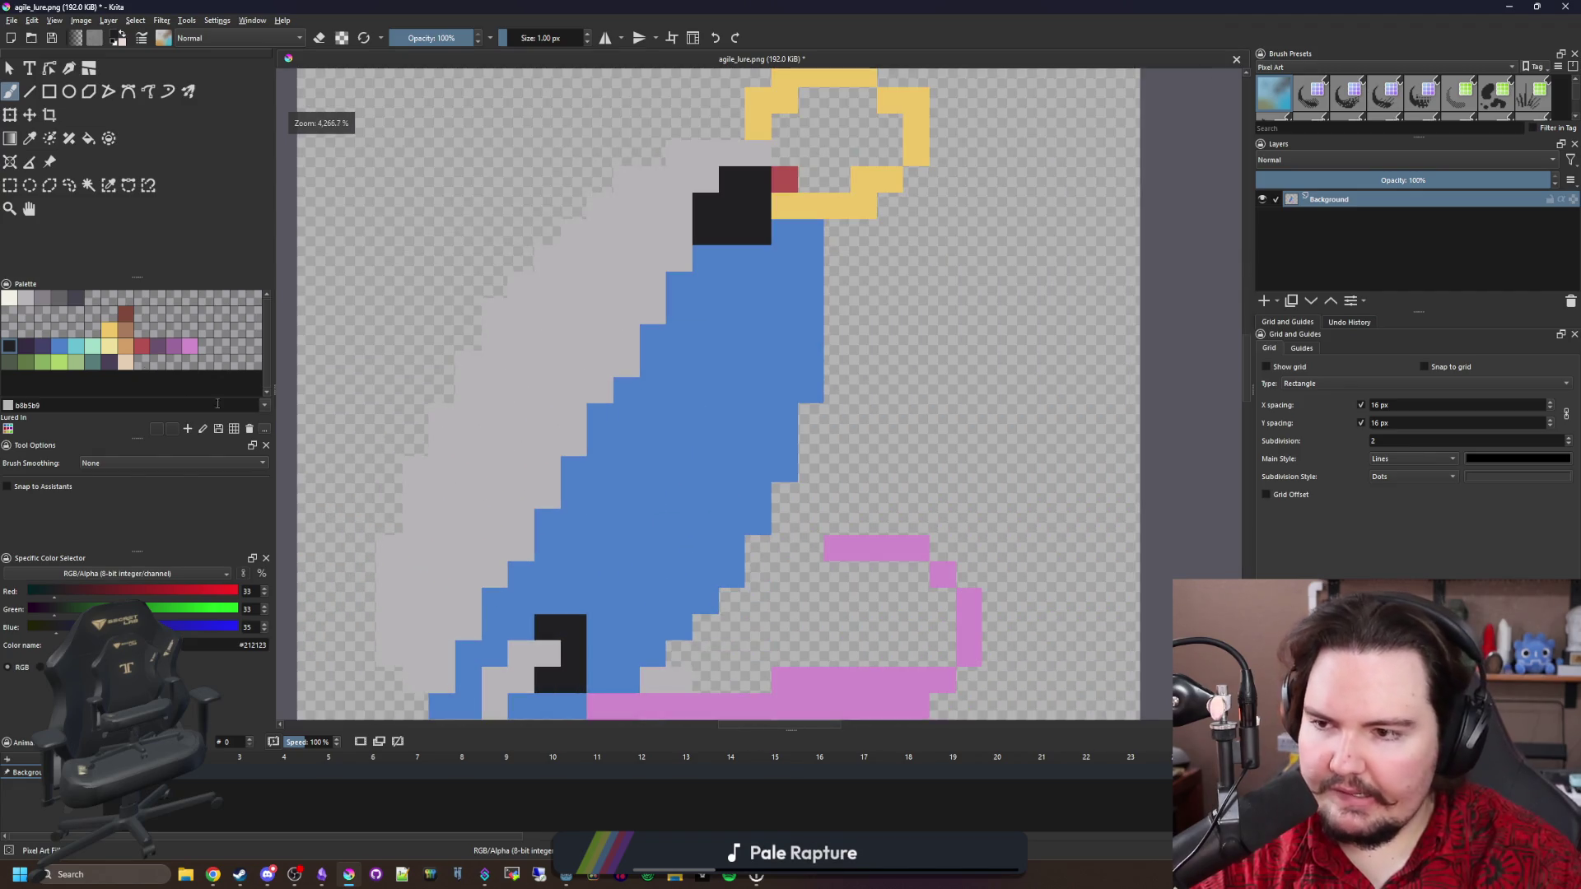
Paint several 2×2 light-grey spots across the blue body, then sample the blue.
left_click(26, 298)
scroll(682, 502, "up", 1)
mouse_move(559, 495)
left_mouse_down()
mouse_move(559, 456)
mouse_move(599, 495)
left_mouse_up()
left_click(680, 375)
left_click_drag(682, 366, 716, 337)
mouse_move(756, 177)
left_mouse_down()
mouse_move(756, 218)
mouse_move(795, 197)
left_mouse_up()
left_click_drag(720, 527, 757, 535)
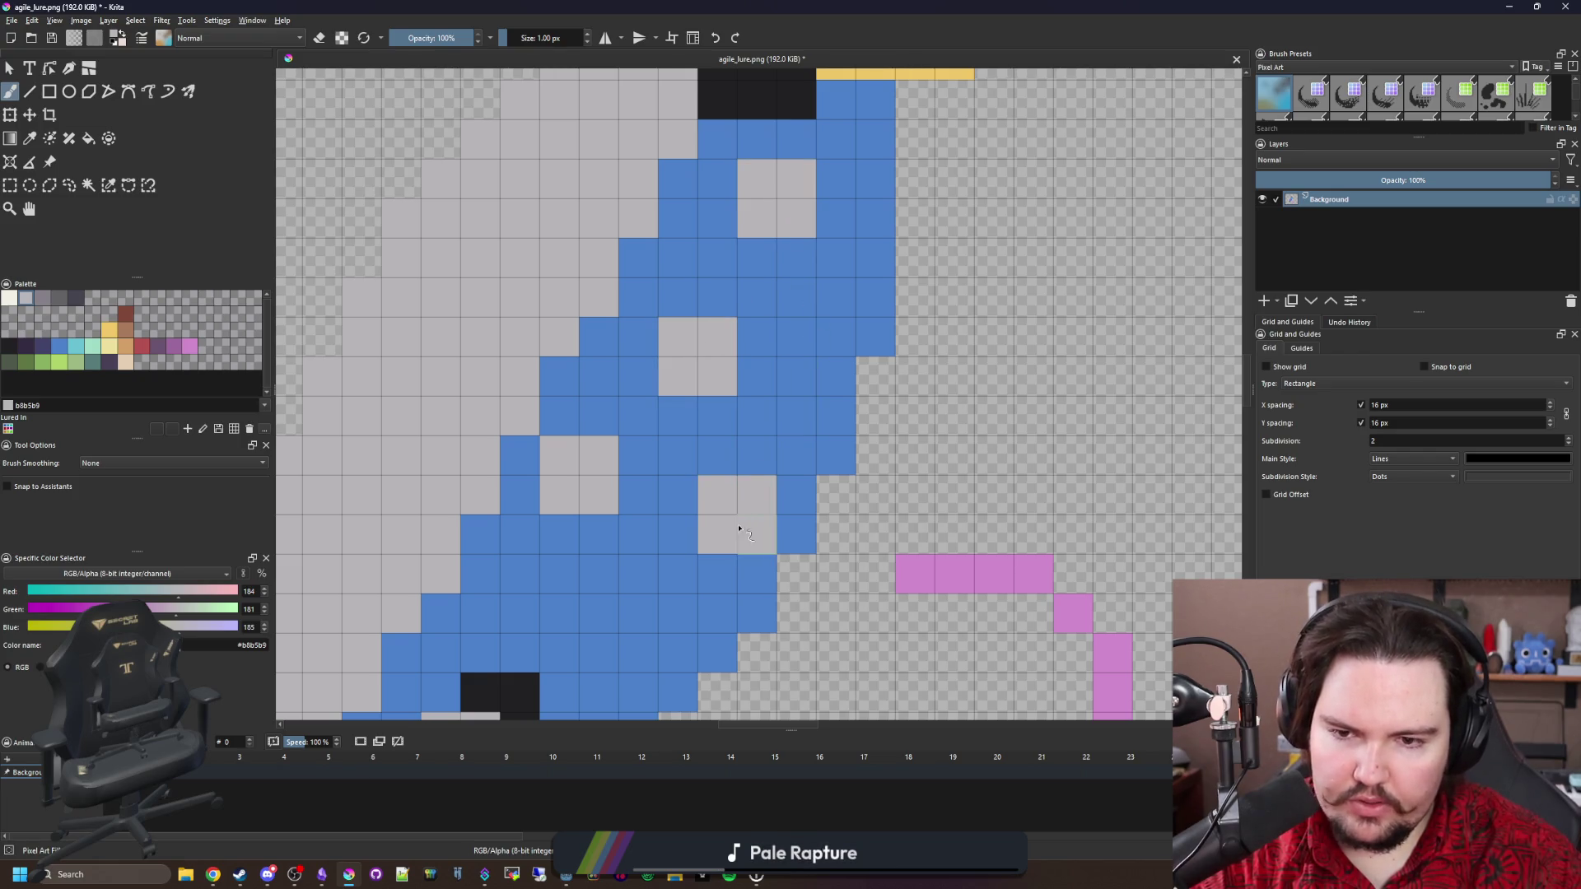
scroll(720, 494, "down", 3)
left_click_drag(710, 442, 737, 424)
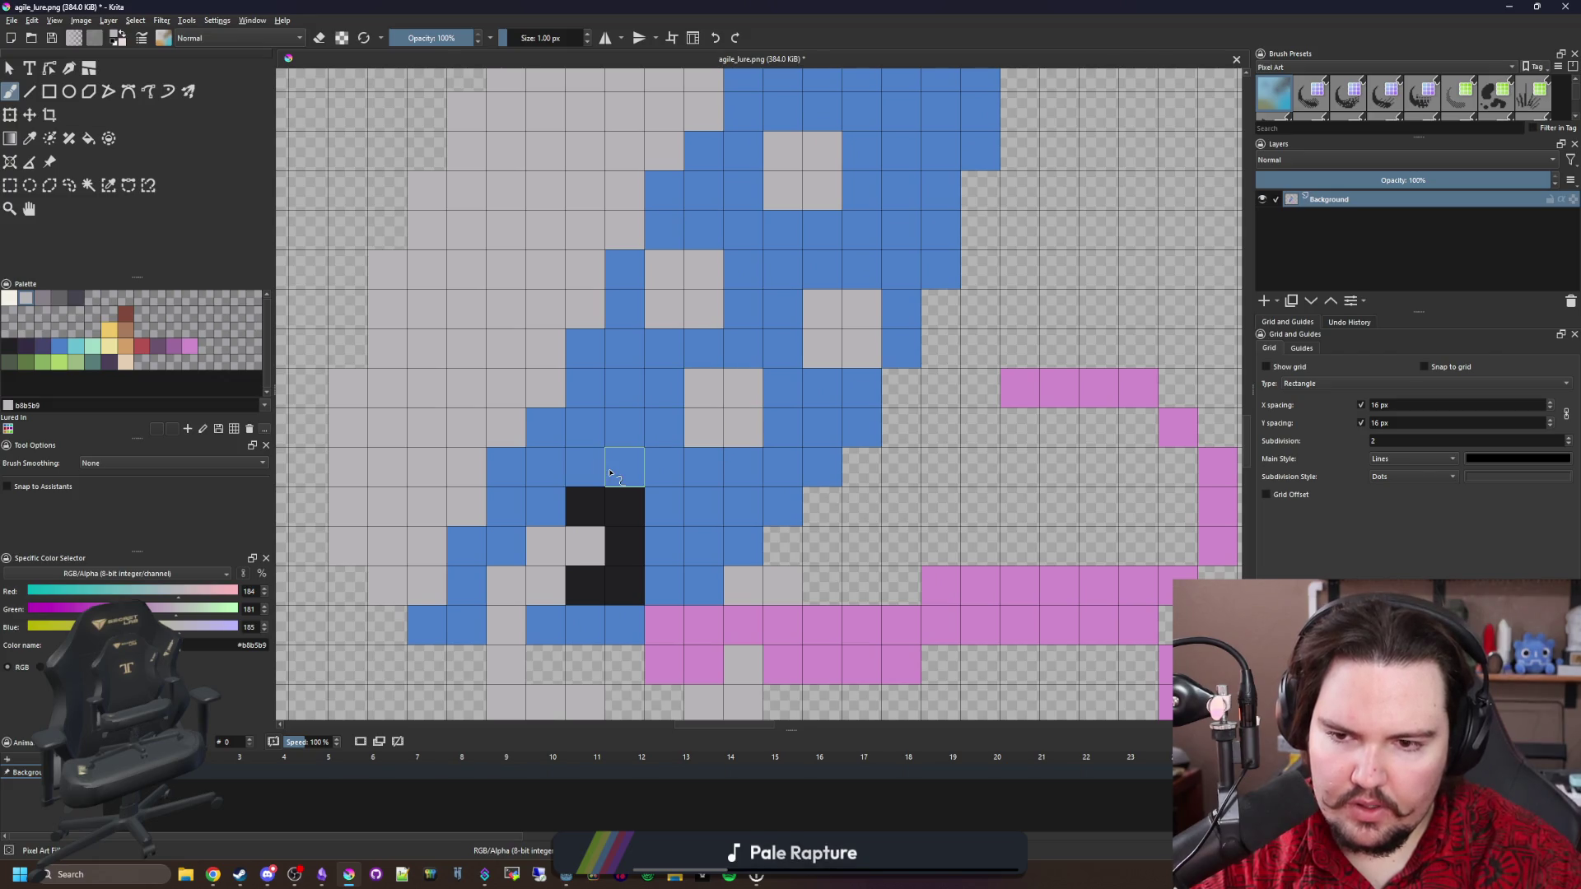
scroll(593, 477, "down", 5)
scroll(732, 544, "up", 3)
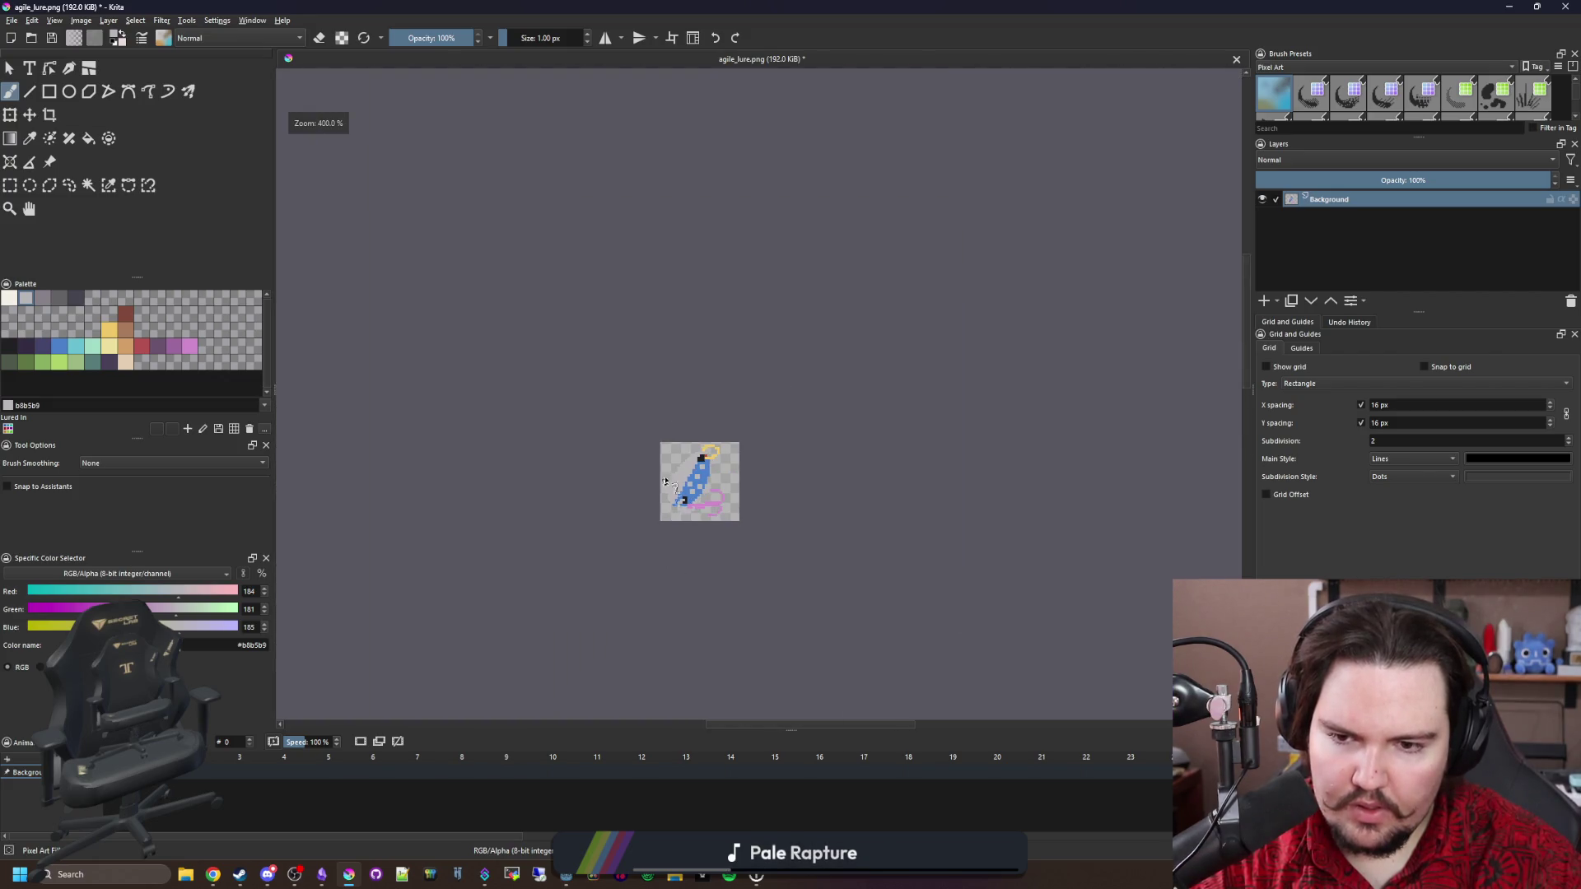
scroll(732, 545, "up", 2)
key("p")
left_click(783, 607)
scroll(783, 607, "up", 2)
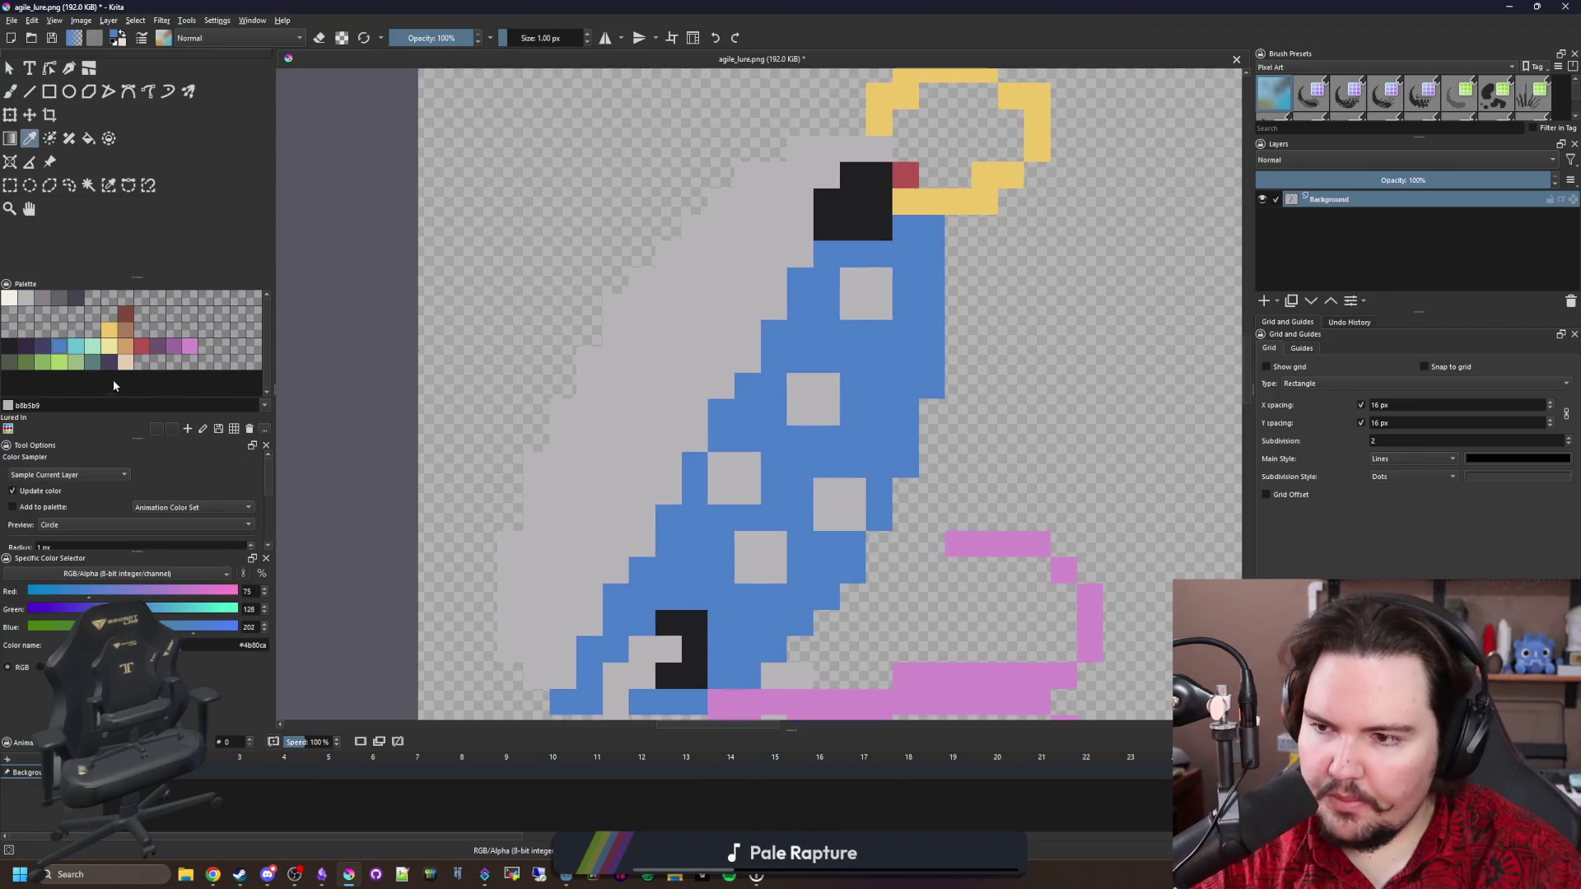
Paint 2×2 cyan squares in a diagonal row along the grey edge.
left_click(83, 349)
scroll(642, 494, "up", 2)
key("b")
left_click_drag(593, 536, 579, 540)
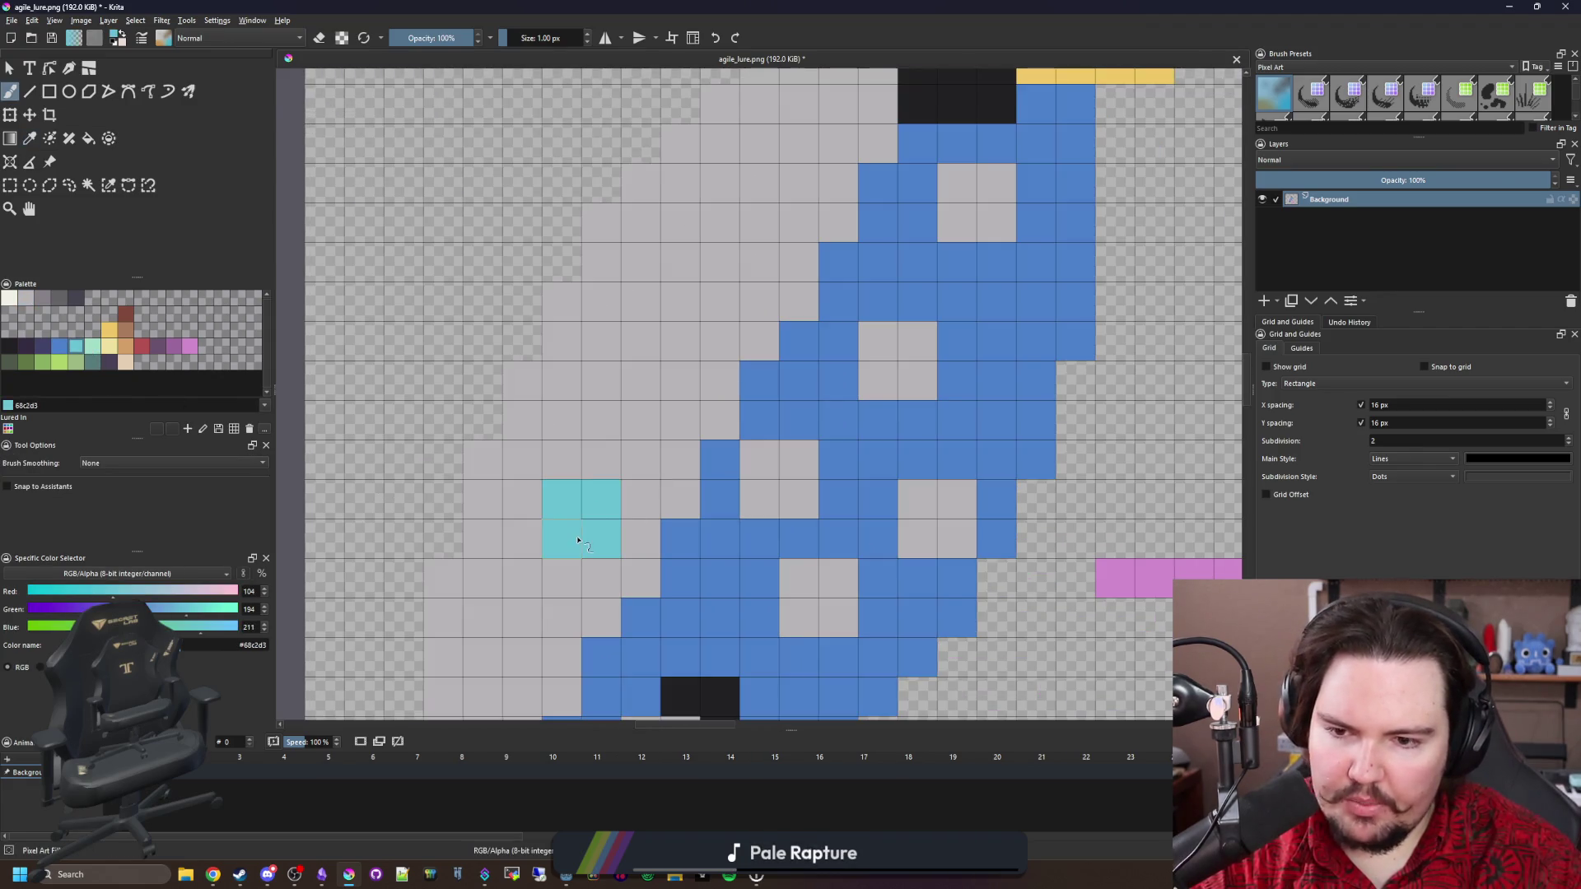
mouse_move(721, 262)
left_mouse_down()
mouse_move(721, 302)
mouse_move(687, 355)
left_mouse_up()
mouse_move(725, 197)
left_mouse_down()
mouse_move(747, 258)
mouse_move(665, 403)
left_mouse_up()
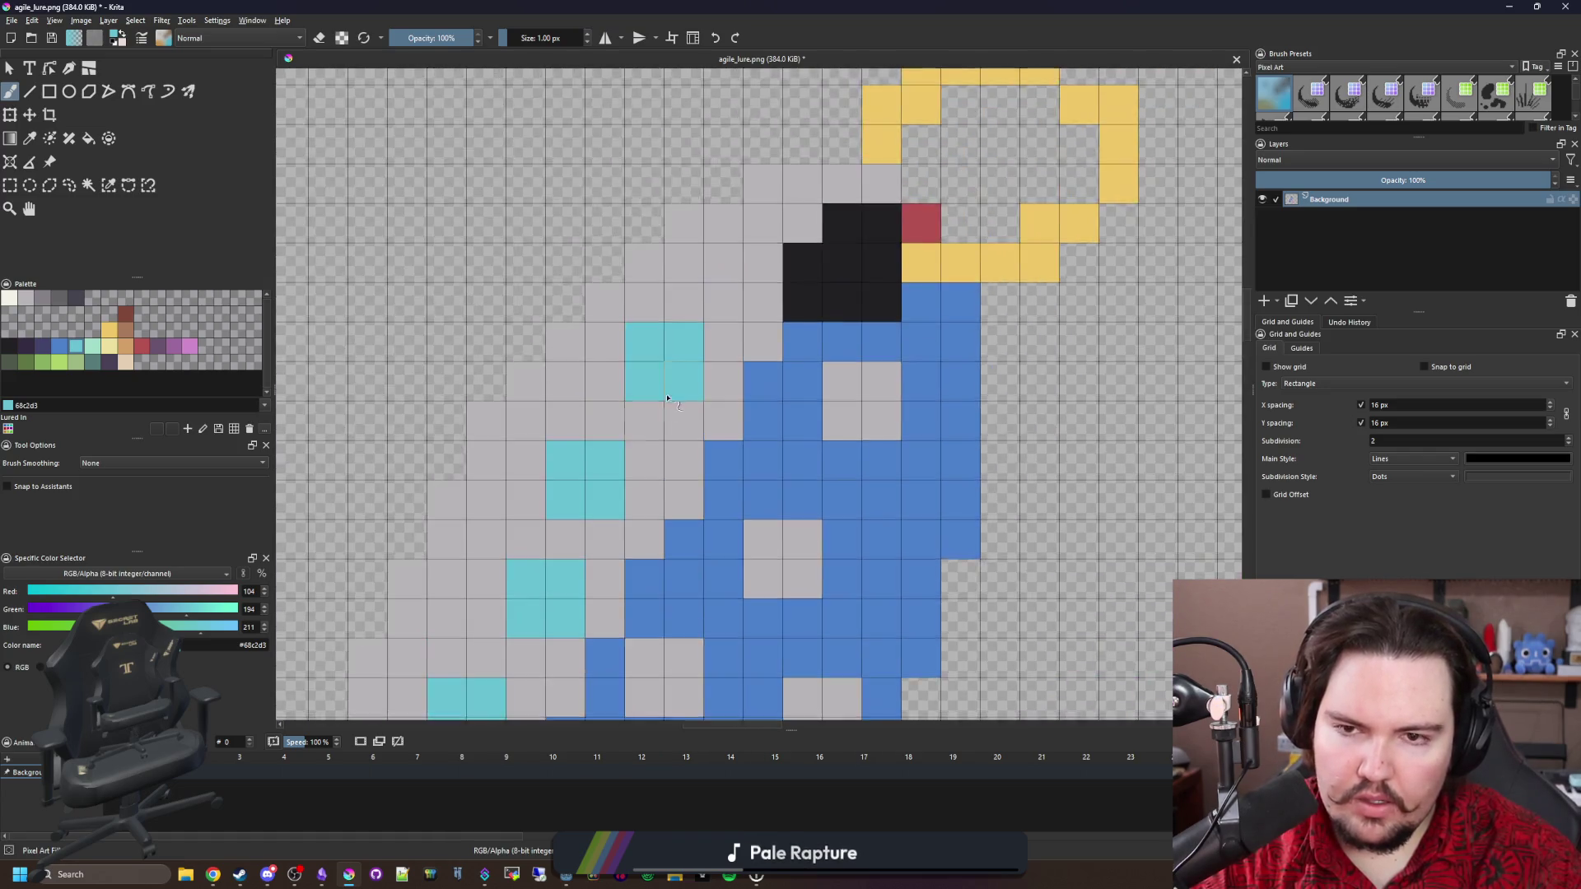
scroll(665, 403, "down", 5)
scroll(665, 403, "left", 3)
scroll(593, 475, "down", 8)
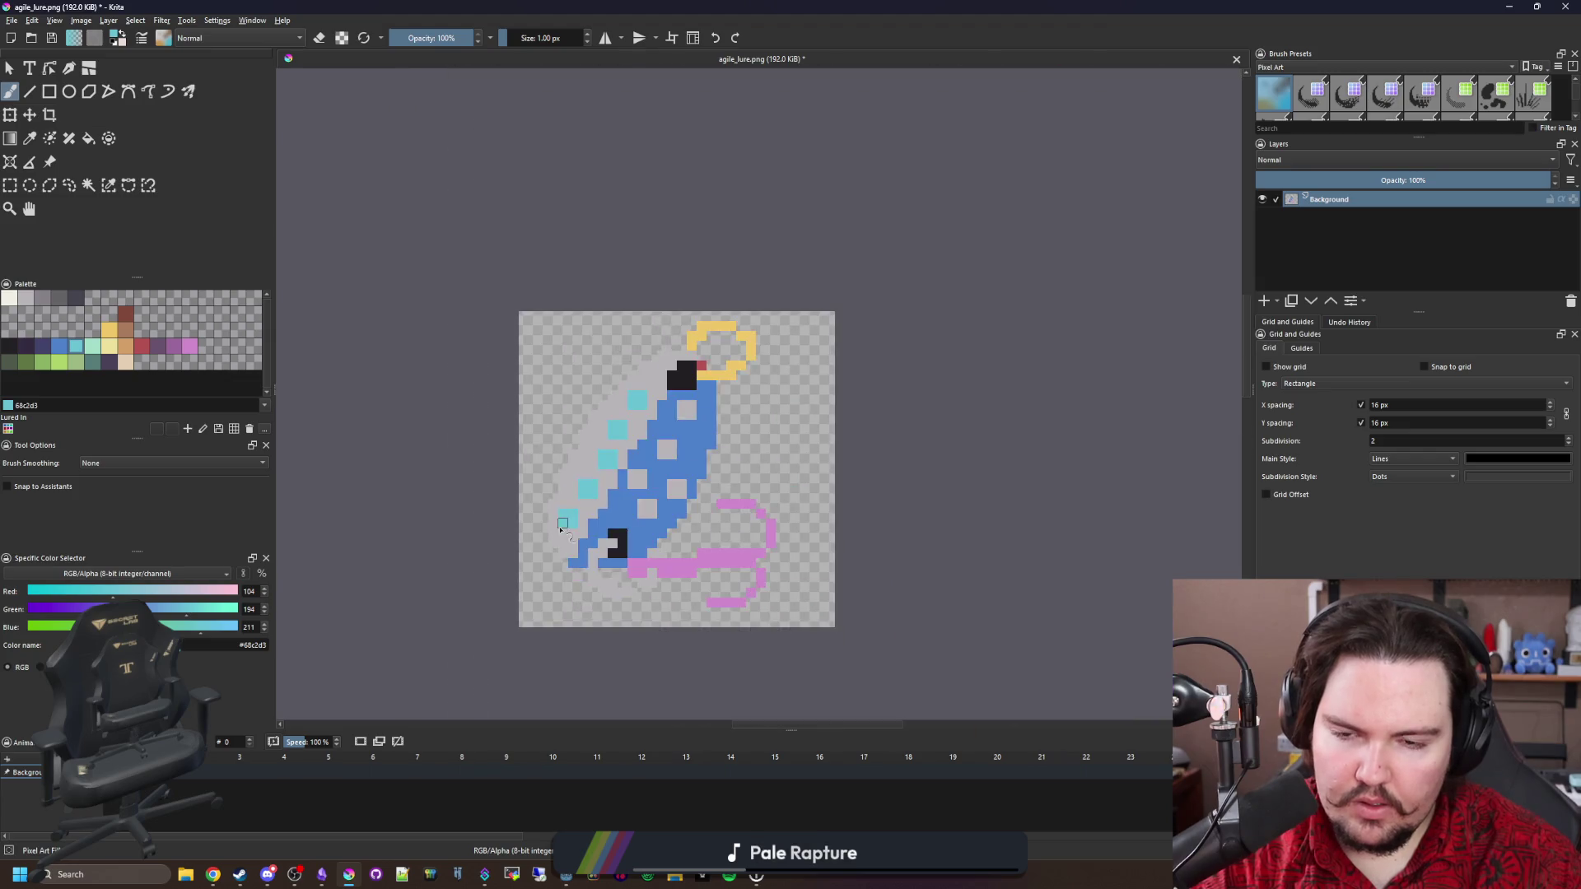
scroll(607, 512, "up", 4)
scroll(606, 512, "up", 5)
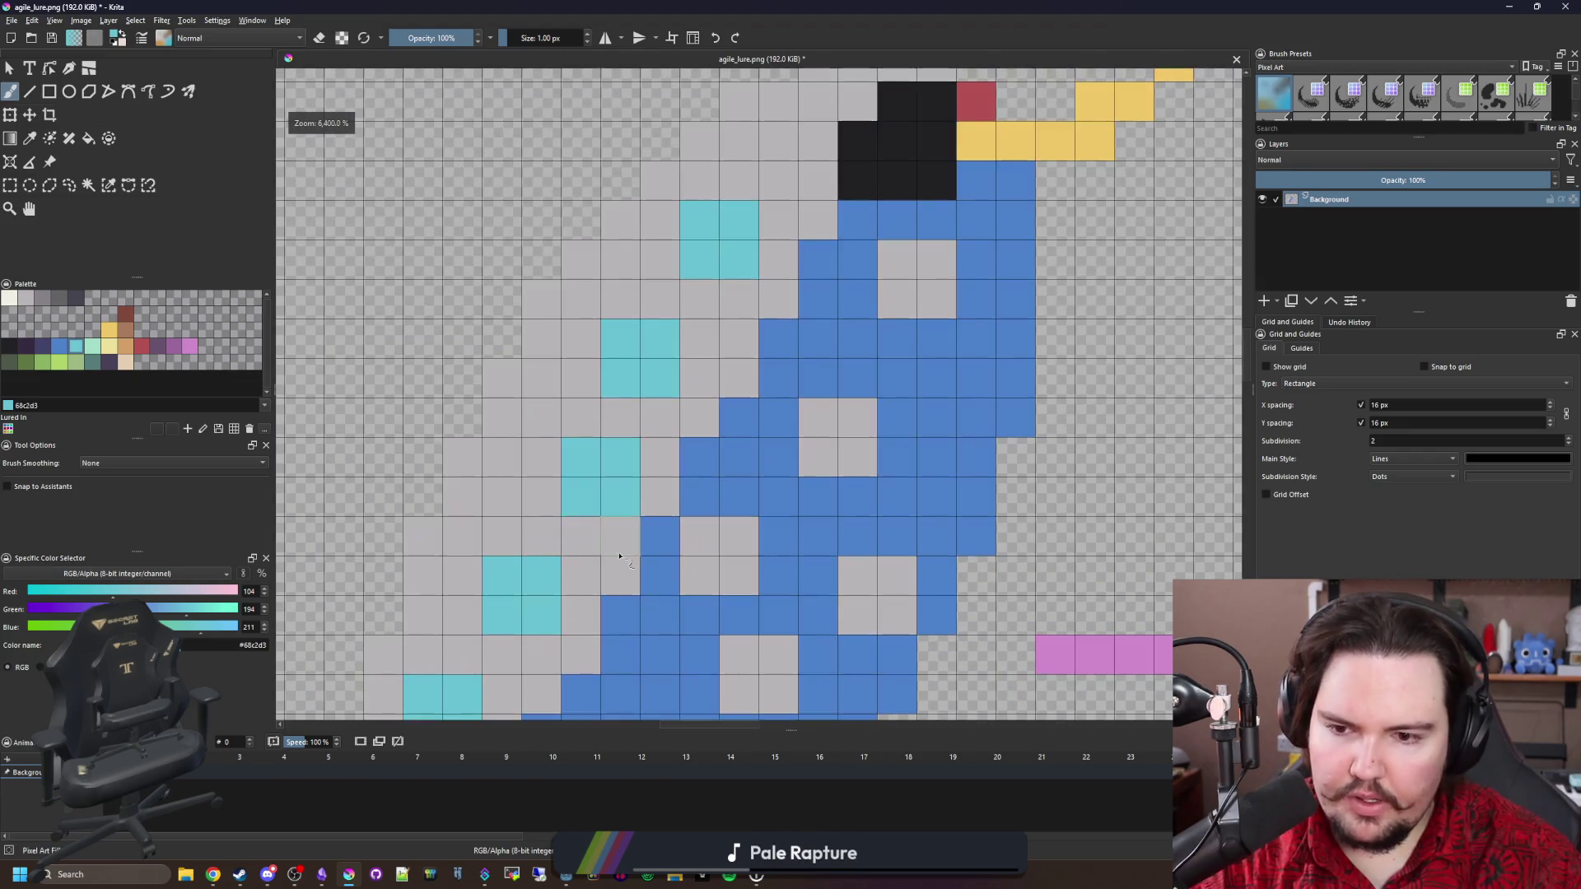
scroll(607, 512, "down", 2)
scroll(607, 512, "right", 2)
Choose the darker grey swatch and switch to the Fill tool.
left_click(59, 351)
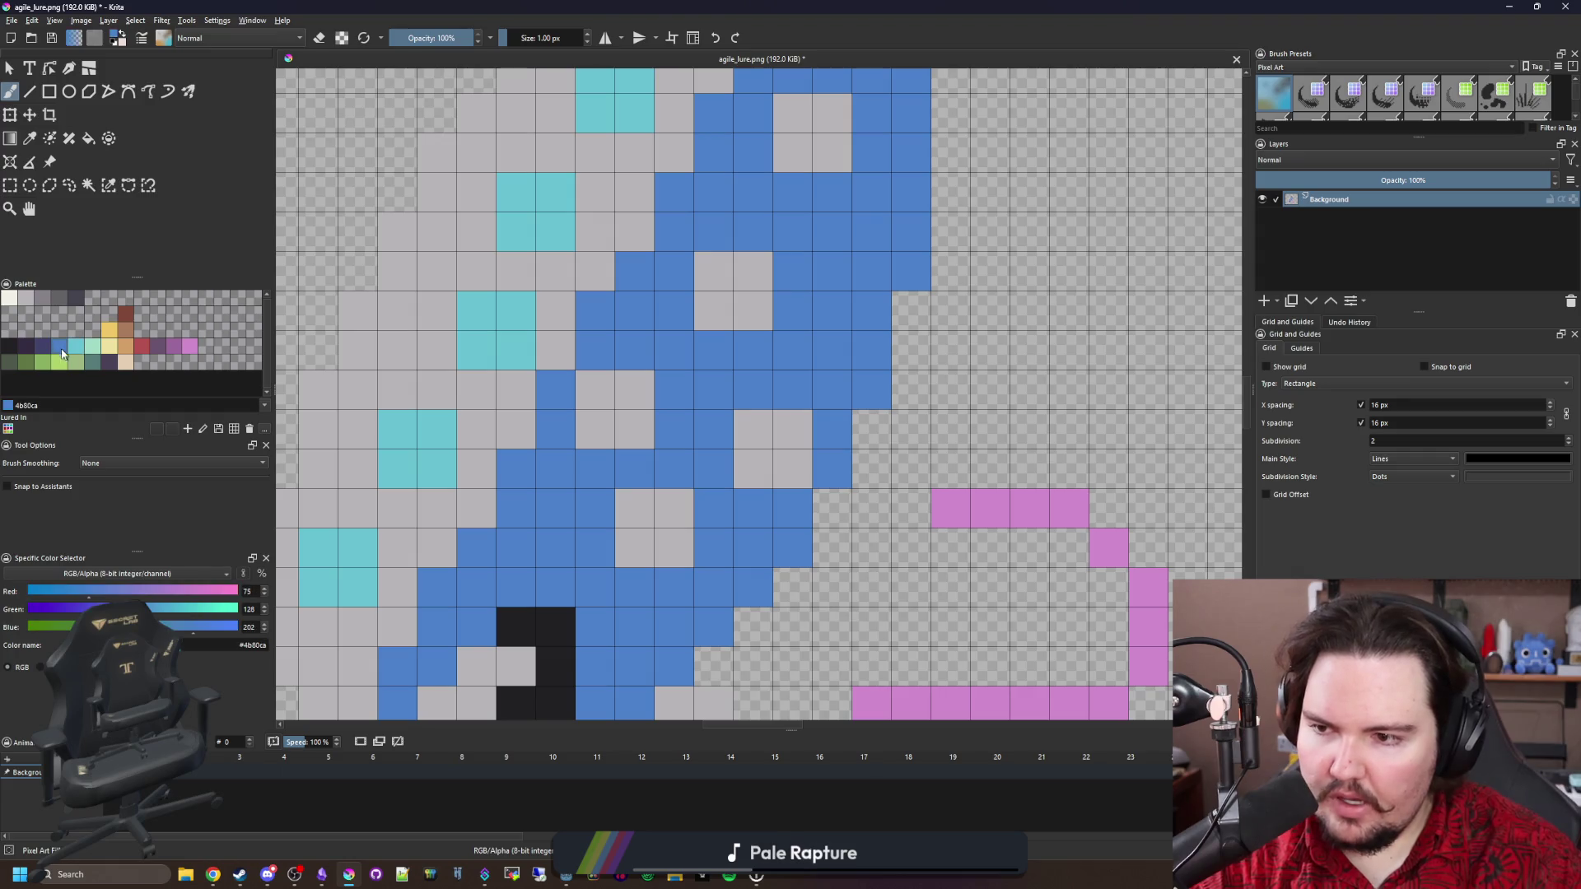
scroll(483, 373, "down", 2)
left_click(475, 383, "ctrl")
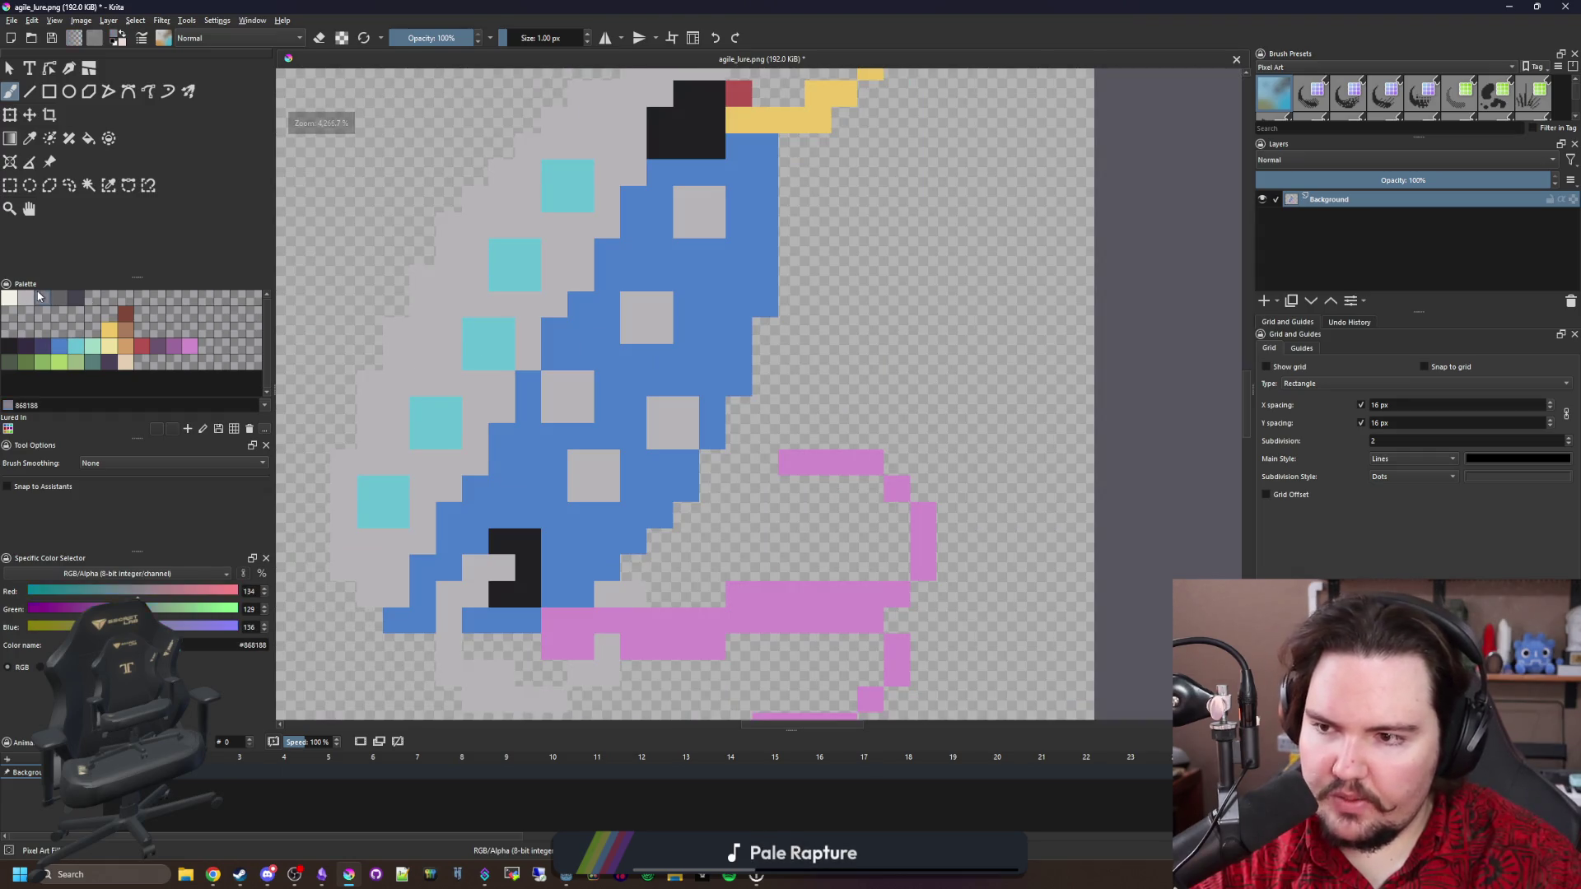
key("f")
scroll(427, 375, "down", 5)
scroll(625, 467, "up", 8)
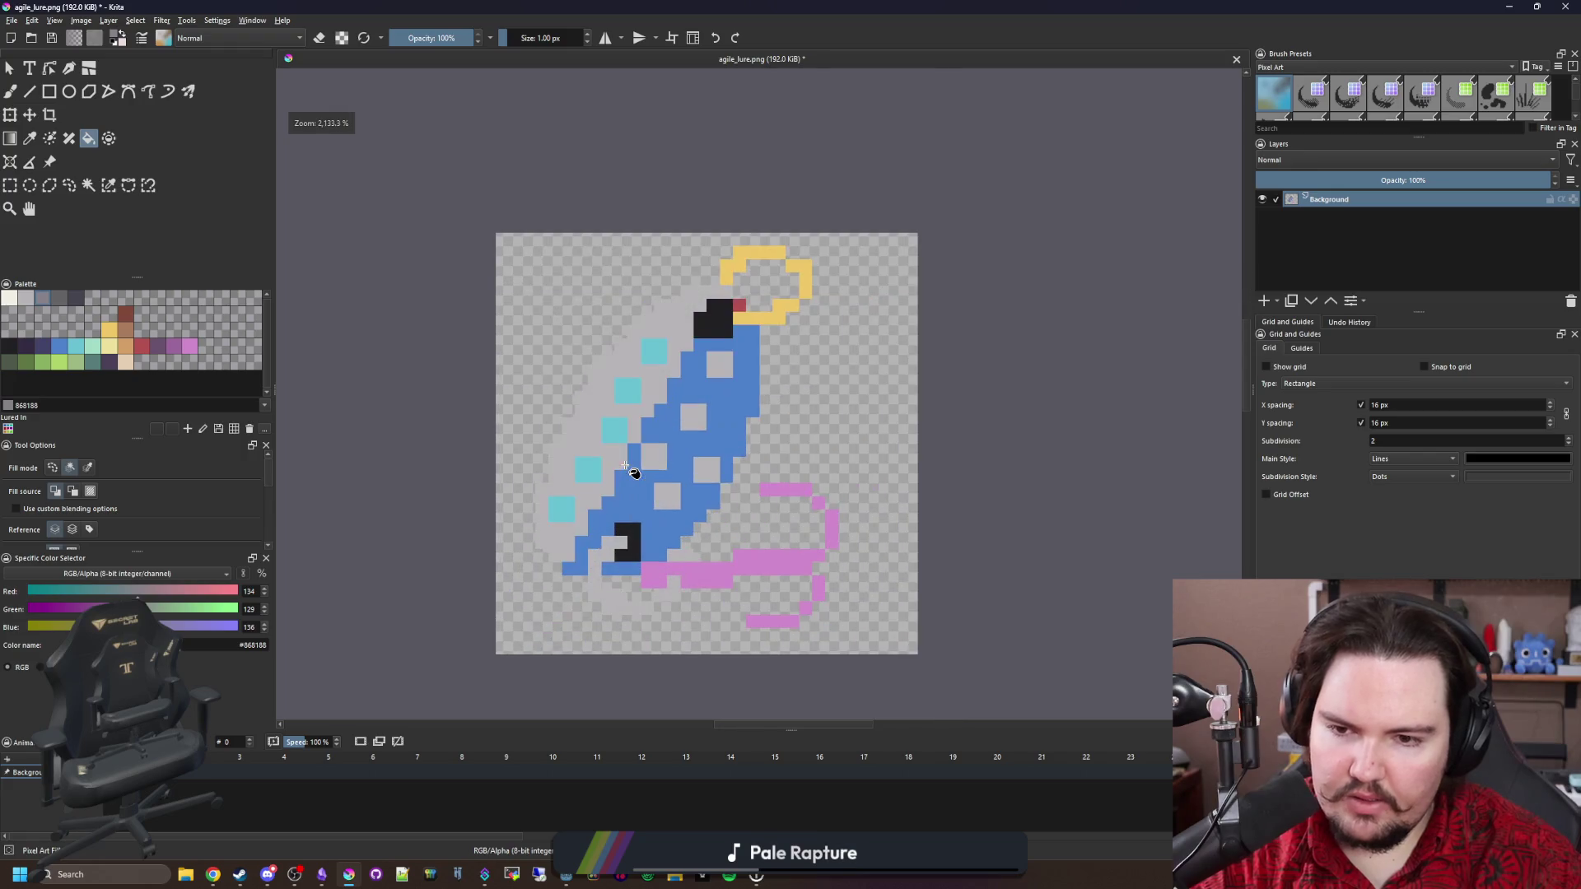
scroll(644, 414, "down", 1)
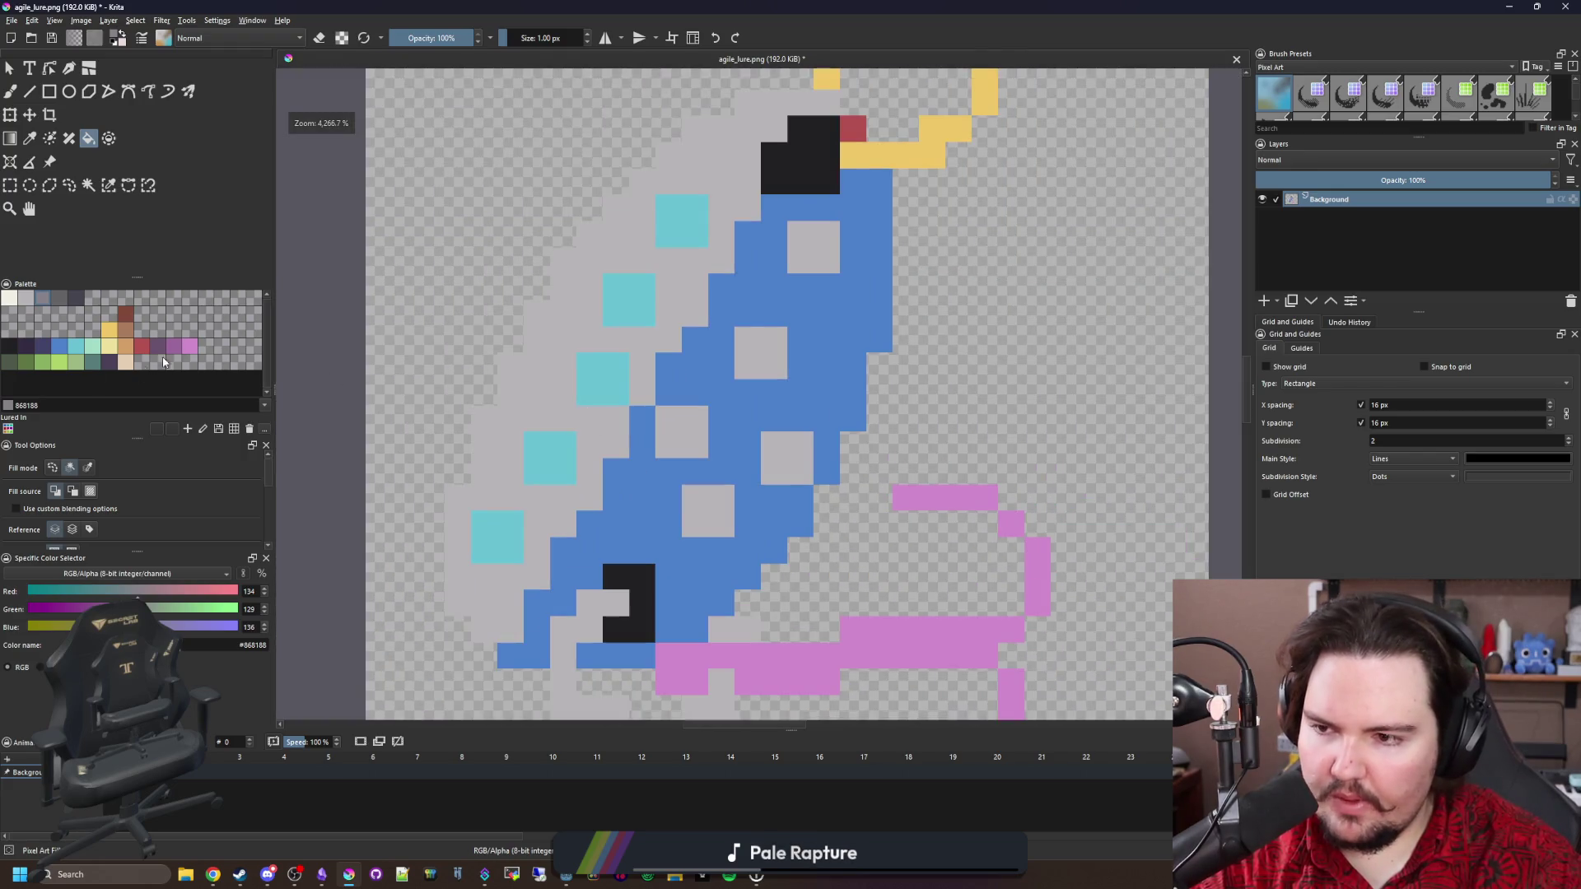
left_click(75, 351)
left_click(62, 351)
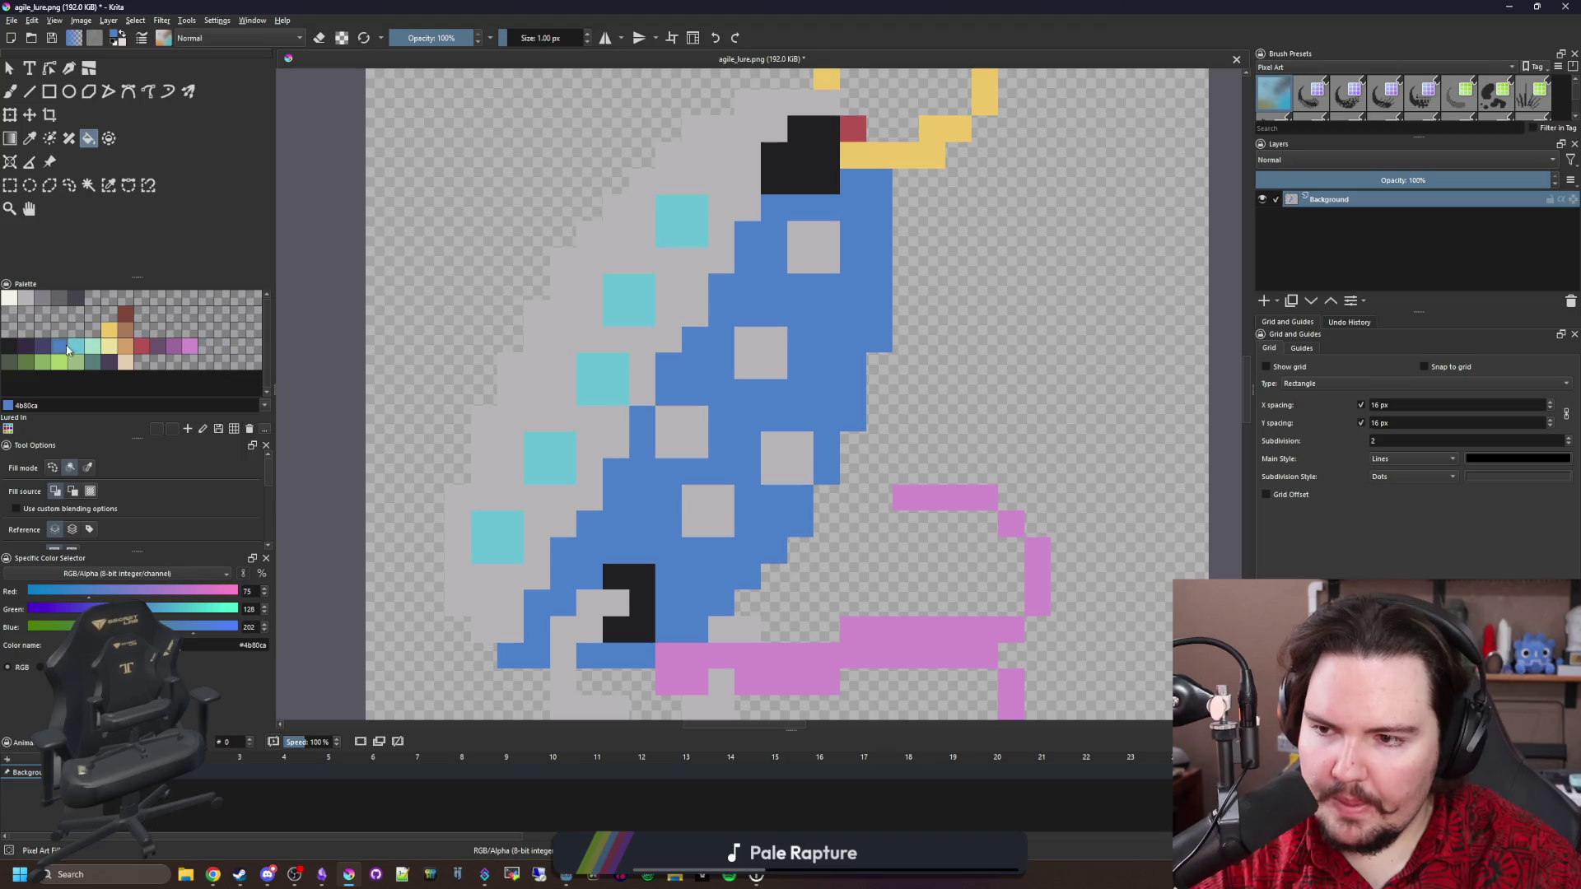
left_click(74, 347)
left_click(76, 363)
left_click(645, 309)
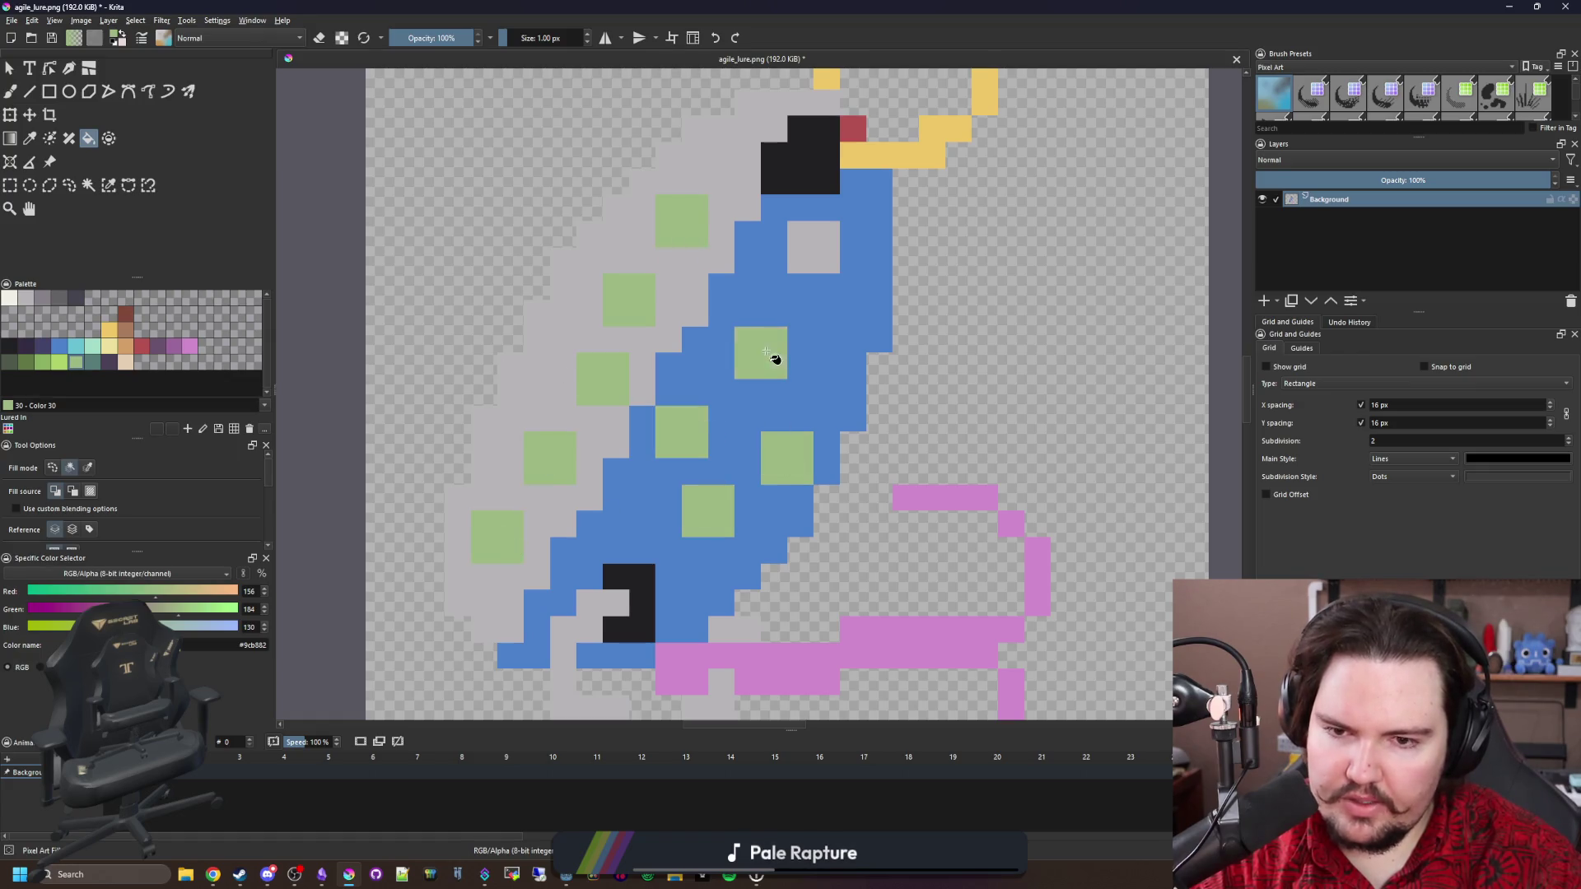
scroll(579, 451, "down", 5)
scroll(613, 449, "up", 7)
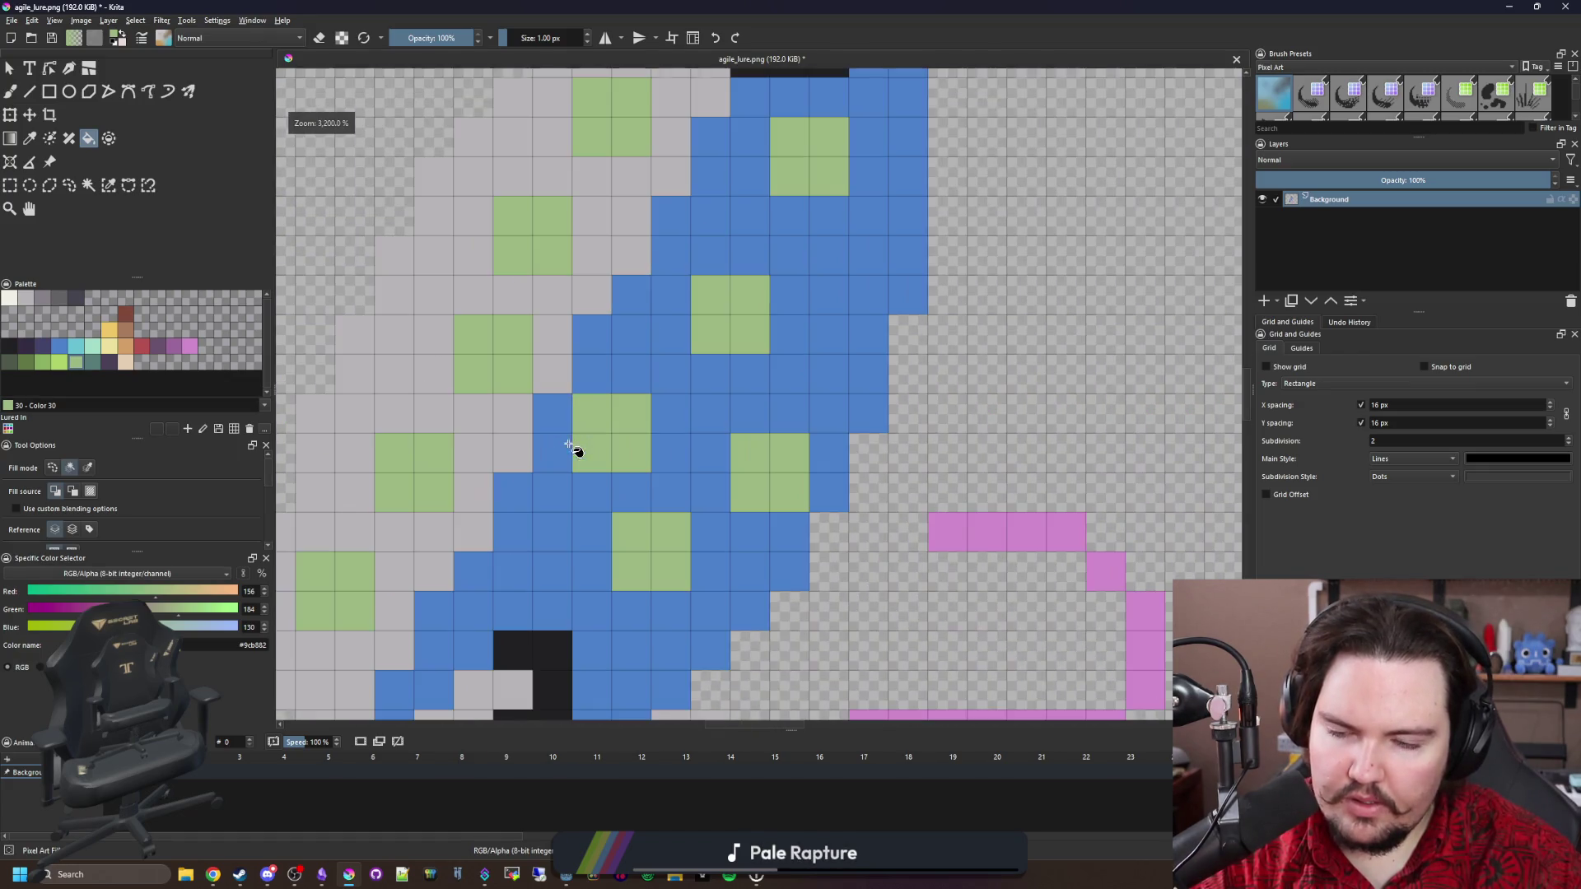
left_click(586, 422)
scroll(690, 487, "down", 1)
key("ctrl+z")
key("ctrl+z")
key("ctrl+z")
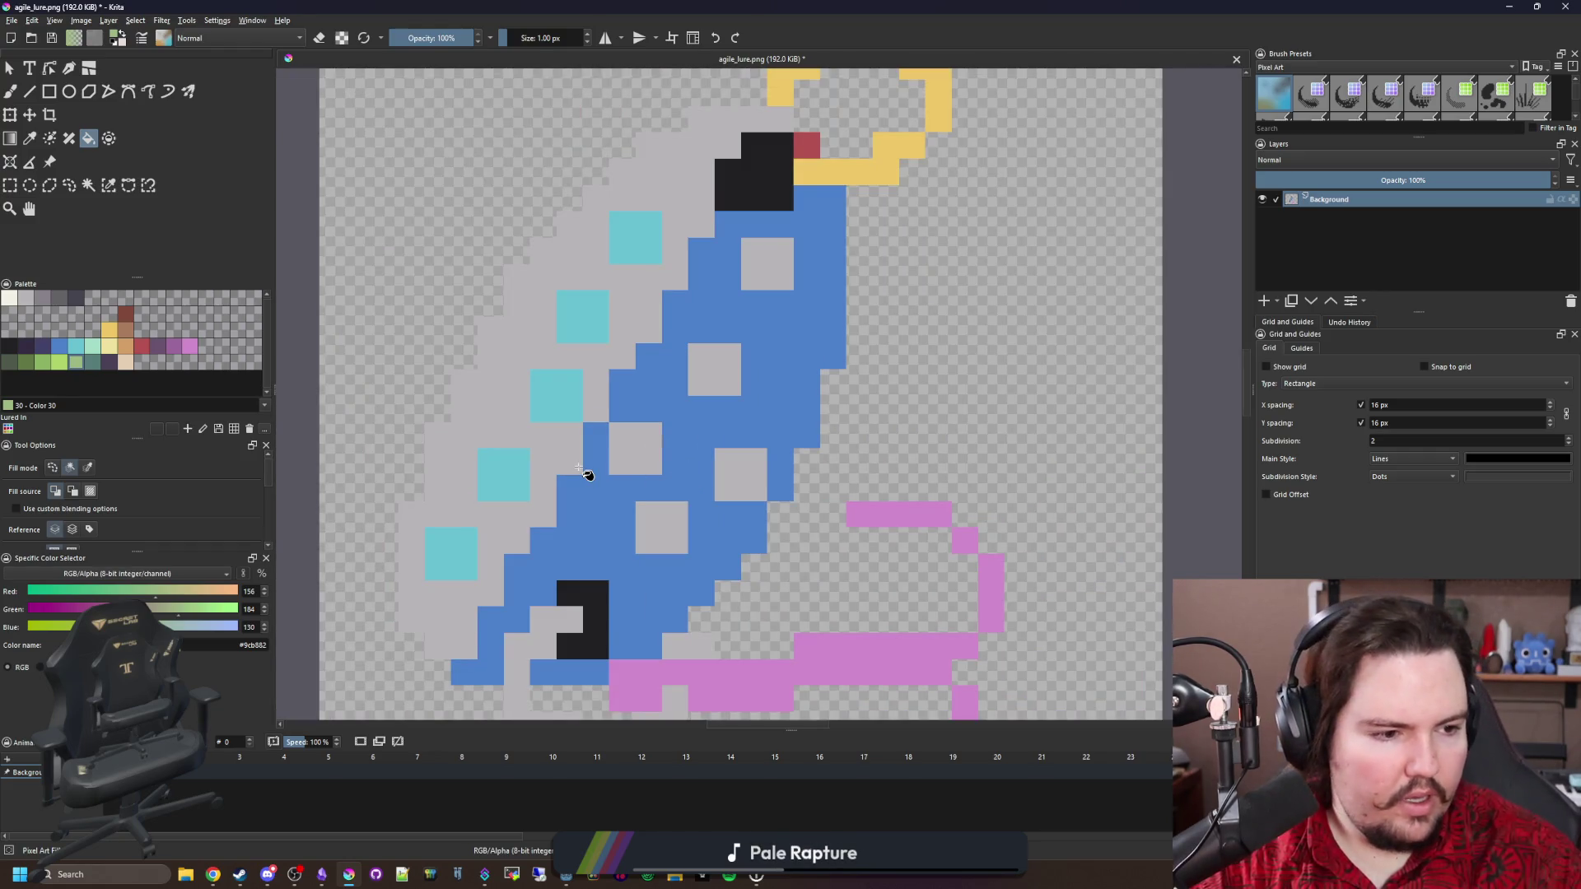
scroll(523, 468, "up", 1)
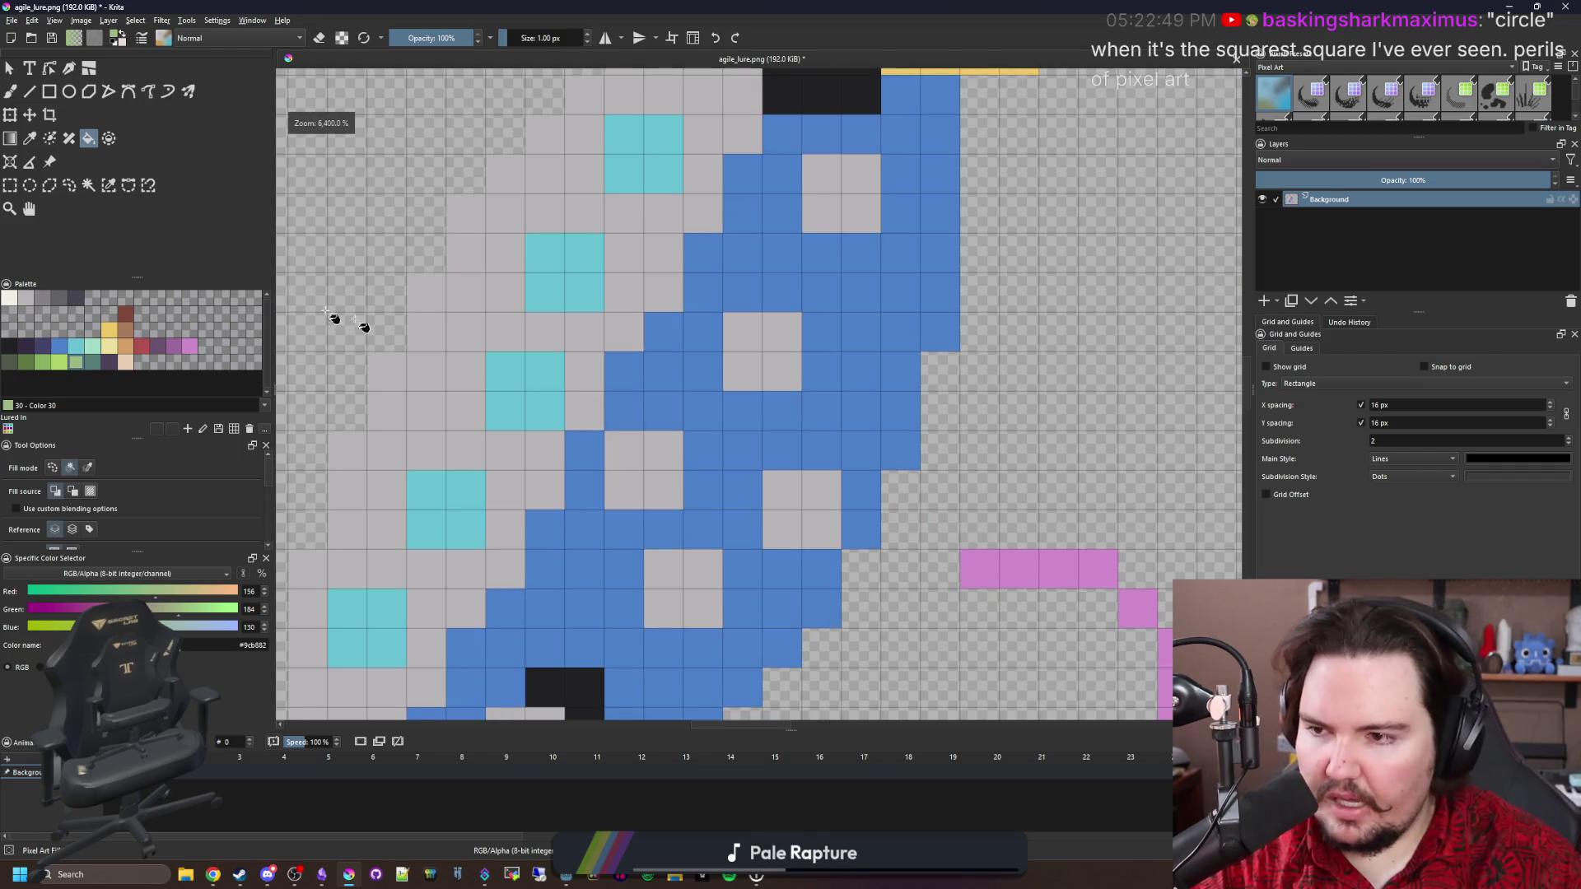
left_click(42, 299)
left_click(539, 403)
left_click(550, 283)
key("ctrl+z")
key("ctrl+z")
left_click_drag(329, 378, 390, 366)
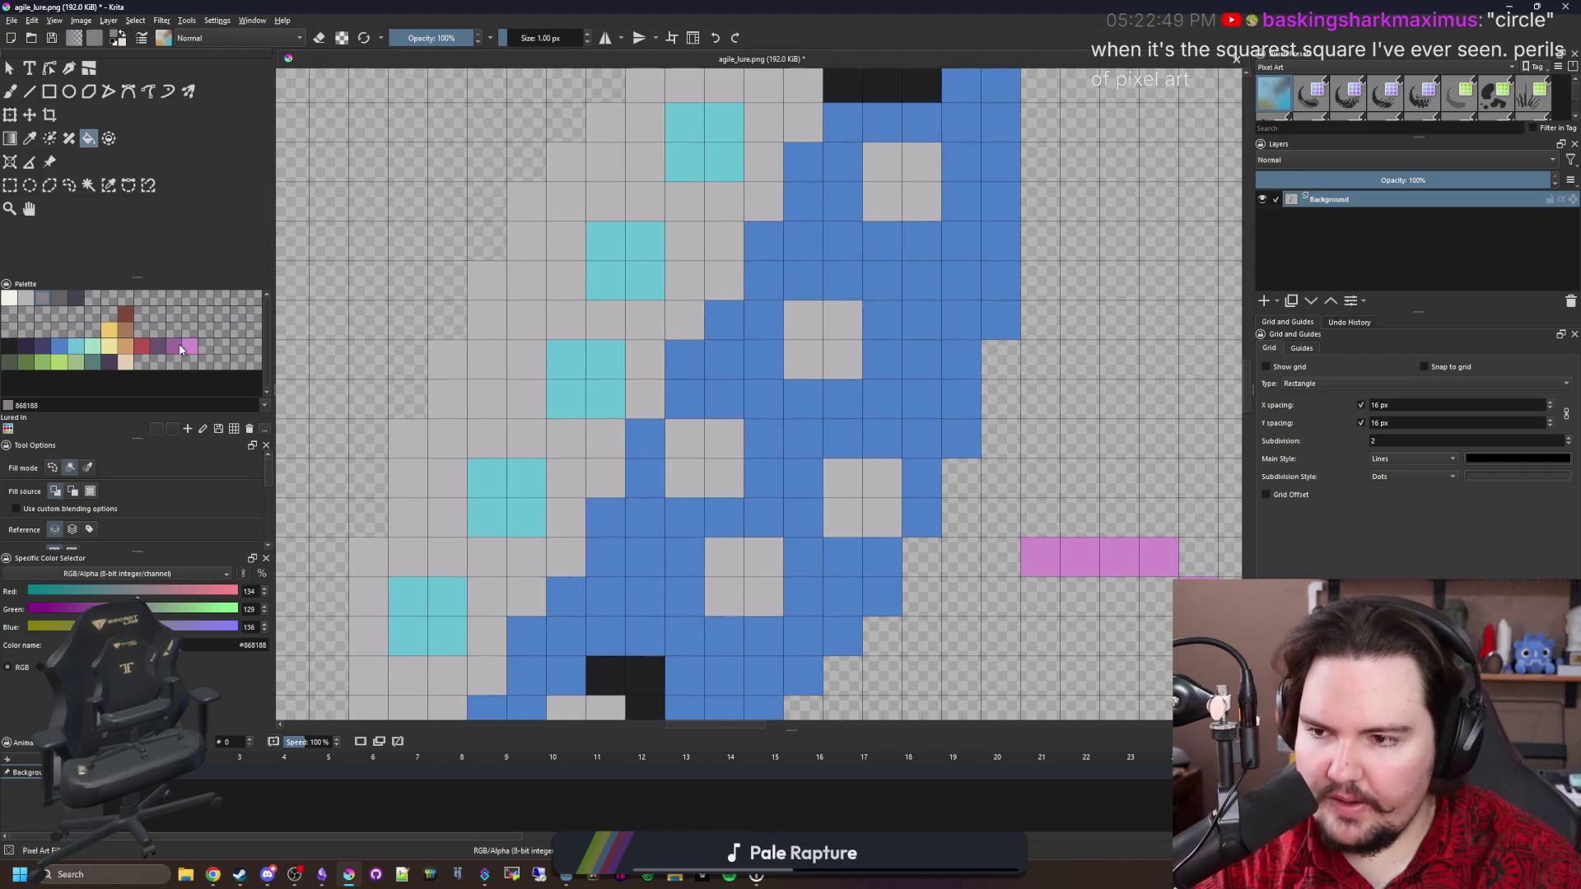
left_click(189, 349)
key("b")
left_click(645, 399)
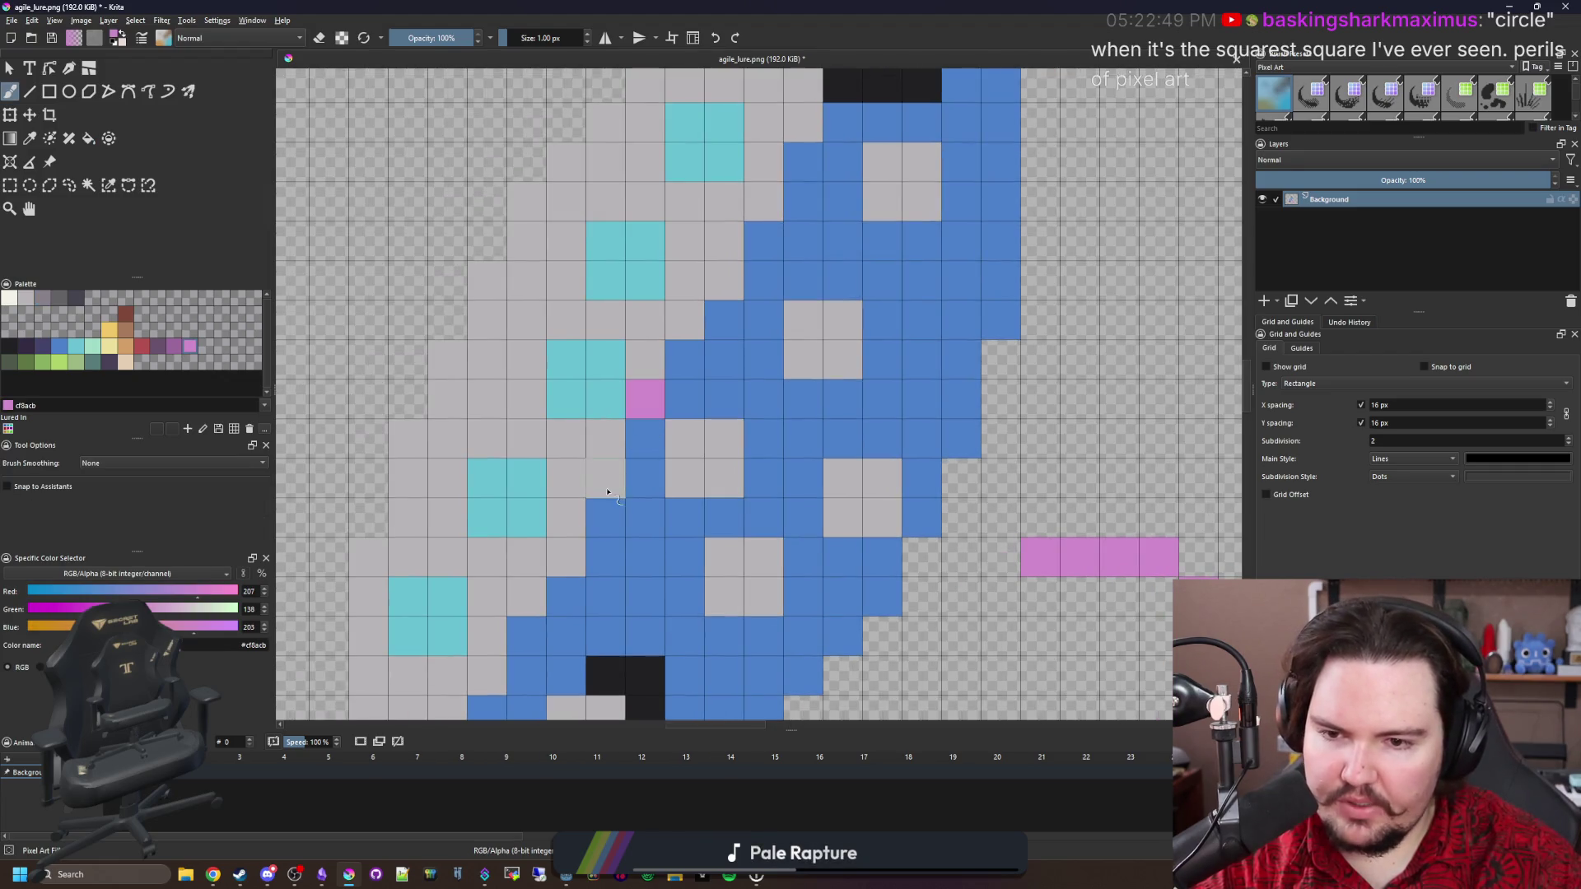
key("ctrl+z")
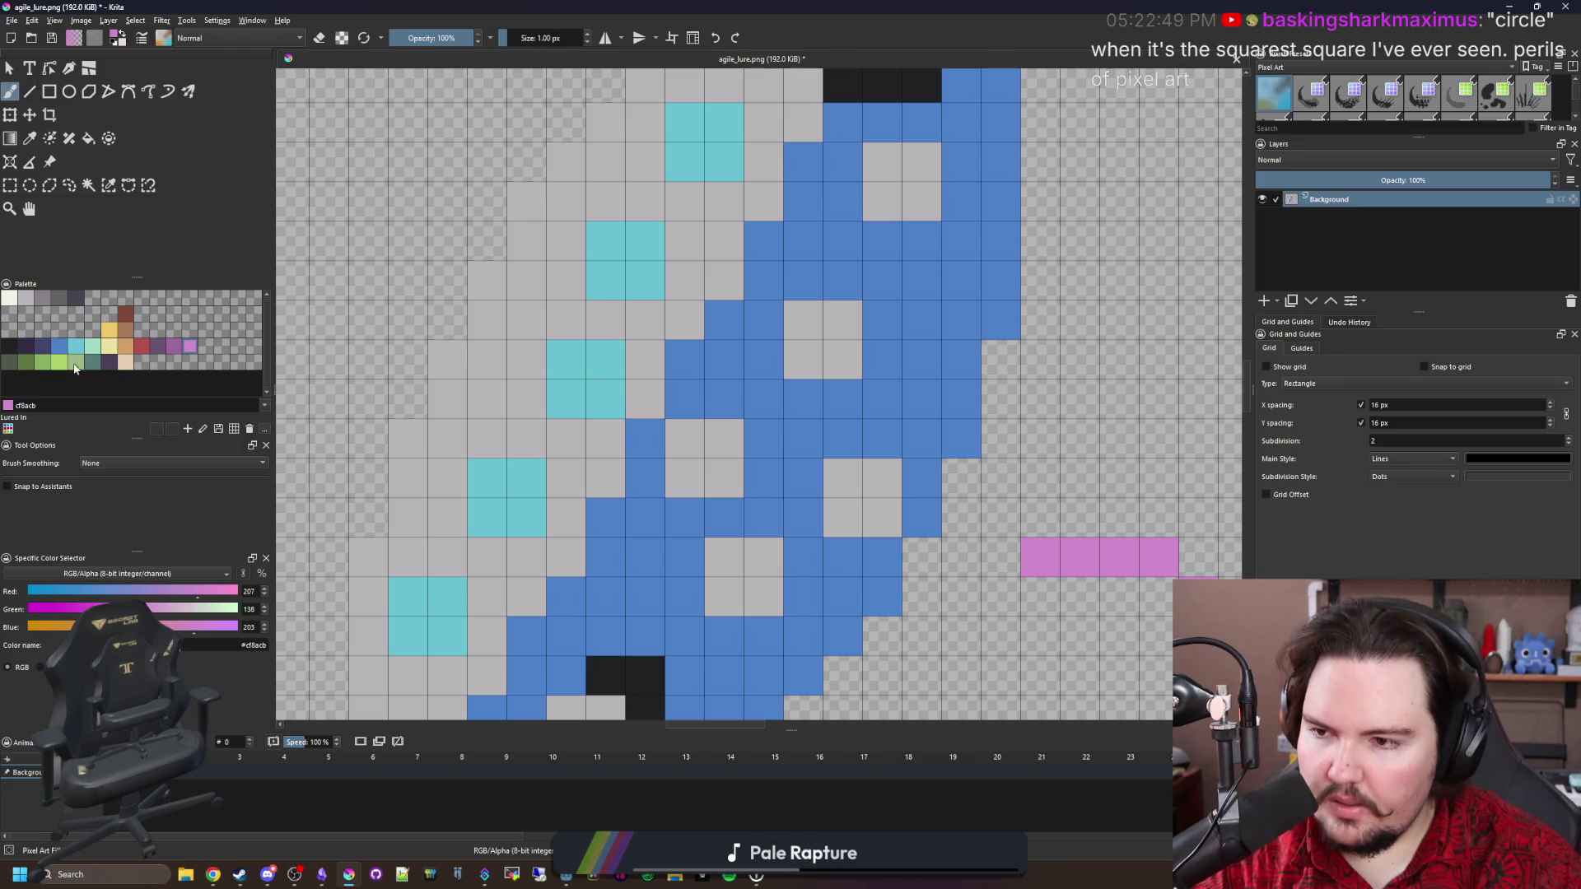
left_click(78, 366)
left_click(605, 477)
left_click(565, 557)
mouse_move(565, 557)
left_mouse_down()
mouse_move(645, 512)
mouse_move(623, 445)
left_mouse_up()
key("ctrl+z")
key("ctrl+z")
key("ctrl+z")
scroll(498, 653, "down", 10)
scroll(550, 544, "up", 8)
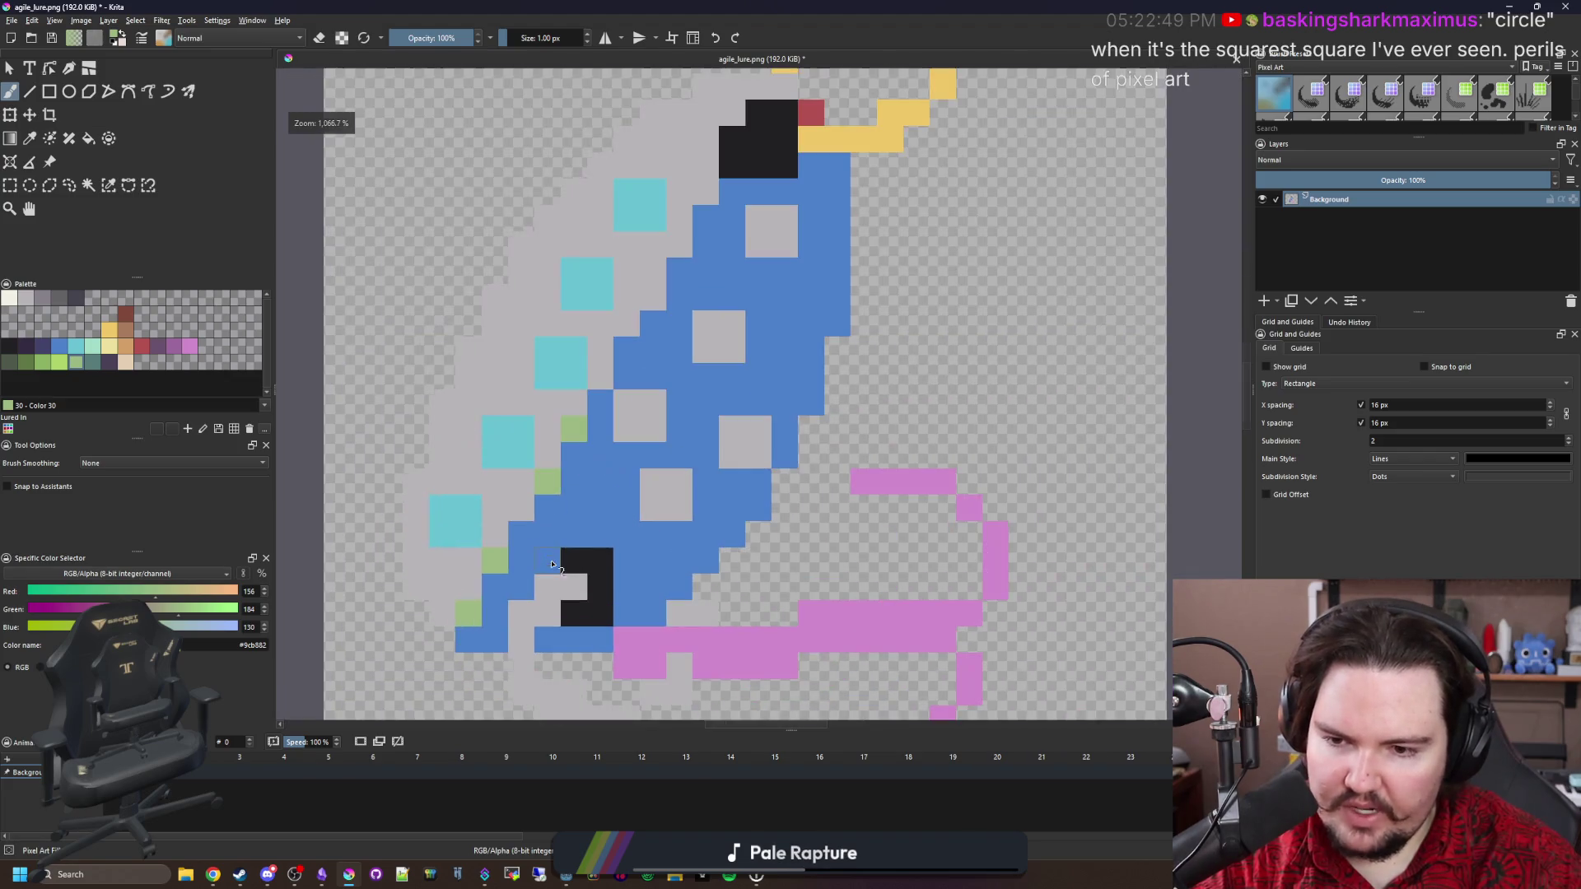
scroll(536, 510, "up", 1)
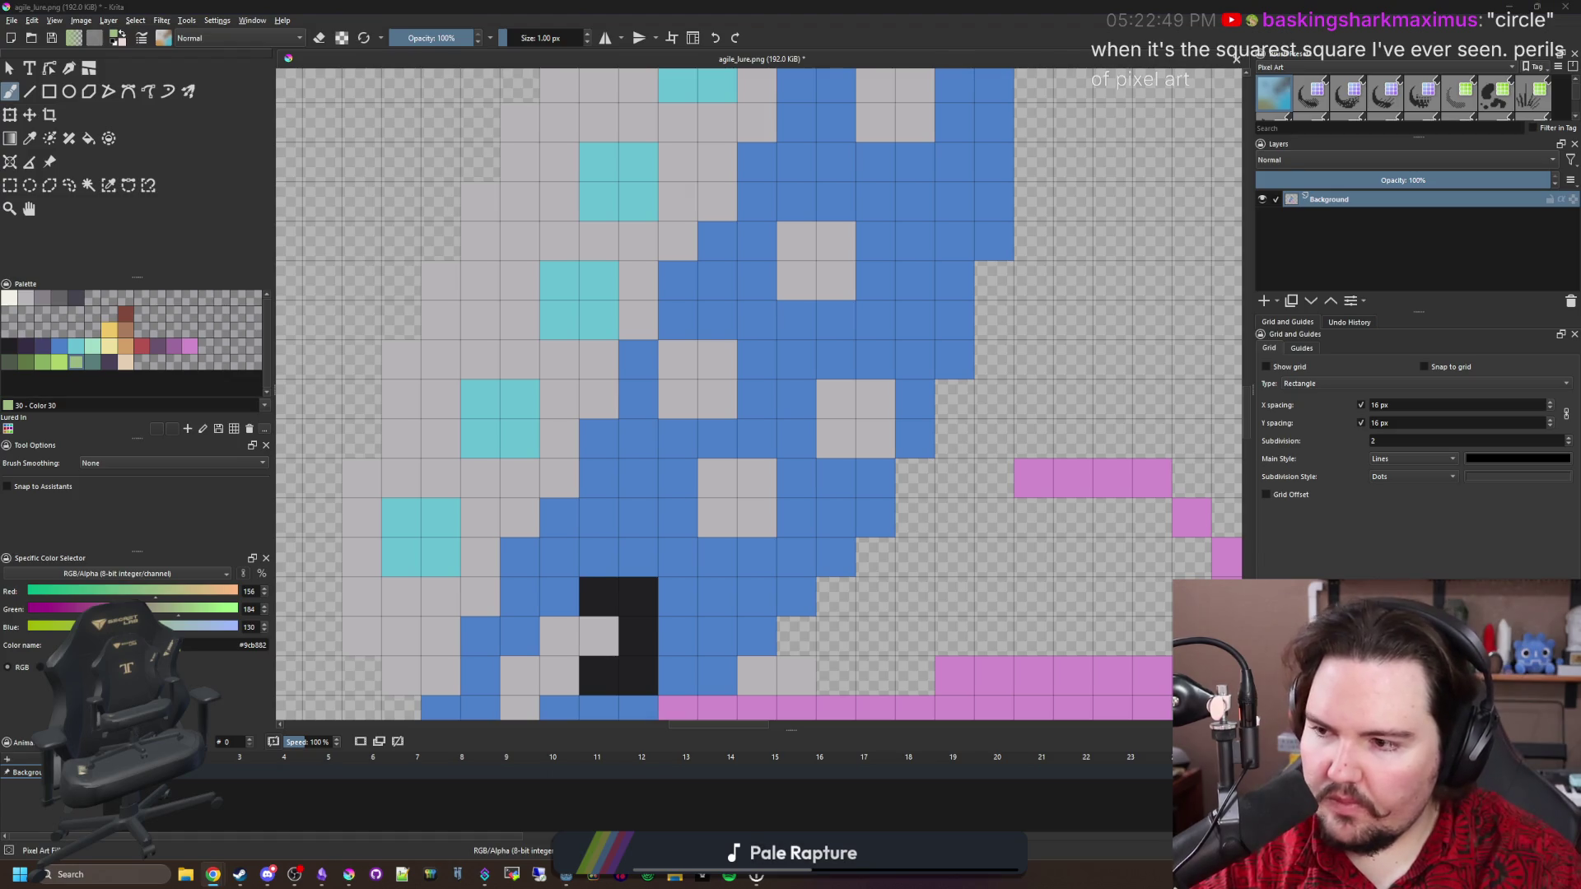
Fit the whole sprite in view.
scroll(628, 378, "down", 2)
scroll(577, 387, "up", 2)
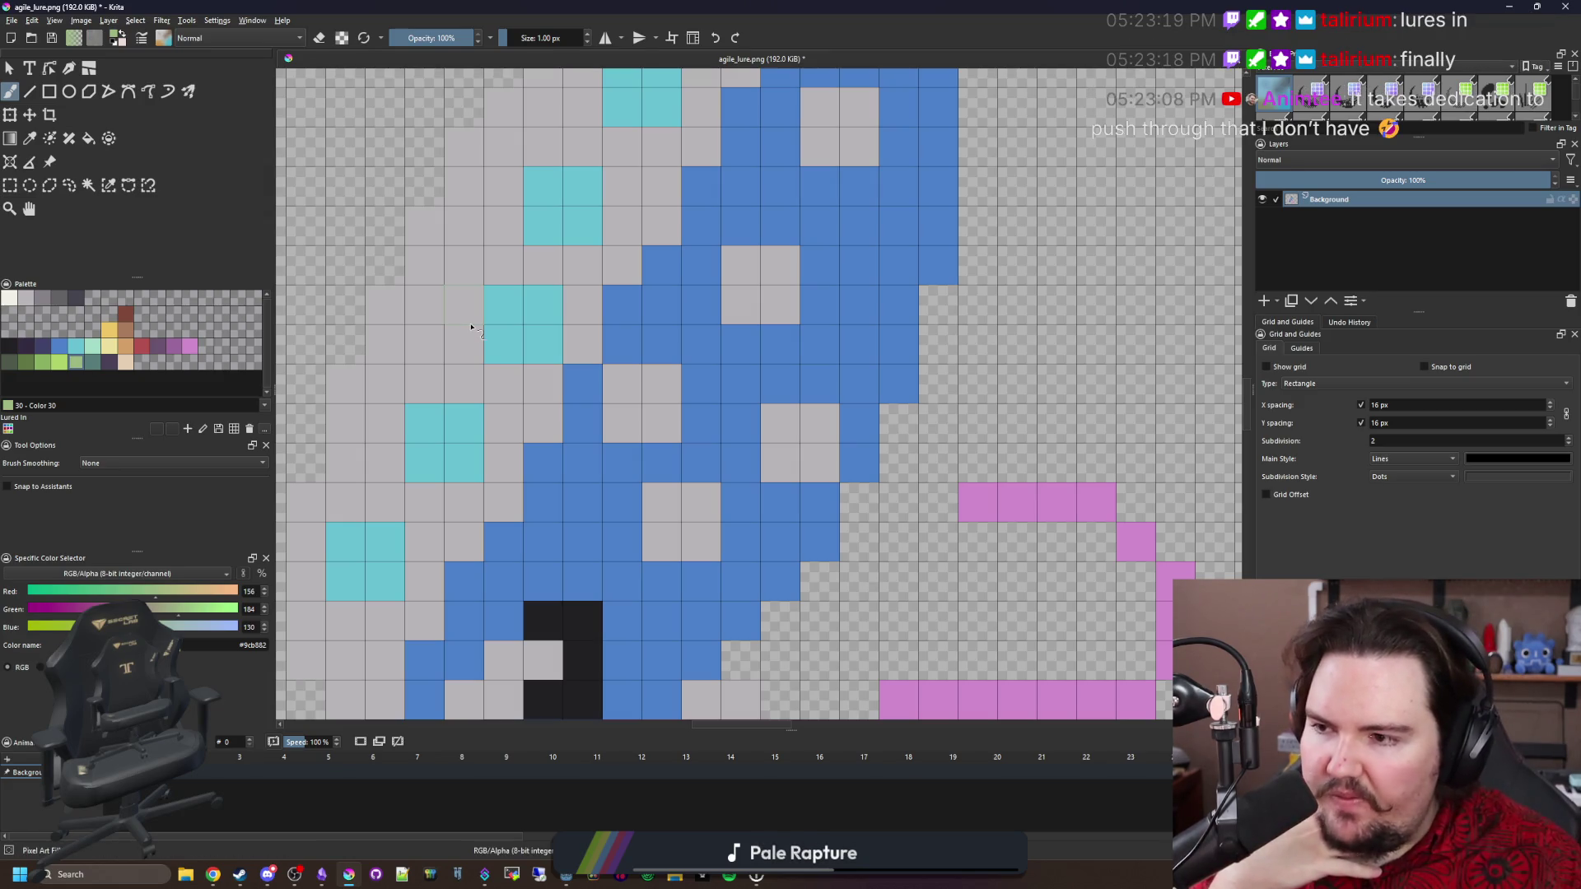
scroll(637, 462, "down", 1)
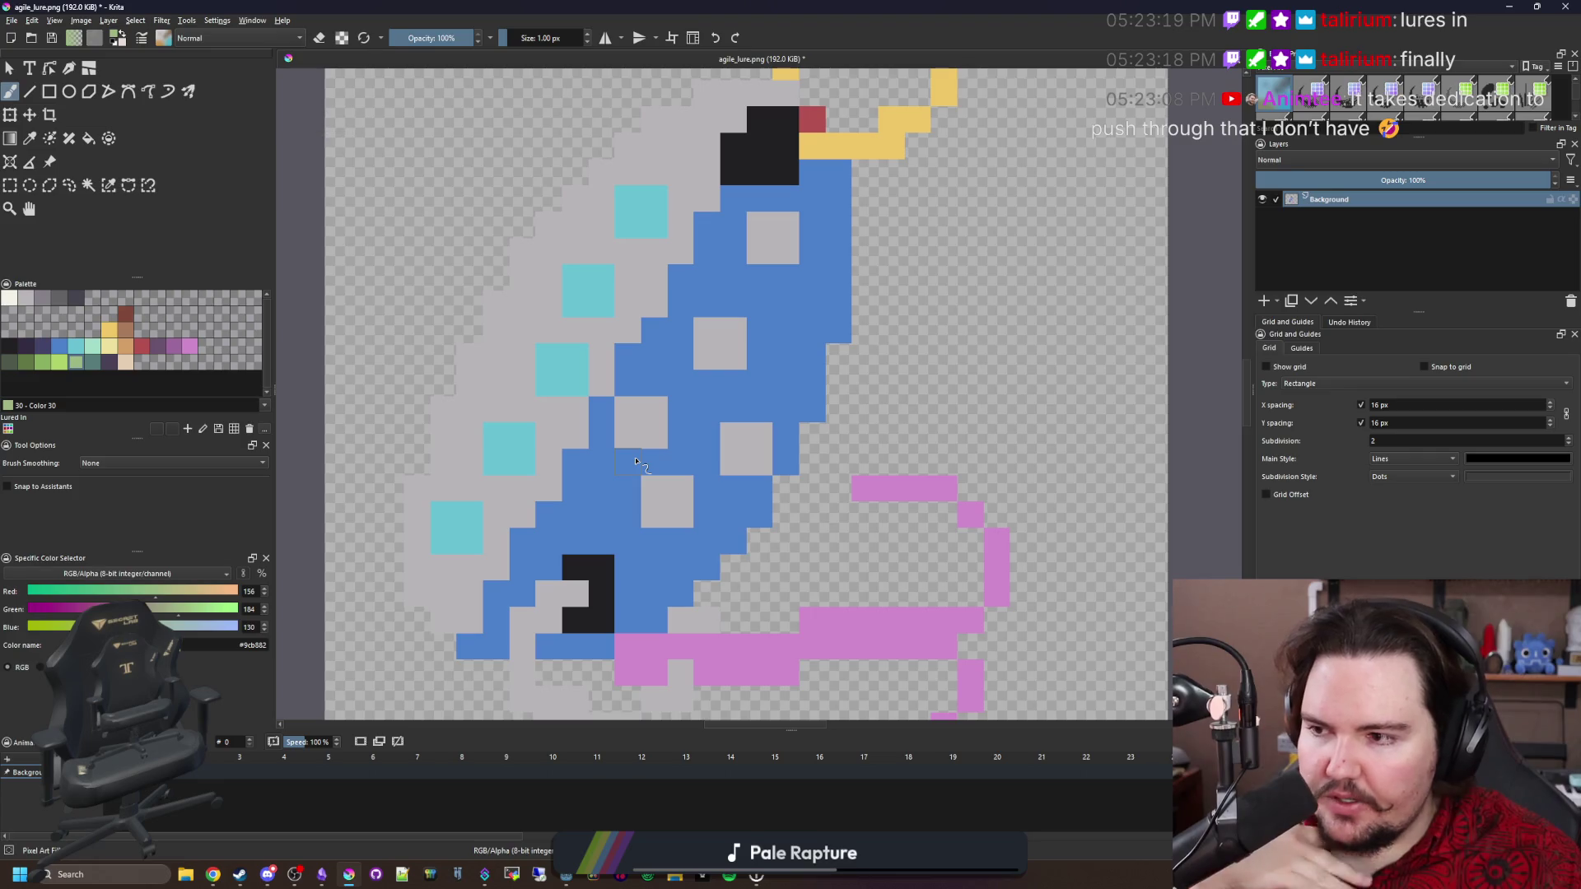
scroll(671, 520, "down", 1)
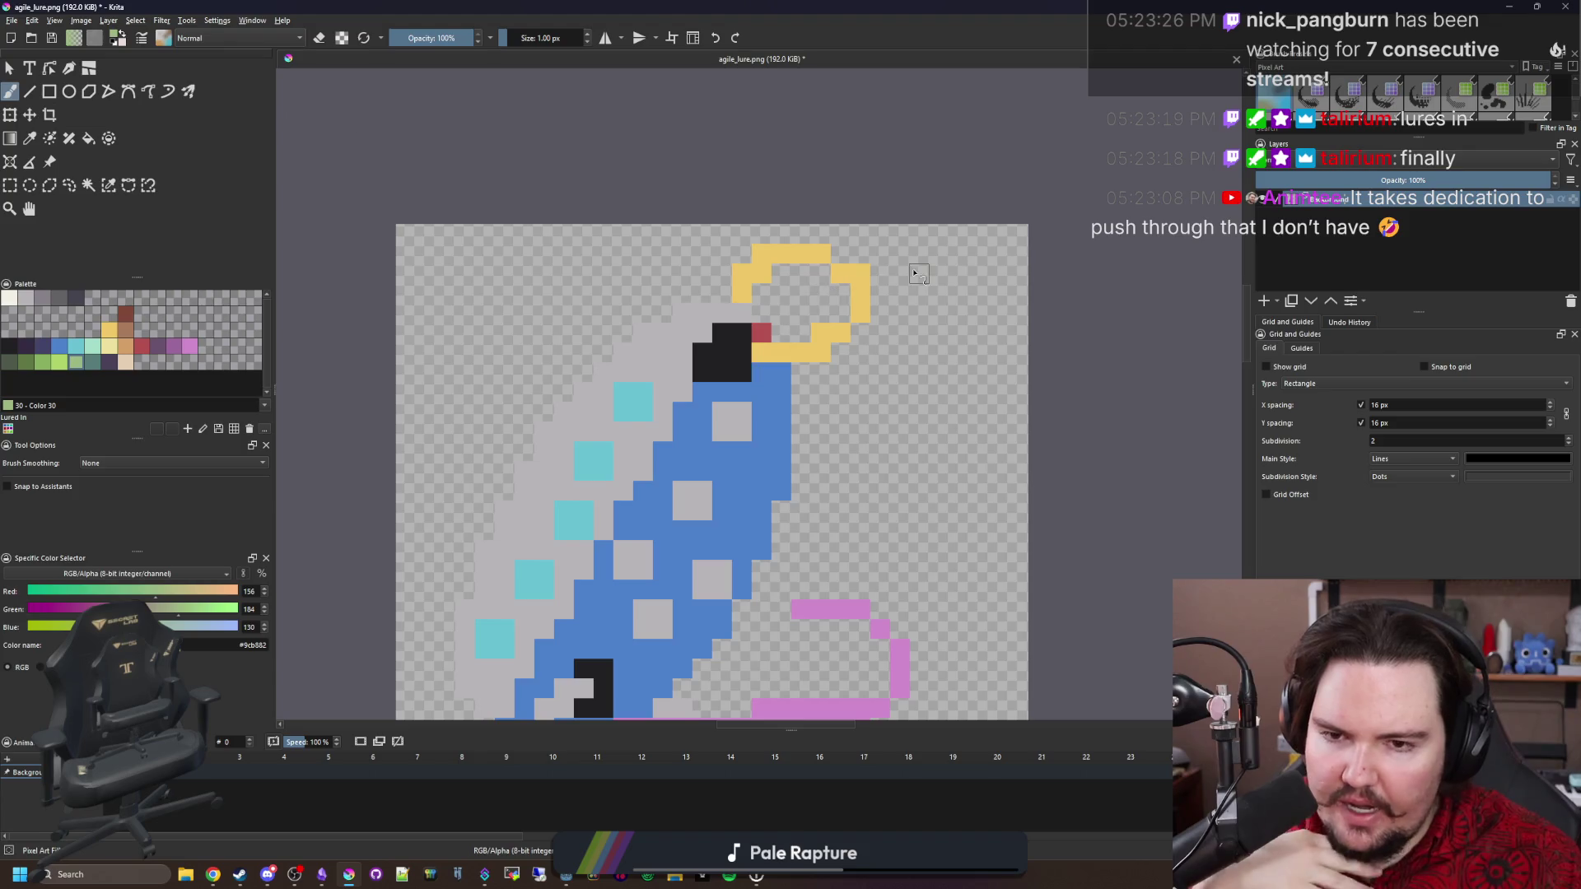
scroll(797, 270, "up", 1)
key("p")
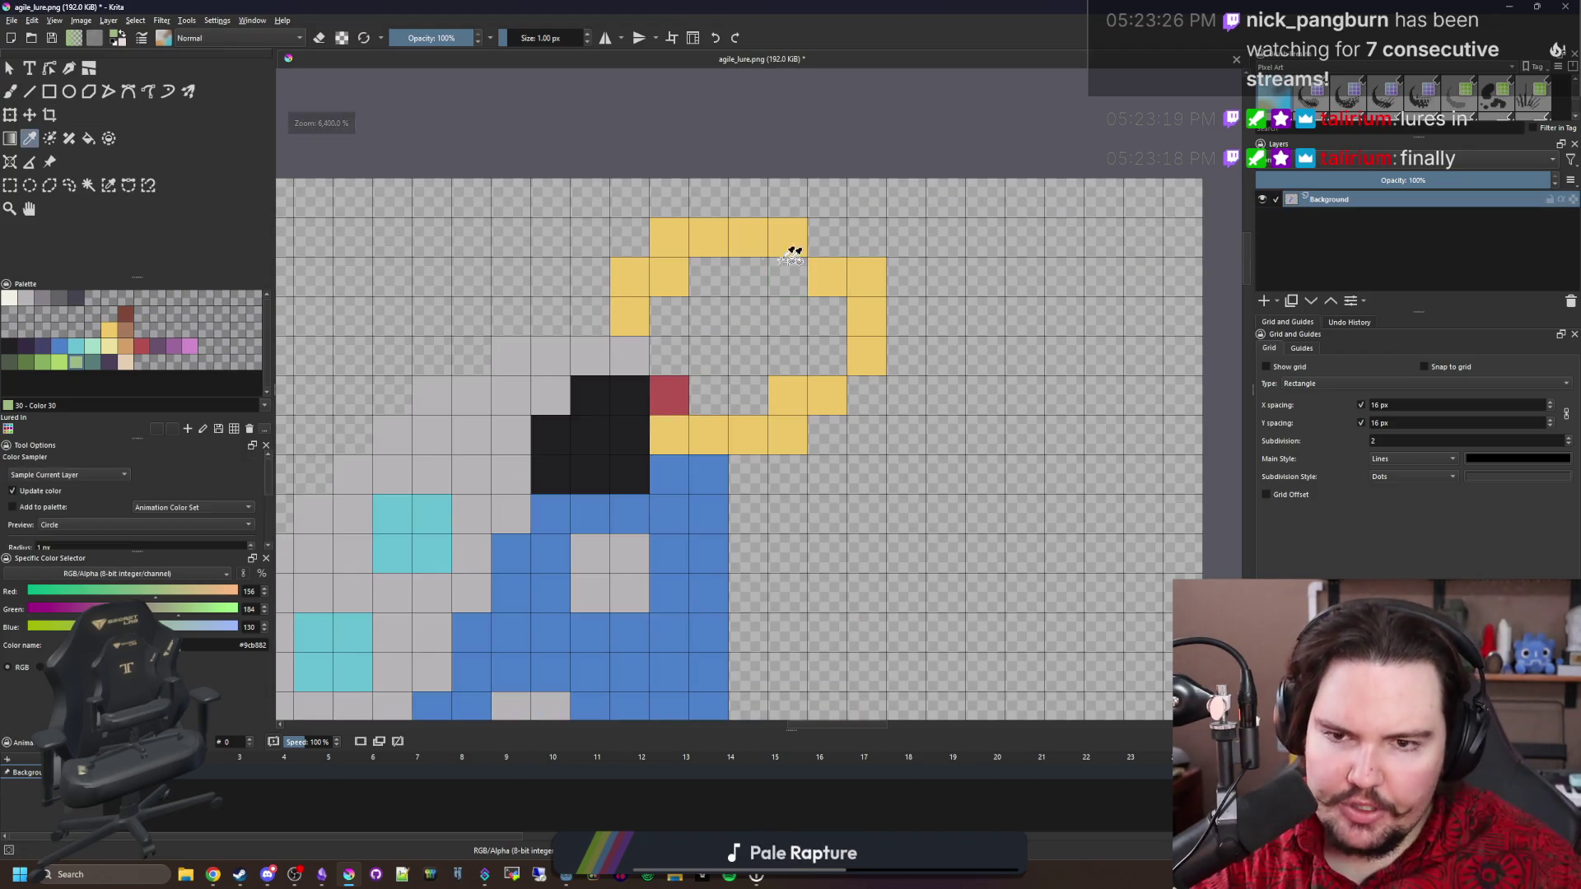
key("2")
Select the top strip with the yellow ring and nudge it down one pixel.
left_click(13, 189)
mouse_move(327, 154)
left_mouse_down()
mouse_move(684, 317)
mouse_move(751, 354)
mouse_move(763, 379)
left_mouse_up()
key("t")
scroll(531, 363, "up", 1)
key("Down")
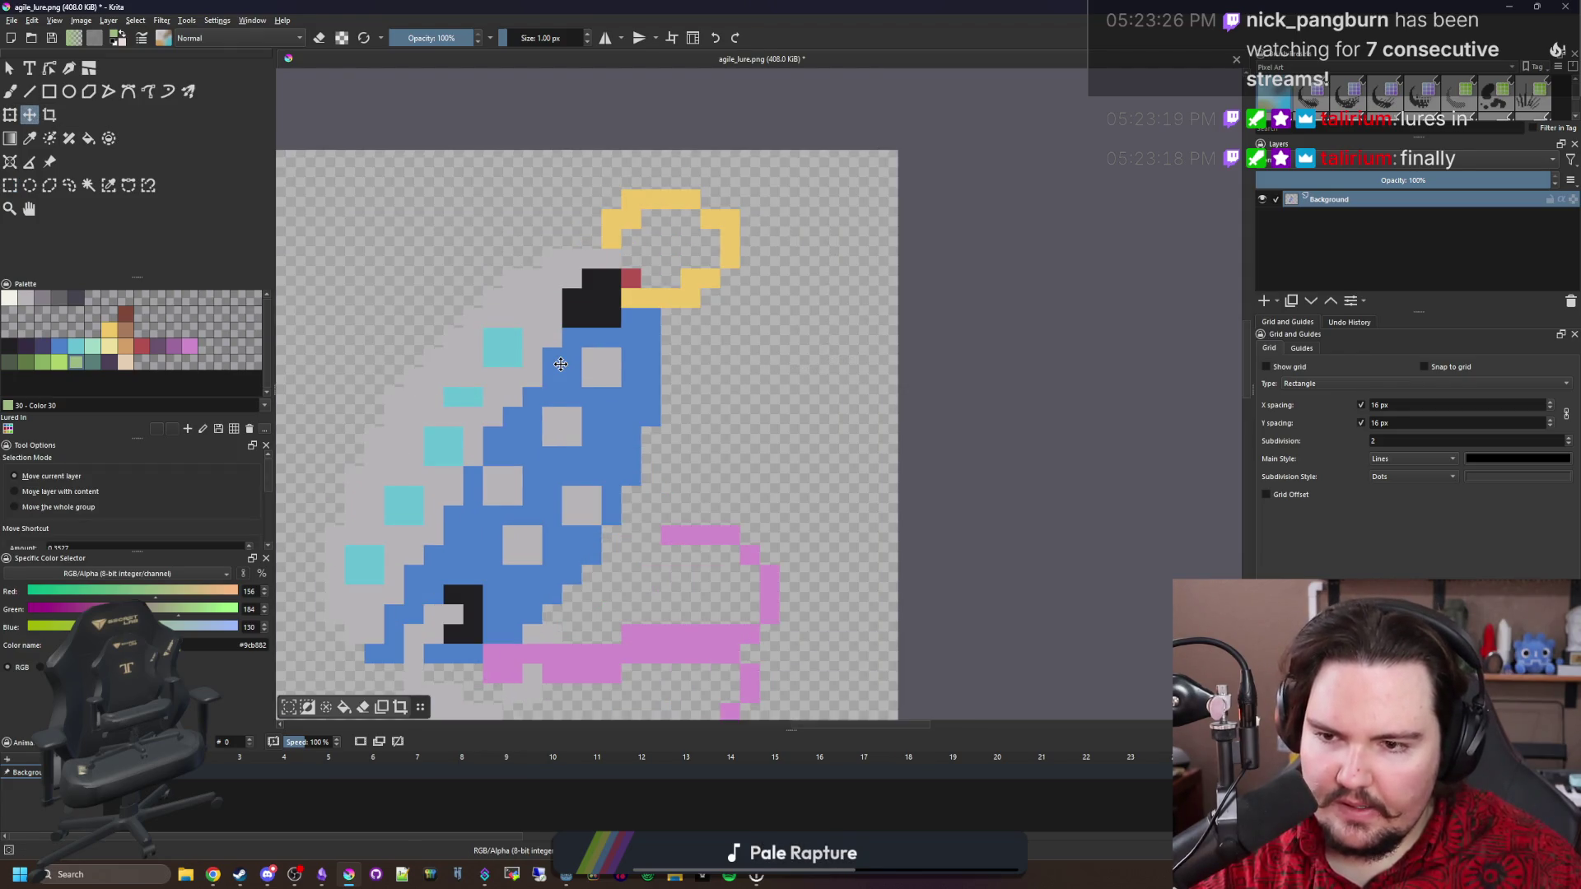
scroll(568, 366, "down", 1)
scroll(577, 375, "up", 1)
scroll(574, 378, "down", 1)
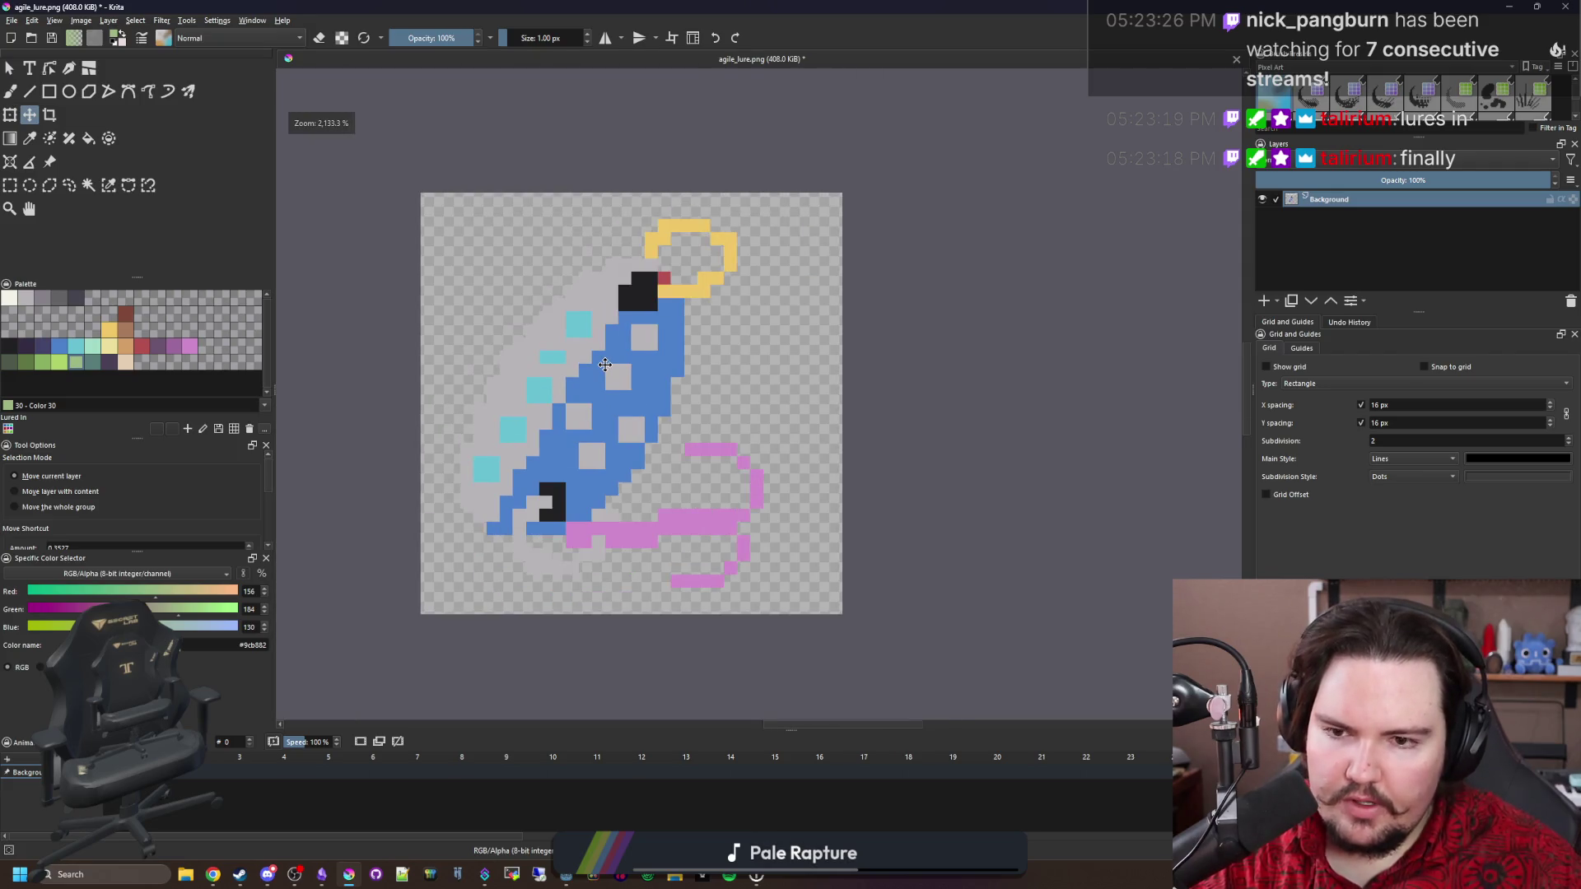
Fill the five grey spots on the lure body with the body's blue.
key("p")
scroll(602, 517, "up", 3)
left_click(601, 517)
key("f")
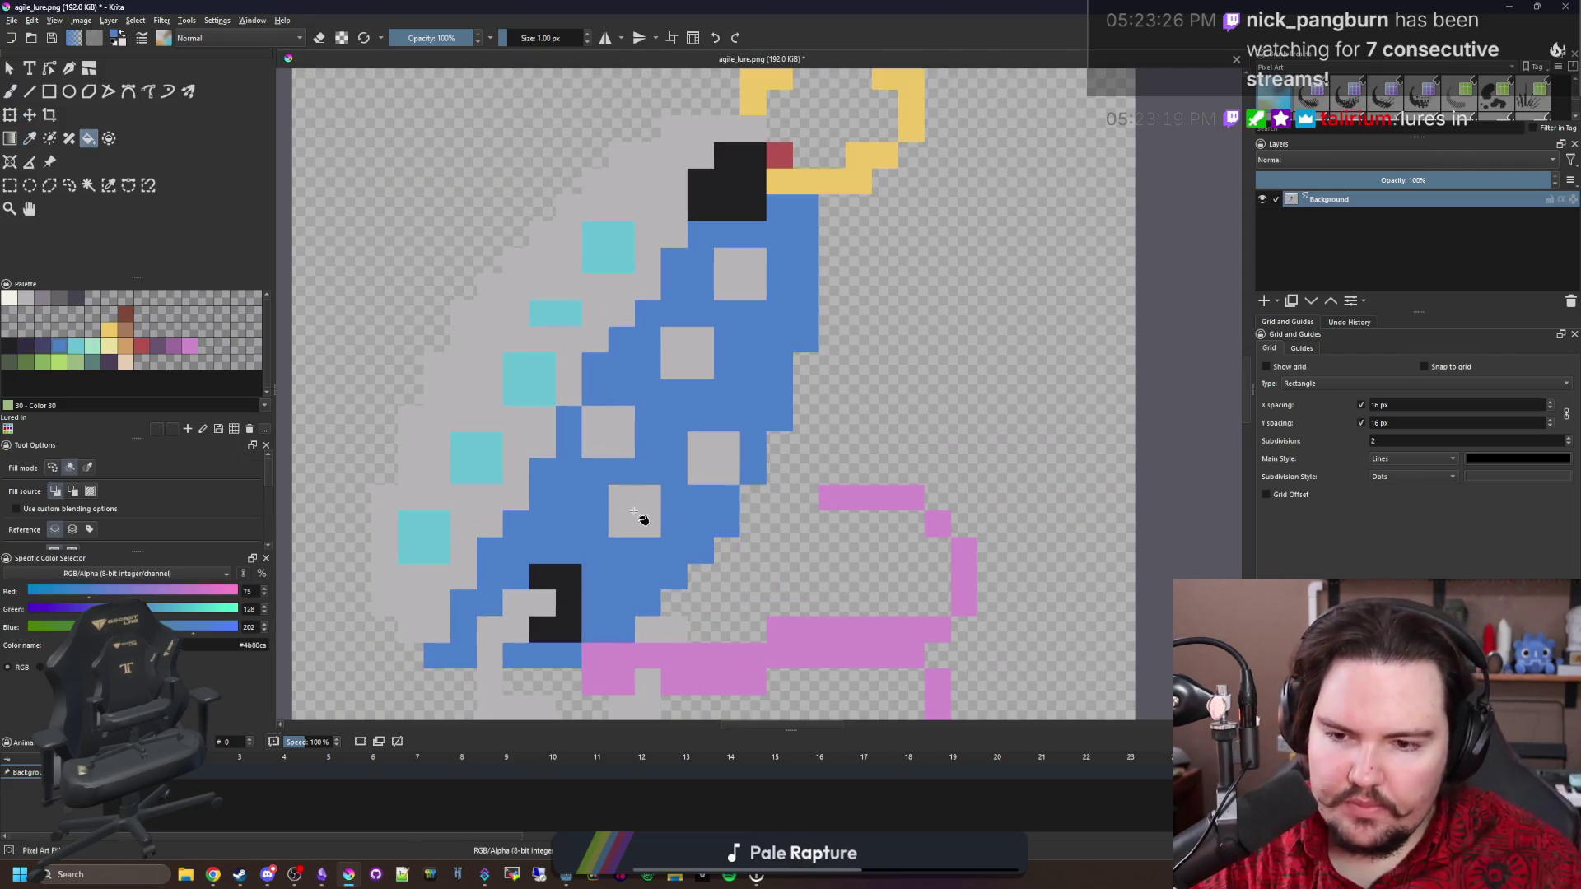
left_click(634, 511)
left_click(616, 431)
left_click(713, 457)
left_click(700, 350)
left_click(739, 273)
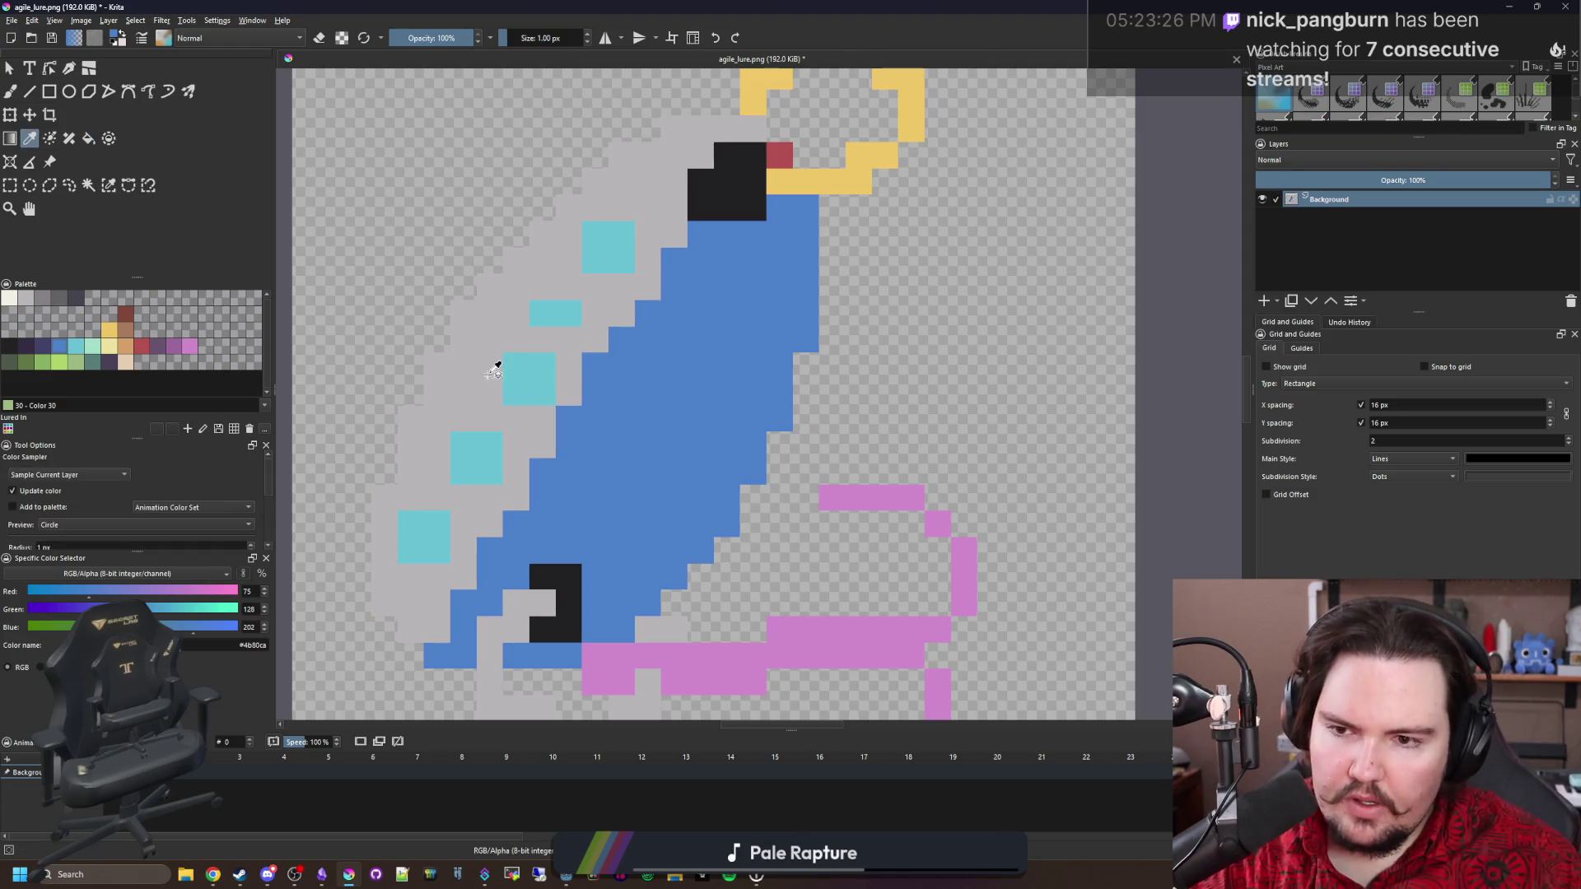
Fill the blue body plain green and paint the red pixel beside the eye green.
left_click(559, 333, "ctrl")
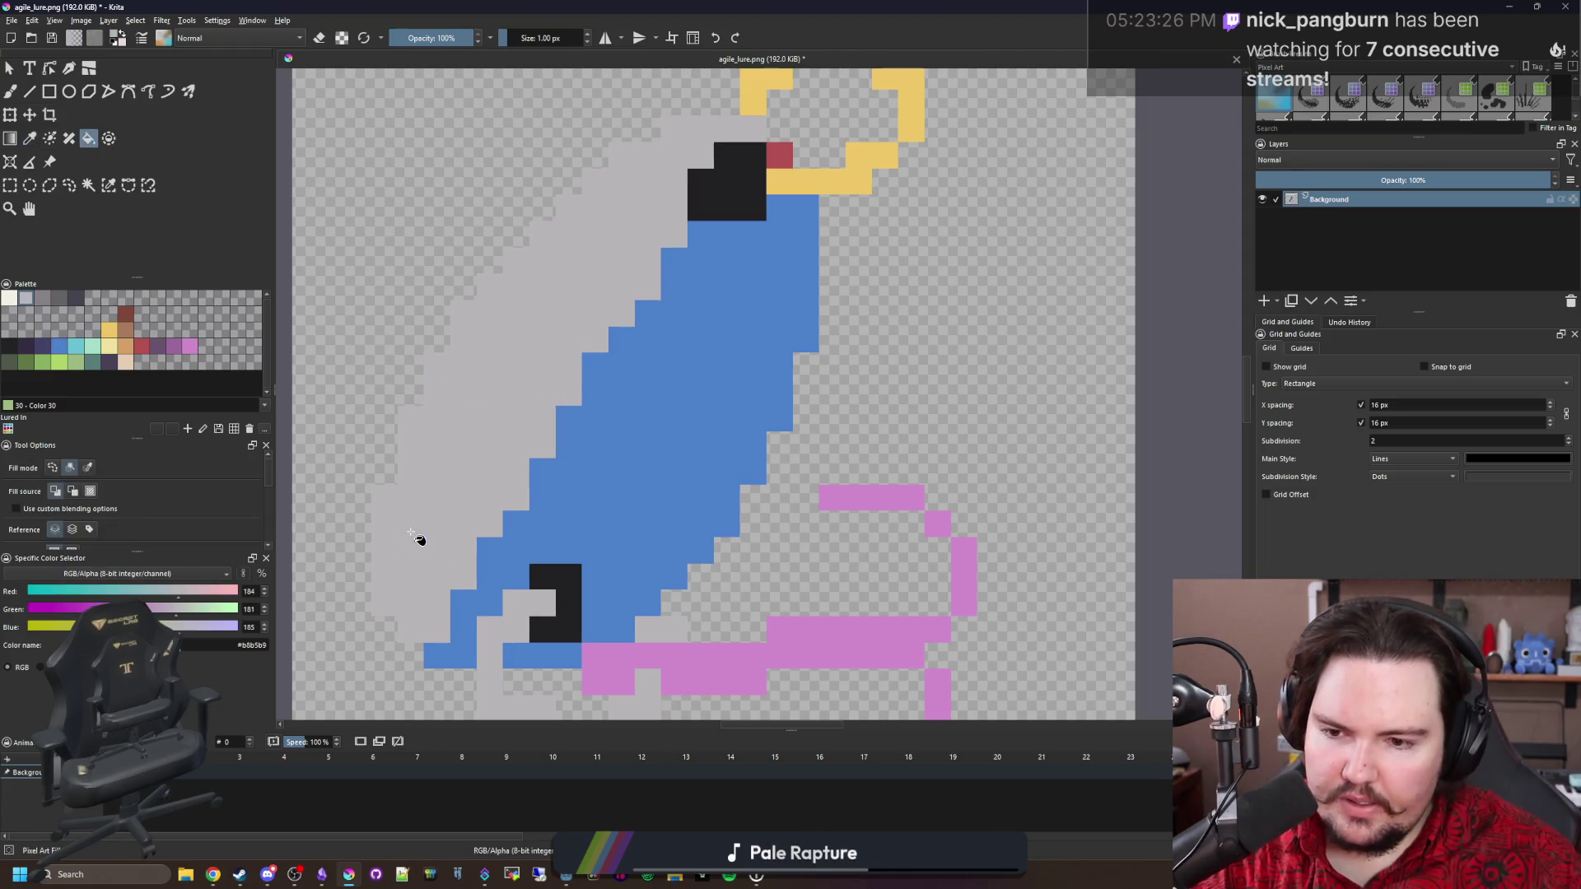
key("b")
left_click(47, 372)
key("f")
left_click(684, 452)
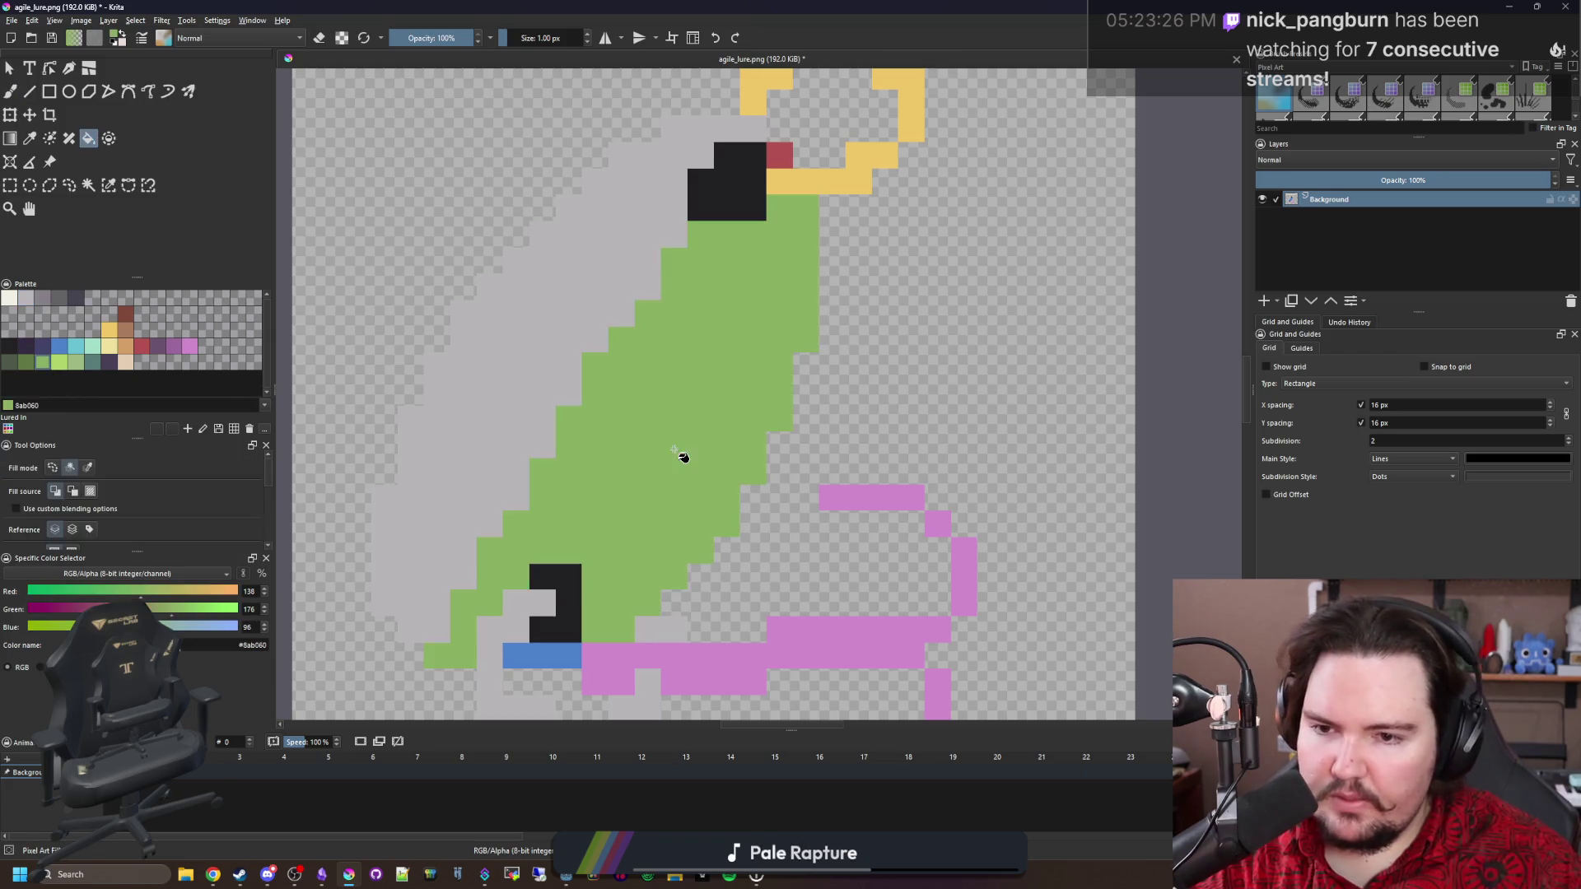
scroll(468, 489, "down", 3)
scroll(507, 449, "up", 3)
key("b")
left_click(572, 309)
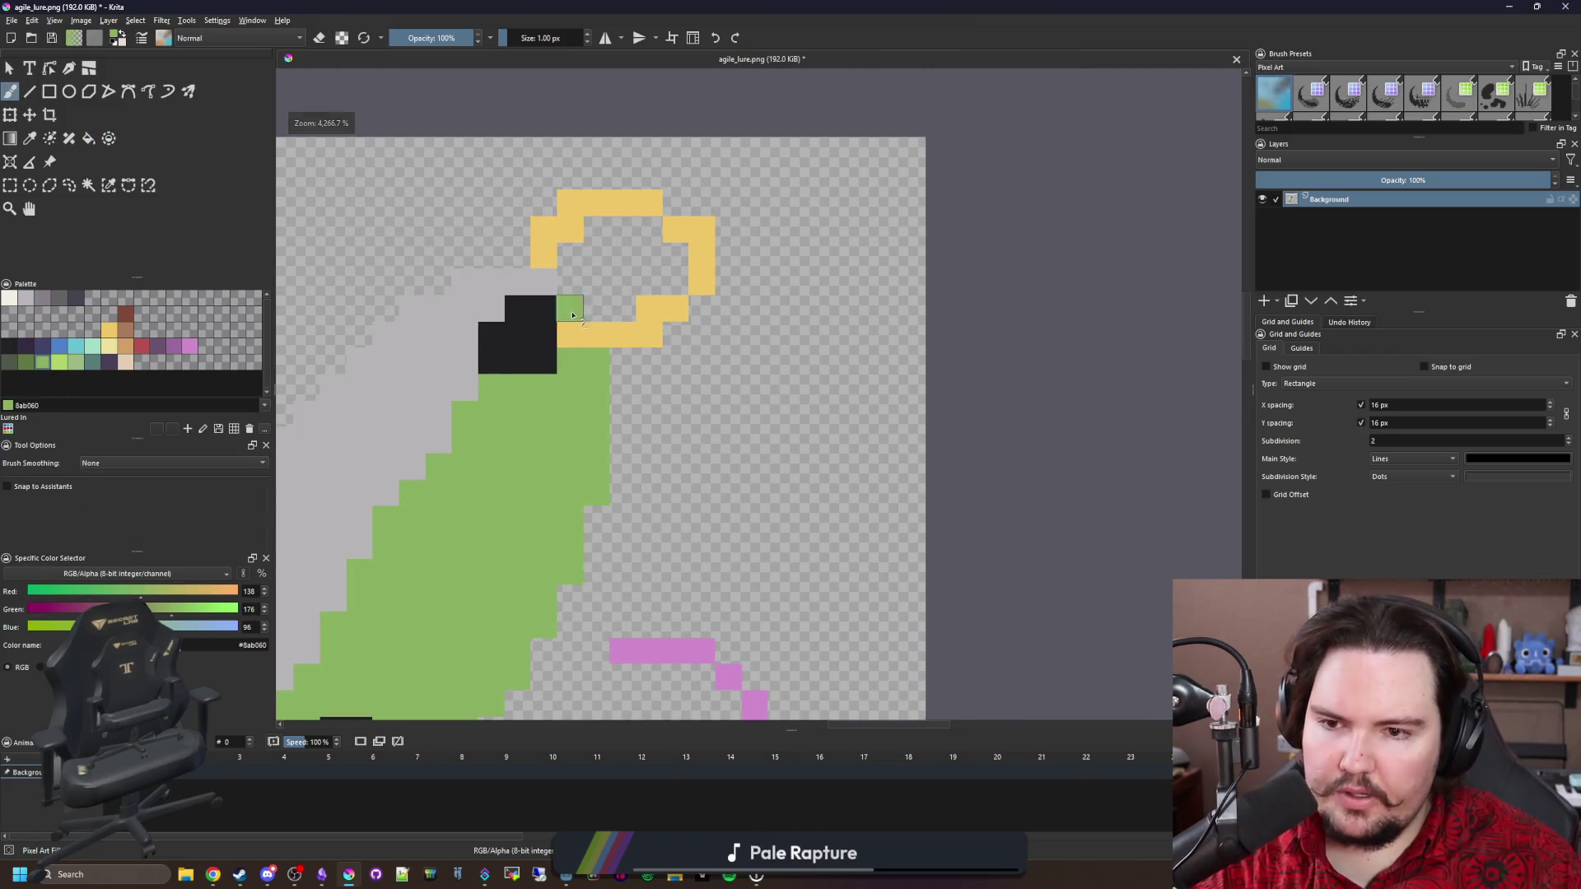
scroll(517, 457, "down", 3)
scroll(387, 463, "up", 3)
Try light green on the lure and the grey spoon area, then undo it.
left_click(59, 362)
scroll(477, 431, "down", 3)
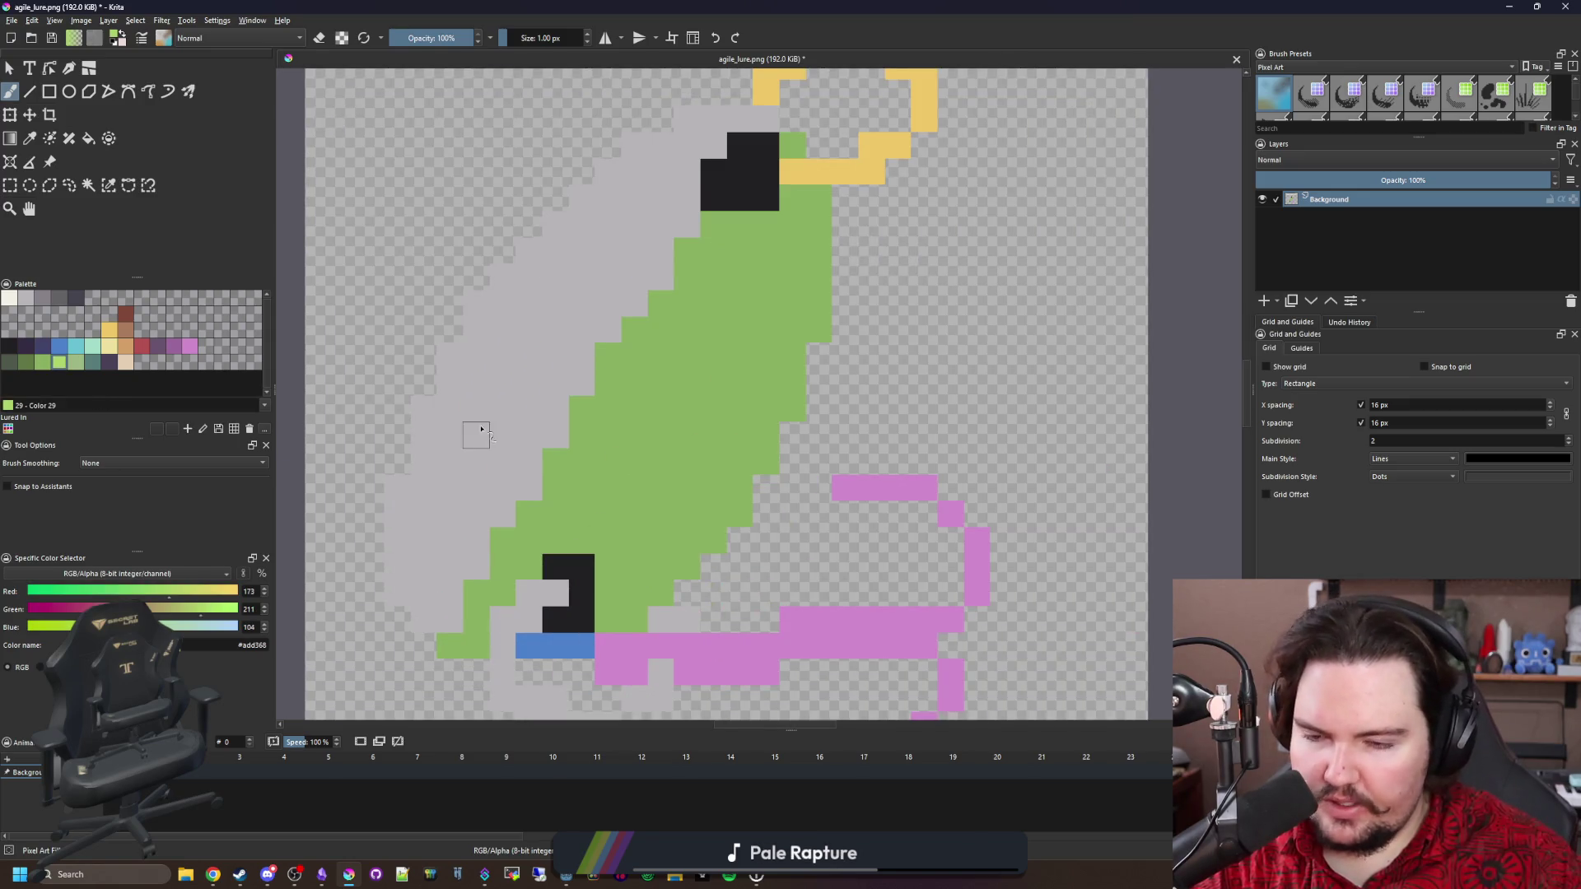
scroll(547, 522, "up", 3)
left_click(555, 519)
scroll(585, 513, "down", 3)
key("ctrl+z")
key("f")
left_click(579, 455)
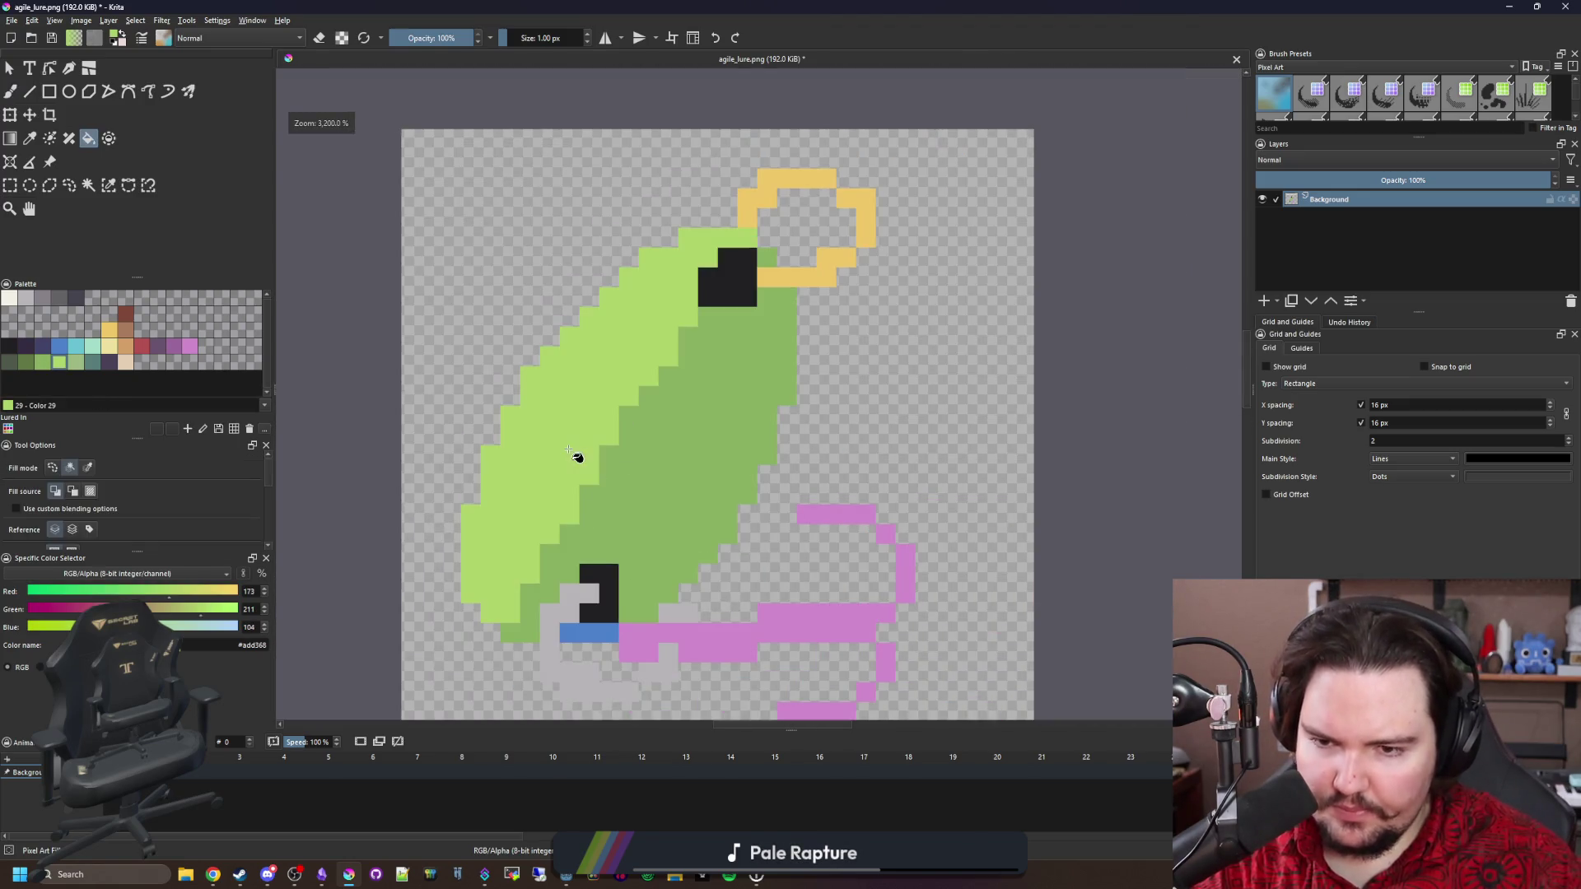
key("ctrl+z")
Test an off-white cream fill on the spoon and green body, then undo it.
key("super+Down")
key("super+Up")
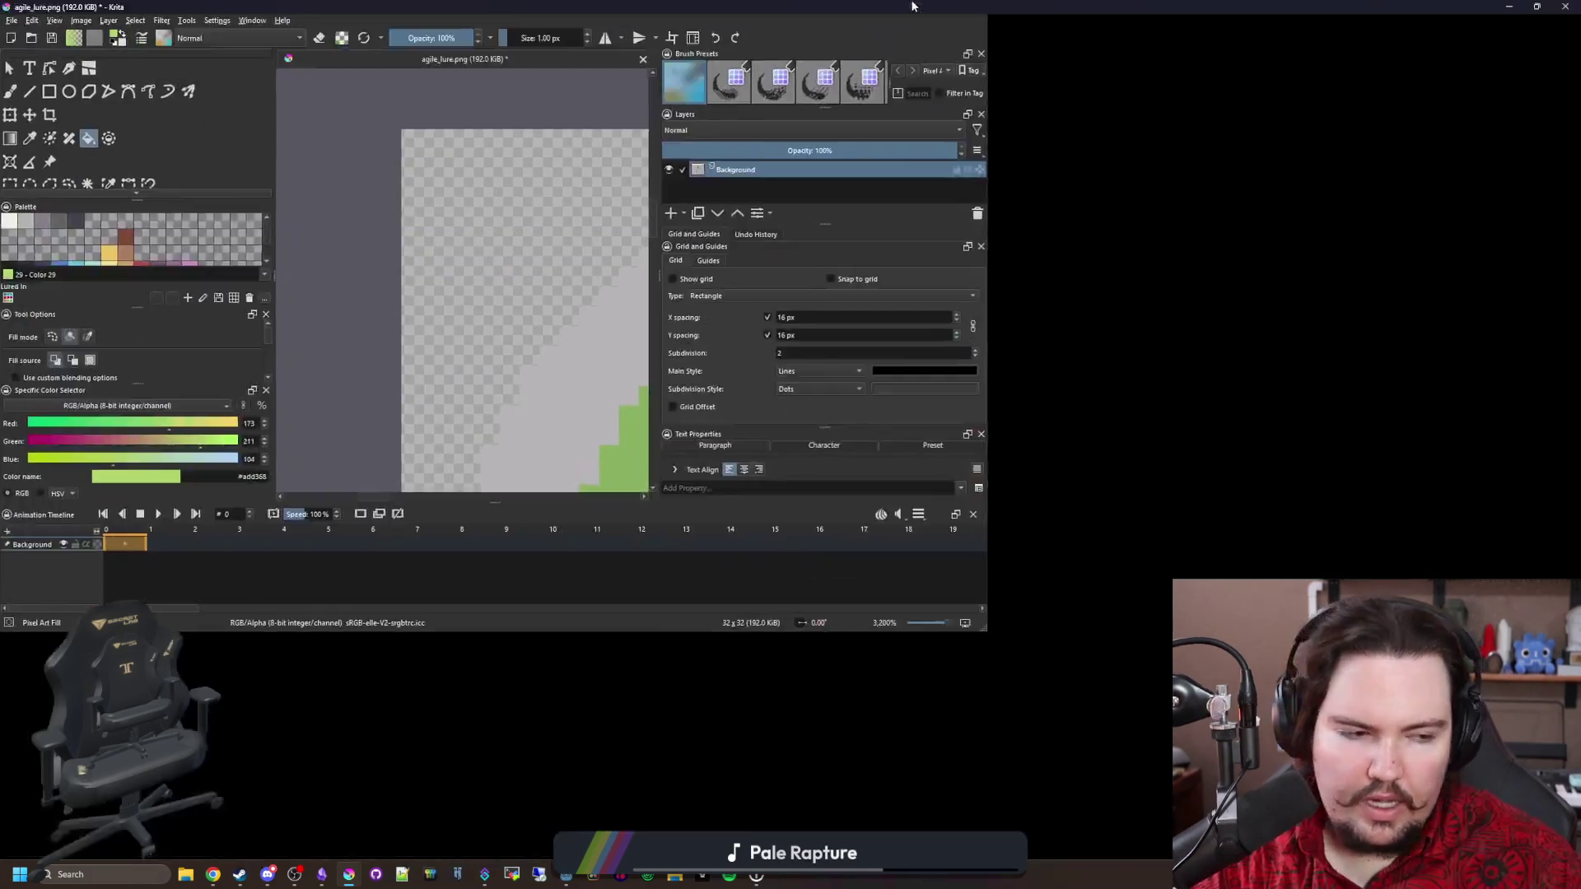
key("alt+Tab")
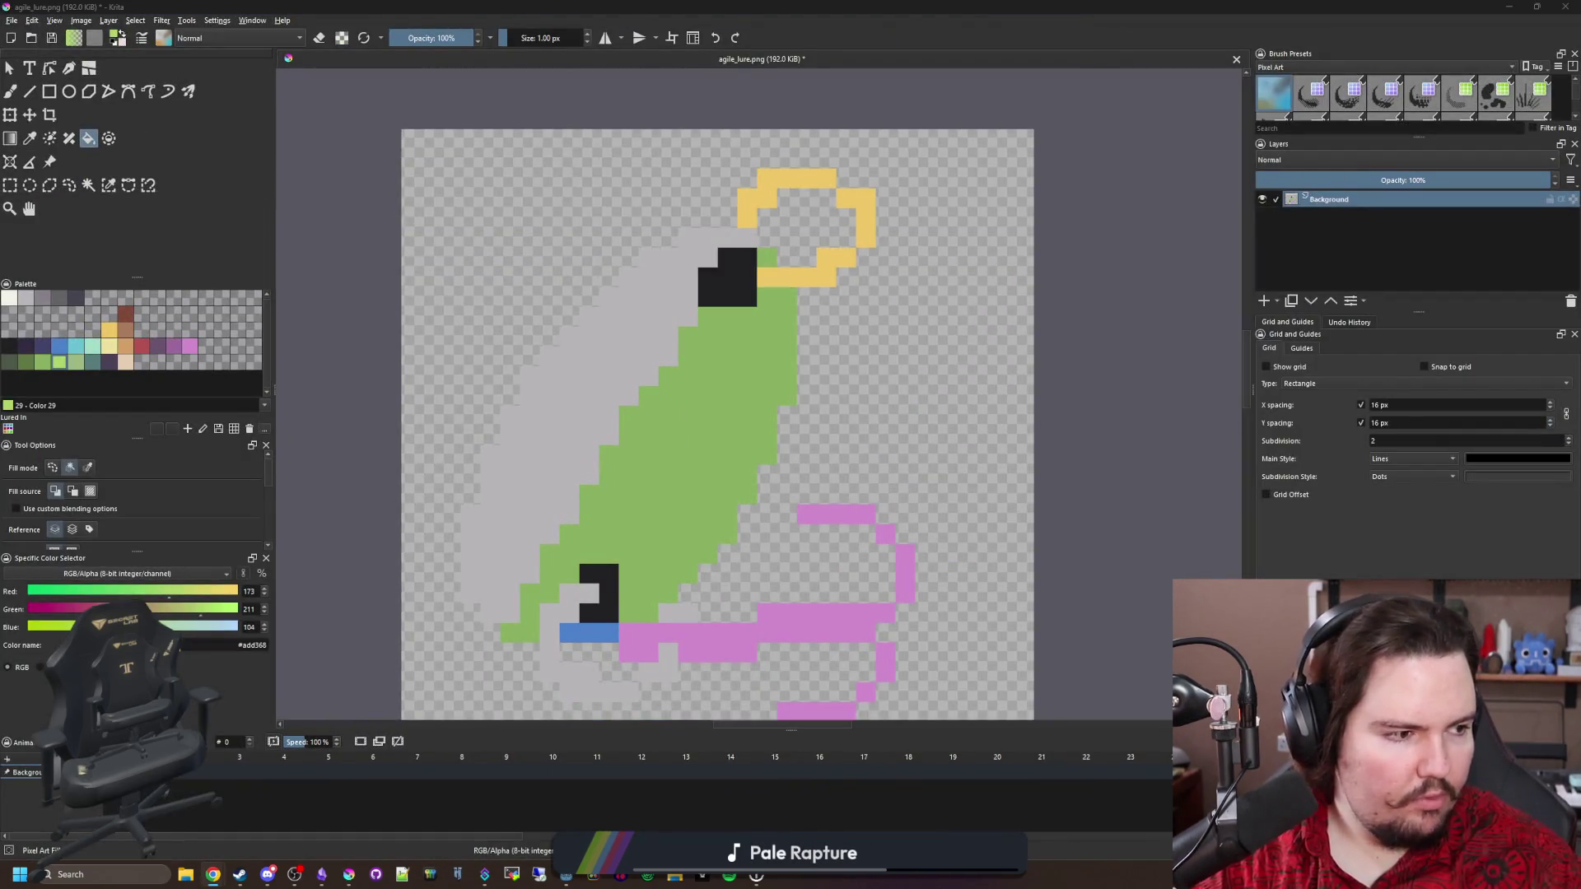
key("alt+Tab")
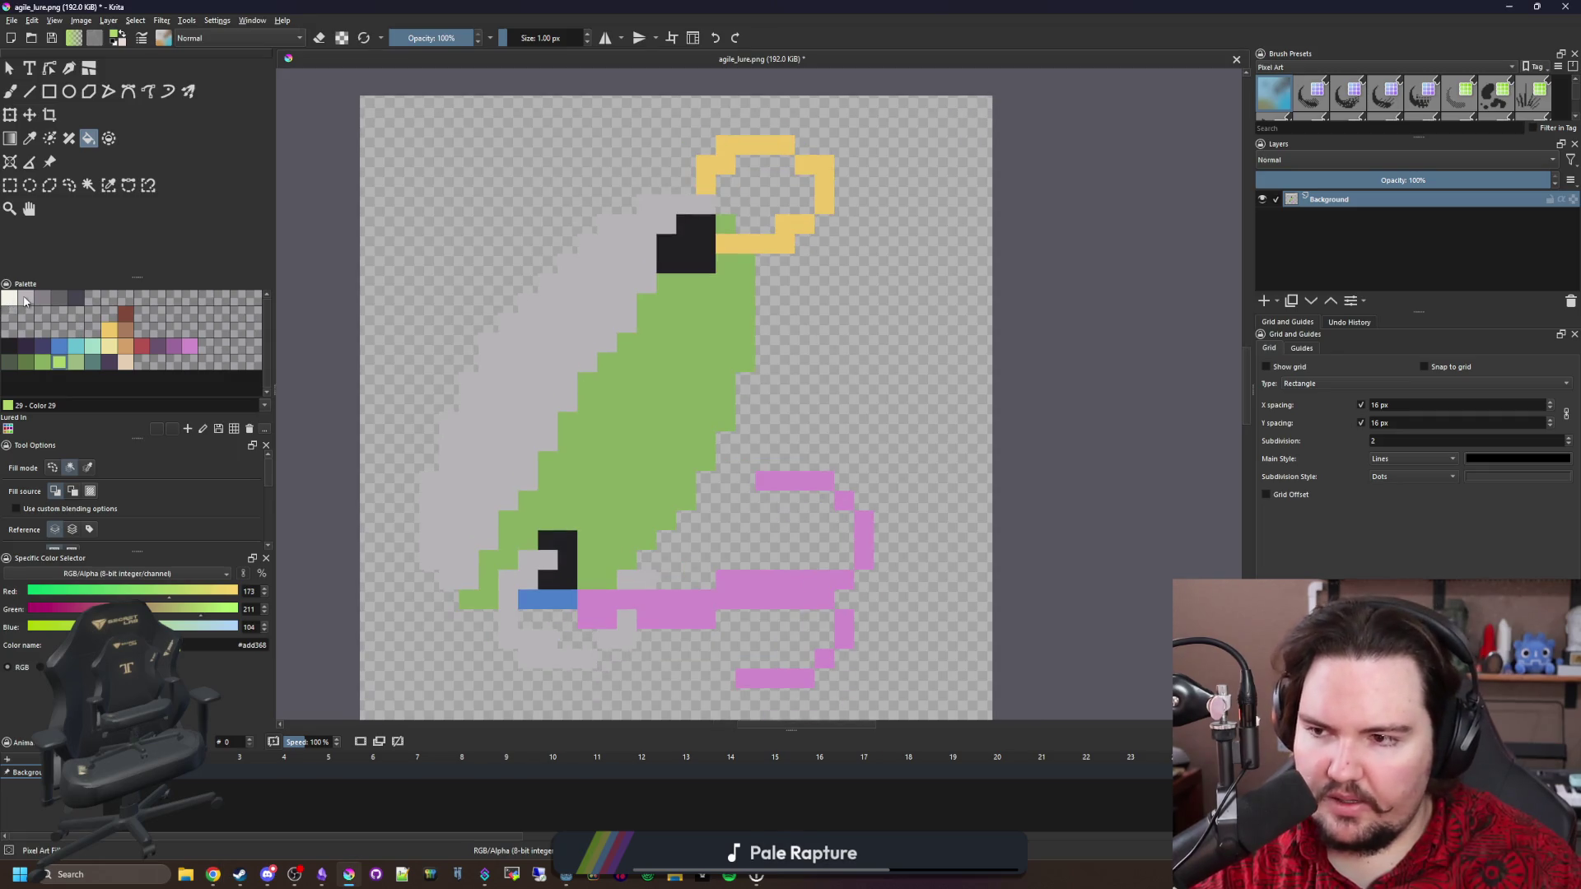
left_click(9, 299)
left_click(560, 387)
left_click(640, 427)
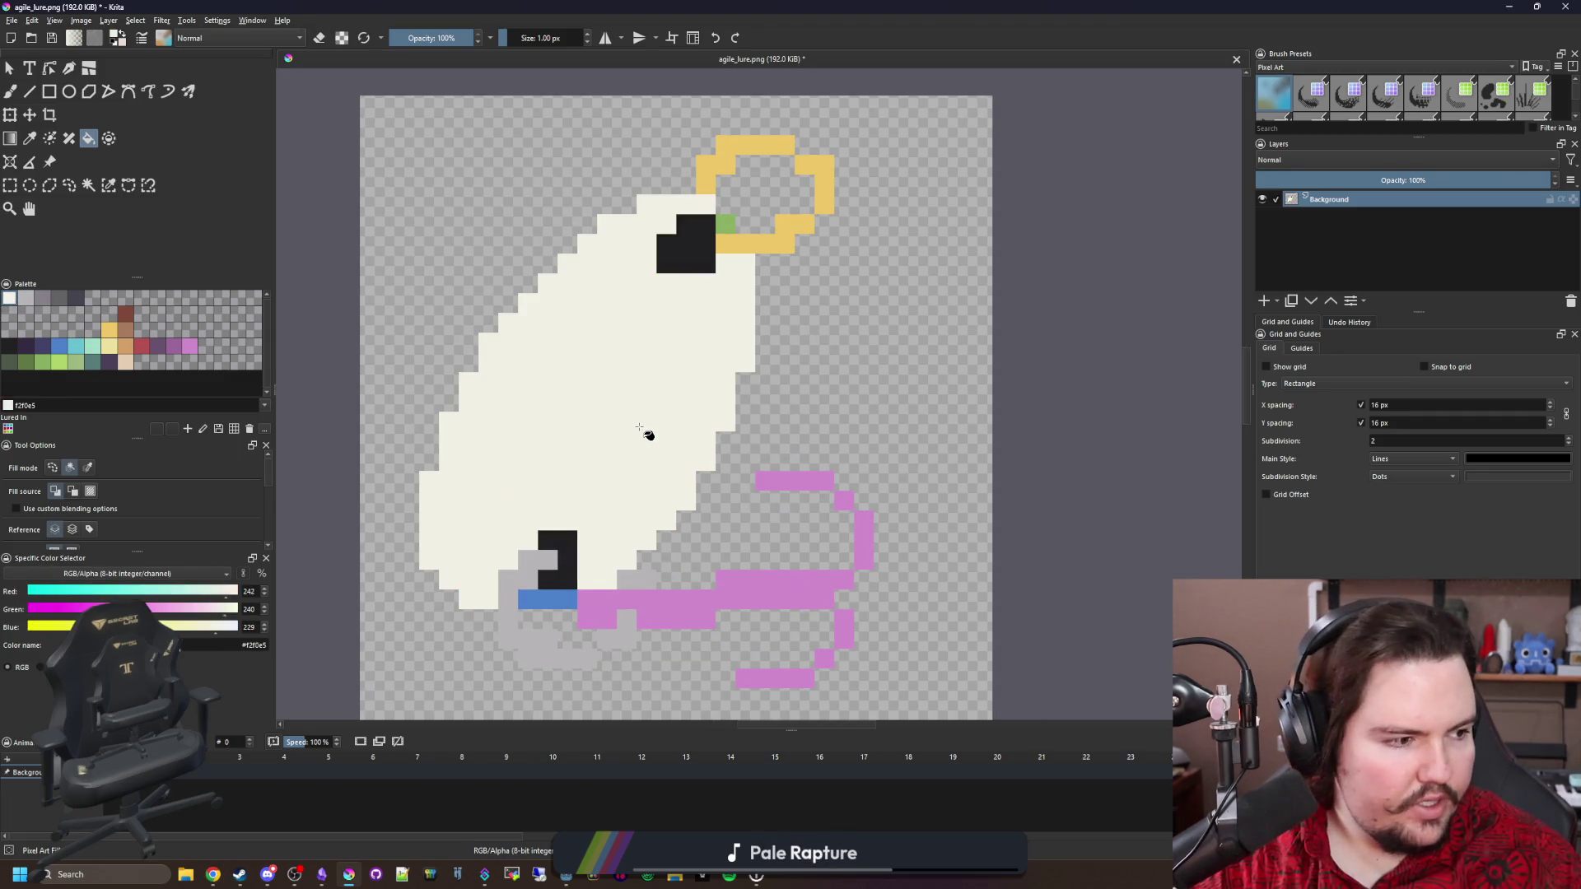
key("ctrl+z")
key("ctrl+z")
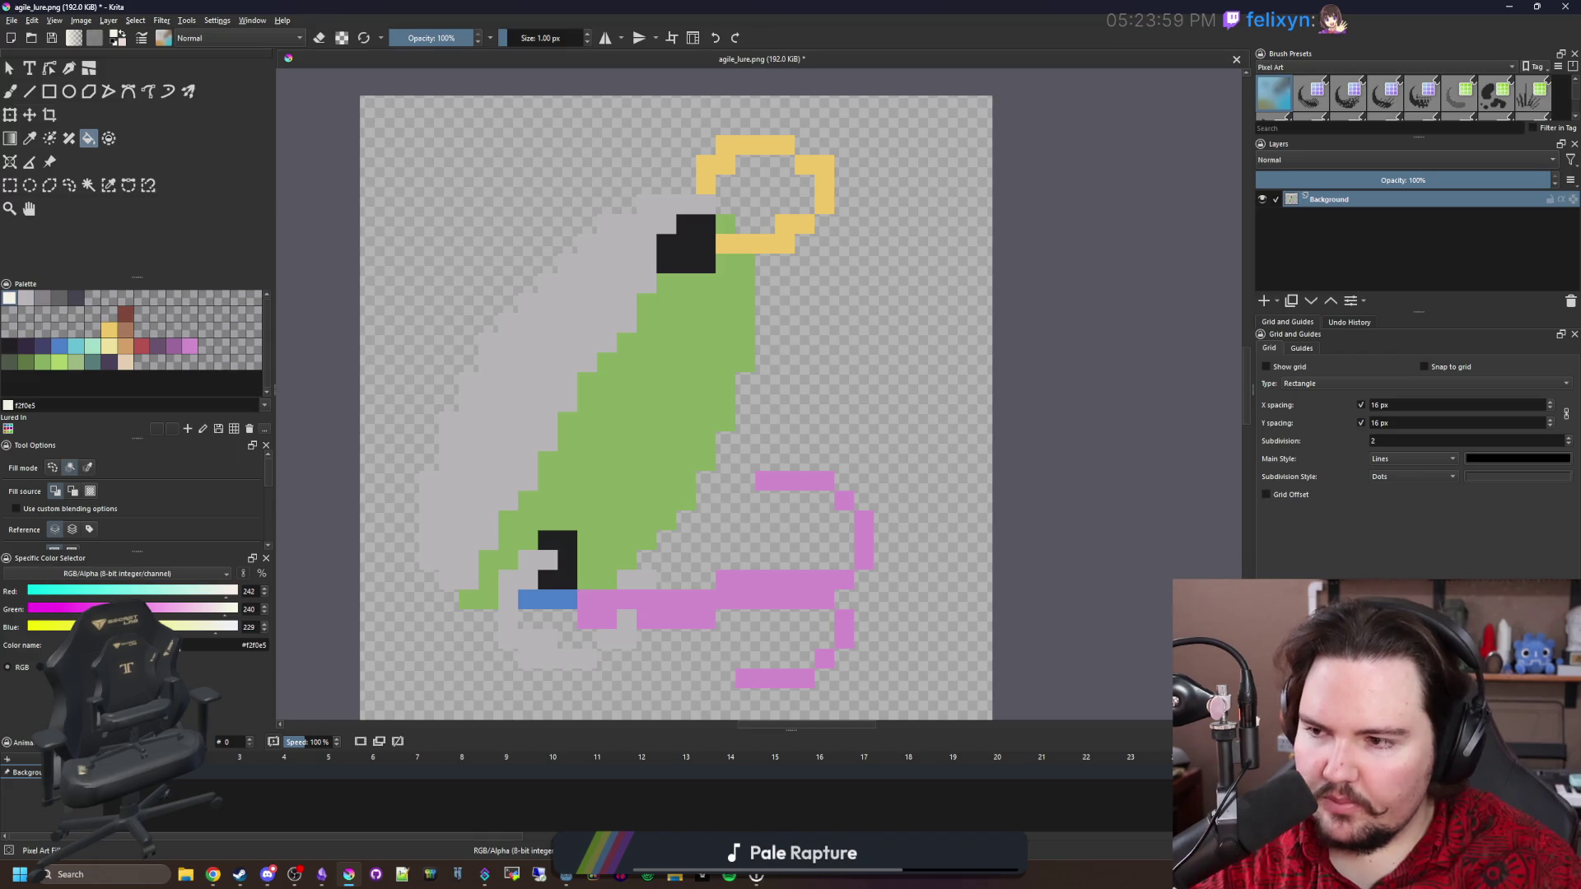
Refill the lure body with the darker green palette swatch.
key("alt+Tab")
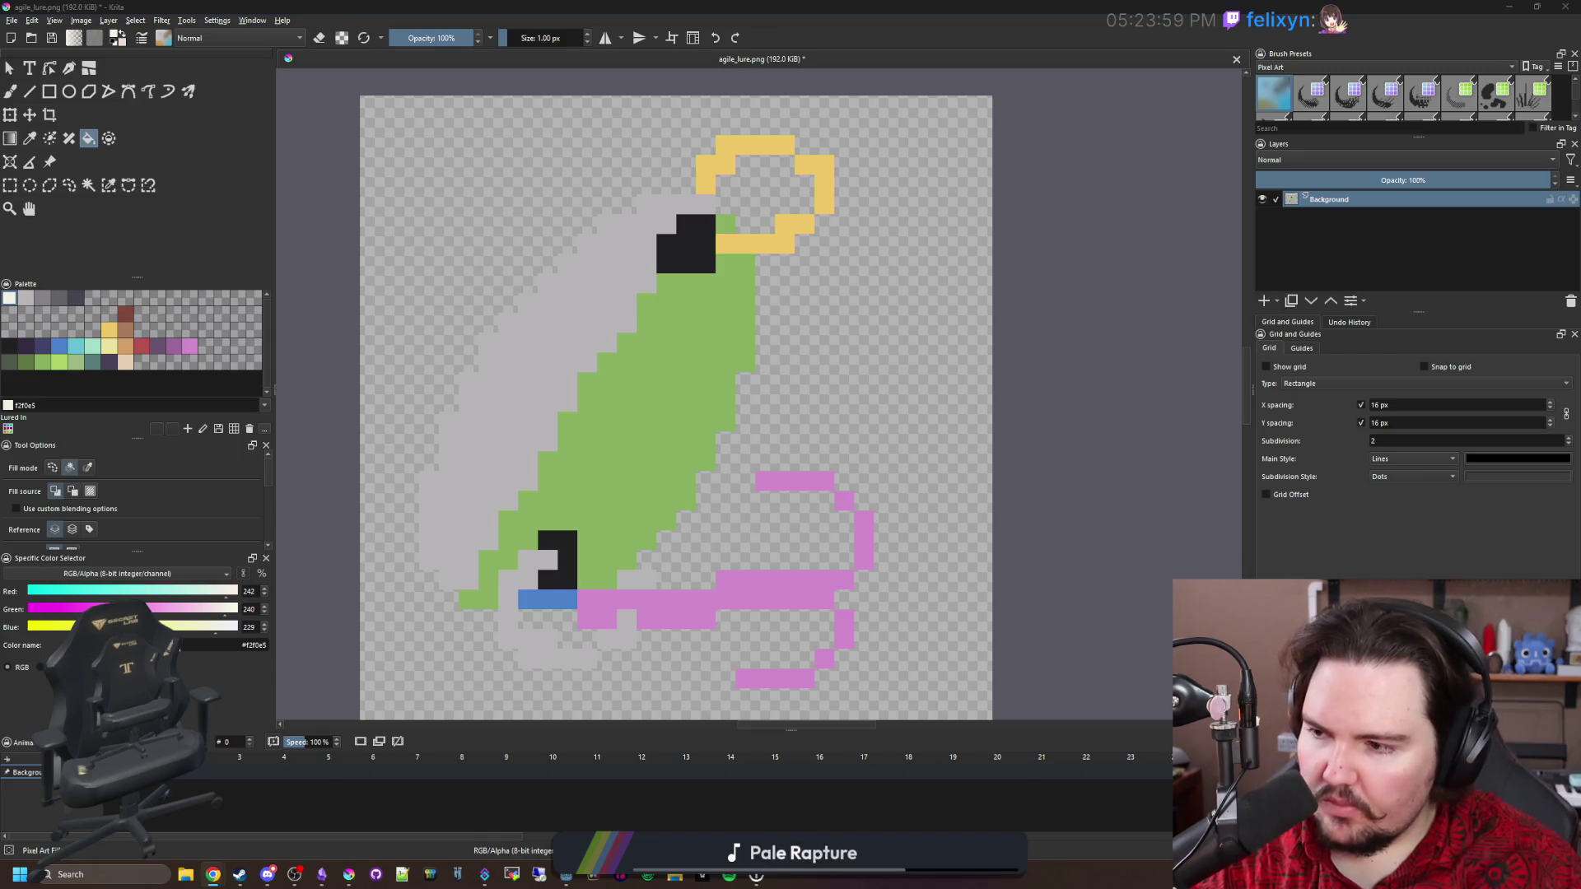
left_click_drag(695, 418, 723, 441)
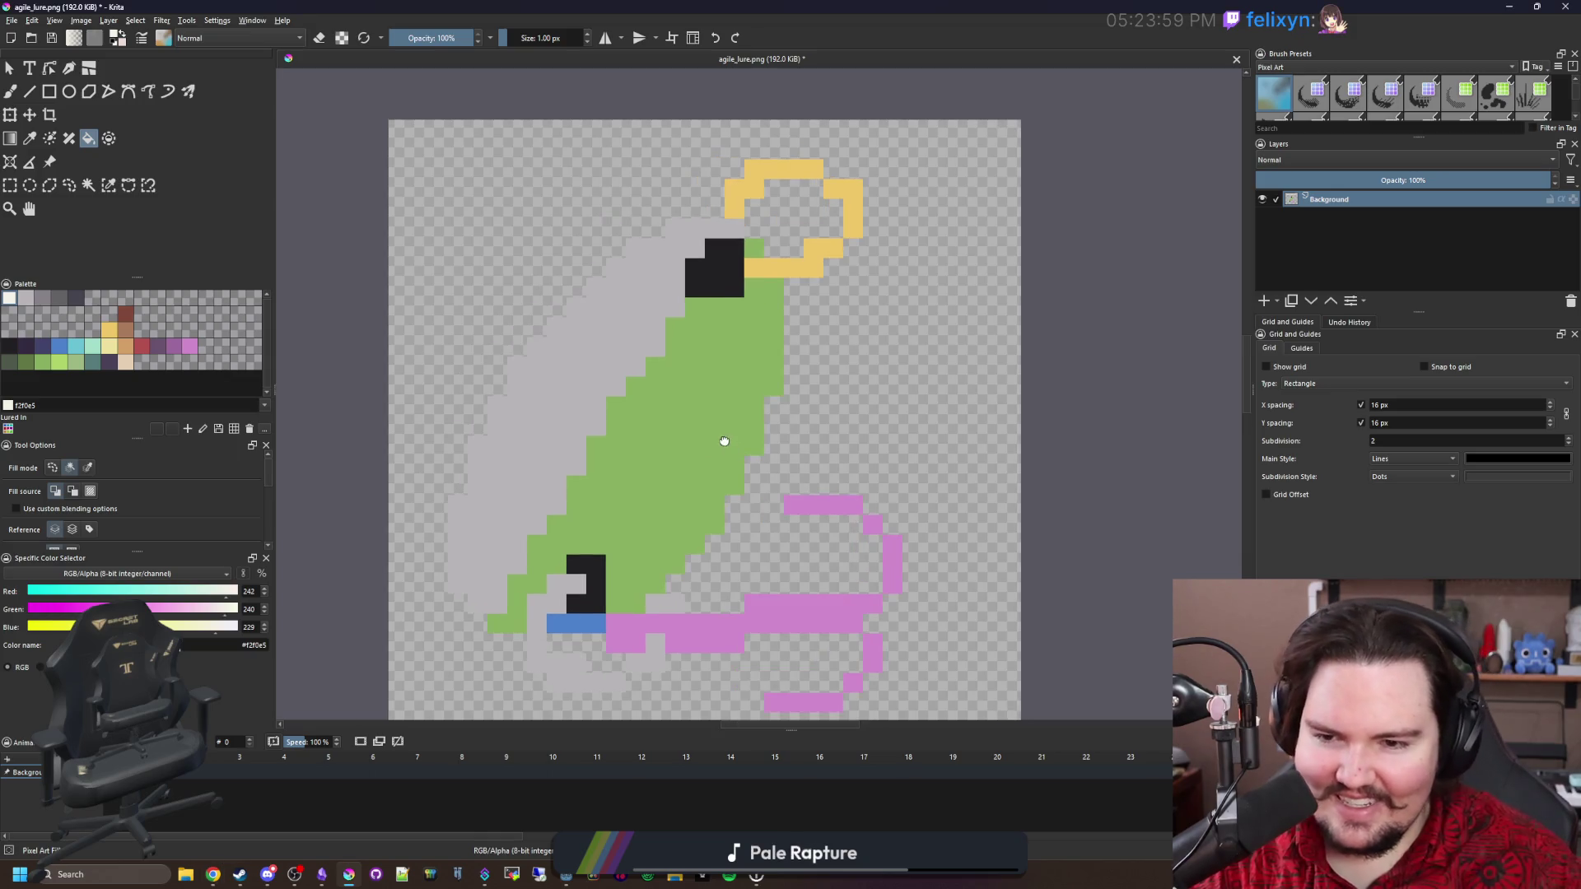
scroll(560, 500, "up", 1)
left_click(42, 361)
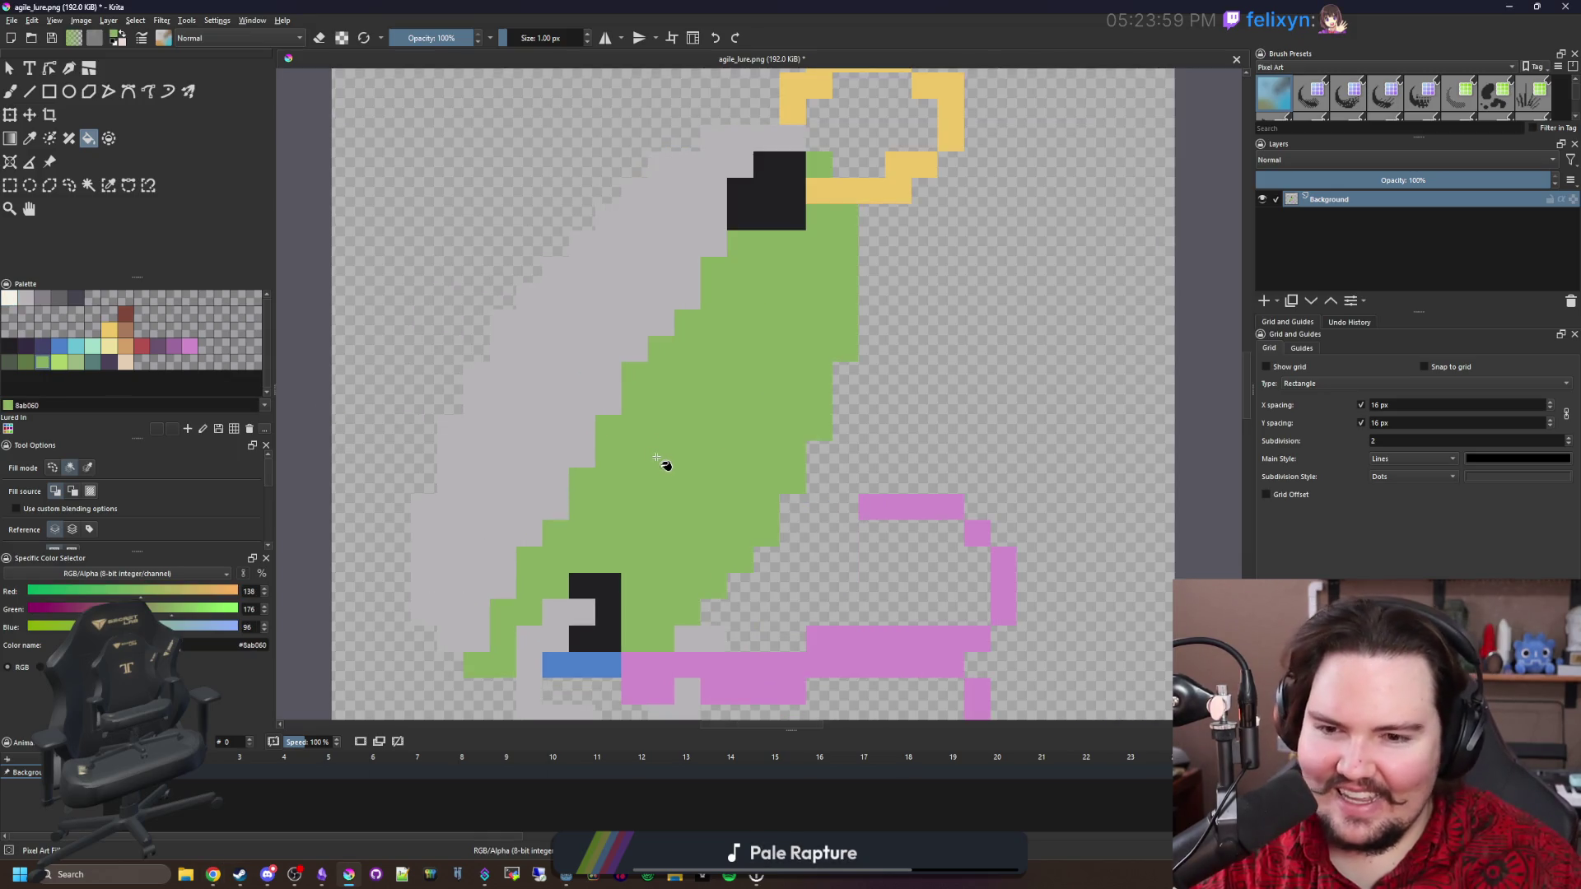
left_click(23, 367)
left_click(678, 462)
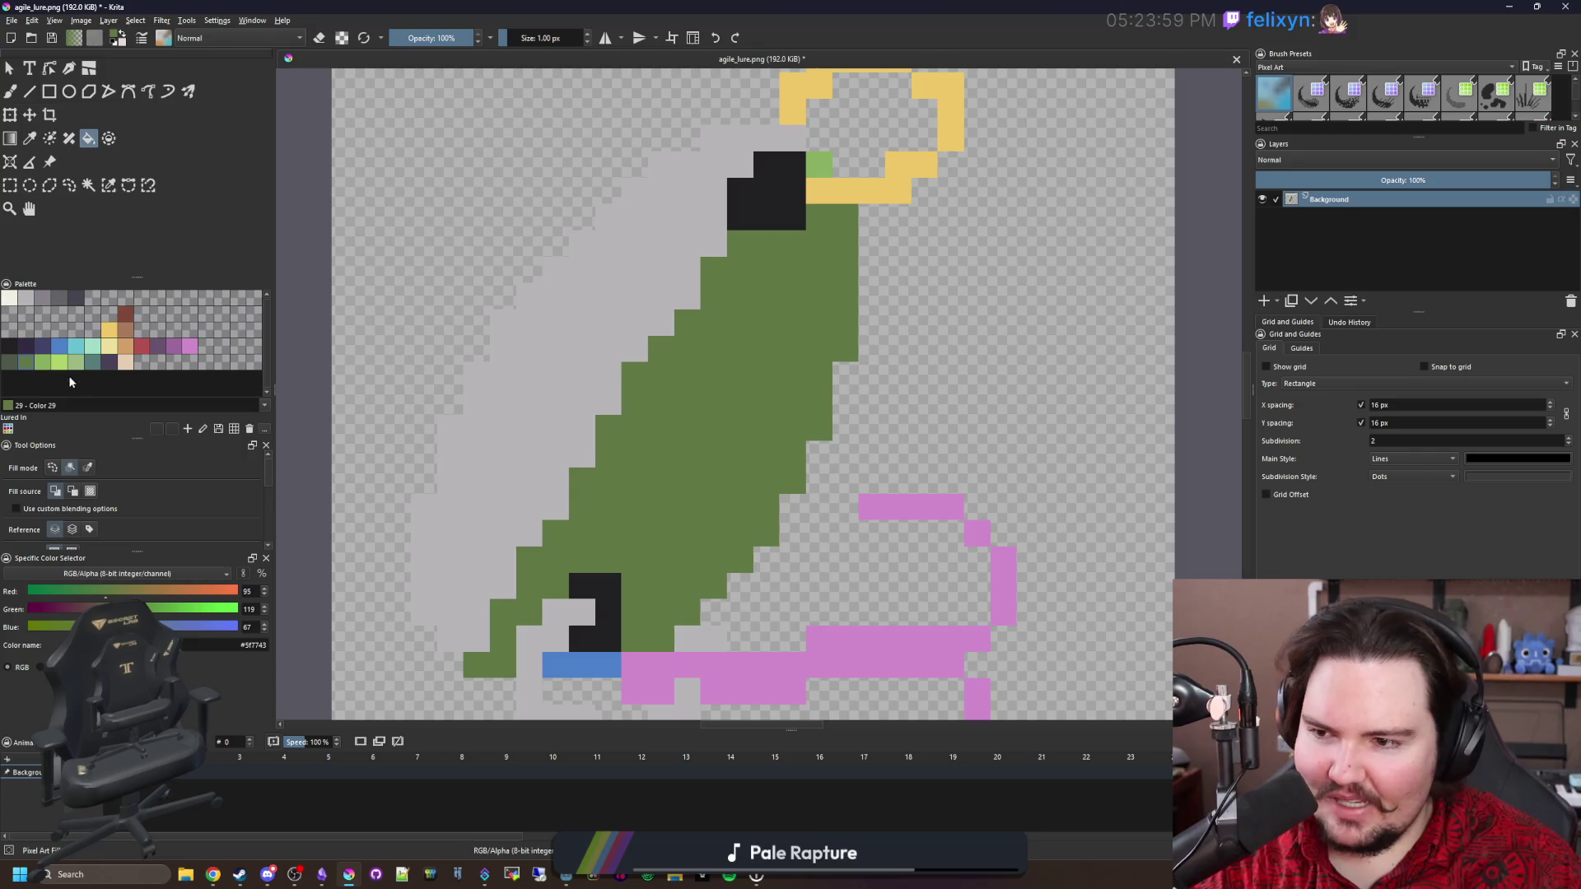
Paint two light green pixels along the body's edge with the Freehand Brush.
left_click(59, 367)
key("b")
scroll(506, 452, "up", 1)
left_click(580, 534)
left_click(620, 455)
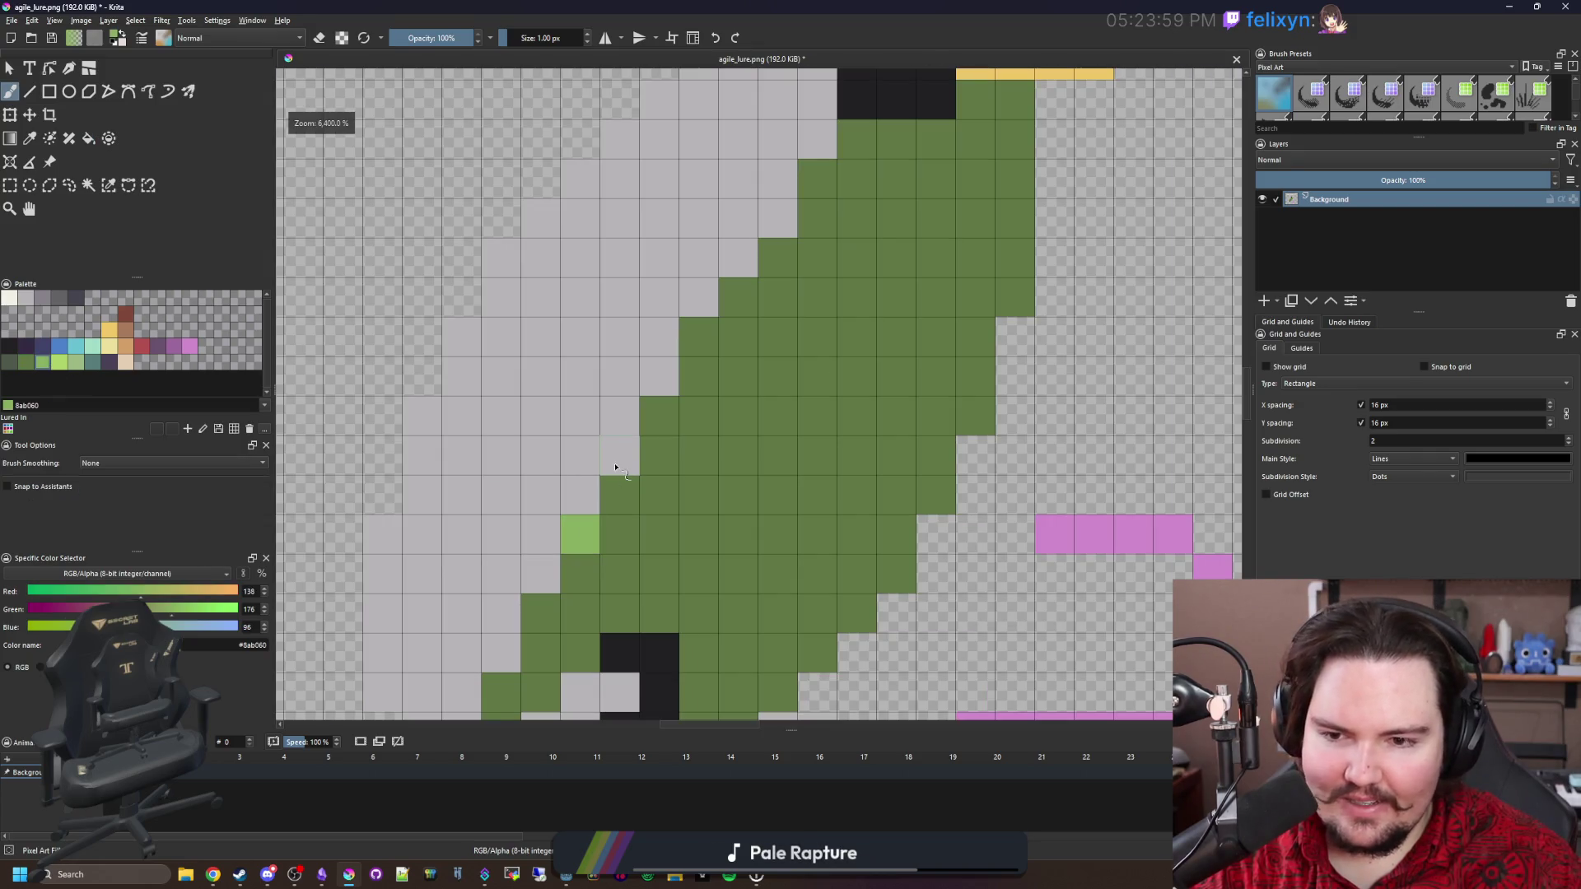
Dot three more light green pixels down the body's edge.
left_click(654, 385)
scroll(659, 376, "down", 2)
left_click(550, 493)
left_click(508, 576)
scroll(508, 577, "down", 5)
scroll(575, 459, "up", 3)
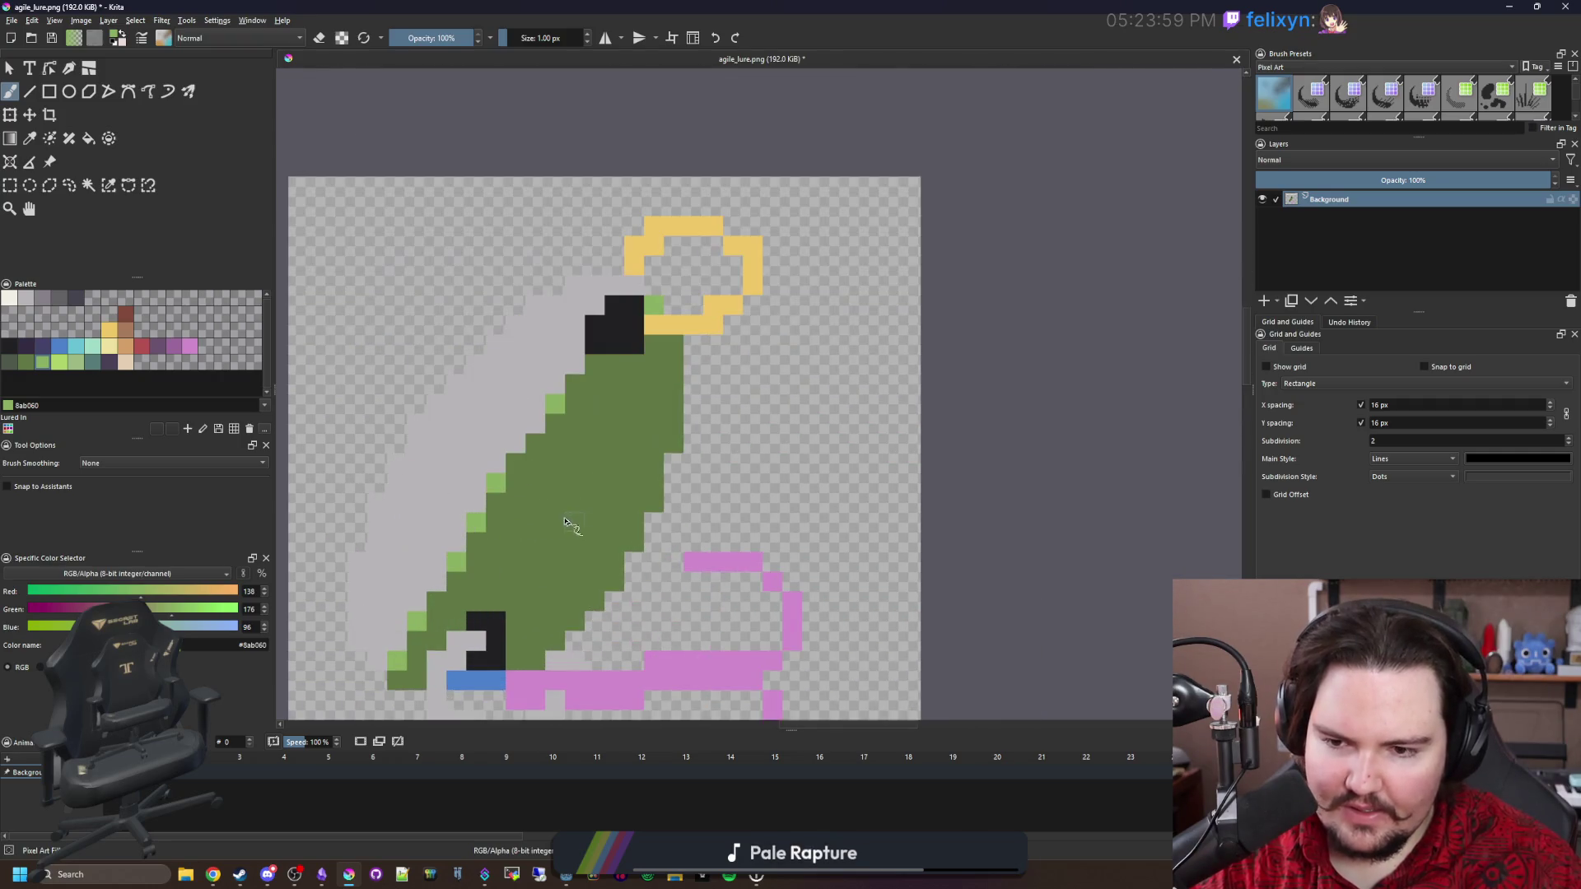
scroll(579, 486, "up", 1)
scroll(581, 490, "down", 1)
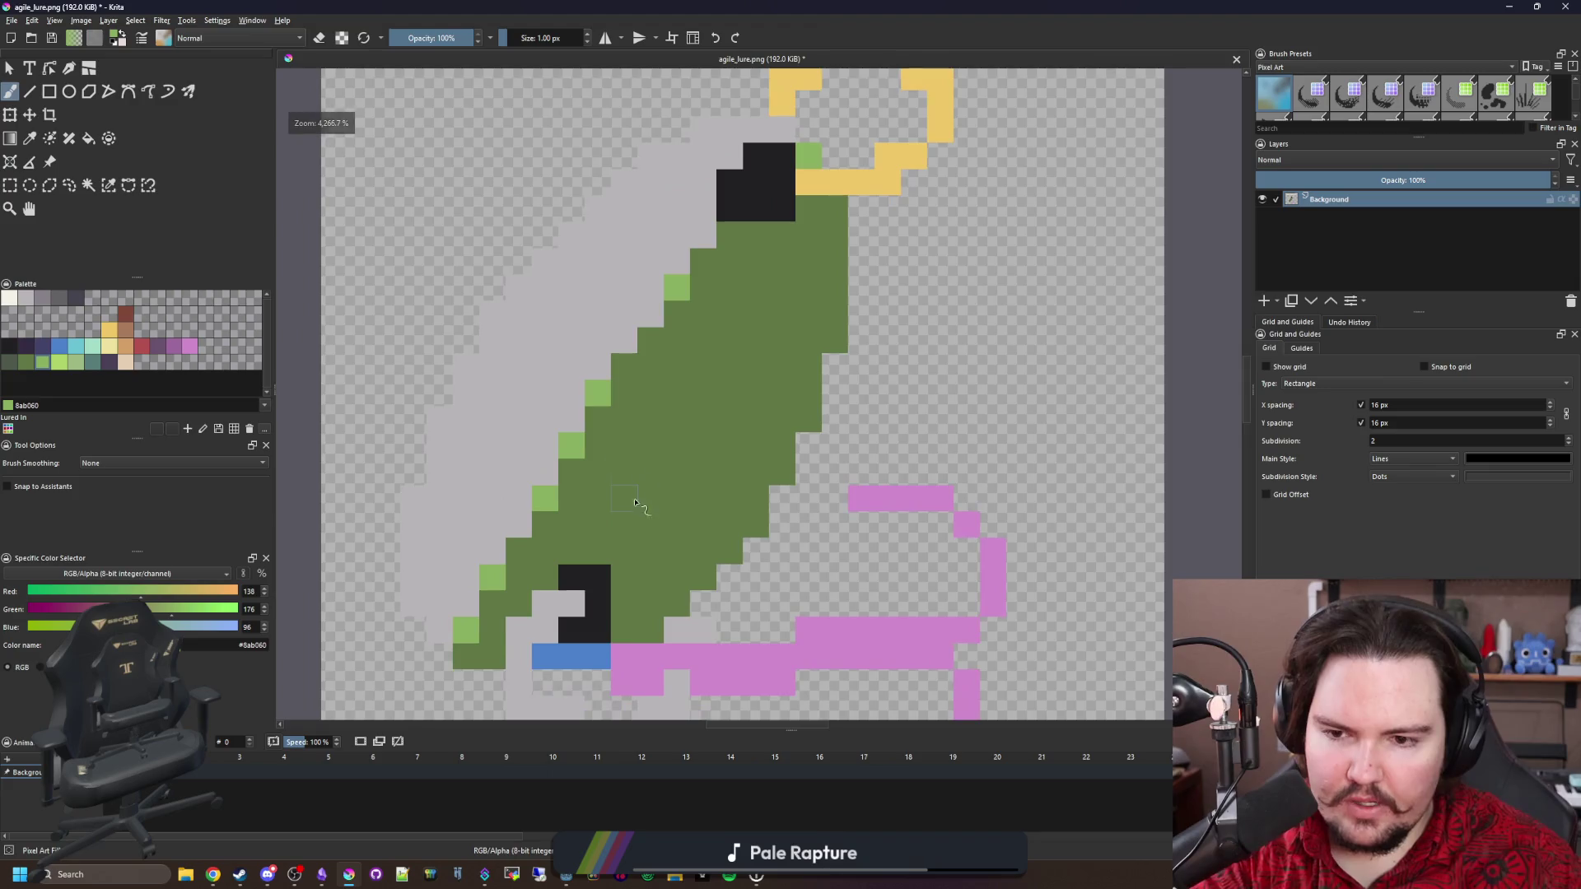
scroll(581, 489, "up", 2)
Paint three 2x2 light green spots on the dark green body.
left_click(620, 531)
left_click(620, 492)
left_click(660, 491)
left_click(659, 531)
left_click(659, 374)
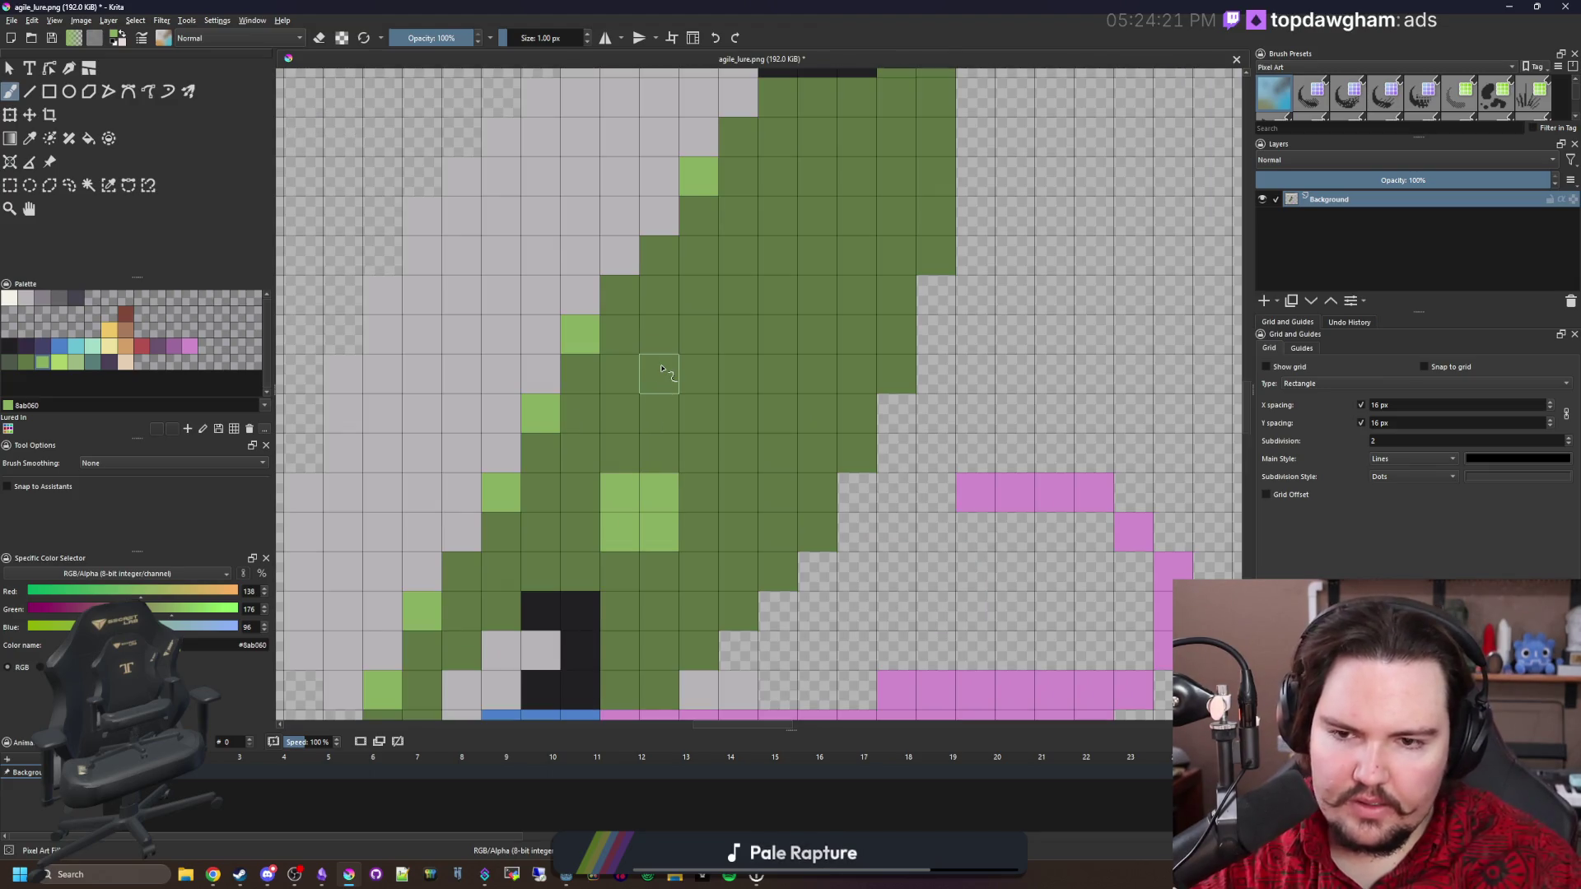
left_click(660, 335)
left_click(699, 334)
left_click(699, 374)
left_click(778, 492)
left_click(739, 492)
left_click(739, 453)
left_click(768, 457)
scroll(768, 457, "up", 2)
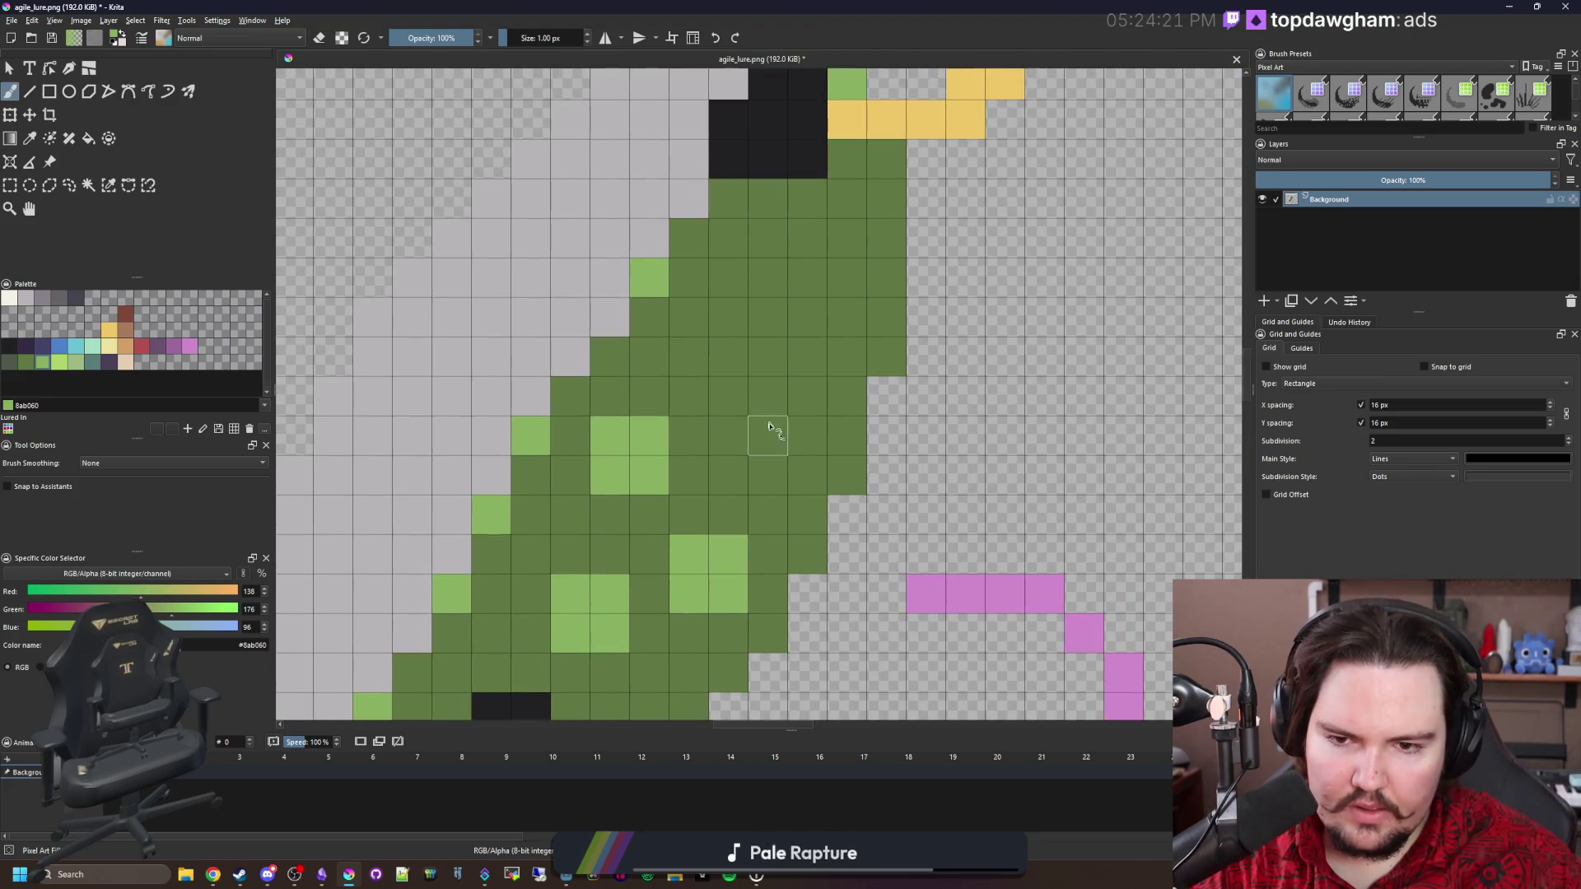
Add two more 2x2 light green spots higher on the body.
left_click(769, 436)
left_click(768, 397)
left_click(808, 397)
left_click(808, 437)
left_click(734, 329)
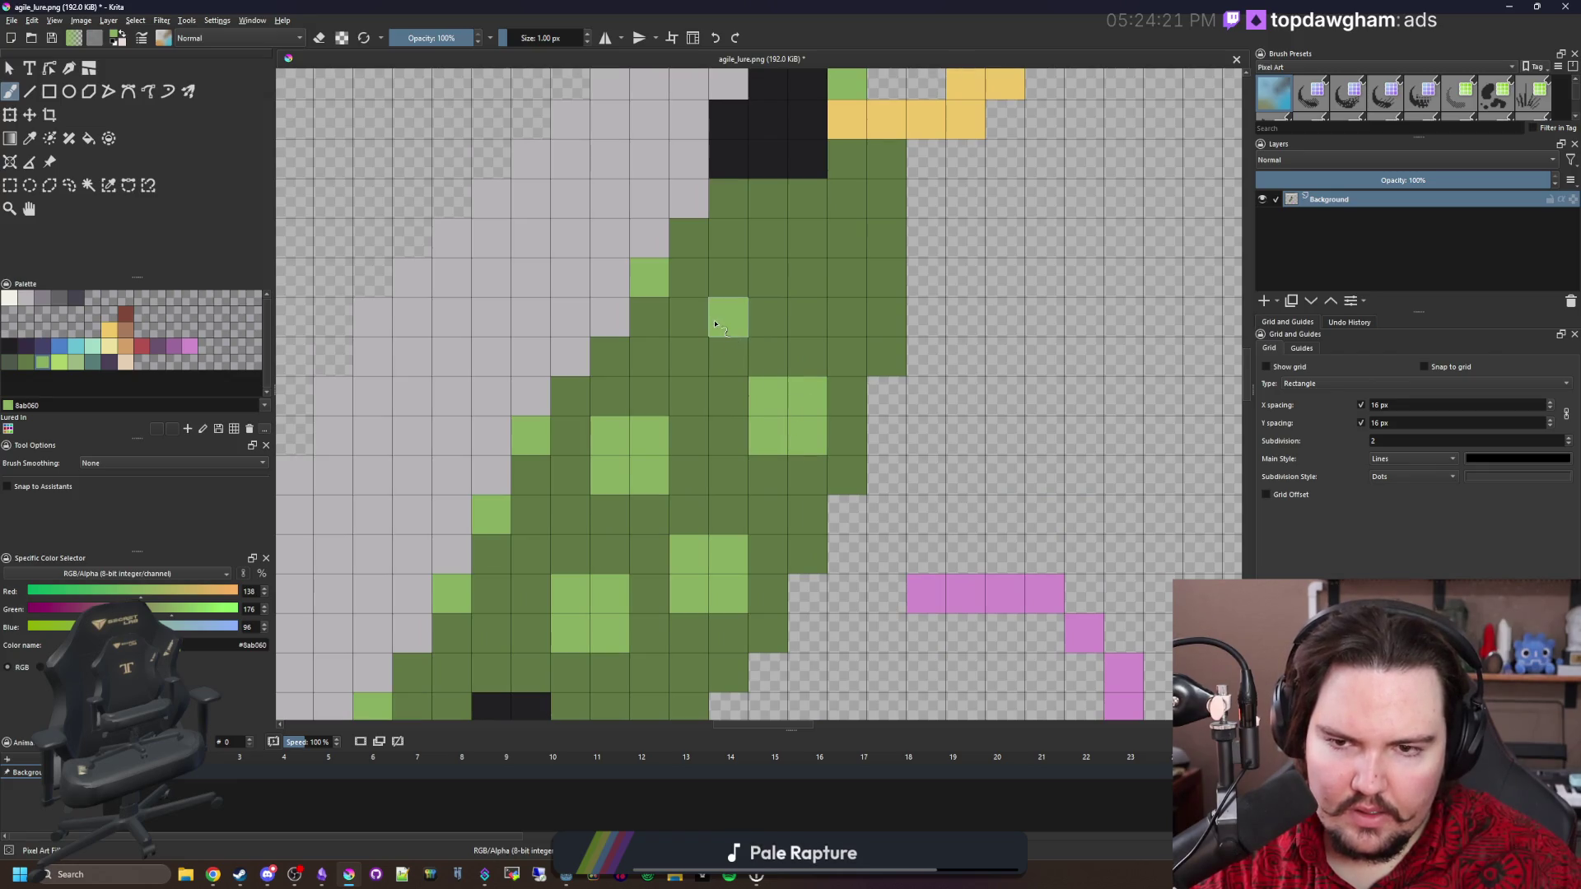
left_click(729, 277)
left_click(768, 277)
left_click(769, 317)
Undo the stray light green pixels painted near the top.
left_click(847, 237)
left_click(808, 237)
left_click(823, 219)
key("ctrl+z")
key("ctrl+z")
key("ctrl+z")
scroll(823, 218, "down", 6)
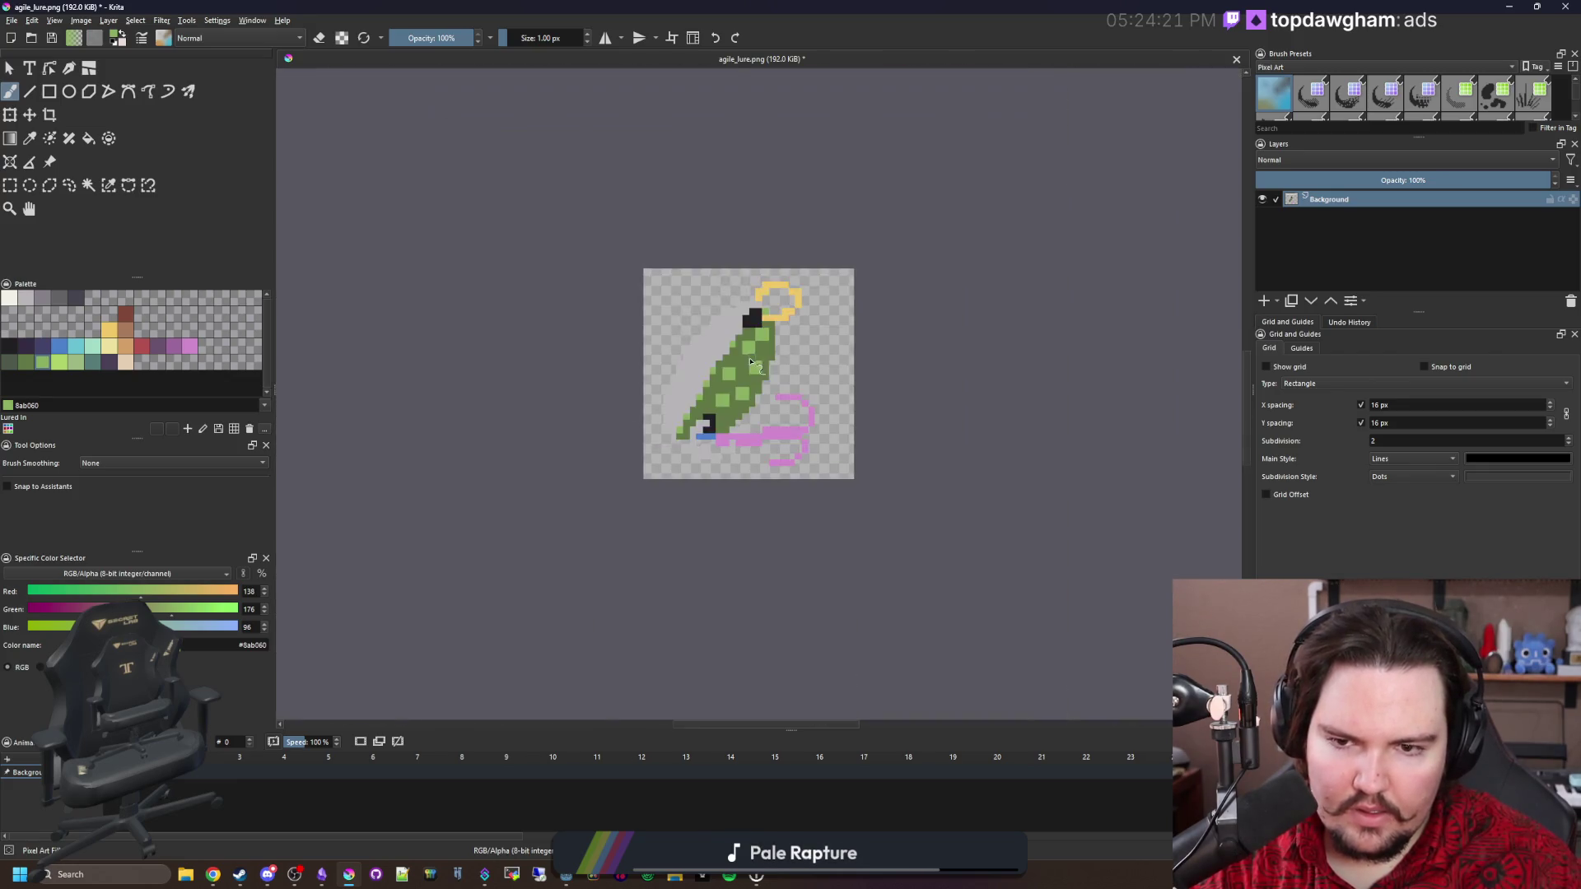
scroll(790, 330, "up", 6)
scroll(772, 351, "down", 8)
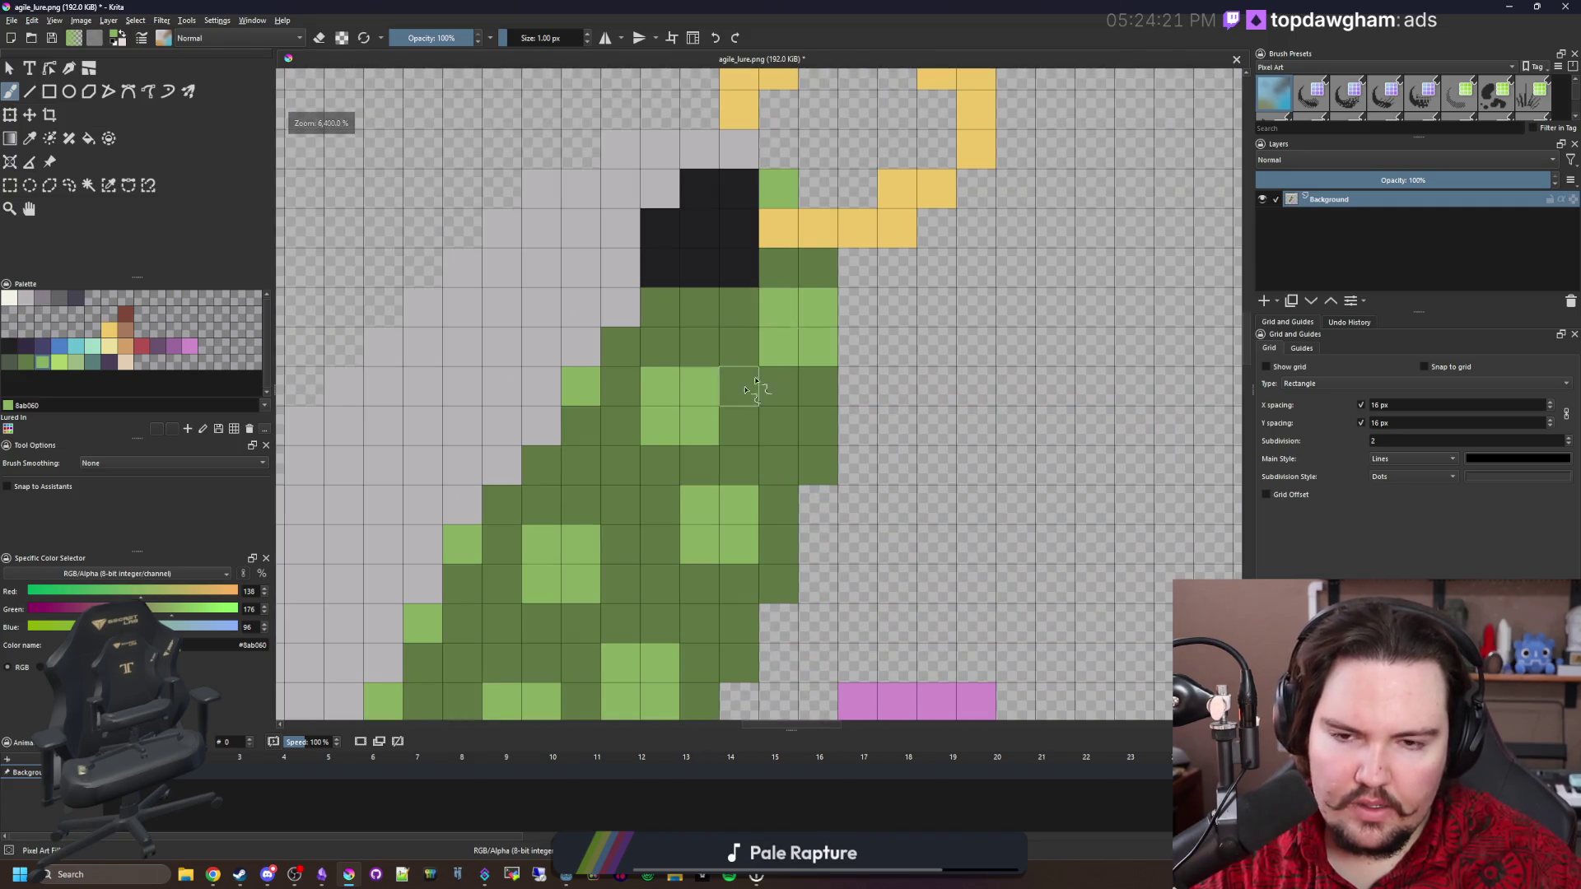
scroll(622, 476, "up", 8)
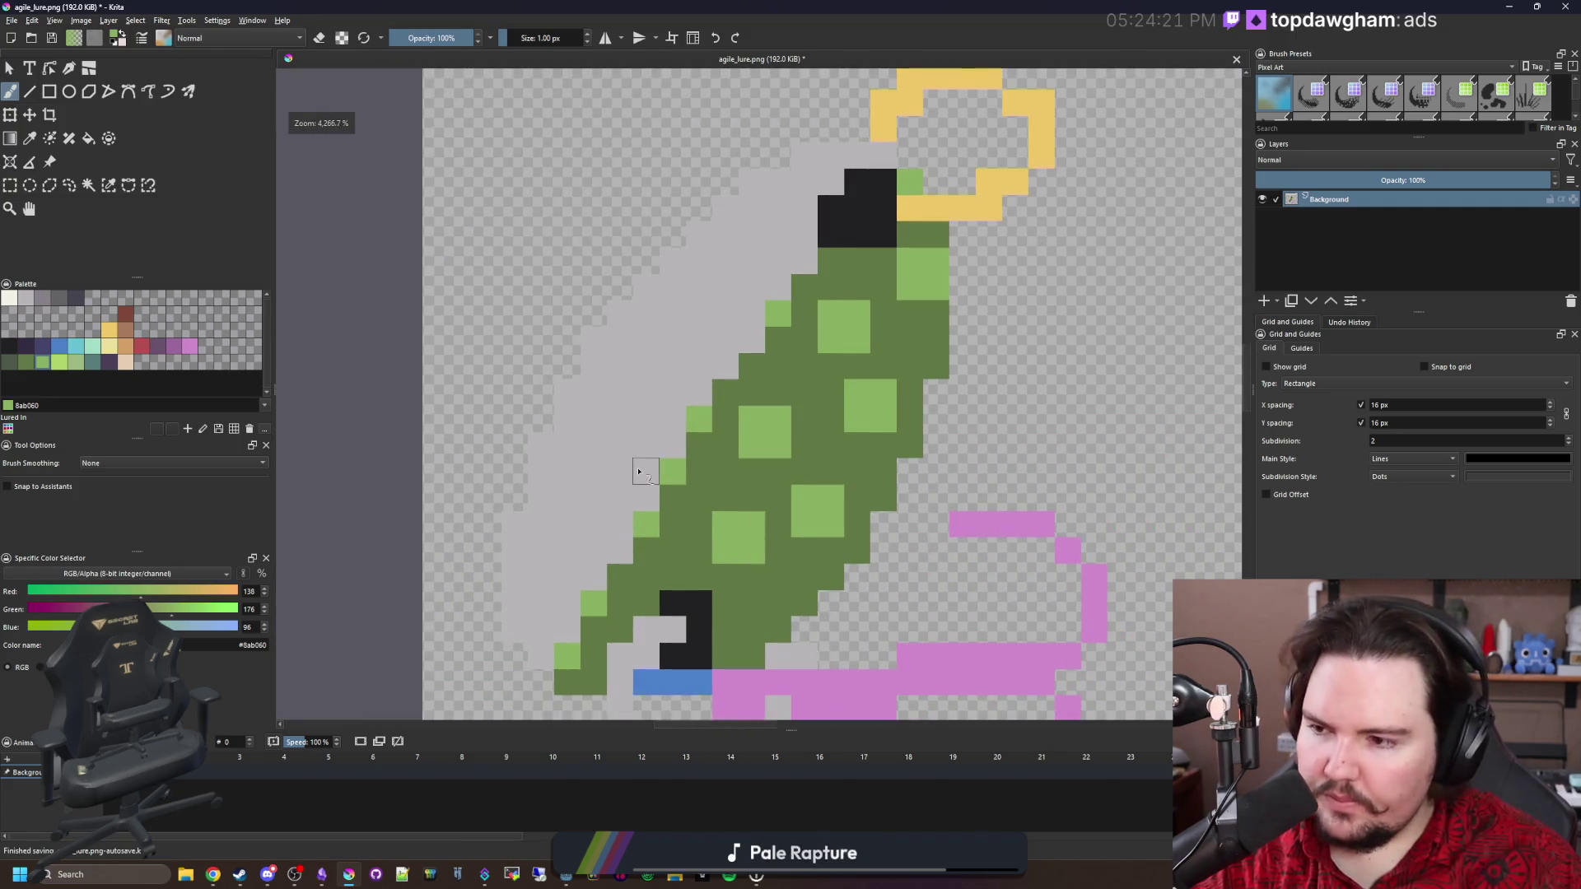
key("p")
key("alt+Tab")
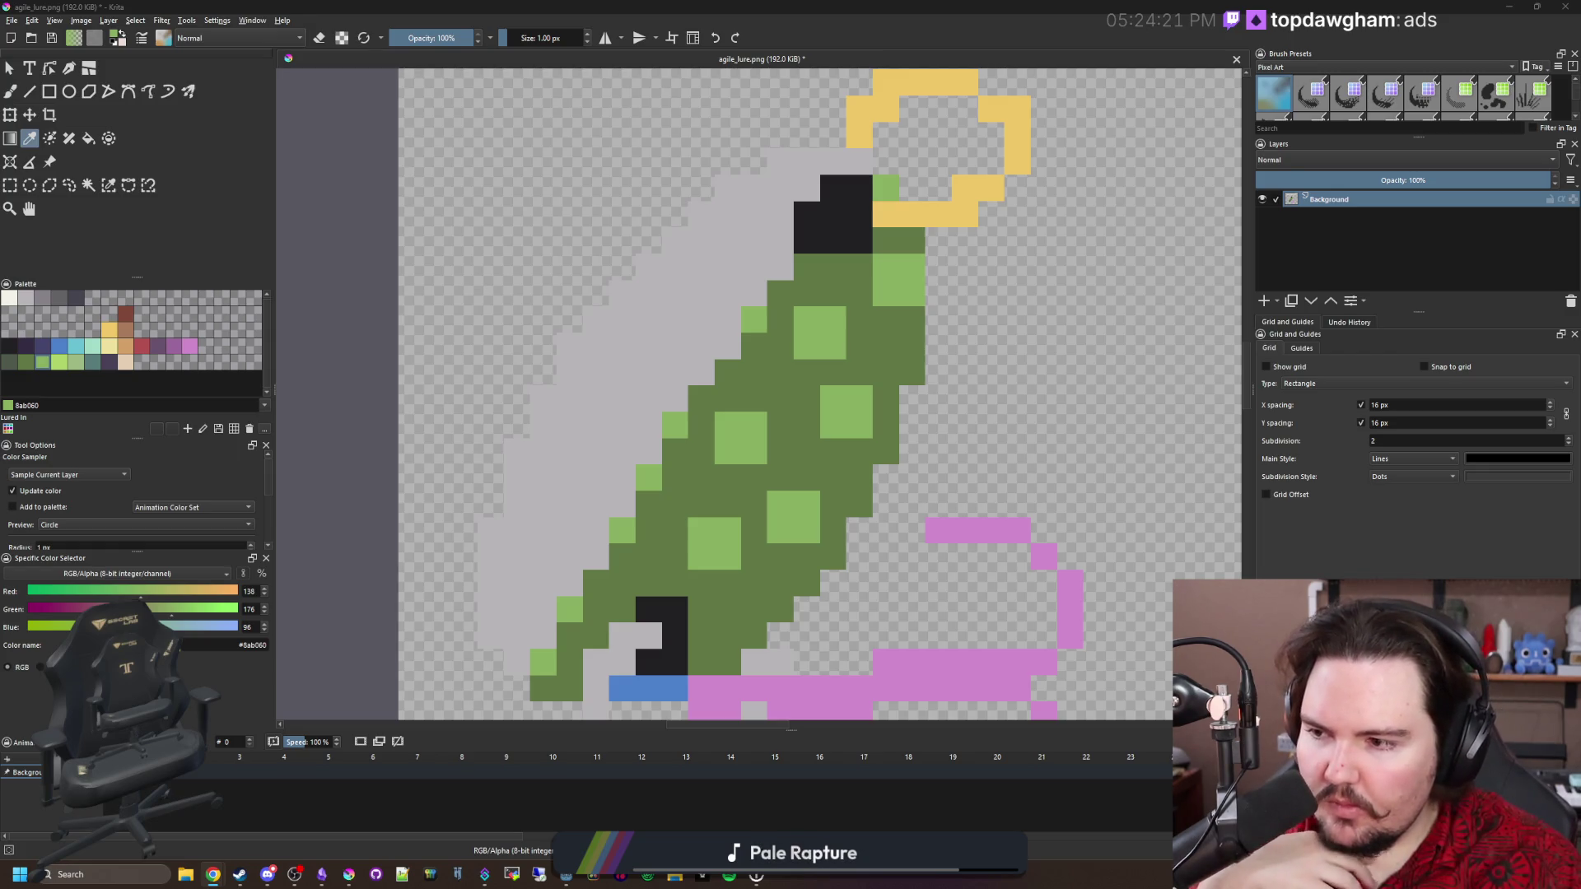
key("alt+Tab")
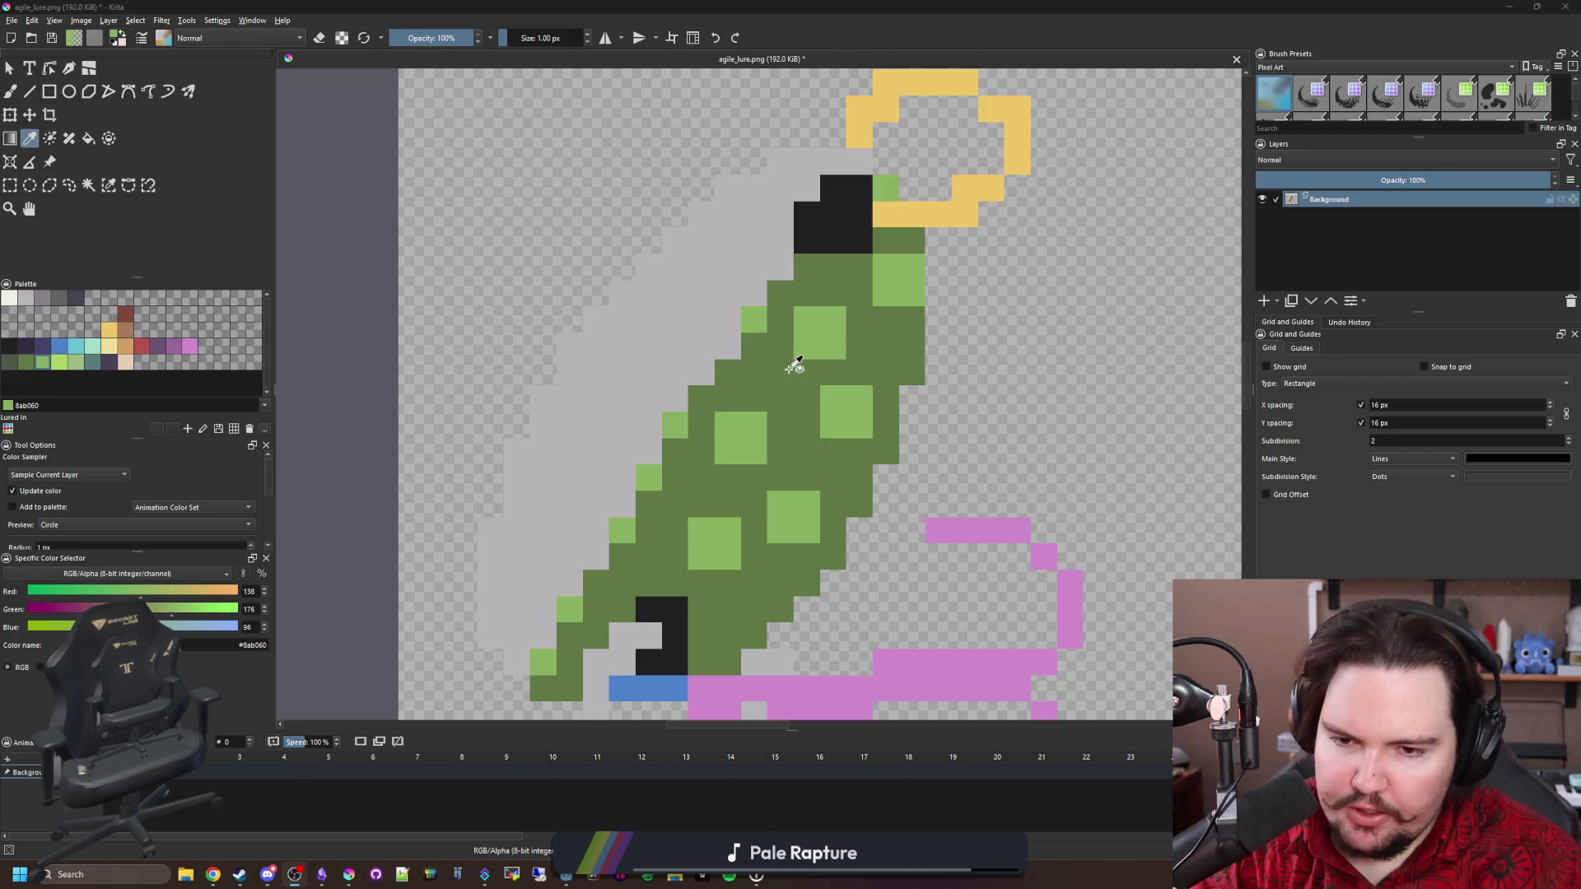
scroll(783, 363, "down", 1)
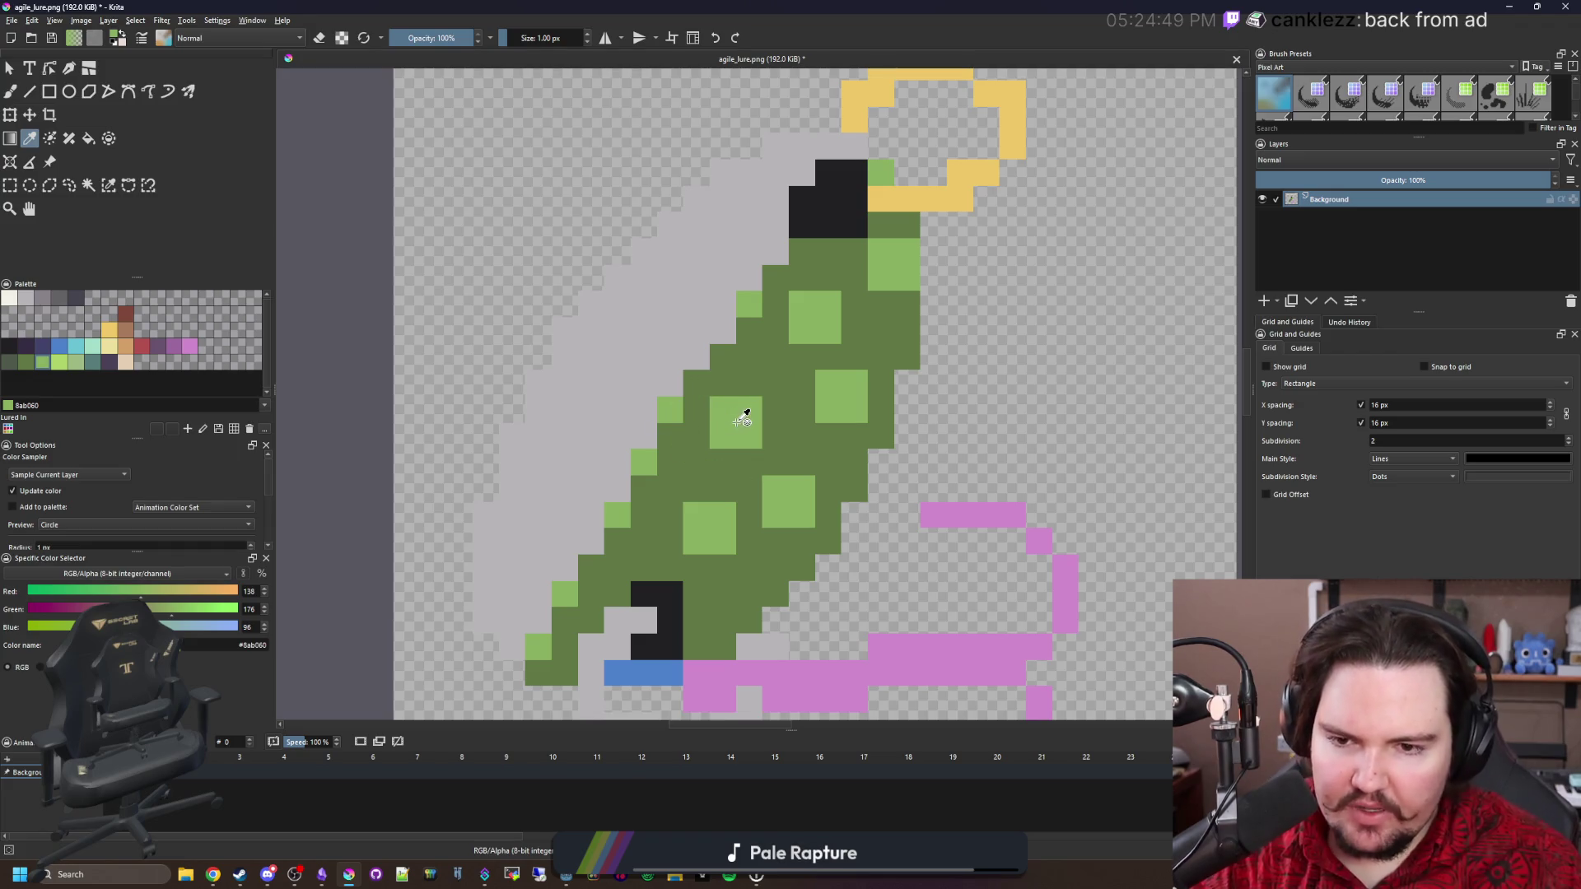
Paint more light green spot cells across the upper body.
scroll(697, 383, "up", 1)
left_click_drag(540, 381, 576, 343)
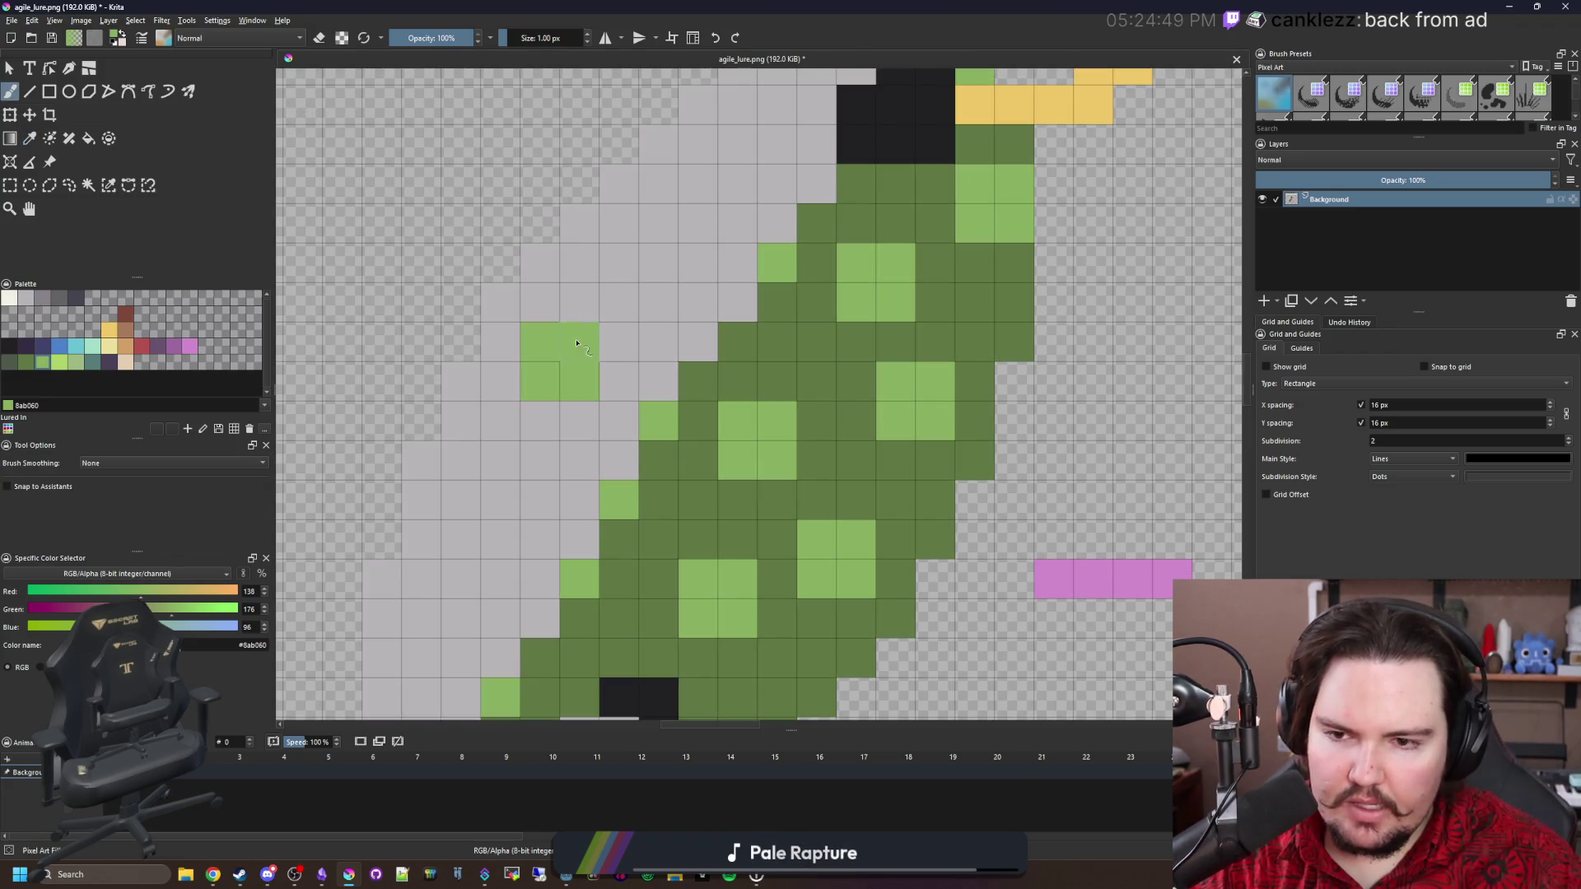
scroll(704, 239, "up", 3)
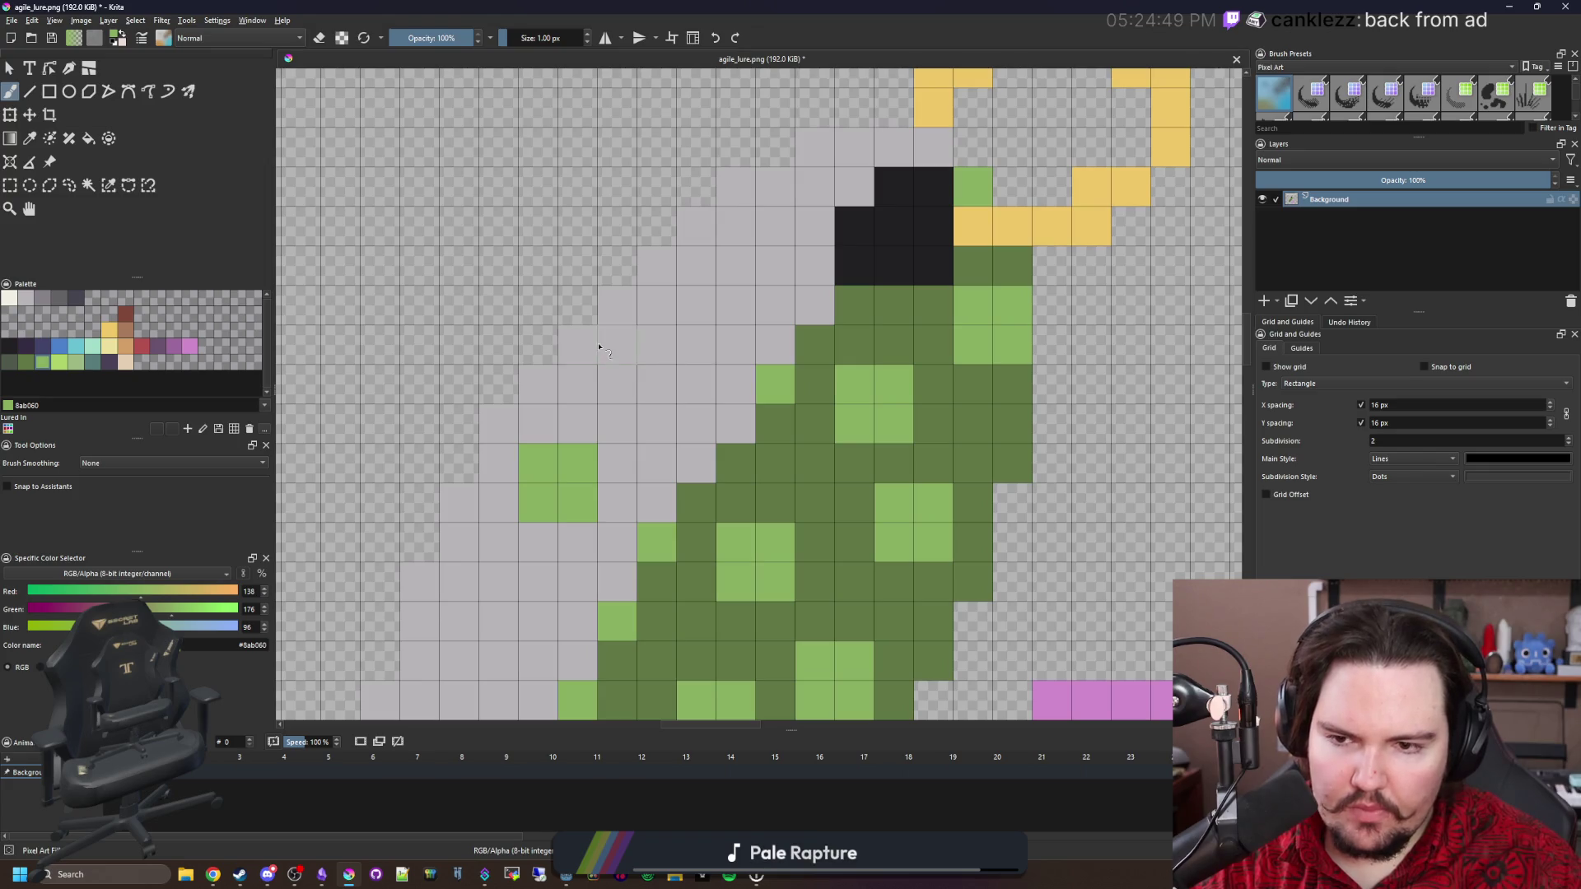
left_click_drag(611, 347, 576, 346)
left_click(618, 306)
mouse_move(733, 304)
left_mouse_down()
mouse_move(735, 265)
mouse_move(774, 305)
left_mouse_up()
Add a 2x2 light green spot, a small column and one cell lower on the body.
scroll(672, 394, "down", 5)
mouse_move(635, 434)
left_mouse_down()
mouse_move(596, 434)
mouse_move(635, 394)
left_mouse_up()
mouse_move(517, 511)
left_mouse_down()
mouse_move(530, 483)
mouse_move(557, 493)
left_mouse_up()
scroll(547, 511, "down", 3)
left_click(547, 535)
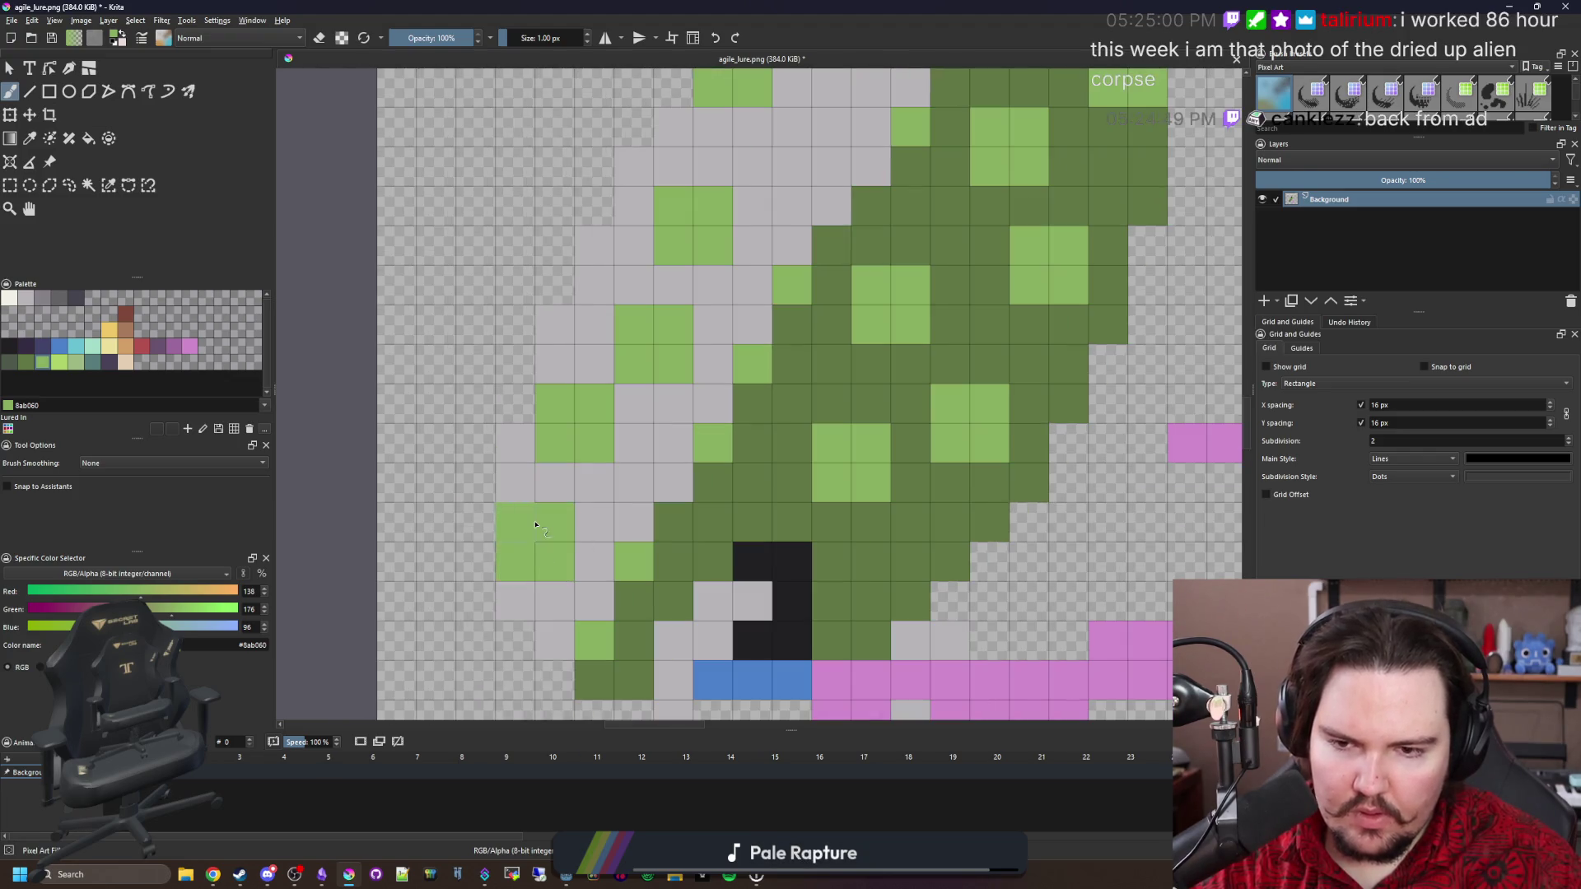
Paint grey over stray green cells on the silver side, then select off-white cream.
scroll(696, 493, "down", 2)
scroll(695, 493, "up", 1)
scroll(675, 474, "down", 6)
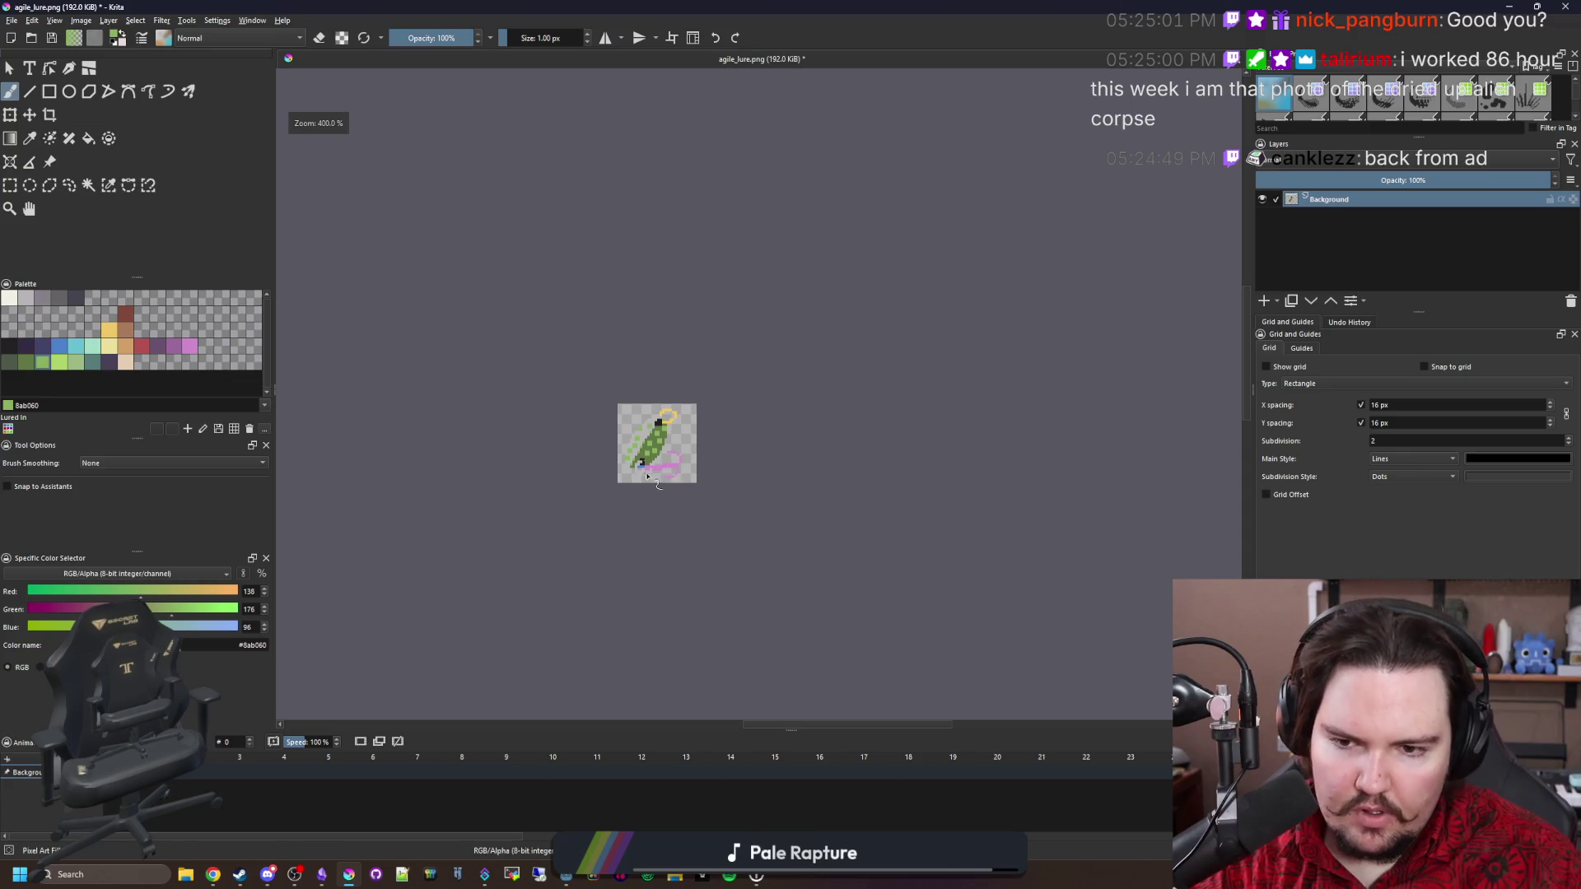
scroll(648, 478, "up", 9)
scroll(508, 407, "down", 3)
mouse_move(508, 406)
left_mouse_down()
mouse_move(512, 521)
mouse_move(571, 422)
mouse_move(618, 278)
mouse_move(624, 337)
left_mouse_up()
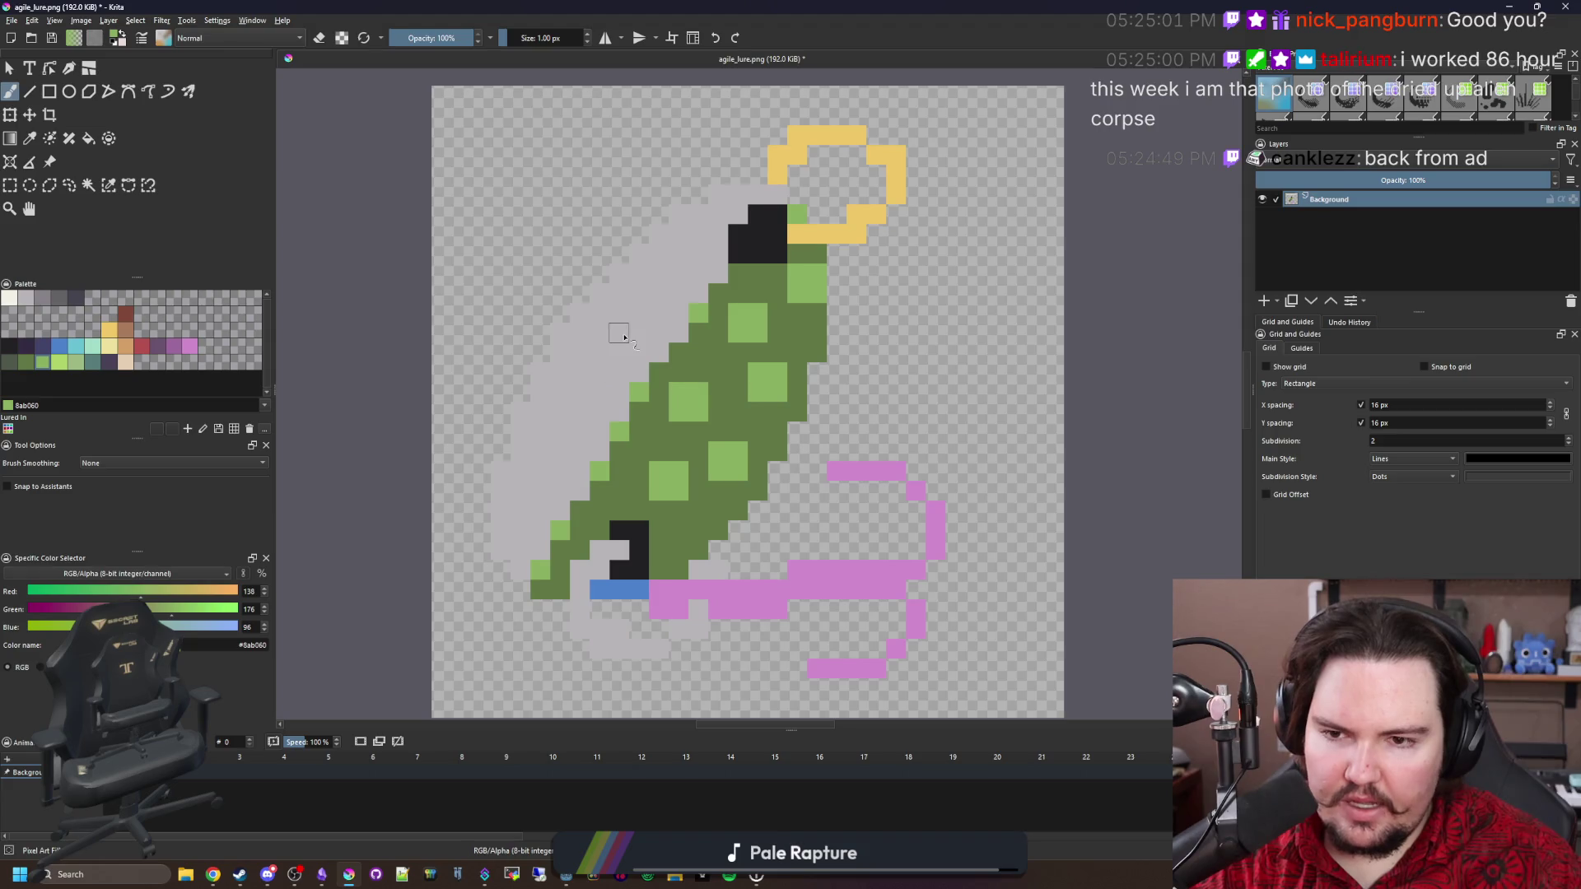
scroll(624, 336, "up", 1)
left_click(13, 301)
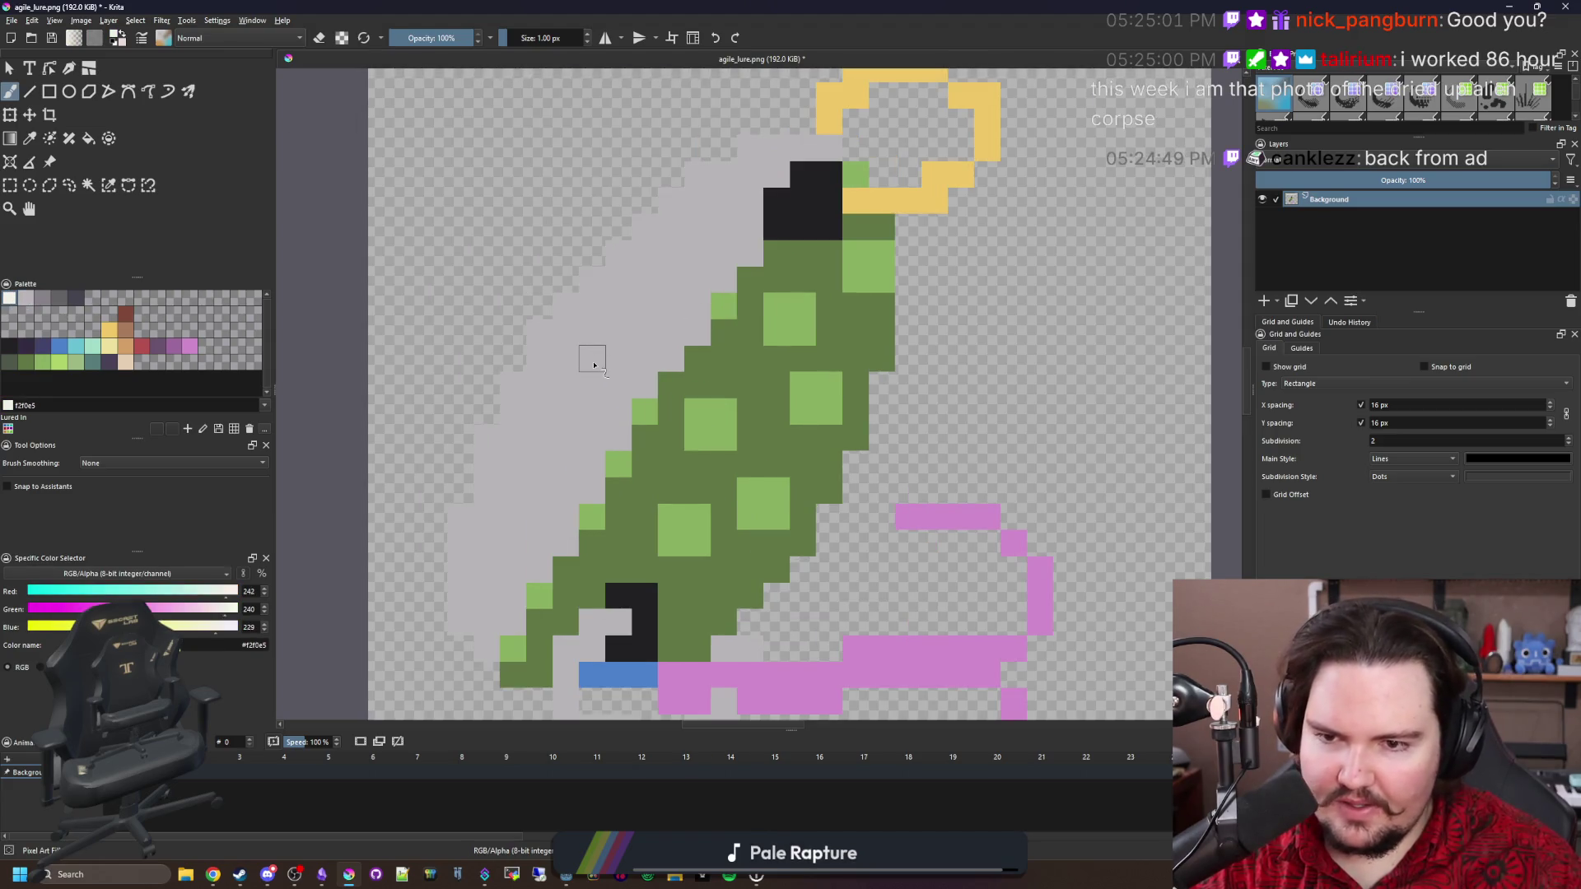
scroll(595, 365, "up", 1)
scroll(676, 321, "up", 2)
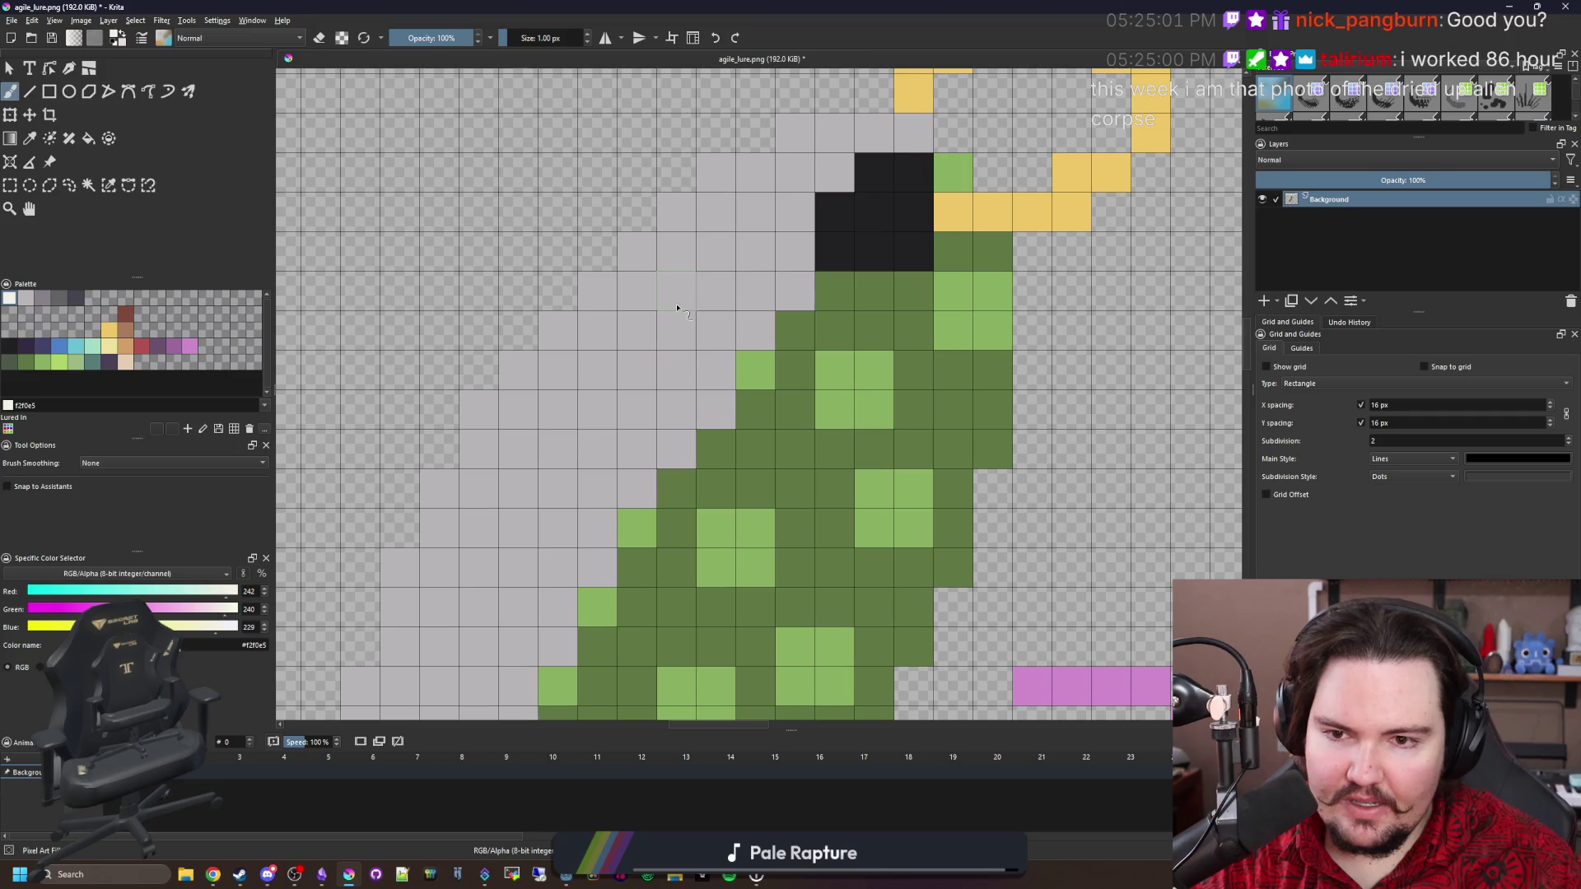
Paint cream highlight cells and a diagonal cream stripe down the lure's grey silver side.
mouse_move(683, 300)
left_mouse_down()
mouse_move(716, 299)
mouse_move(696, 334)
mouse_move(635, 254)
left_mouse_up()
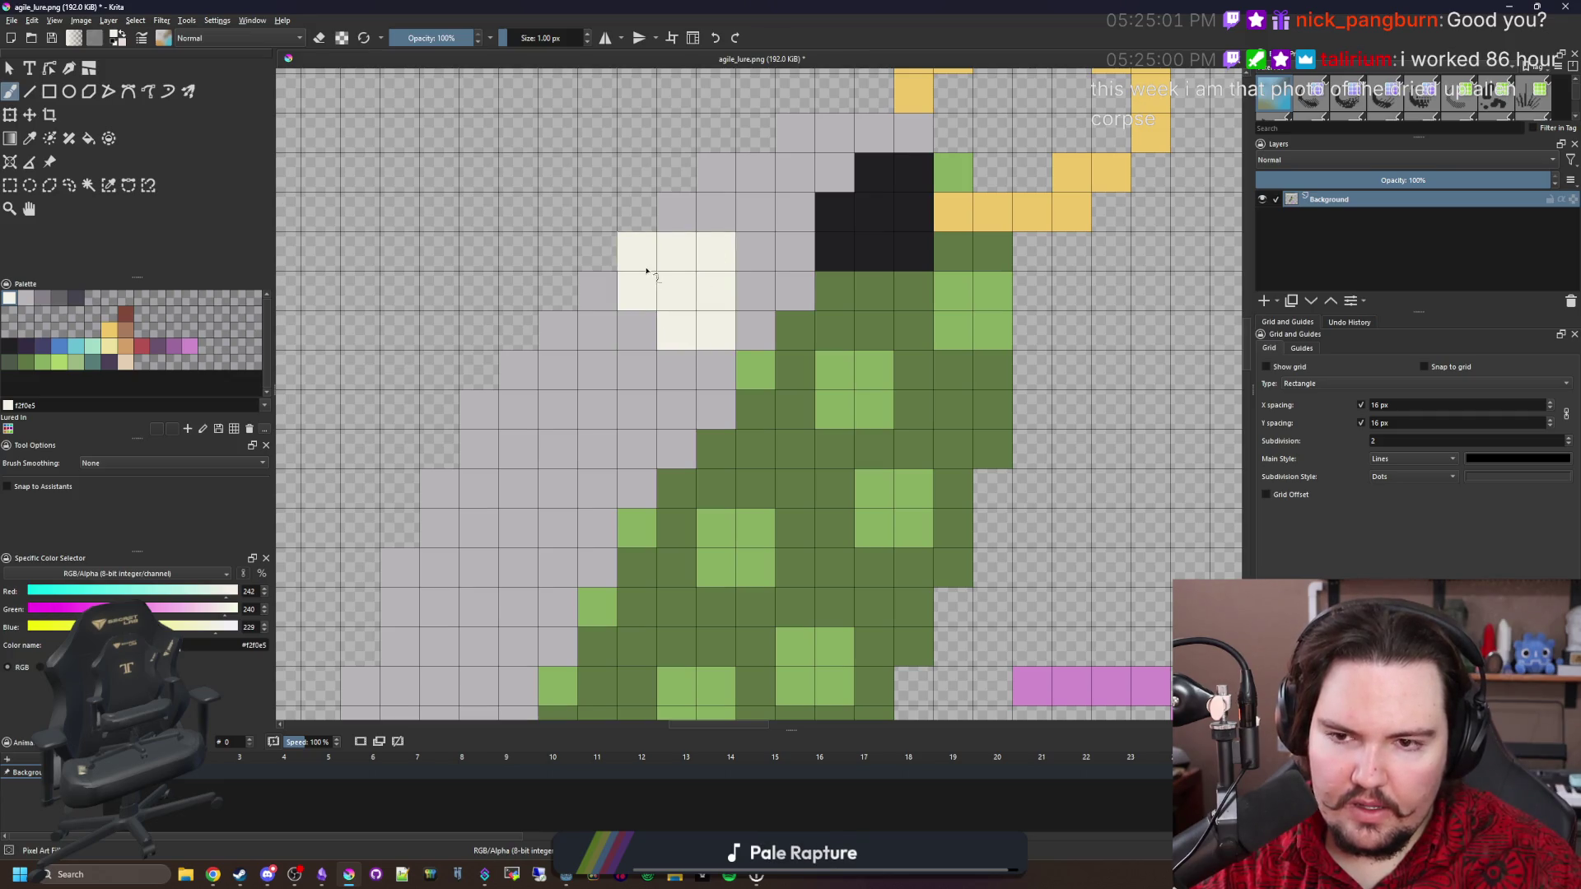
left_click_drag(589, 400, 711, 273)
left_click(719, 251)
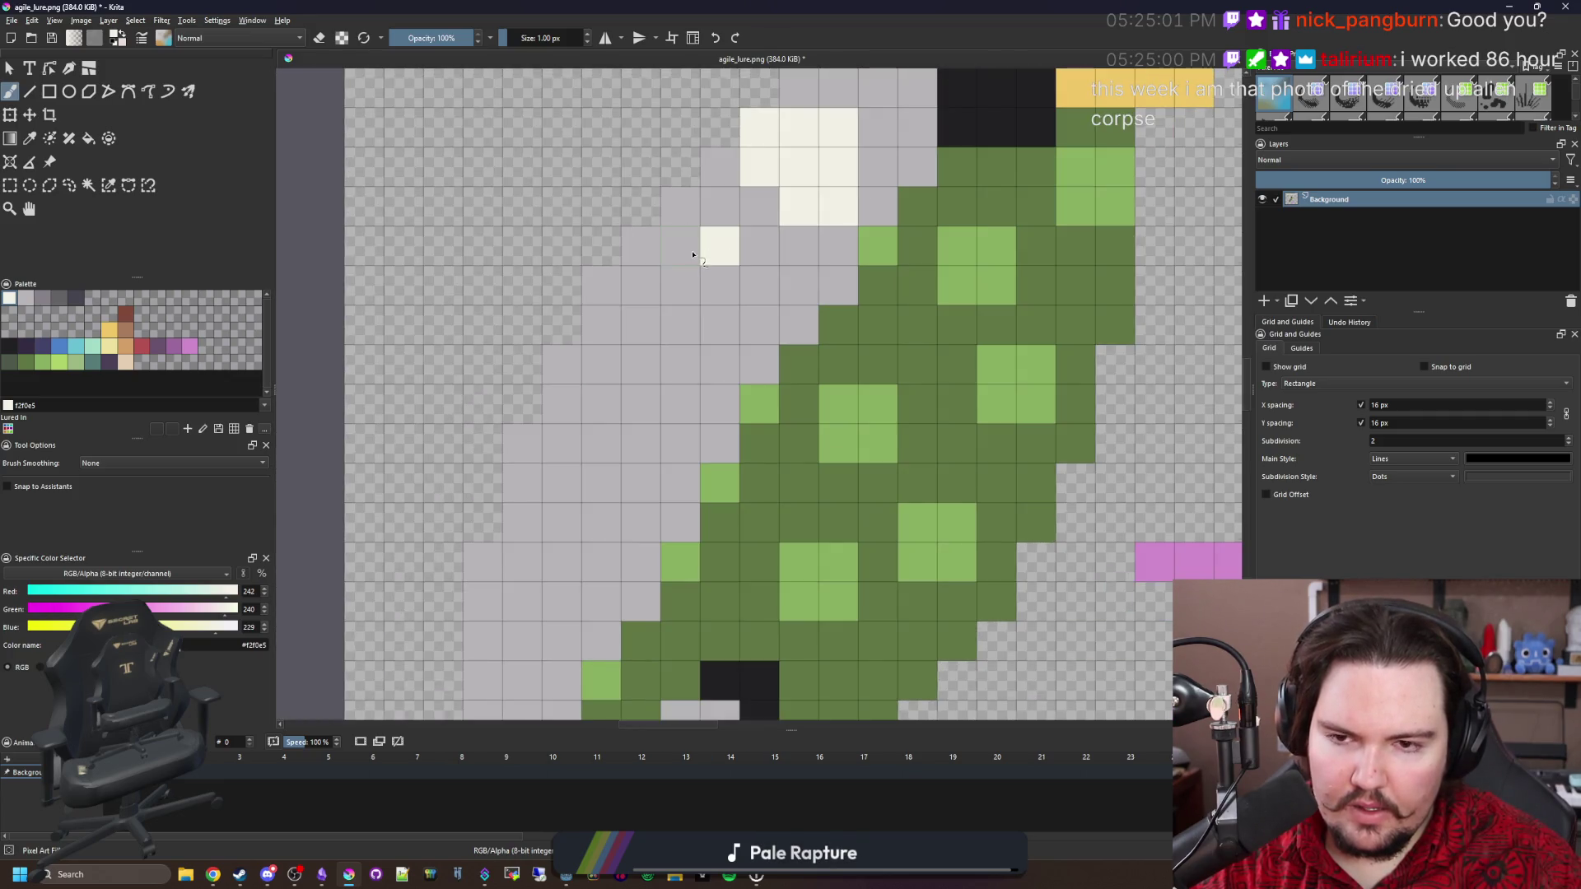
left_click(641, 325)
left_click_drag(601, 324, 601, 364)
left_click(601, 403)
mouse_move(563, 416)
left_mouse_down()
mouse_move(560, 485)
mouse_move(522, 527)
mouse_move(522, 572)
left_mouse_up()
mouse_move(515, 594)
left_mouse_down()
mouse_move(541, 437)
mouse_move(547, 486)
left_mouse_up()
left_click(588, 365)
left_click(667, 207)
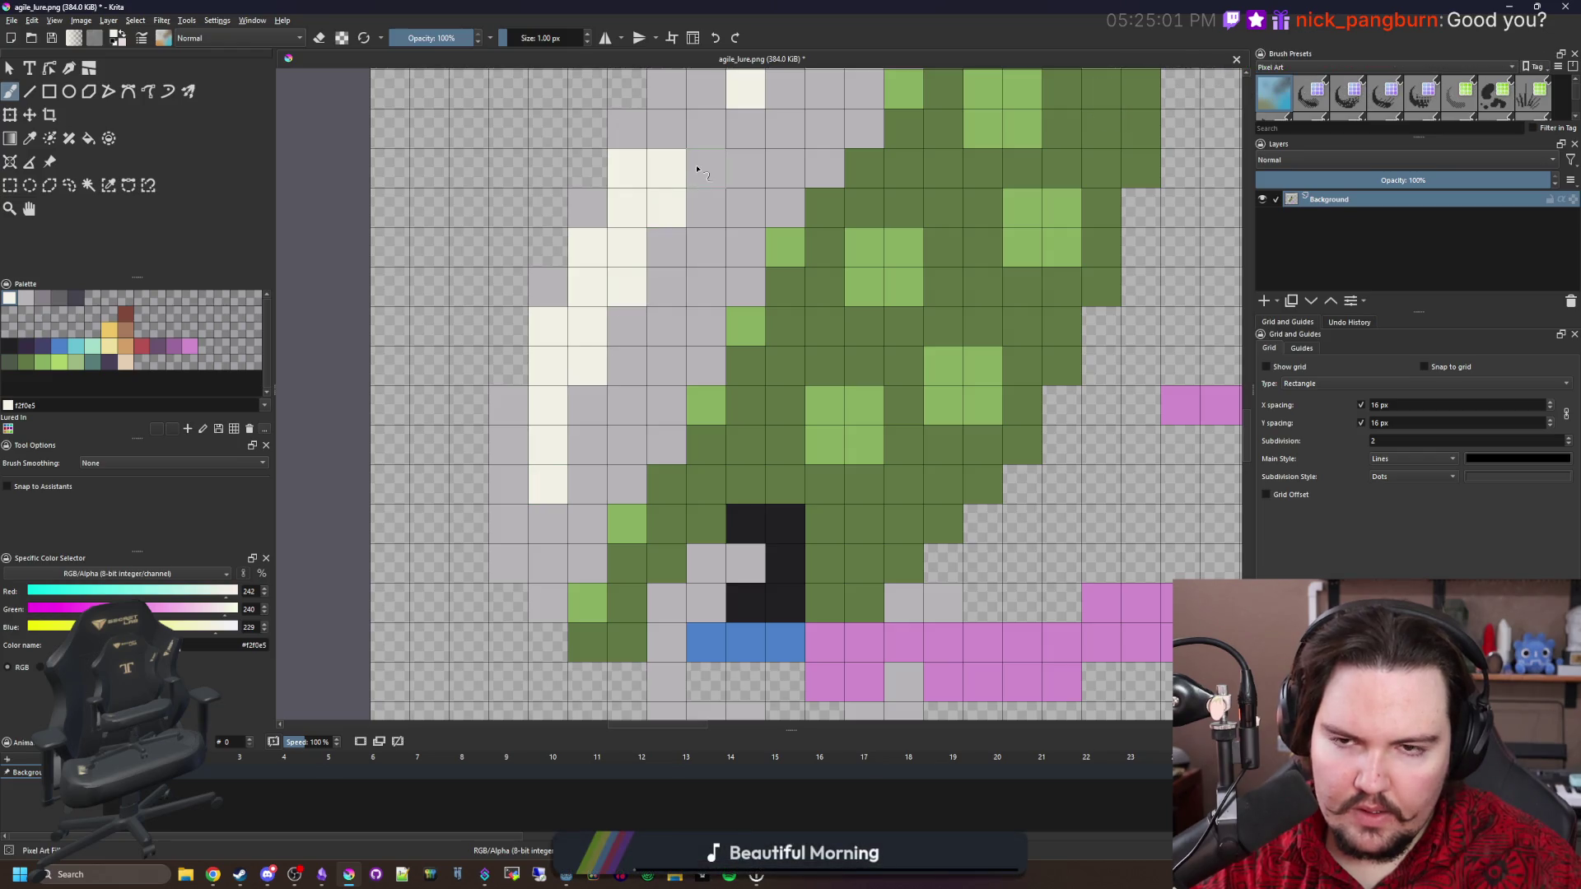
left_click(697, 169)
Sample the grey silver and repaint stray cream cells grey, restoring one at the highlight's top-left.
scroll(696, 170, "down", 3)
scroll(706, 324, "up", 3)
left_click(705, 325, "ctrl")
left_click(619, 247)
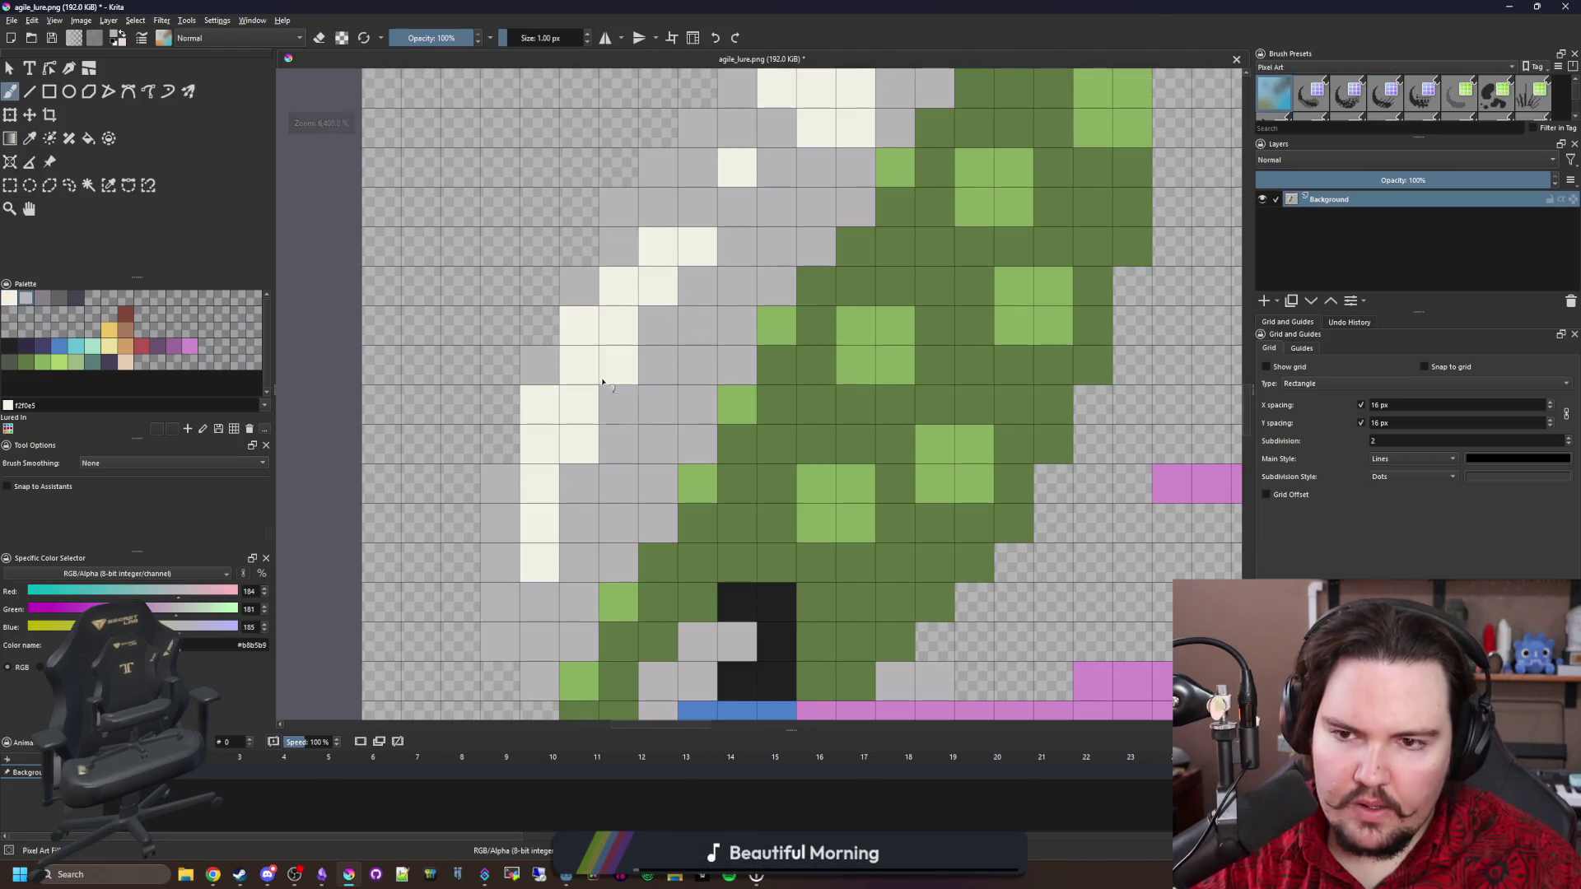
scroll(610, 338, "down", 10)
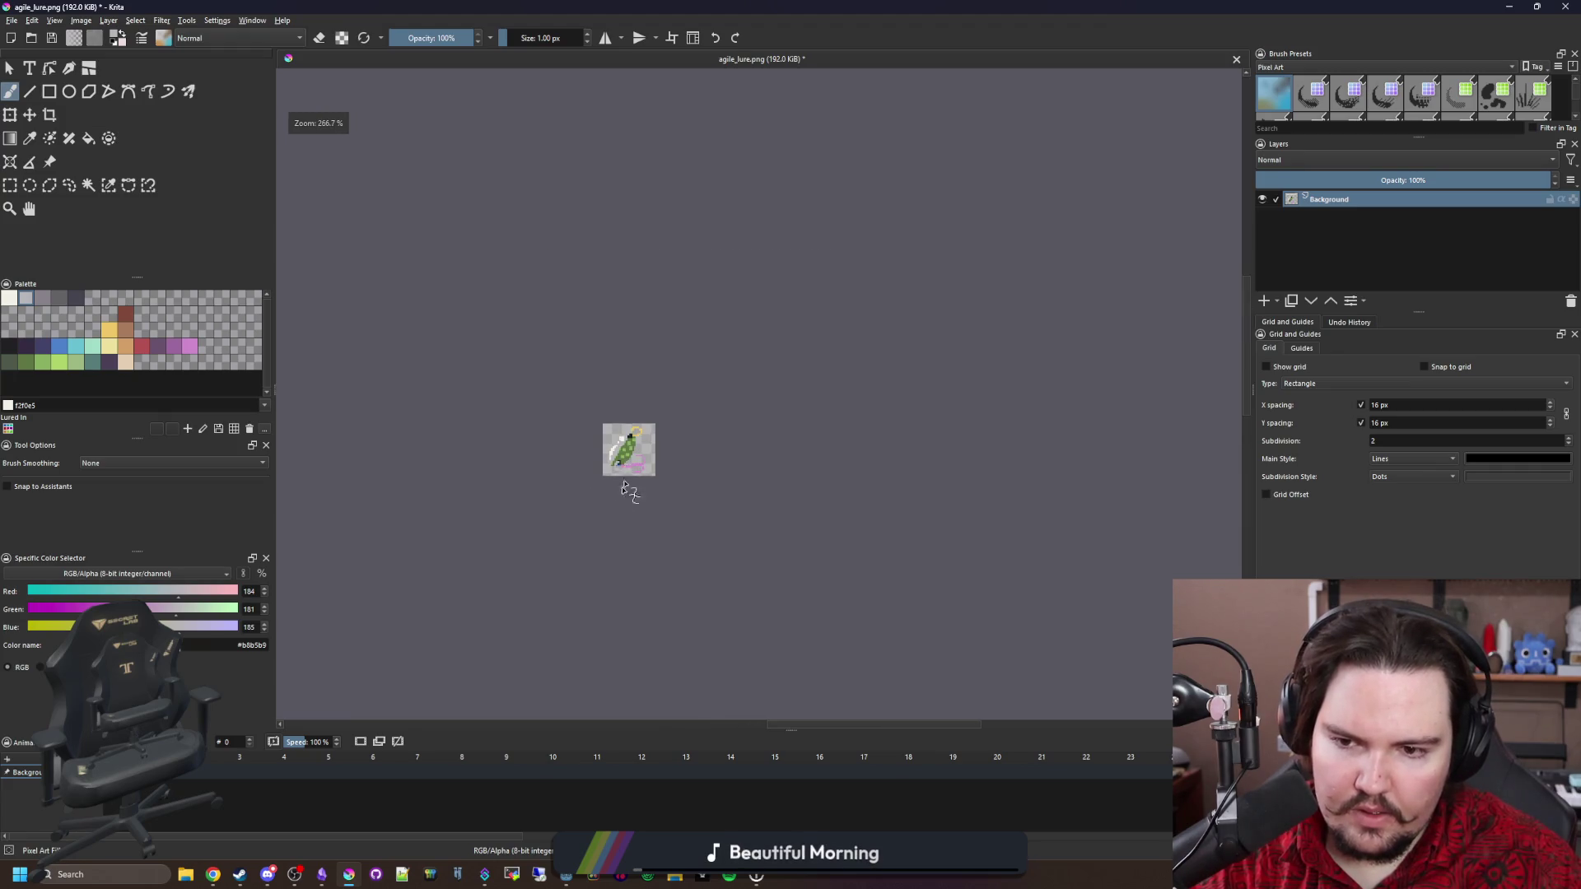
scroll(624, 461, "up", 8)
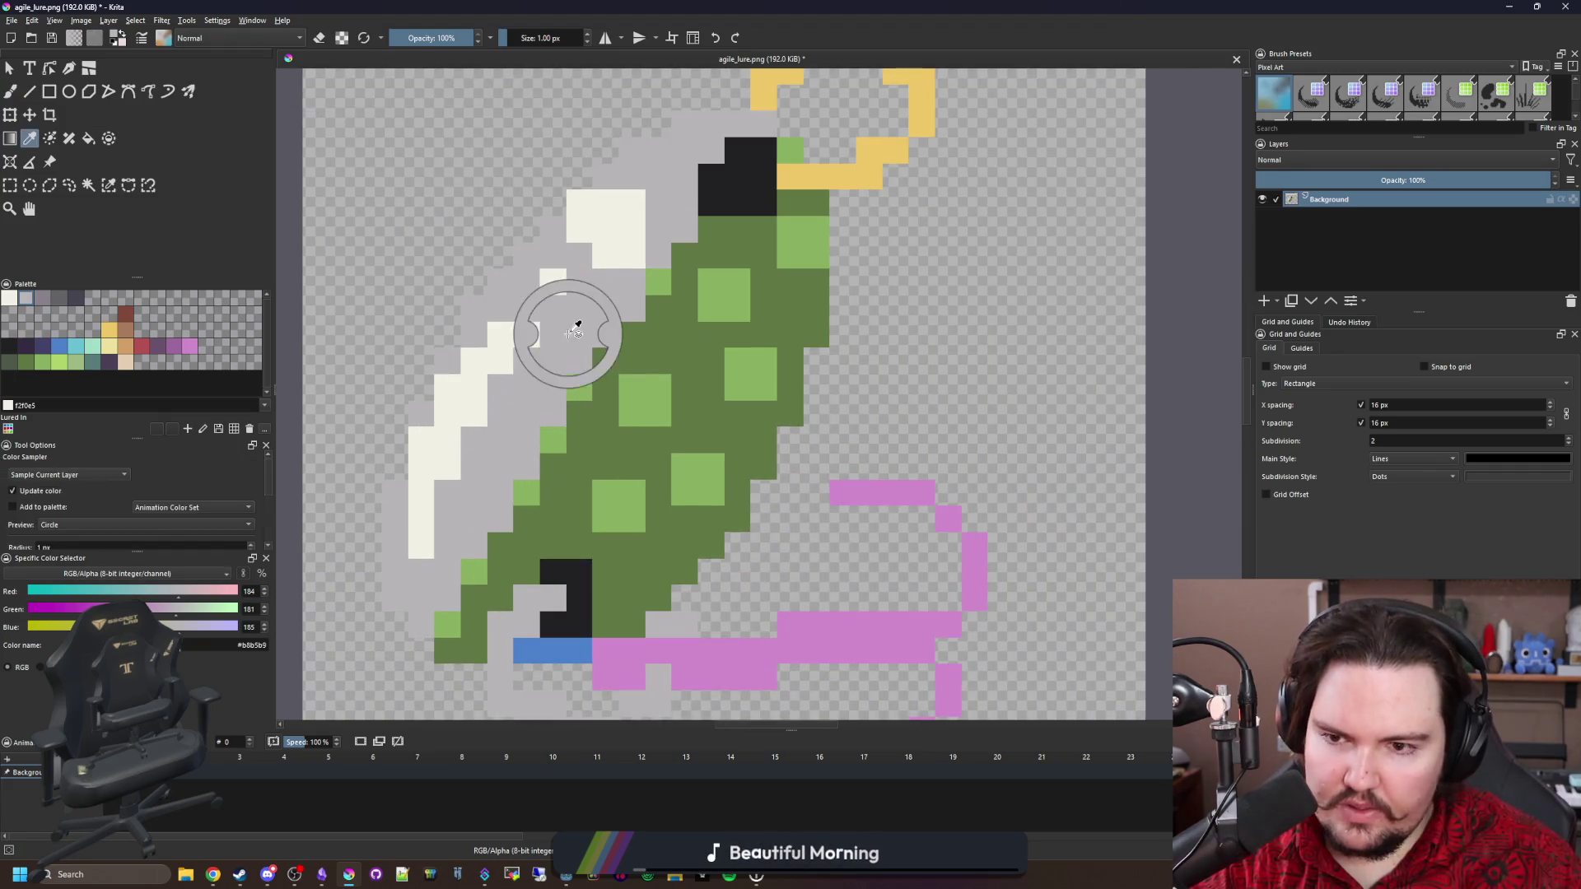
left_click(578, 202)
left_click(626, 255)
left_click(579, 202)
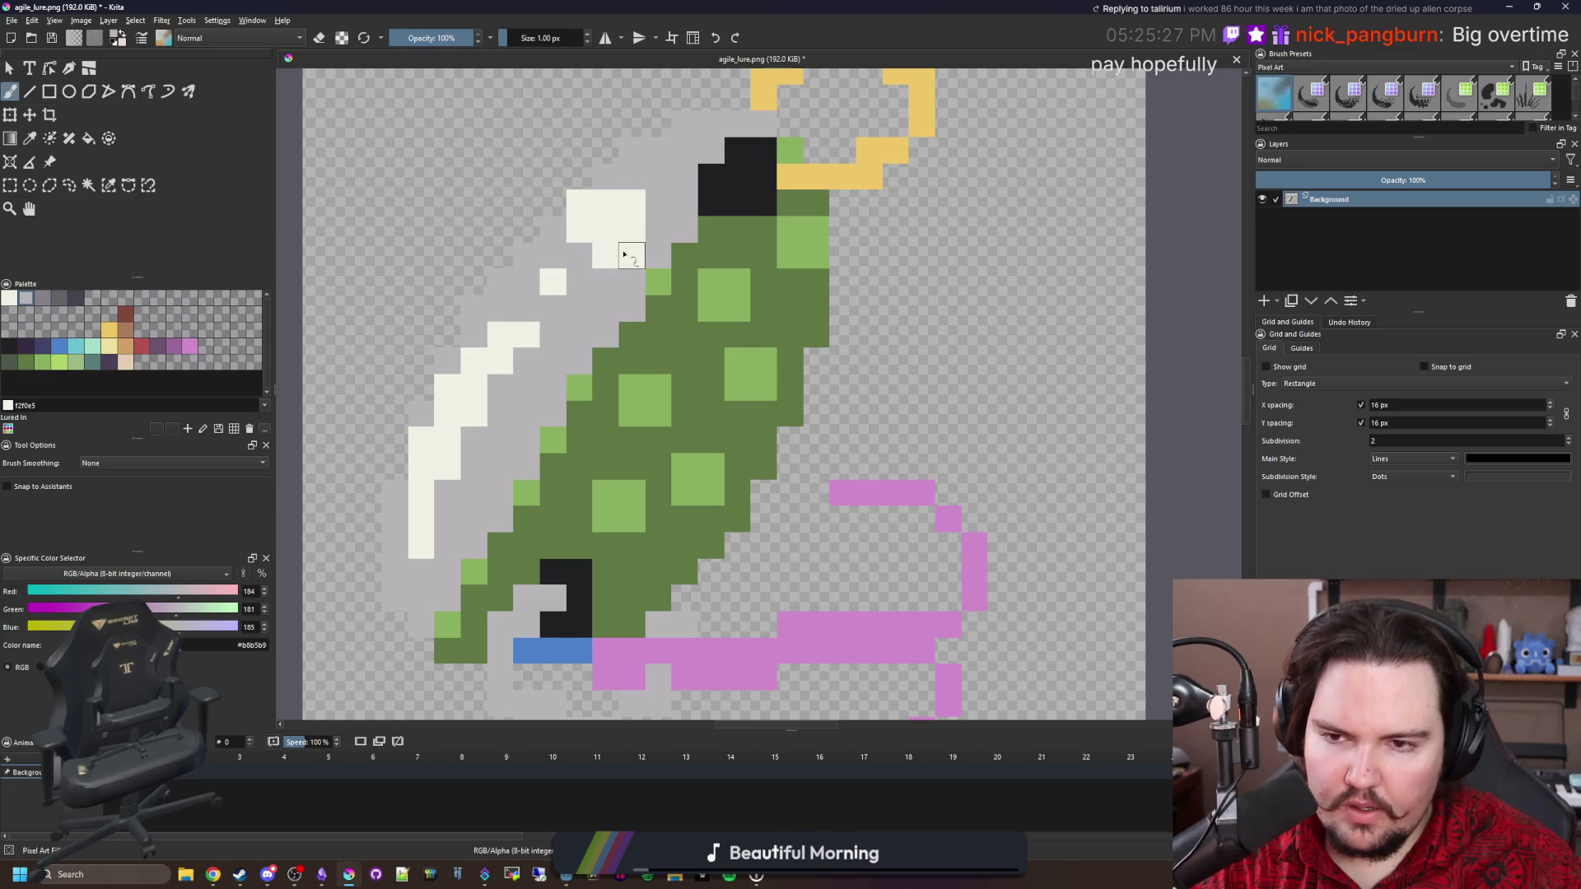
key("p")
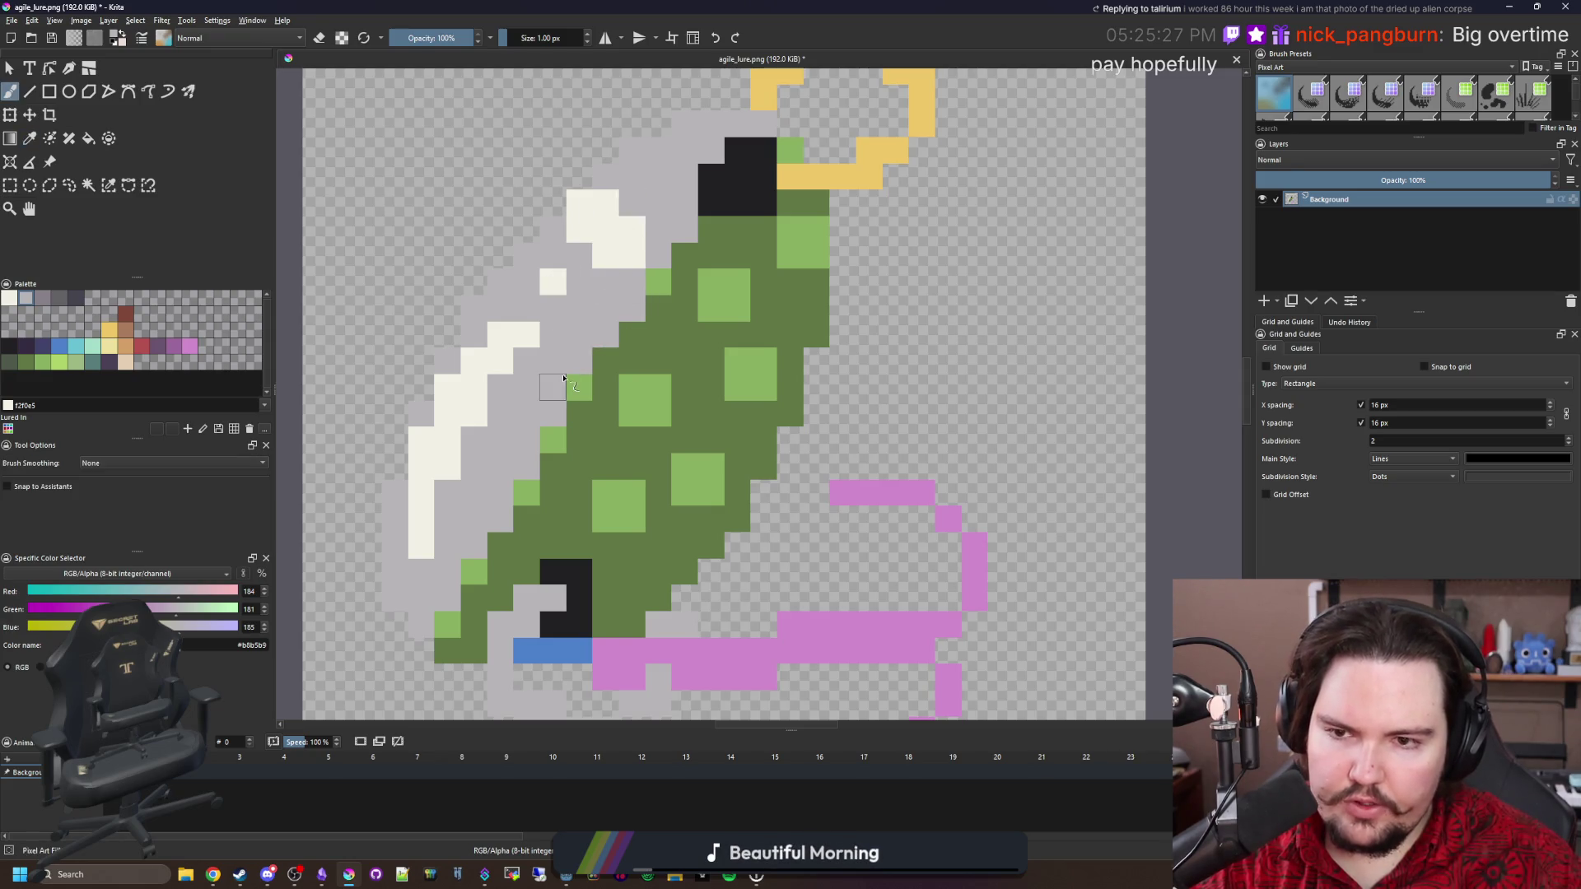
Compare the sprite against the full-size Wikipedia spoon lure photo in Chrome.
scroll(570, 416, "down", 5)
scroll(584, 387, "up", 7)
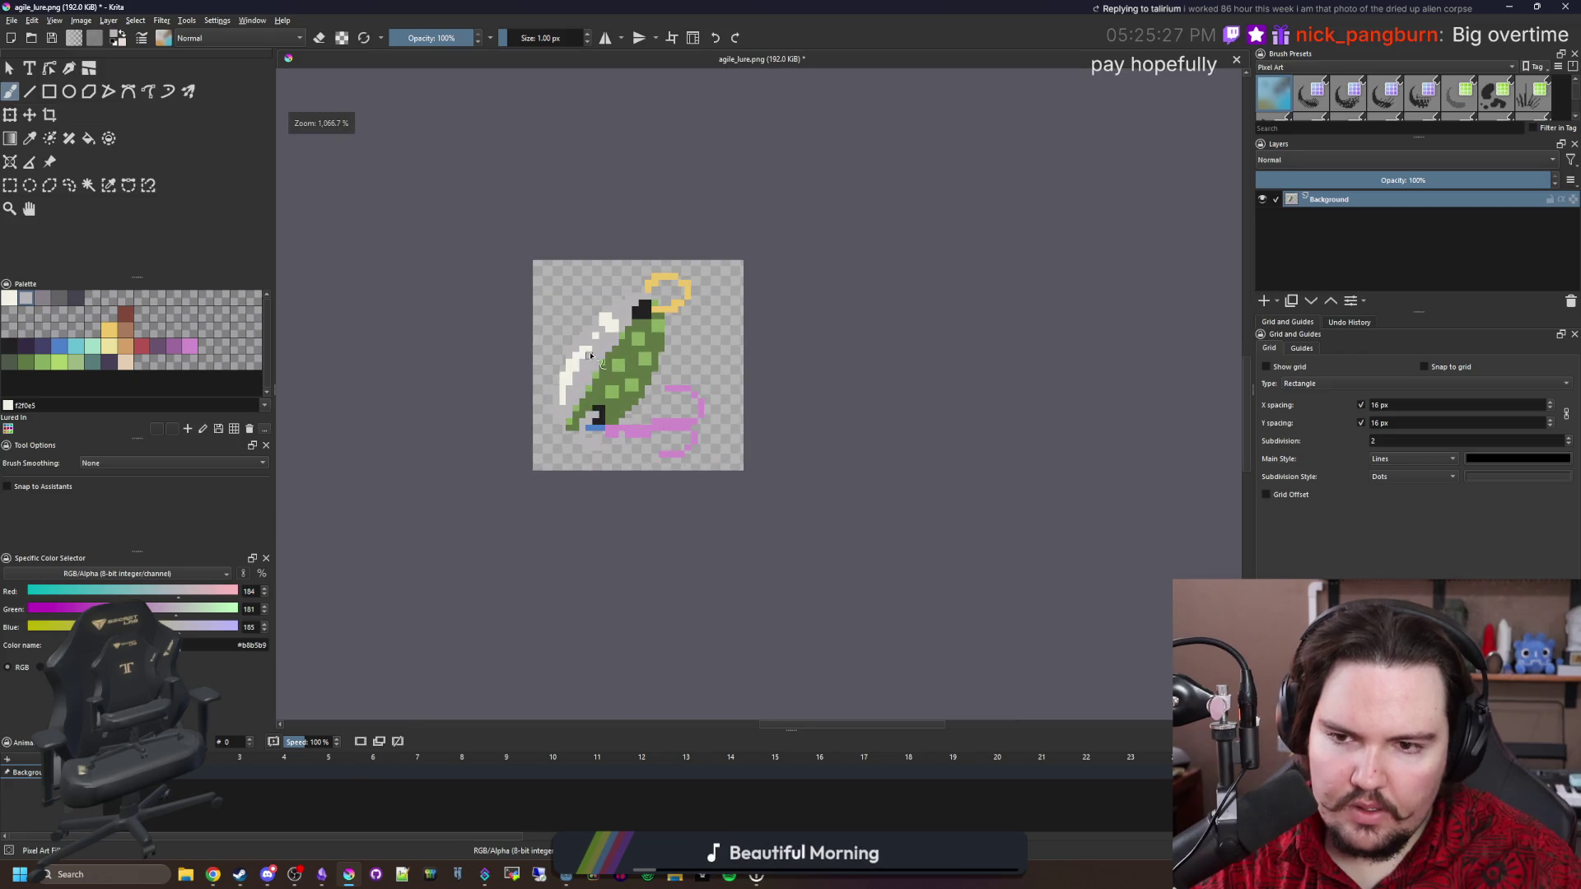
scroll(622, 365, "down", 2)
scroll(612, 476, "up", 2)
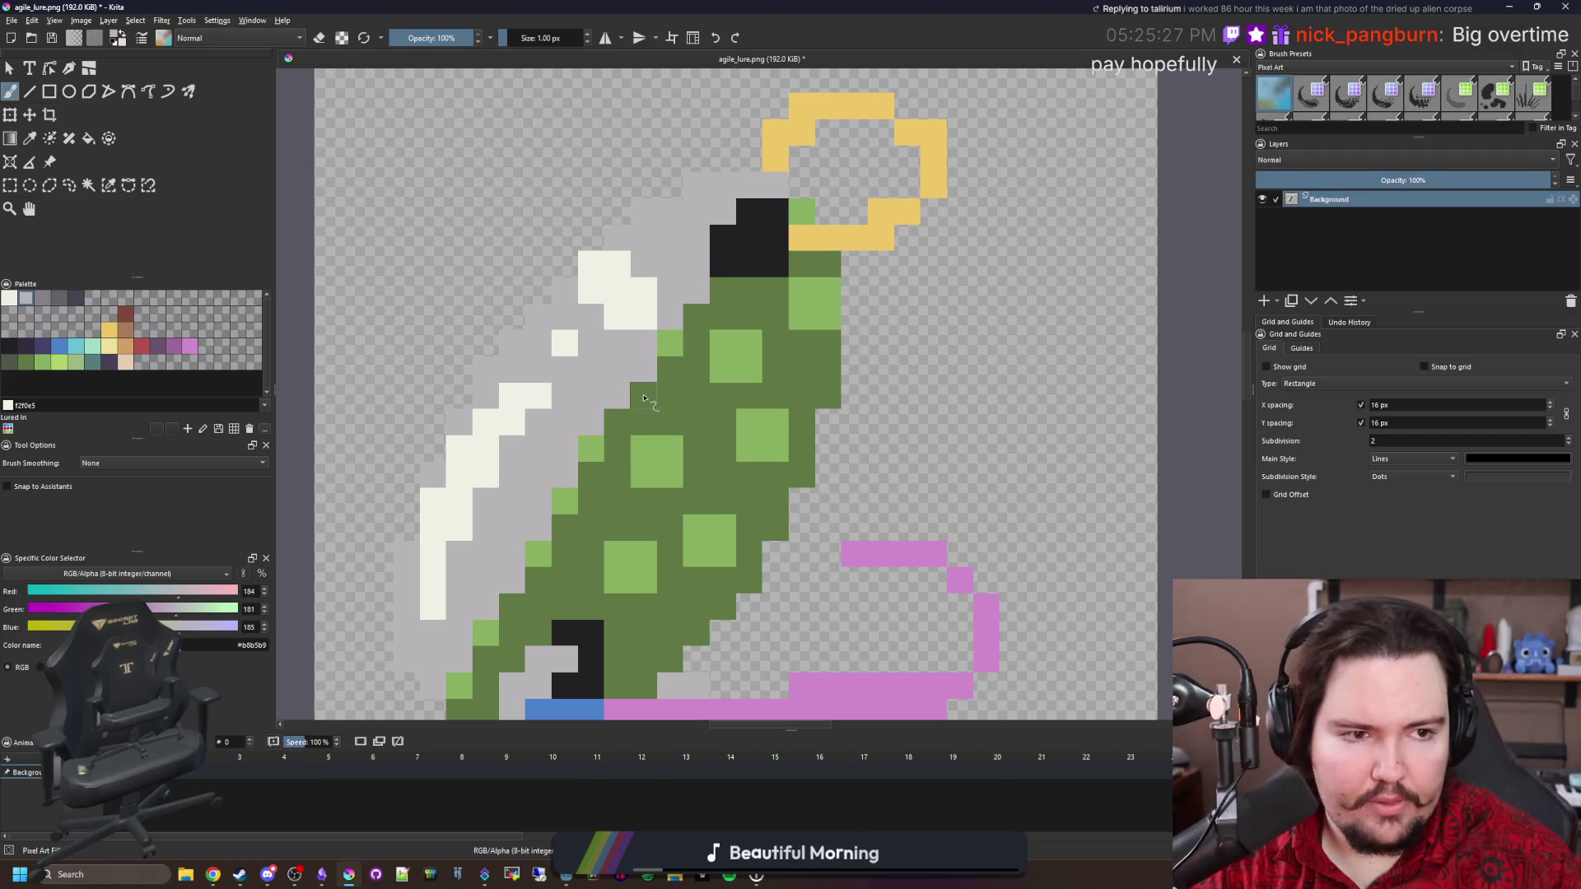
scroll(619, 478, "down", 1)
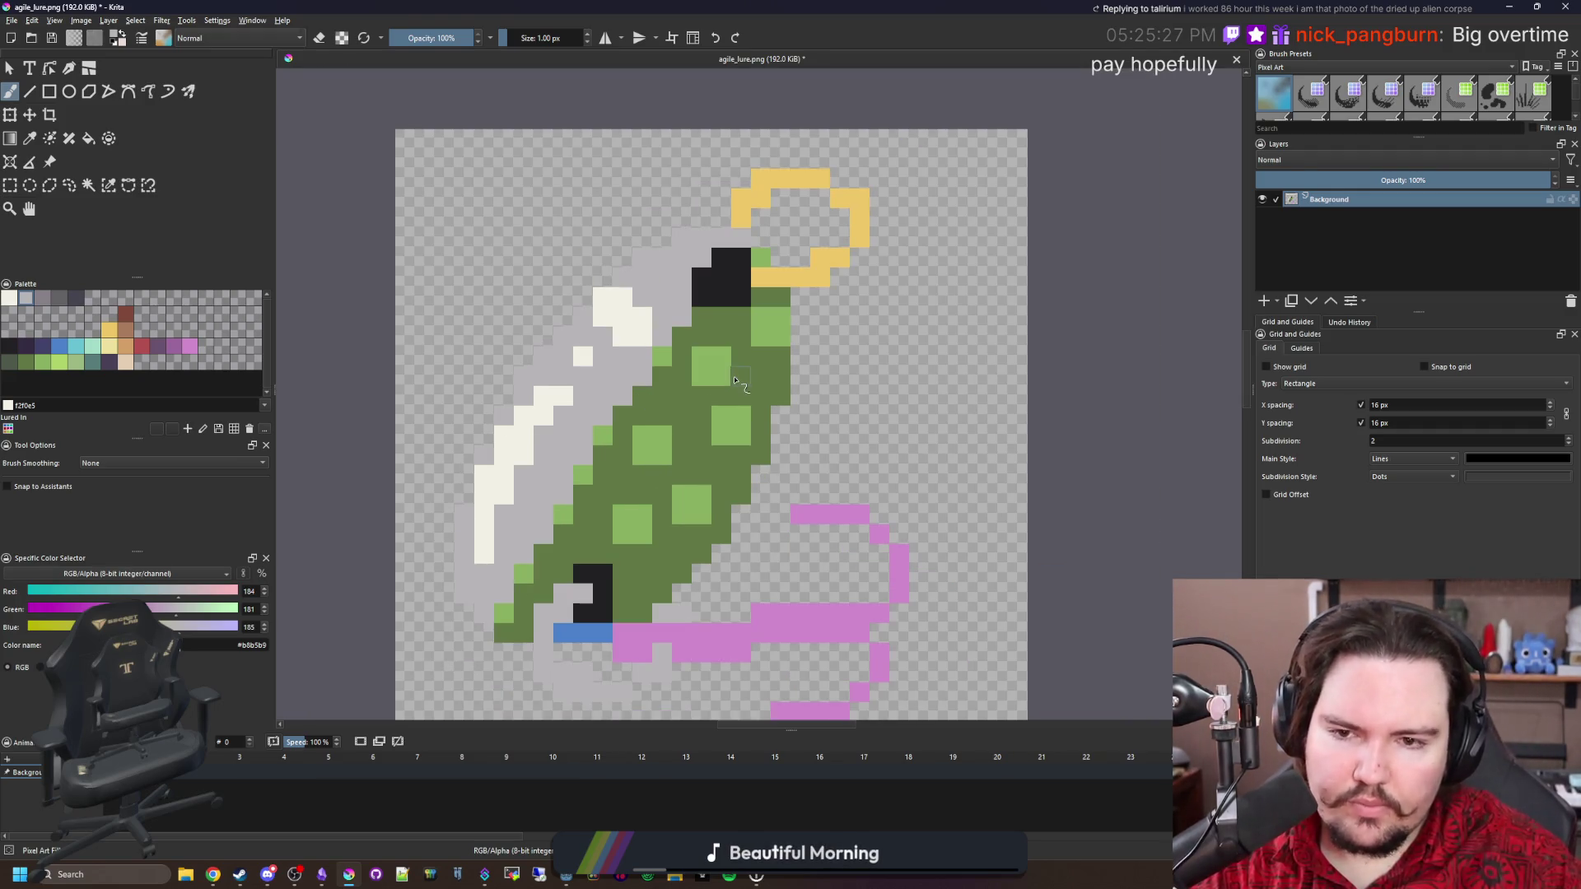
key("alt+Tab")
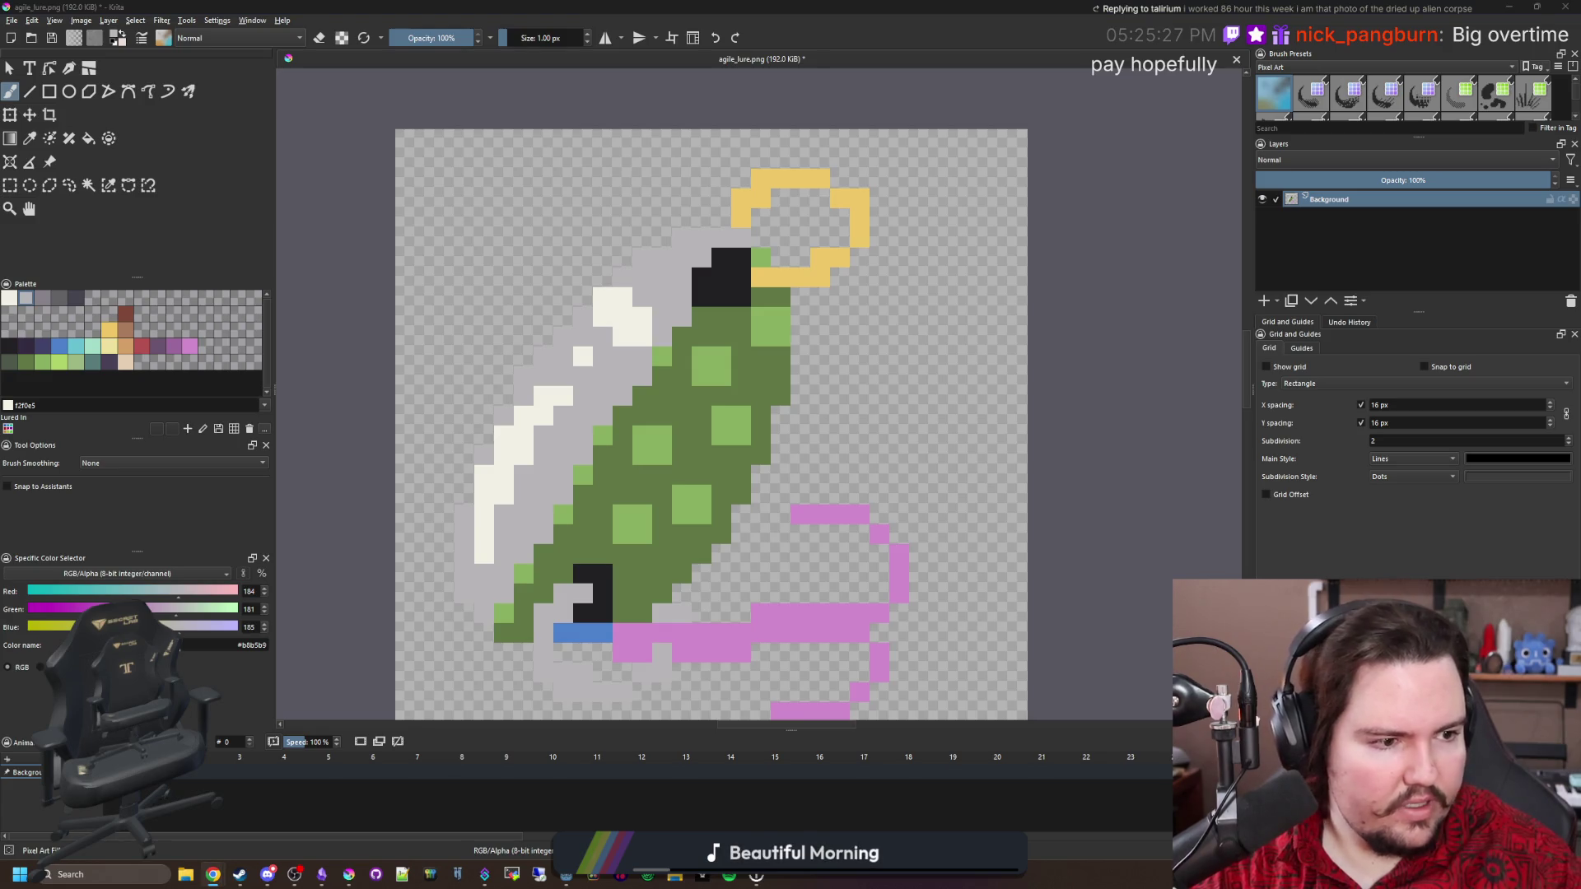
scroll(526, 310, "up", 2)
key("alt+Tab")
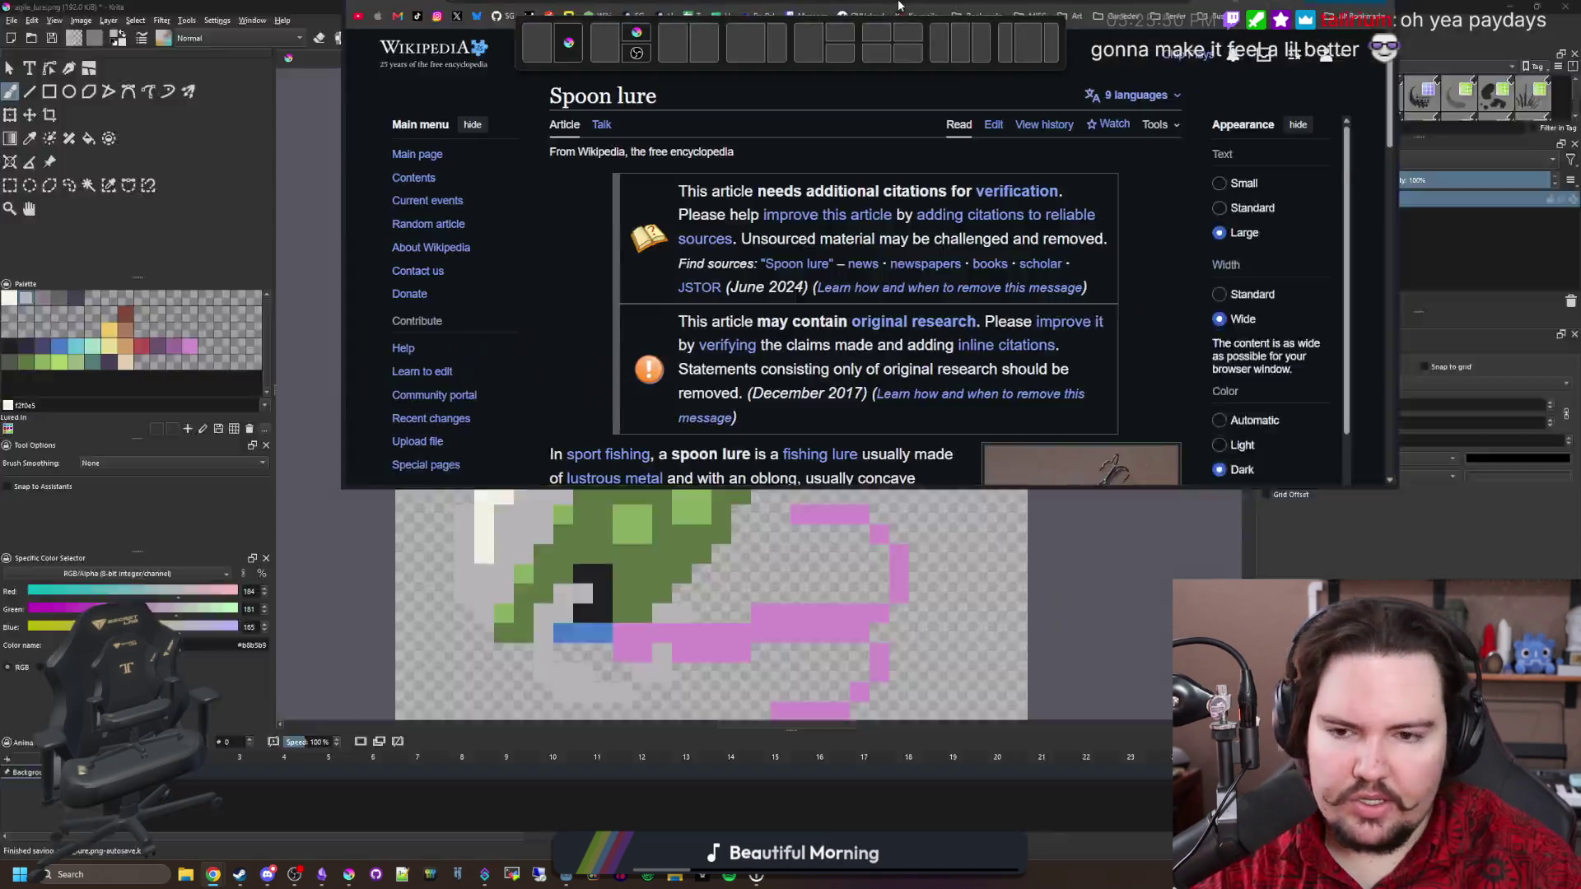
key("alt+Tab")
left_click(1255, 510)
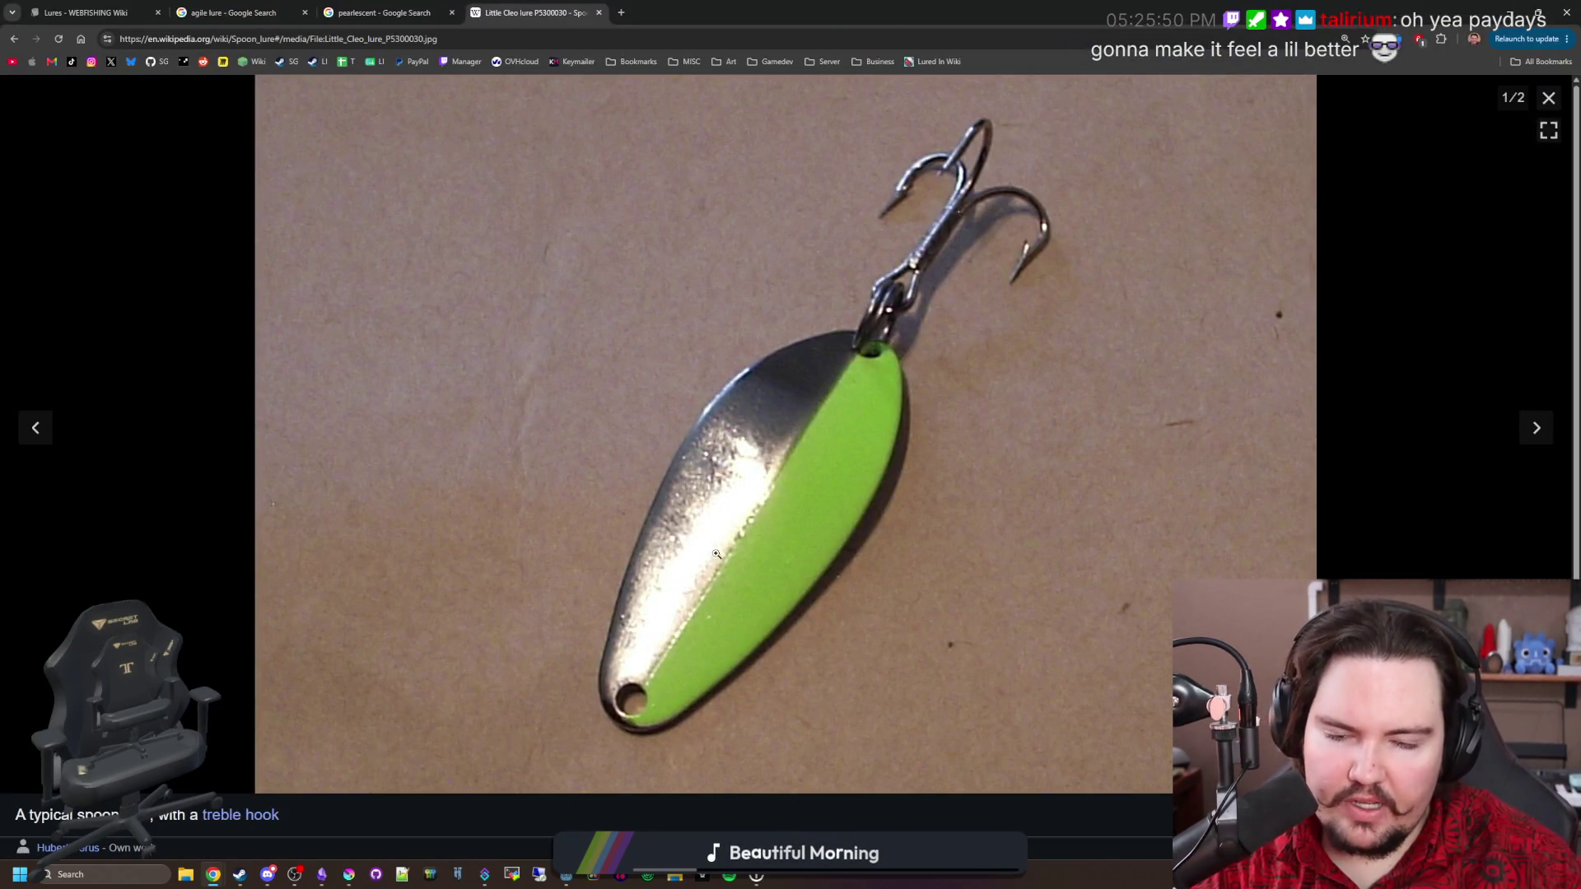
key("alt+Tab")
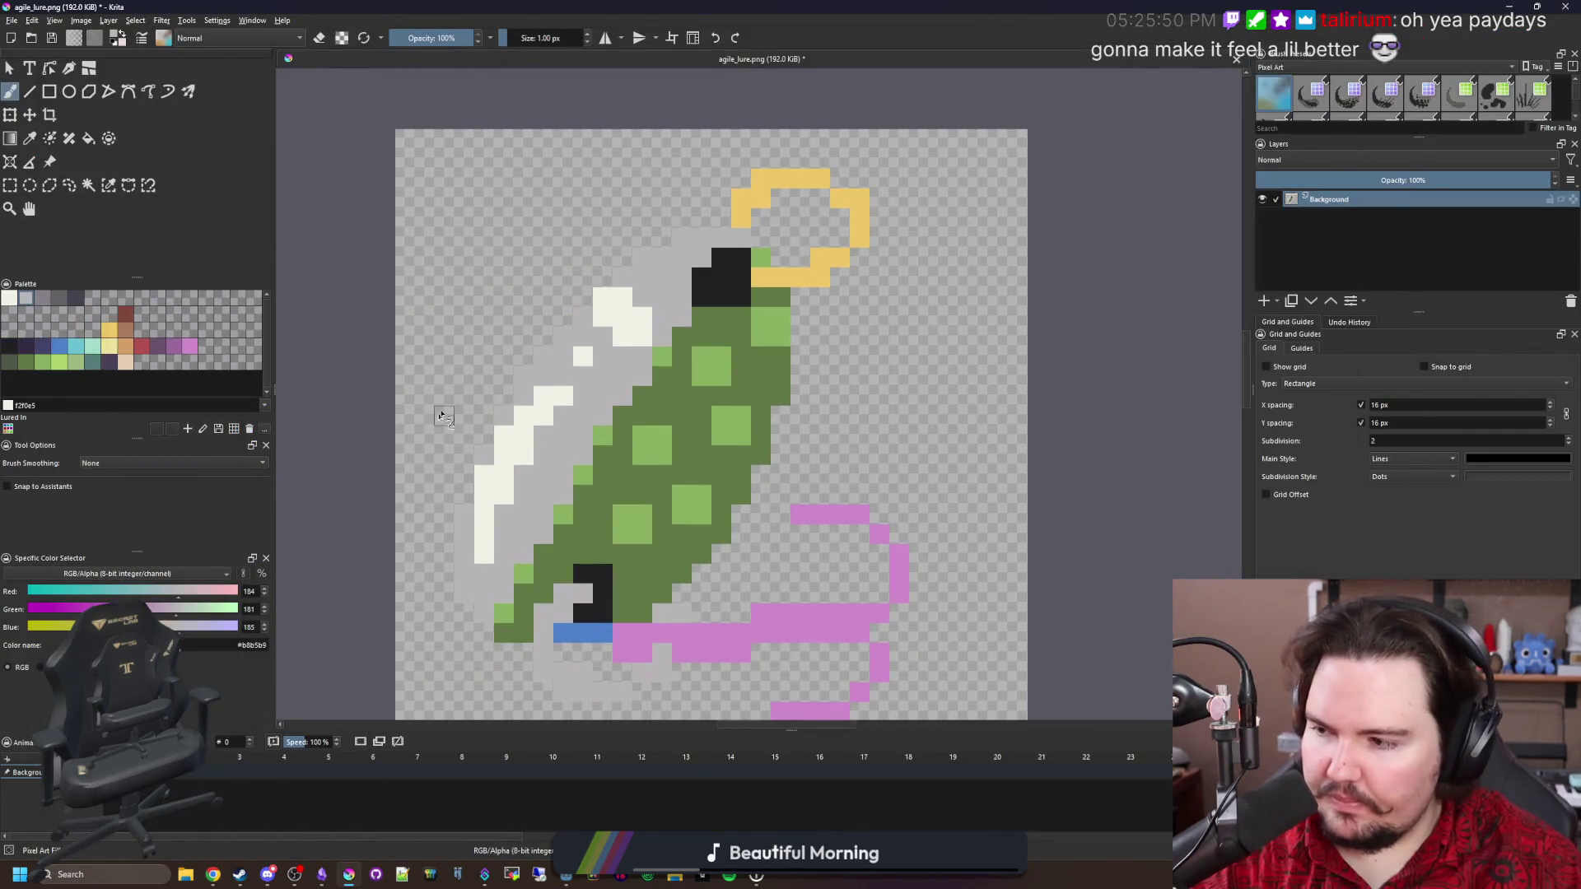
Paint grey over the long cream stripe on the left edge, then add a new paint layer.
scroll(442, 407, "up", 1)
key("b")
mouse_move(629, 399)
left_mouse_down()
mouse_move(565, 441)
mouse_move(494, 600)
mouse_move(550, 428)
left_mouse_up()
scroll(554, 424, "down", 1)
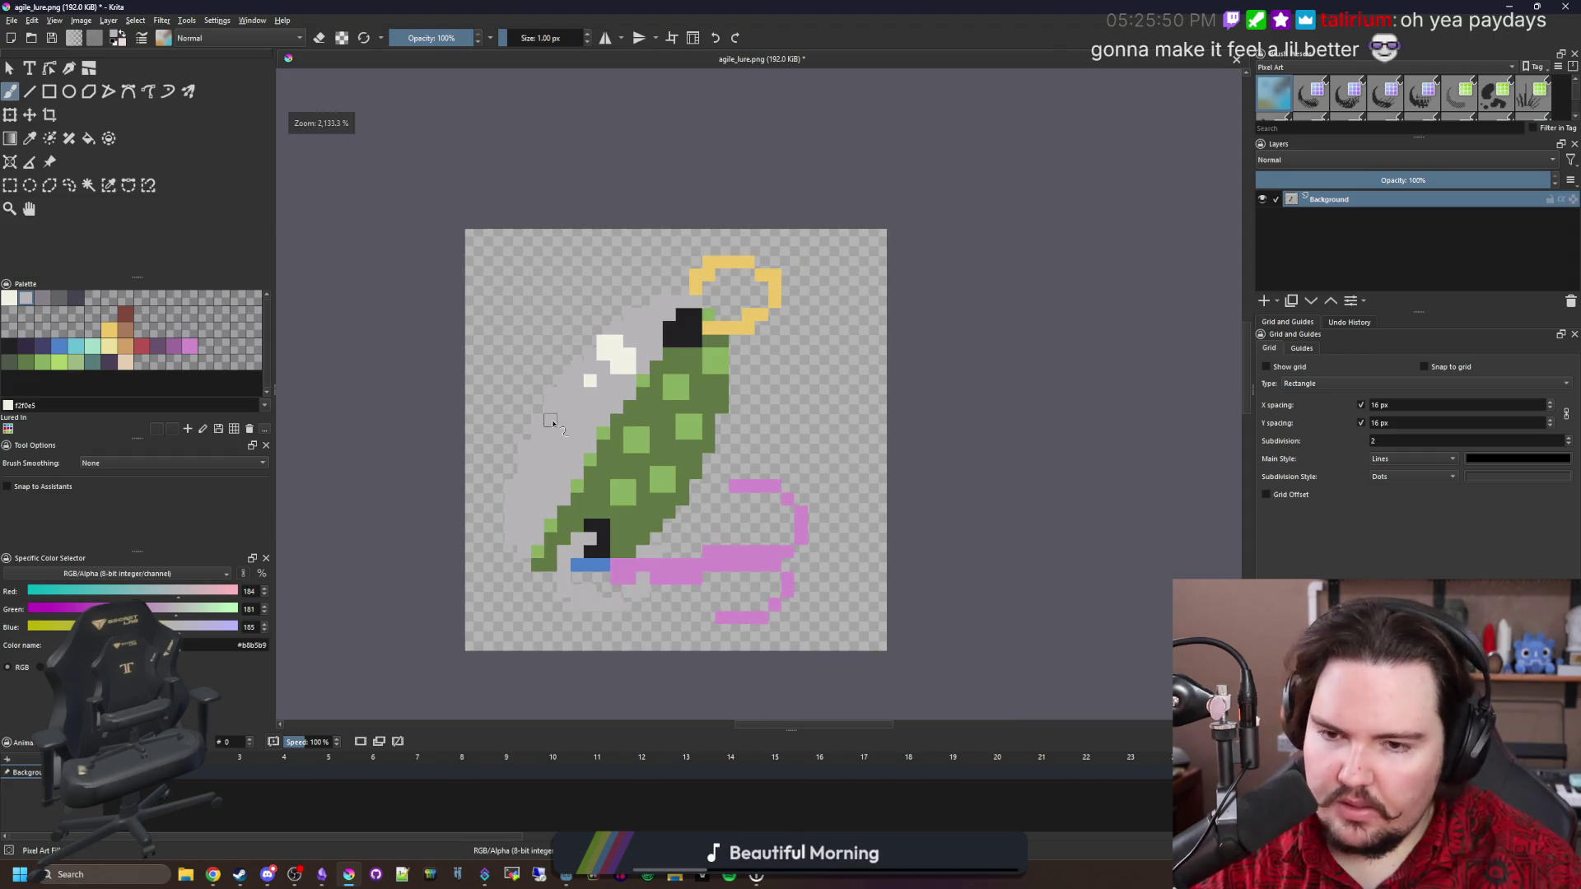
scroll(632, 453, "up", 2)
key("e")
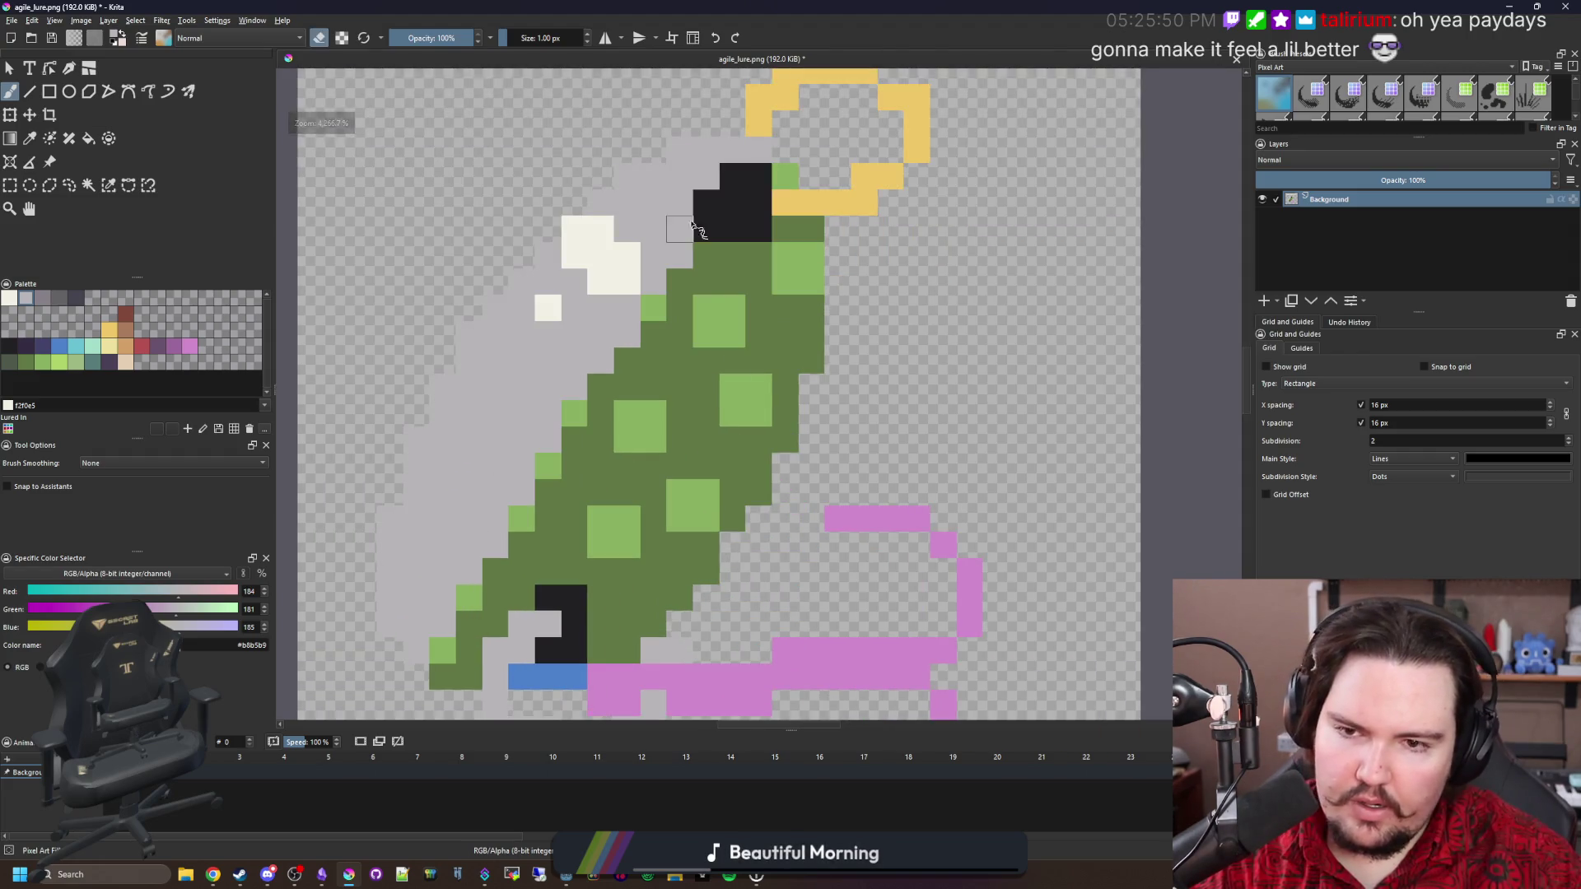
scroll(1153, 345, "down", 1)
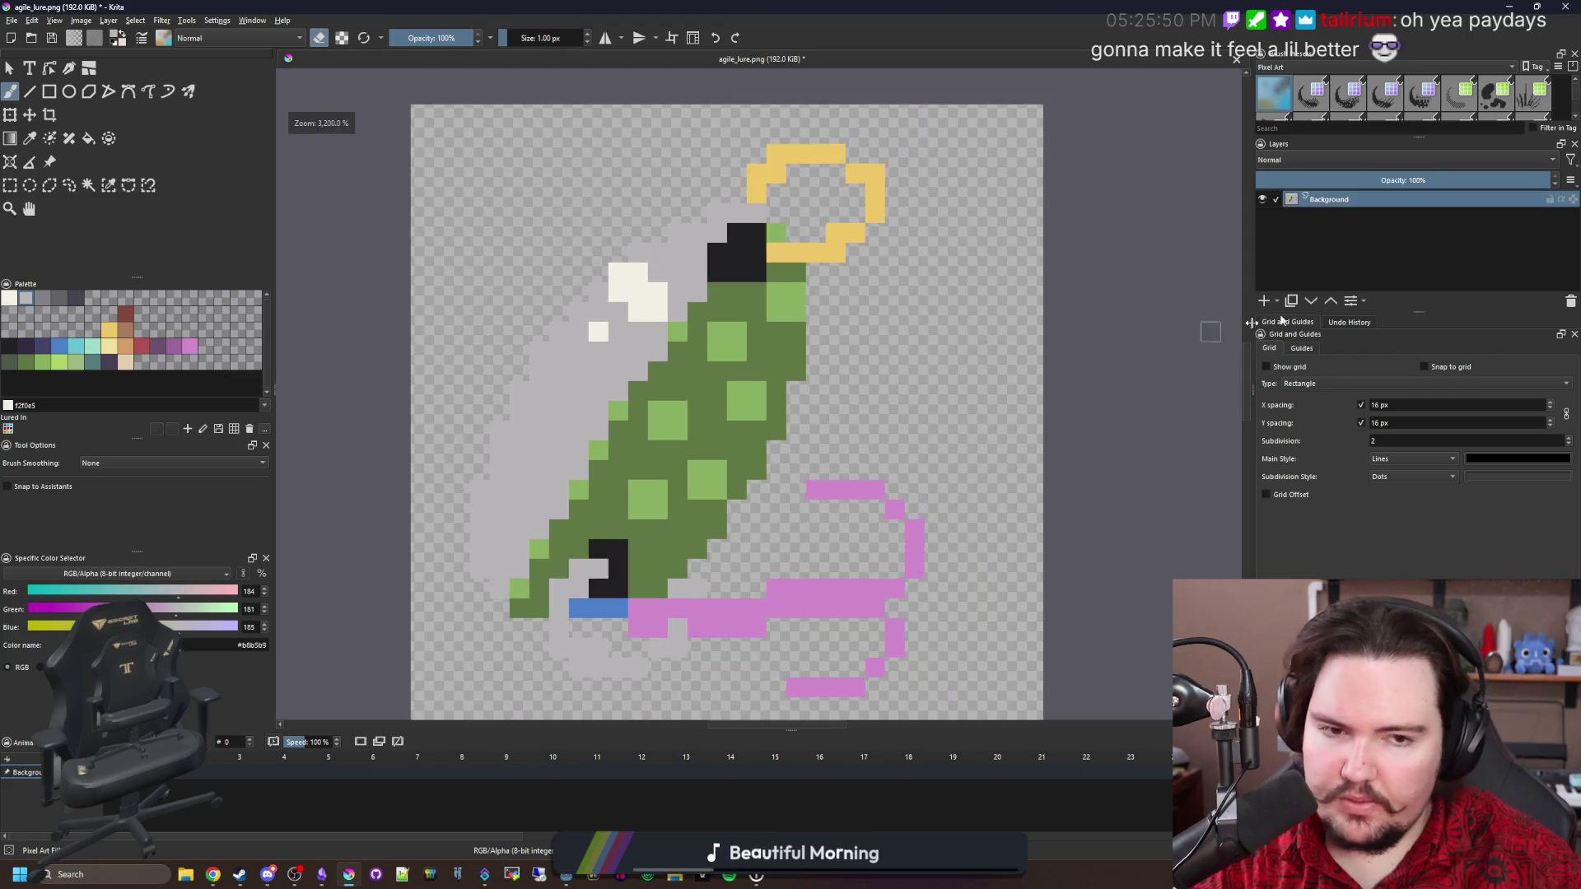
left_click(1281, 300)
Fill the backdrop layer yellow, then dark green, settling on dark purple #352b42, and reselect the lure layer.
left_click(112, 334)
key("f")
left_click(460, 251)
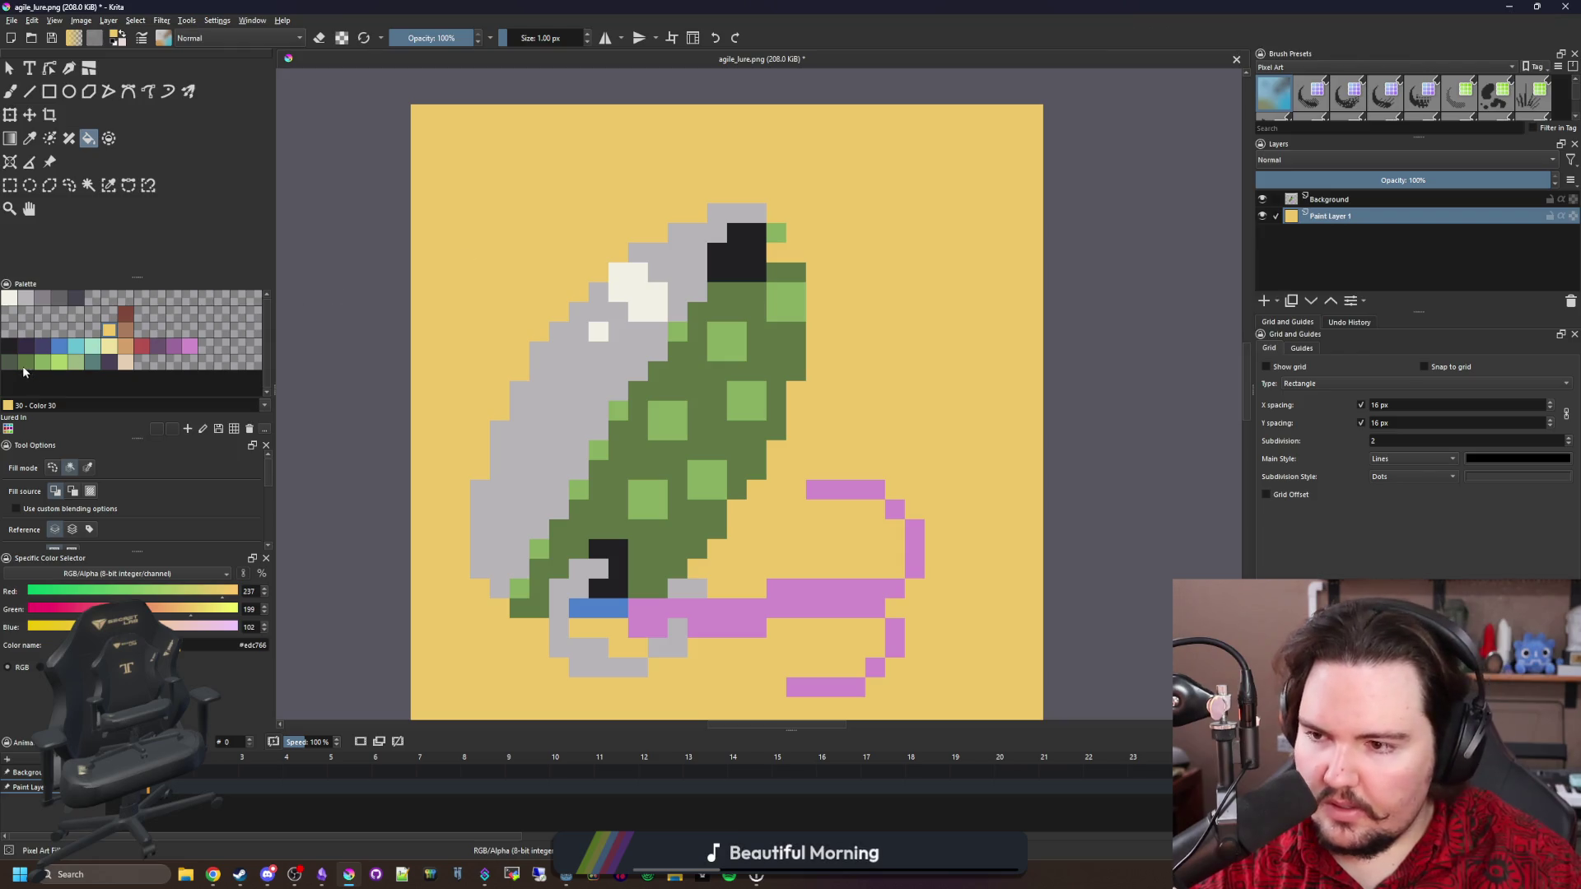
left_click(27, 363)
left_click(491, 243)
left_click(26, 347)
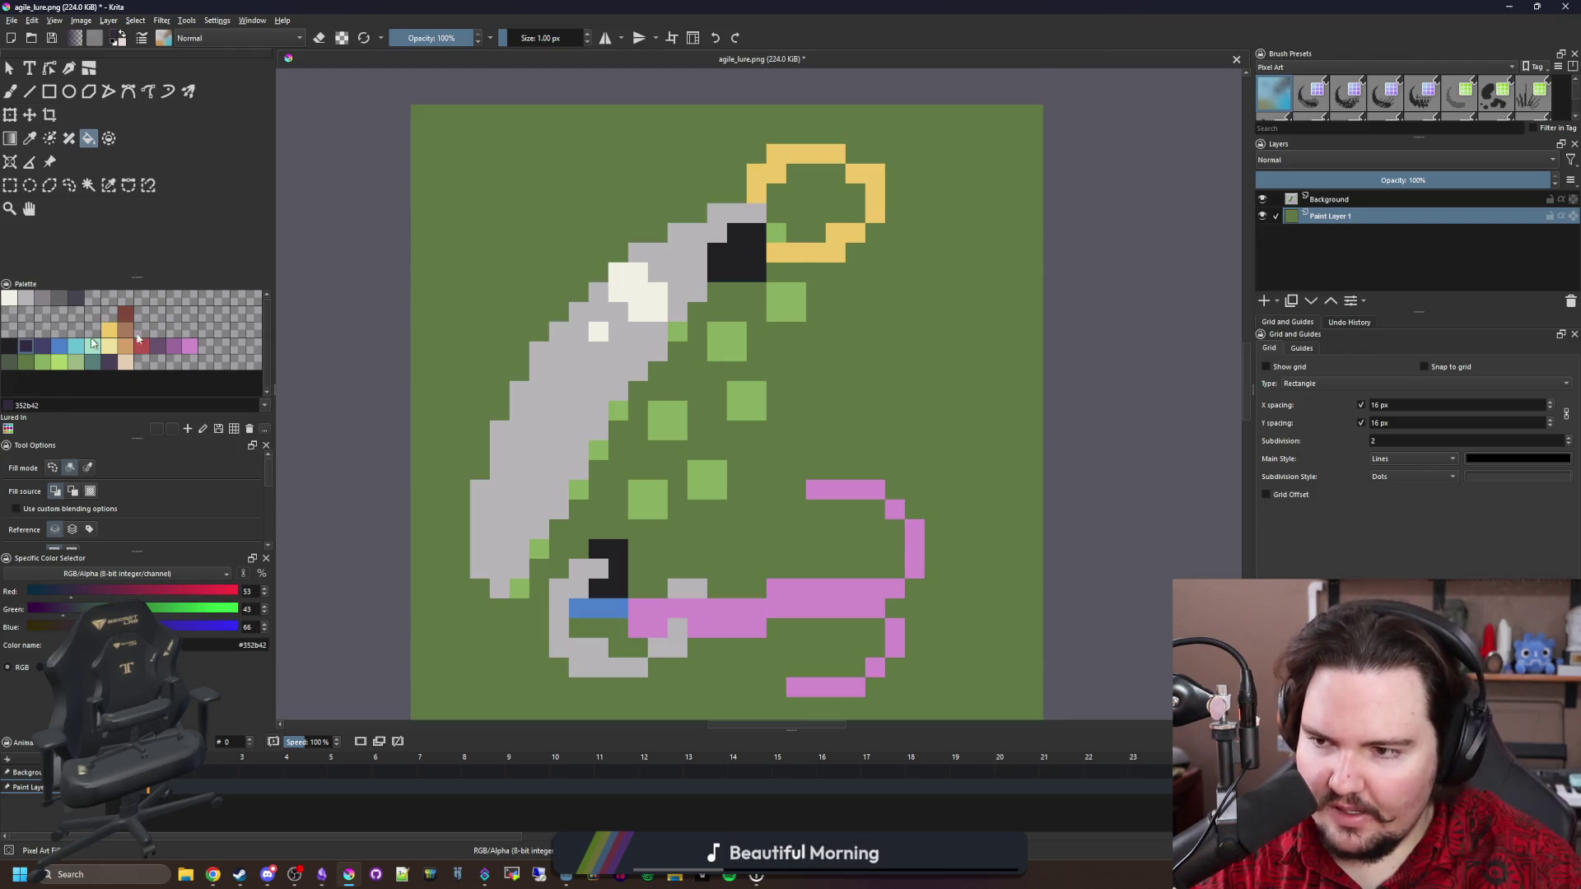
left_click(459, 240)
left_click(1367, 200)
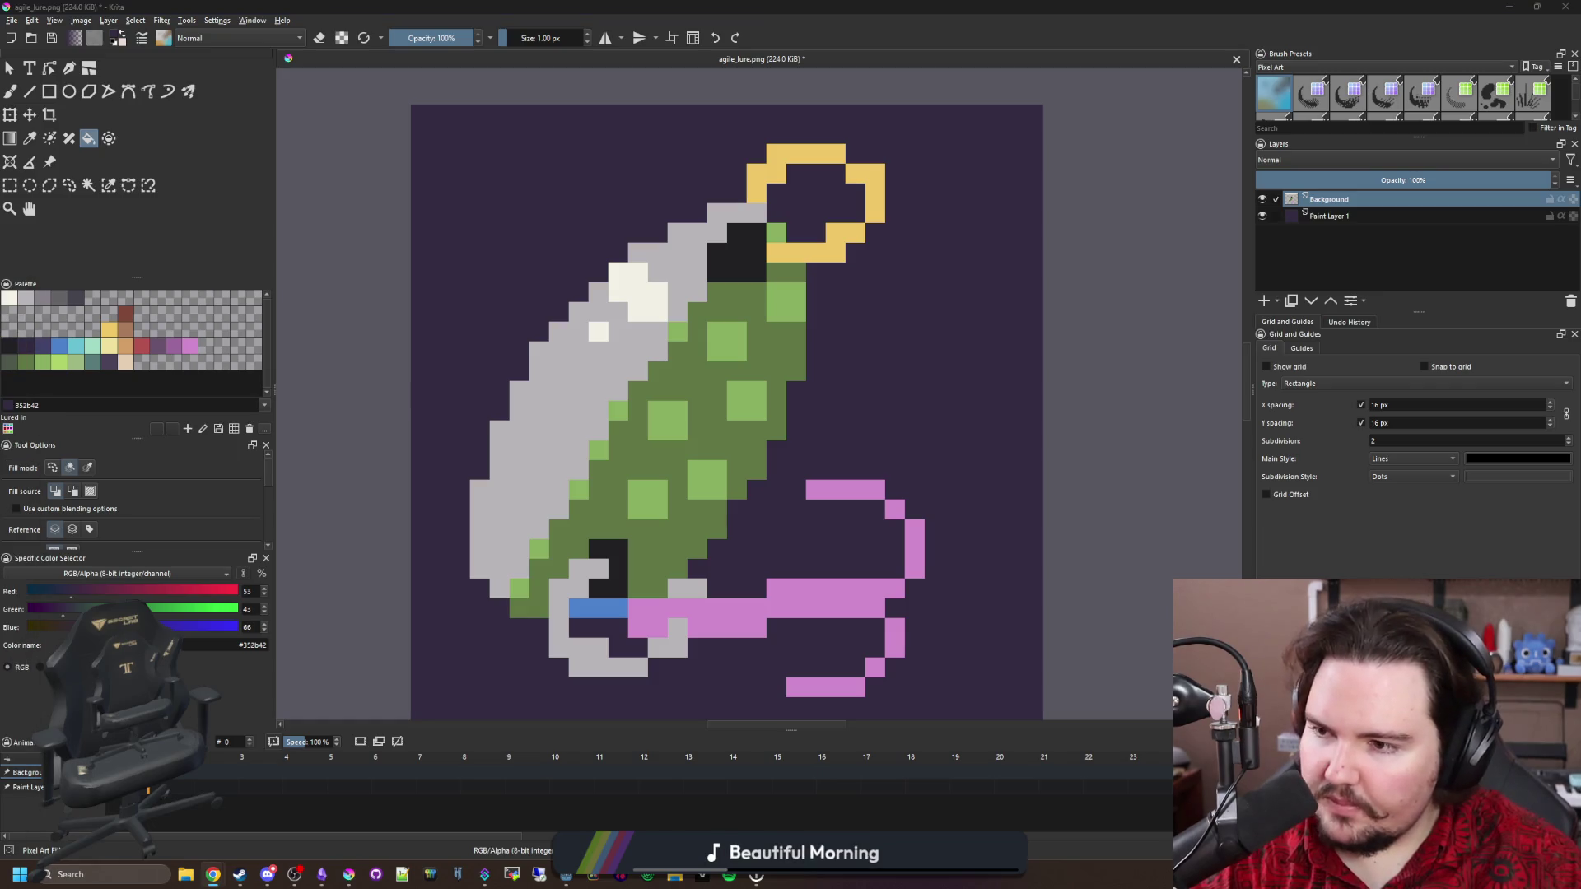
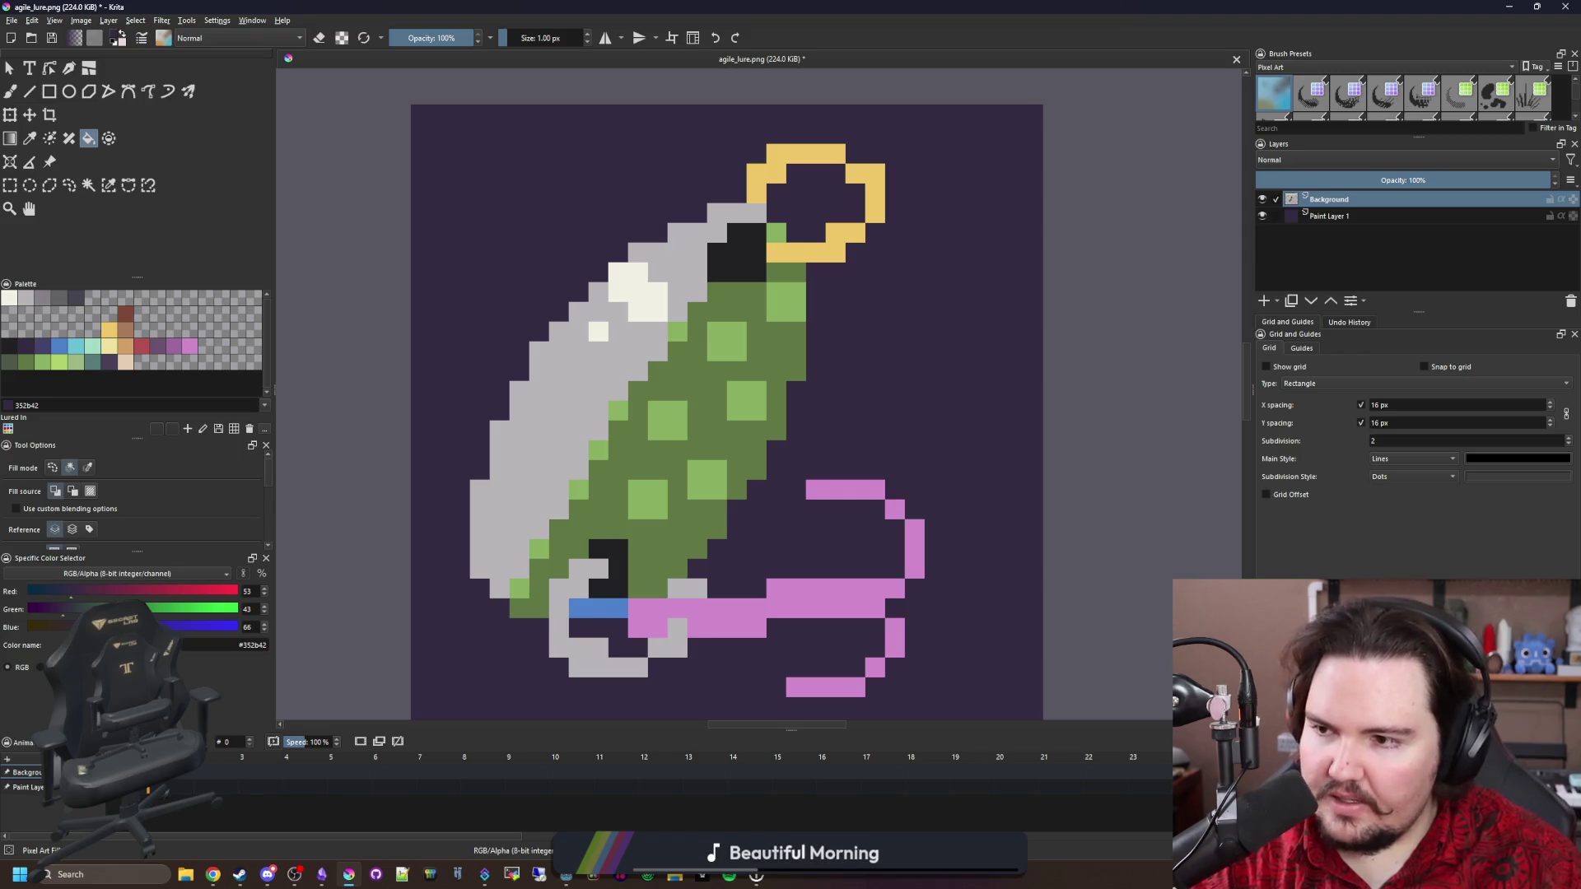
Erase the stray pixels along the lure's upper-left outline and two green pixels on its right edge.
key("p")
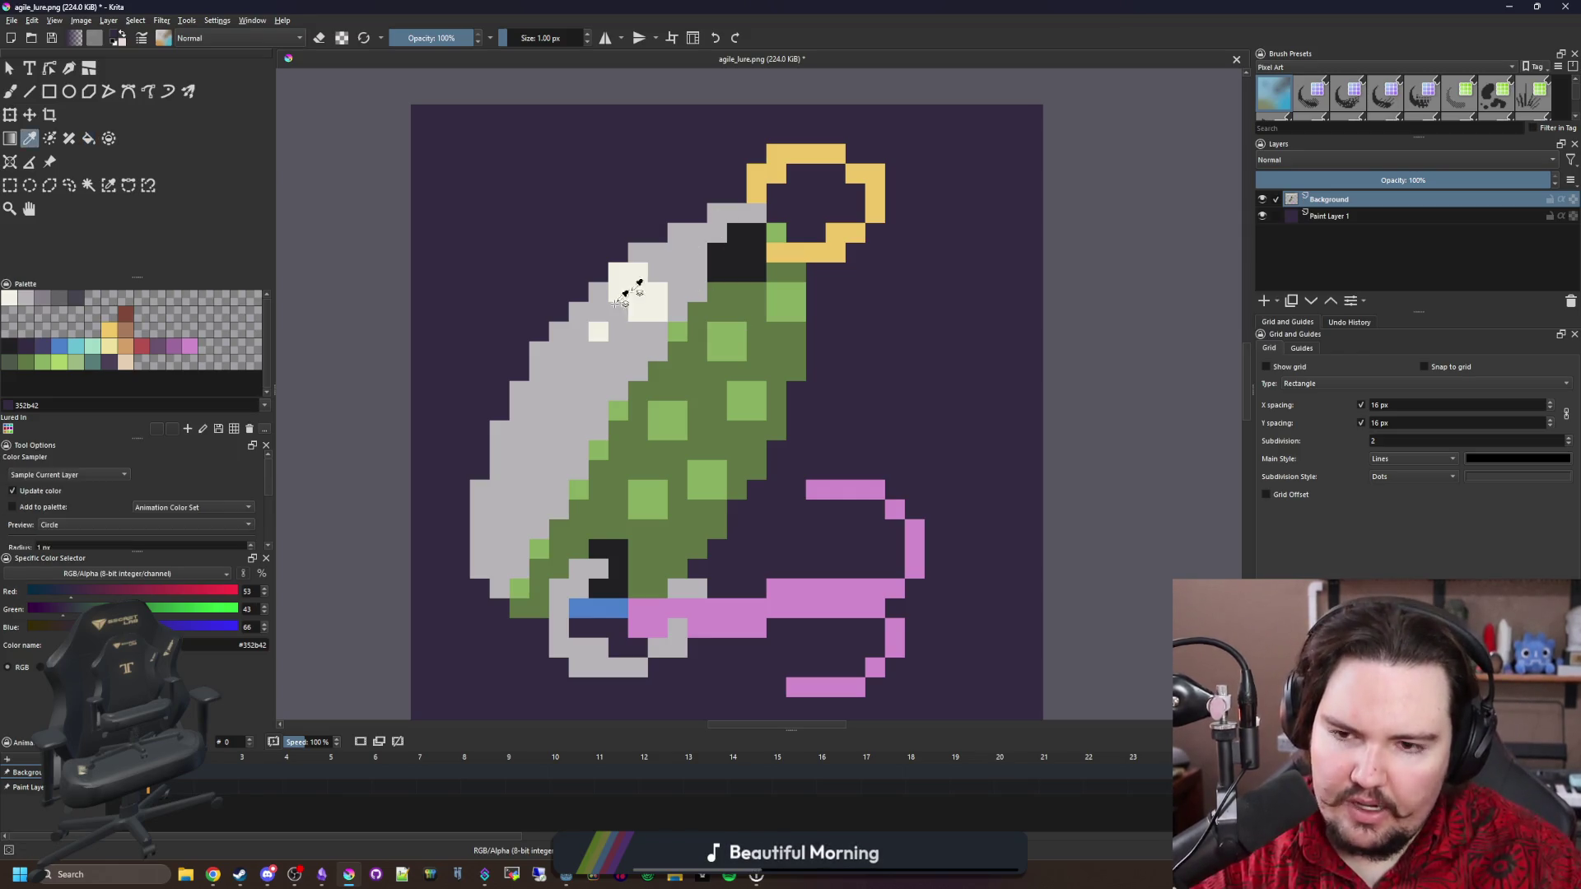
left_click(603, 316)
key("b")
scroll(638, 270, "up", 1)
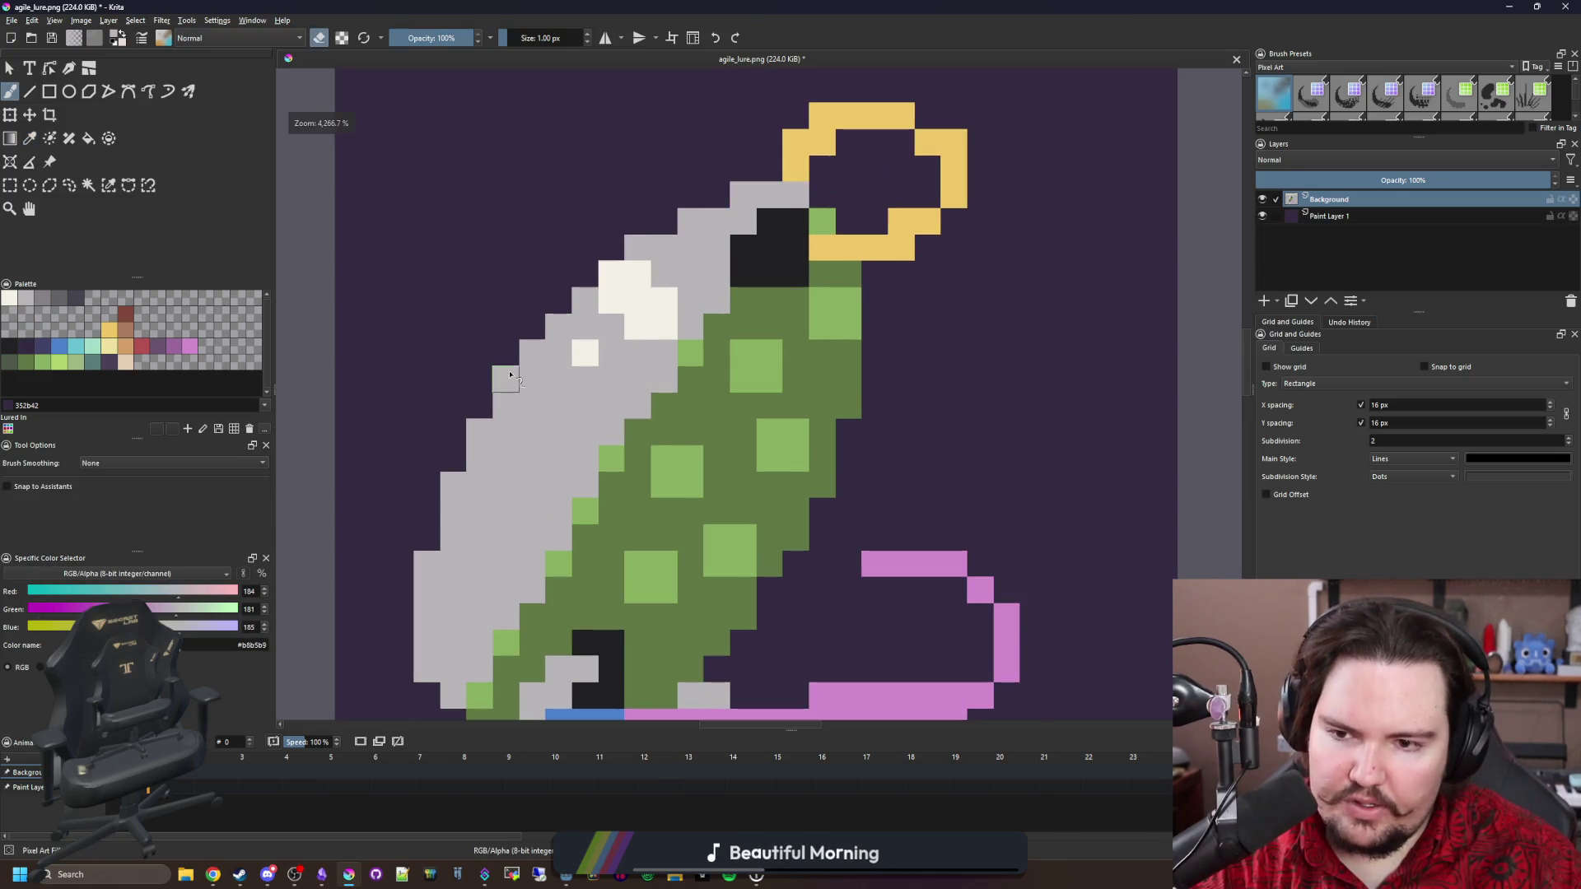
key("e")
left_click_drag(555, 338, 685, 221)
scroll(685, 219, "down", 3)
scroll(811, 444, "up", 3)
left_click(828, 458)
left_click(857, 380)
scroll(626, 378, "down", 2)
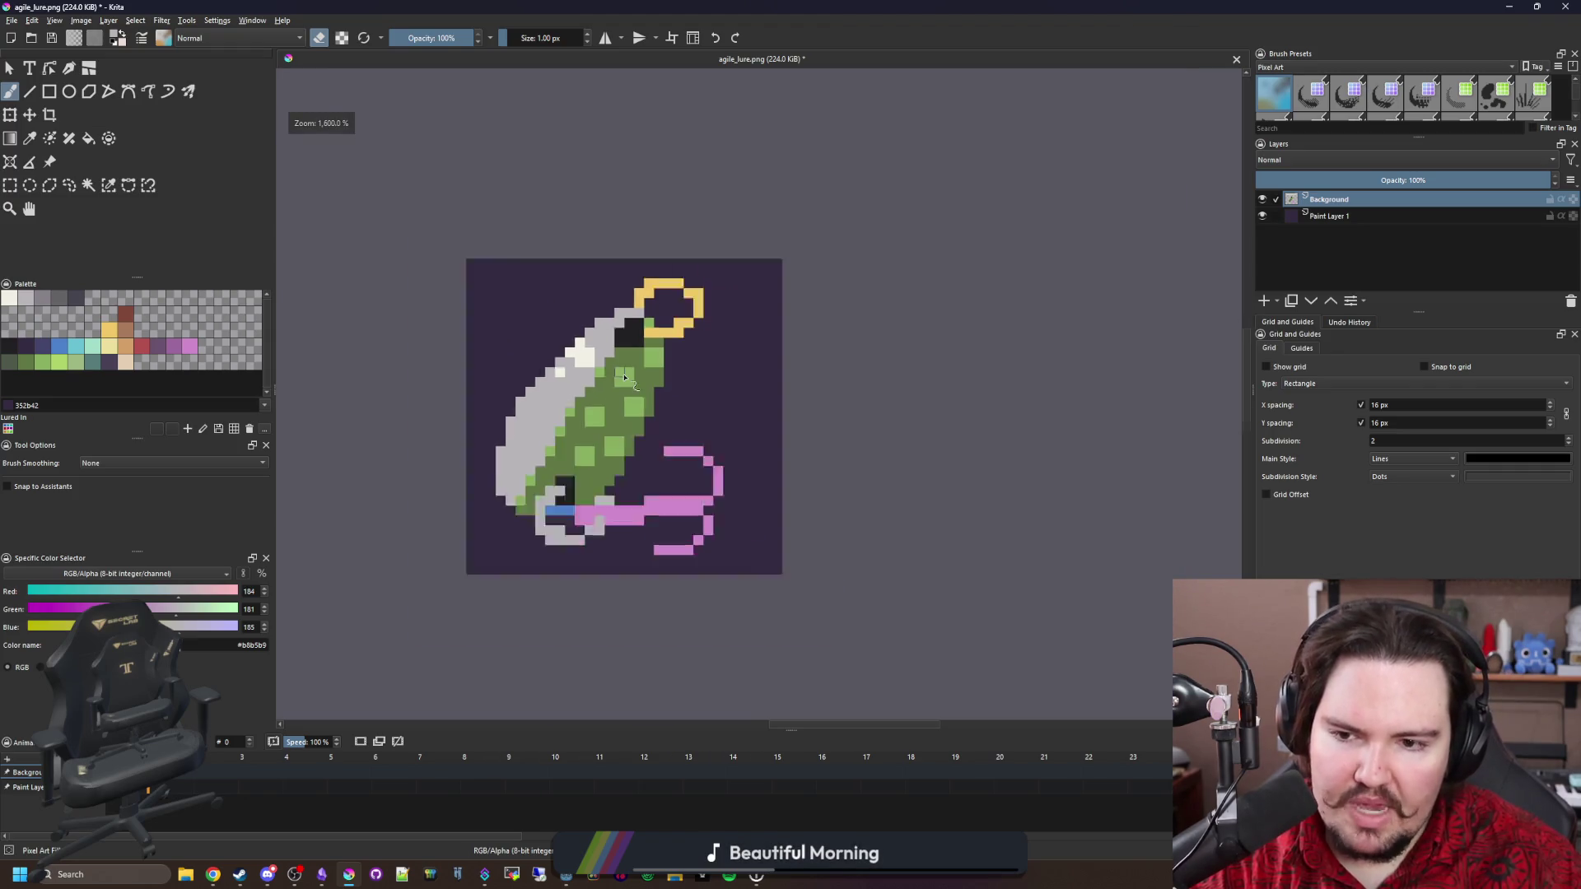
scroll(625, 371, "down", 3)
scroll(582, 290, "up", 5)
Return the brush to painting and sample the gold ring and light grey colours from the lure.
key("e")
scroll(527, 420, "down", 4)
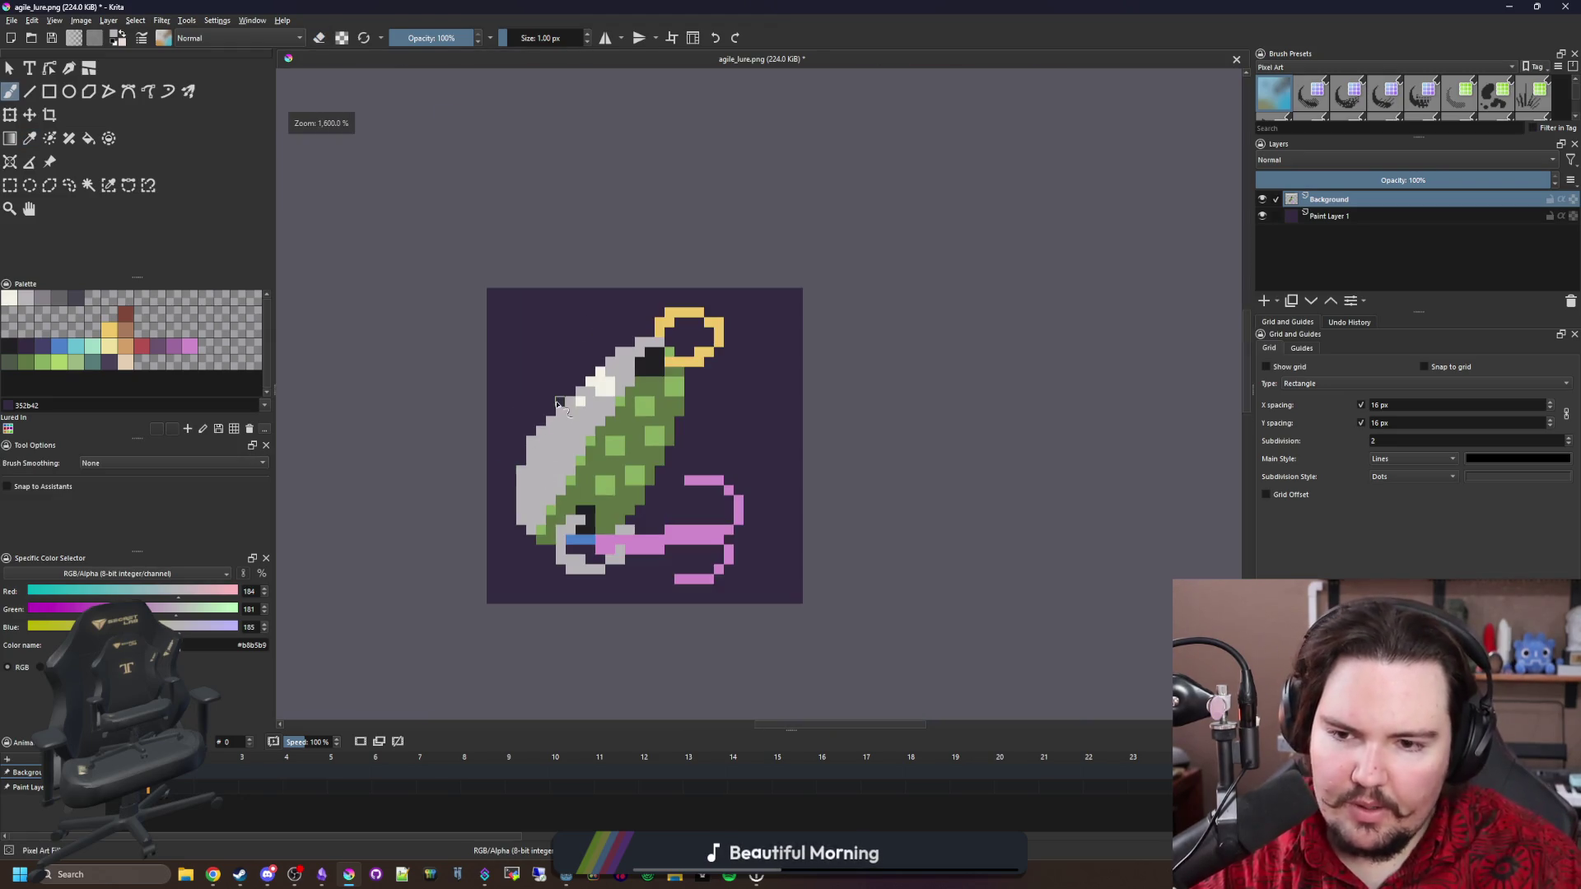
scroll(544, 445, "up", 4)
scroll(544, 444, "down", 2)
scroll(523, 493, "up", 2)
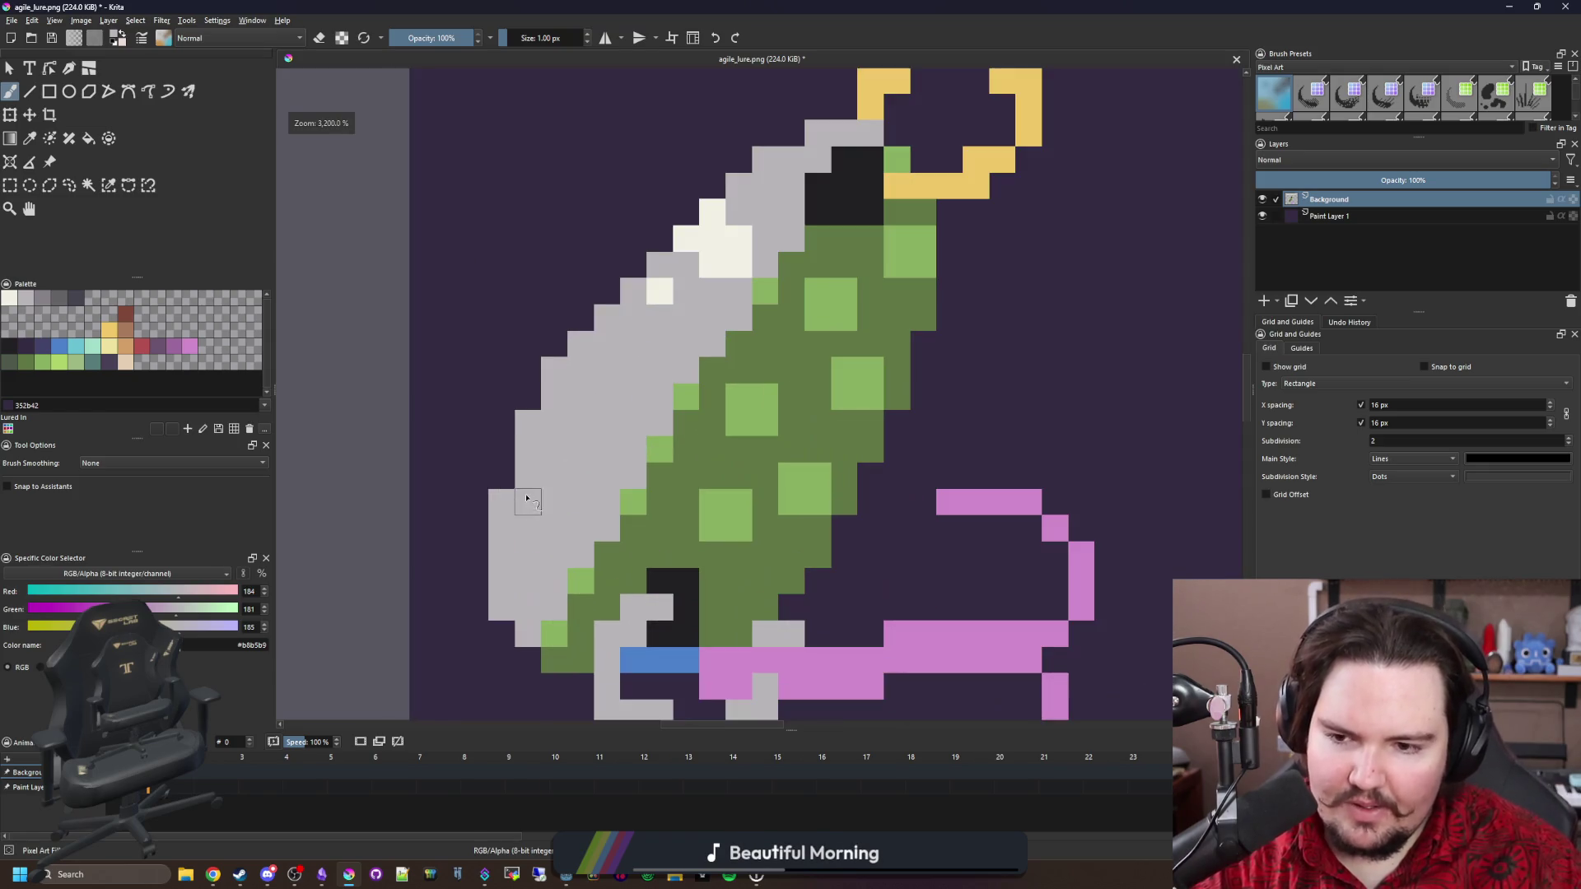
scroll(559, 490, "down", 4)
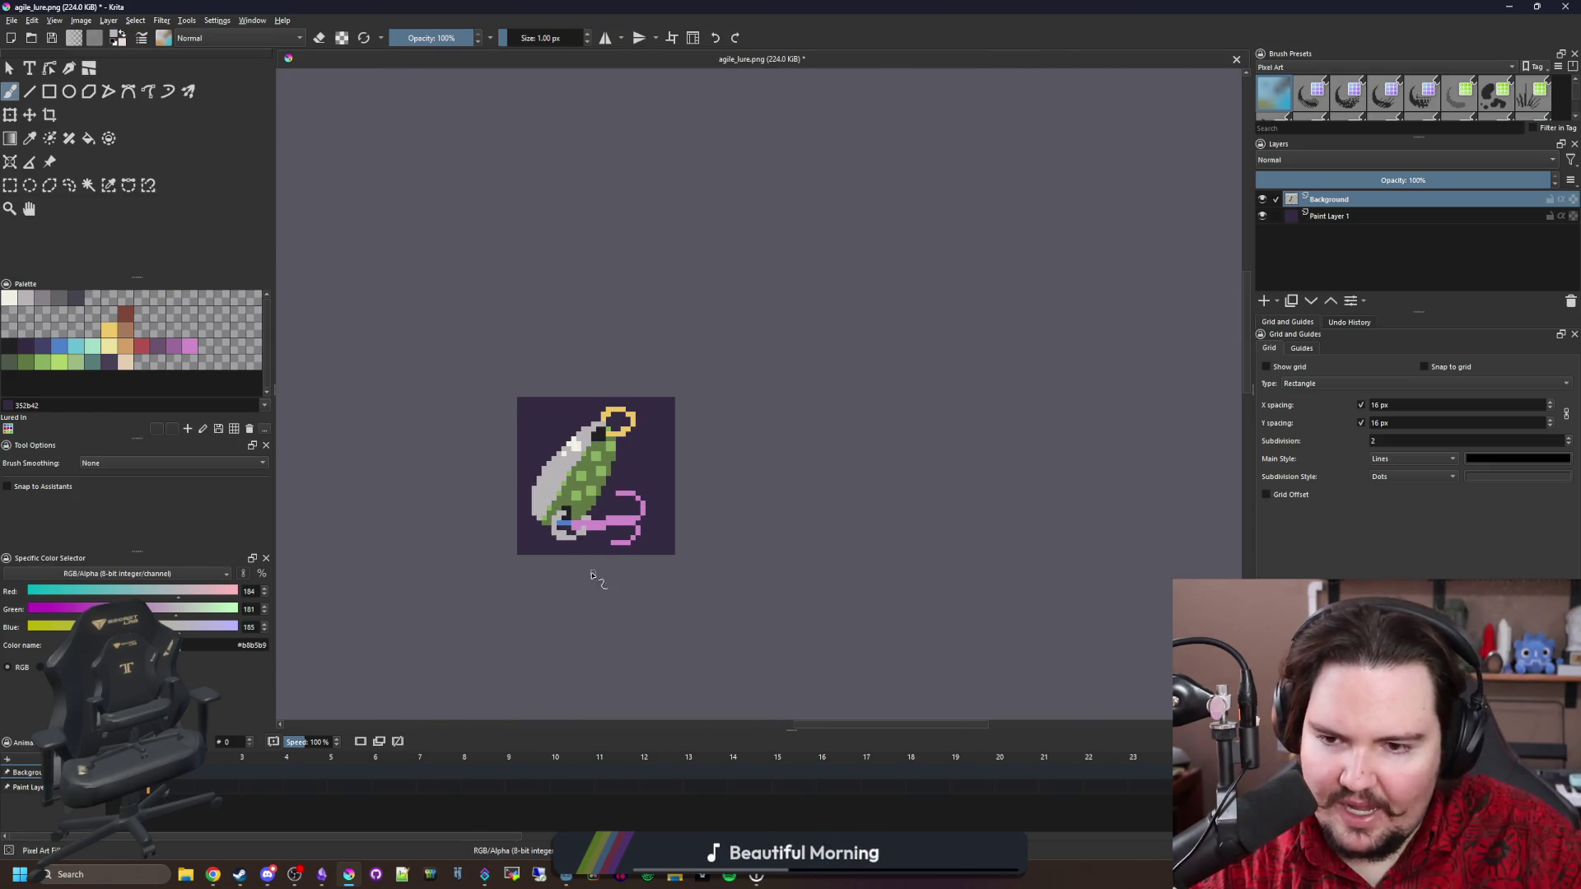
scroll(576, 534, "up", 4)
scroll(582, 534, "down", 1)
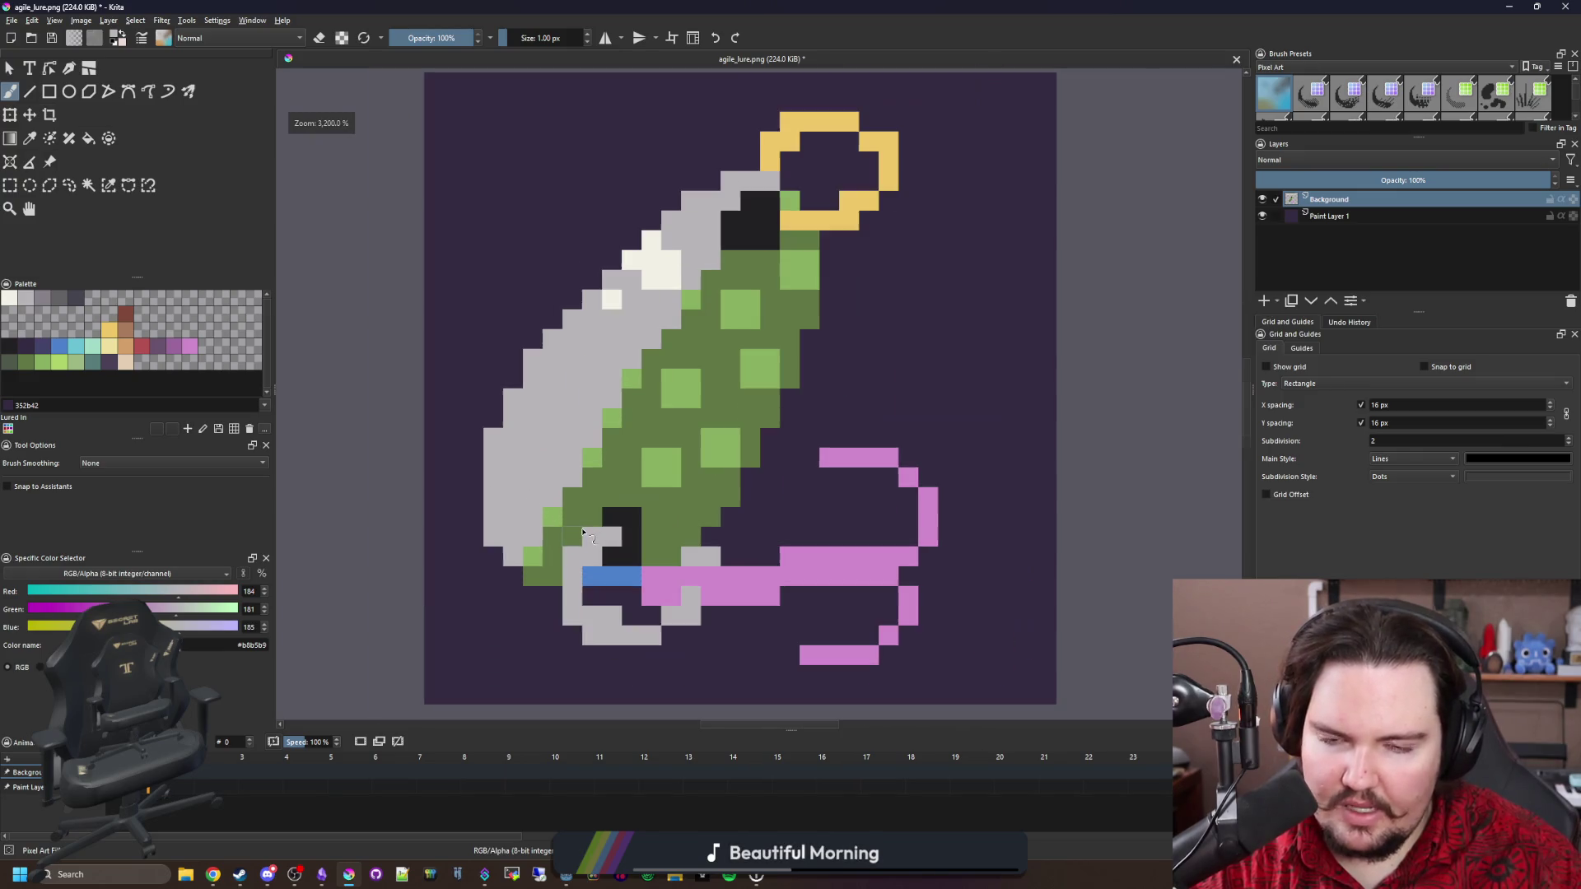
scroll(621, 543, "down", 1)
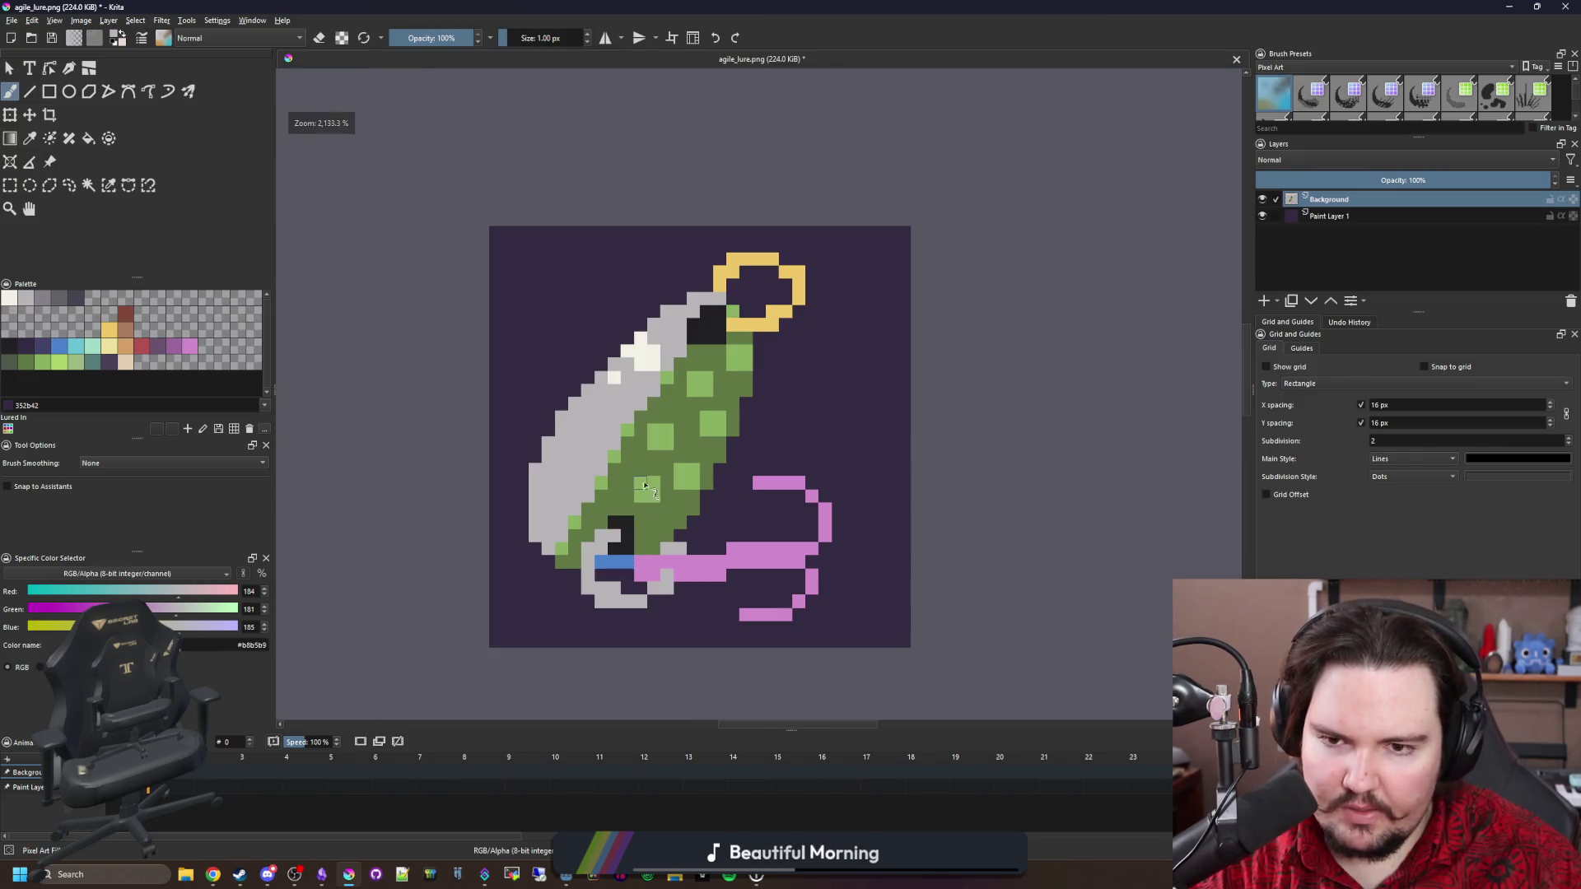
scroll(745, 307, "up", 2)
left_click(721, 330, "ctrl")
scroll(708, 342, "down", 2)
scroll(654, 586, "up", 2)
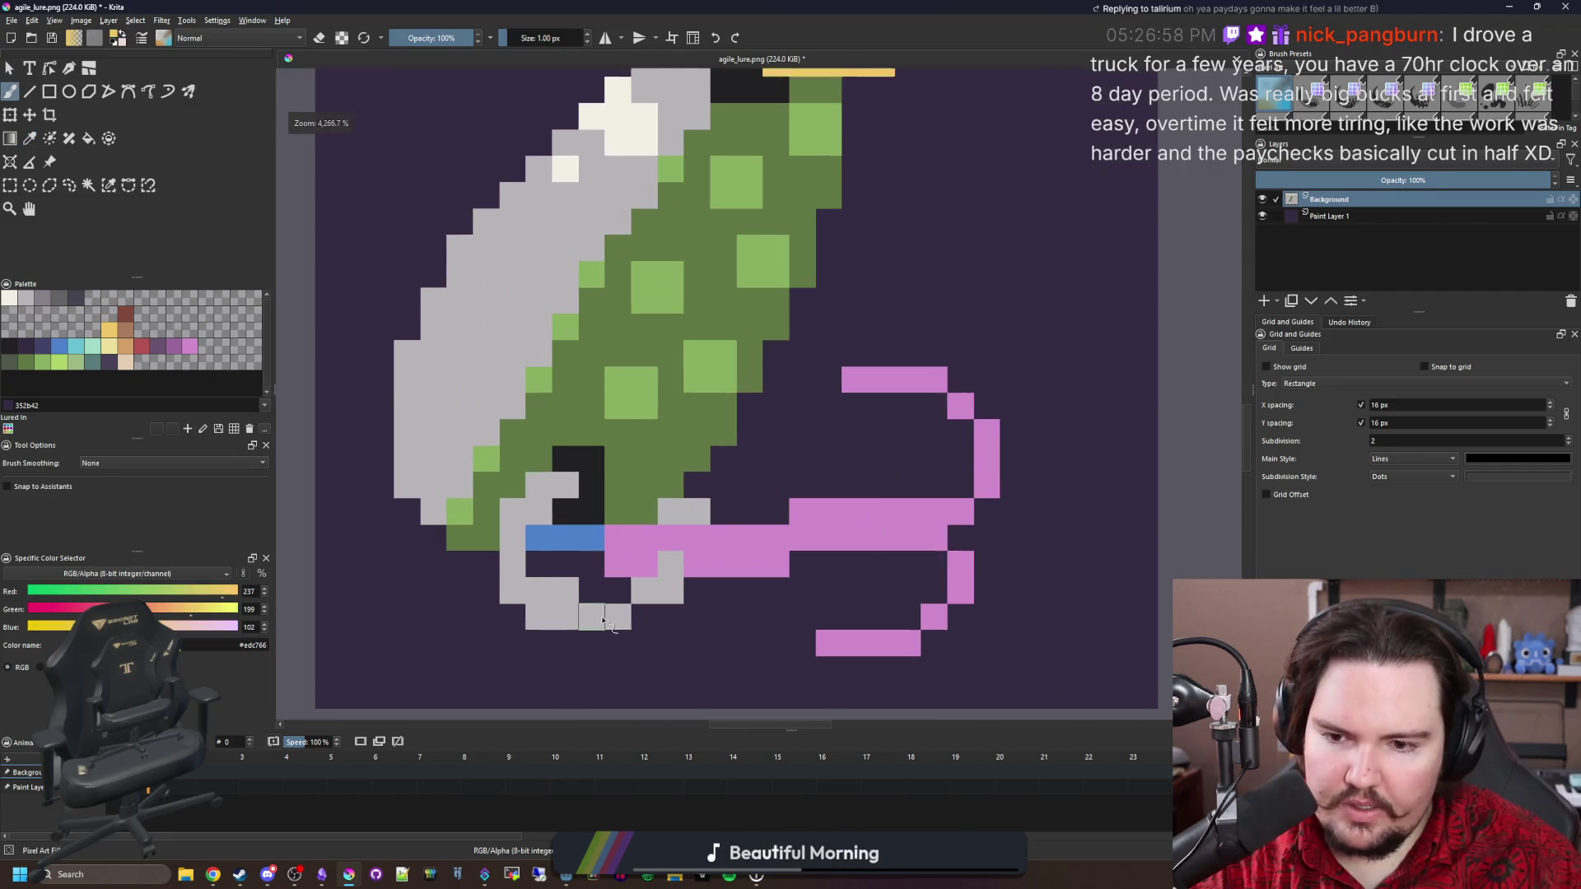
key("p")
left_click(584, 614)
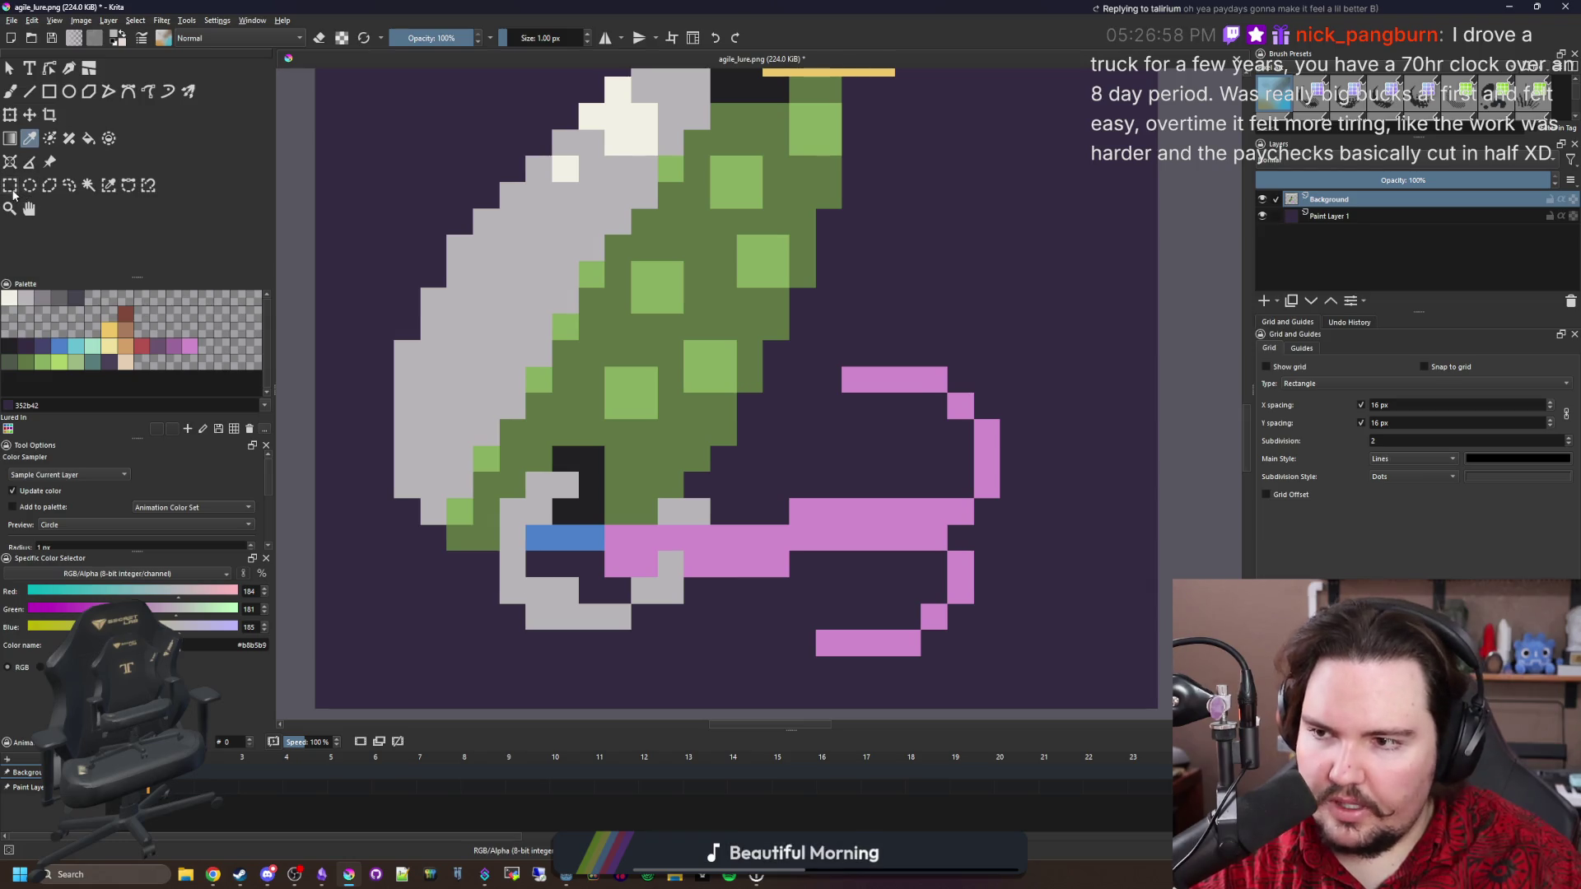
left_click(10, 186)
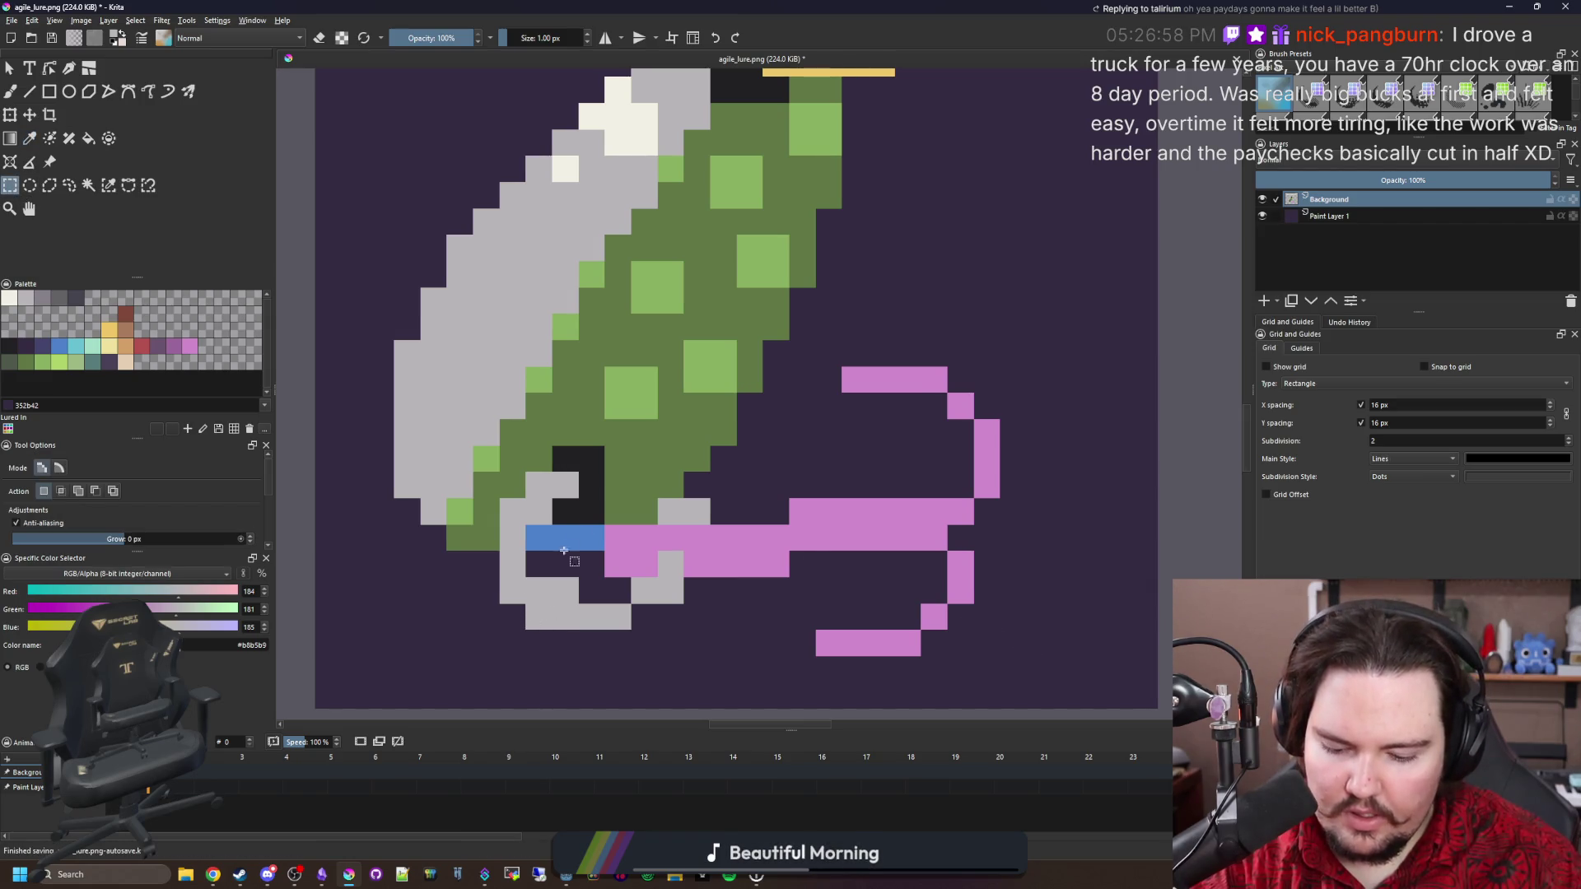
Paint near-black eye pixels on the lure's lower-left edge.
key("b")
left_click(579, 469, "ctrl")
mouse_move(486, 494)
left_mouse_down()
mouse_move(486, 515)
mouse_move(499, 466)
mouse_move(460, 511)
left_mouse_up()
left_click(510, 460)
scroll(469, 544, "down", 1)
scroll(533, 581, "up", 2)
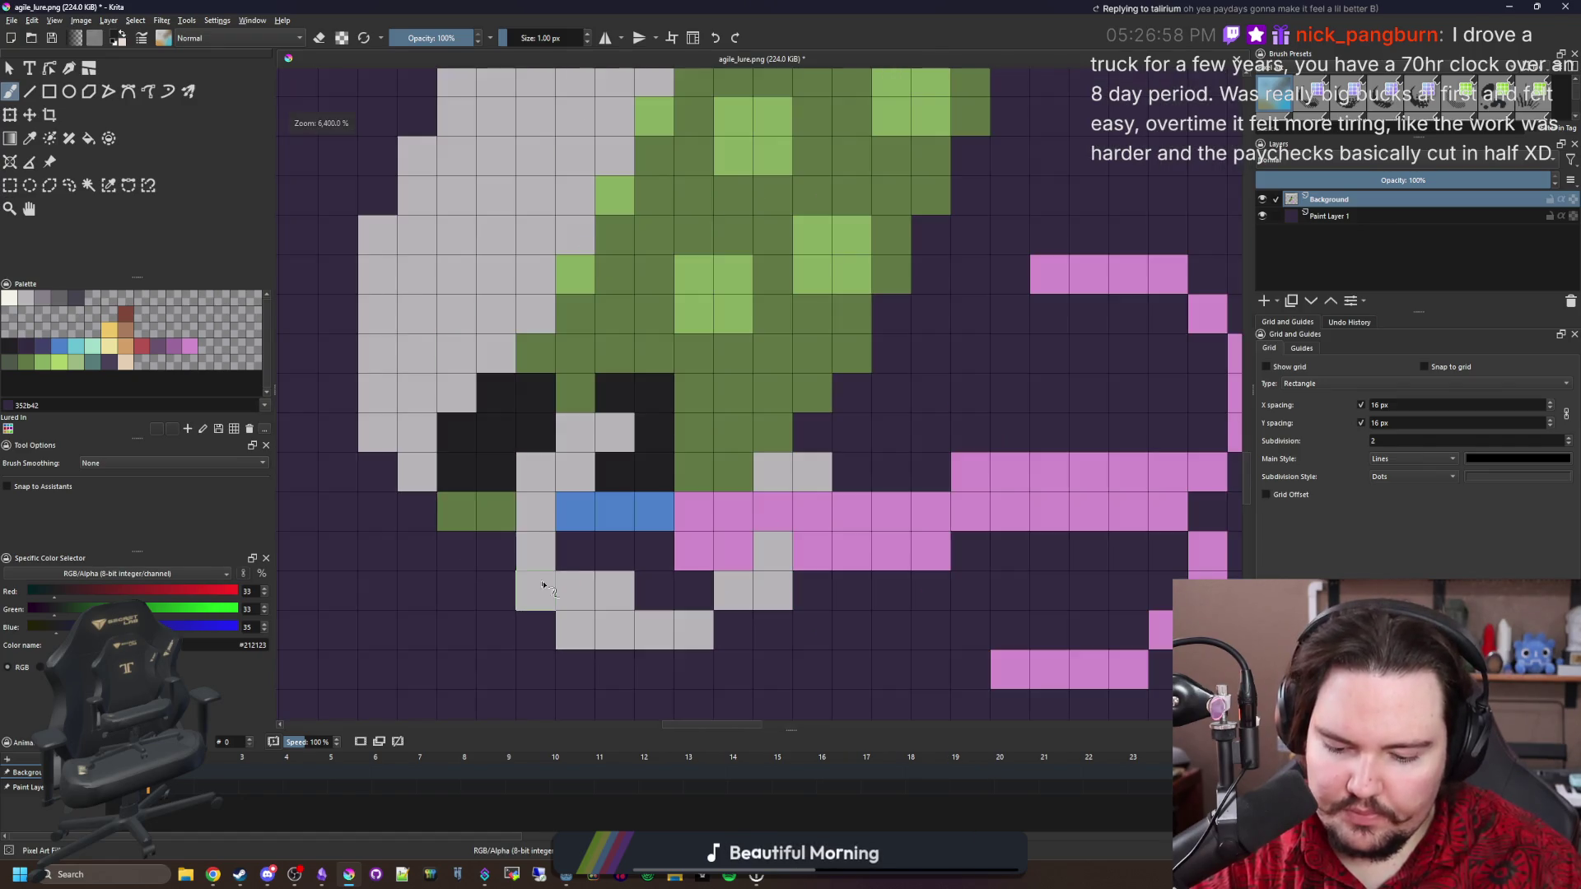
Paint a light grey column along the lure's left edge, covering a stray dark cell.
key("p")
left_click(555, 584)
key("b")
left_click(497, 432)
mouse_move(457, 471)
left_mouse_down()
mouse_move(463, 560)
mouse_move(496, 591)
mouse_move(577, 630)
mouse_move(694, 590)
mouse_move(646, 630)
mouse_move(547, 570)
left_mouse_up()
left_click(663, 547)
Paint dark green over the blue stripe cells around the lure's eye.
key("e")
left_click(506, 511, "ctrl")
key("e")
mouse_move(531, 512)
left_mouse_down()
mouse_move(618, 393)
mouse_move(575, 512)
mouse_move(769, 511)
mouse_move(811, 471)
mouse_move(656, 546)
mouse_move(727, 543)
left_mouse_up()
key("e")
key("minus")
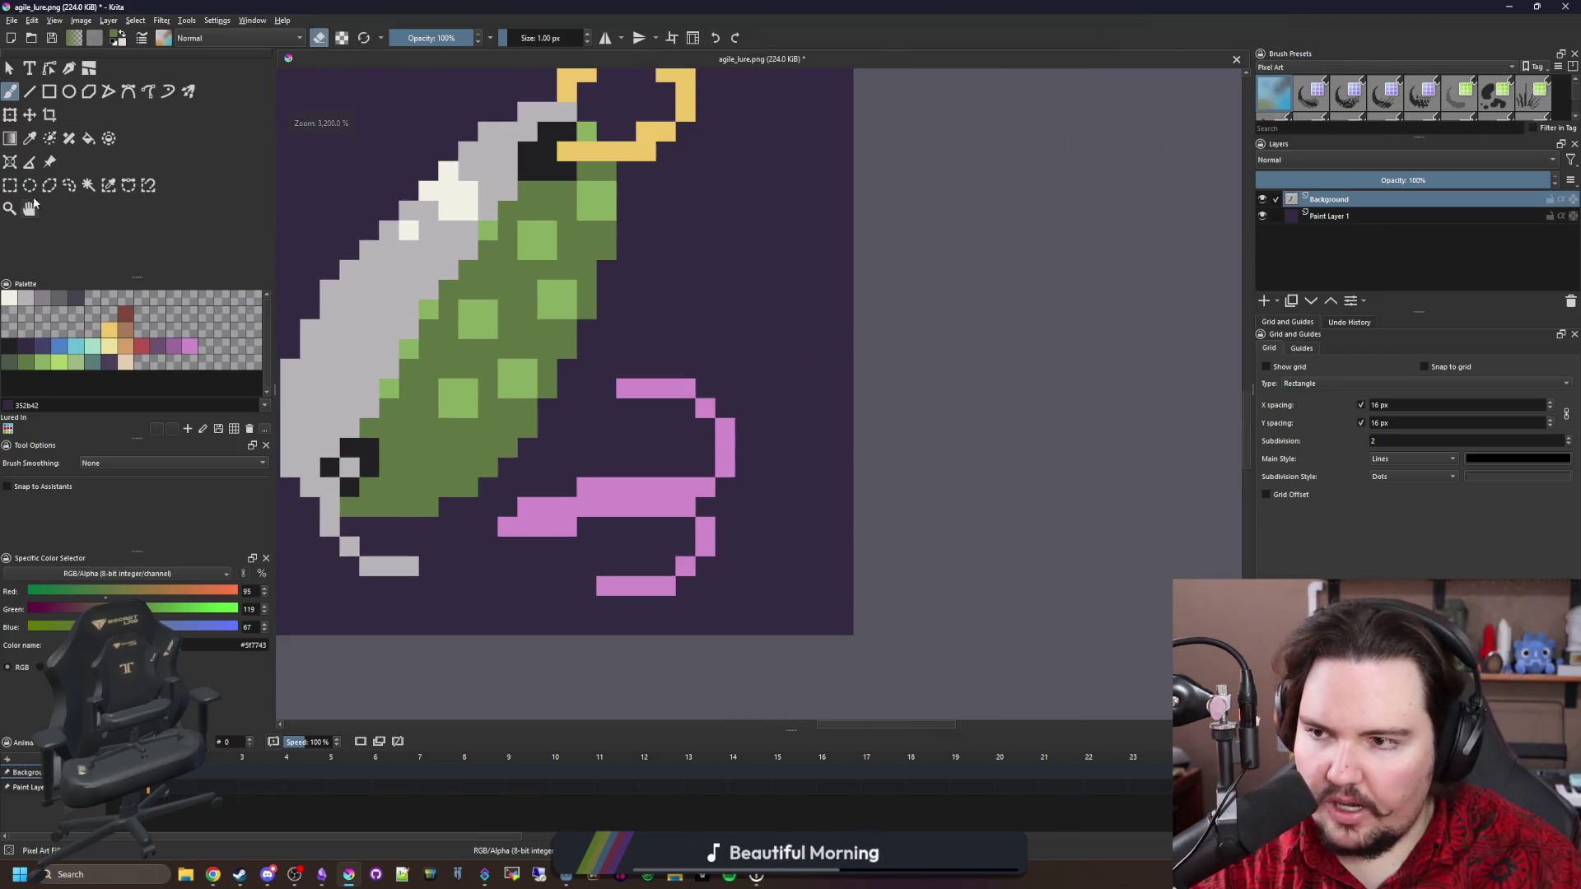
Rectangle-select the upper pink loop and move it one pixel down-left.
left_click(9, 186)
mouse_move(718, 596)
left_mouse_down()
mouse_move(614, 566)
mouse_move(499, 499)
left_mouse_up()
mouse_move(685, 510)
left_mouse_down()
mouse_move(583, 387)
mouse_move(710, 412)
mouse_move(783, 525)
left_mouse_up()
left_click(29, 114)
mouse_move(660, 517)
left_mouse_down()
mouse_move(641, 536)
mouse_move(576, 519)
mouse_move(647, 527)
mouse_move(615, 515)
left_mouse_up()
Extend the pink line and paint light grey hook pixels where it crosses, undoing a stray one.
scroll(602, 513, "up", 1)
key("b")
left_click(687, 536, "ctrl")
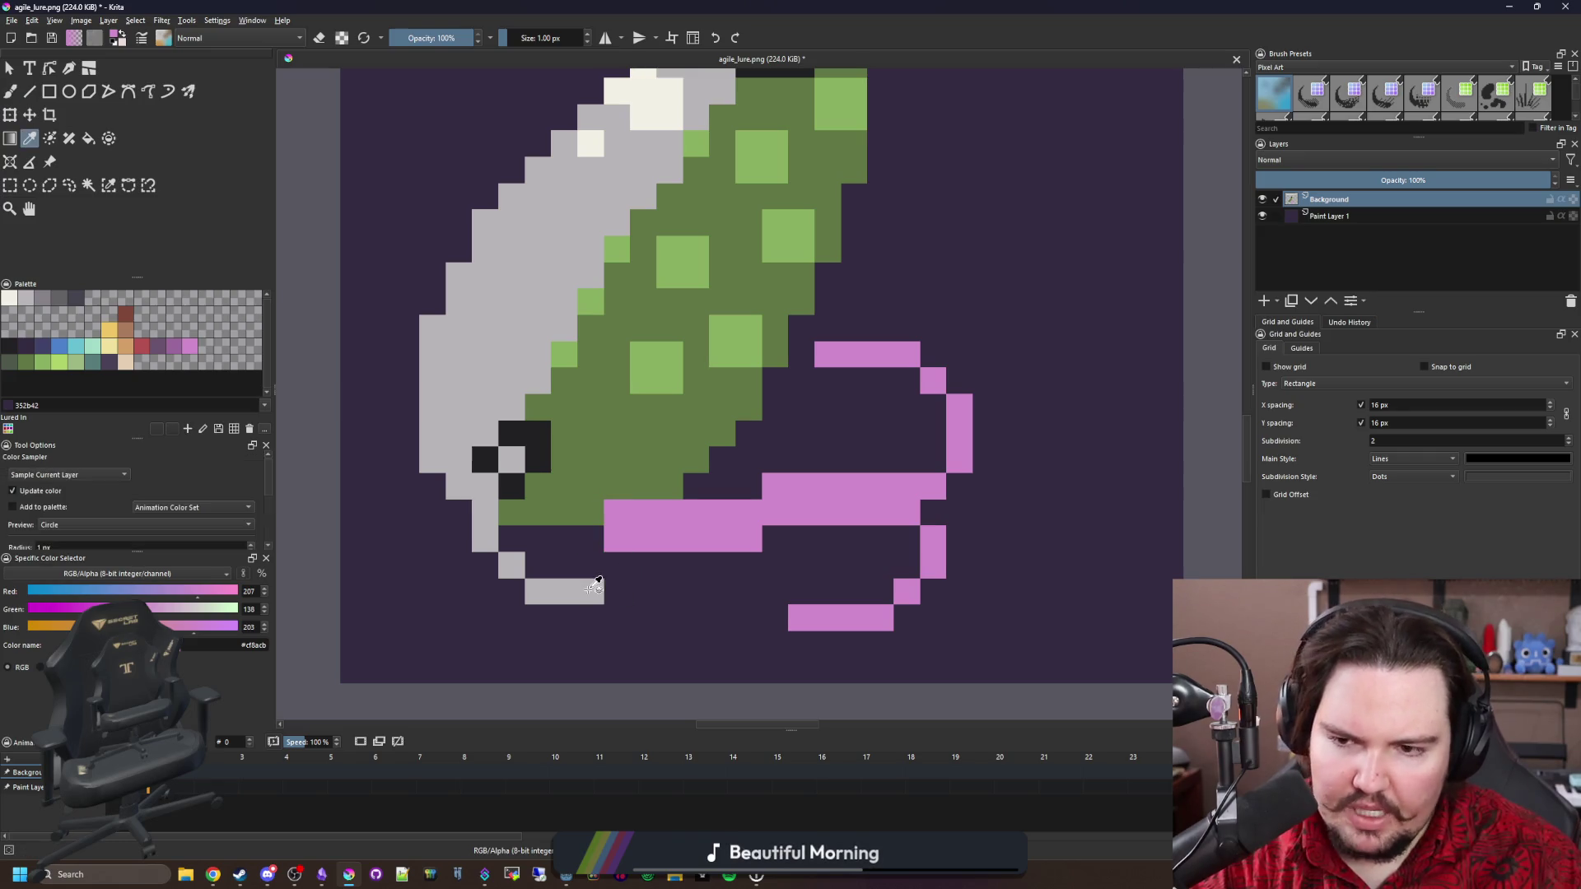
left_click(586, 586, "ctrl")
left_click(619, 565)
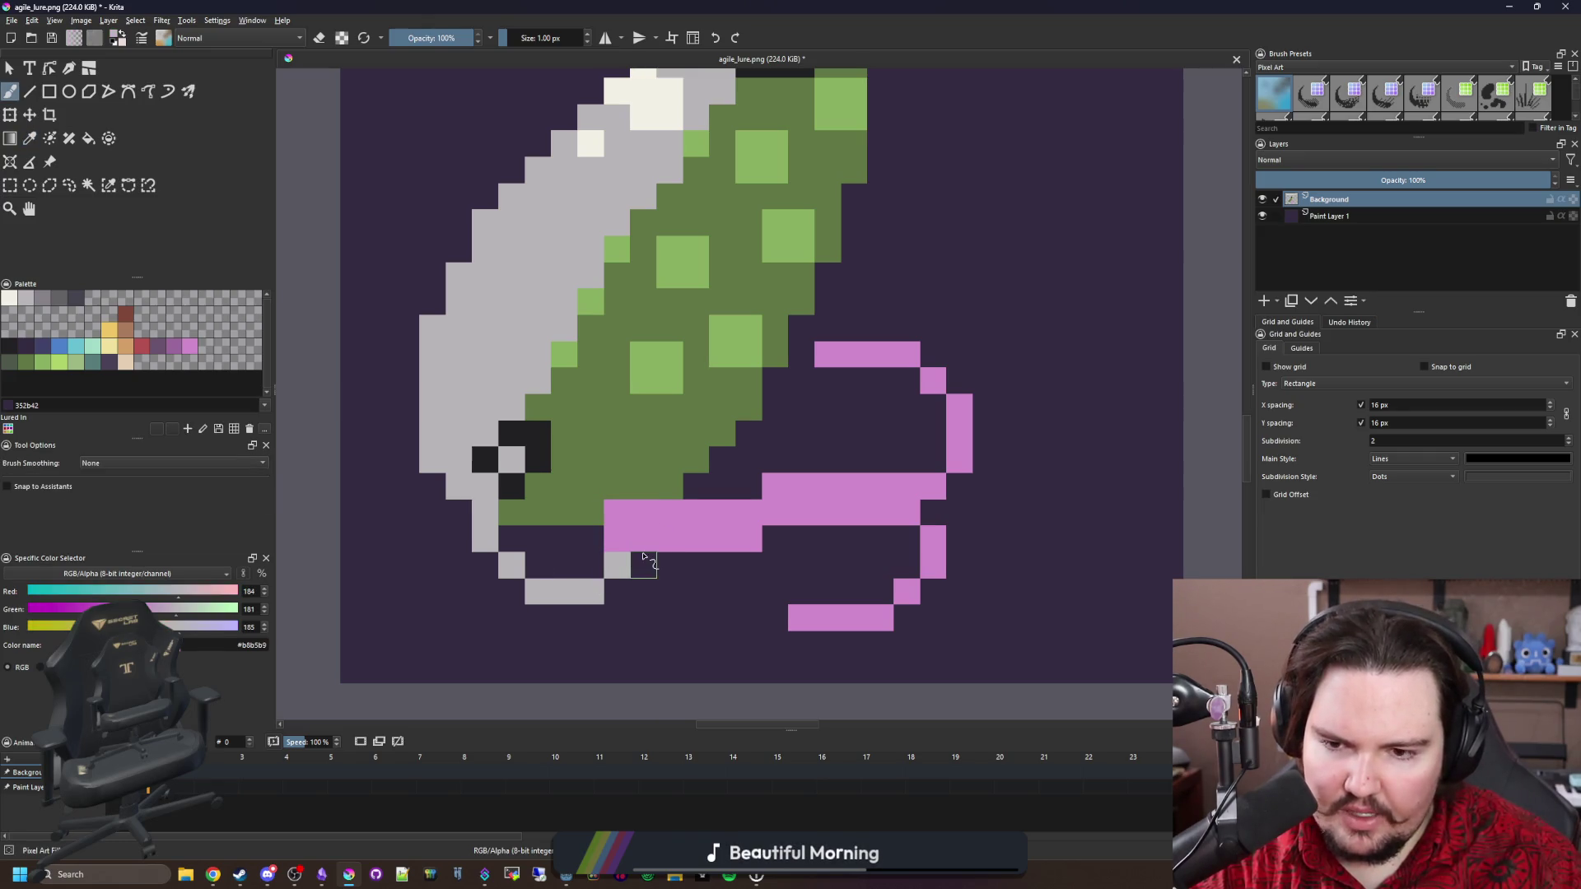
left_click(646, 538)
left_click(643, 486)
key("ctrl+z")
Restore a pink pixel in the line and turn the pink pixel above the hook grey.
scroll(646, 550, "up", 1)
left_click(677, 527, "ctrl")
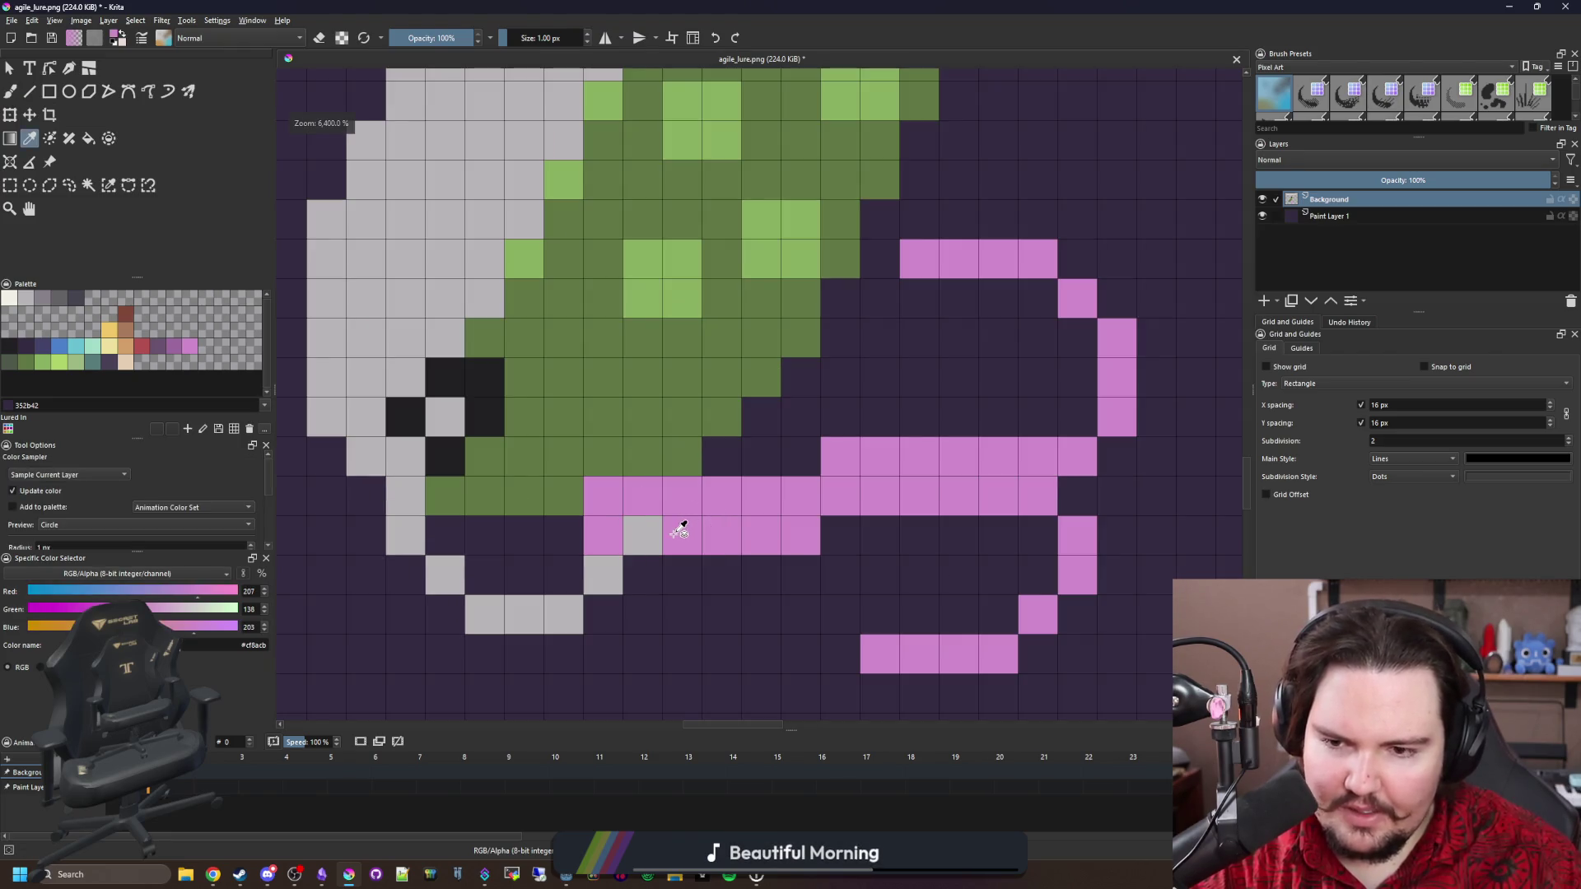
left_click(580, 540)
scroll(580, 541, "down", 4)
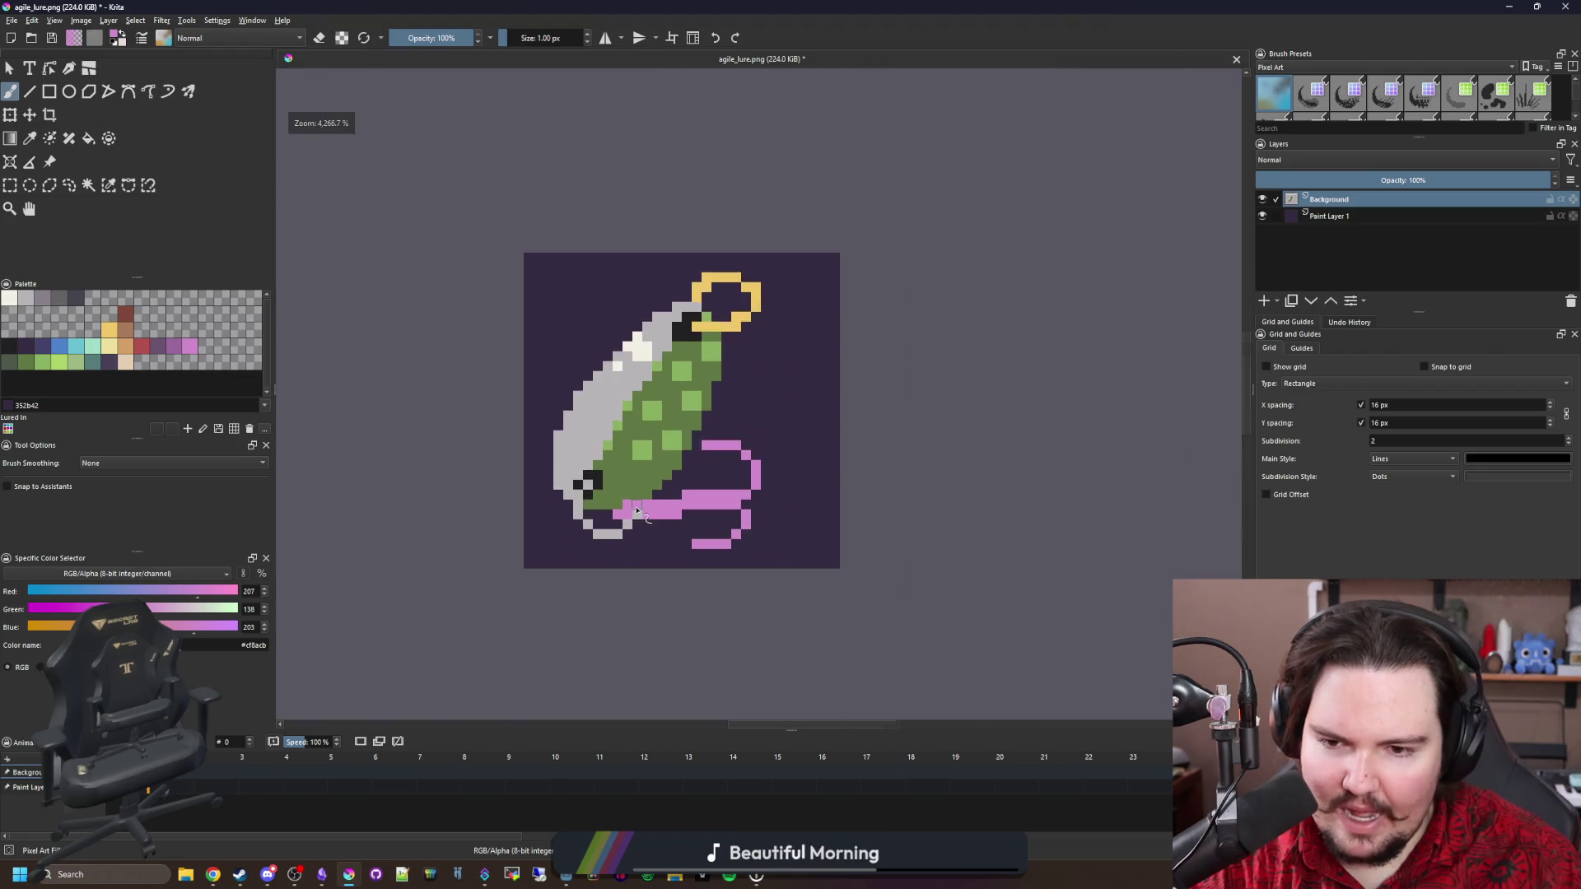
scroll(650, 517, "up", 1)
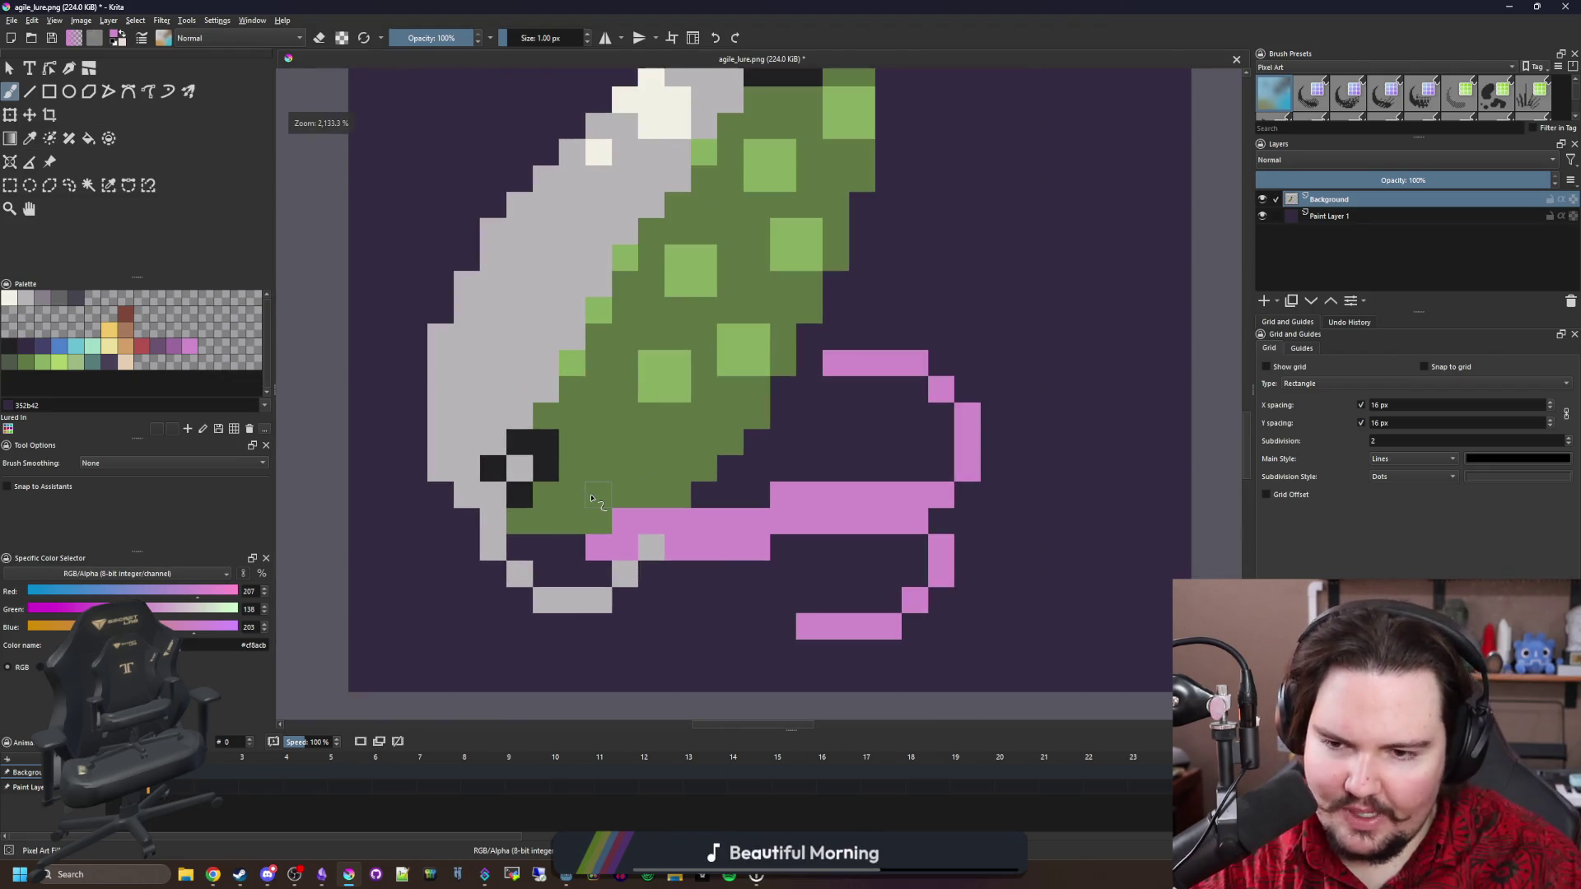
scroll(605, 504, "up", 4)
scroll(604, 504, "up", 1)
left_click(679, 568, "ctrl")
left_click(675, 528)
scroll(586, 587, "down", 3)
scroll(586, 587, "down", 2)
scroll(564, 576, "up", 4)
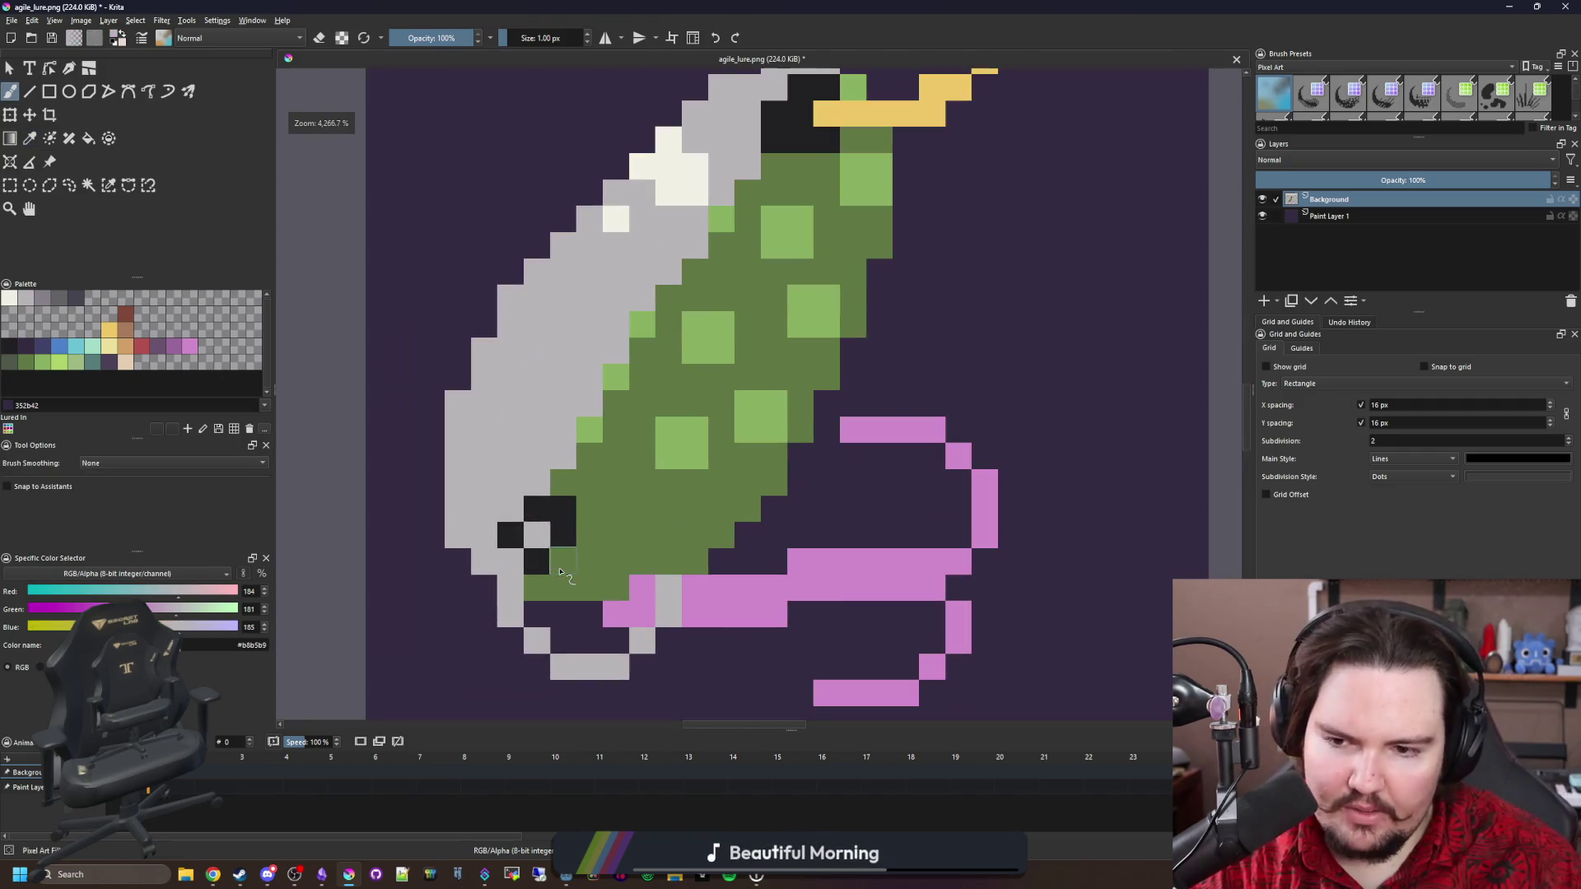
scroll(610, 574, "down", 2)
scroll(560, 545, "up", 3)
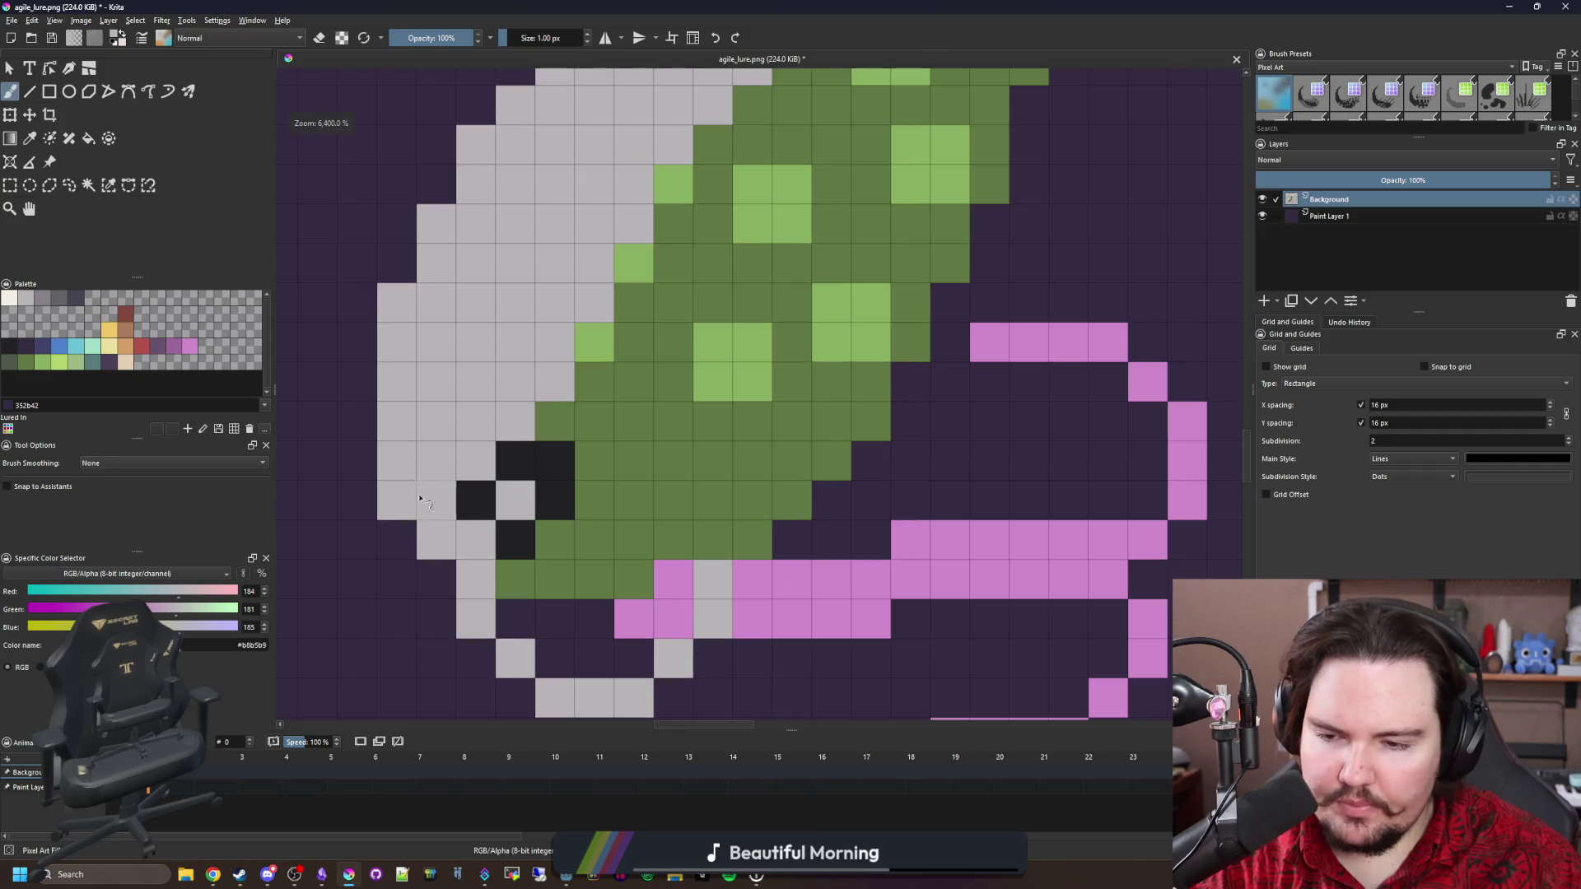
Paint four off-white highlight pixels along the bottom of the hook.
left_click(9, 299)
left_click(593, 700)
left_click(543, 661)
left_click(514, 607)
left_click(475, 567)
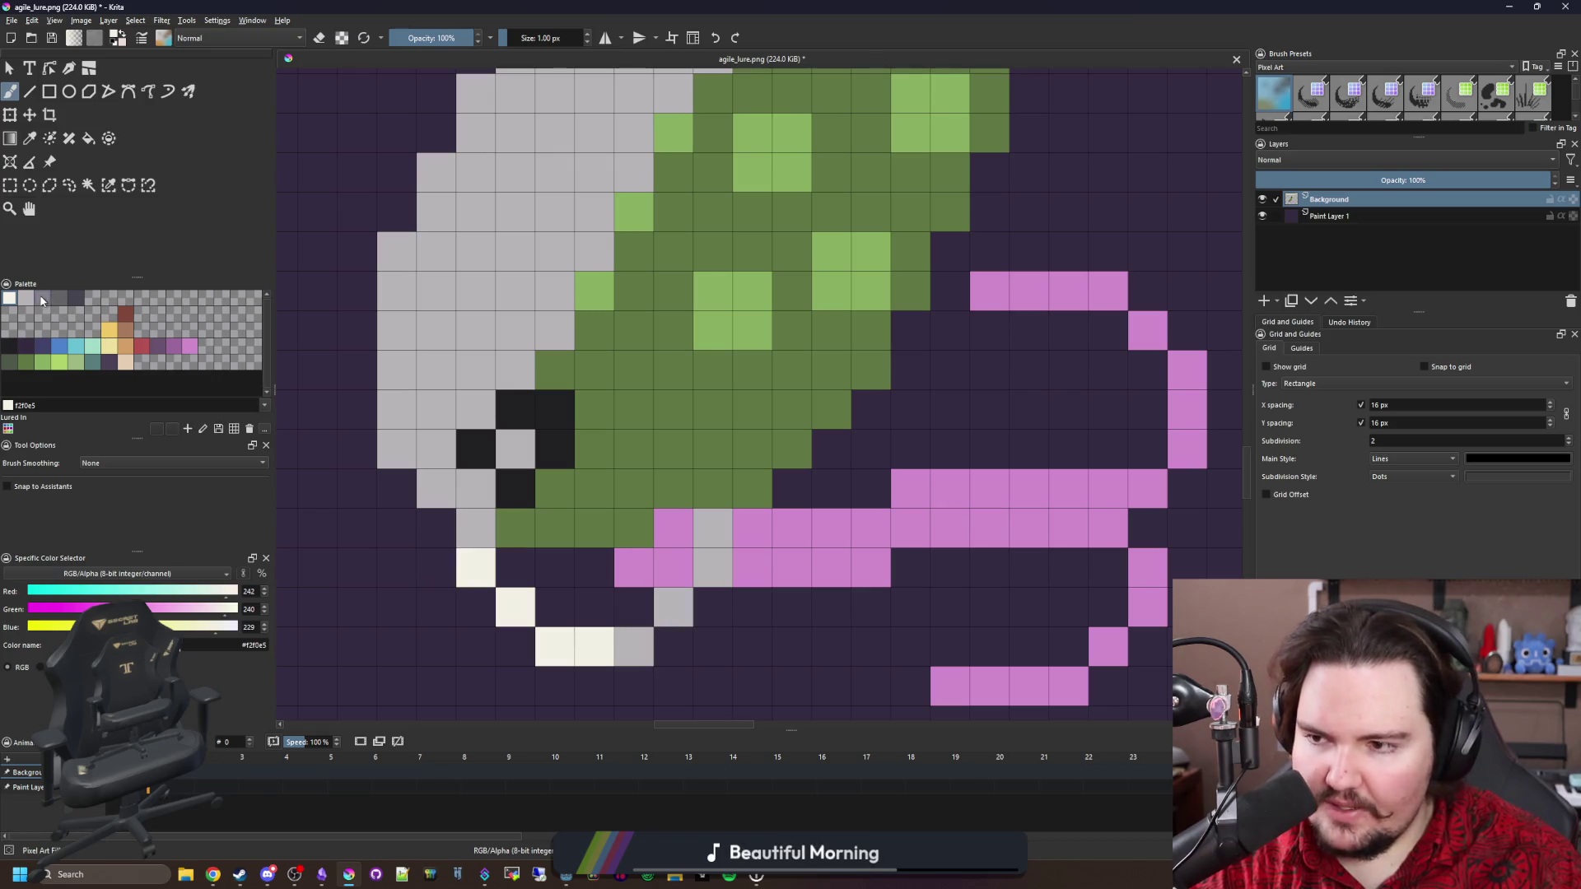
Shade several hook and eye pixels with the darker grey #868188.
left_click(41, 301)
left_click(475, 488)
left_click(515, 449)
left_click(674, 607)
left_click(712, 567)
left_click(712, 528)
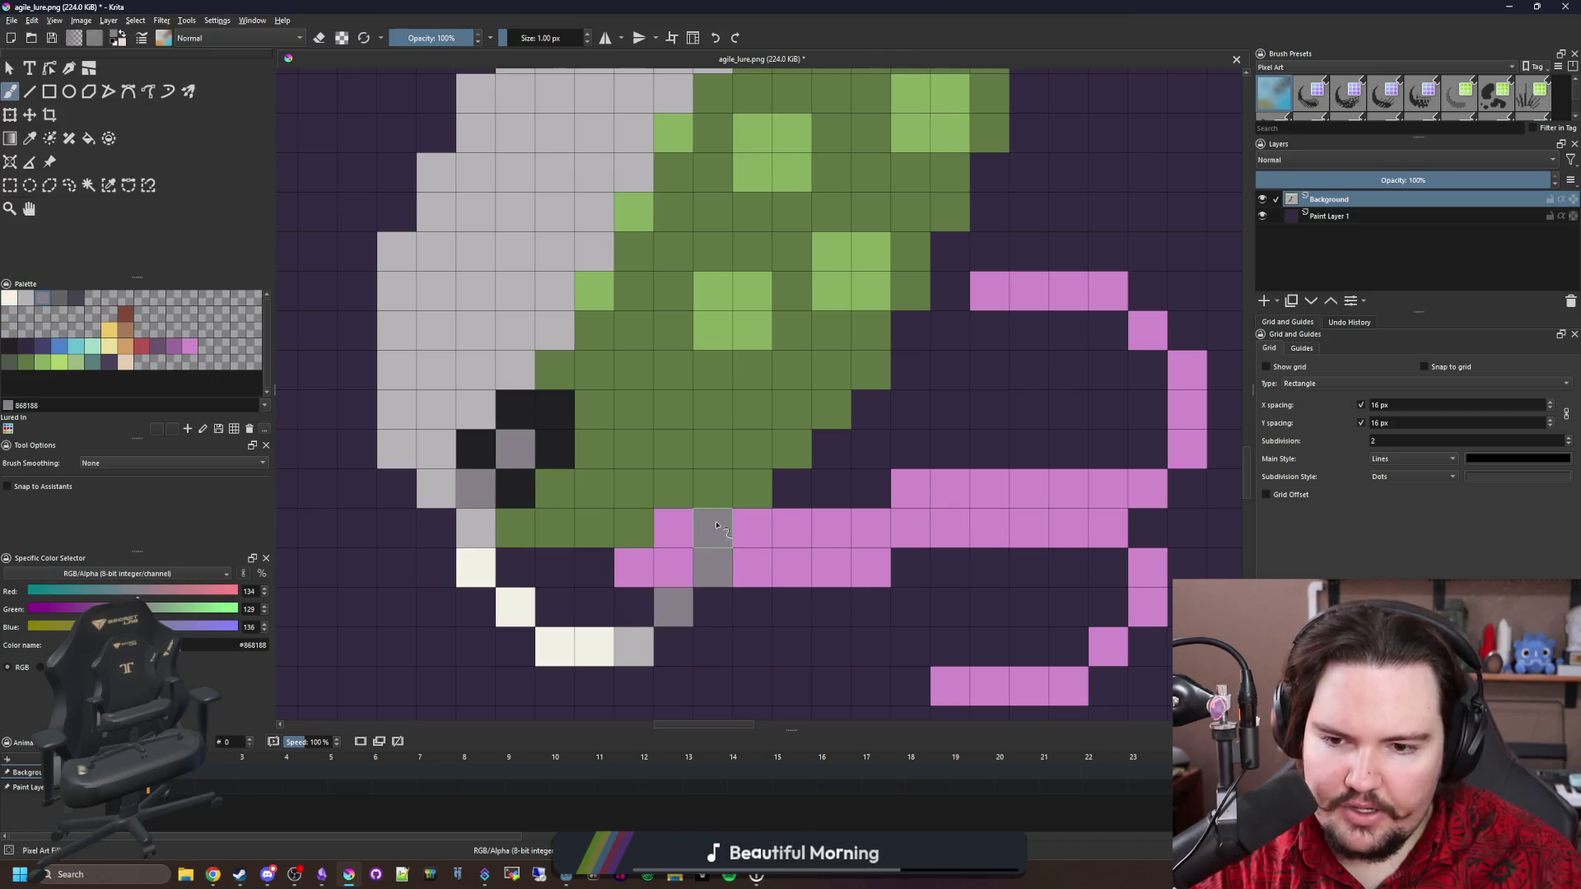
scroll(716, 525, "down", 6)
scroll(637, 509, "up", 6)
key("ctrl+z")
key("ctrl+z")
key("ctrl+z")
left_click(636, 509)
scroll(637, 508, "down", 5)
scroll(607, 434, "up", 3)
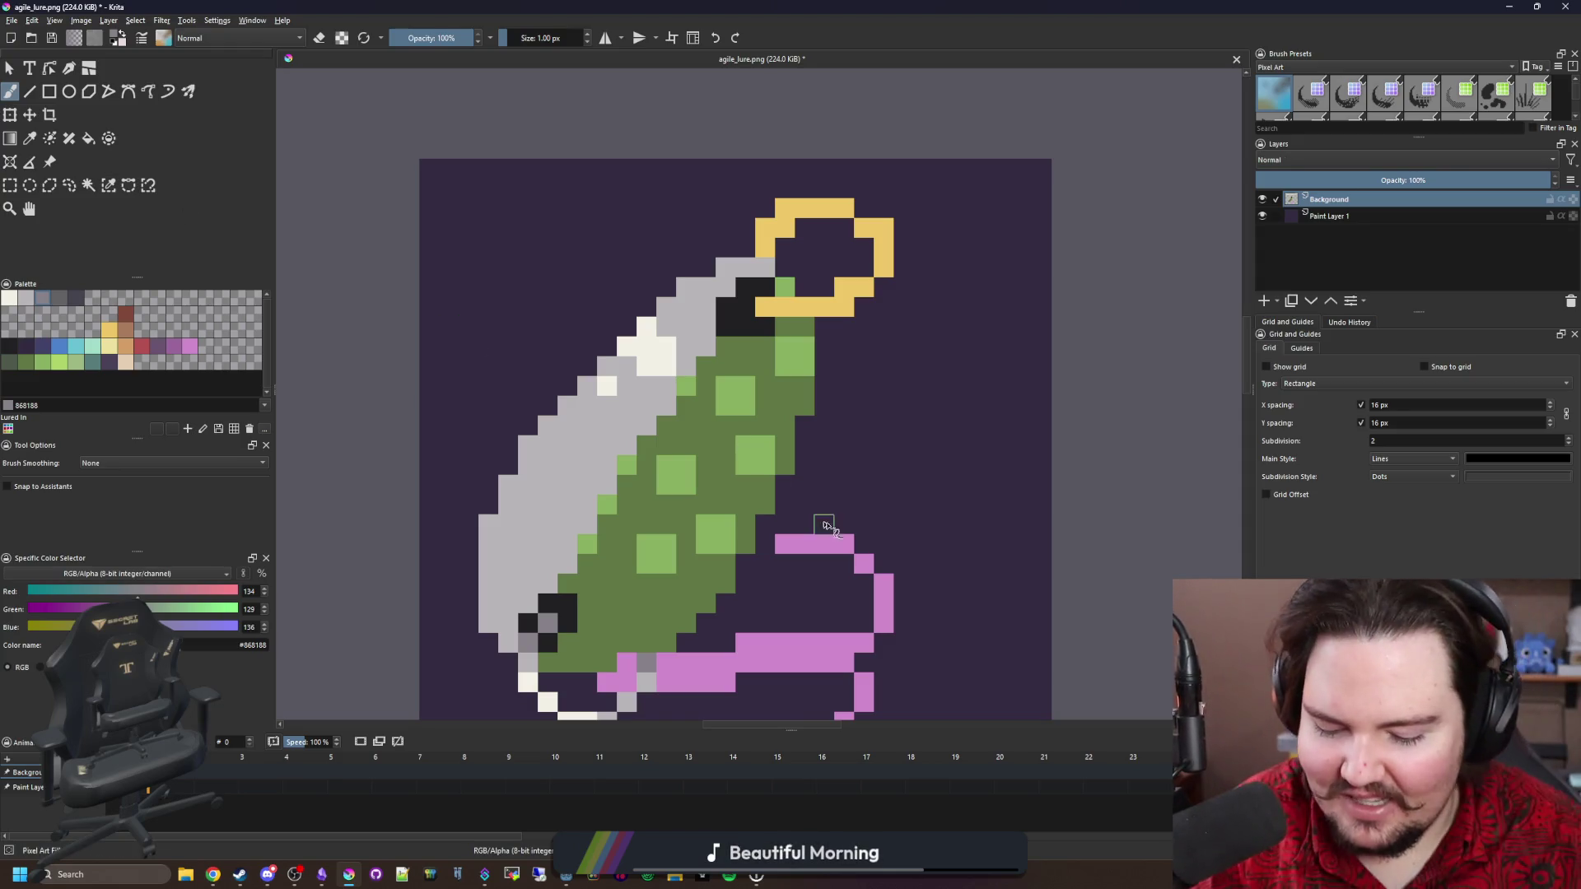
Sample the lure's light green and then its dark green body colour.
left_click(682, 548, "ctrl")
scroll(724, 449, "down", 3)
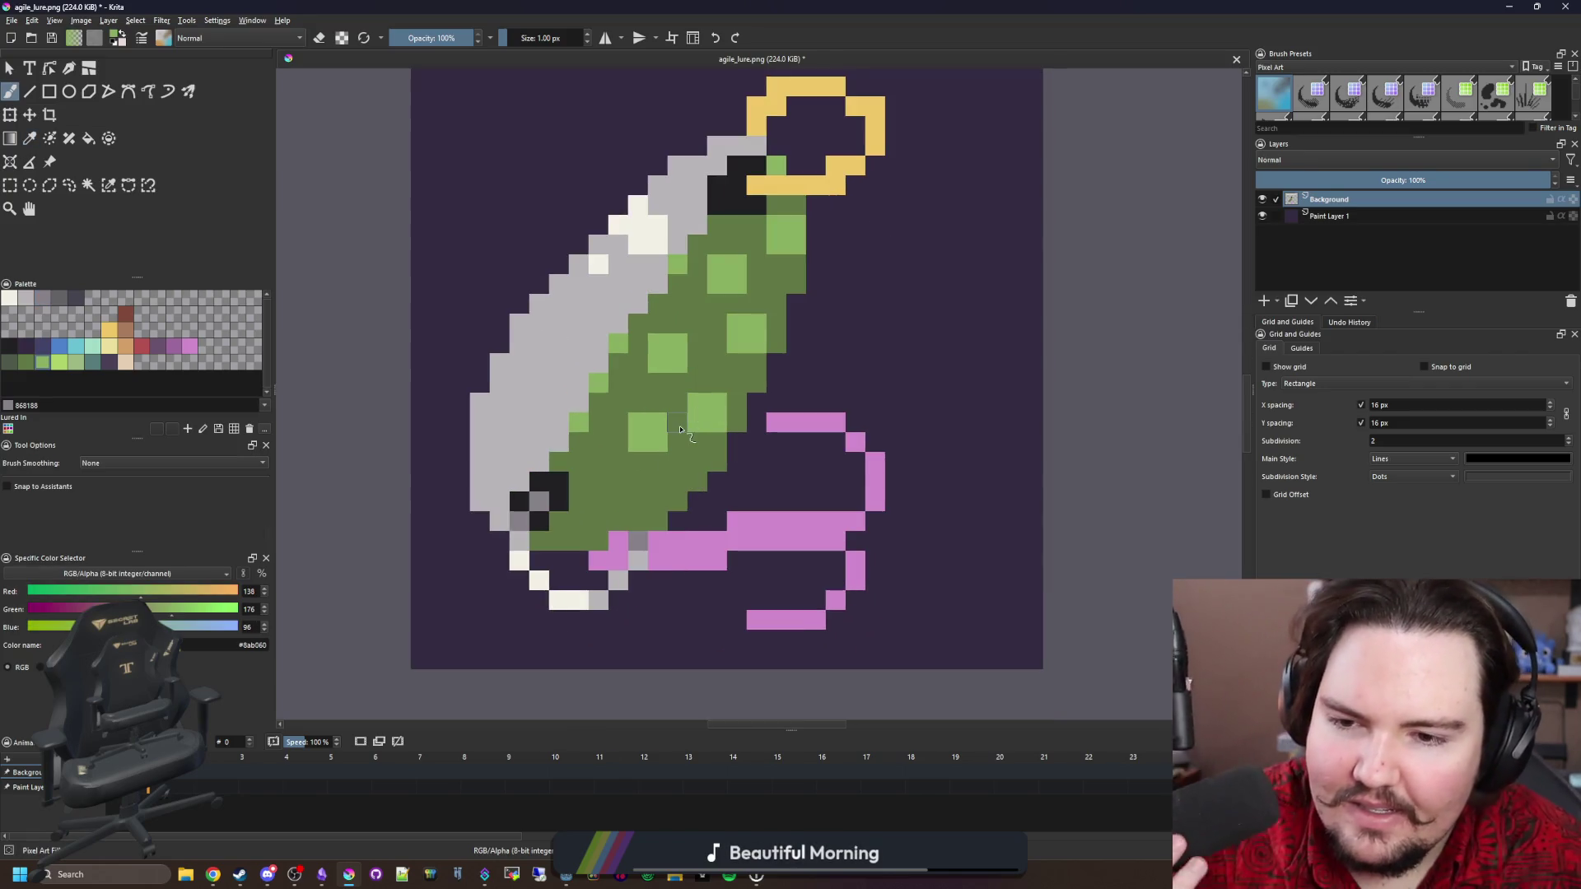
scroll(670, 422, "up", 1)
left_click(621, 505, "ctrl")
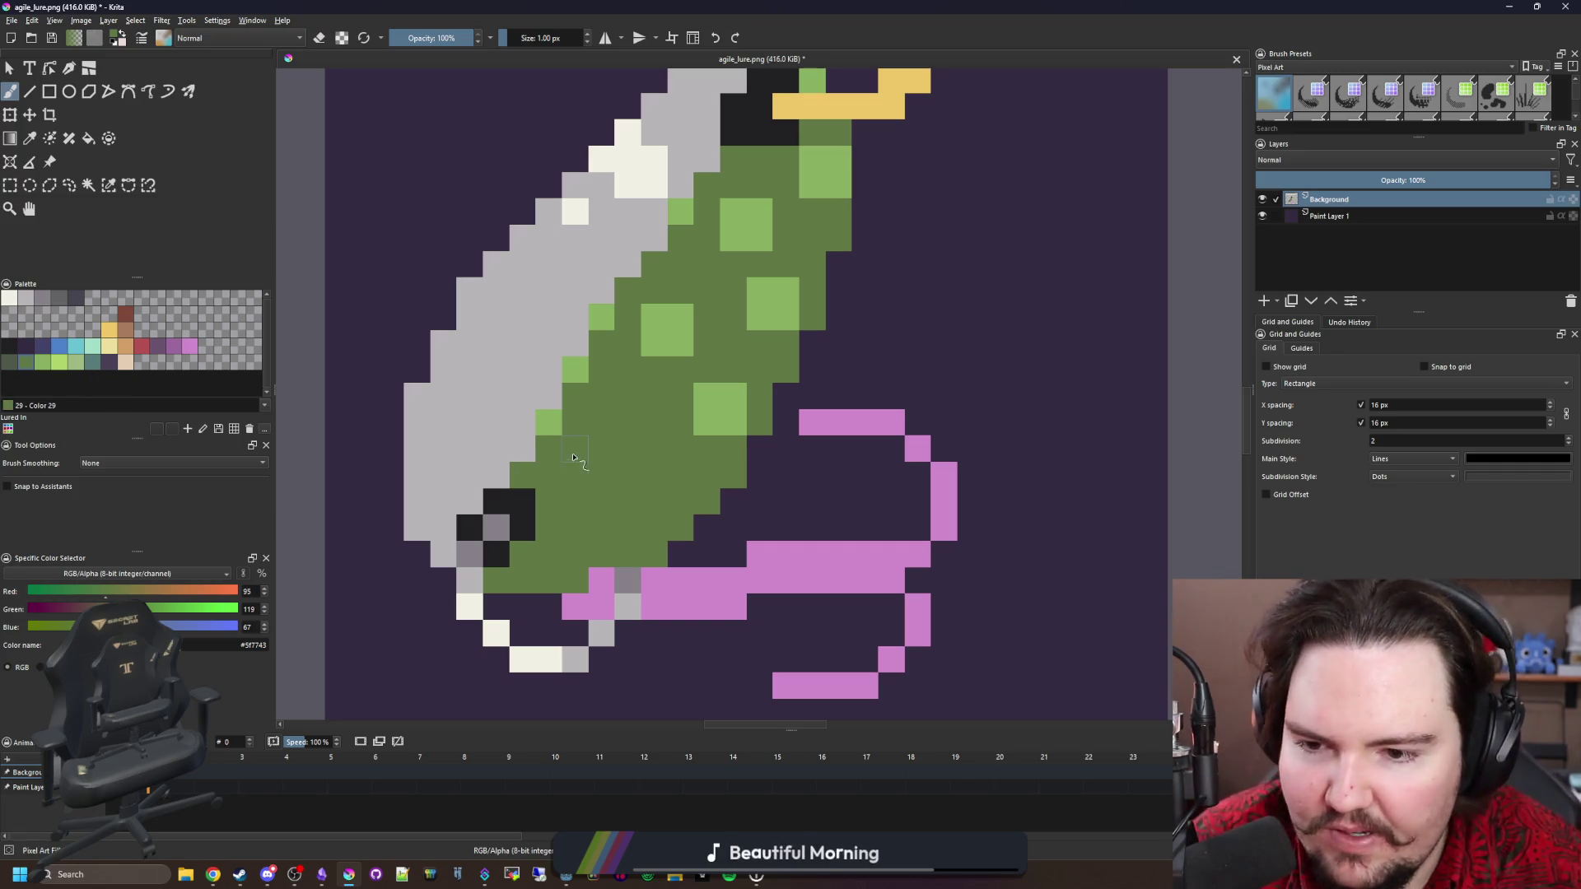
left_click(9, 362)
scroll(580, 455, "up", 1)
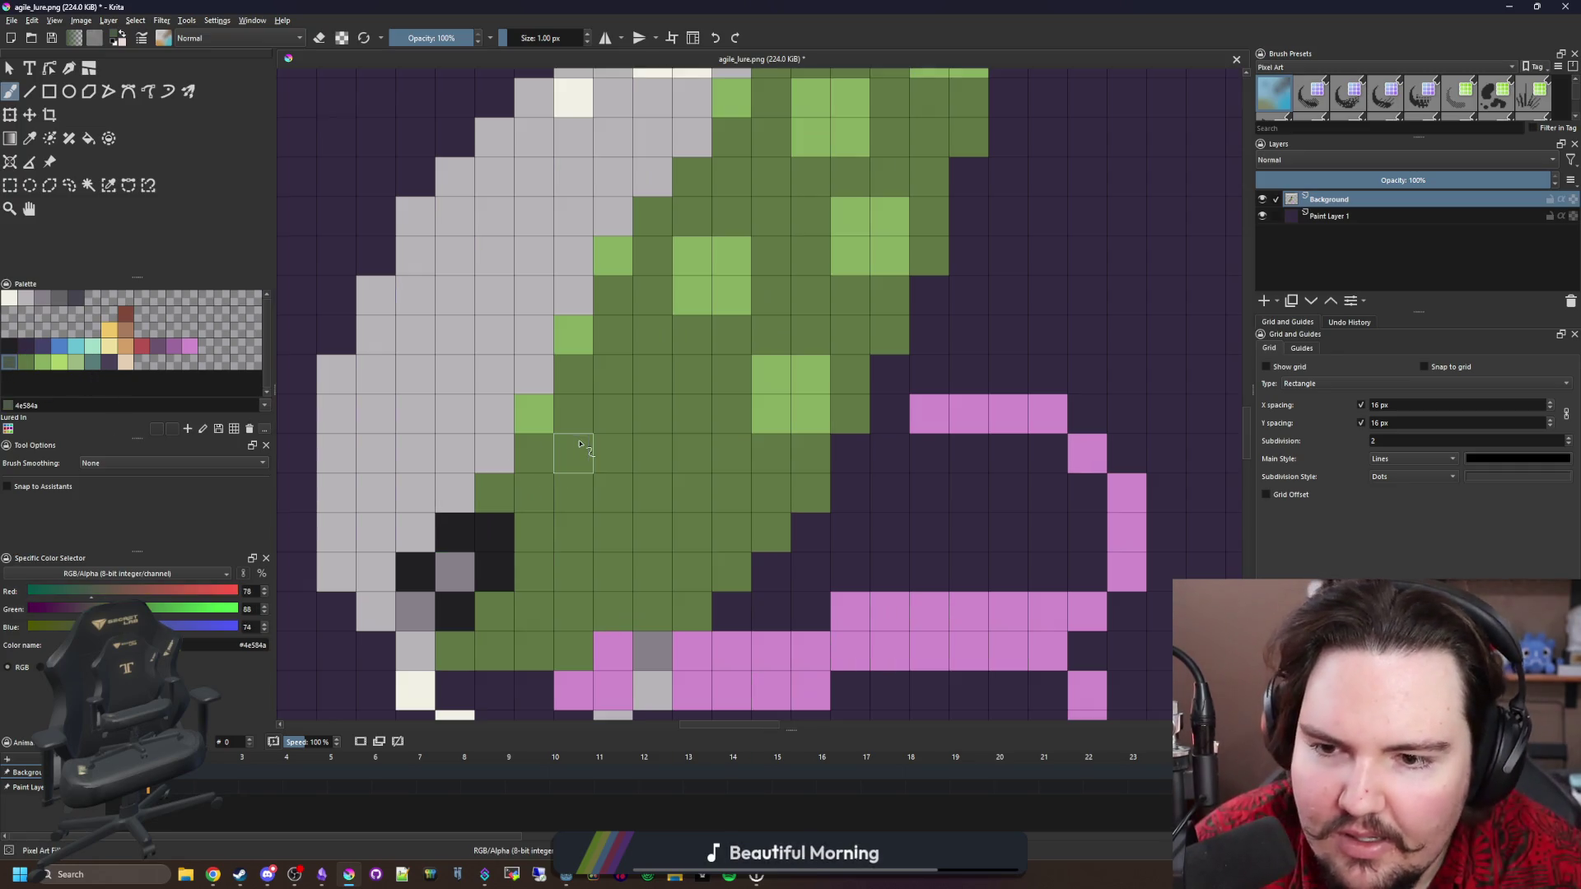
left_click_drag(579, 510, 607, 484)
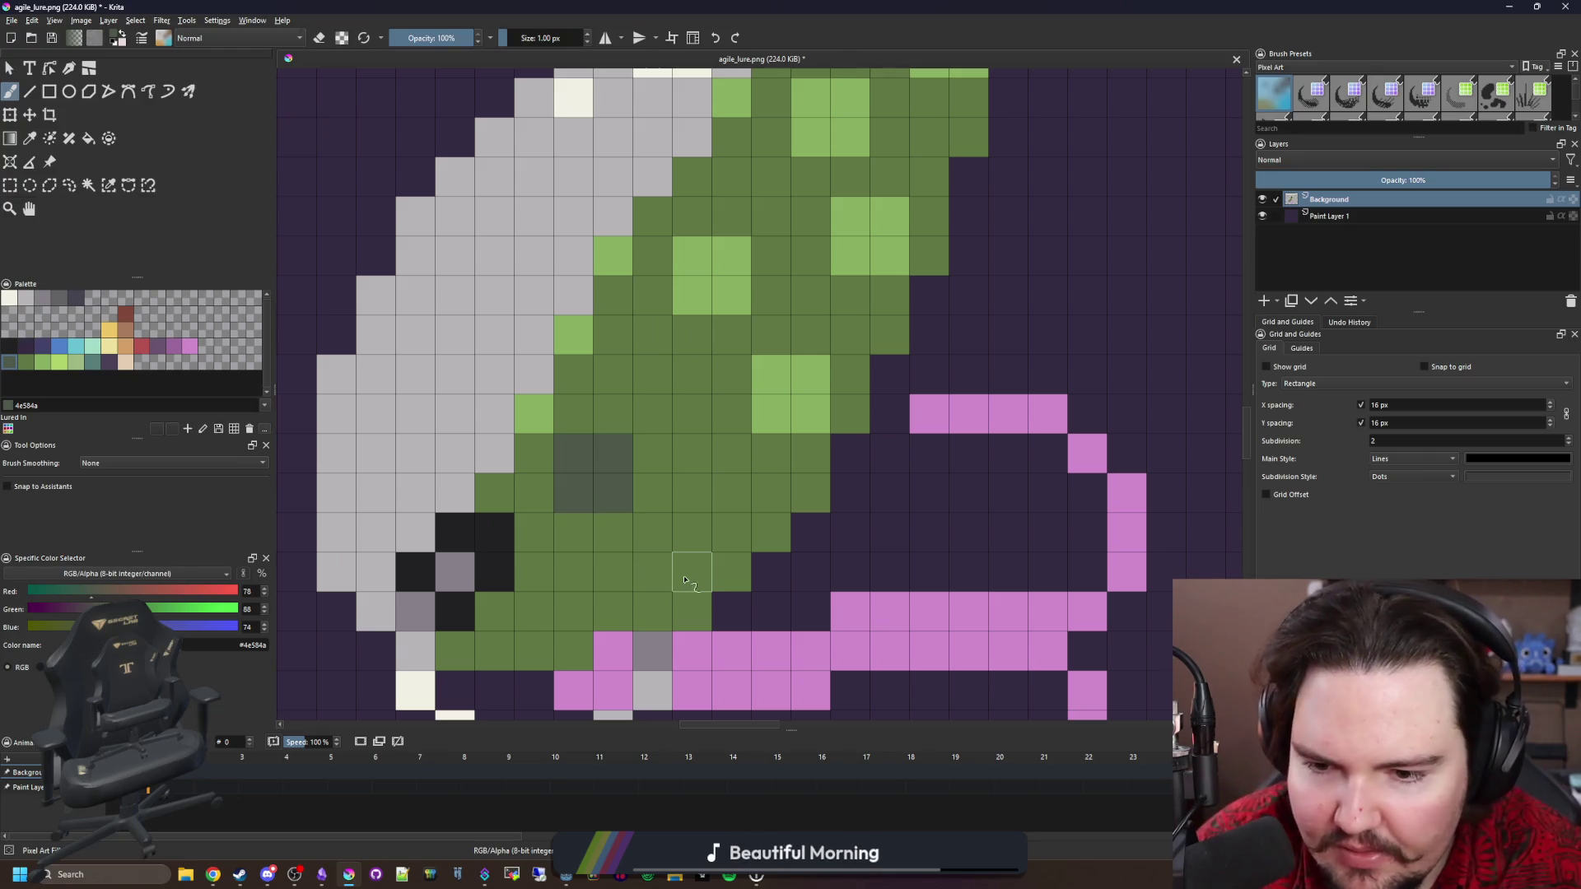
left_click_drag(655, 572, 681, 536)
left_click_drag(574, 639, 566, 616)
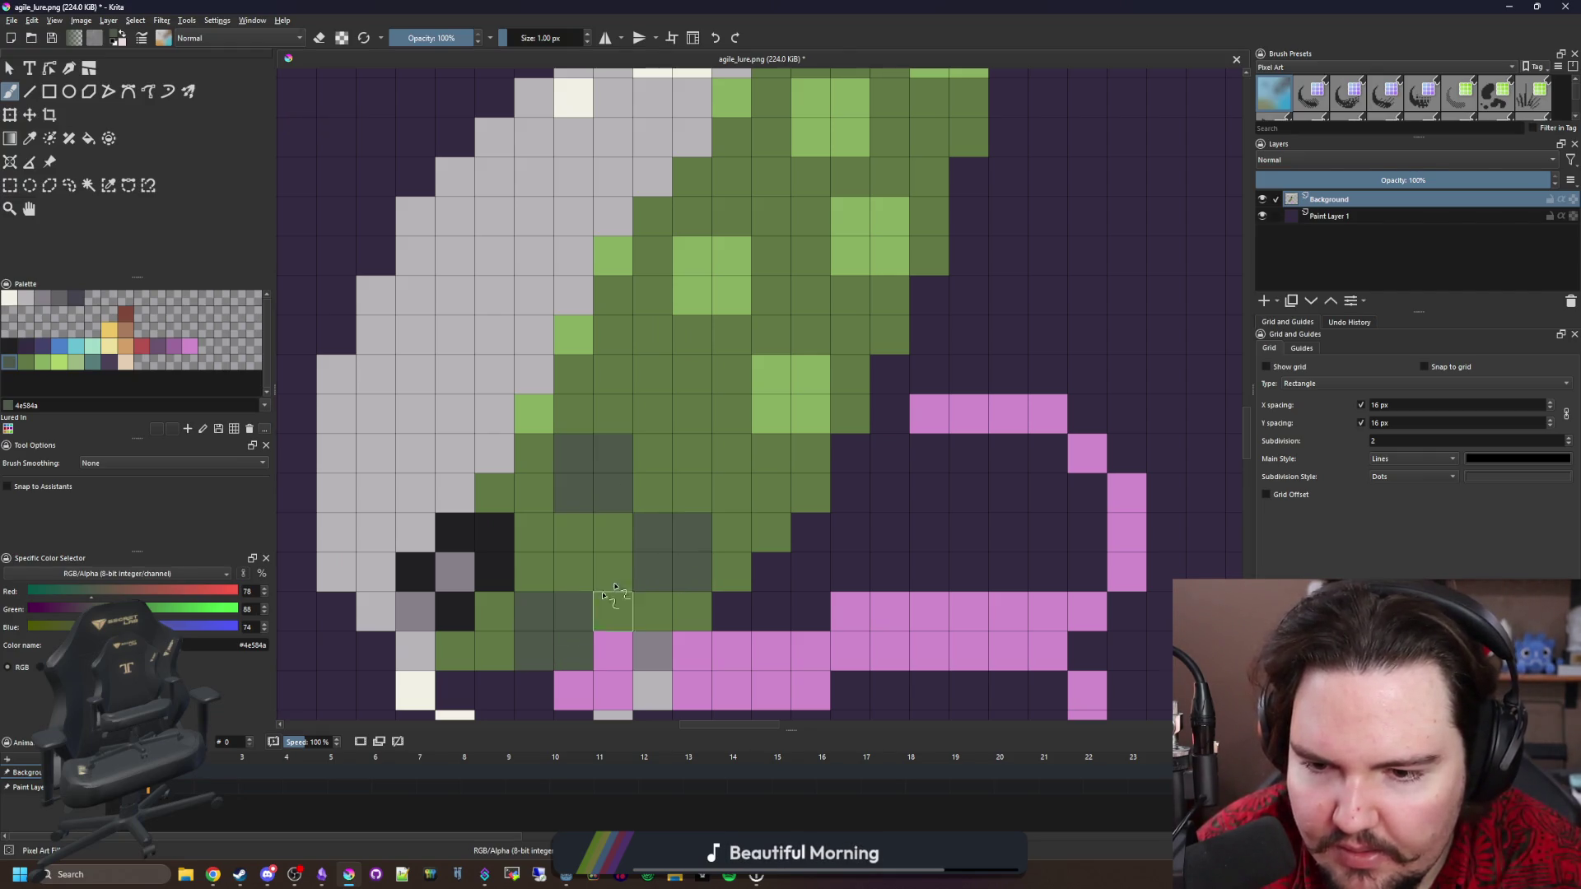
left_click(765, 496)
left_click(691, 455)
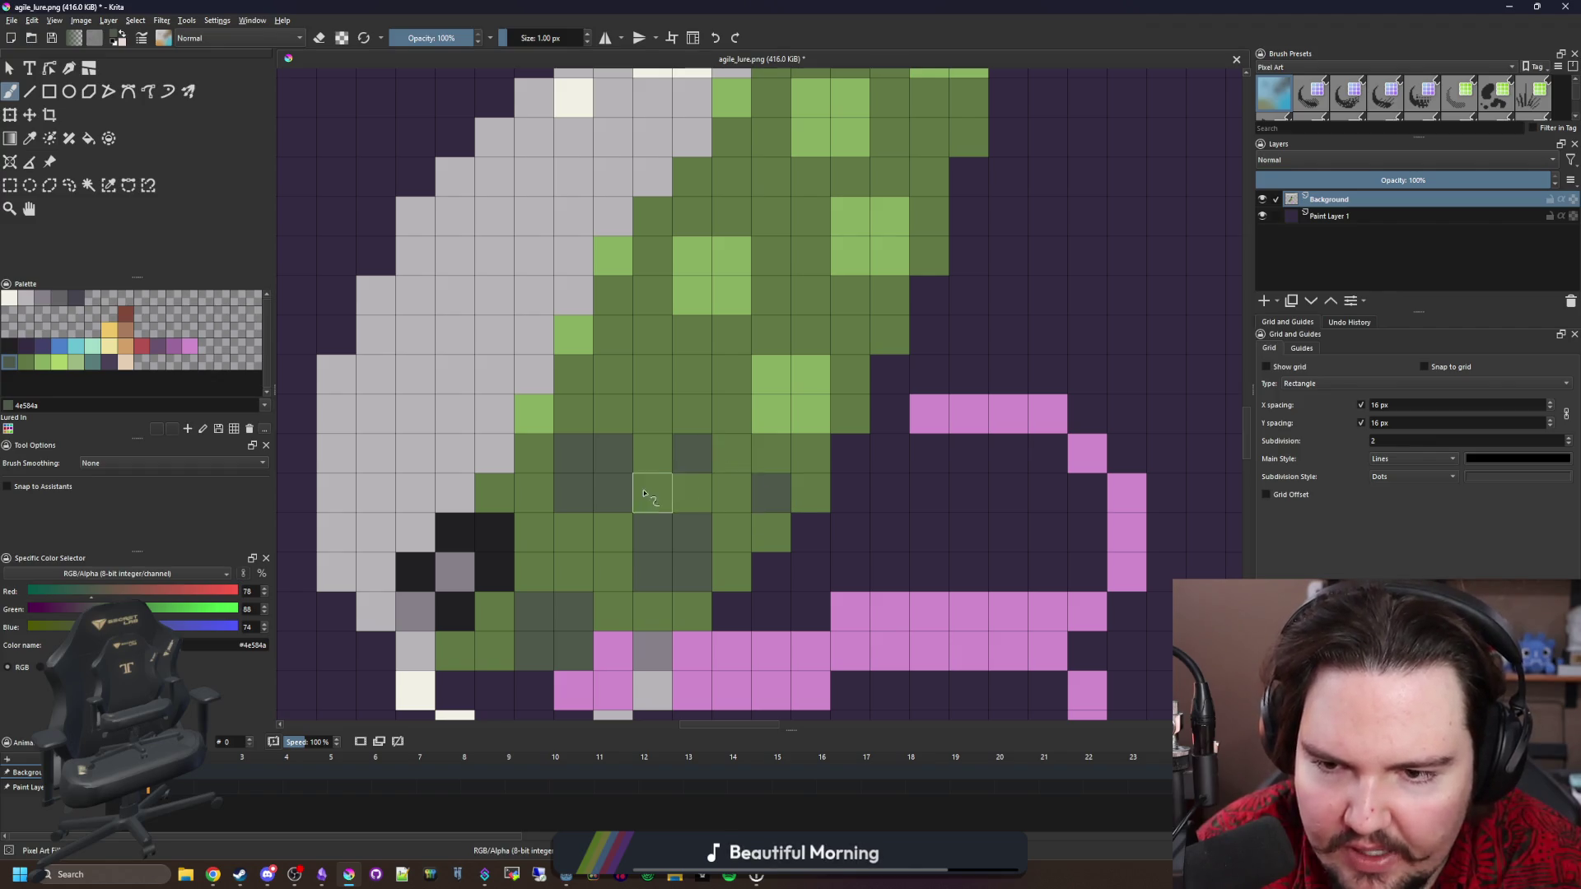
left_click(612, 375)
scroll(566, 561, "down", 5)
scroll(644, 428, "up", 5)
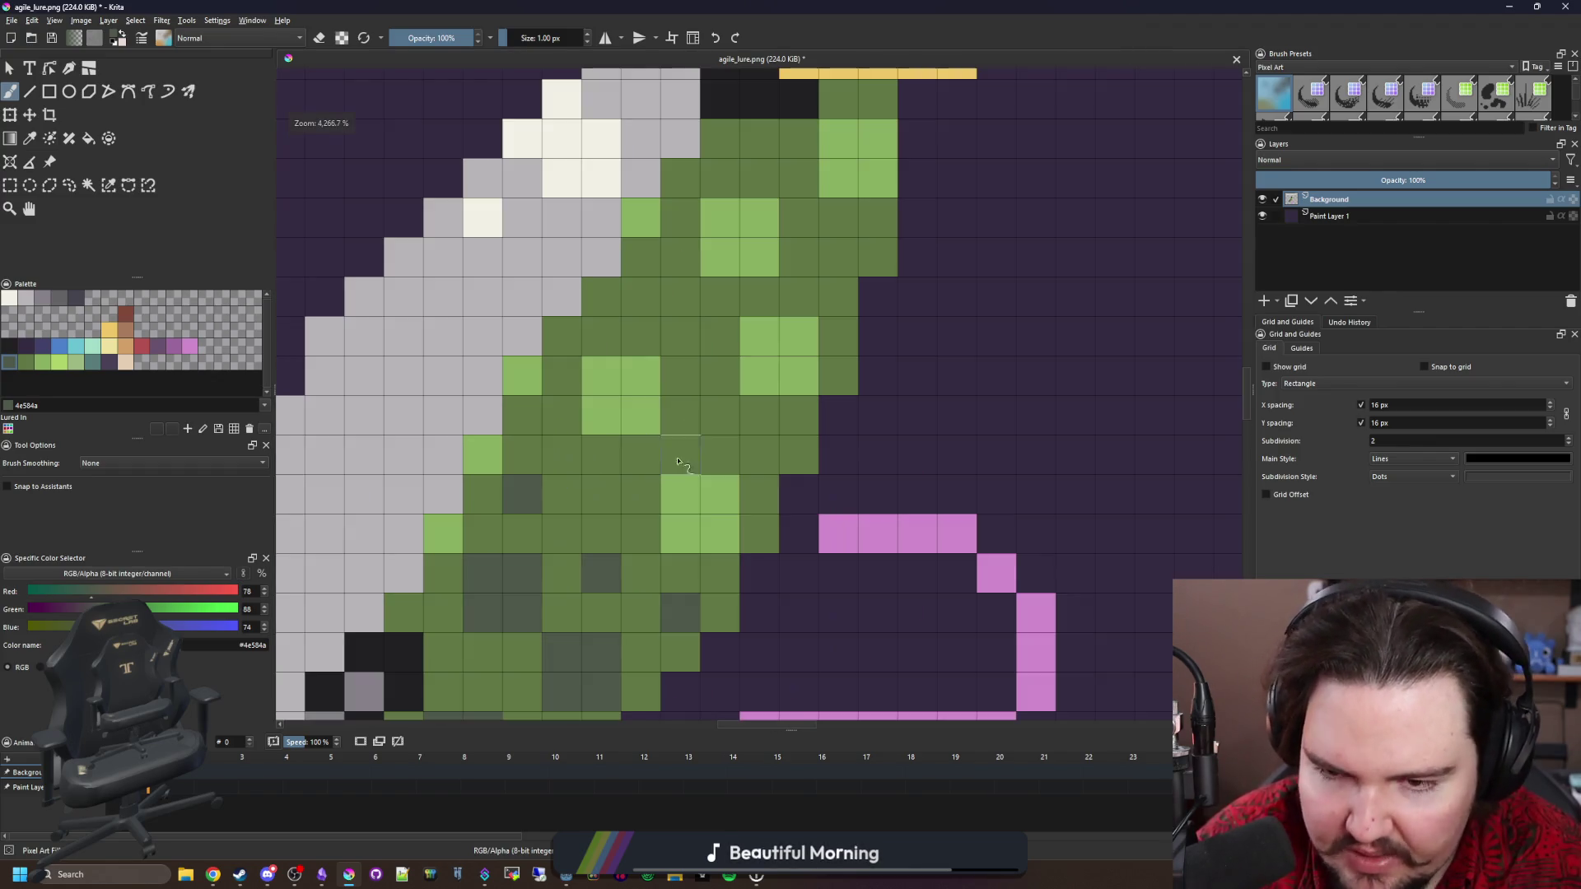
left_click(643, 424, "ctrl")
left_click(723, 420)
left_click(640, 297)
left_click(837, 257)
left_click(758, 138)
scroll(734, 413, "down", 1)
scroll(667, 437, "down", 5)
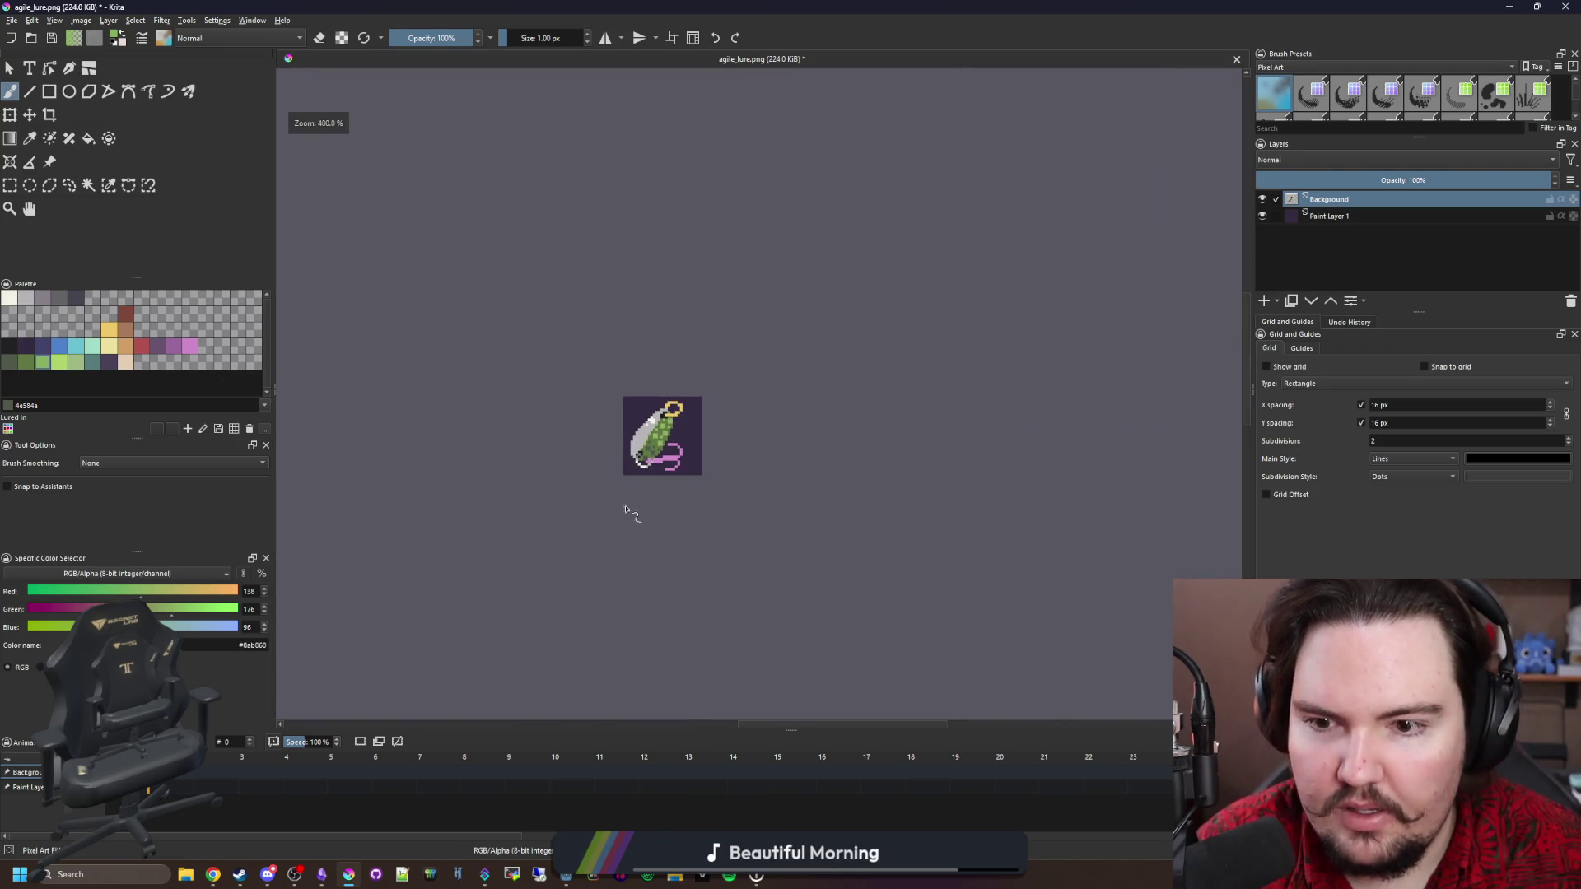
scroll(638, 487, "up", 5)
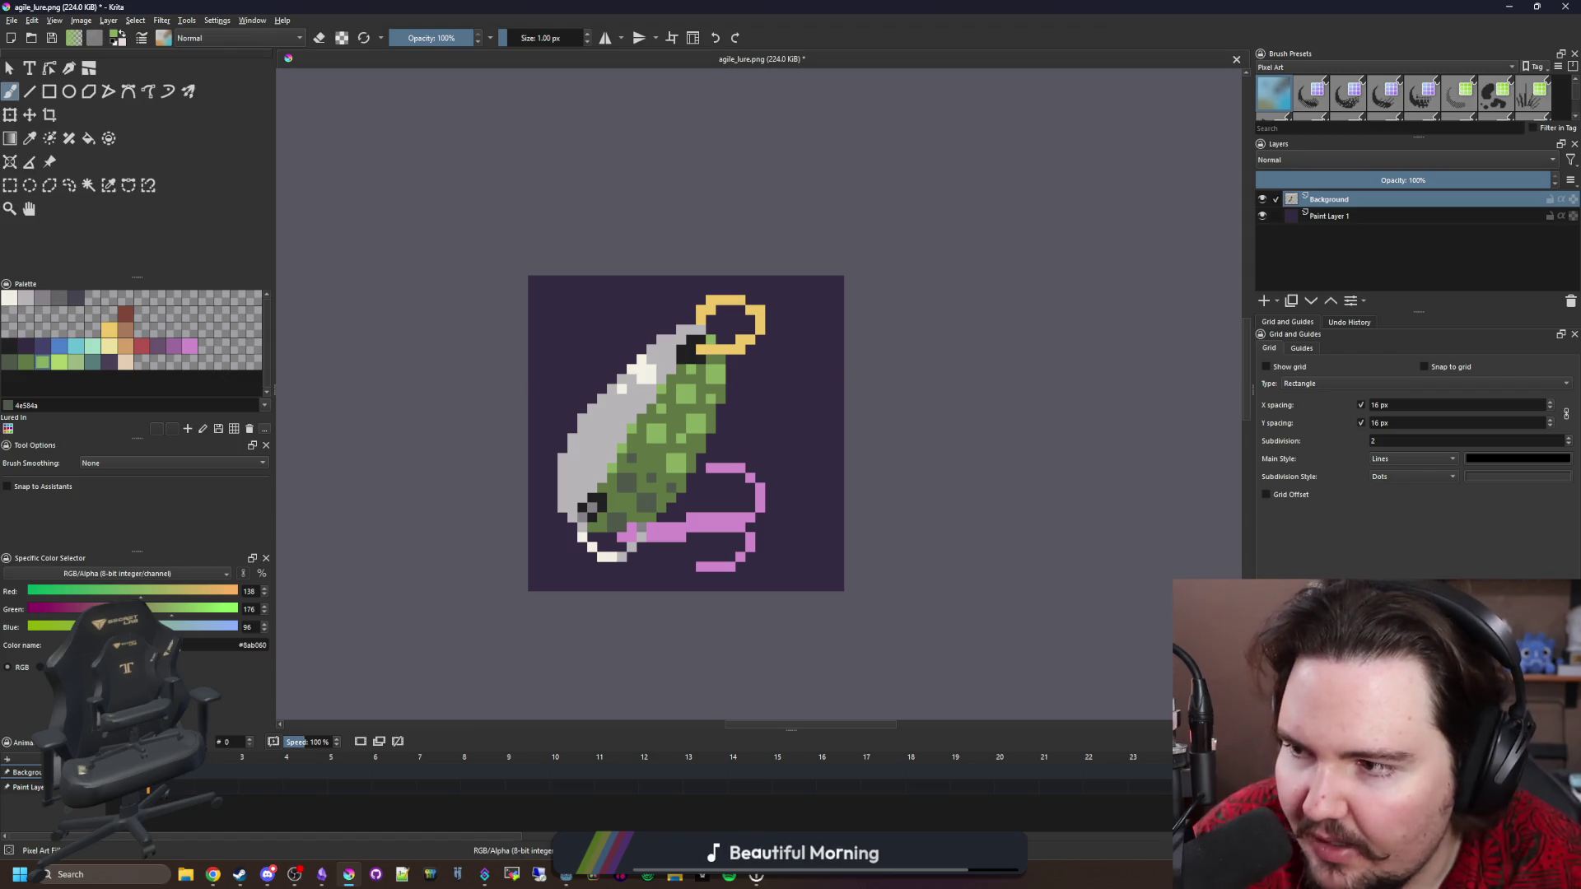
scroll(600, 393, "up", 5)
Paint darker 868188 grey shading down the shell's left side and over light grey pixels.
key("p")
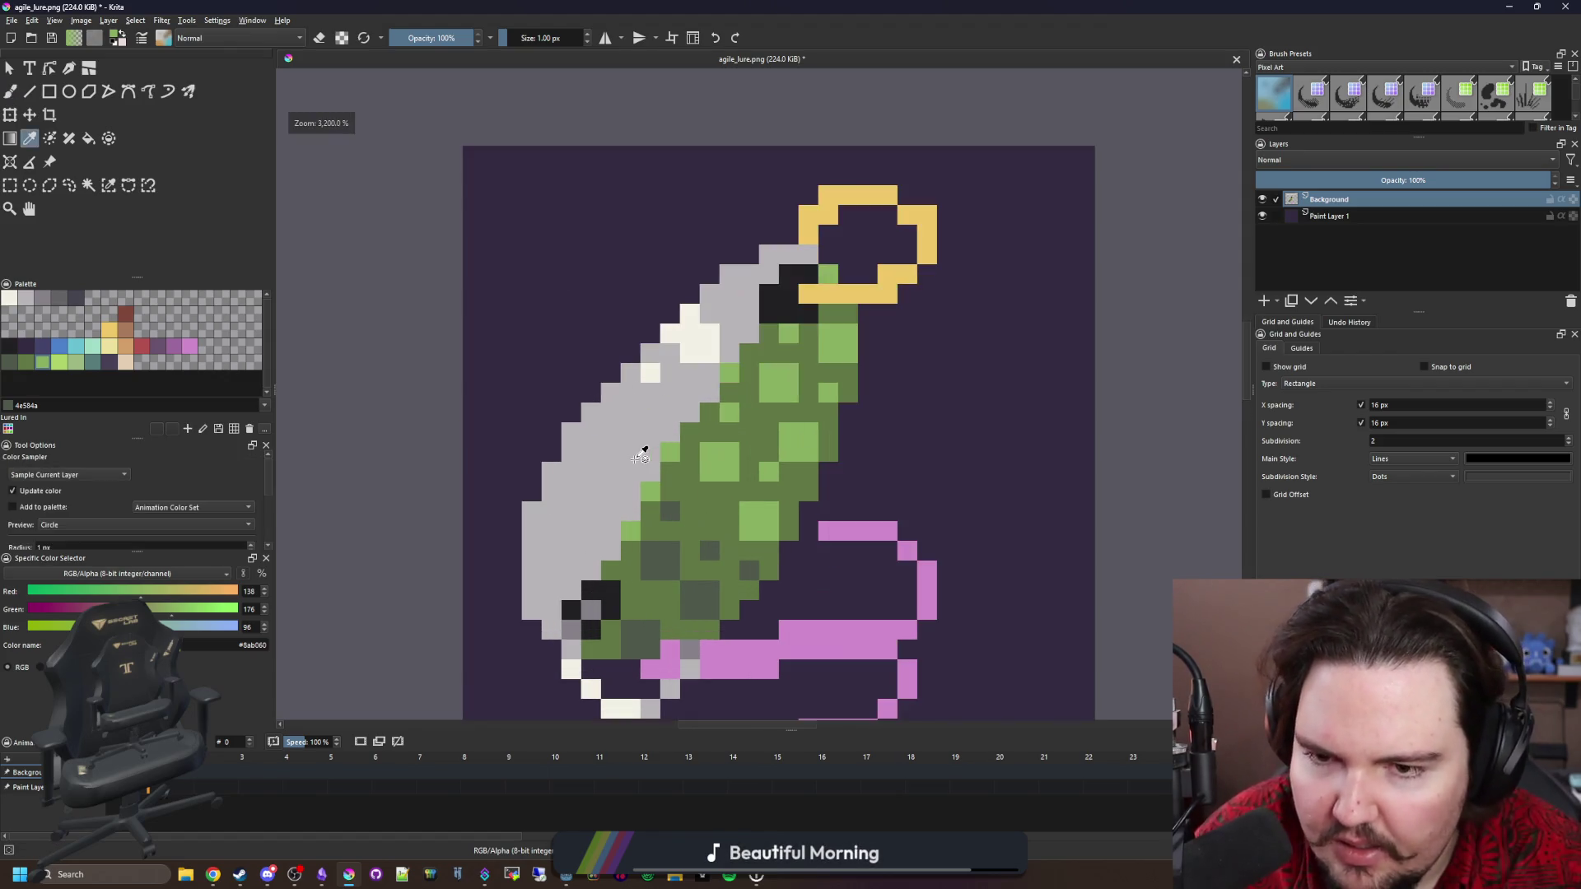
left_click(44, 302)
scroll(593, 462, "up", 3)
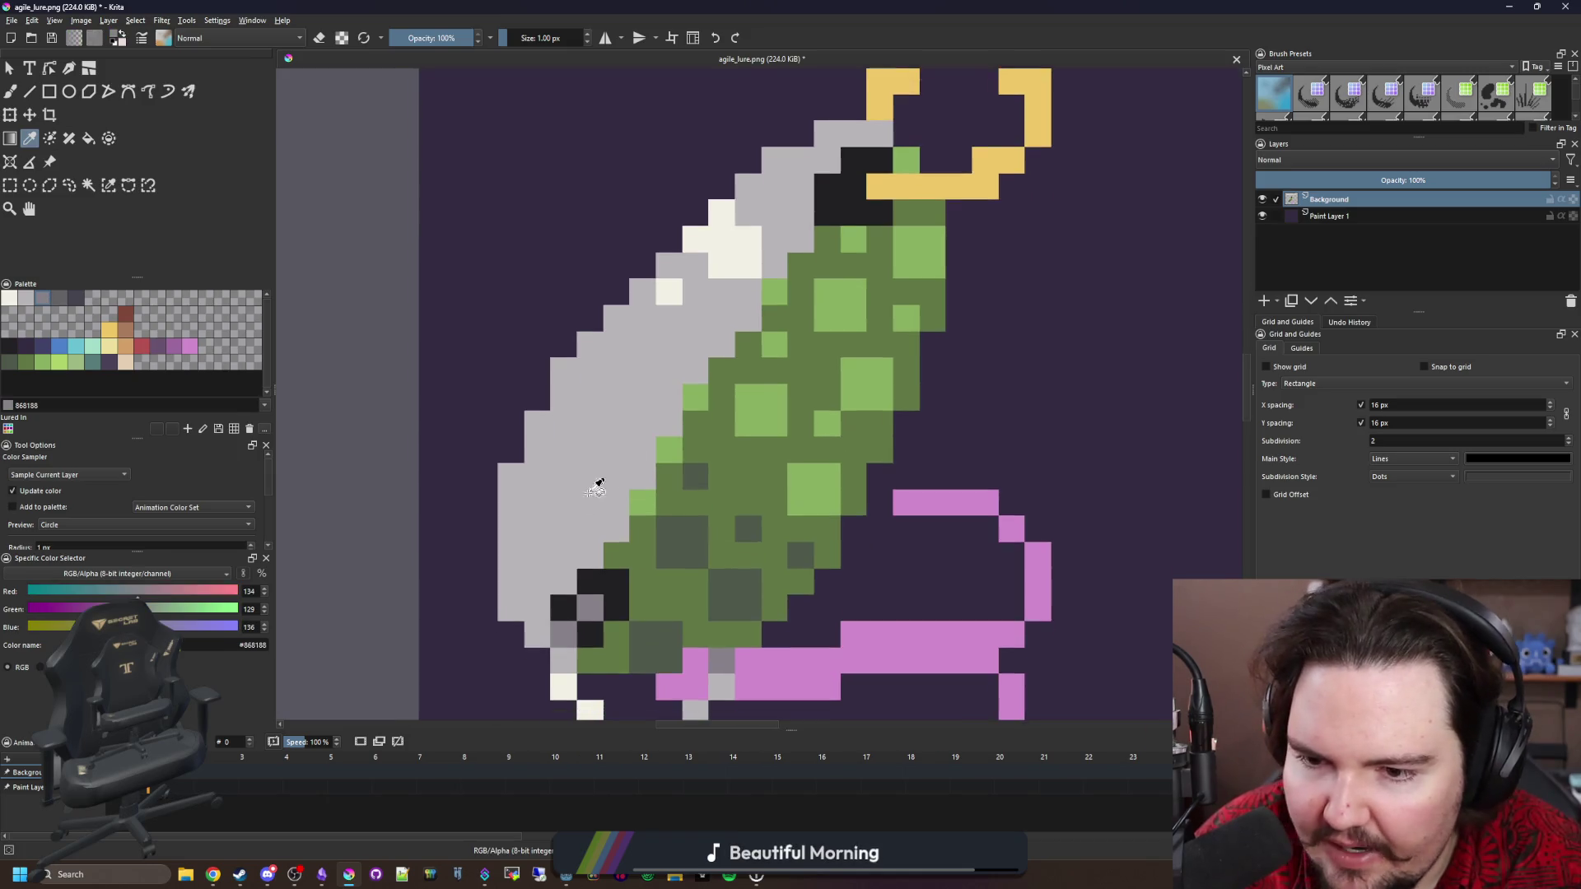
key("b")
mouse_move(581, 558)
left_mouse_down()
mouse_move(527, 568)
mouse_move(527, 494)
mouse_move(599, 463)
mouse_move(644, 408)
mouse_move(601, 369)
mouse_move(564, 371)
mouse_move(638, 329)
mouse_move(684, 428)
mouse_move(559, 490)
left_mouse_up()
scroll(666, 449, "down", 1)
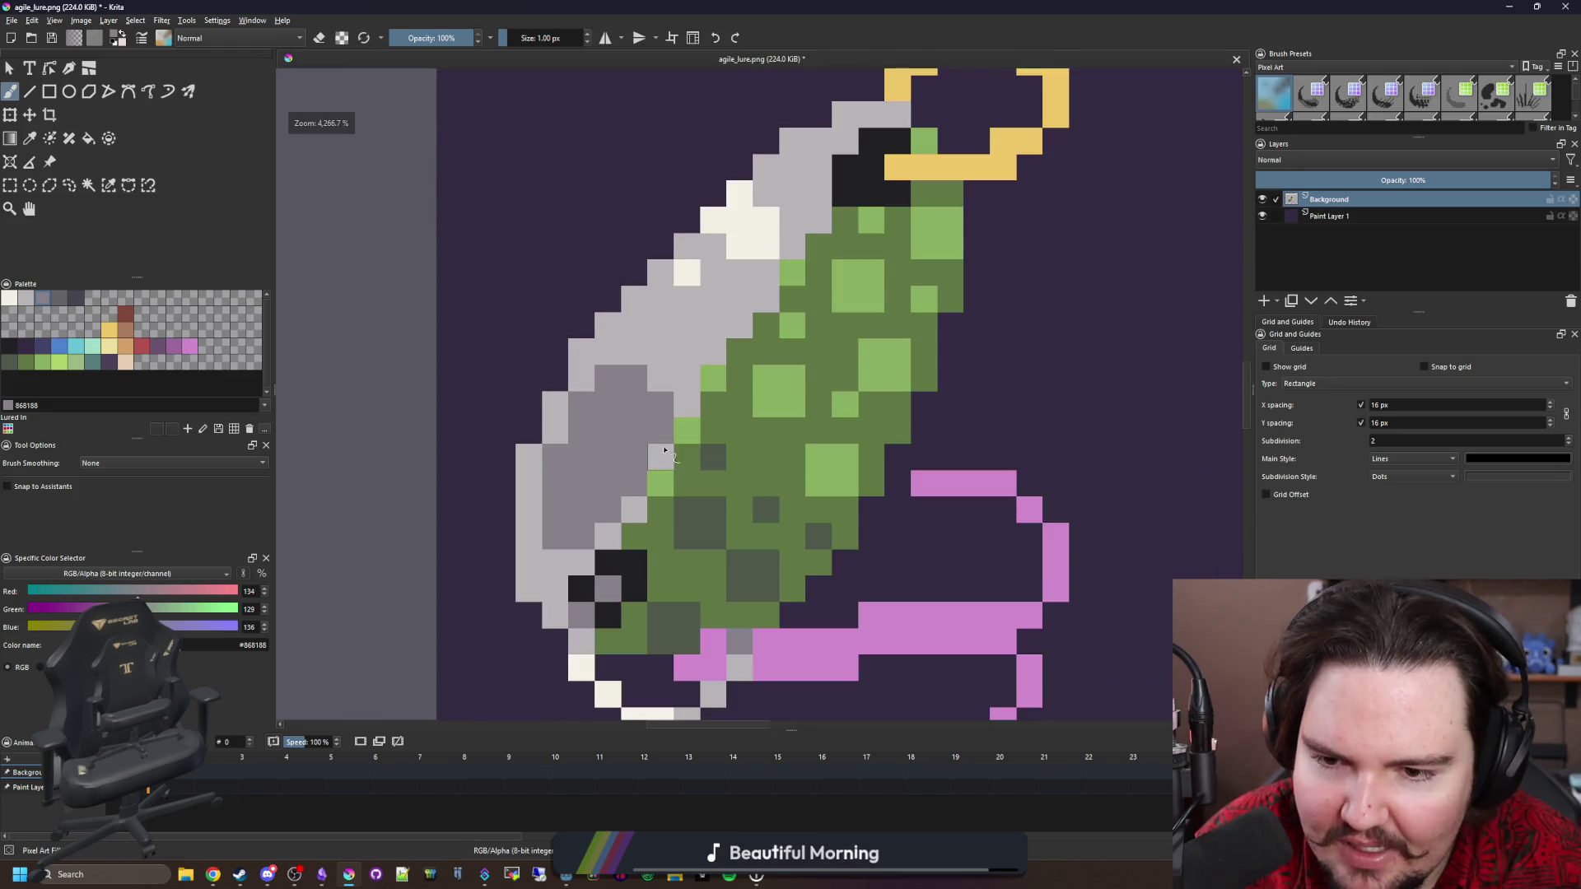
left_click(665, 450)
scroll(665, 450, "up", 1)
left_click_drag(625, 536, 528, 566)
scroll(581, 504, "up", 4)
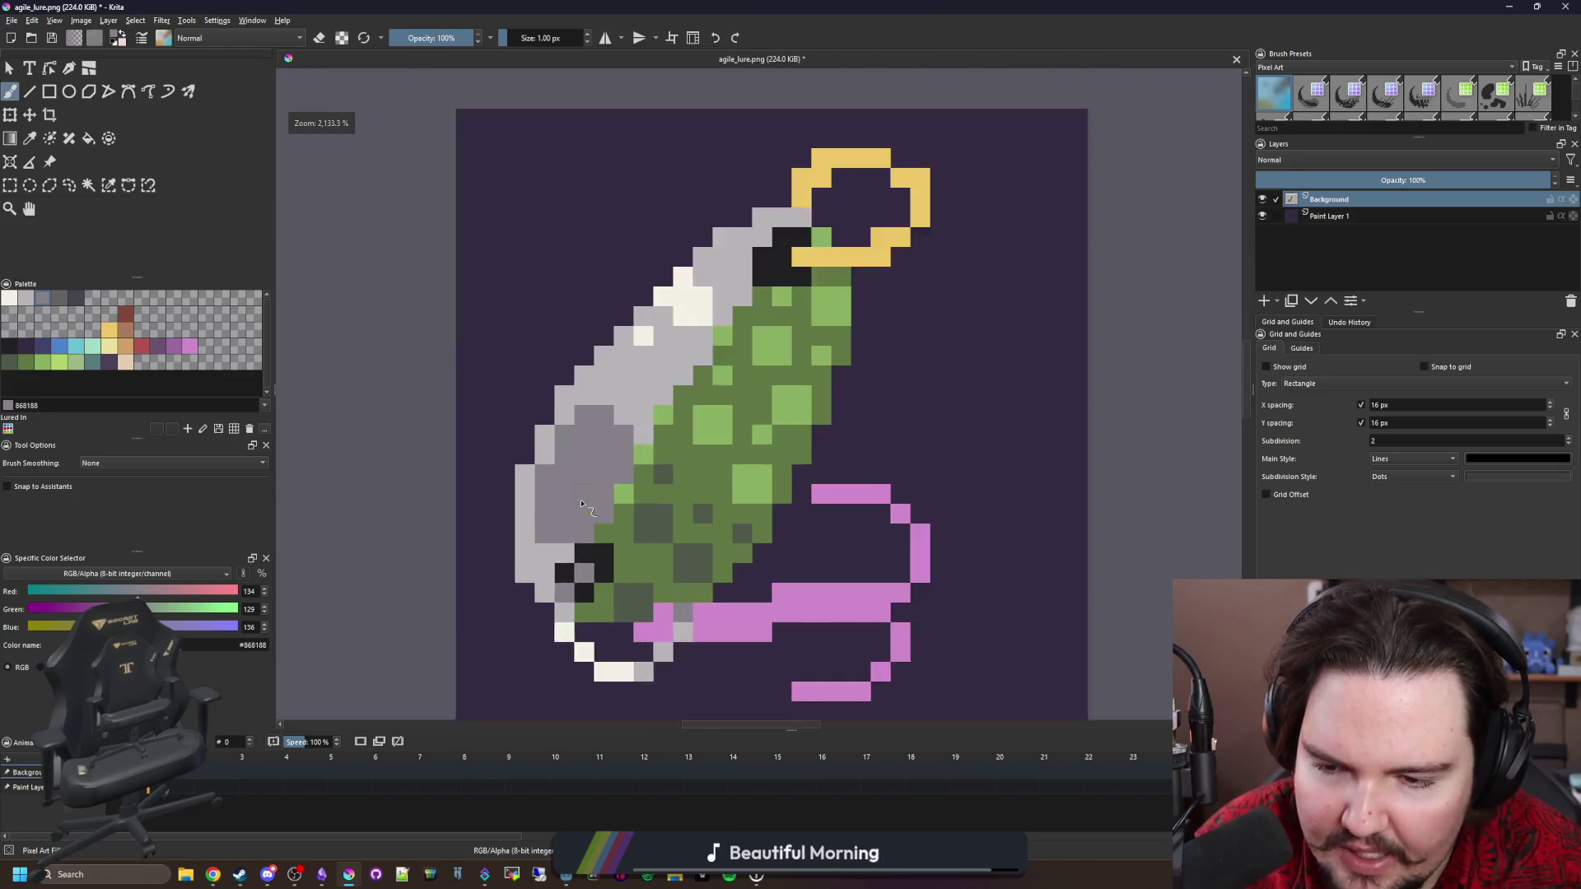
left_click(537, 605)
Repaint six pixels along the shell's upper curve in the sampled mid grey.
key("p")
left_click(508, 630)
left_click(569, 475)
key("b")
left_click(509, 409)
left_click(549, 330)
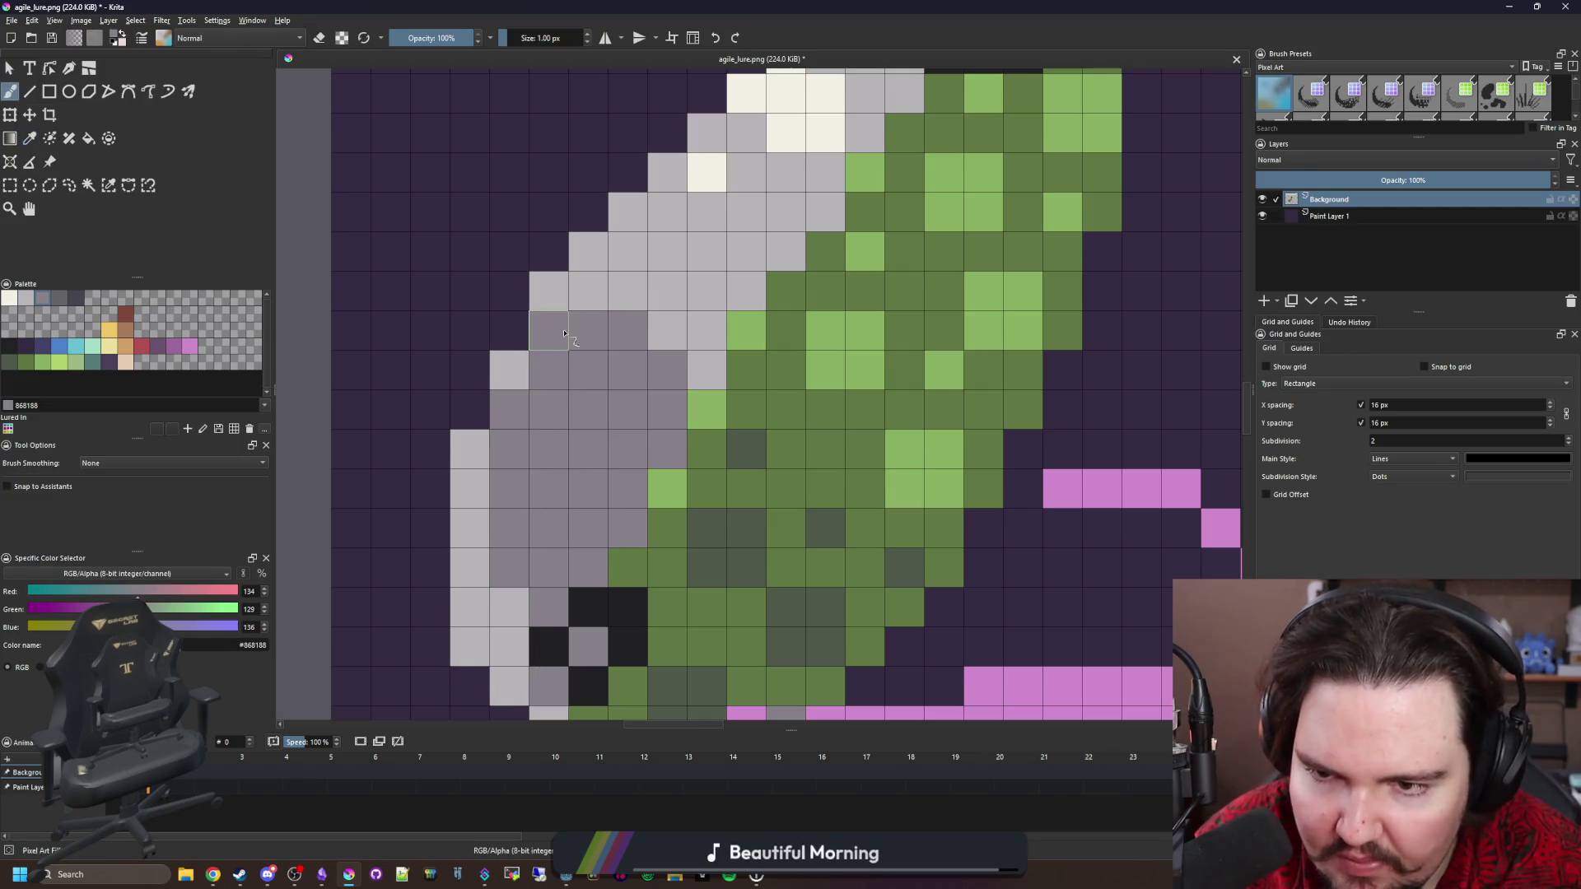
left_click(588, 291)
left_click(627, 290)
left_click(667, 330)
left_click(707, 368)
scroll(706, 368, "down", 4)
scroll(707, 362, "up", 4)
Repaint two light green body pixels with the lure's dark green.
key("p")
left_click(706, 511)
key("b")
left_click(661, 517)
left_click(700, 439)
scroll(635, 577, "down", 8)
scroll(634, 601, "up", 8)
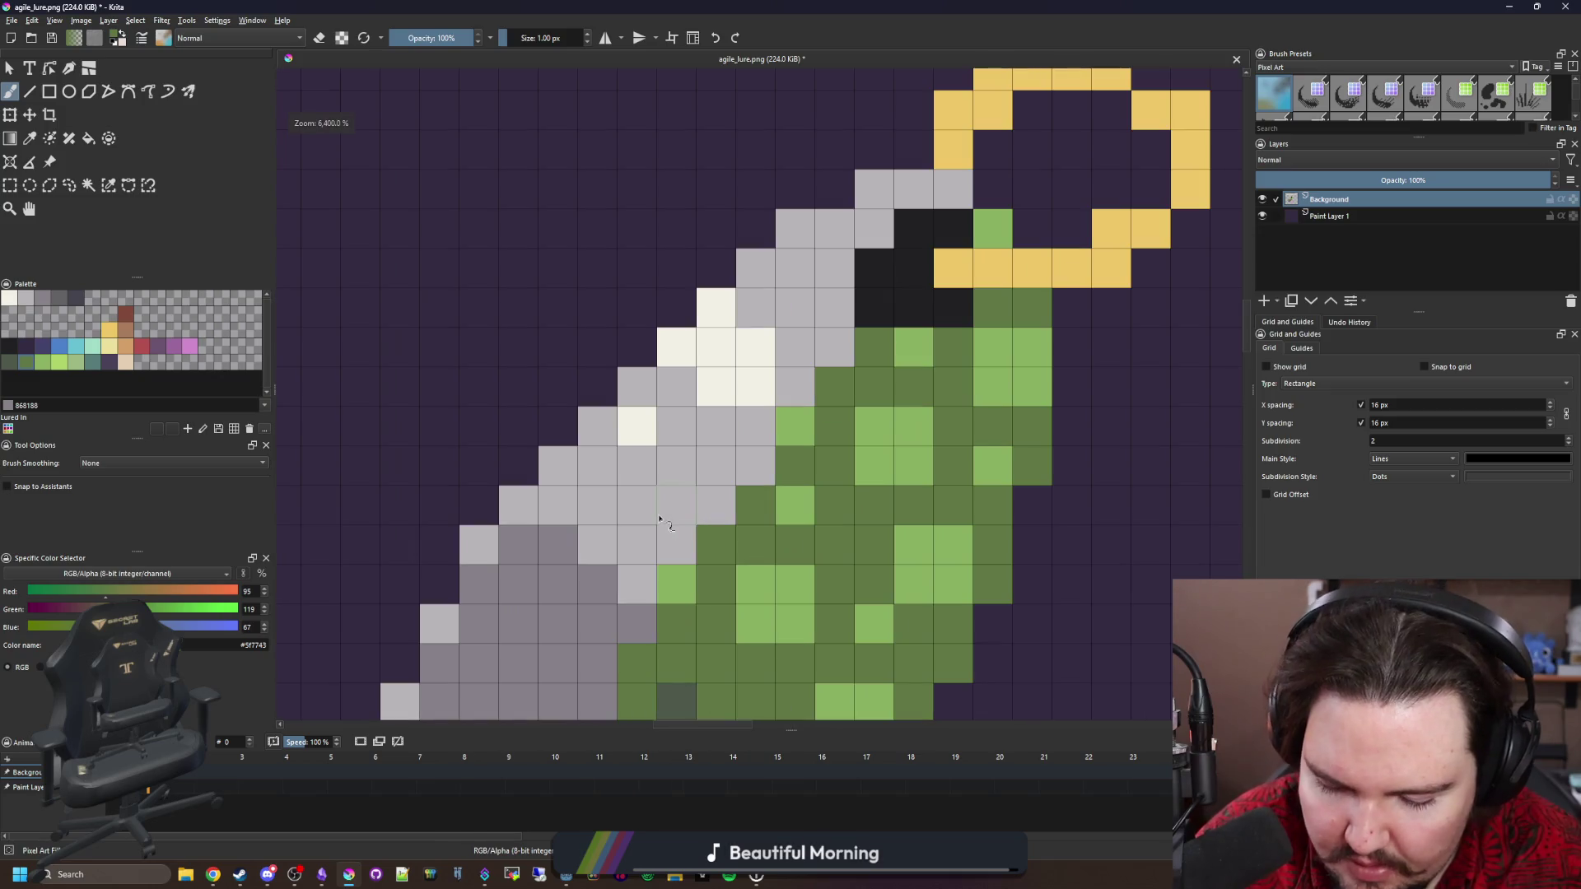
Paint a dark 45444f grey diagonal line across the shell.
key("p")
left_click(641, 425)
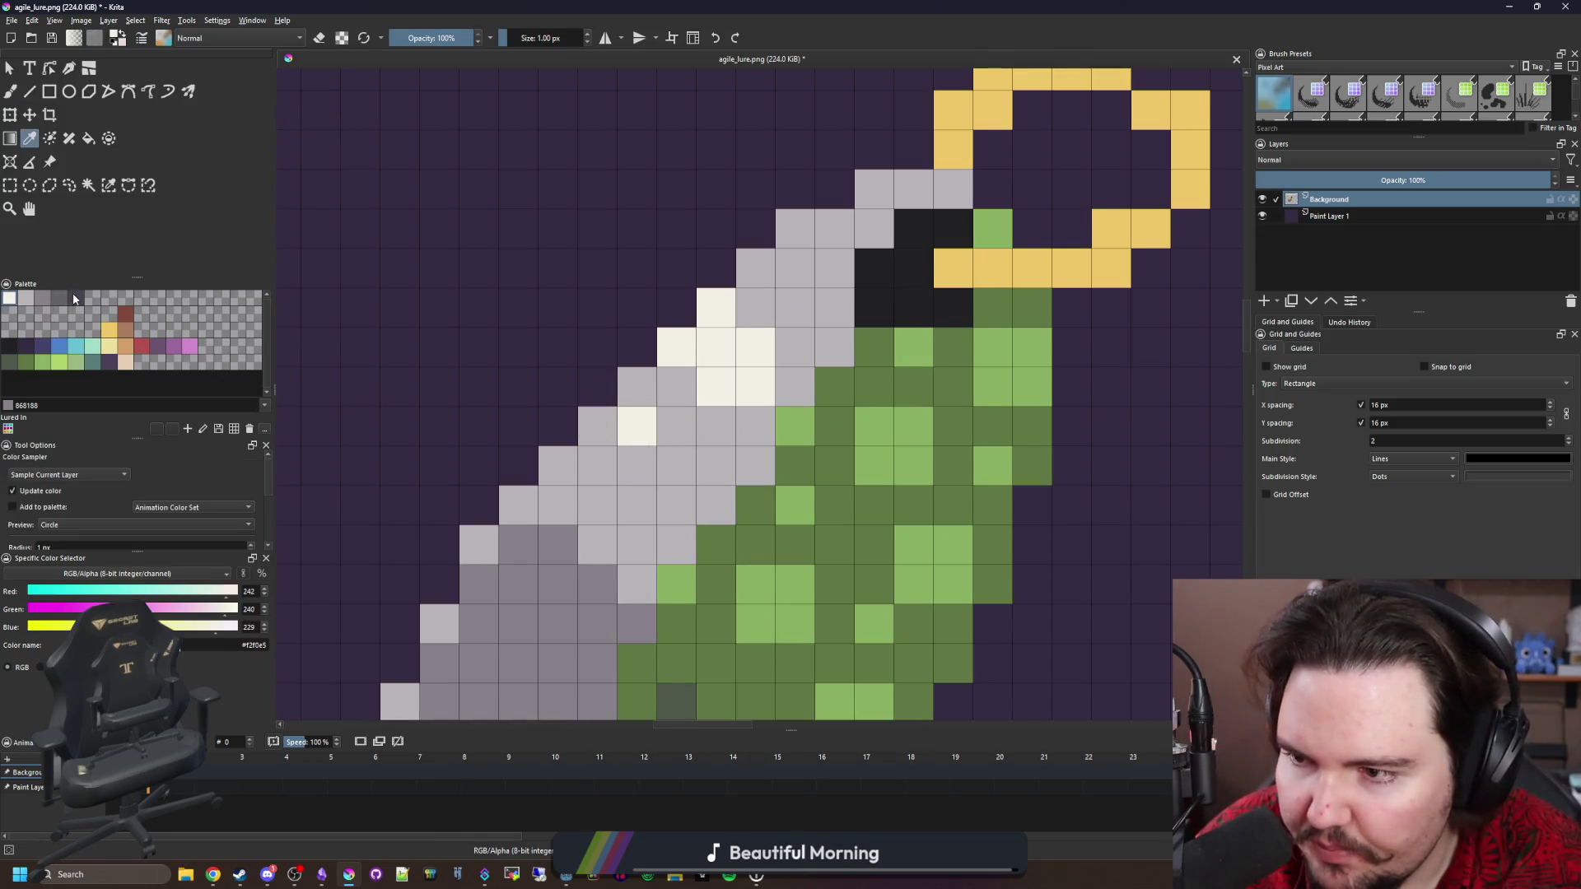
left_click(75, 297)
key("b")
left_click(676, 544)
left_click(636, 504)
left_click(597, 465)
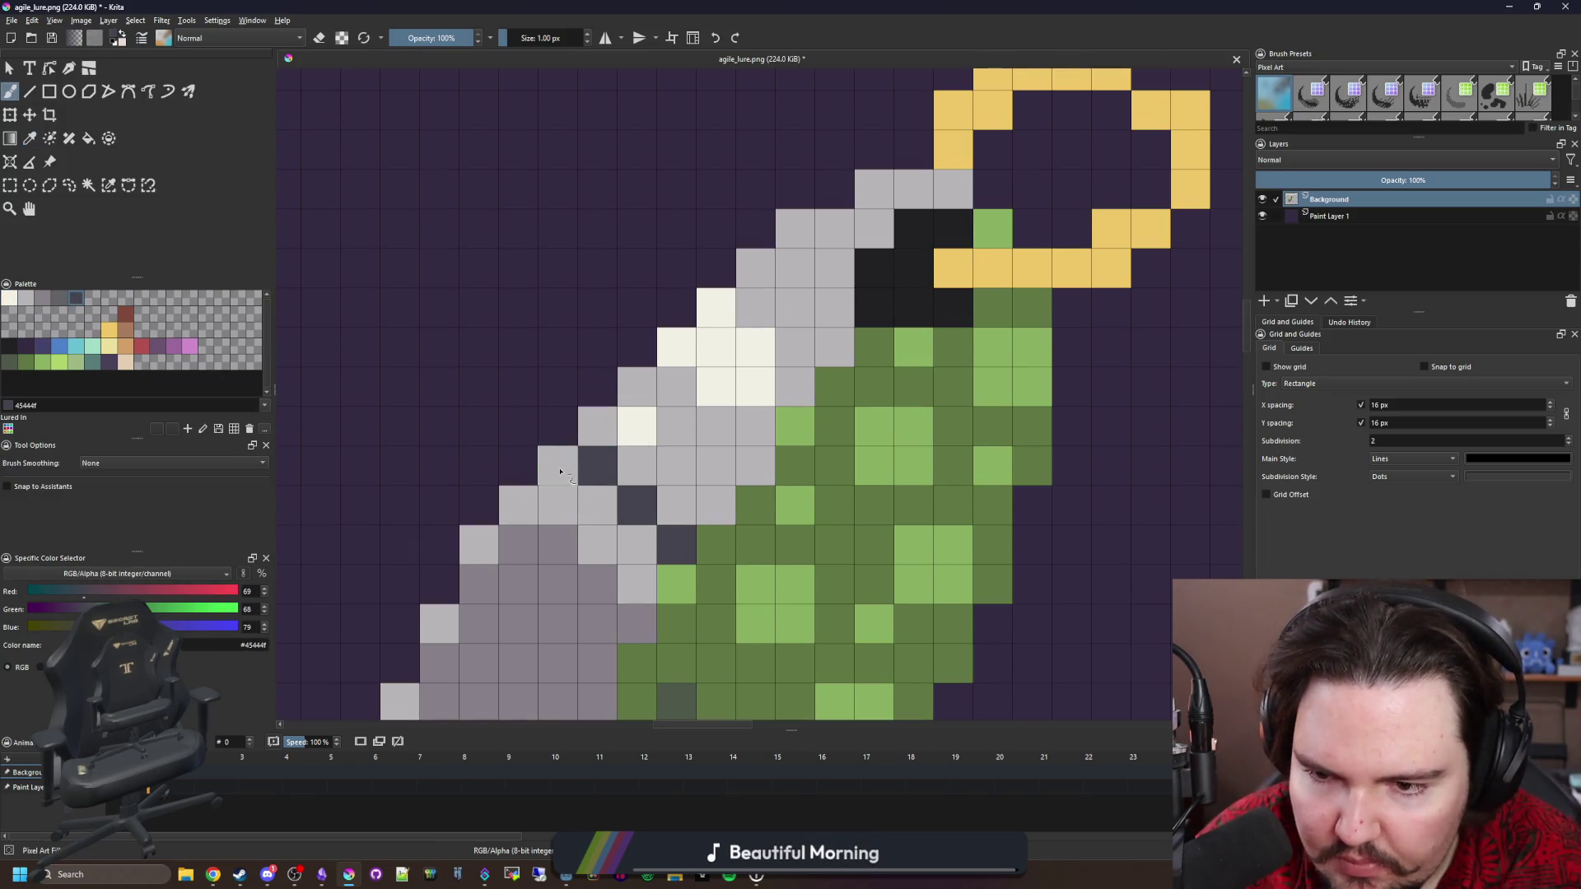
left_click(557, 465)
left_click(636, 544)
Lighten the shell diagonal to 646365 and 868188 grey, filling the dark diagonal area.
left_click(57, 298)
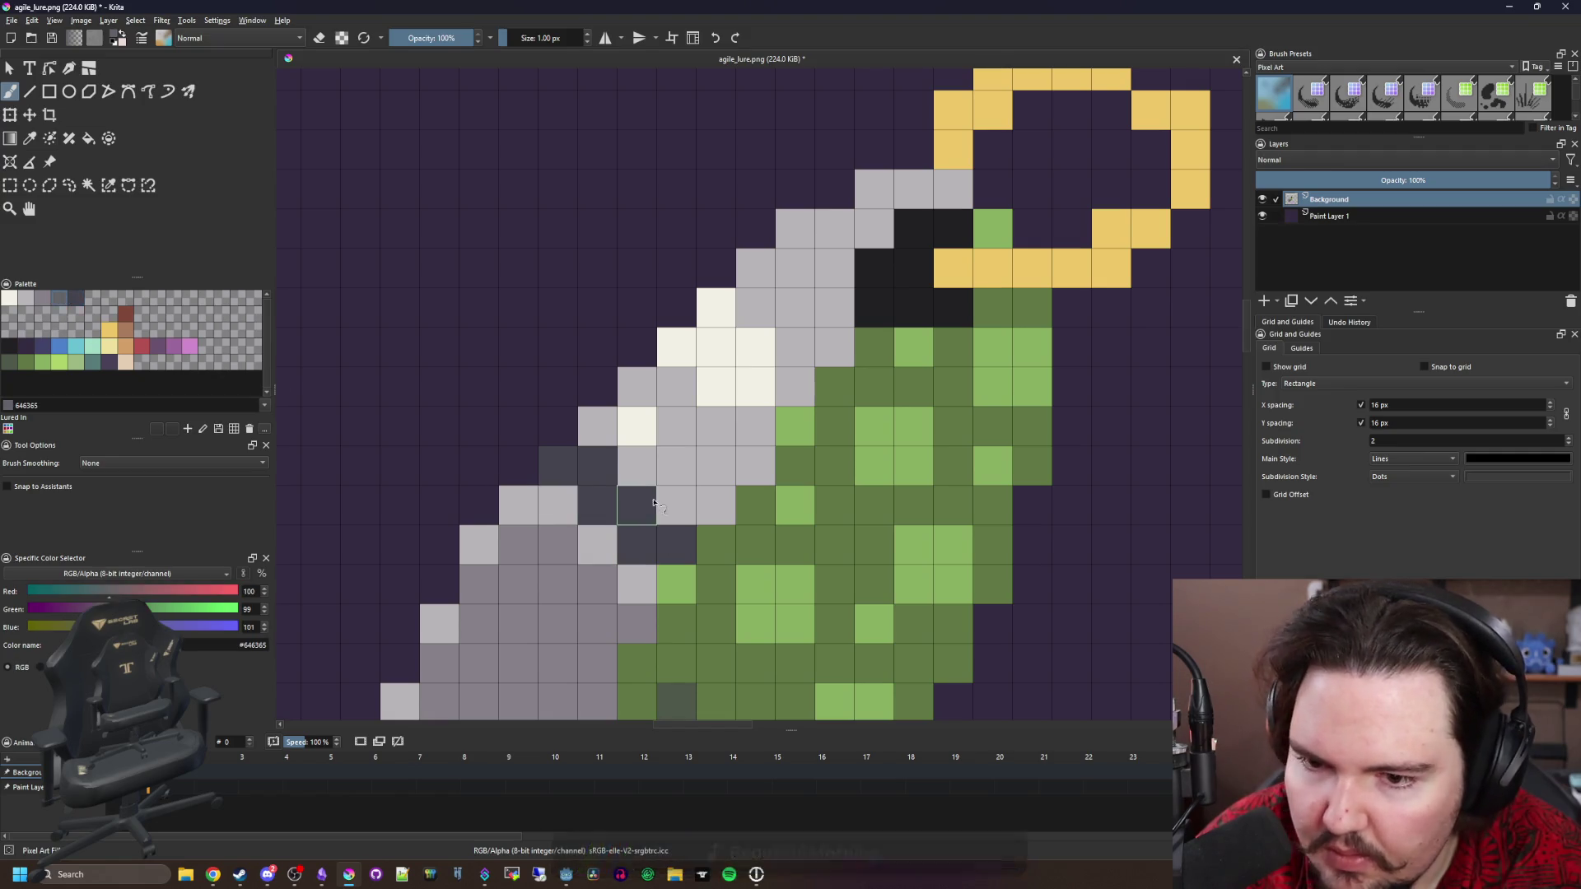
left_click(676, 504)
left_click(637, 465)
left_click(597, 426)
left_click(559, 574, "ctrl")
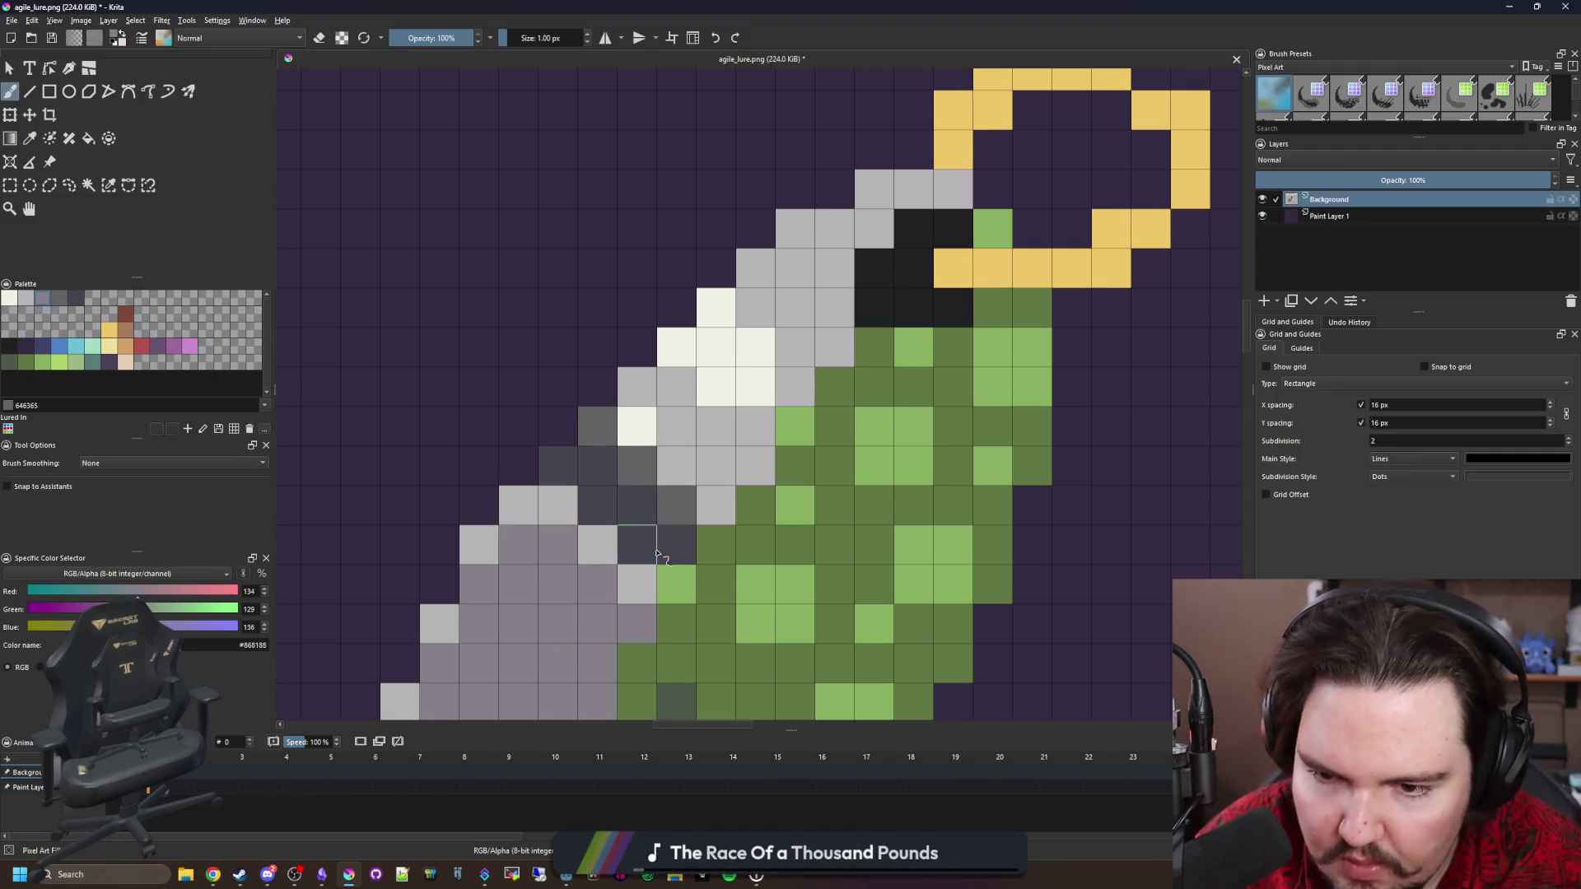
left_click_drag(676, 504, 597, 426)
left_click(597, 465, "ctrl")
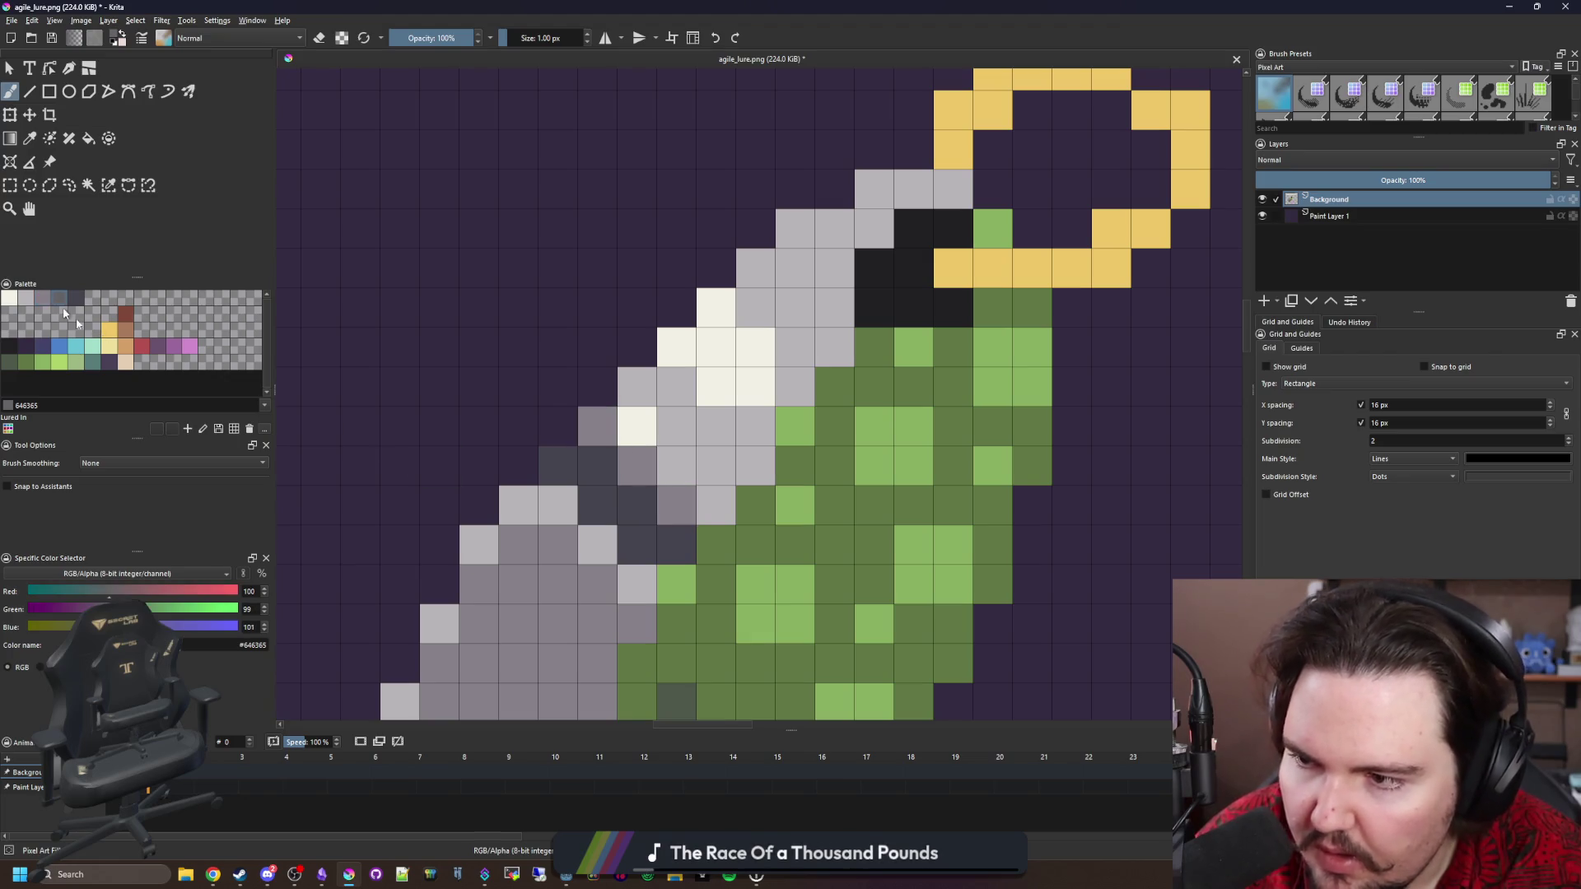
key("f")
left_click(623, 515)
scroll(624, 515, "down", 5)
scroll(630, 477, "up", 5)
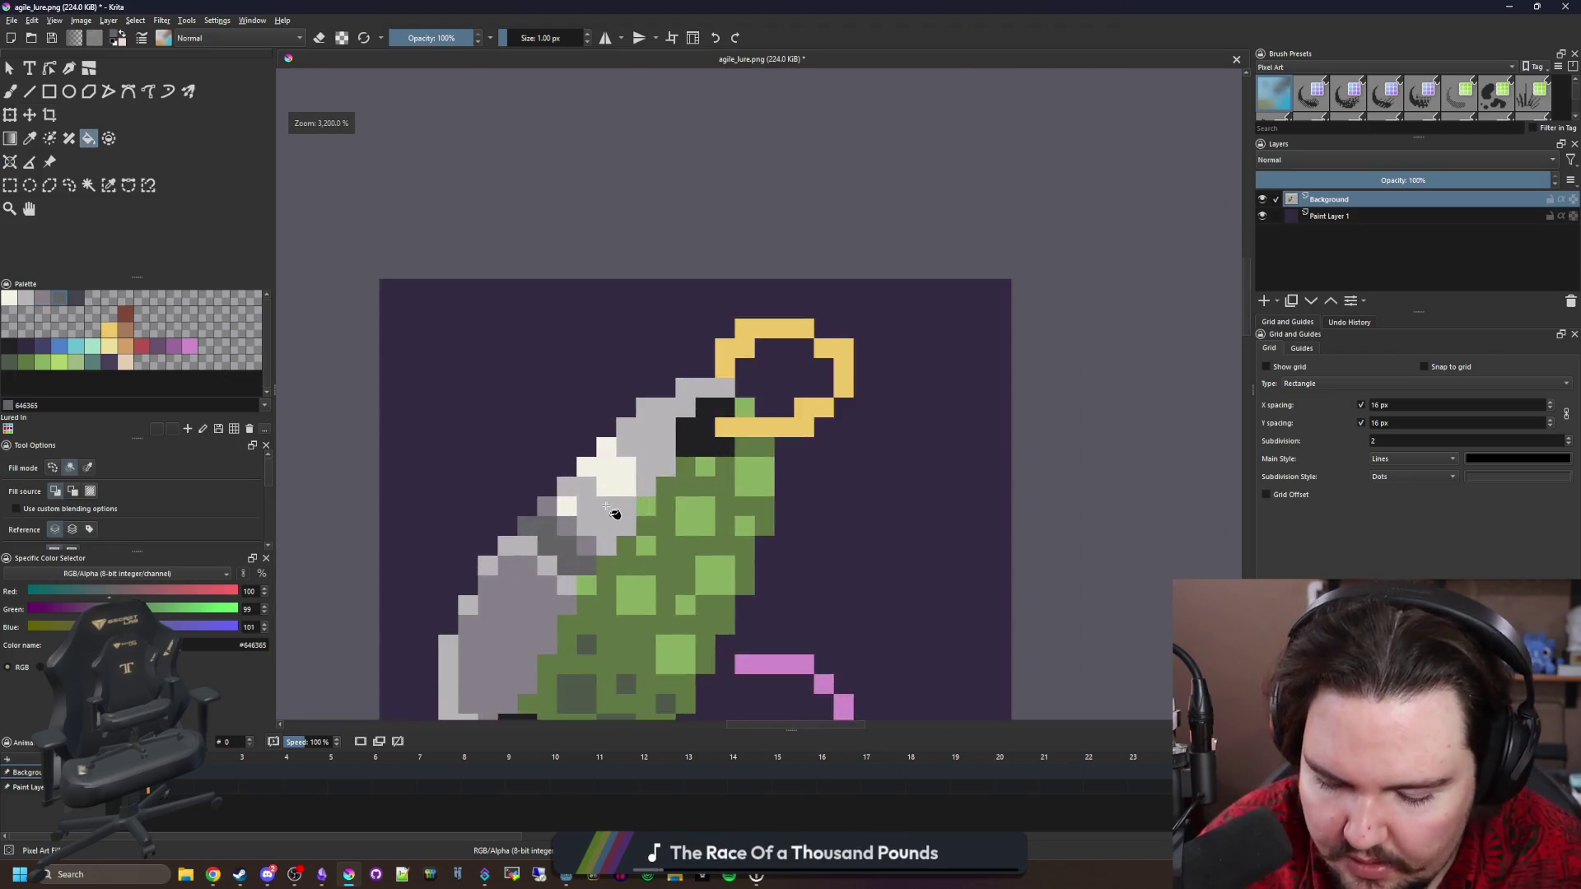
Paint a cream highlight band along the shell with cream pixels near its top.
left_click(636, 445, "ctrl")
mouse_move(636, 446)
left_mouse_down()
mouse_move(681, 476)
mouse_move(647, 355)
mouse_move(713, 420)
mouse_move(646, 547)
mouse_move(568, 468)
left_mouse_up()
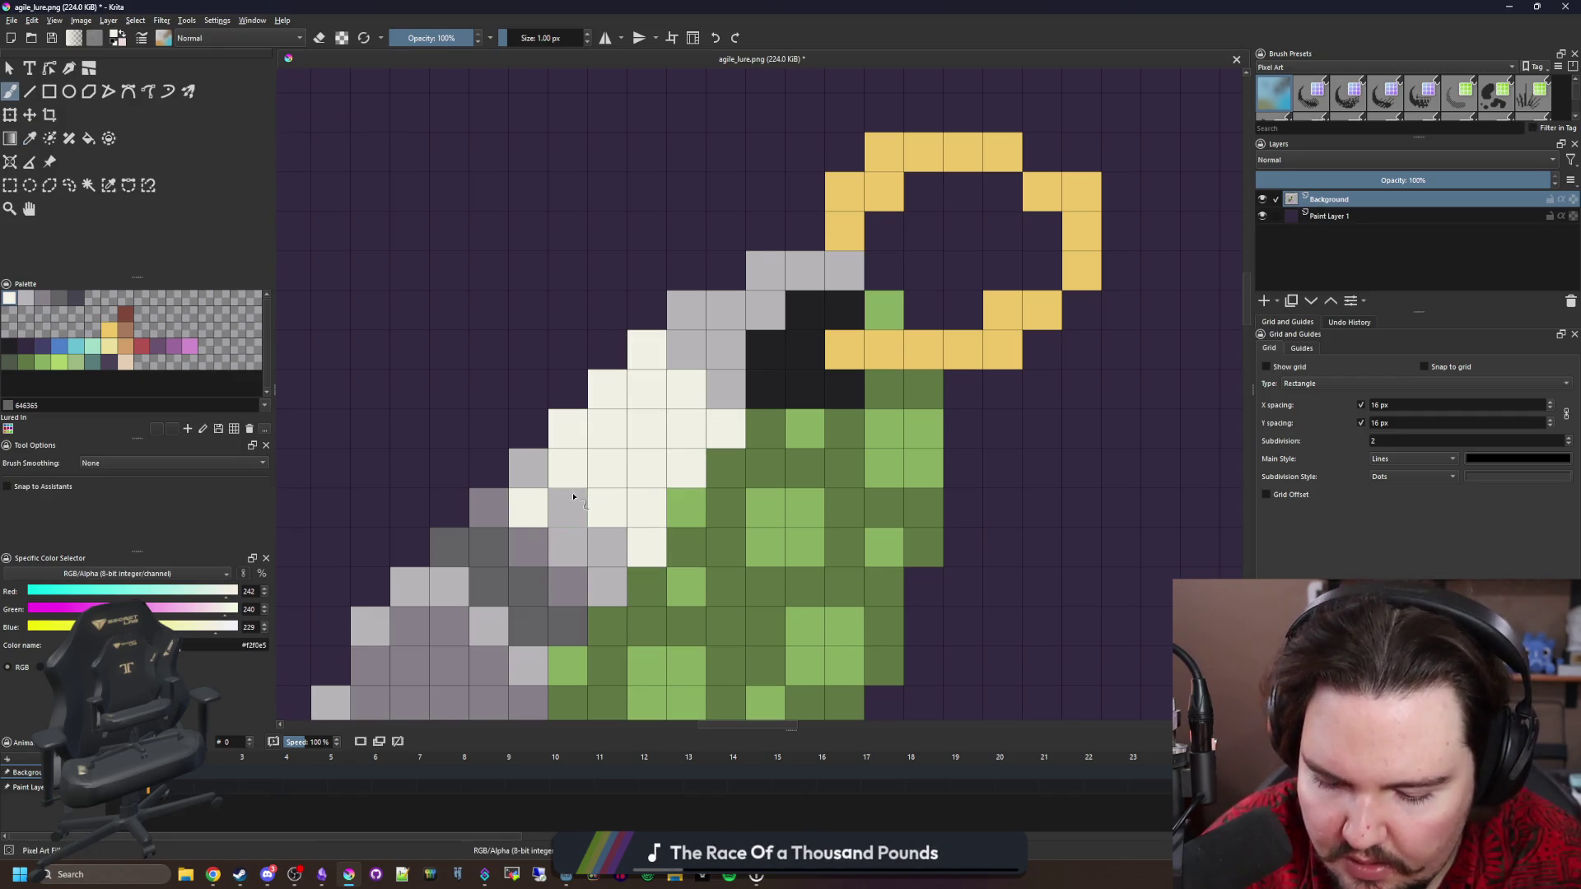
left_click(561, 513, "ctrl")
left_click(528, 508)
left_click(686, 387, "ctrl")
left_click(726, 310)
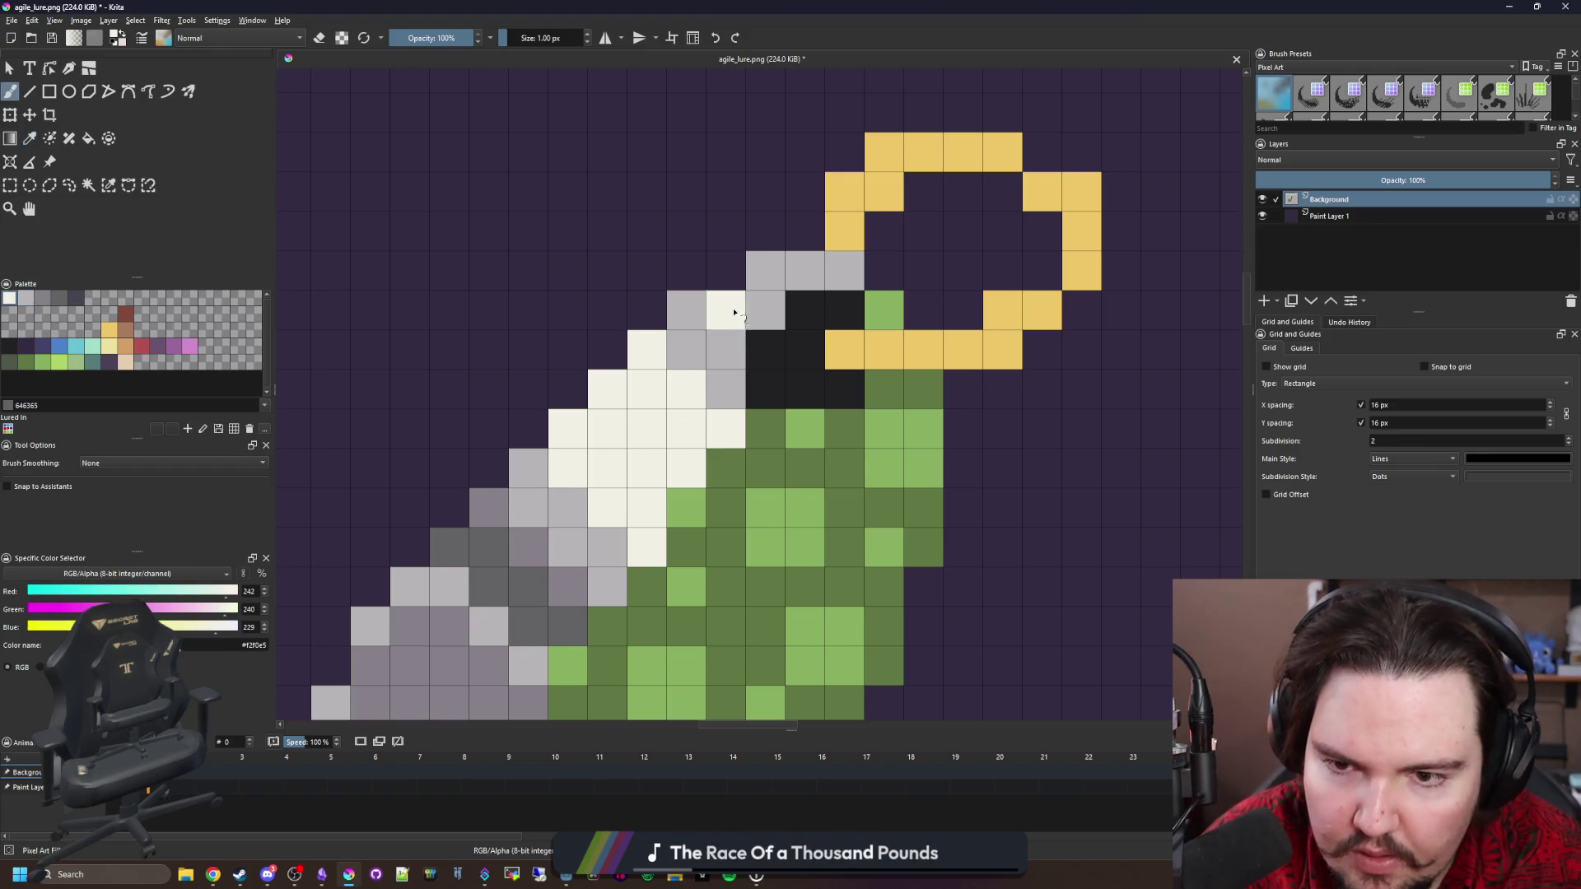
left_click(765, 310)
scroll(630, 352, "down", 8)
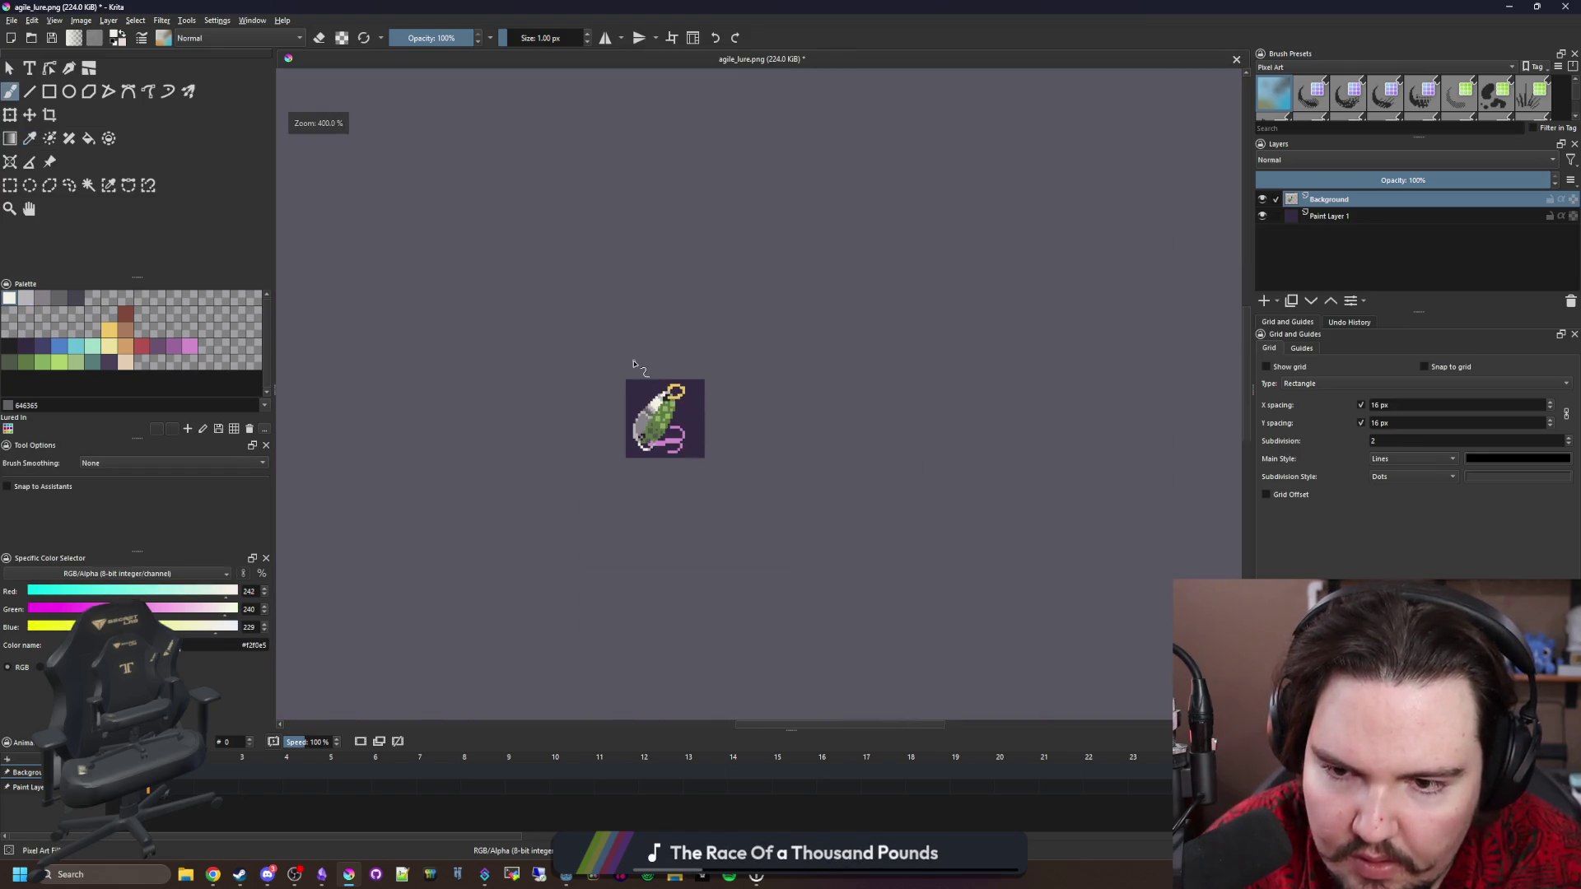
scroll(650, 387, "up", 10)
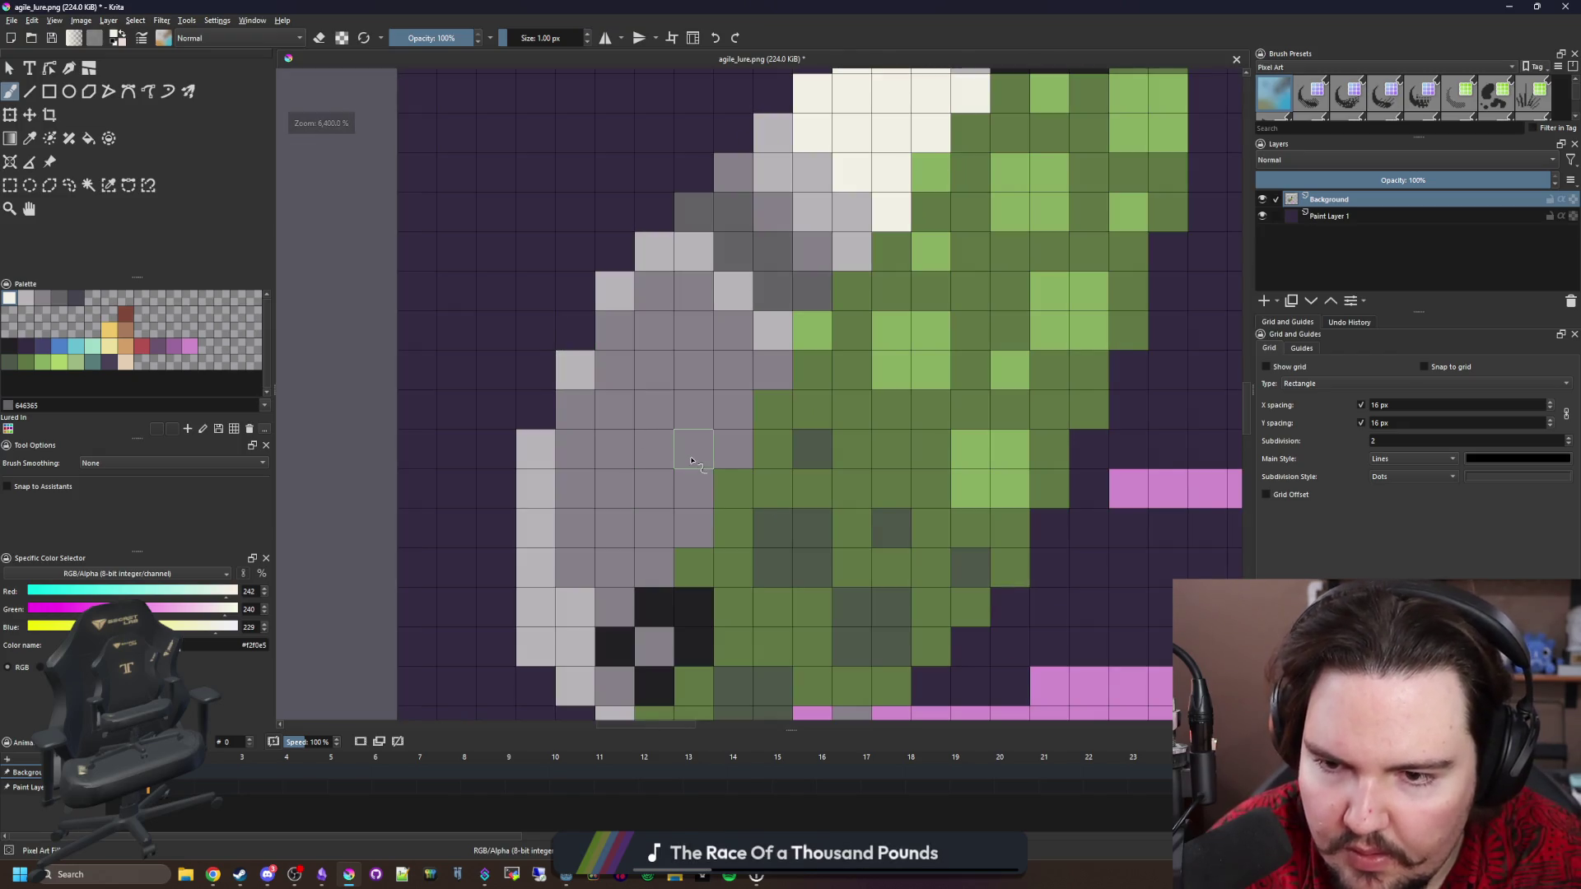
Add a cream diagonal highlight lower on the shell, bordered by b8b5b9 light grey pixels.
left_click(692, 488)
left_click(653, 448)
left_click(614, 410)
left_click(574, 370)
left_click(618, 292, "ctrl")
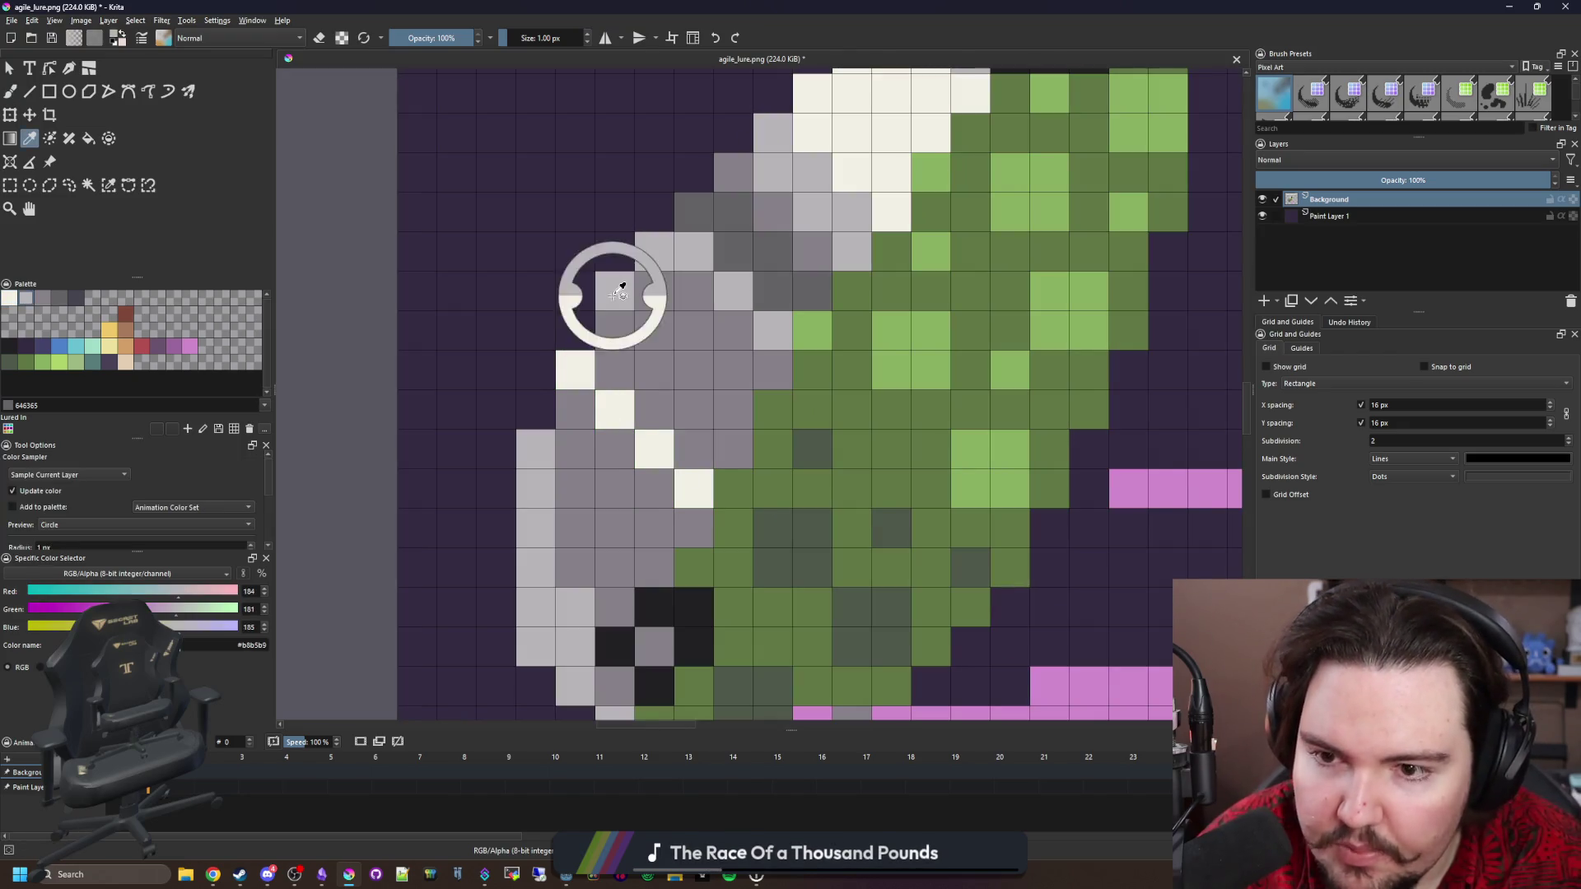
left_click(574, 409)
left_click(613, 449)
left_click(654, 488)
left_click(694, 449)
left_click(655, 409)
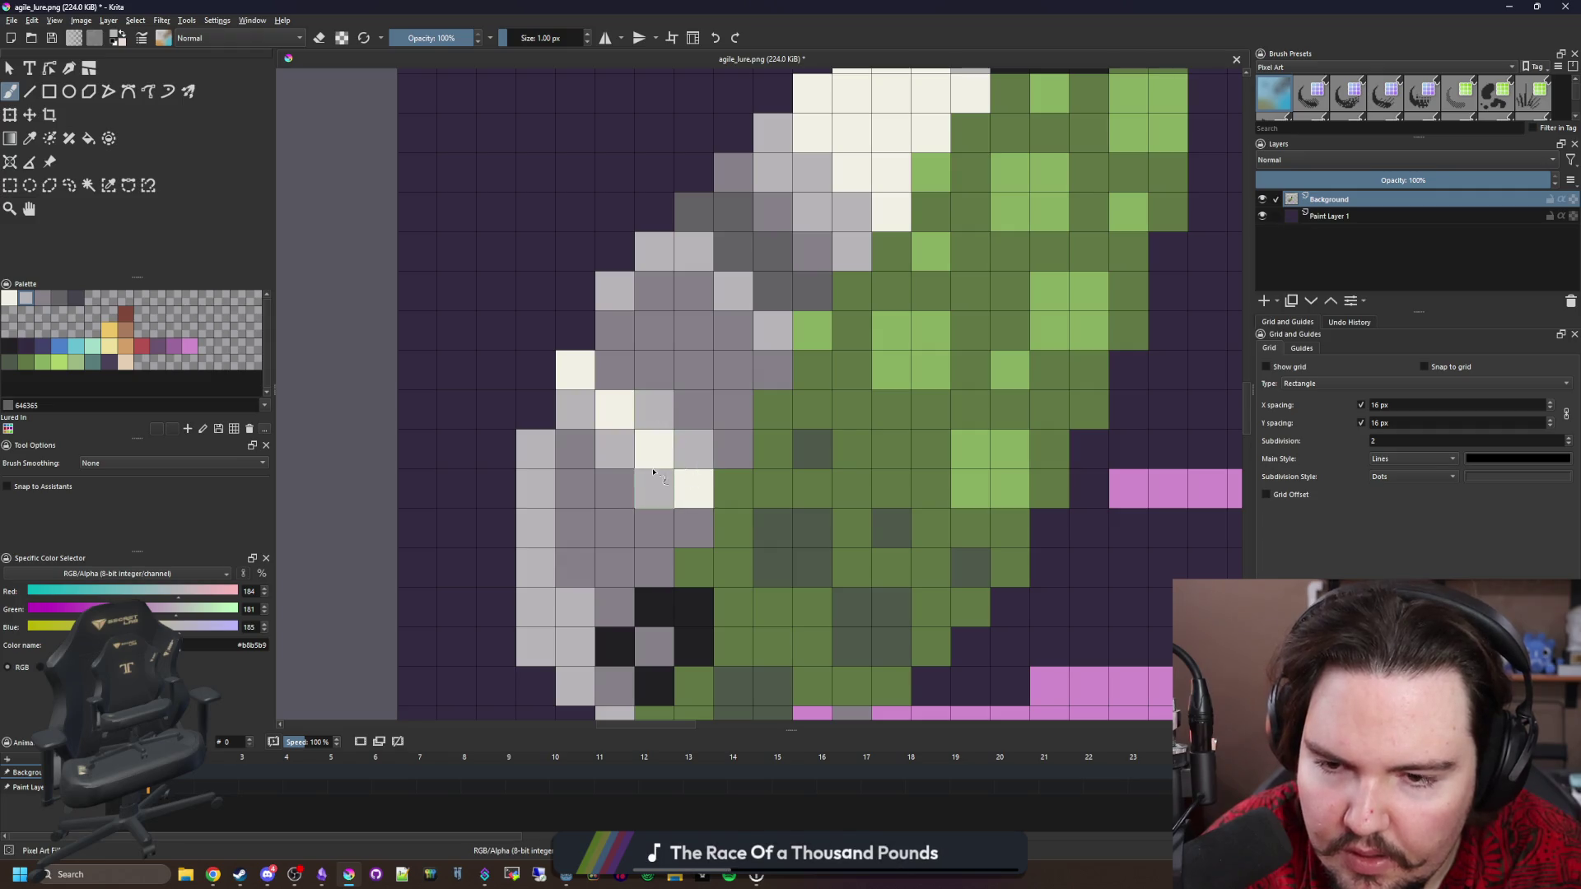
scroll(655, 472, "down", 9)
scroll(634, 449, "up", 2)
scroll(640, 452, "up", 2)
scroll(675, 461, "down", 4)
scroll(710, 469, "up", 6)
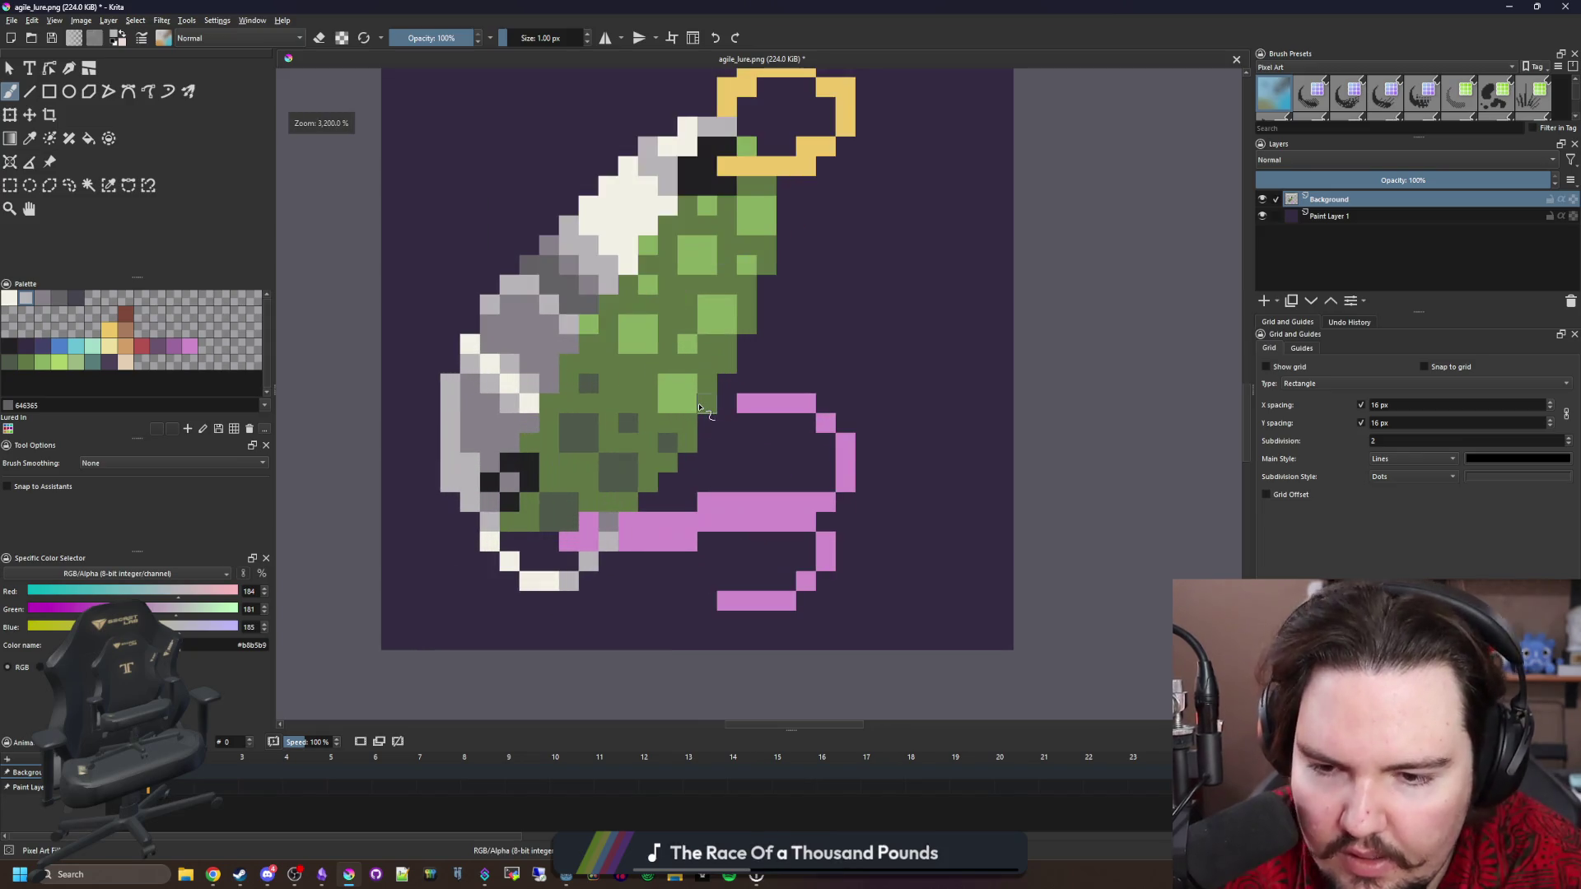
Paint cream over the top of the pink loop and along the long band.
key("p")
left_click(615, 212)
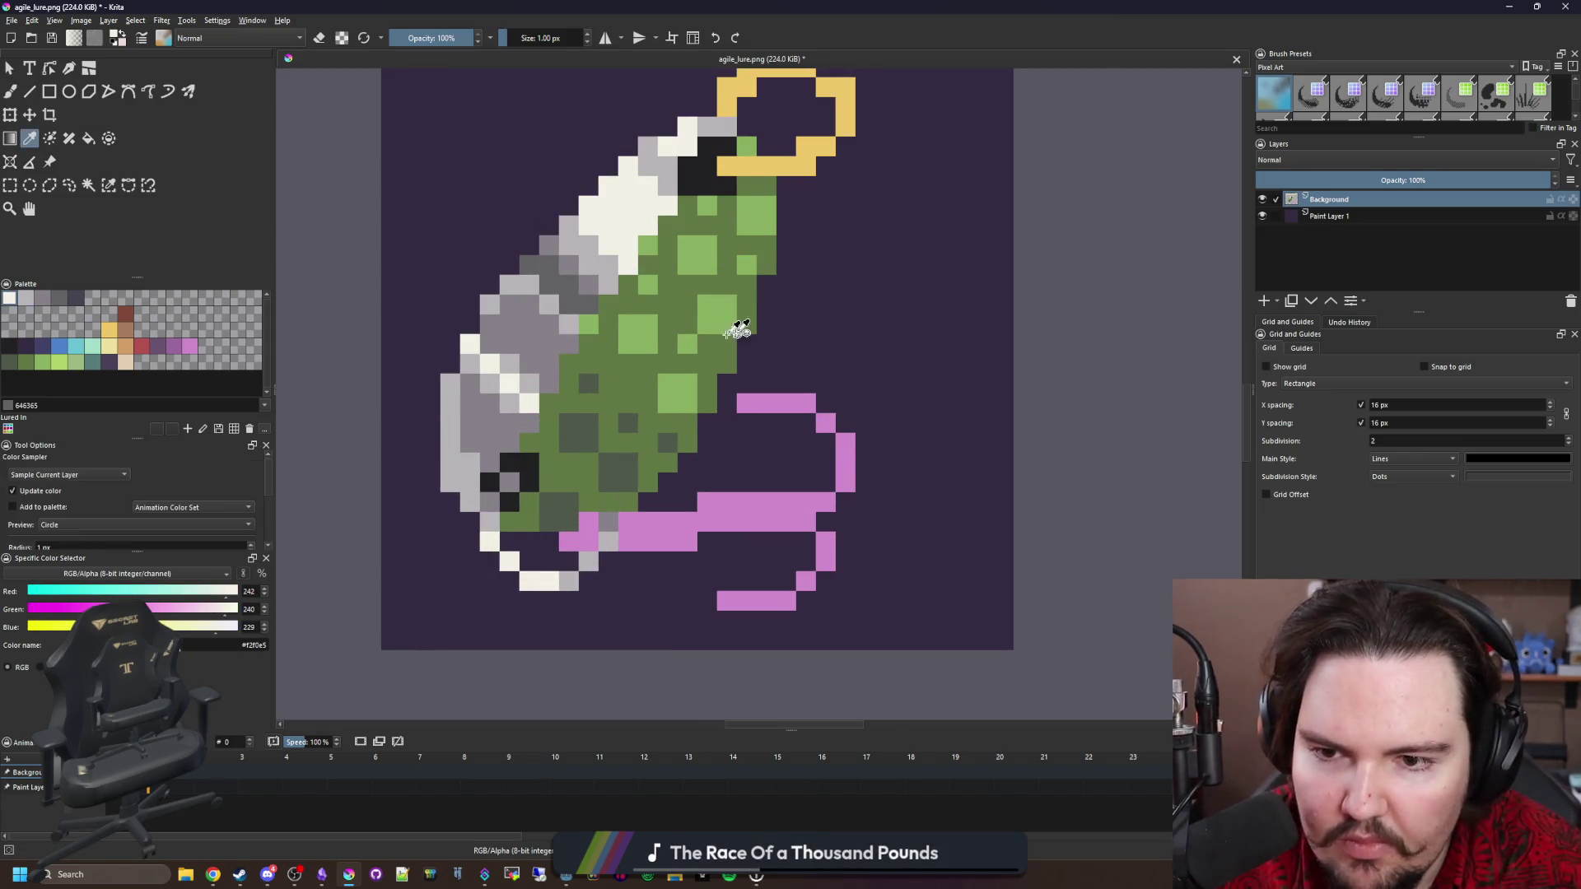
key("b")
scroll(766, 370, "up", 1)
scroll(794, 437, "up", 1)
mouse_move(754, 416)
left_mouse_down()
mouse_move(832, 415)
mouse_move(910, 494)
left_mouse_up()
scroll(864, 469, "down", 3)
left_click(793, 593)
left_click(754, 593)
left_click(833, 553)
Fill the pink line and loop sections with b8b5b9 light grey.
left_click_drag(751, 396, 675, 396)
left_click(25, 299)
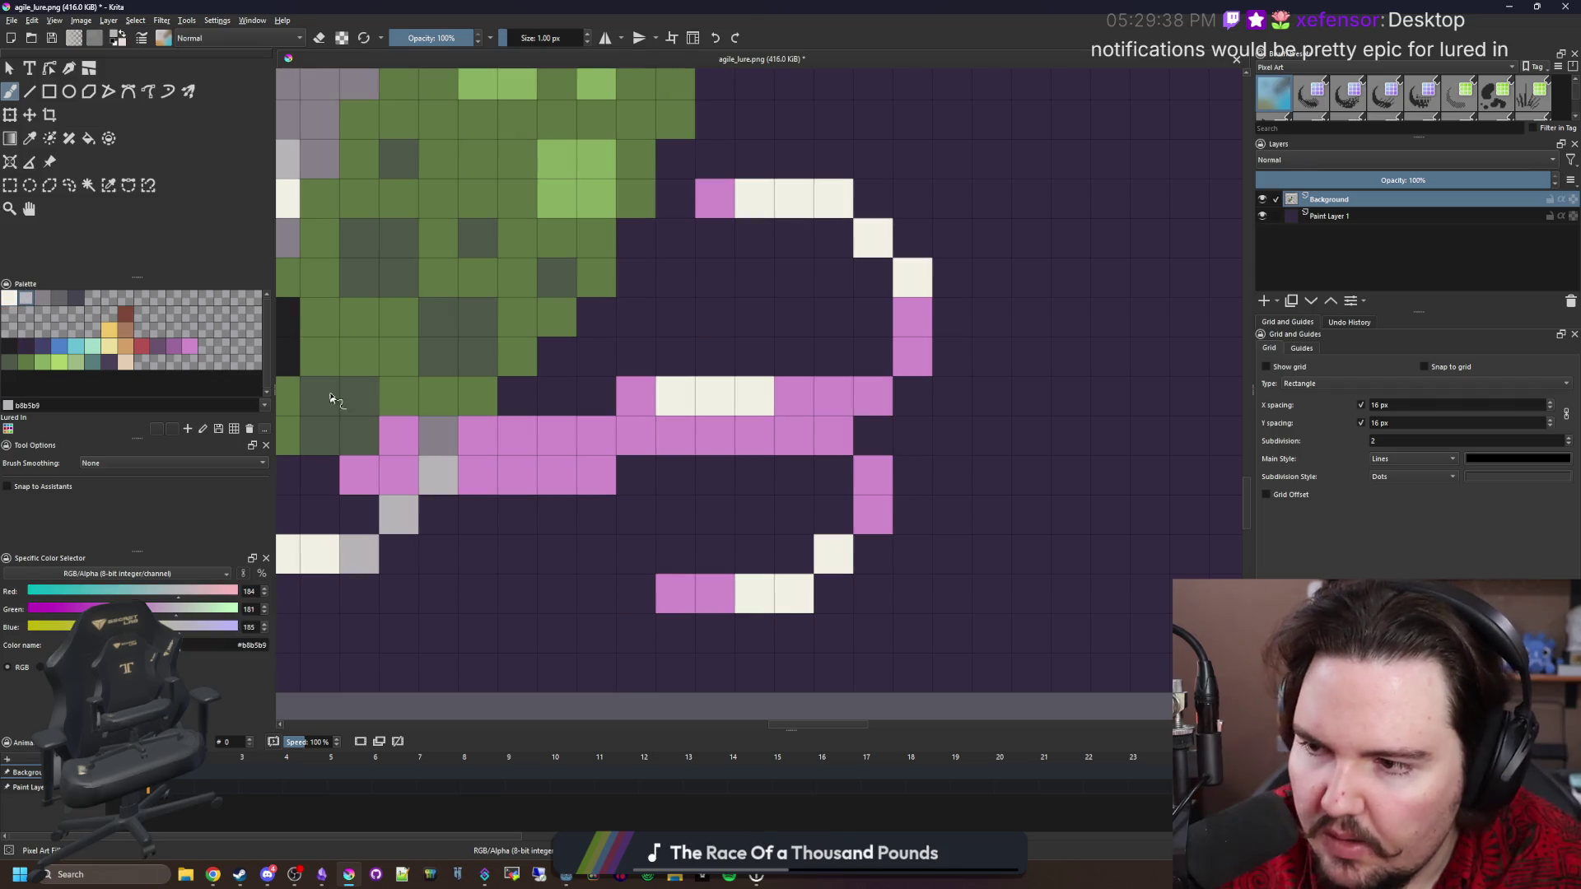
key("f")
left_click(753, 437)
key("ctrl+z")
left_click(428, 461)
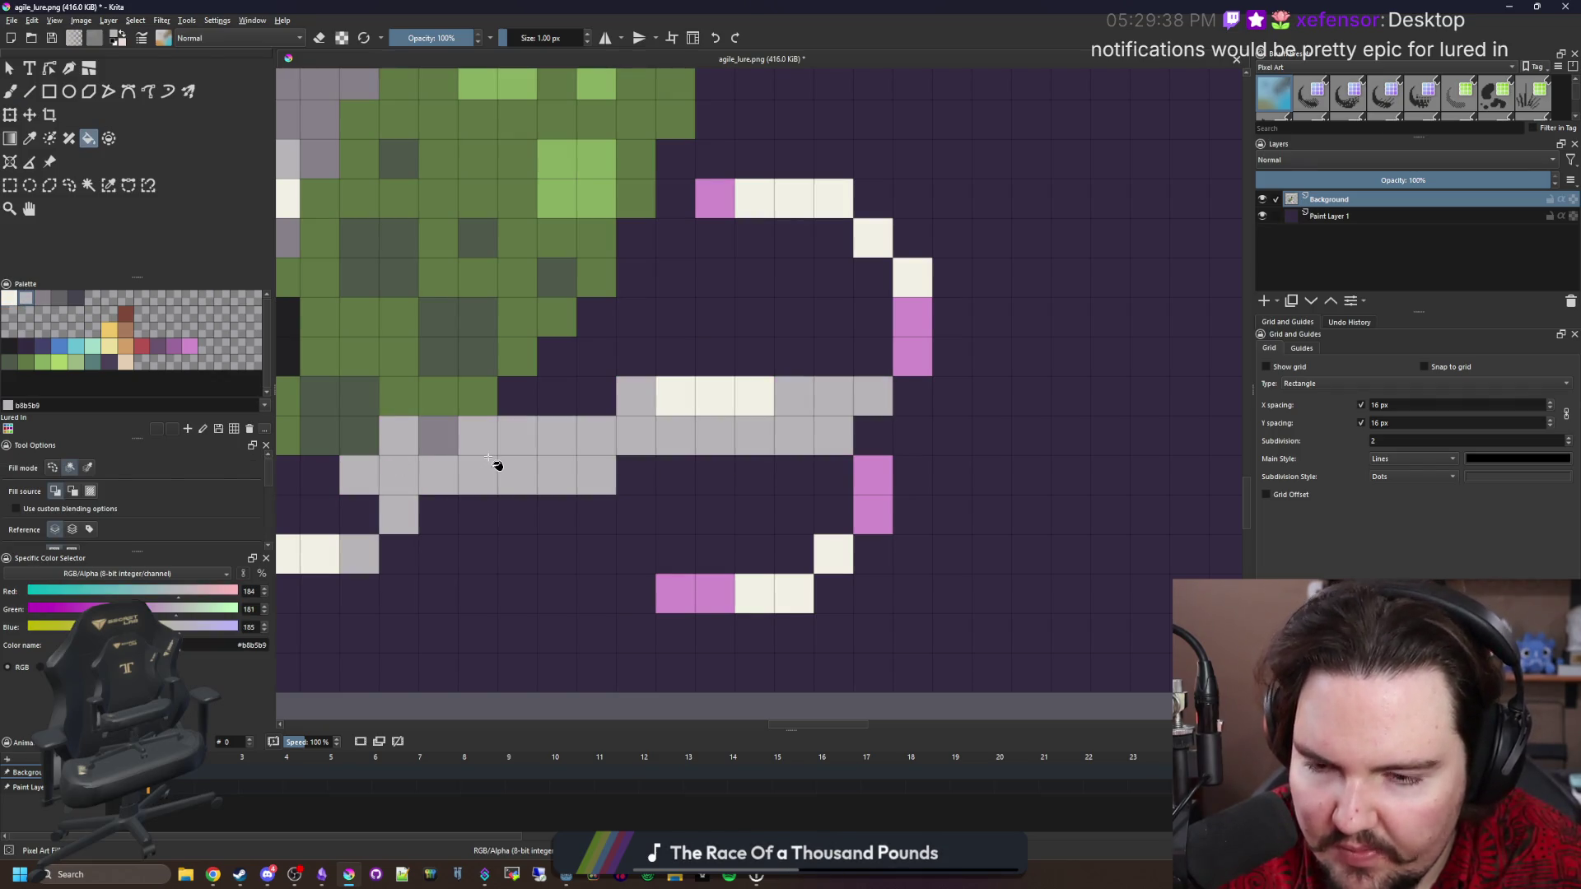
left_click(857, 492)
left_click(909, 334)
left_click(729, 203)
left_click(700, 604)
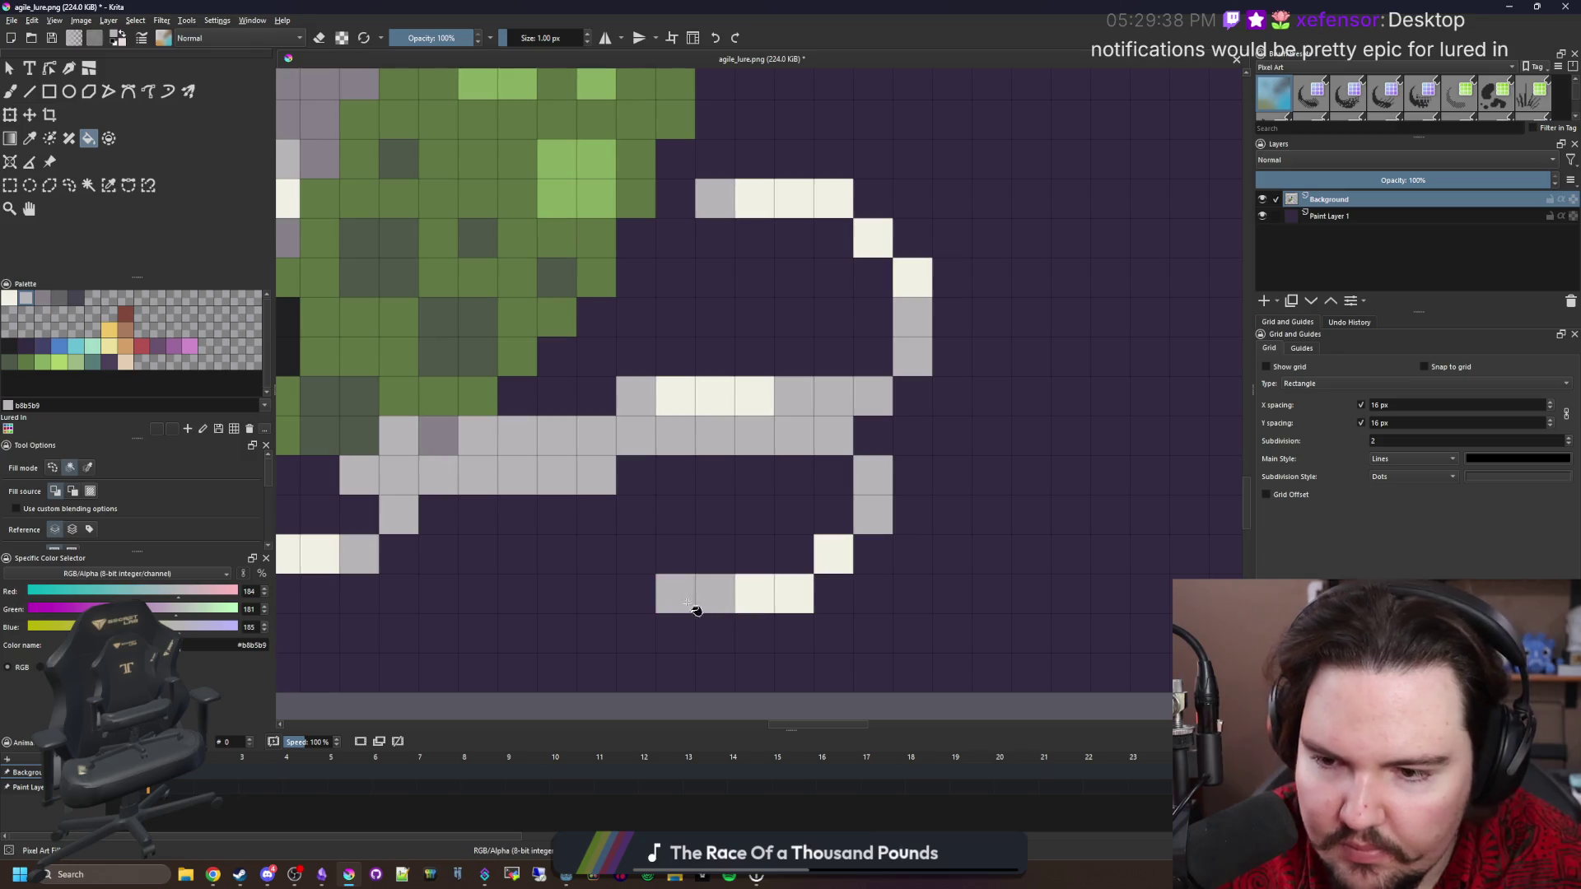
Brush 868188 grey shading onto the band's right end and down the loop's right side.
left_click(39, 298)
key("b")
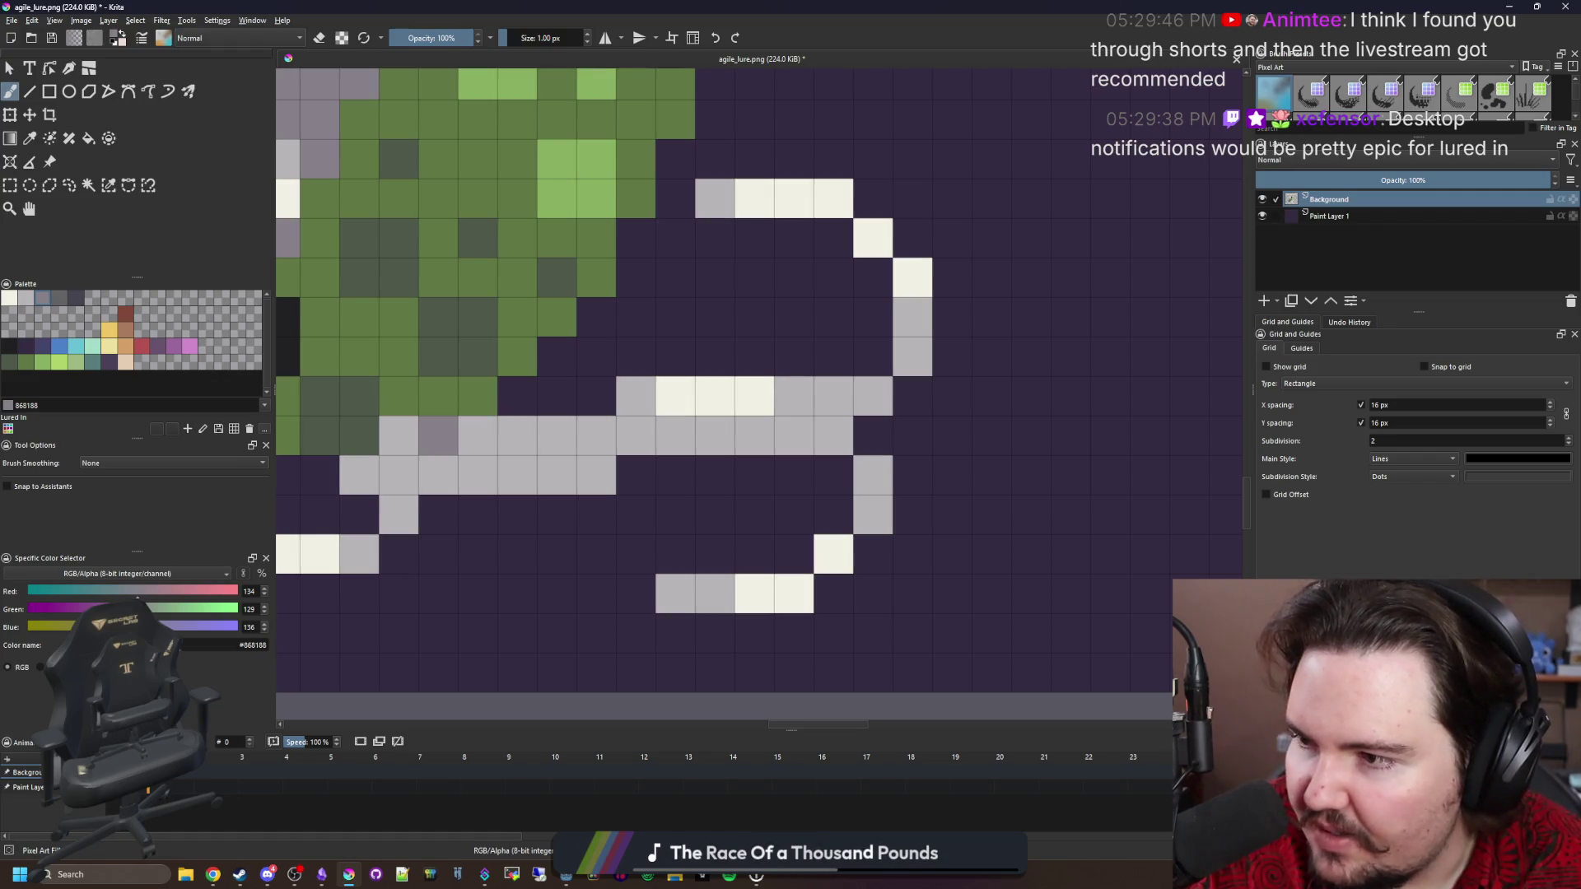
mouse_move(785, 420)
left_mouse_down()
mouse_move(911, 486)
mouse_move(960, 443)
mouse_move(852, 487)
left_mouse_up()
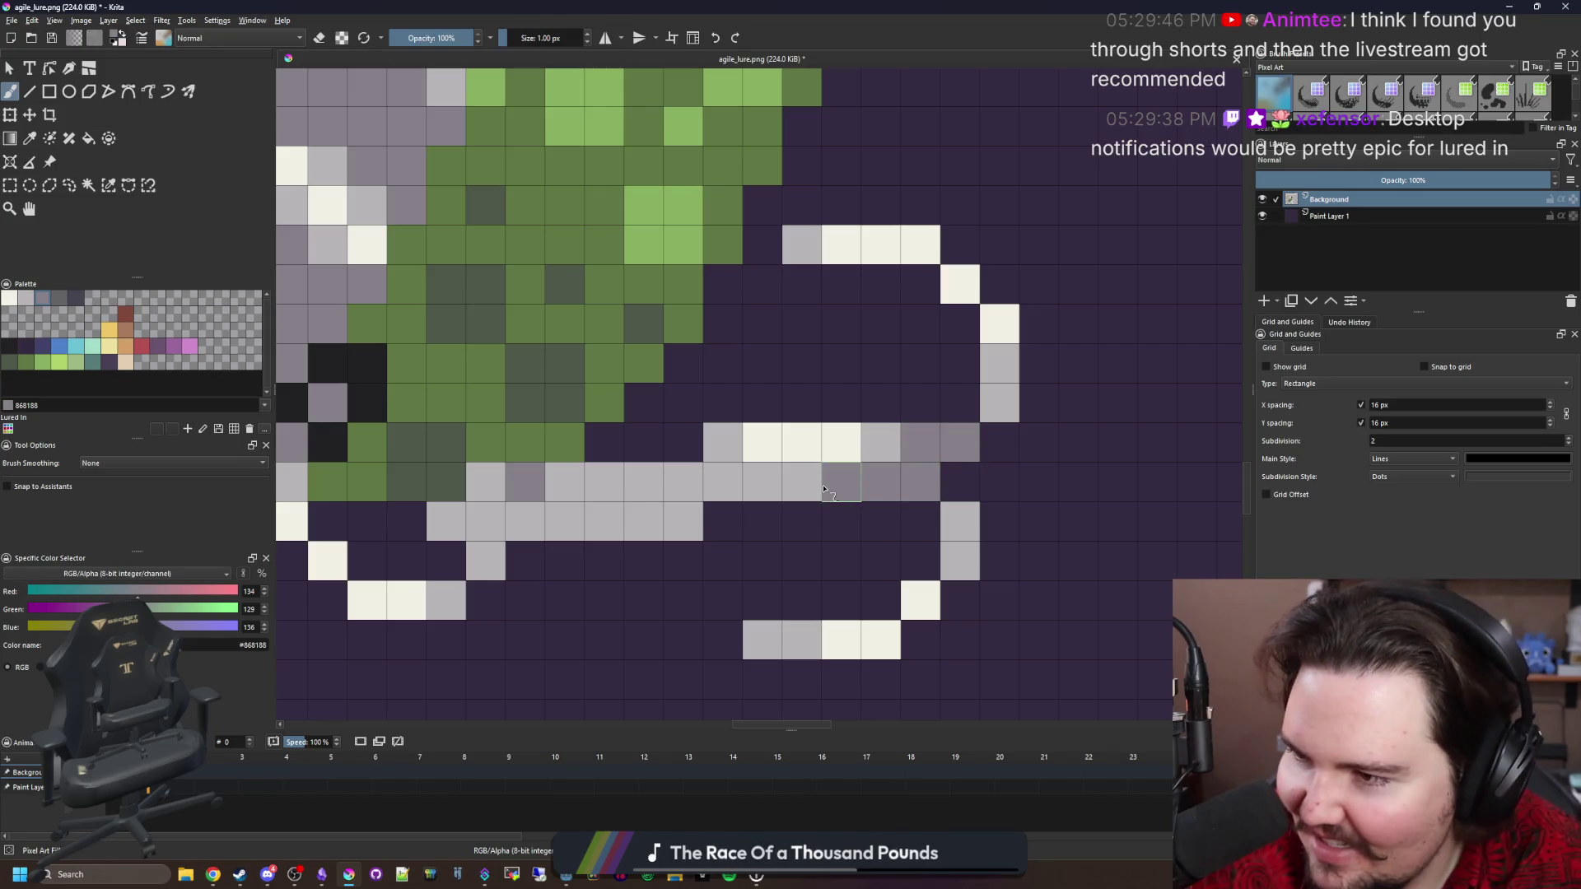
left_click(999, 402)
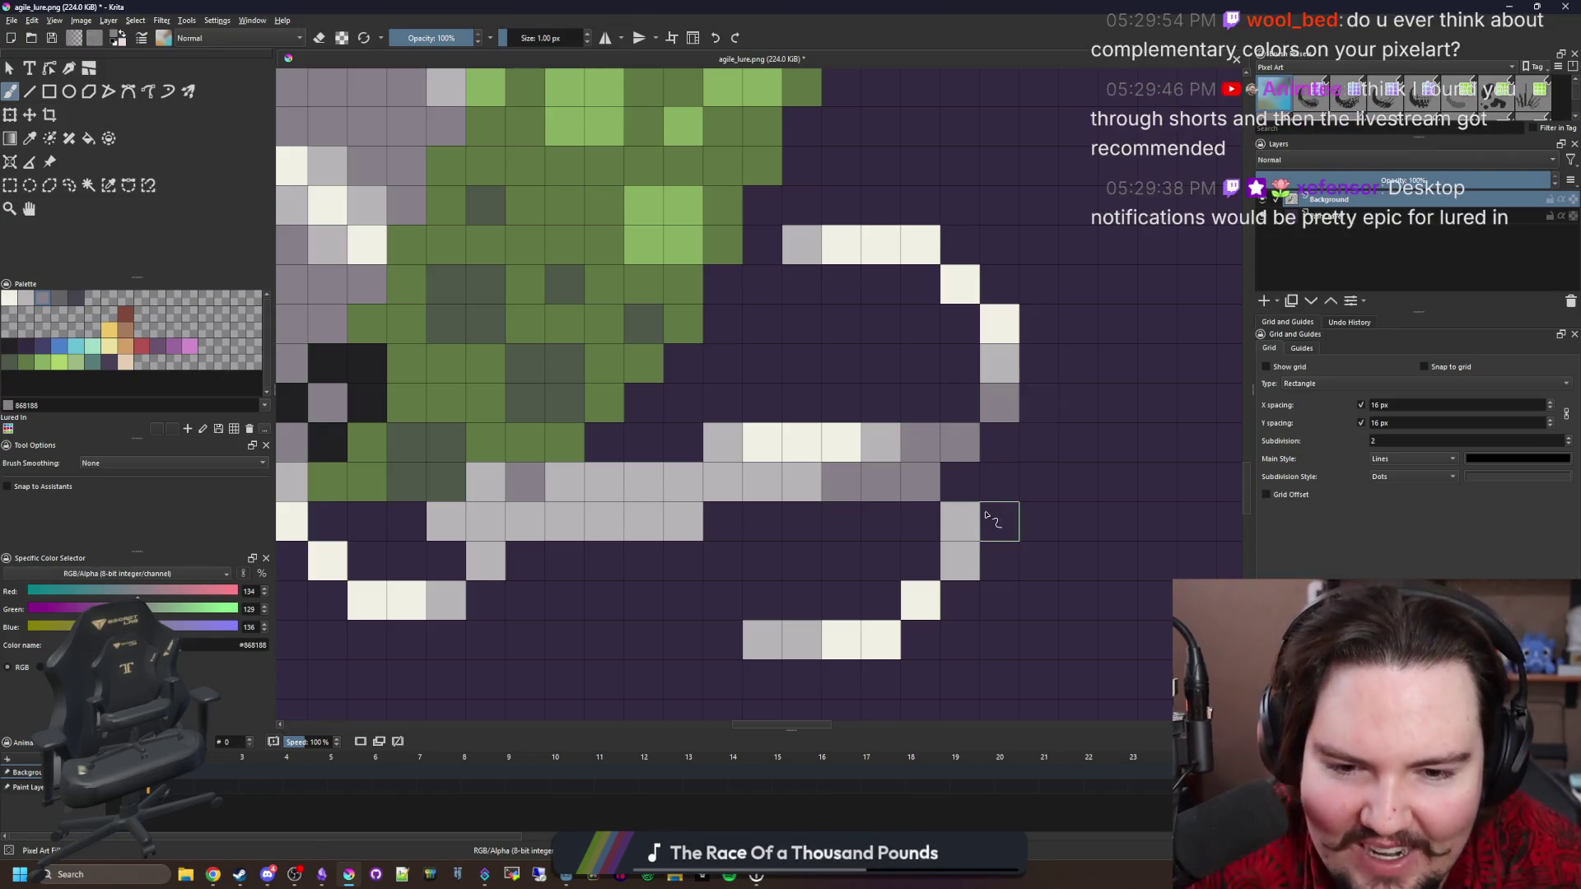
left_click(960, 521)
left_click(762, 640)
key("ctrl+z")
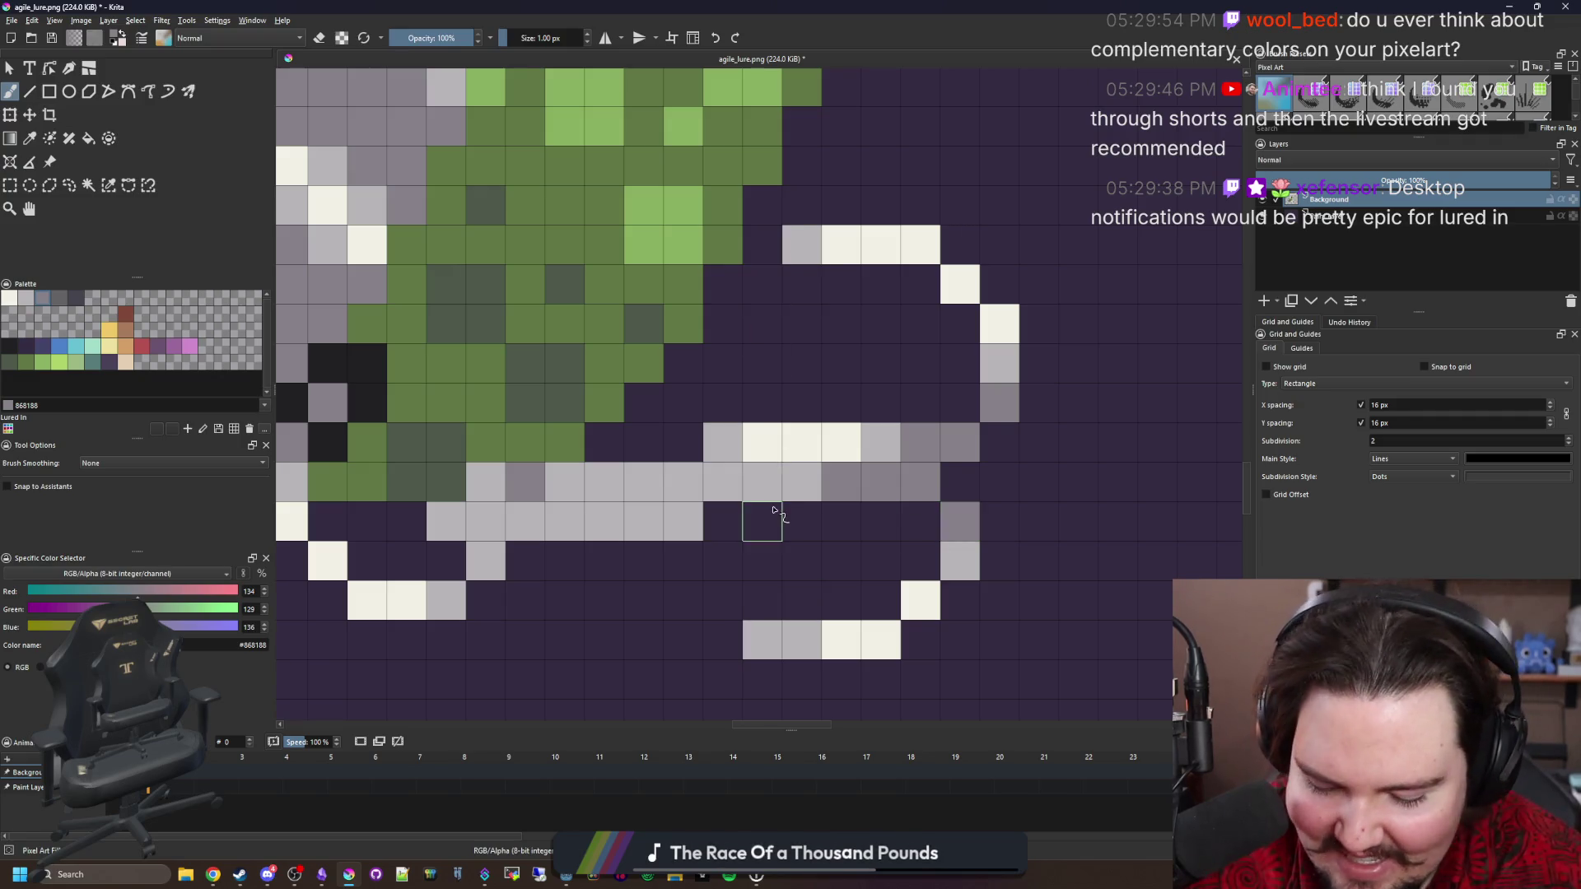
left_click_drag(782, 594, 747, 547)
left_click(733, 590, "ctrl")
left_click(728, 631)
scroll(789, 175, "down", 8)
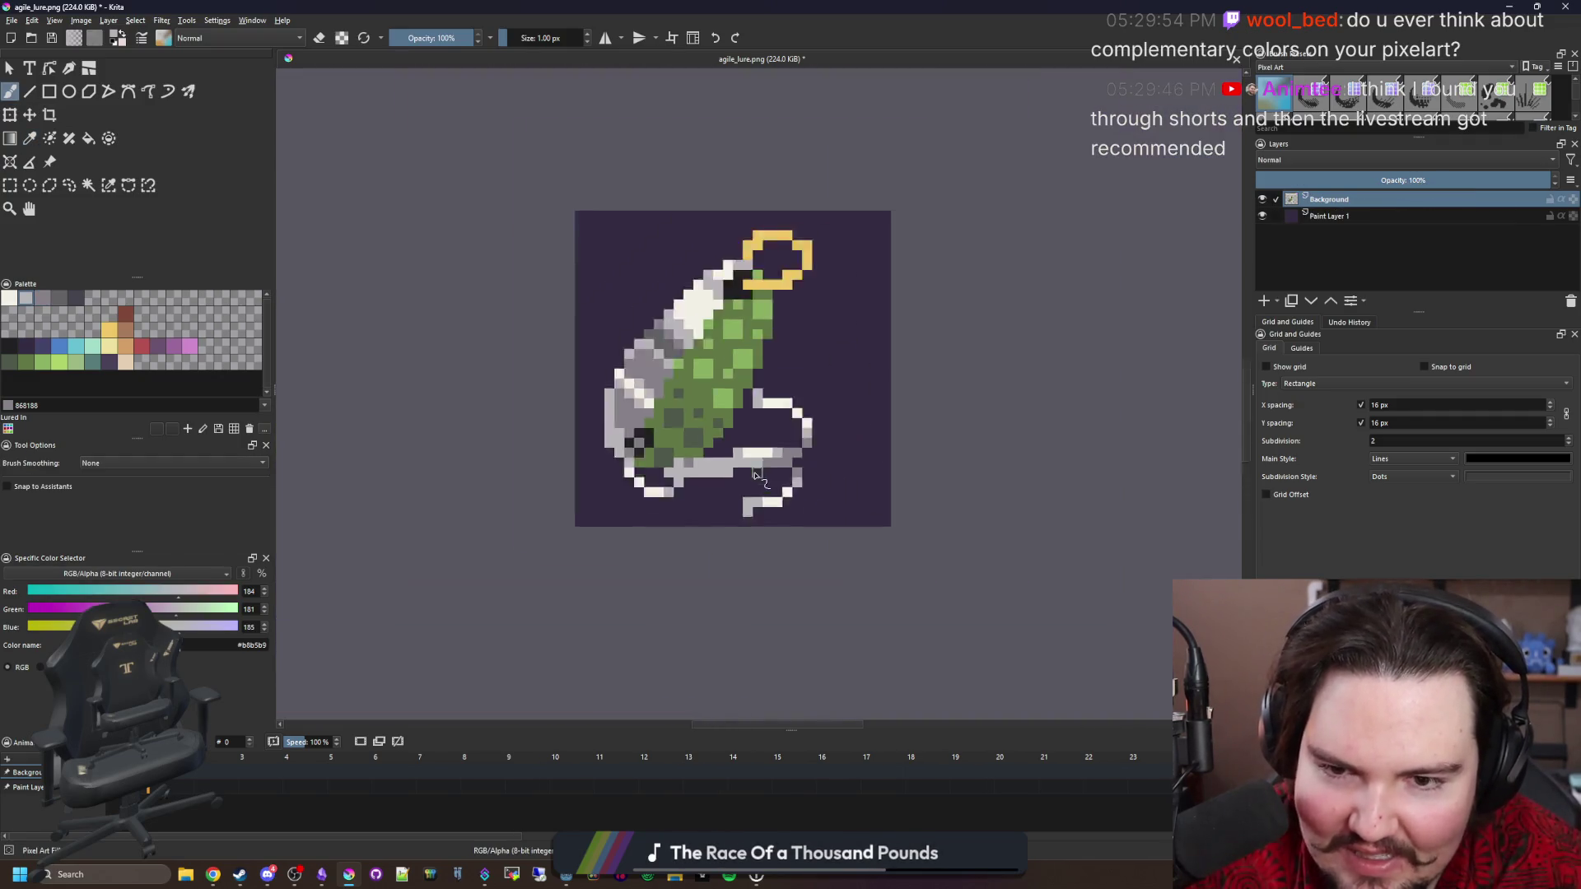
scroll(745, 453, "up", 5)
scroll(744, 455, "up", 3)
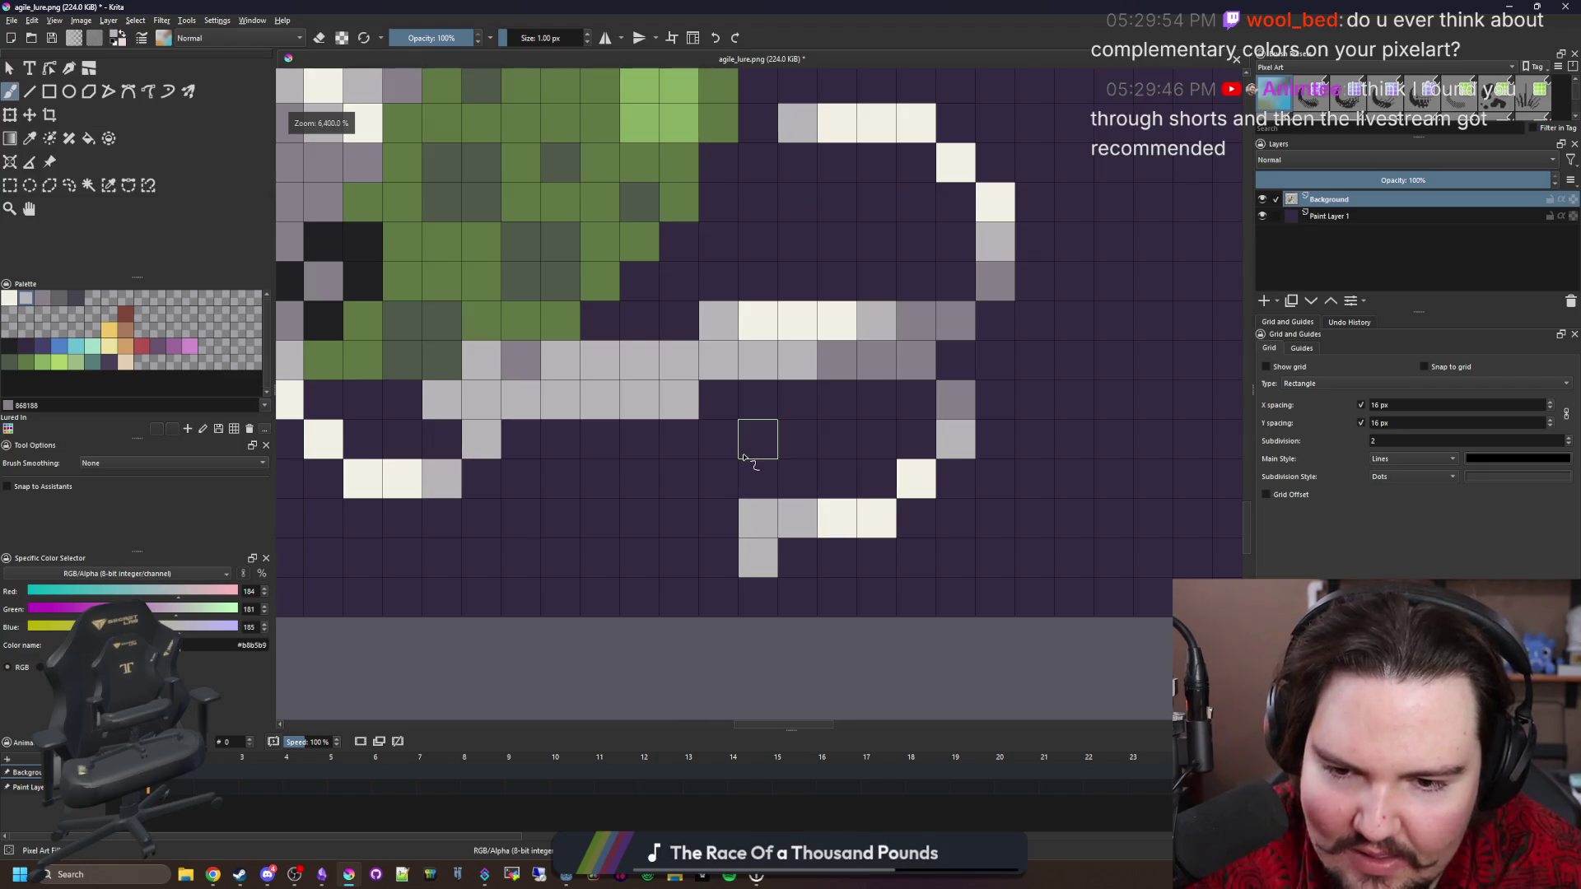
Paint five darker grey shading pixels along the left end of the lower band.
mouse_move(755, 441)
left_mouse_down()
mouse_move(744, 462)
mouse_move(762, 489)
left_mouse_up()
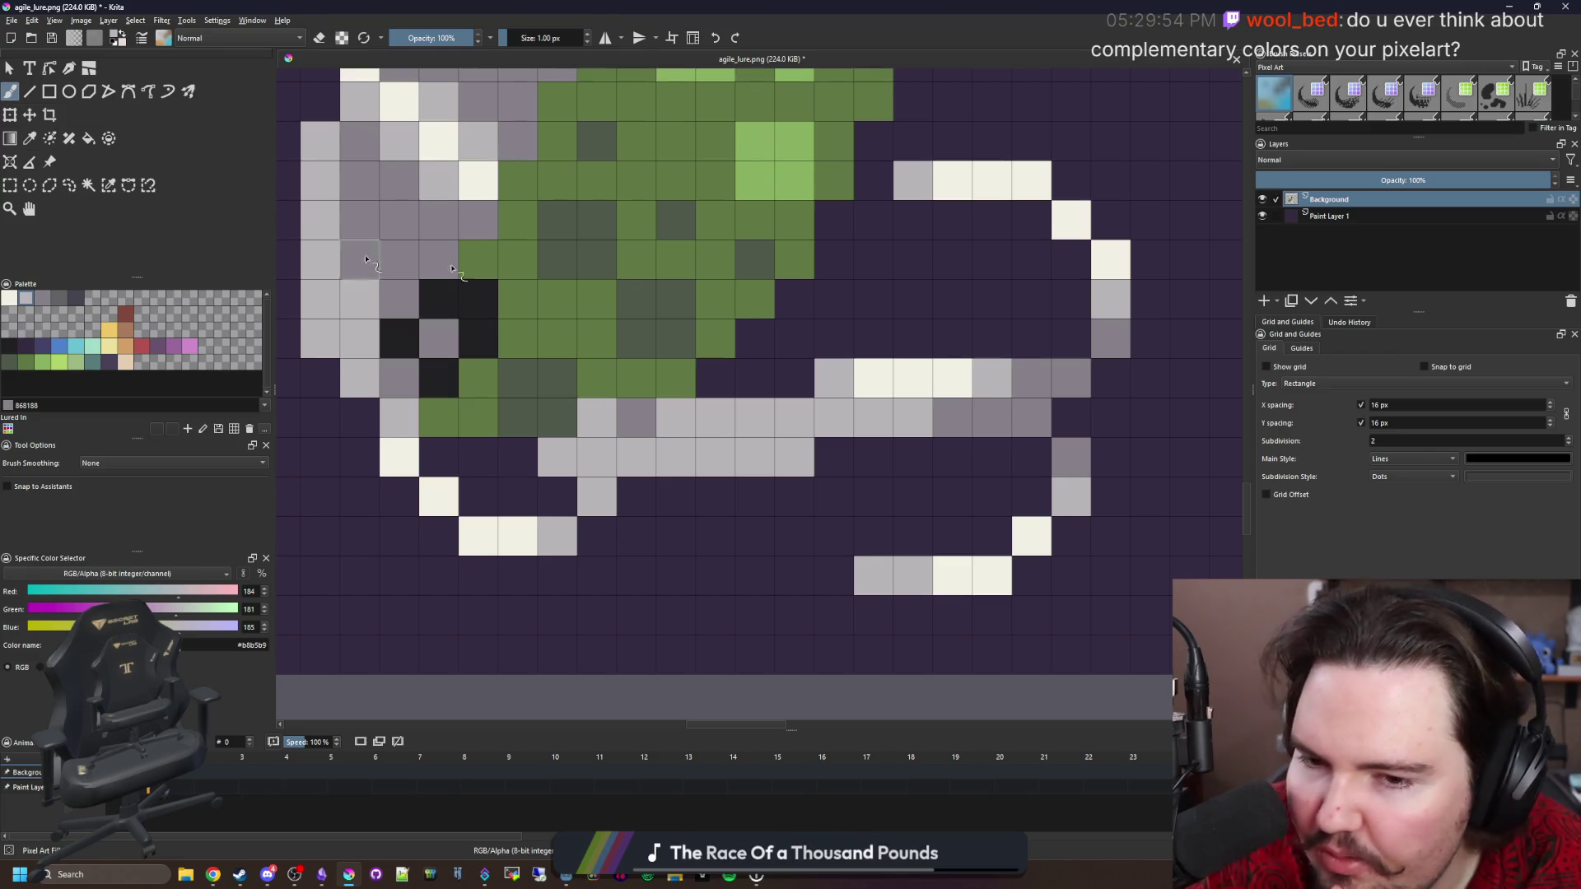
key("p")
left_click(1034, 449)
key("b")
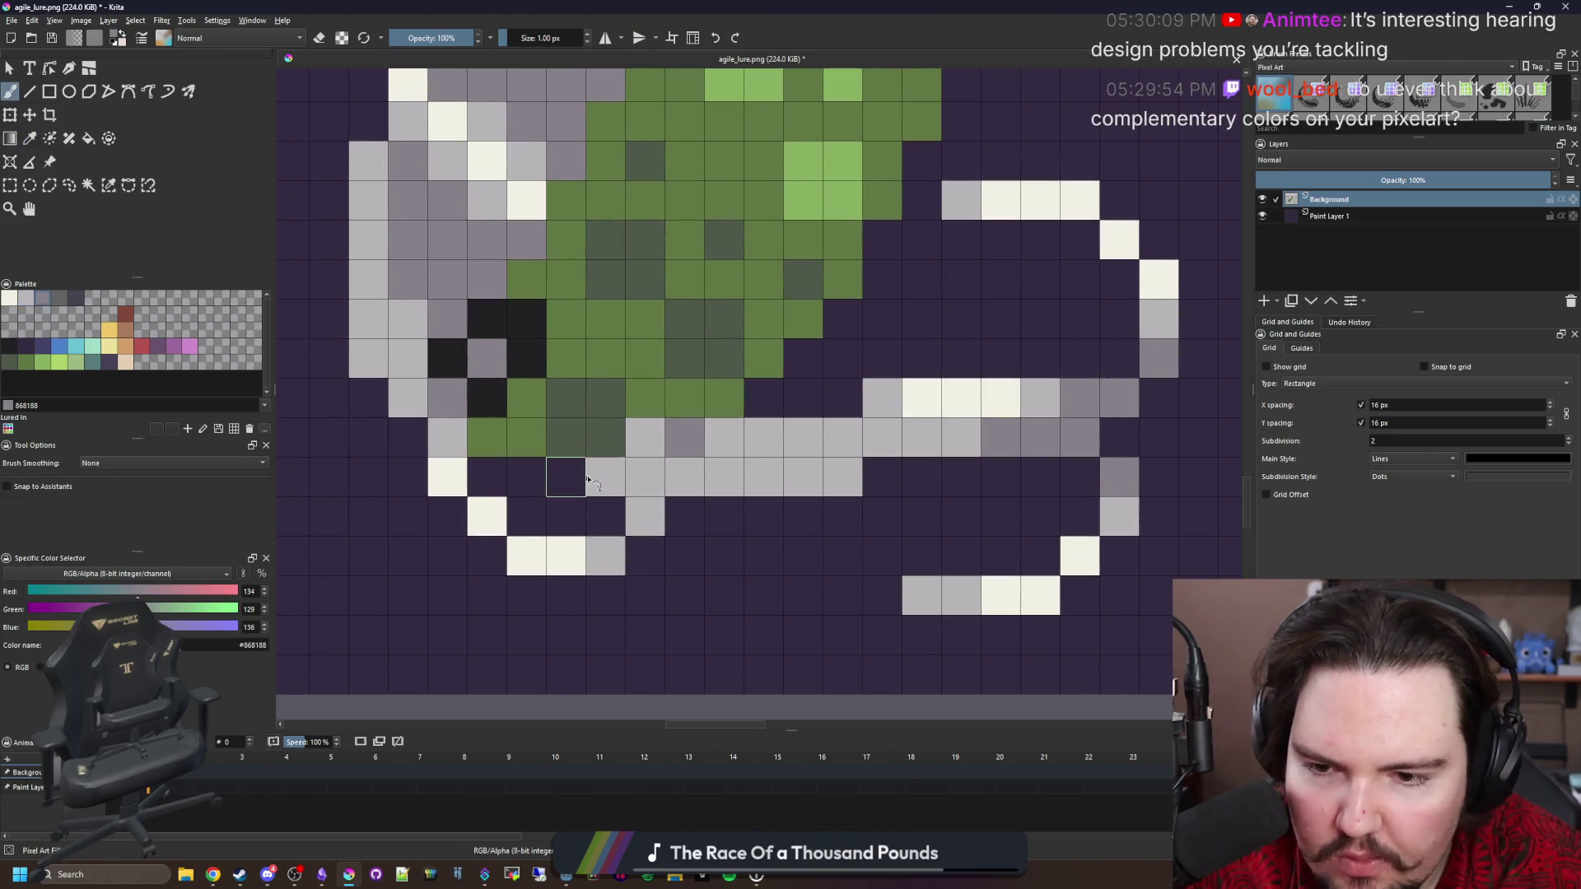
left_click(610, 489)
left_click(684, 476)
left_click(724, 477)
left_click(723, 438)
left_click(764, 437)
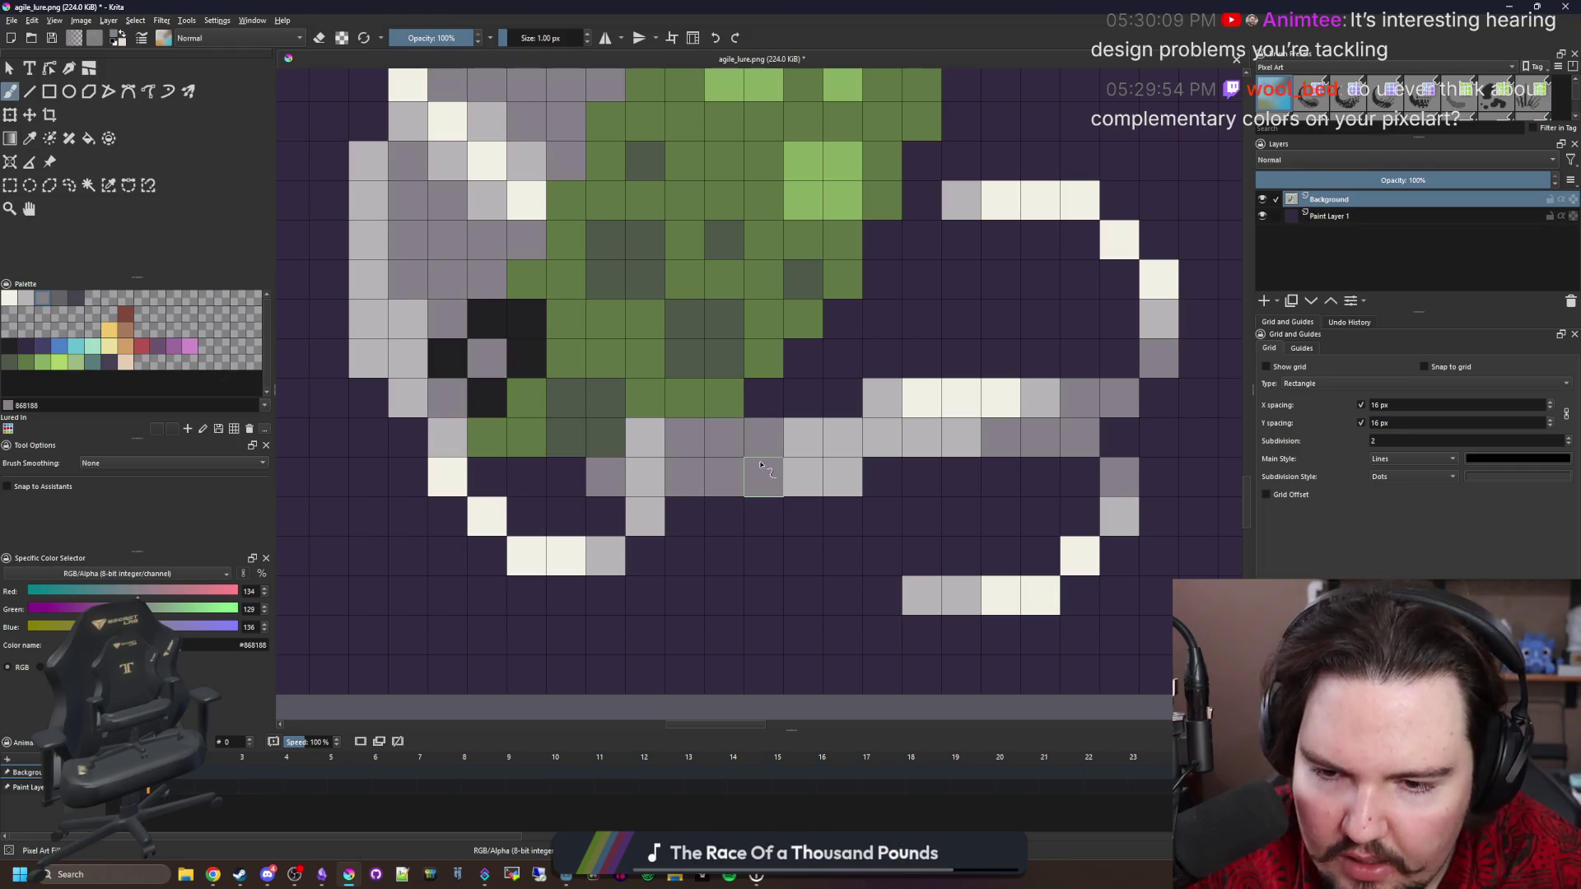
Touch up the lower band: lighten two pixels back to light grey, darken one.
left_click(646, 461, "ctrl")
left_click_drag(684, 478, 681, 447)
left_click(719, 448, "ctrl")
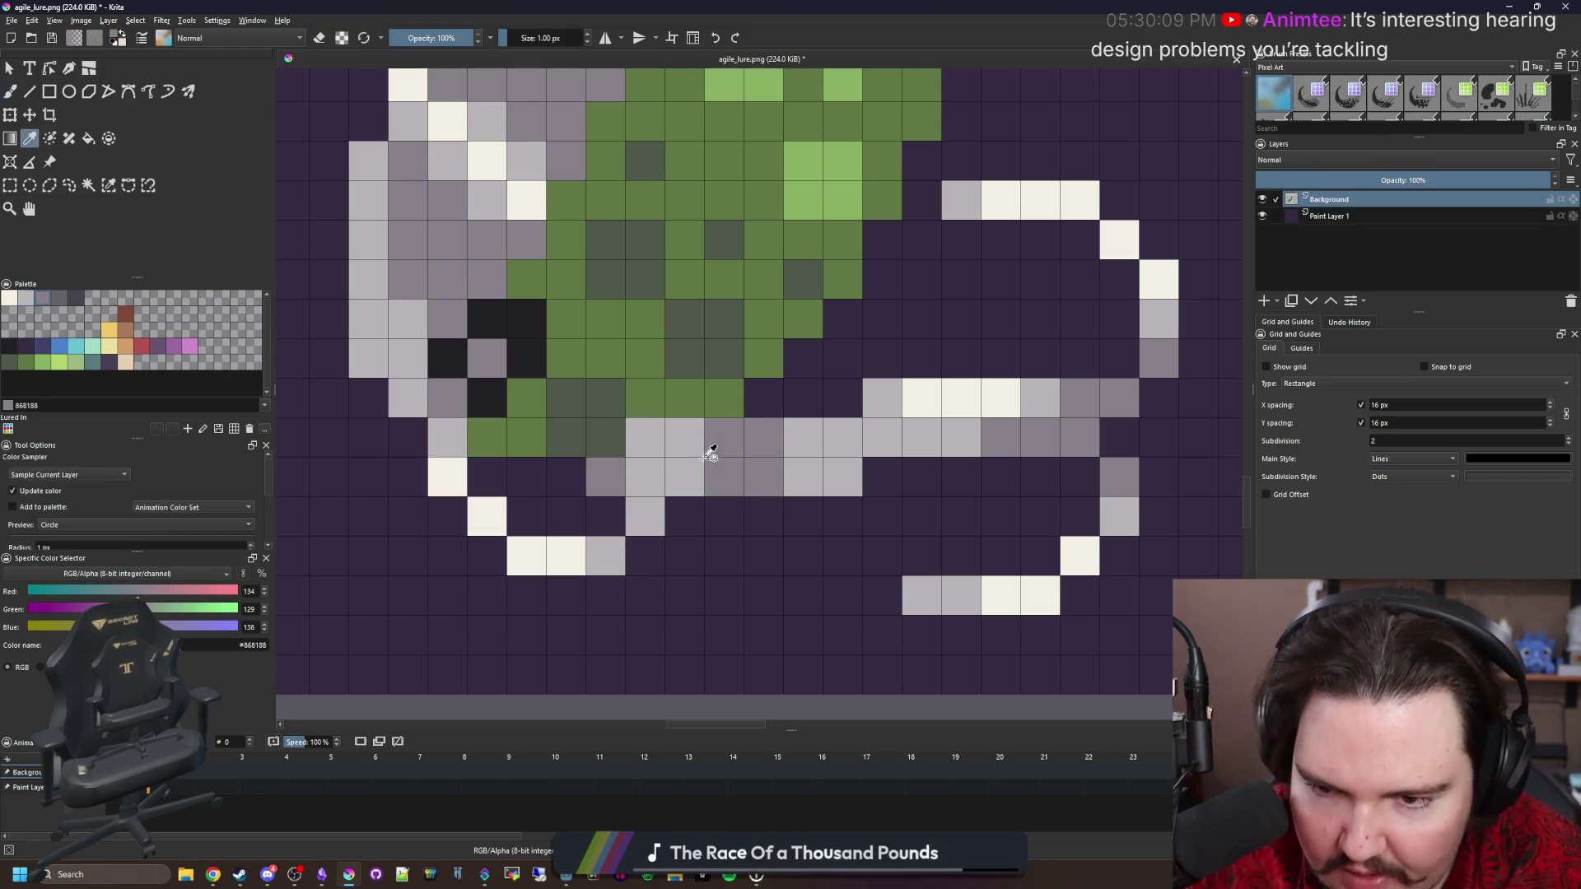
left_click(649, 445)
scroll(656, 470, "down", 5)
scroll(657, 535, "up", 2)
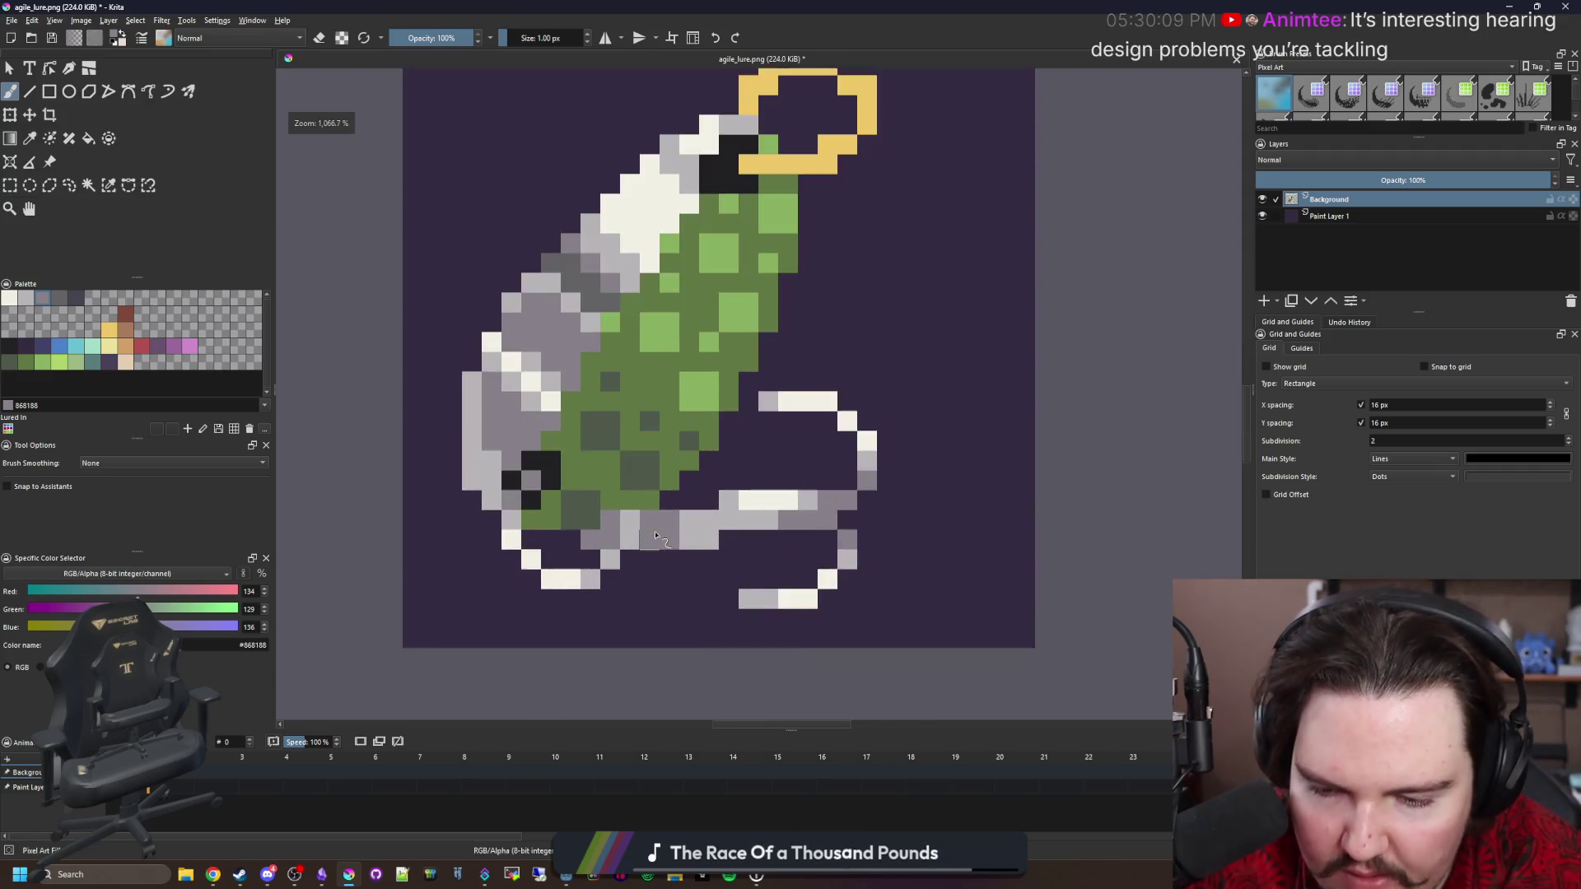
scroll(657, 535, "down", 2)
scroll(678, 570, "up", 5)
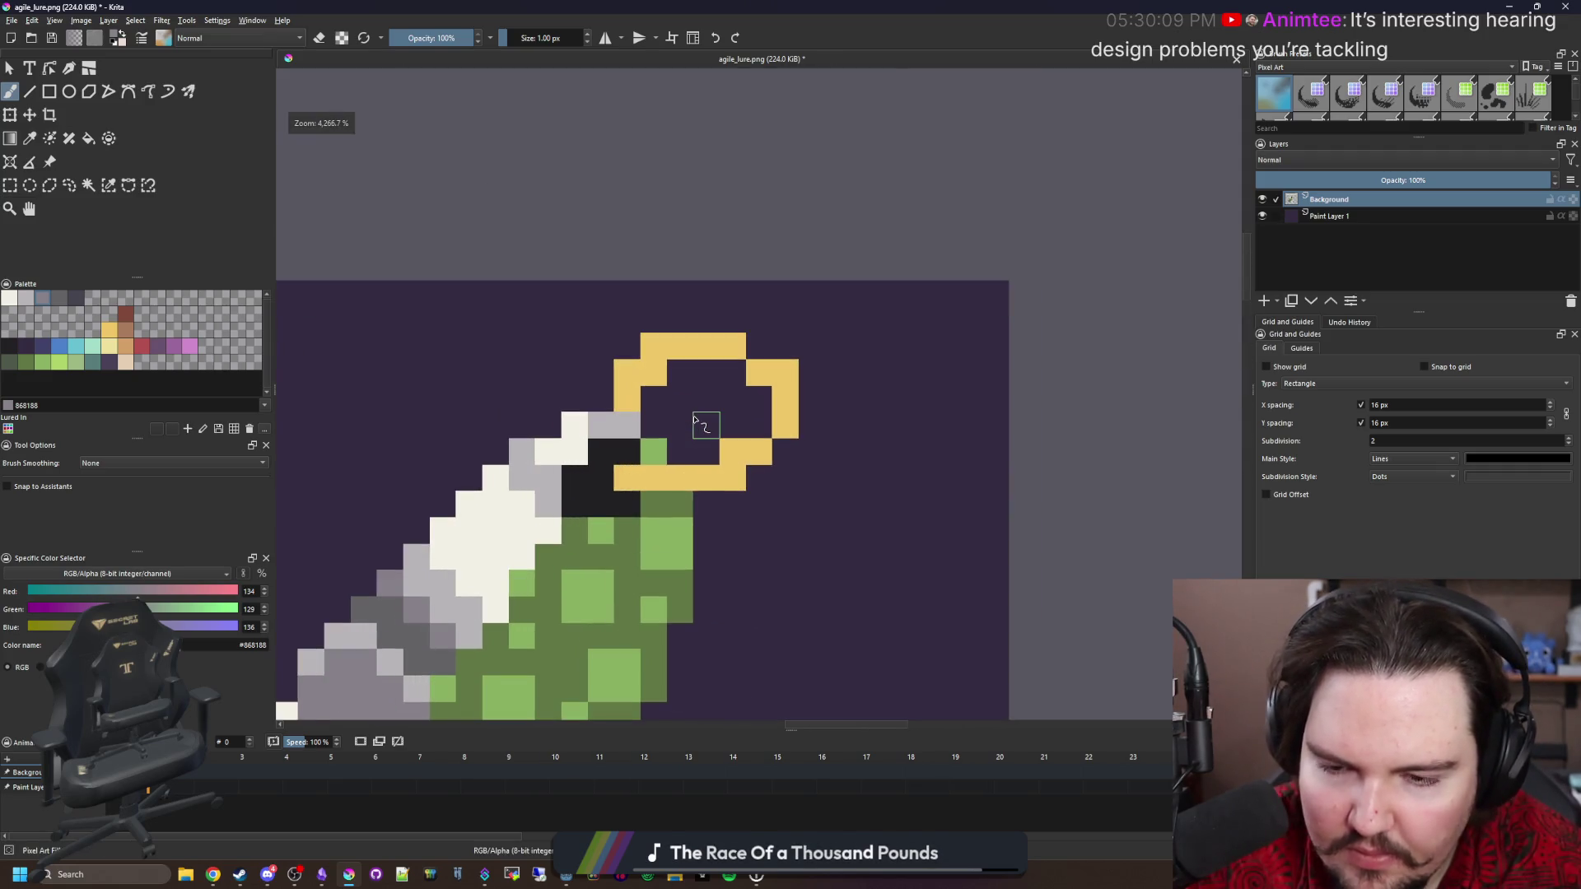
scroll(695, 421, "up", 1)
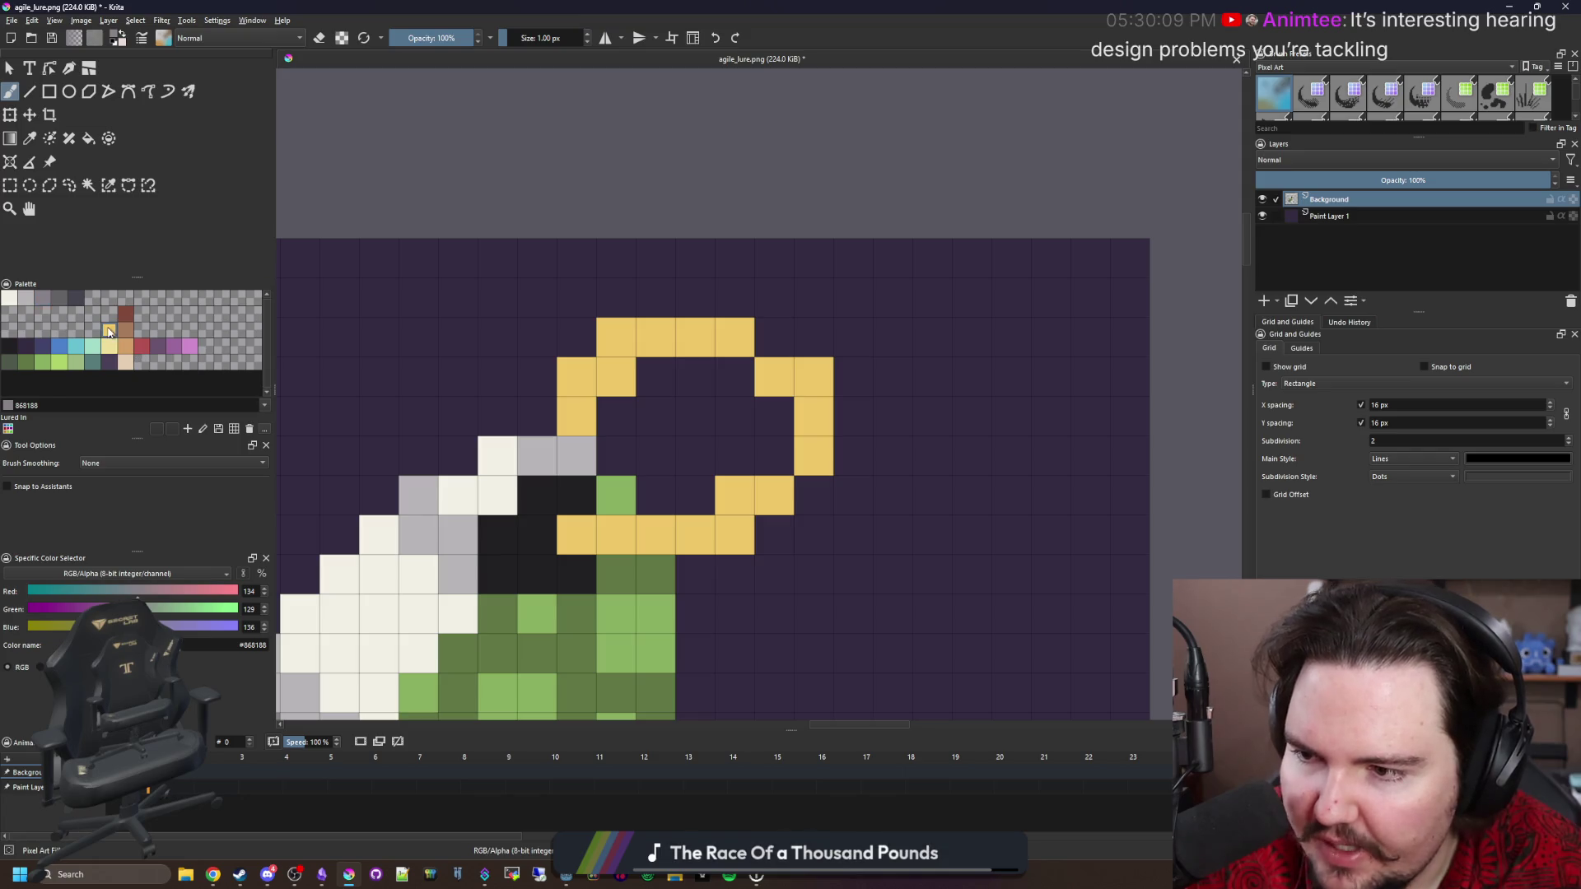
Paint pale yellow #ede19e highlights on the ring's top-right, restoring two pixels to #edc766.
left_click(115, 347)
mouse_move(695, 345)
left_mouse_down()
mouse_move(790, 383)
mouse_move(806, 408)
mouse_move(788, 493)
left_mouse_up()
key("e")
left_click(815, 374)
left_click(726, 525, "ctrl")
key("b")
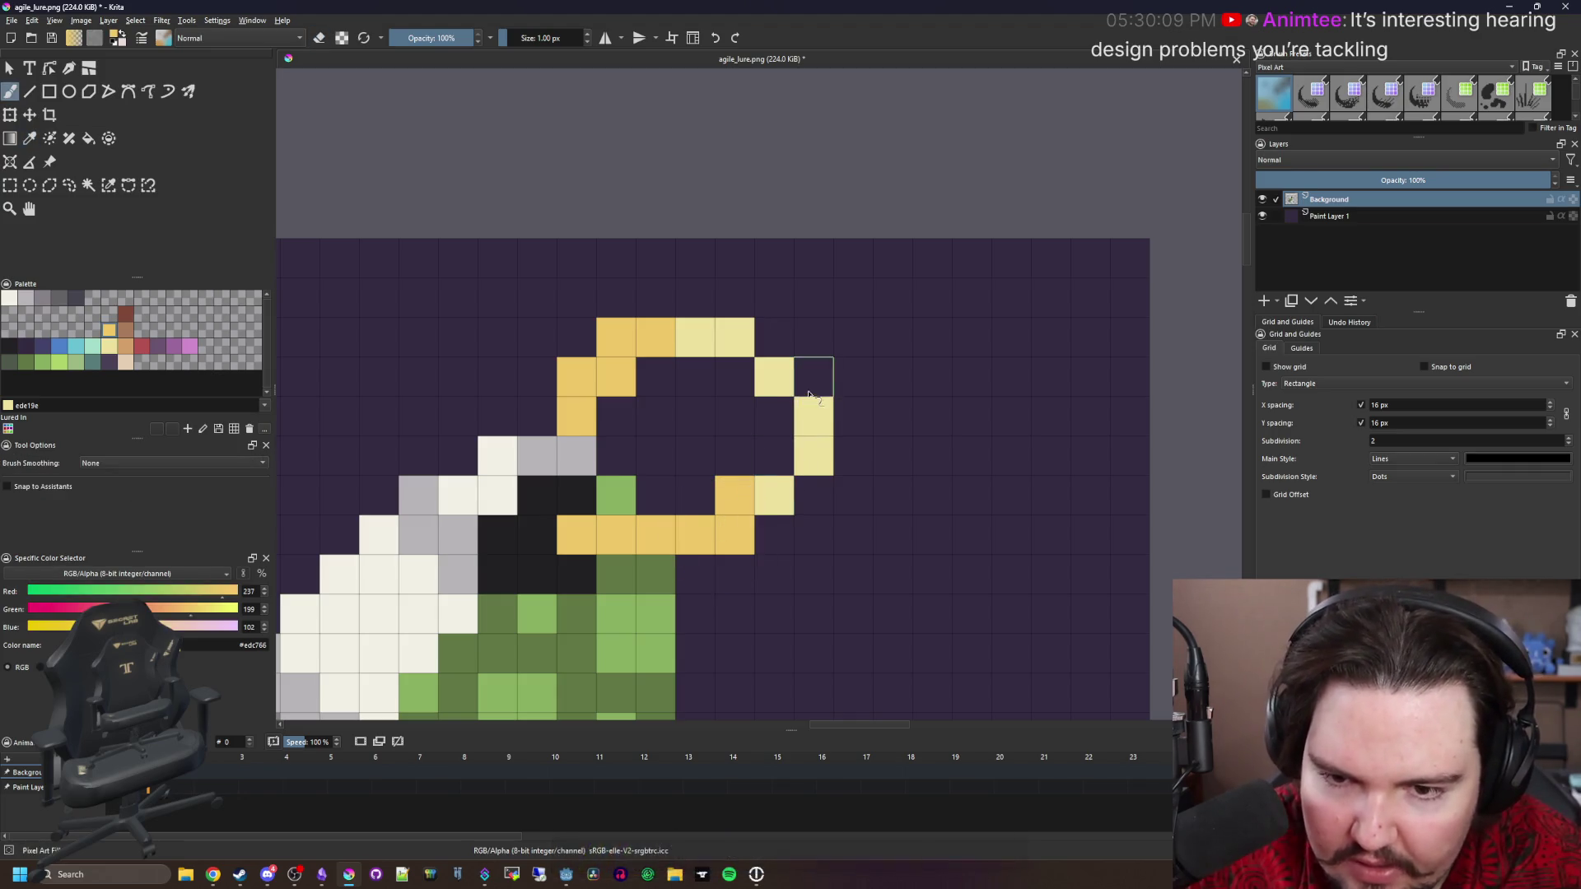
left_click(774, 337)
left_click(813, 377)
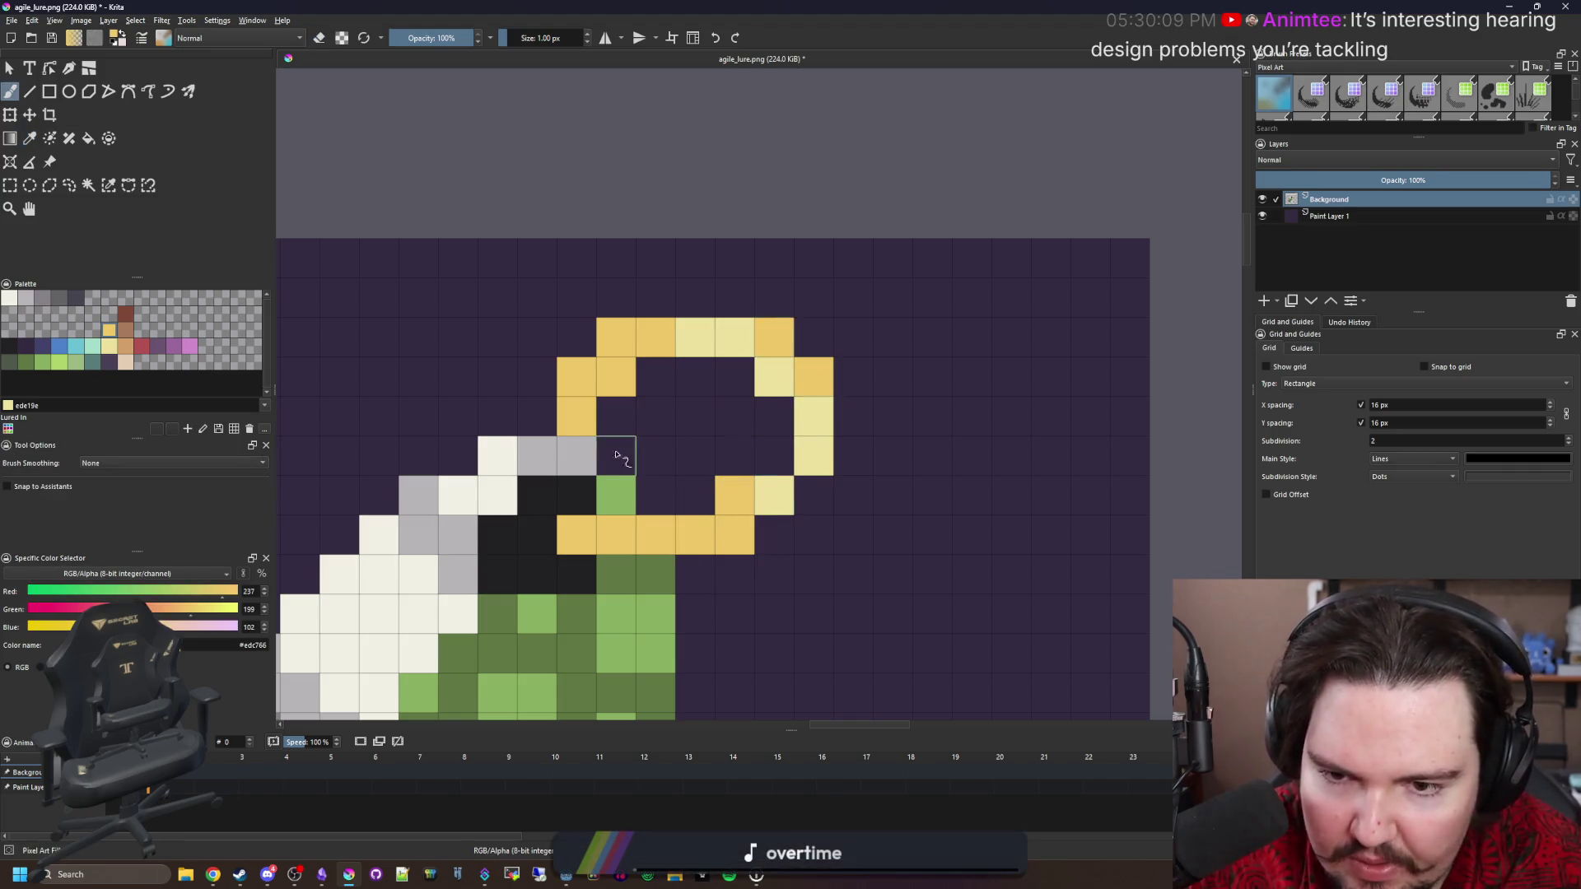
Add near-white #f2f0e5 highlight pixels to the ring's top-right.
left_click(10, 298)
left_click(734, 338)
left_click(774, 377)
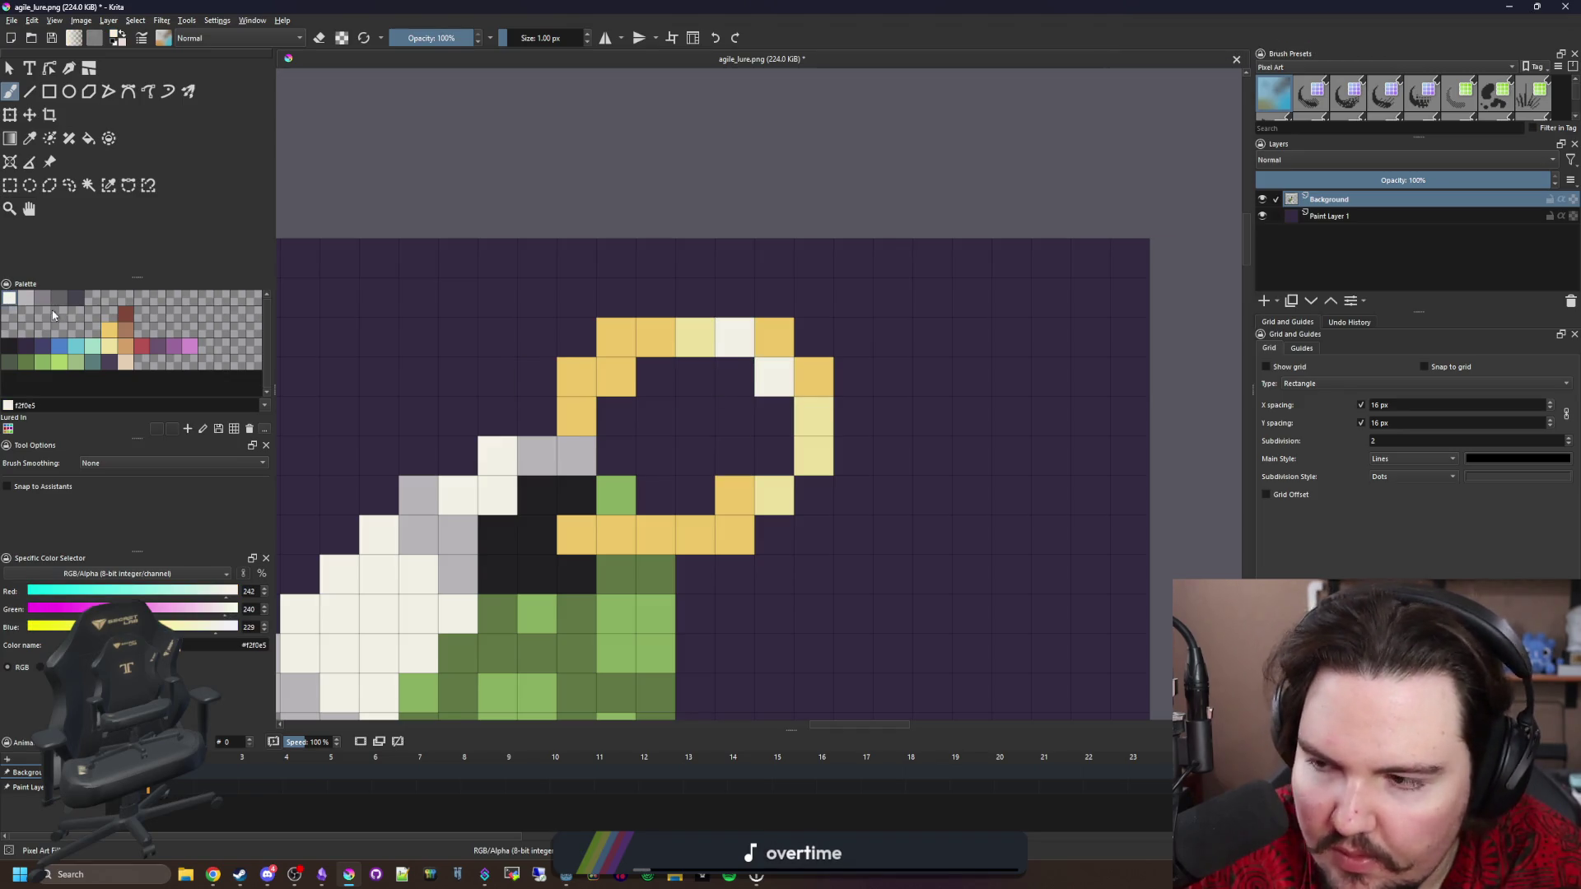
scroll(568, 375, "down", 3)
scroll(747, 347, "up", 2)
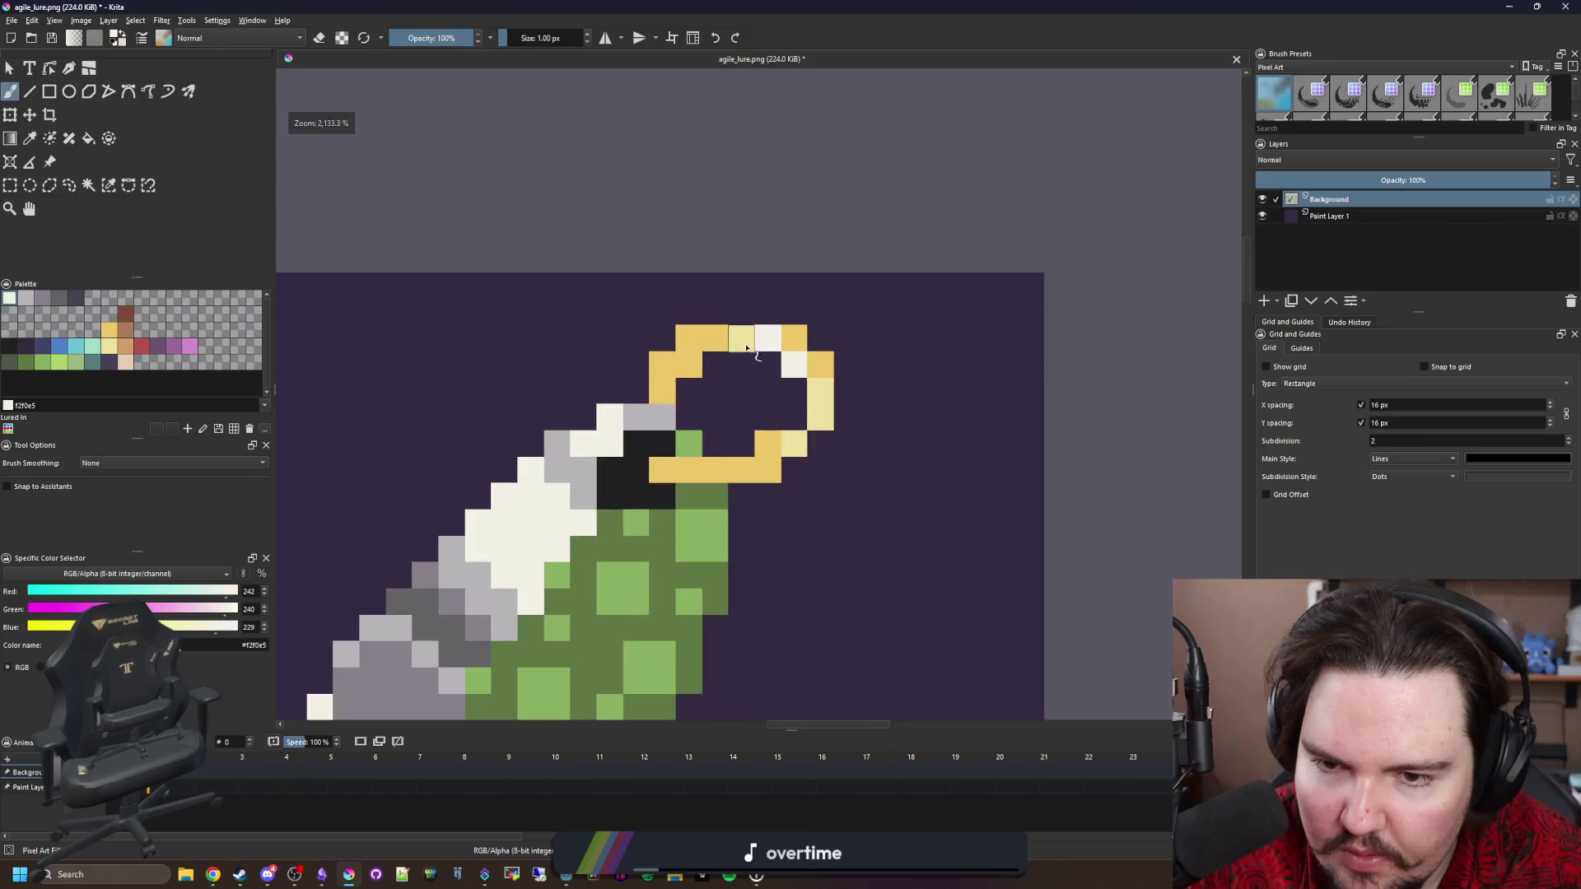
scroll(747, 348, "up", 1)
Shade the ring's upper-left pixels brown #a77b5b, replacing a first try in orange #d3a068.
left_click(132, 350)
left_click(601, 358)
left_click(640, 357)
left_click(640, 318)
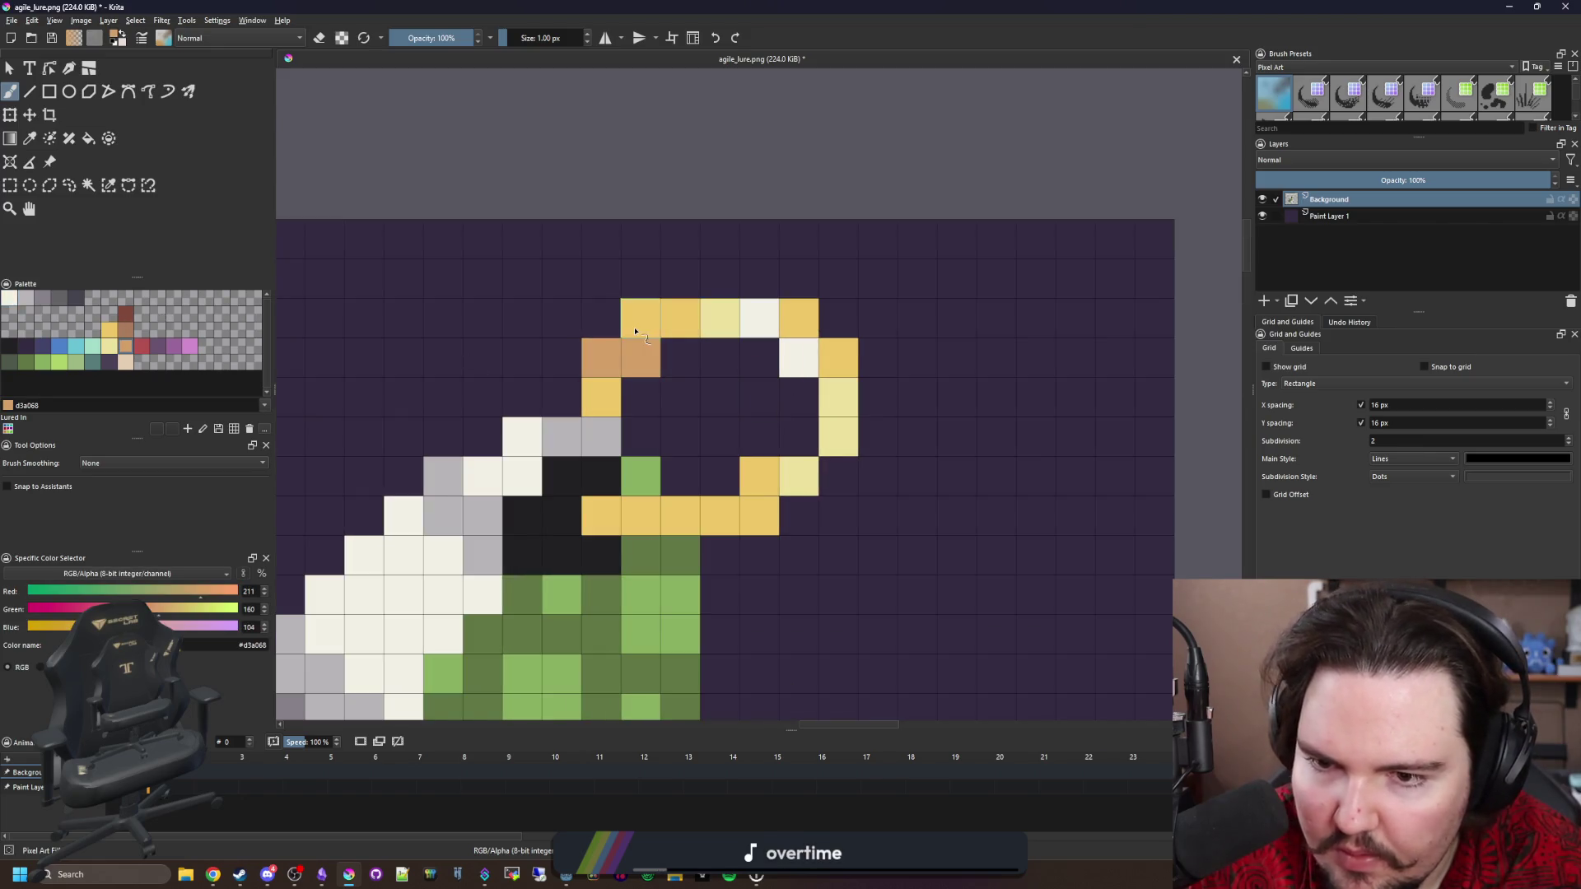
left_click(126, 329)
left_click(601, 357)
left_click(640, 357)
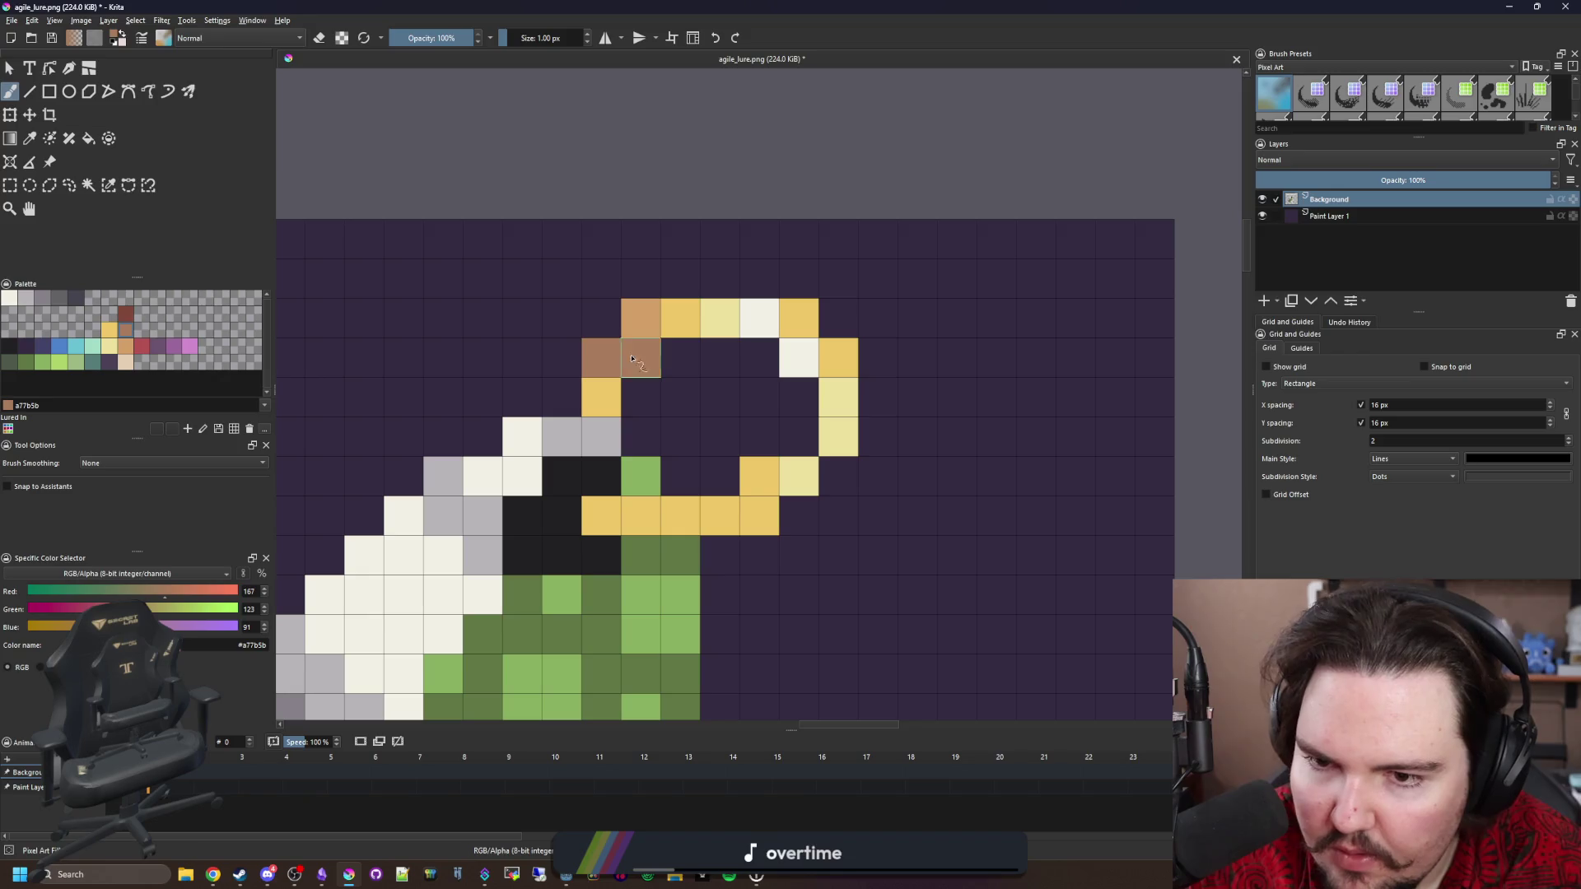
left_click(641, 318)
left_click(720, 515)
Turn the yellow pixels in the ring's lower row brown, then reselect yellow #edc766.
scroll(670, 531, "down", 4)
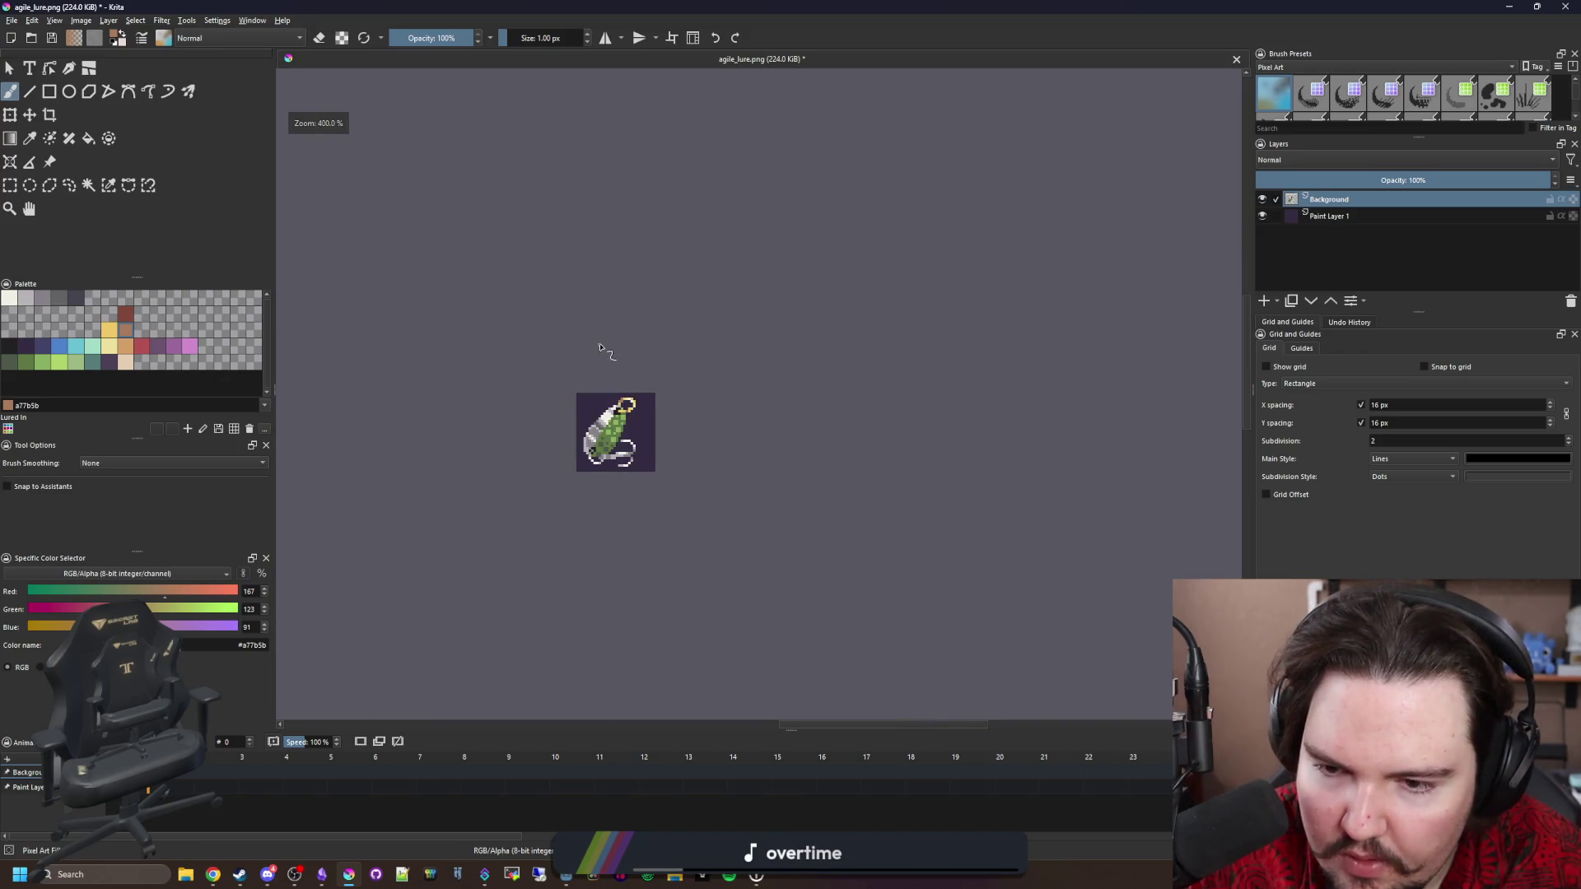
scroll(589, 409, "up", 4)
left_click(786, 404)
left_click(825, 404)
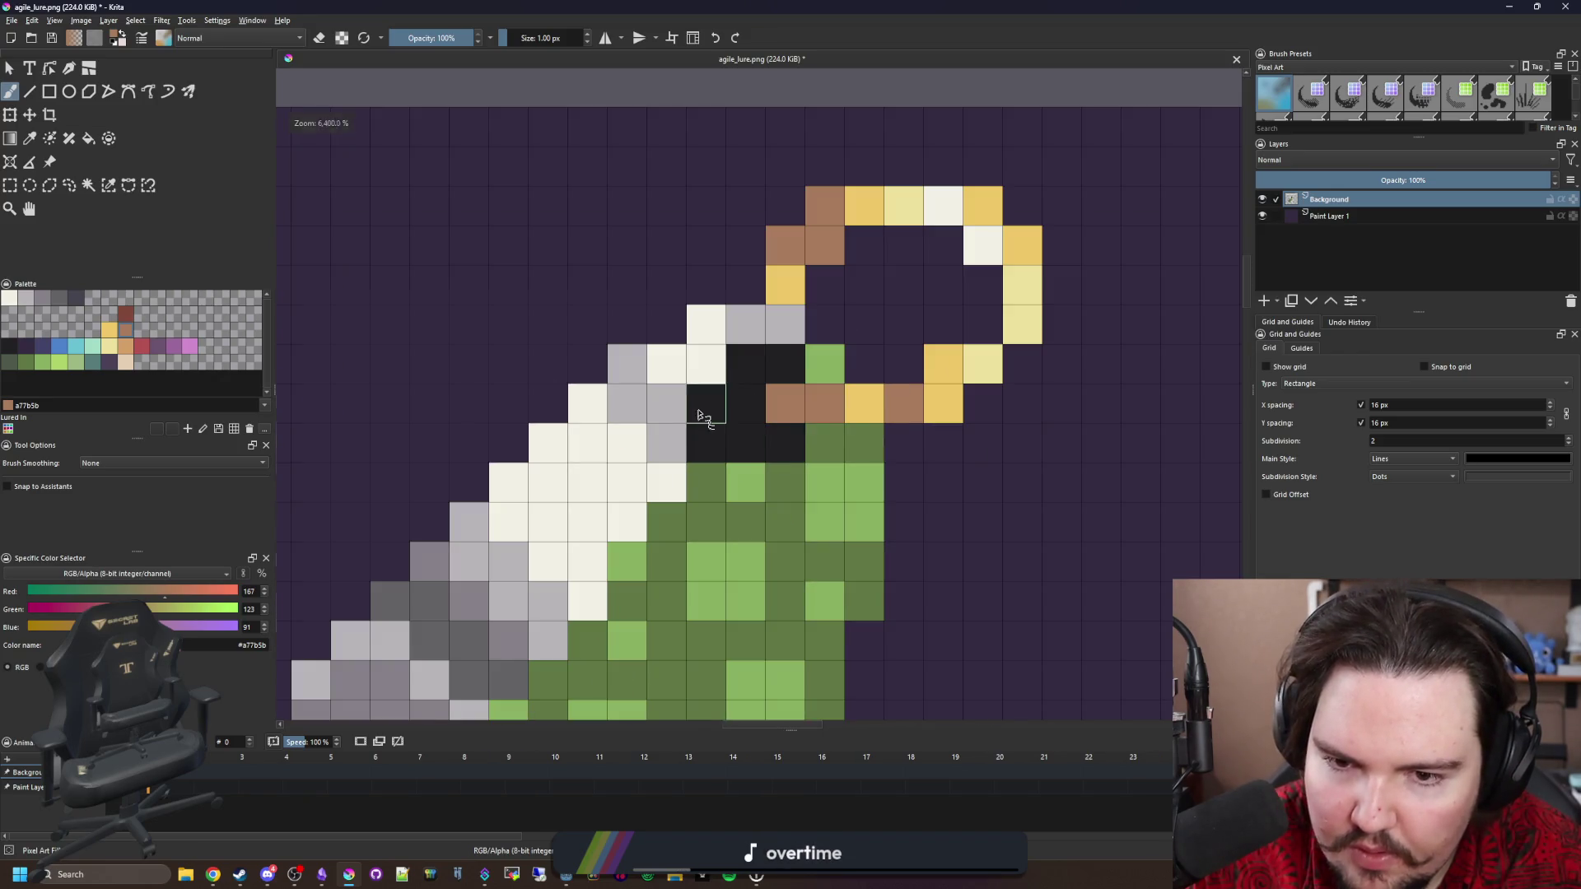
scroll(706, 412, "down", 3)
scroll(749, 405, "up", 3)
left_click(778, 397, "ctrl")
scroll(741, 402, "down", 5)
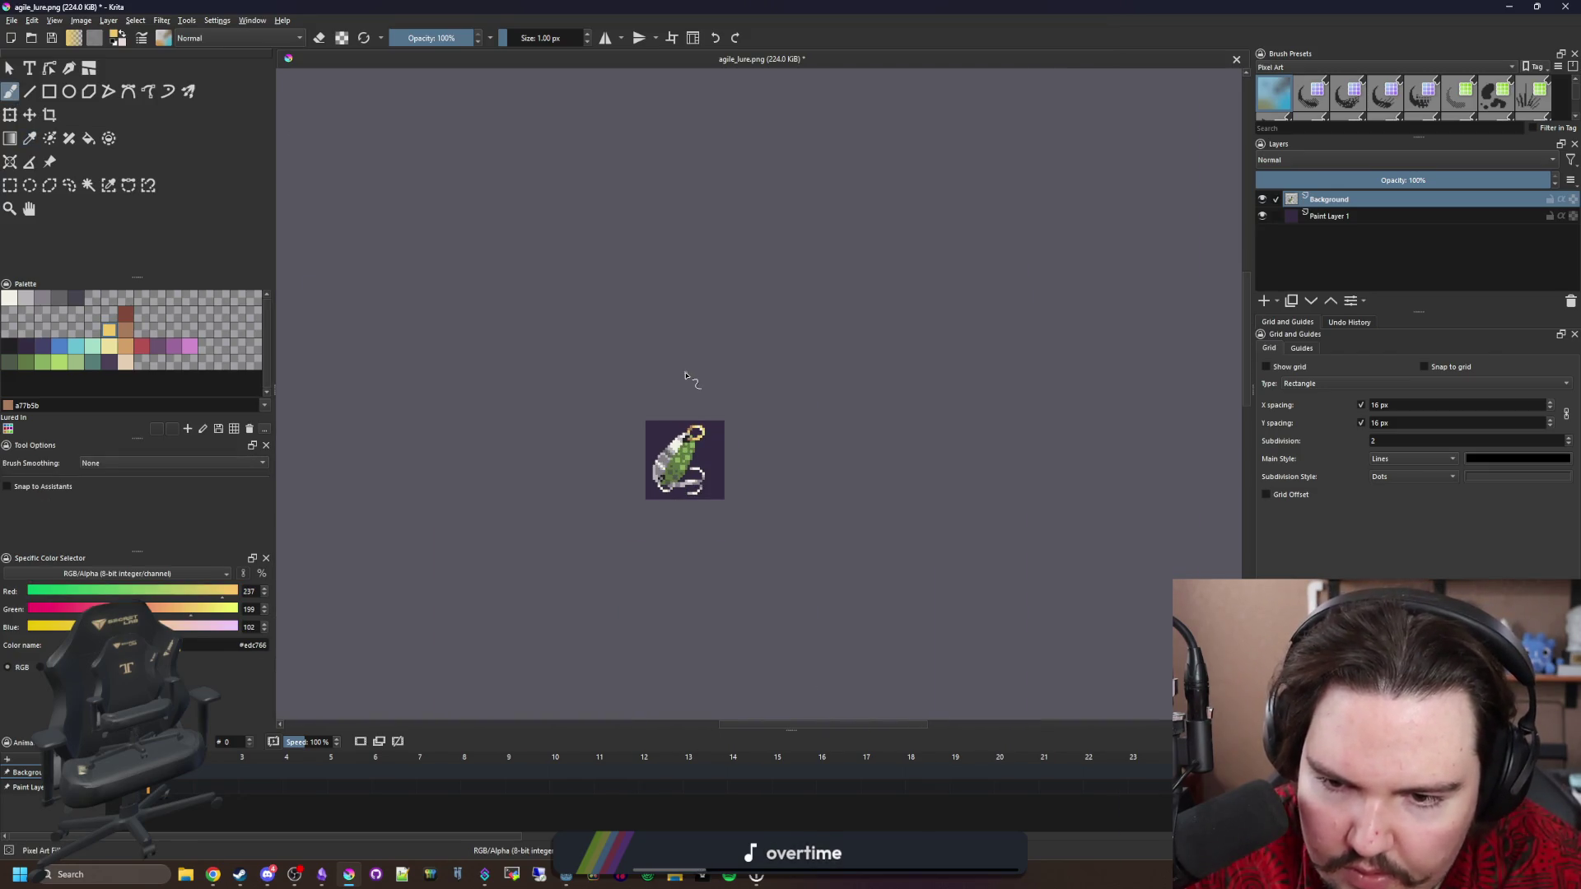
scroll(689, 460, "up", 4)
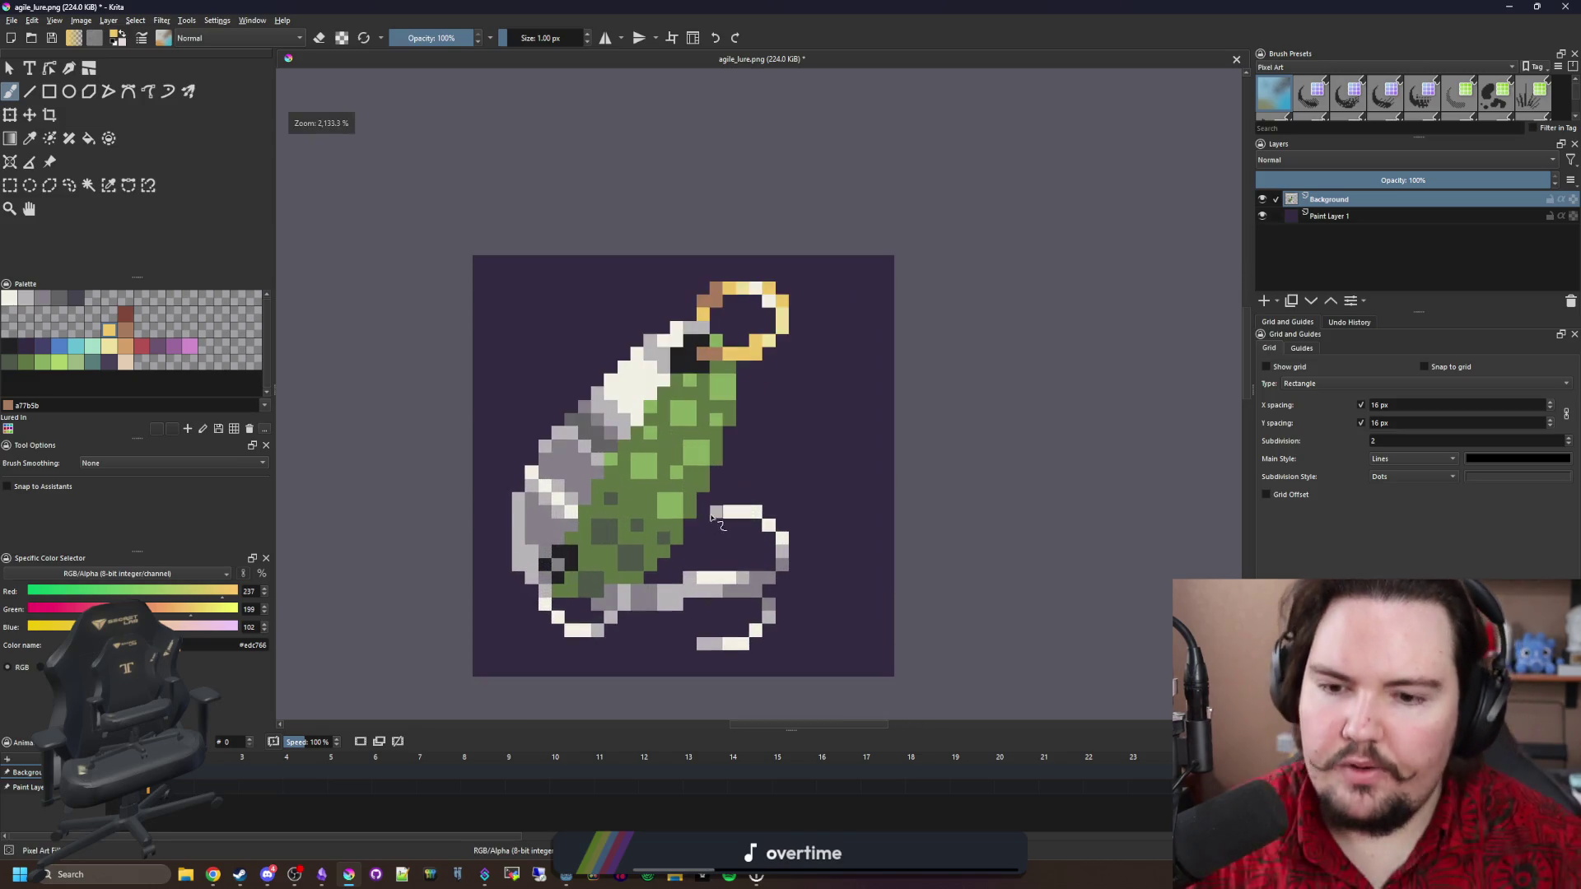
Hide Paint Layer 1's purple background and start a #212123 outline at the lure's bottom right.
left_click(1264, 216)
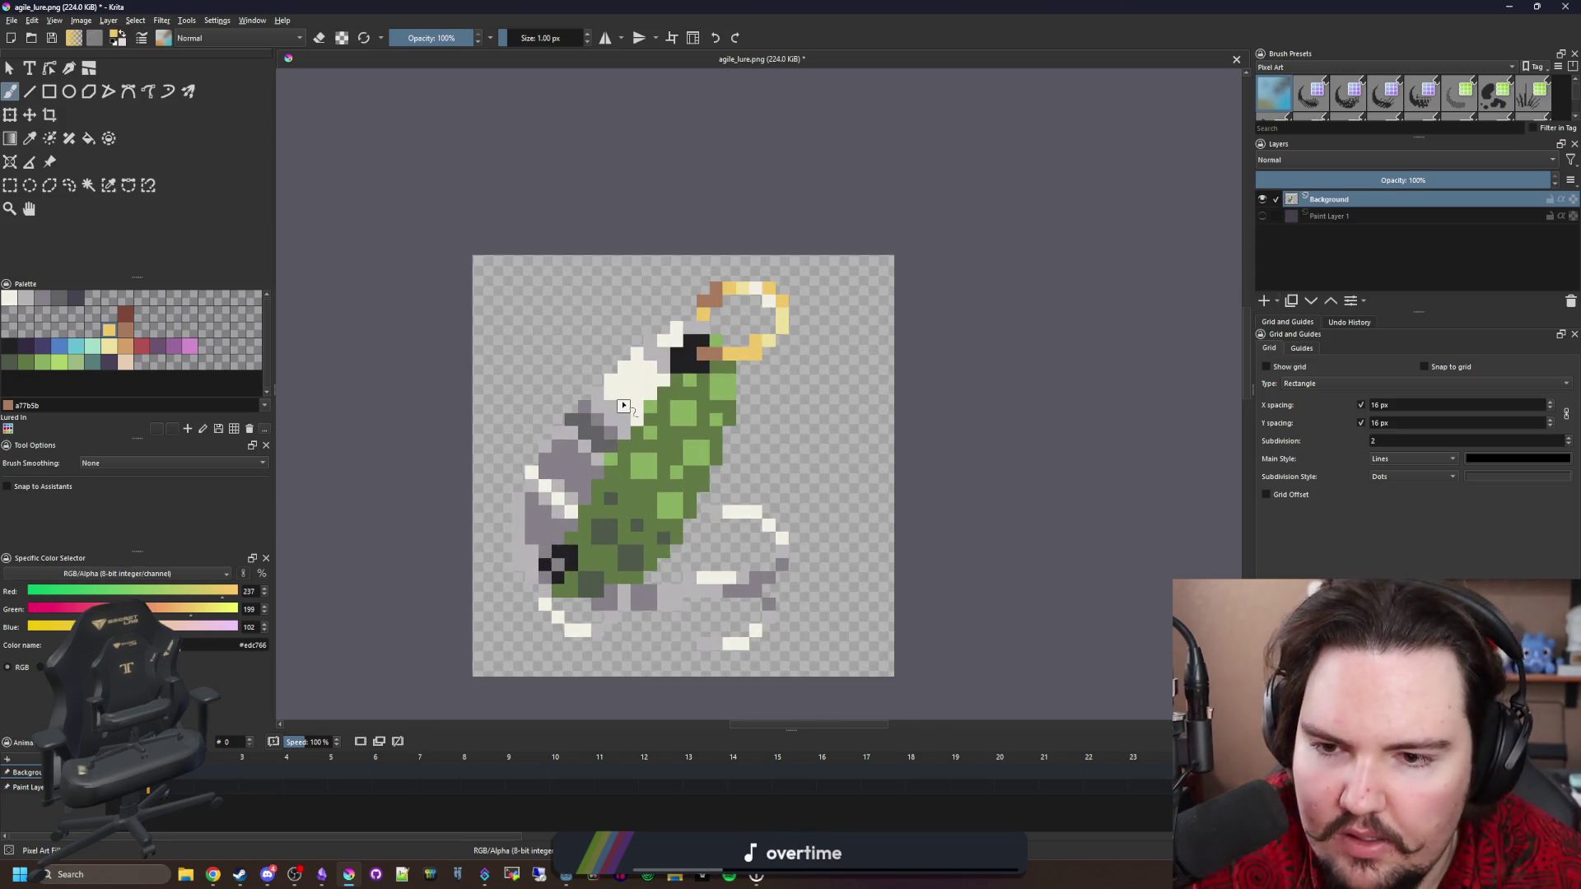
left_click(10, 350)
scroll(663, 663, "up", 3)
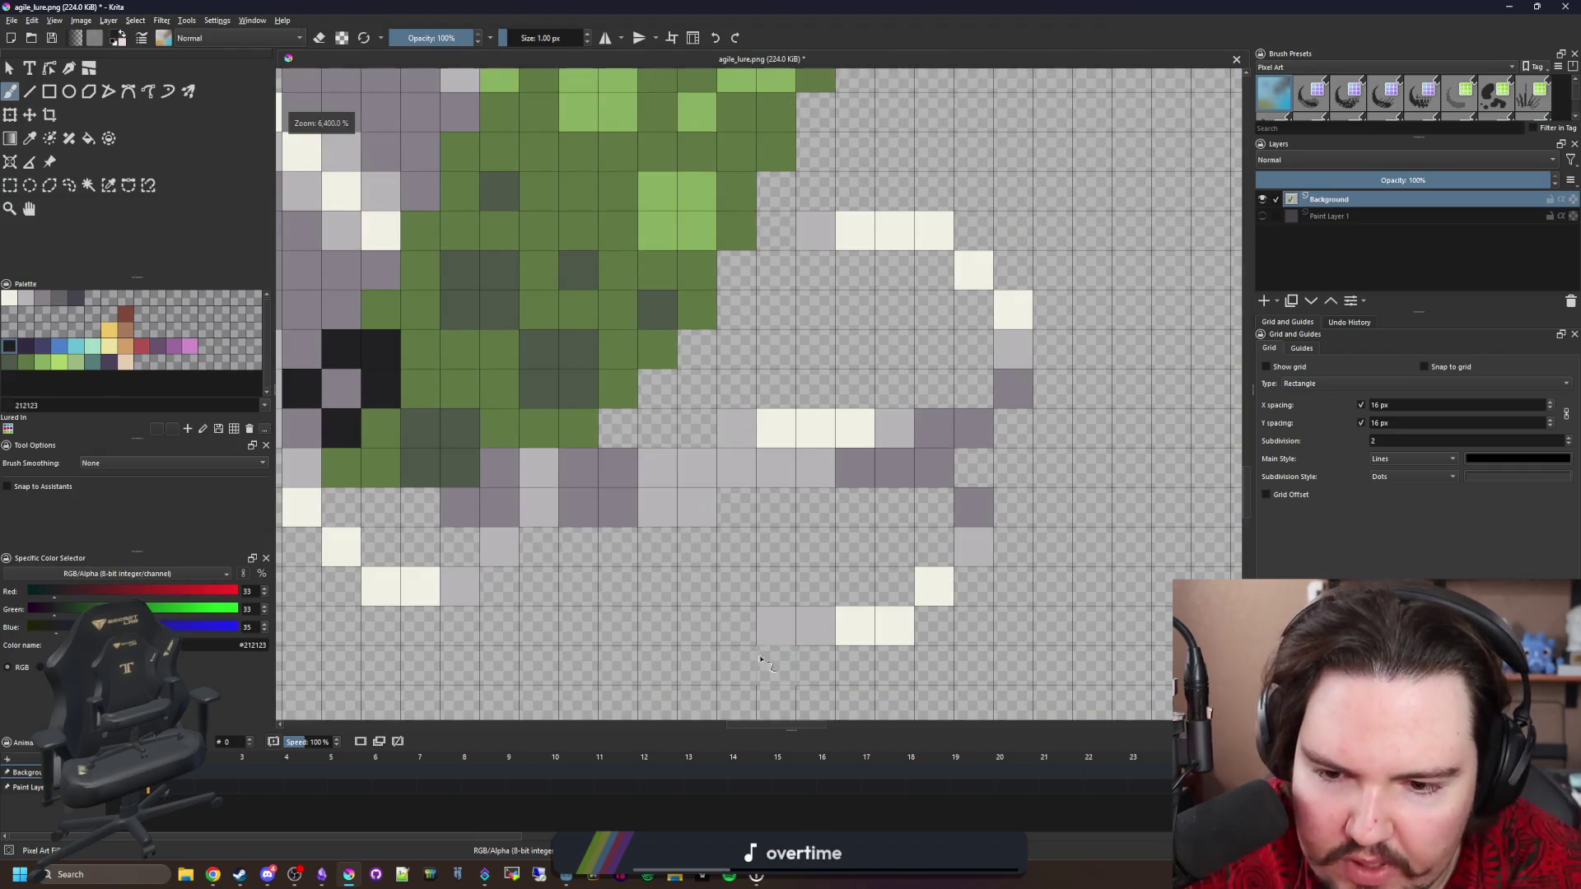
mouse_move(897, 601)
left_mouse_down()
mouse_move(807, 614)
mouse_move(735, 560)
mouse_move(887, 522)
mouse_move(933, 445)
mouse_move(761, 443)
mouse_move(699, 484)
mouse_move(568, 484)
mouse_move(531, 507)
left_mouse_up()
Outline the lure's lower edge, left side and long up-right diagonal in near-black.
key("f")
key("b")
mouse_move(621, 550)
left_mouse_down()
mouse_move(576, 586)
mouse_move(461, 577)
mouse_move(384, 466)
mouse_move(384, 428)
left_mouse_up()
left_click_drag(382, 437, 473, 526)
left_click_drag(397, 444, 395, 240)
mouse_move(448, 180)
left_mouse_down()
mouse_move(444, 448)
mouse_move(470, 379)
left_mouse_up()
key("ctrl+z")
mouse_move(436, 465)
left_mouse_down()
mouse_move(534, 281)
mouse_move(630, 192)
mouse_move(381, 449)
mouse_move(580, 251)
mouse_move(792, 140)
mouse_move(750, 195)
left_mouse_up()
Outline the ring's top and right side and fill its hollow centre near-black.
mouse_move(733, 148)
left_mouse_down()
mouse_move(860, 155)
mouse_move(970, 247)
mouse_move(938, 346)
mouse_move(881, 403)
mouse_move(811, 424)
left_mouse_up()
key("f")
left_click(772, 304)
scroll(710, 418, "down", 4)
scroll(711, 418, "up", 3)
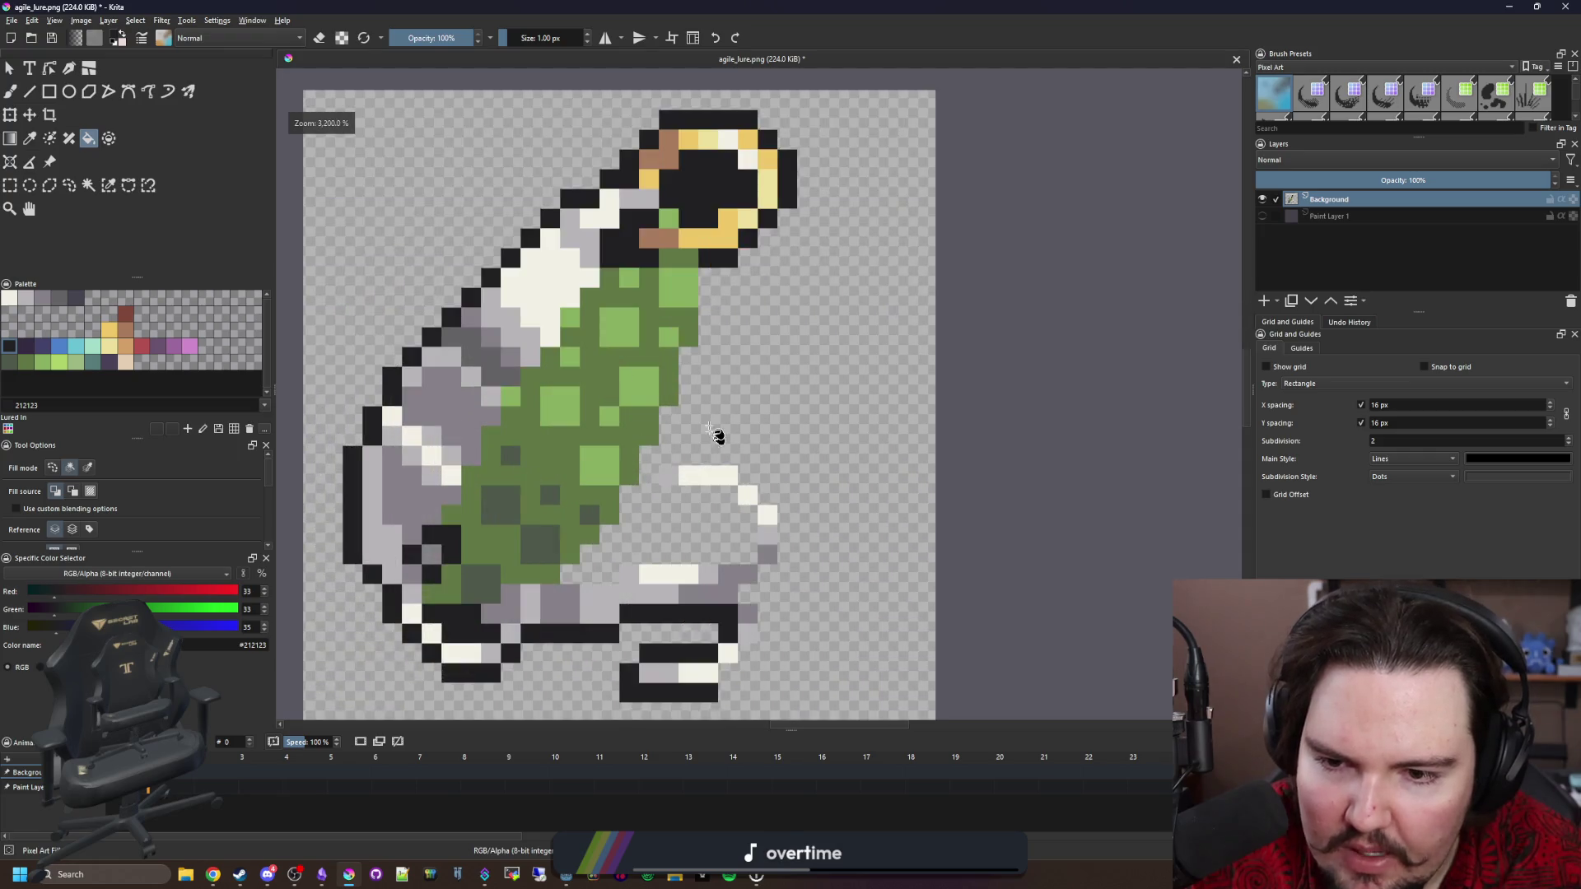
key("b")
Outline the lure's right edge and lower tail curve in near-black.
mouse_move(722, 247)
left_mouse_down()
mouse_move(650, 585)
mouse_move(733, 323)
mouse_move(687, 397)
left_mouse_up()
mouse_move(648, 478)
left_mouse_down()
mouse_move(642, 450)
mouse_move(531, 595)
mouse_move(646, 554)
mouse_move(879, 550)
mouse_move(884, 474)
mouse_move(732, 434)
left_mouse_up()
mouse_move(729, 377)
left_mouse_down()
mouse_move(885, 395)
mouse_move(963, 474)
mouse_move(933, 565)
left_mouse_up()
mouse_move(887, 360)
left_mouse_down()
mouse_move(878, 500)
mouse_move(838, 576)
mouse_move(799, 587)
left_mouse_up()
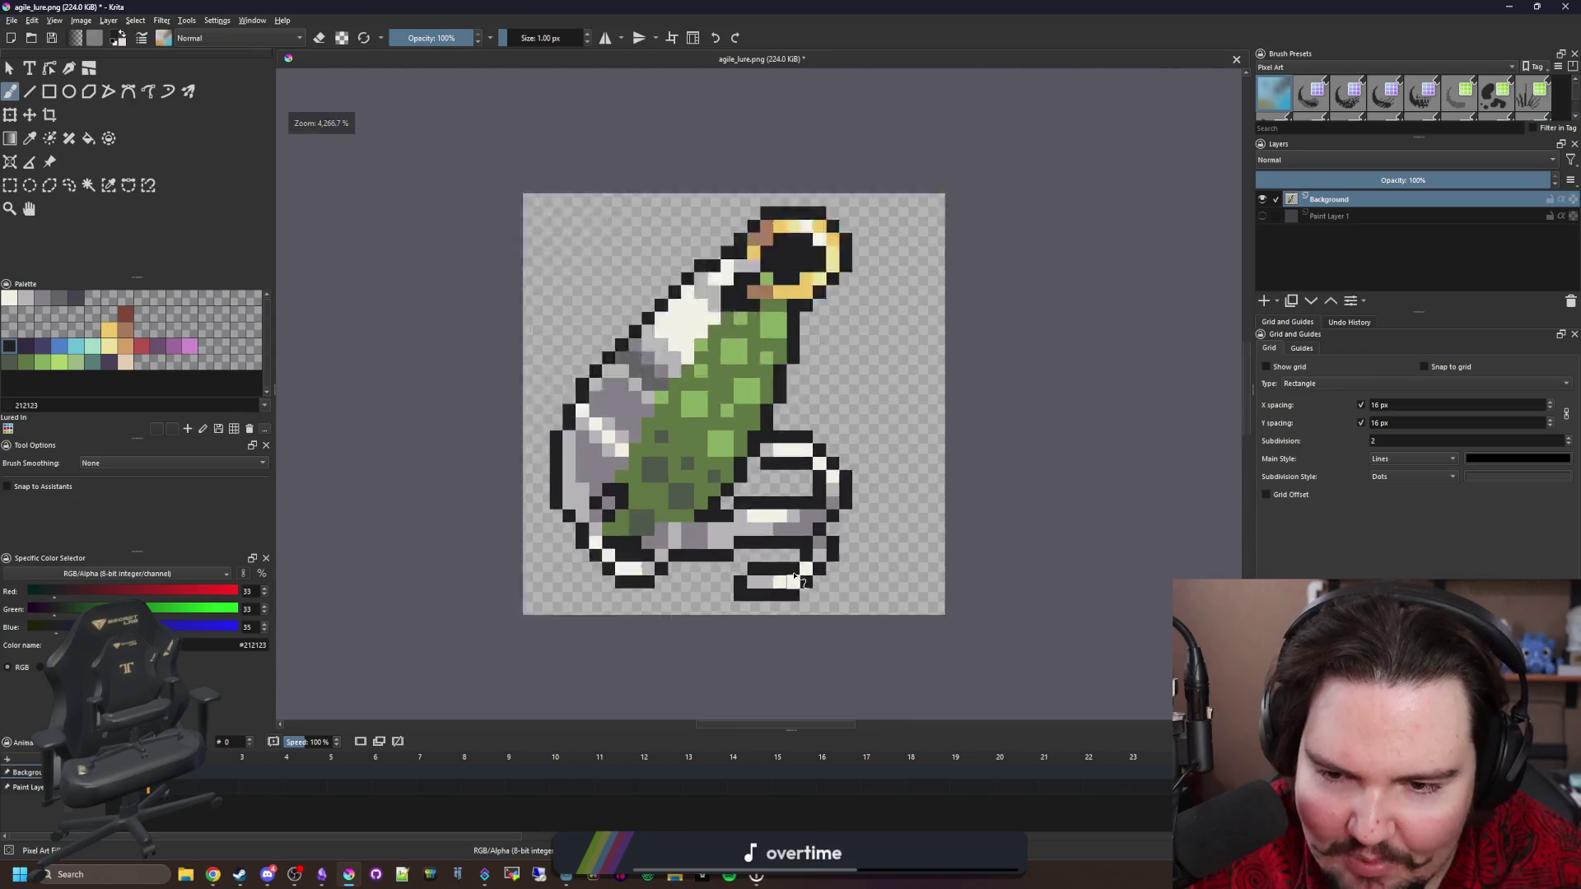
scroll(684, 558, "down", 7)
scroll(684, 557, "up", 2)
scroll(685, 557, "down", 2)
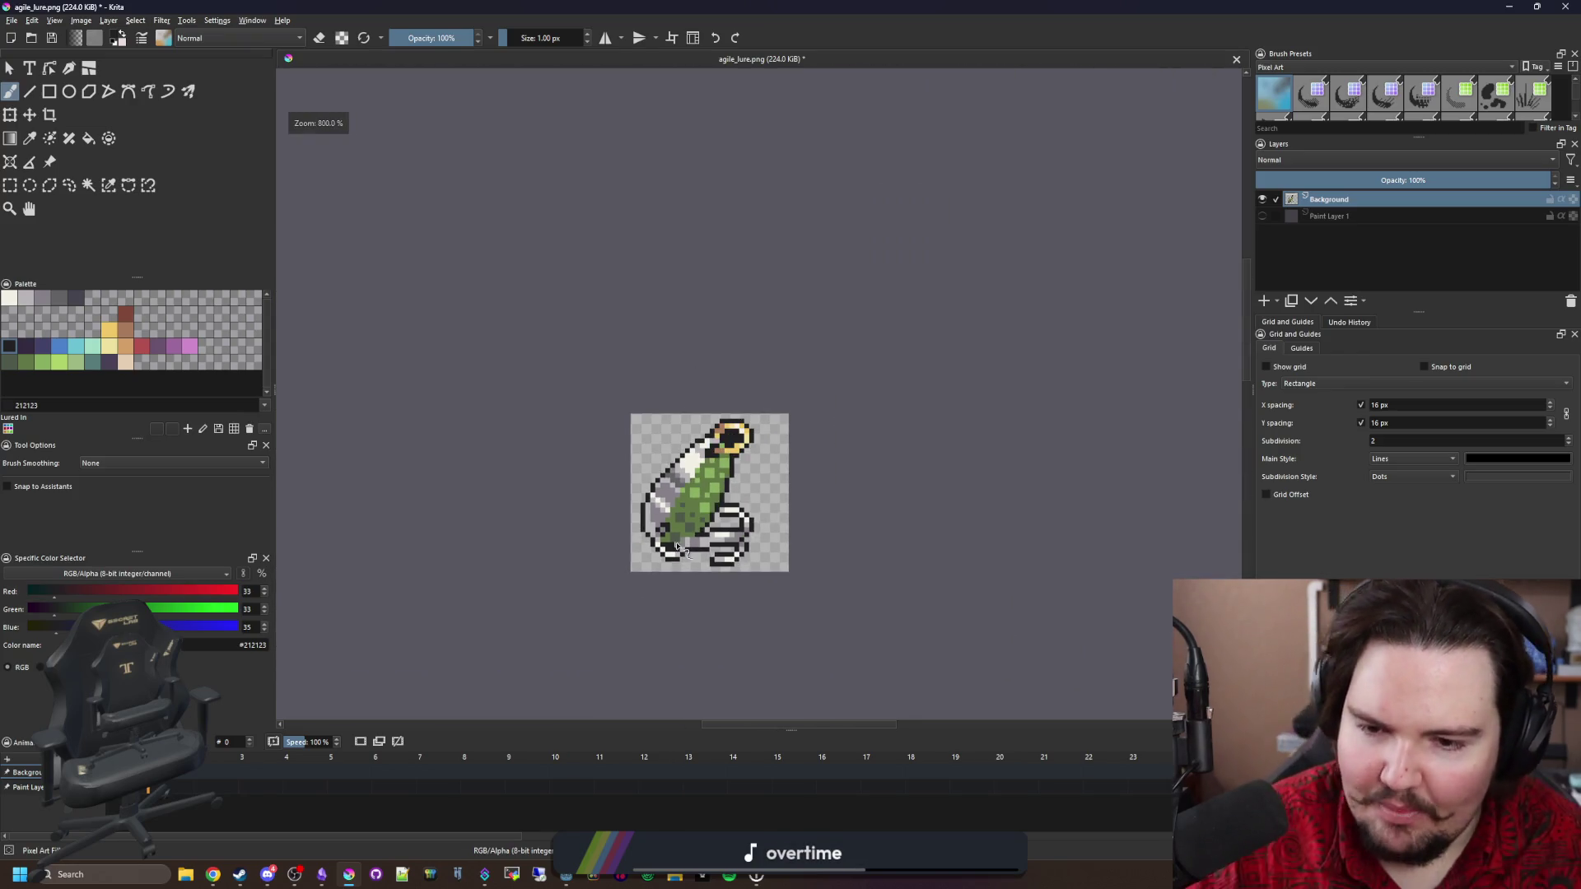
scroll(691, 552, "up", 4)
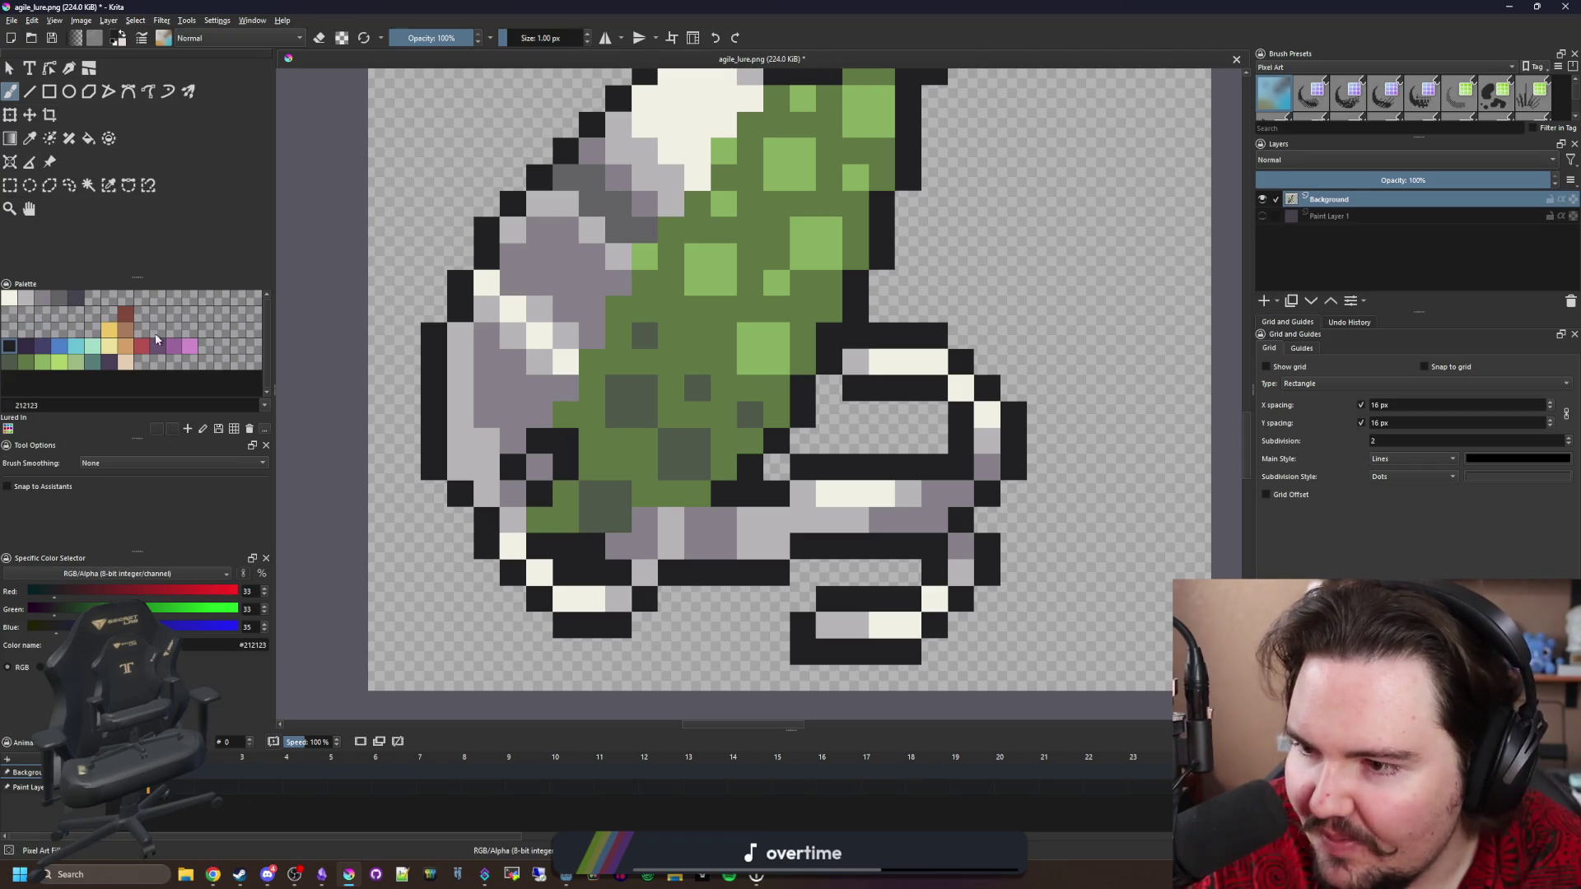
Paint two mid-grey #646365 pixels near the bottom of the lure.
left_click(59, 297)
scroll(659, 535, "down", 2)
scroll(659, 535, "up", 4)
left_click(631, 527)
left_click(708, 527)
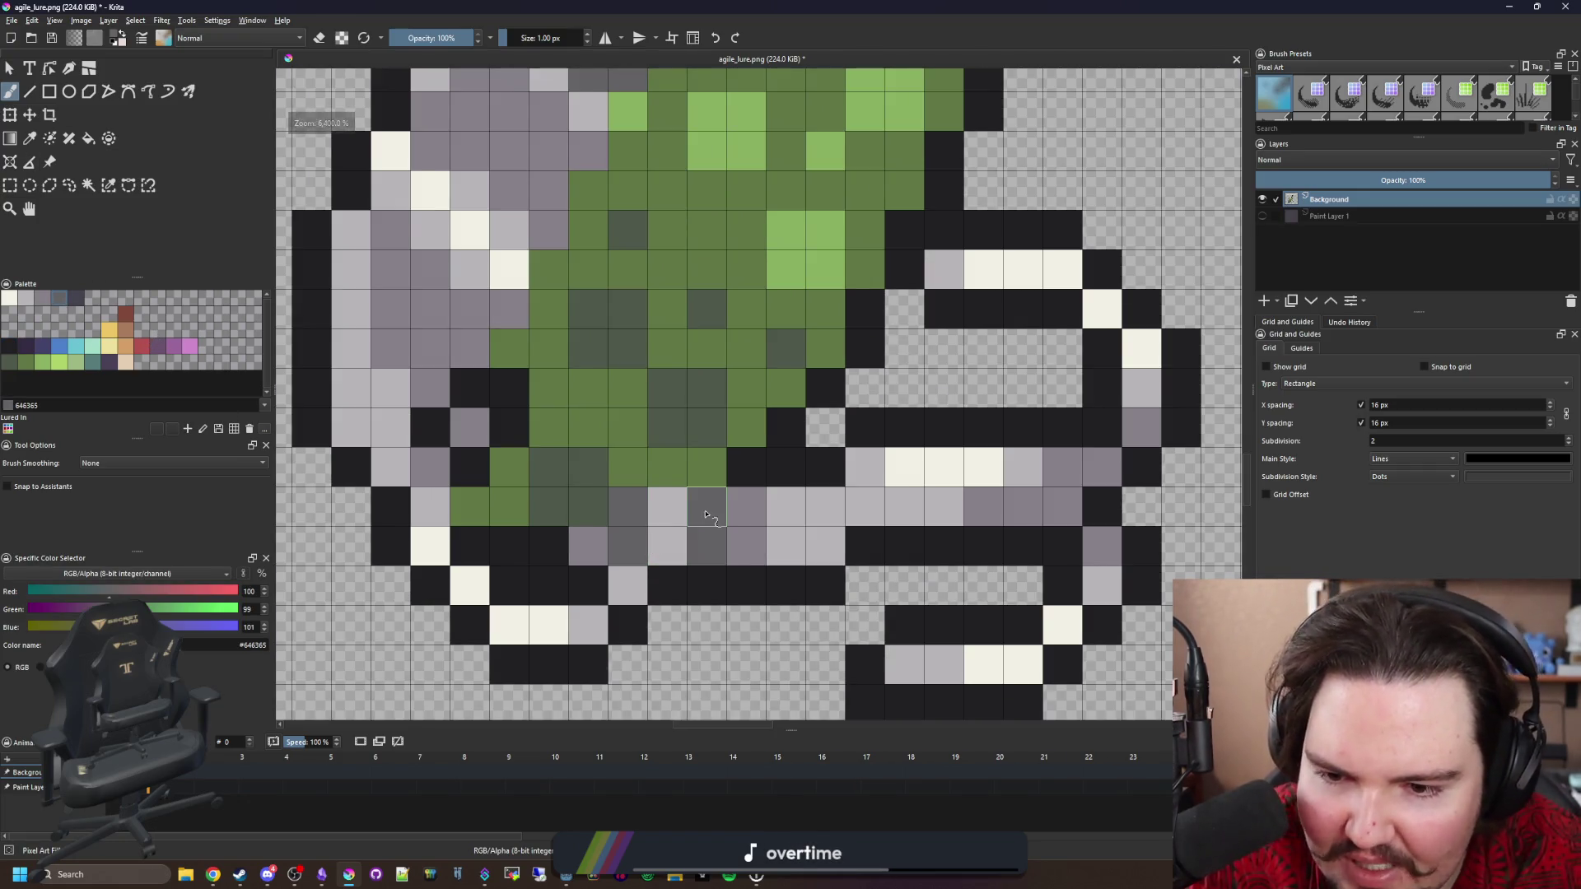
scroll(656, 583, "down", 4)
scroll(656, 583, "down", 3)
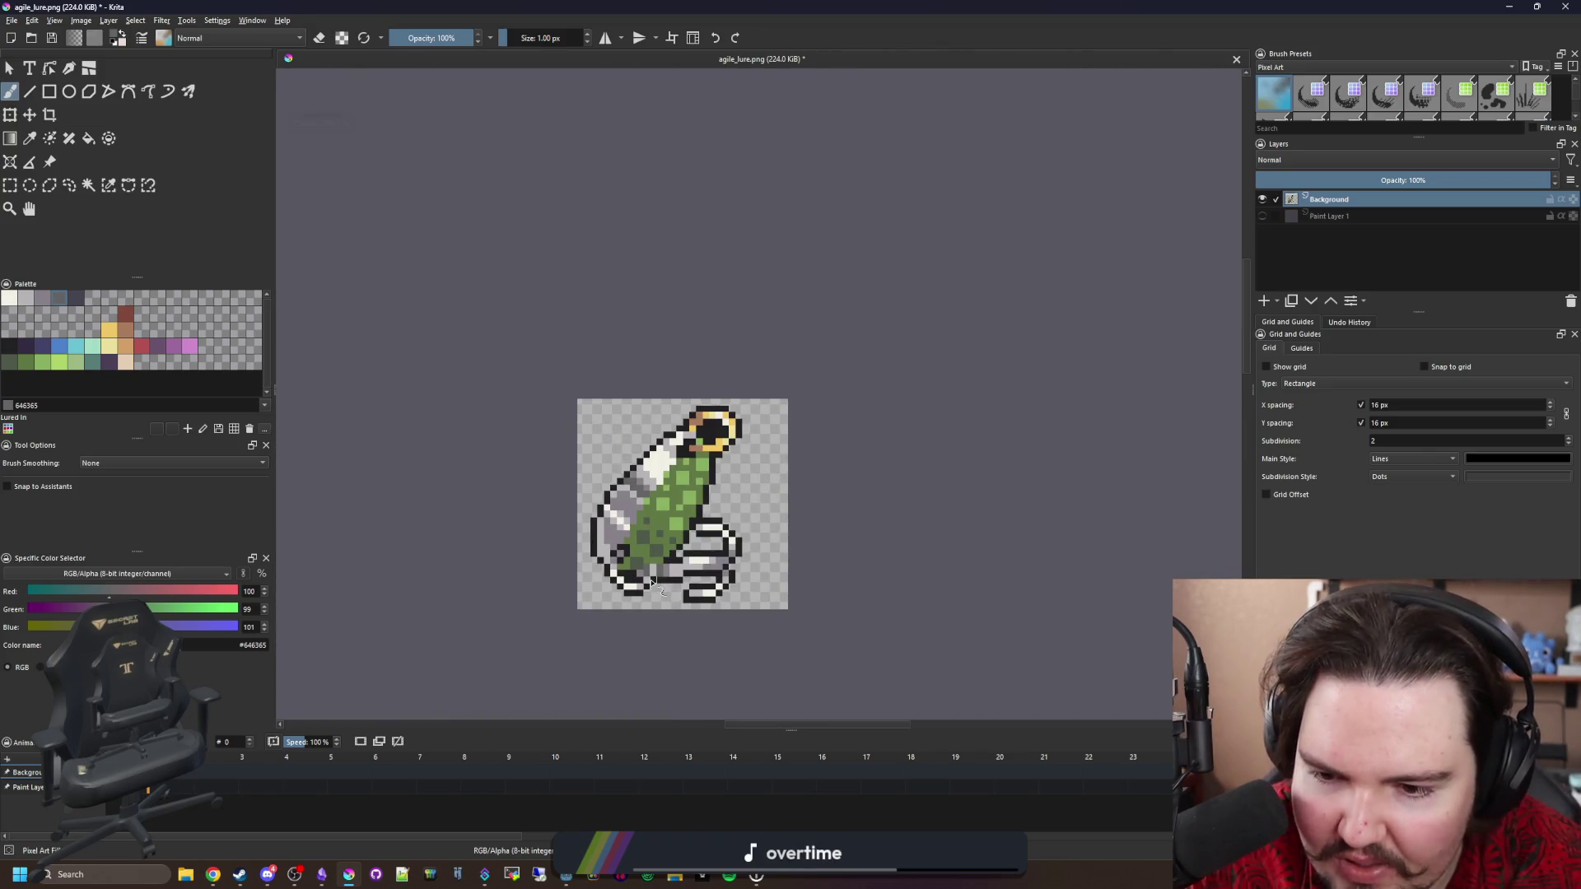
scroll(652, 583, "down", 1)
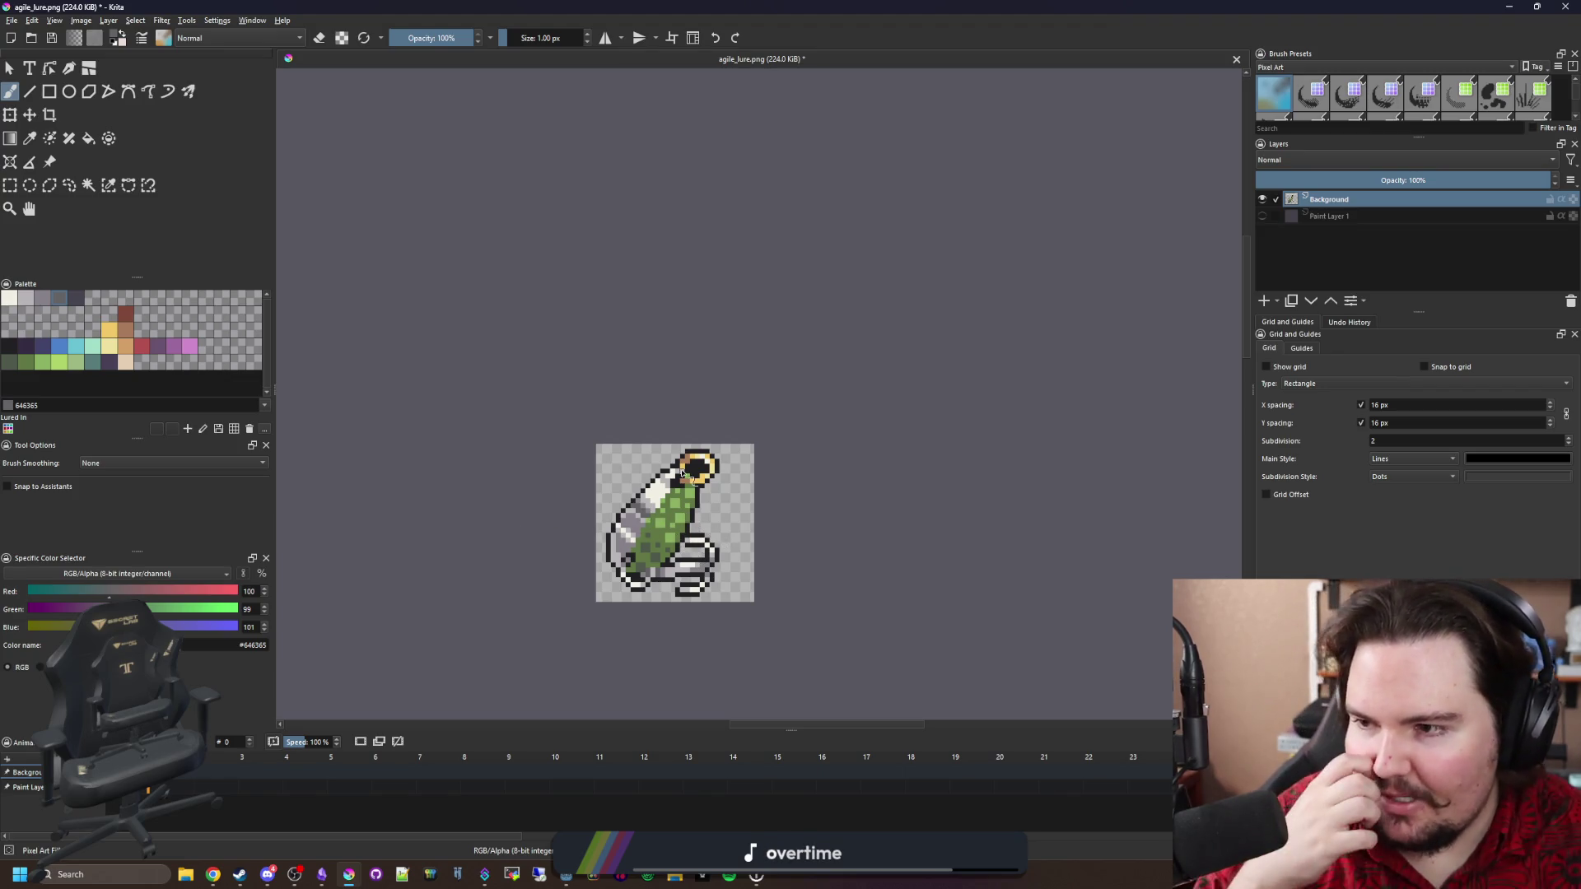
scroll(697, 492, "up", 4)
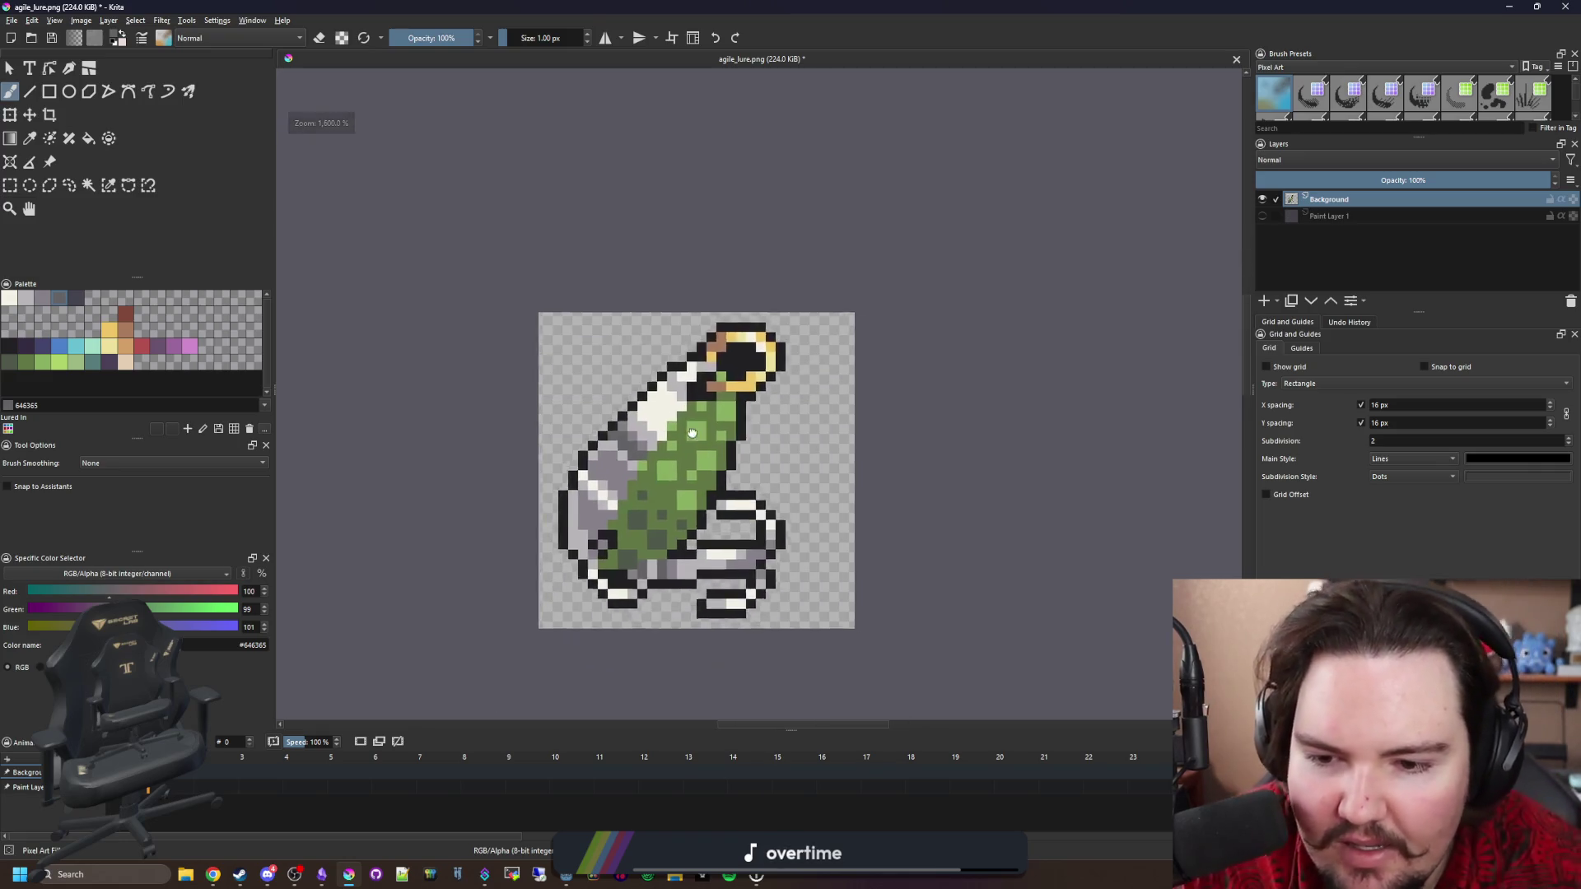
Paint light green #add368 spots on the lure body.
key("p")
scroll(765, 445, "up", 1)
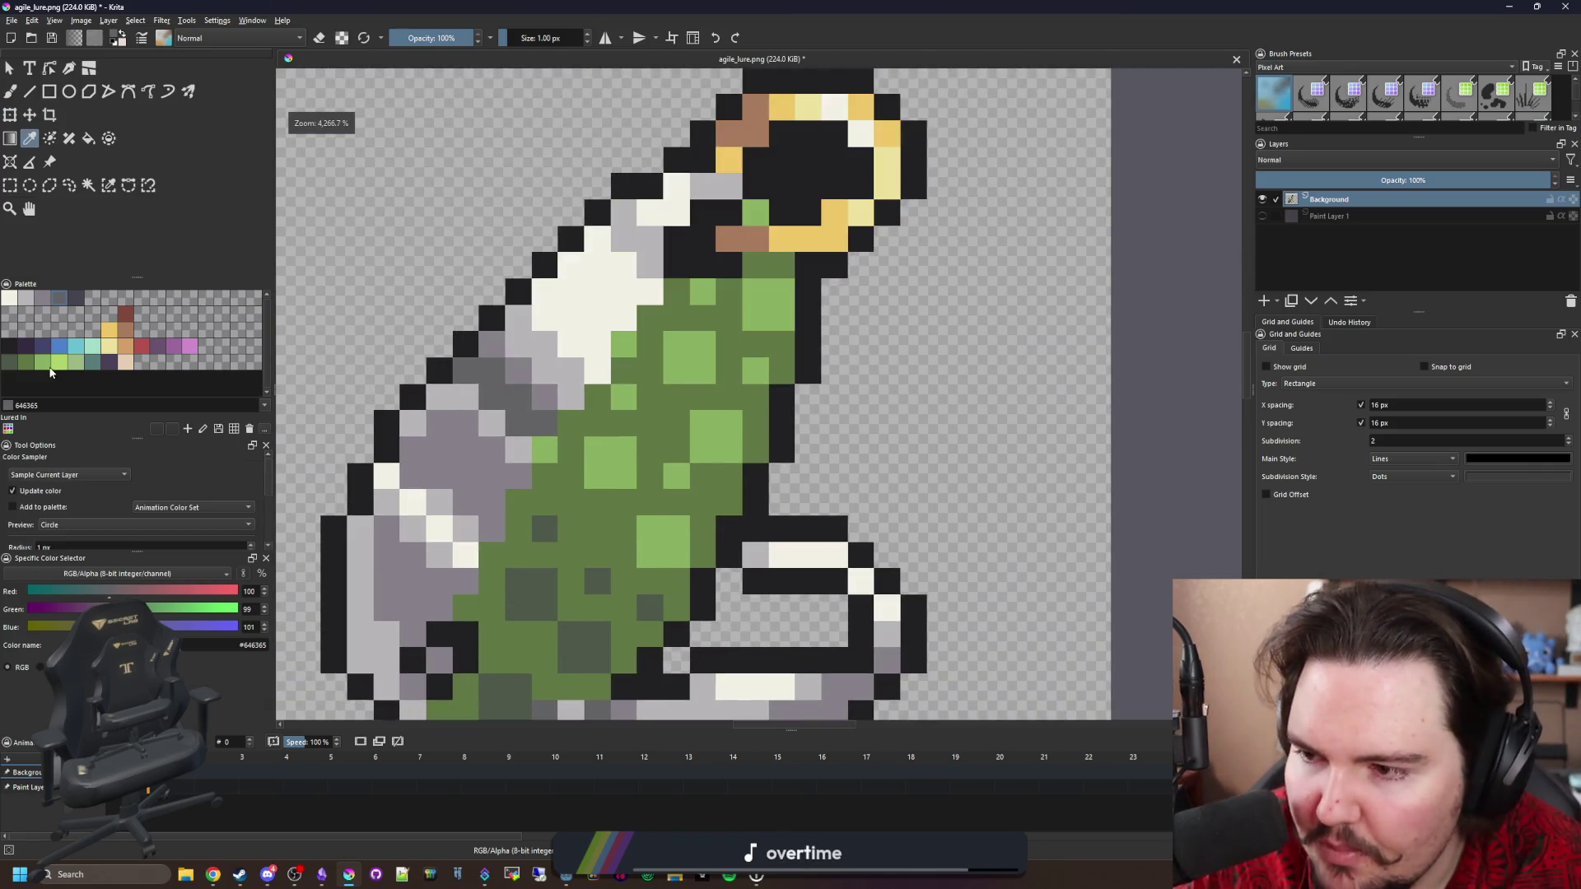
left_click(60, 362)
key("b")
left_click_drag(704, 372, 690, 344)
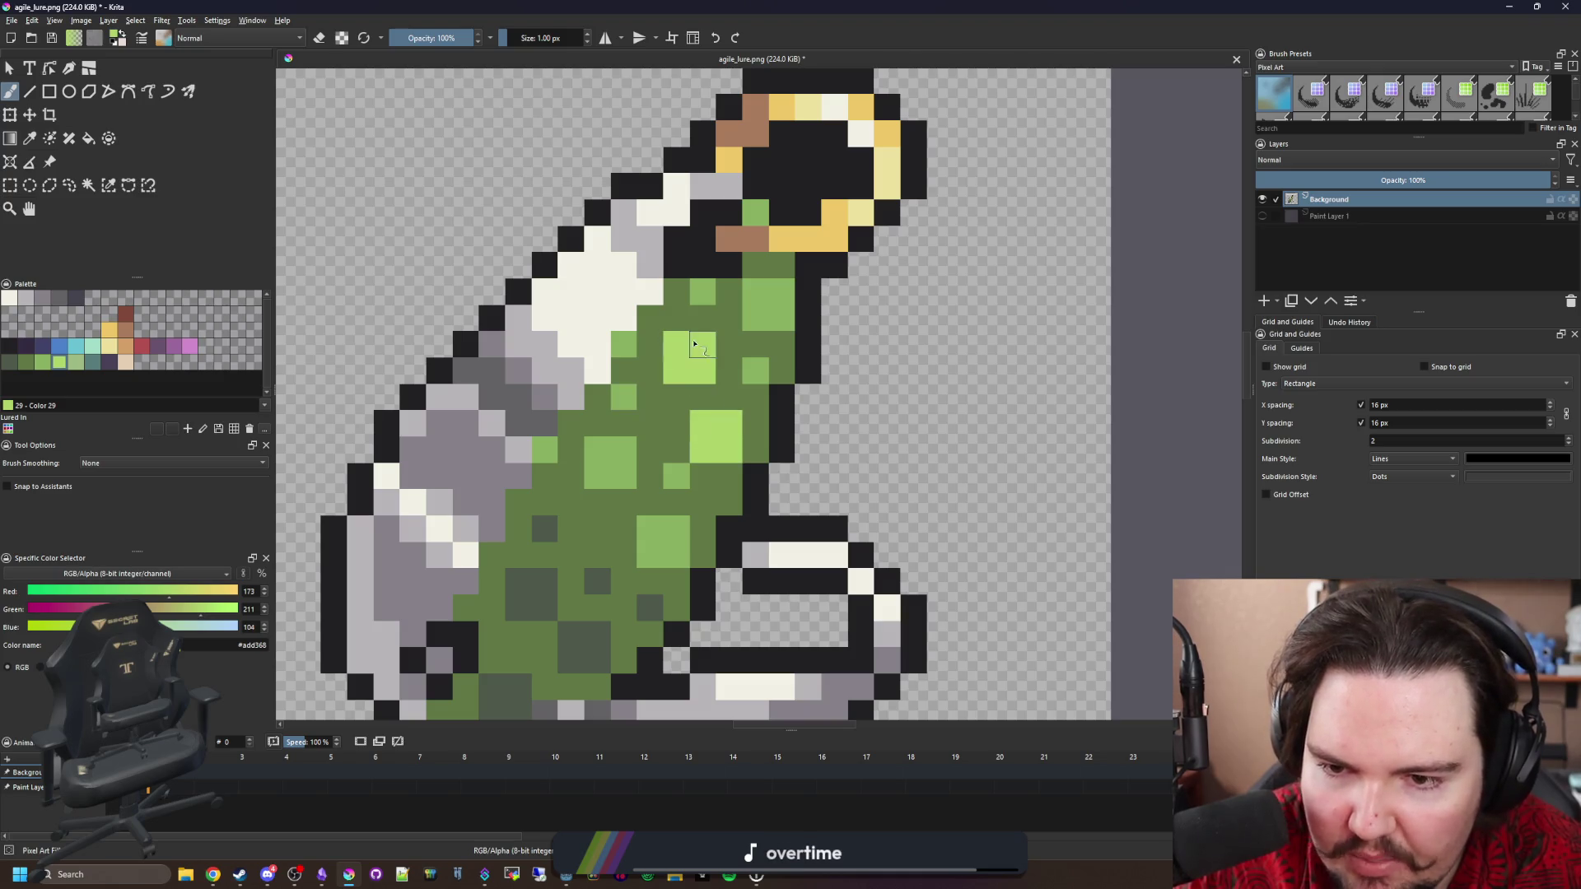
scroll(622, 404, "down", 10)
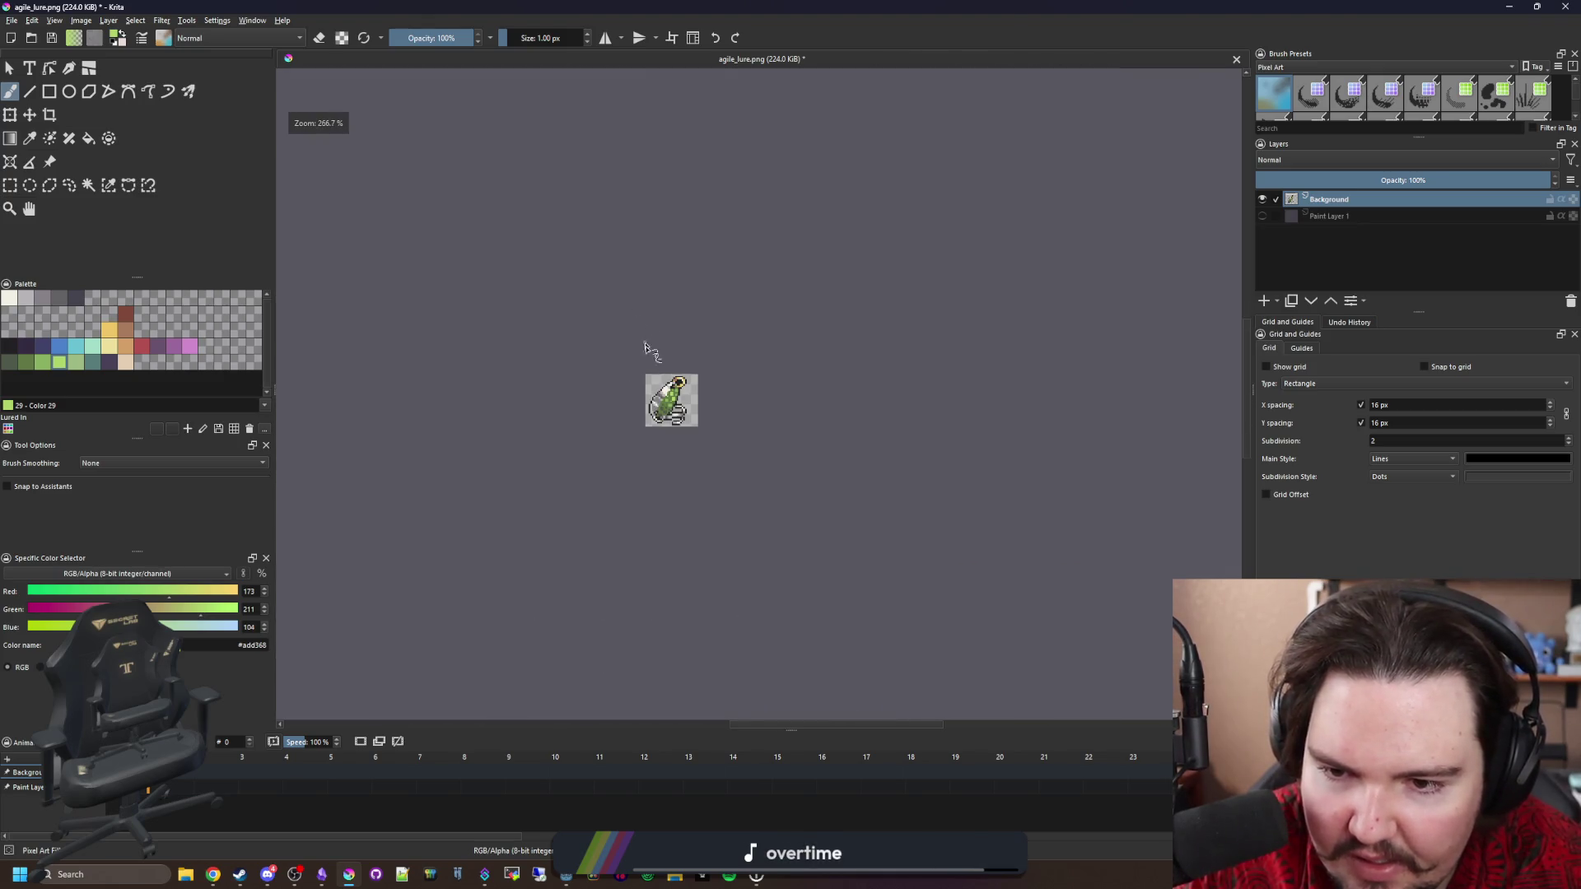
scroll(643, 340, "up", 2)
scroll(660, 335, "down", 3)
scroll(680, 398, "up", 3)
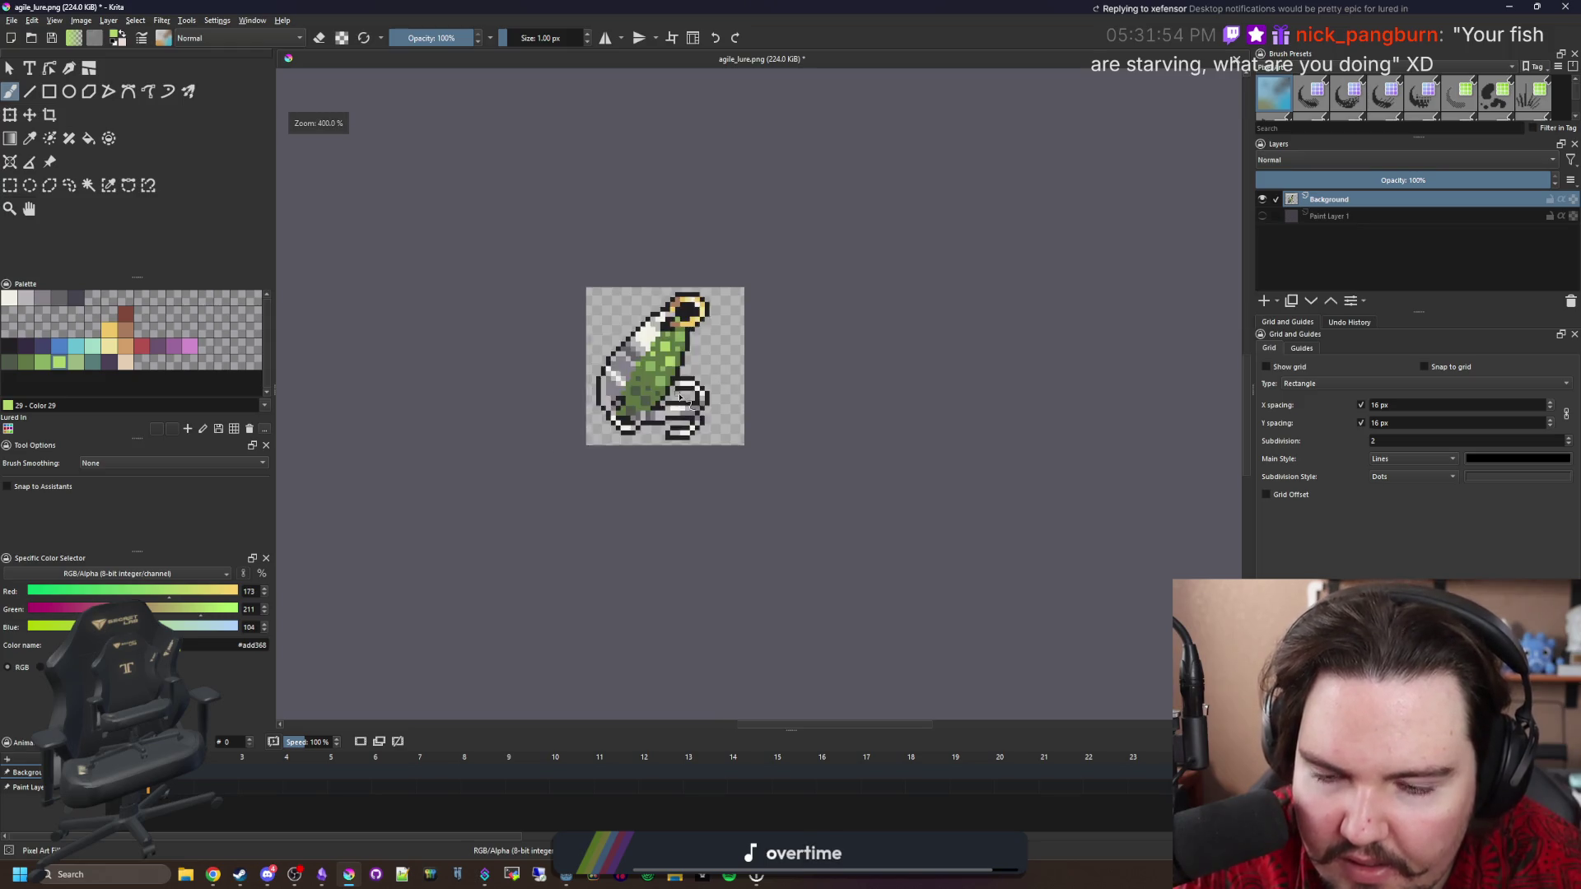
scroll(680, 398, "up", 6)
scroll(638, 424, "down", 3)
scroll(620, 507, "up", 2)
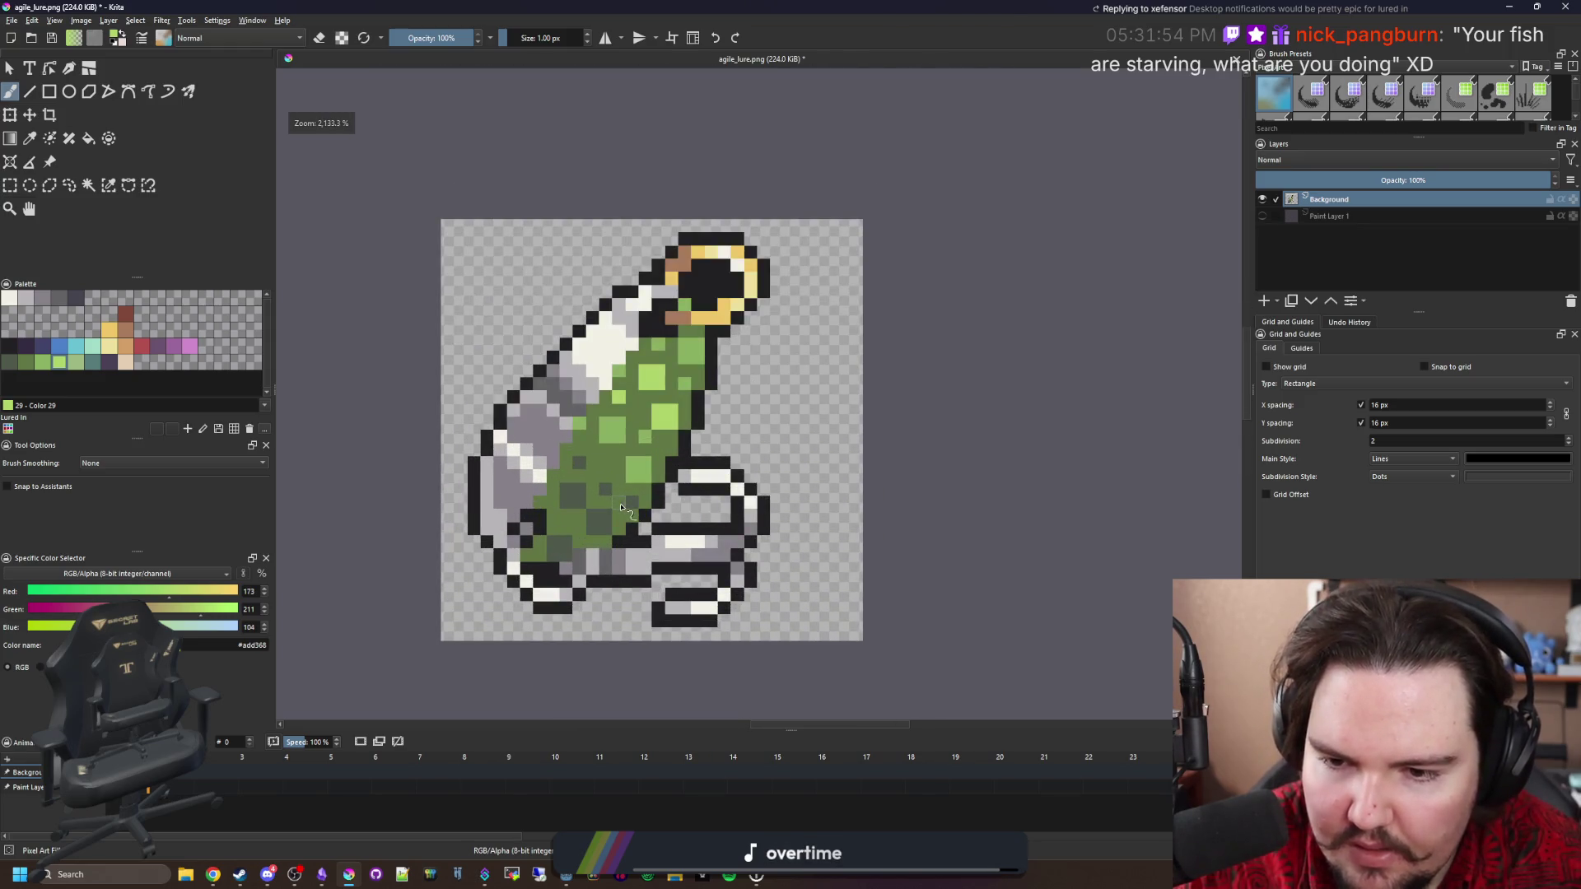
Repaint the black outline pixels below the body in dark grey-green.
left_click(13, 364)
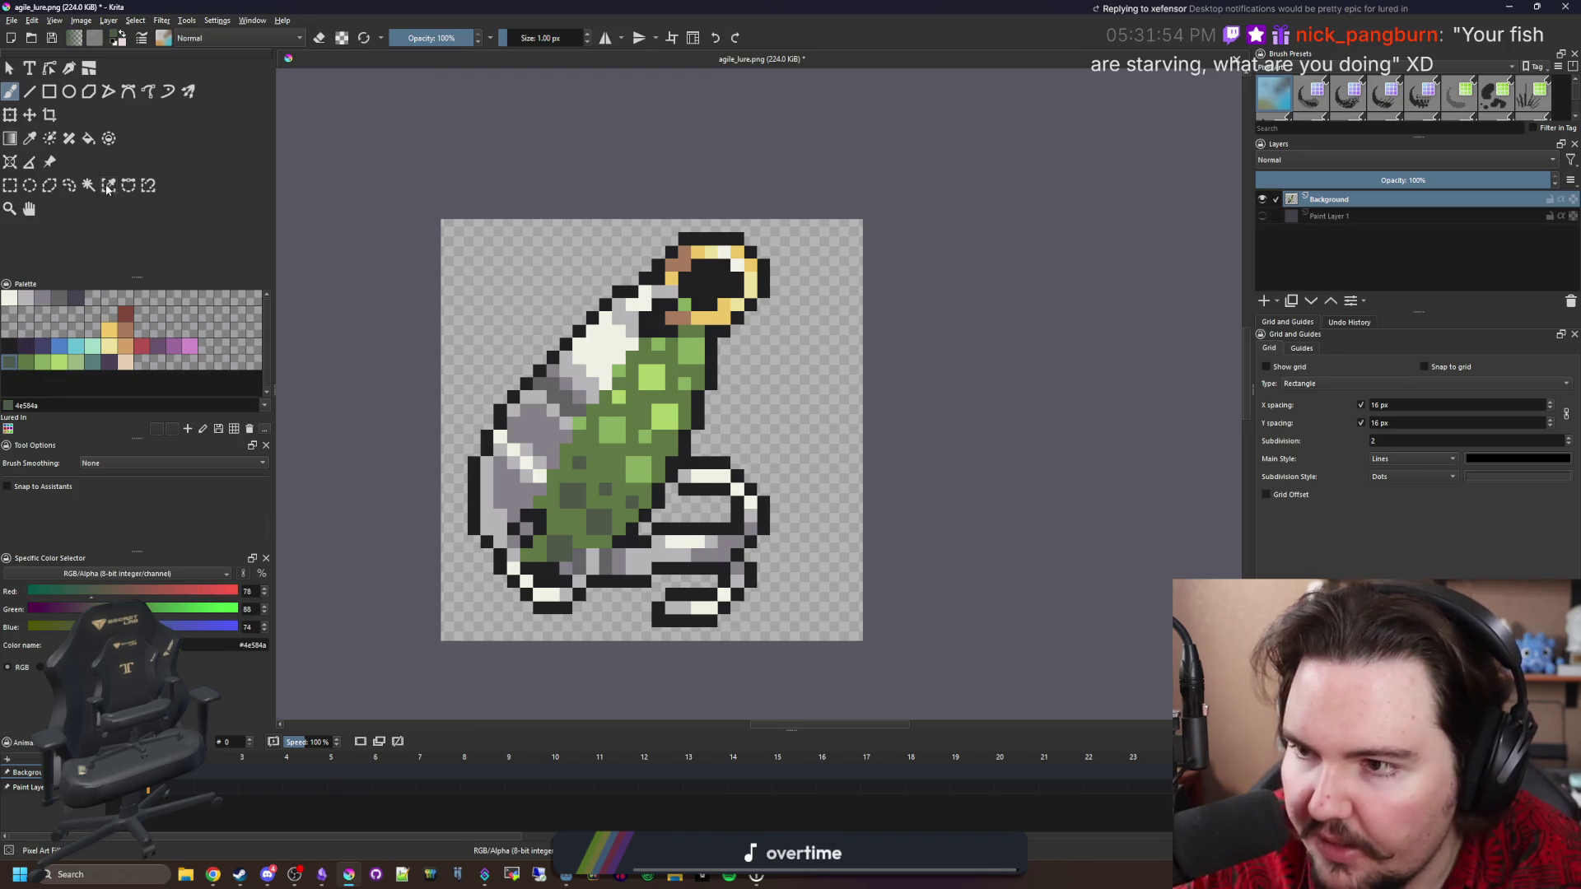
scroll(708, 357, "up", 2)
left_click(708, 357)
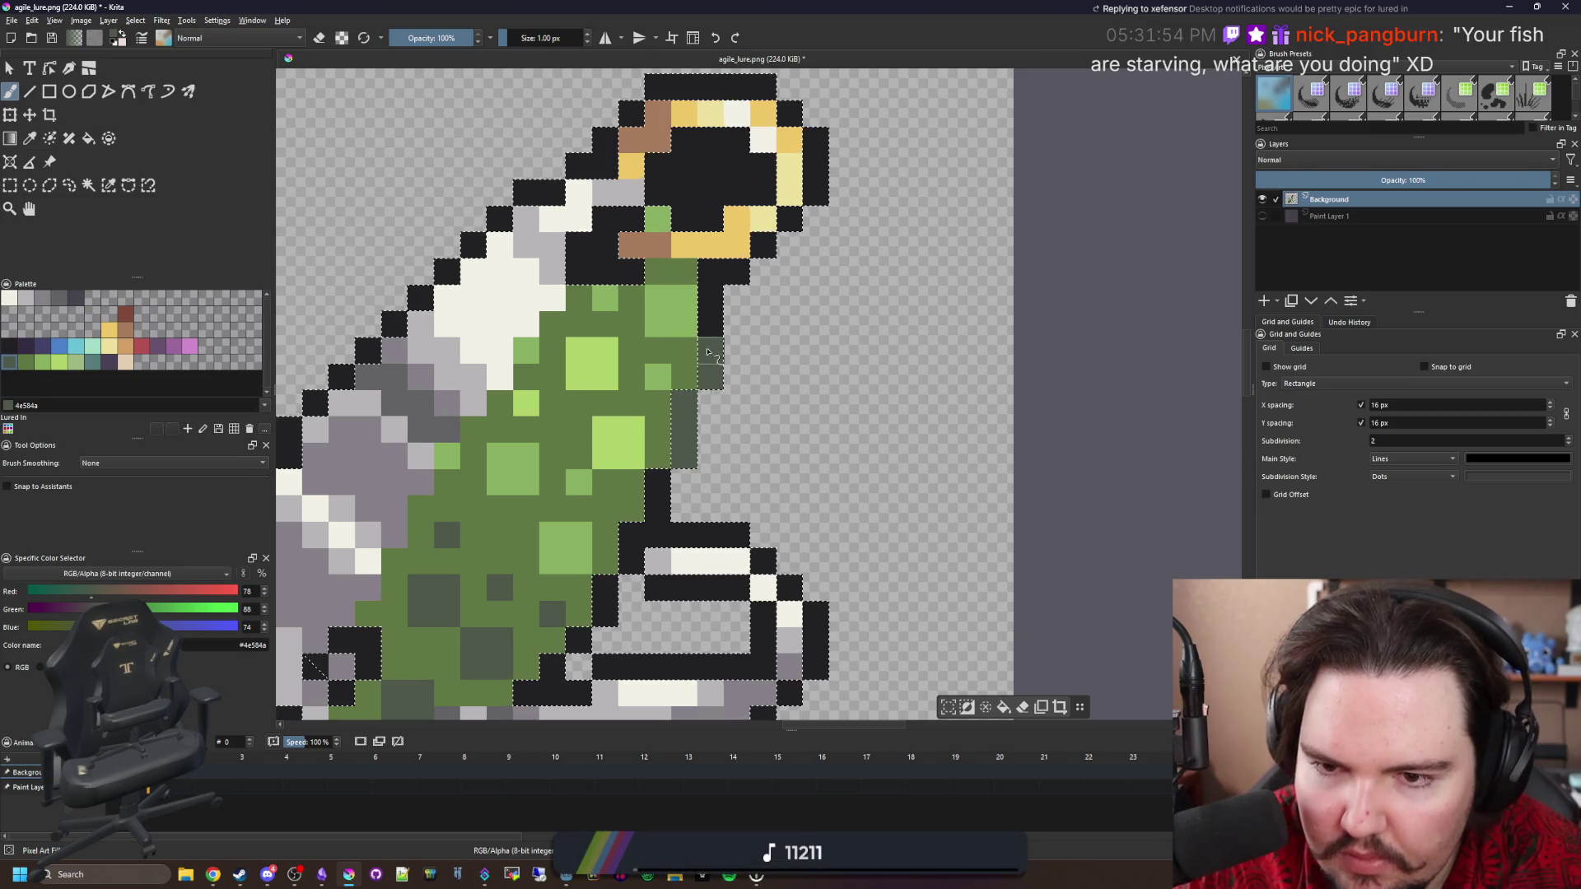
mouse_move(657, 484)
left_mouse_down()
mouse_move(656, 519)
mouse_move(747, 405)
mouse_move(617, 580)
mouse_move(537, 603)
left_mouse_up()
scroll(542, 571, "down", 3)
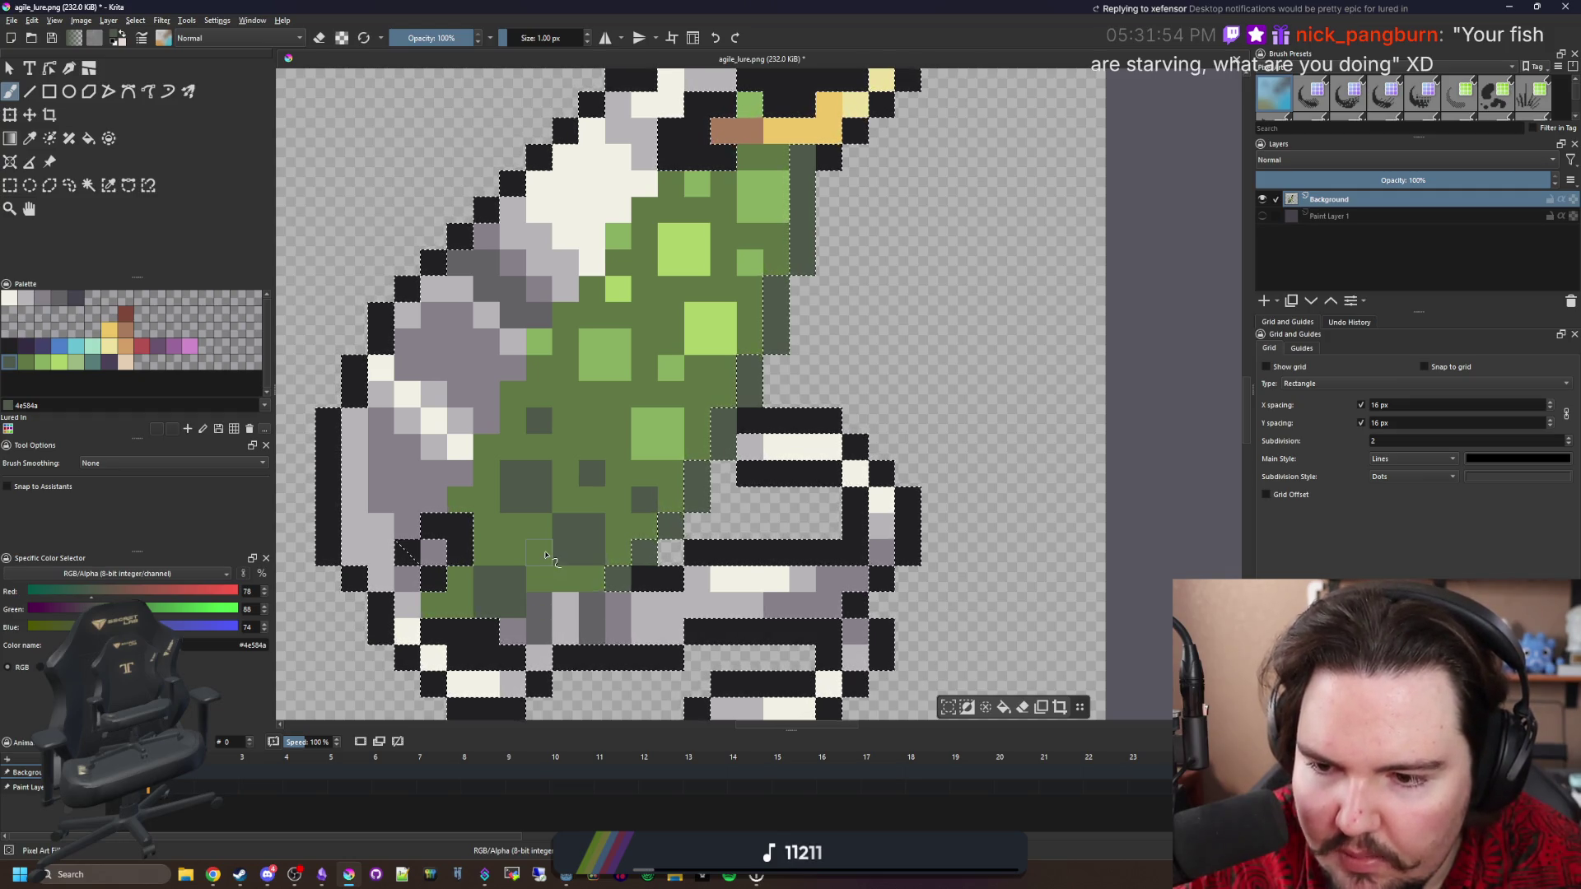
scroll(607, 297, "up", 5)
Repaint the ring's right-hand outline in dark red.
left_click(132, 312)
mouse_move(668, 496)
left_mouse_down()
mouse_move(788, 346)
mouse_move(709, 219)
mouse_move(587, 229)
mouse_move(472, 299)
left_mouse_up()
scroll(472, 299, "down", 3)
scroll(575, 430, "up", 2)
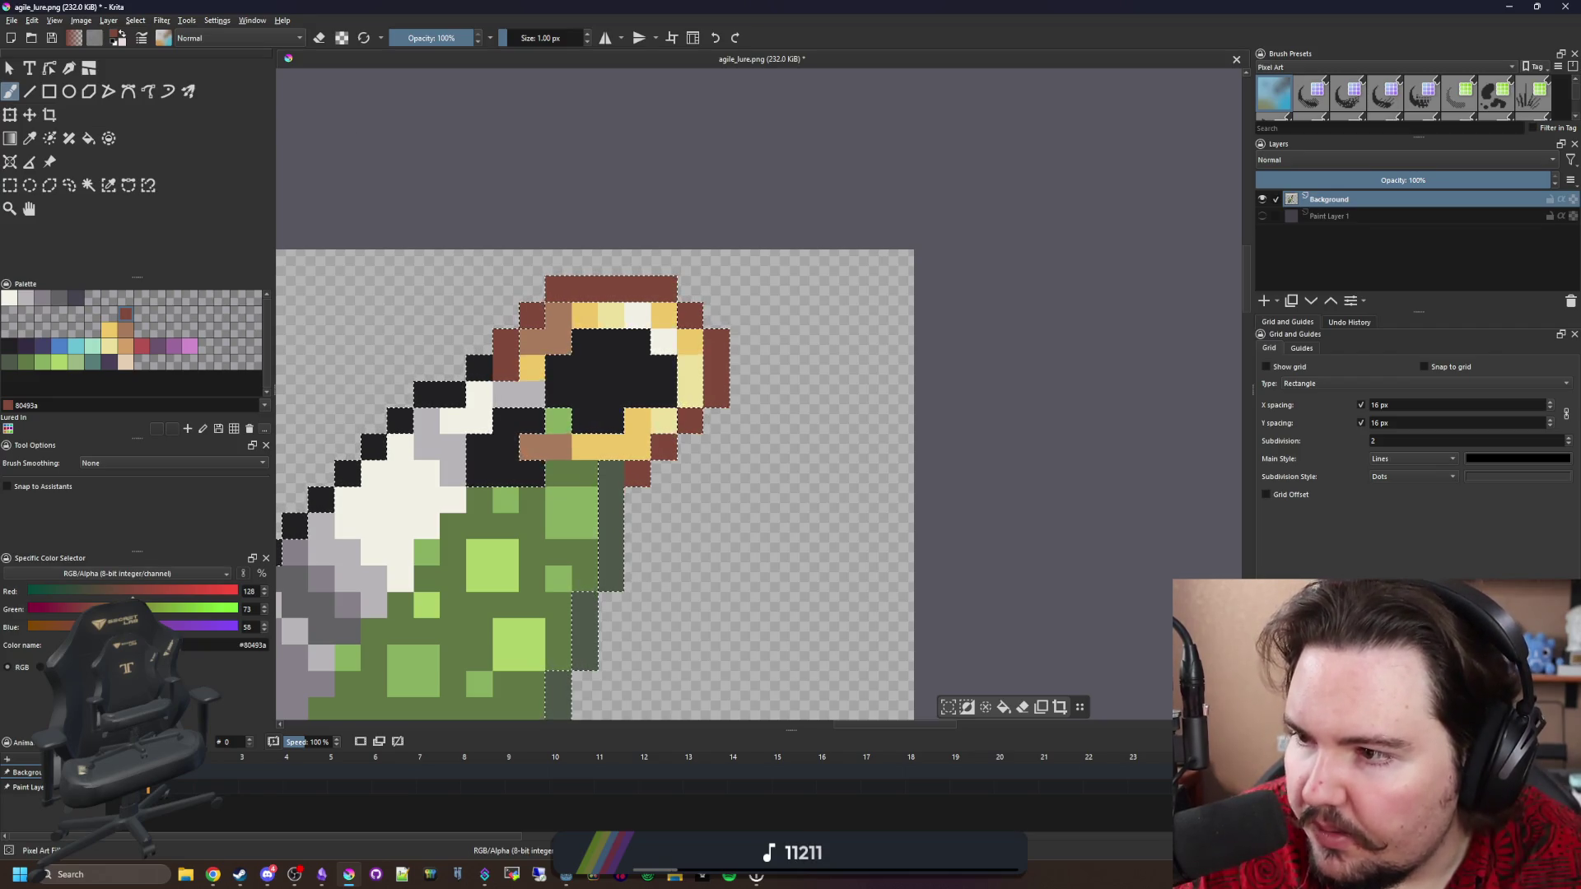
Repaint the lower-left edge outline pixels in a darker grey.
mouse_move(542, 376)
left_mouse_down()
mouse_move(784, 381)
mouse_move(831, 269)
mouse_move(595, 416)
left_mouse_up()
mouse_move(476, 553)
left_mouse_down()
mouse_move(565, 454)
mouse_move(513, 545)
mouse_move(514, 419)
mouse_move(513, 494)
mouse_move(573, 565)
mouse_move(574, 515)
left_mouse_up()
left_click(513, 663)
left_click(537, 515, "ctrl")
left_click(563, 514)
left_click(535, 539)
left_click_drag(531, 540, 564, 503)
left_click(589, 486)
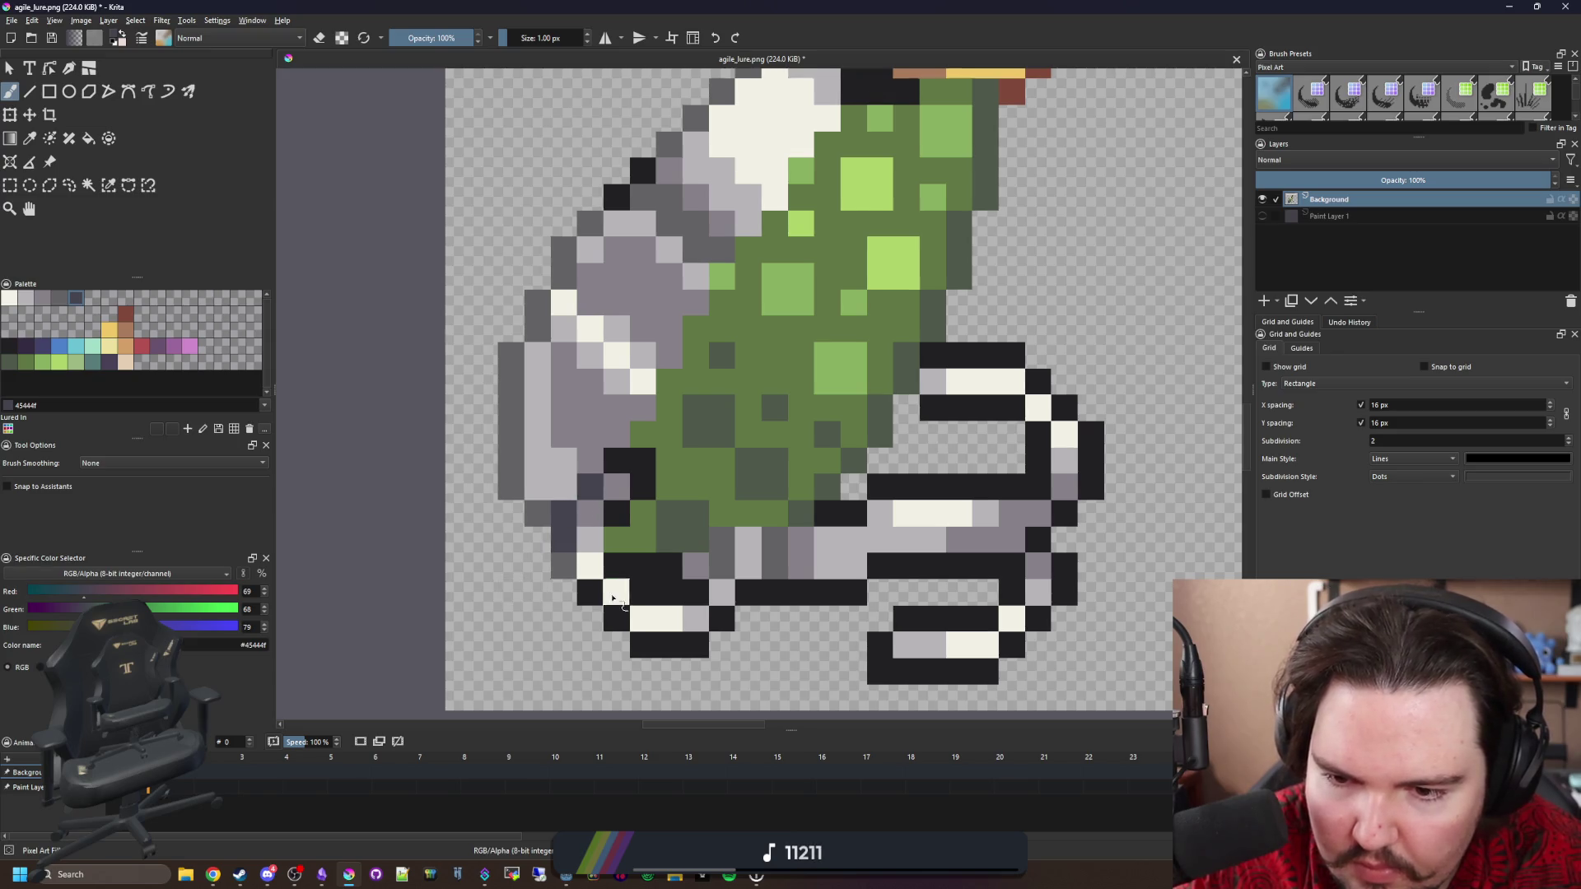
Sample greys from the lure and paint the black lower-left and bottom-row pixels grey.
left_click_drag(614, 599, 498, 560)
key("p")
left_click_drag(688, 489, 683, 487)
left_click(445, 527)
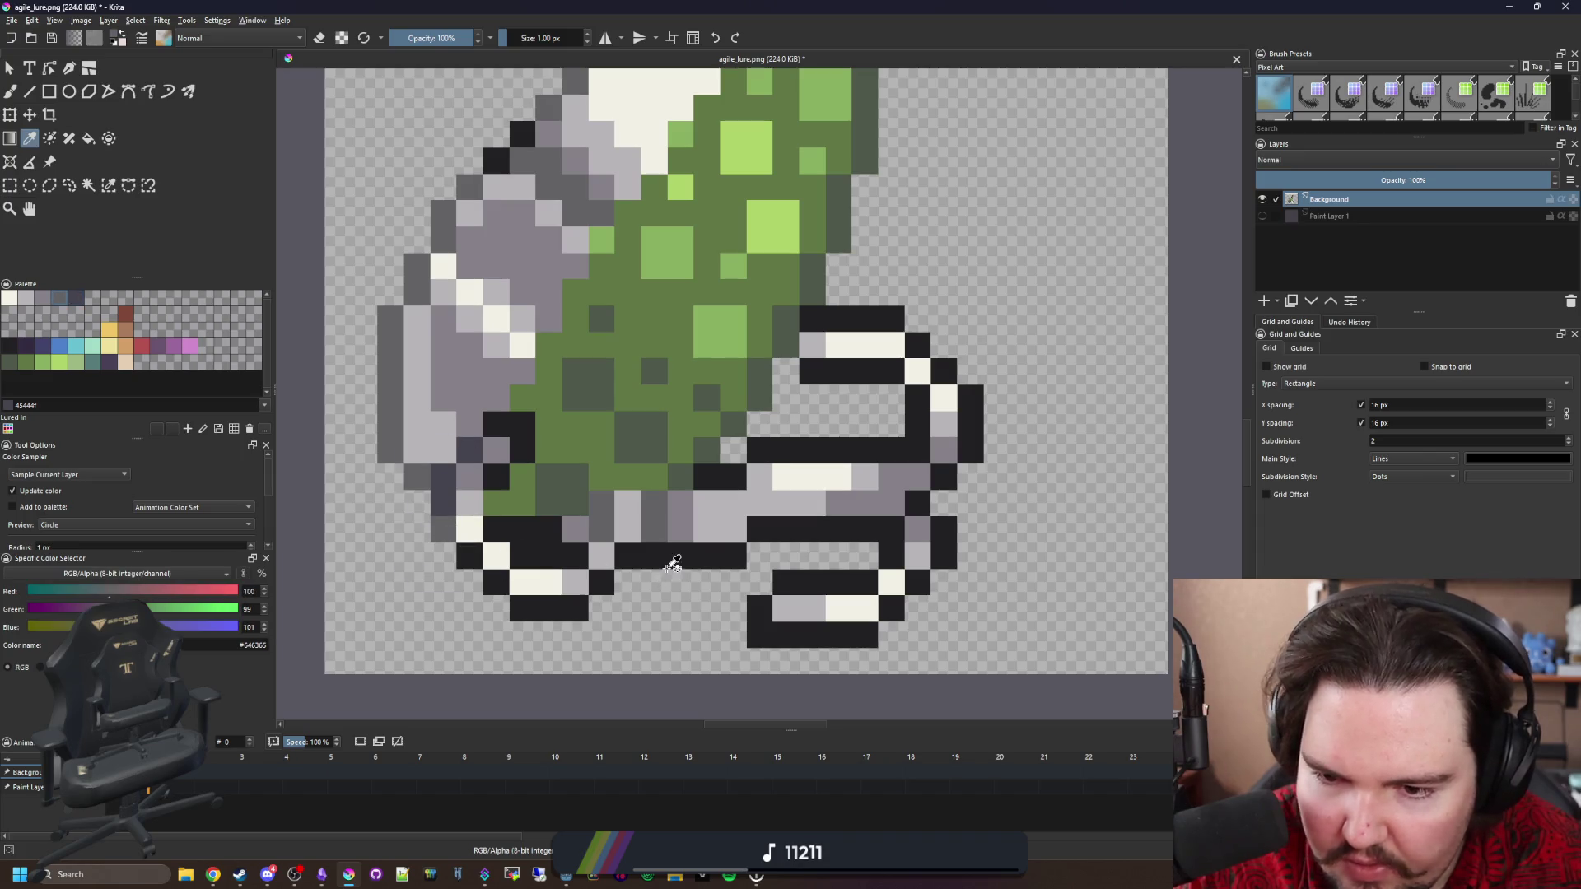
scroll(671, 567, "up", 2)
left_click(531, 511)
key("b")
mouse_move(572, 589)
left_mouse_down()
mouse_move(564, 630)
mouse_move(490, 630)
mouse_move(416, 595)
left_mouse_up()
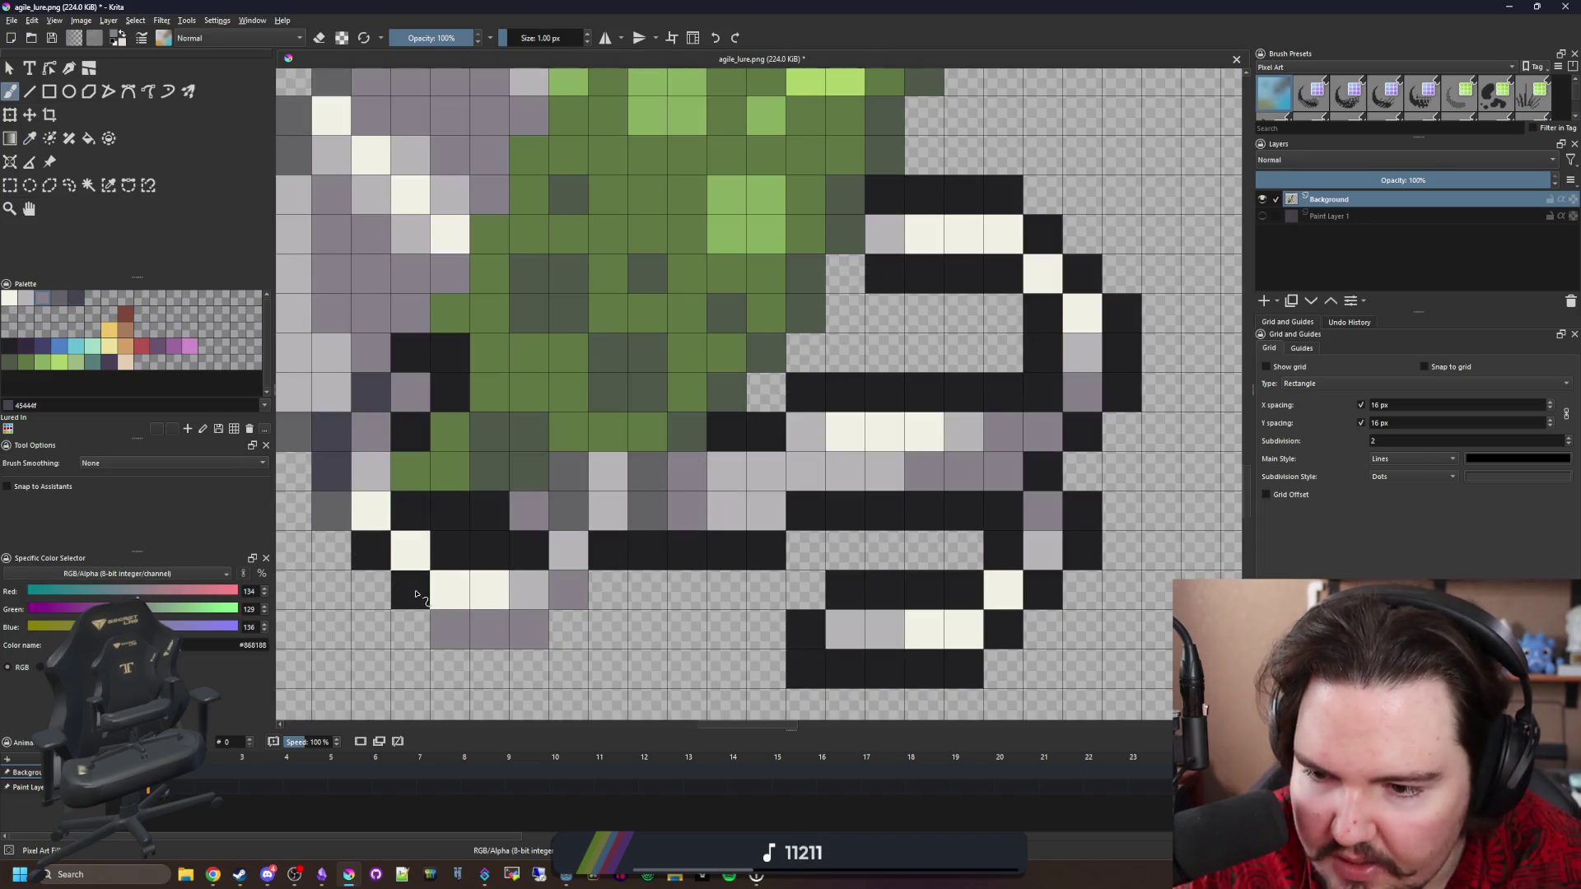
left_click(416, 595)
left_click_drag(952, 663, 817, 677)
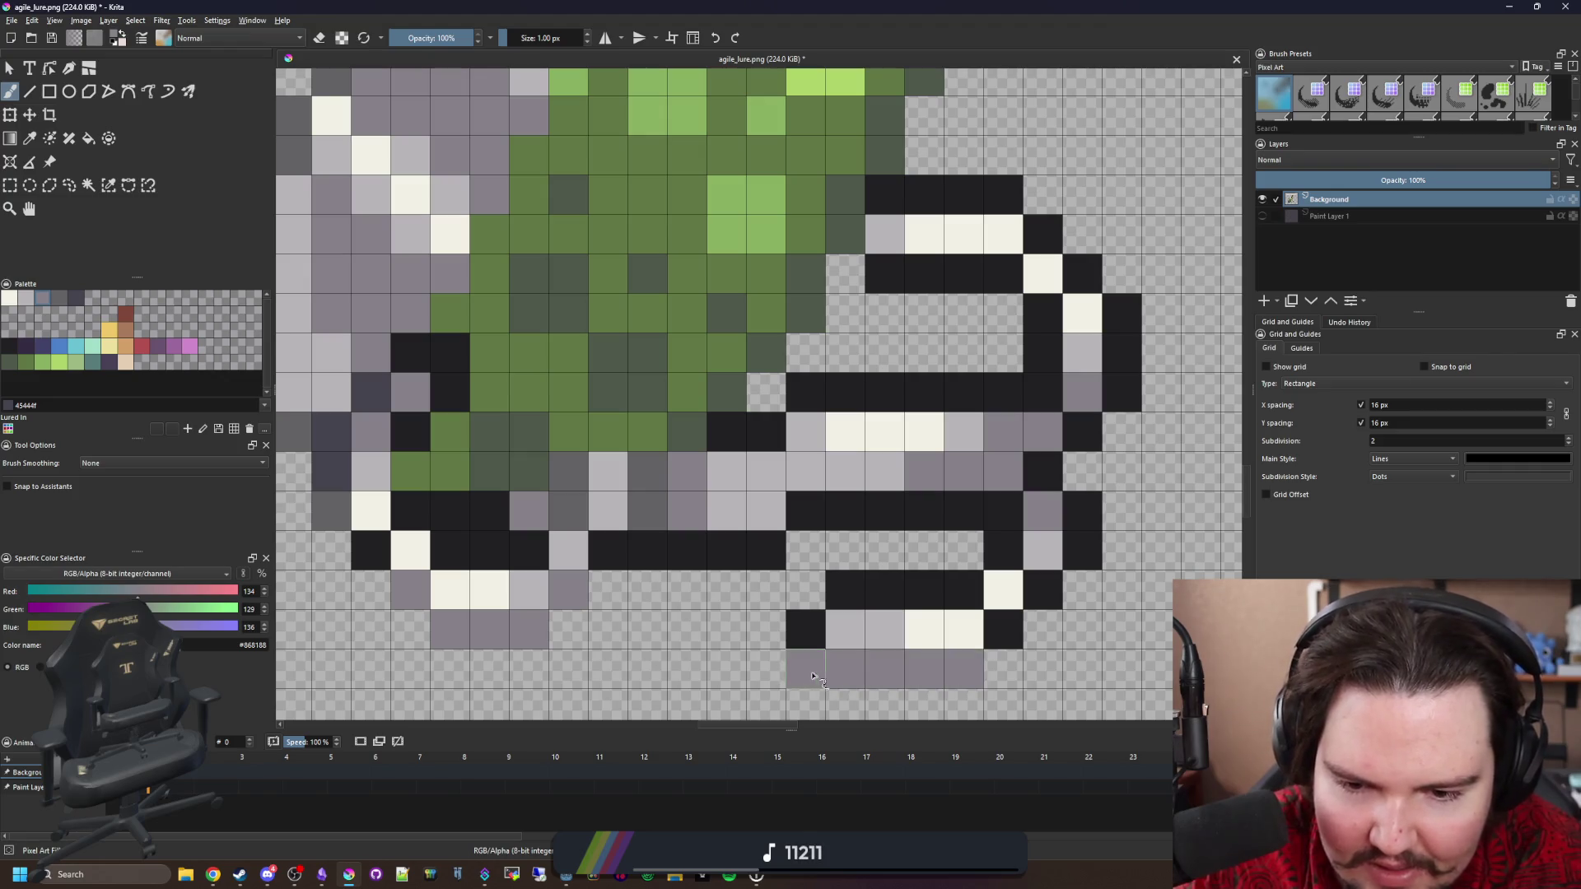
left_click(807, 631)
Darken the bottom row with a sampled darker grey and repaint the remaining black tail pixels grey.
key("p")
left_click(338, 465)
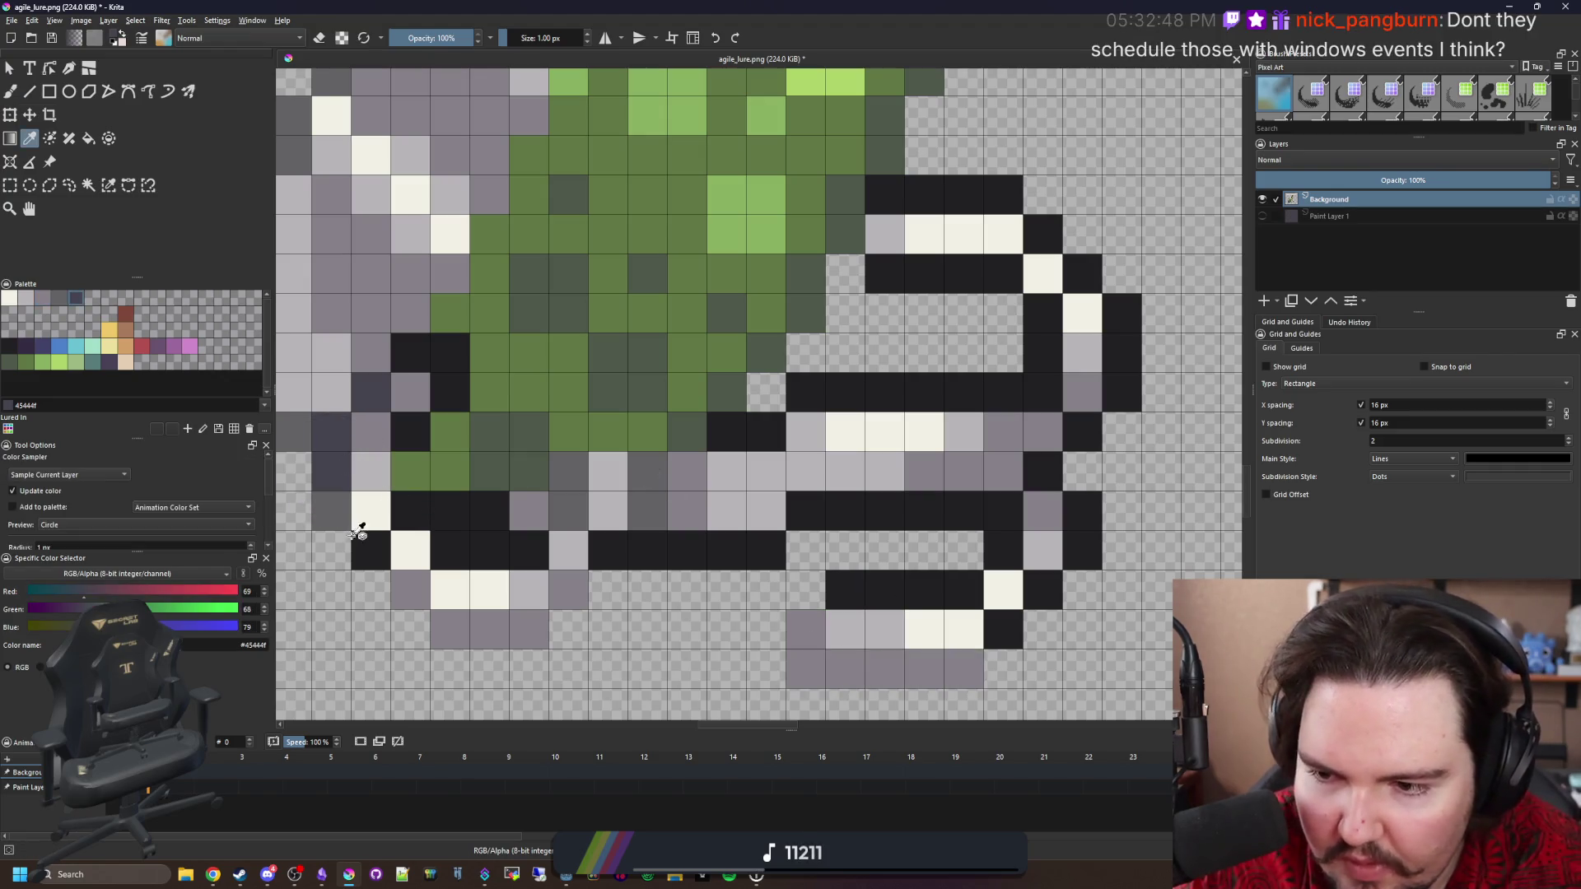
key("b")
mouse_move(963, 667)
left_mouse_down()
mouse_move(846, 660)
mouse_move(805, 630)
left_mouse_up()
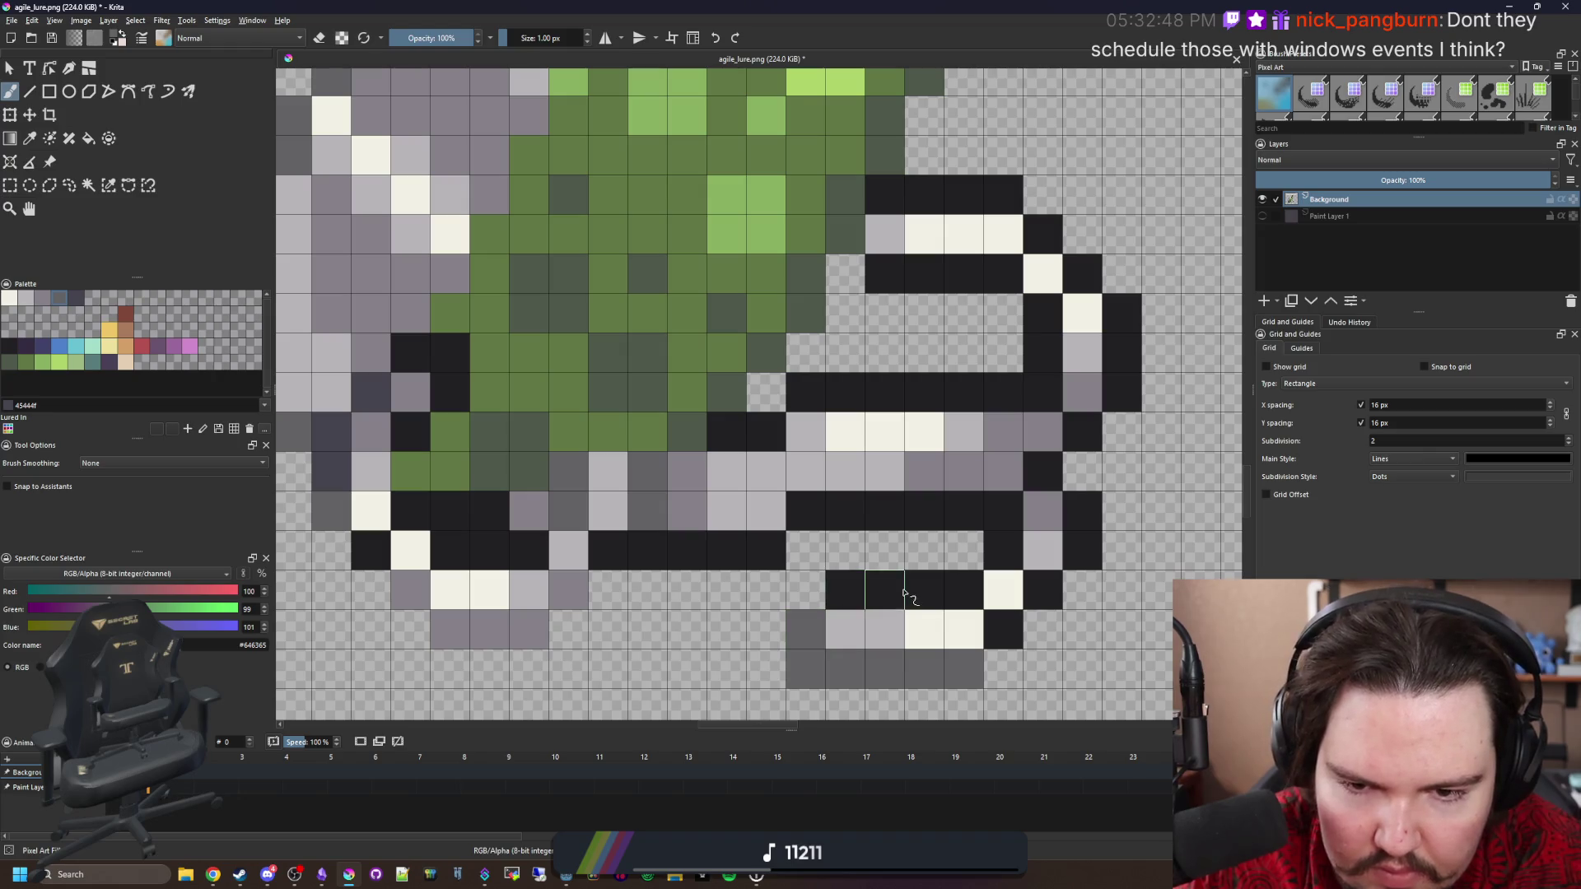
key("f")
key("minus")
key("b")
left_click(753, 552)
mouse_move(753, 552)
left_mouse_down()
mouse_move(823, 478)
mouse_move(897, 440)
mouse_move(799, 403)
mouse_move(864, 462)
mouse_move(741, 543)
mouse_move(648, 562)
left_mouse_up()
key("ctrl+shift+a")
Shrink the brush back to 1 px.
scroll(486, 576, "up", 2)
key("bracketleft")
key("bracketleft")
scroll(486, 623, "down", 1)
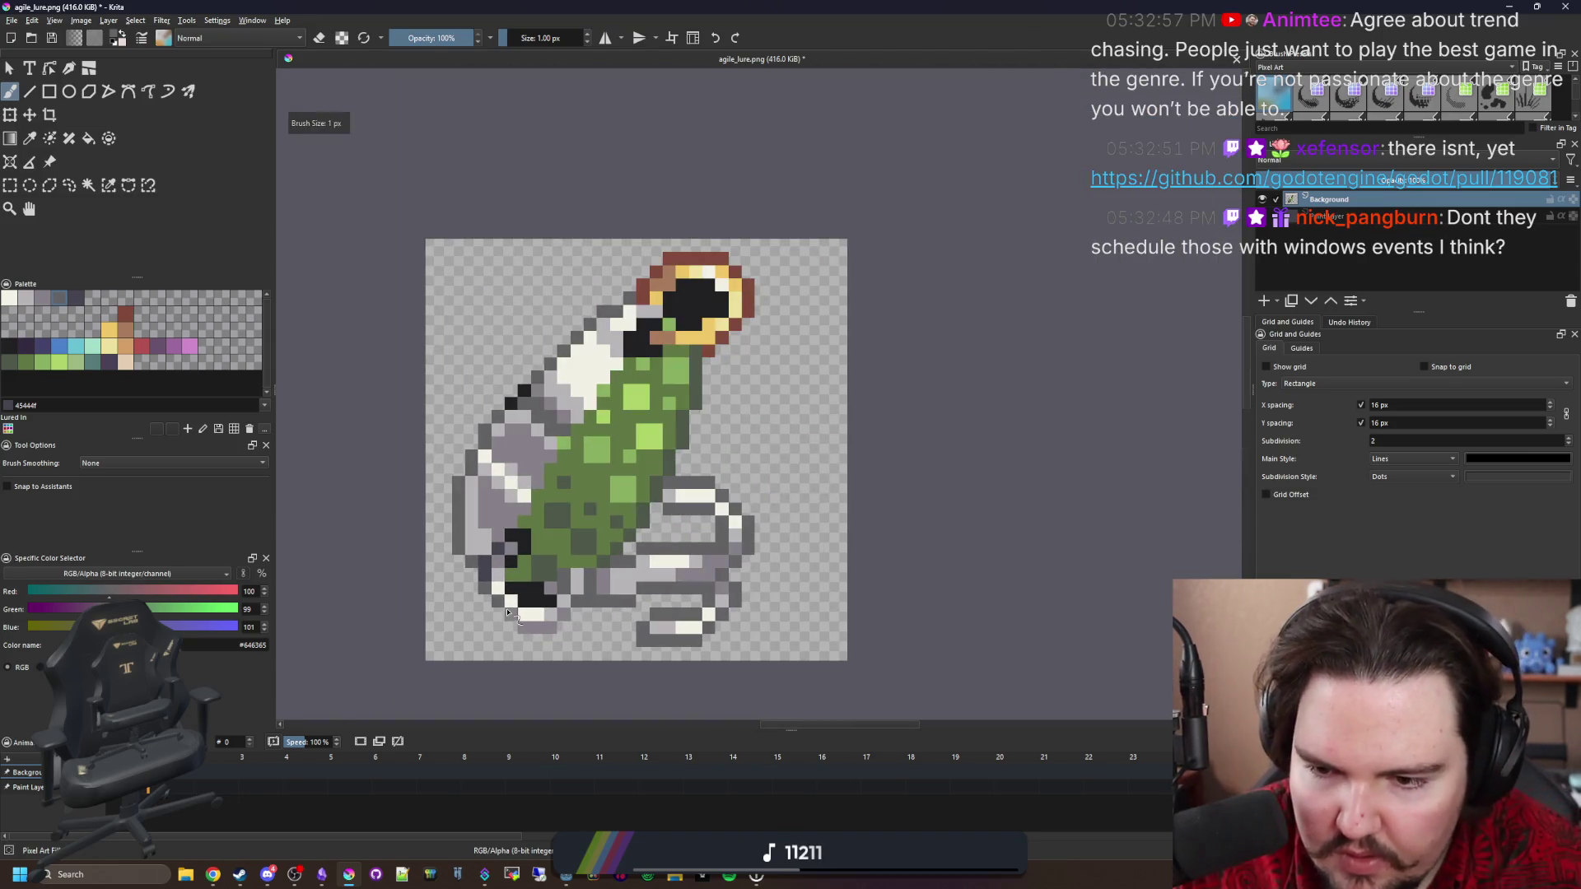
scroll(528, 564, "up", 1)
scroll(574, 562, "down", 2)
scroll(574, 562, "down", 2)
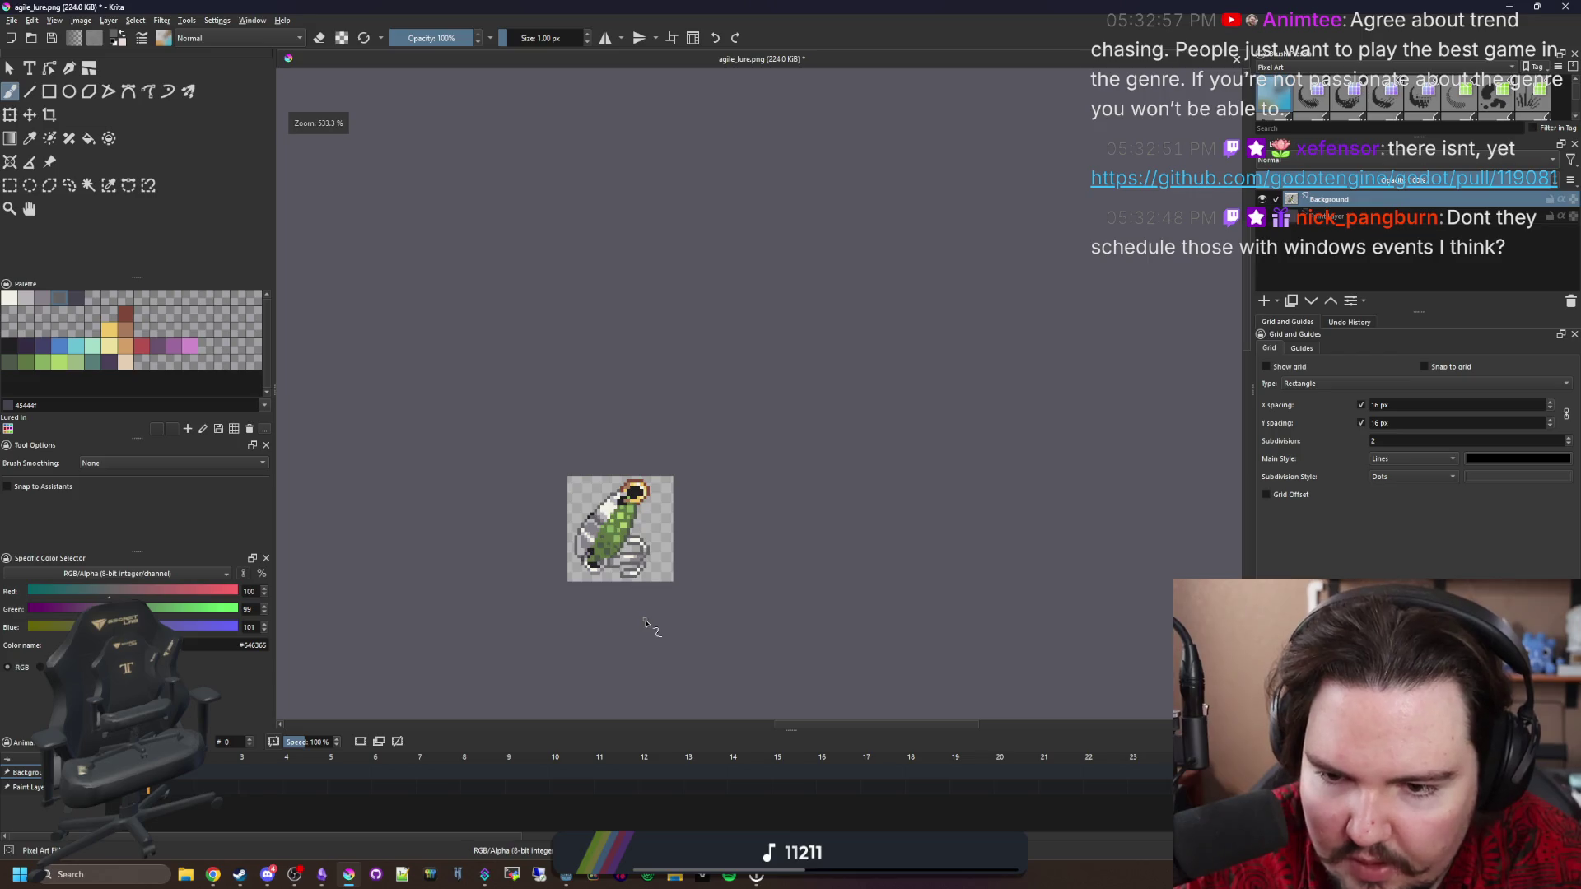
scroll(617, 610, "up", 3)
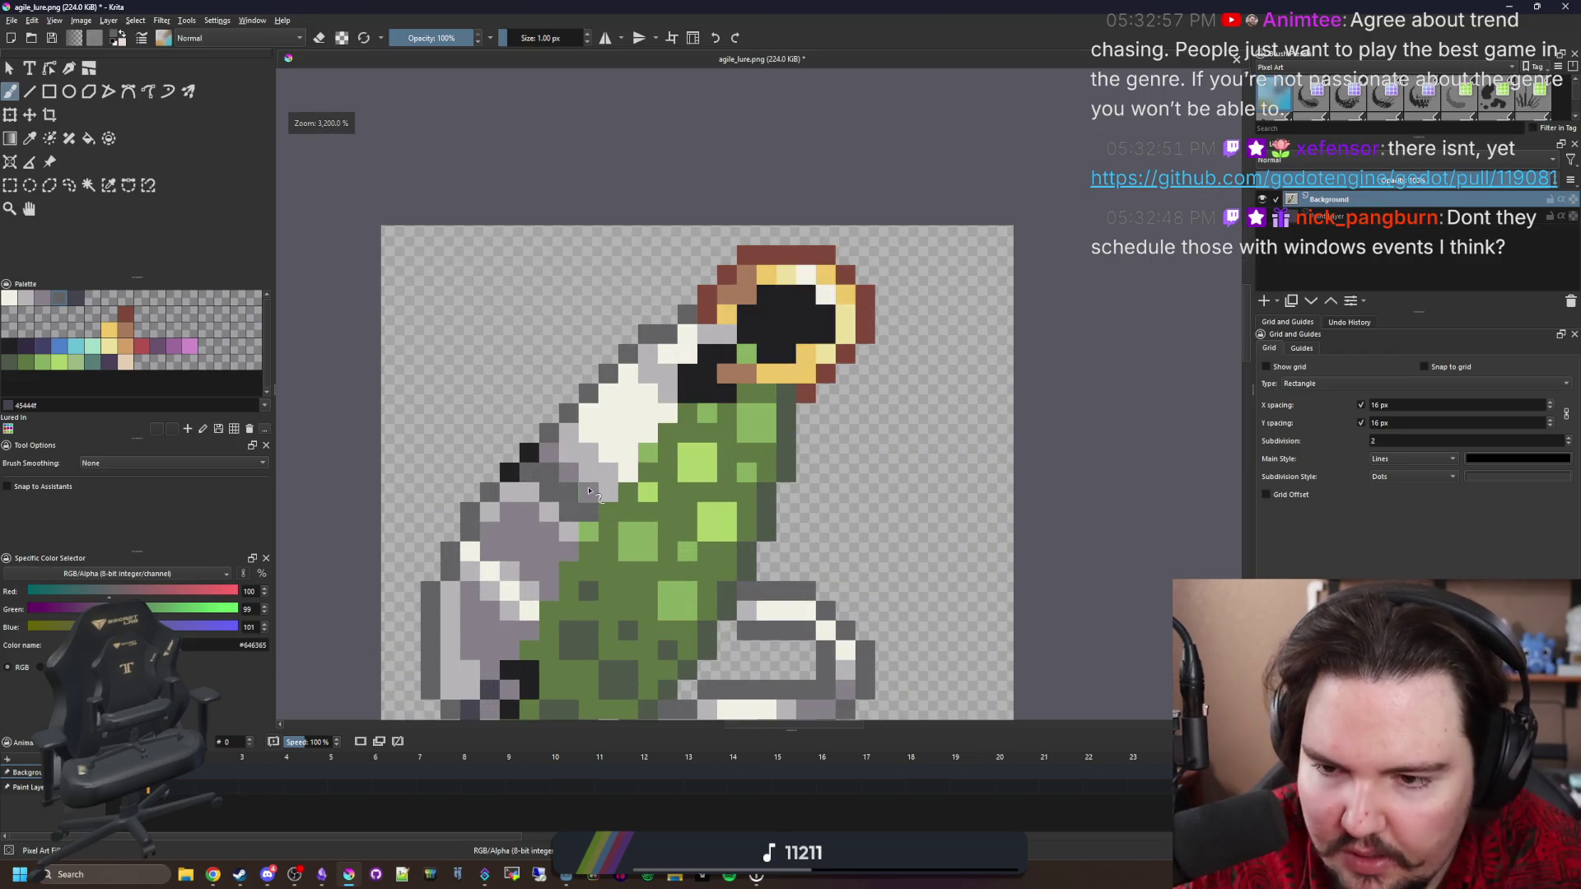
scroll(721, 406, "up", 1)
scroll(718, 478, "down", 2)
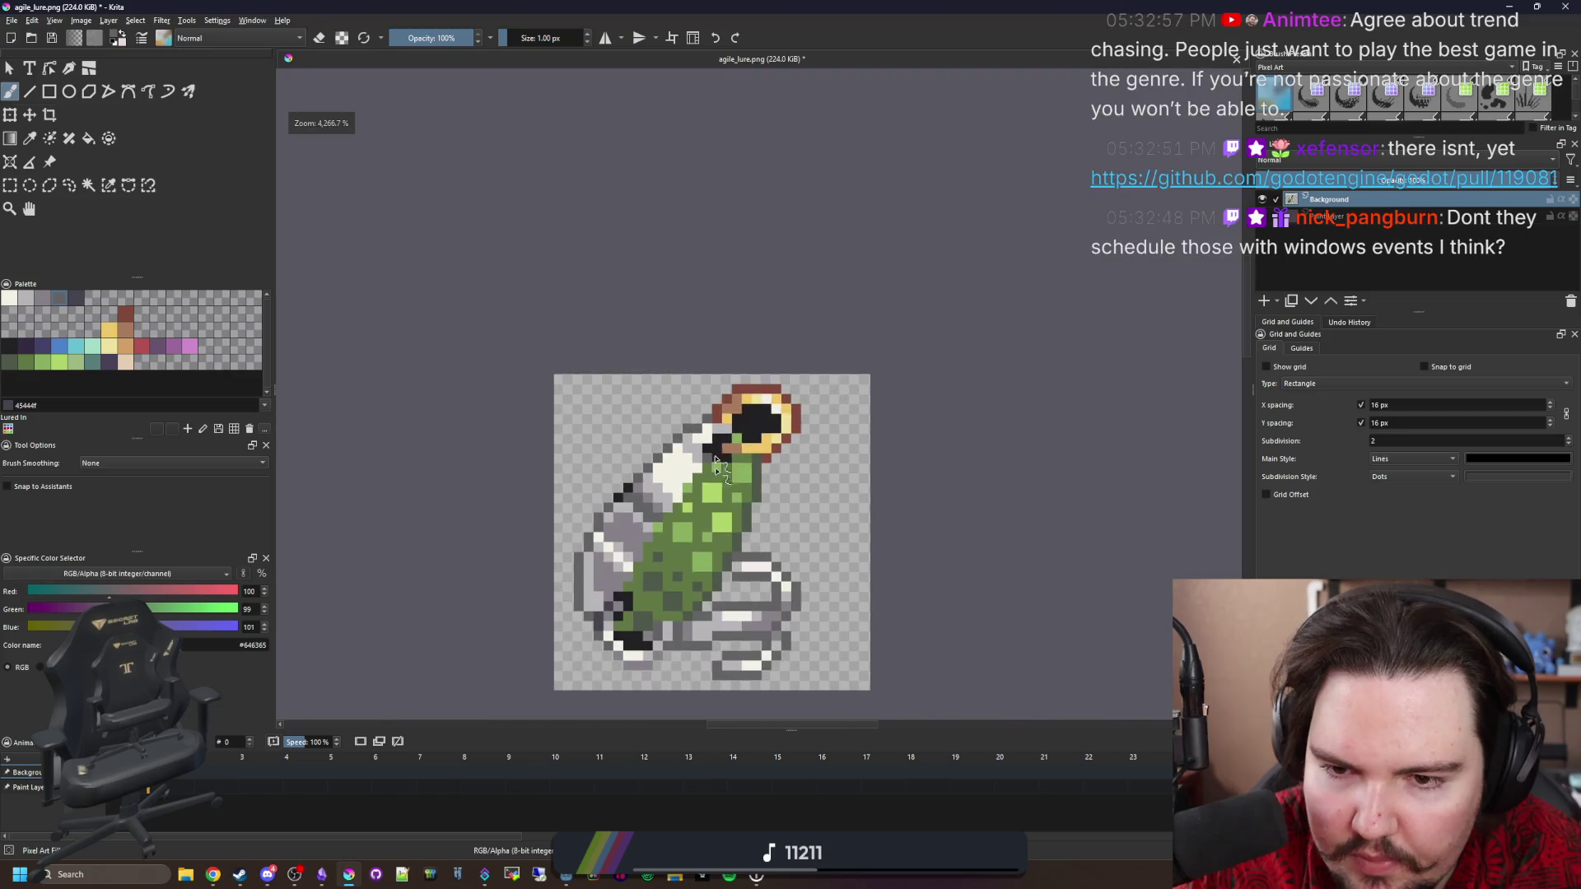
scroll(774, 431, "up", 2)
Fill the ring's black centre with brown.
key("f")
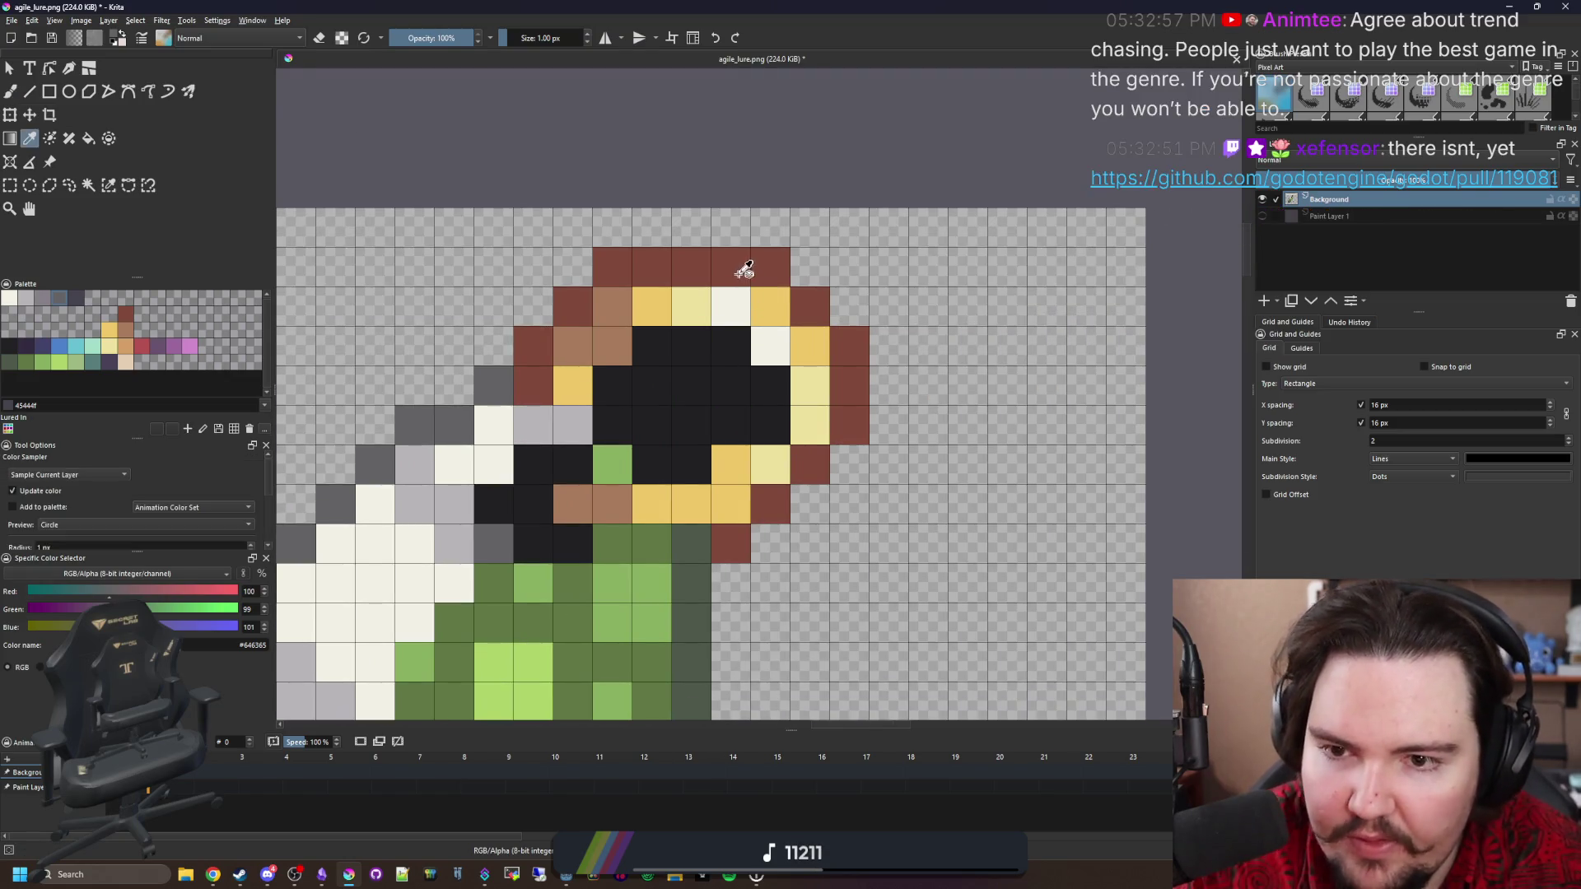
left_click(744, 269, "ctrl")
left_click(704, 400)
scroll(704, 400, "down", 3)
scroll(654, 360, "up", 3)
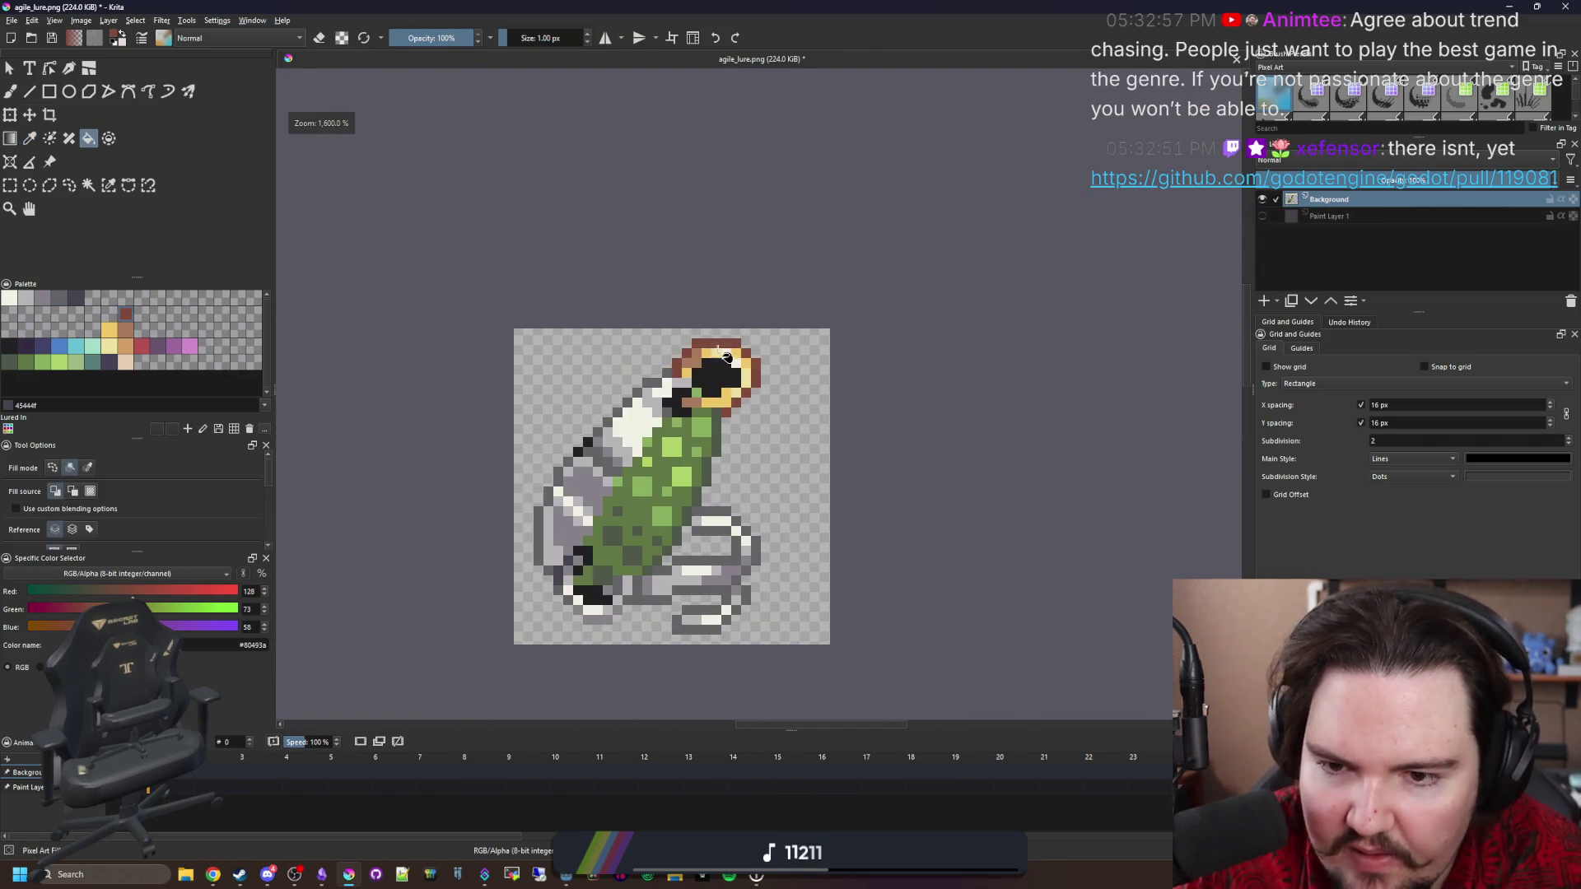
Erase the ring's centre pixels so the middle is transparent.
key("b")
key("e")
mouse_move(700, 395)
left_mouse_down()
mouse_move(700, 445)
mouse_move(727, 404)
mouse_move(658, 445)
mouse_move(620, 442)
left_mouse_up()
scroll(651, 360, "down", 3)
scroll(638, 383, "up", 3)
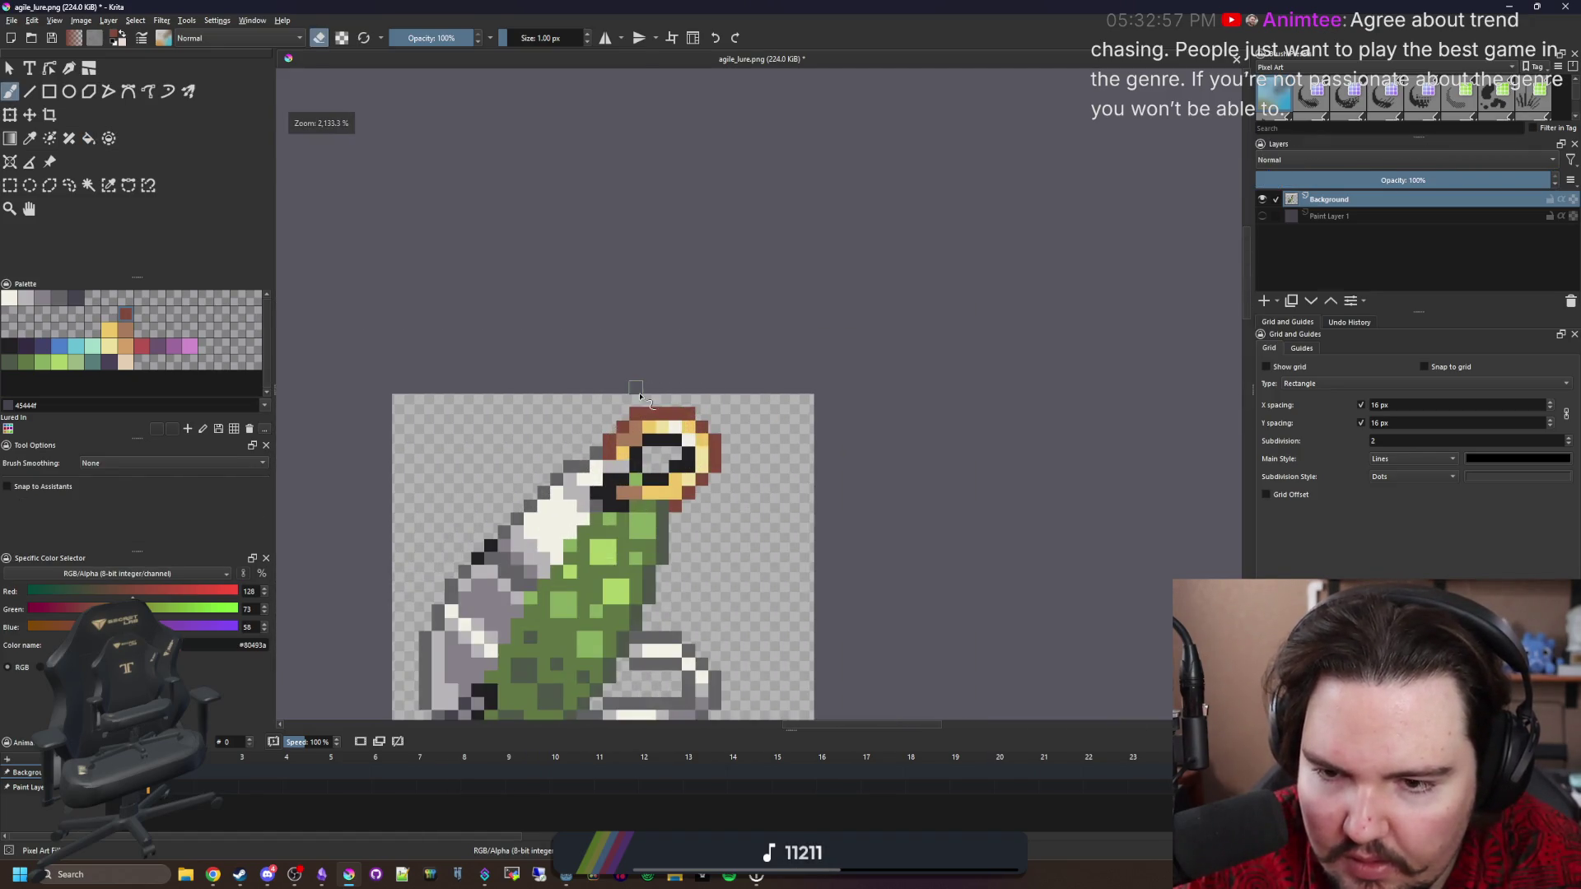
scroll(657, 461, "up", 1)
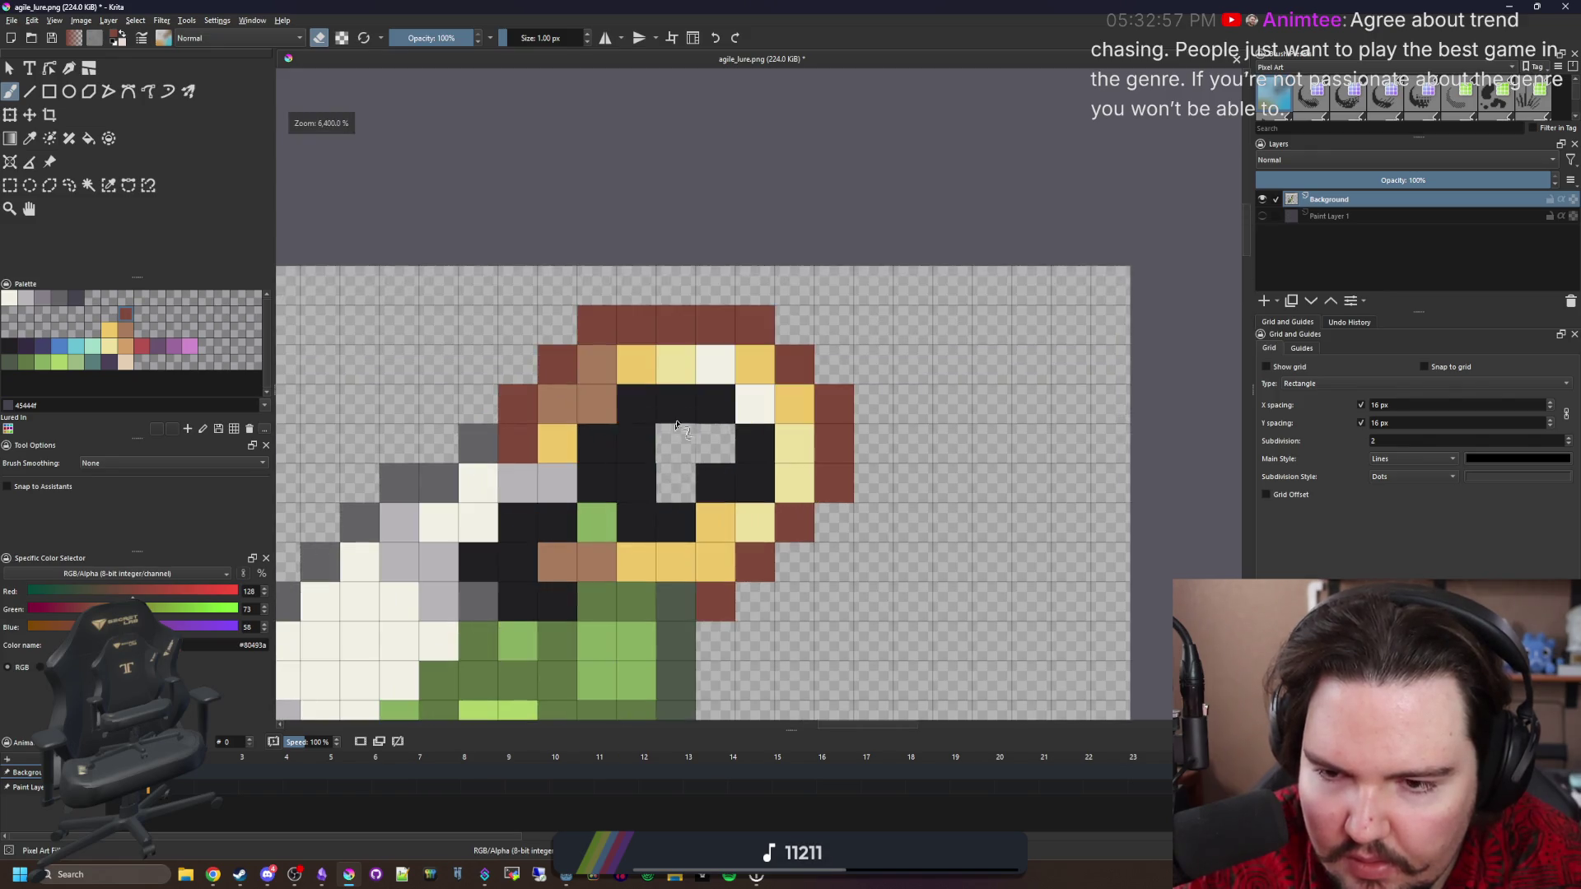
scroll(705, 360, "down", 6)
scroll(700, 365, "up", 5)
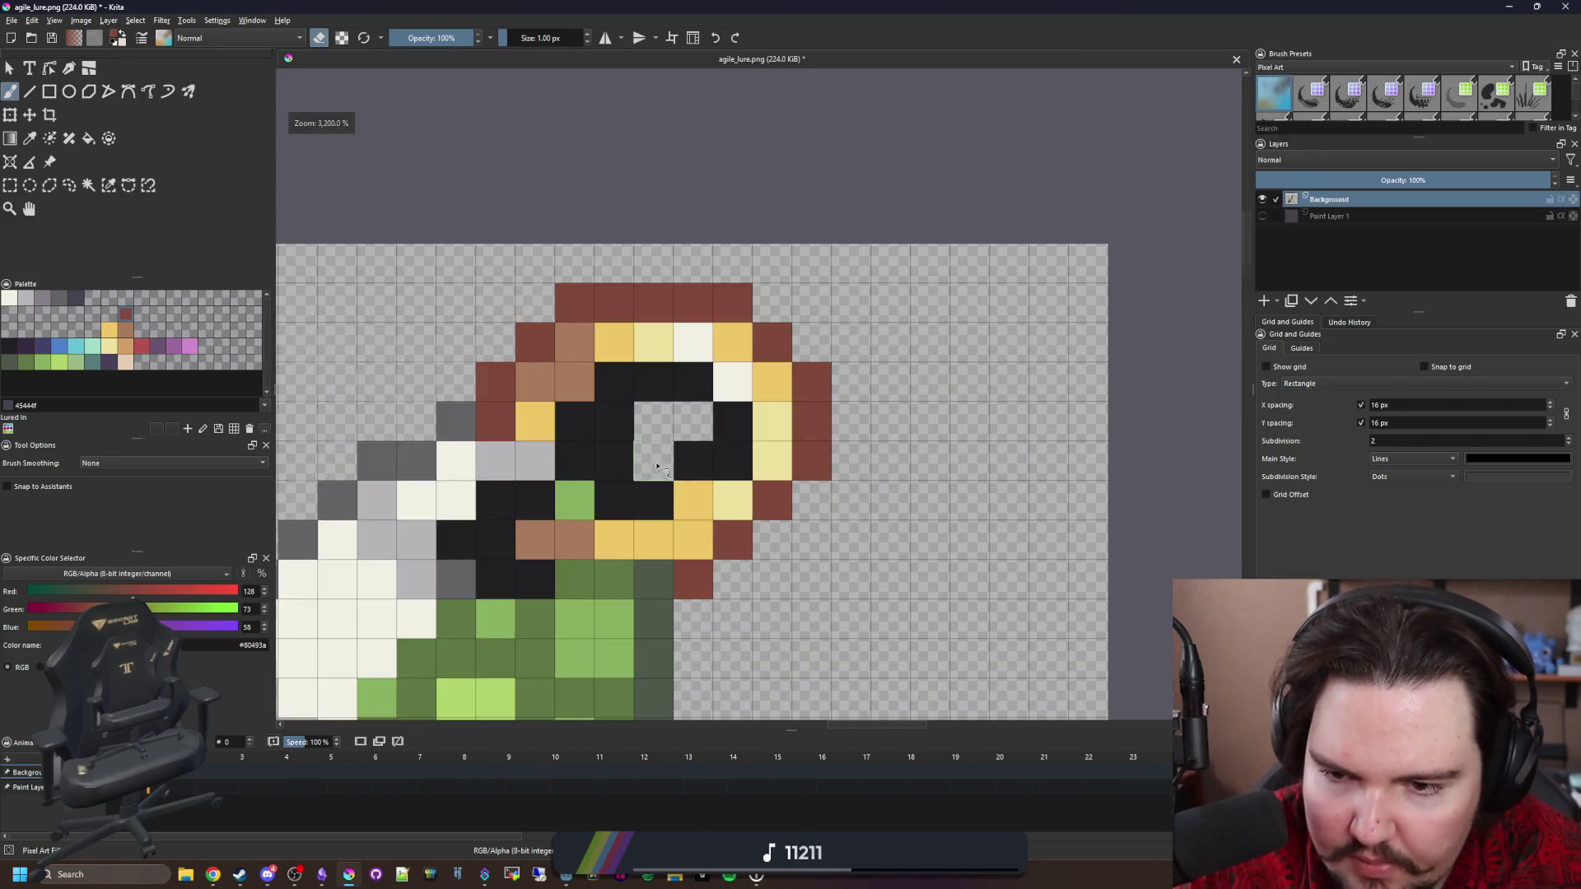
key("e")
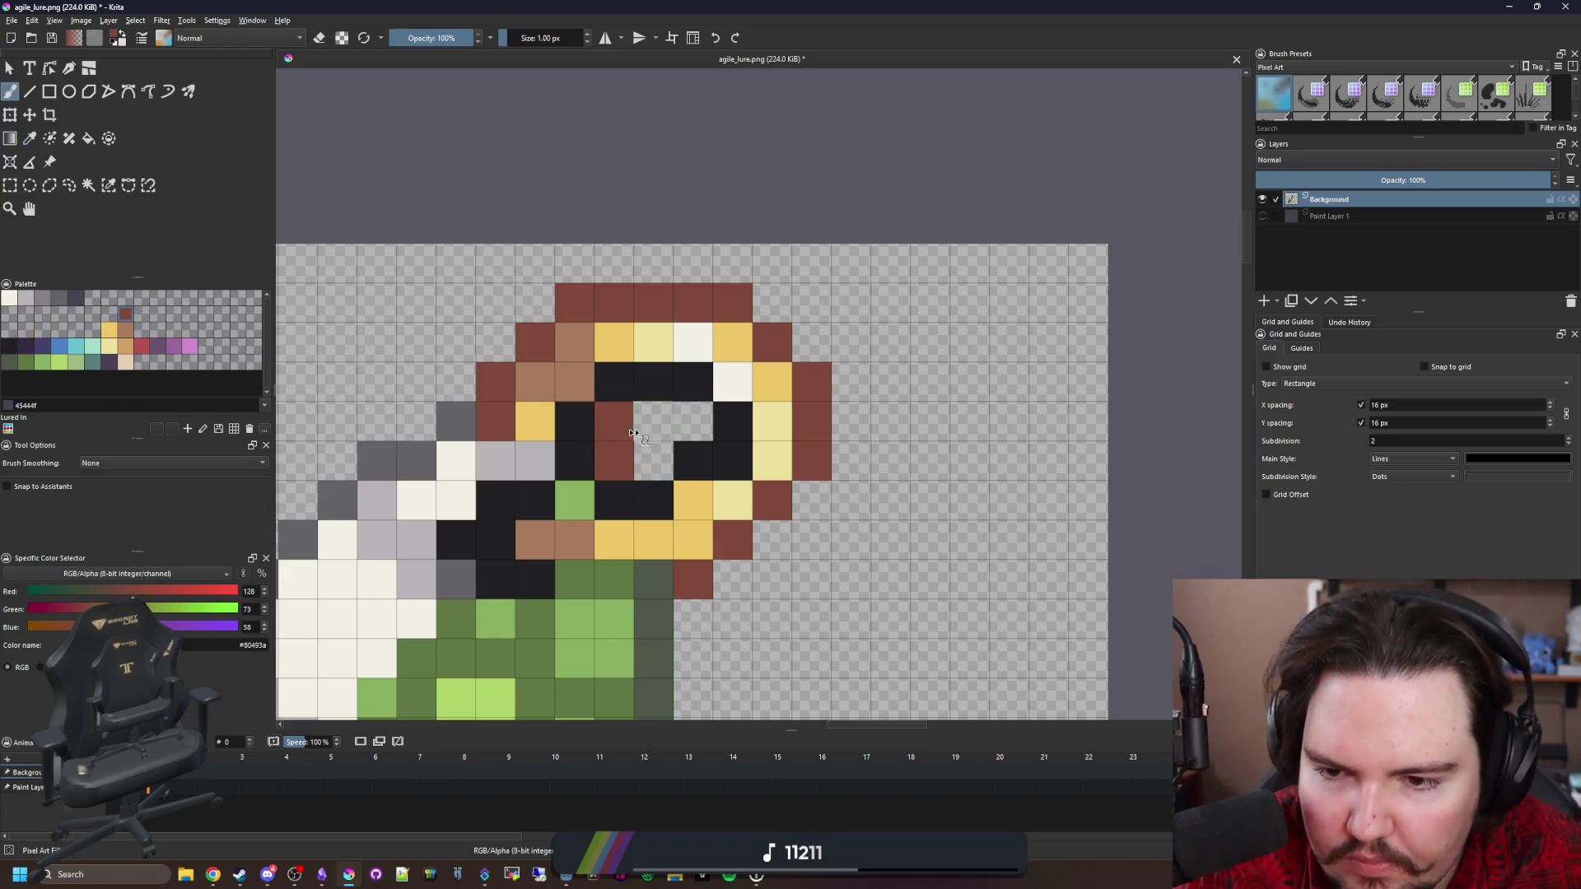
key("e")
scroll(634, 449, "down", 5)
scroll(643, 456, "up", 10)
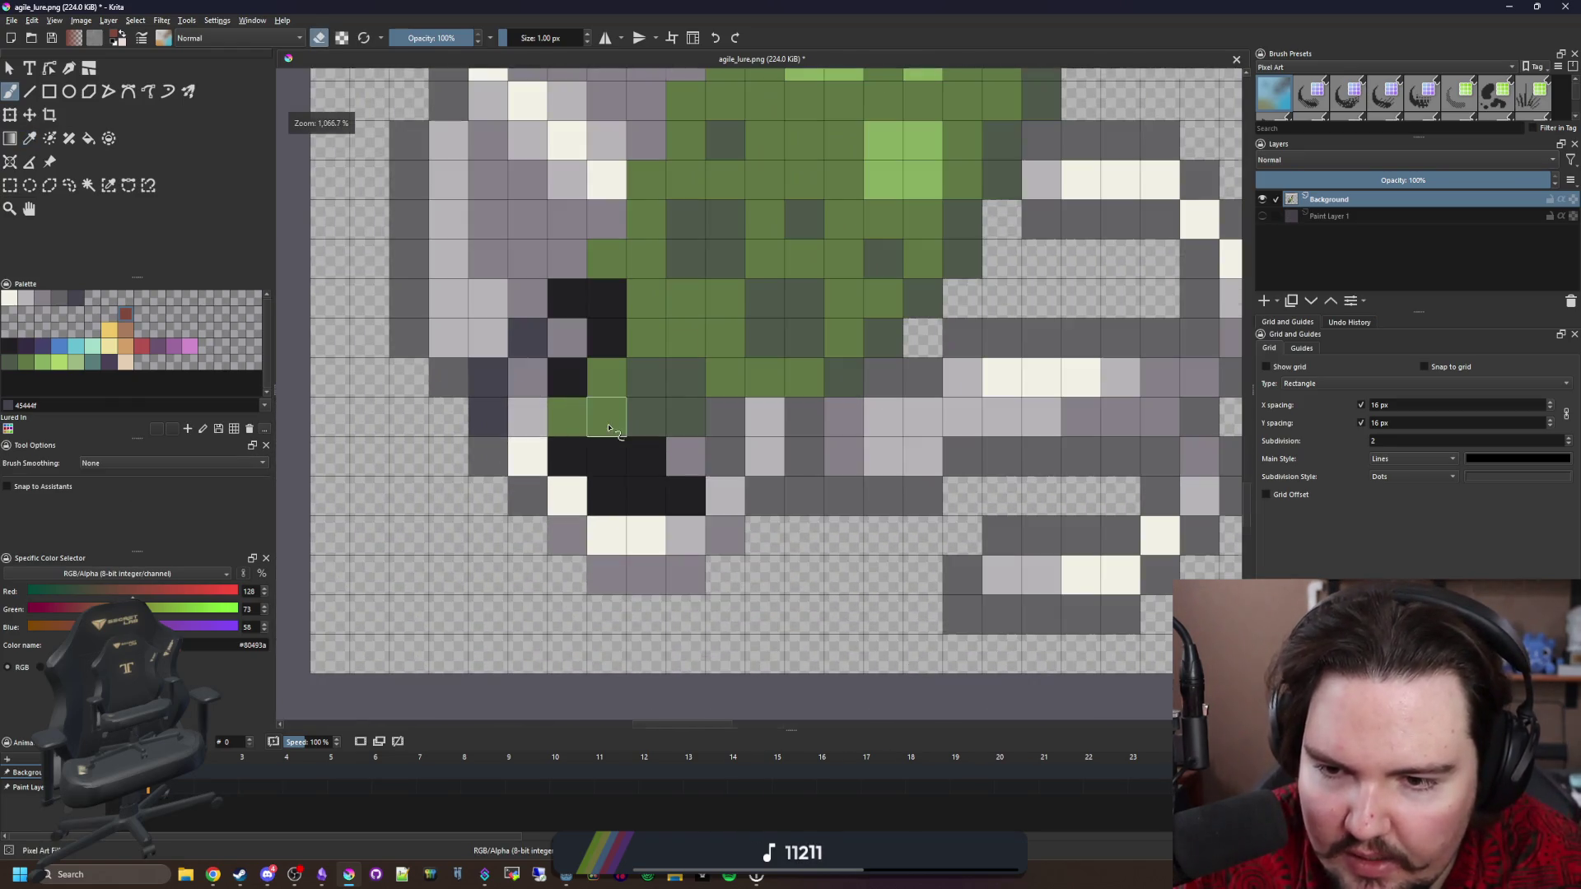
Sample the lure's dark grey and fill the leftover black pixels with it.
key("p")
left_click(792, 498)
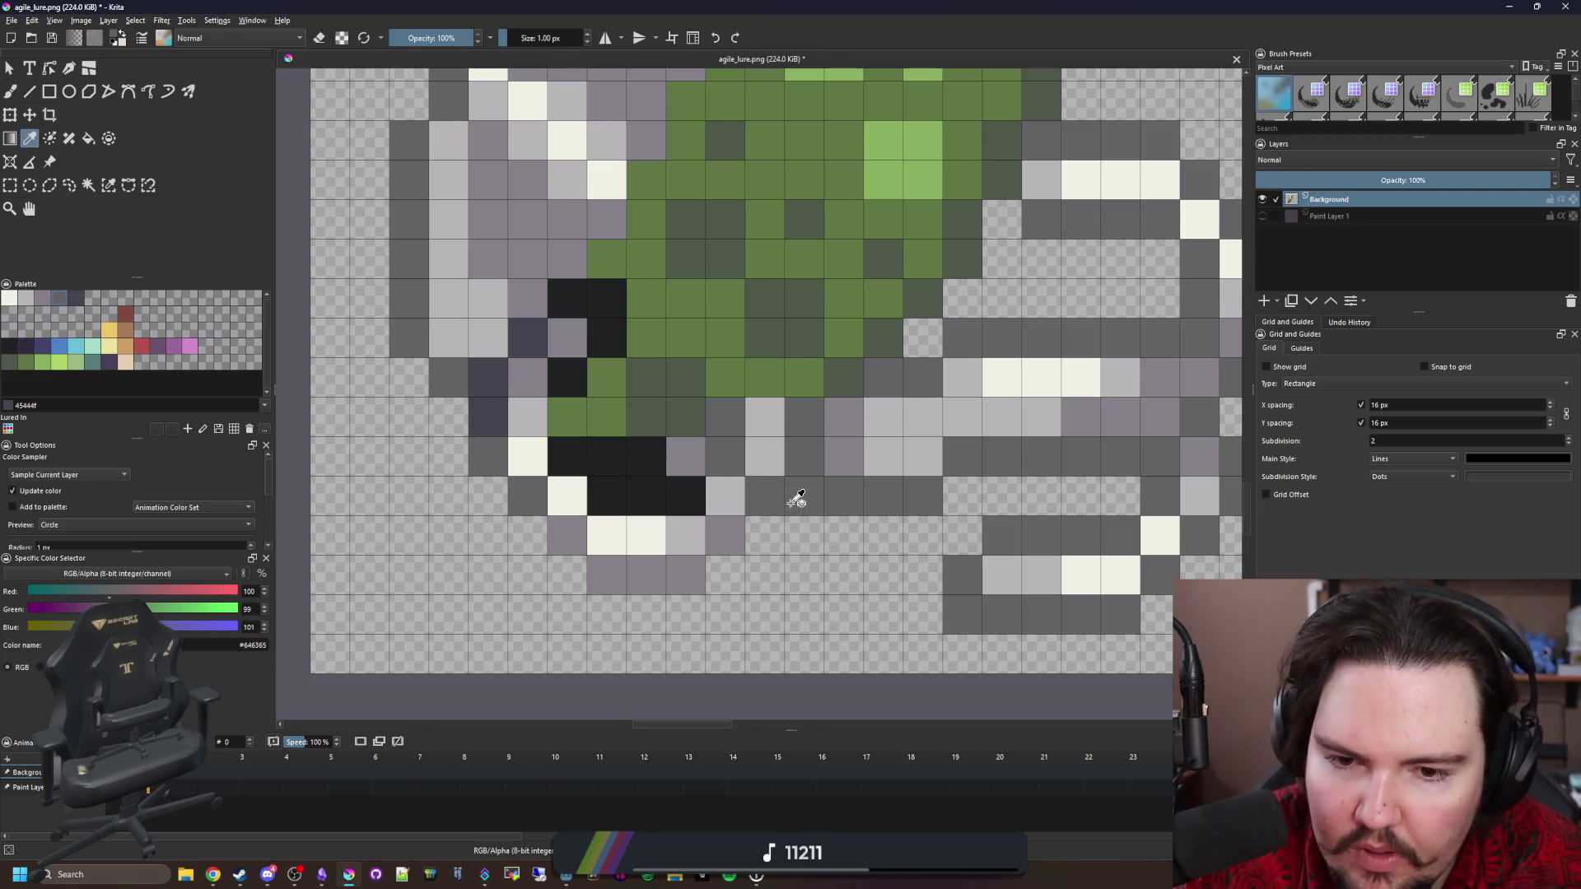
key("f")
left_click(589, 486)
scroll(582, 527, "down", 6)
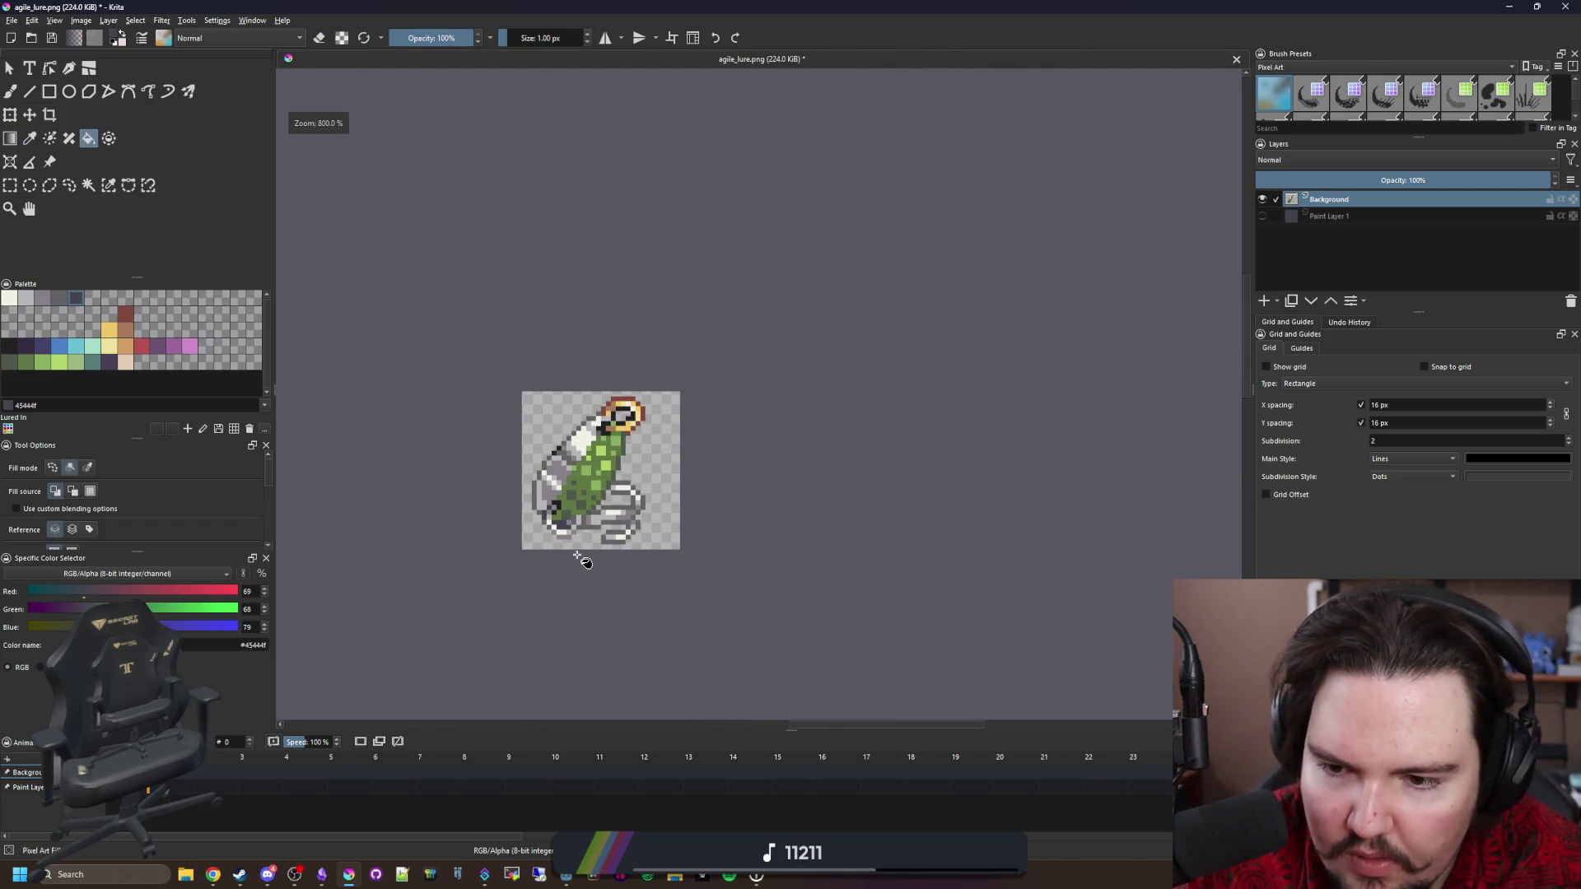
scroll(578, 547, "up", 6)
key("b")
scroll(551, 550, "down", 6)
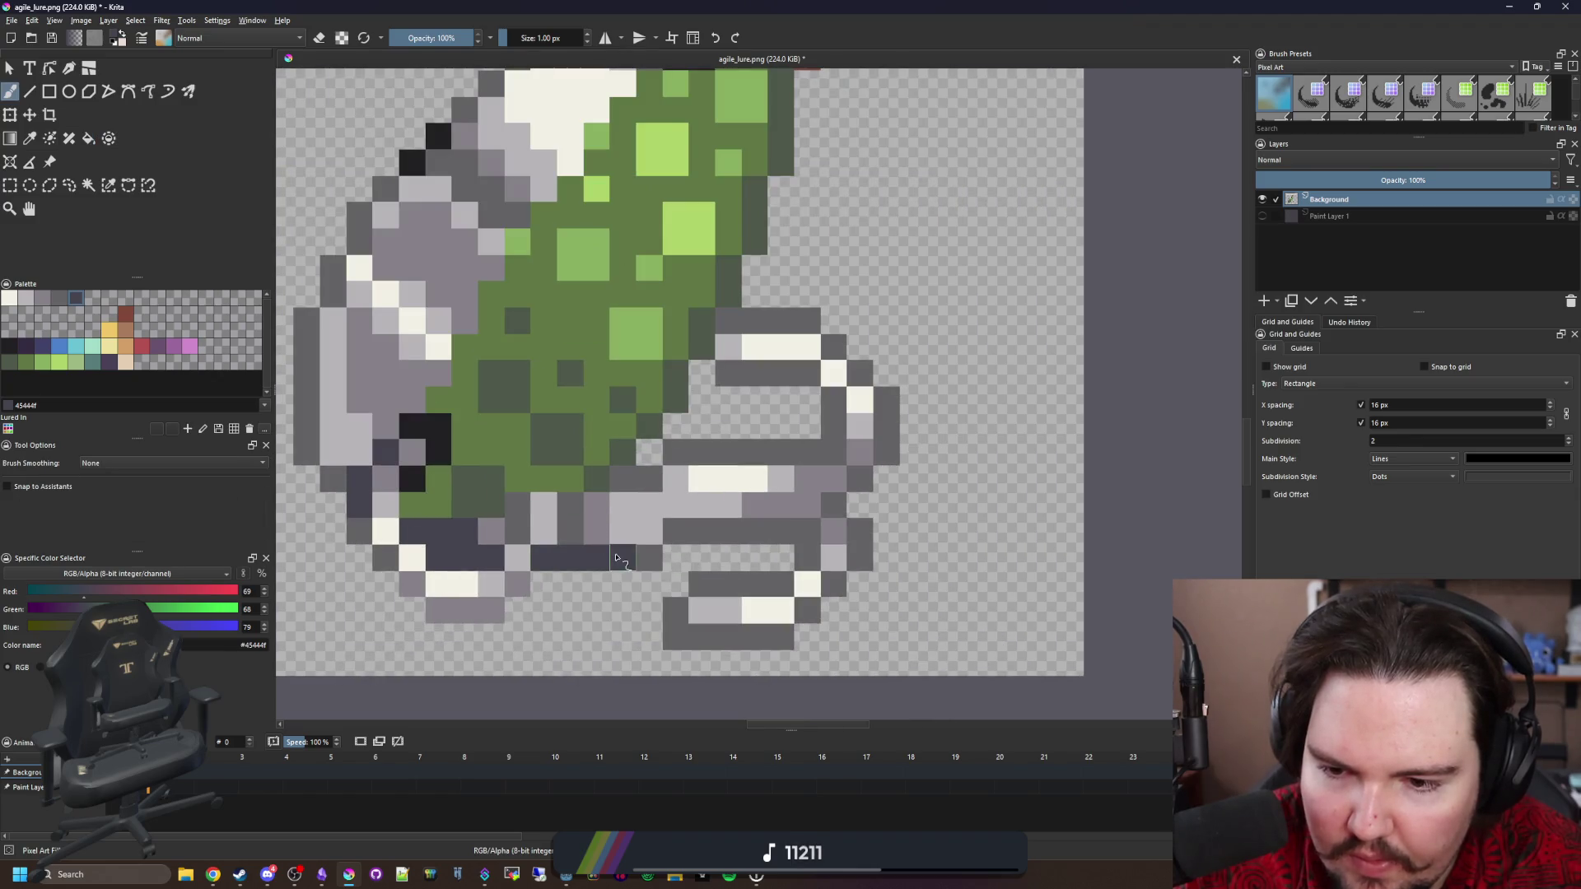
scroll(626, 560, "down", 3)
scroll(695, 566, "up", 5)
scroll(650, 494, "down", 8)
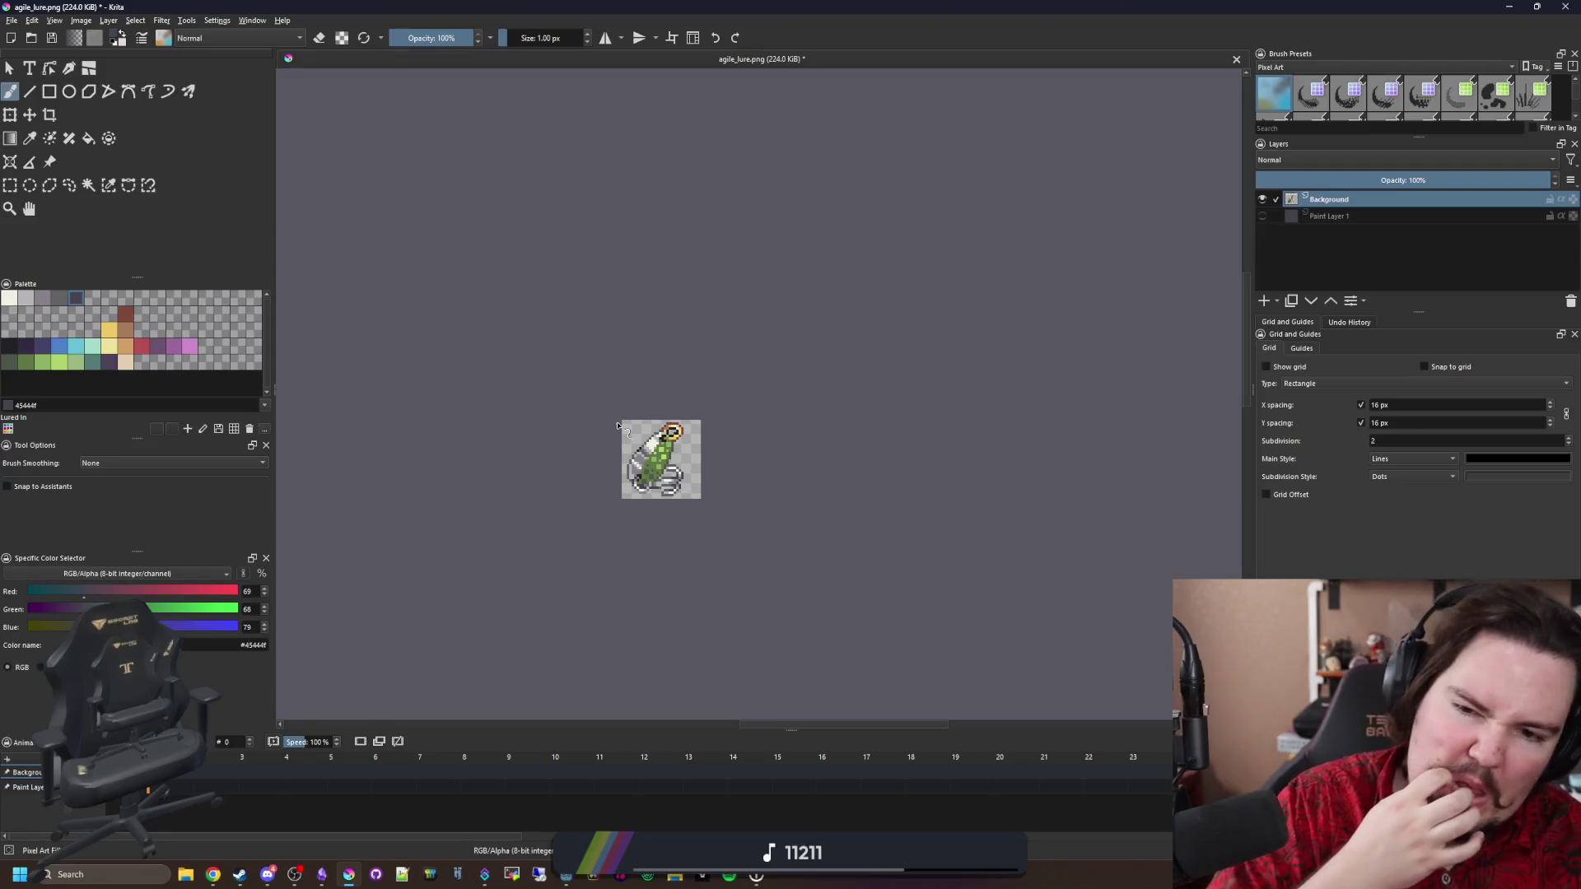
scroll(616, 427, "up", 8)
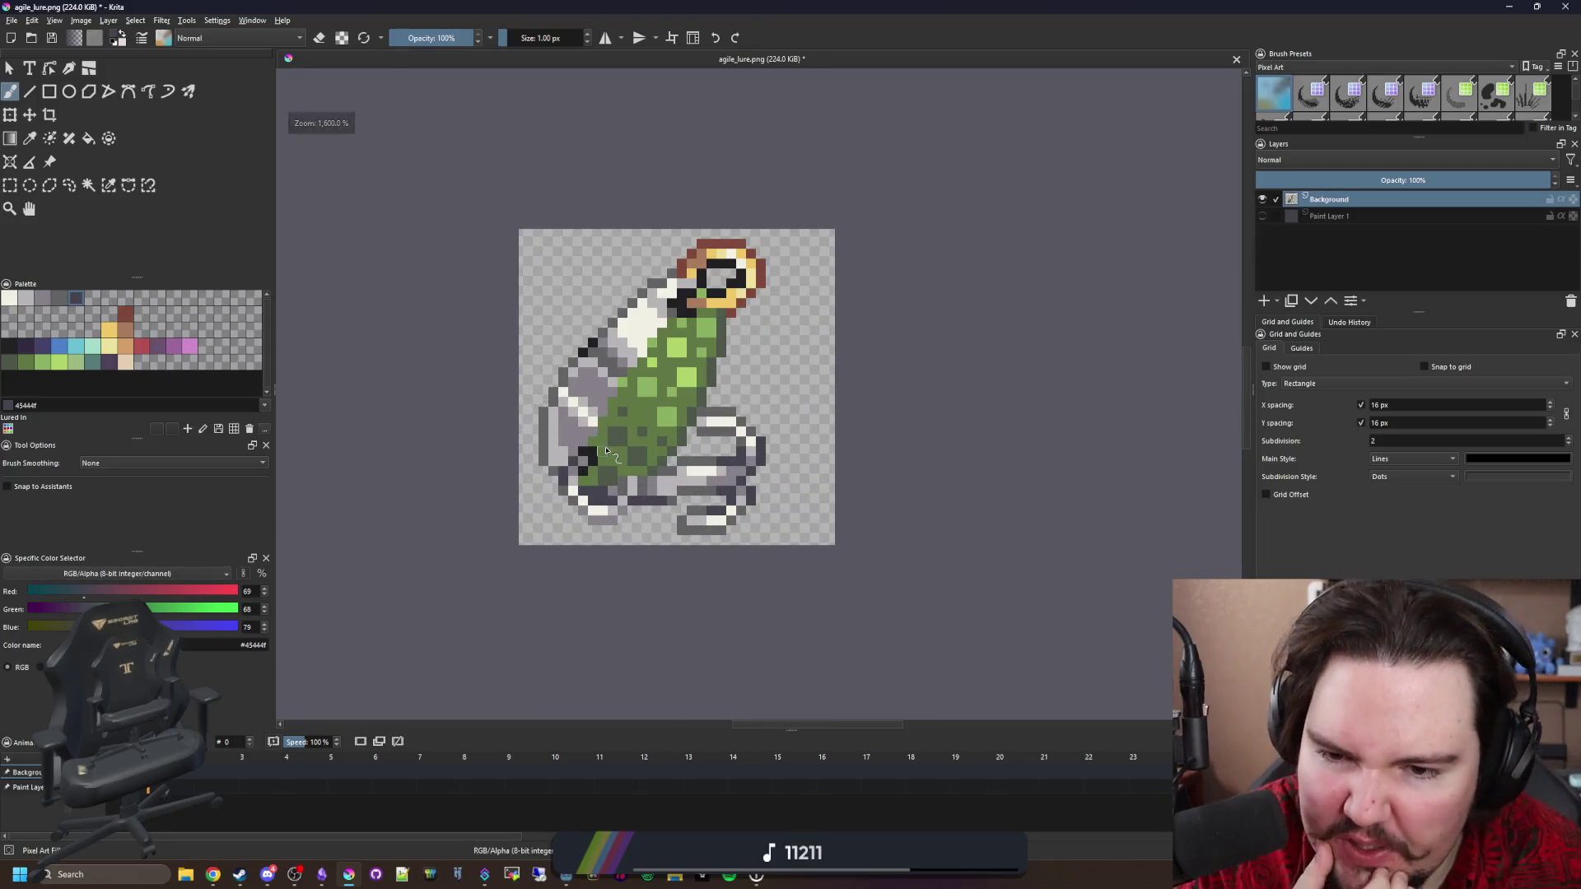
Shift the whole lure one pixel right and one pixel down.
left_click(31, 115)
left_click_drag(696, 372, 719, 378)
scroll(777, 296, "up", 5)
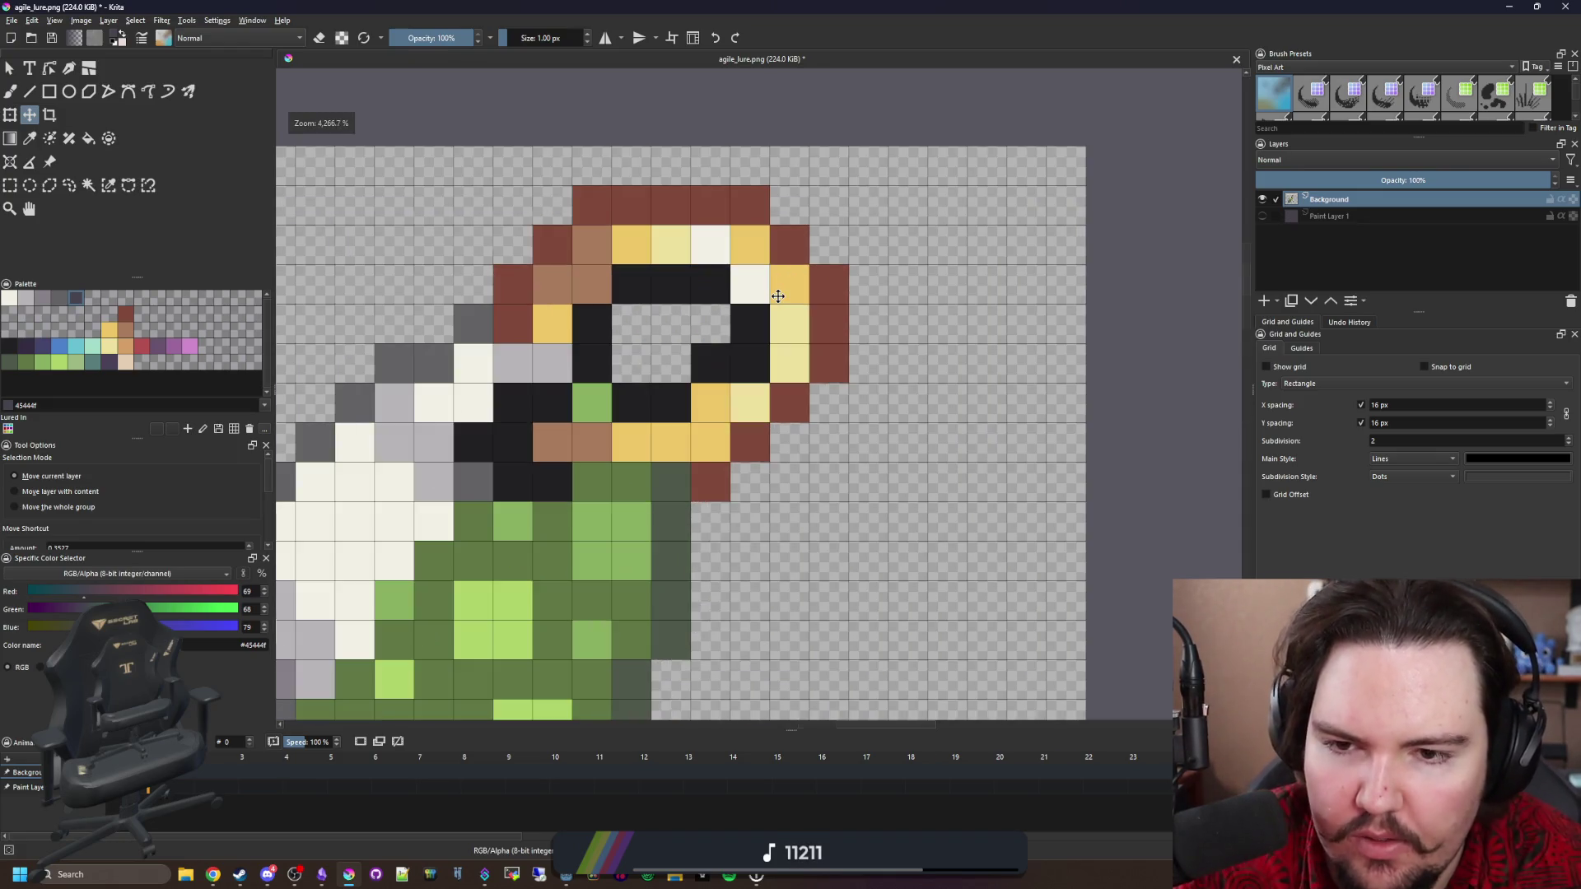
Paint semi-transparent brown beside the ring using the sampled brown at 50% brush opacity.
left_click(824, 307, "ctrl")
key("b")
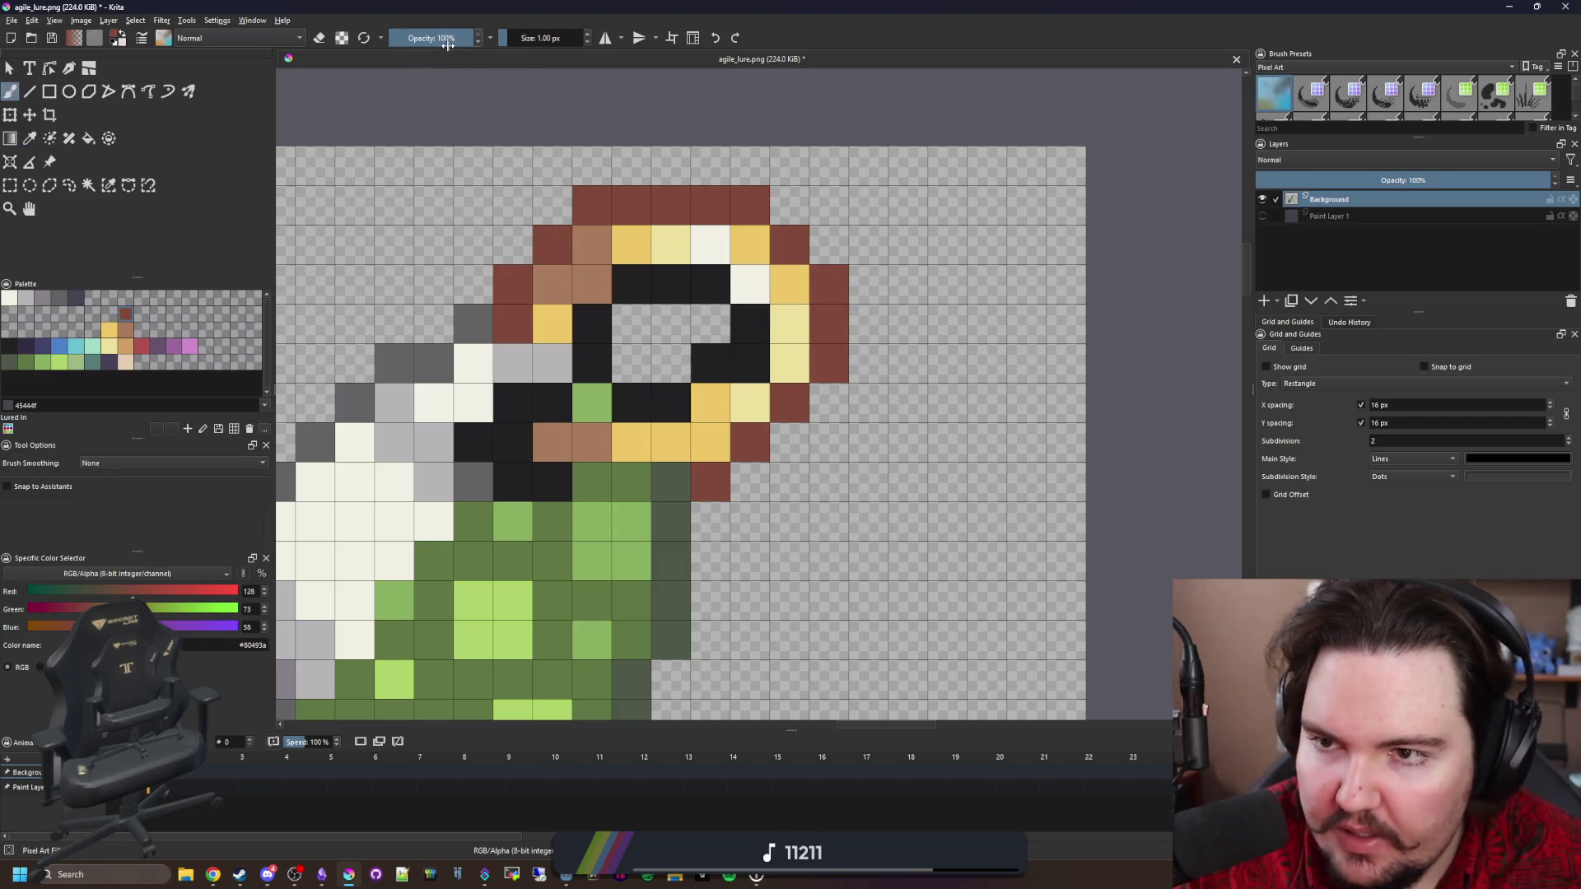
right_click(447, 44)
key("Escape")
type("50")
key("Return")
left_click_drag(758, 478, 790, 442)
left_click(790, 442)
scroll(724, 387, "down", 4)
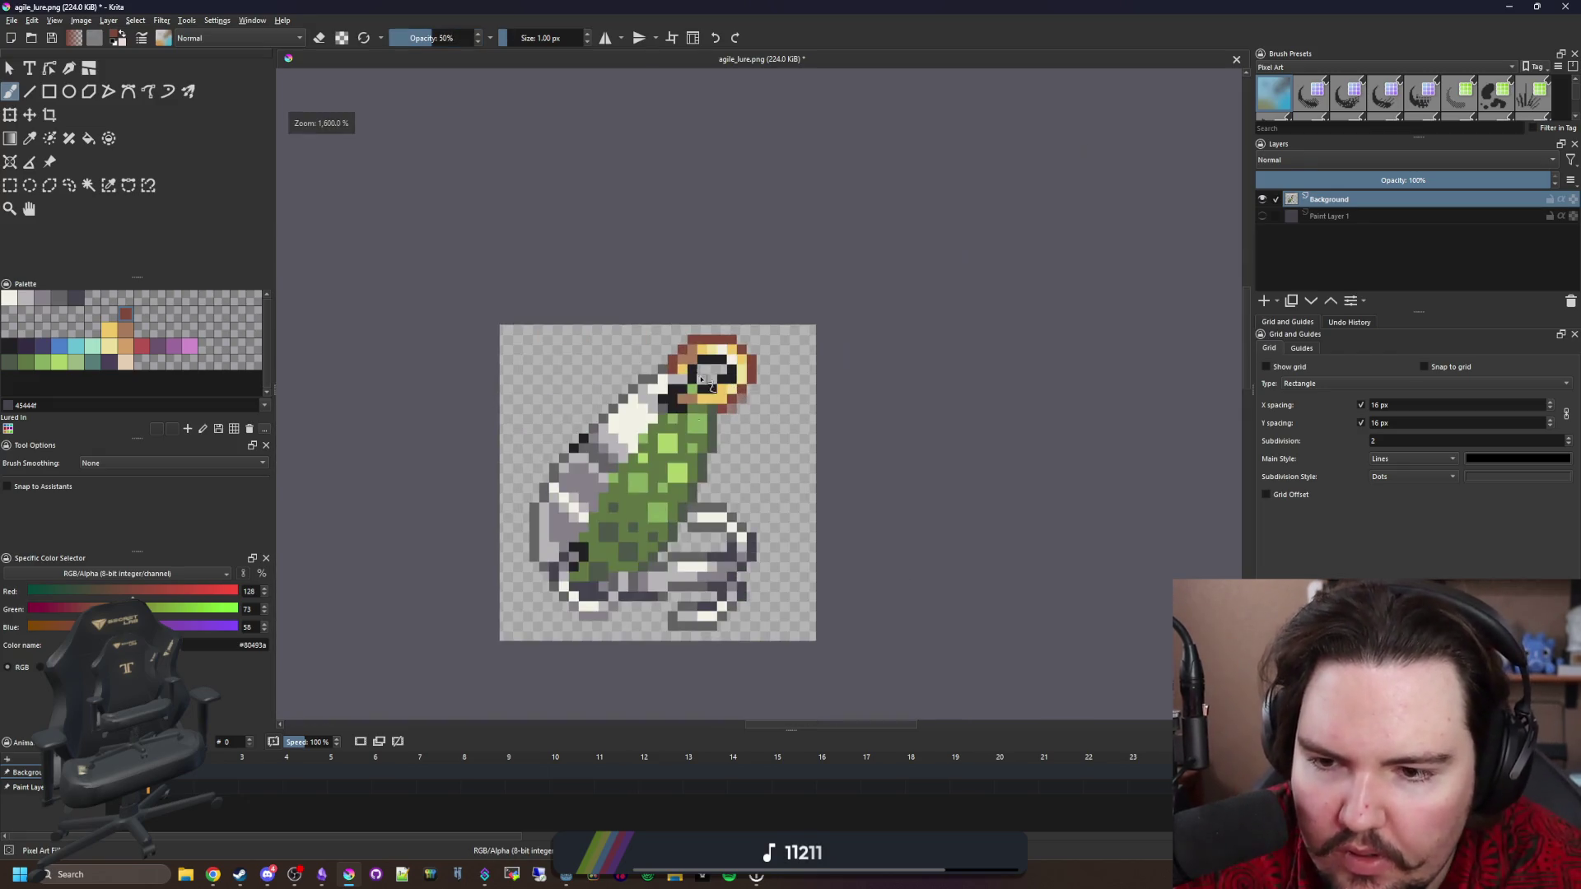
scroll(646, 381, "up", 3)
Sample the light grey from the lure sprite.
left_click(646, 379, "ctrl")
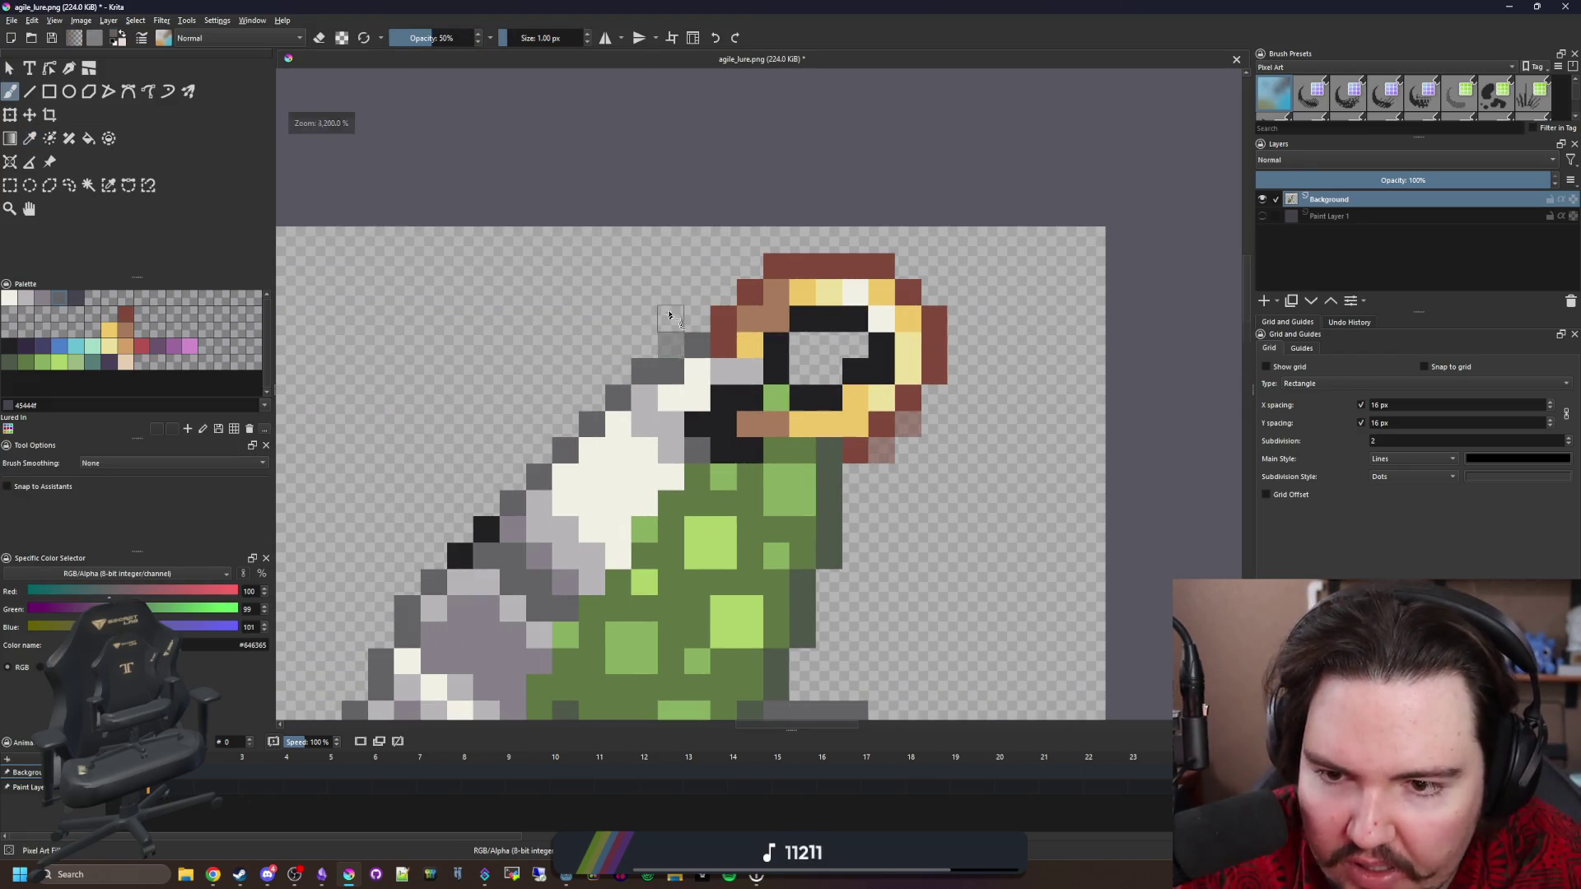
scroll(723, 410, "down", 2)
scroll(635, 362, "up", 2)
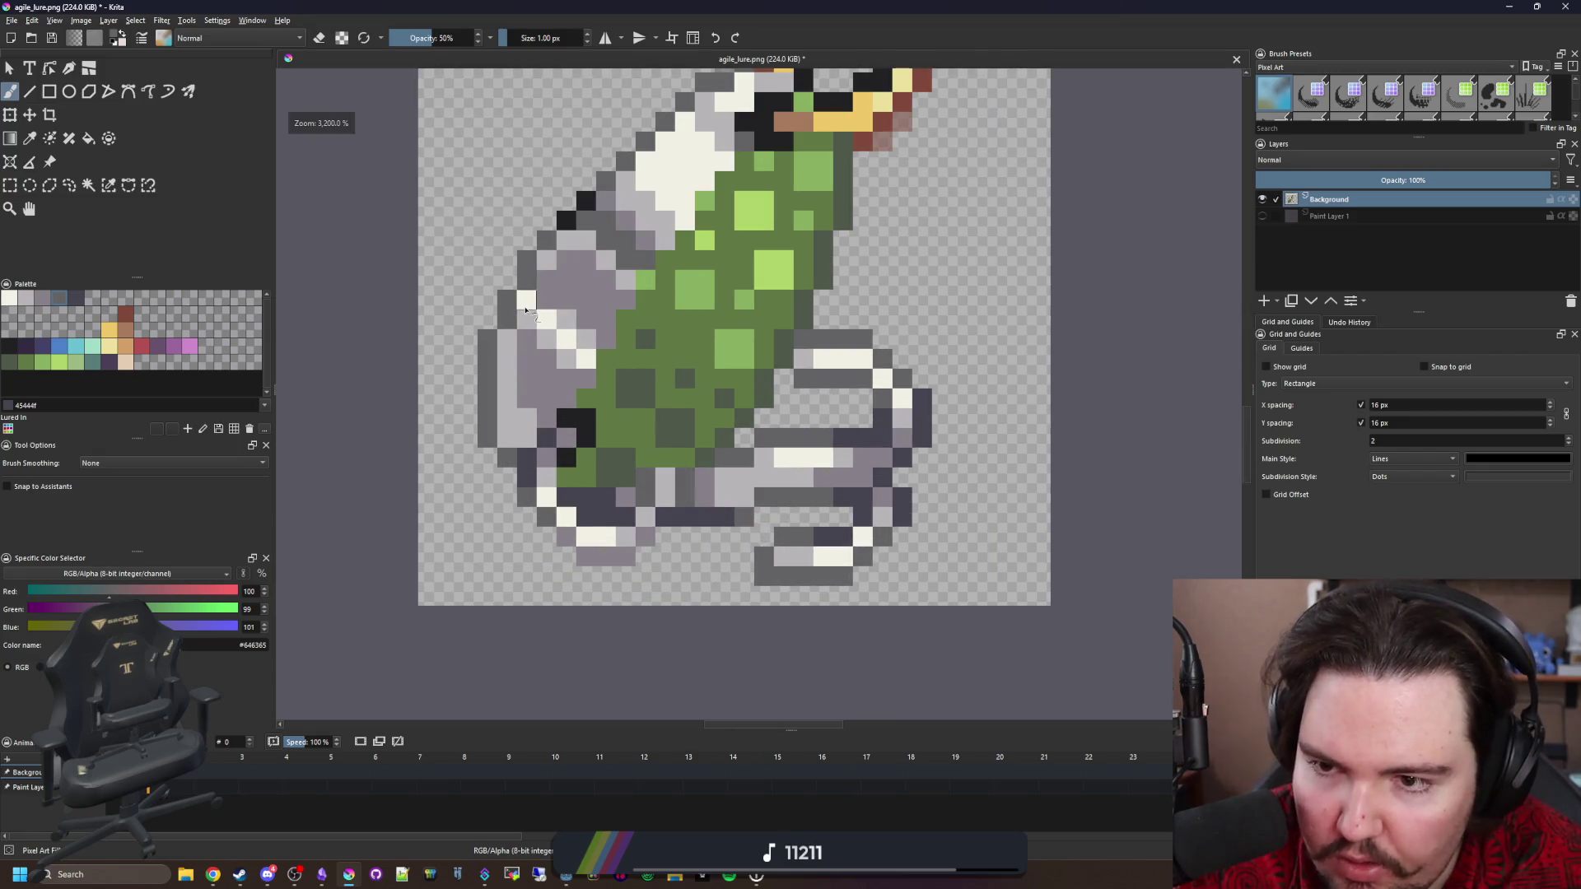
left_click_drag(523, 308, 505, 318)
scroll(650, 545, "up", 1)
key("p")
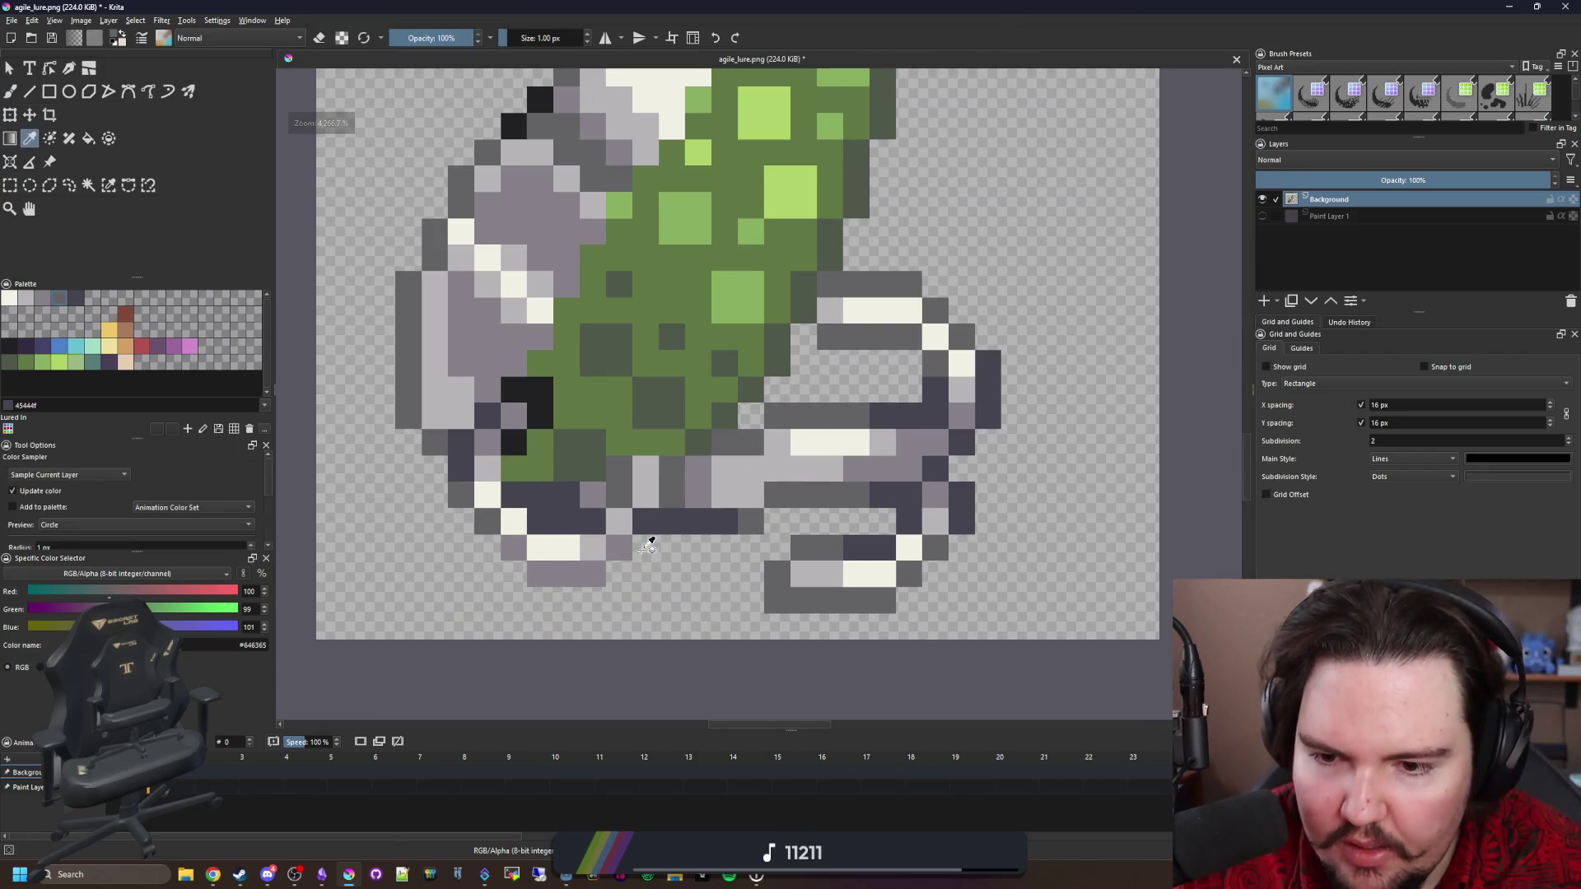
left_click(629, 550)
key("b")
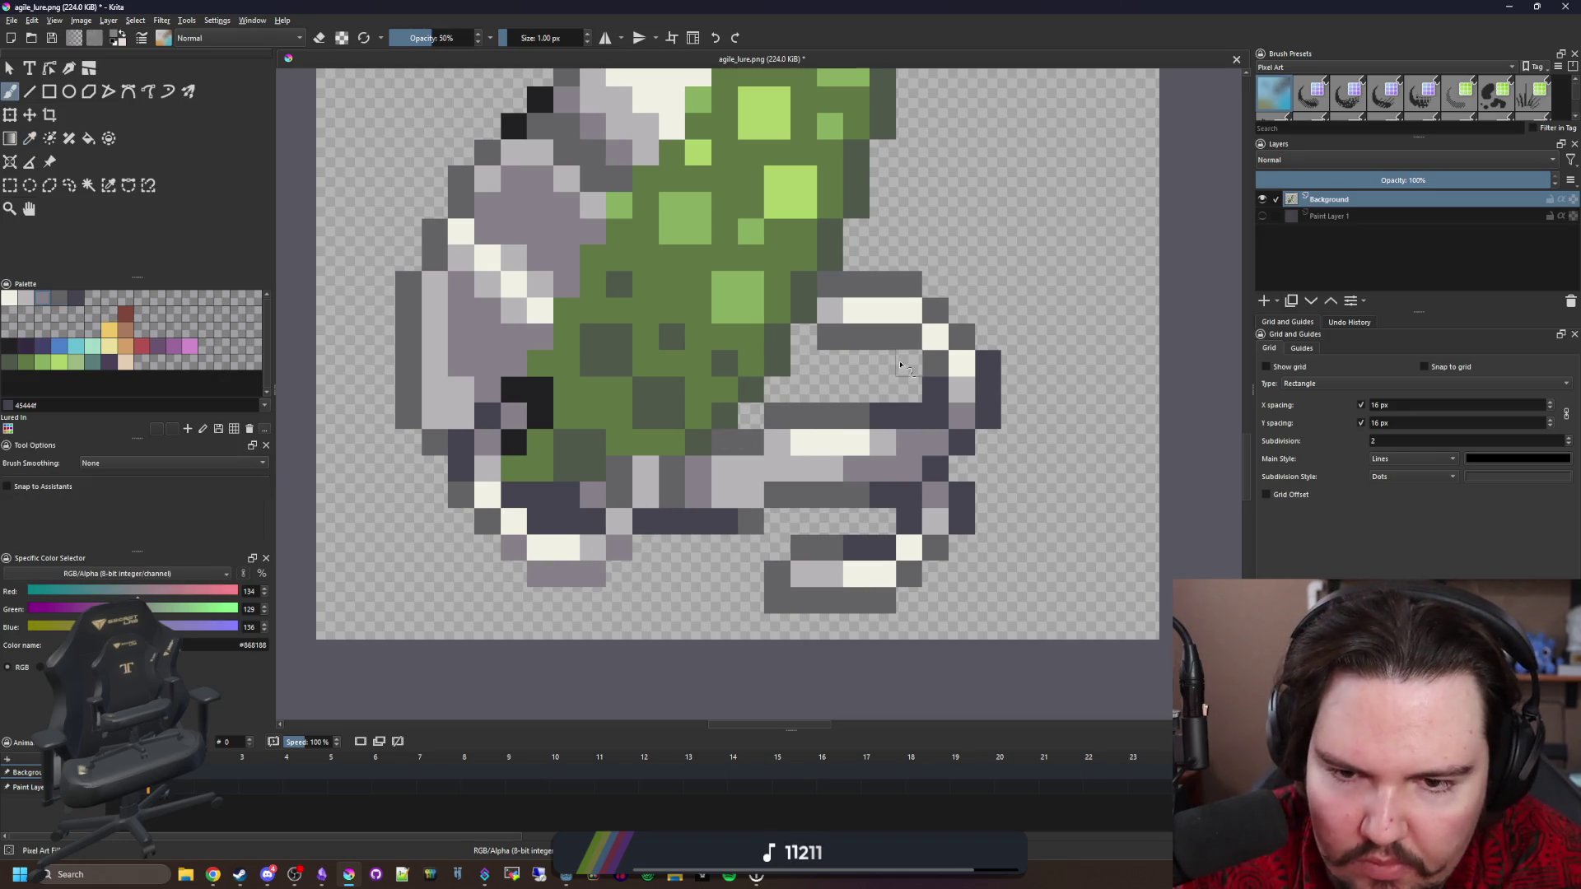
Sample the darker grey from the sprite to compare the greys.
left_click_drag(786, 415, 738, 436)
scroll(749, 521, "up", 1)
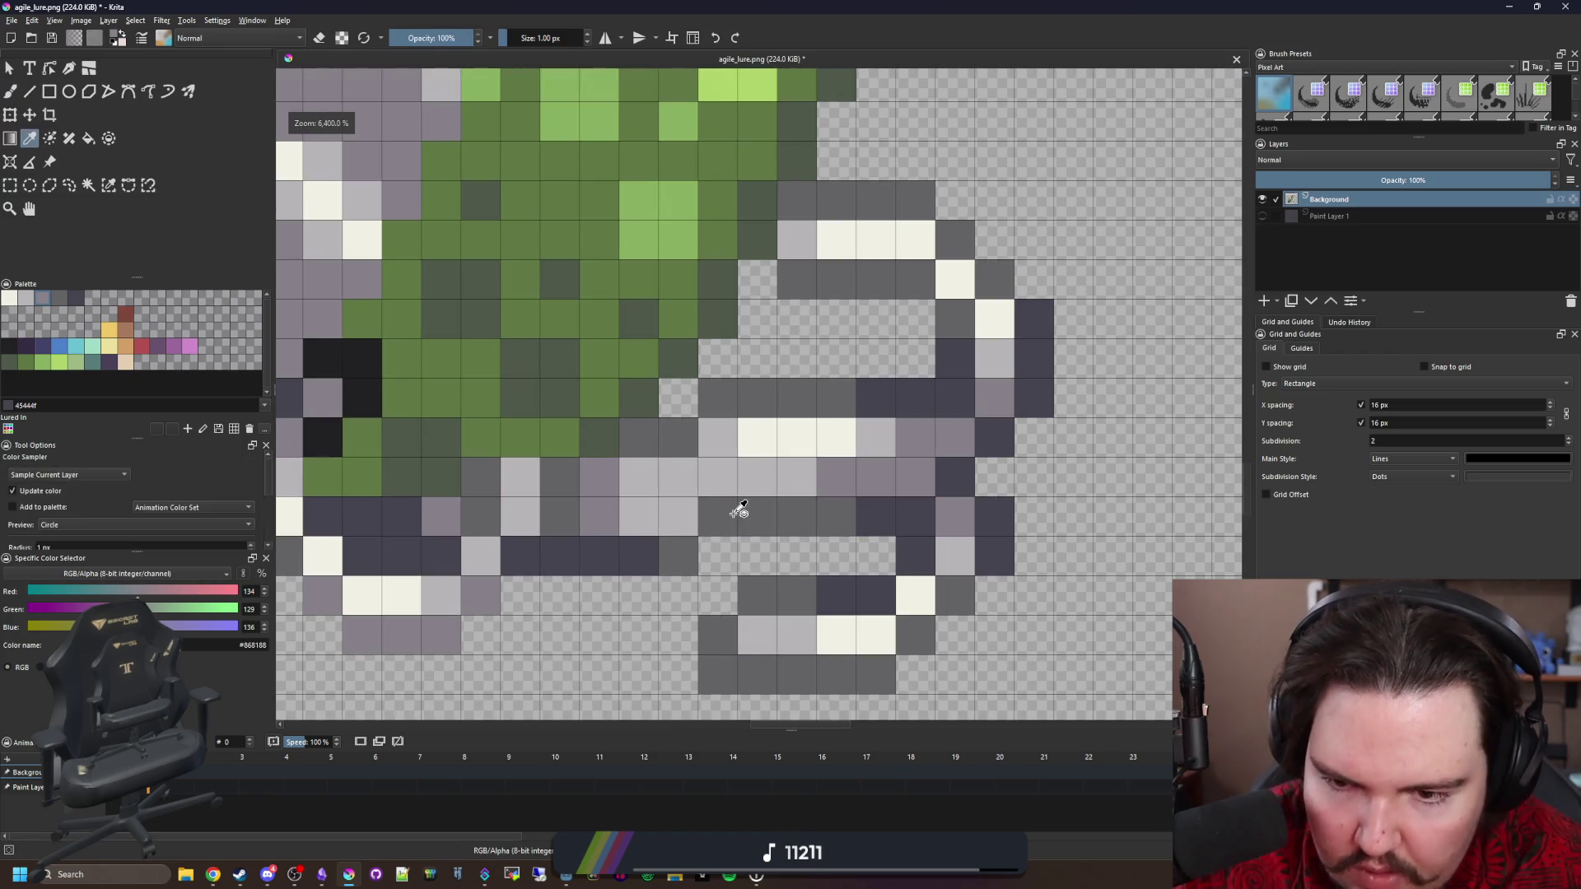
left_click(745, 515, "ctrl")
scroll(705, 536, "down", 5)
scroll(706, 536, "down", 1)
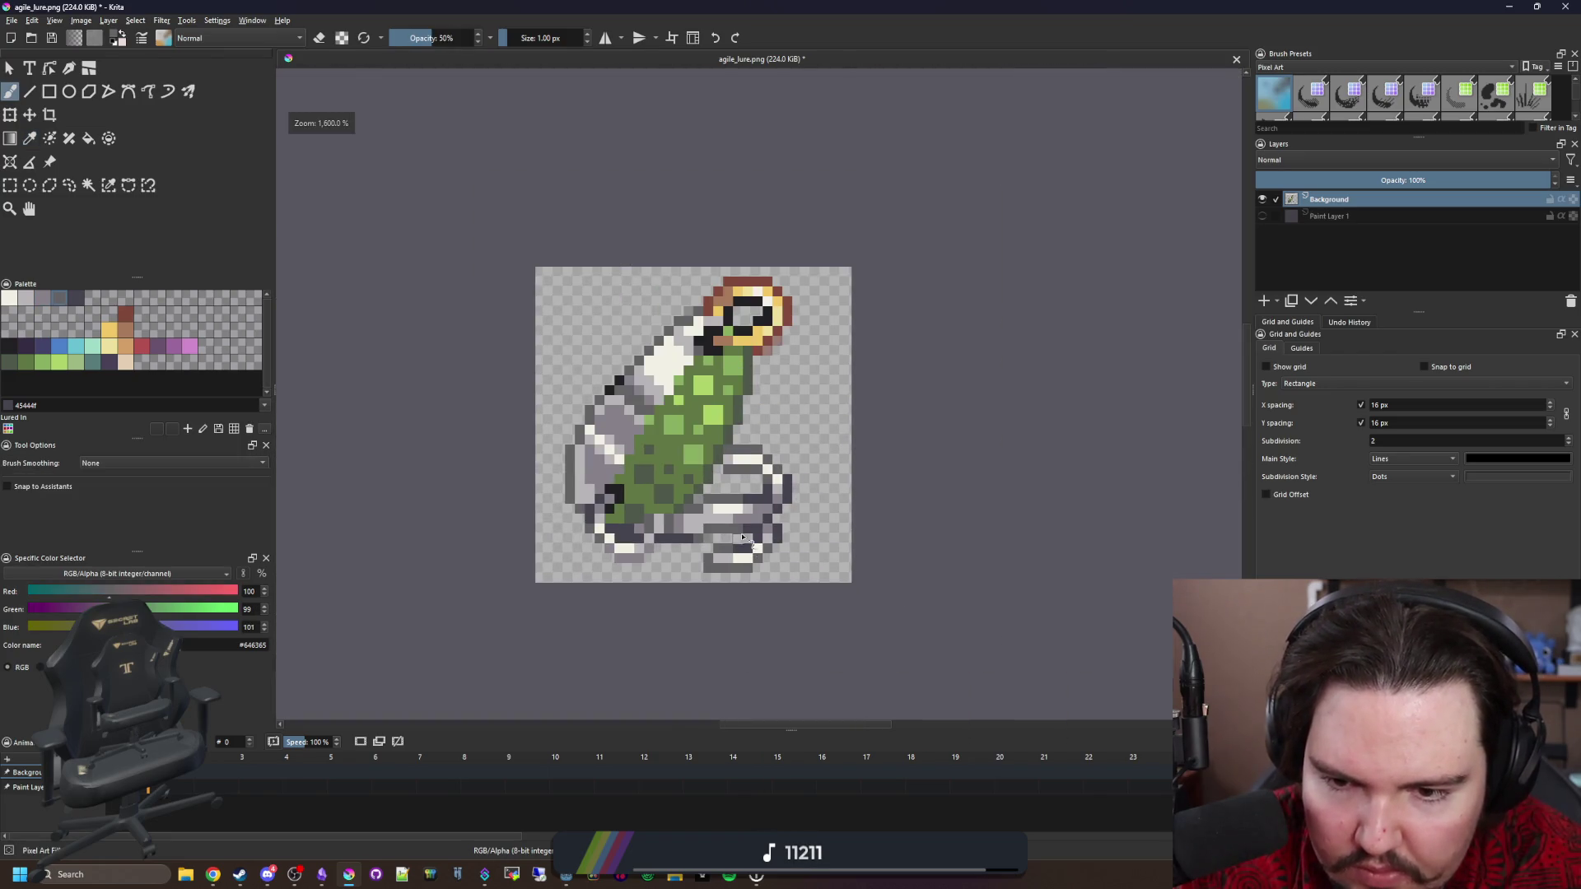
scroll(705, 536, "up", 3)
scroll(684, 468, "down", 4)
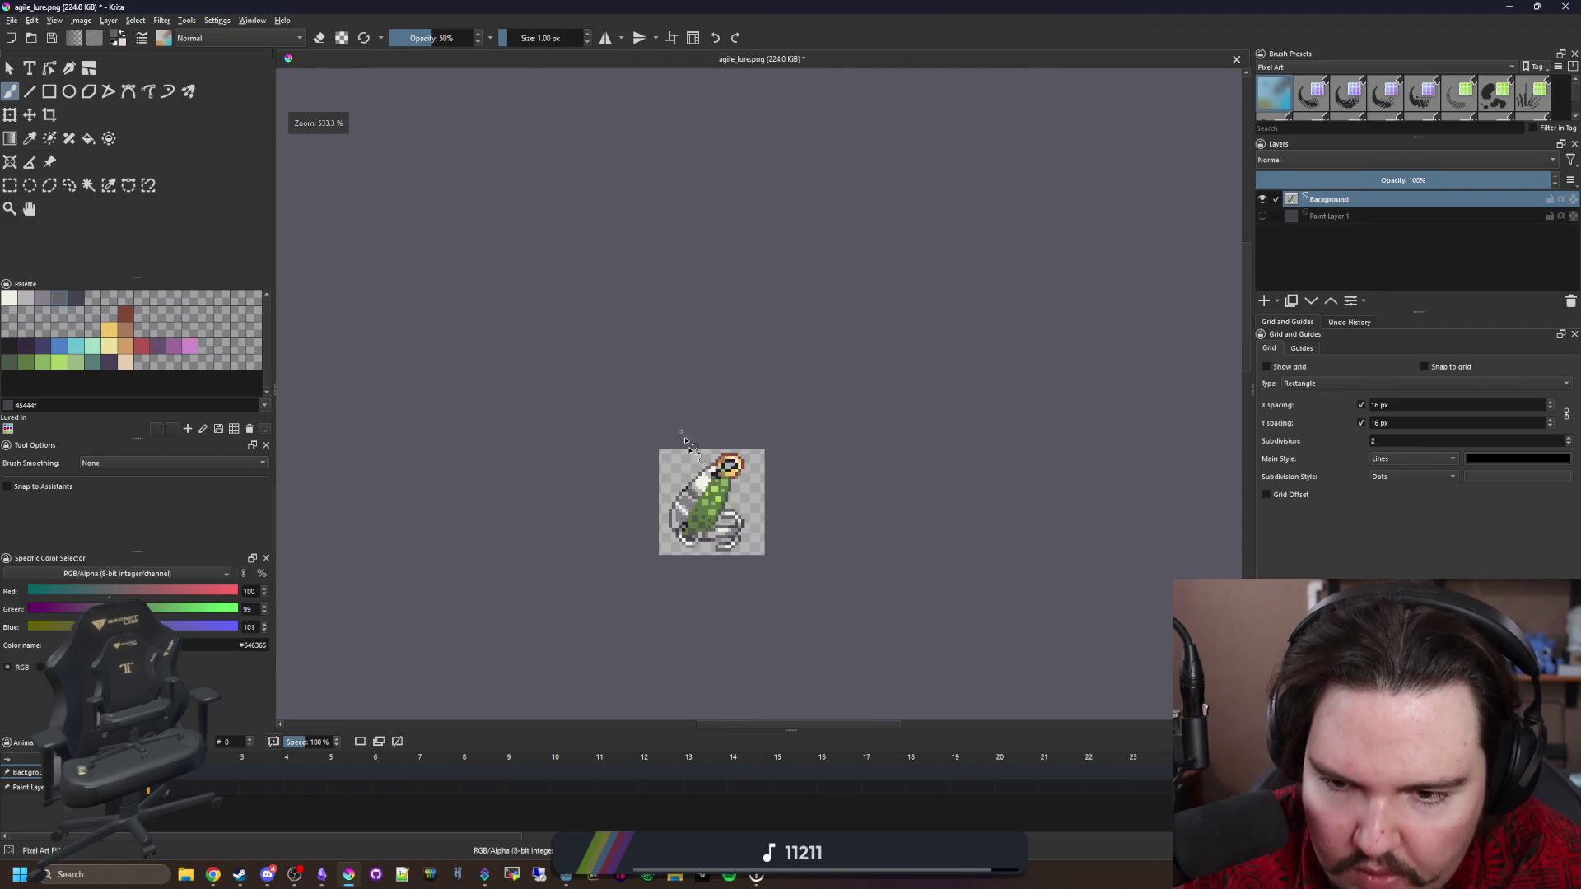
scroll(708, 527, "up", 4)
scroll(671, 502, "down", 7)
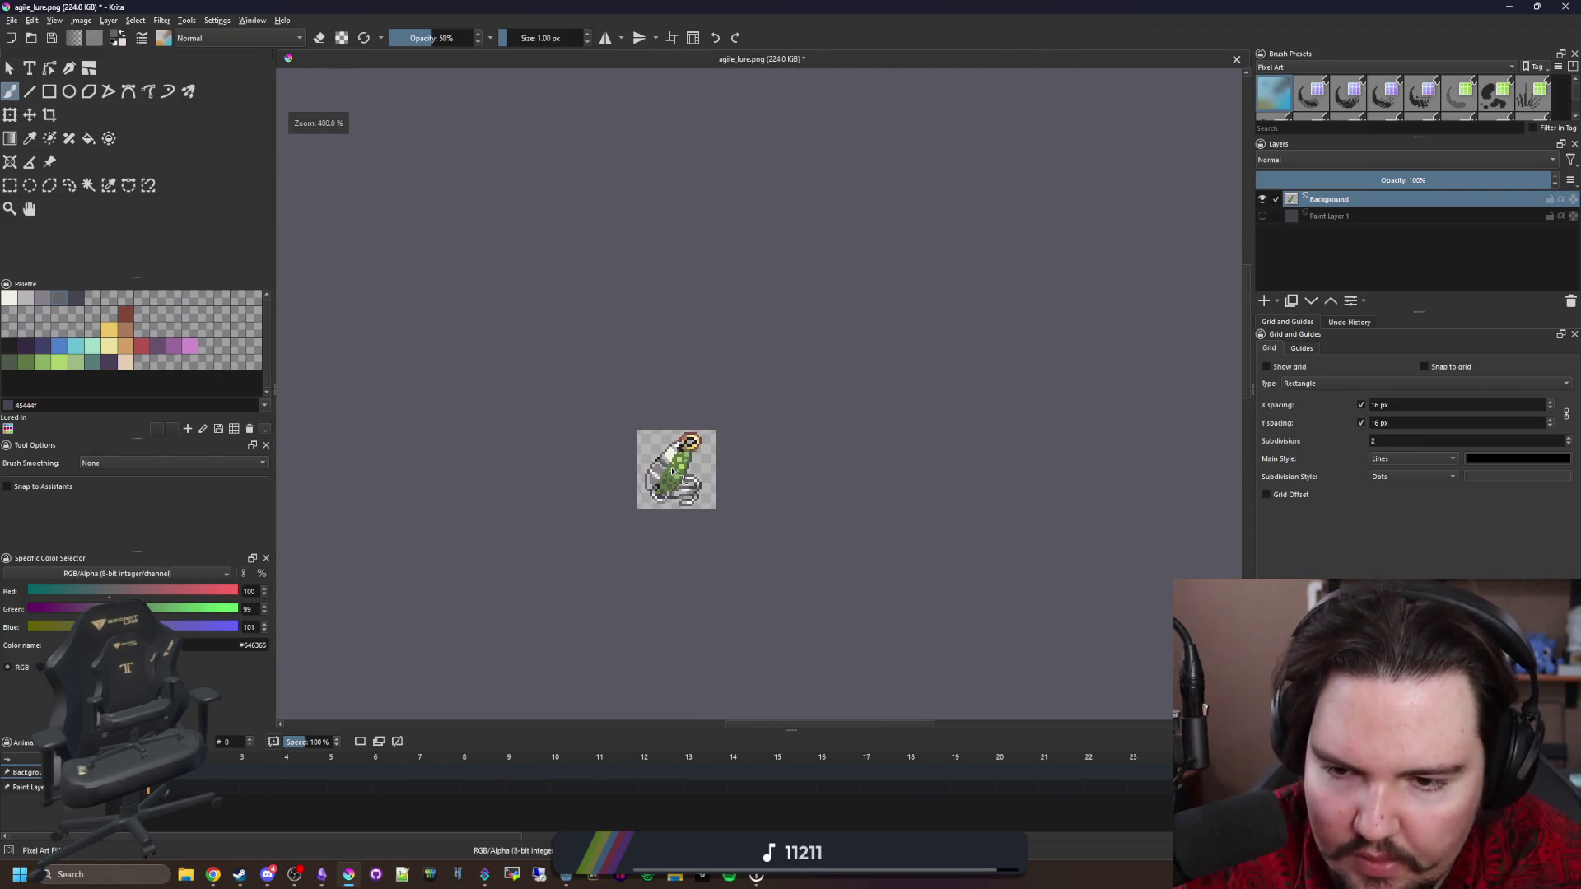
scroll(716, 441, "up", 6)
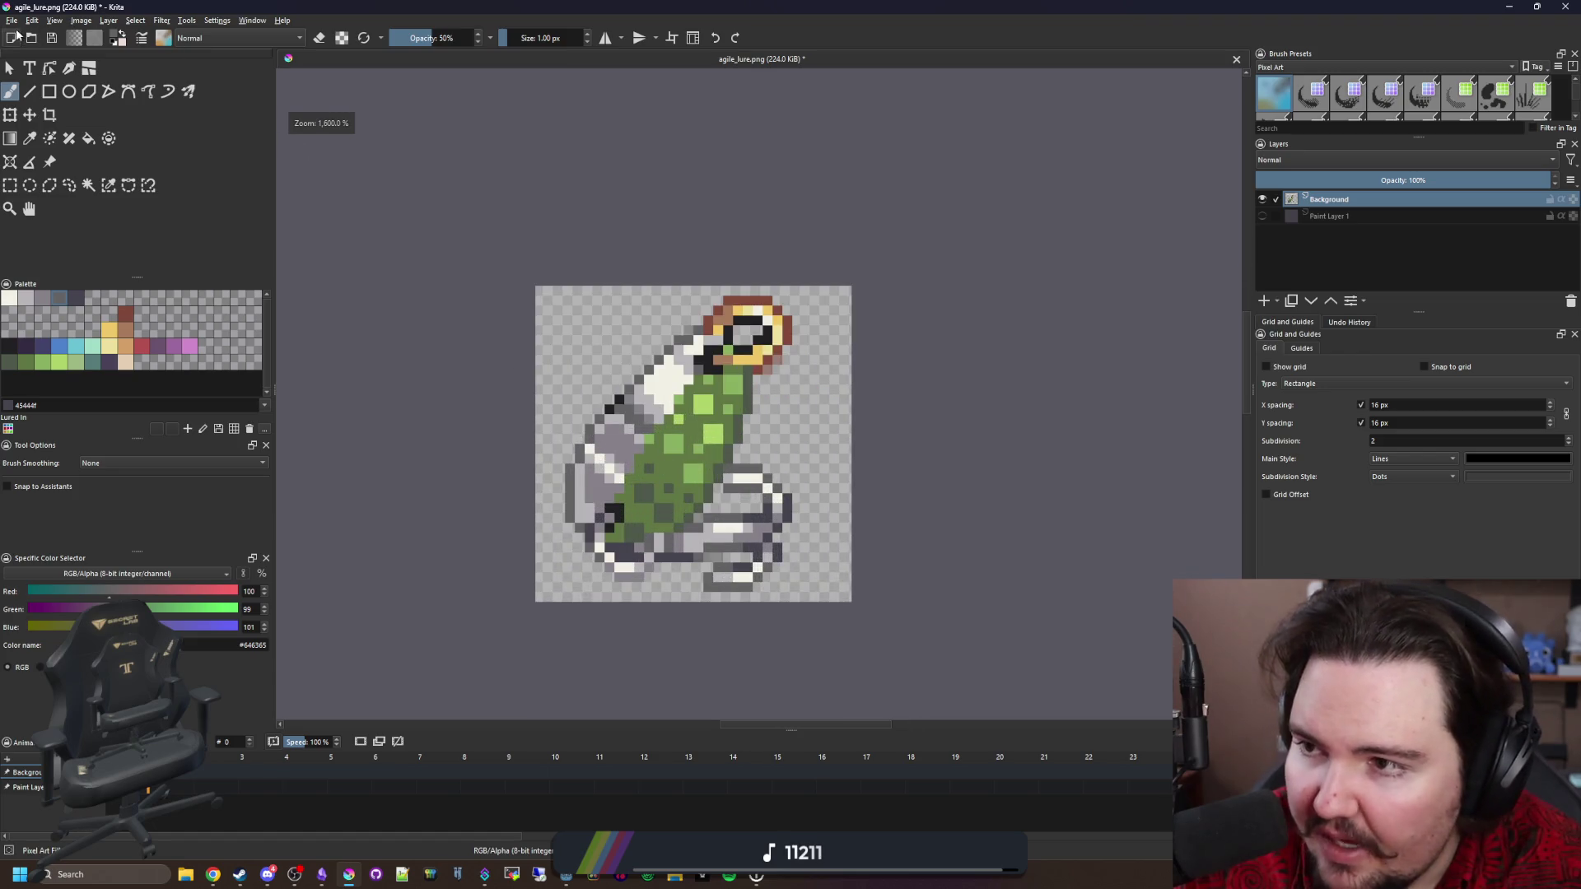
Save the sprite as shiny_lure.png in Icons with default PNG options, then return to Godot.
left_click(12, 20)
left_click(336, 152)
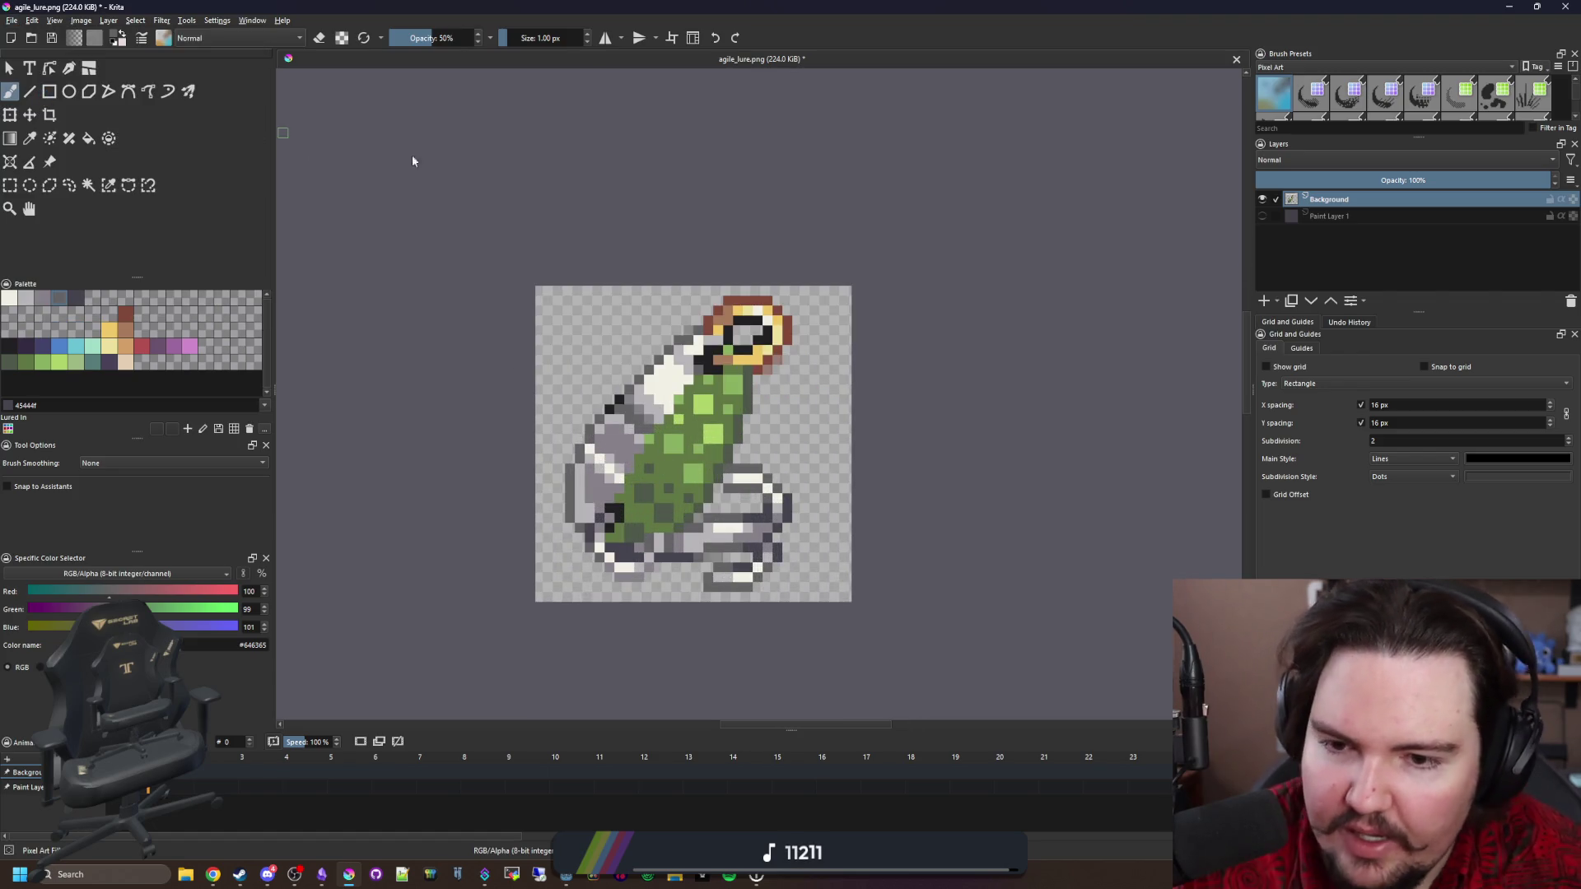
type("shiny_lure")
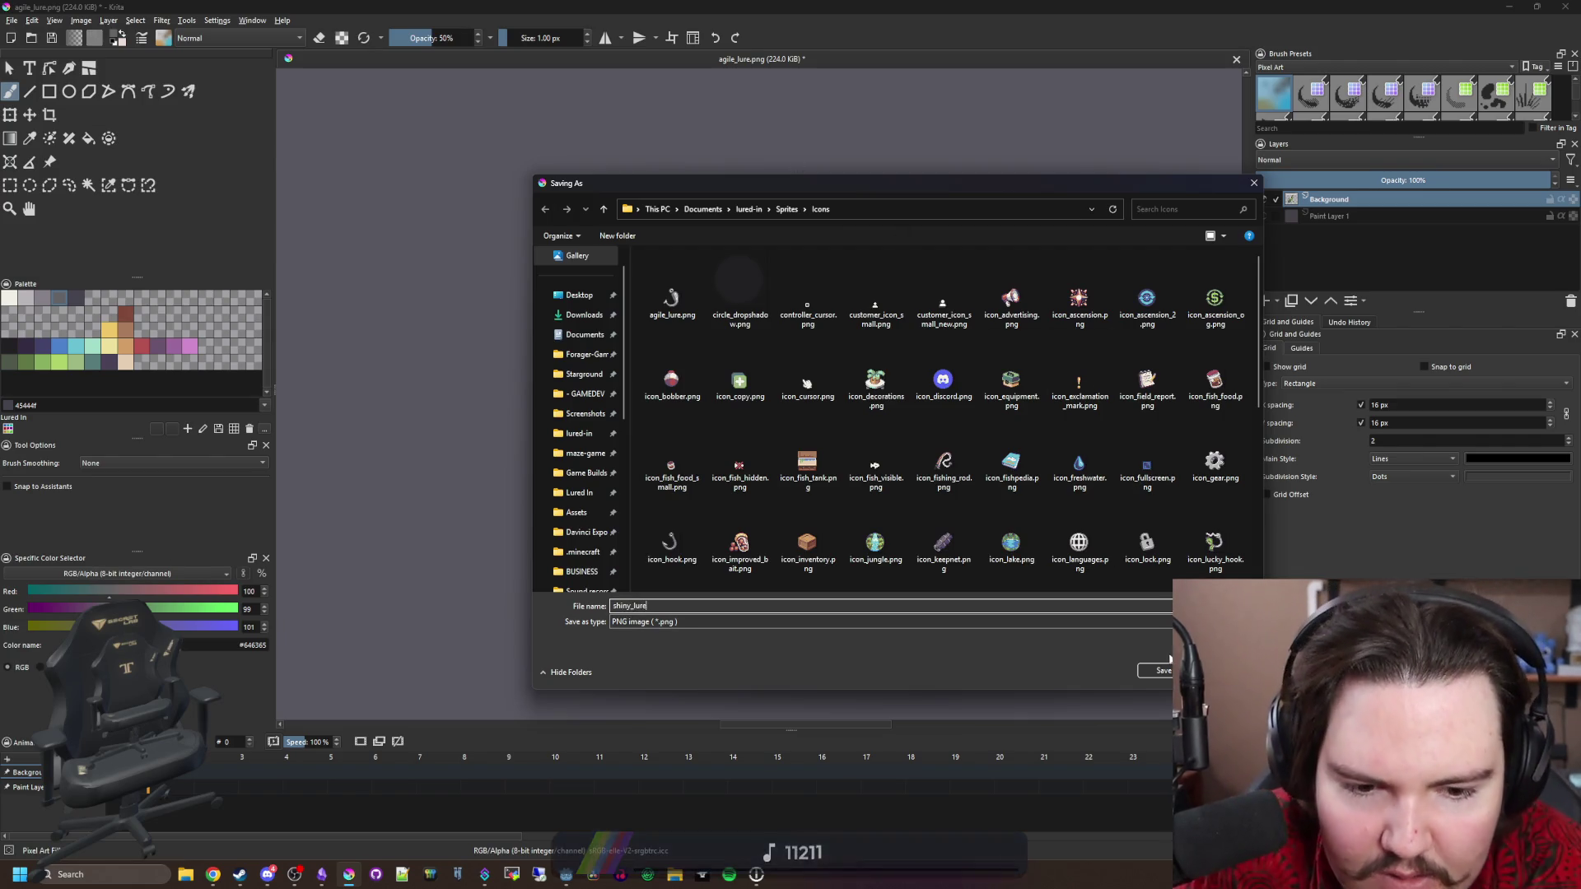
left_click(1160, 668)
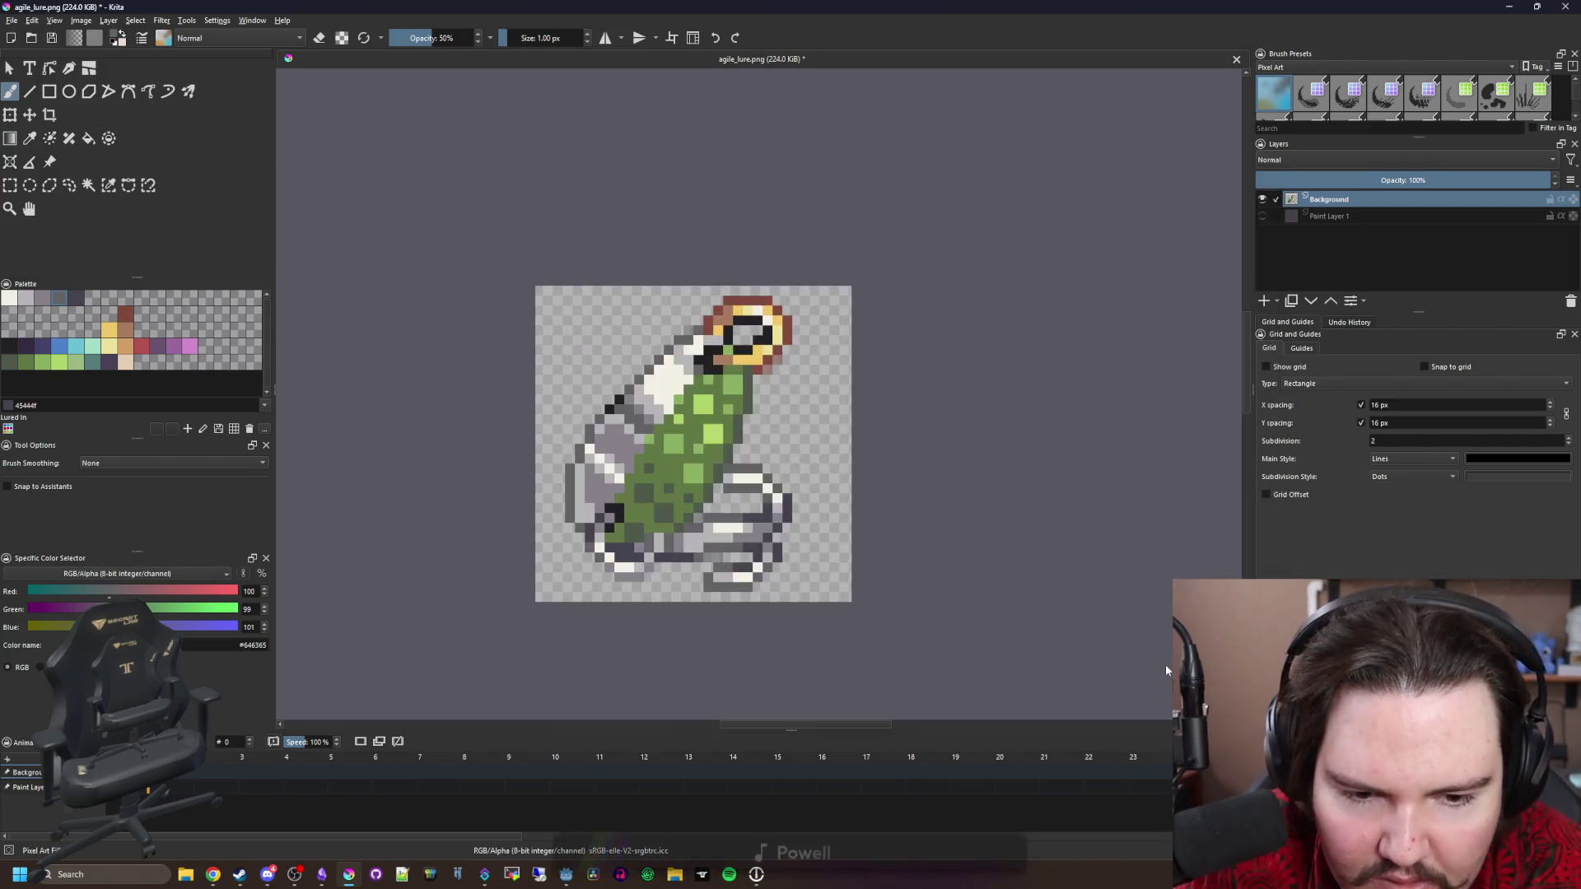
left_click(863, 573)
key("alt+Tab")
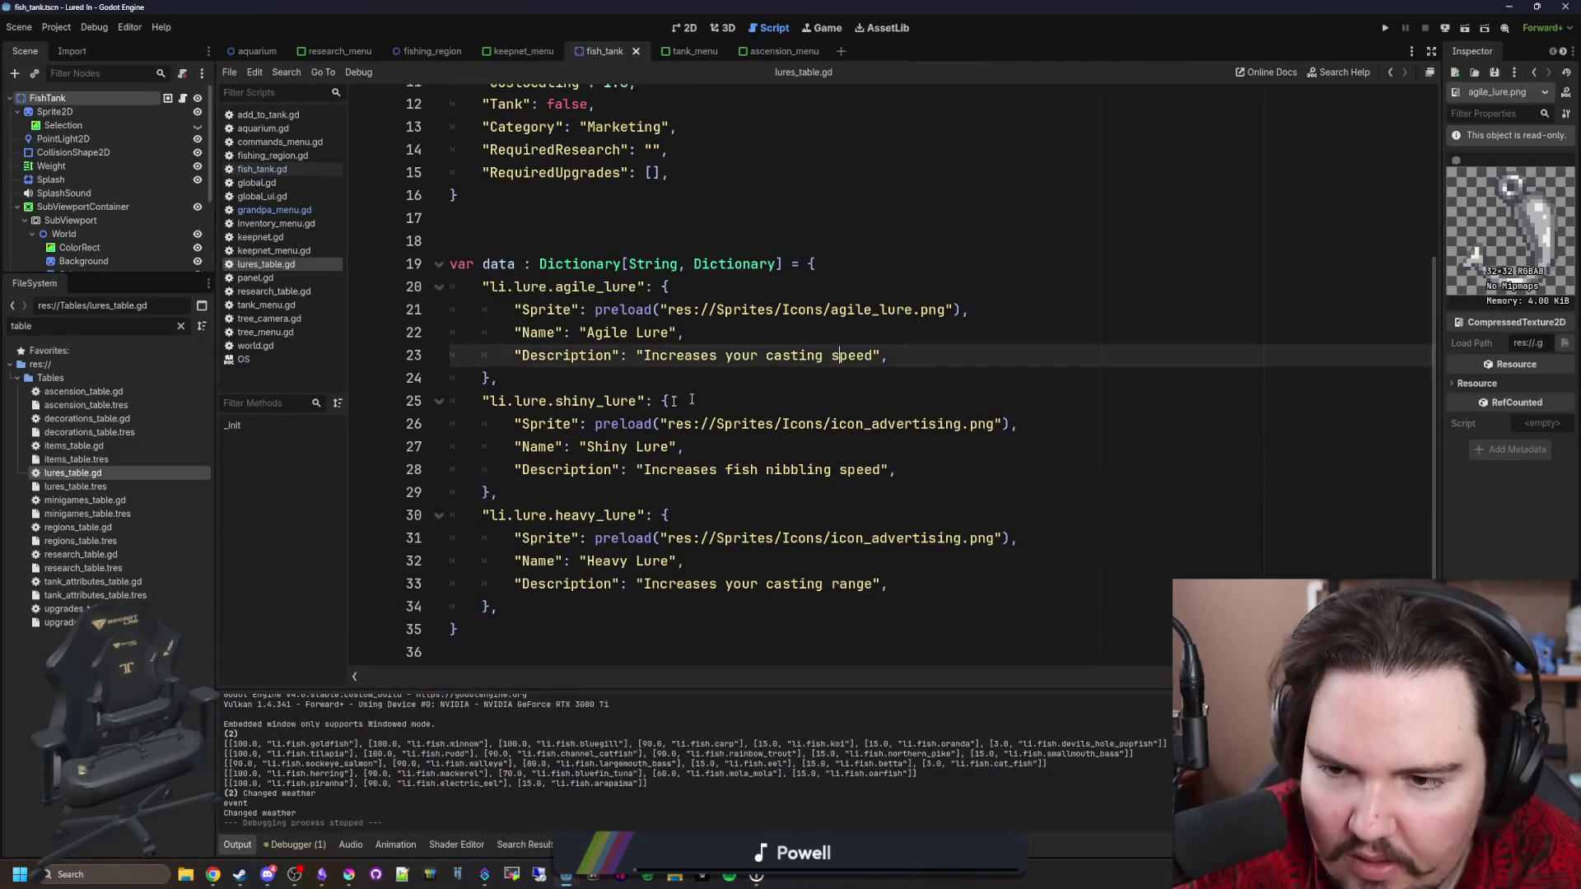
Replace icon_advertising on line 26 with the shiny_lure.png path and save lures_table.gd.
double_click(907, 421)
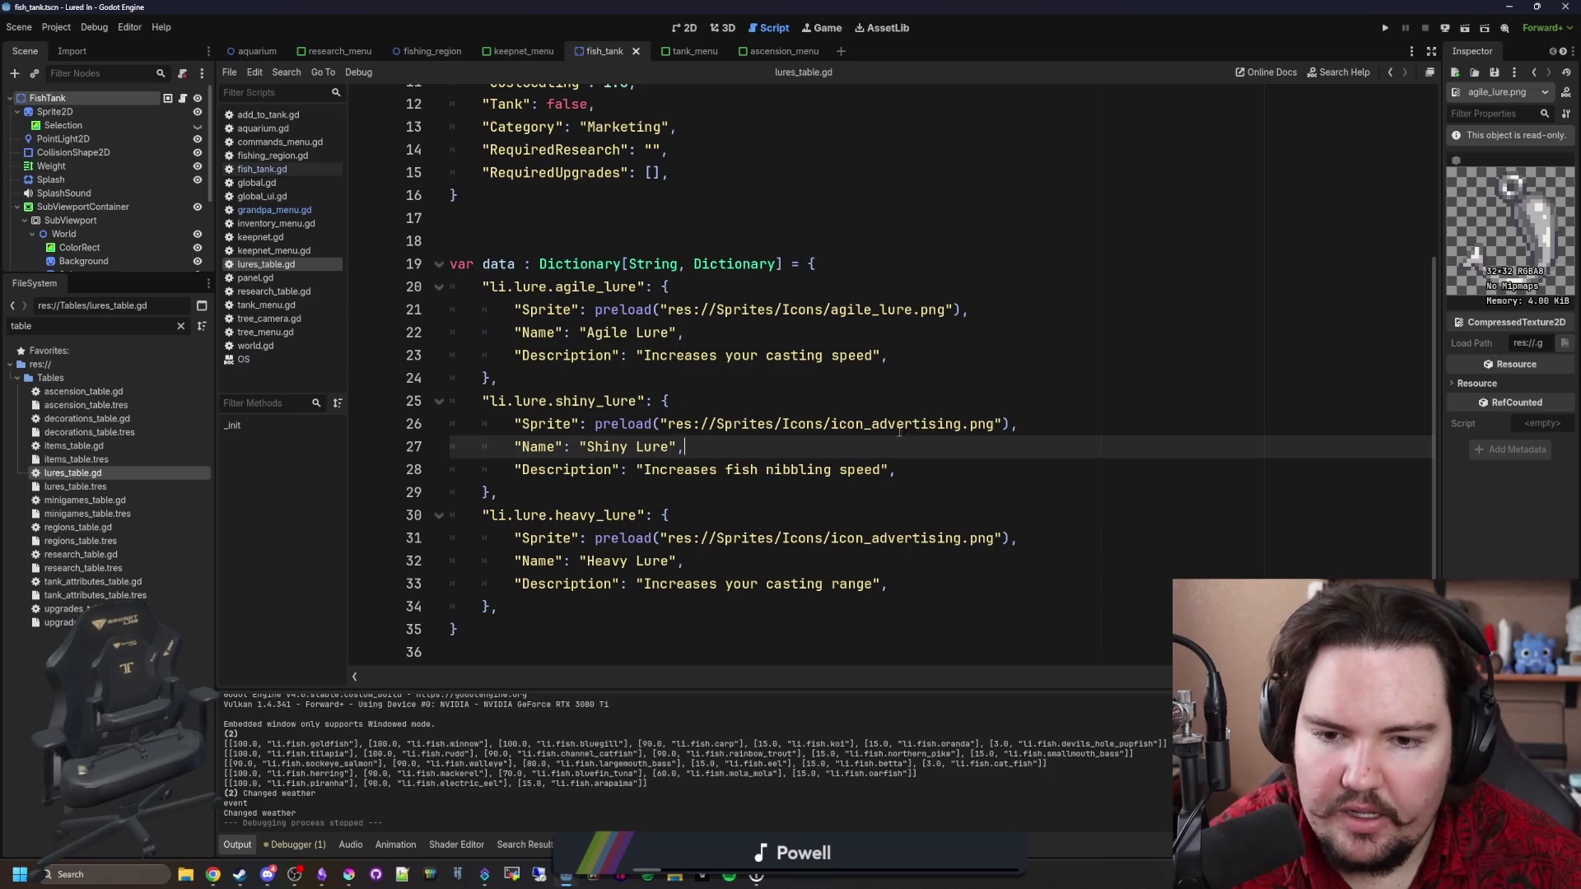
type("d")
key("BackSpace")
type("shiny")
key("Return")
key("ctrl+s")
key("Up")
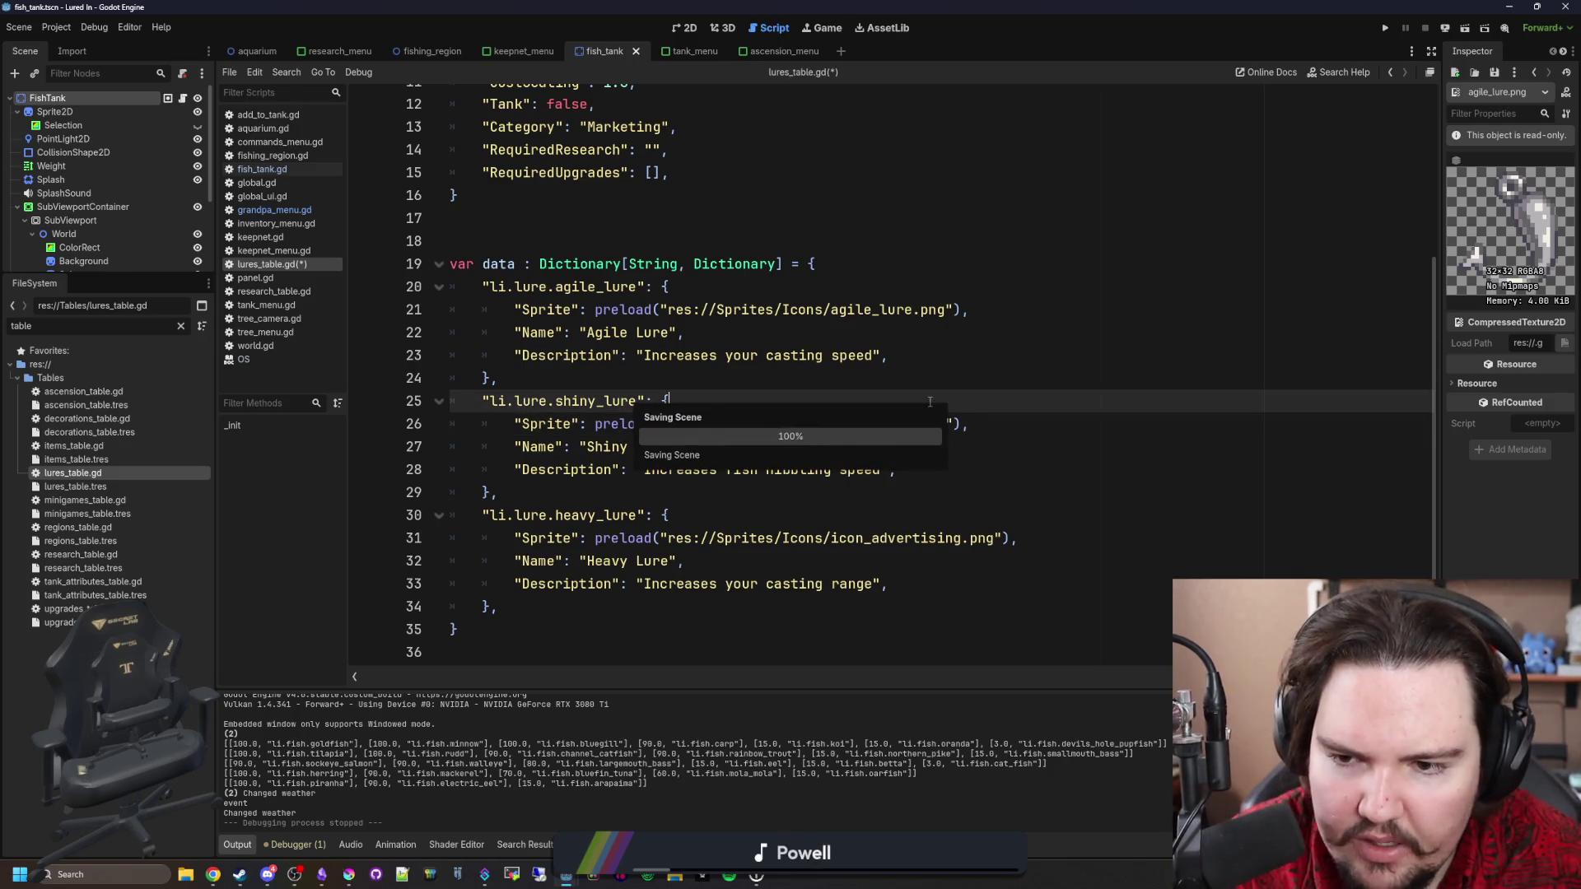
Start a new line after the Description line and type an opening quote.
key("Up")
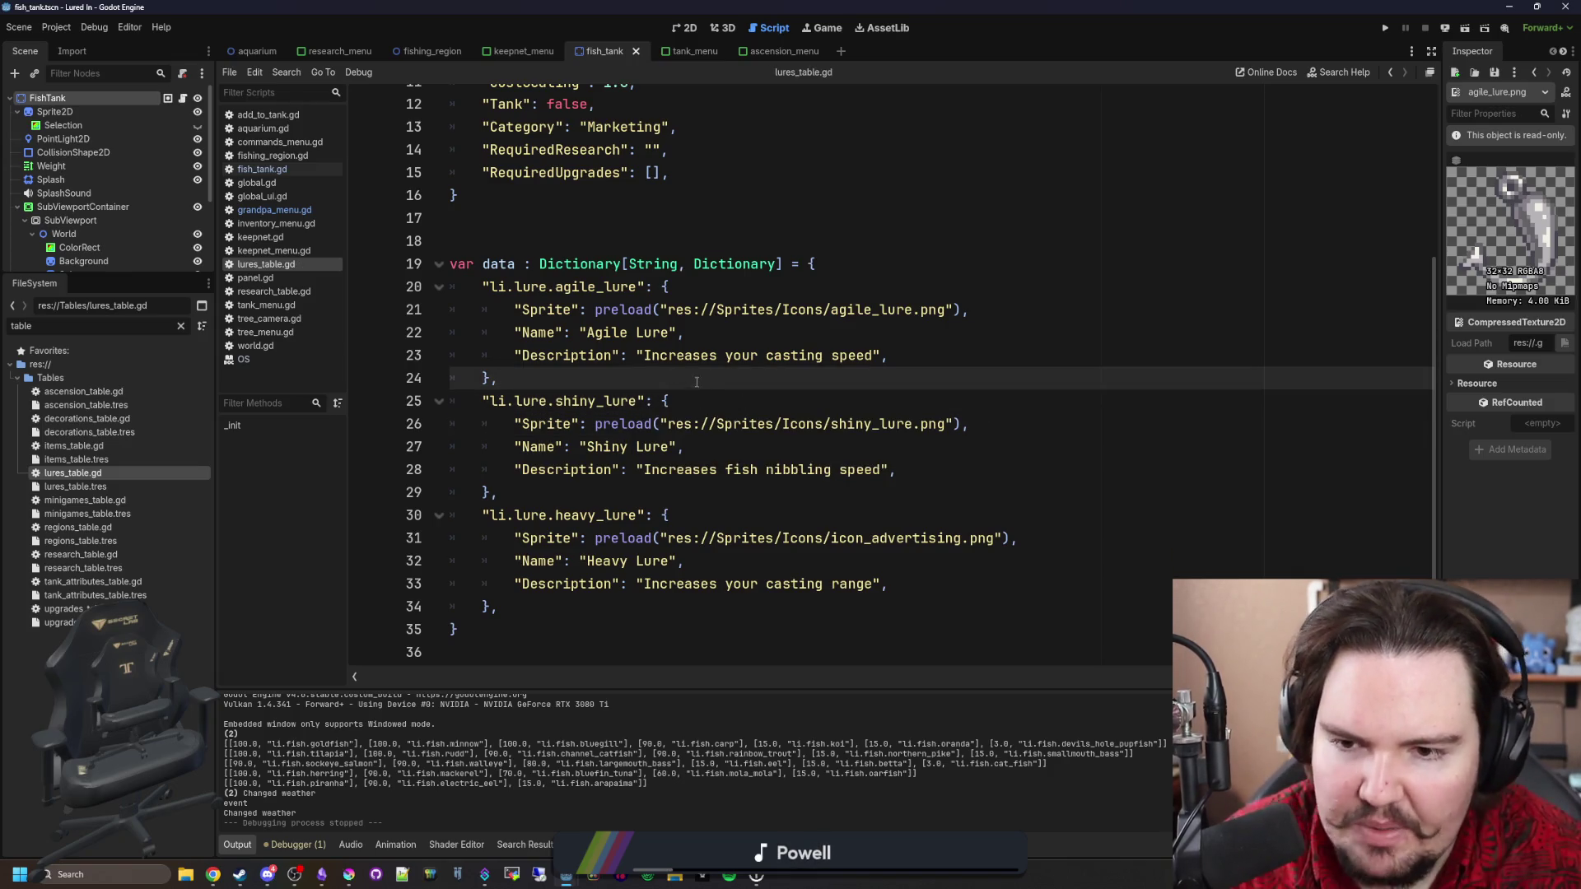
left_click(937, 460)
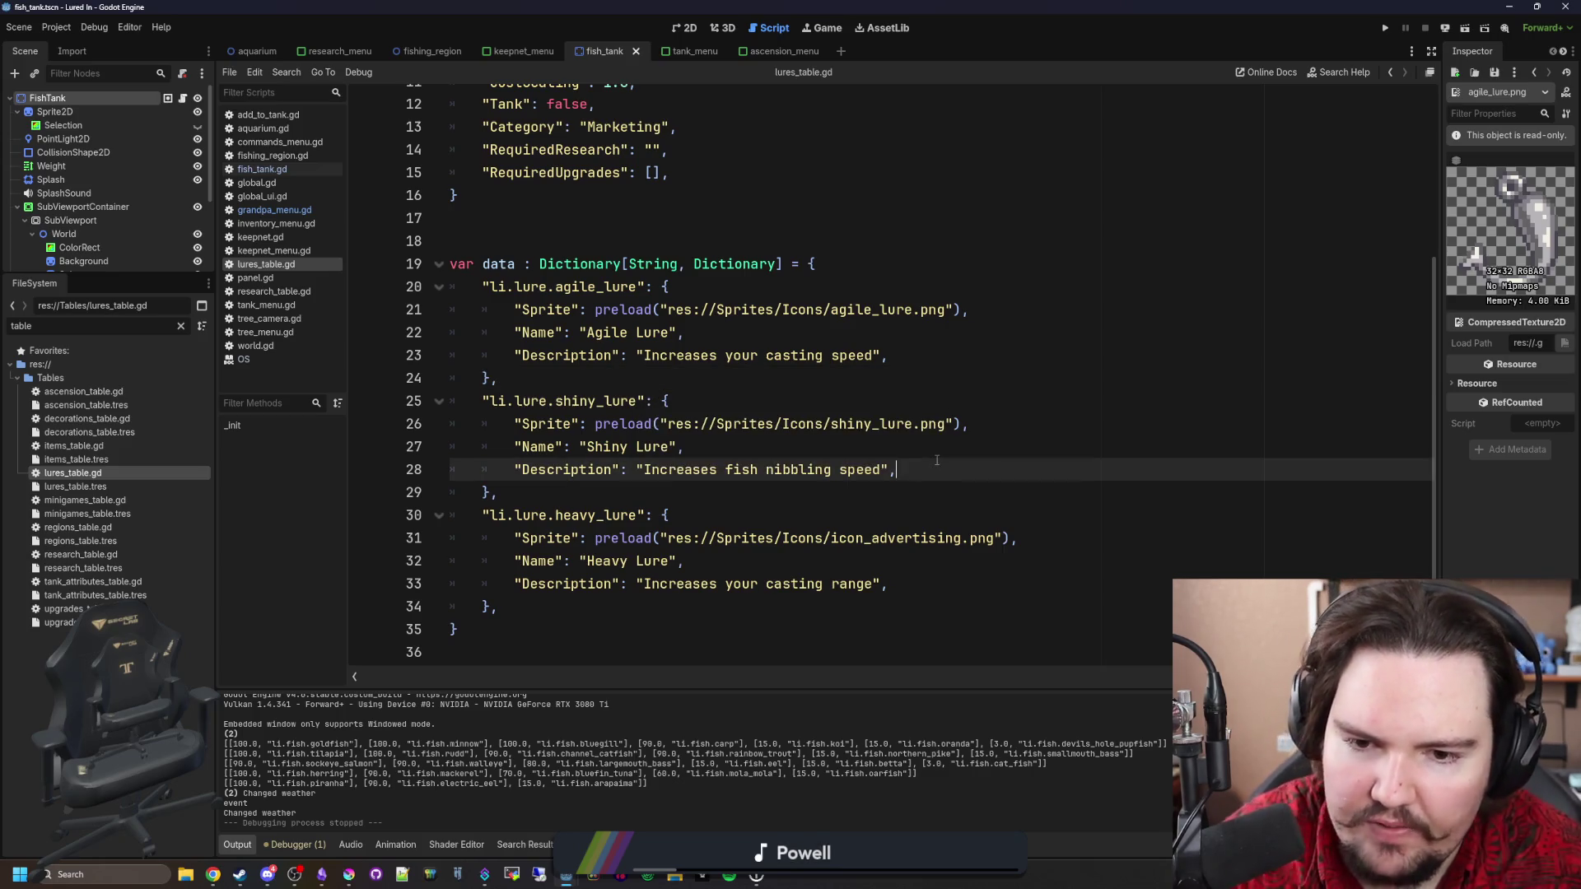
key("Return")
type("\"")
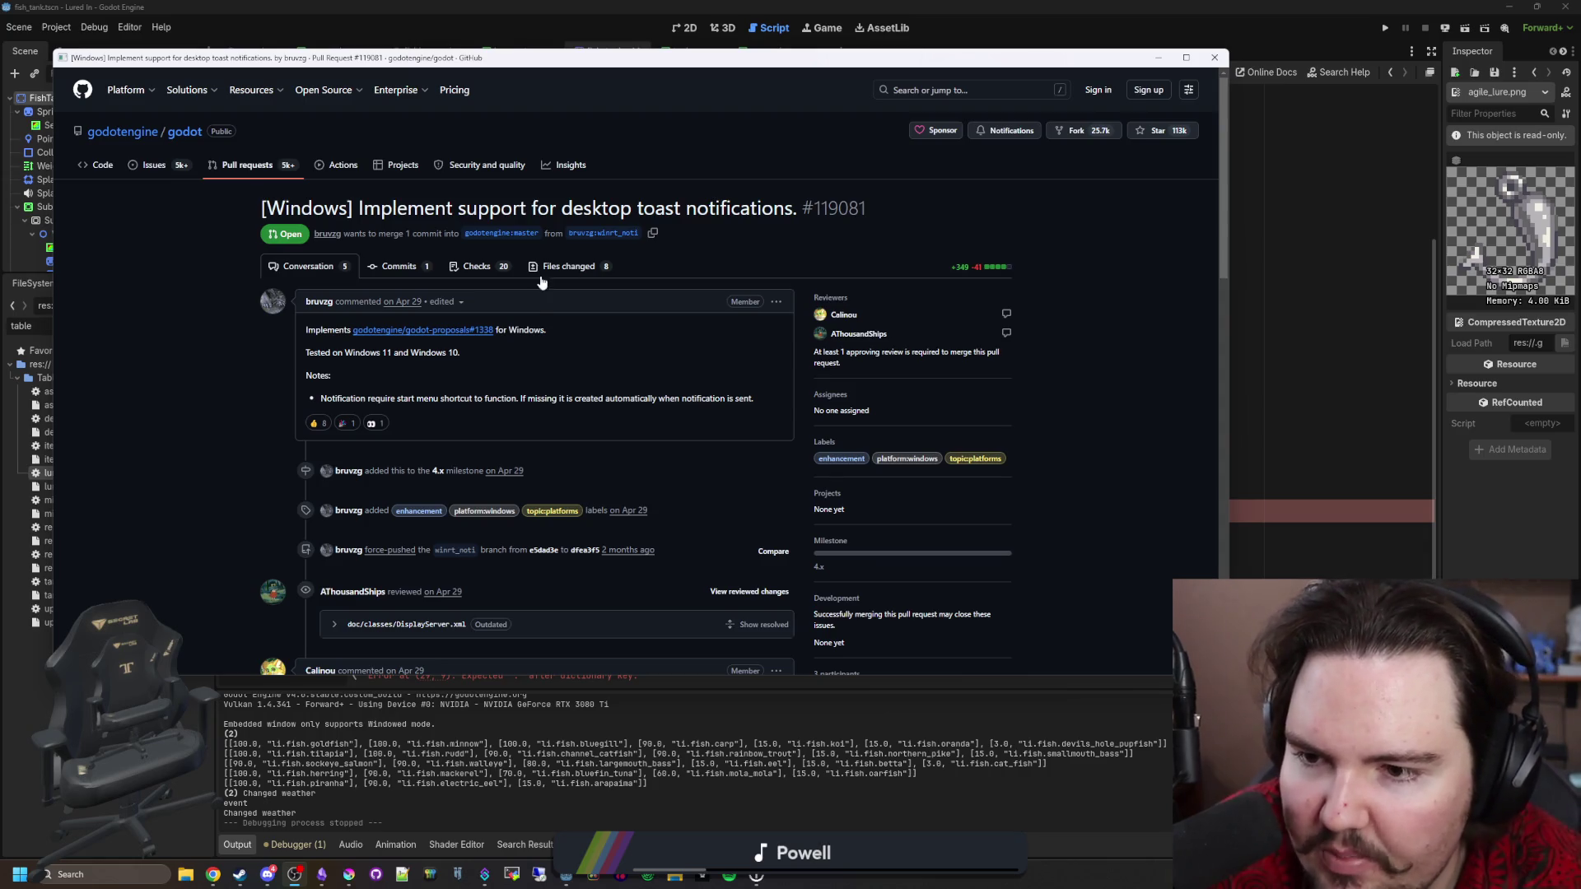
Read the PR #119081 conversation, highlighting notes on macOS, all platforms and notification parameters.
scroll(568, 282, "down", 2)
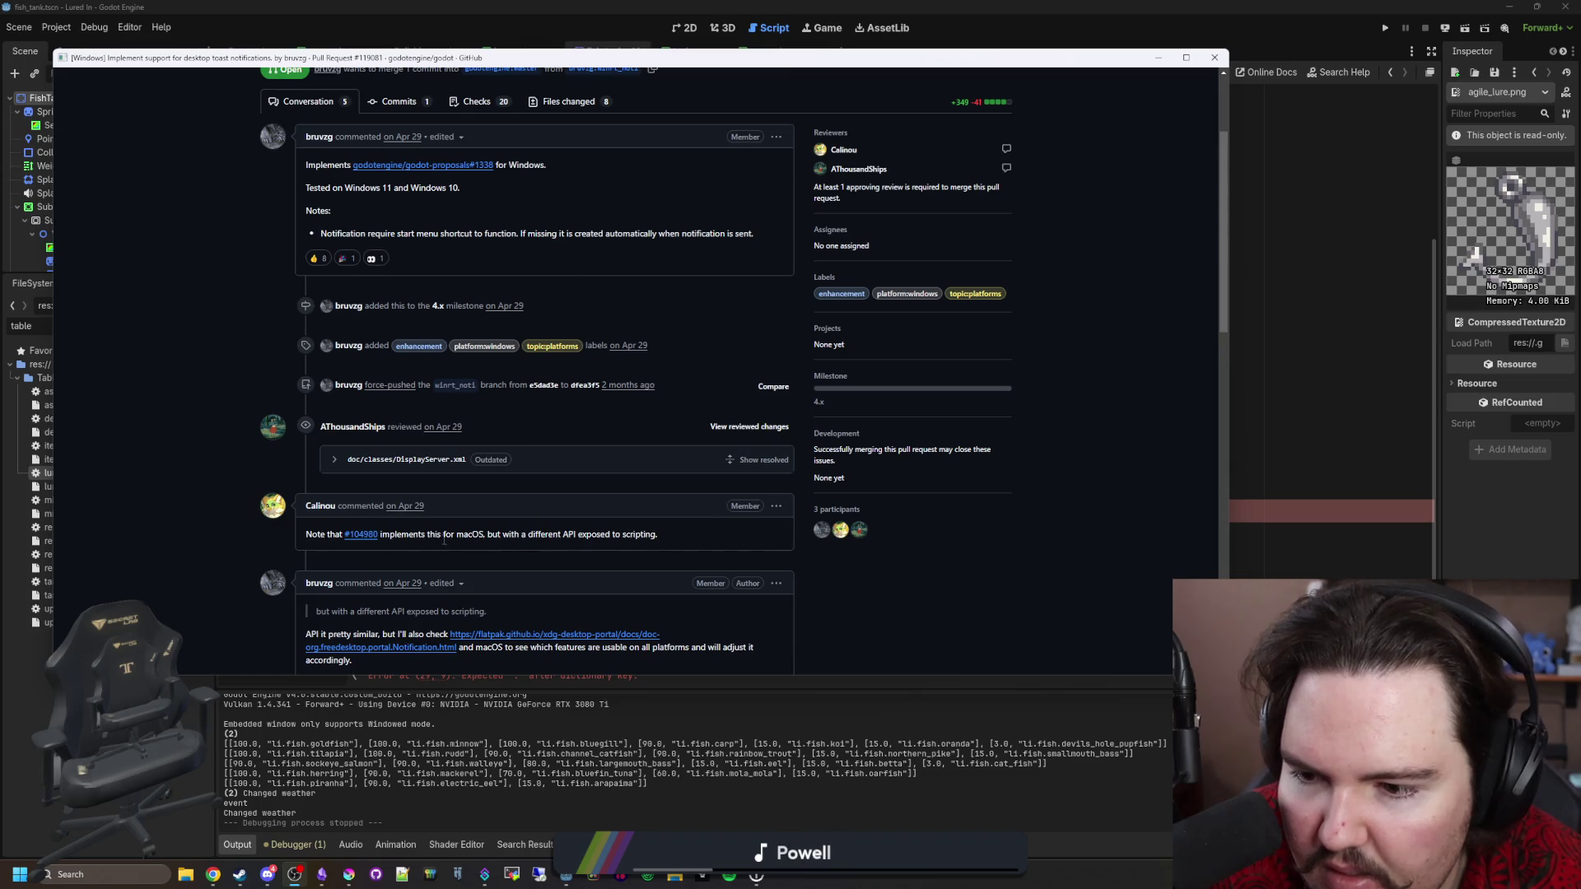
left_click_drag(470, 533, 622, 531)
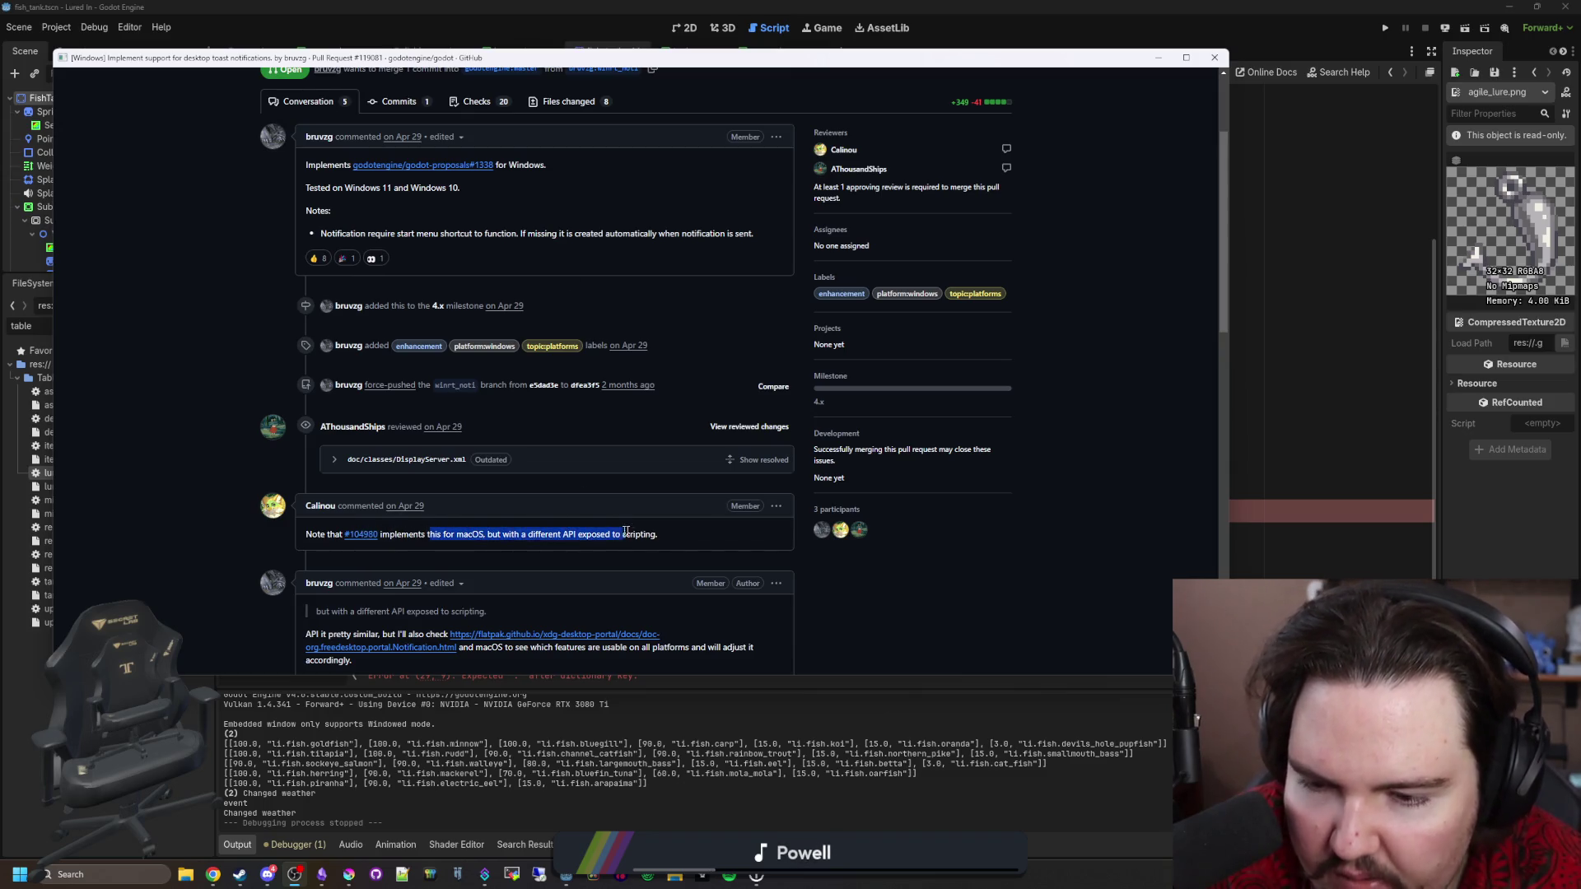
left_click(679, 540)
scroll(512, 414, "down", 2)
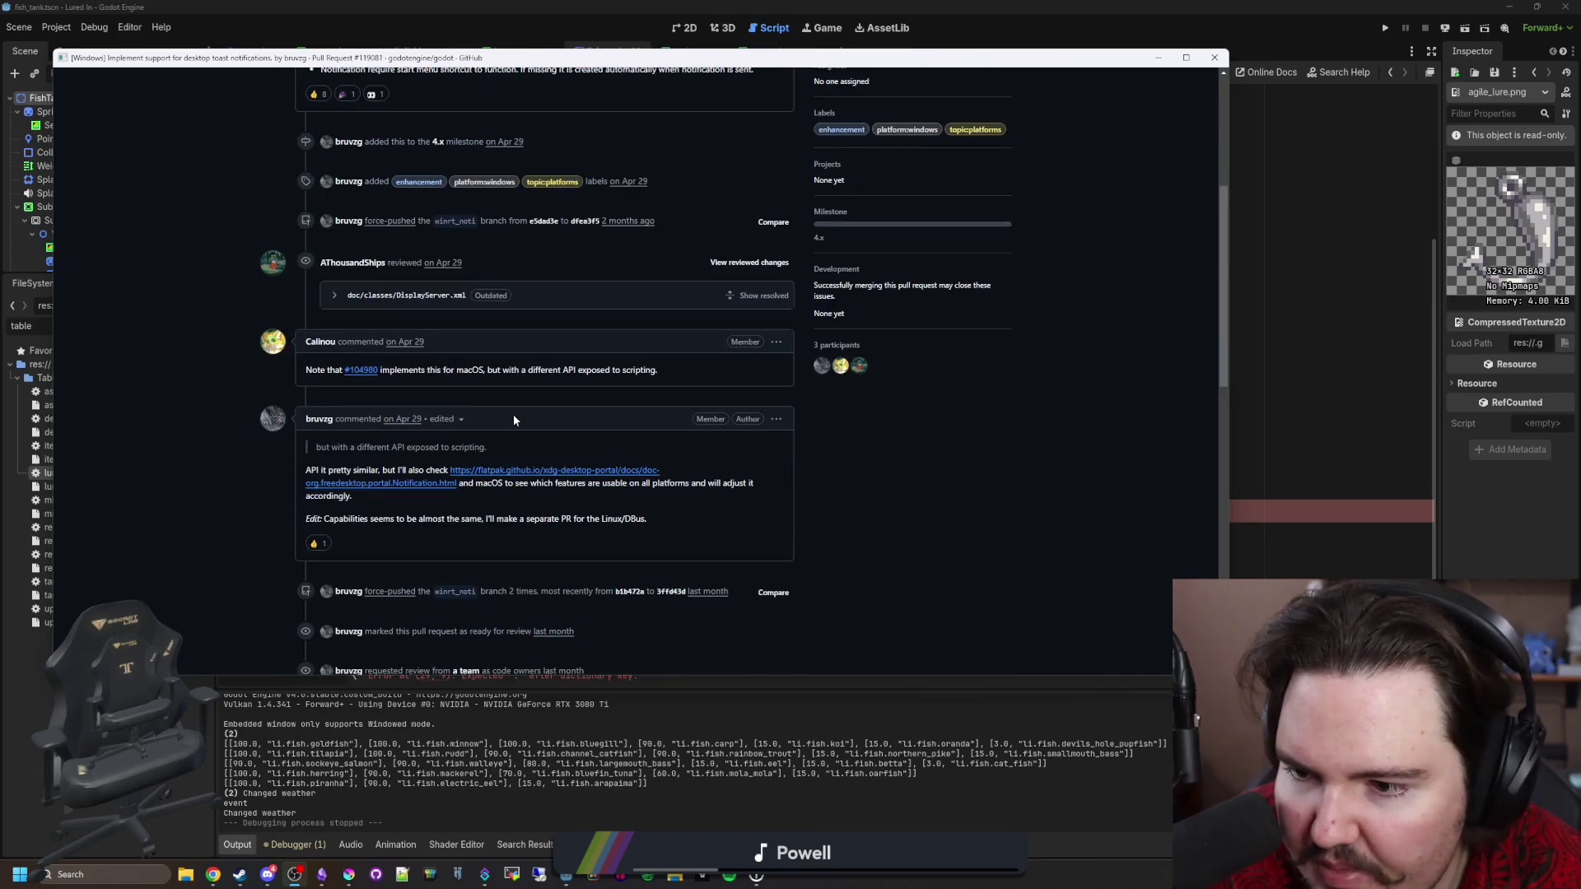
mouse_move(641, 483)
left_mouse_down()
mouse_move(743, 486)
mouse_move(663, 529)
left_mouse_up()
left_click(631, 516)
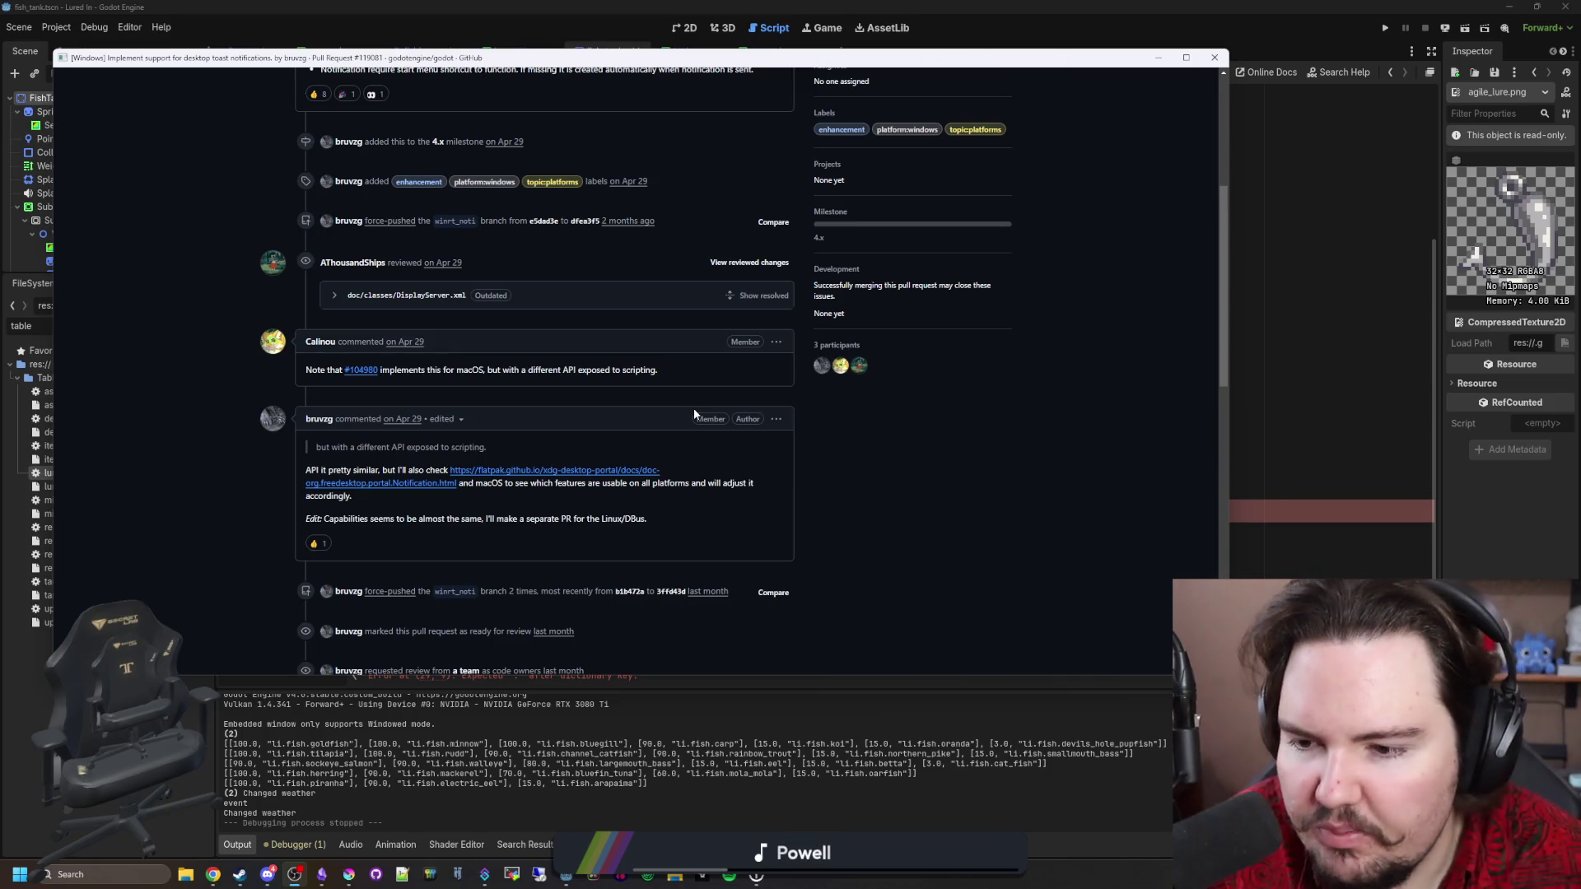
scroll(693, 408, "down", 6)
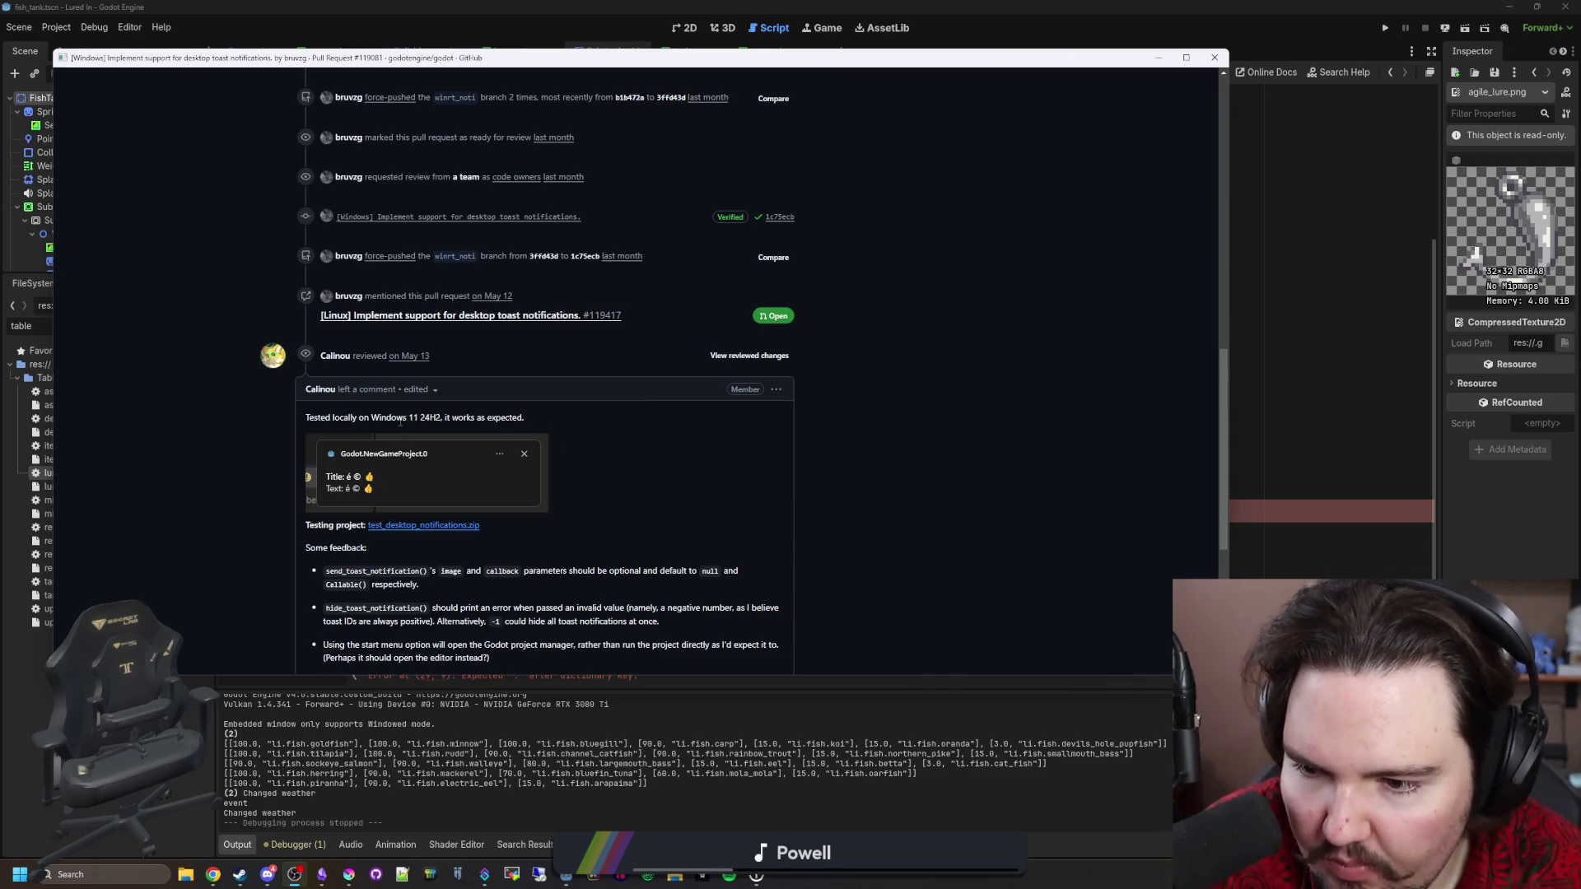
scroll(398, 480, "down", 2)
left_click_drag(346, 406, 590, 409)
left_click(324, 310)
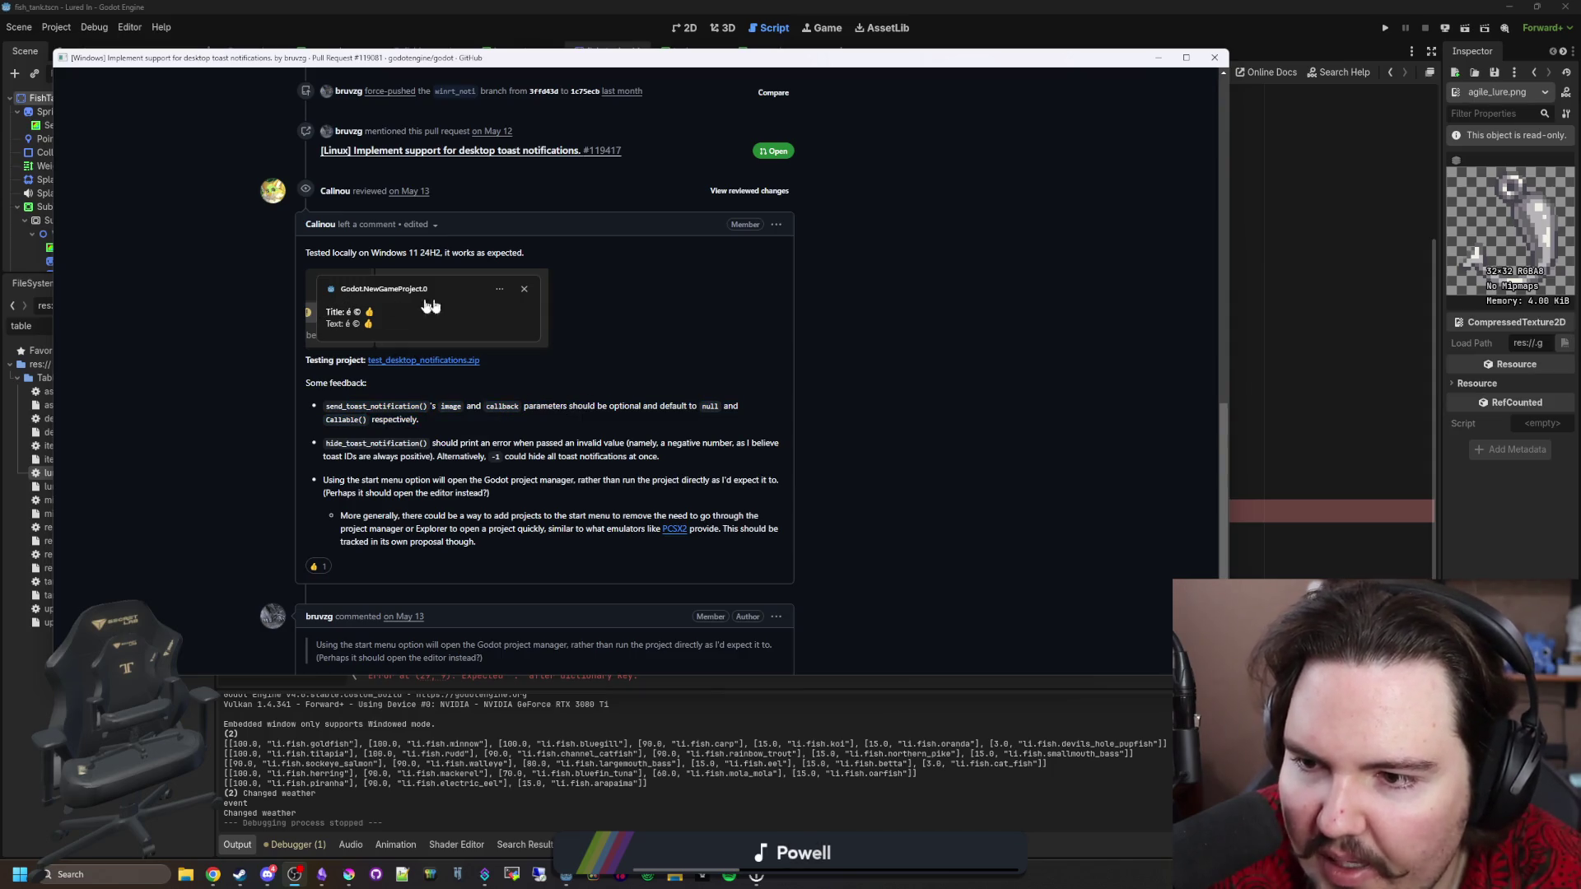
scroll(416, 457, "down", 1)
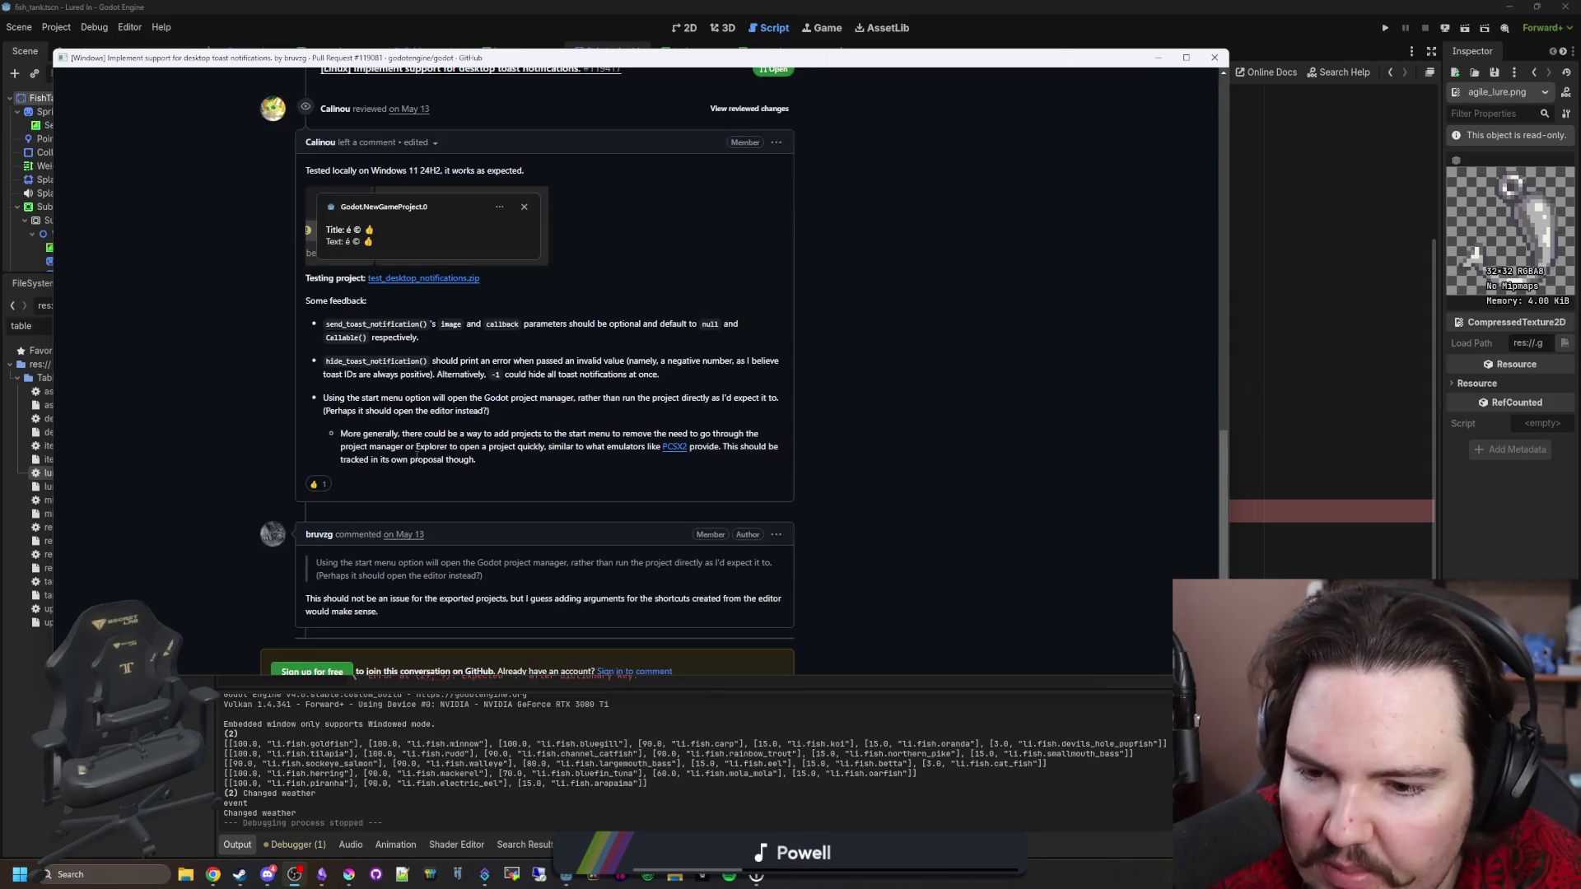
left_click_drag(574, 601, 718, 604)
left_click(718, 605)
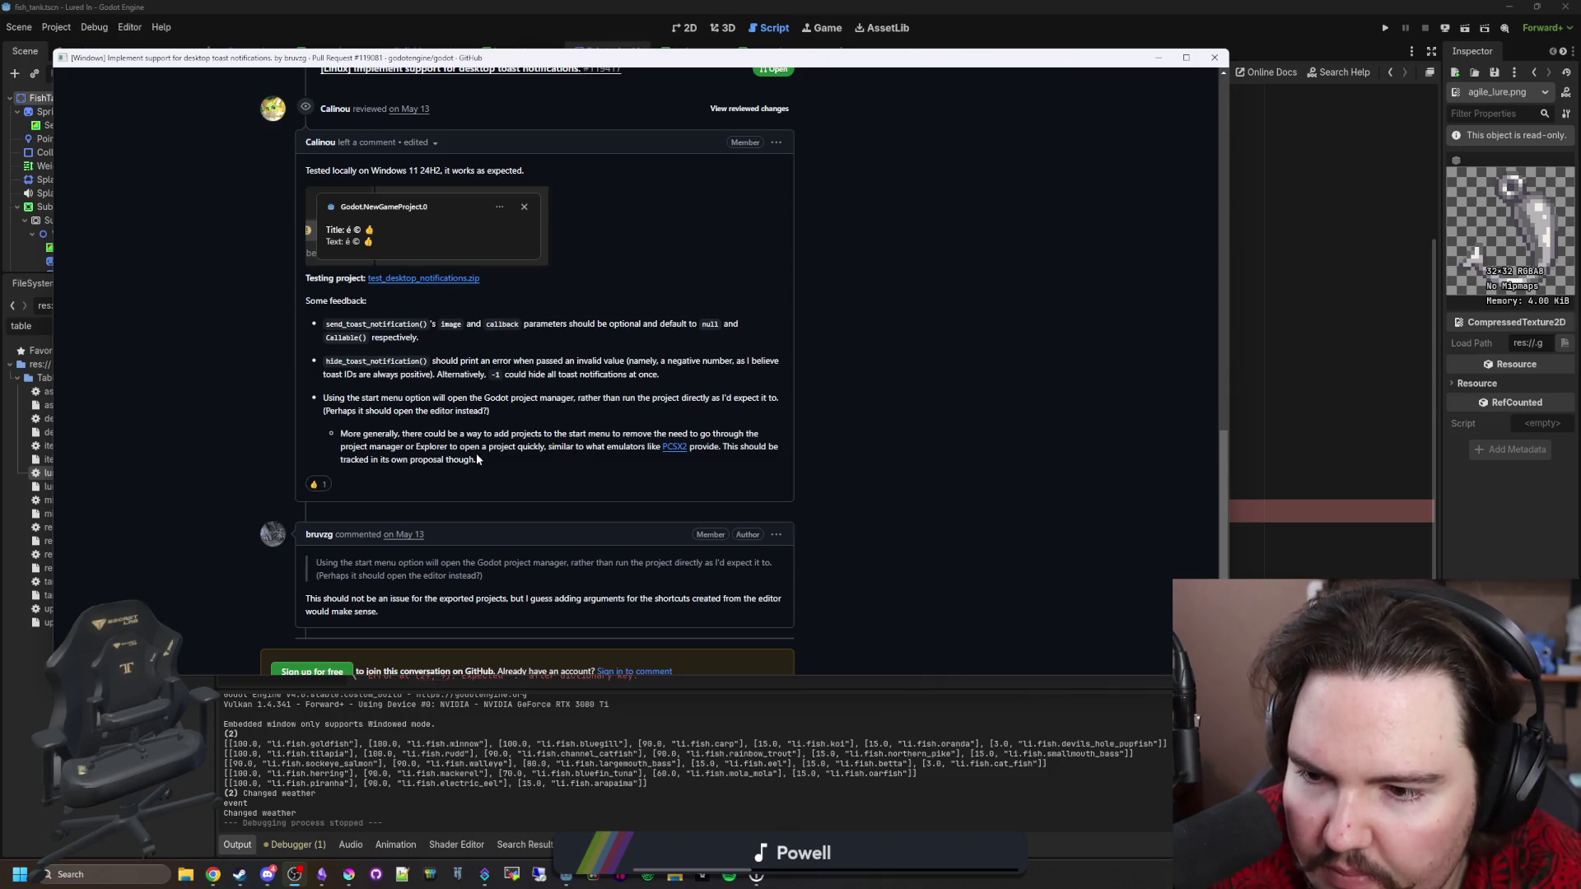
left_click_drag(495, 433, 563, 433)
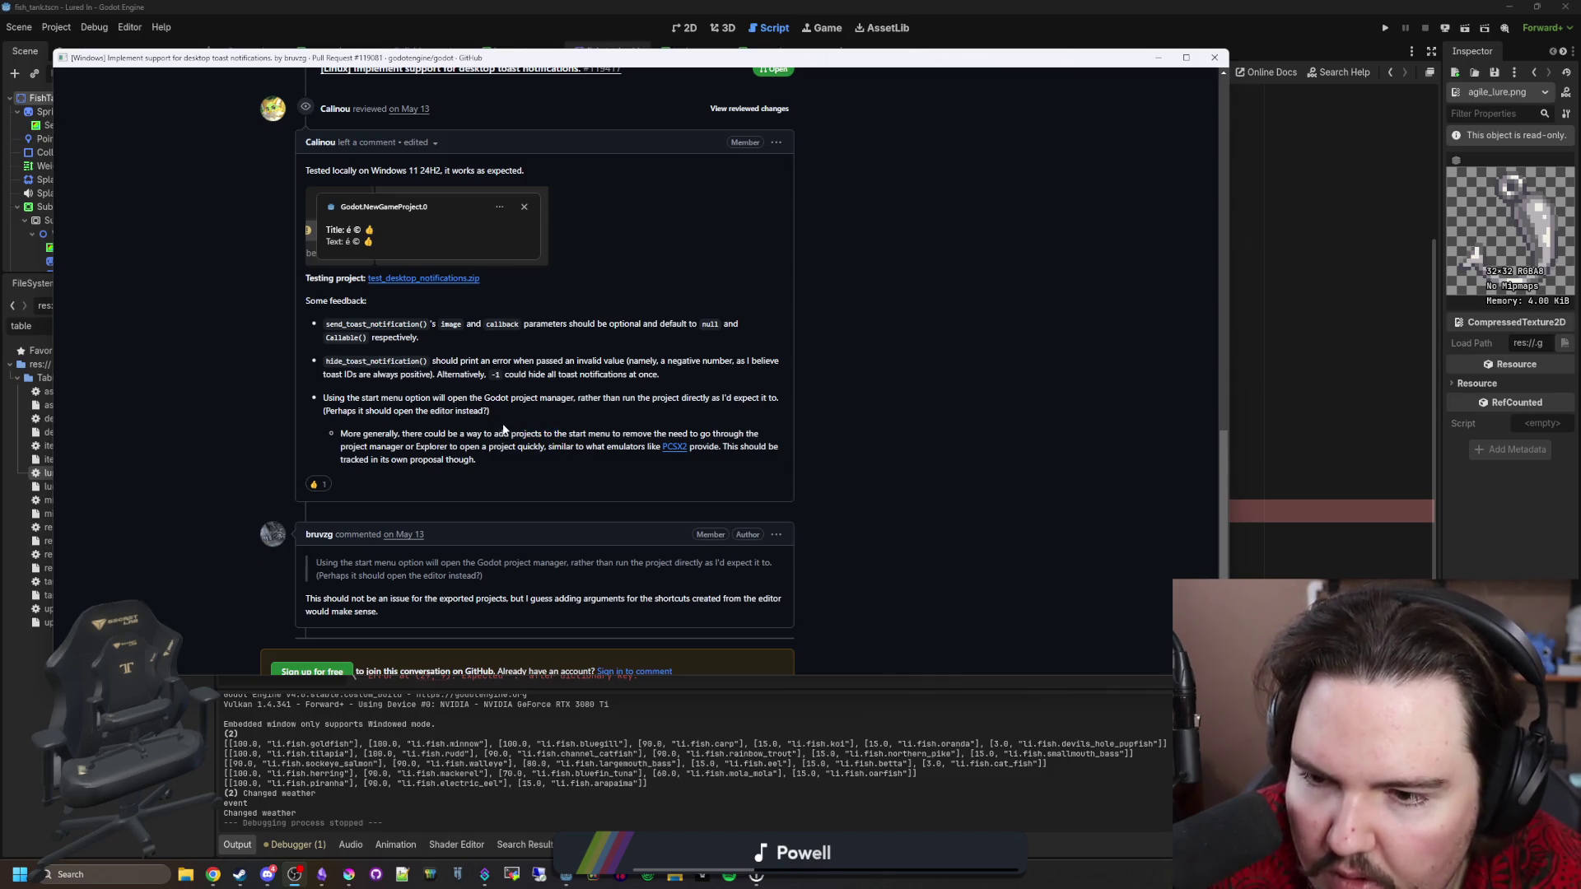
Scroll back up to the pull request title and drag the browser off the Godot editor.
scroll(504, 423, "up", 5)
scroll(448, 545, "down", 2)
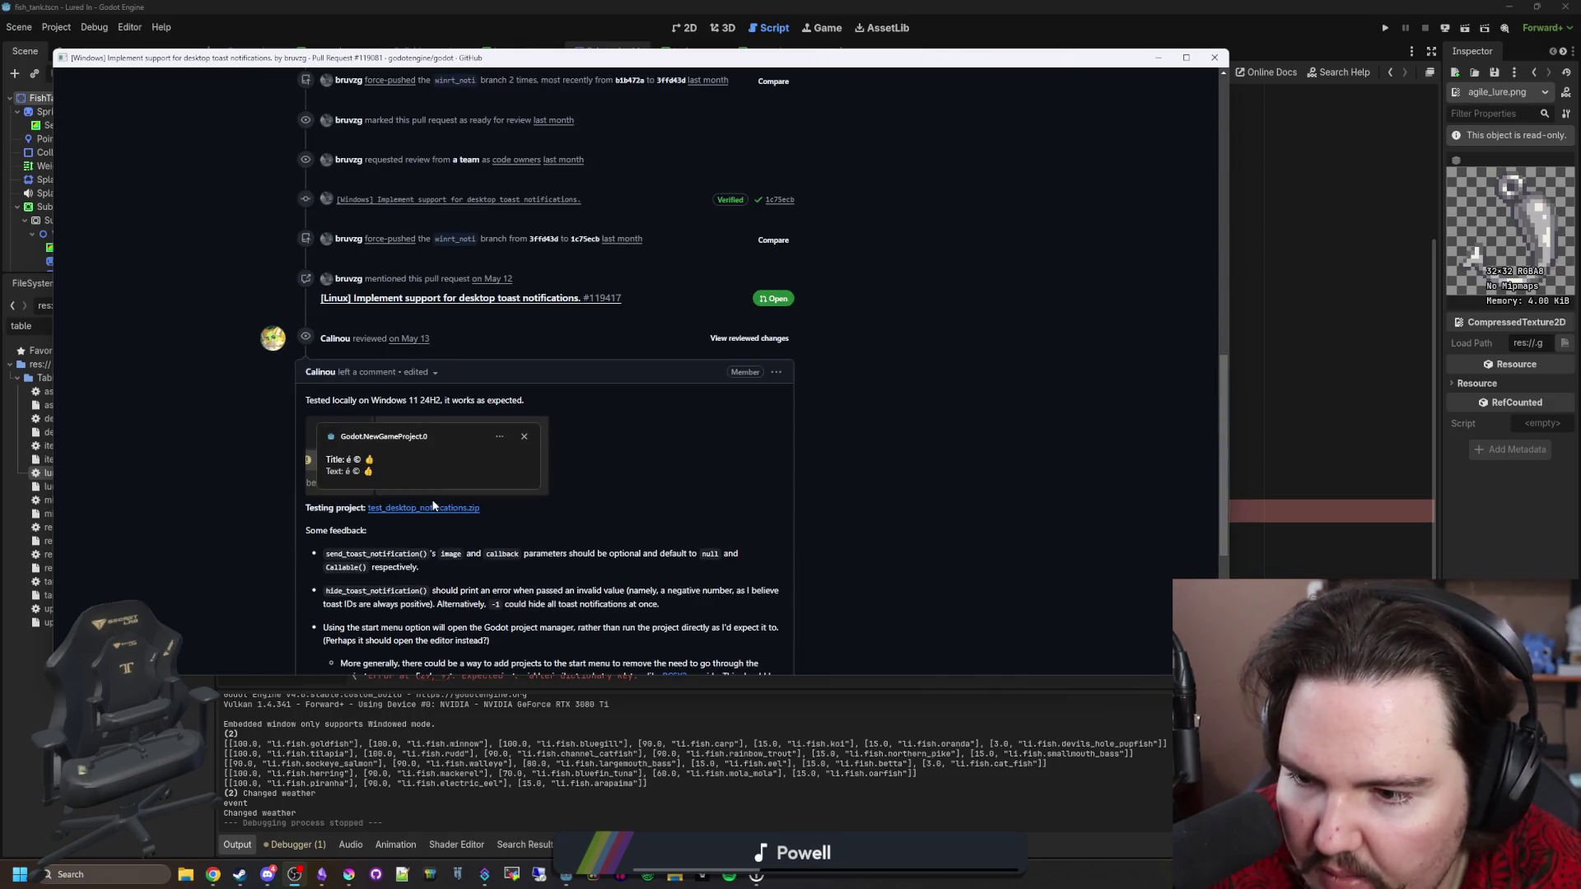
scroll(433, 505, "up", 4)
scroll(430, 503, "down", 1)
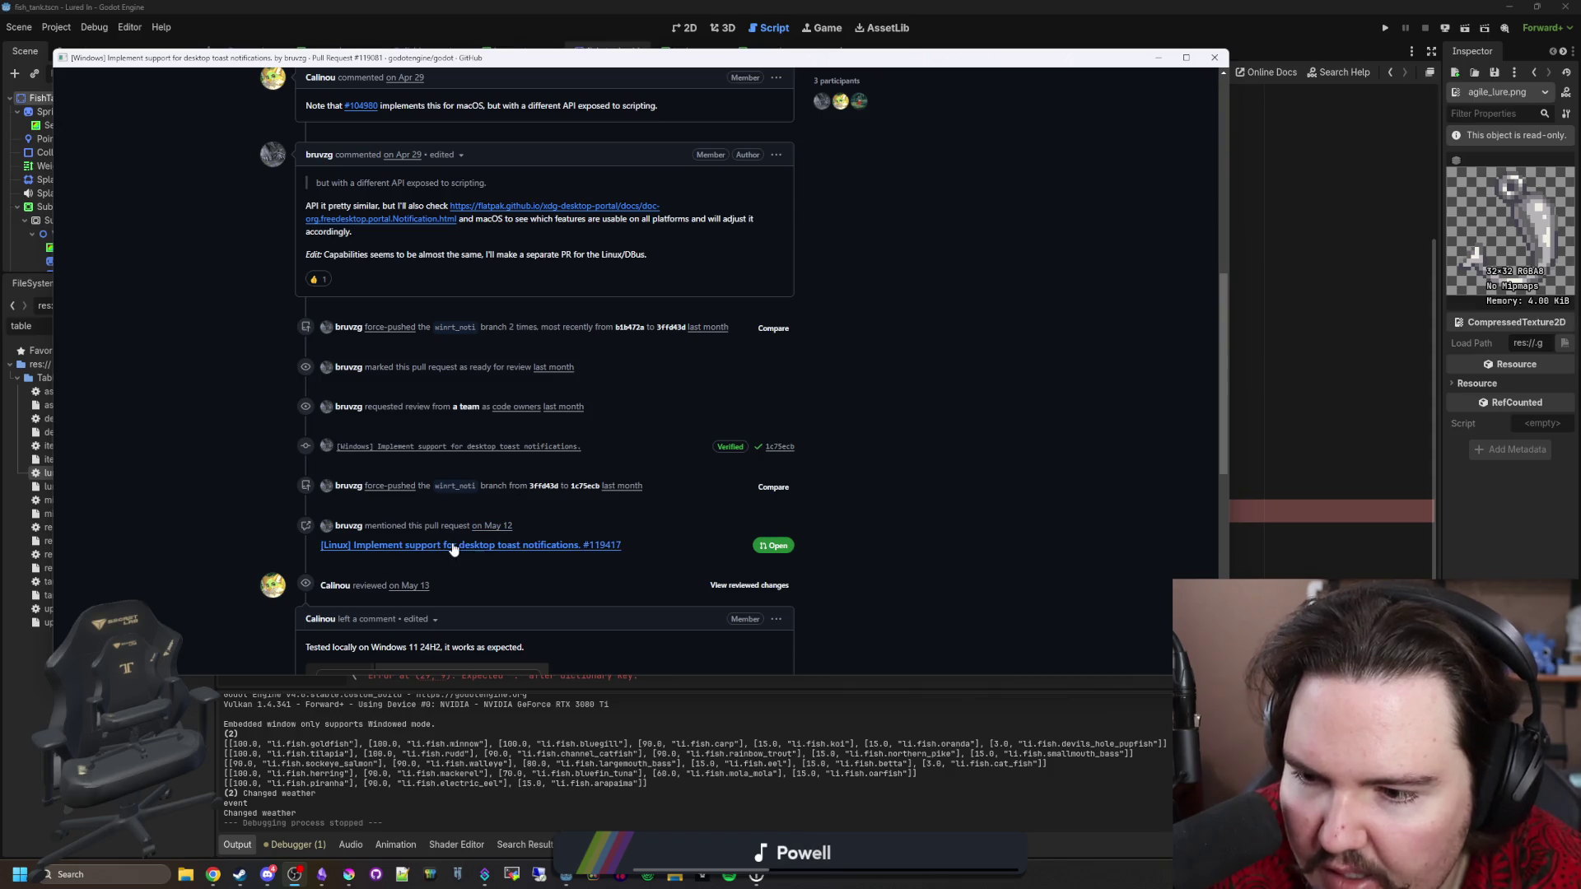
mouse_move(447, 556)
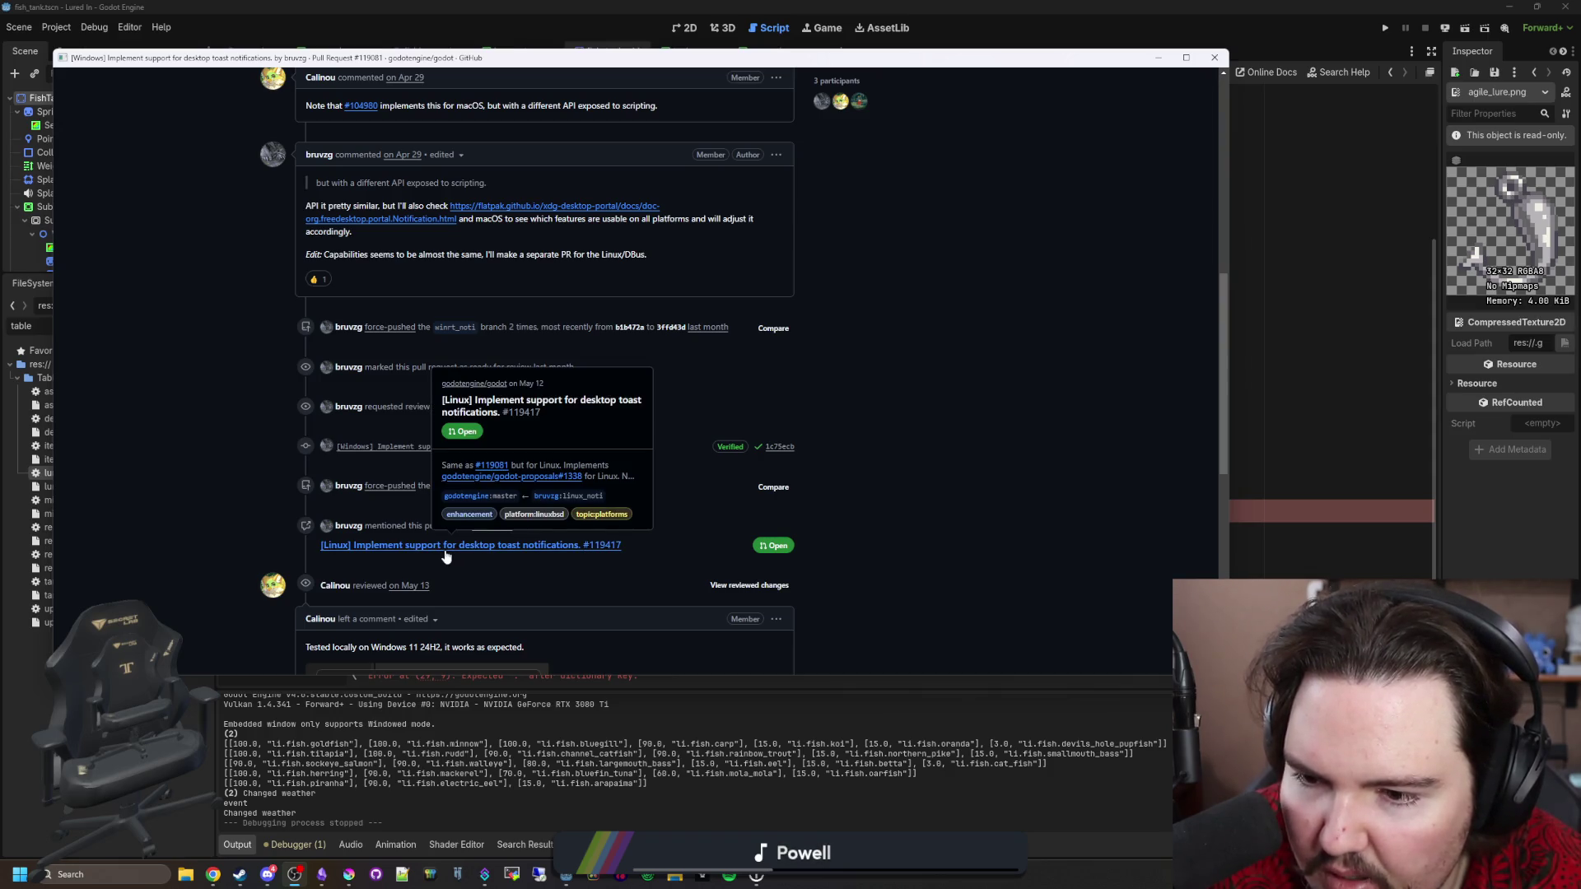
scroll(446, 557, "up", 5)
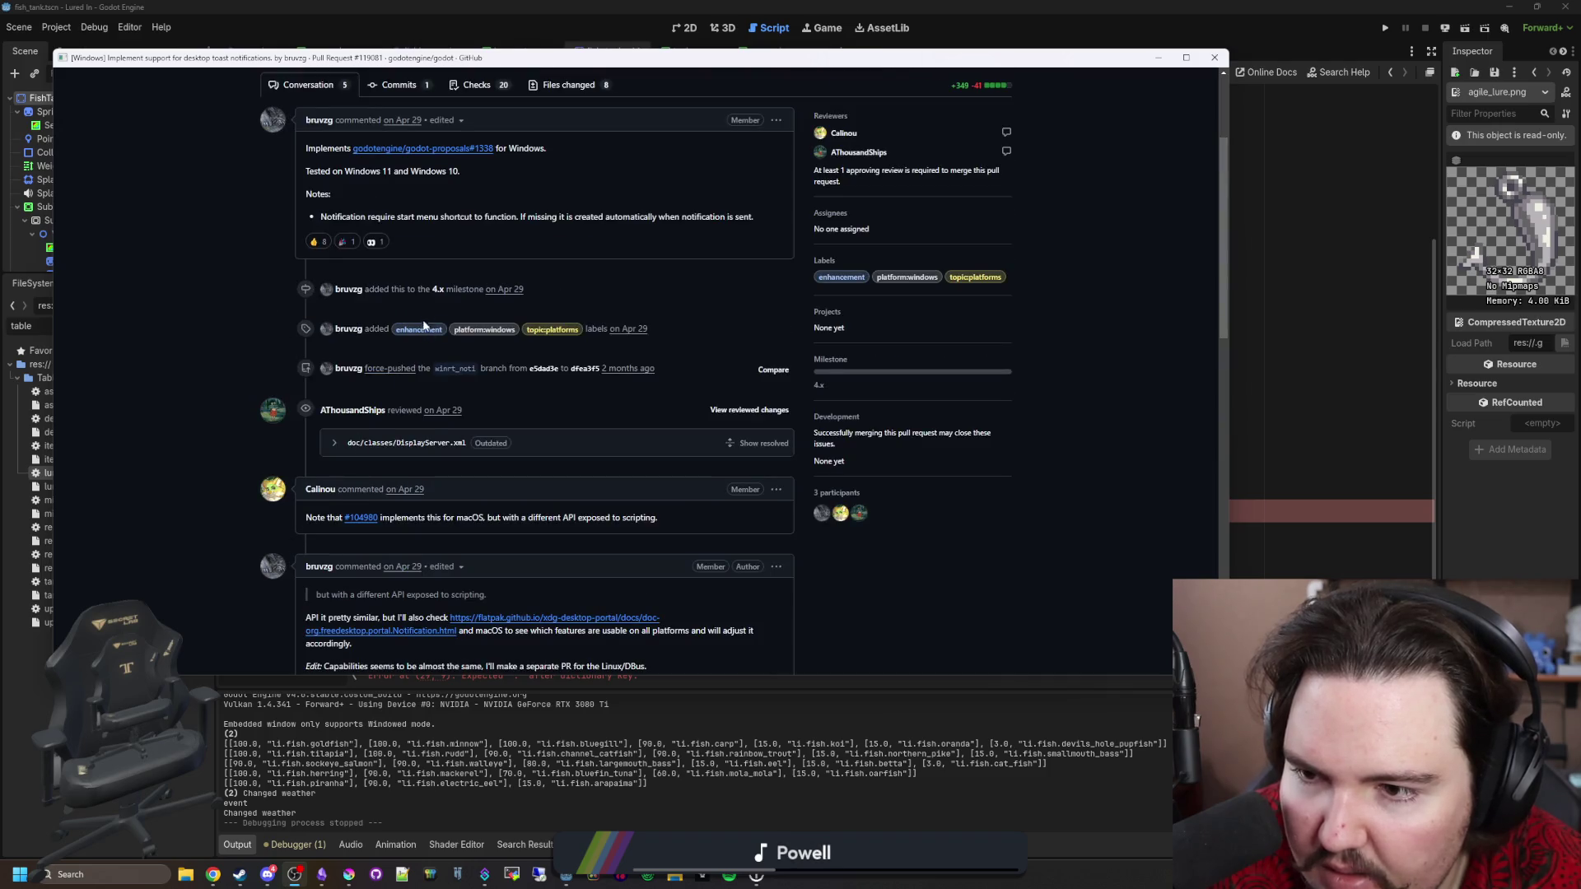
scroll(439, 298, "up", 2)
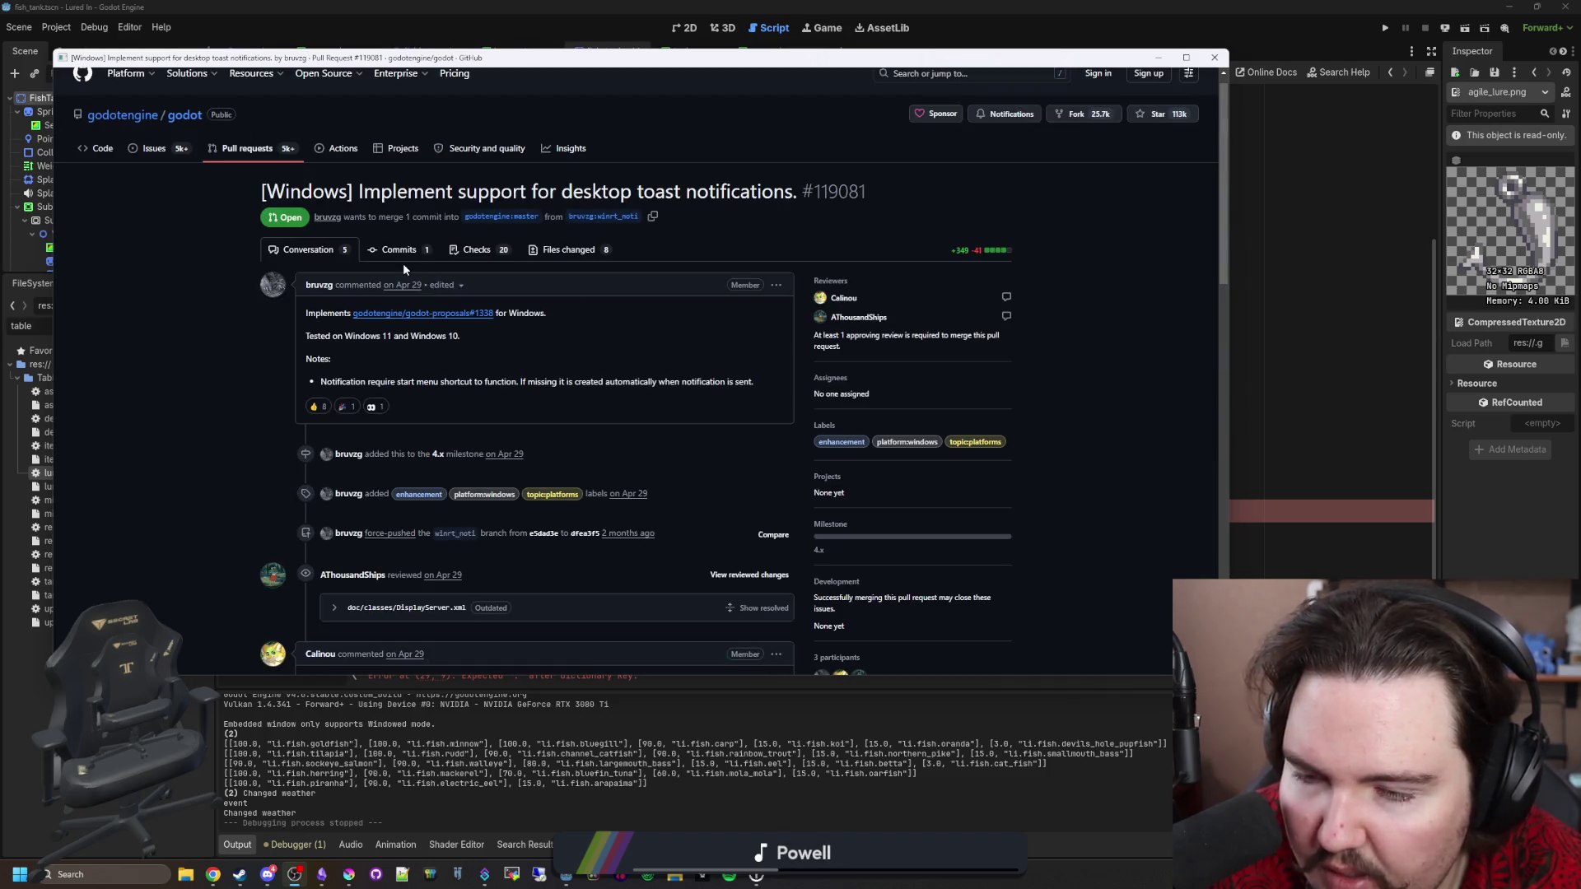
scroll(525, 308, "down", 10)
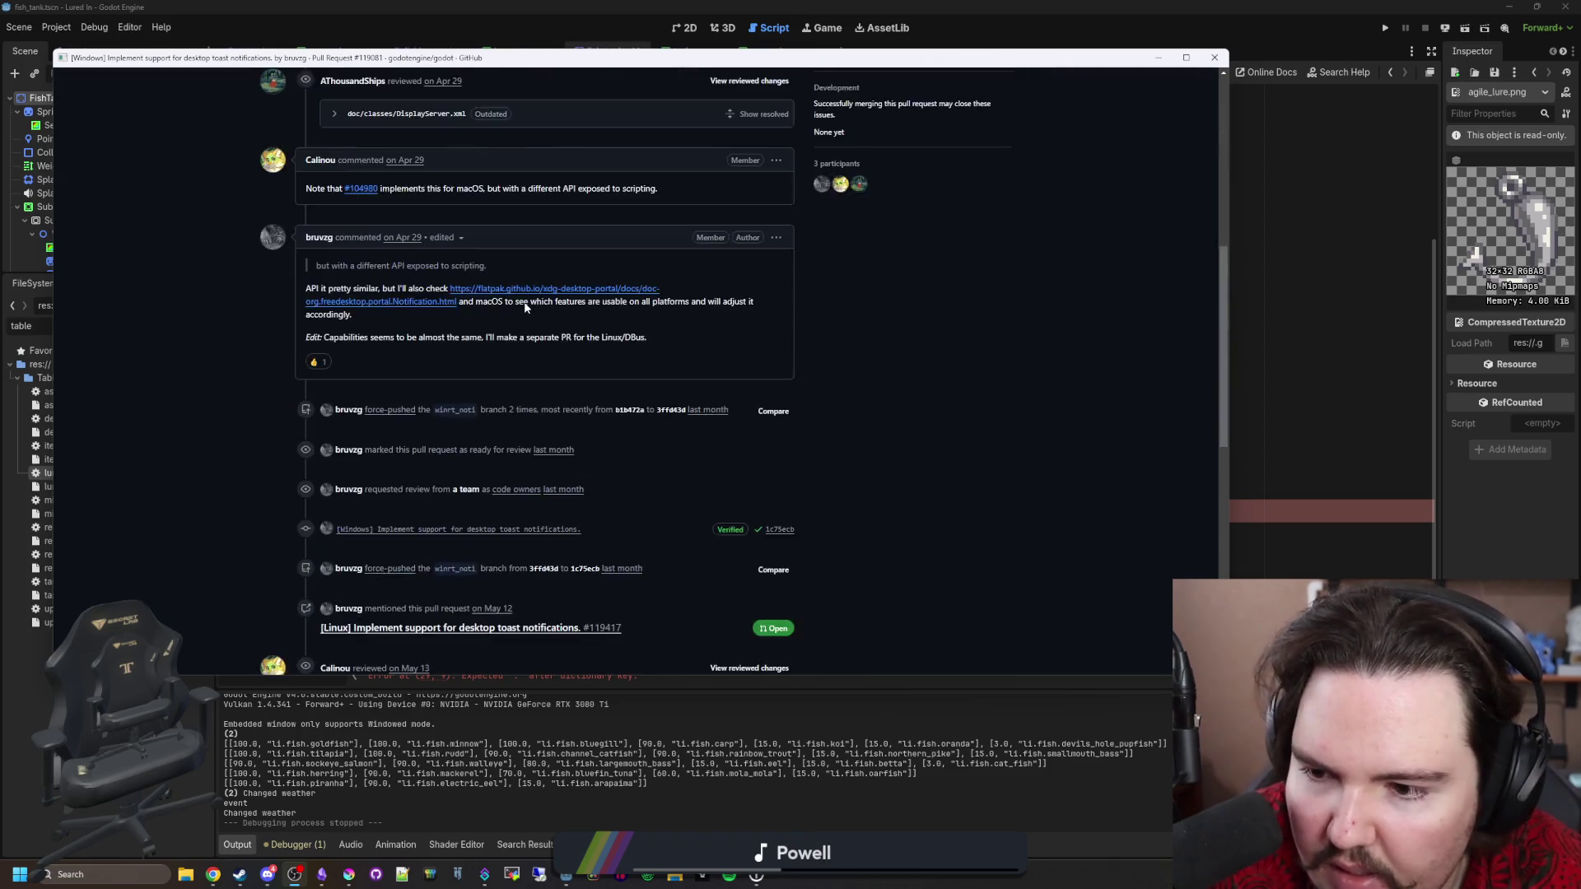
scroll(527, 461, "down", 2)
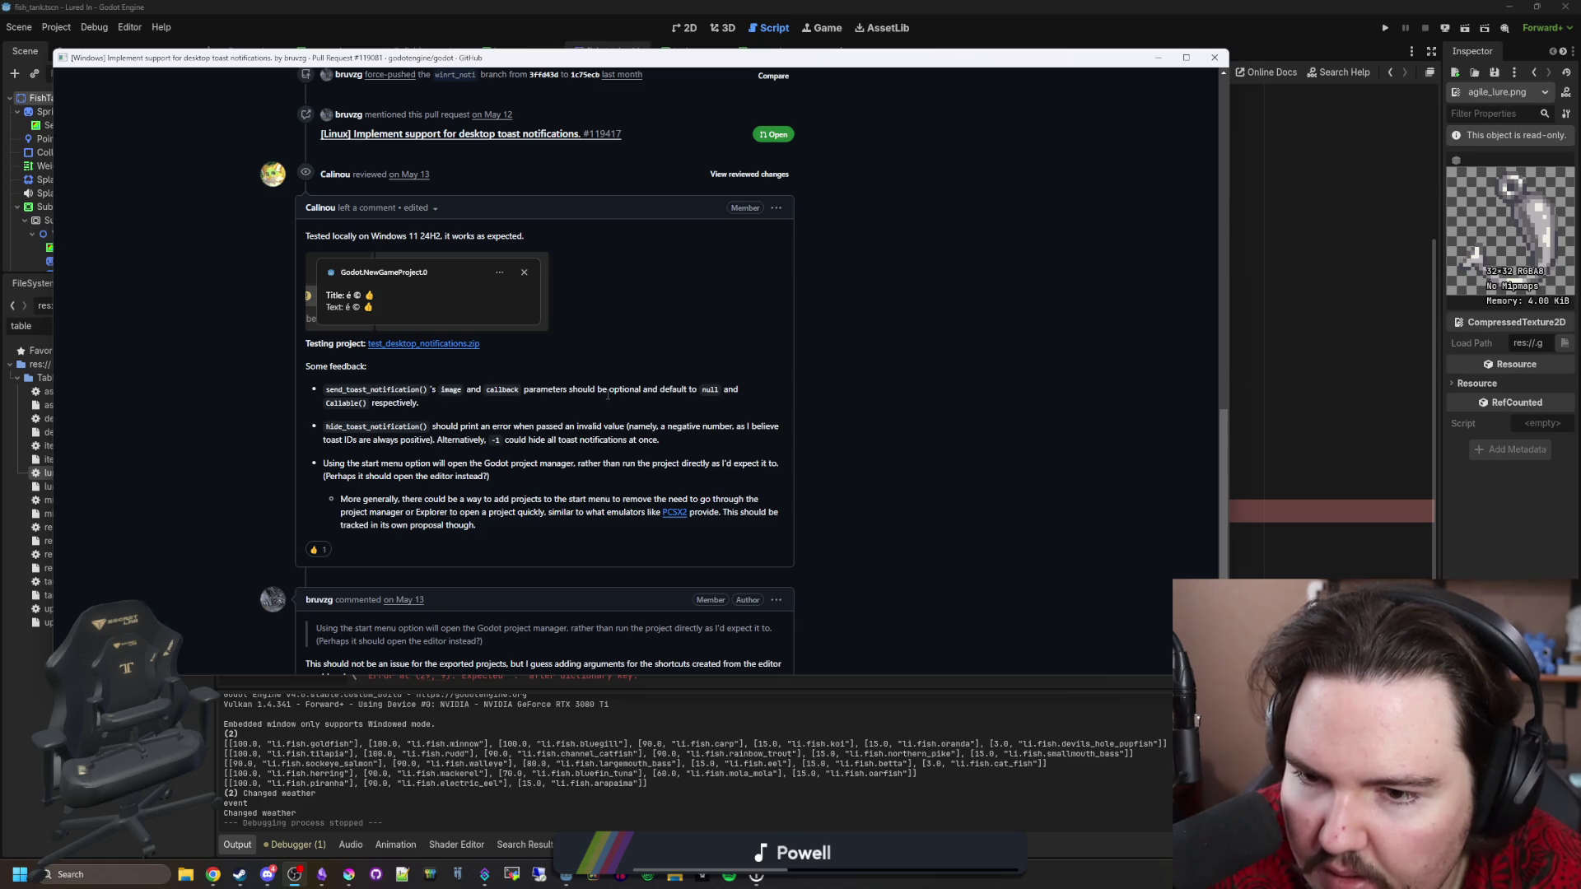
scroll(585, 397, "up", 11)
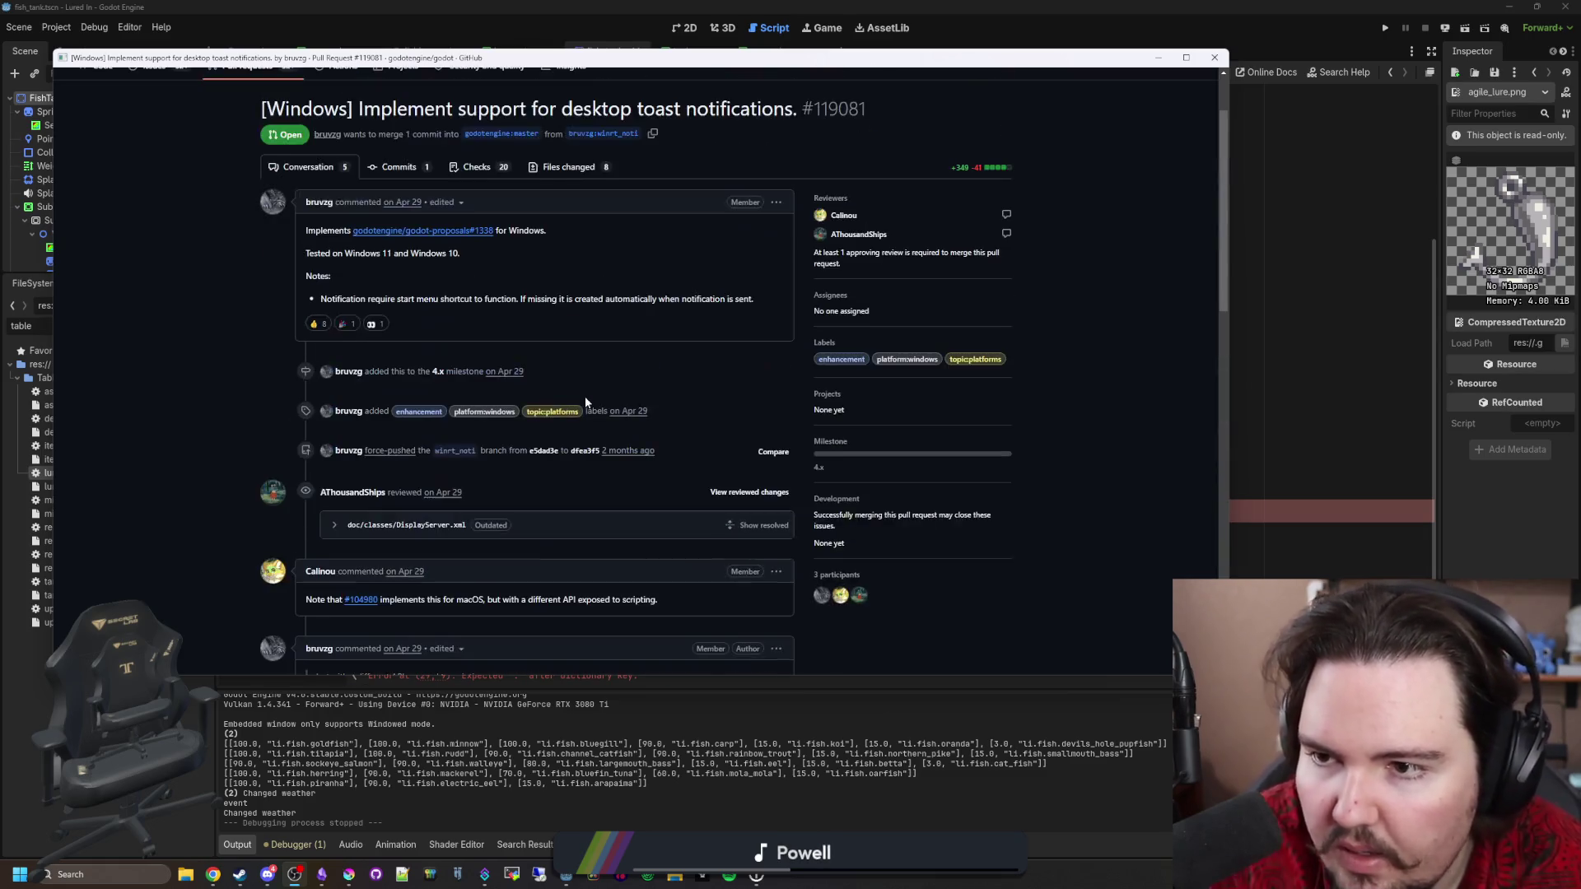
scroll(449, 240, "up", 1)
left_click_drag(261, 208, 706, 209)
left_click(276, 186)
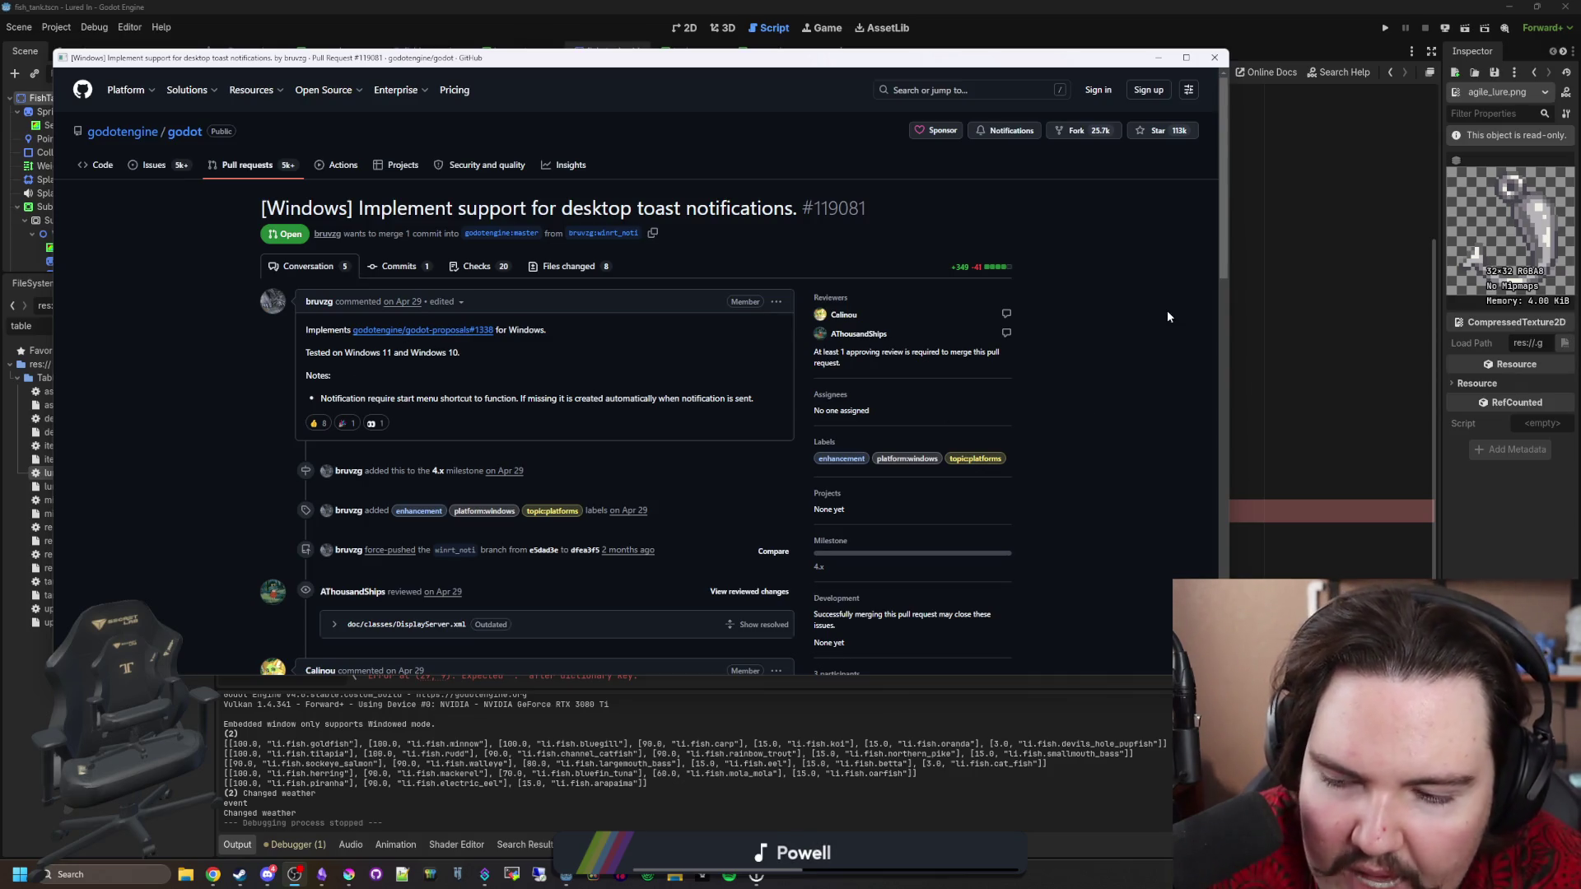
left_click_drag(504, 59, 340, 477)
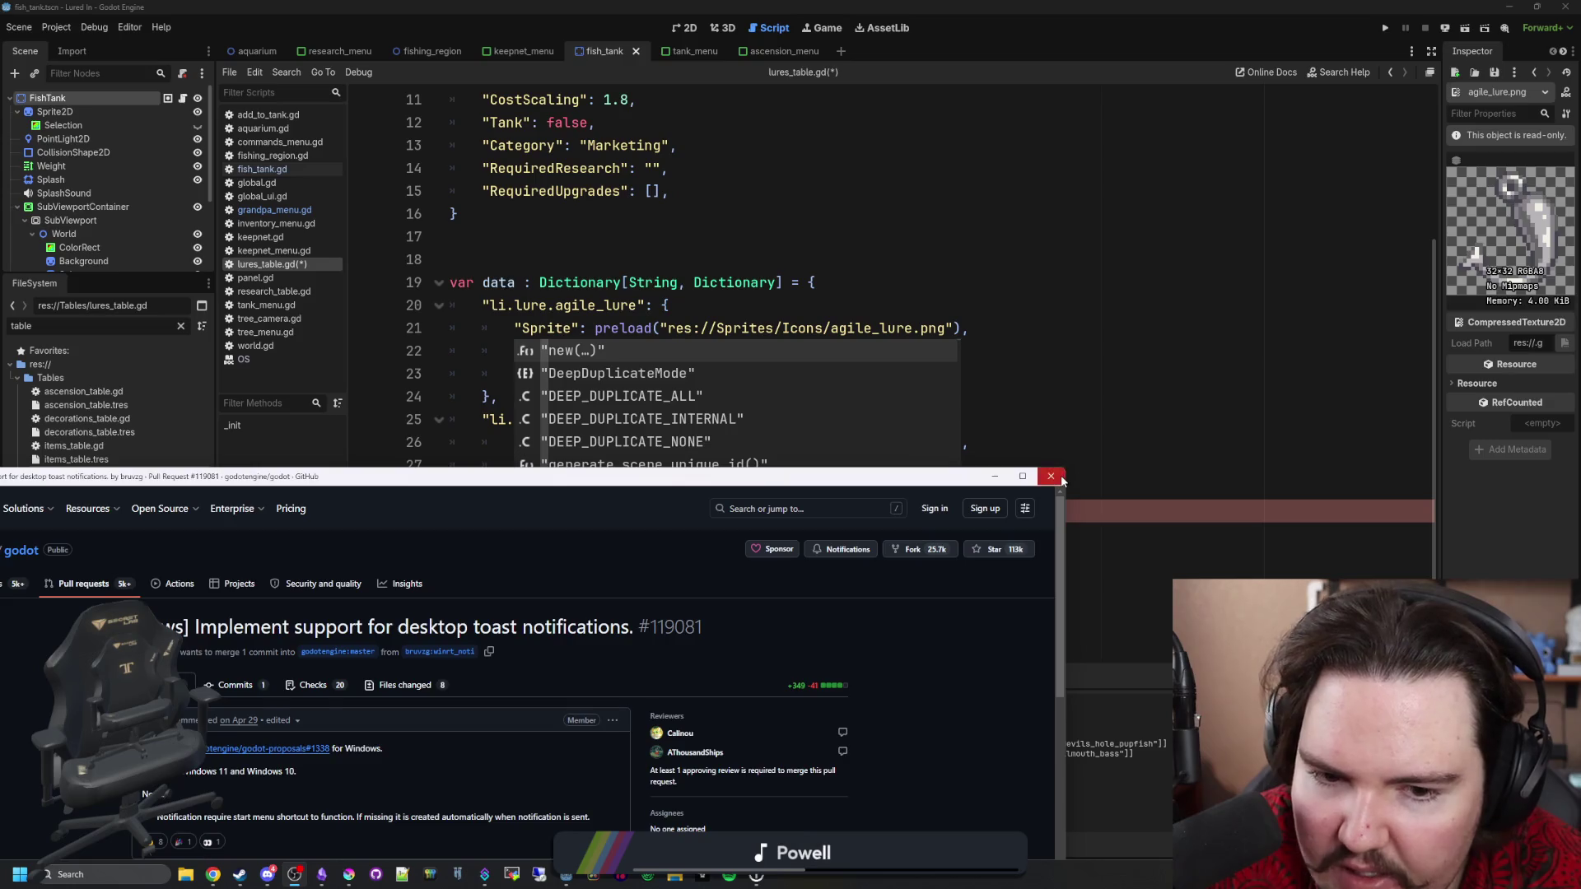
Close the browser, type "ResearchID": "" on line 29 of the Shiny Lure entry, and save.
left_click(1060, 478)
left_click(519, 527)
key("Up")
type("Resea")
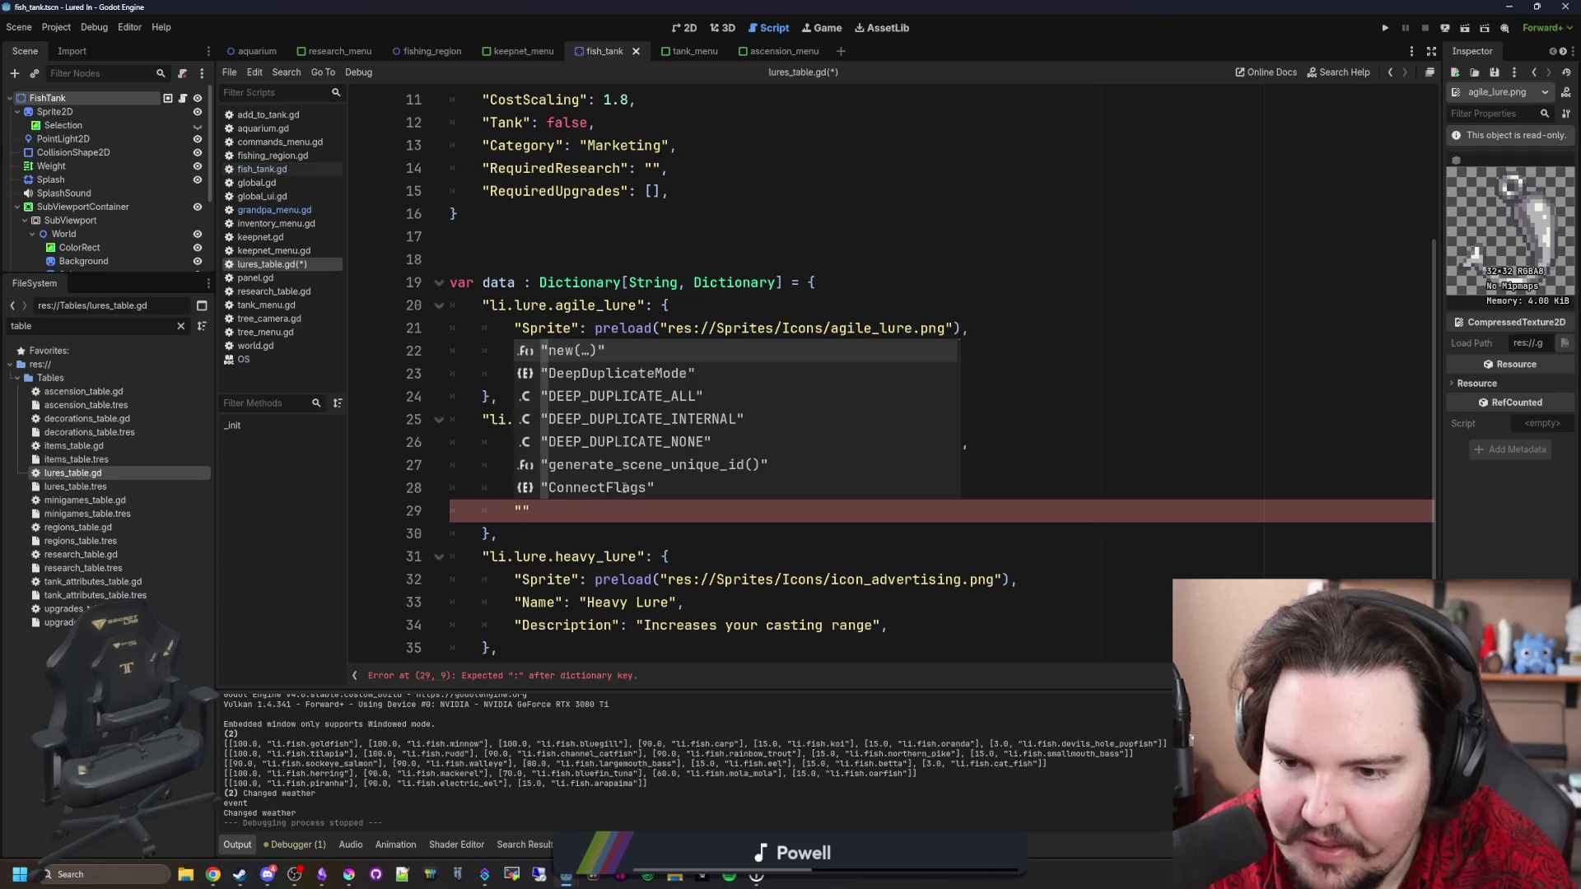
type("rchID\"")
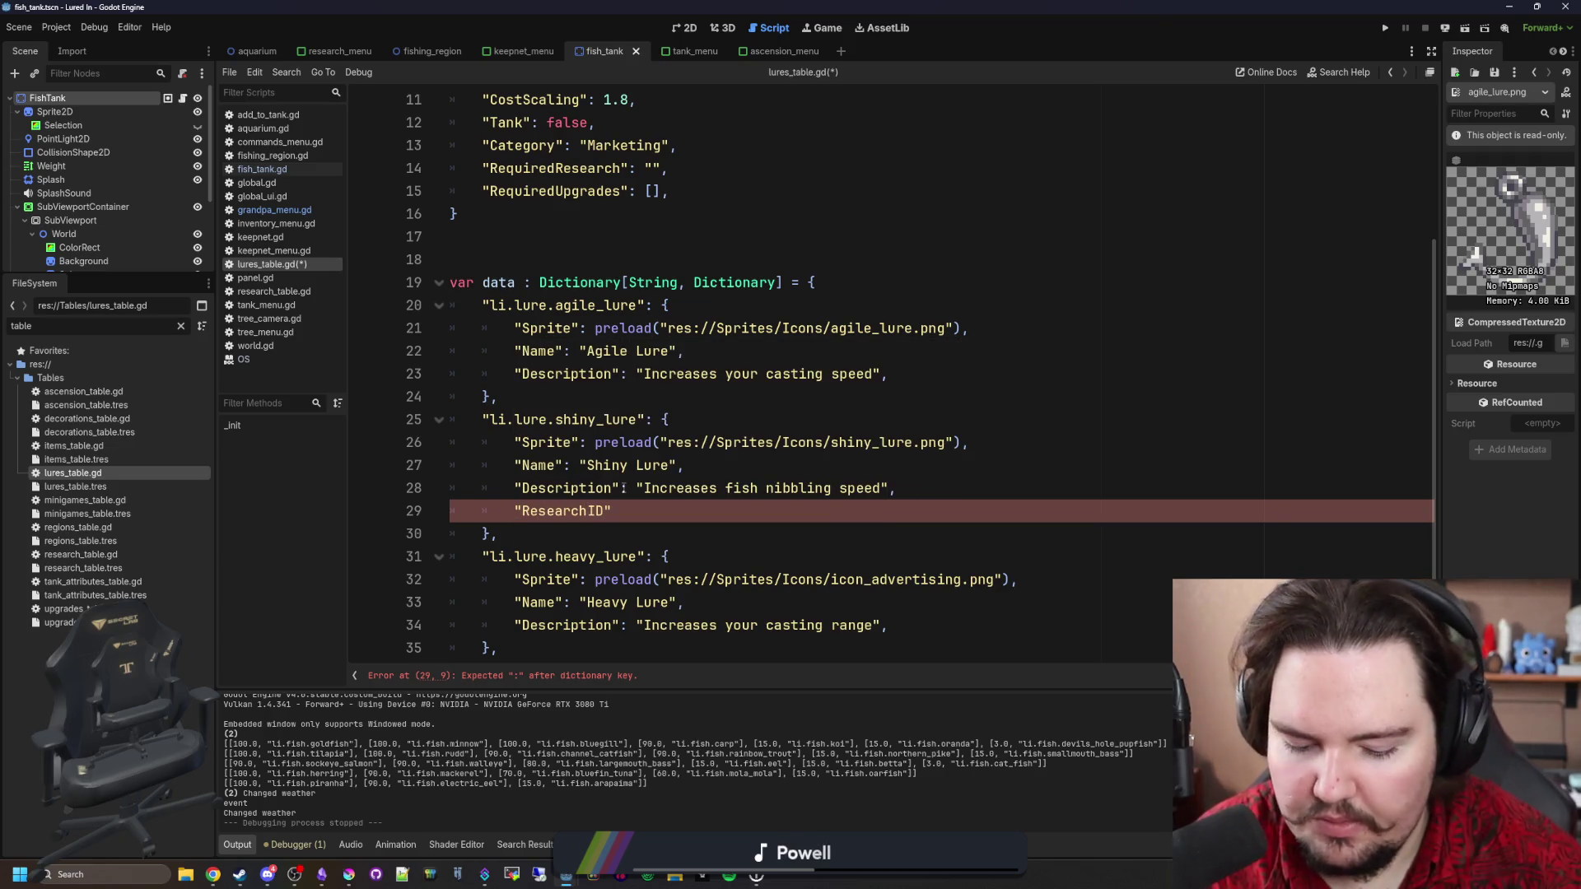
type(": \"\",")
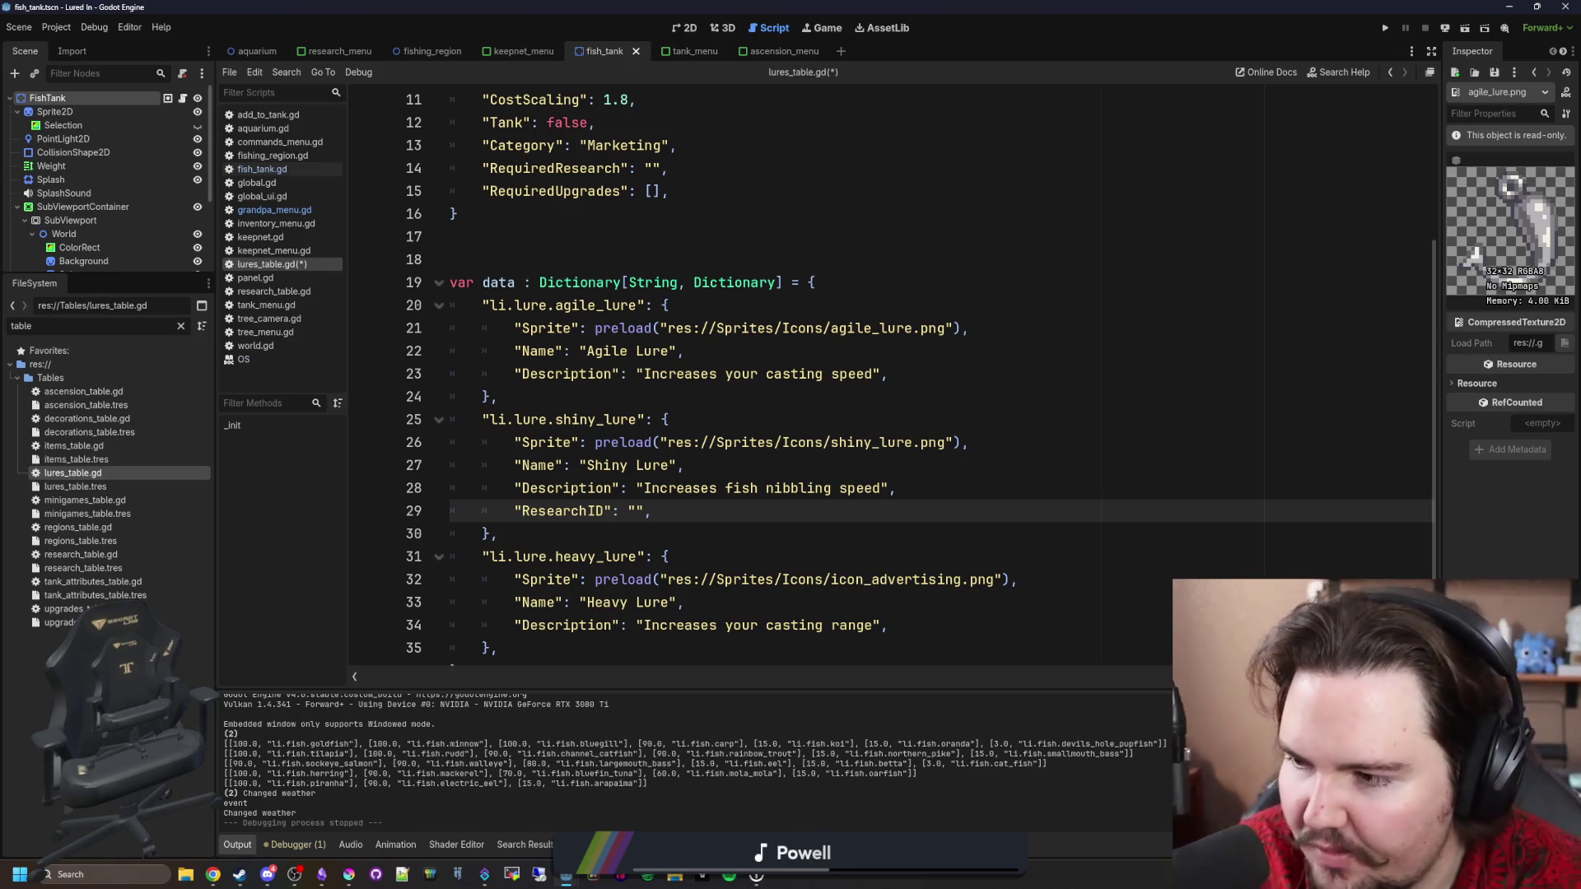
key("ctrl+s")
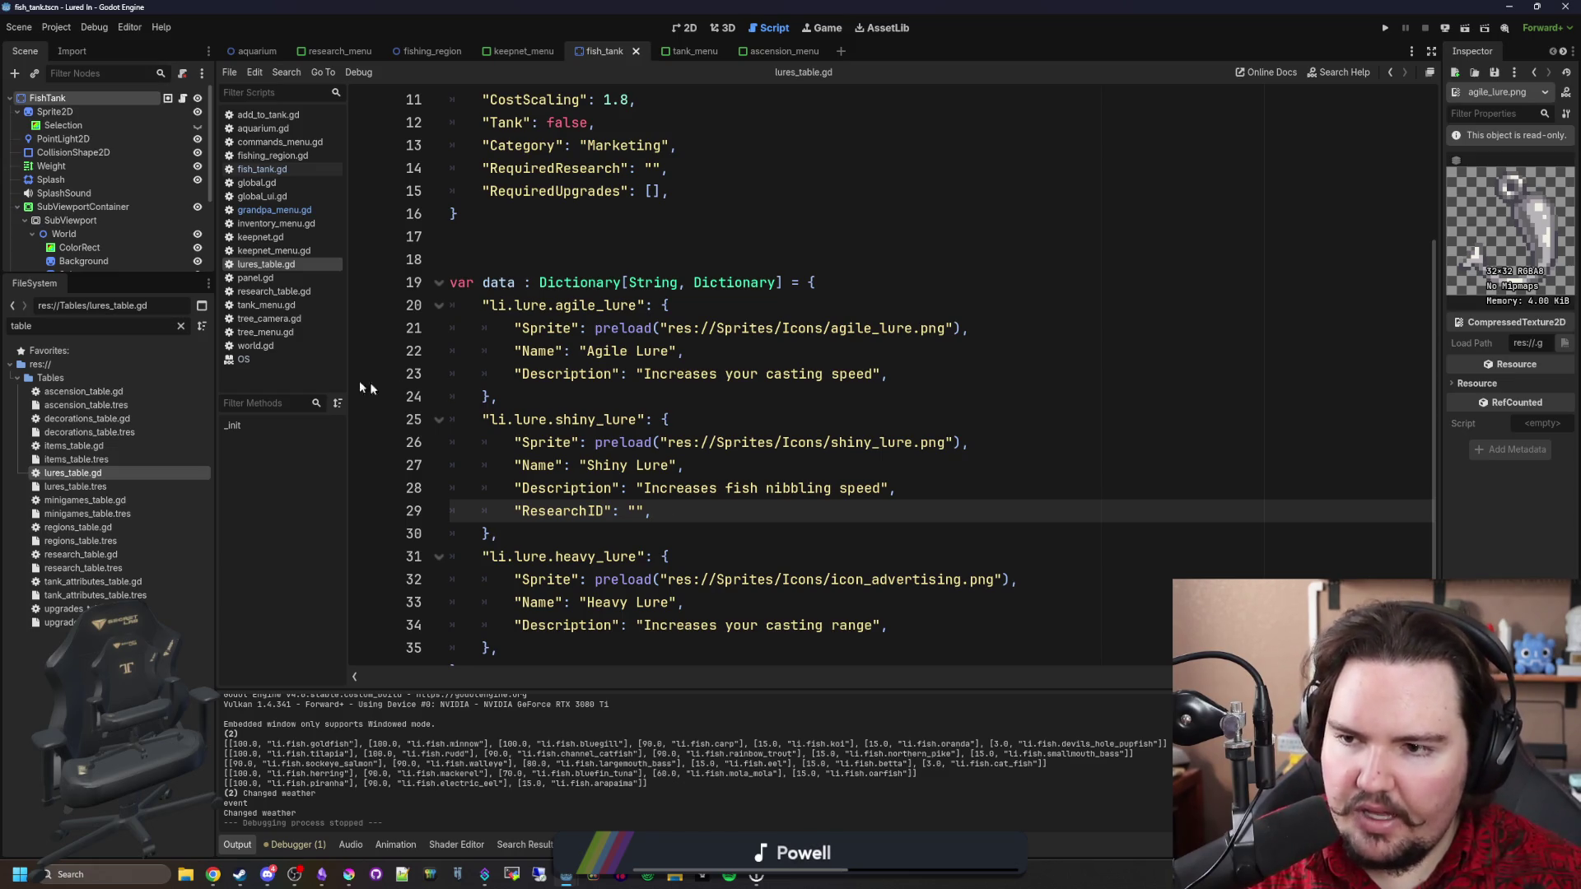
Open items_table.gd at the carp entry, then upgrades_table.gd at the Larger Keepnet upgrade.
left_click(100, 446)
double_click(99, 445)
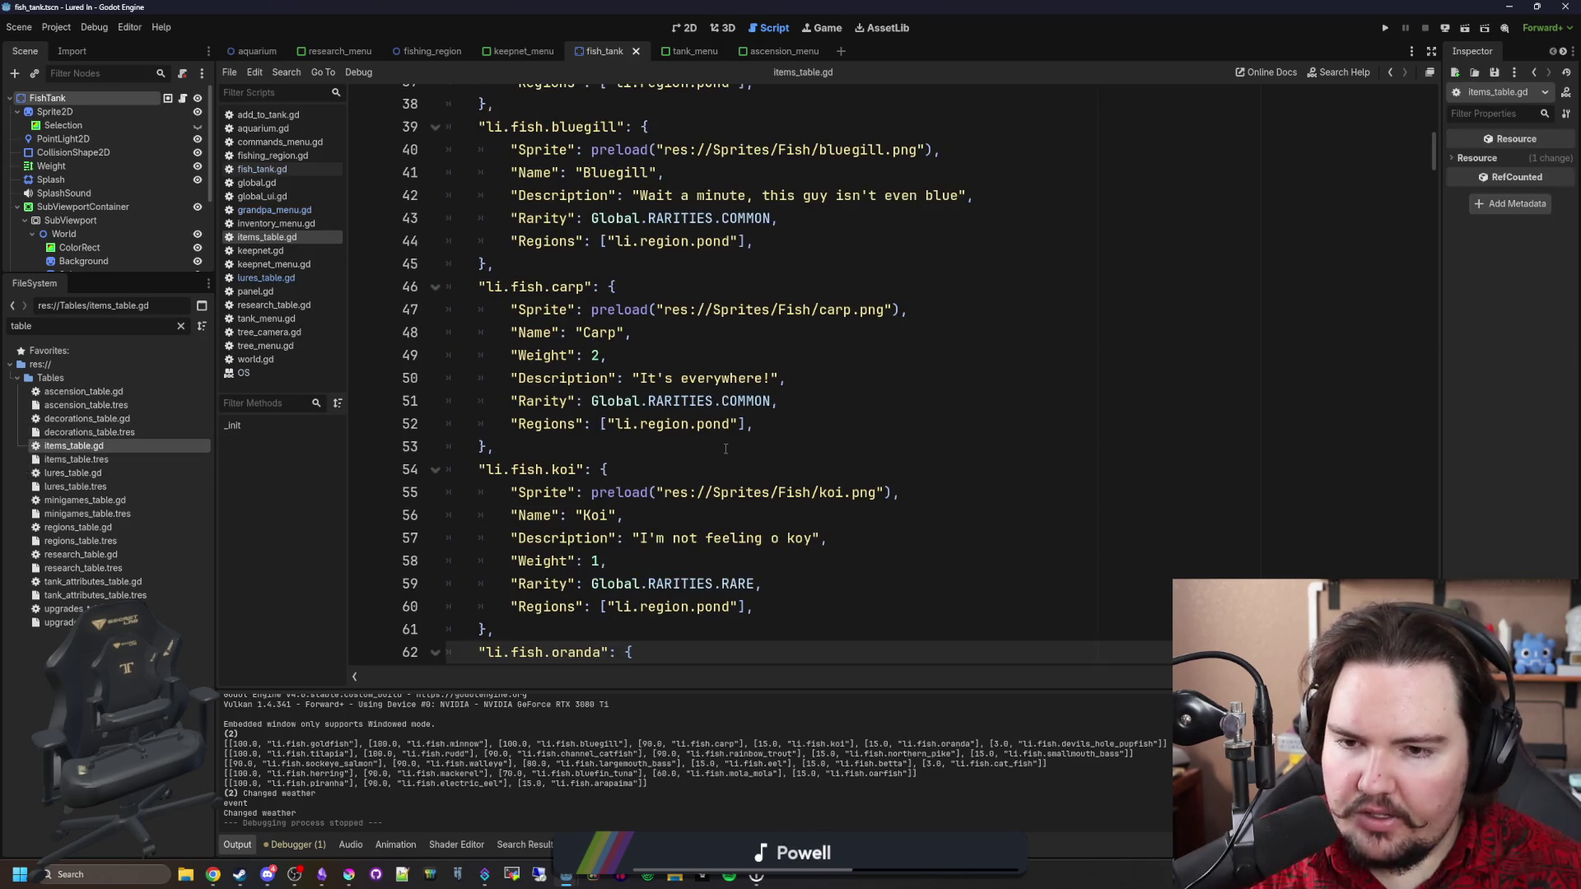
left_click(590, 446)
scroll(593, 443, "down", 1)
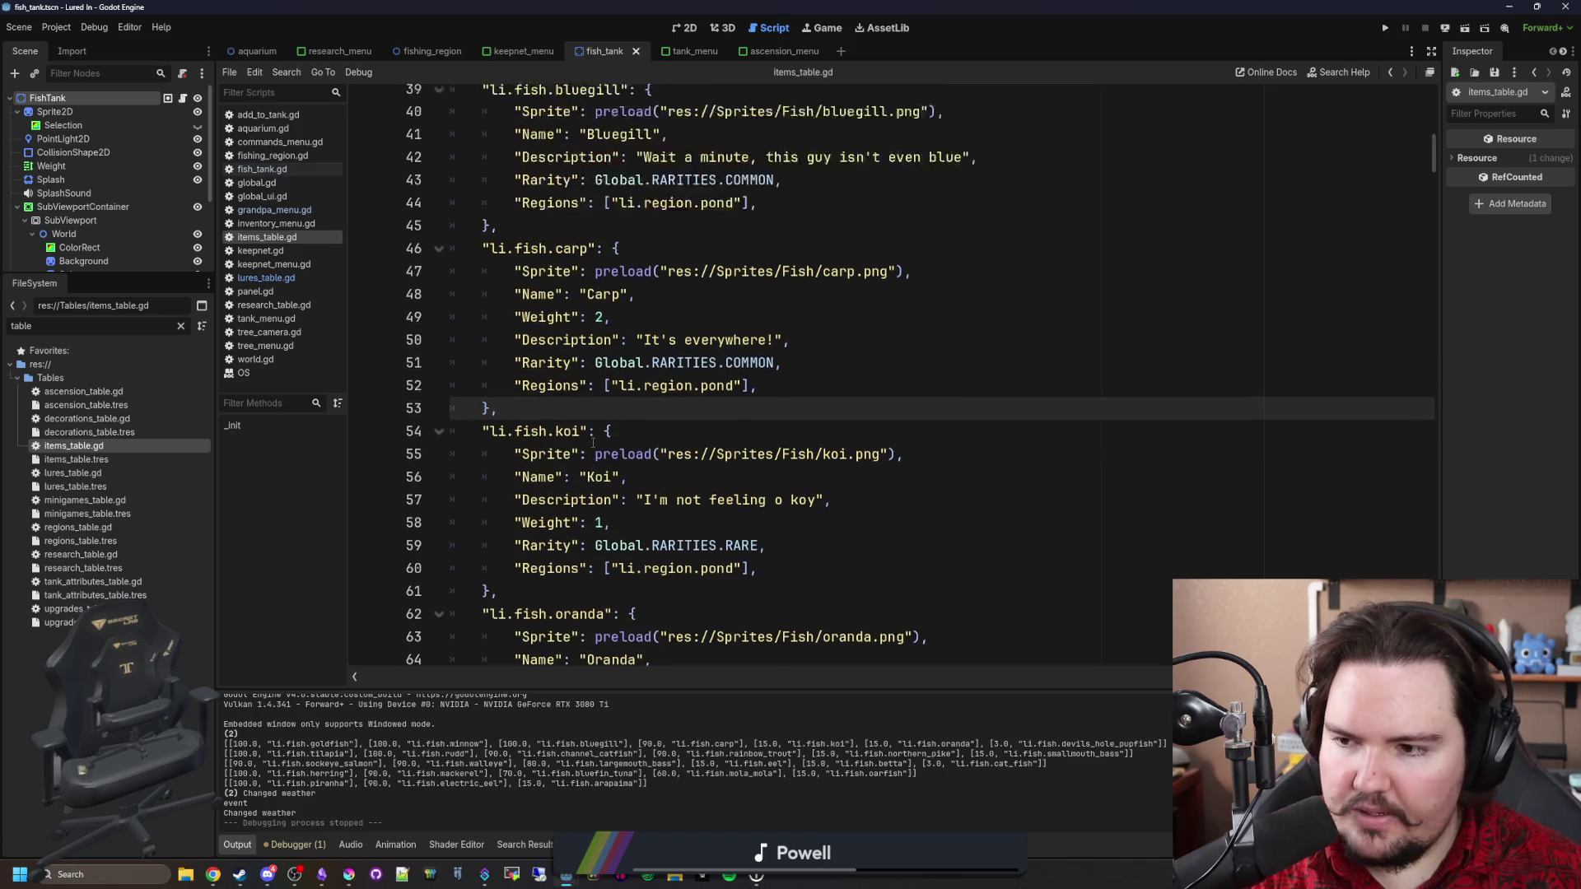
scroll(592, 443, "up", 2)
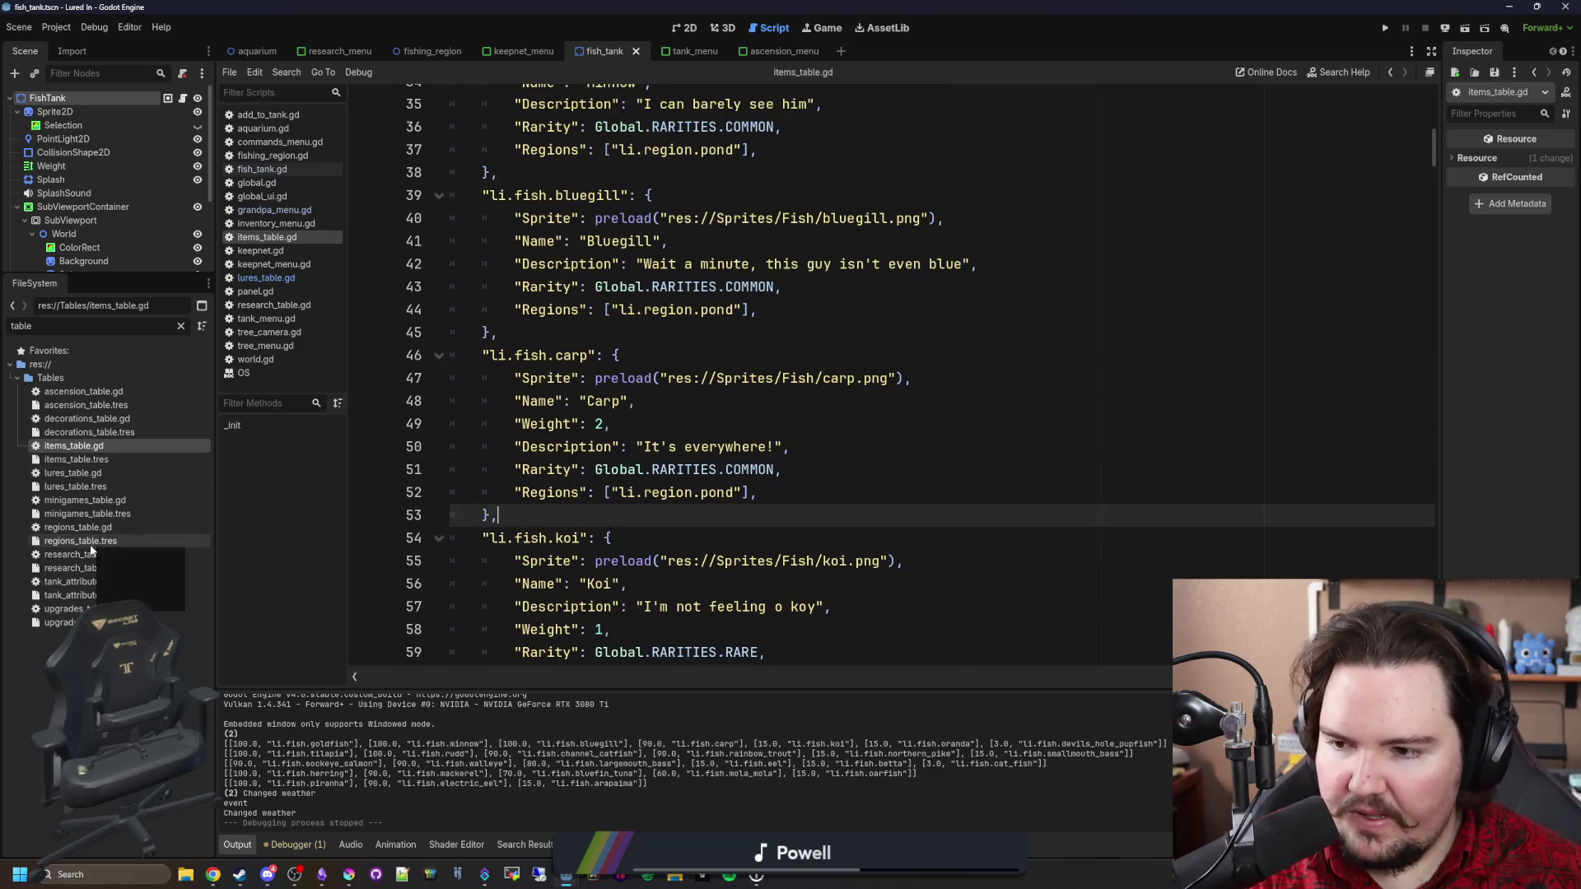
left_click(66, 622)
double_click(66, 609)
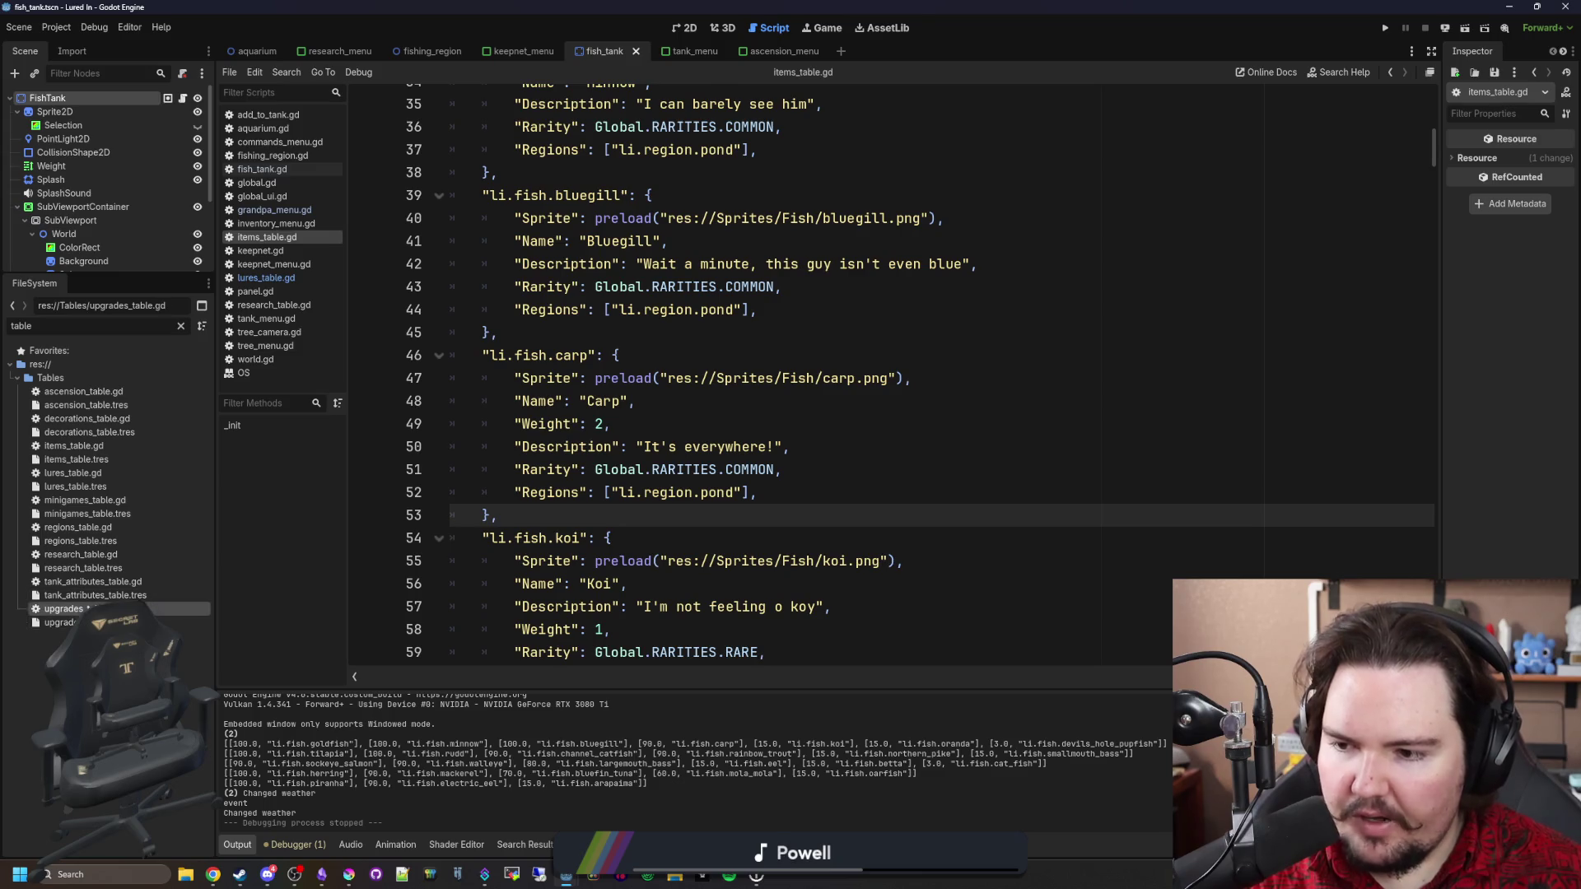
left_click(654, 490)
Replace line 29's ResearchID with Larger Keepnet's "RequiredResearch": "li.research.equipment" entry.
left_click_drag(871, 447, 516, 447)
key("ctrl+c")
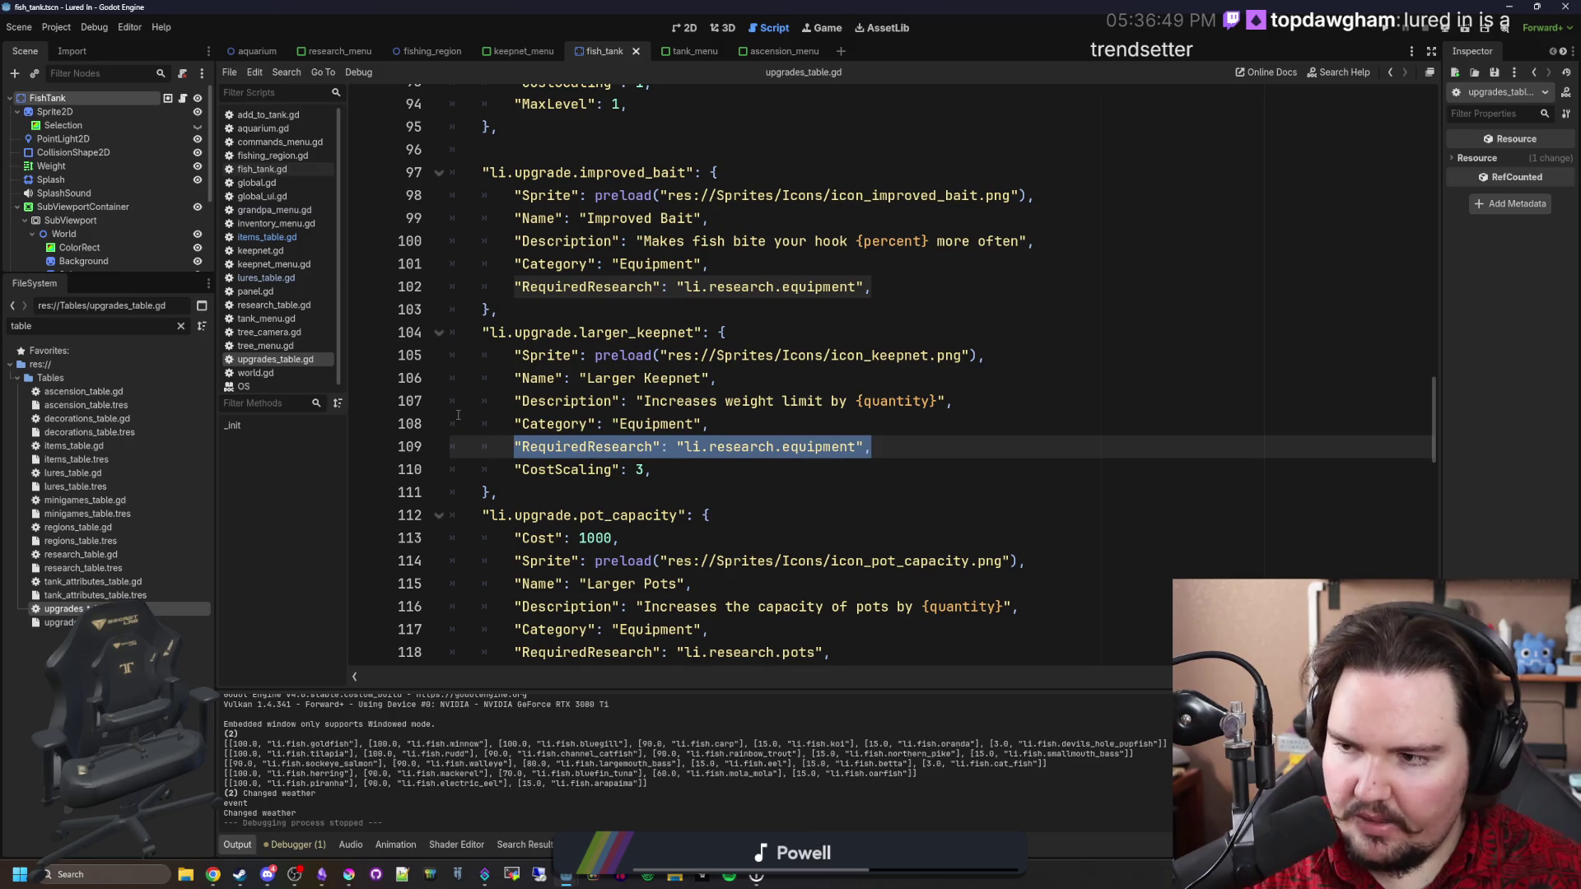
left_click(266, 237)
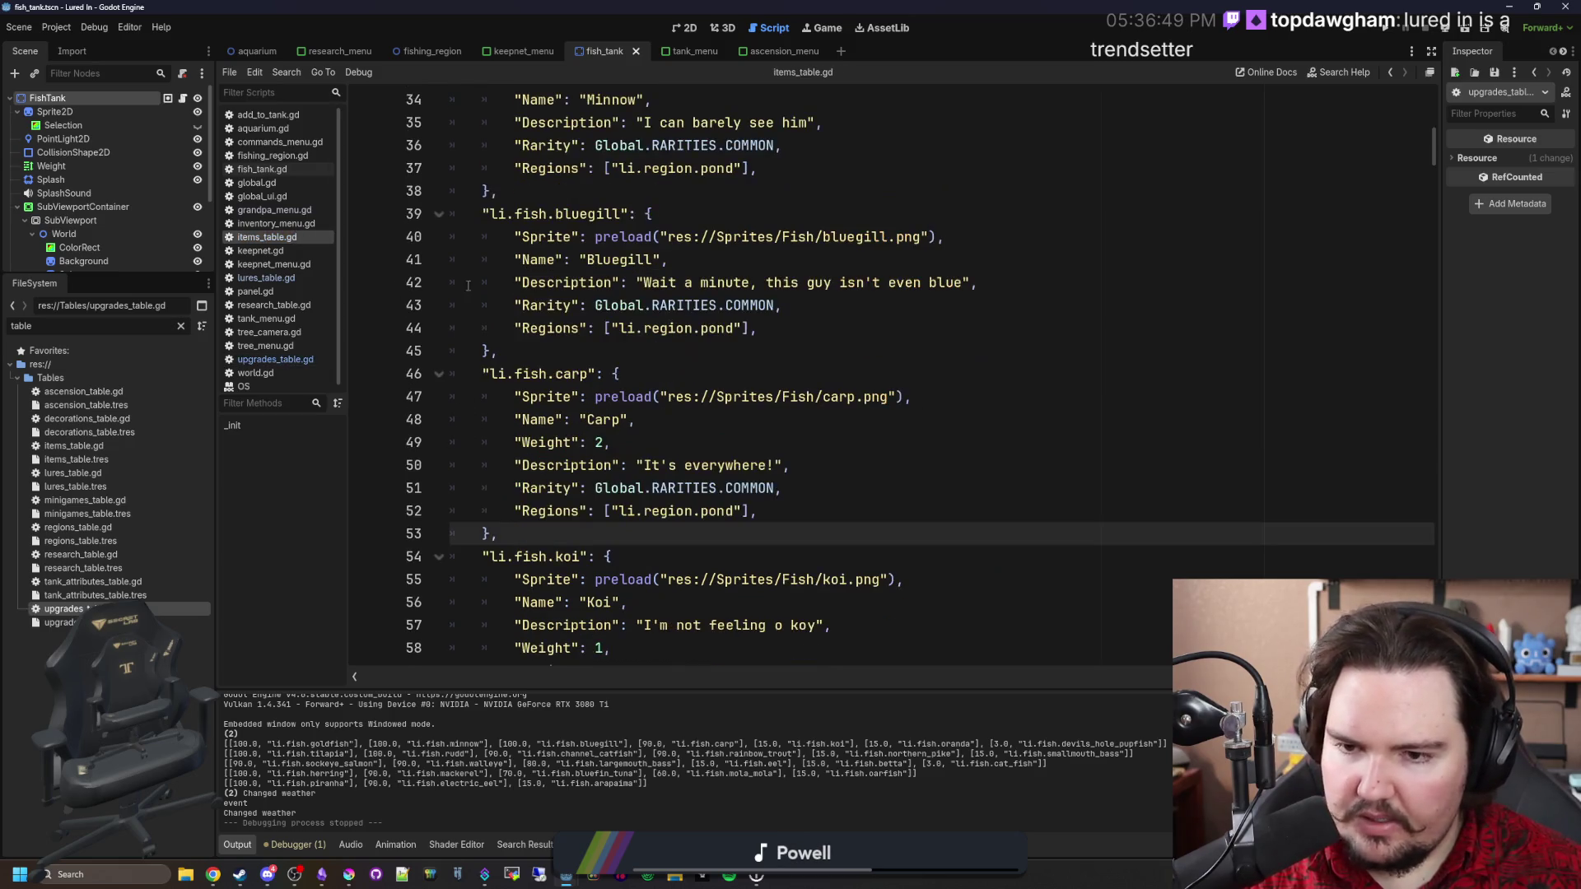
left_click(276, 280)
left_click_drag(659, 510, 515, 511)
key("ctrl+v")
Check the pasted equipment value and save lures_table.gd.
double_click(819, 511)
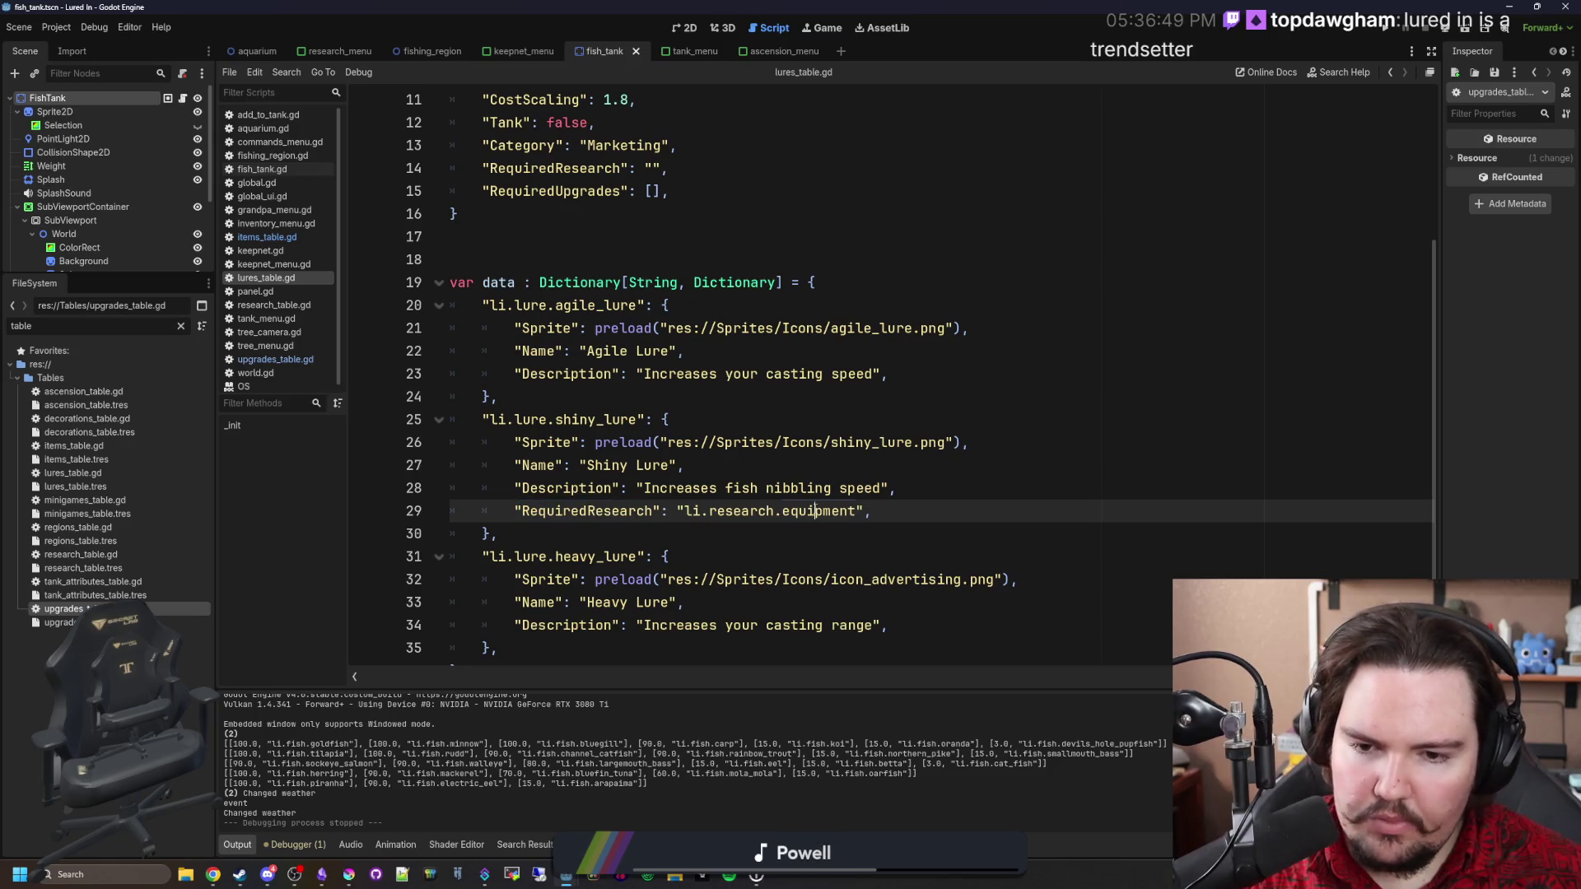
left_click(952, 413)
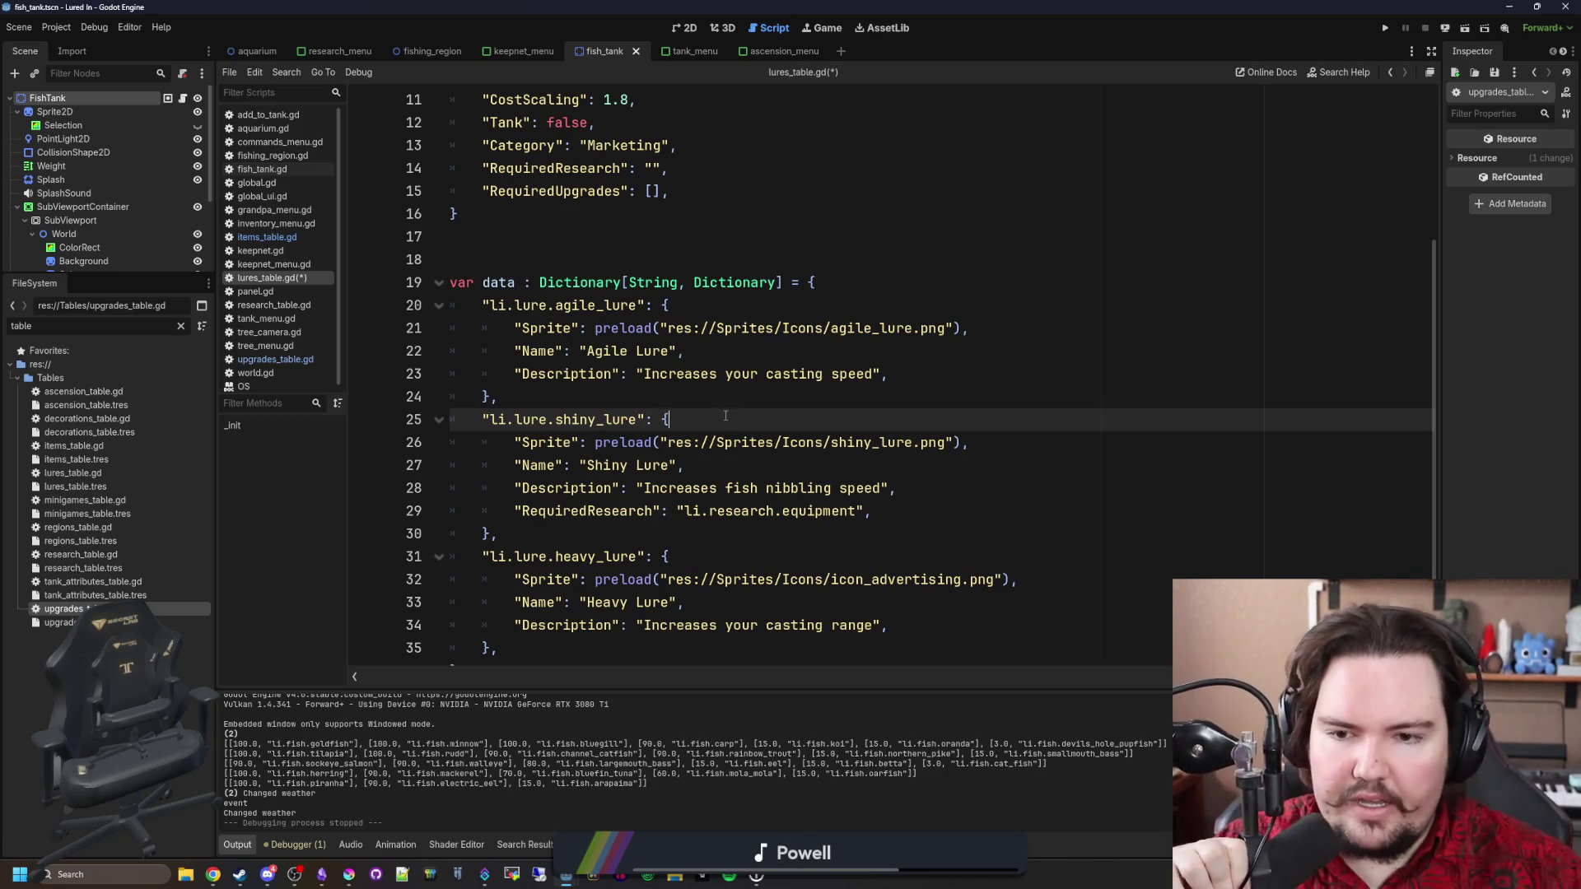
left_click(757, 394)
key("ctrl+s")
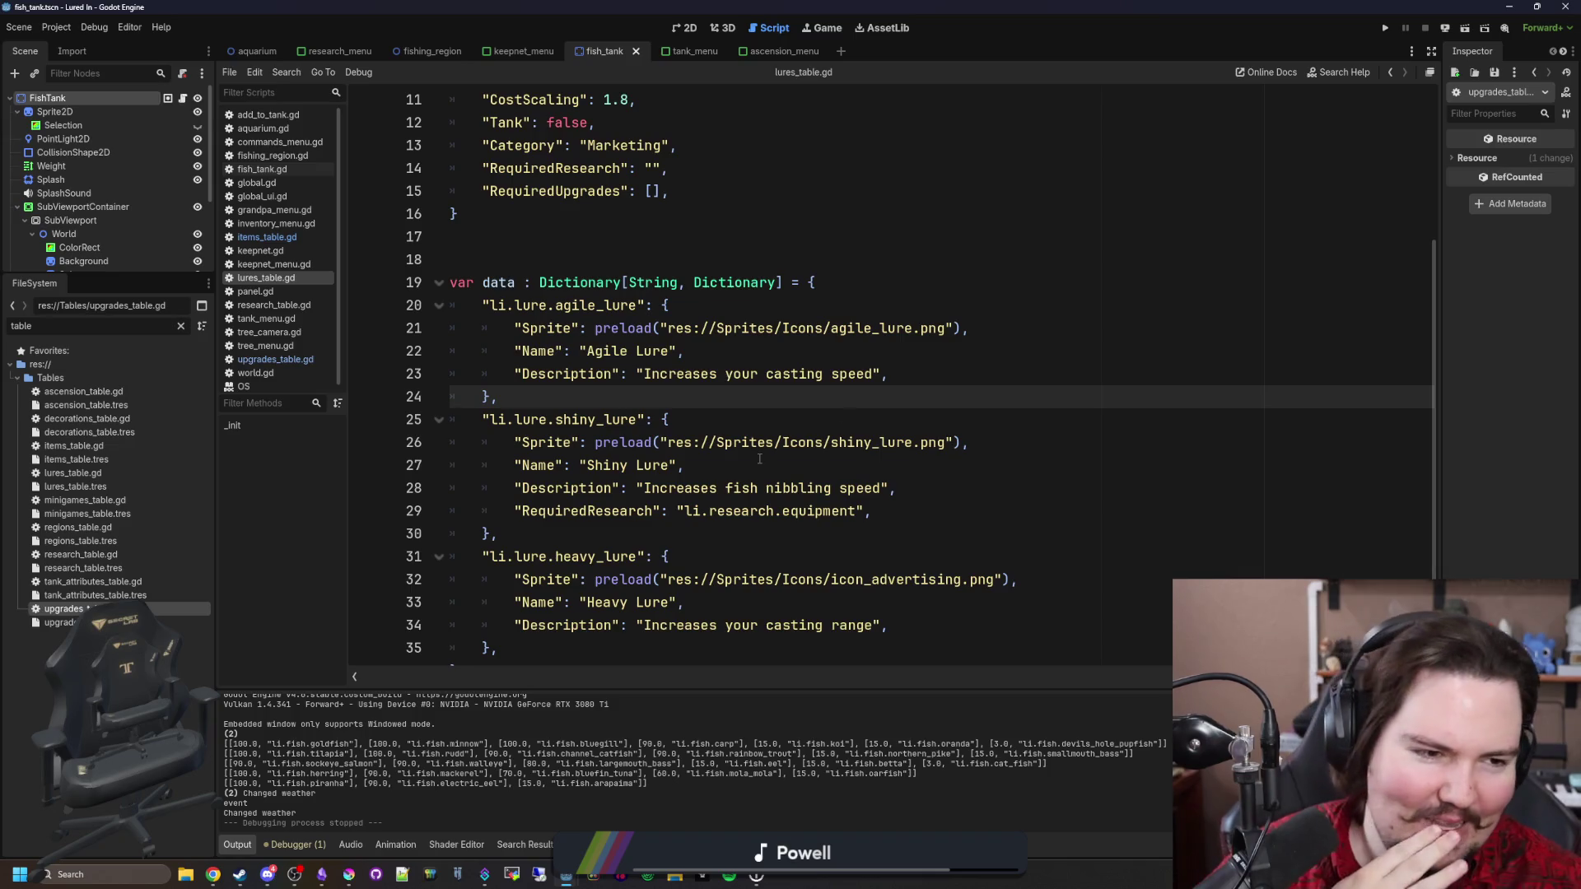
key("super+shift+Left")
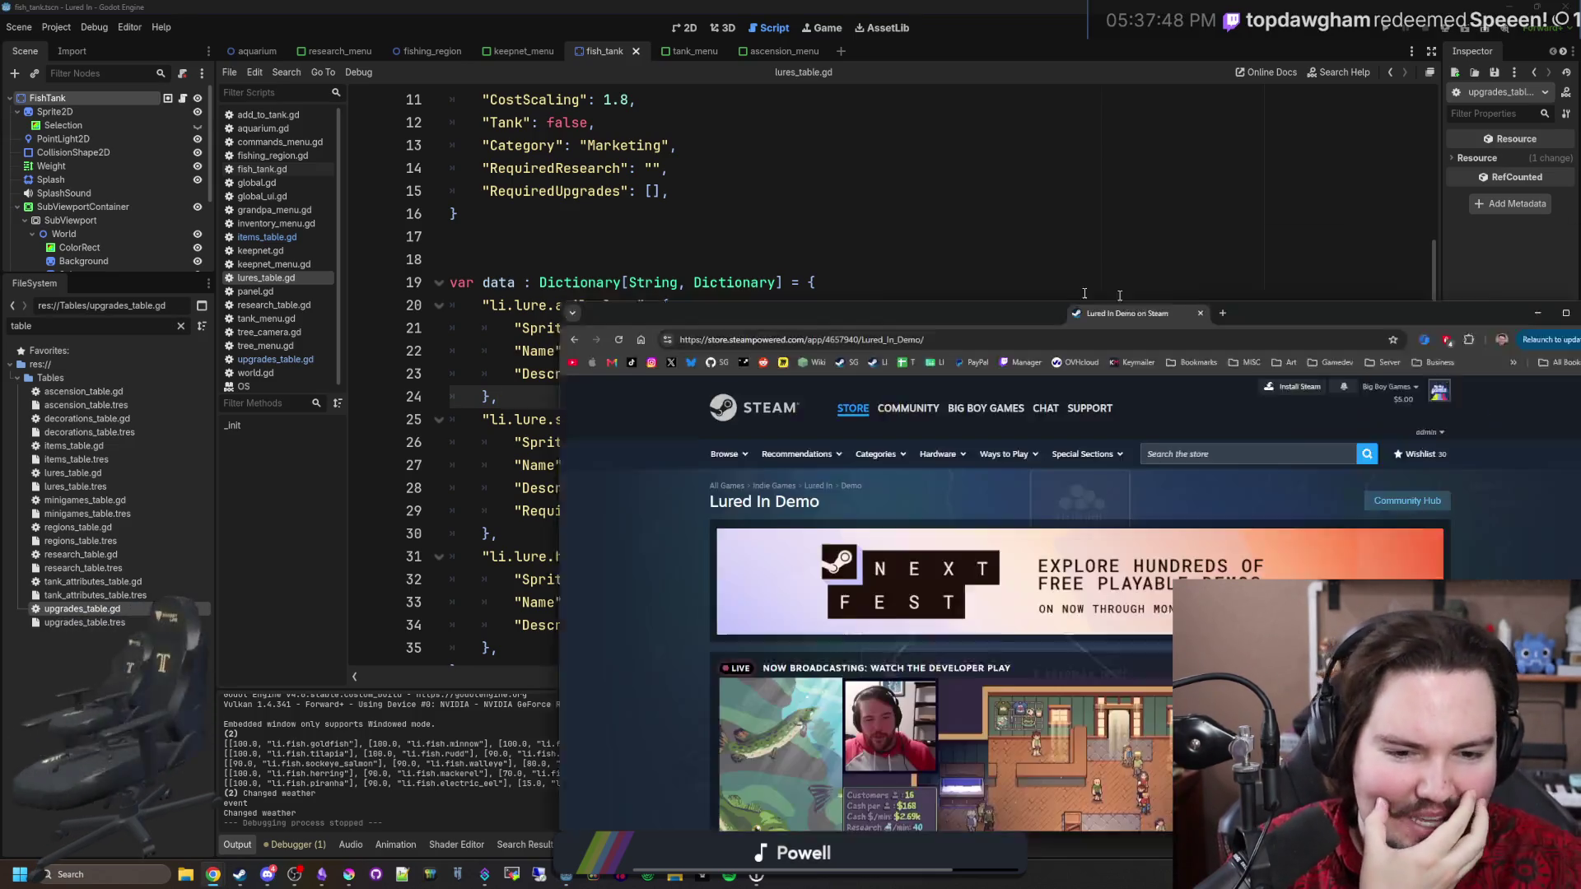
Go from the Lured In Demo store page to the Big Boy Games developer page.
scroll(846, 320, "down", 5)
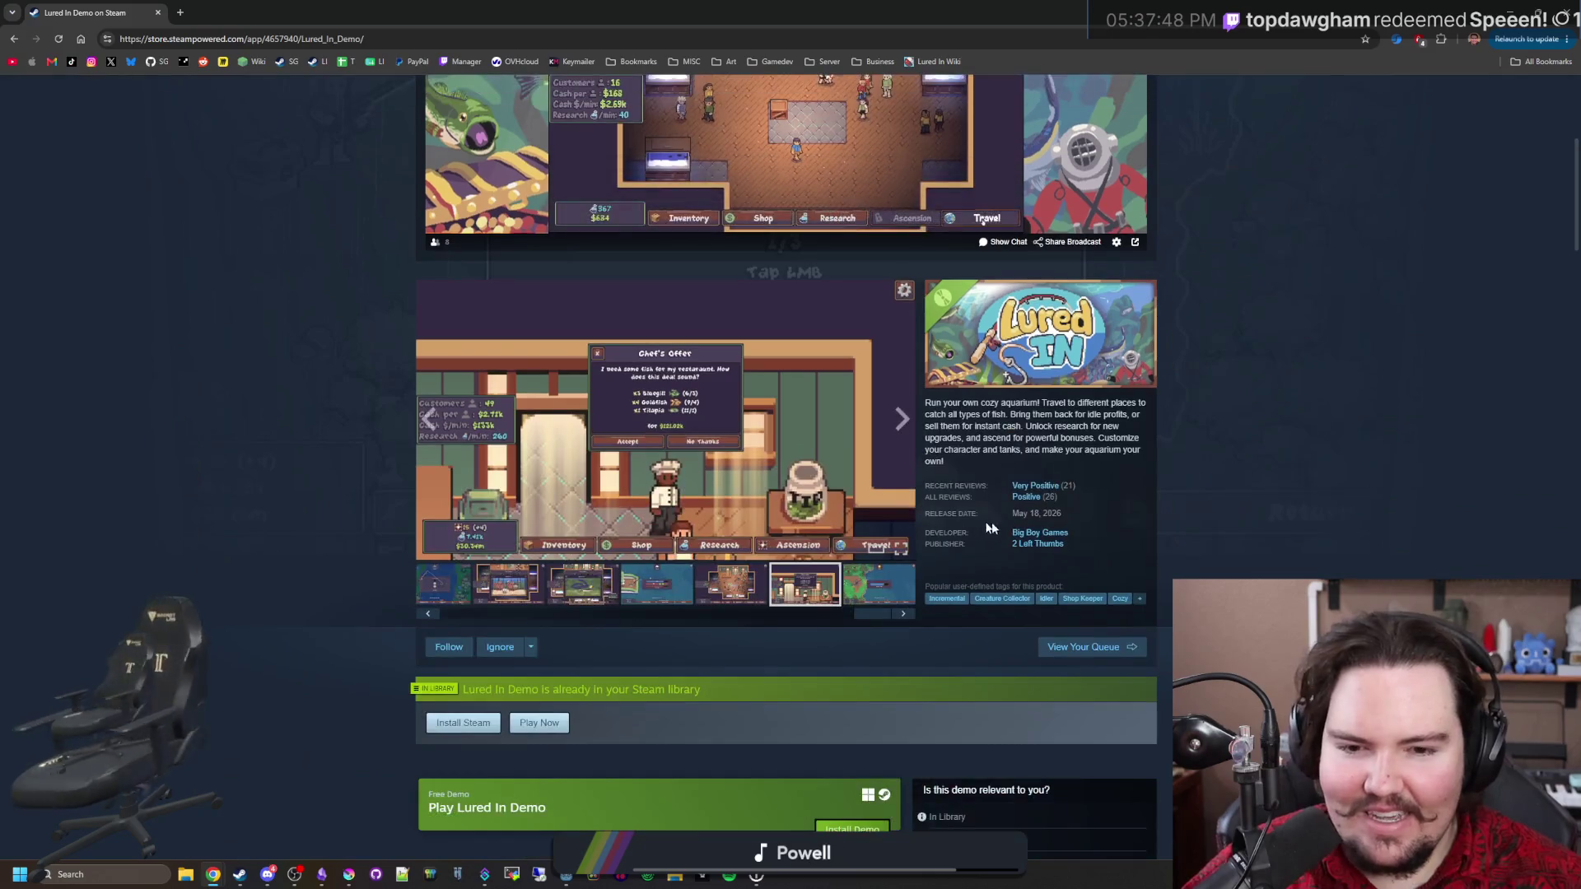
left_click(1036, 541)
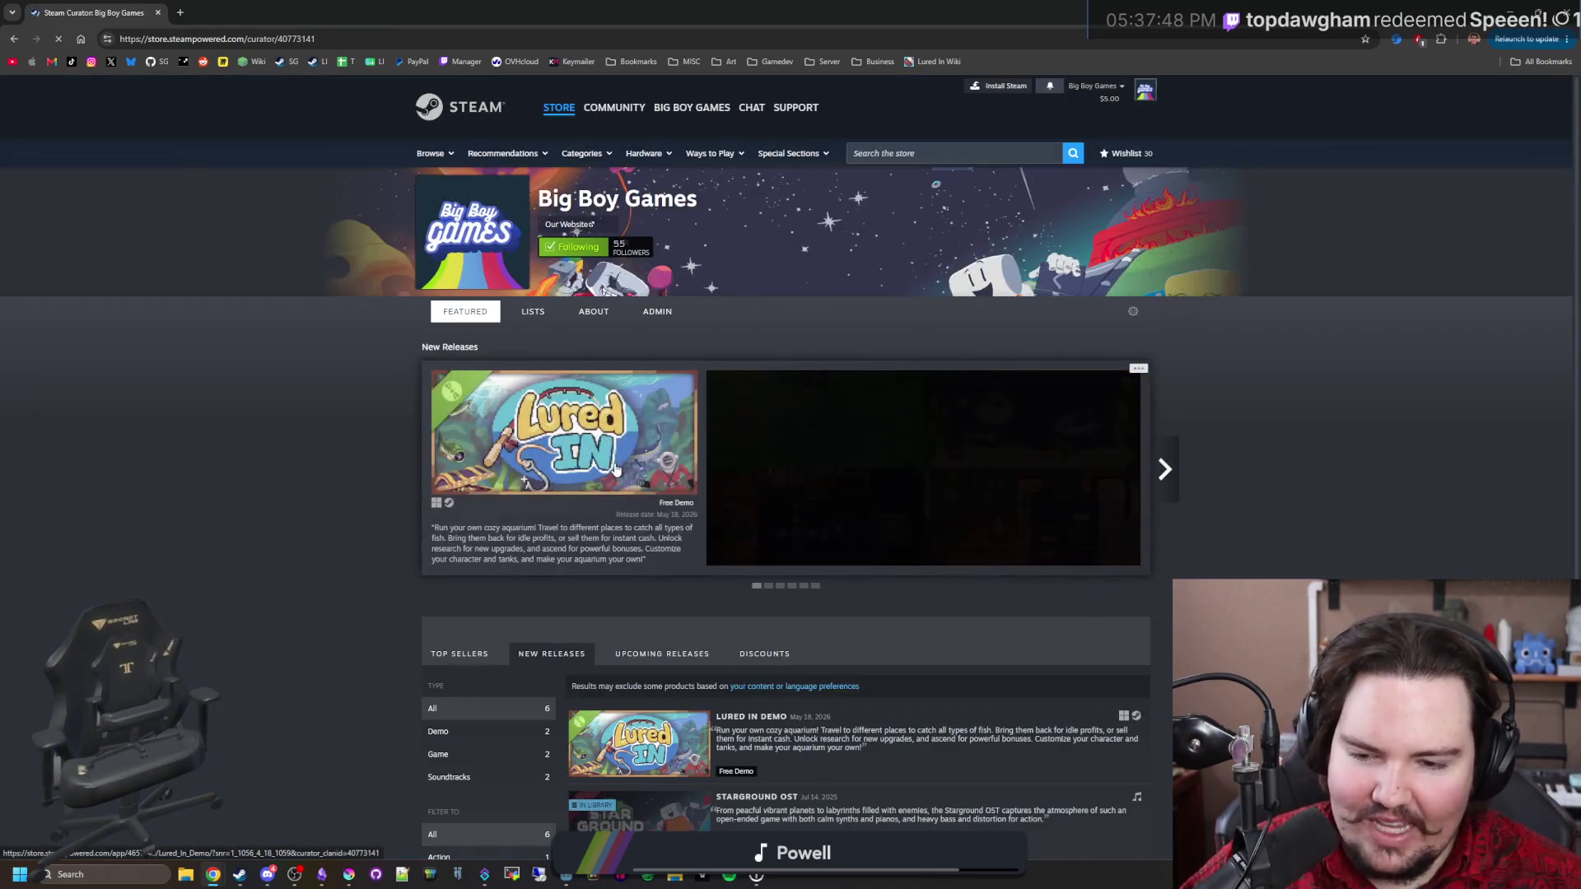
scroll(824, 659, "down", 2)
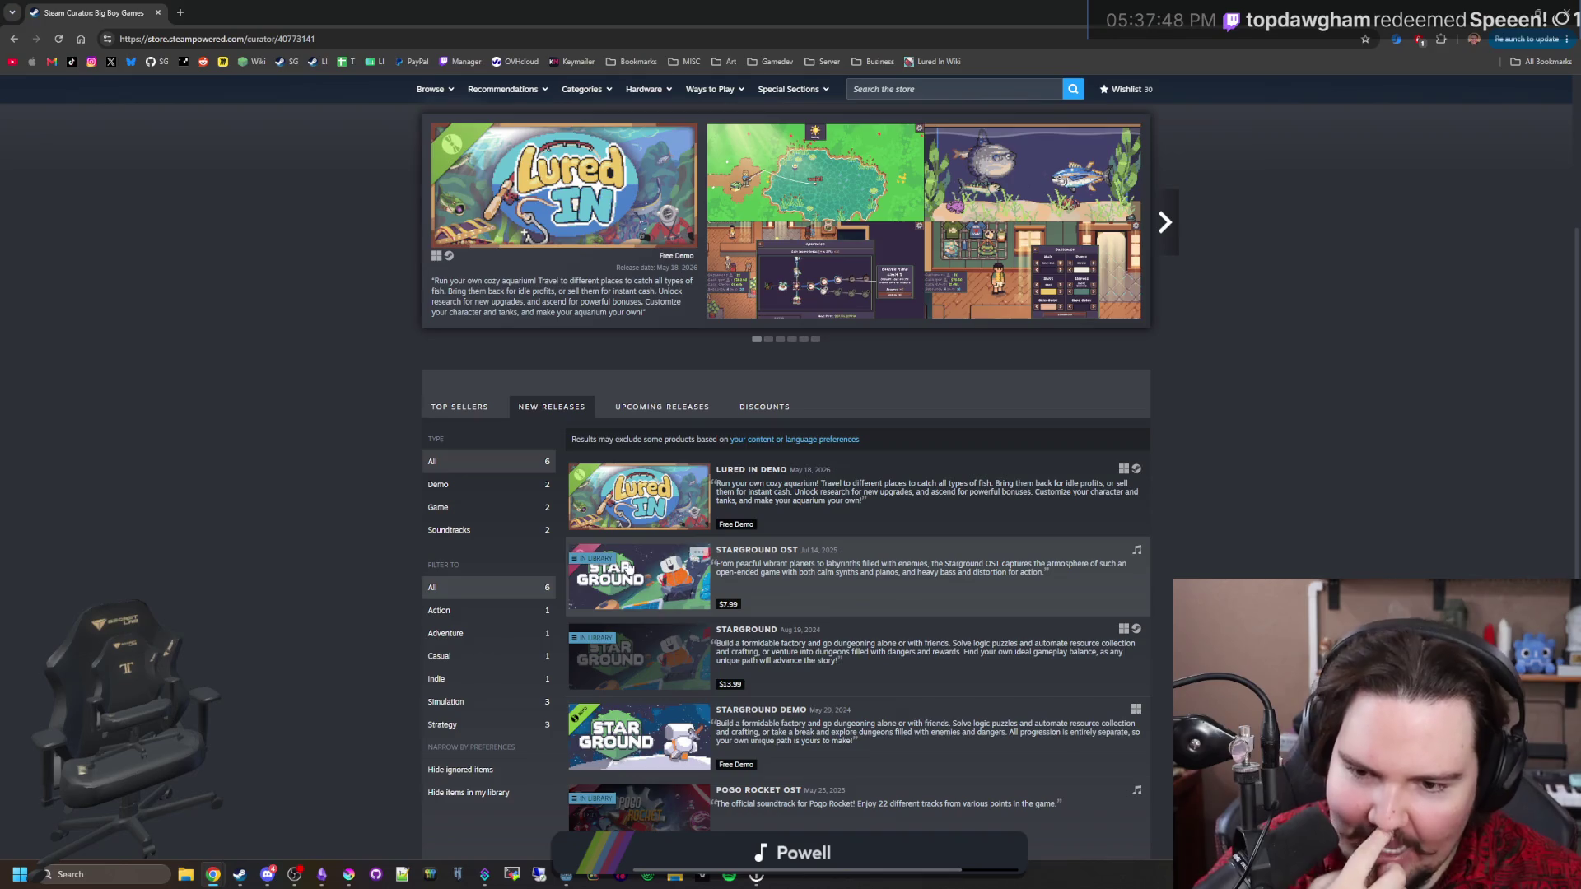
scroll(660, 559, "down", 1)
scroll(642, 564, "down", 2)
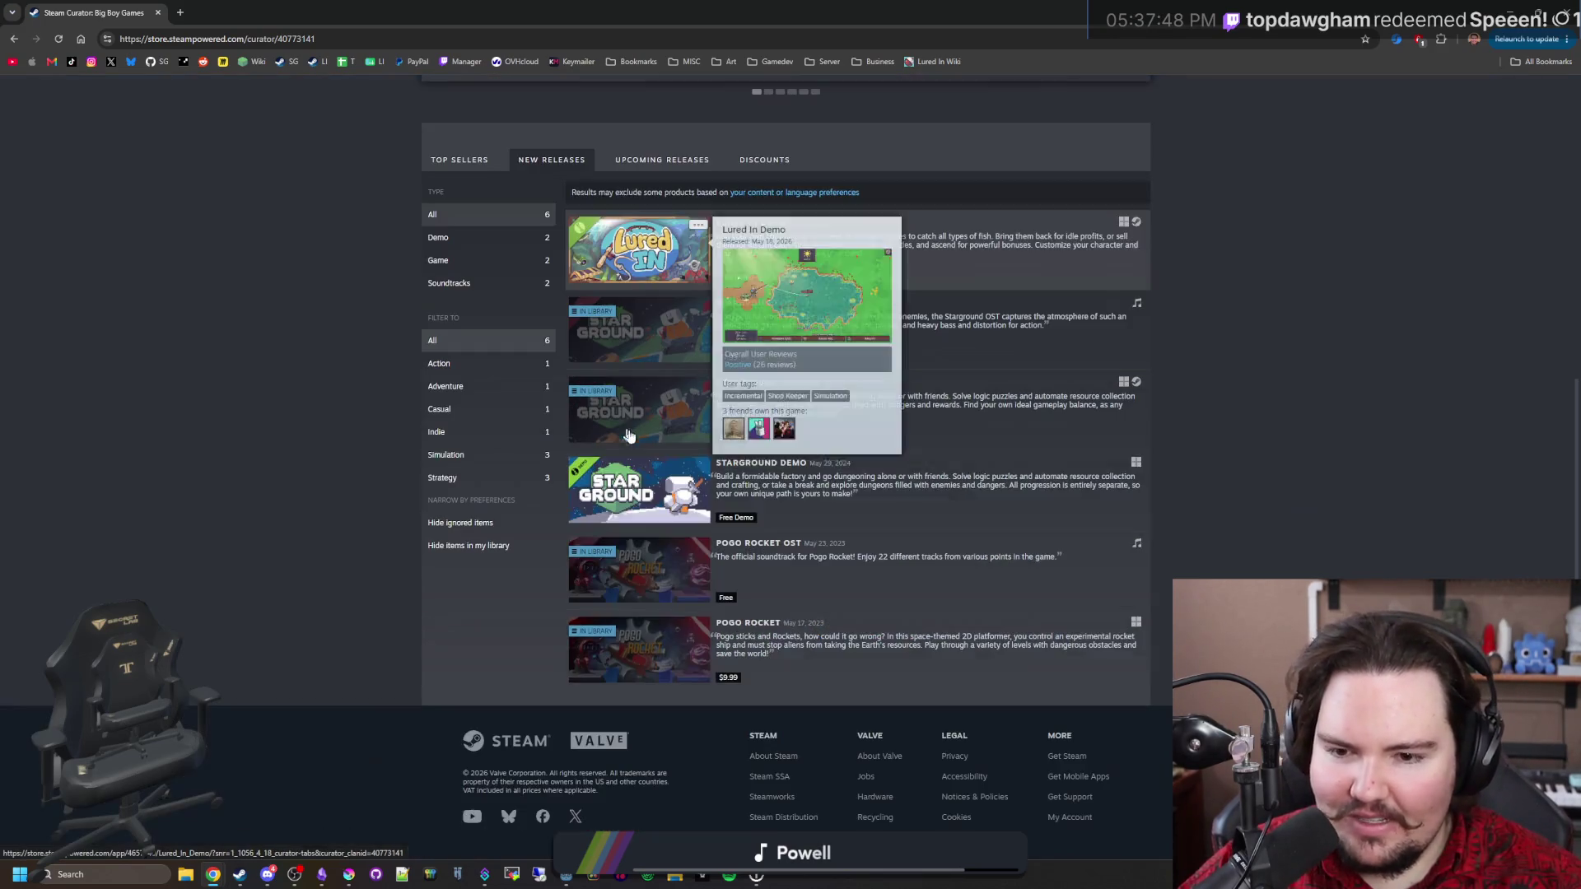
View Pogo Rocket's store page screenshots, then return to the curator page.
left_click(638, 651)
left_click(823, 461)
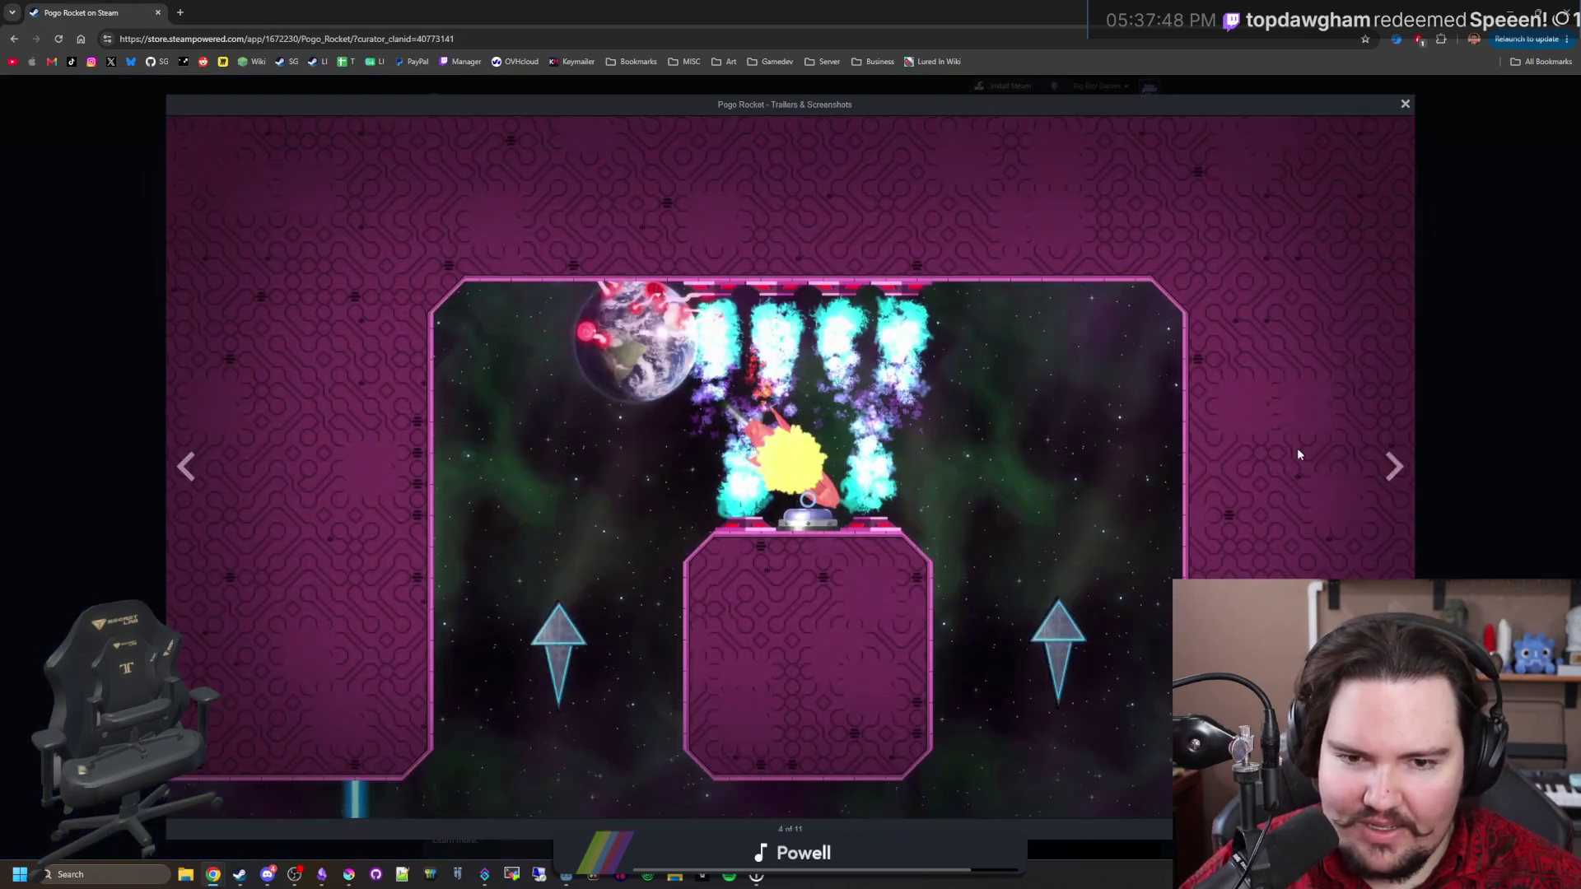
left_click(1391, 467)
left_click(1391, 467)
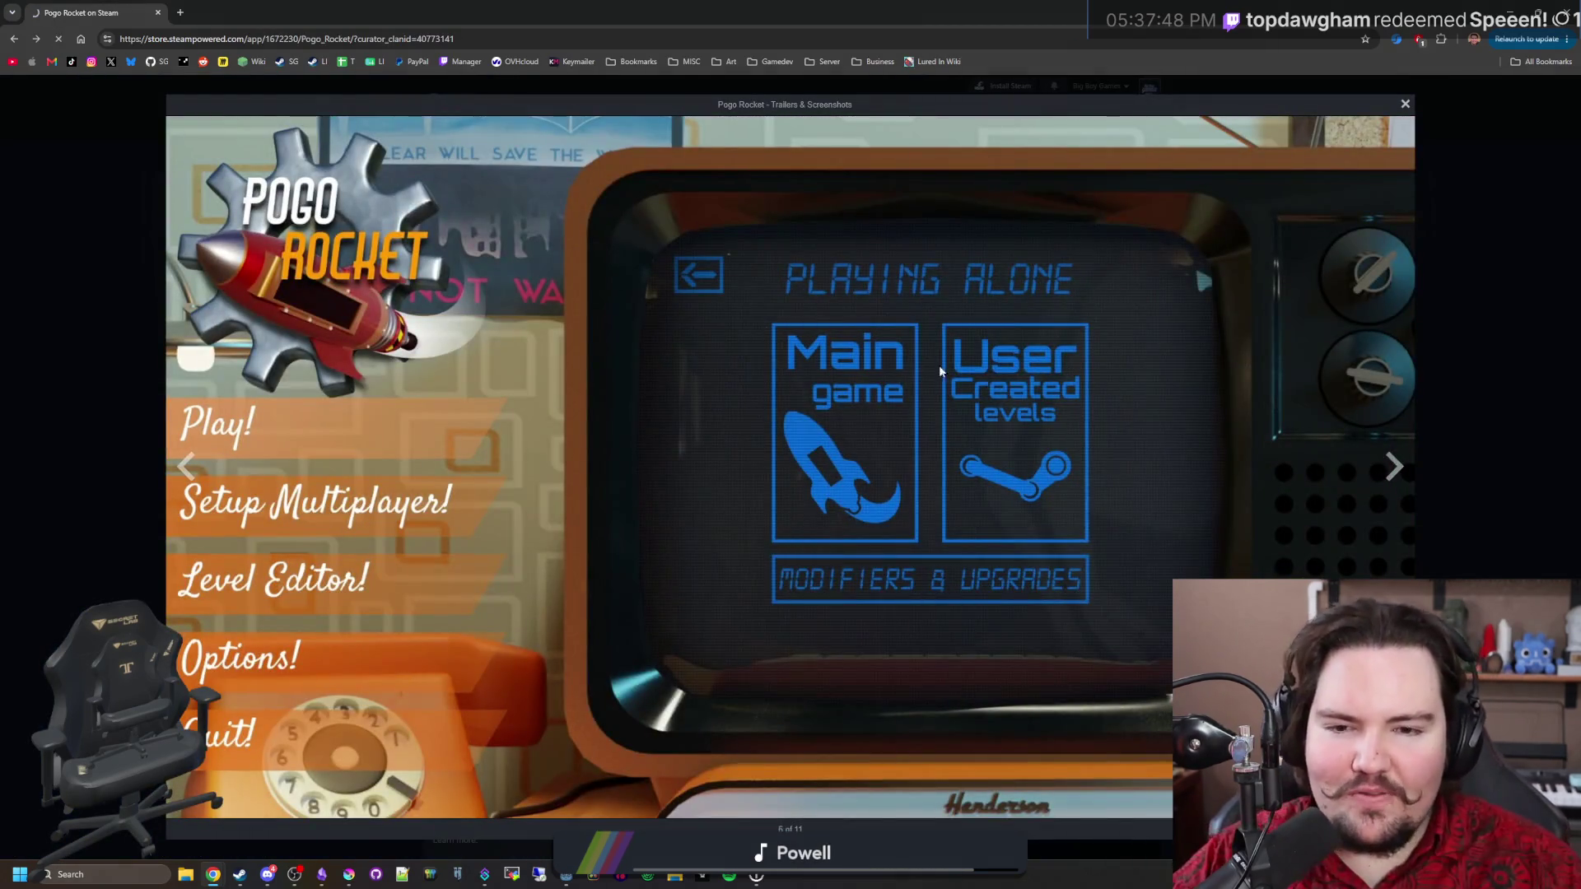
key("alt+Left")
Scroll the curator page and move the Chrome window down above the Godot editor.
scroll(247, 324, "down", 2)
scroll(247, 325, "up", 6)
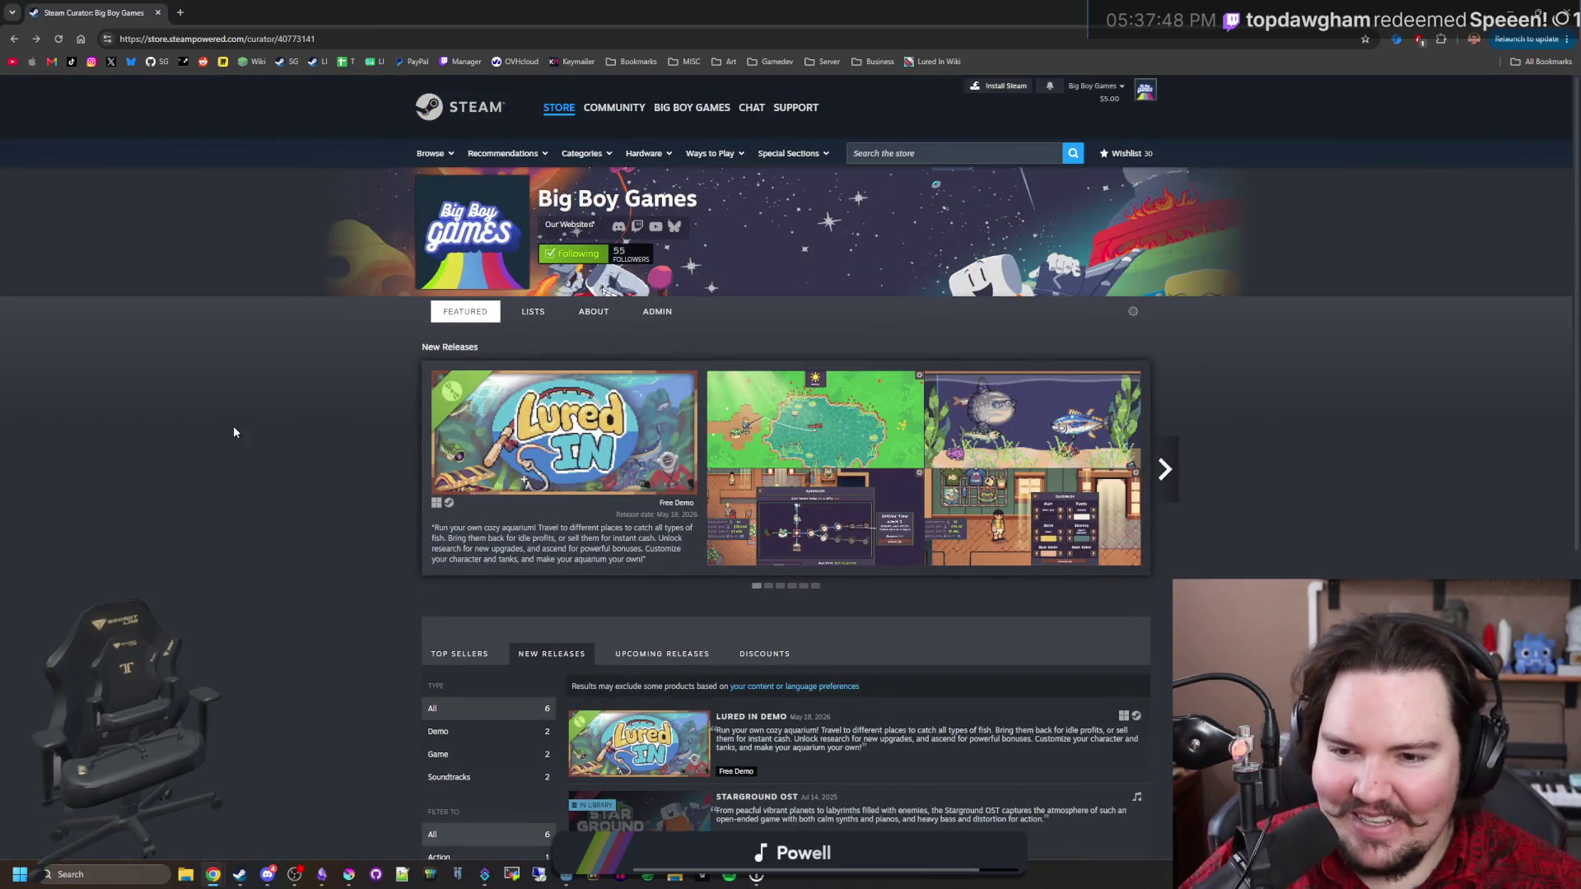
scroll(271, 326, "down", 3)
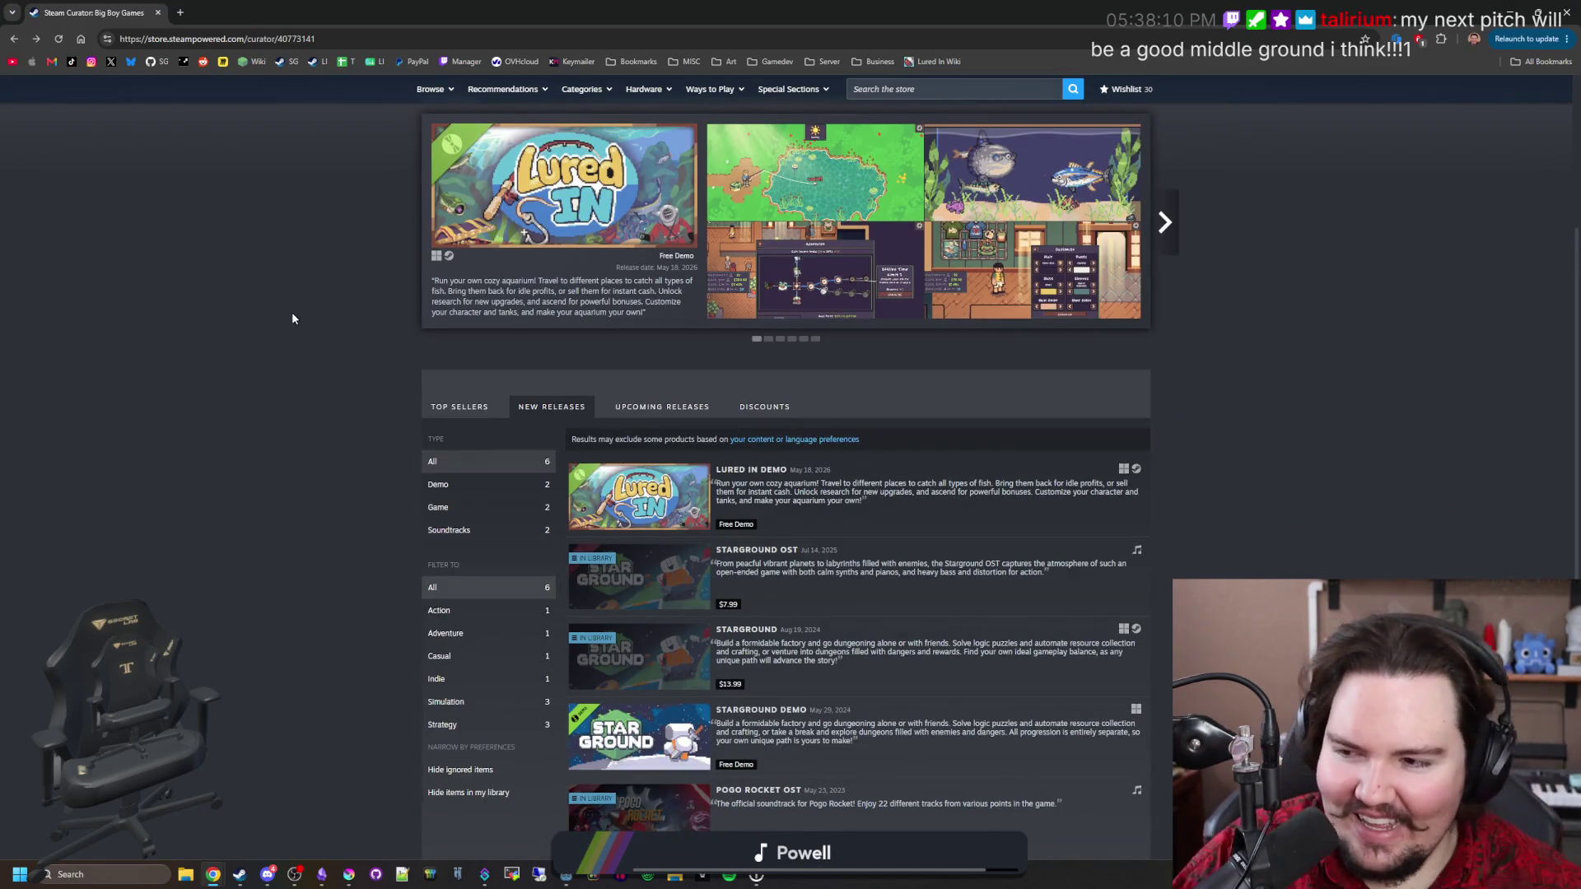
middle_click(257, 333)
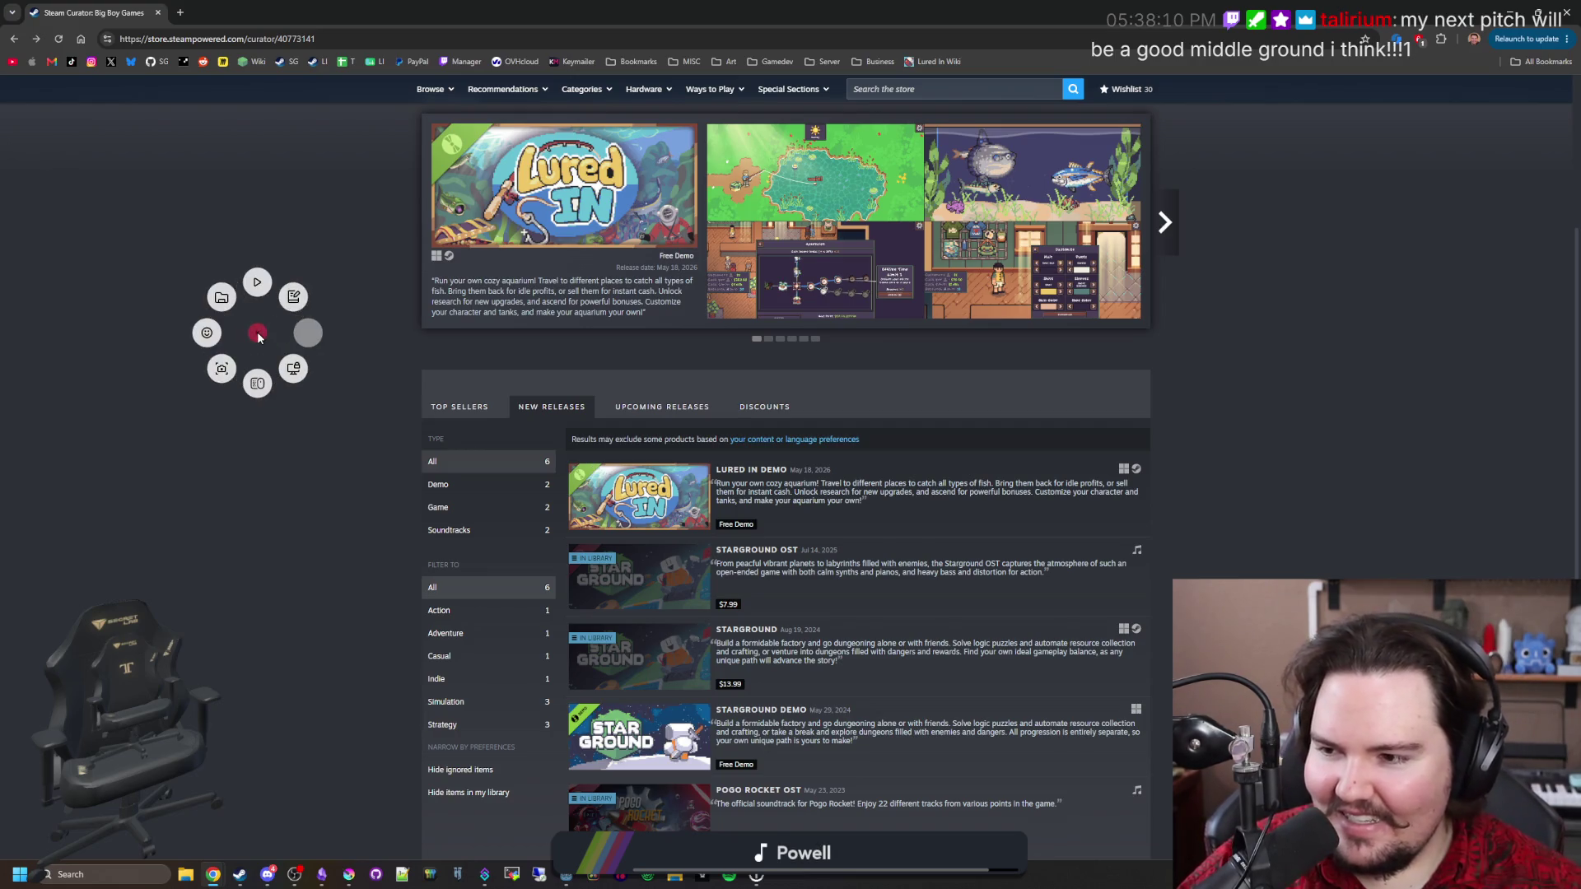
scroll(254, 335, "up", 3)
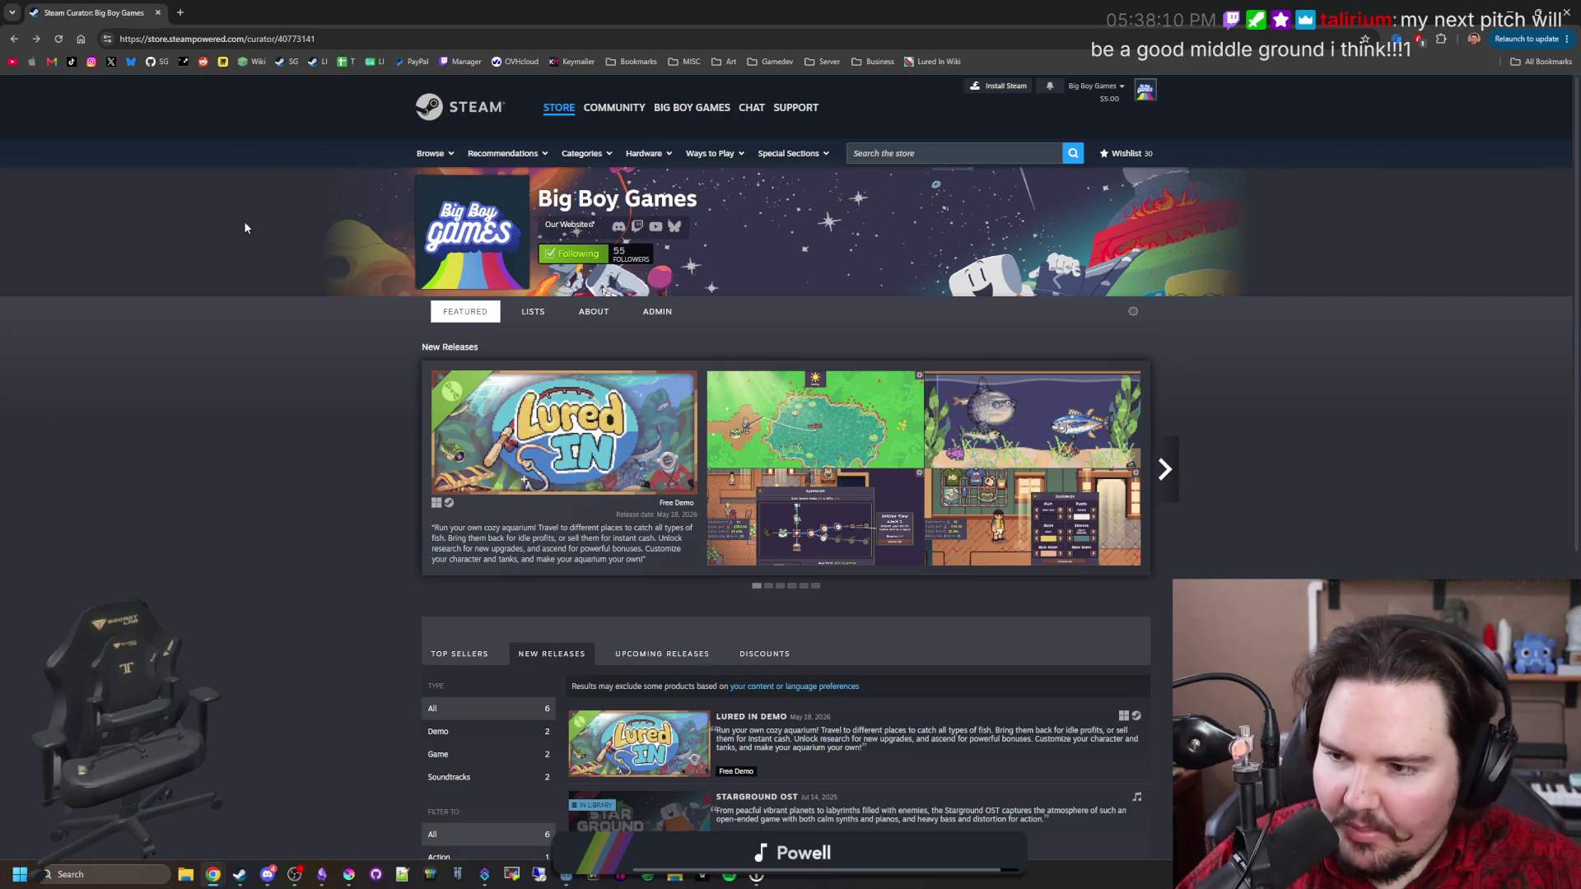
left_click_drag(528, 5, 566, 445)
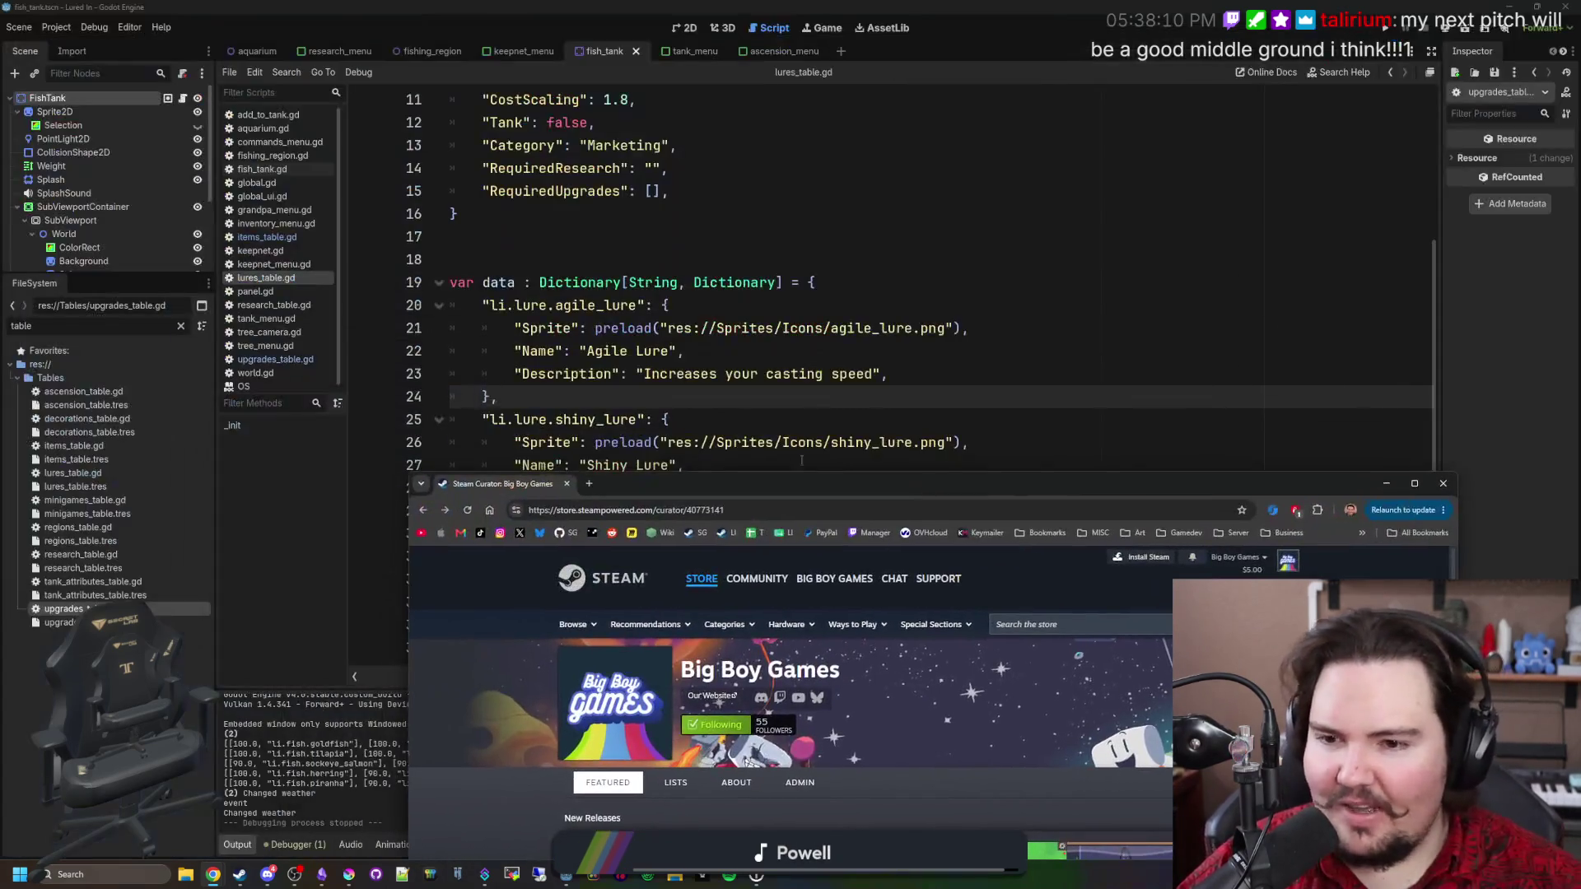
Return to lures_table.gd in Godot and move to the end of the Shiny Lure entry.
left_click(674, 414)
left_click(653, 400)
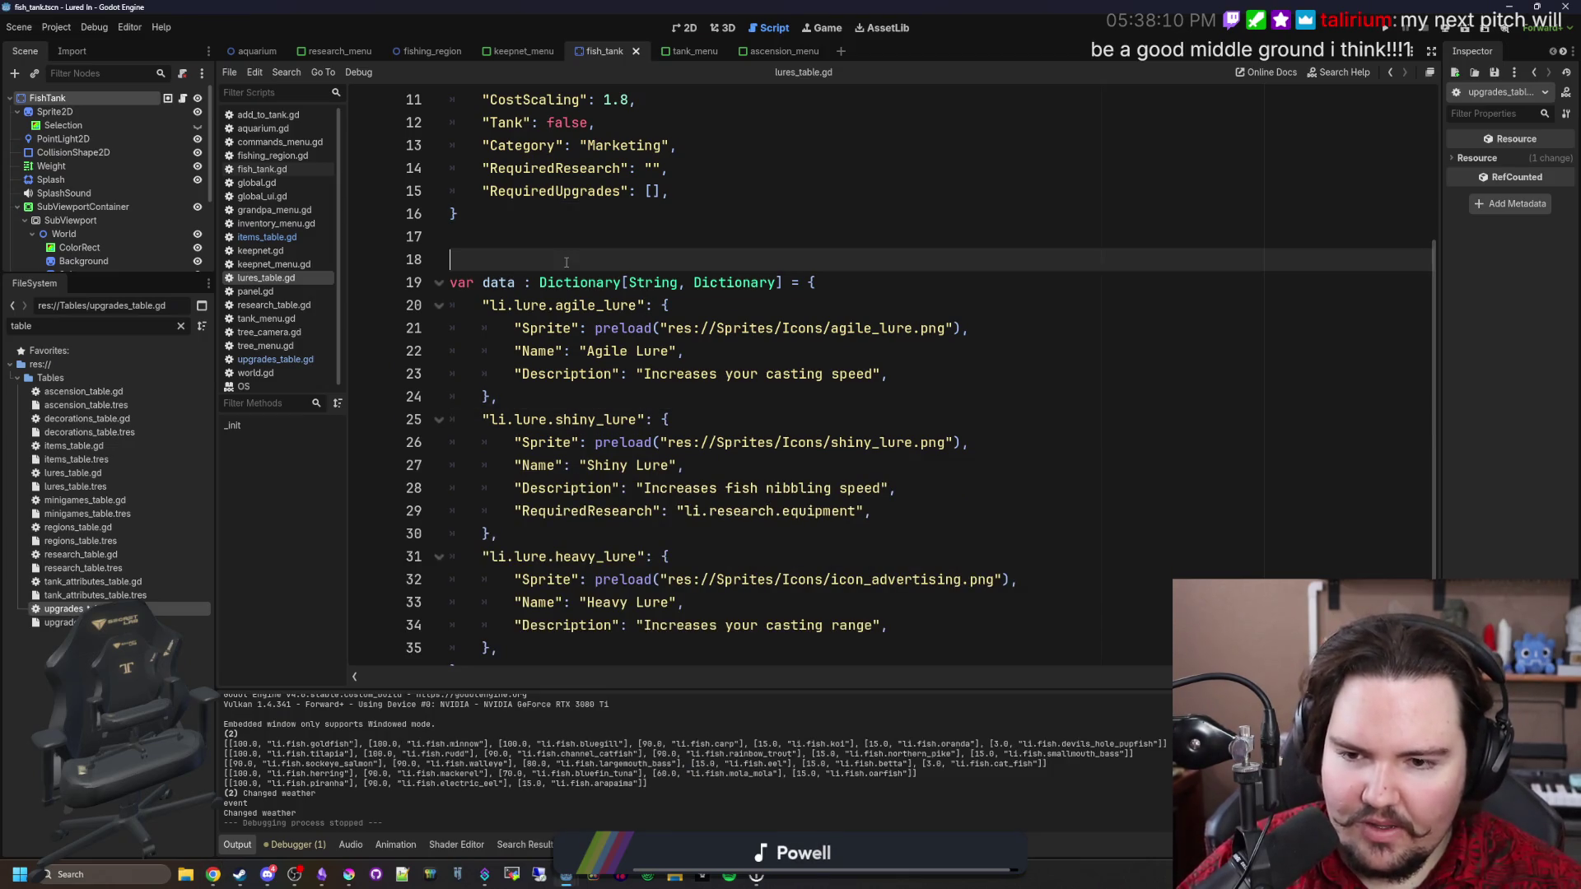
scroll(646, 280, "down", 1)
left_click(498, 492)
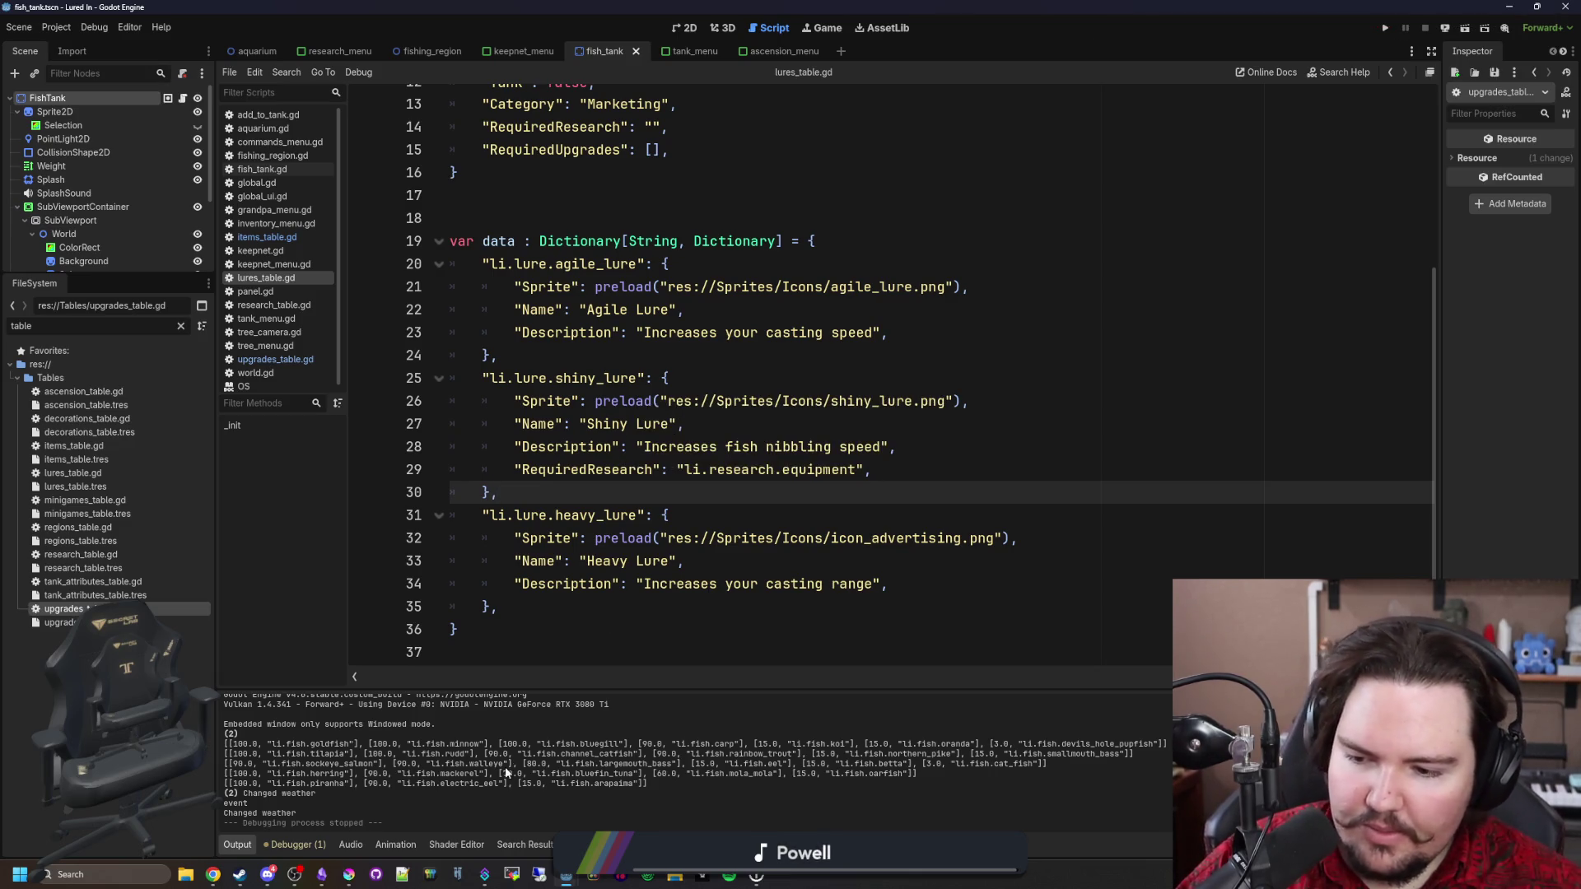
Preview shiny_lure.png in a widened Inspector, then bring up its Krita window.
left_click(674, 381)
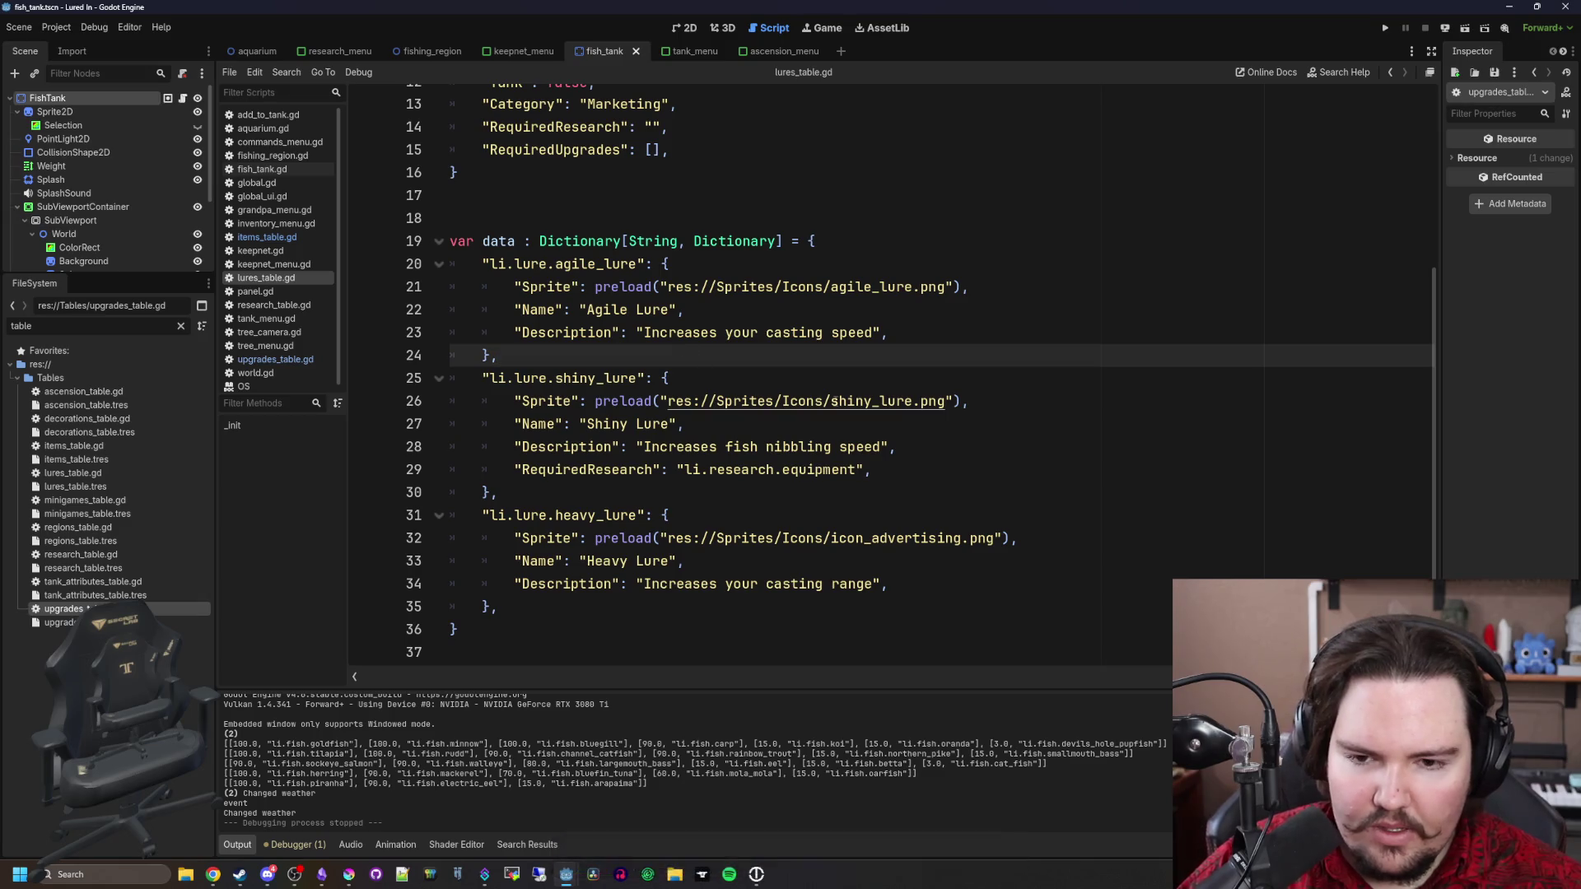
left_click(856, 401, "ctrl")
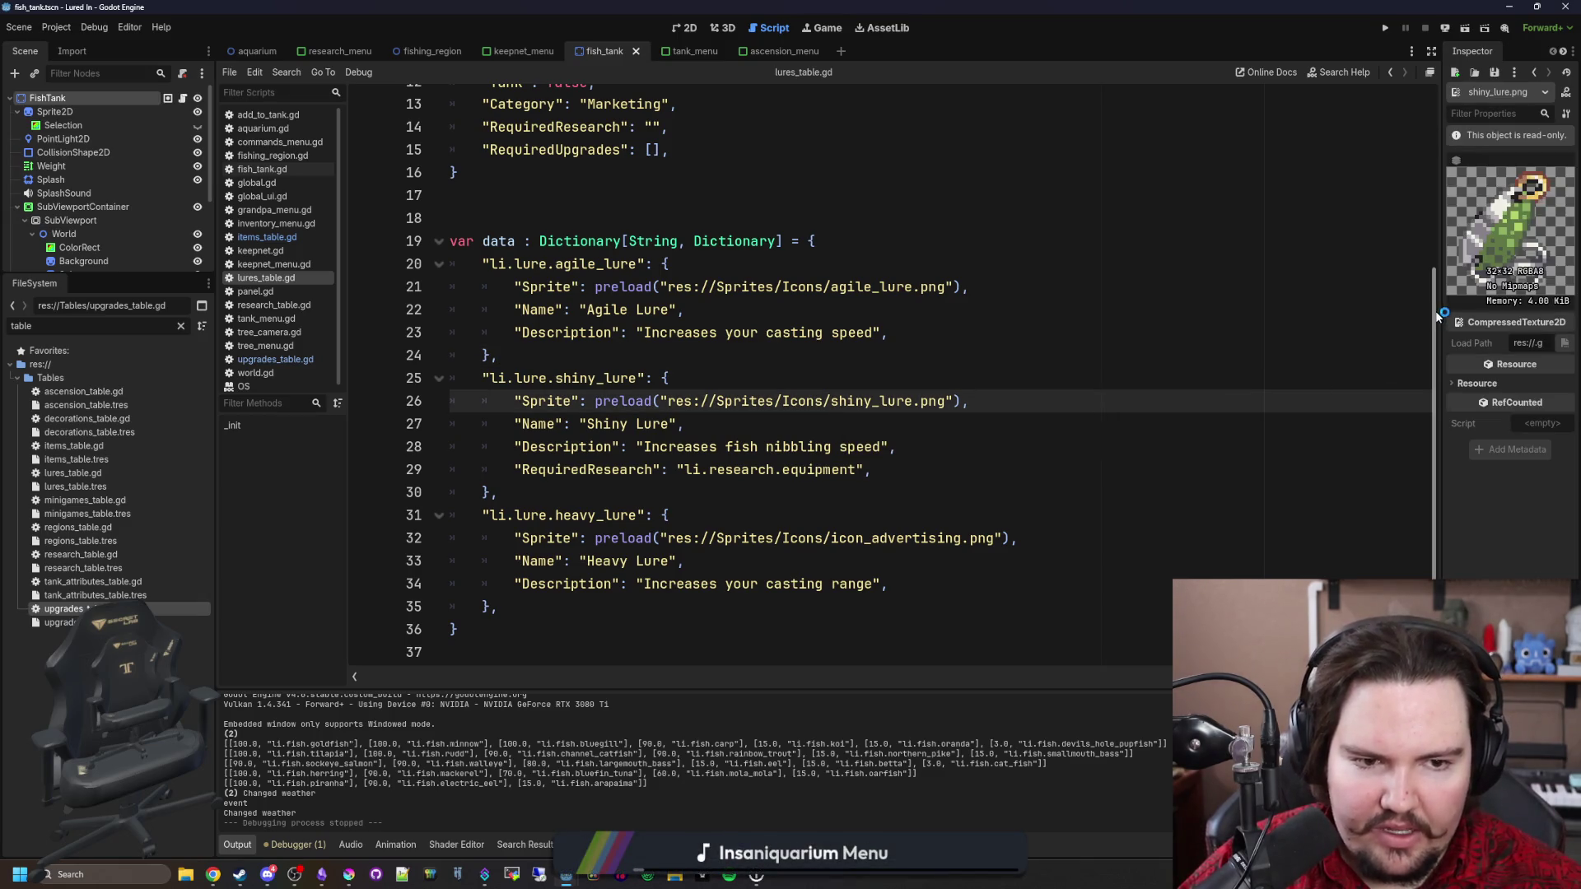
left_click_drag(1440, 304, 1306, 305)
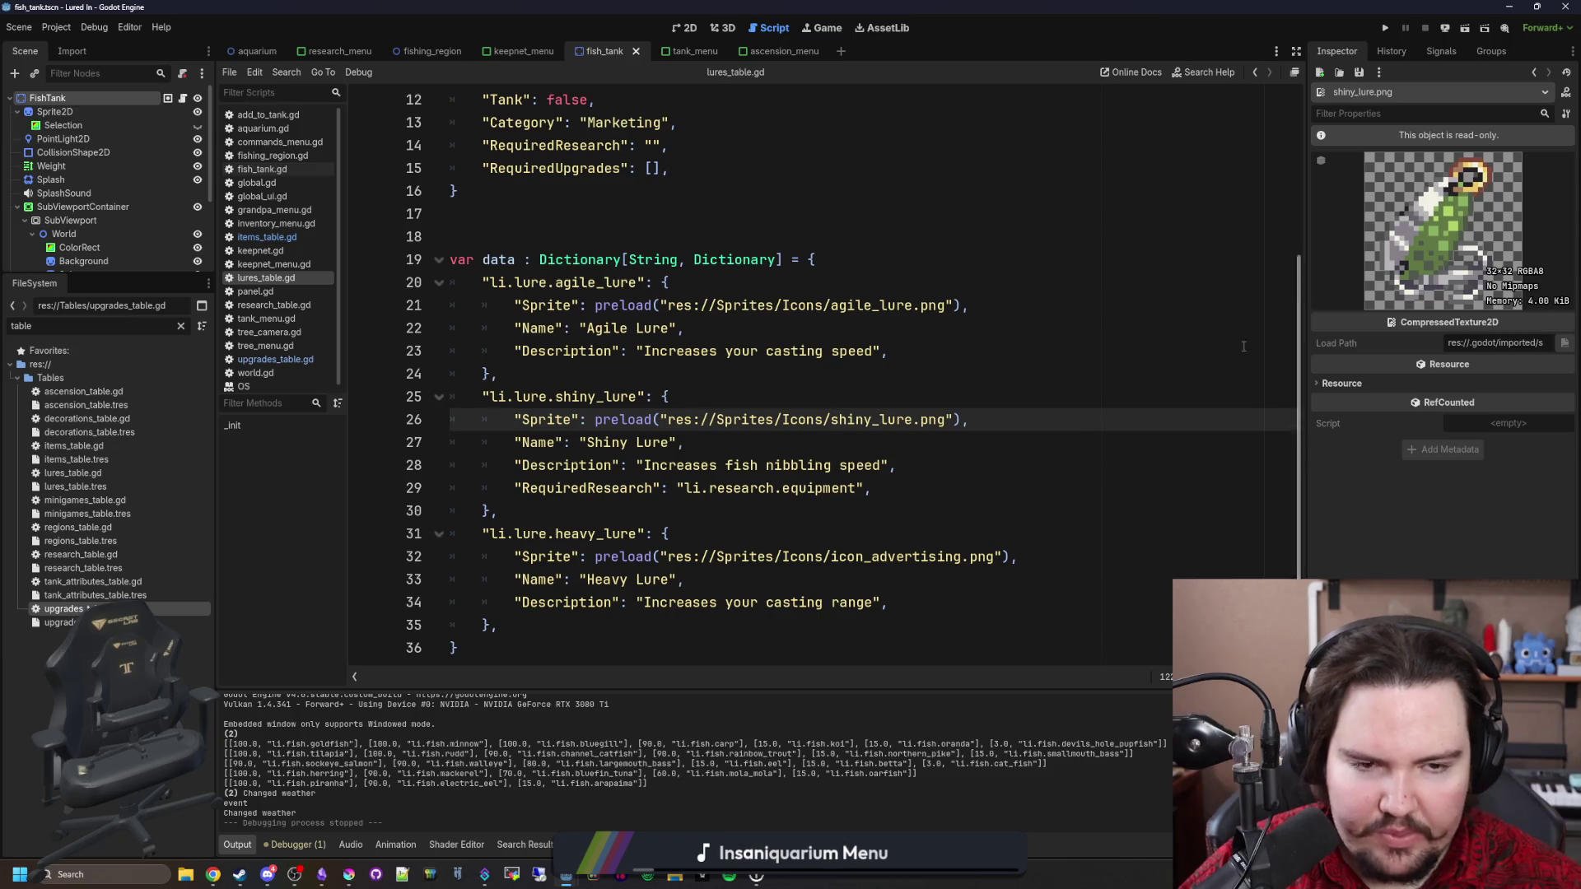
left_click(349, 874)
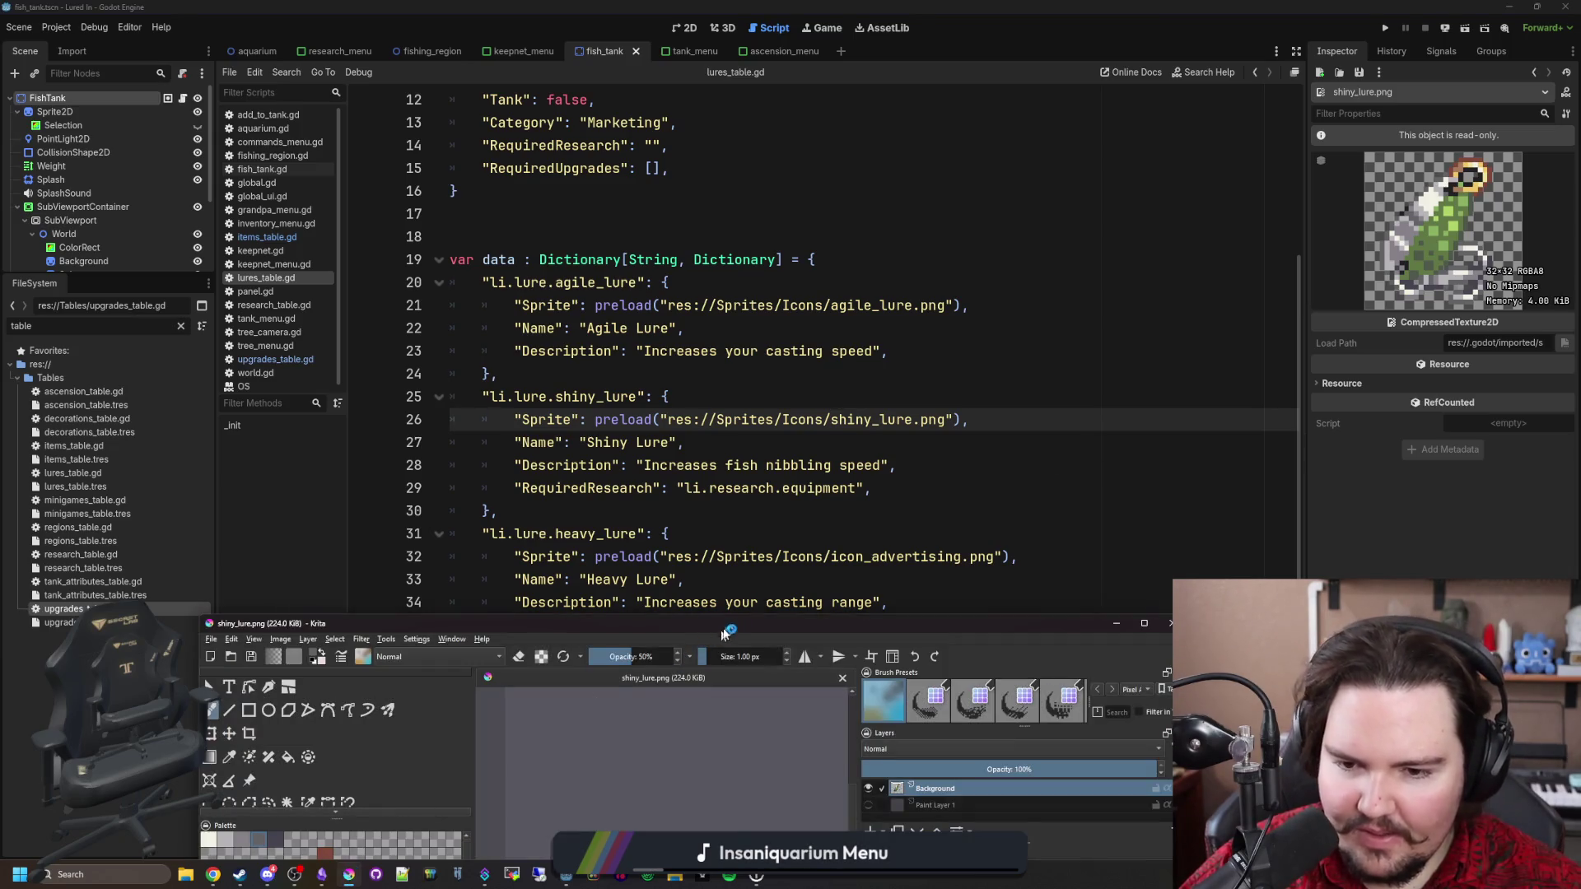
Maximise Krita, zoom in, and fix a lure pixel with the Color Sampler and brush.
double_click(721, 632)
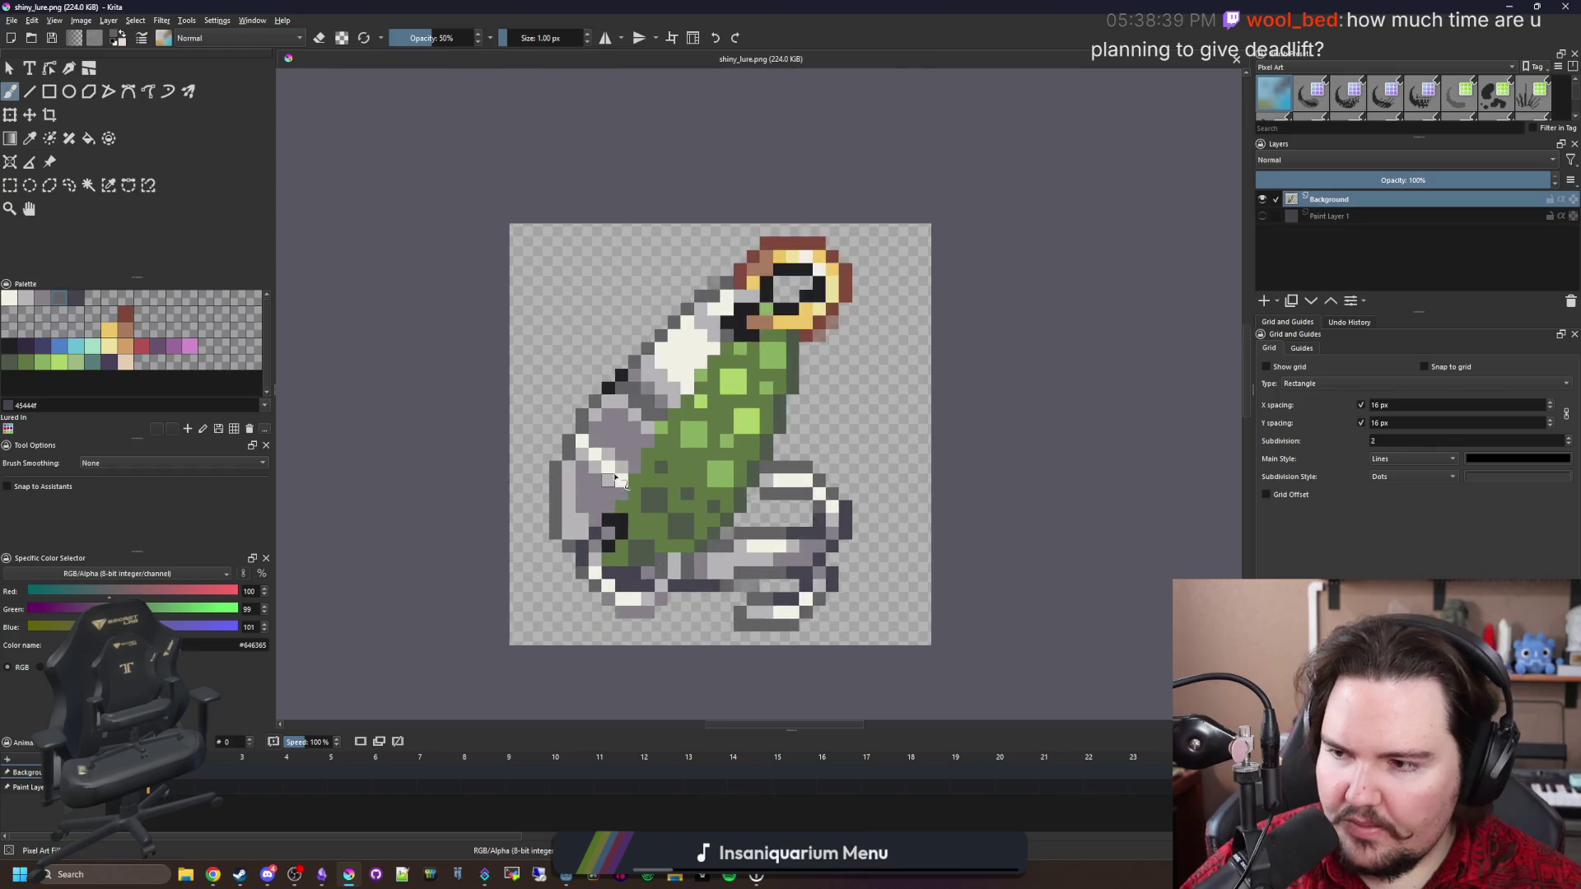
scroll(692, 494, "up", 1)
key("p")
scroll(688, 501, "up", 1)
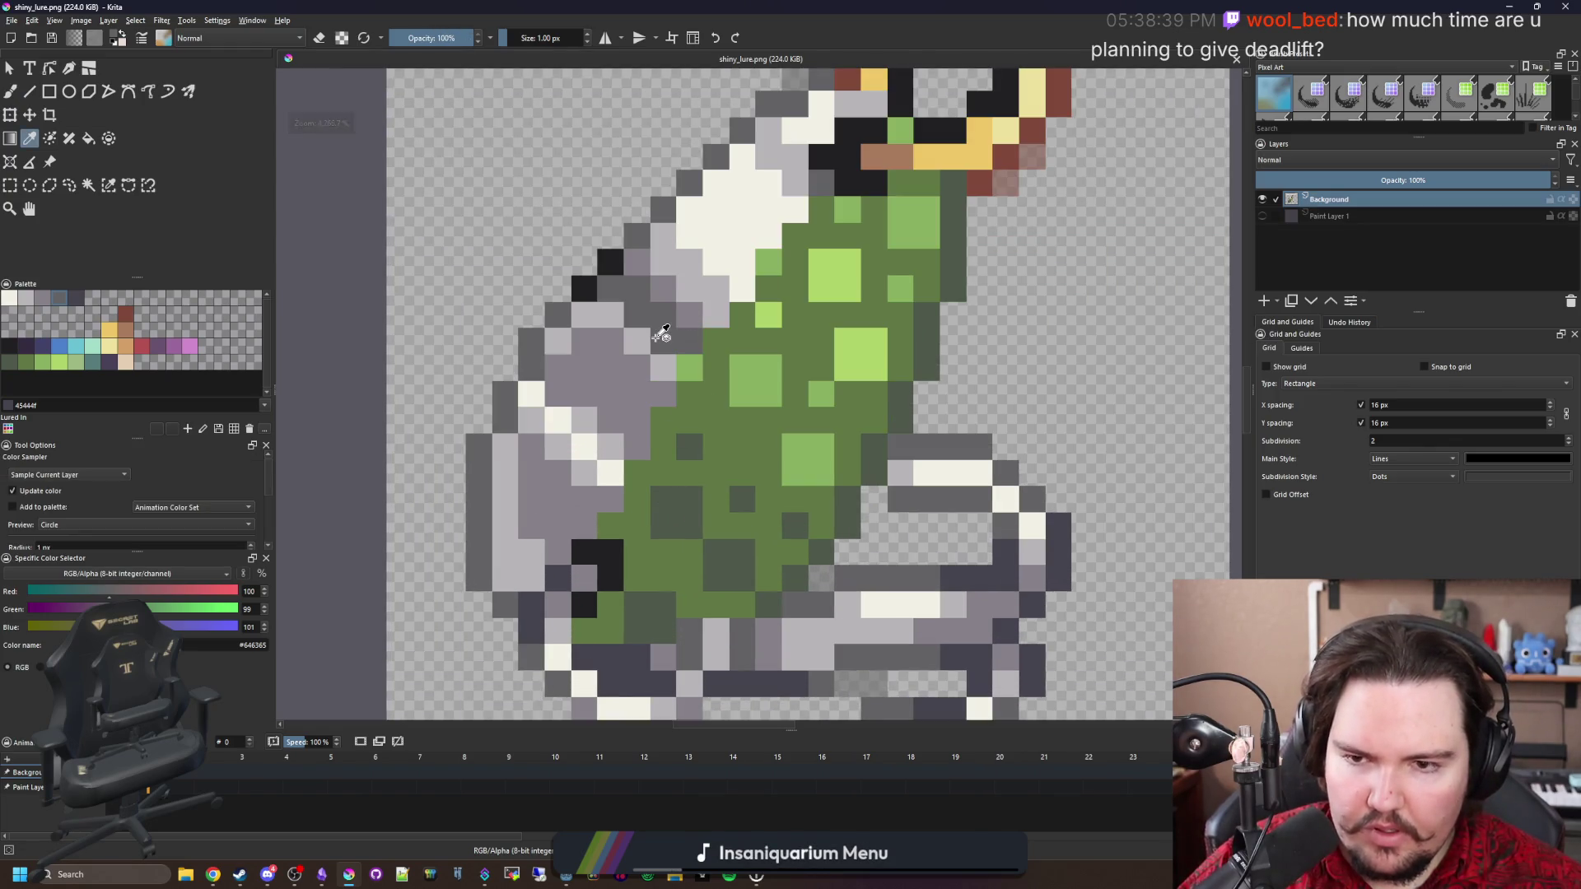
key("b")
scroll(626, 502, "down", 8)
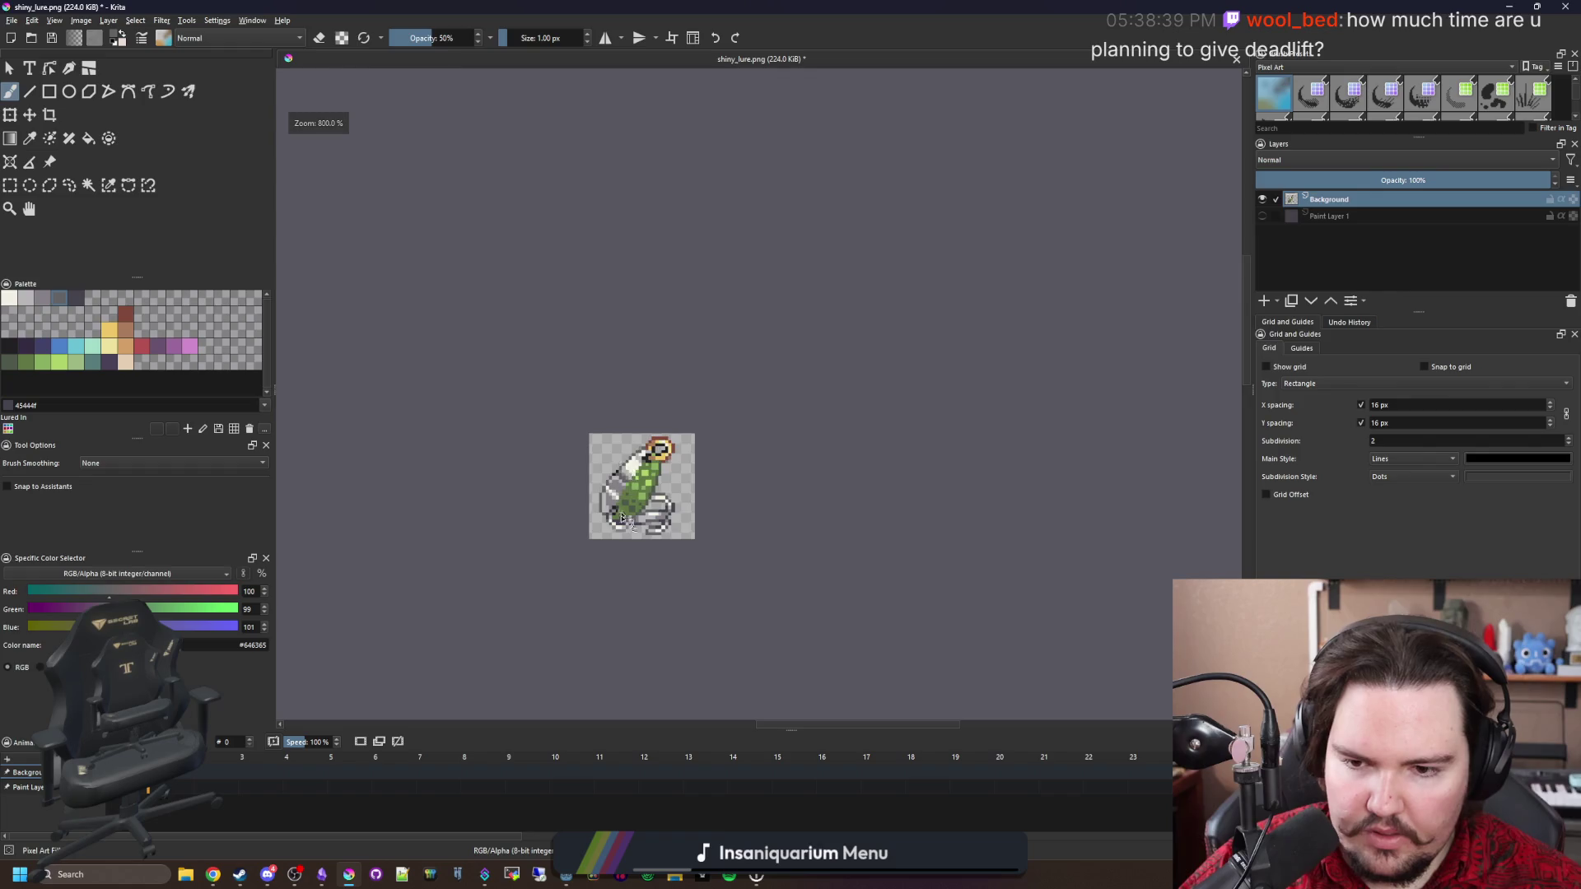
Save shiny_lure.png as PNG and return to the shiny lure entry in Godot.
key("ctrl+s")
left_click(842, 573)
key("alt+Tab")
left_click(985, 507)
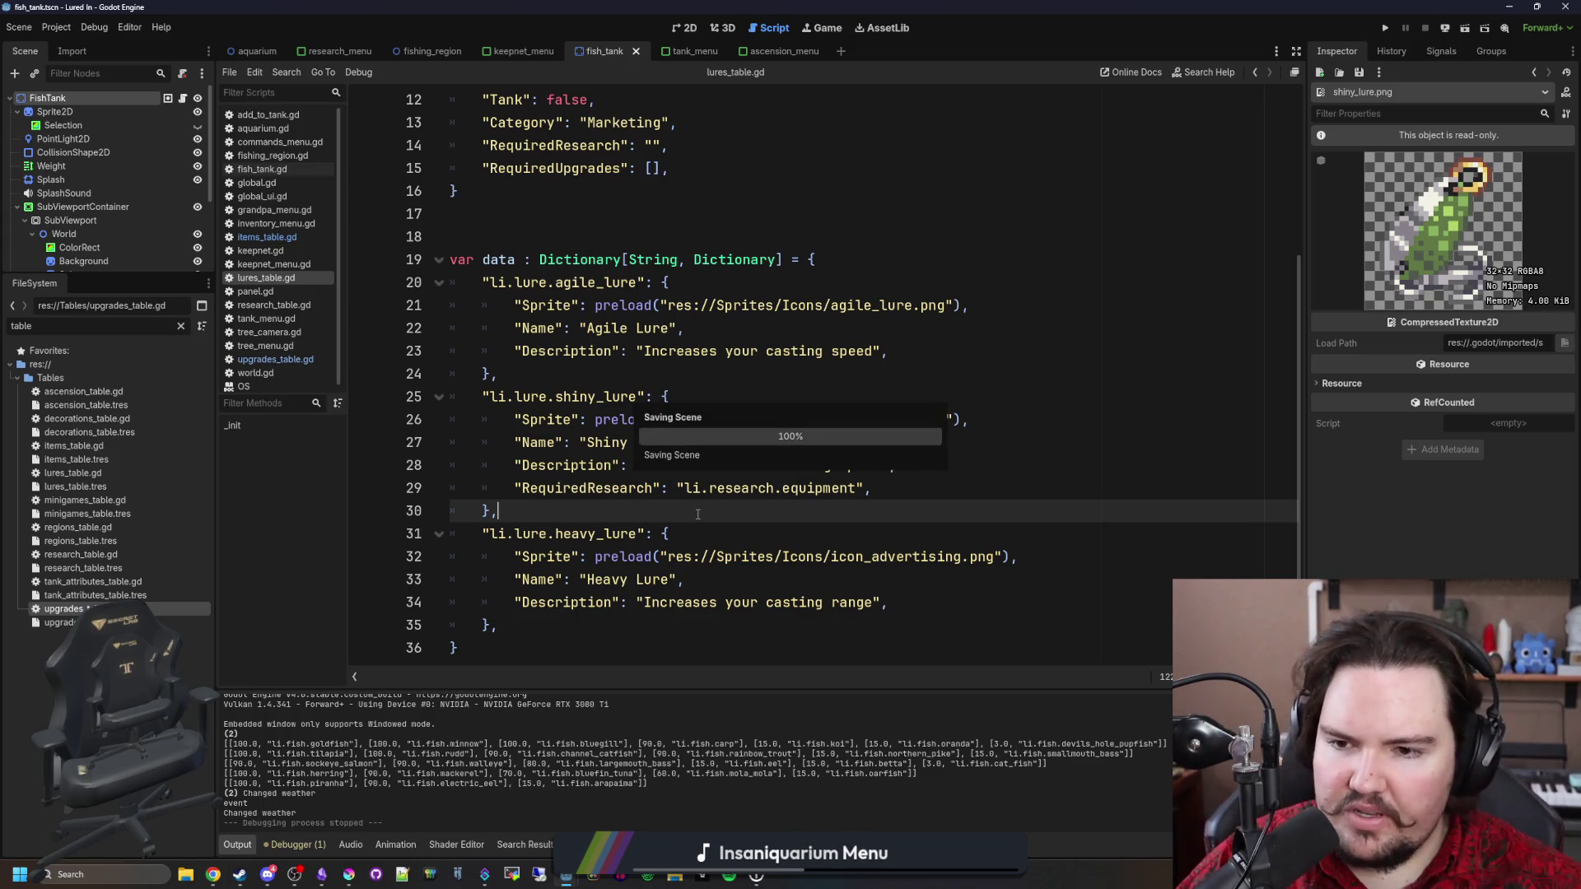
Copy the RequiredResearch line into the Agile Lure entry as li.research.agile_lure.
left_click_drag(873, 489, 515, 491)
key("ctrl+c")
left_click(926, 348)
key("Return")
key("ctrl+v")
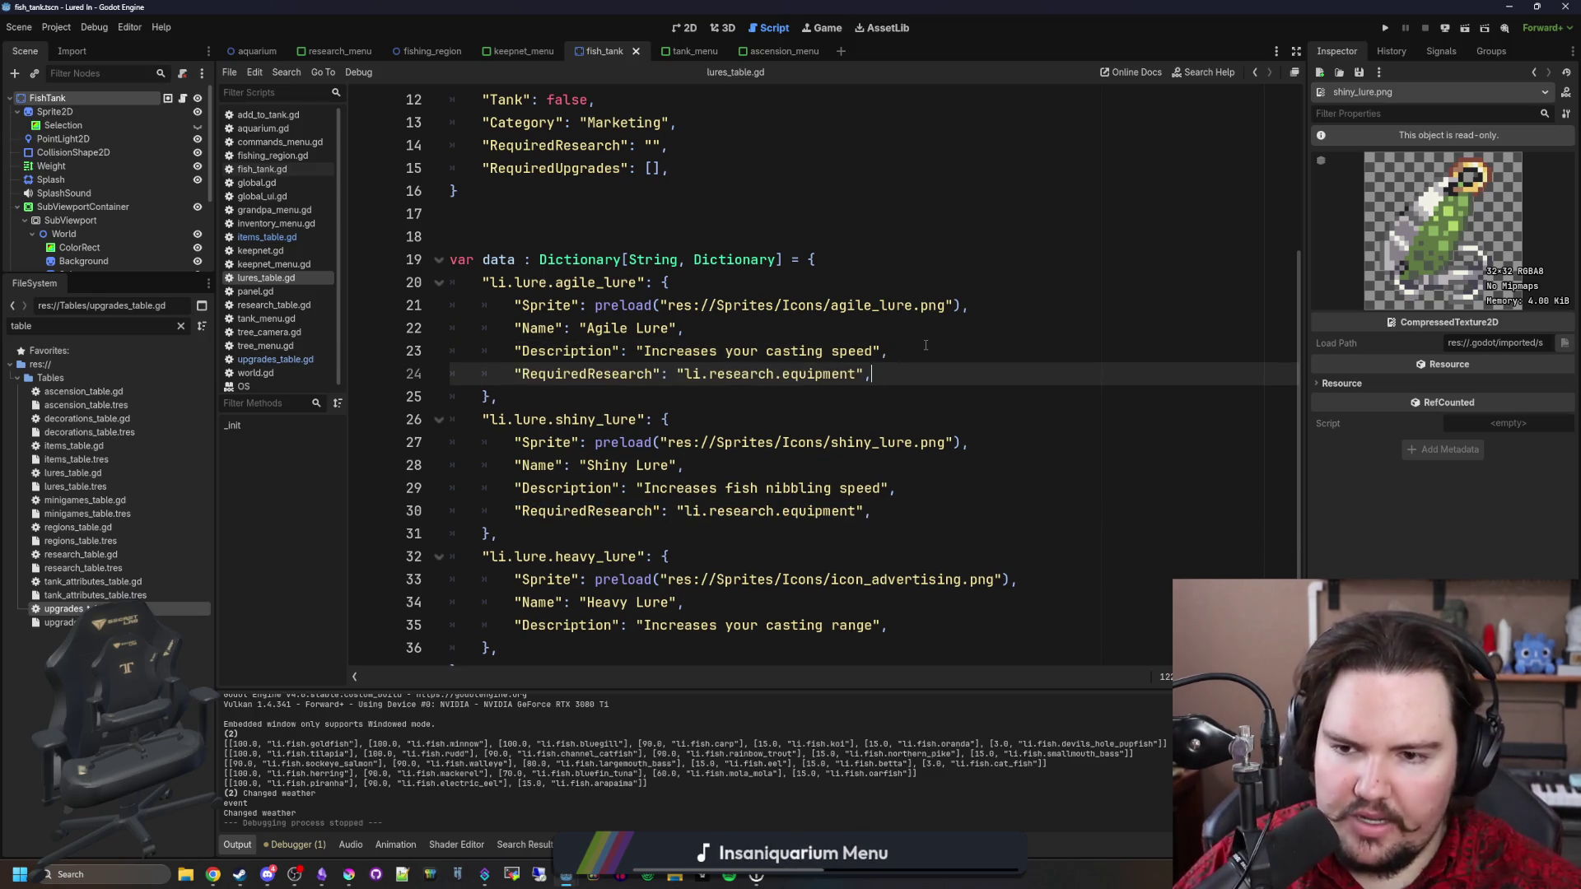
key("Left")
key("Left")
key("ctrl+shift+Left")
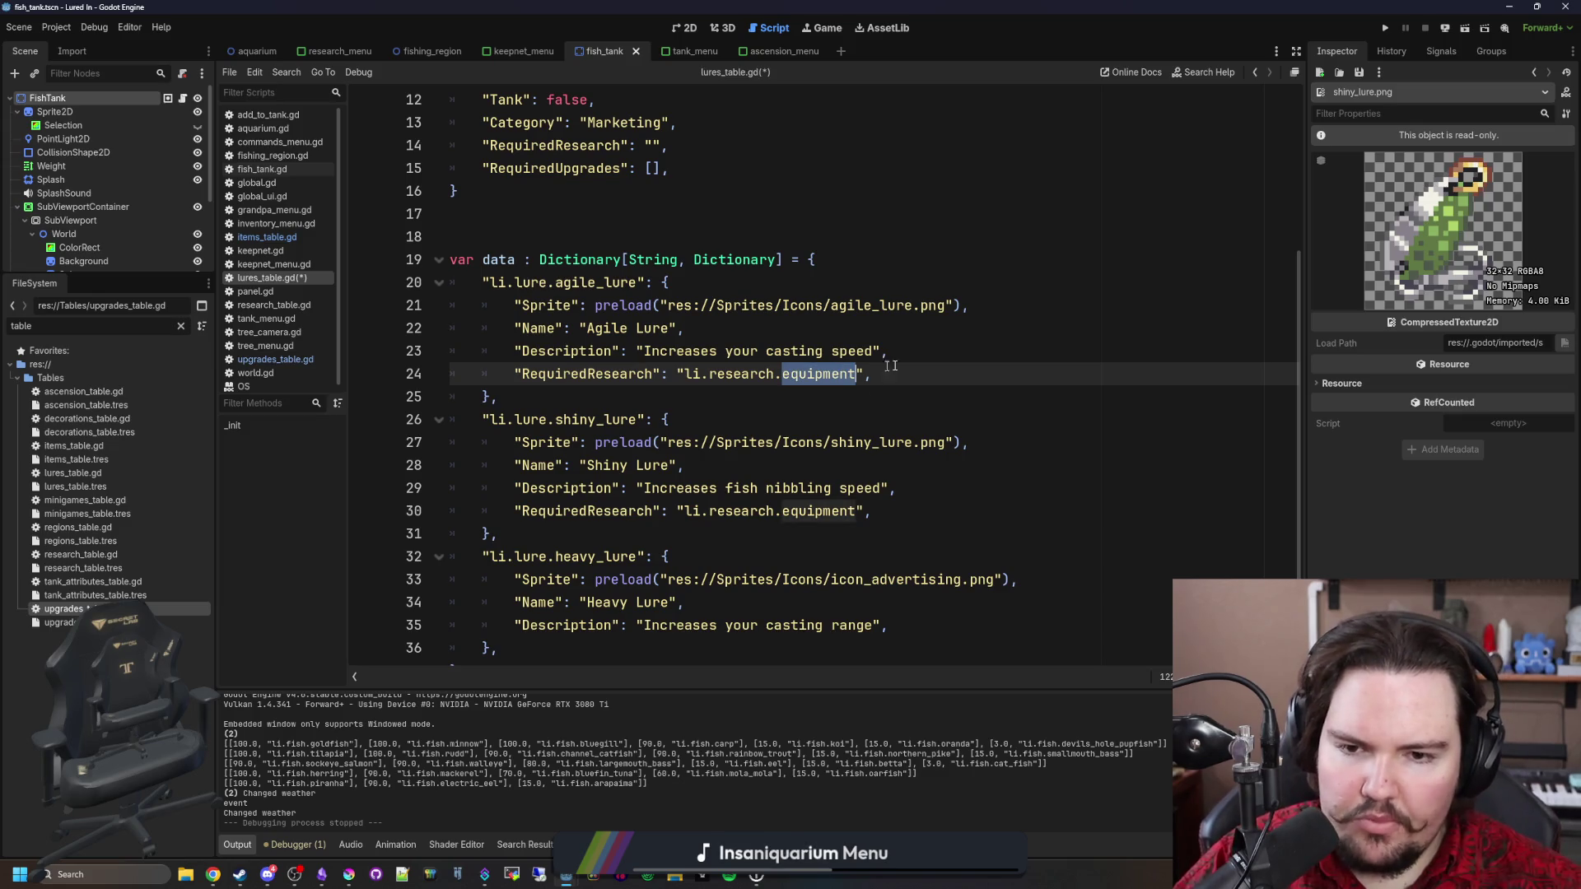
type("agile_lure")
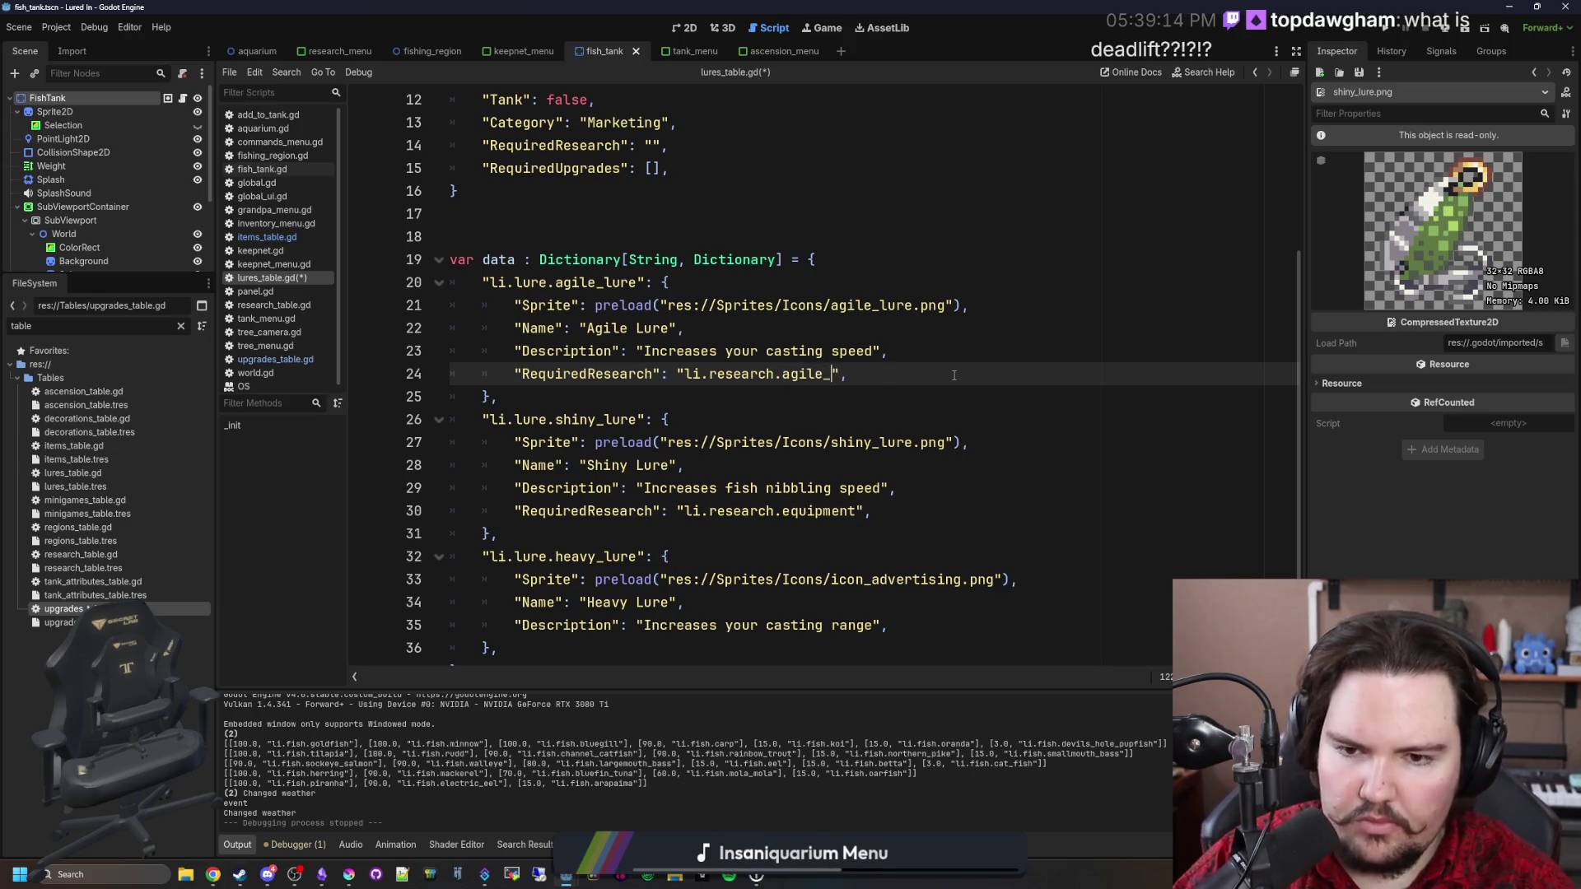
Change the Shiny Lure's RequiredResearch to li.research.shiny_lure and save lures_table.gd.
left_click(815, 533)
double_click(820, 511)
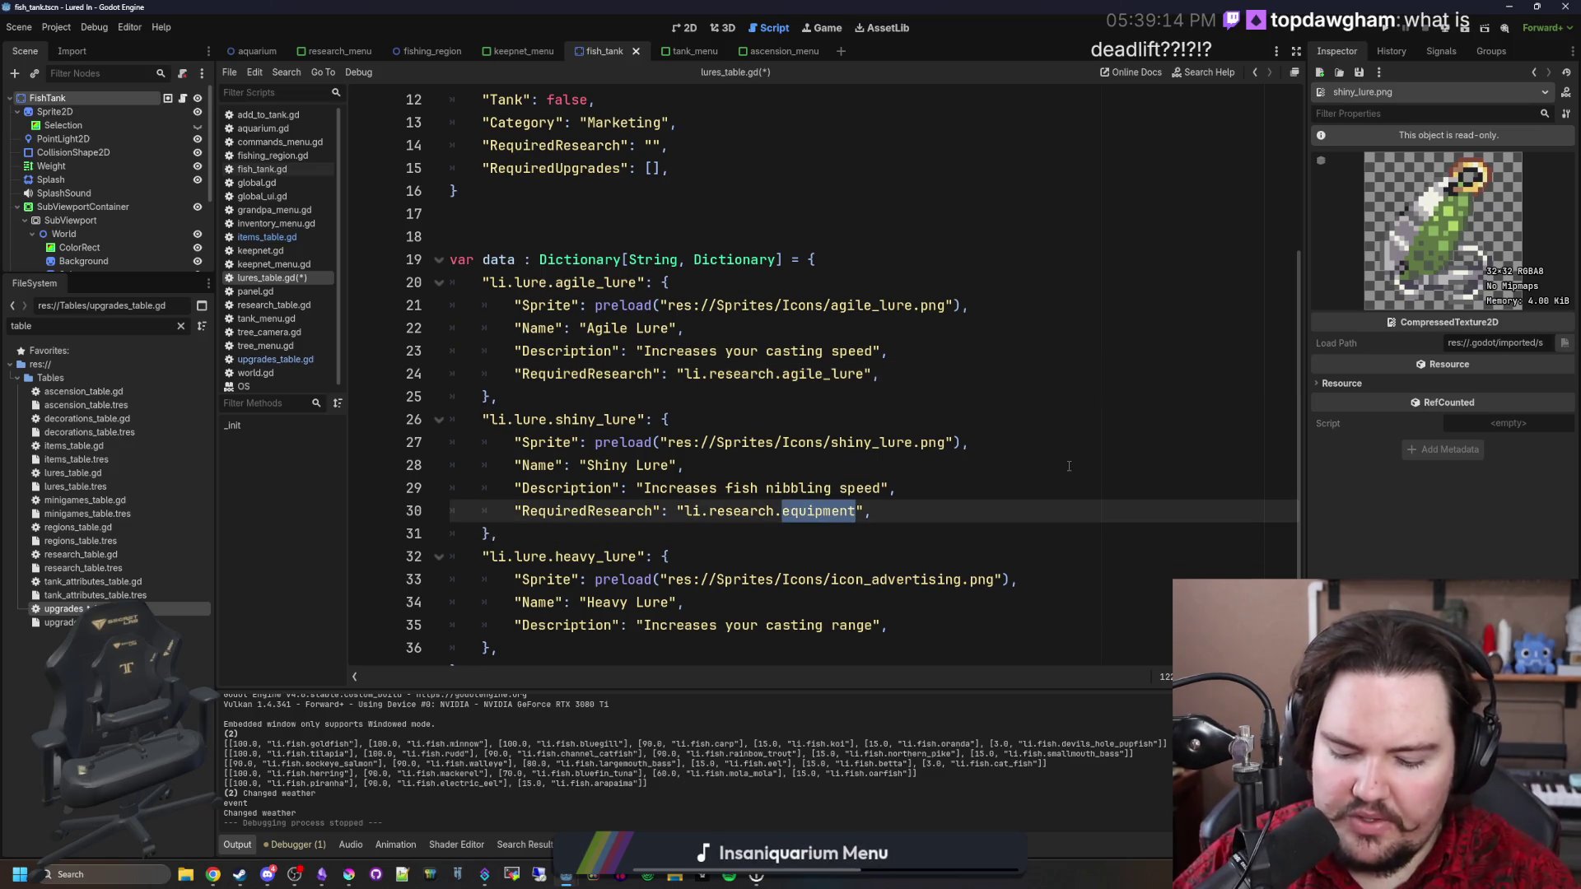
type("shiny_lure")
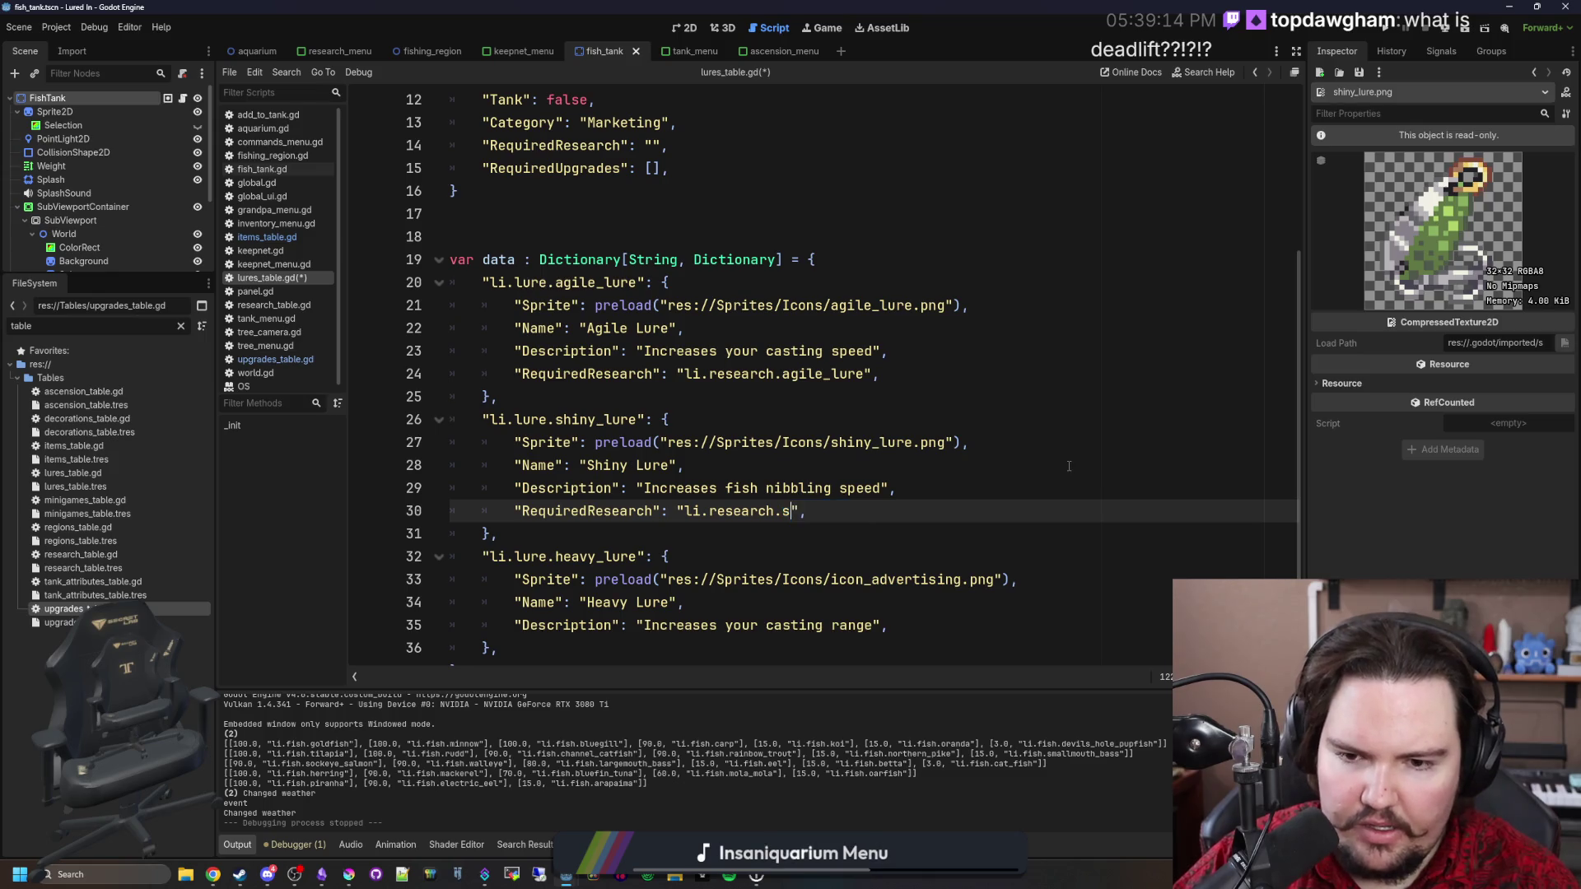
left_click(958, 473)
key("ctrl+s")
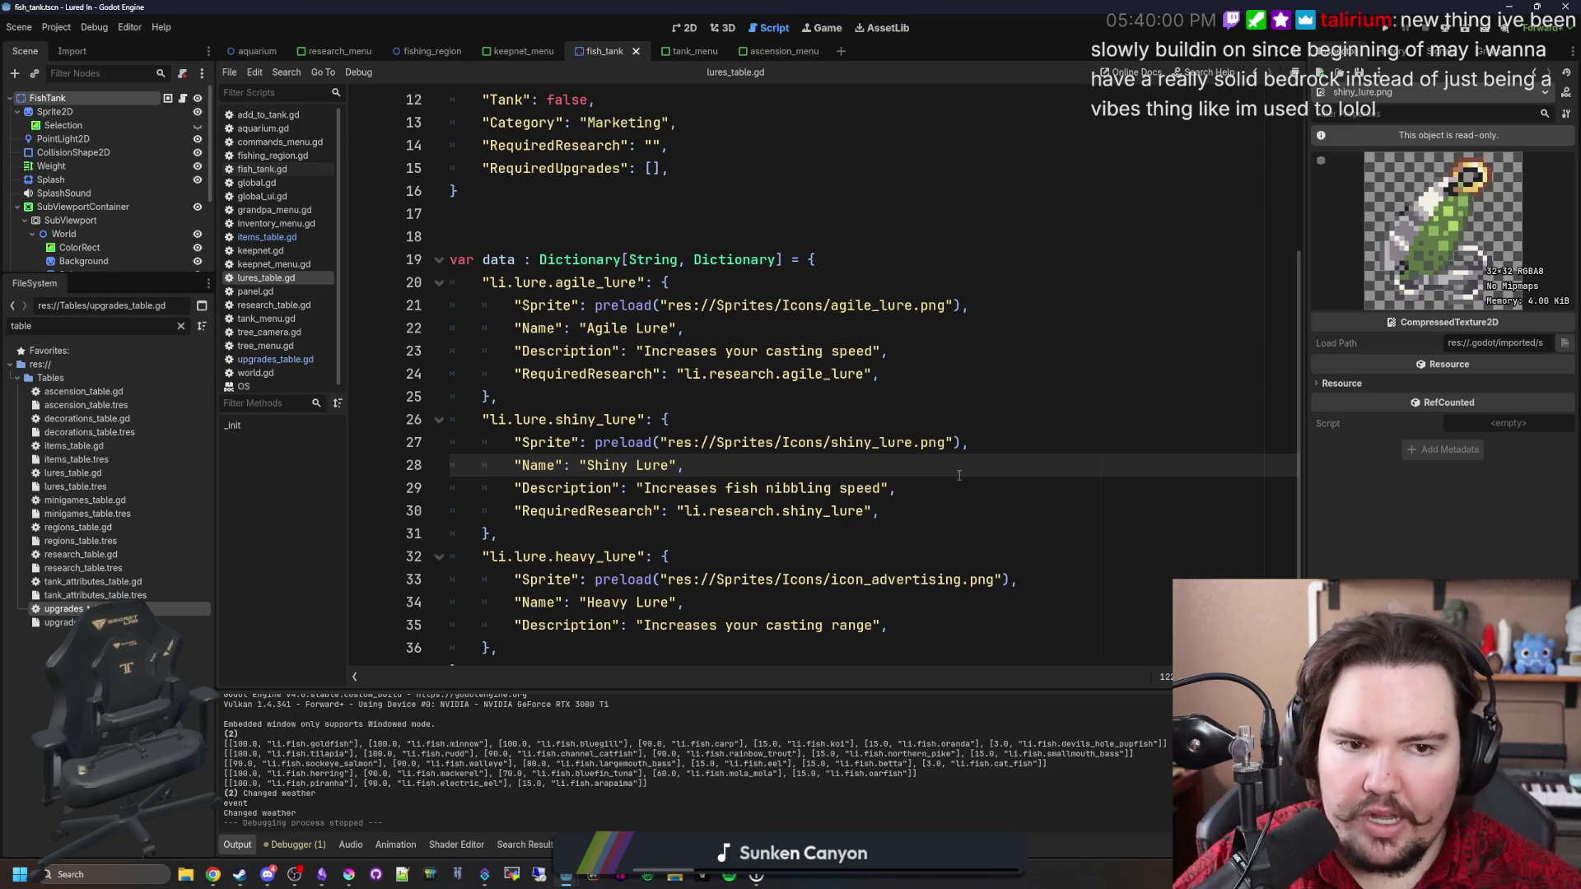
left_click(972, 419)
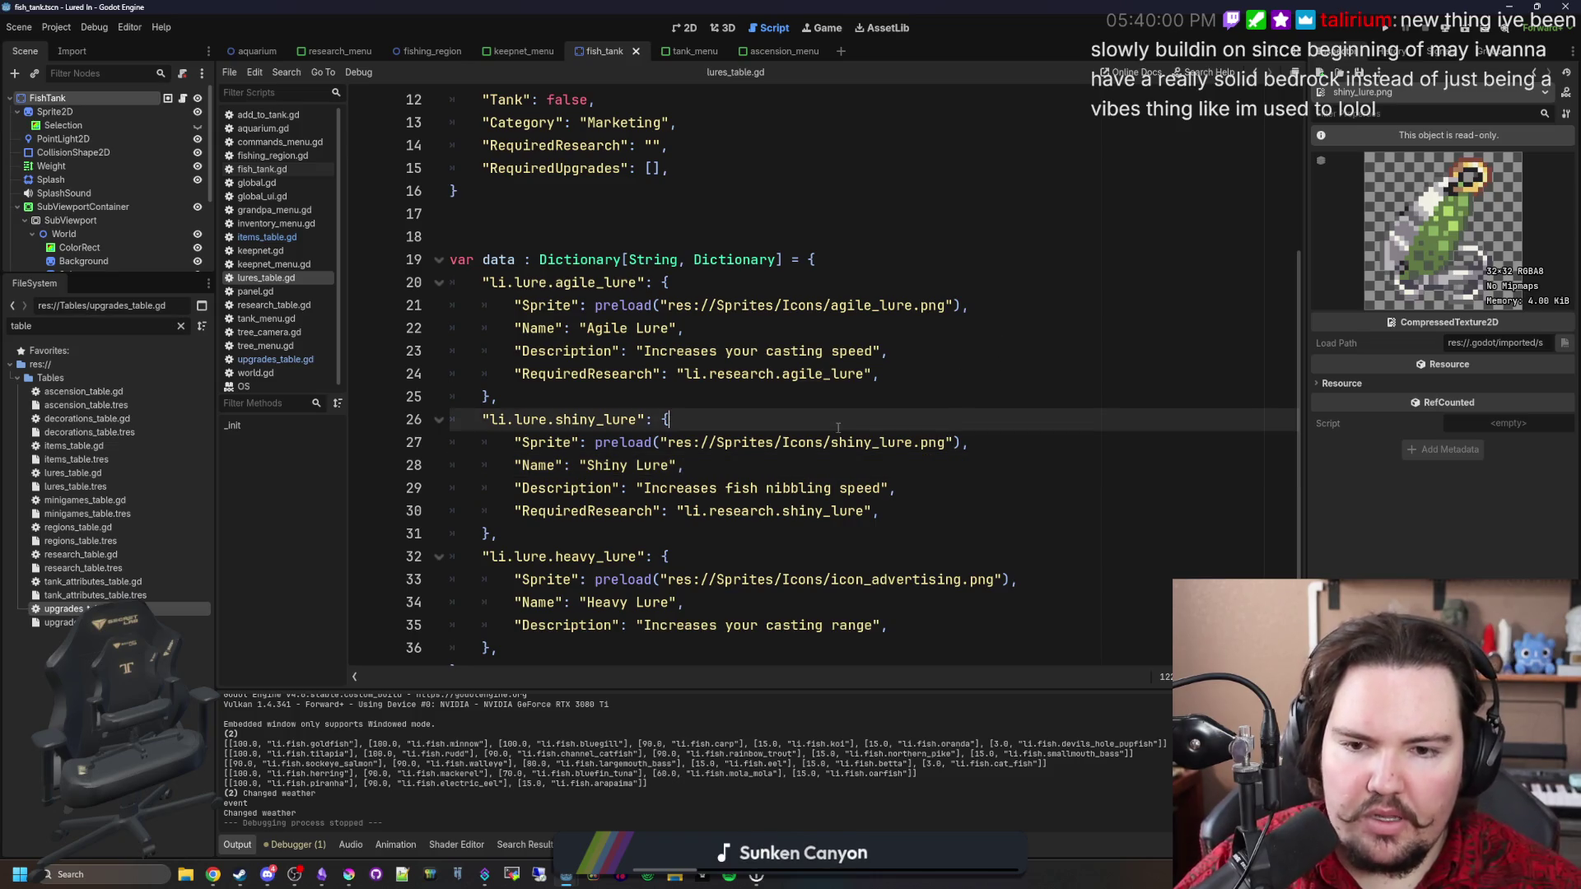
Paint a fully opaque dark #212123 pixel beside the eye ring and save the PNG.
left_click(350, 874)
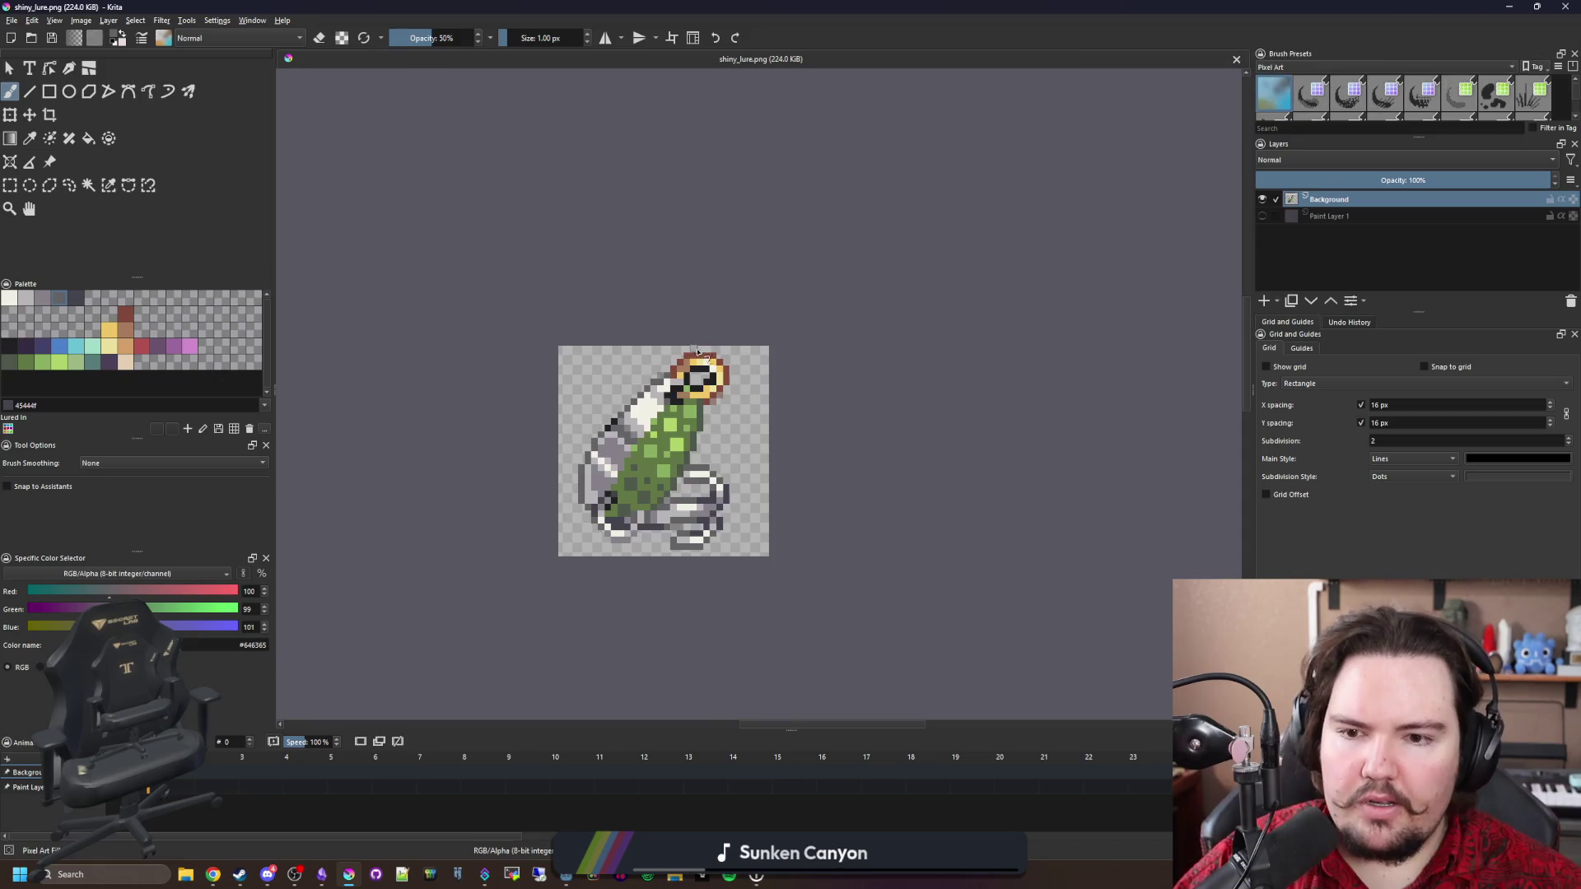
scroll(728, 419, "up", 5)
left_click(751, 412, "ctrl")
left_click(749, 452)
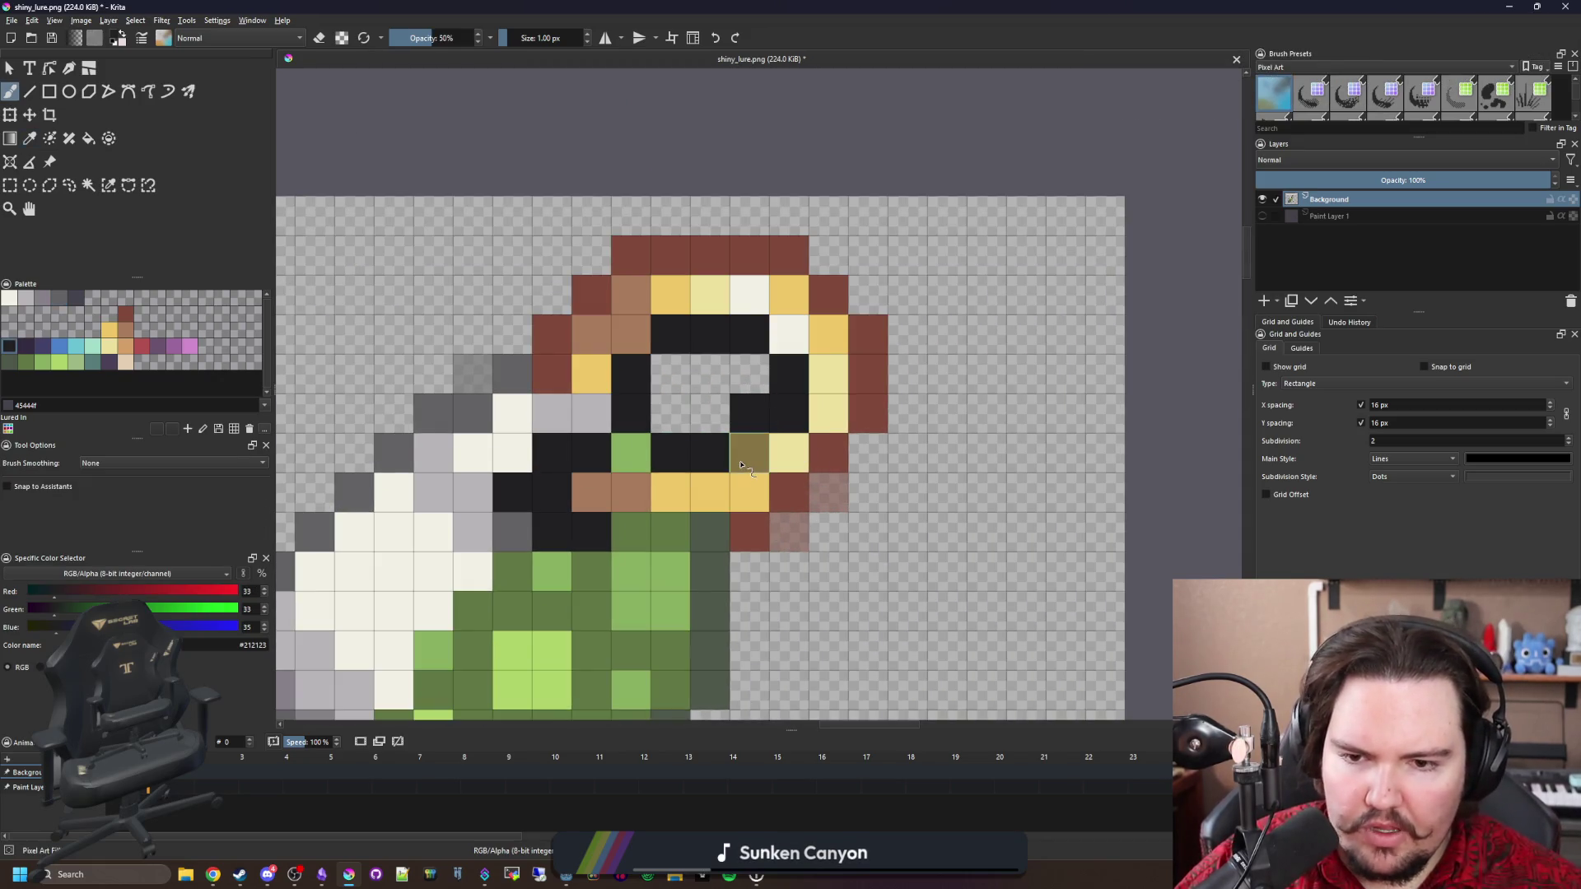
left_click_drag(454, 37, 476, 37)
left_click(750, 453)
key("e")
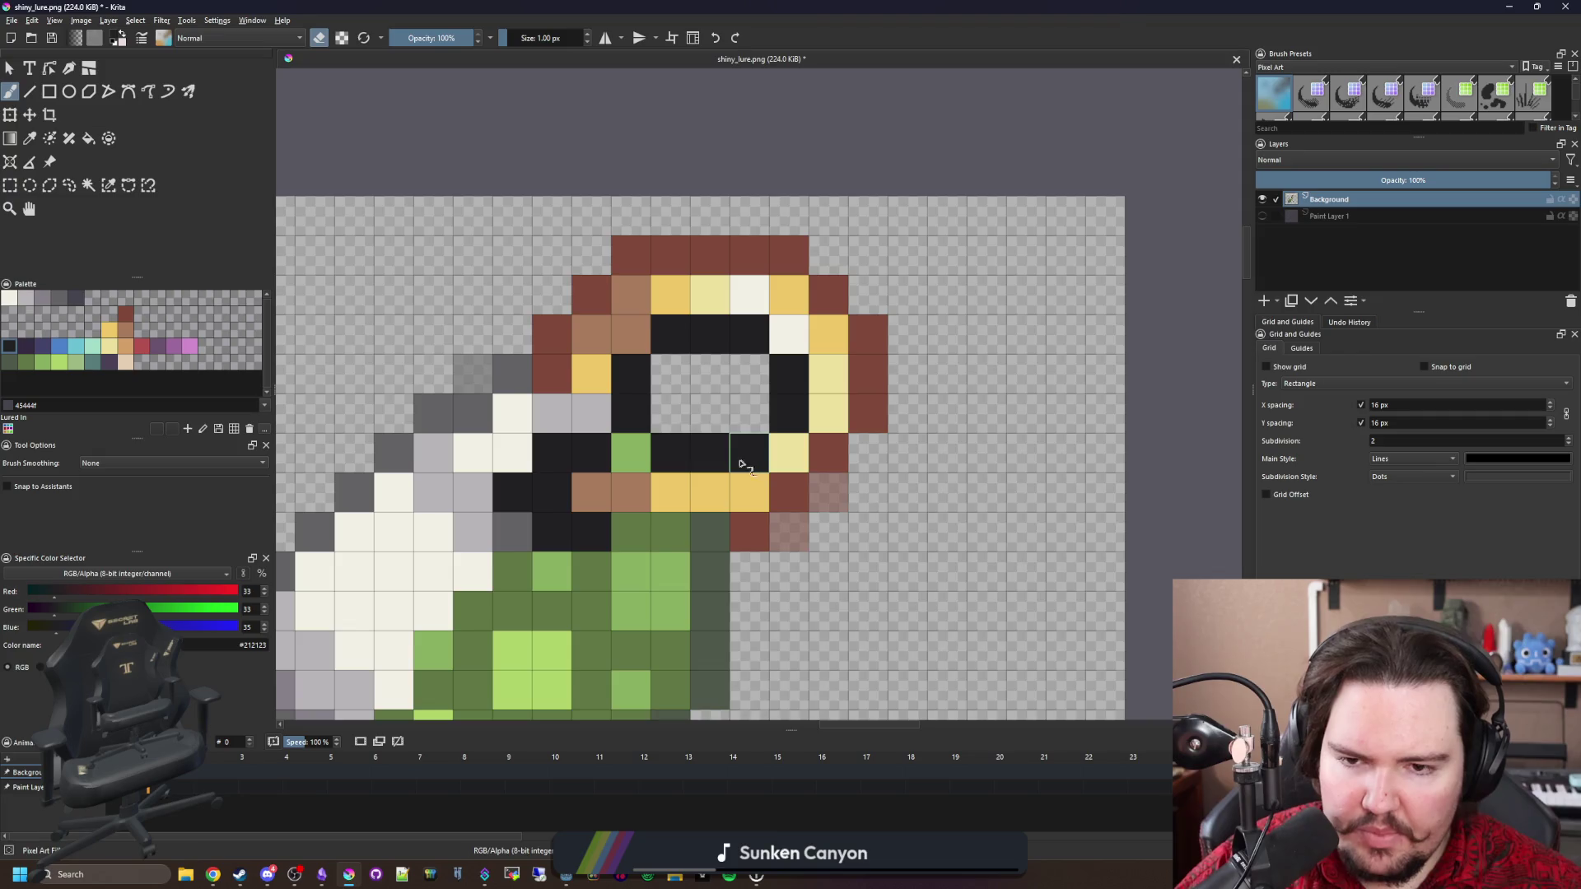
scroll(694, 372, "down", 5)
key("ctrl+s")
key("Return")
Move the right part of the lure sprite one pixel left and save shiny_lure.png.
scroll(688, 385, "down", 3)
scroll(691, 393, "up", 8)
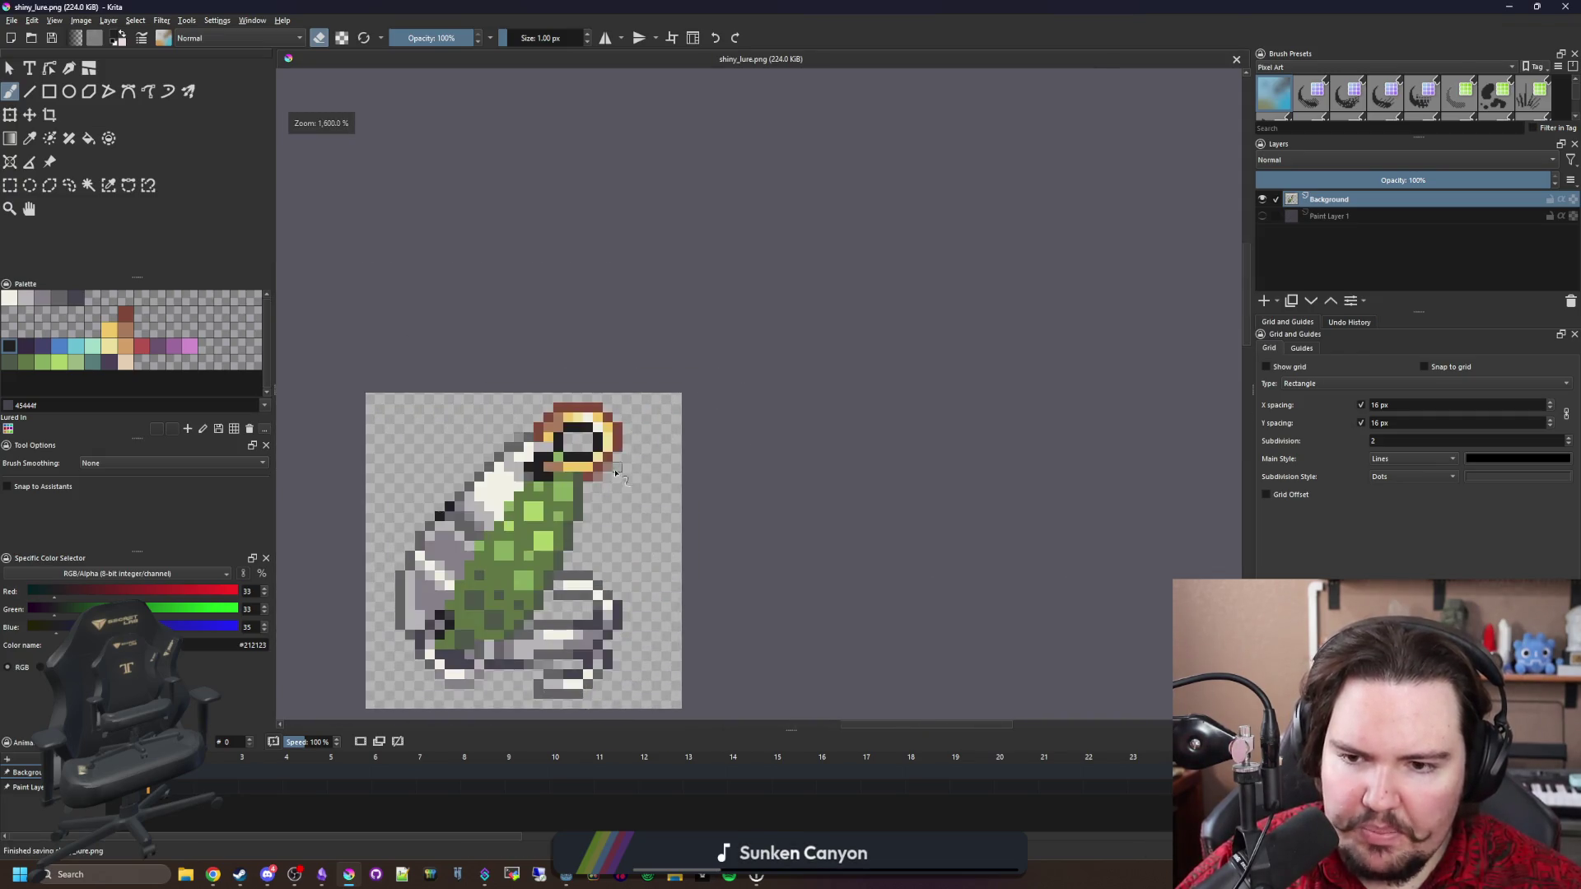
left_click(12, 184)
mouse_move(538, 184)
left_mouse_down()
mouse_move(736, 264)
mouse_move(735, 540)
left_mouse_up()
key("t")
mouse_move(601, 398)
left_mouse_down()
mouse_move(567, 379)
mouse_move(581, 387)
left_mouse_up()
key("ctrl+shift+a")
key("b")
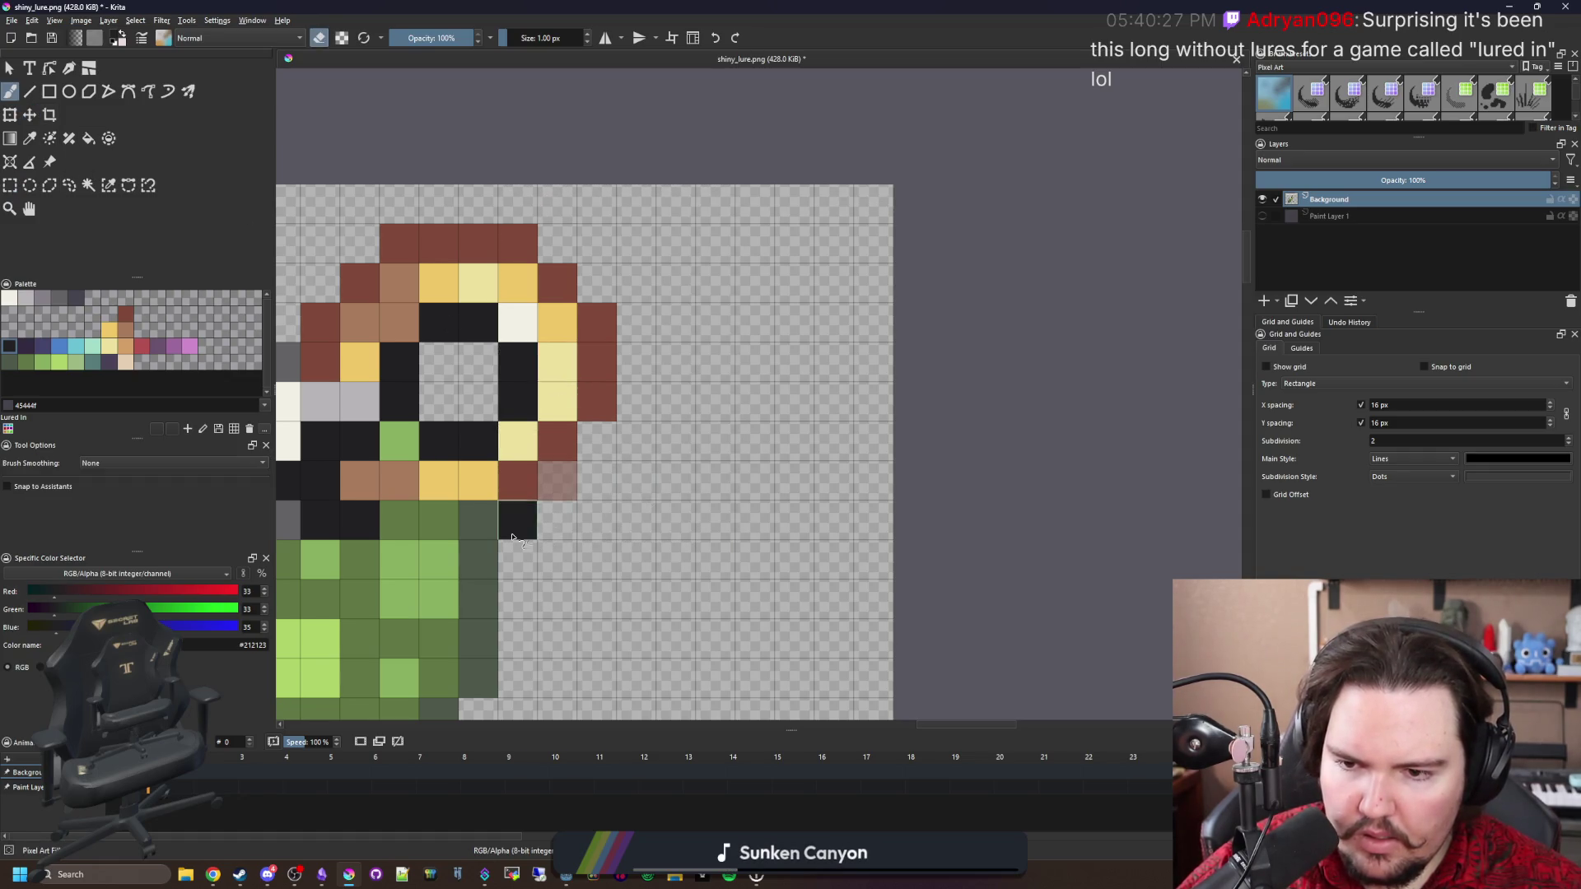
scroll(666, 438, "down", 3)
scroll(665, 439, "down", 3)
scroll(650, 411, "up", 2)
key("ctrl+s")
left_click(857, 562)
Darken the pixel below the eye ring, save the PNG, and return to Godot.
scroll(696, 344, "up", 4)
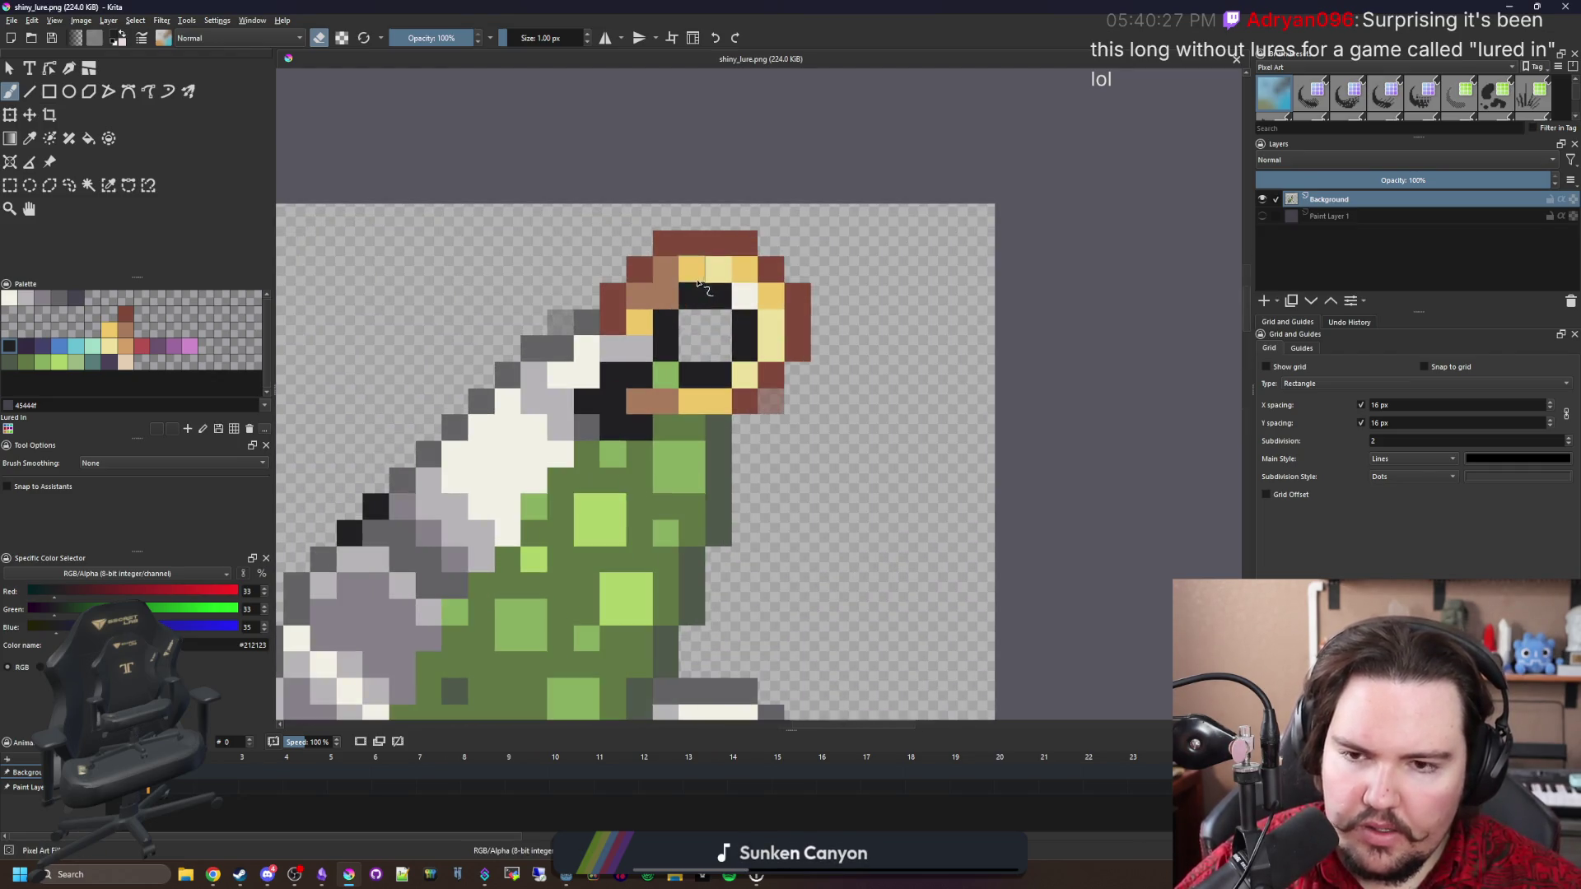
key("p")
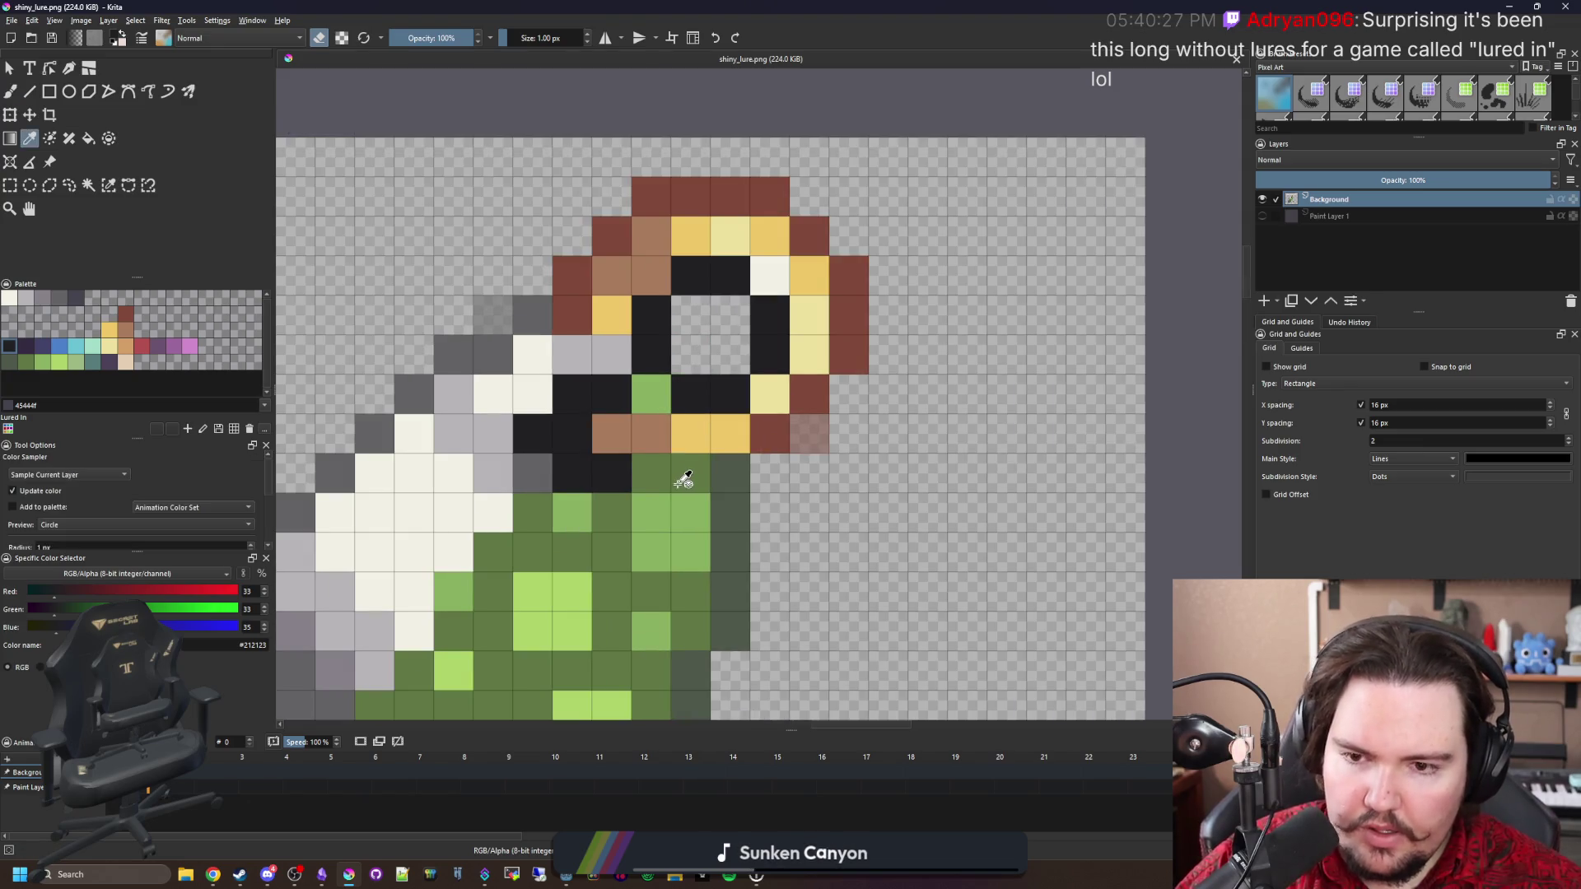
left_click(656, 389)
key("b")
scroll(656, 389, "down", 5)
scroll(684, 412, "up", 5)
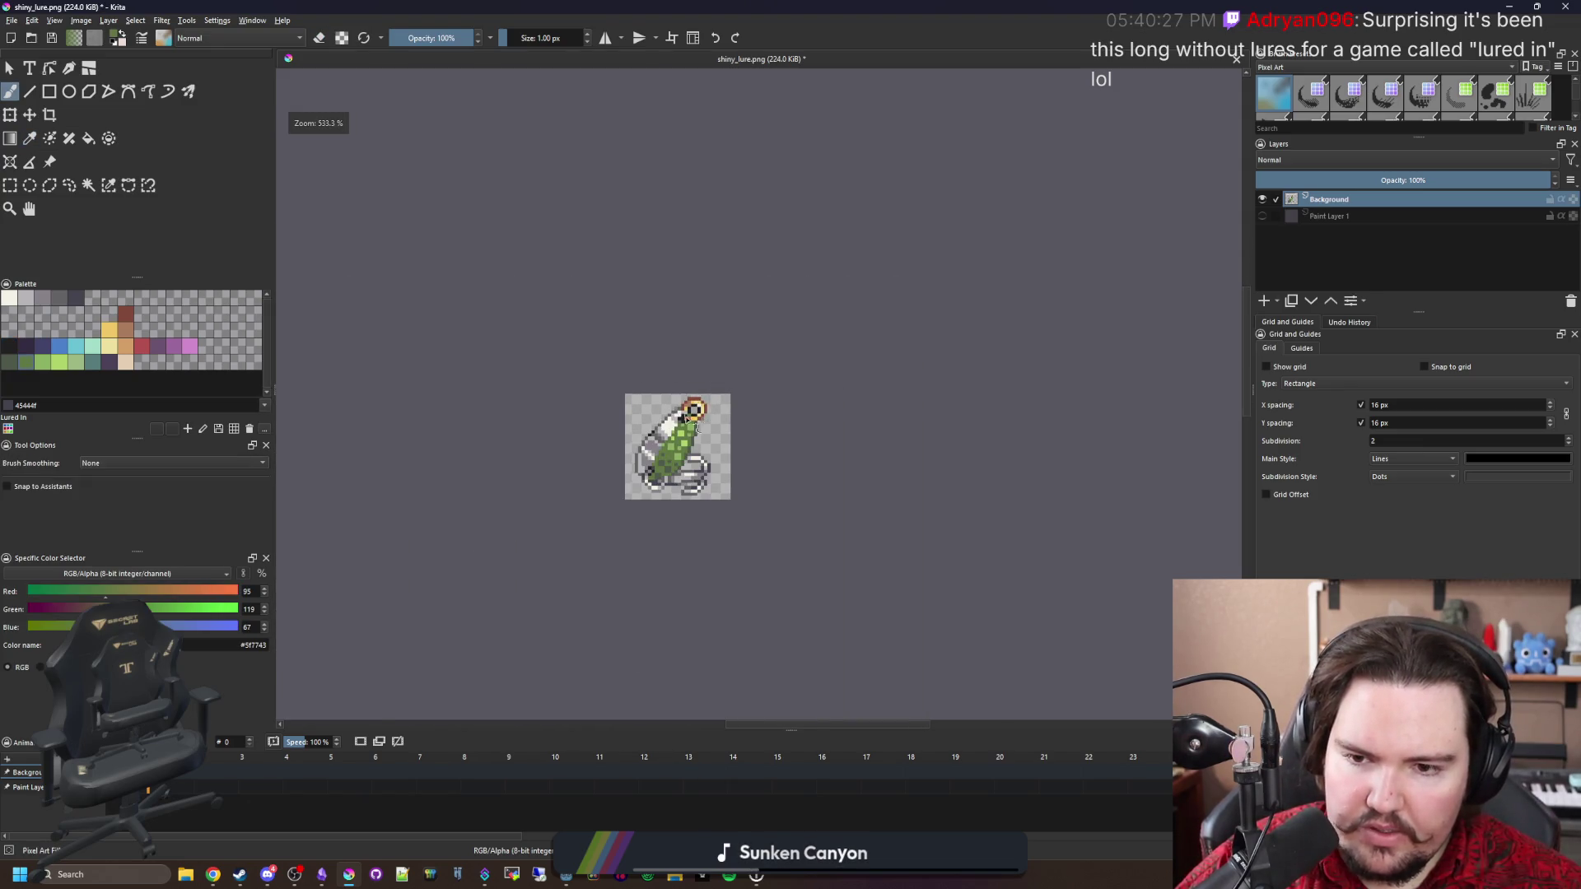
left_click(694, 449, "ctrl")
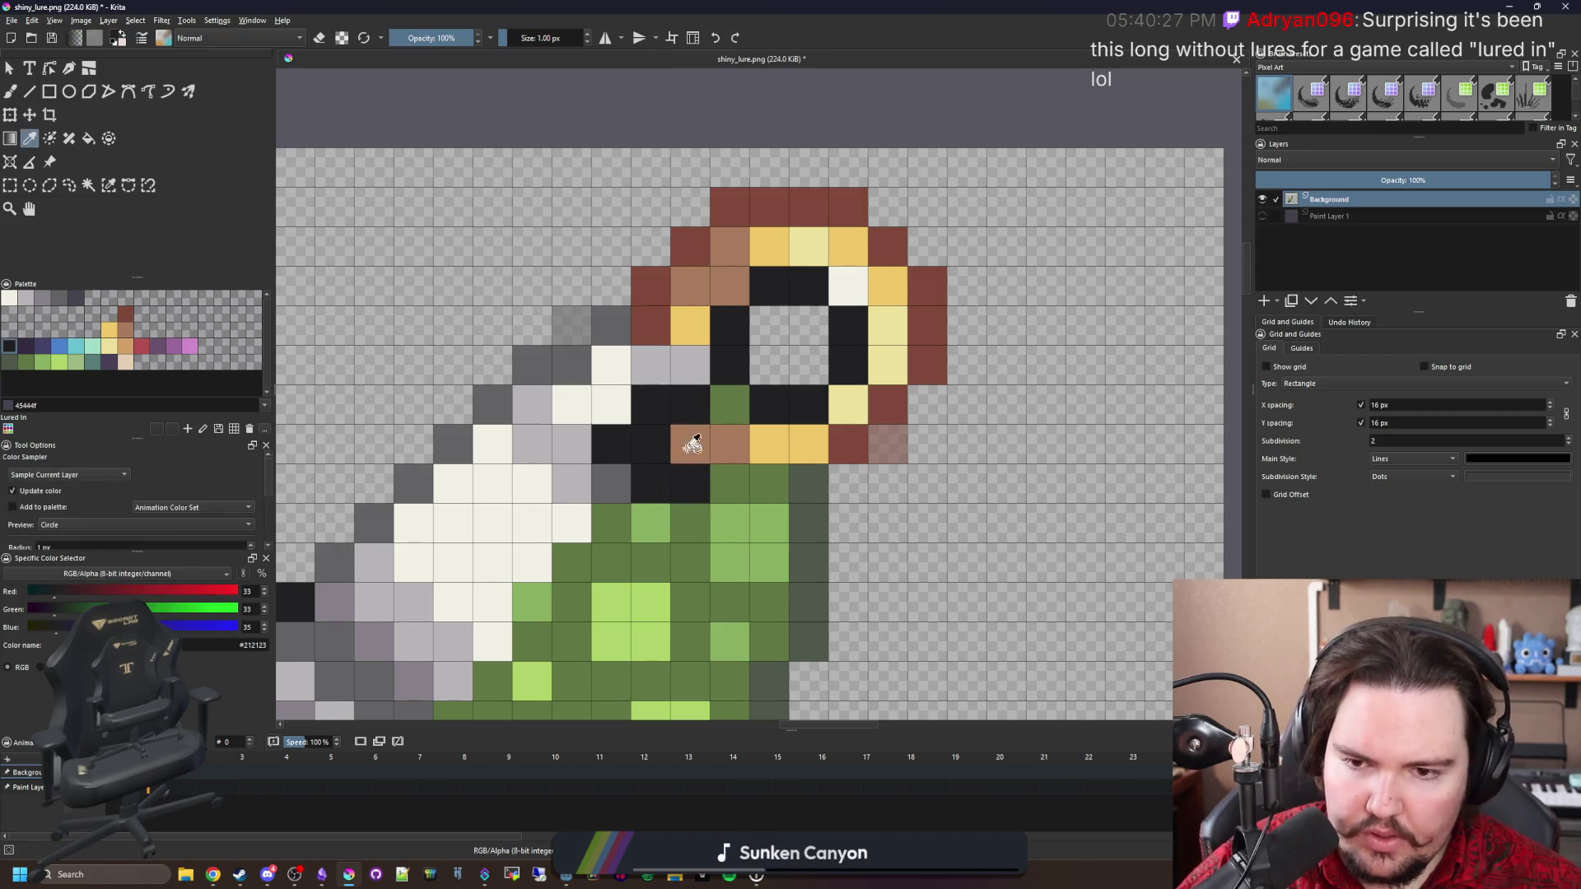
left_click(685, 475, "ctrl")
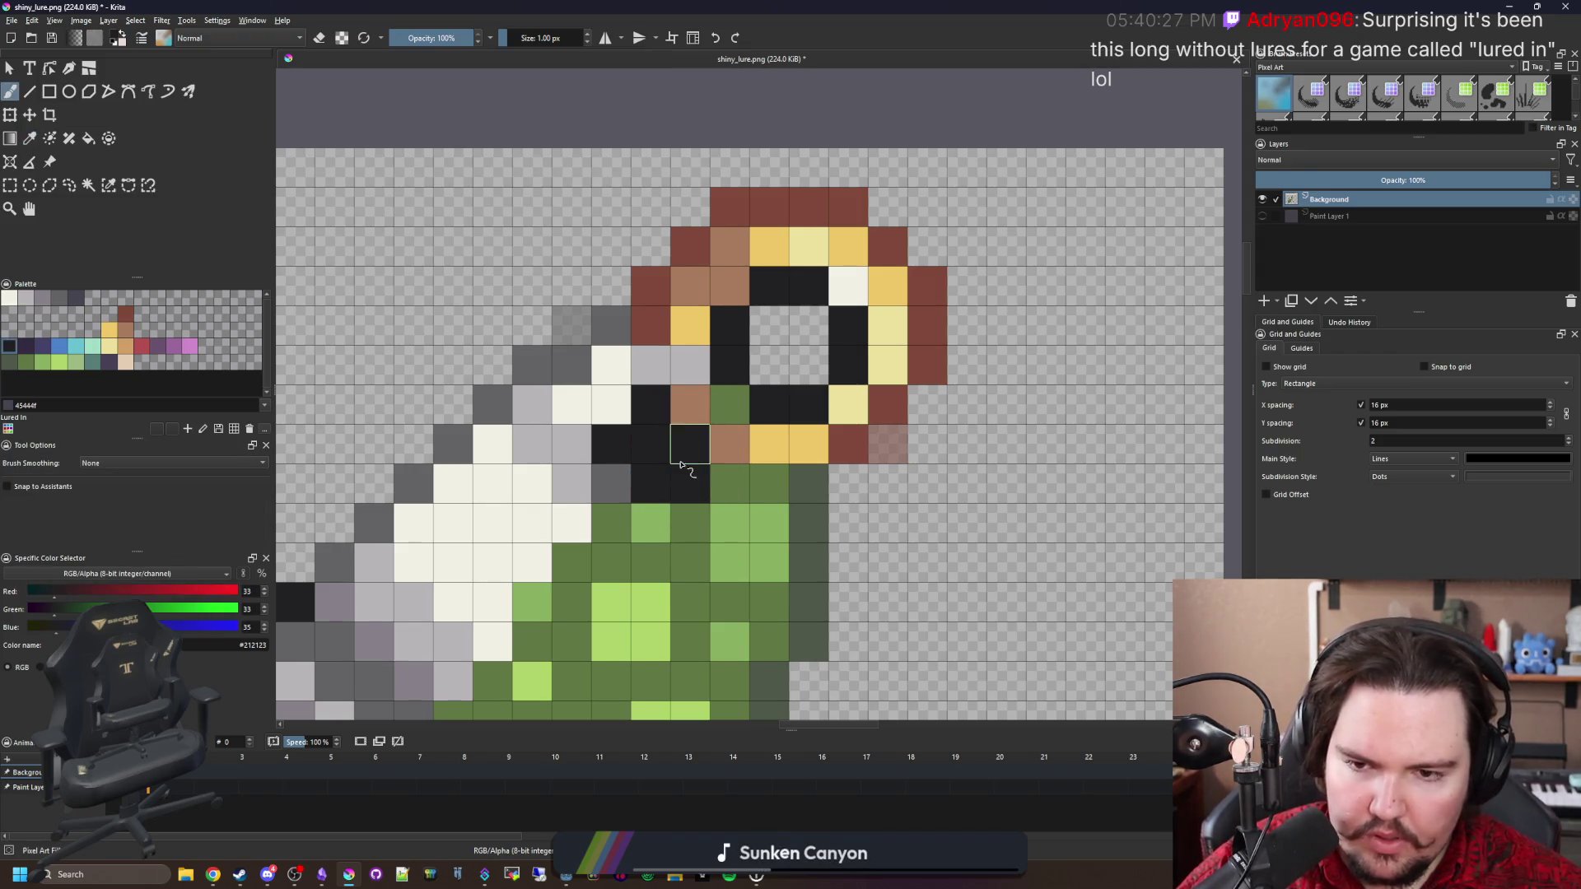
scroll(680, 482, "down", 2)
scroll(680, 482, "down", 4)
key("ctrl+s")
left_click(851, 575)
key("alt+Tab")
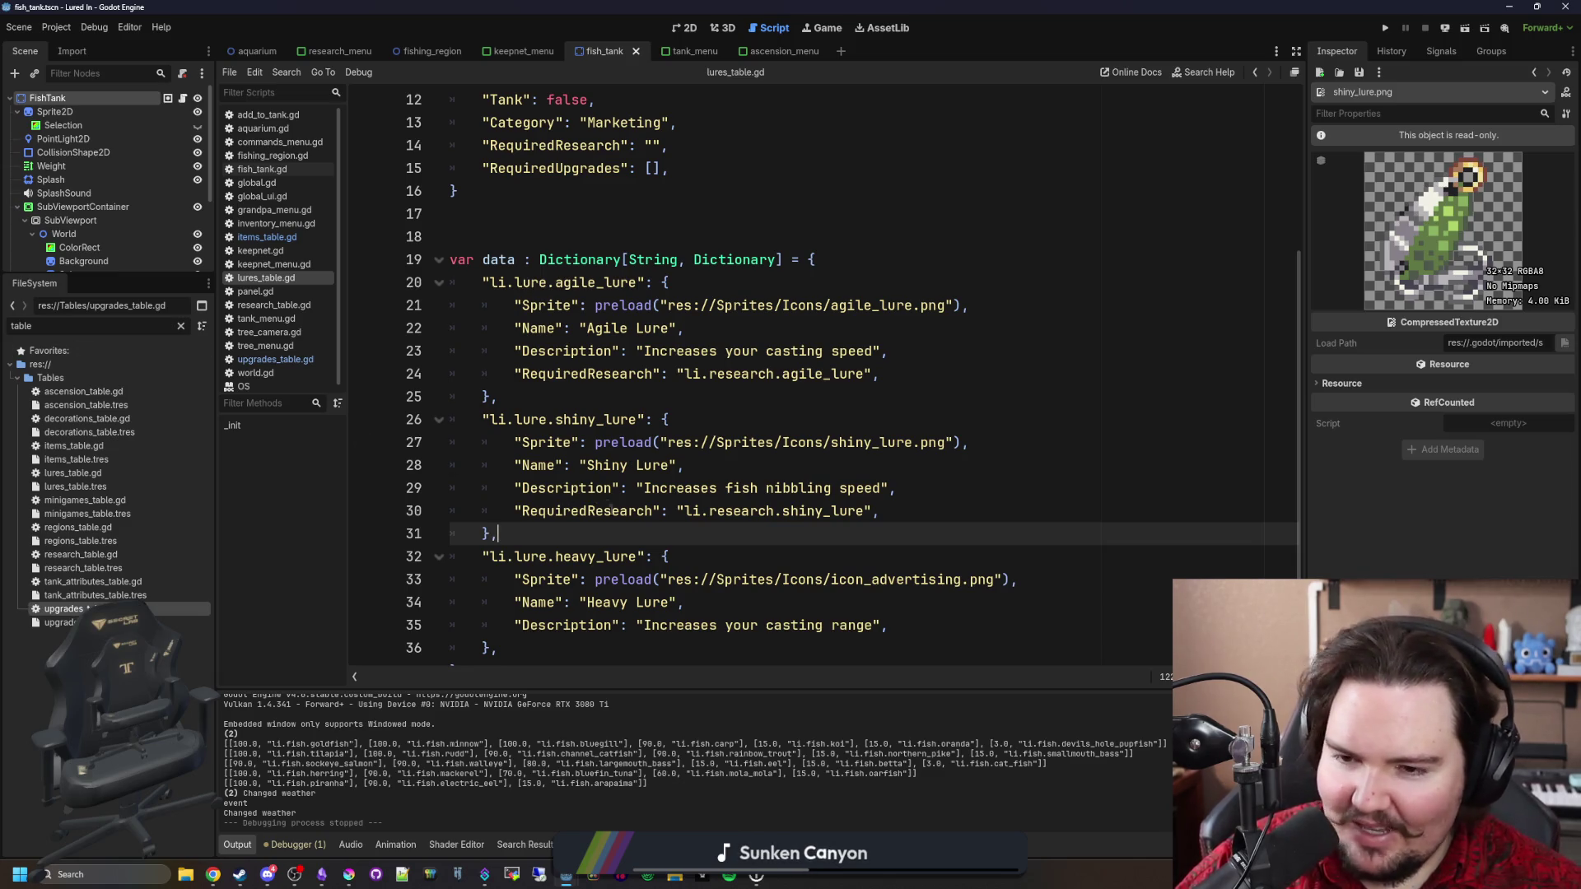
scroll(647, 536, "down", 1)
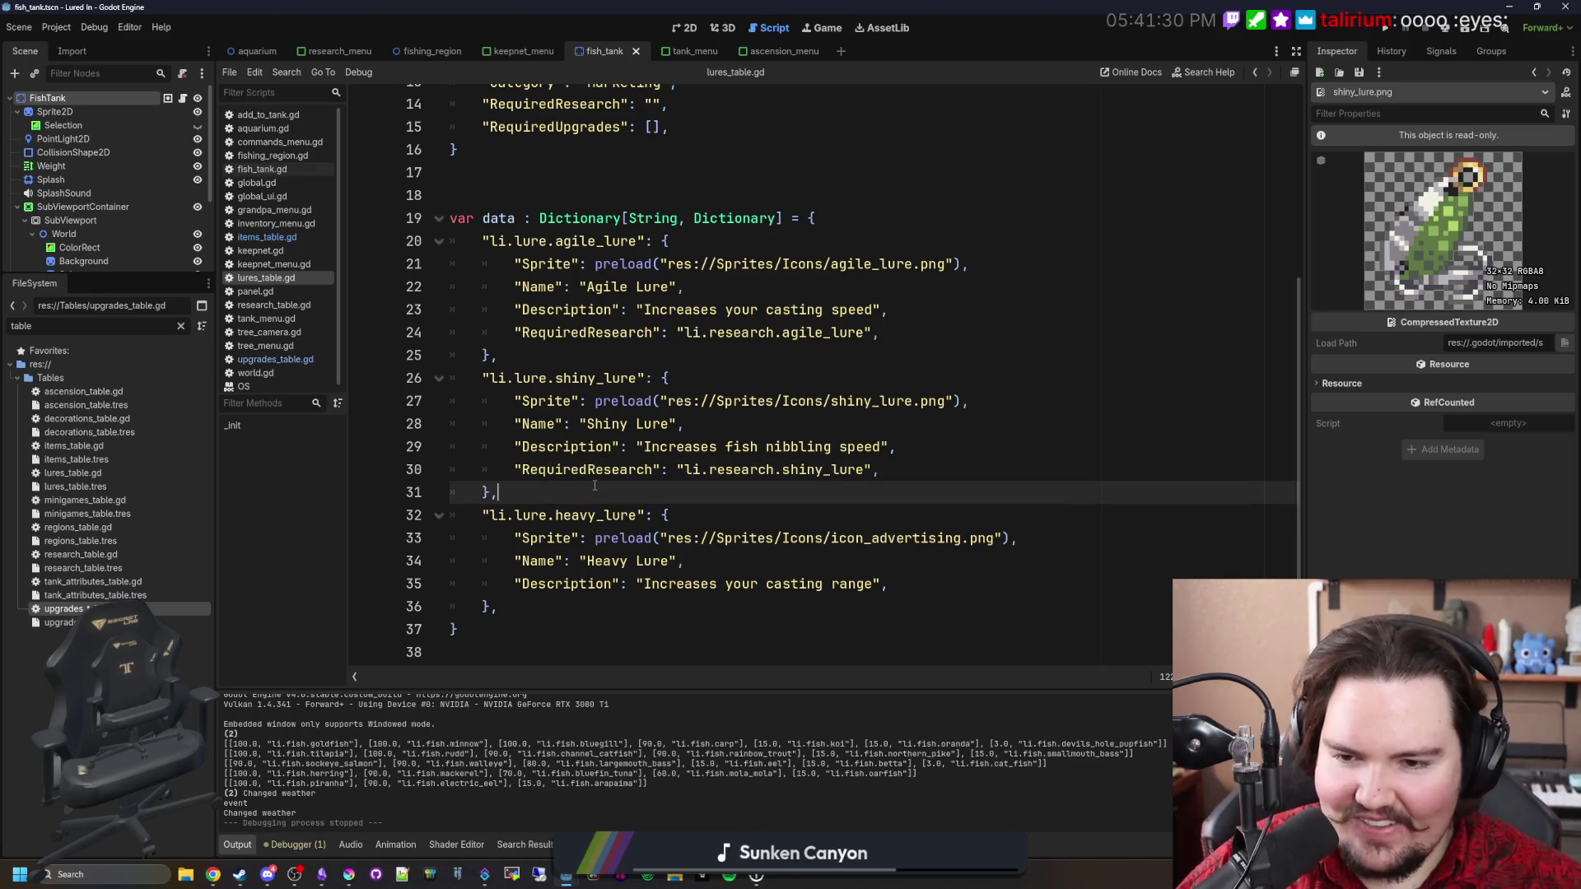
left_click(553, 608)
Comment out the whole Heavy Lure entry, then save lures_table.gd and the scene.
mouse_move(553, 607)
left_mouse_down()
mouse_move(494, 539)
mouse_move(427, 521)
left_mouse_up()
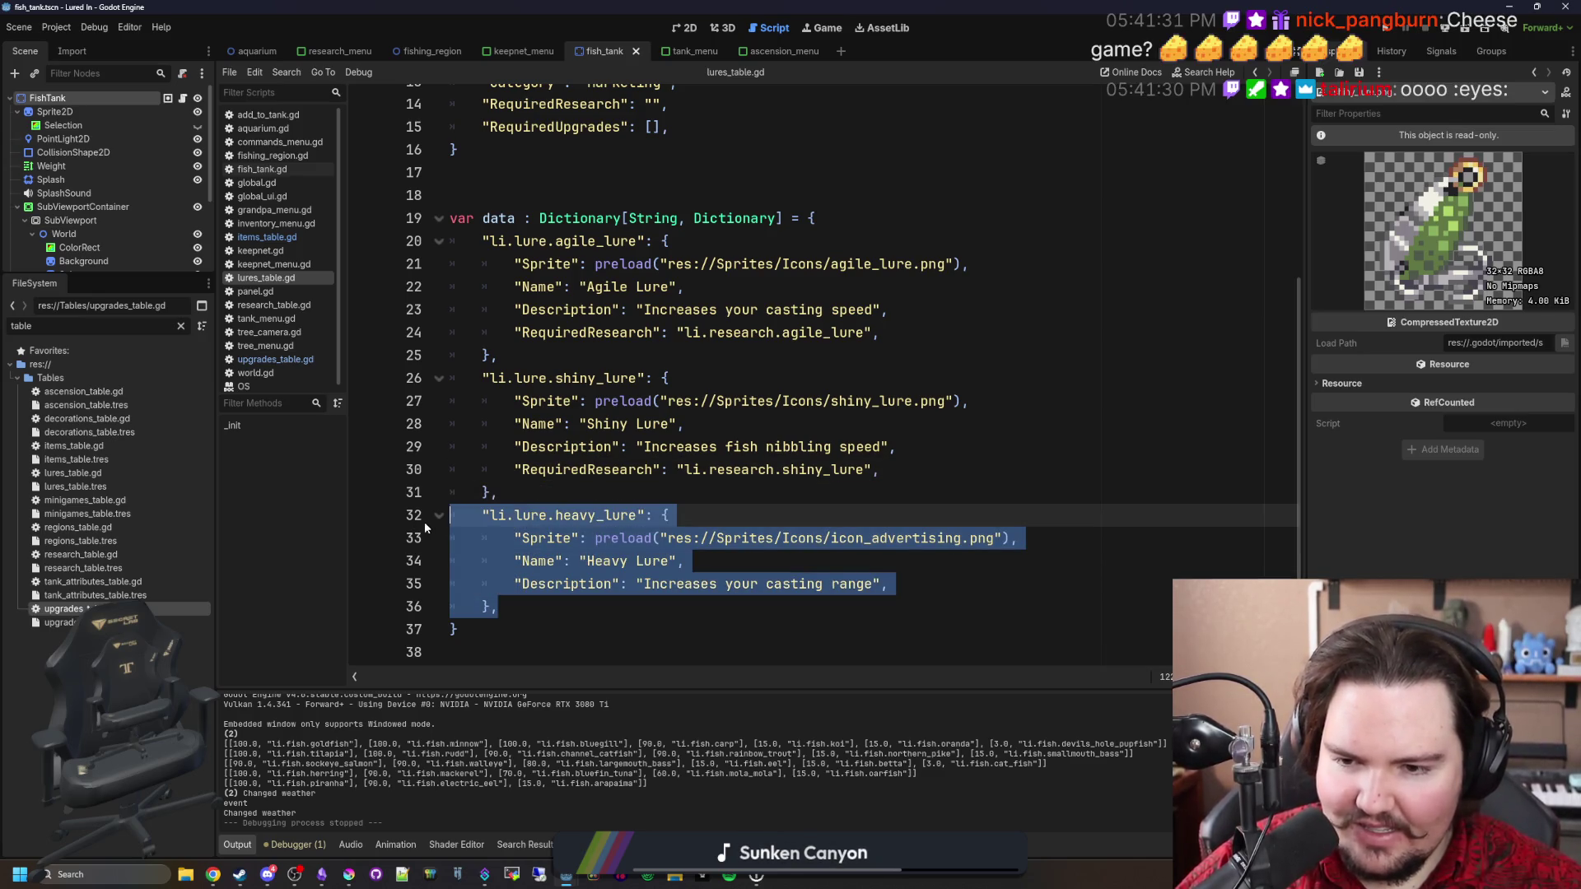
key("ctrl+k")
left_click(533, 493)
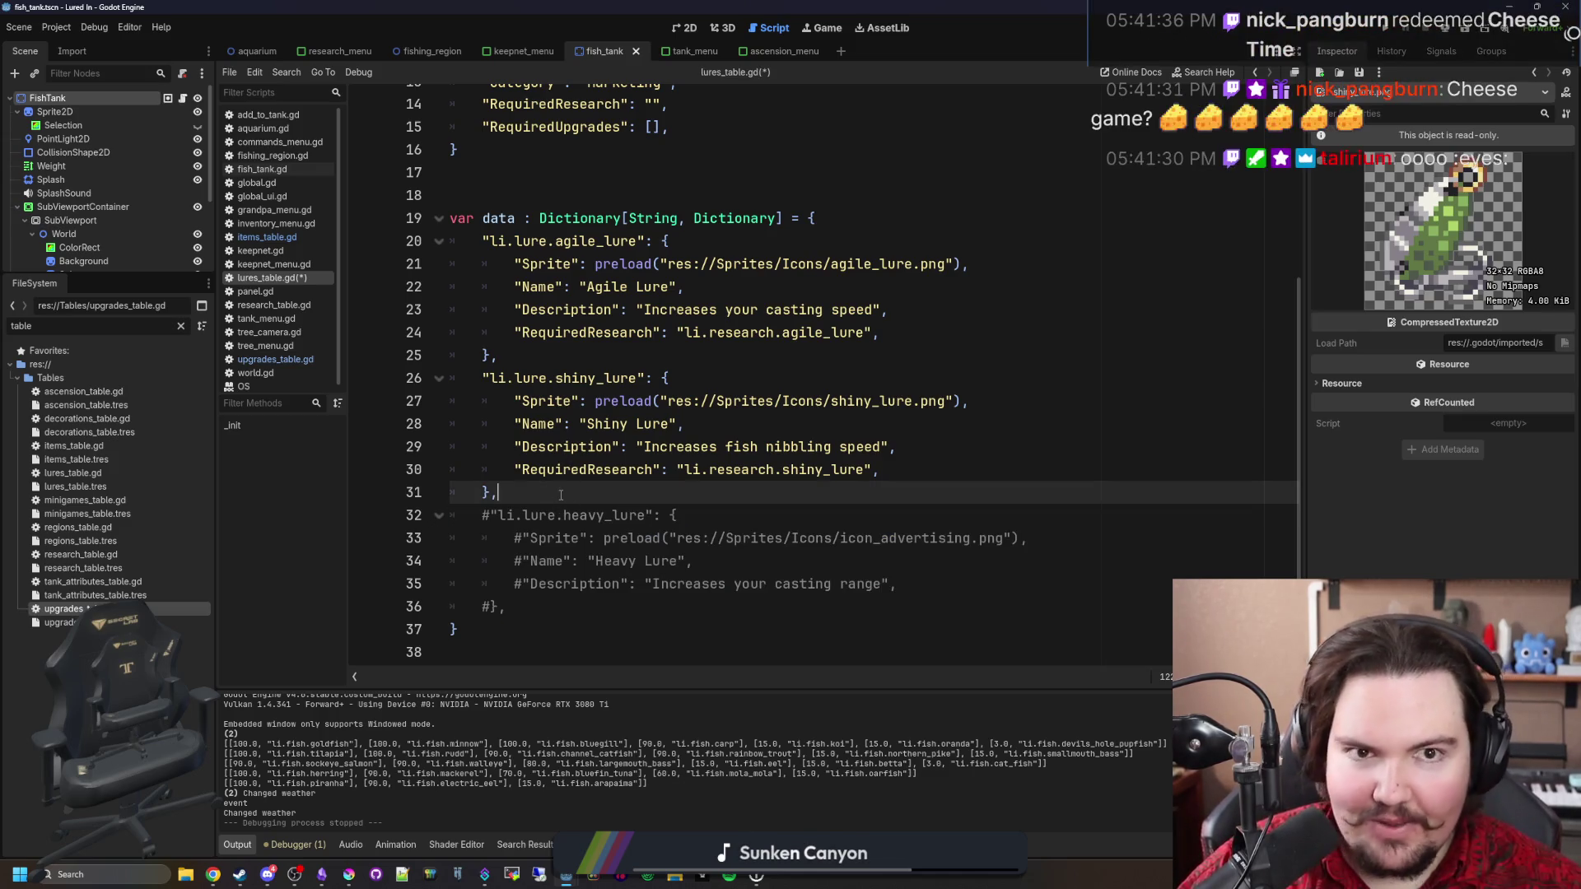
key("ctrl+s")
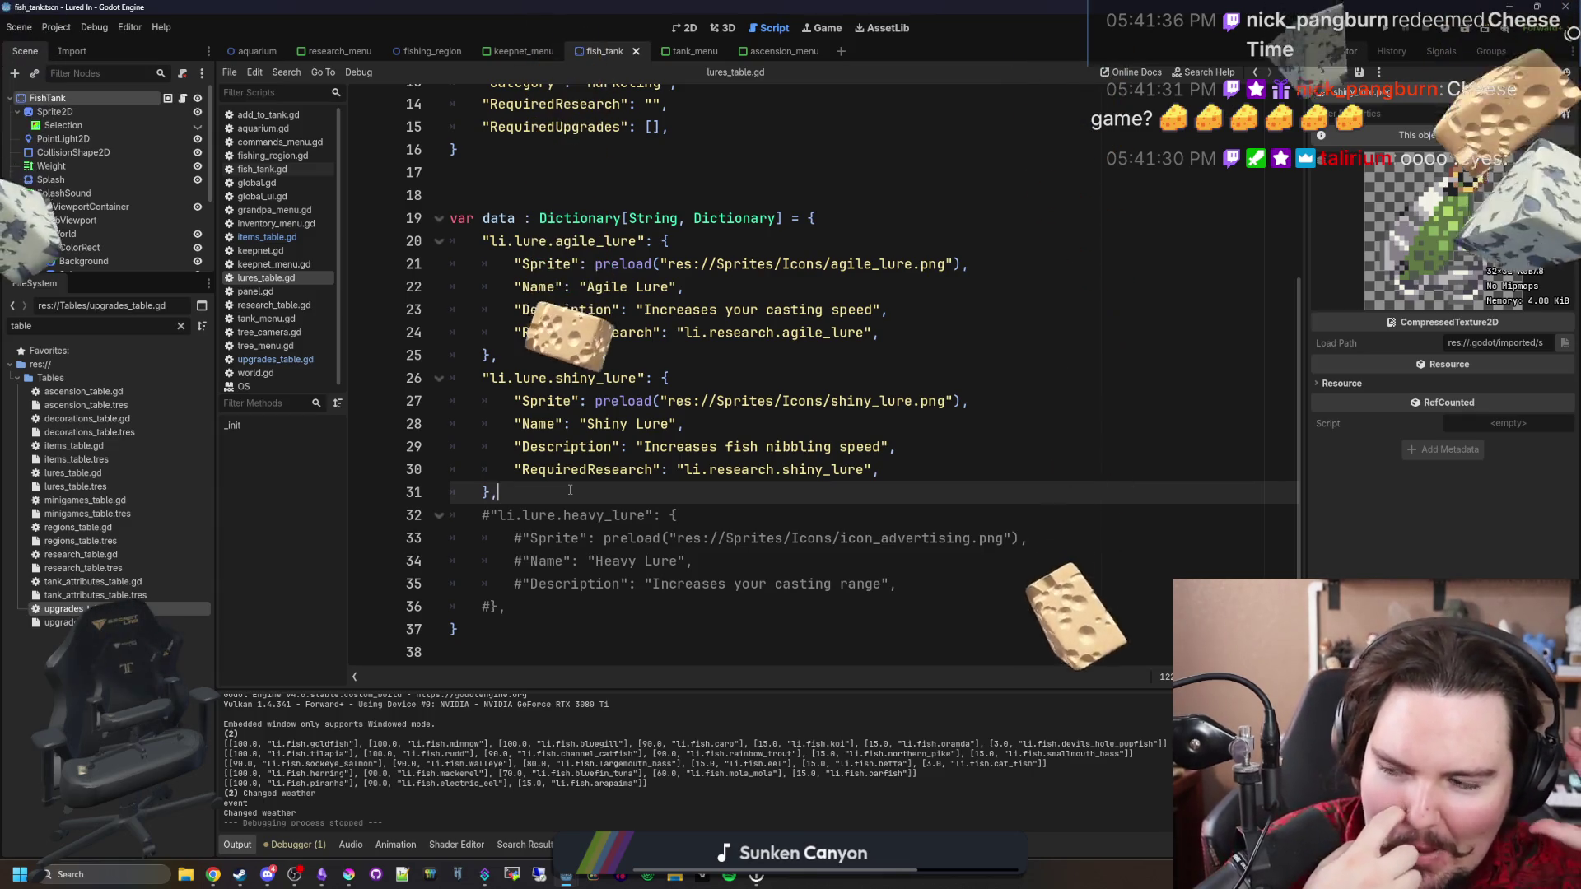
key("ctrl+s")
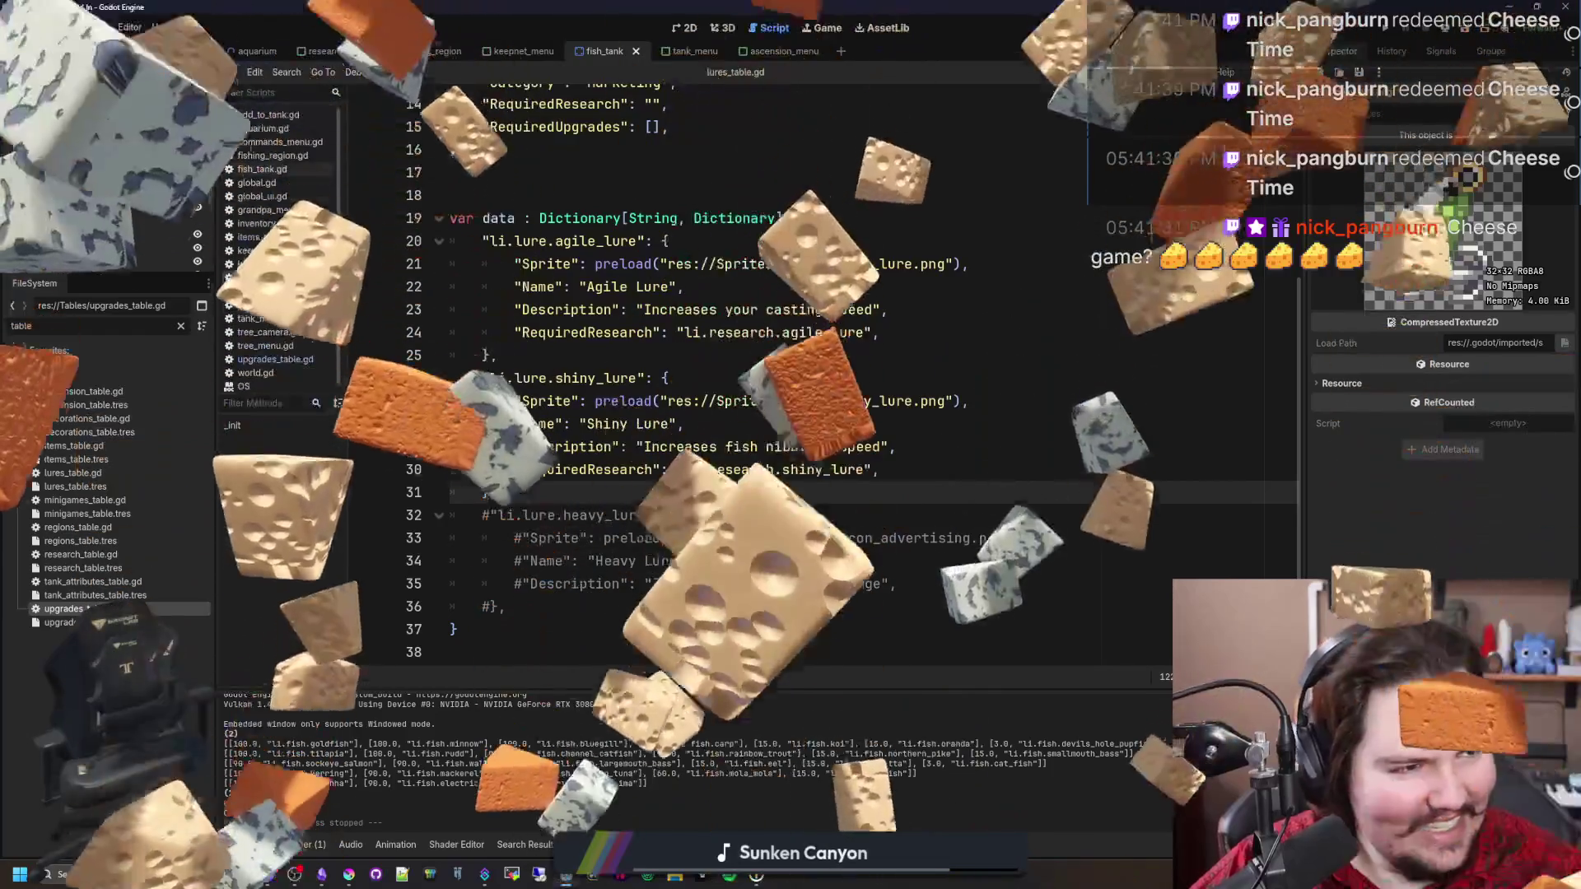
key("super+2")
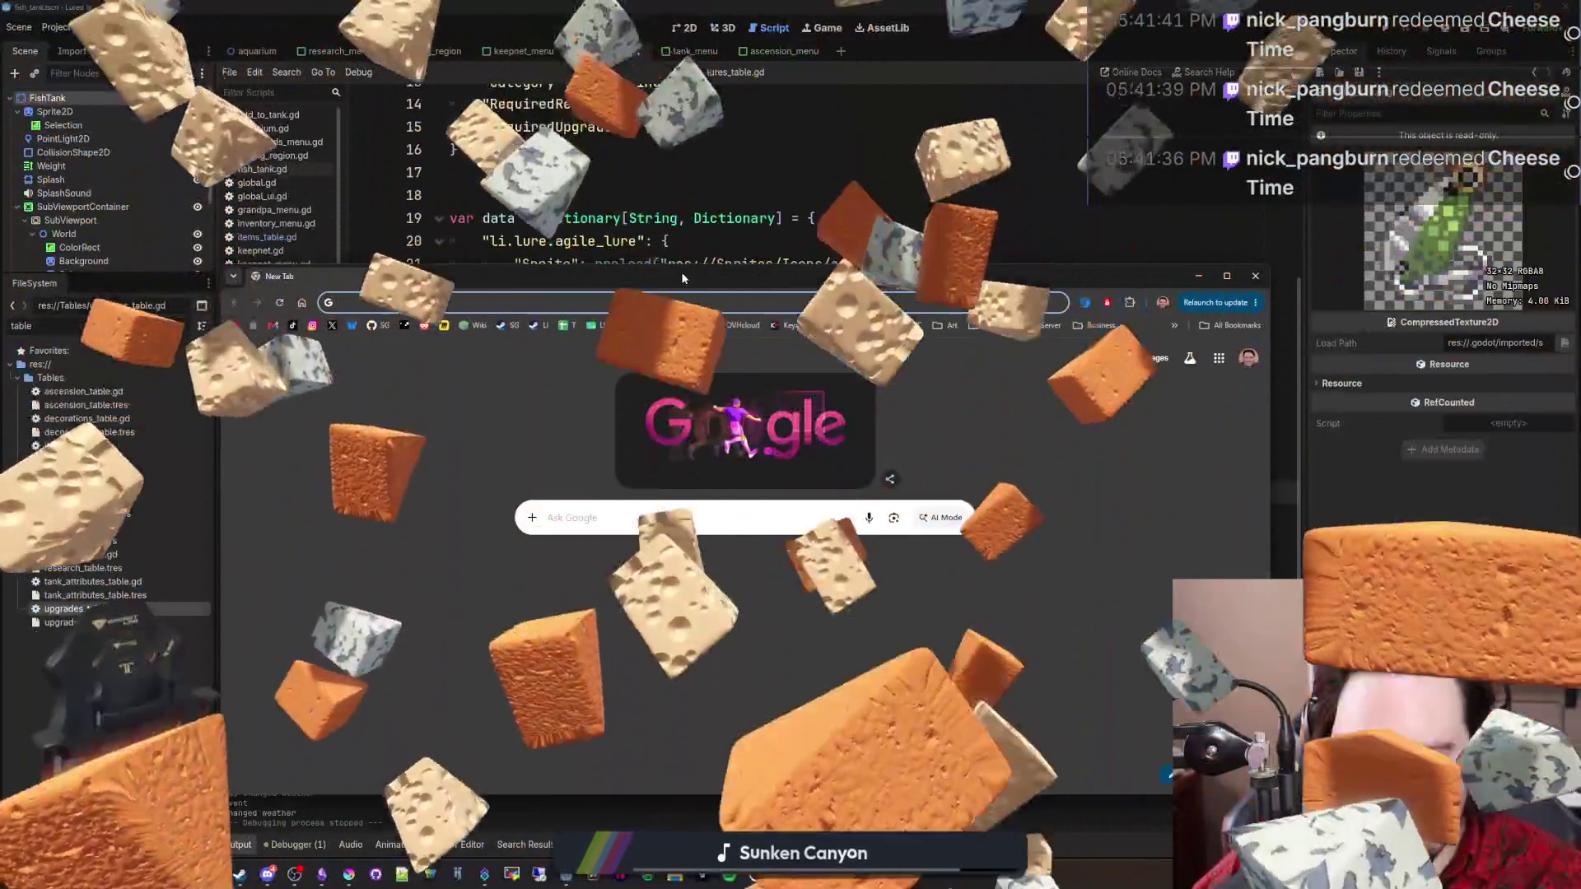
left_click_drag(680, 273, 624, 125)
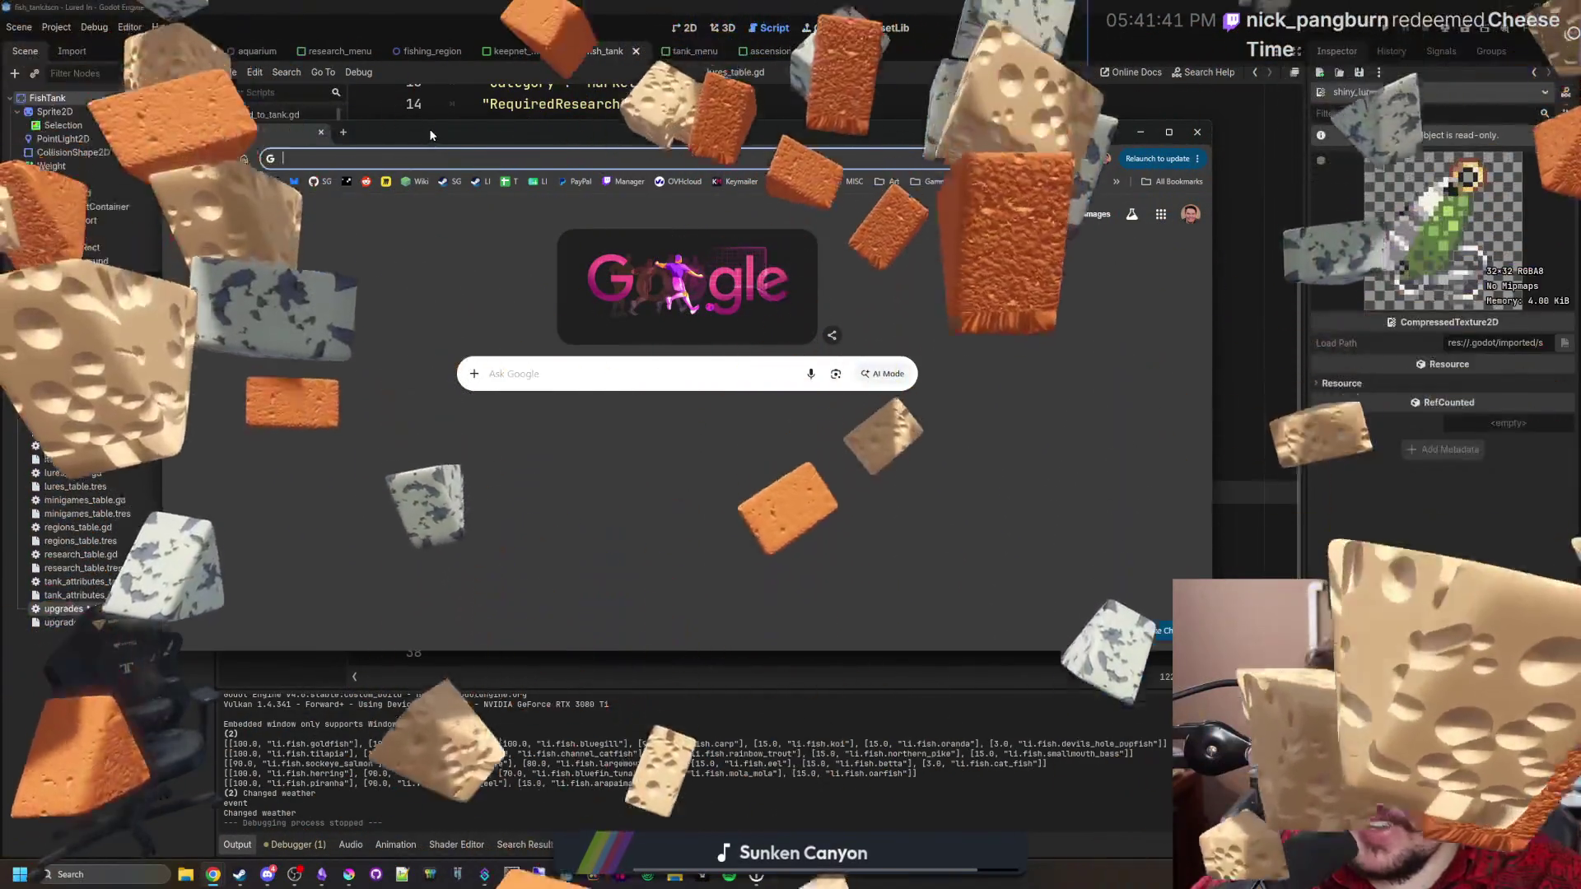
left_click_drag(428, 128, 402, 105)
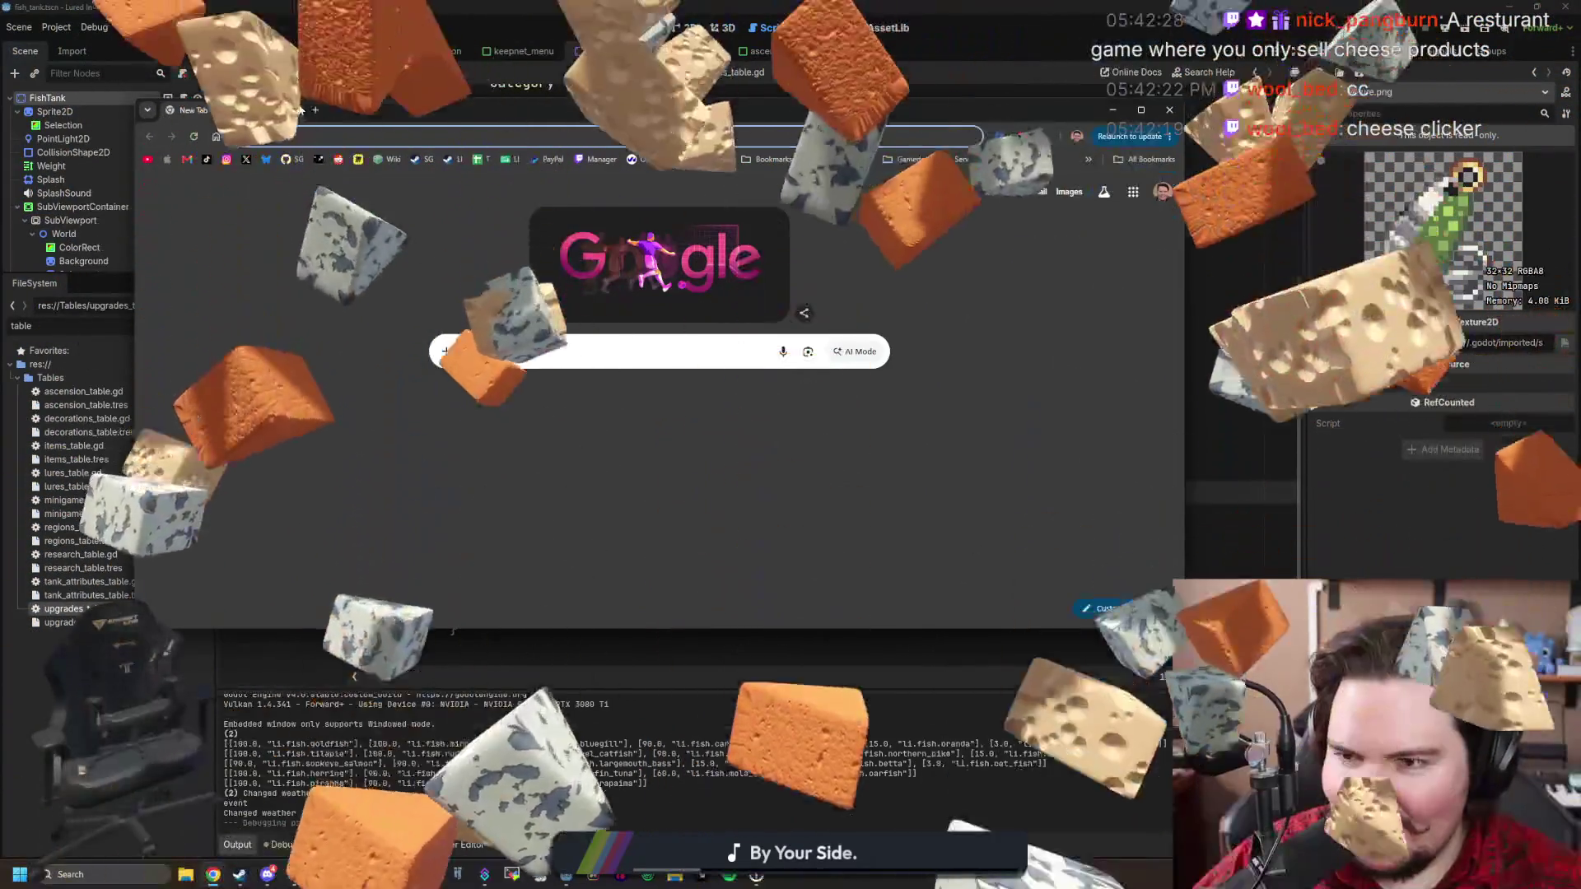
key("ctrl+w")
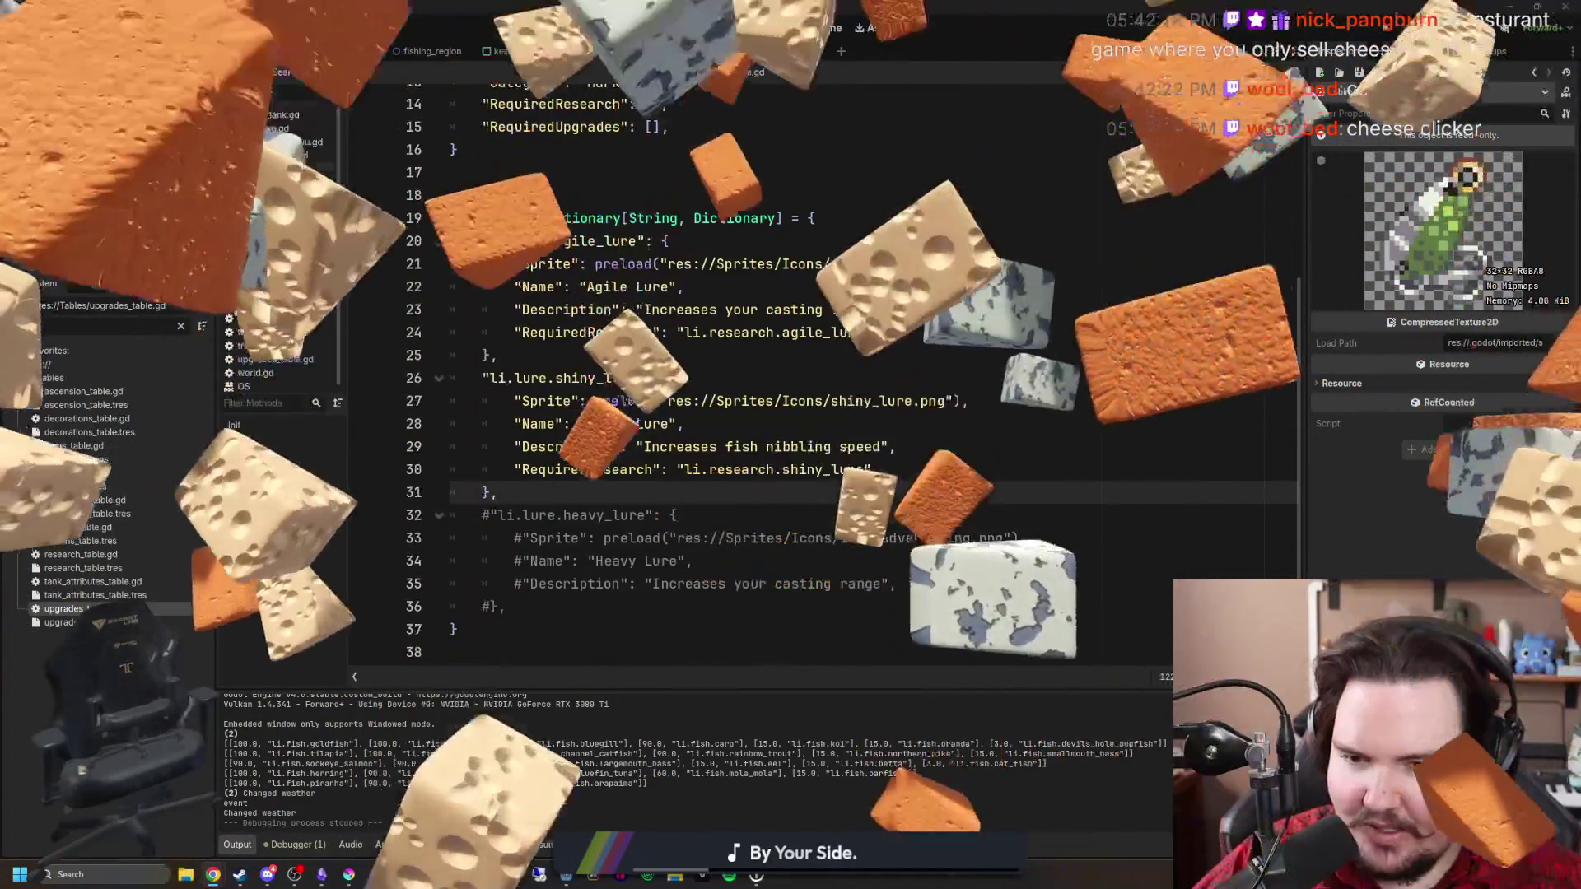
Type a closing brace and comma on empty line 25 to close the Agile Lure entry.
left_click(631, 362)
type("},")
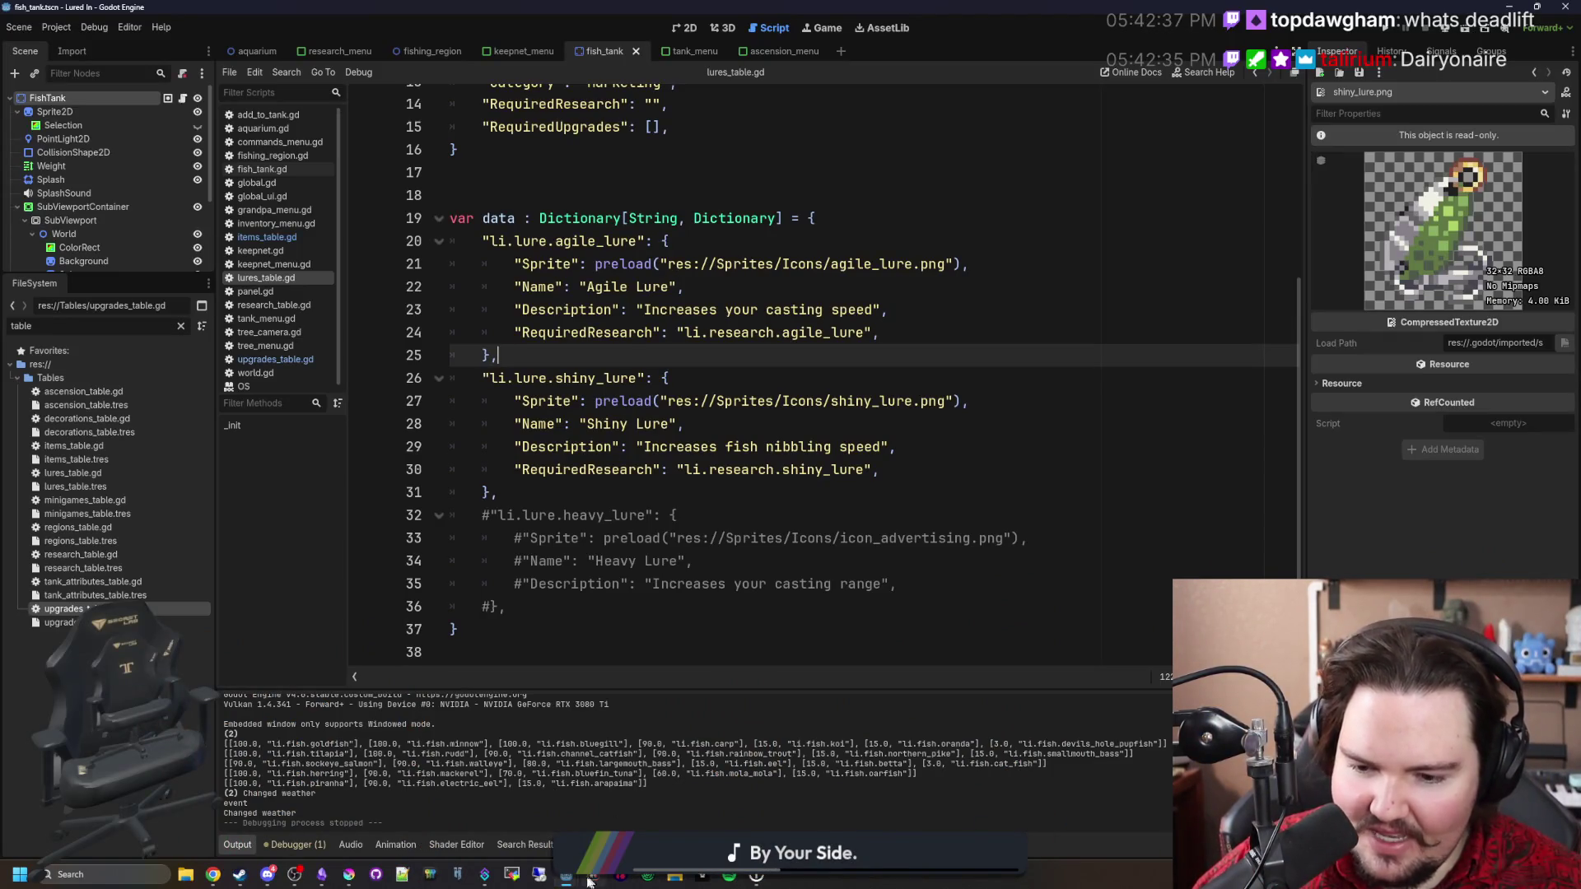
mouse_move(578, 882)
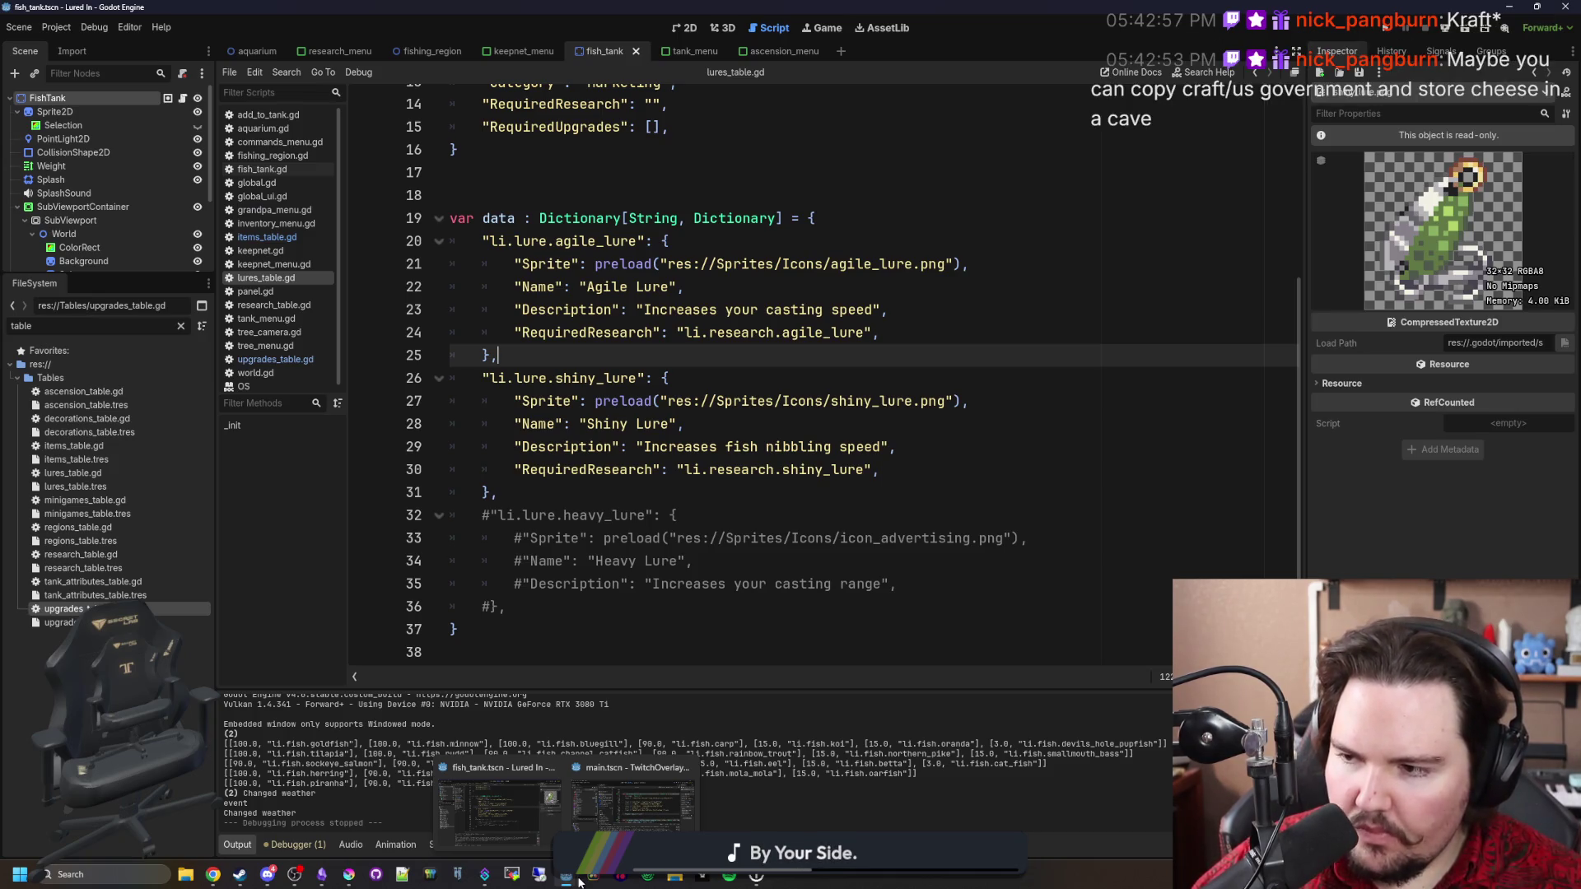
right_click(579, 882)
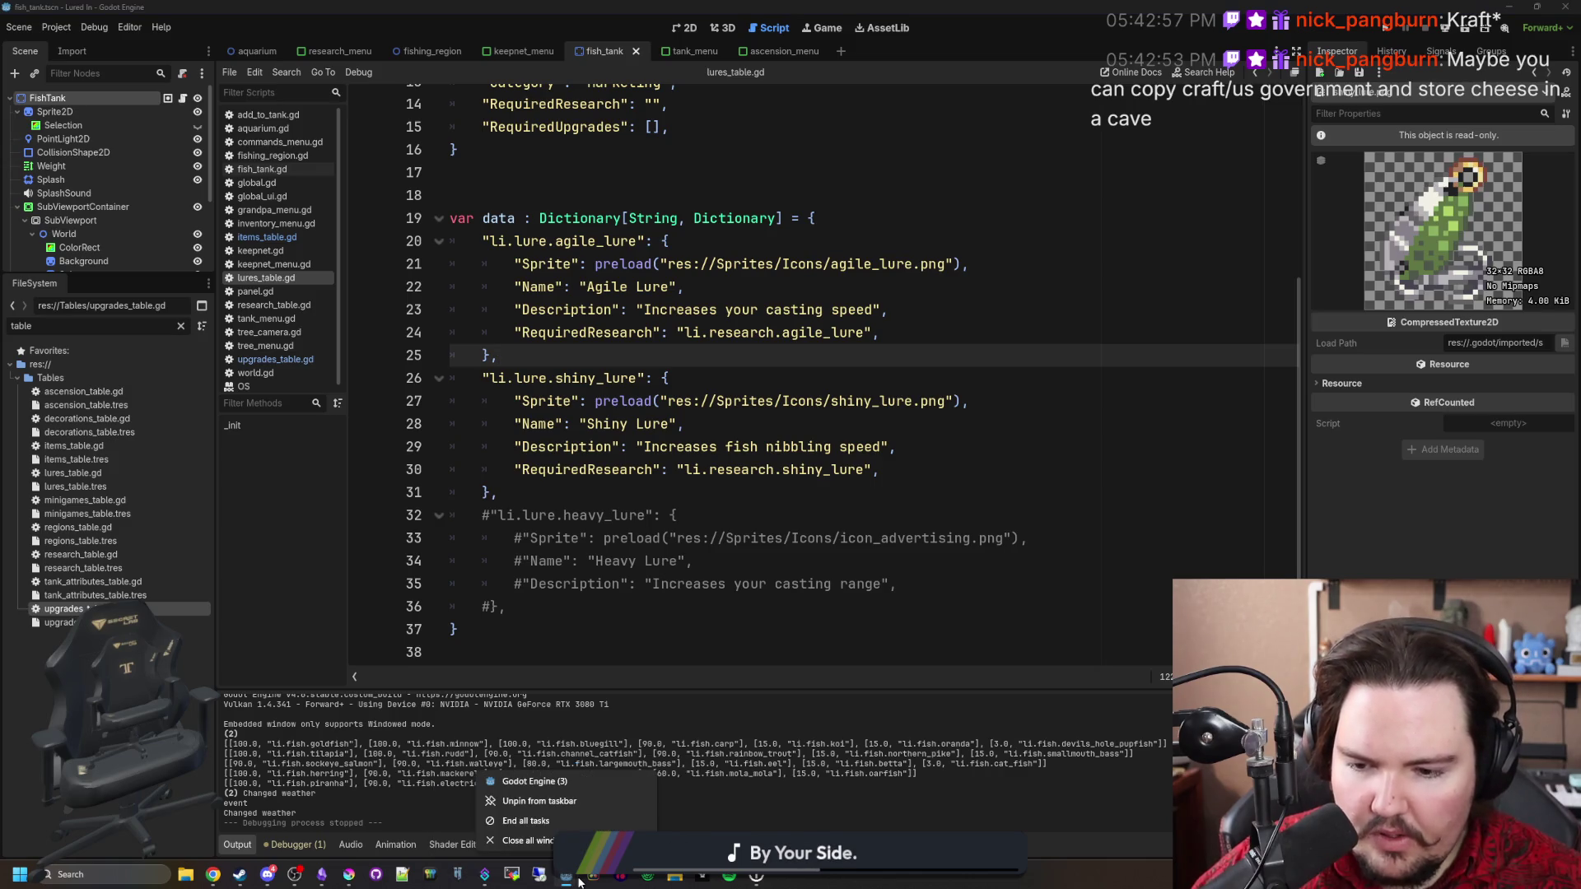
left_click(783, 775)
Place the caret at the end of line 31, then bring shiny_lure.png in Krita forward.
left_click(620, 491)
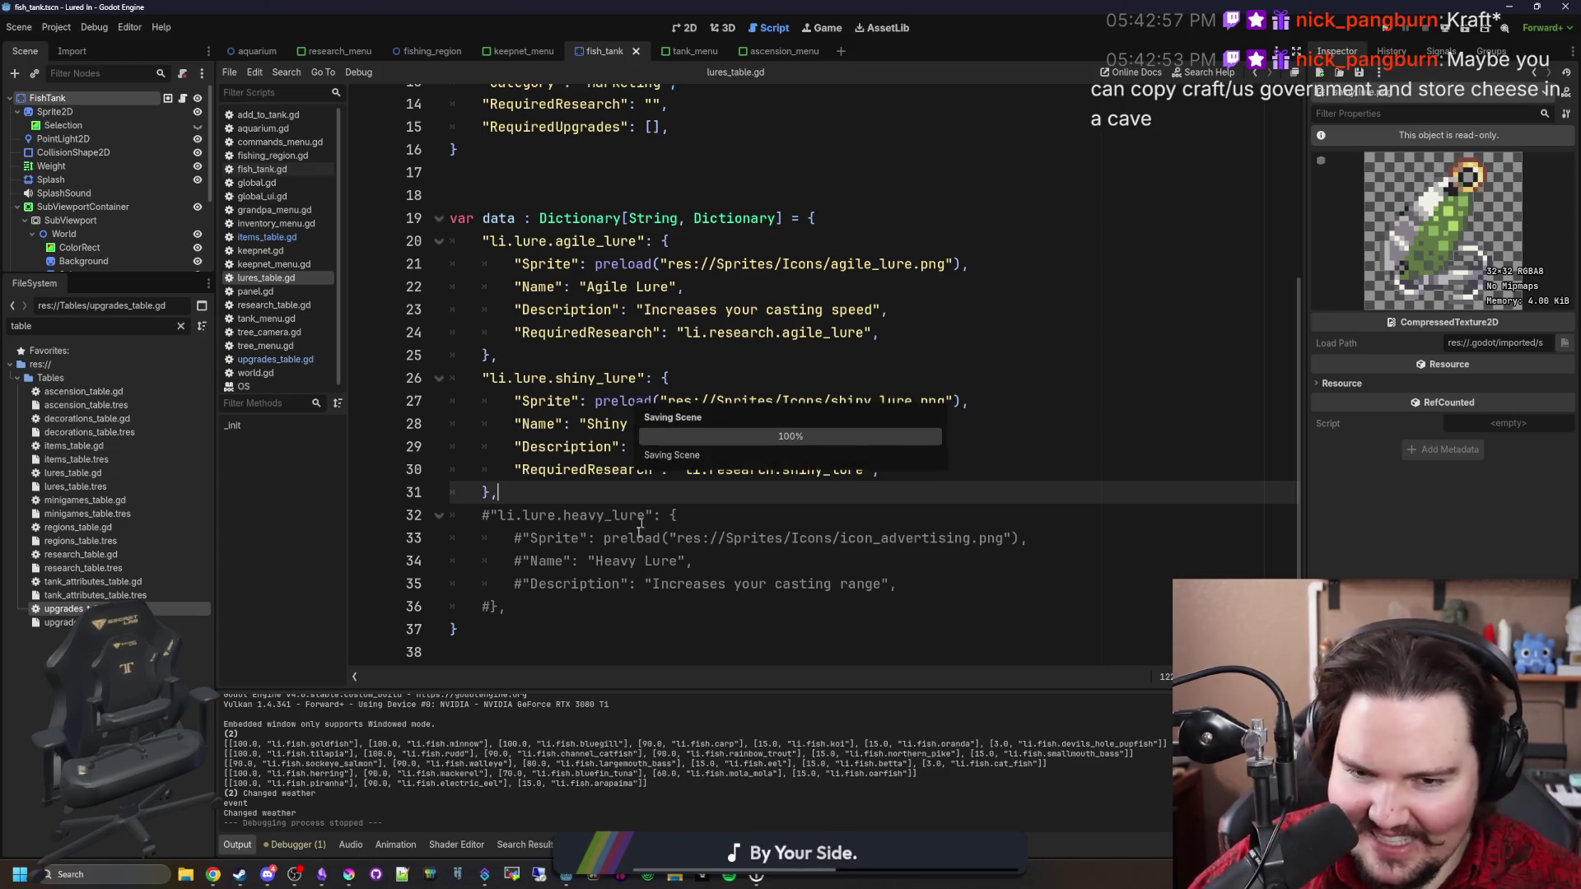
mouse_move(349, 874)
left_click(360, 843)
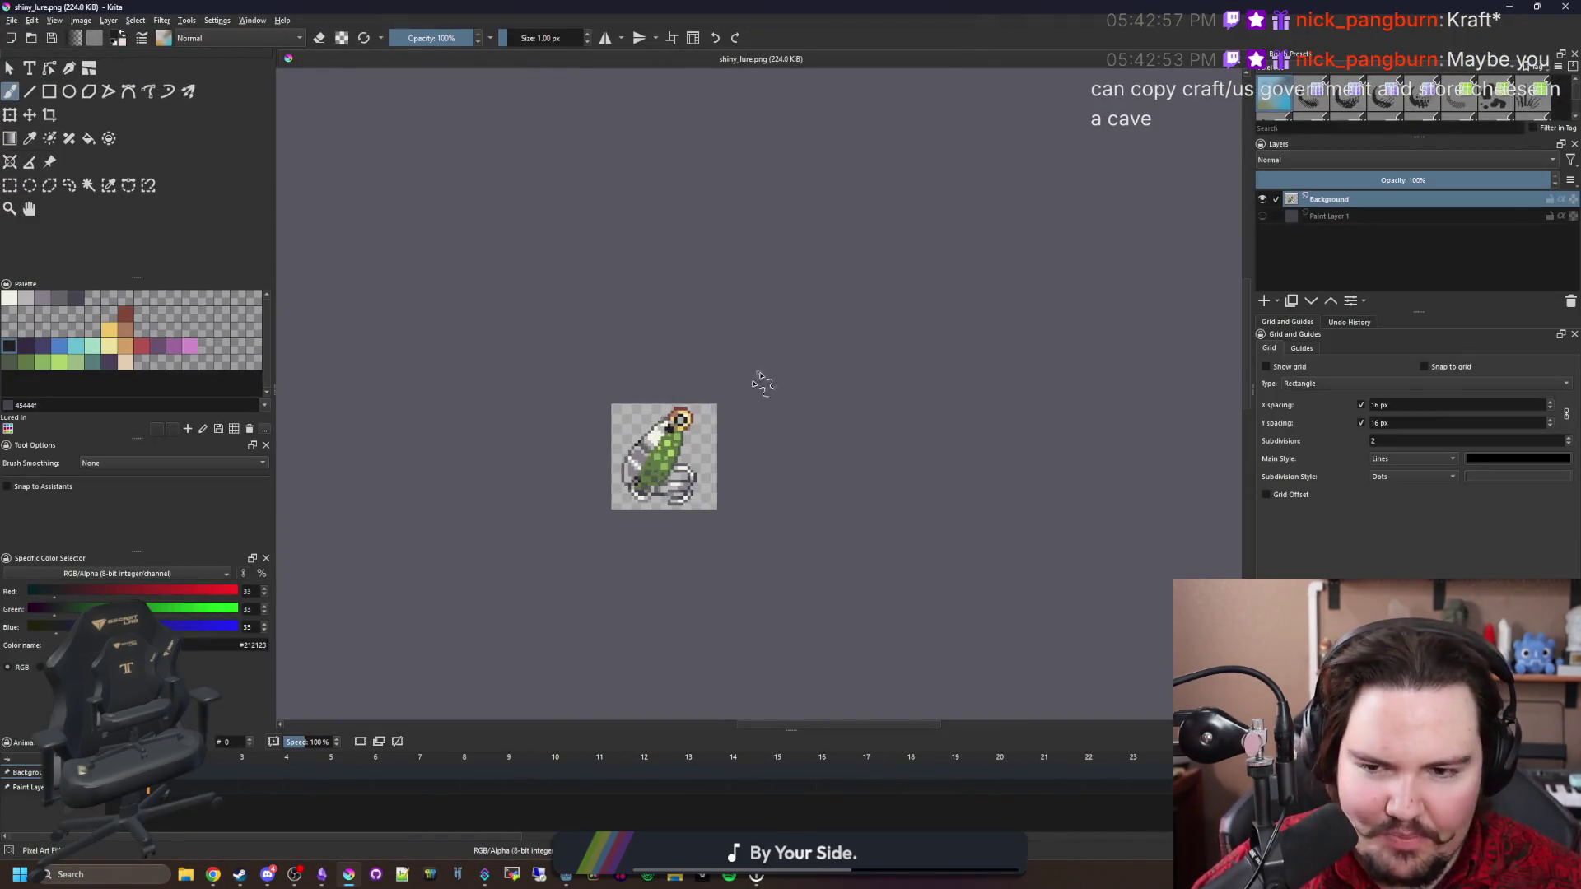
Zoom in and paint a ring pixel with yellow sampled from the lure's ring.
scroll(663, 449, "up", 3)
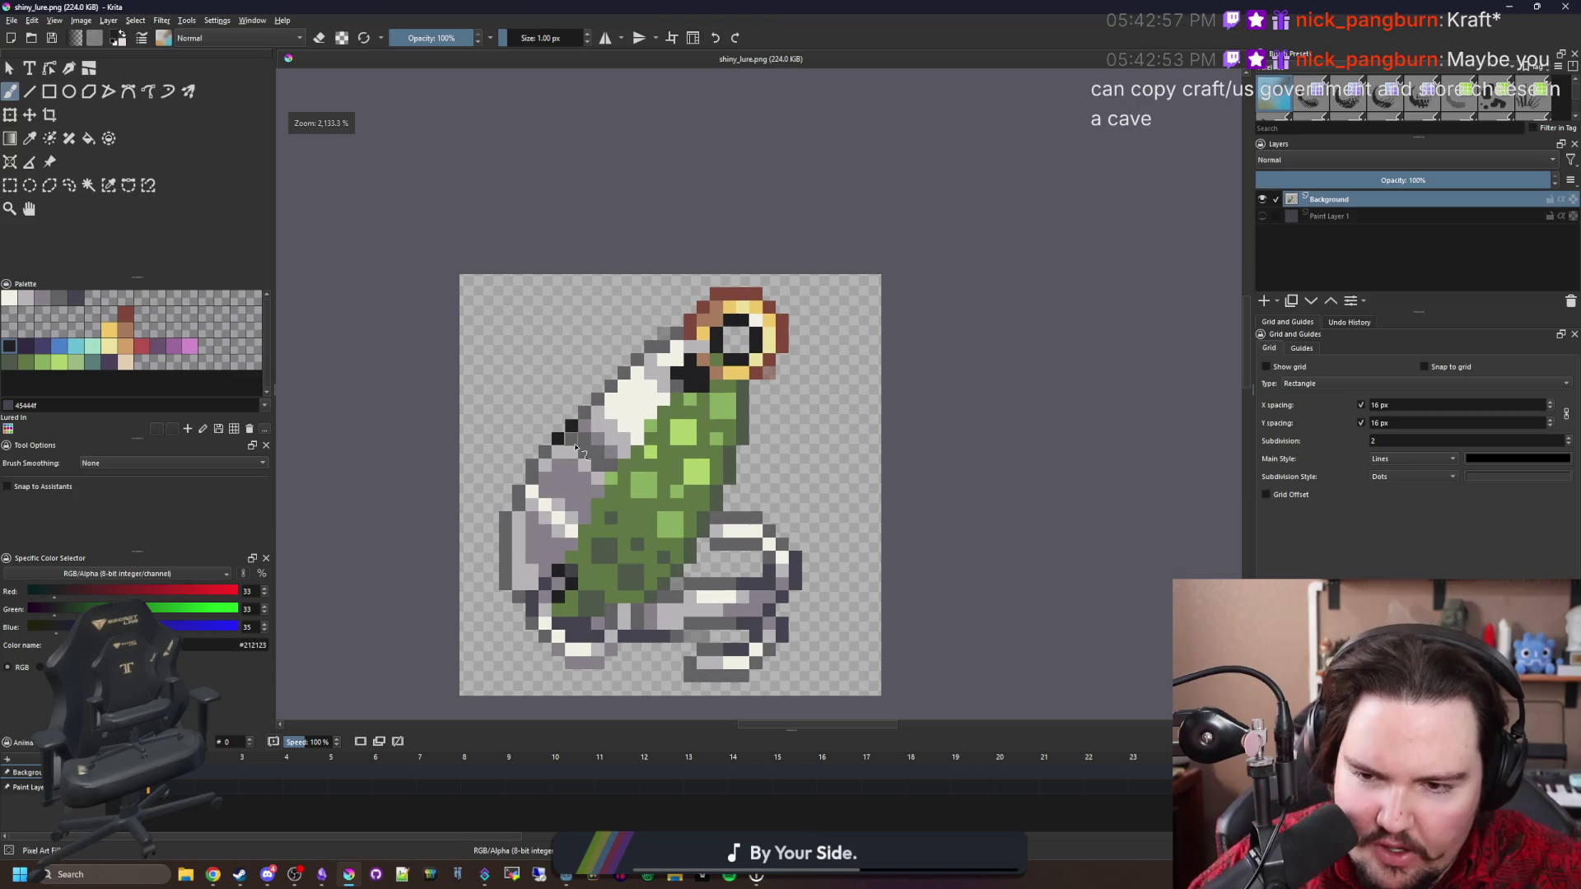
scroll(639, 546, "up", 1)
scroll(640, 546, "up", 1)
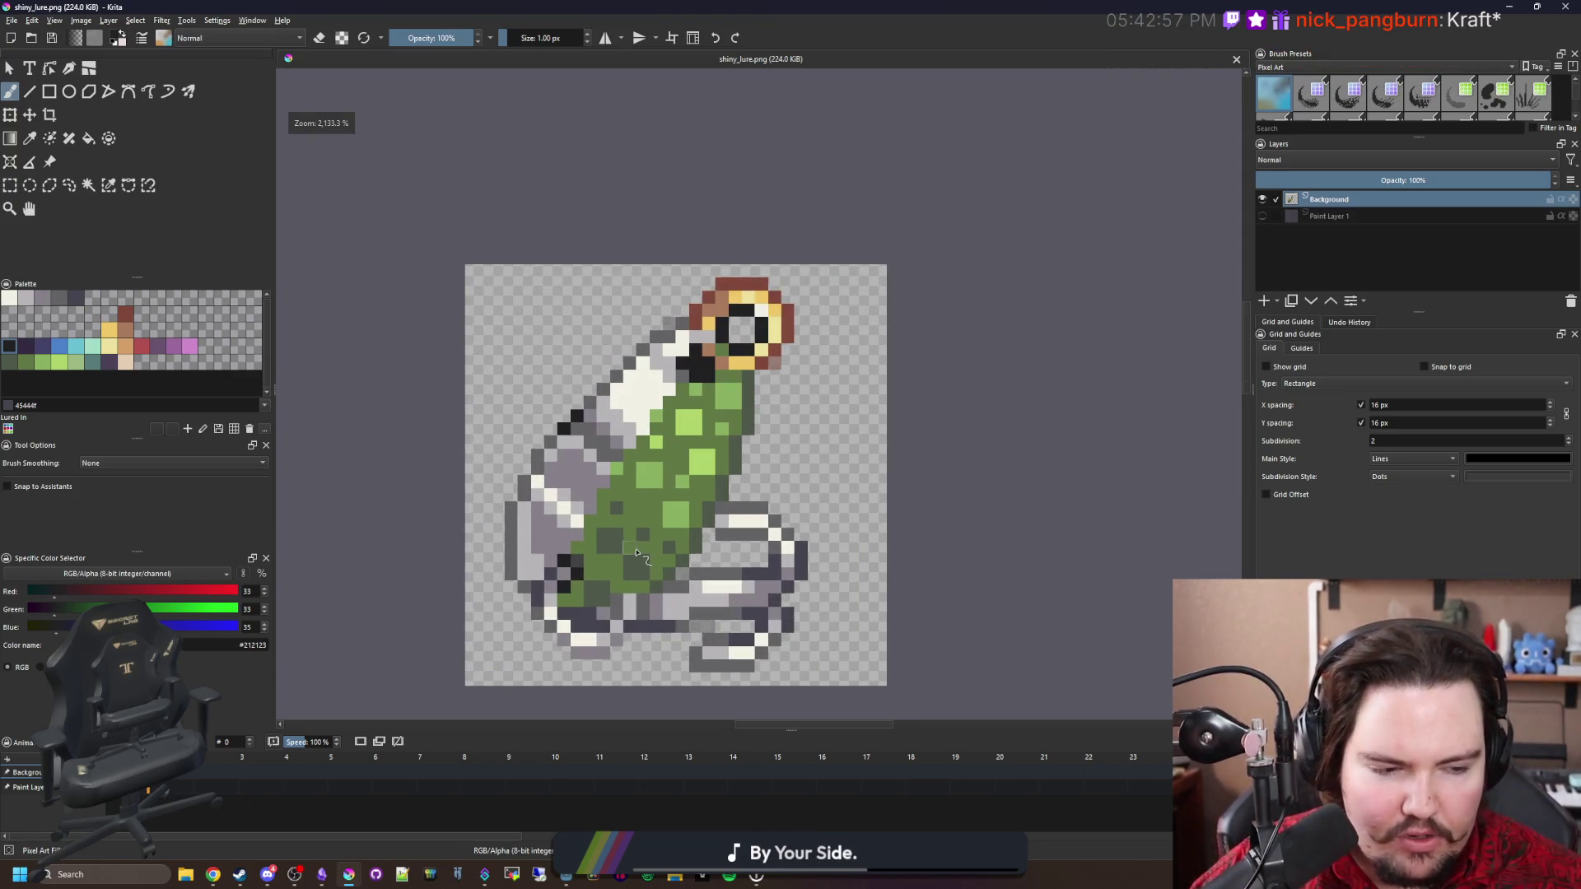
scroll(650, 527, "down", 1)
scroll(667, 494, "up", 3)
scroll(681, 465, "down", 1)
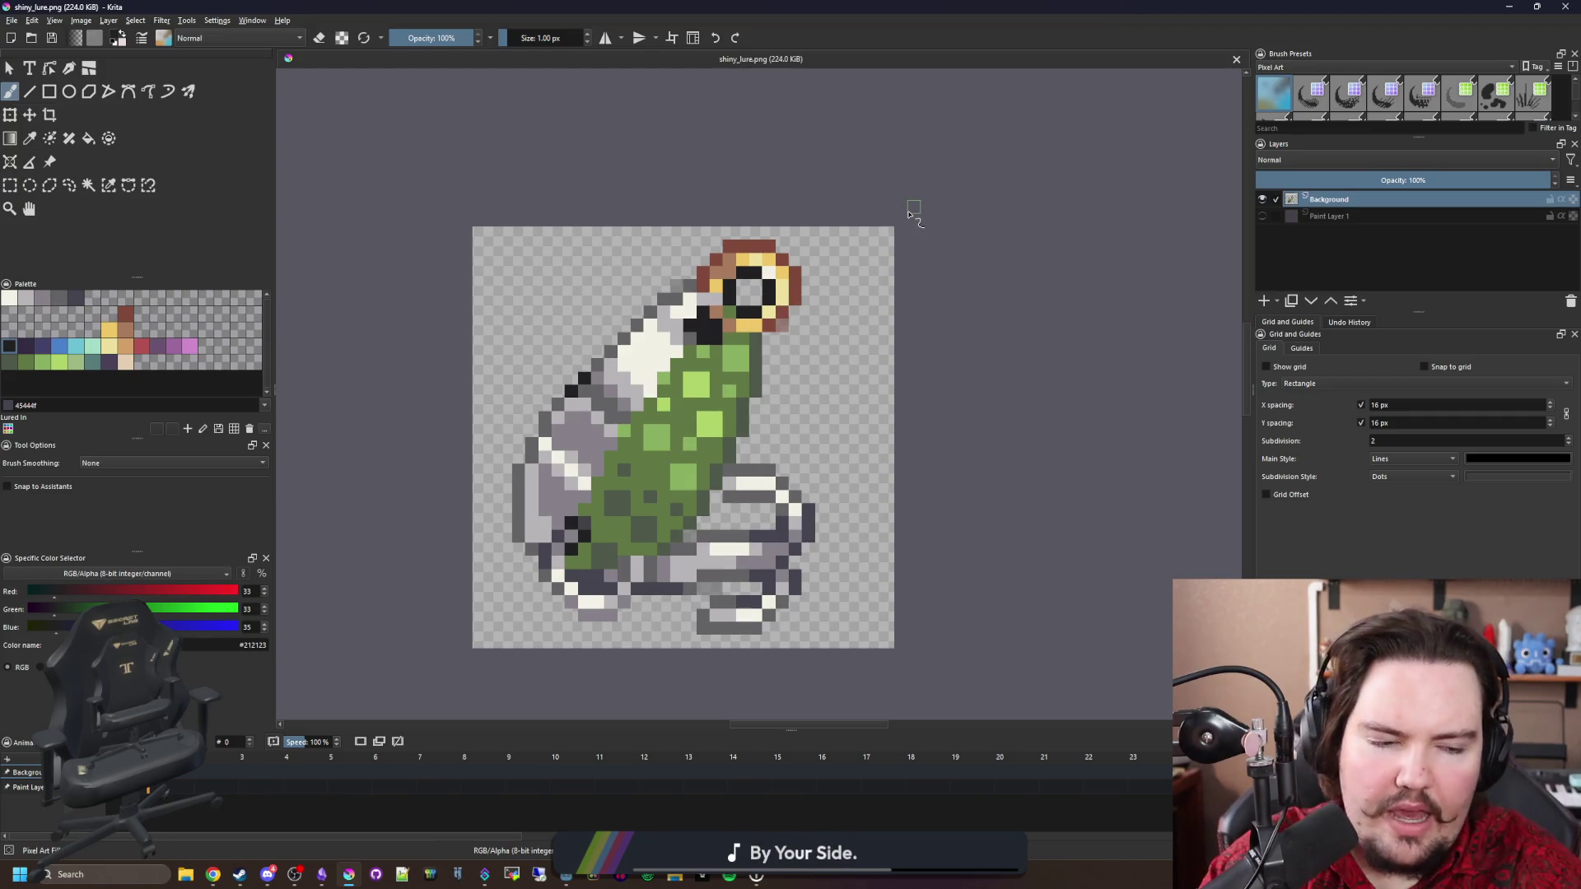
key("p")
scroll(774, 262, "up", 2)
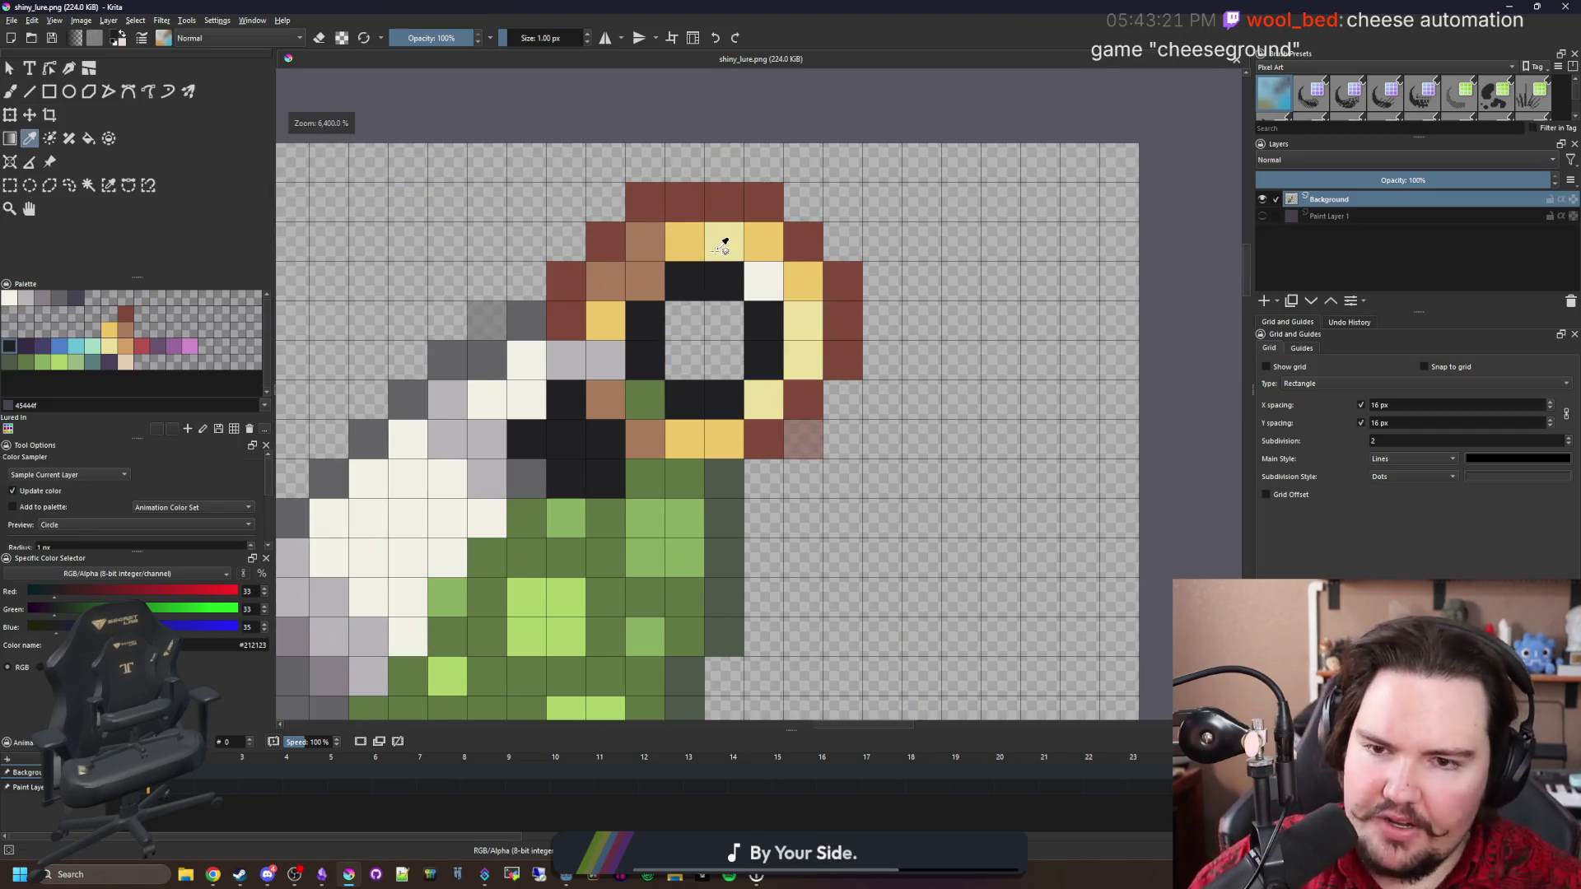
left_click(694, 243)
key("b")
left_click(646, 282)
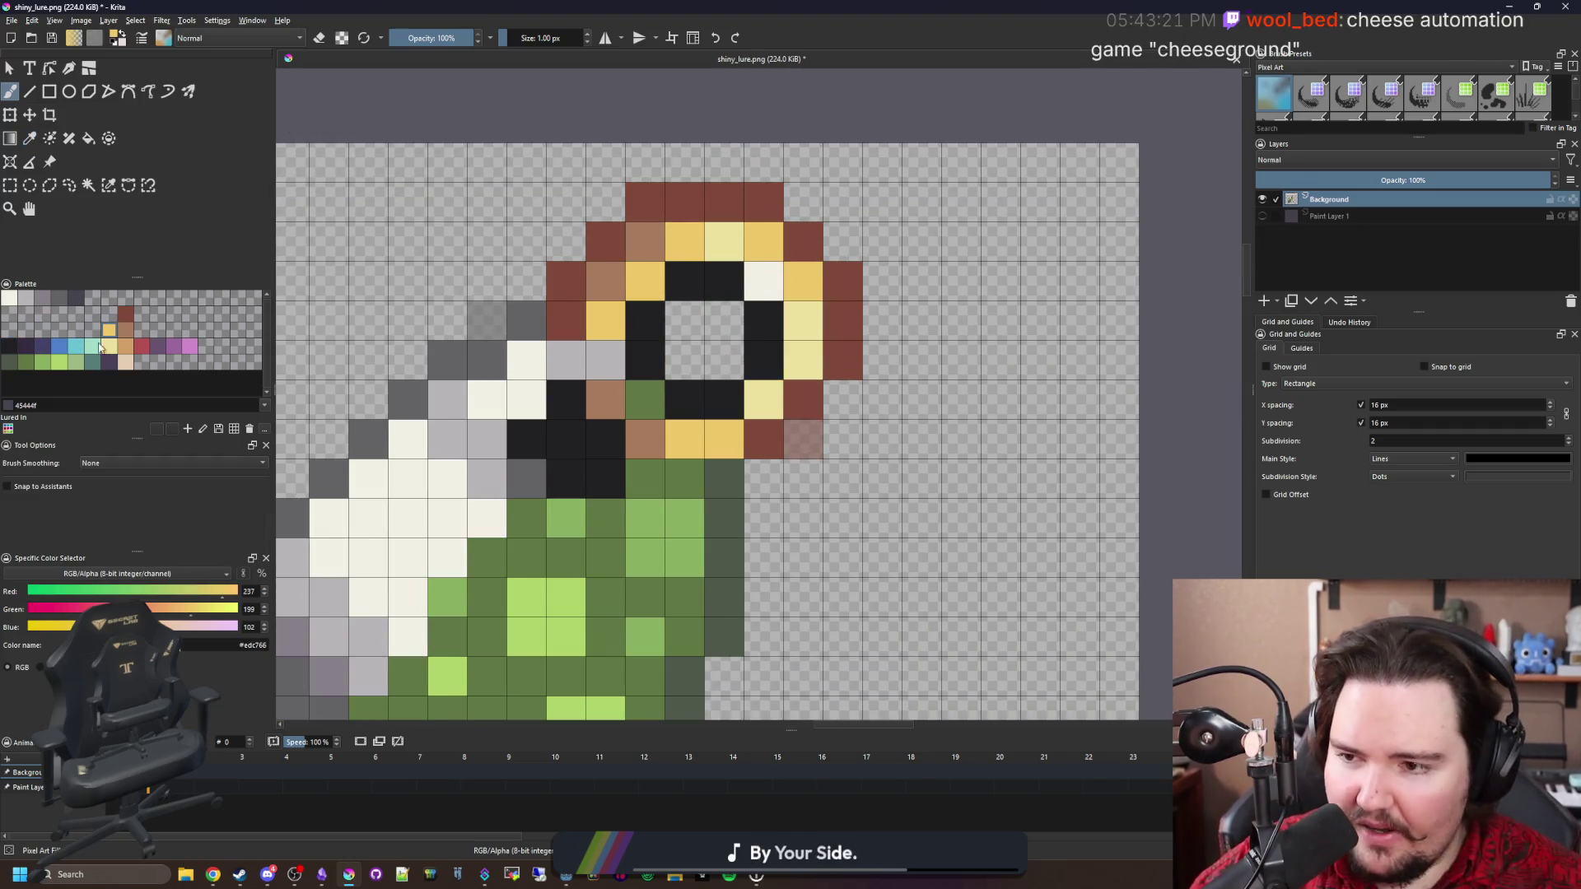
Repaint that ring pixel brown #a77b5b, save shiny_lure.png, and return to Godot's line 34.
left_click(125, 329)
left_click(646, 282)
scroll(760, 252, "down", 5)
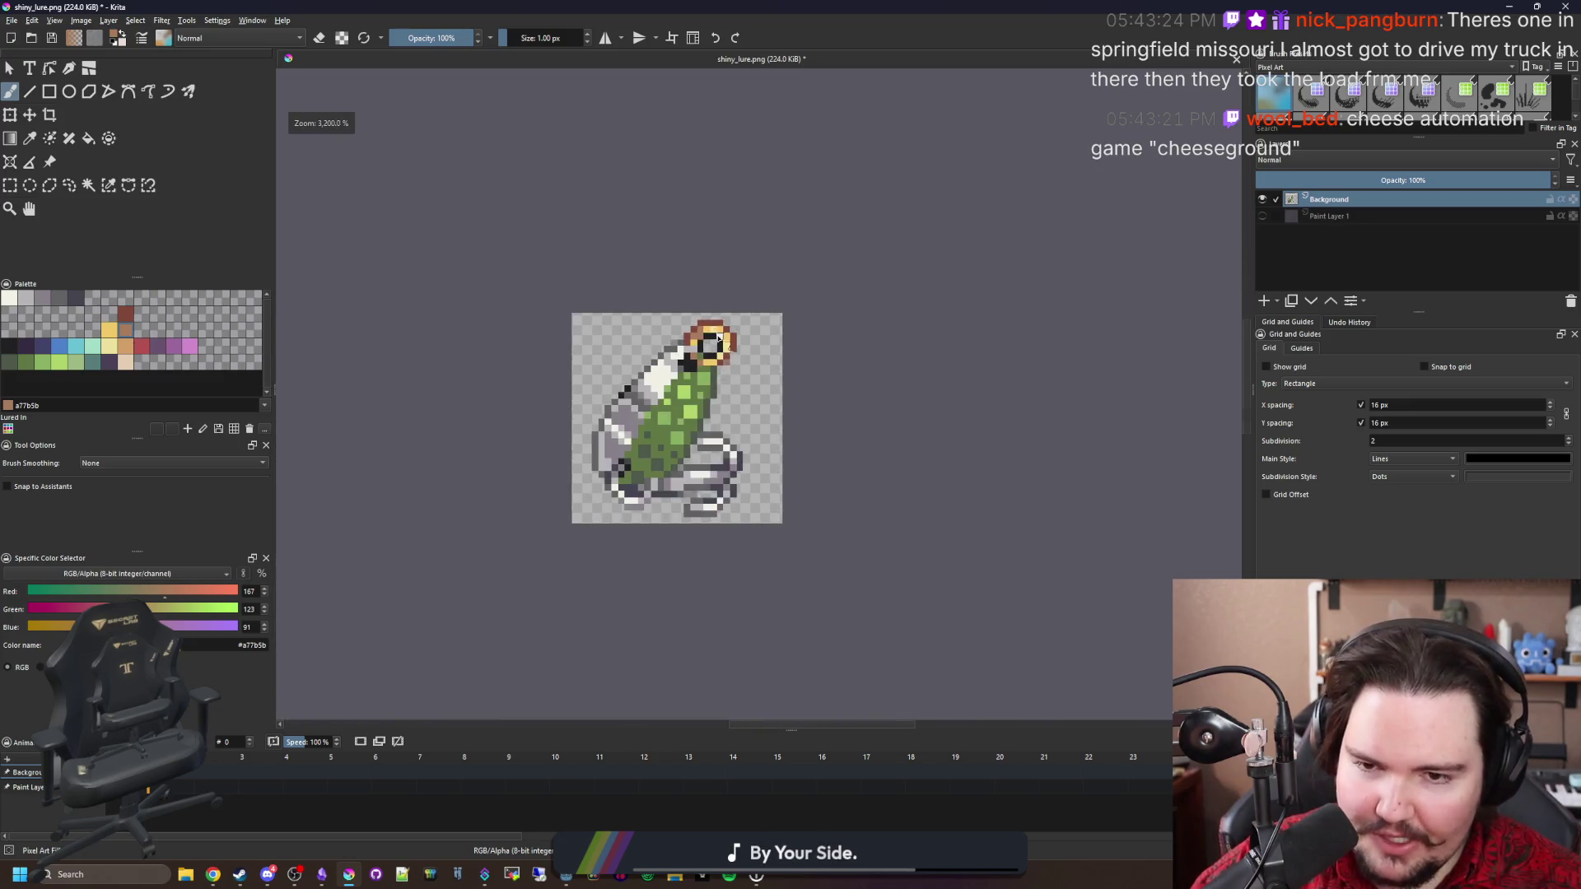
scroll(760, 252, "up", 1)
key("ctrl+s")
key("Return")
key("alt+Tab")
left_click(960, 559)
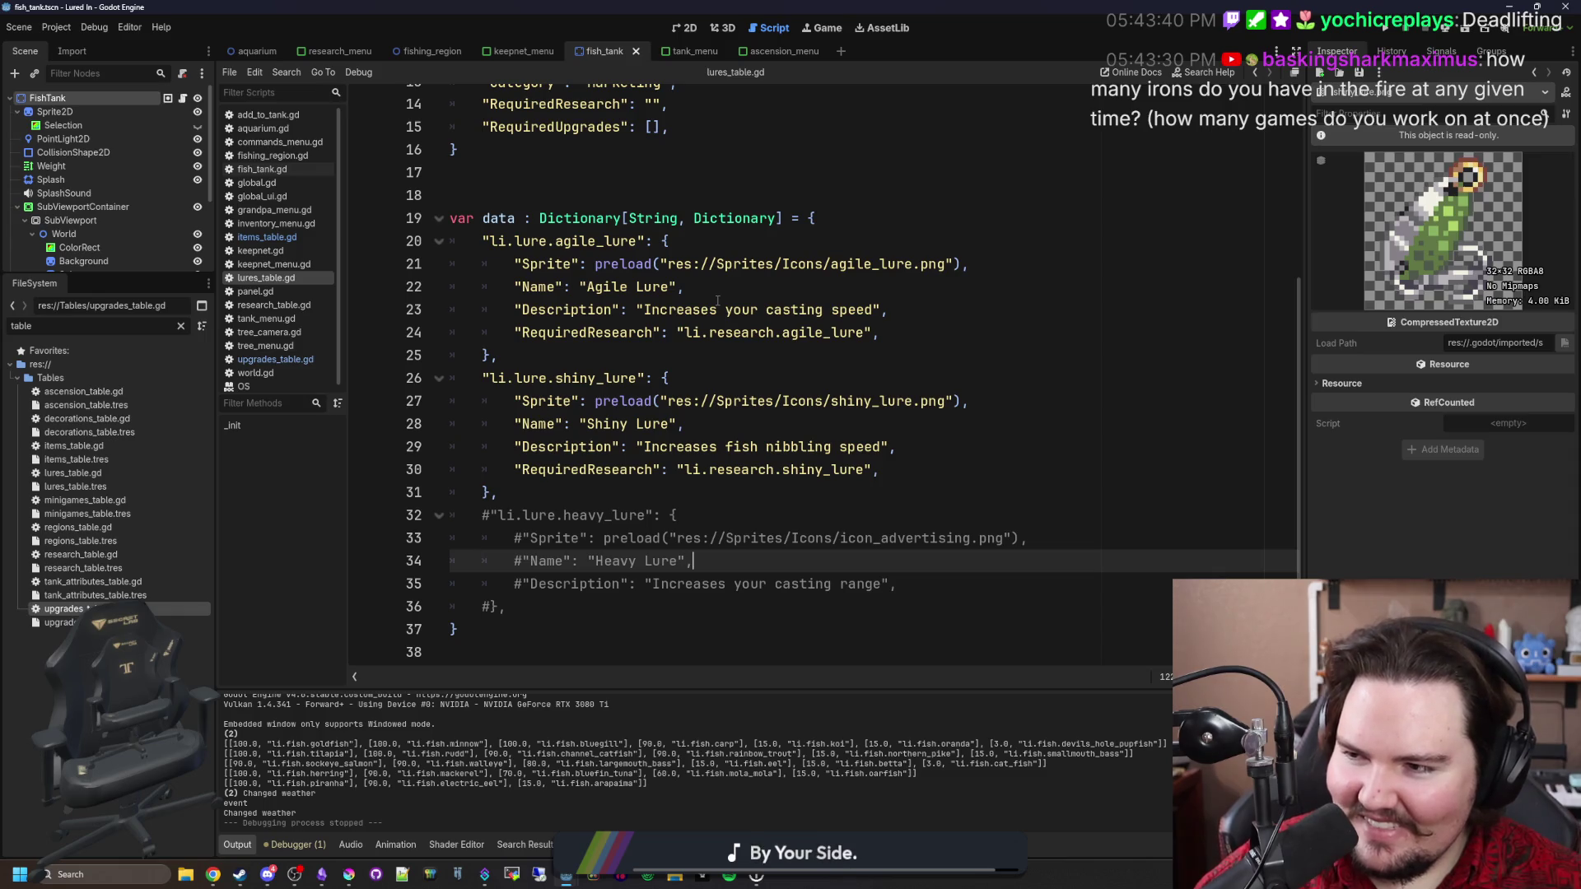
left_click(652, 498)
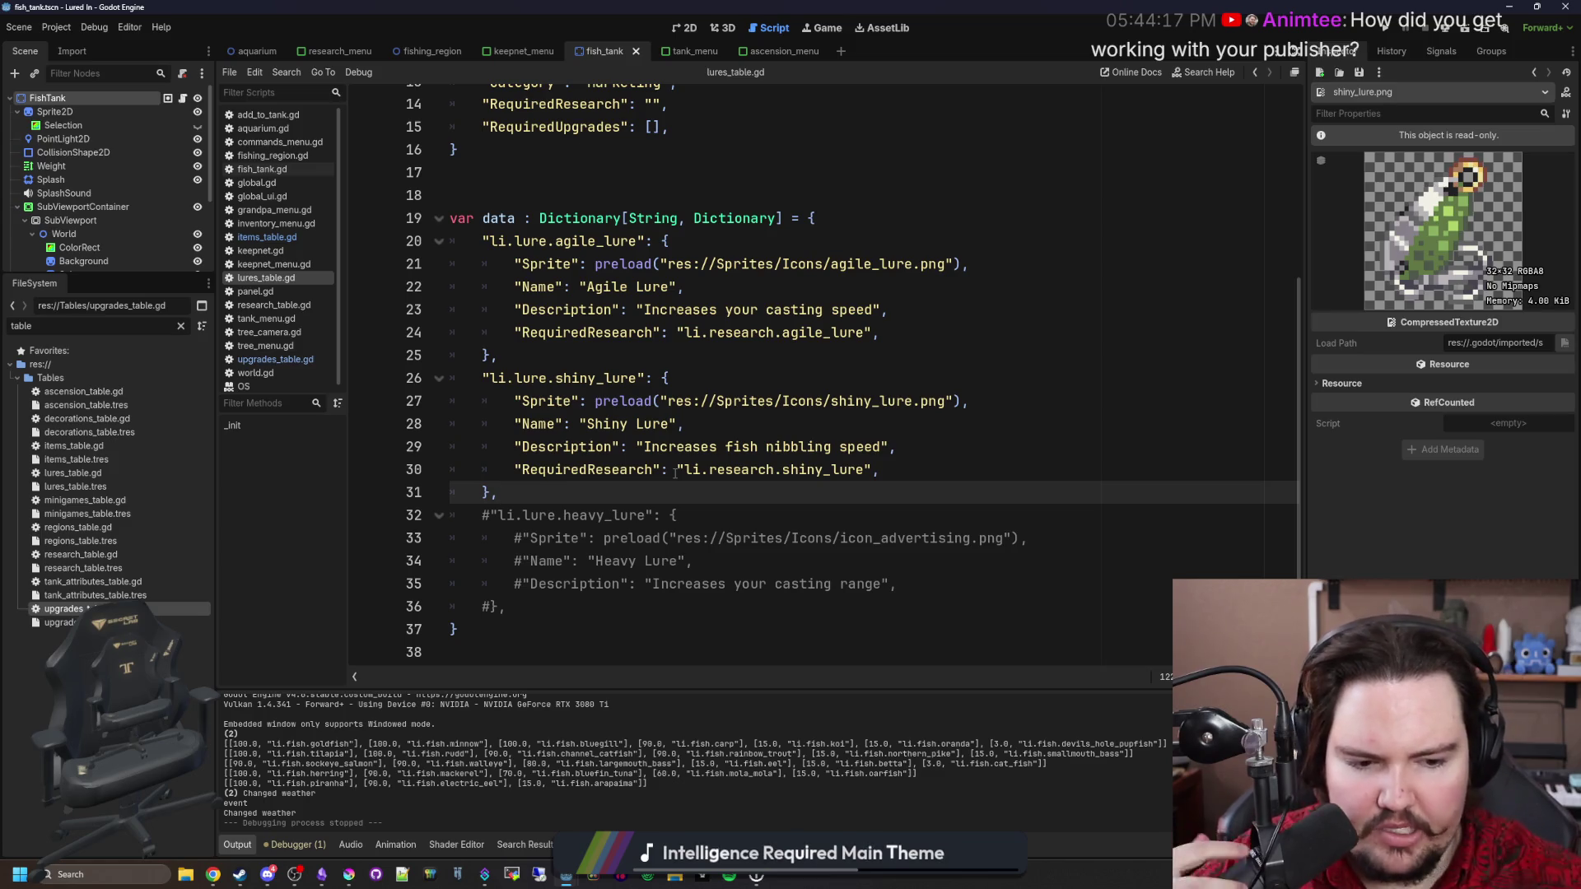
Bring up shiny_lure.png in Krita, maximise it and zoom in on the lure.
left_click(350, 876)
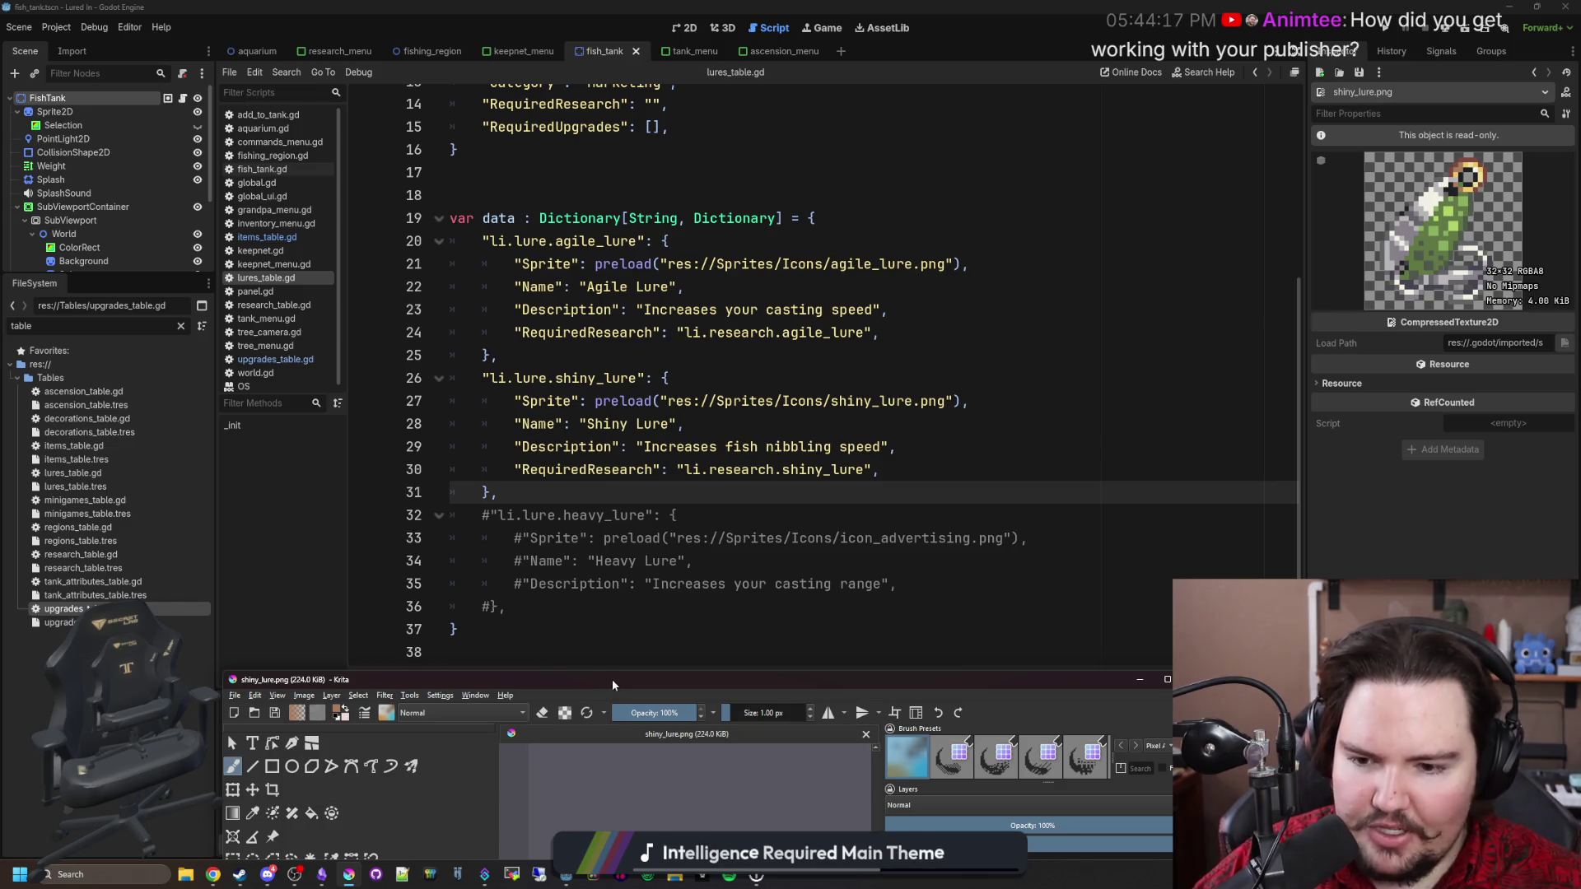
double_click(611, 678)
scroll(682, 305, "up", 2)
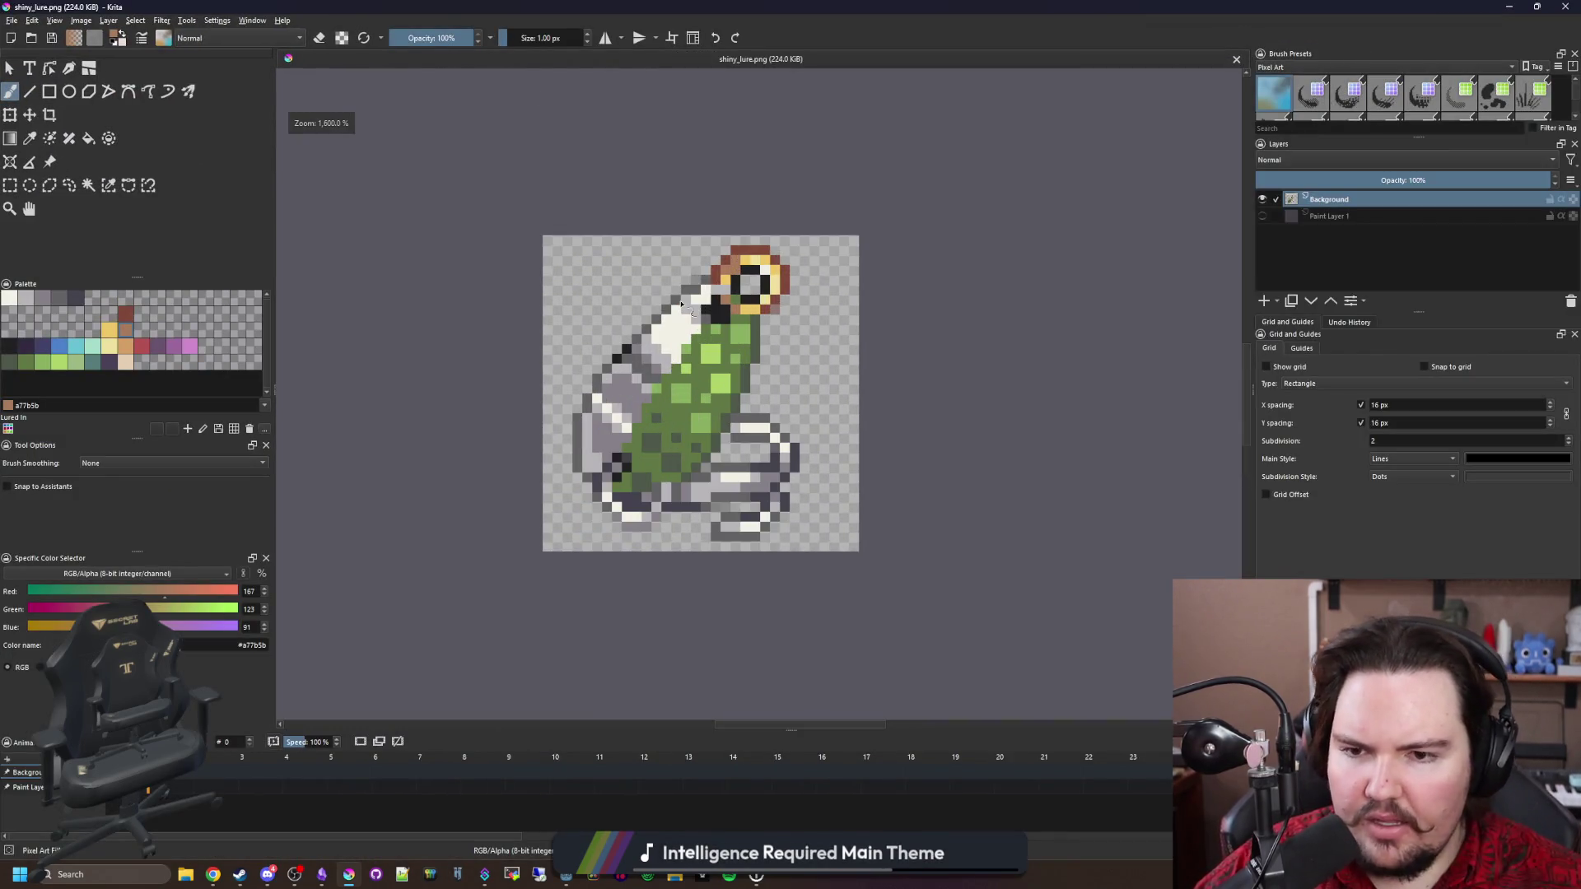
scroll(653, 349, "up", 2)
scroll(652, 349, "down", 2)
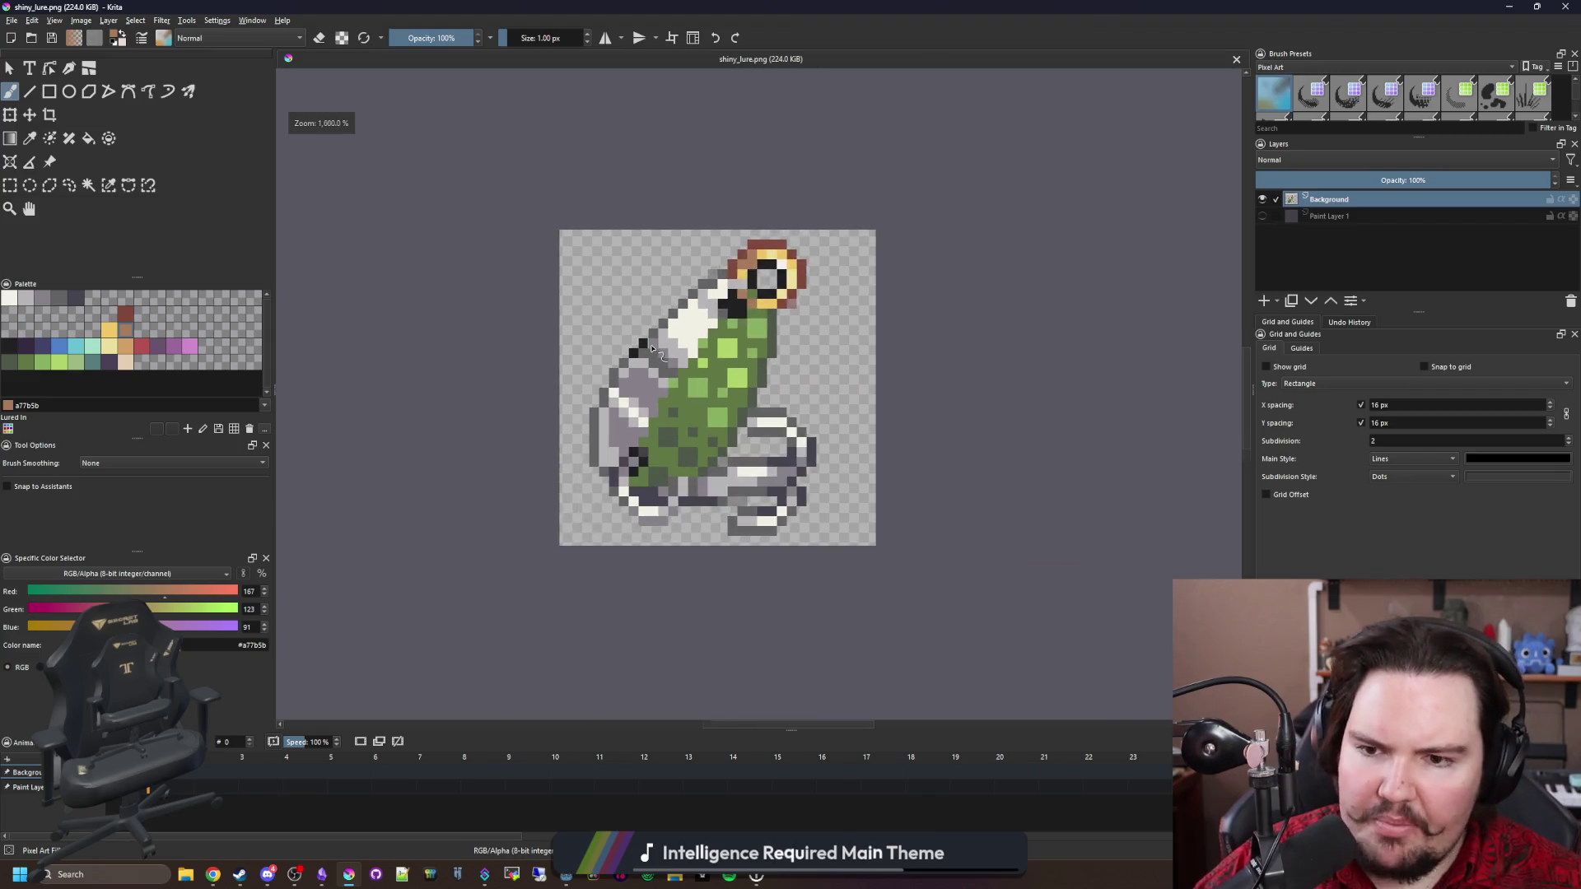
scroll(664, 338, "up", 5)
Paint one outline pixel dark grey #45444f and save the PNG export.
left_click(75, 297)
left_click(597, 559)
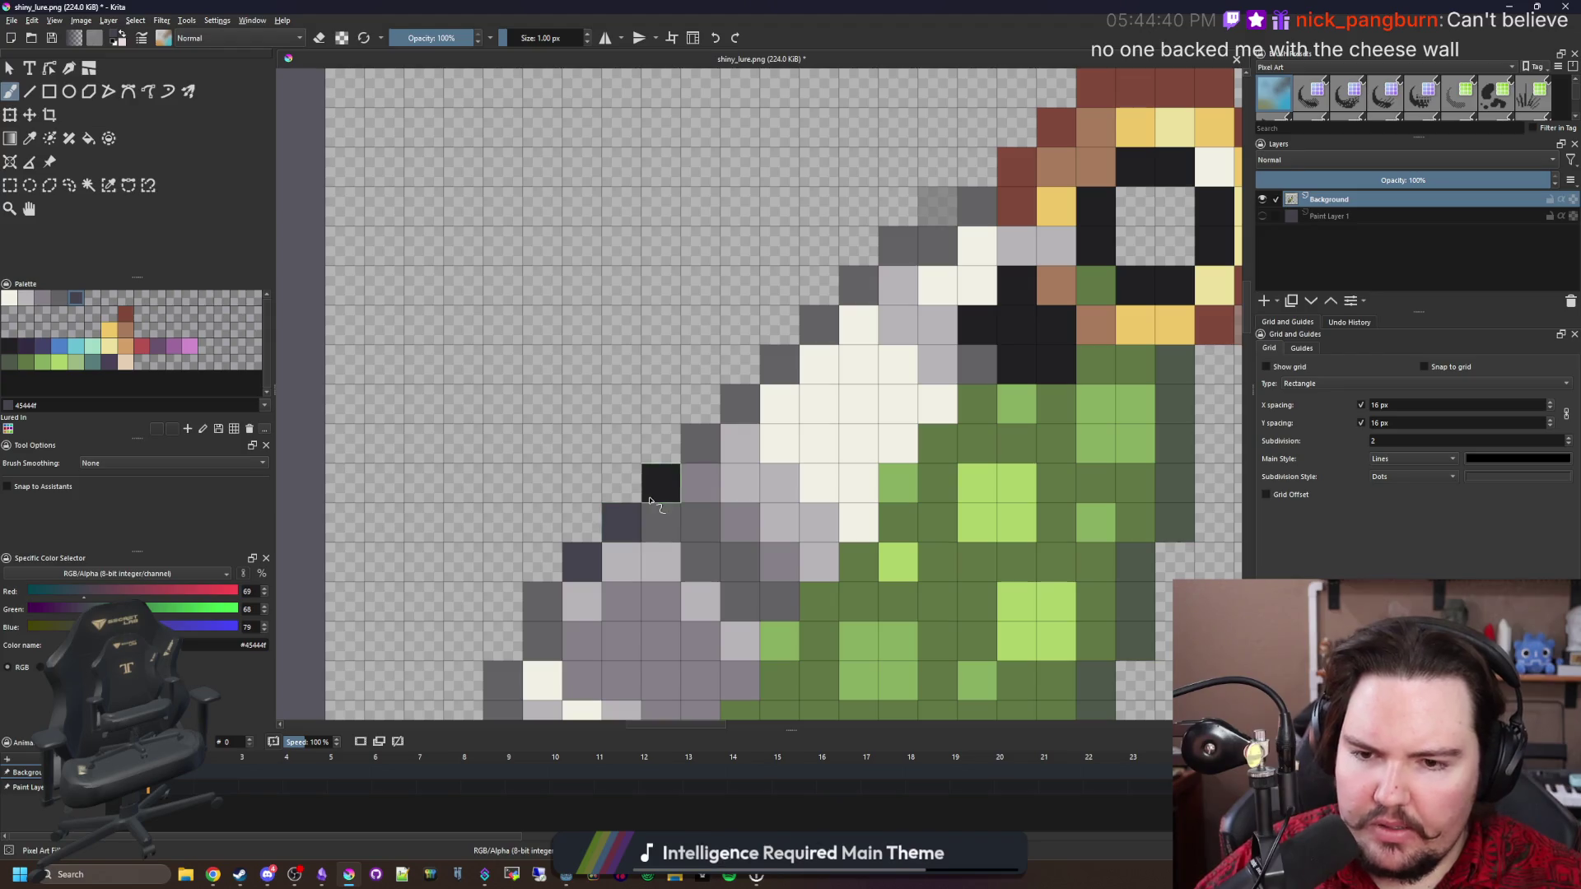
scroll(626, 527, "down", 5)
key("ctrl+s")
left_click(850, 574)
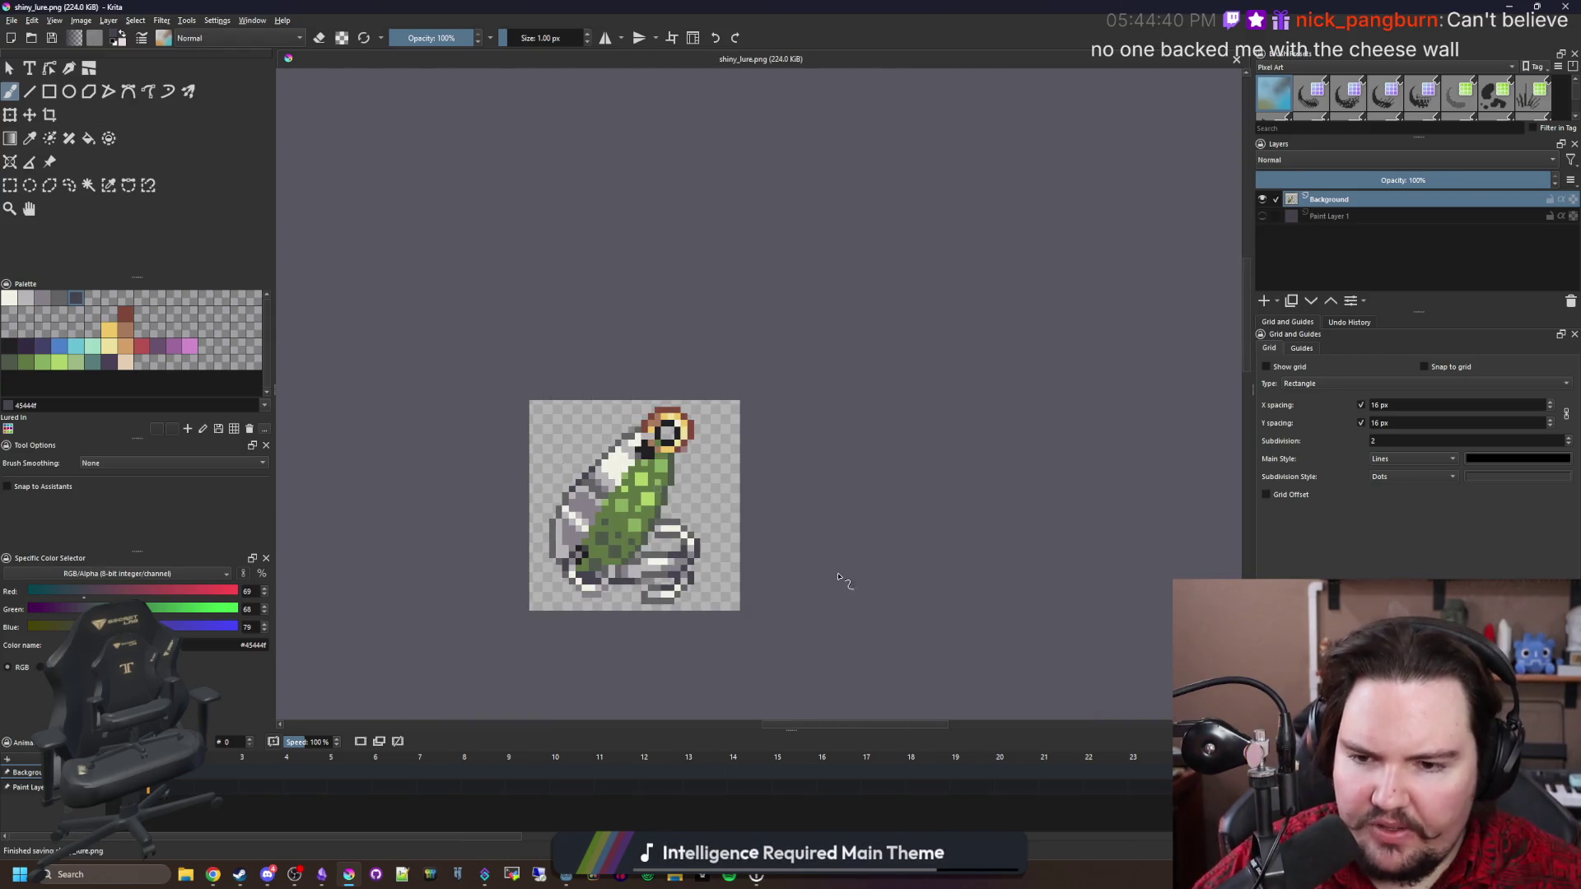
key("alt+Tab")
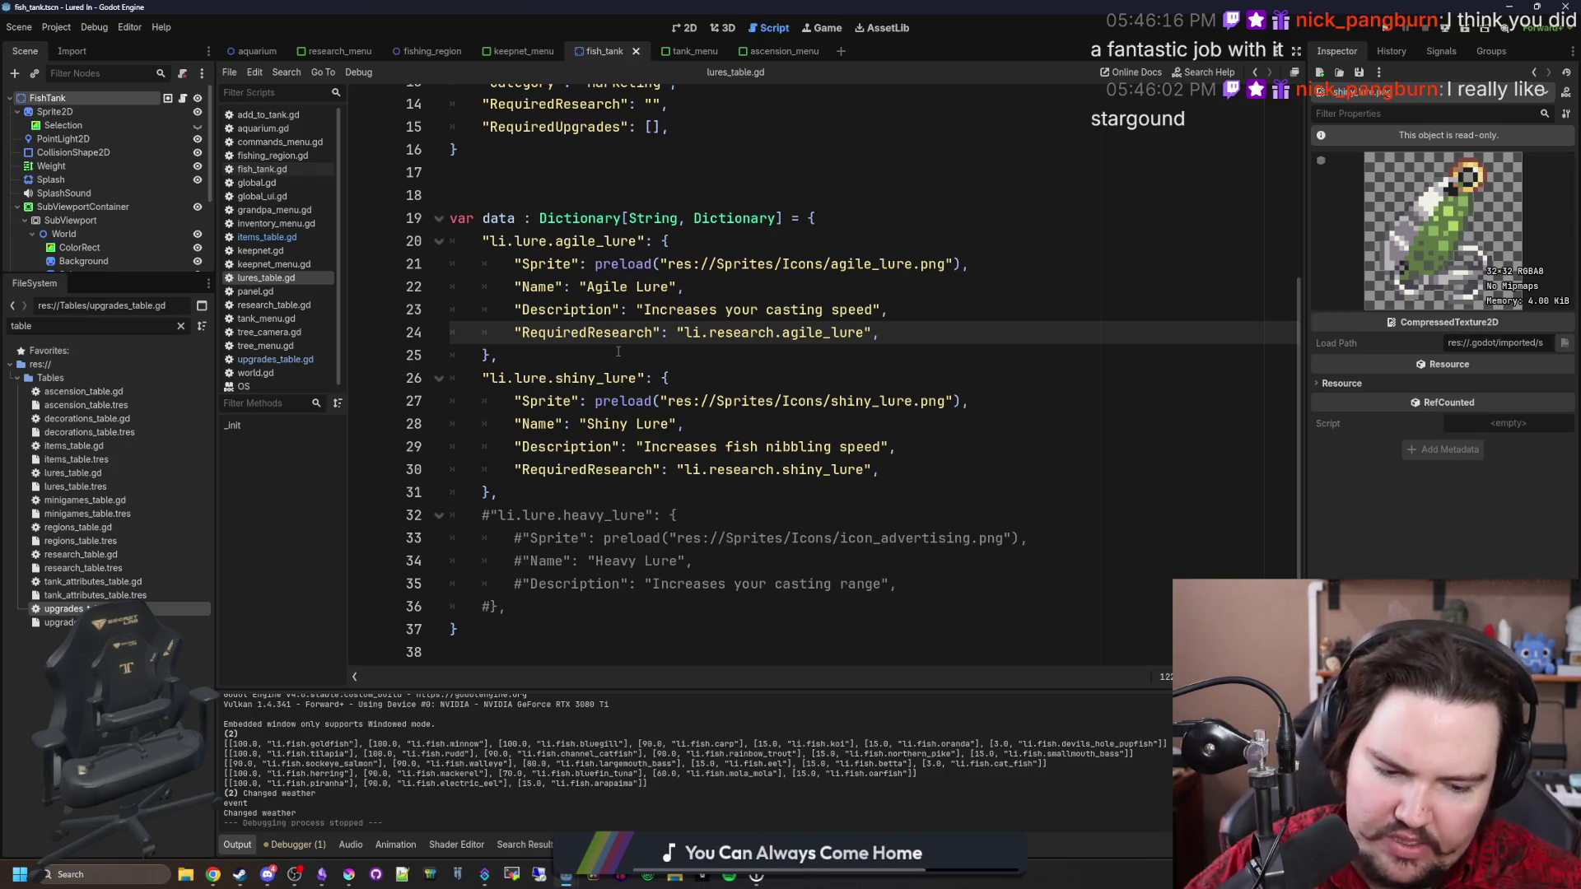
left_click(583, 493)
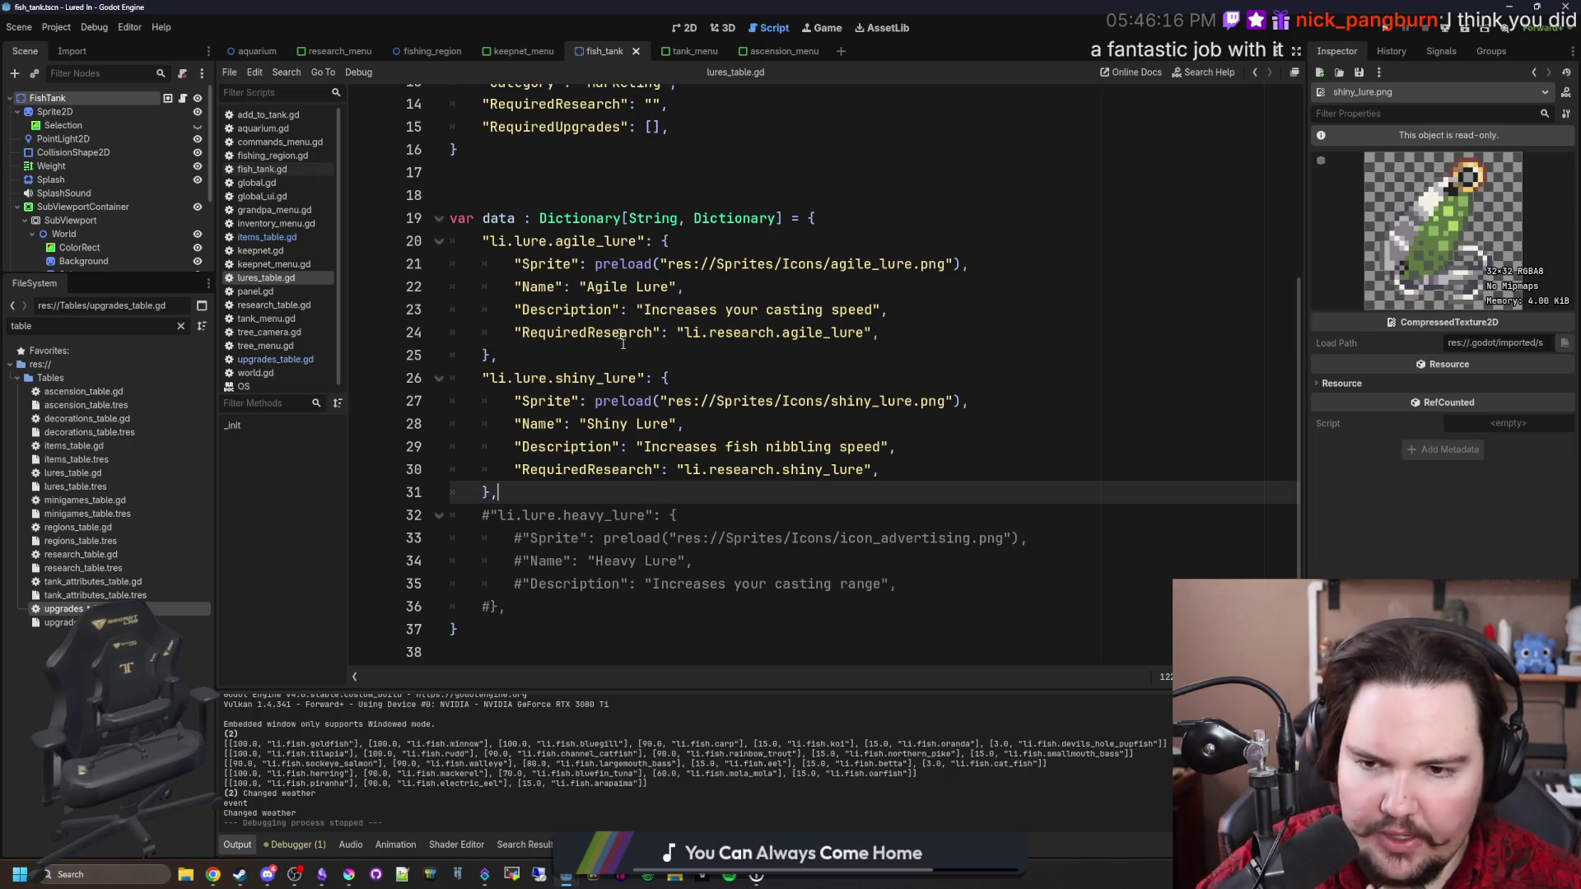
left_click(583, 350)
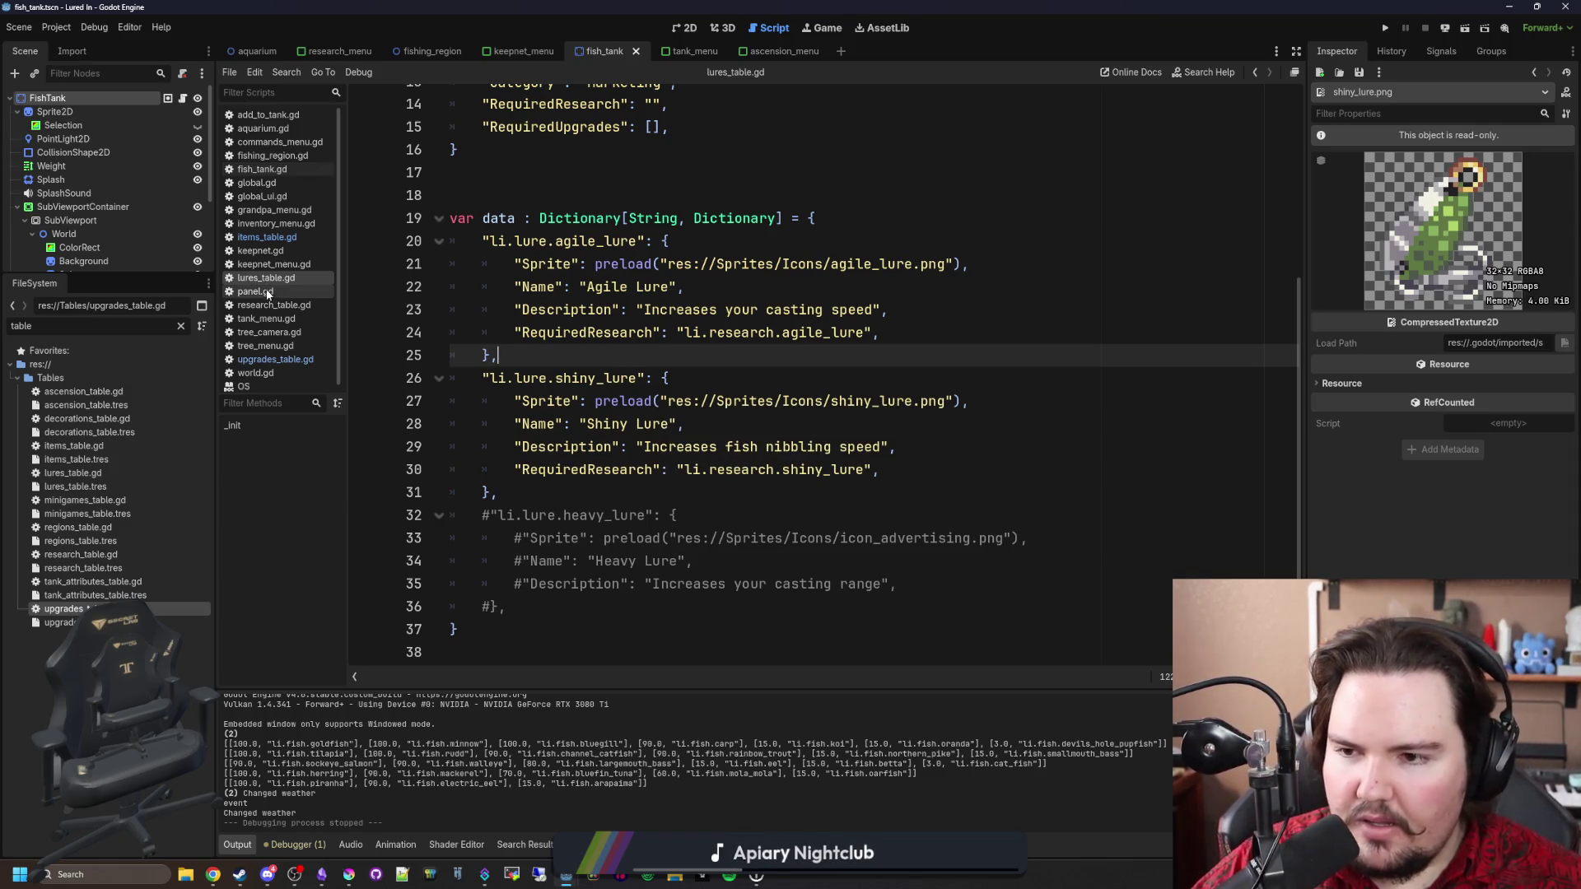
Open research_table.gd and scroll to the Donations, Lake and River entries near line 61.
left_click(272, 359)
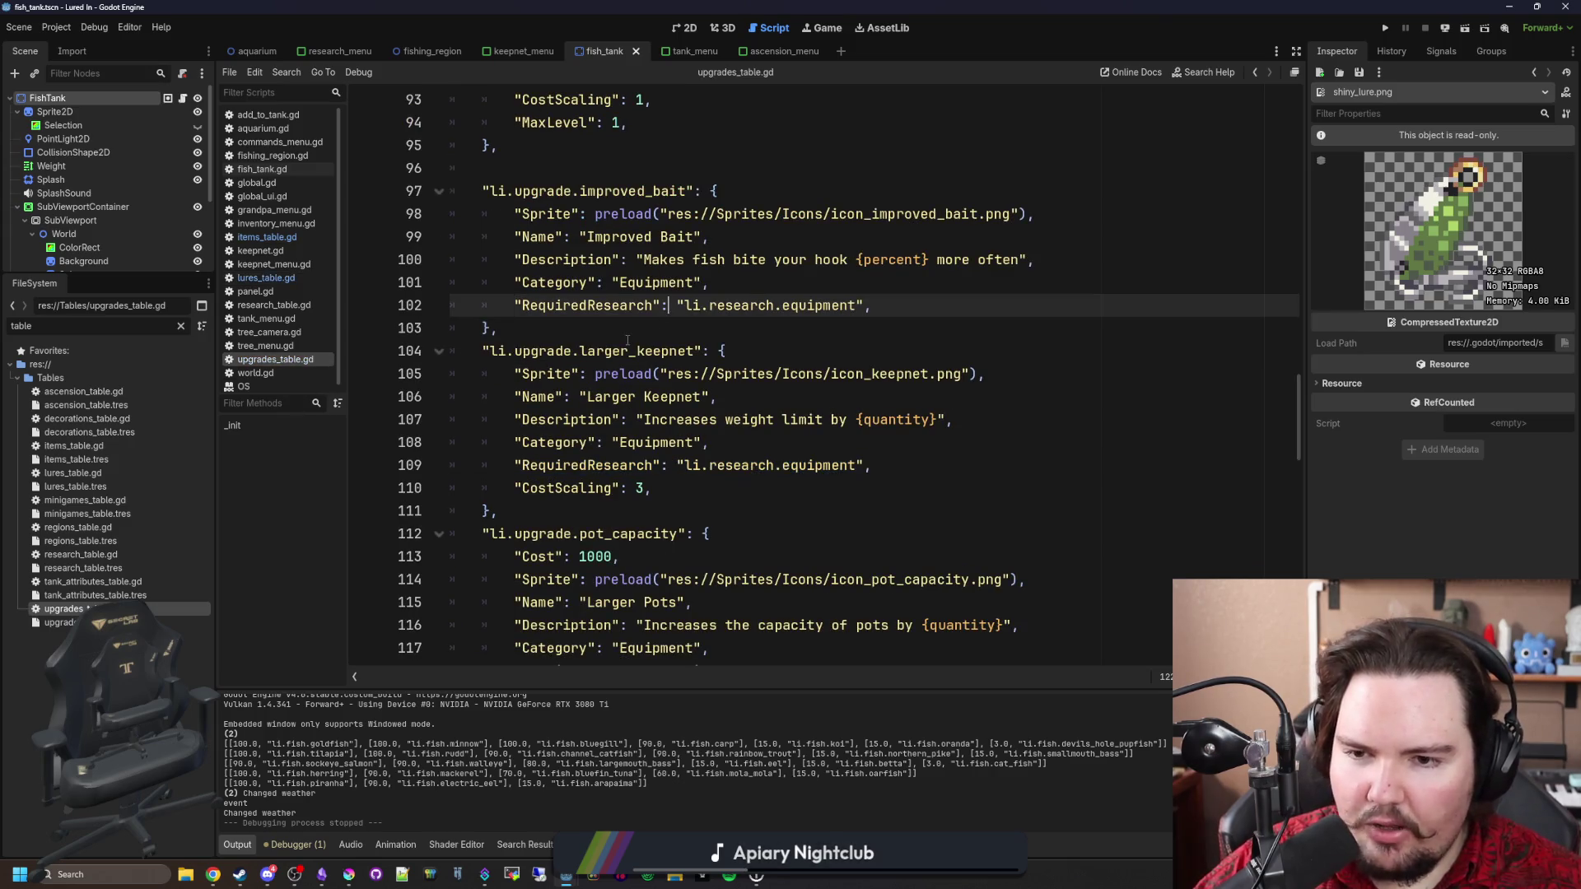
left_click(274, 304)
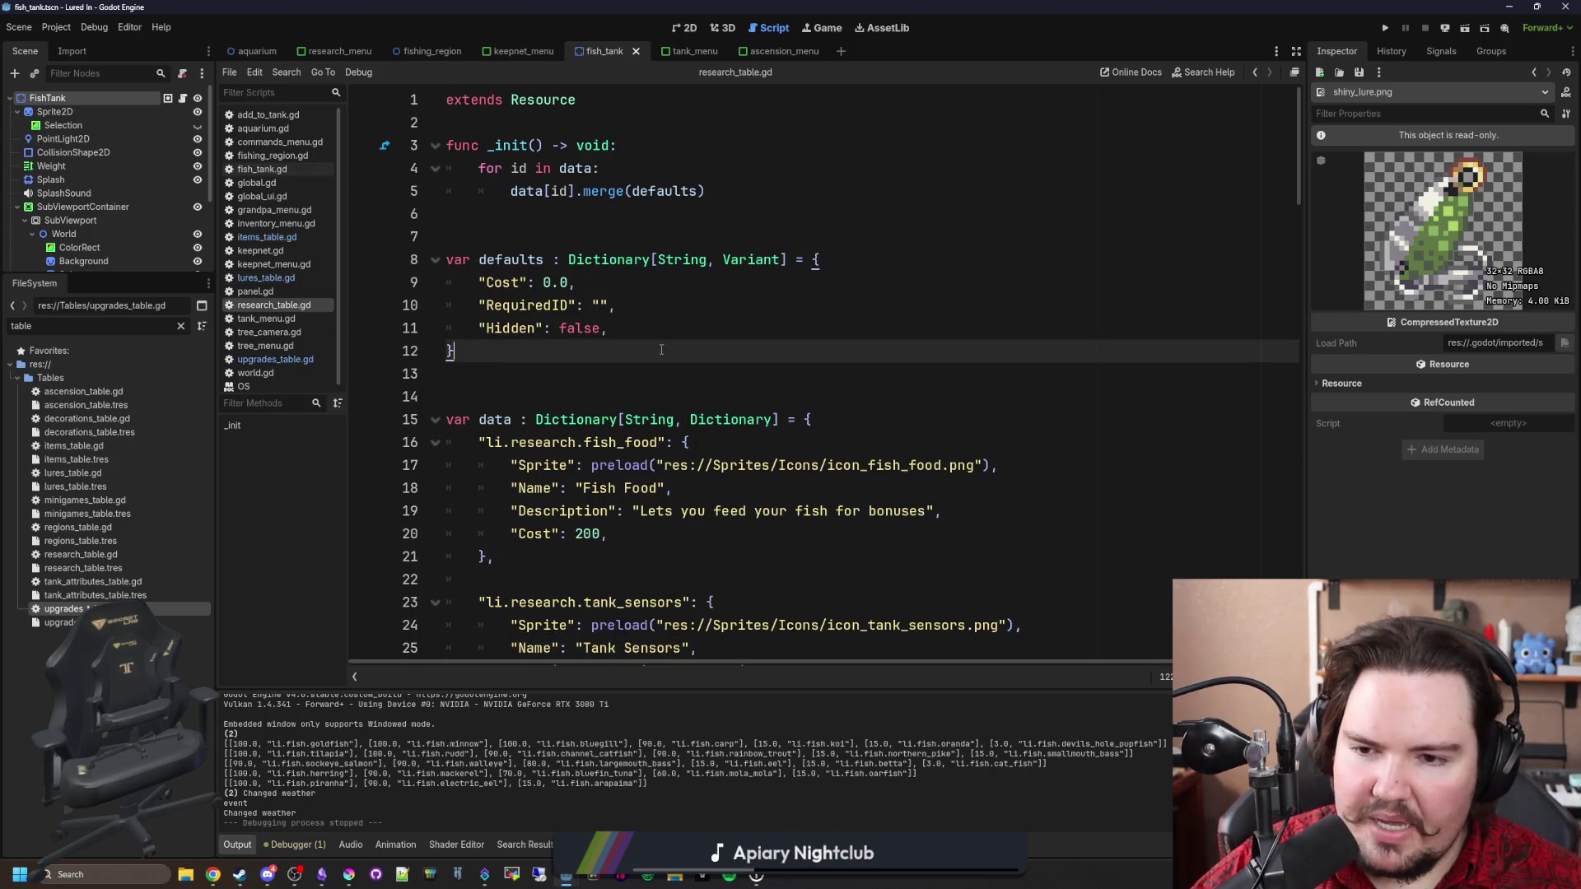
scroll(713, 454, "down", 20)
scroll(713, 455, "down", 14)
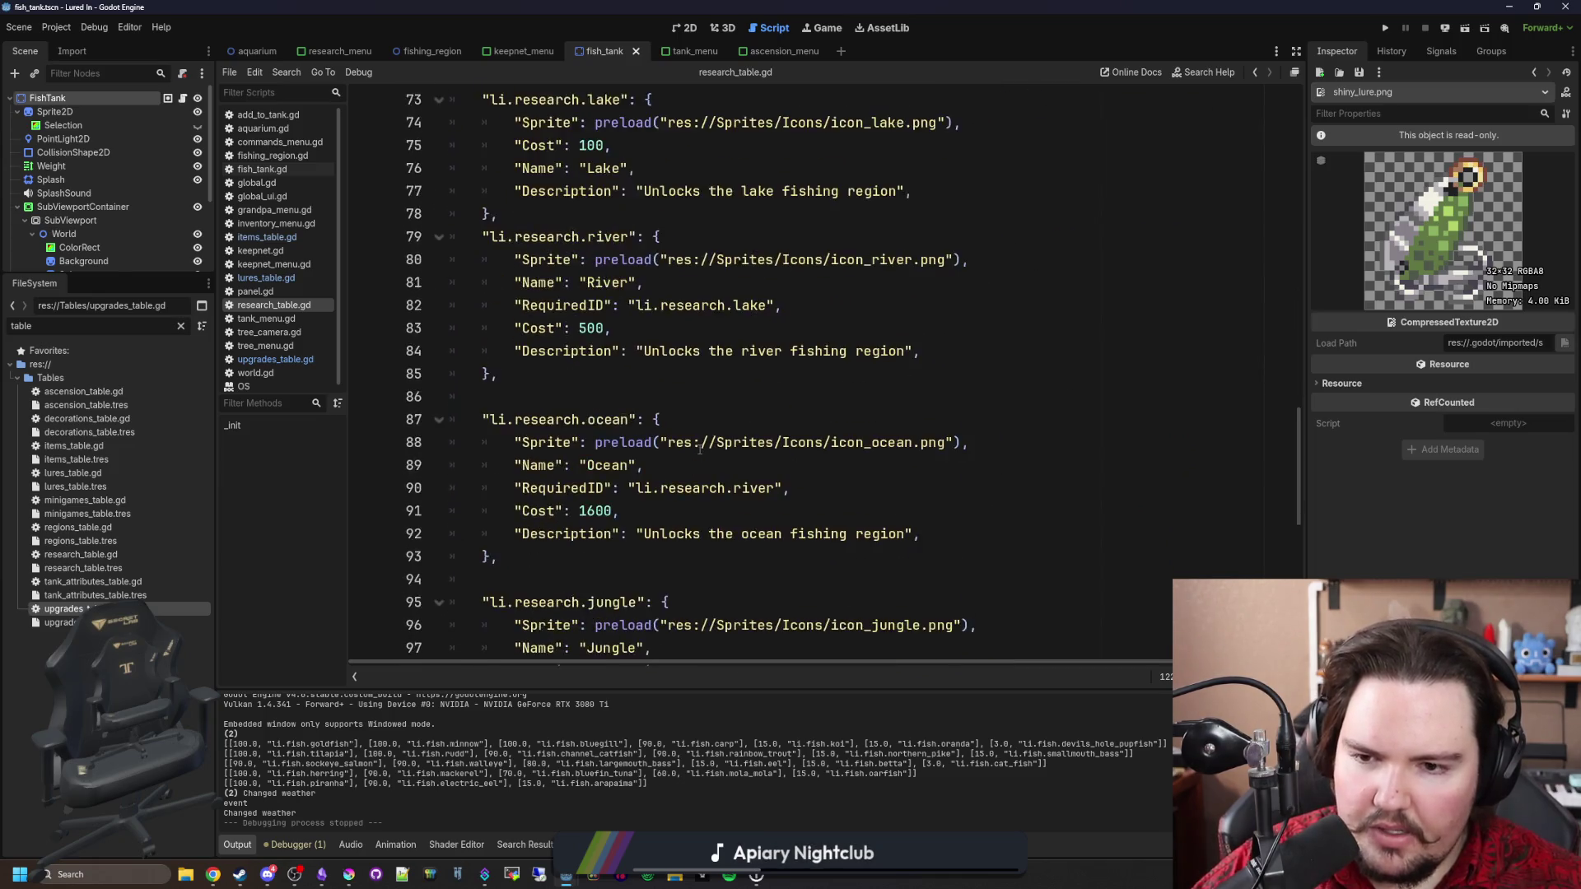
scroll(610, 470, "up", 6)
scroll(610, 470, "up", 20)
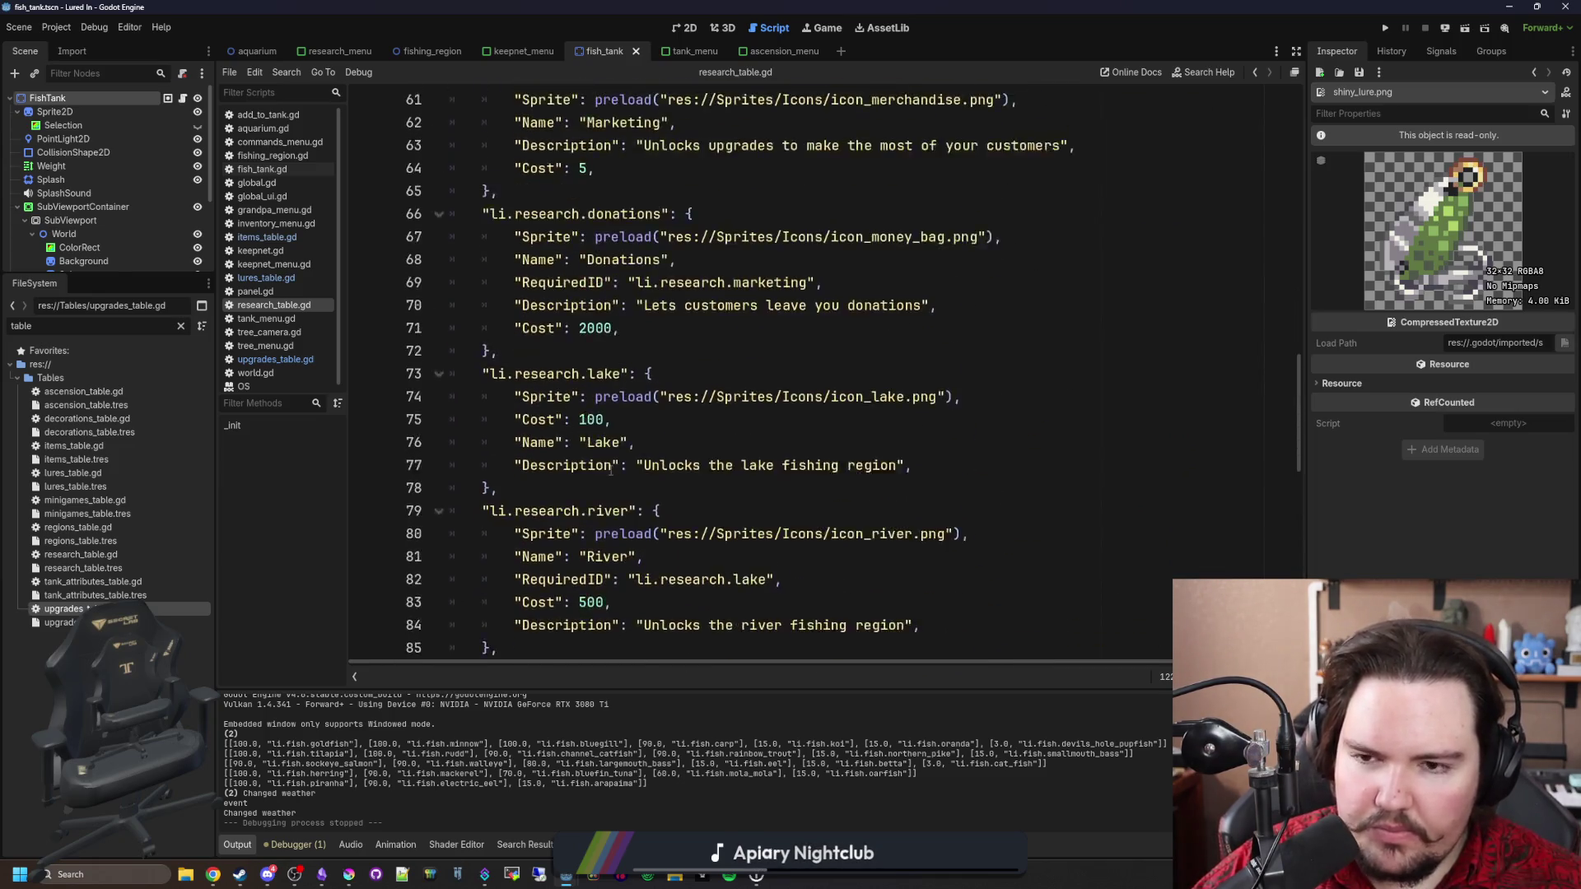